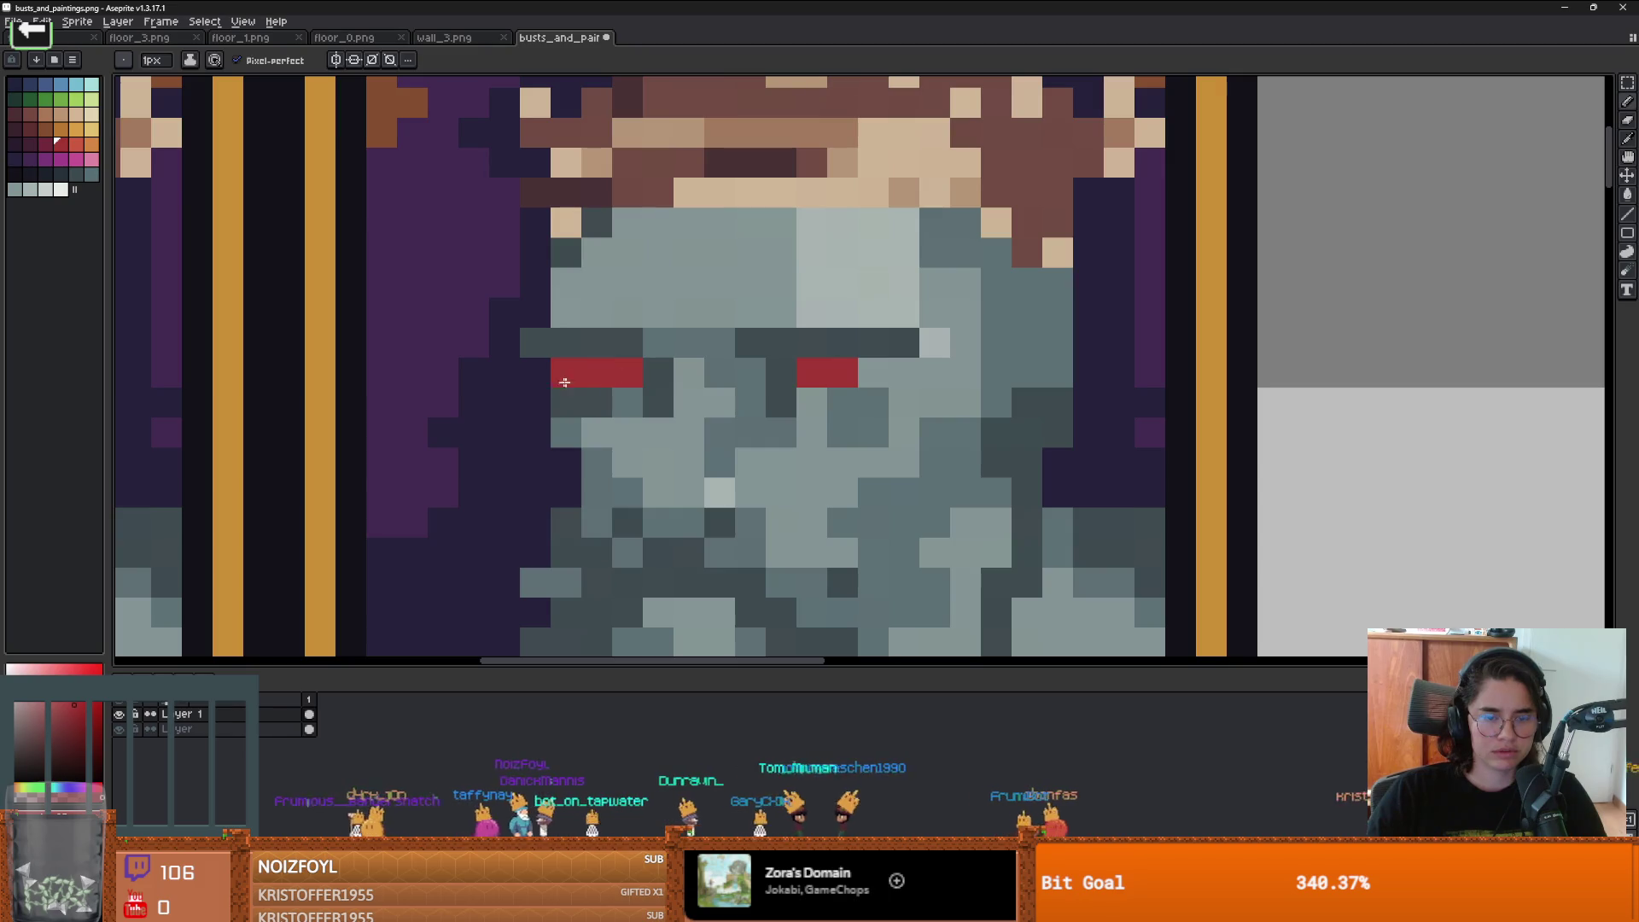
Step: On the lower Layer, marquee-select the second bust's interior and cut it, keeping the red eyes
scroll(745, 381, "down", 3)
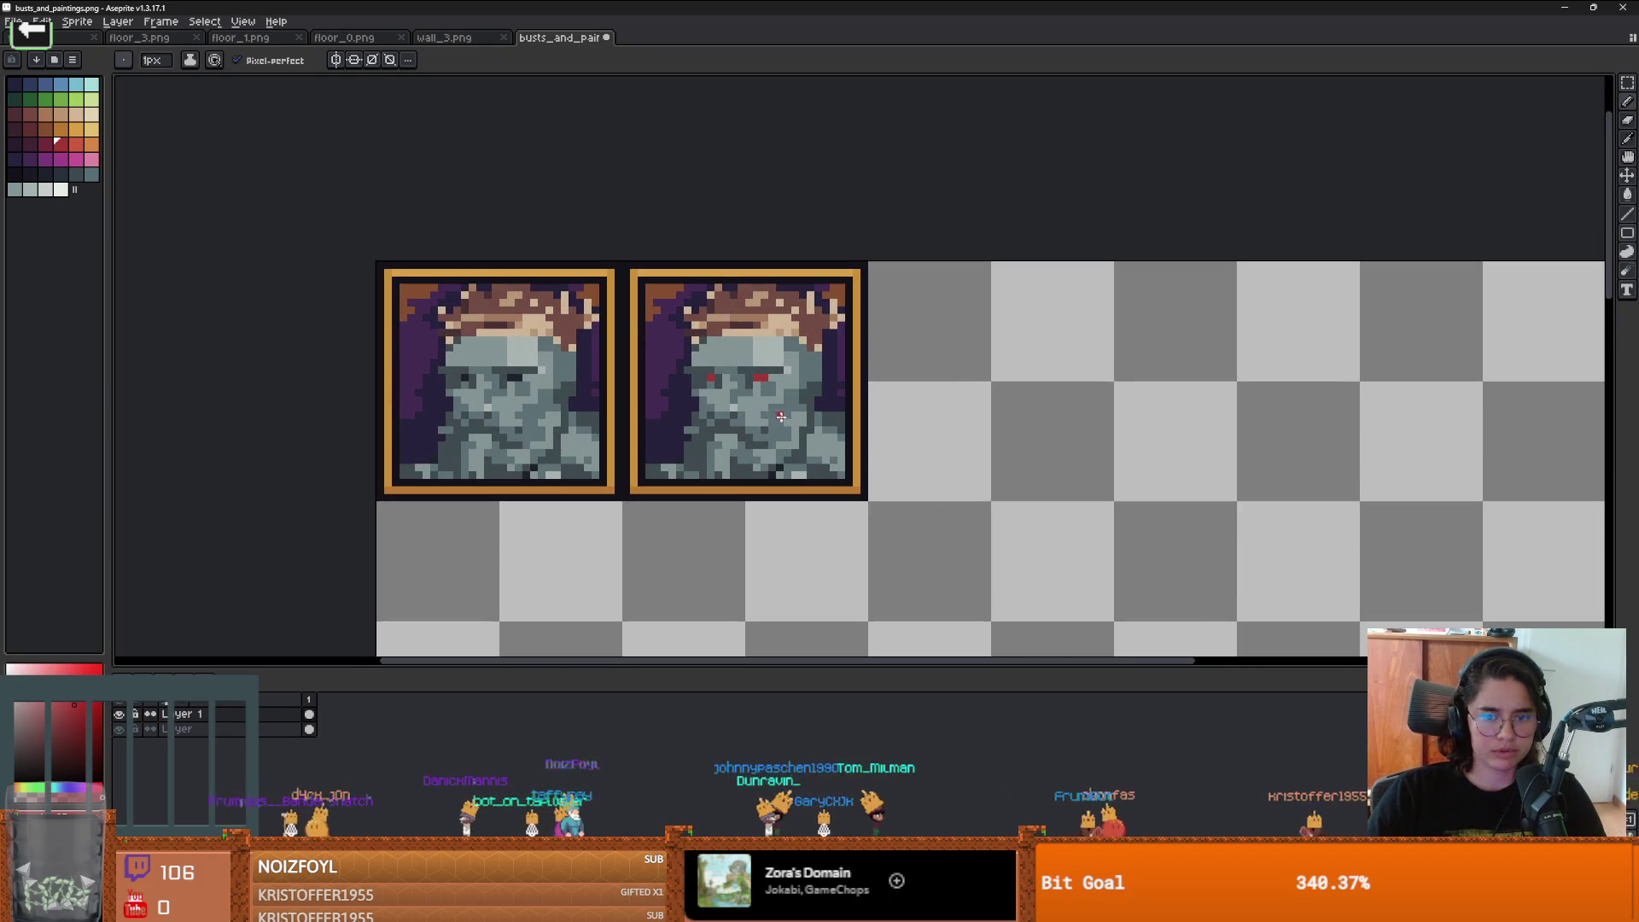
left_click(183, 728)
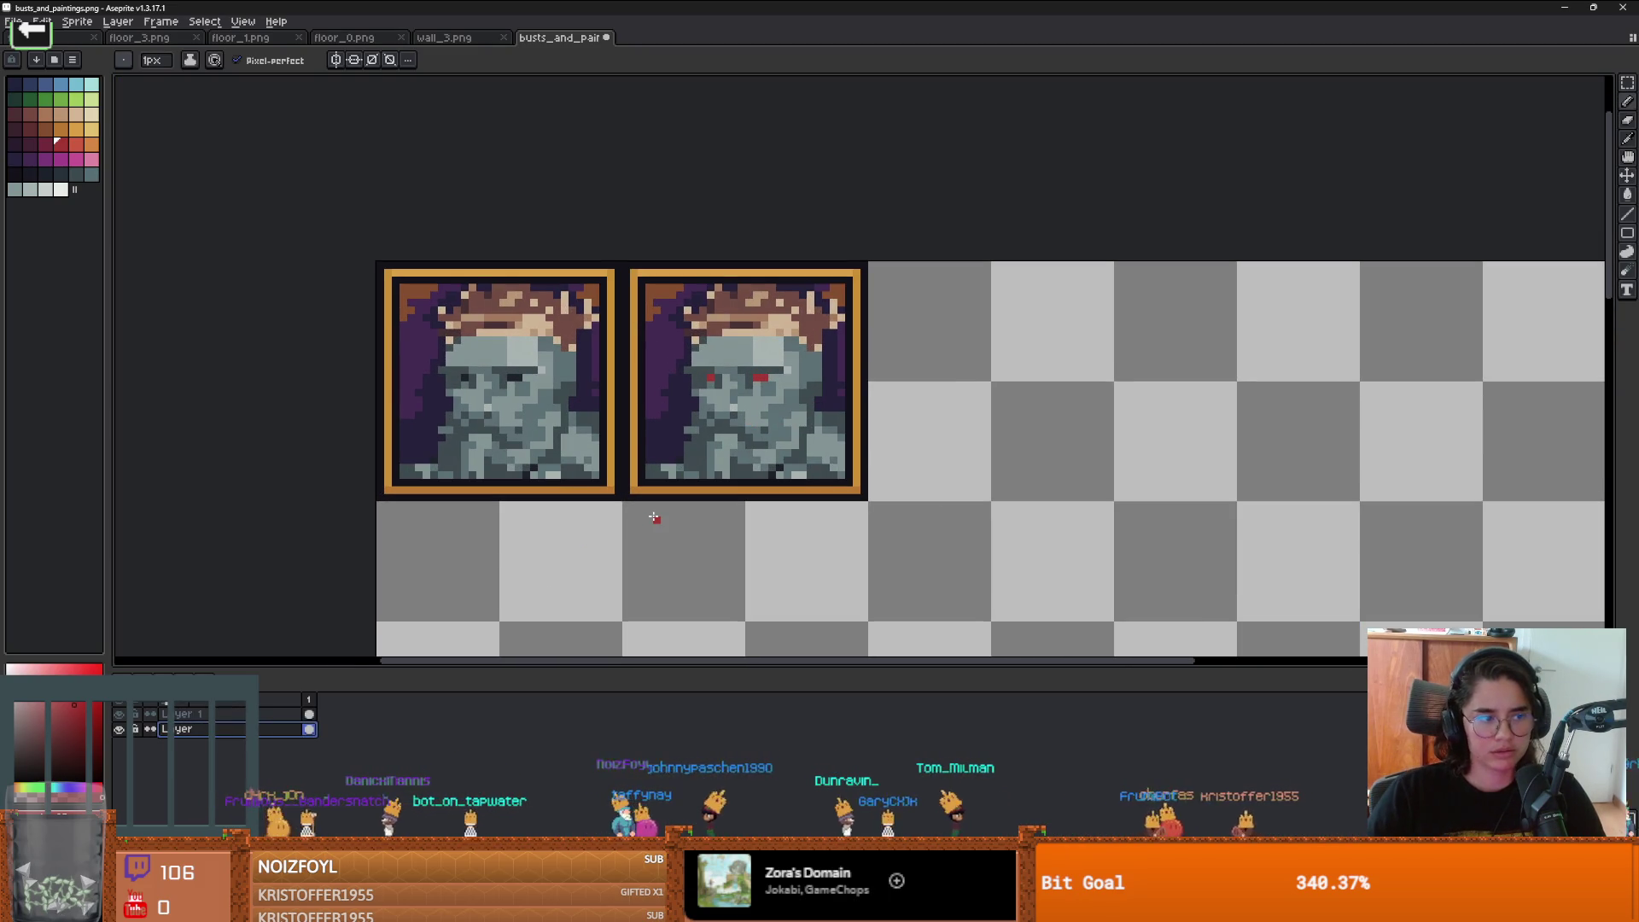
key("m")
scroll(818, 490, "up", 1)
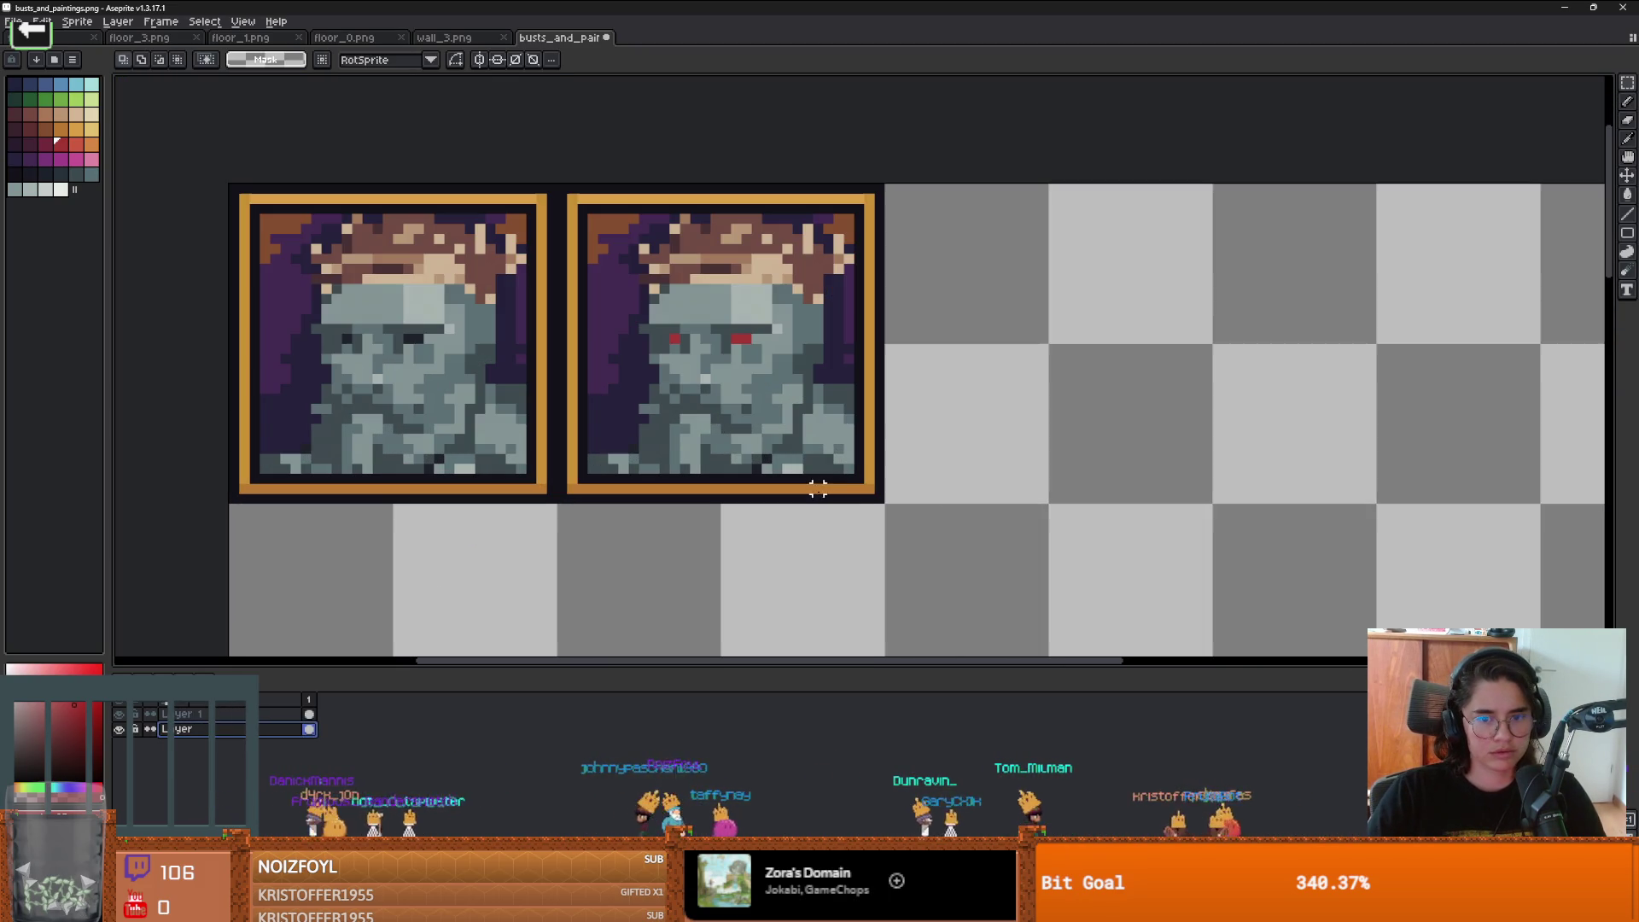
left_click_drag(848, 468, 586, 212)
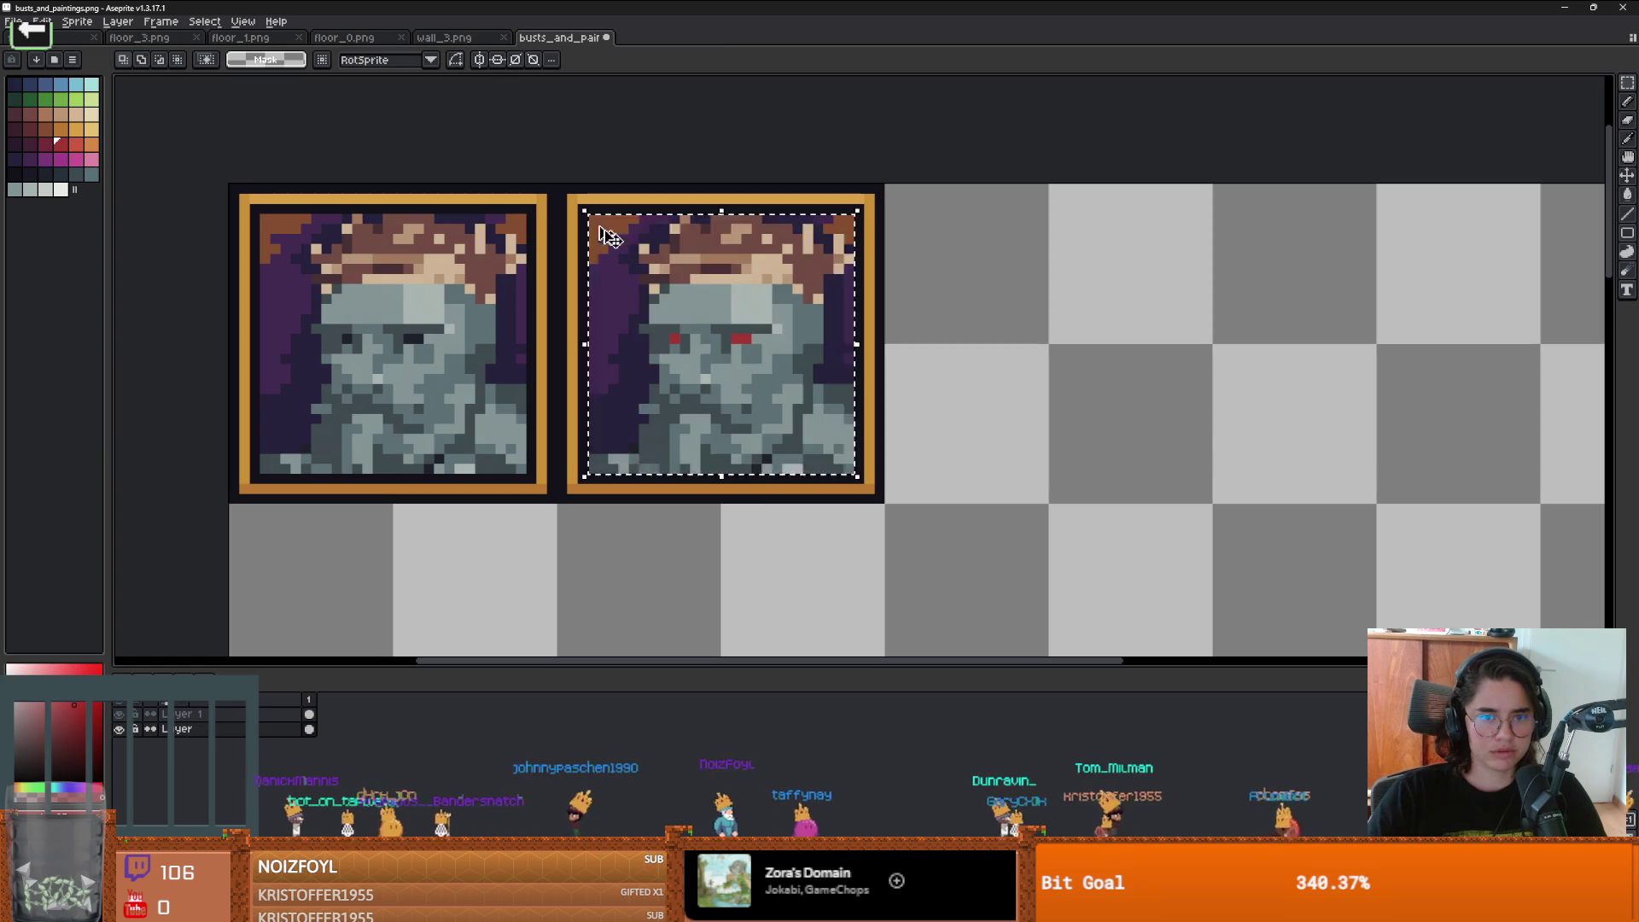
key("ctrl+x")
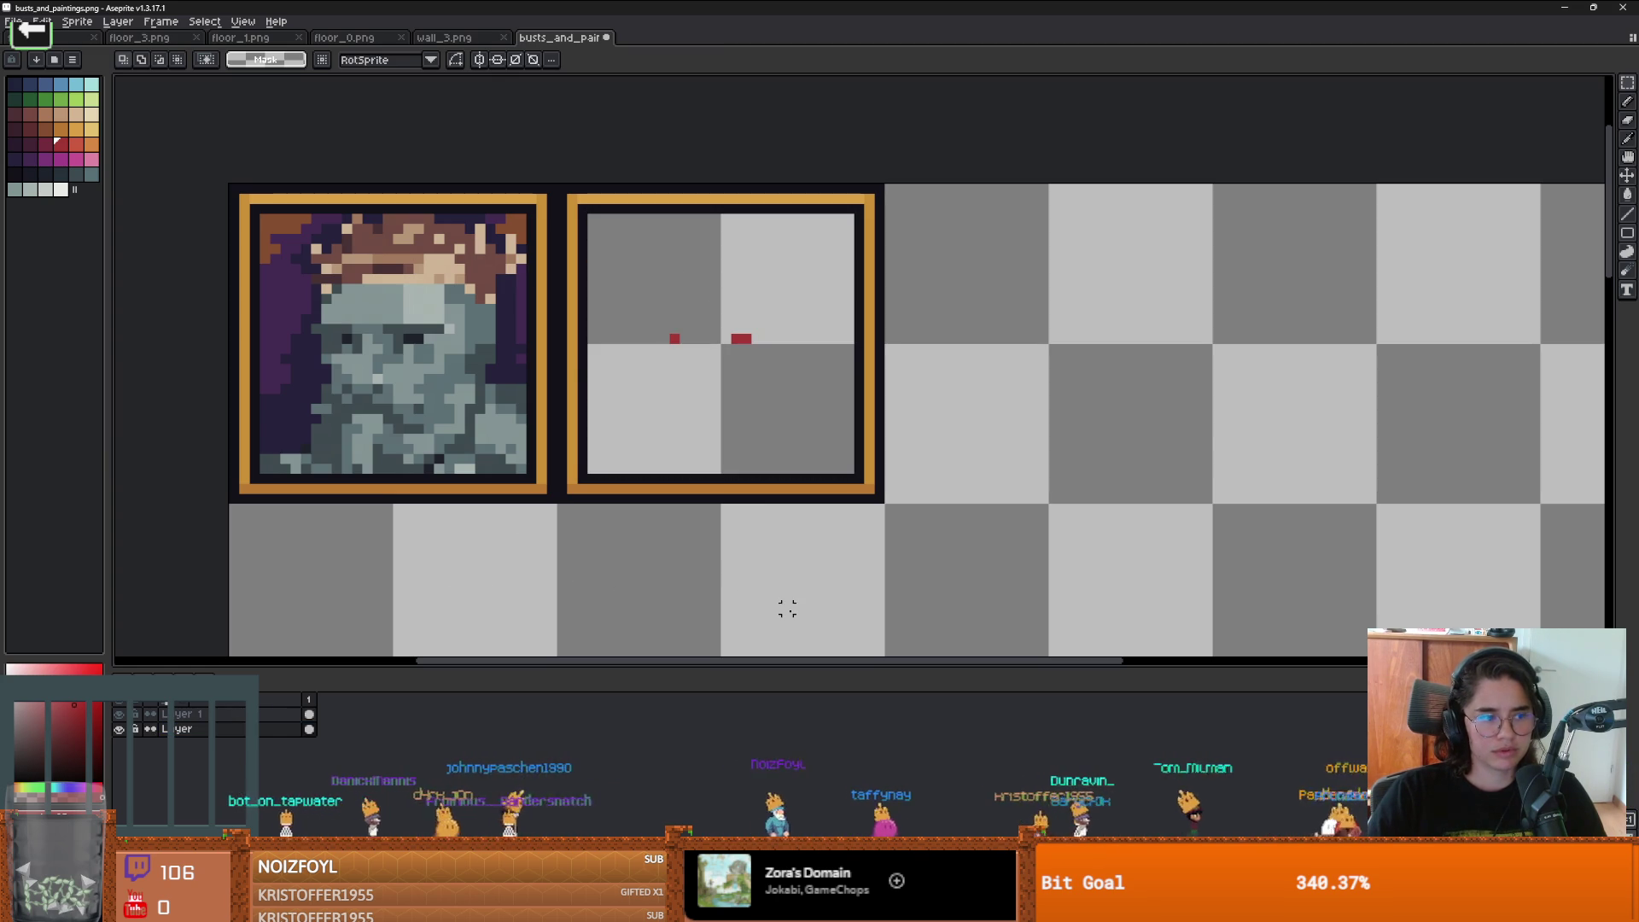
key("alt+Tab")
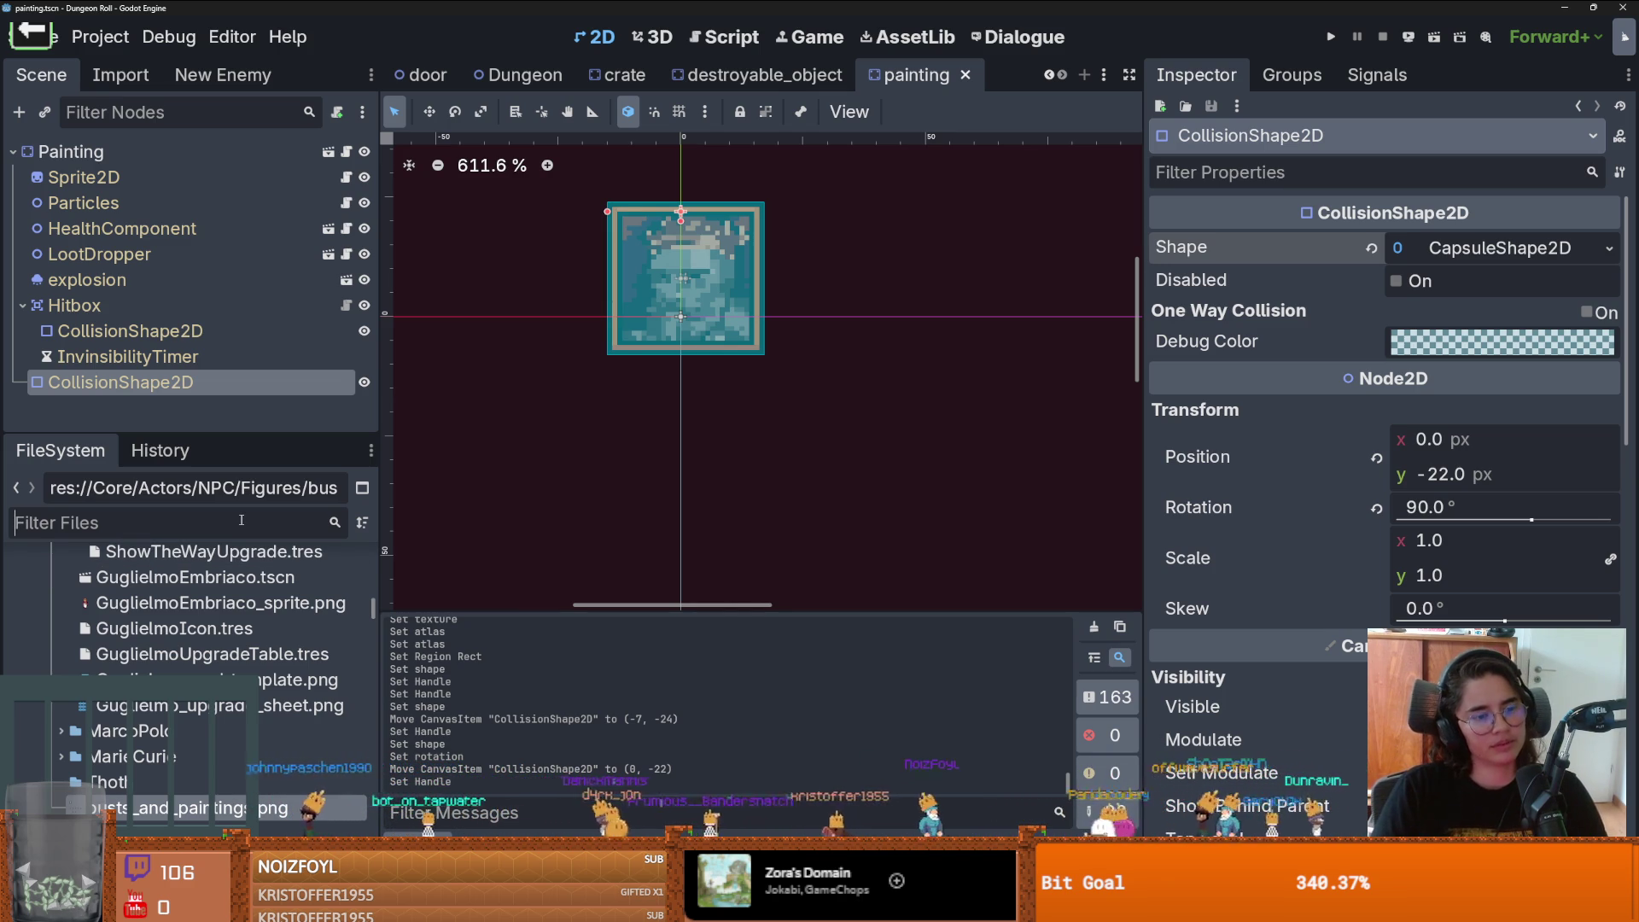
Step: Filter Godot's FileSystem by 'baldw' and inspect the two Baldwin folders
left_click(241, 520)
type("baldw")
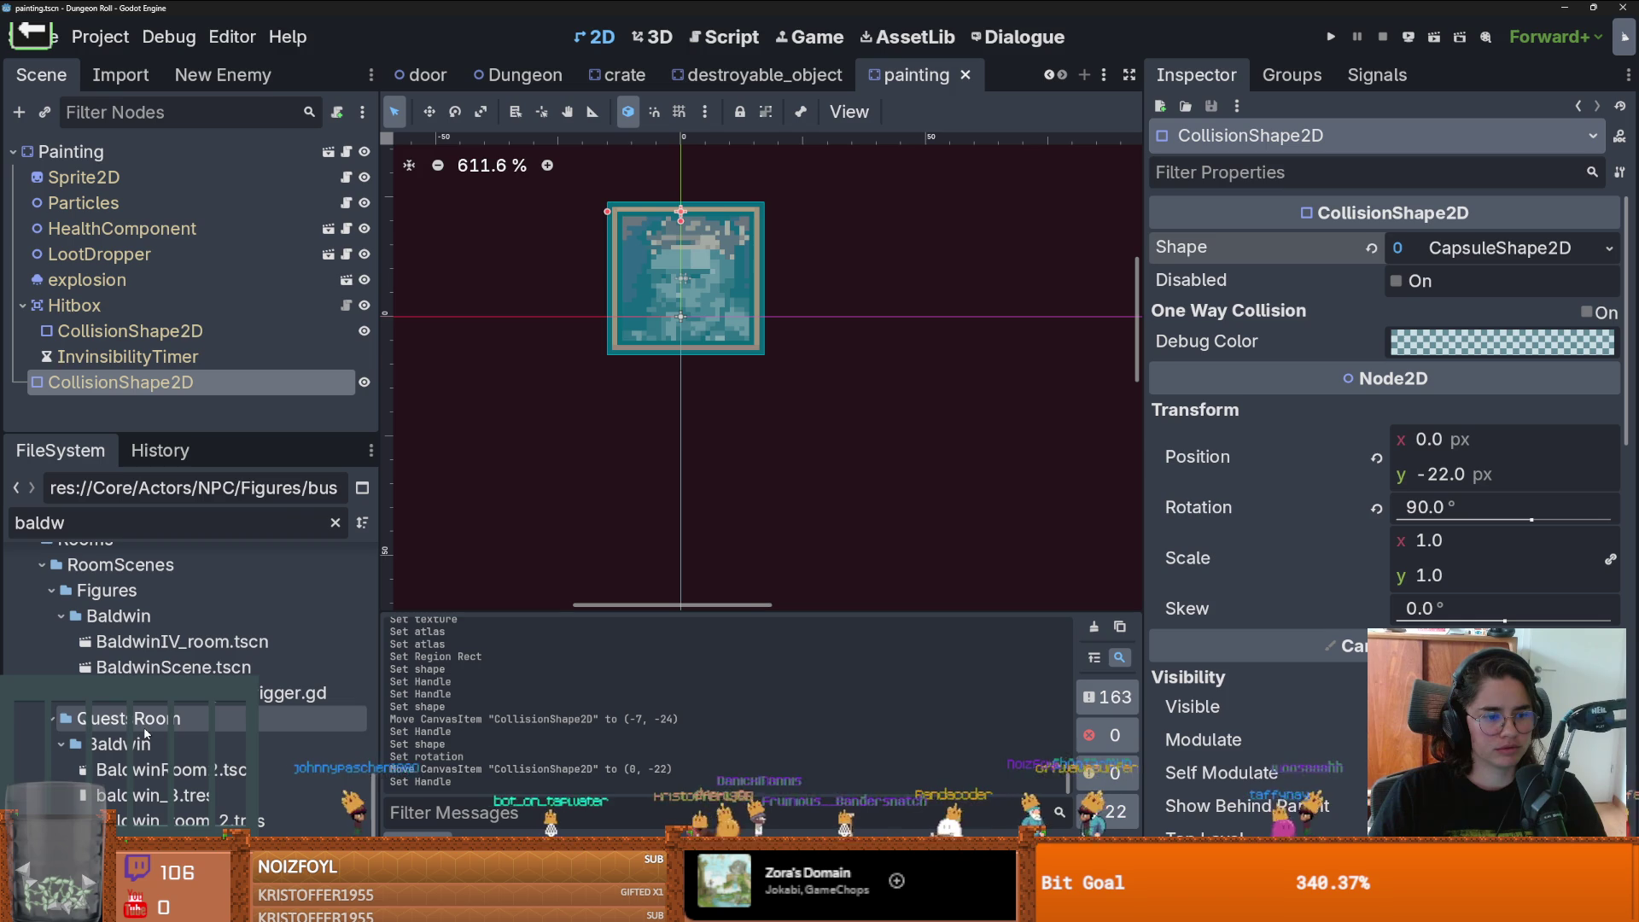
right_click(183, 614)
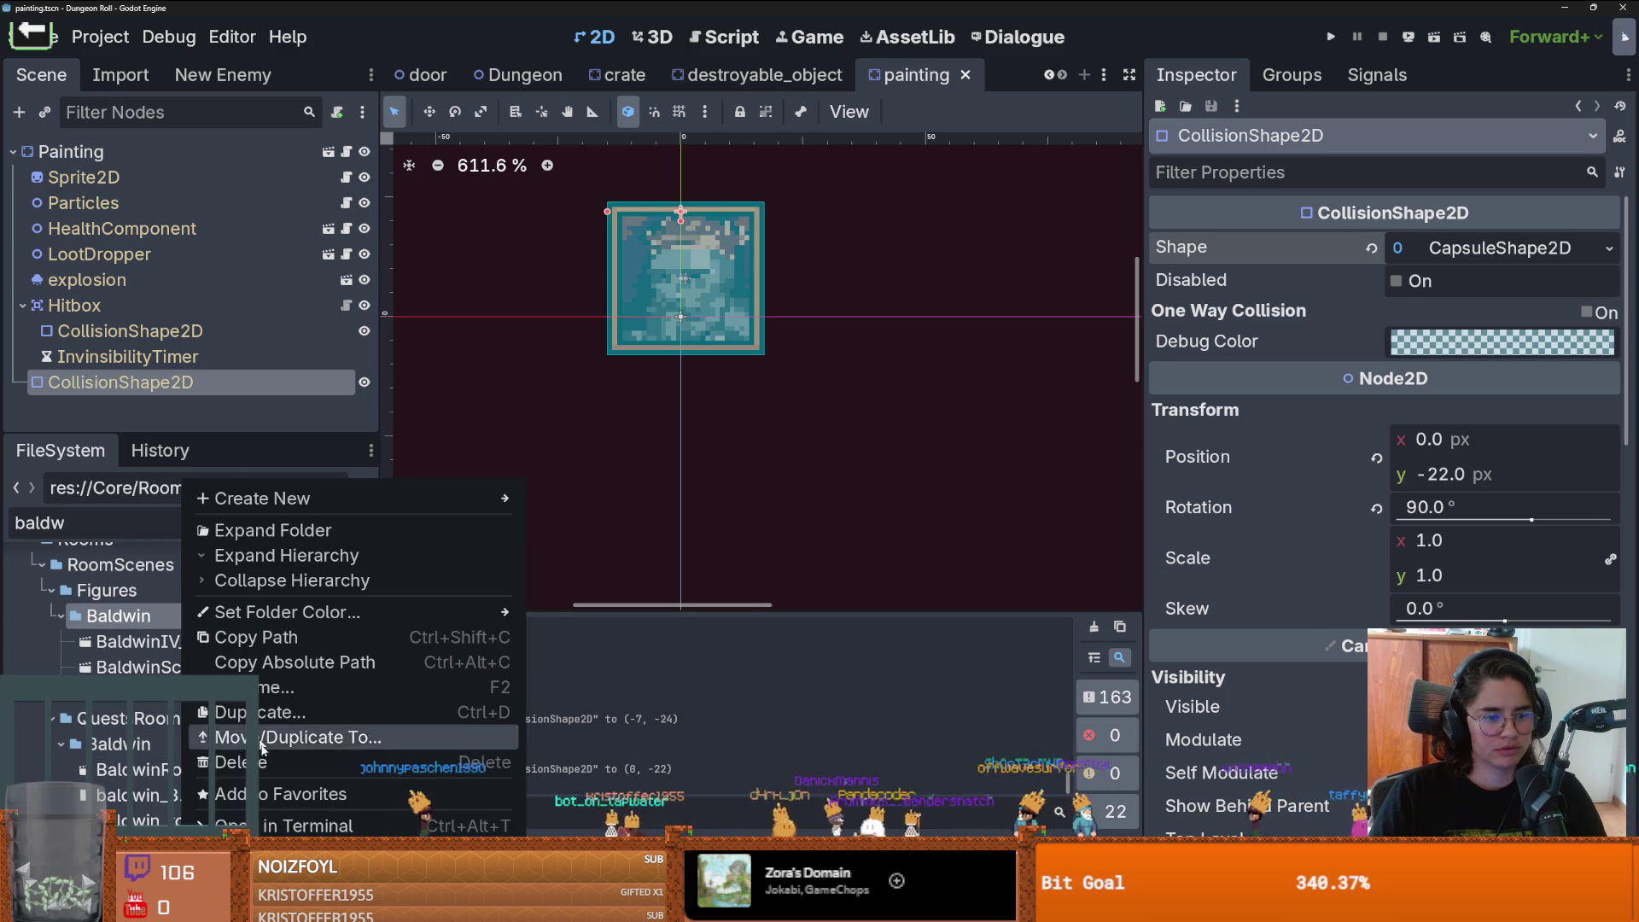
left_click(336, 826)
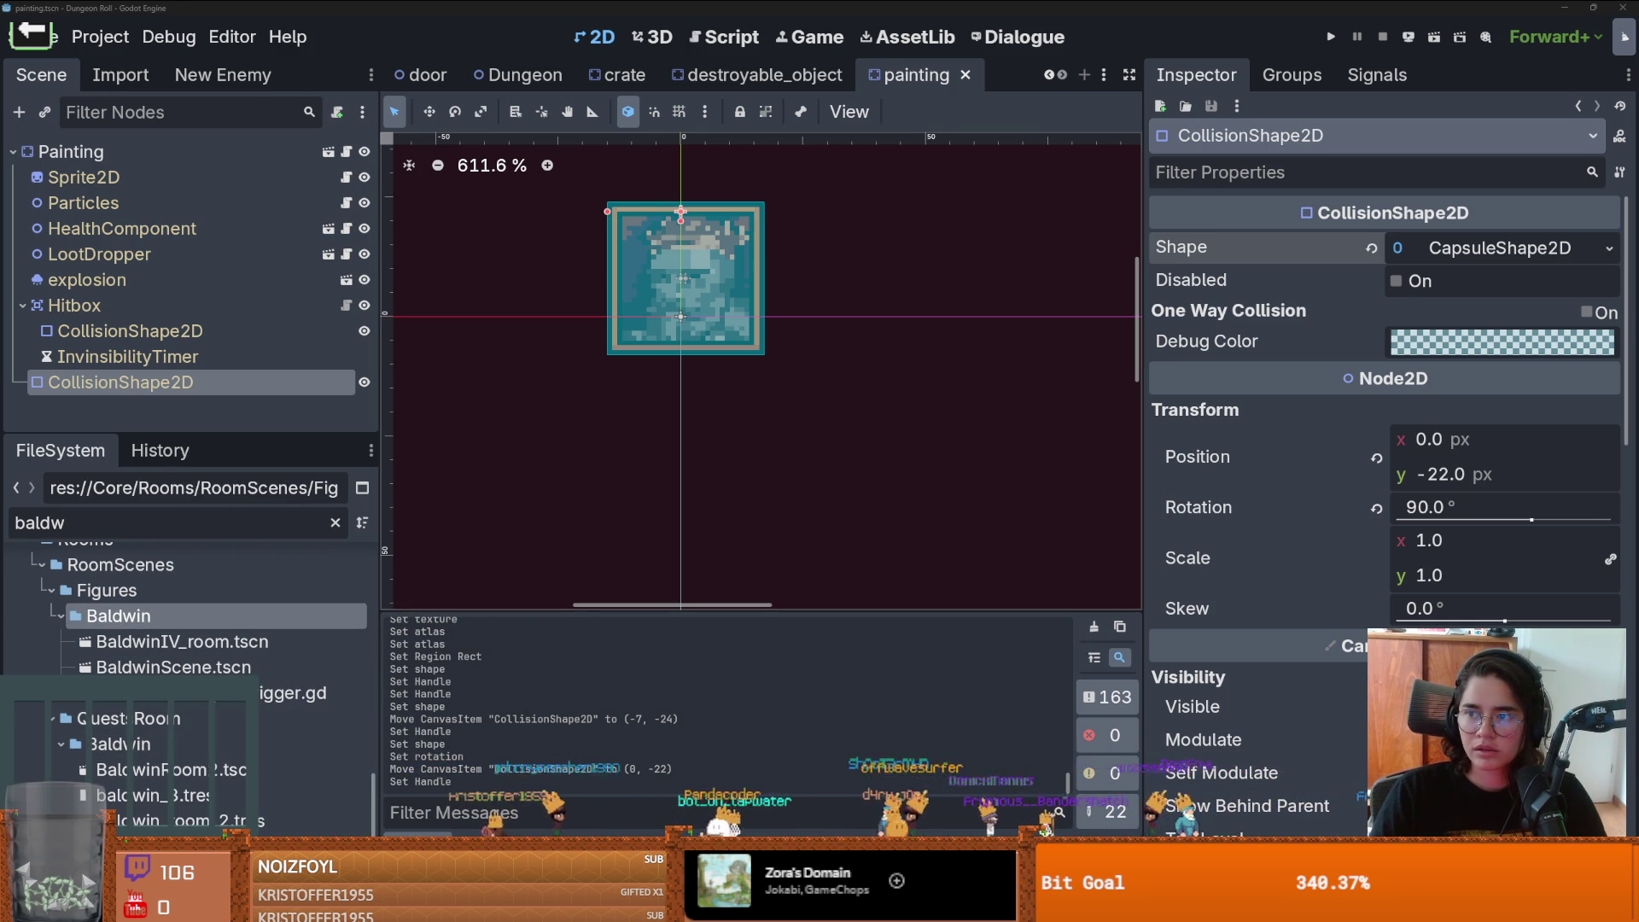
right_click(150, 756)
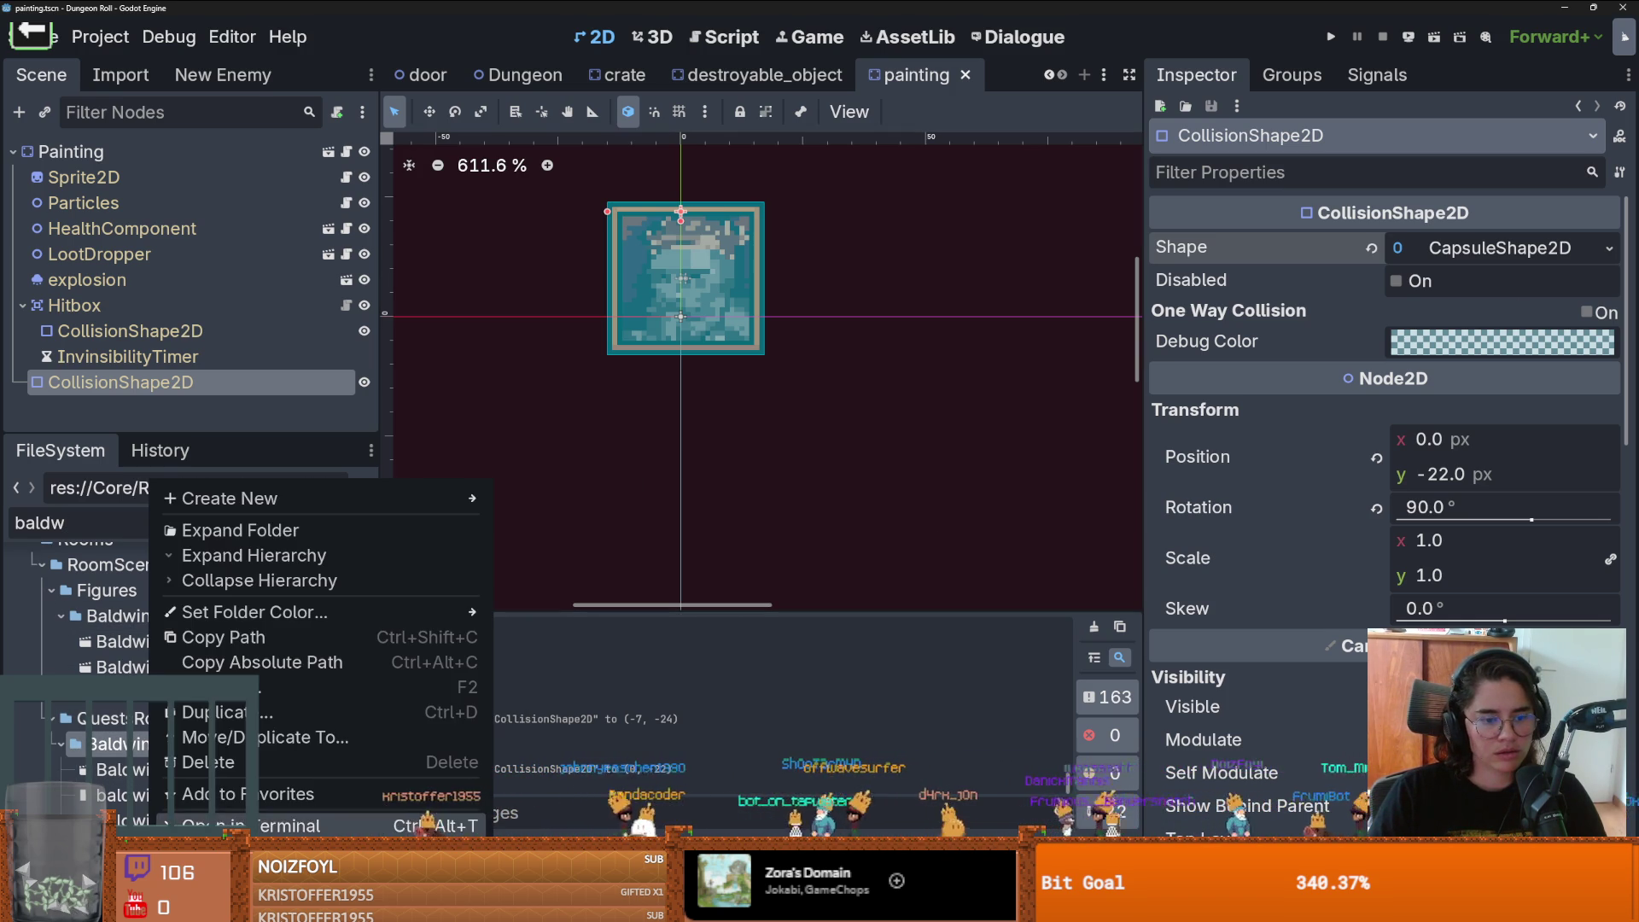
left_click(841, 465)
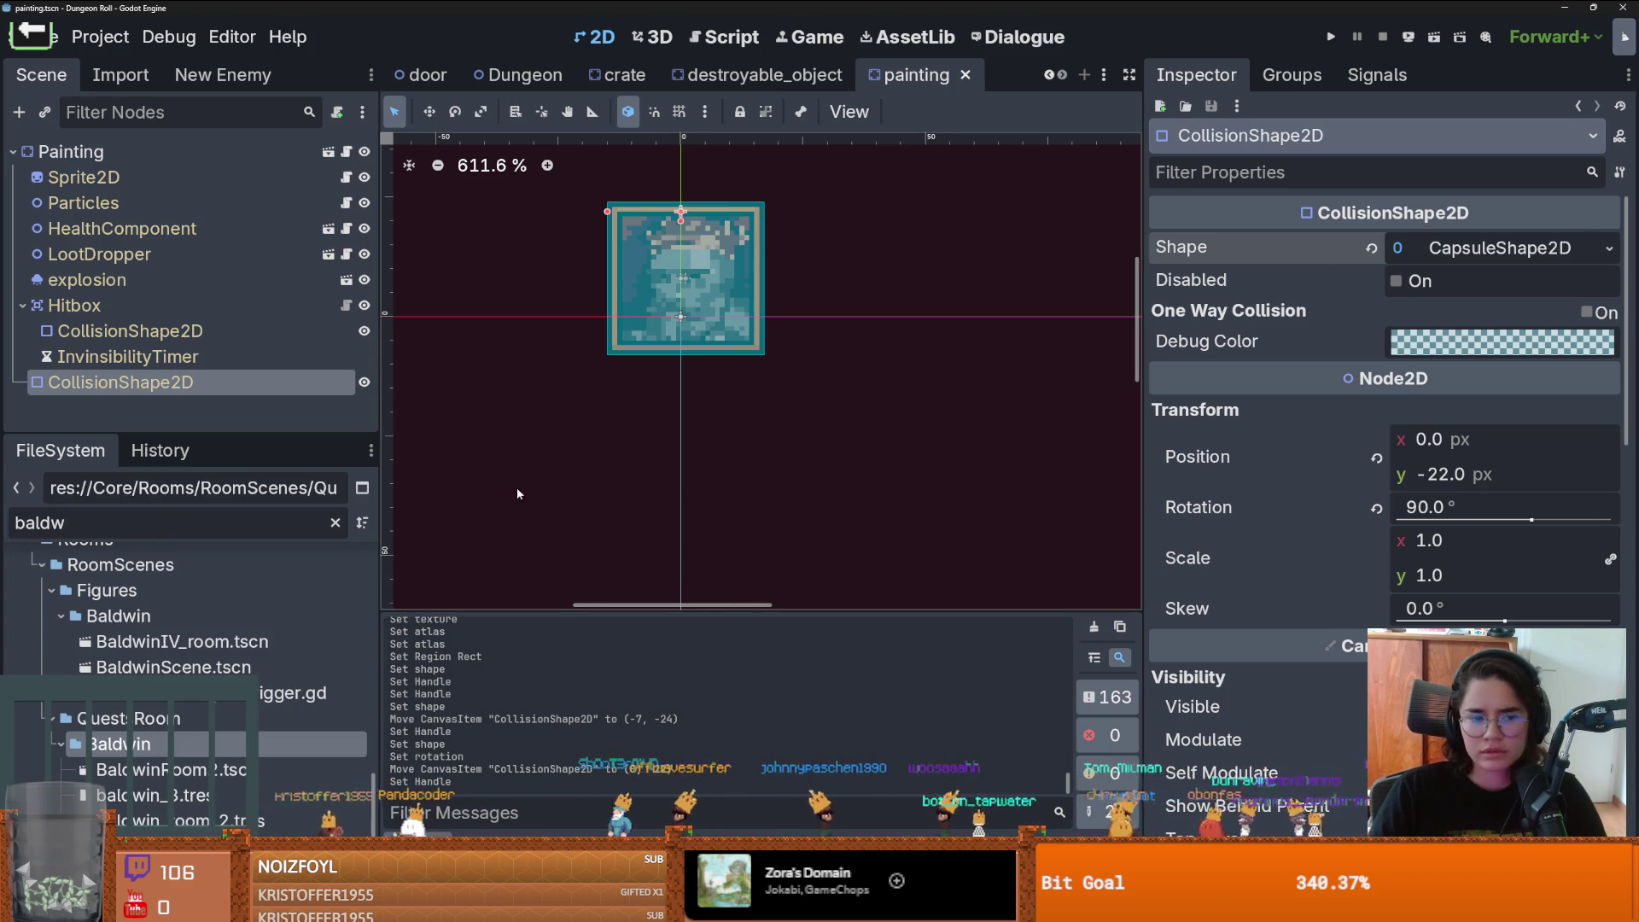
Step: Locate baldwin4.png in the Portraits folder
scroll(239, 649, "up", 3)
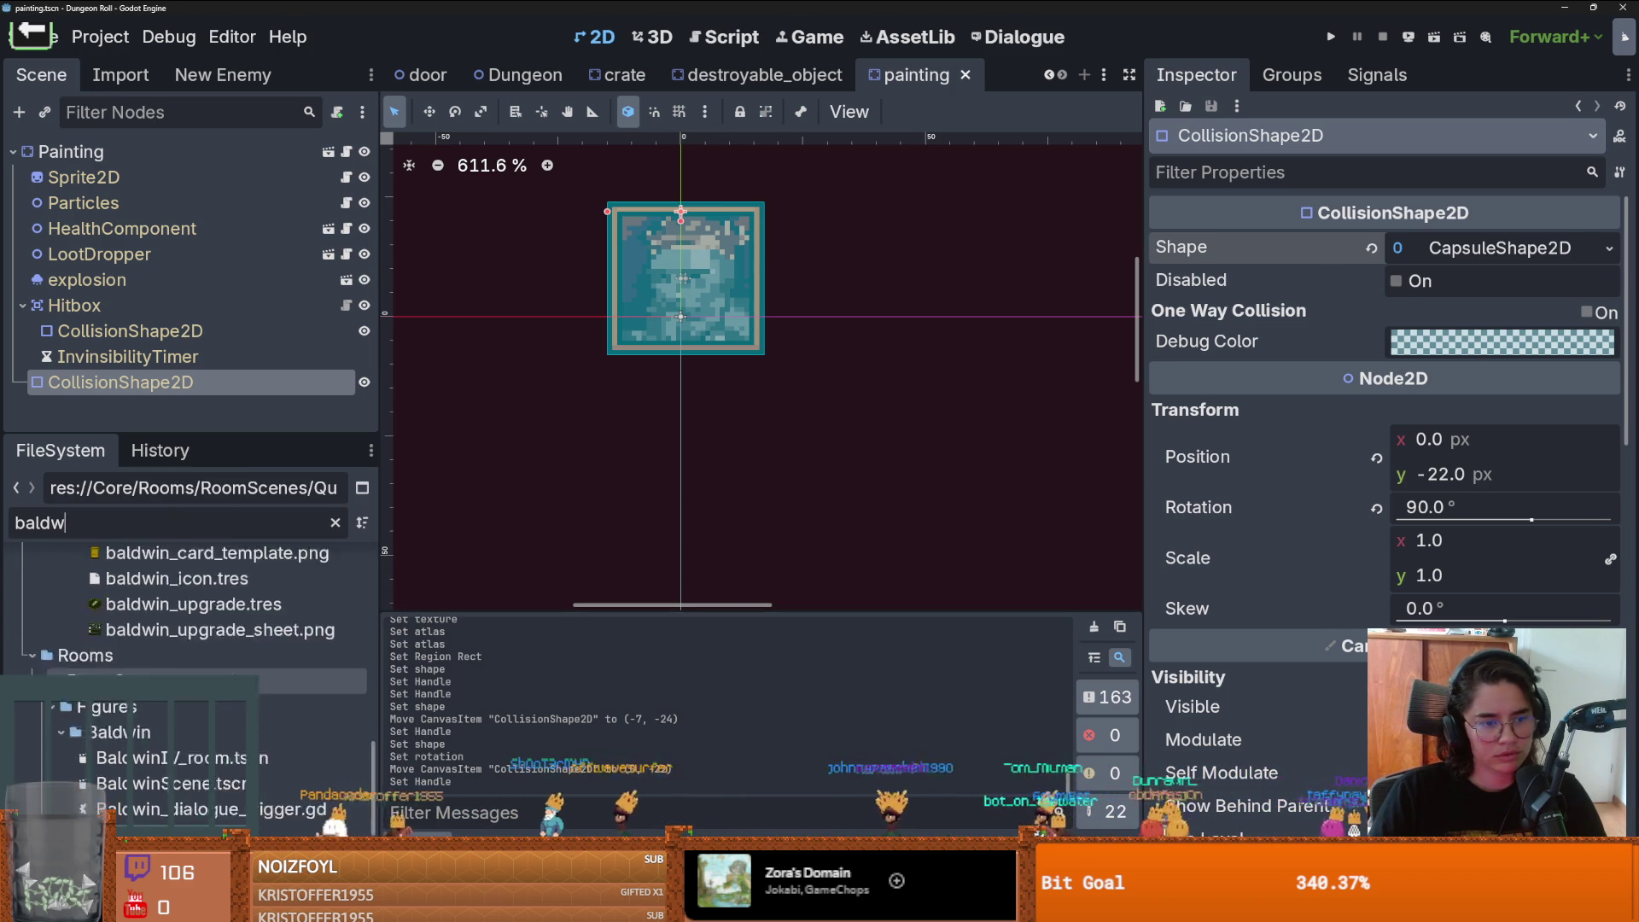
scroll(236, 648, "up", 3)
right_click(201, 645)
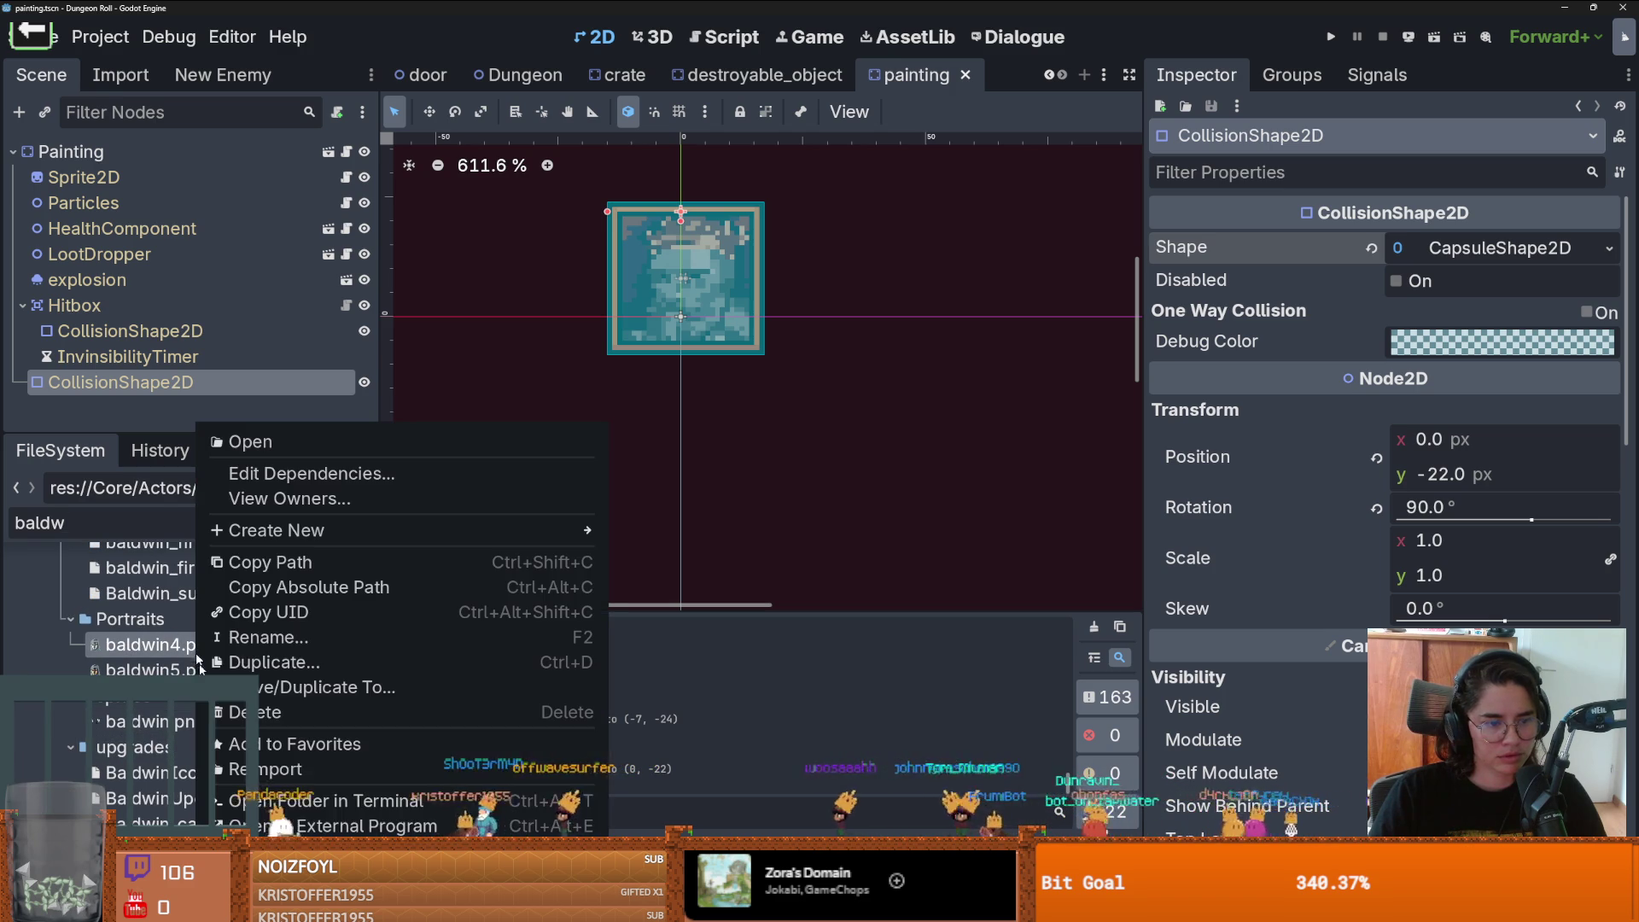
key("Escape")
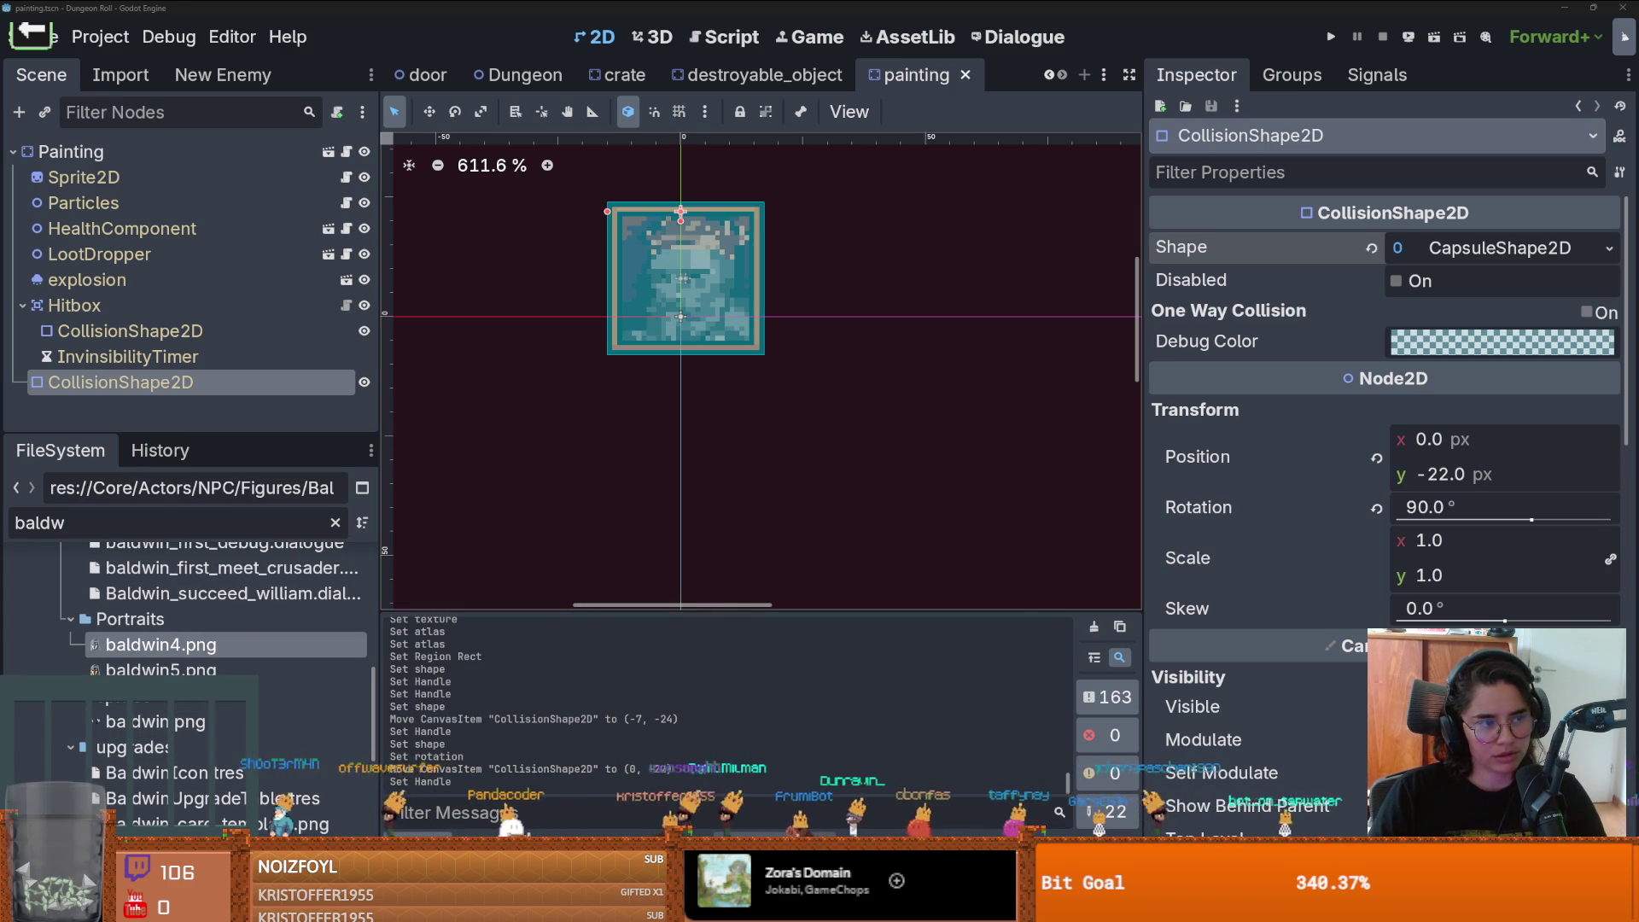
key("alt+Tab")
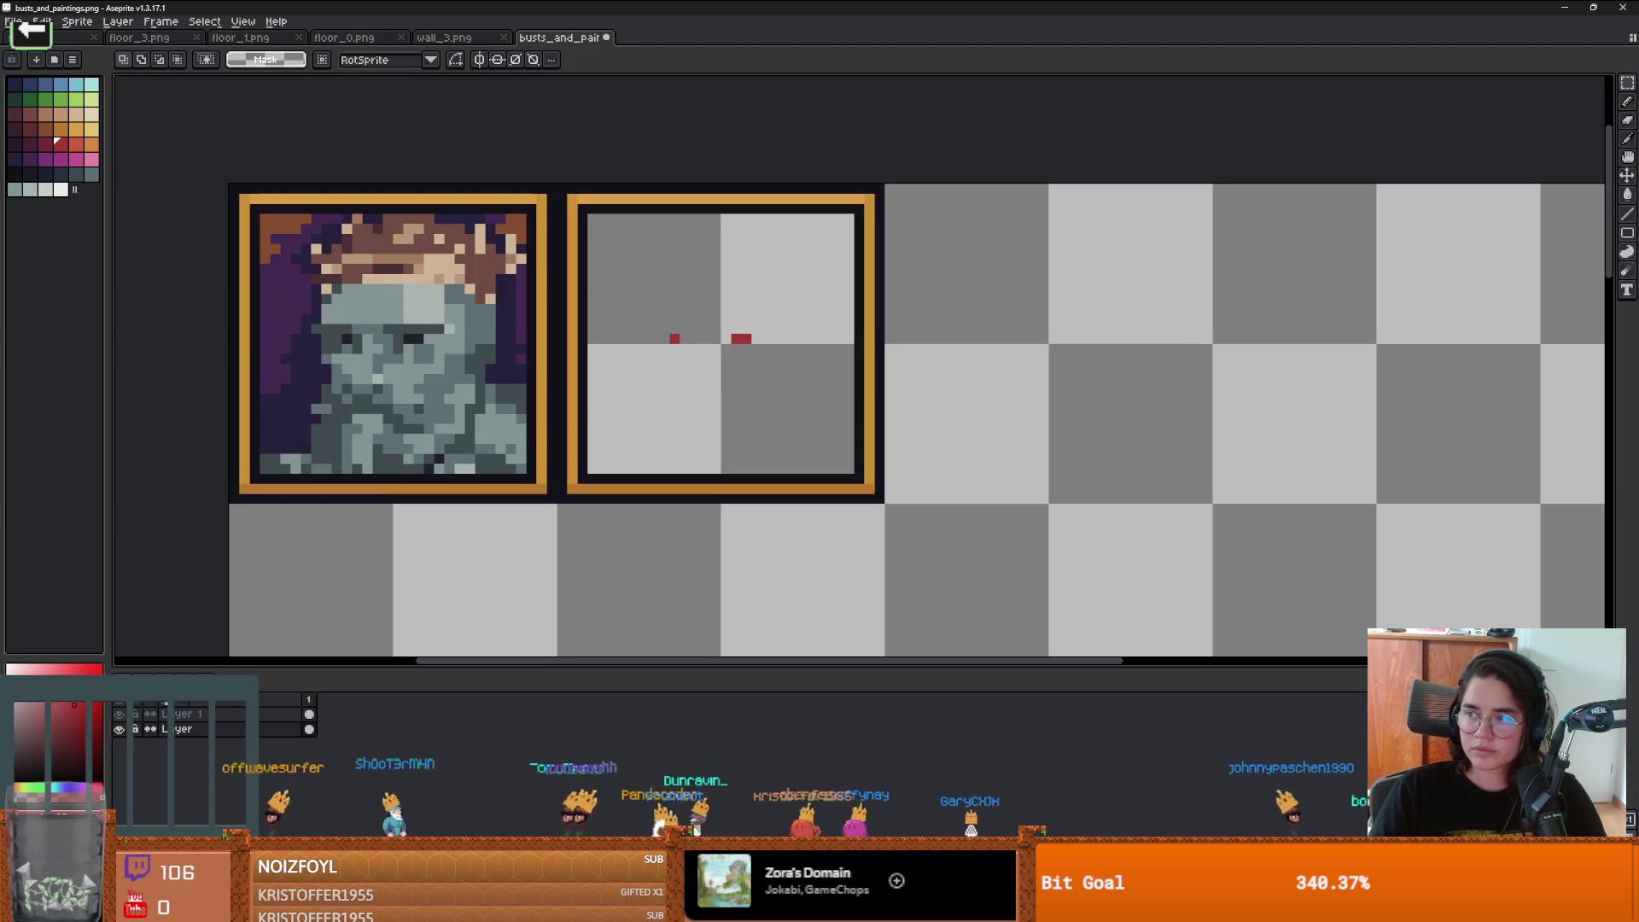
Step: Open baldwin4.png in Aseprite, agreeing to load it as an animation
left_click_drag(820, 4, 1068, 365)
left_click(771, 540)
scroll(870, 425, "up", 5)
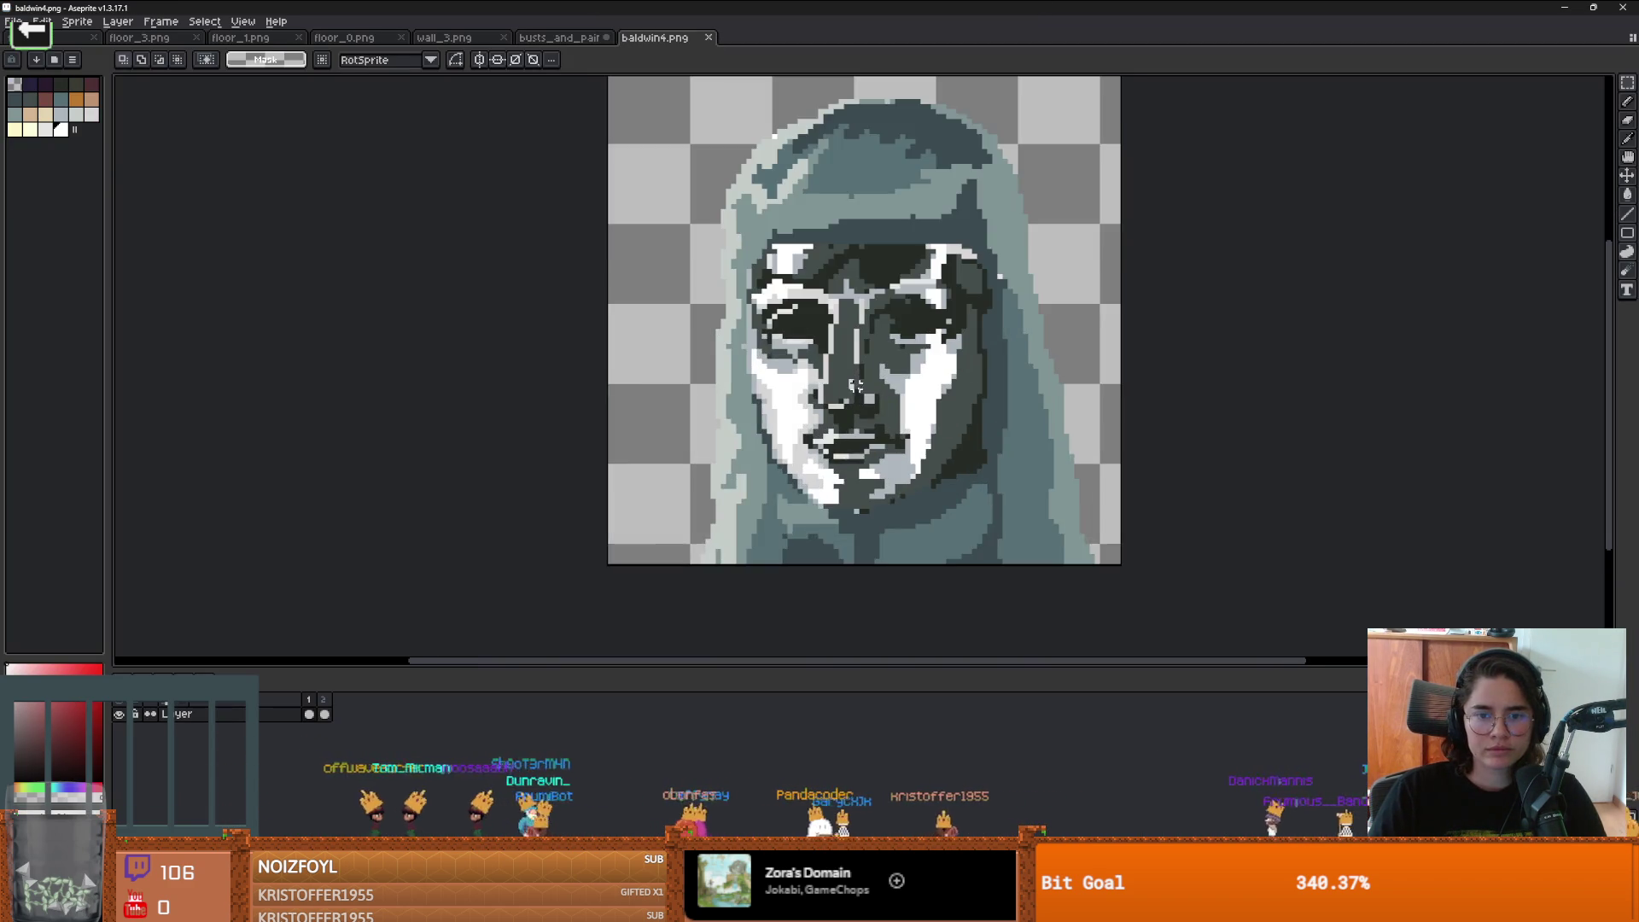
scroll(870, 425, "down", 1)
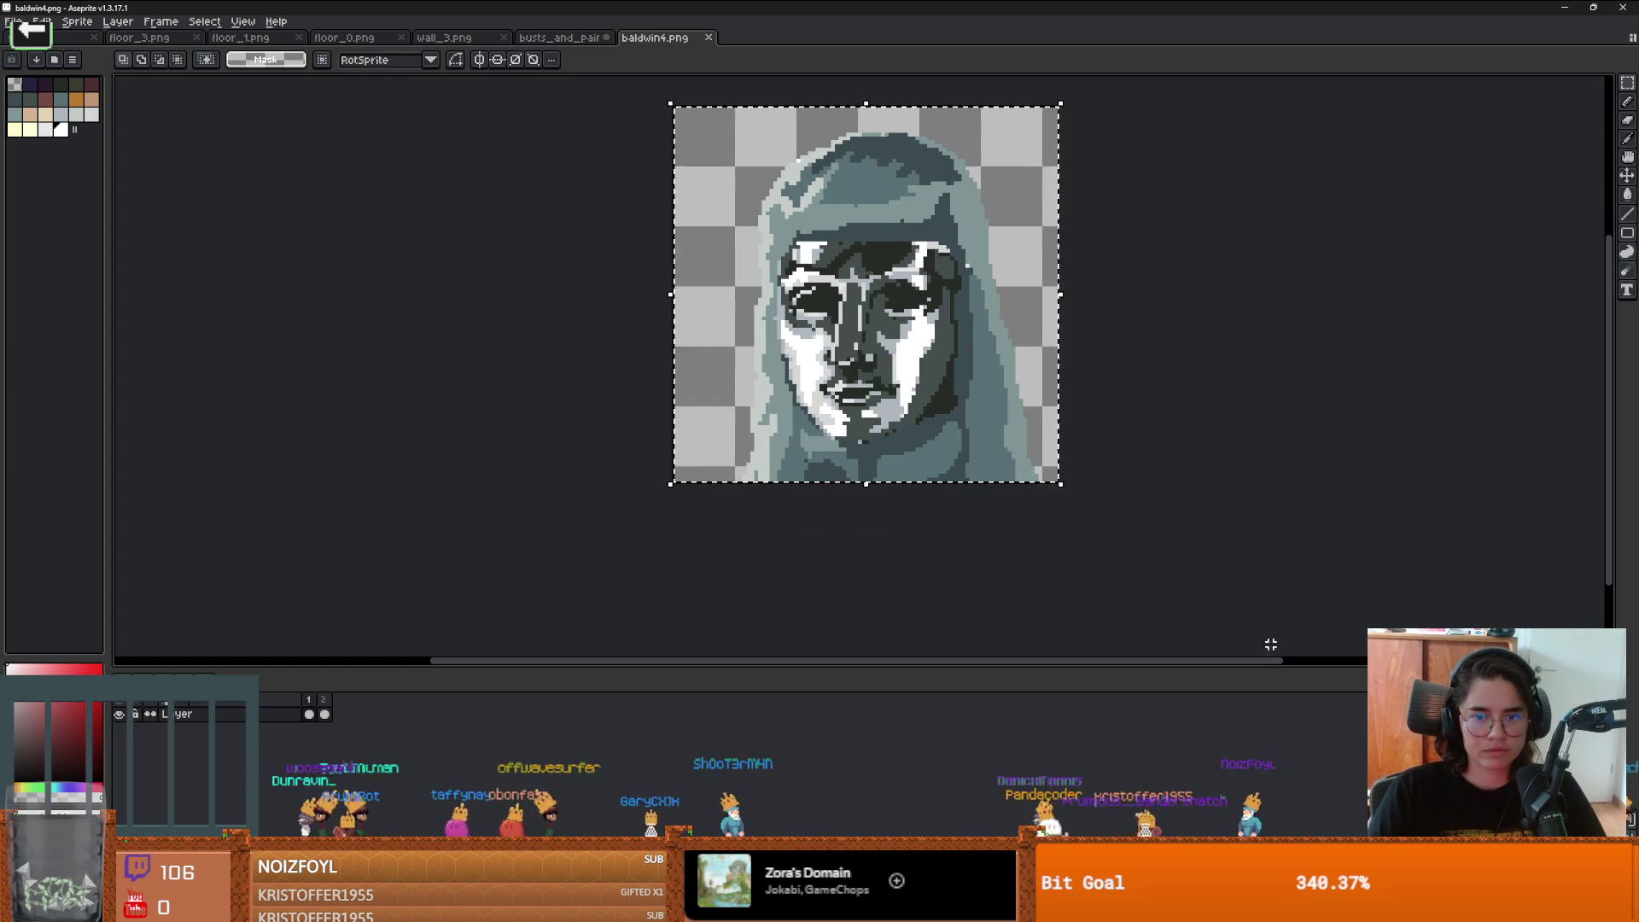
Step: Paste the copied portrait into the busts_and_paintings sheet
left_click(530, 37)
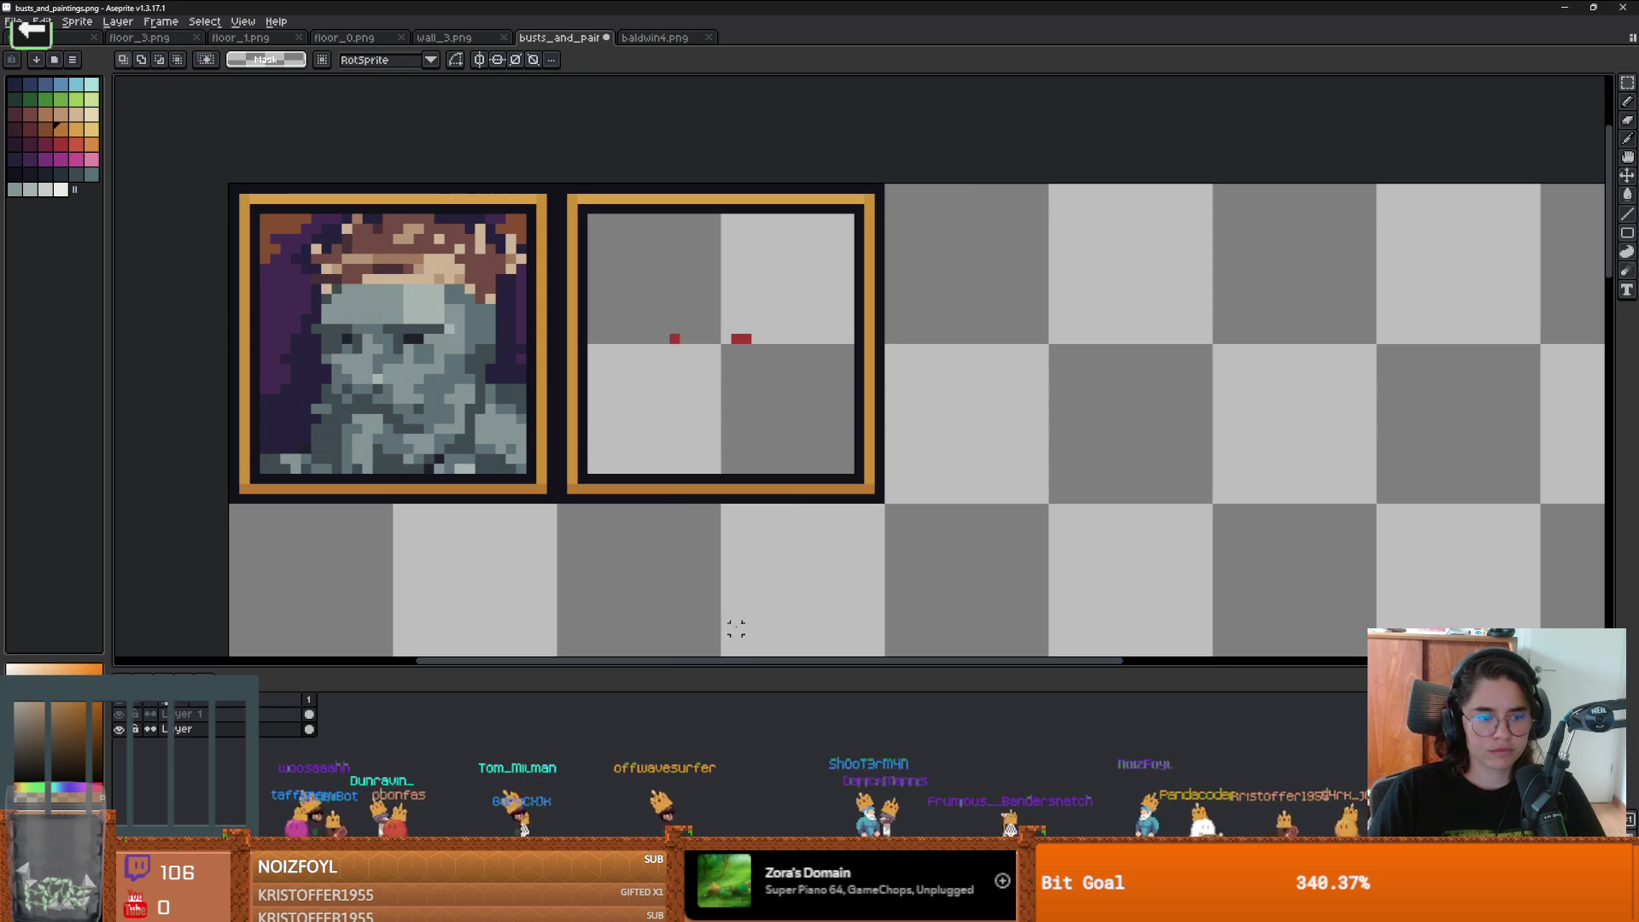
key("ctrl+v")
scroll(912, 473, "down", 3)
Step: Scale the pasted portrait down to about 32x30 and fit it inside the second frame
left_click_drag(999, 567, 796, 360)
left_click_drag(728, 320, 806, 420)
scroll(806, 420, "up", 2)
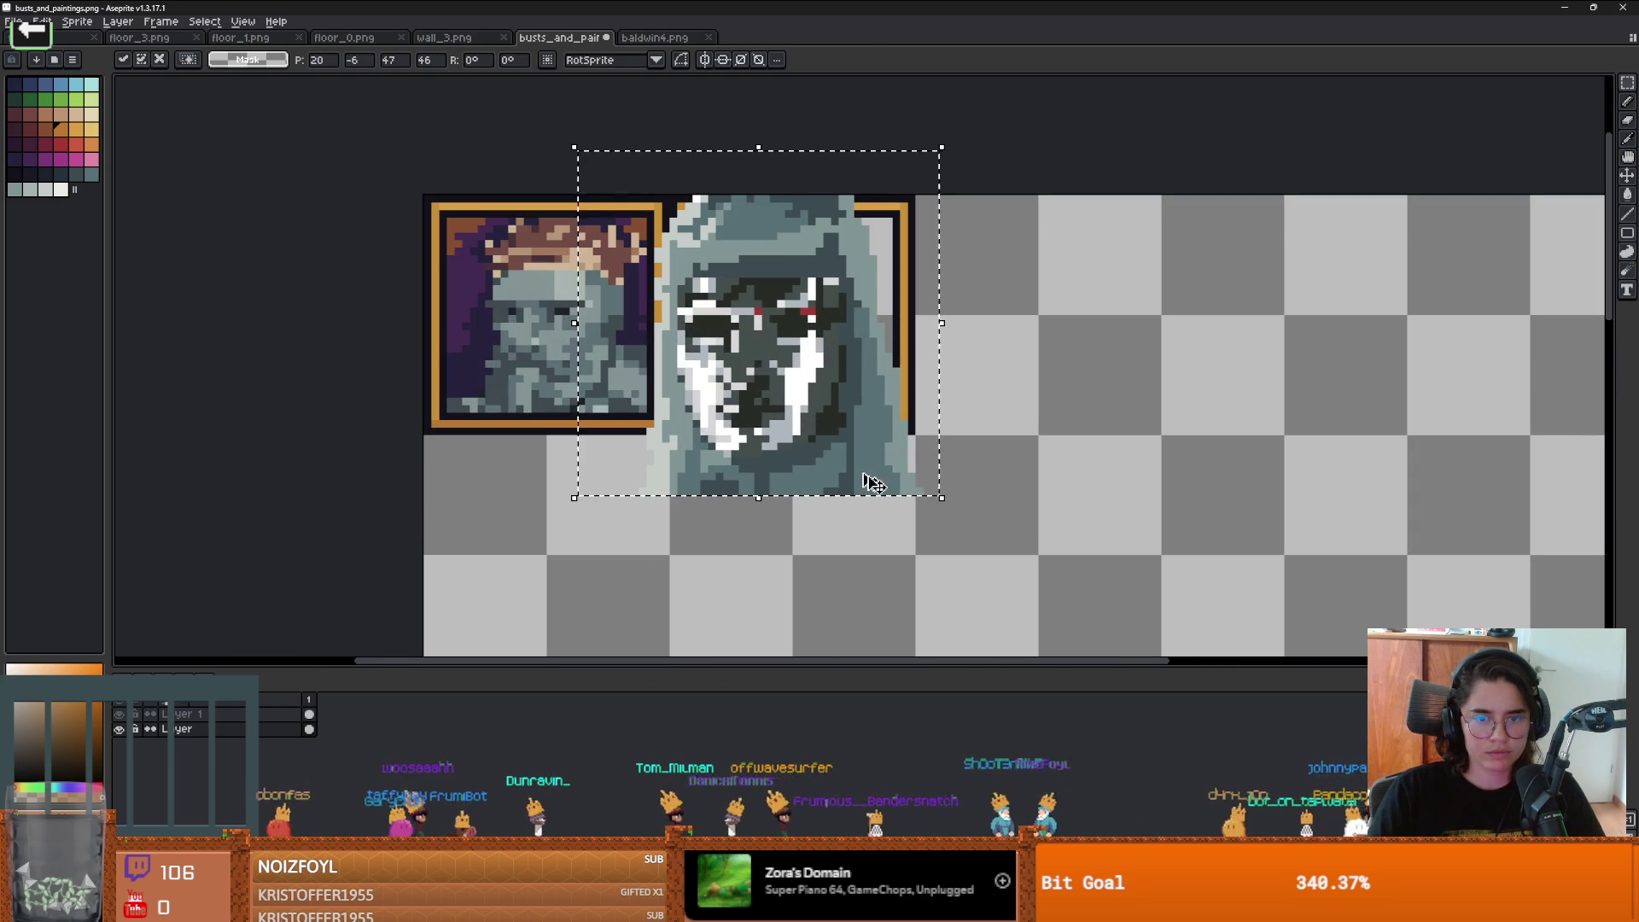
mouse_move(940, 498)
left_mouse_down()
mouse_move(842, 438)
mouse_move(880, 431)
left_mouse_up()
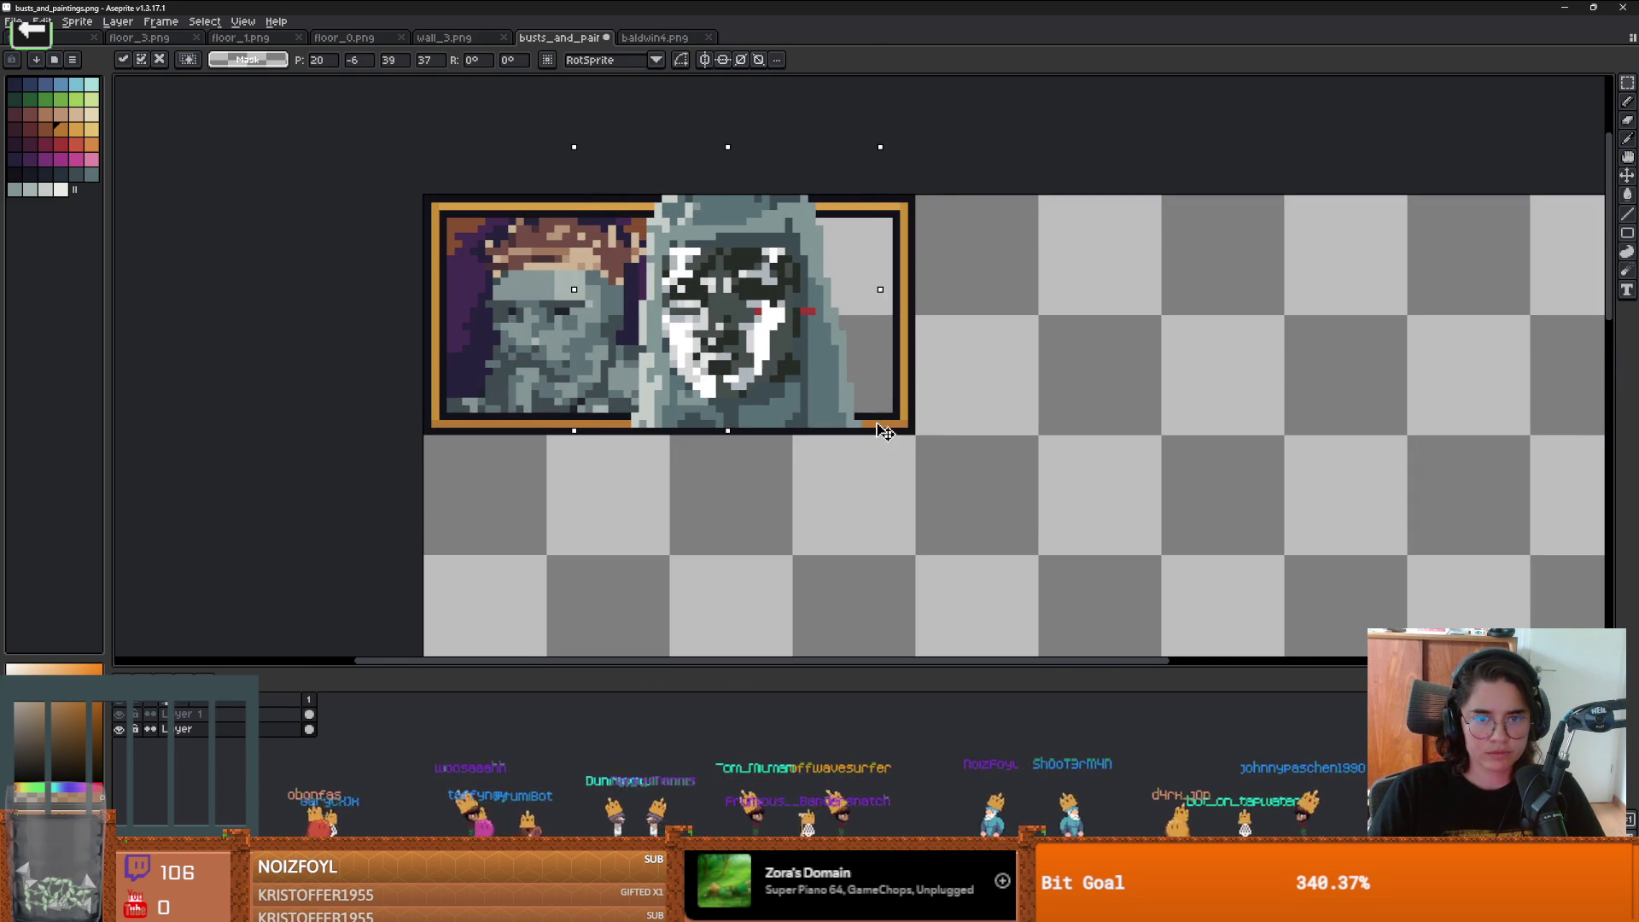
left_click_drag(777, 354, 818, 382)
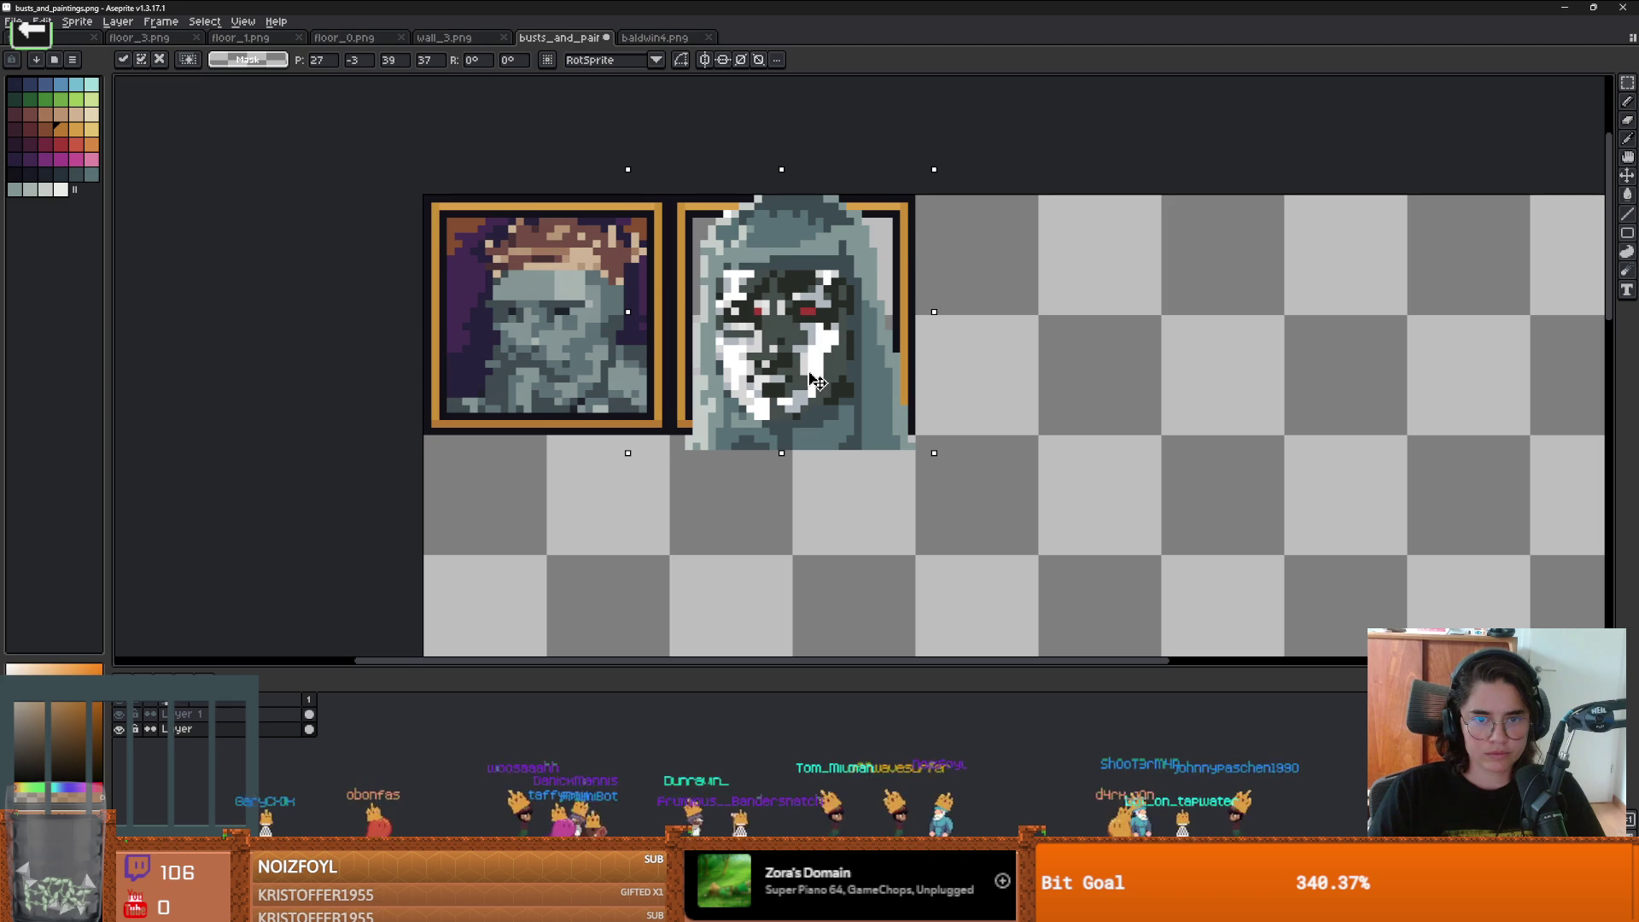
mouse_move(930, 455)
left_mouse_down()
mouse_move(842, 357)
mouse_move(864, 375)
left_mouse_up()
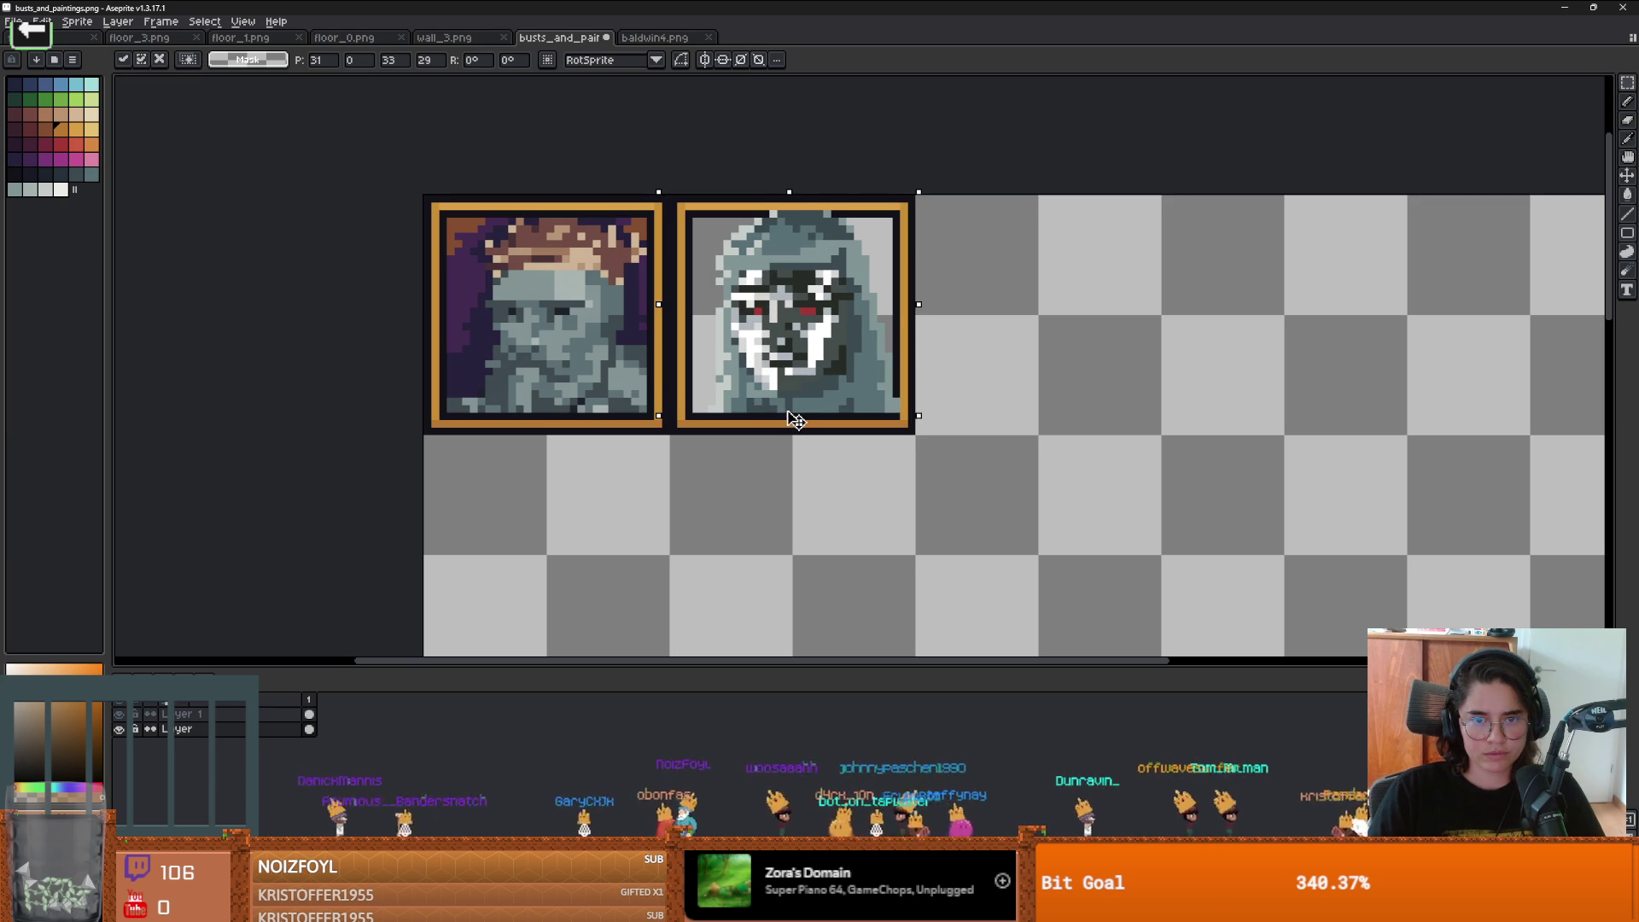
left_click_drag(924, 306, 920, 316)
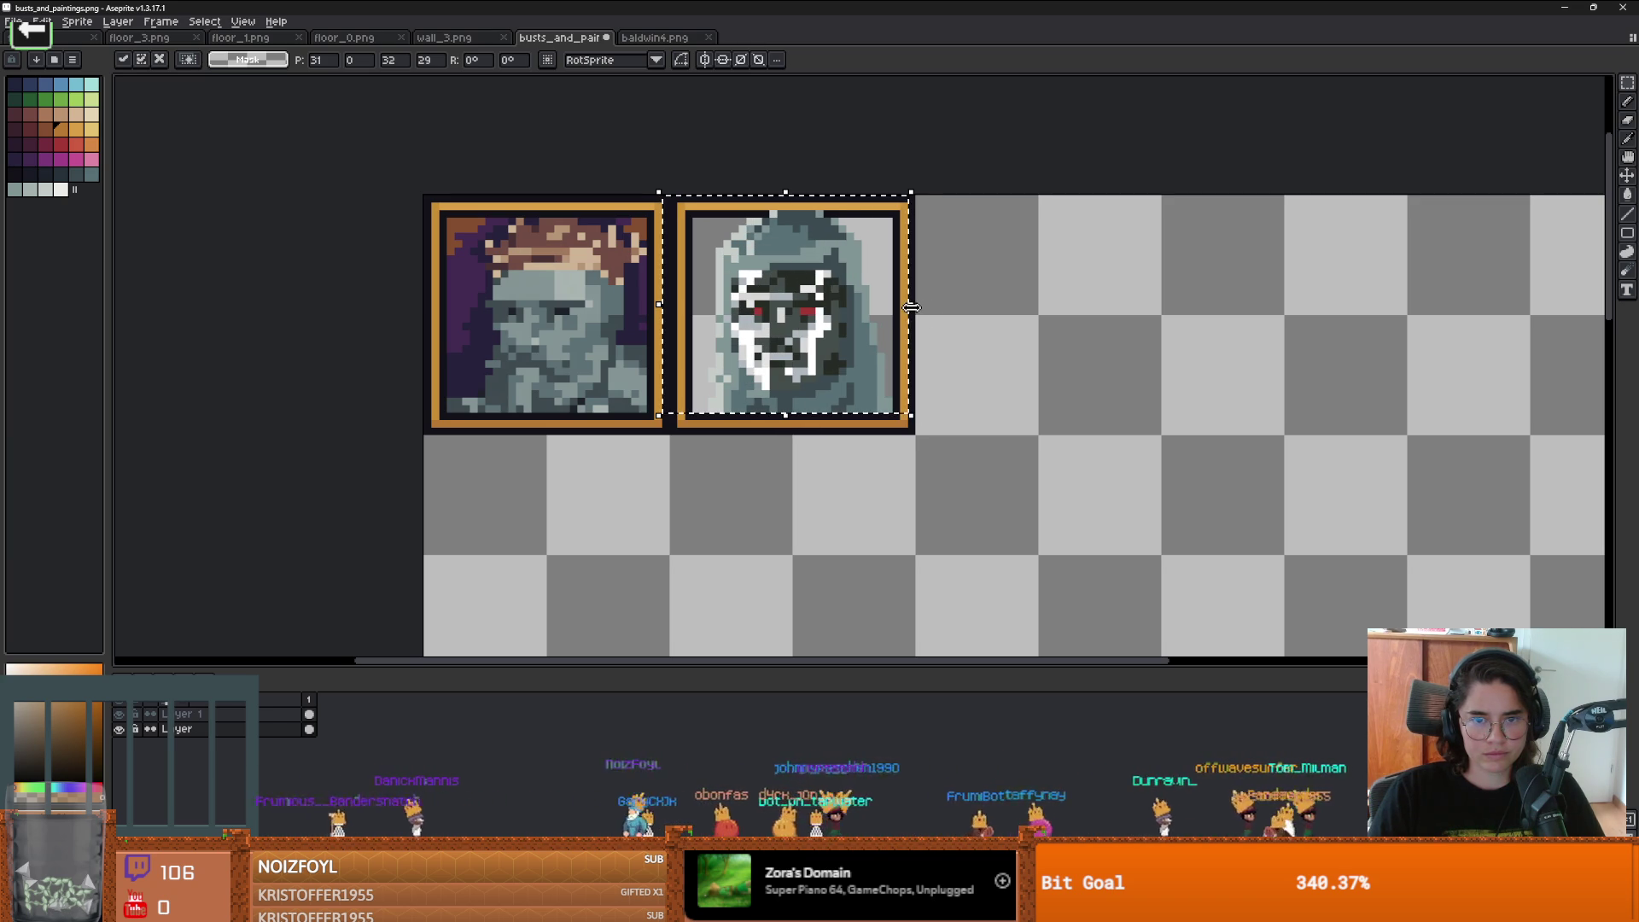
left_click_drag(784, 192, 794, 186)
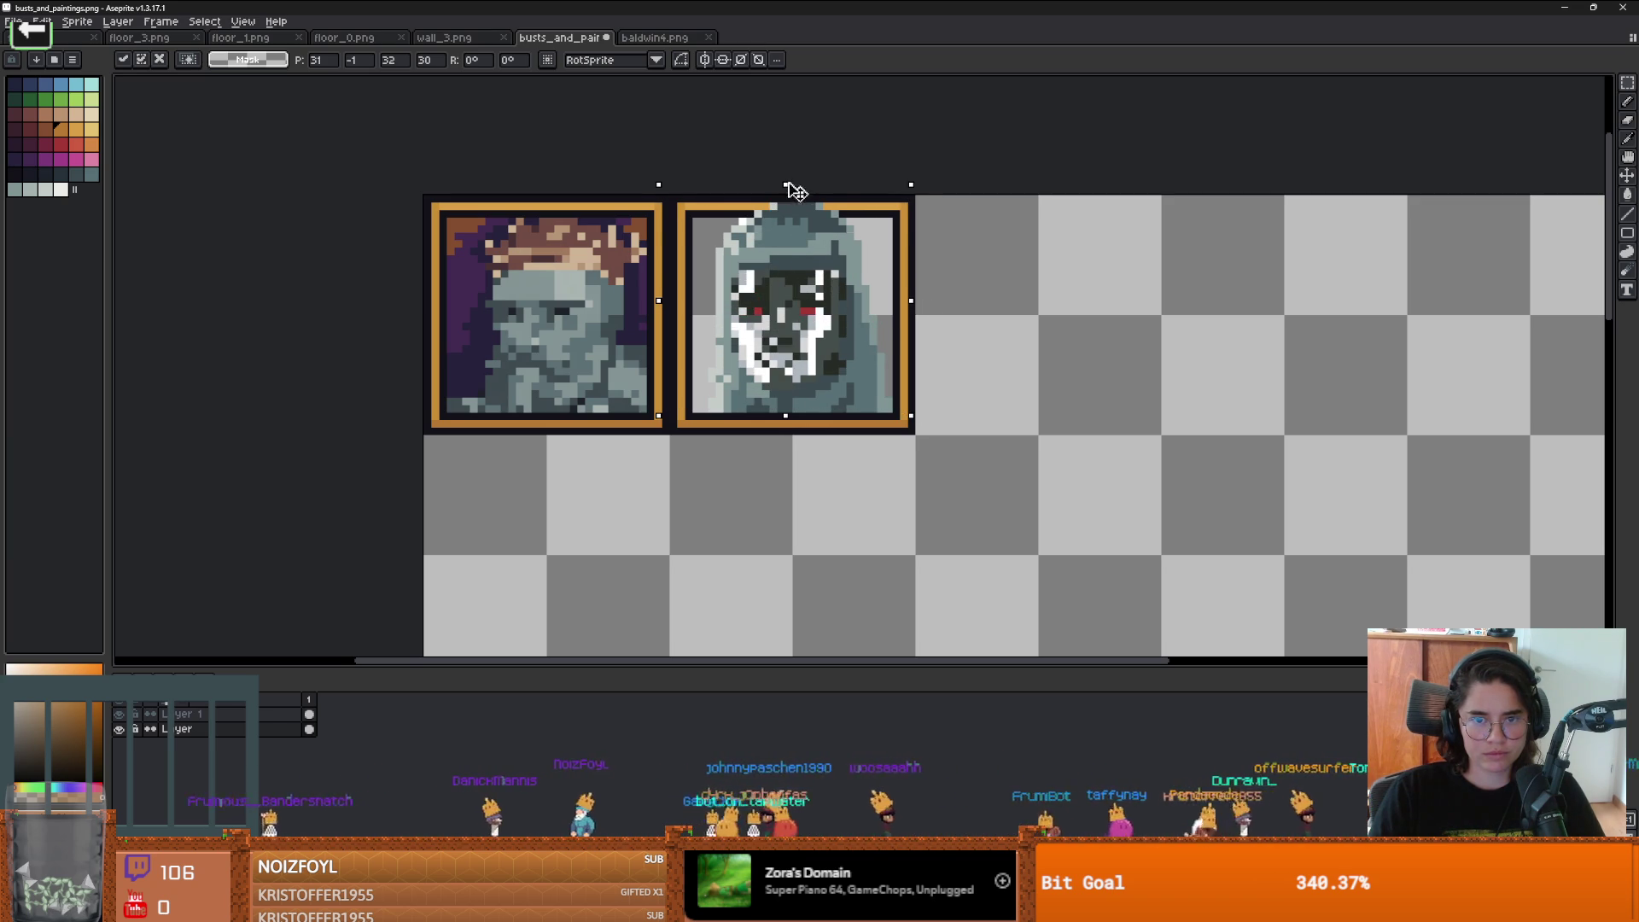
key("Return")
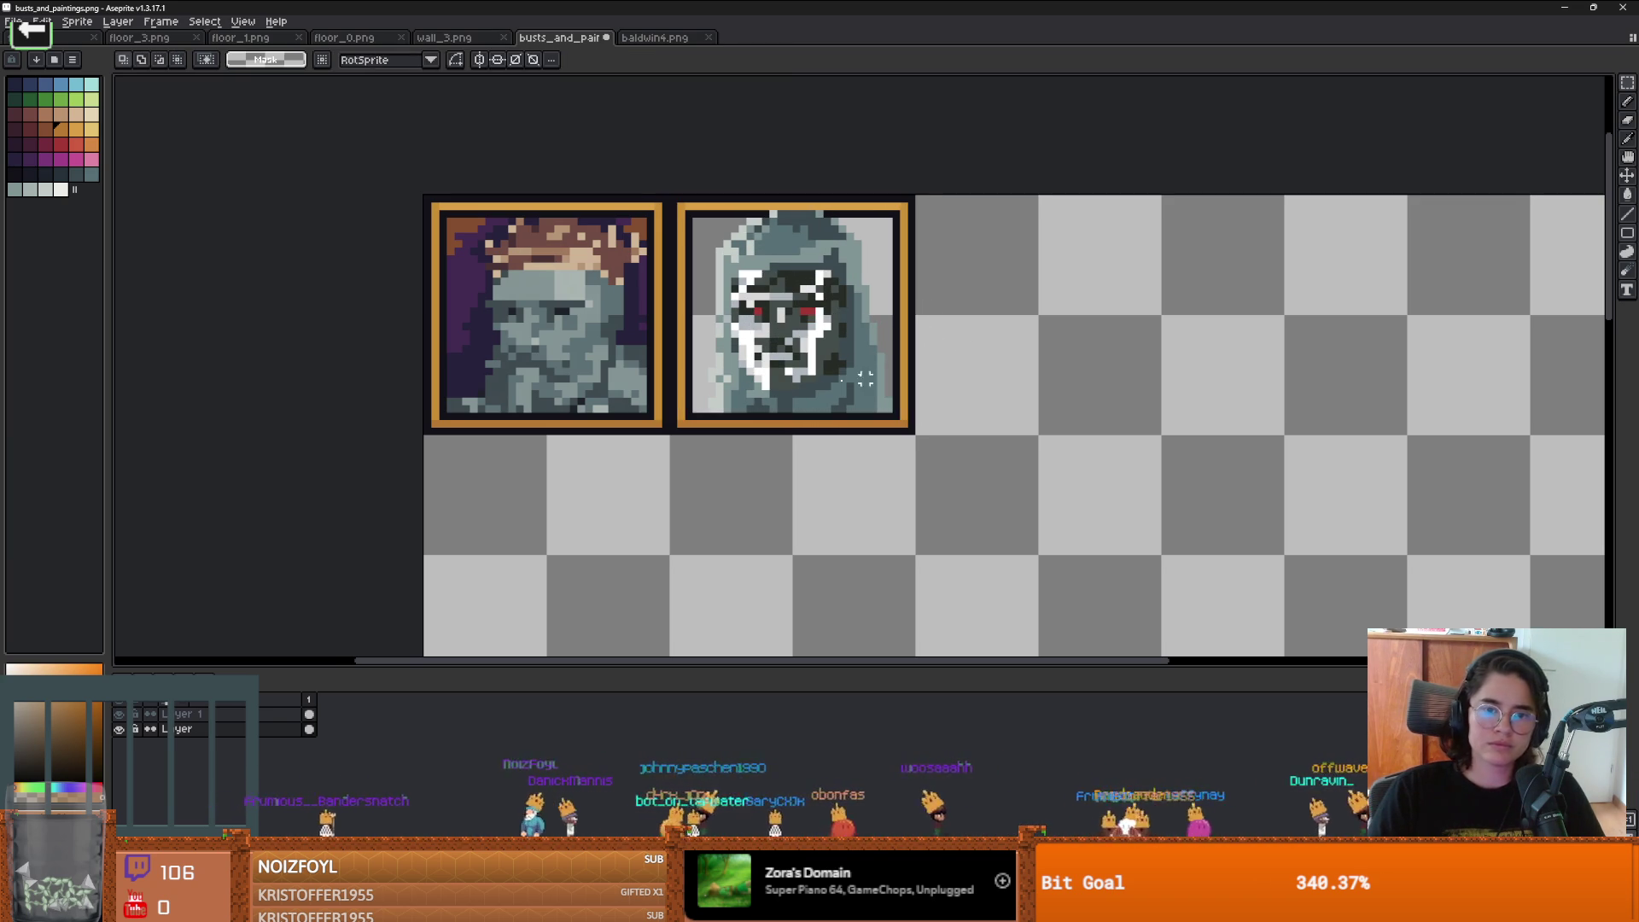
Step: Switch to the pencil and sample grey and light blue-grey colours from the pasted portrait
scroll(912, 363, "up", 4)
scroll(1101, 318, "down", 1)
key("b")
left_click(884, 329, "alt")
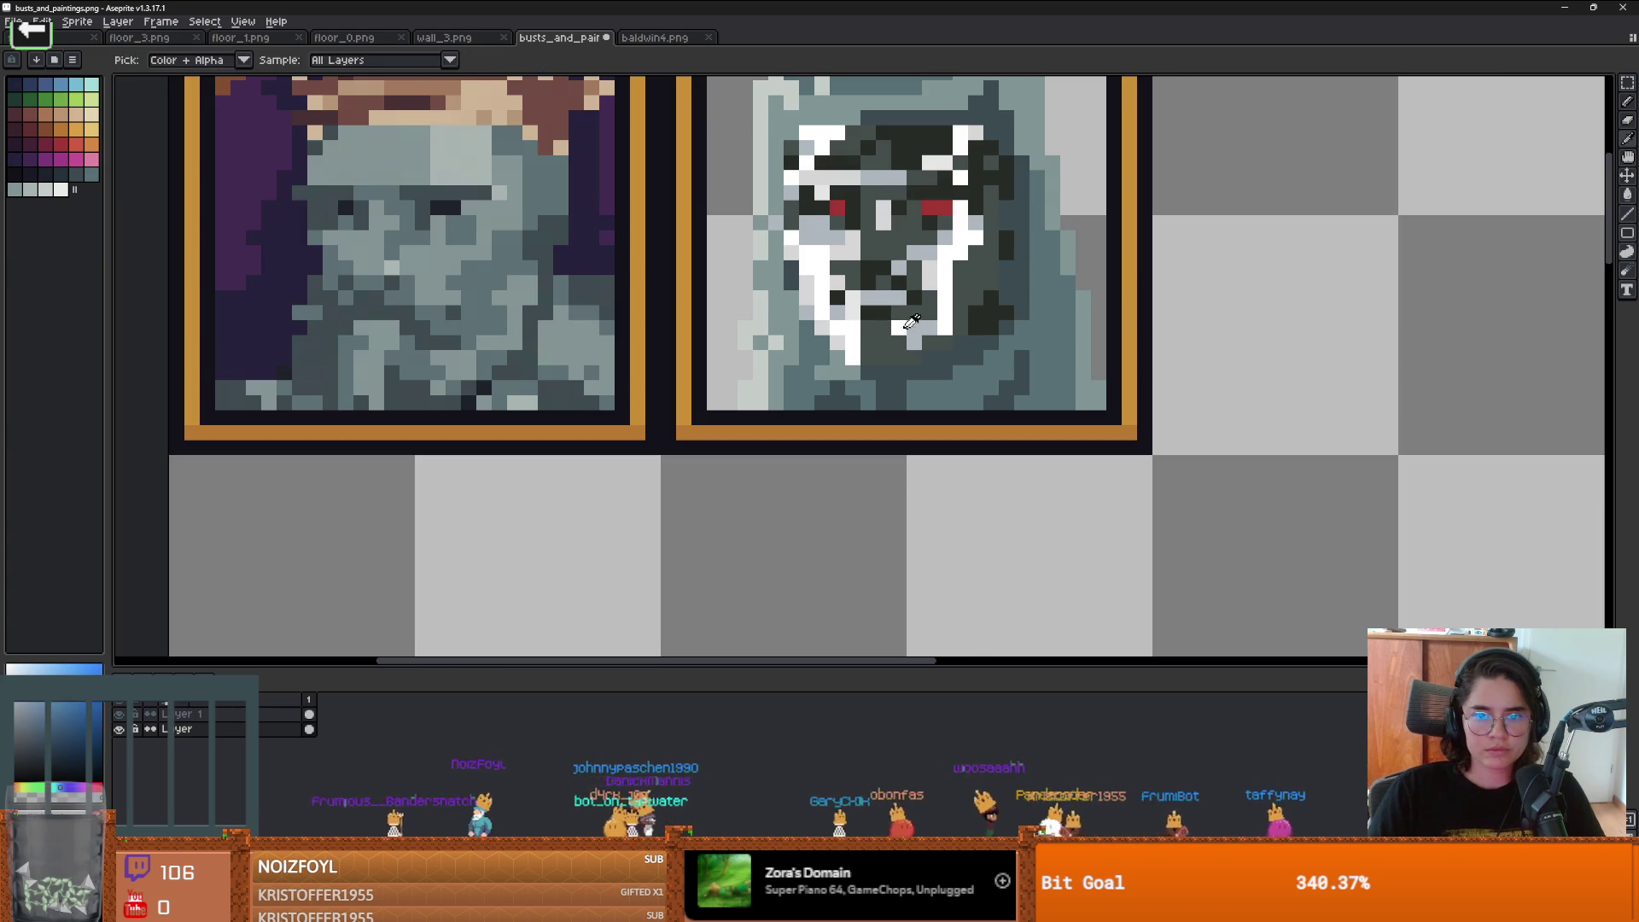
scroll(882, 333, "down", 1)
scroll(893, 333, "down", 1)
scroll(892, 333, "up", 1)
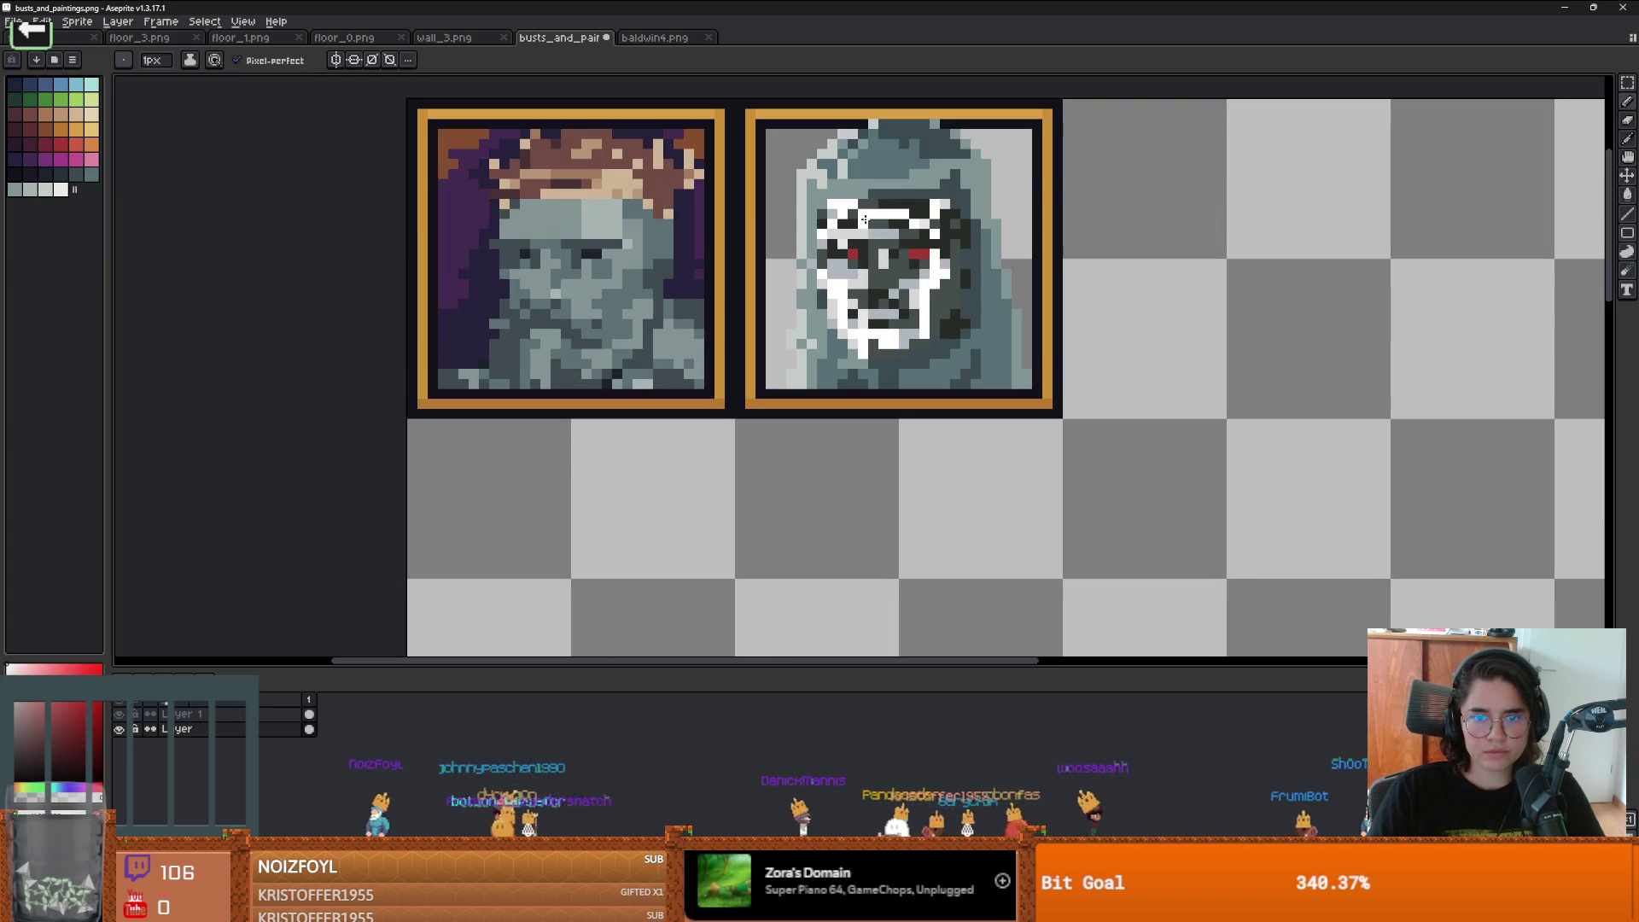
left_click(888, 291, "alt")
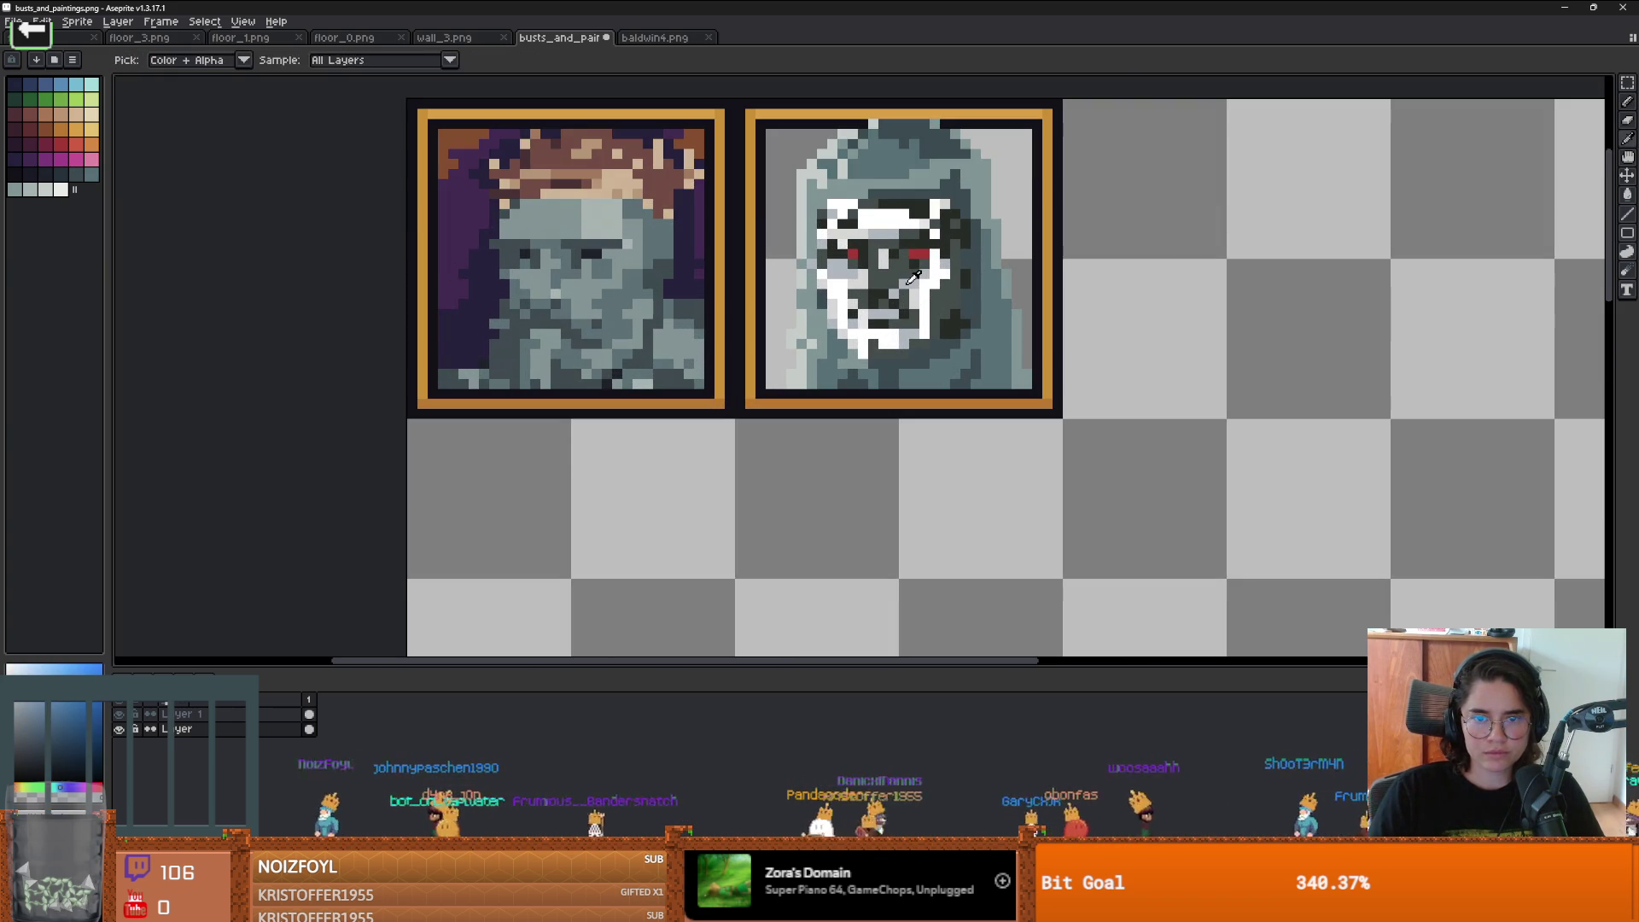
scroll(873, 285, "down", 1)
scroll(894, 221, "up", 4)
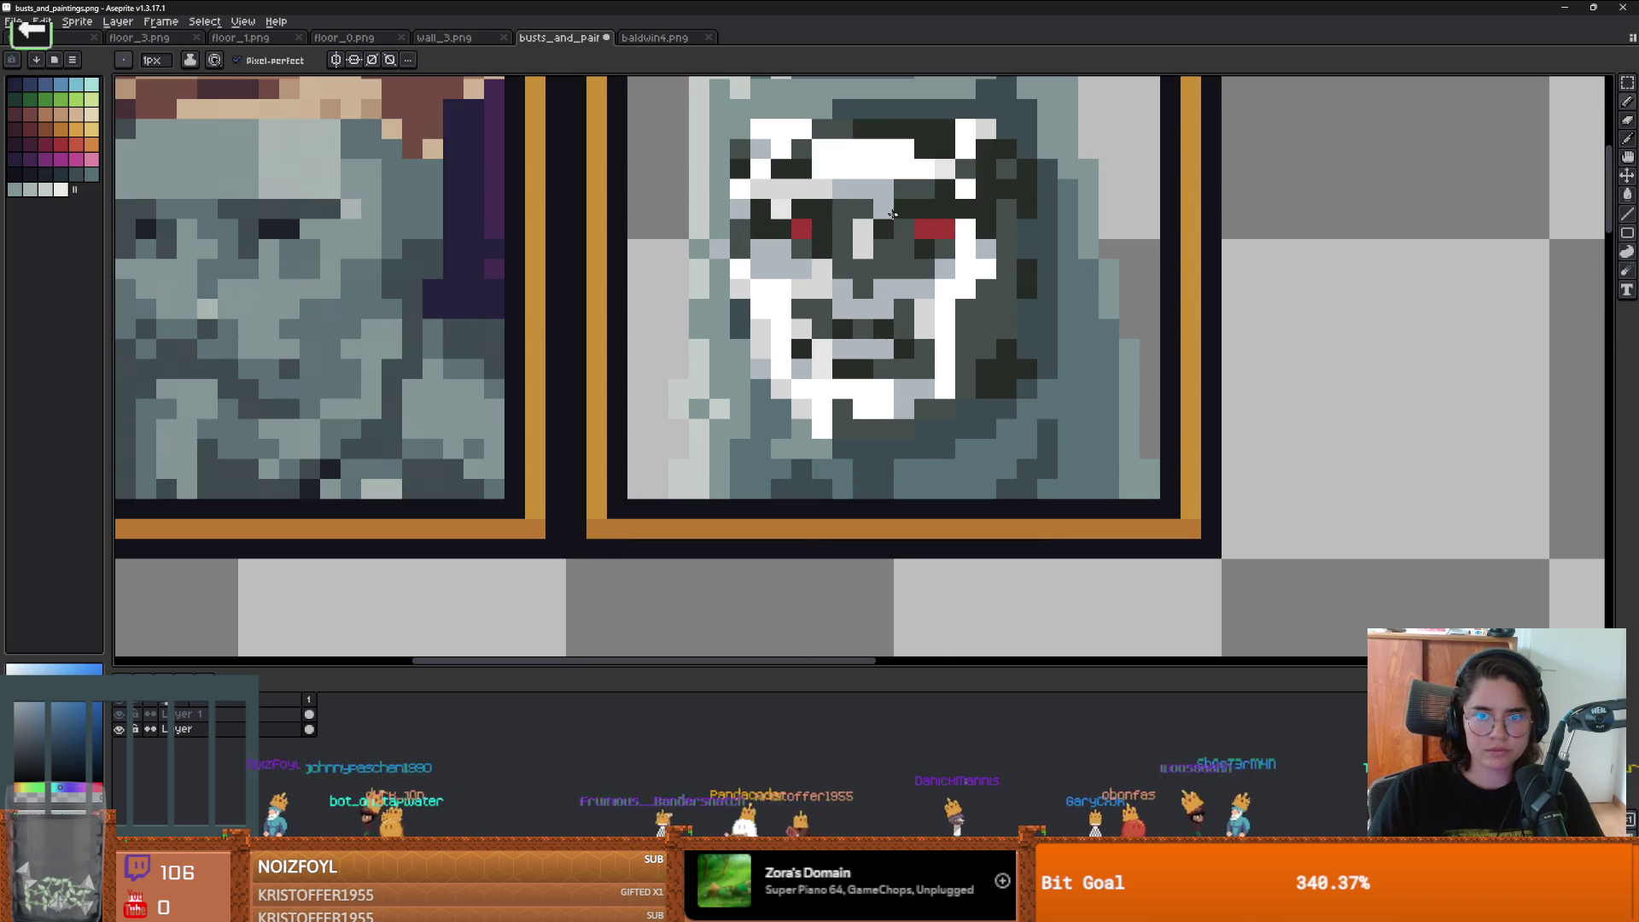
scroll(924, 278, "down", 3)
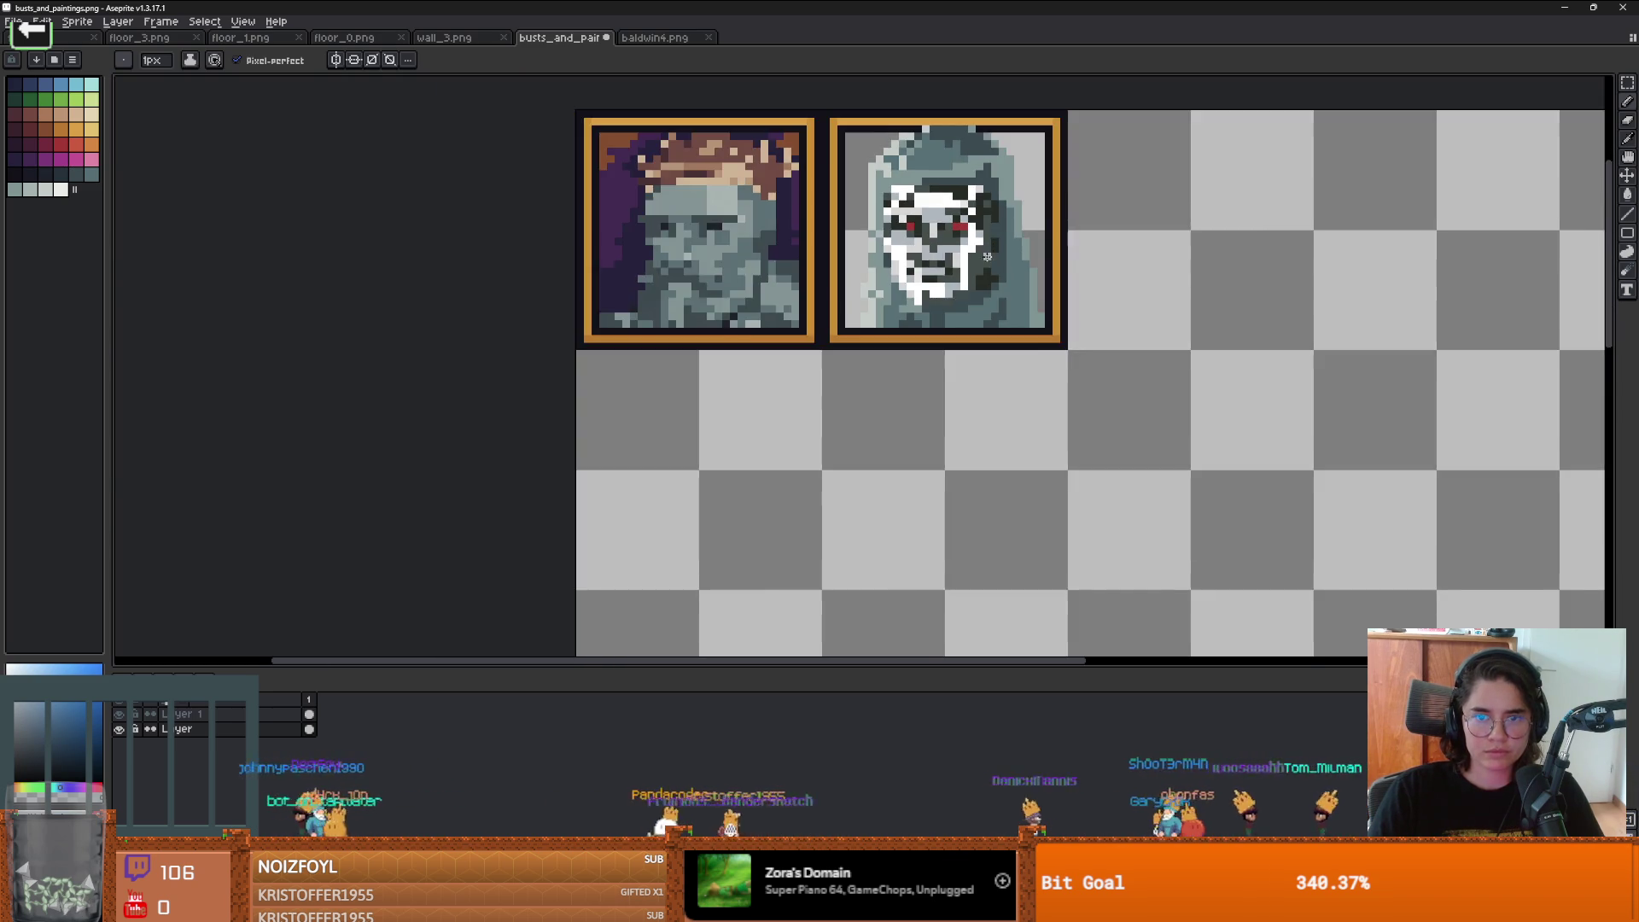
scroll(946, 297, "up", 3)
left_click_drag(946, 297, 938, 319)
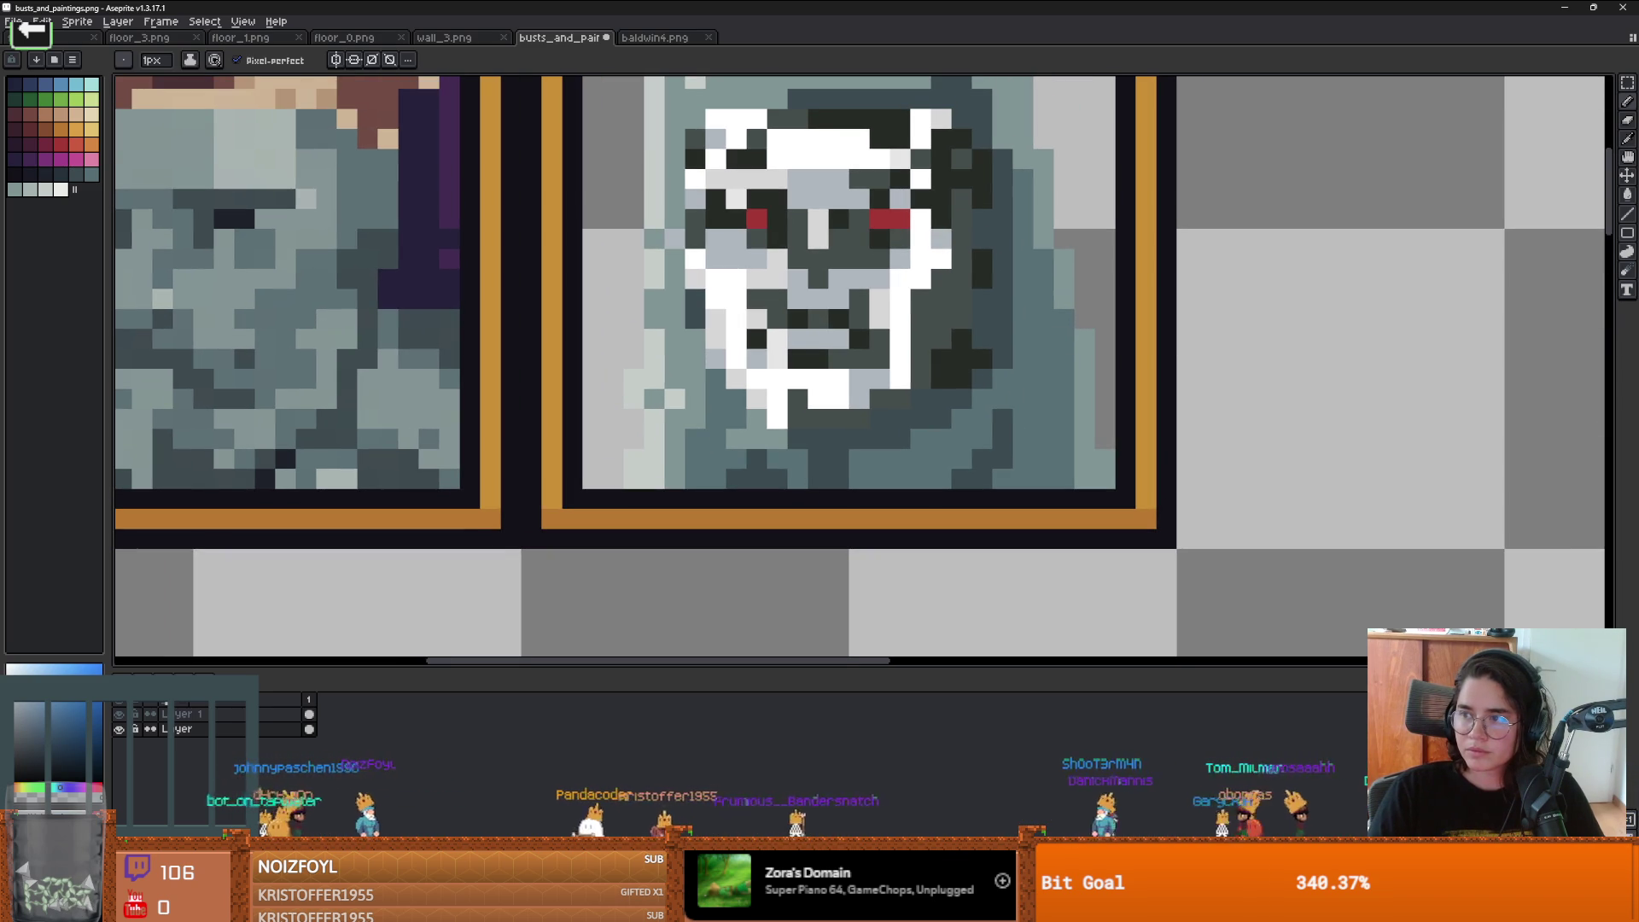
scroll(840, 224, "up", 3)
scroll(840, 224, "down", 1)
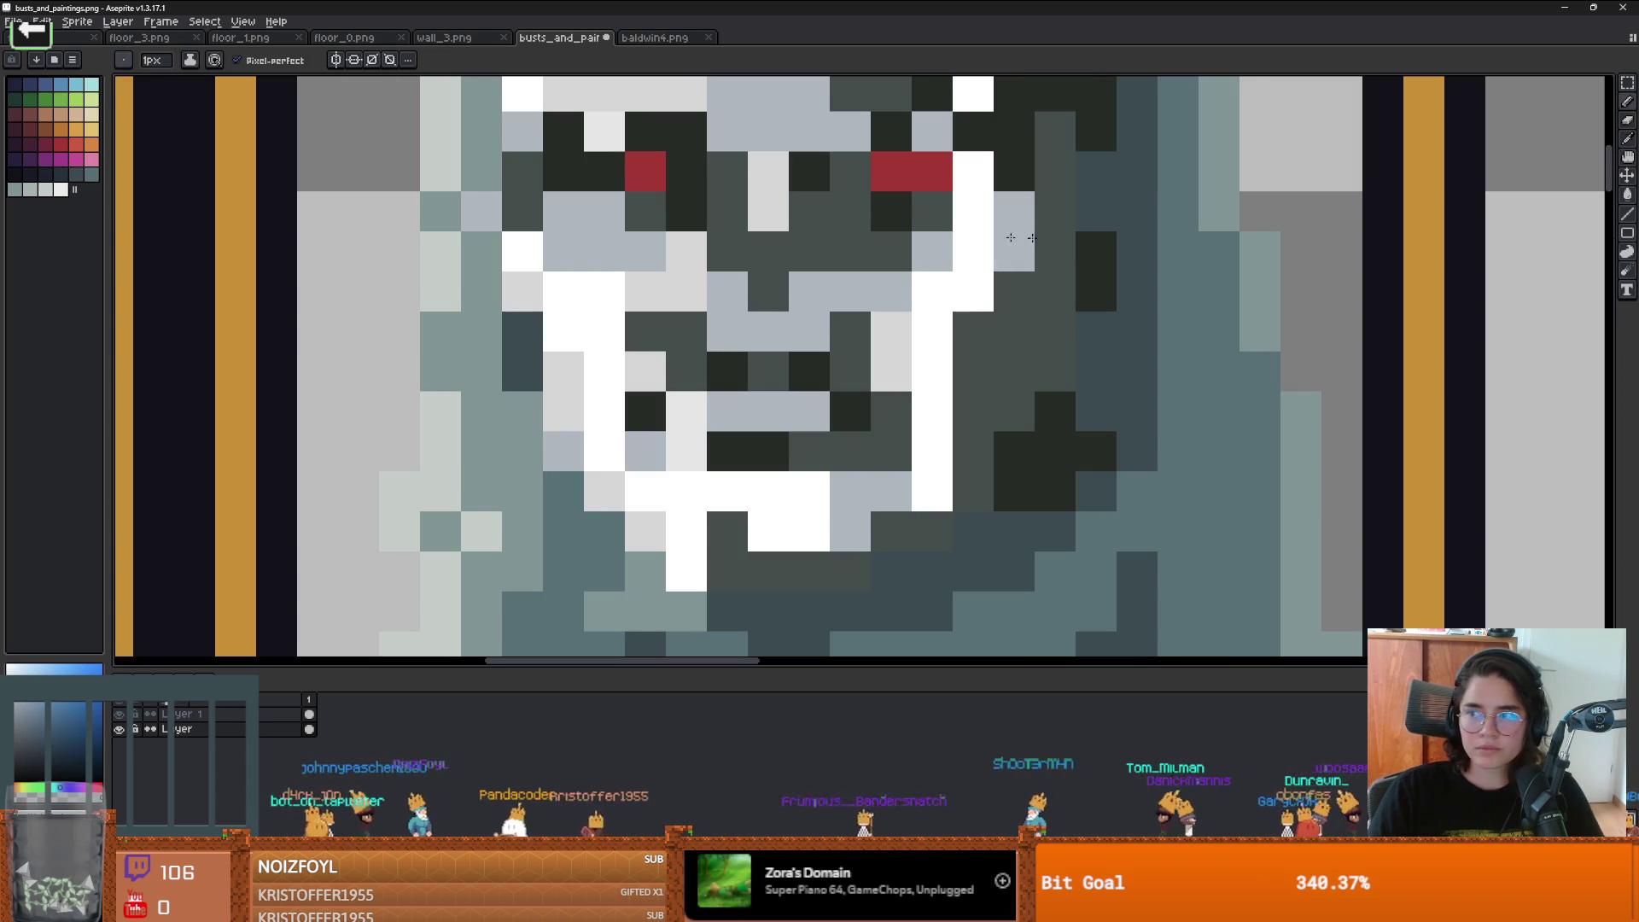
Step: Compare the second bust against the baldwin4.png reference face
left_click(654, 37)
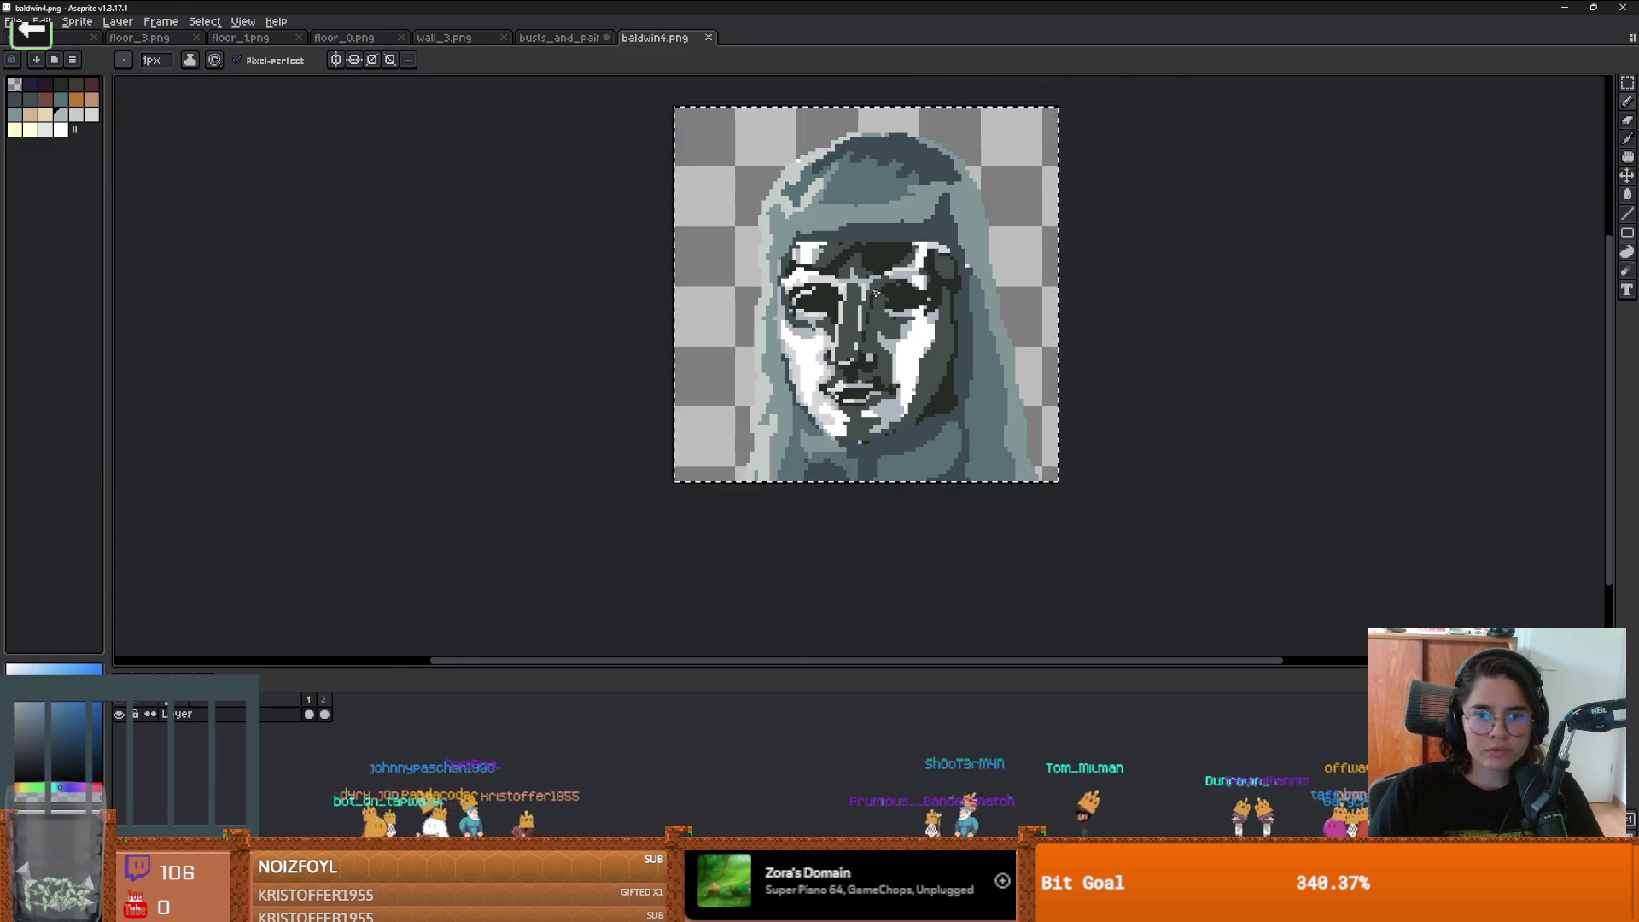
scroll(879, 297, "up", 1)
left_click(559, 37)
scroll(769, 227, "up", 1)
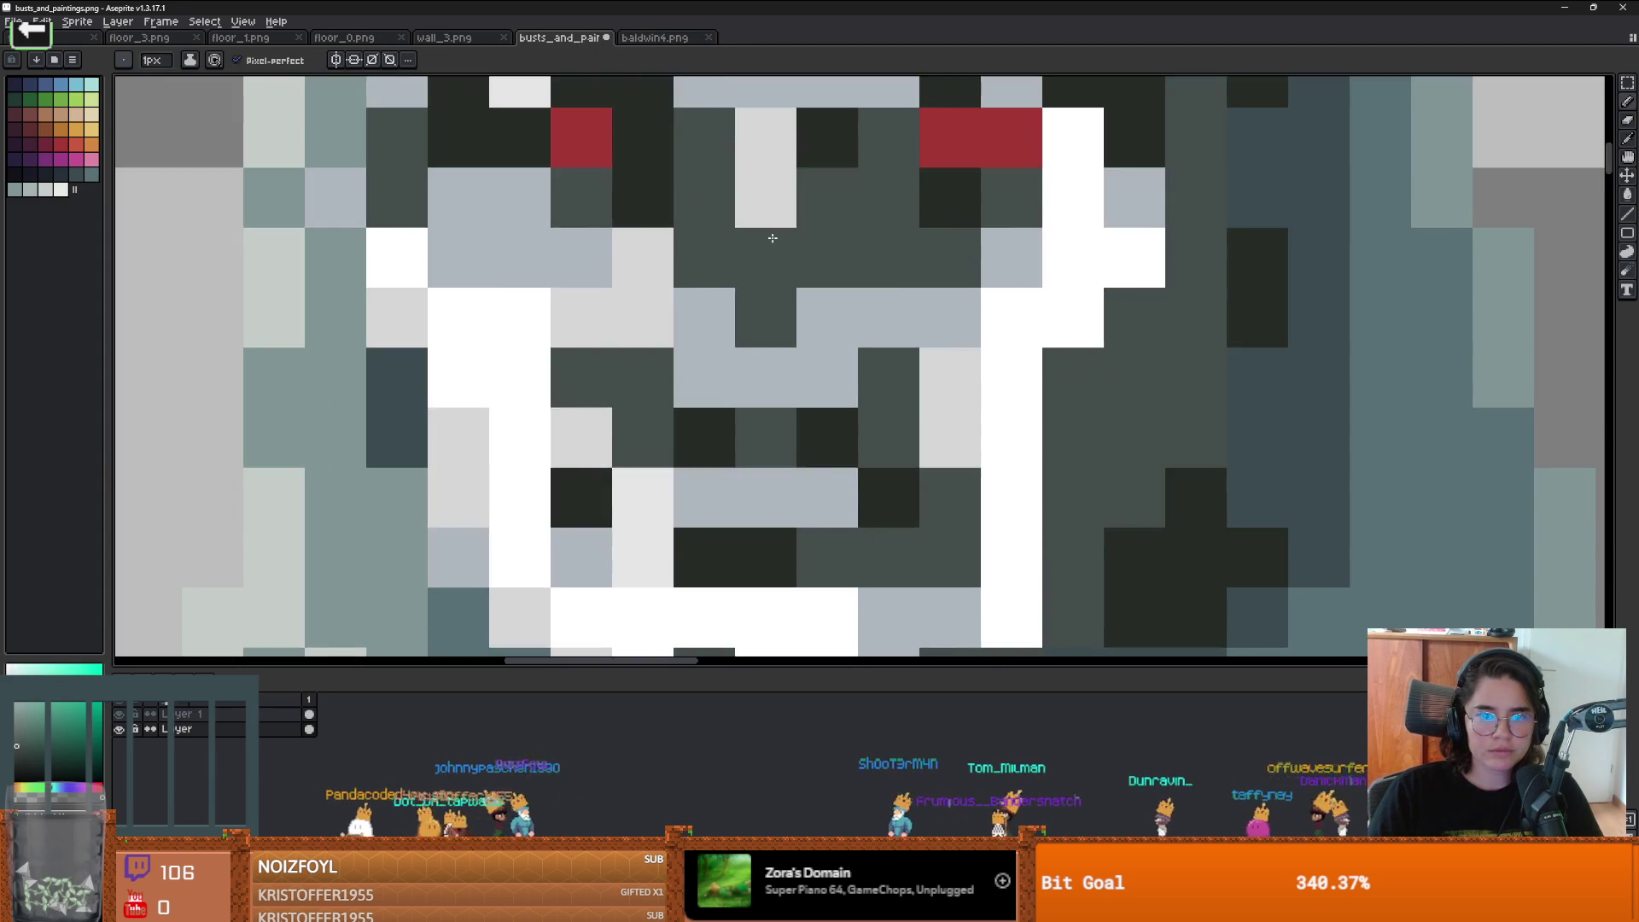
scroll(771, 239, "down", 1)
scroll(785, 283, "down", 1)
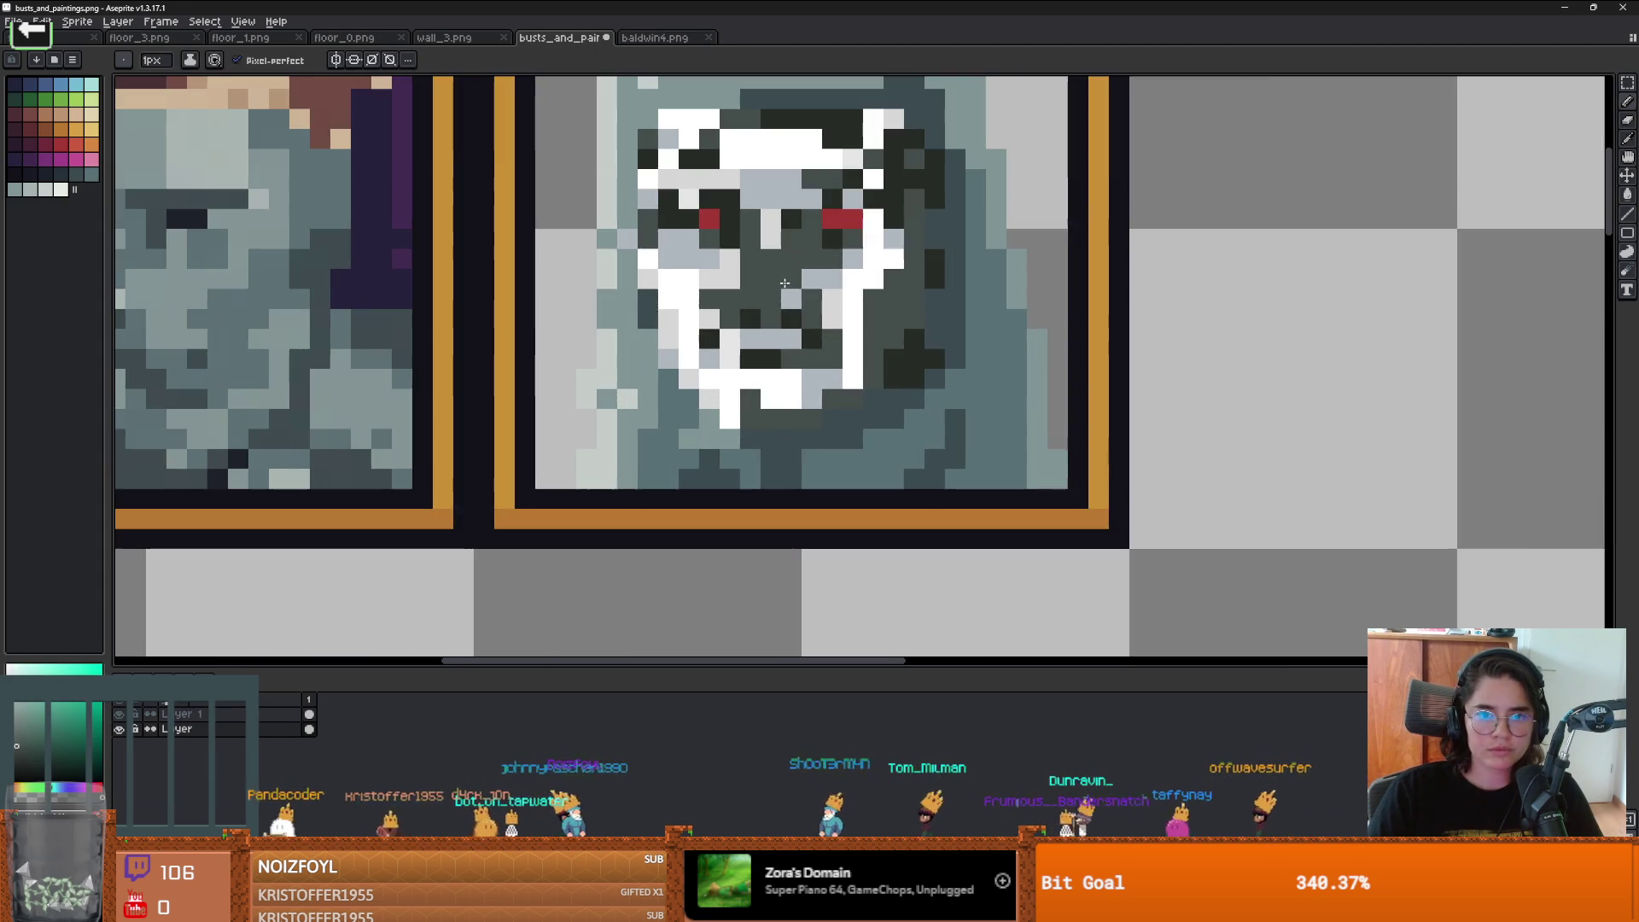
left_click(679, 39)
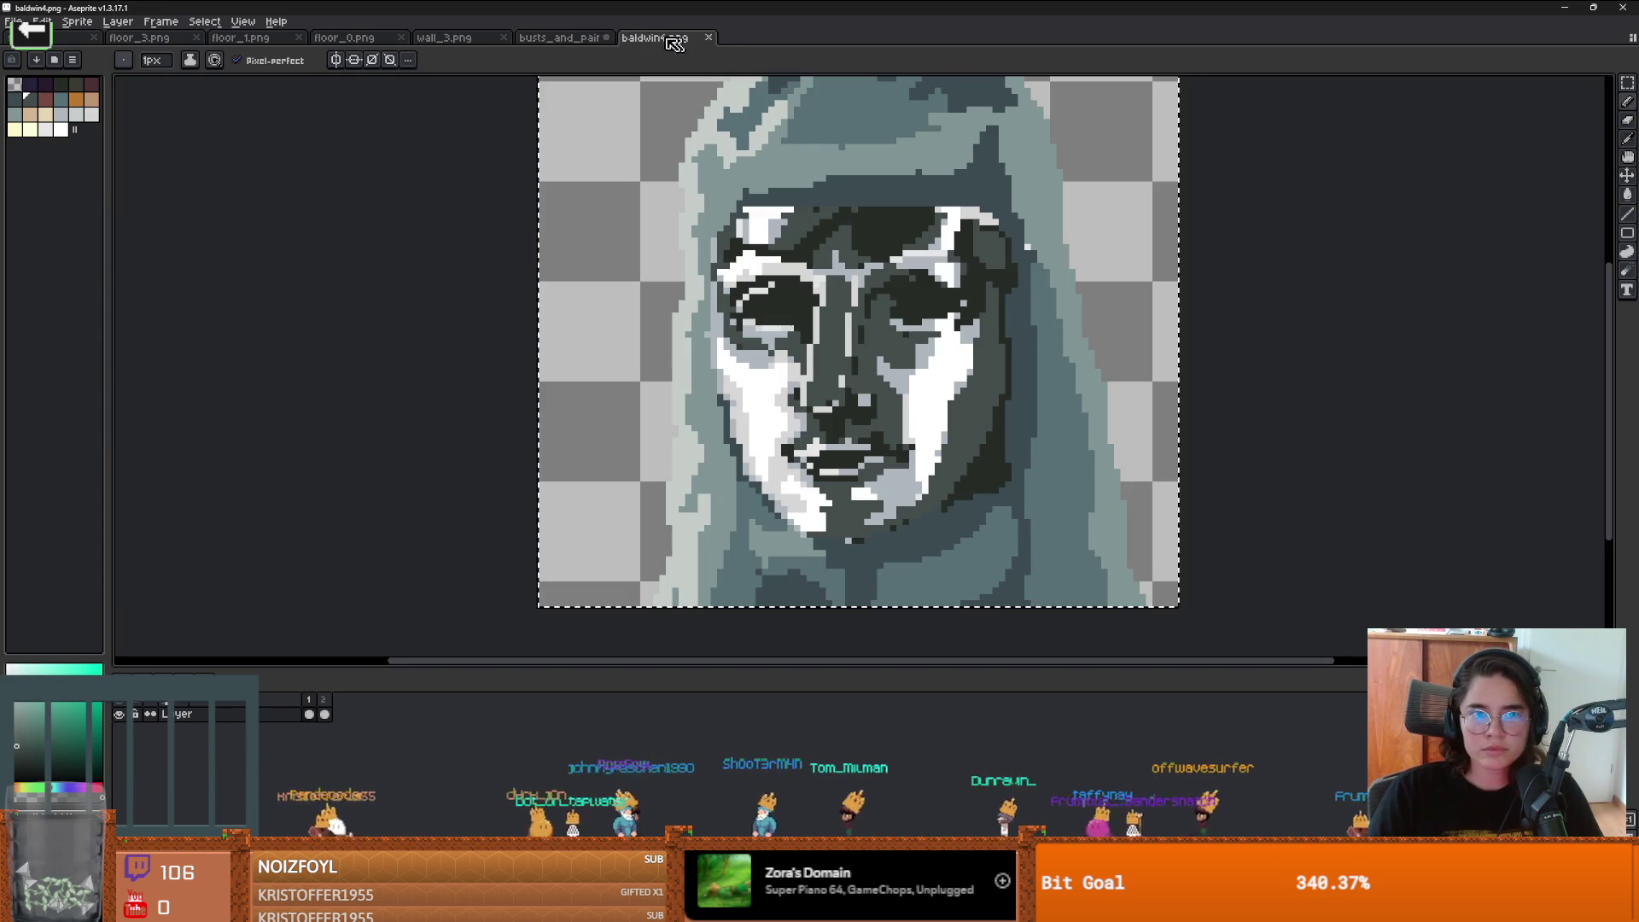
left_click(569, 43)
scroll(777, 193, "up", 1)
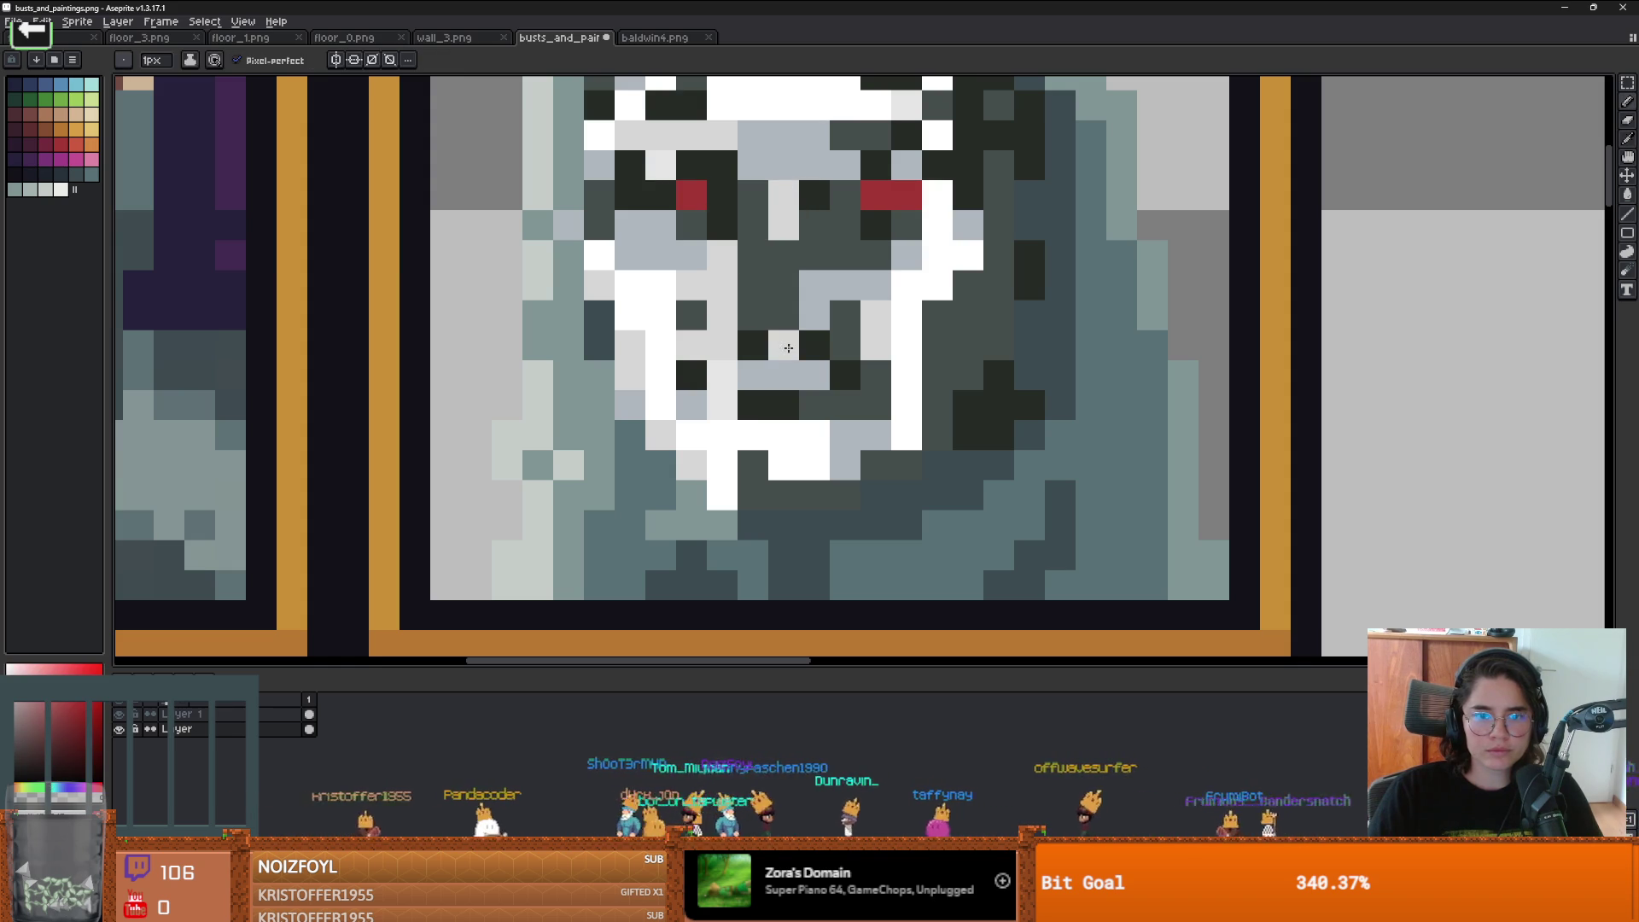
scroll(803, 324, "down", 1)
scroll(820, 298, "up", 1)
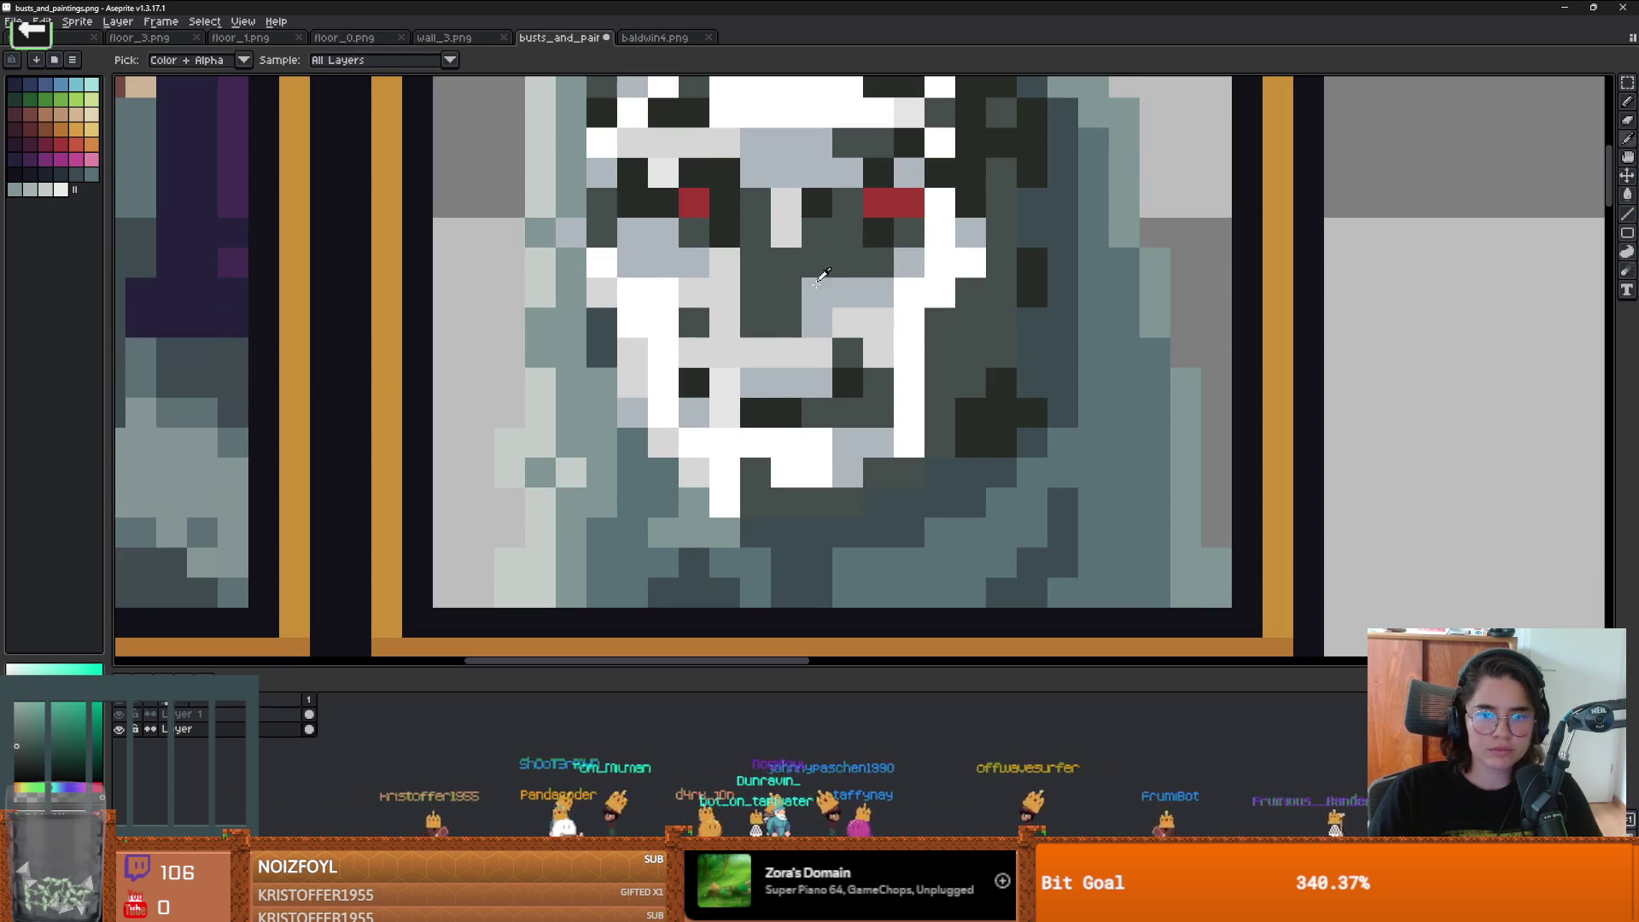
scroll(846, 296, "down", 2)
scroll(846, 297, "down", 1)
scroll(830, 332, "up", 4)
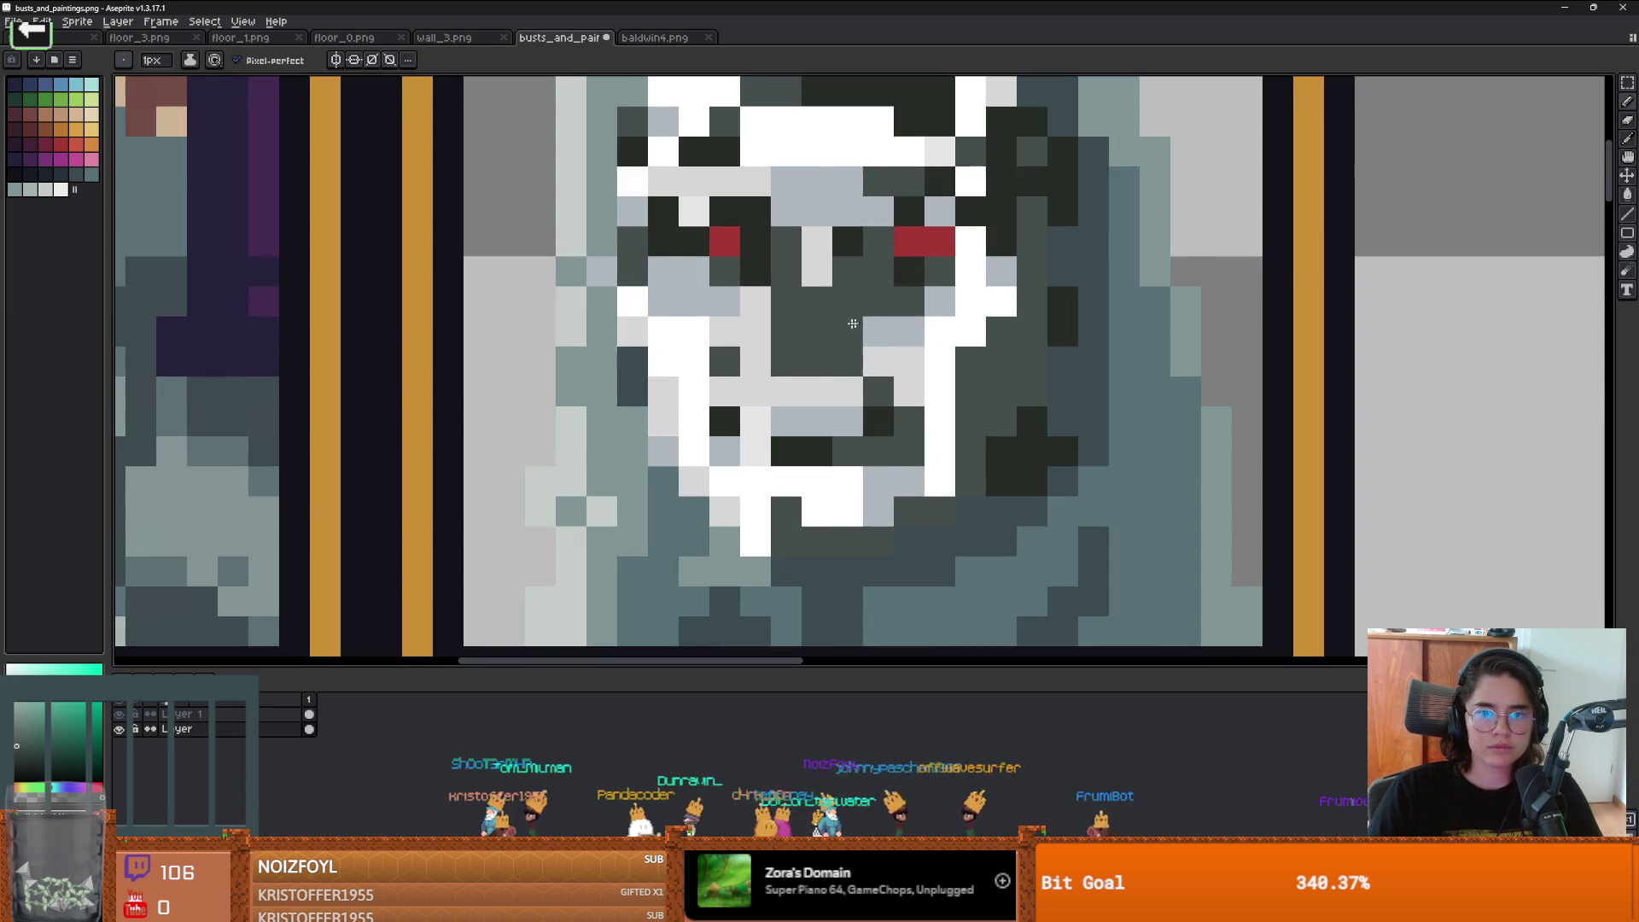
scroll(846, 327, "down", 4)
scroll(848, 275, "up", 4)
Step: On Layer 1, paint over the skull's red eyes with a sampled dark colour
key("alt")
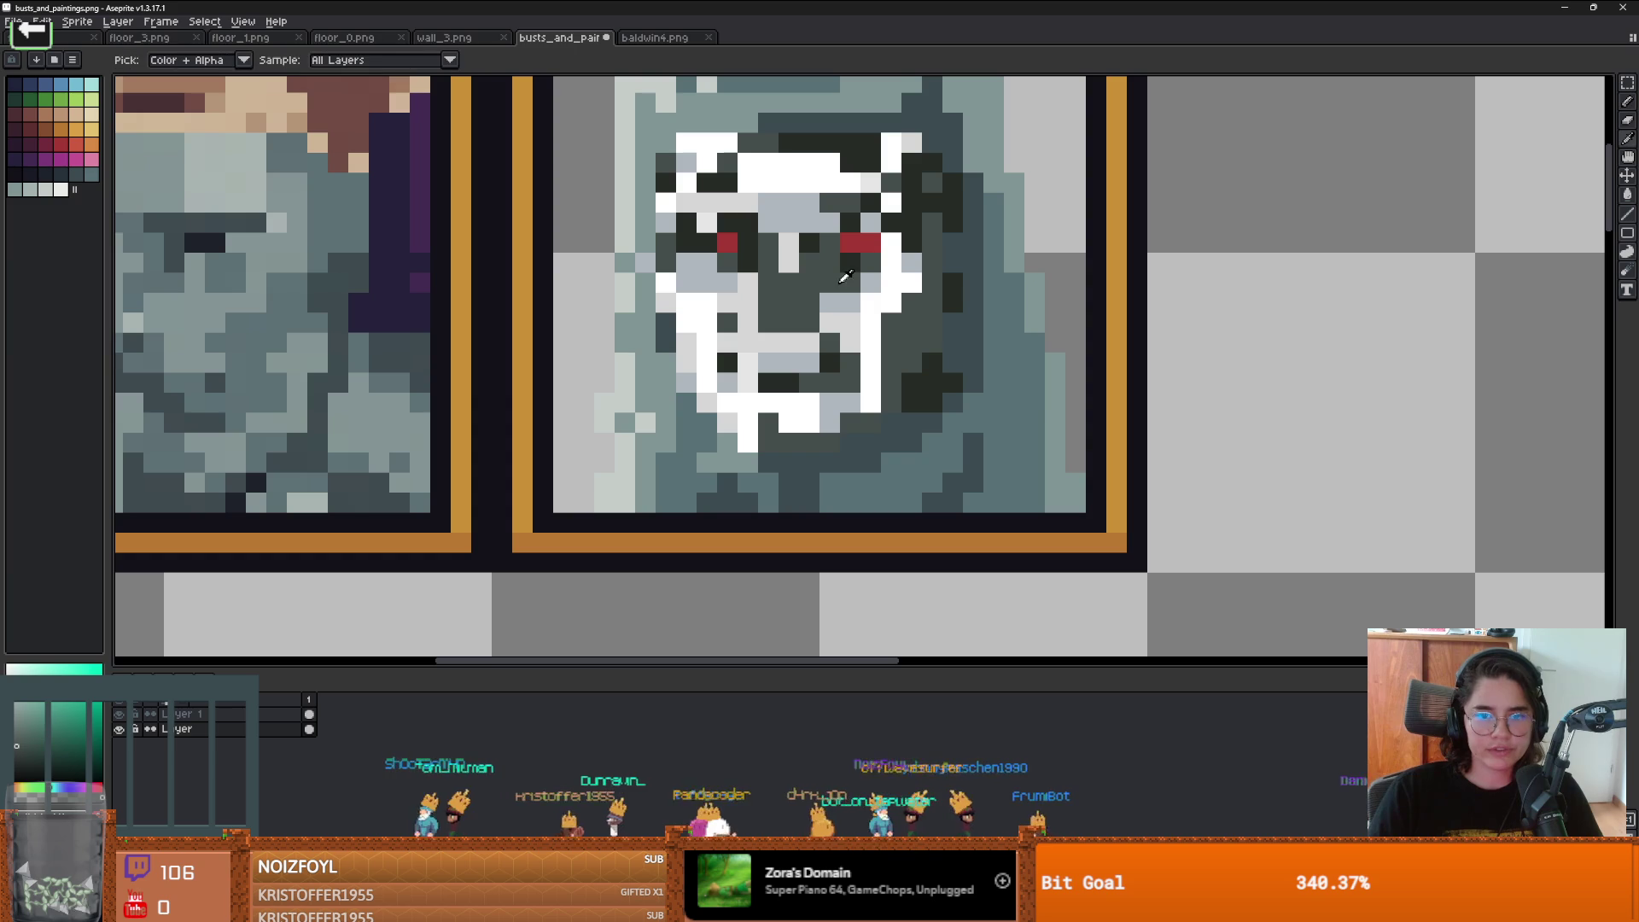
left_click(910, 316, "alt")
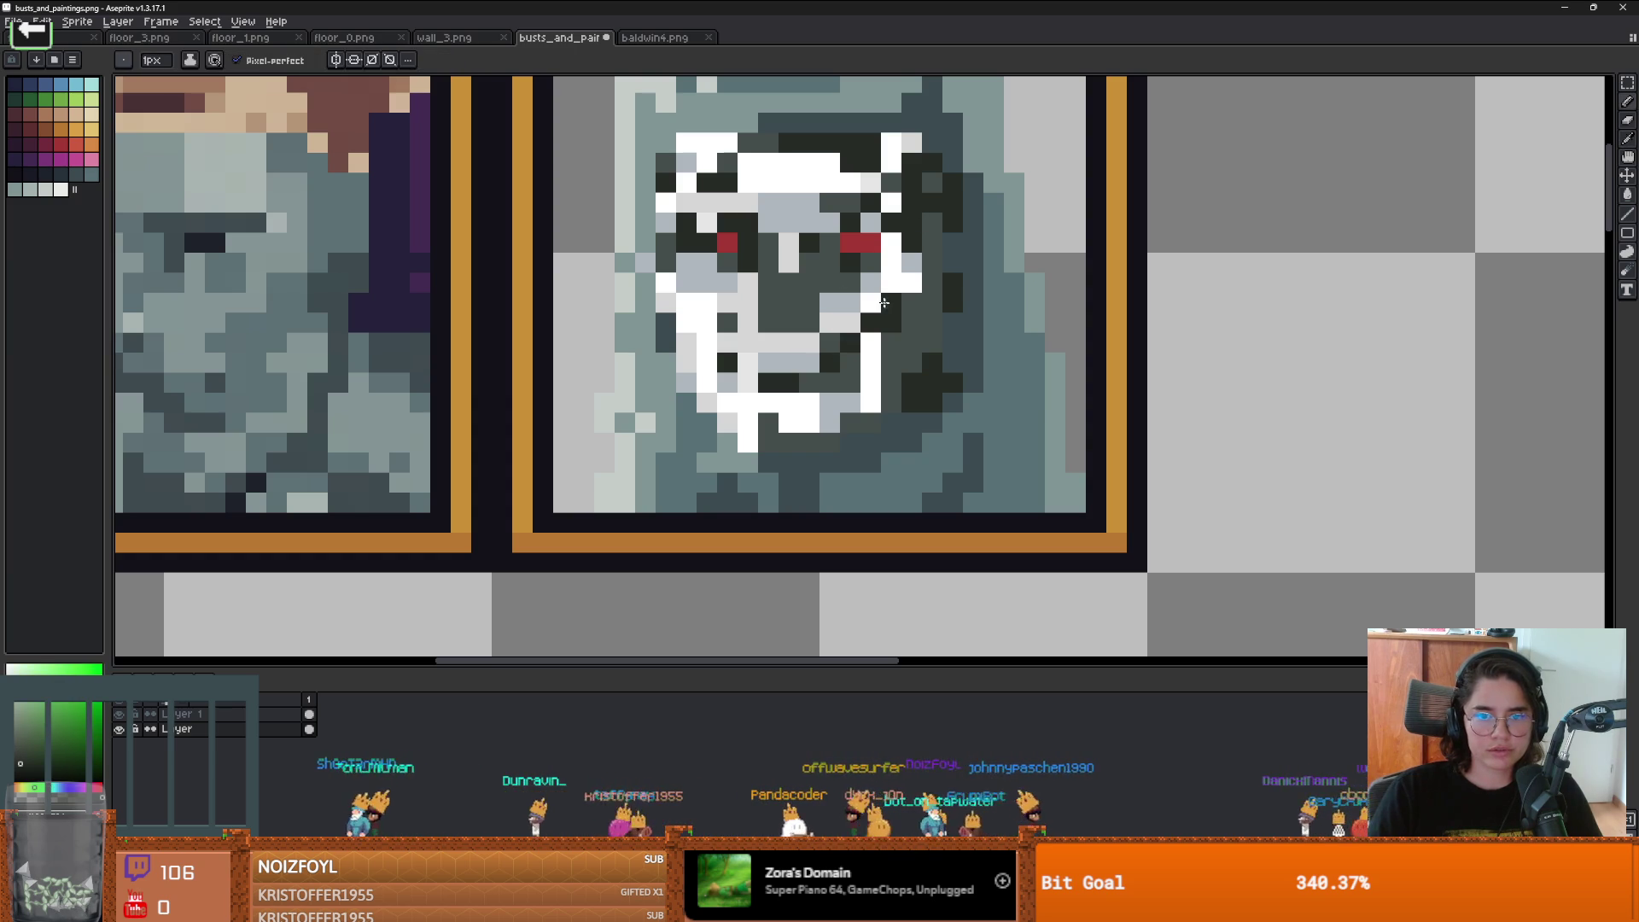
scroll(734, 317, "down", 3)
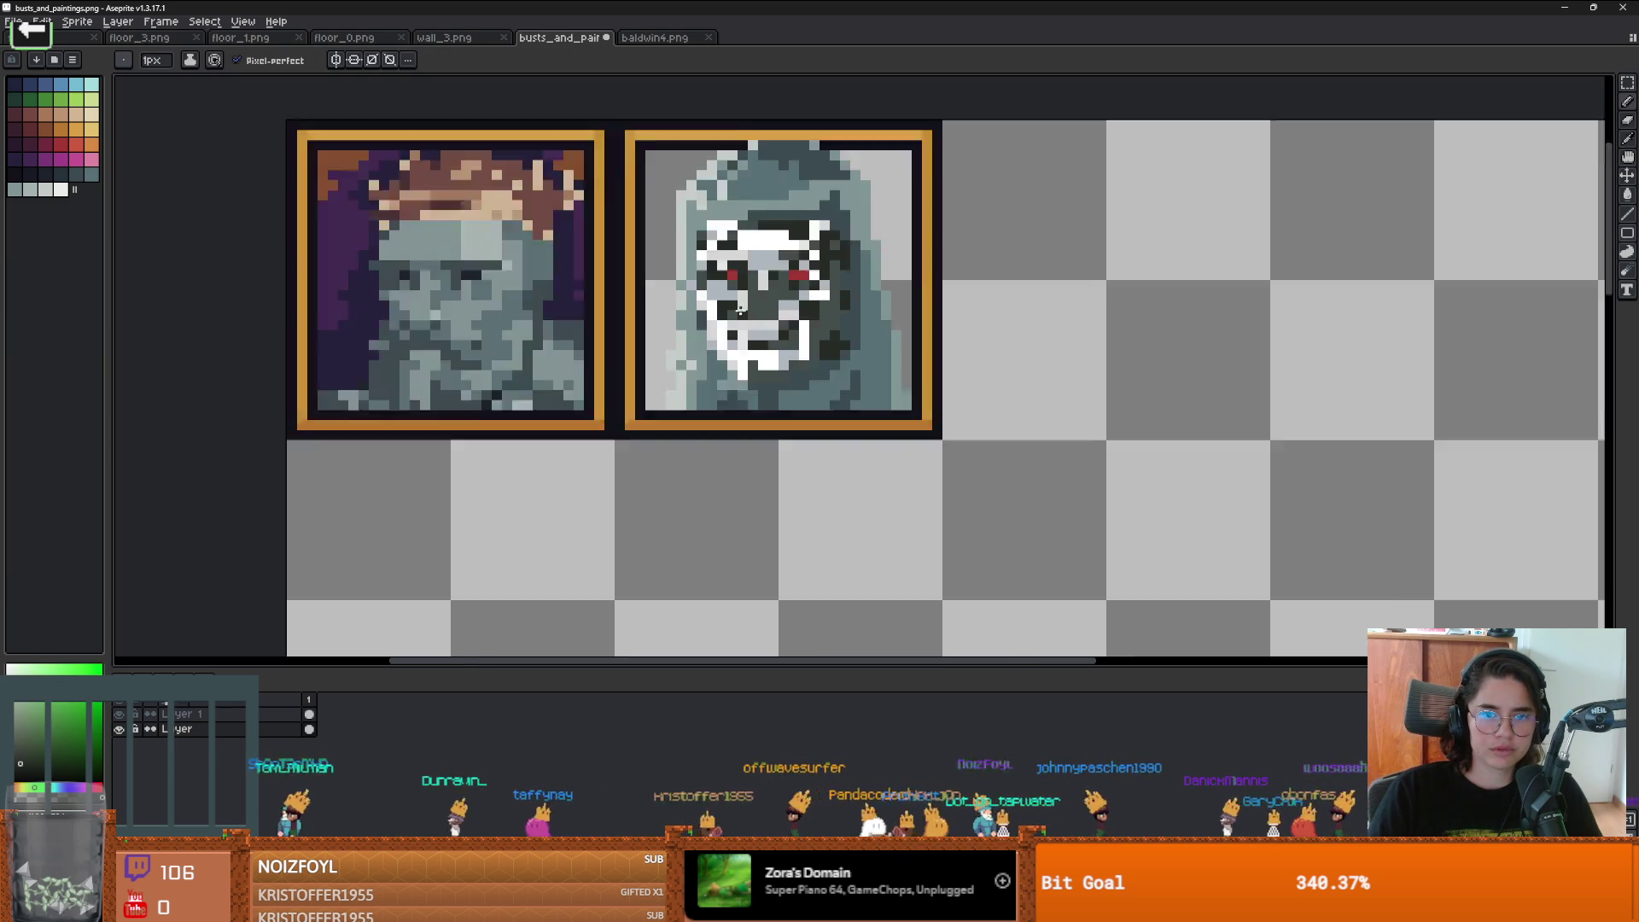
scroll(742, 317, "up", 3)
scroll(853, 295, "down", 7)
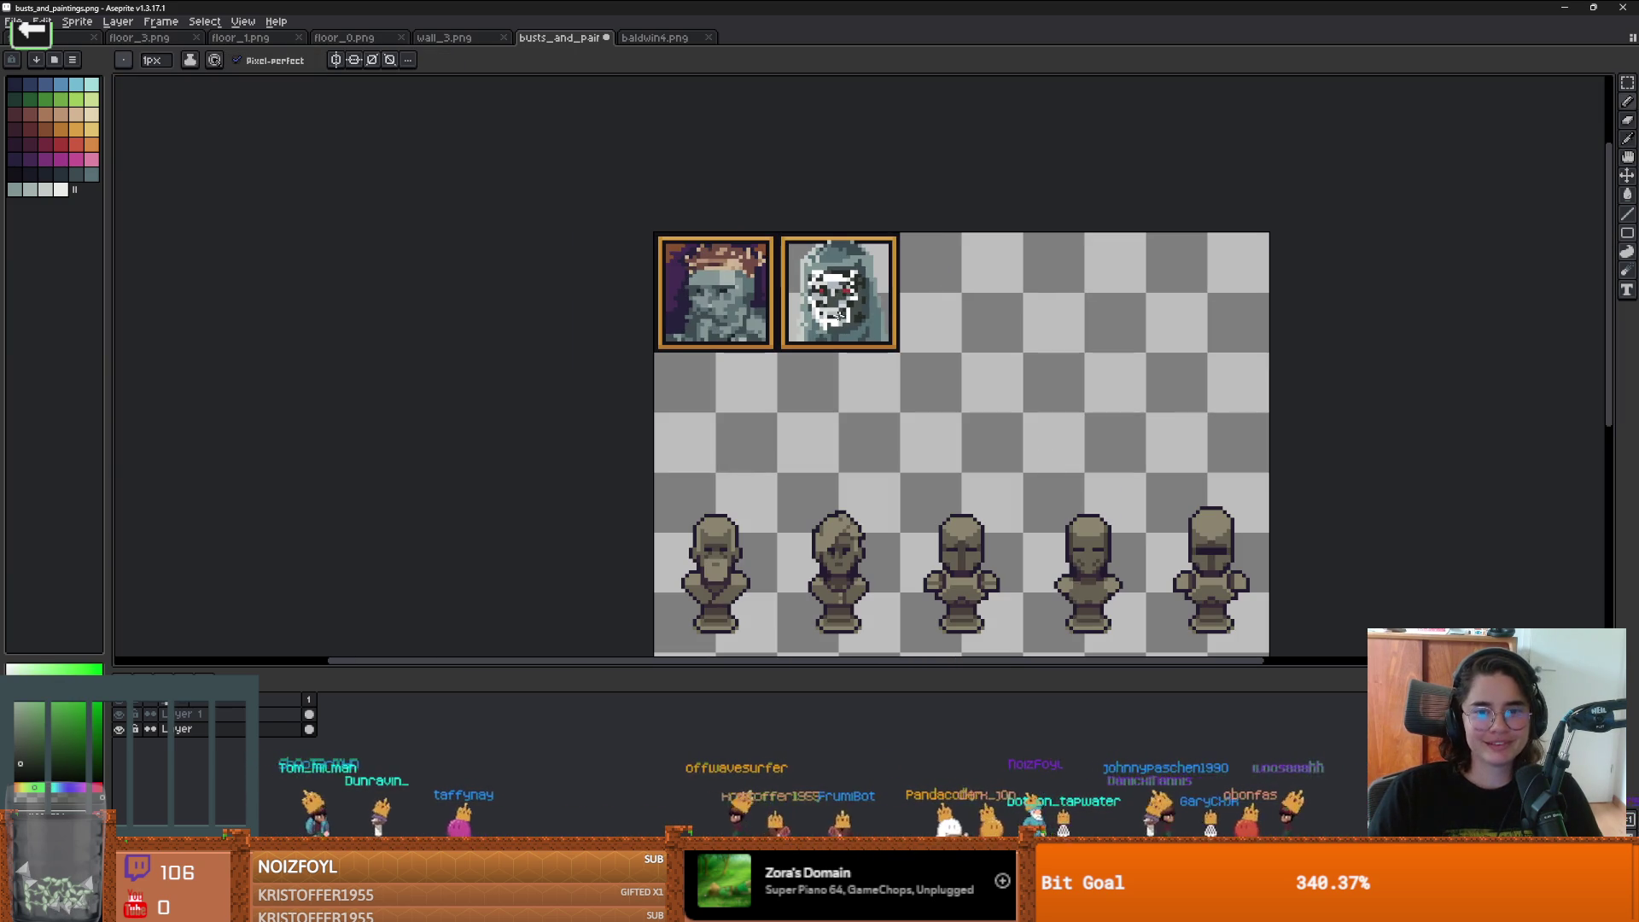
scroll(845, 293, "up", 4)
left_click(273, 714)
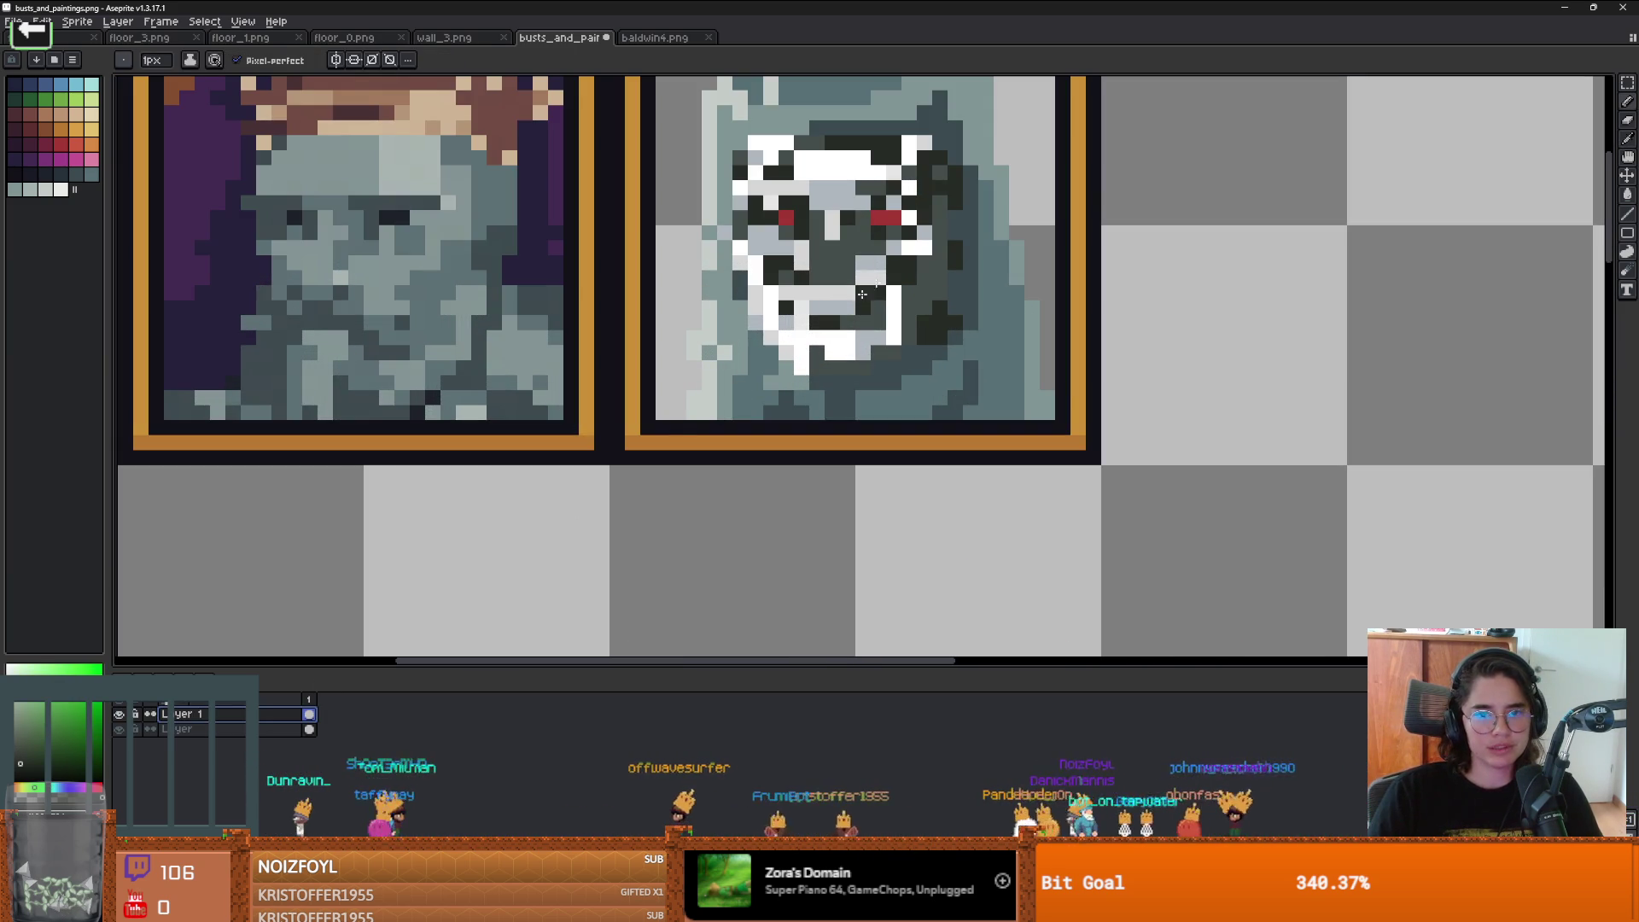
left_click(786, 218)
left_click(888, 221)
left_click(757, 218)
left_click(926, 233)
scroll(936, 233, "down", 4)
scroll(936, 235, "up", 4)
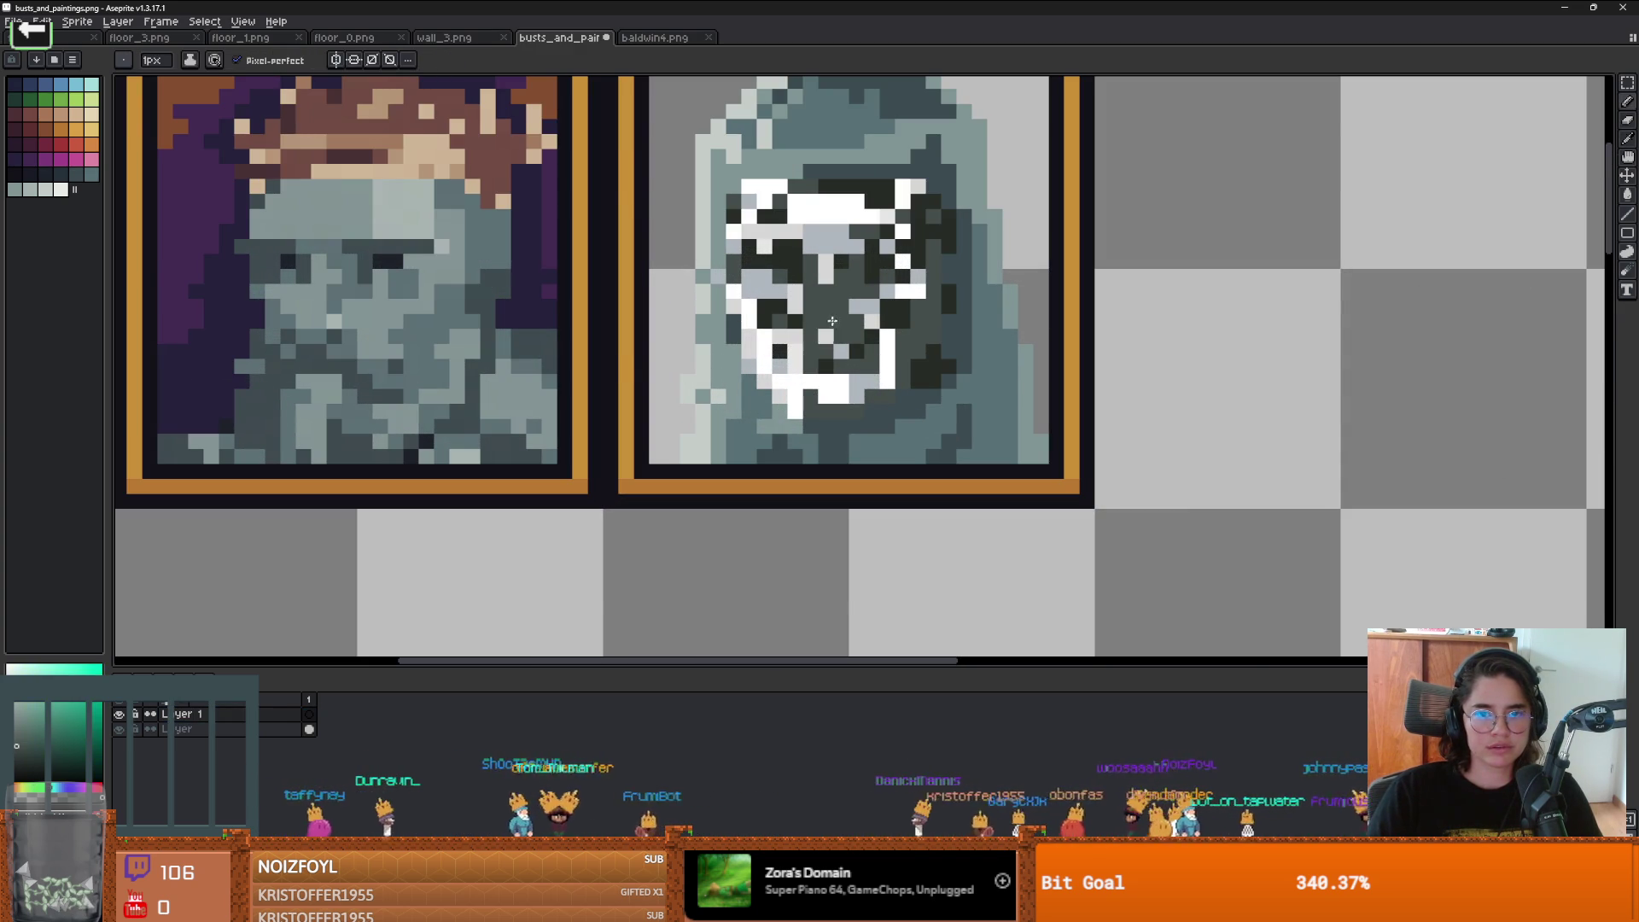
scroll(862, 307, "down", 1)
scroll(888, 294, "down", 1)
scroll(846, 275, "up", 1)
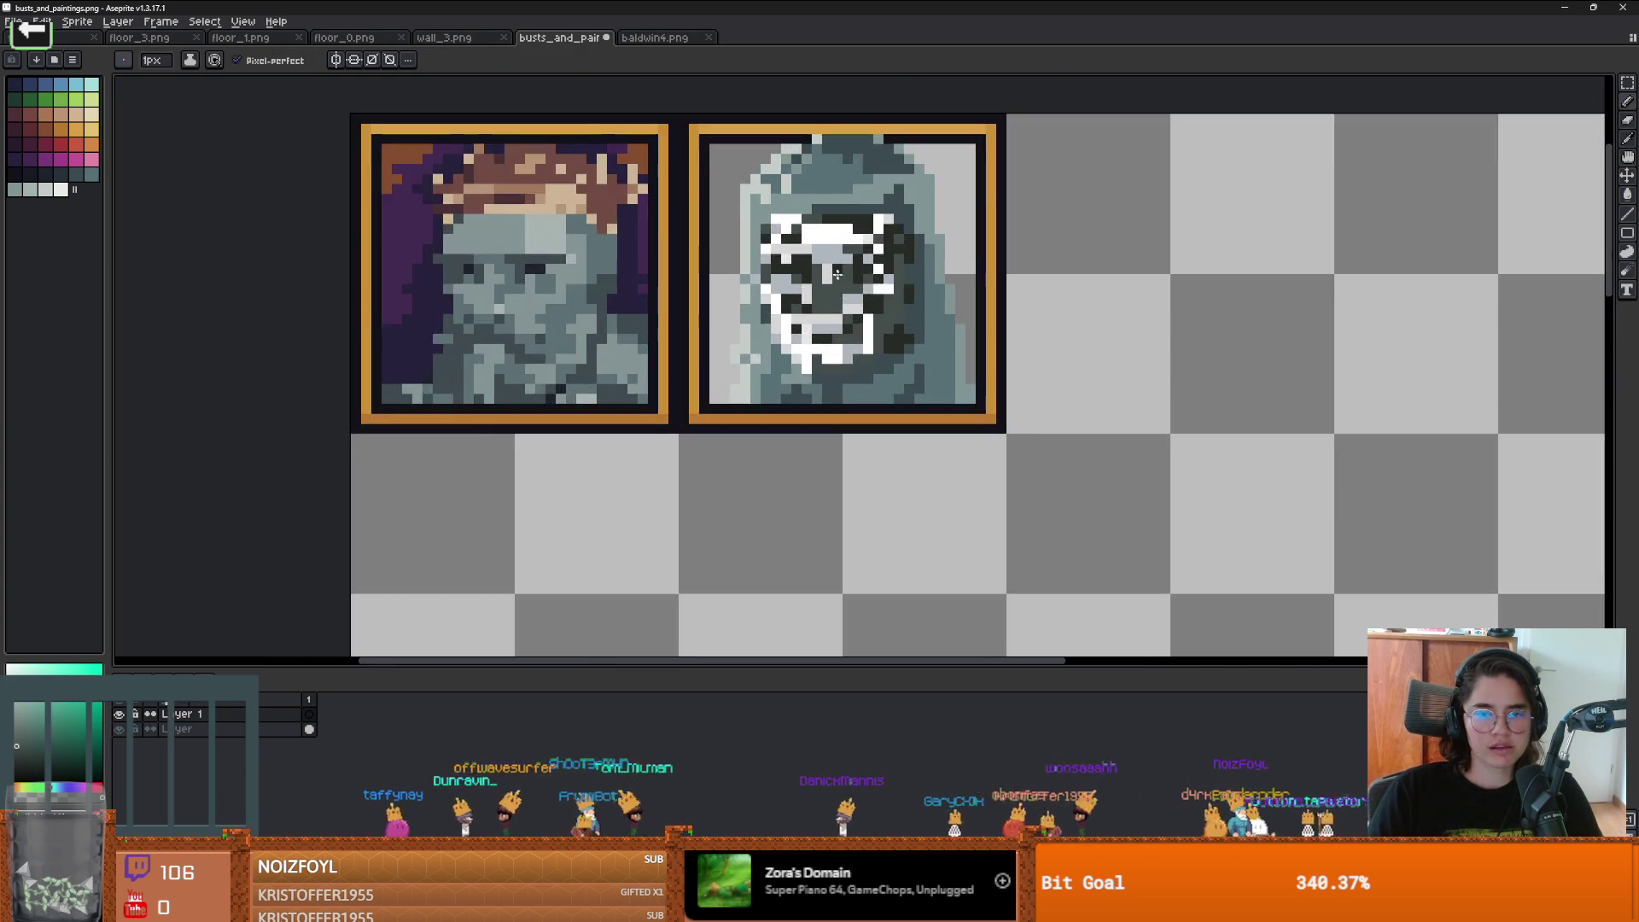
scroll(846, 276, "up", 1)
scroll(854, 282, "down", 2)
scroll(1021, 293, "down", 1)
scroll(952, 295, "up", 1)
scroll(954, 295, "up", 2)
Step: Sample greys and a dark teal, then paint a dark column onto the face
left_click(661, 38)
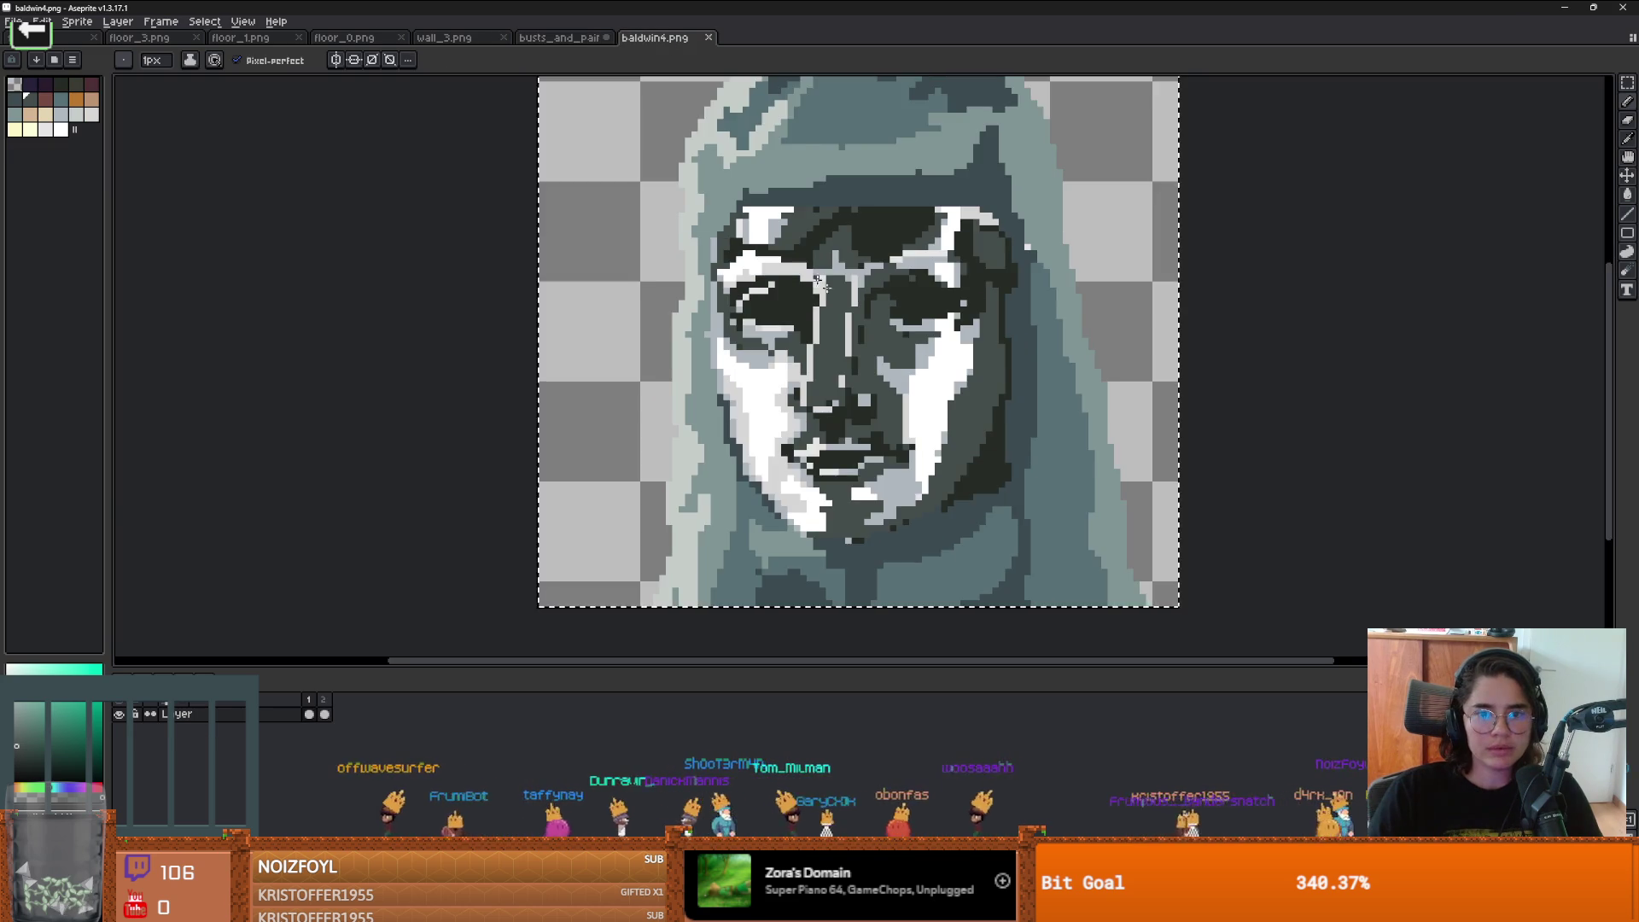
scroll(817, 346, "down", 1)
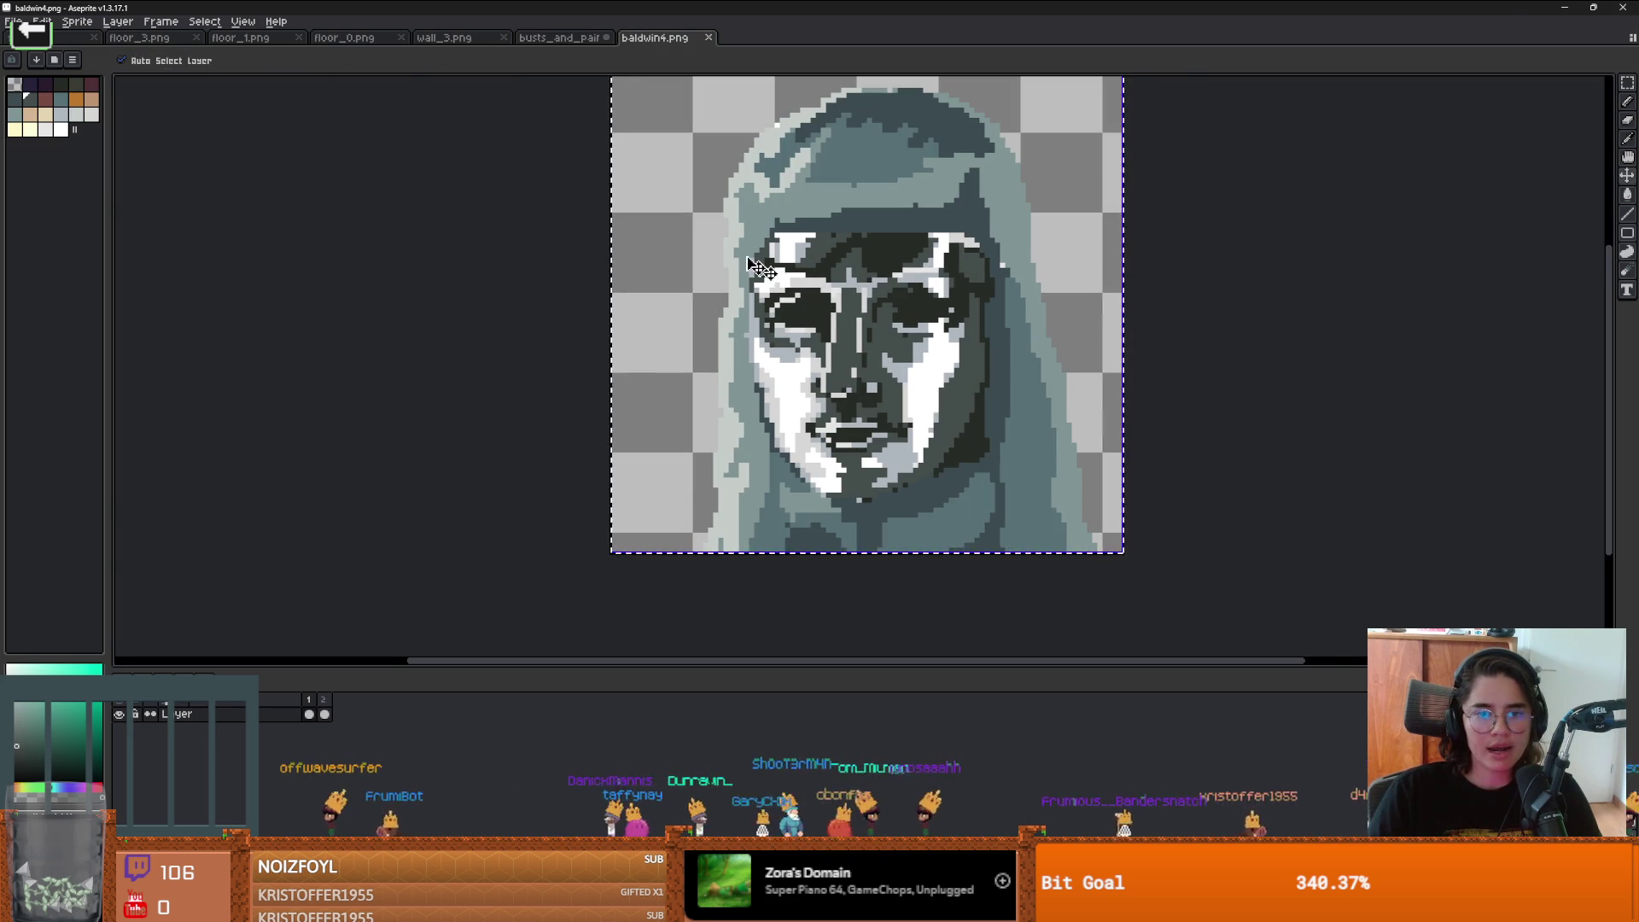
left_click(563, 38)
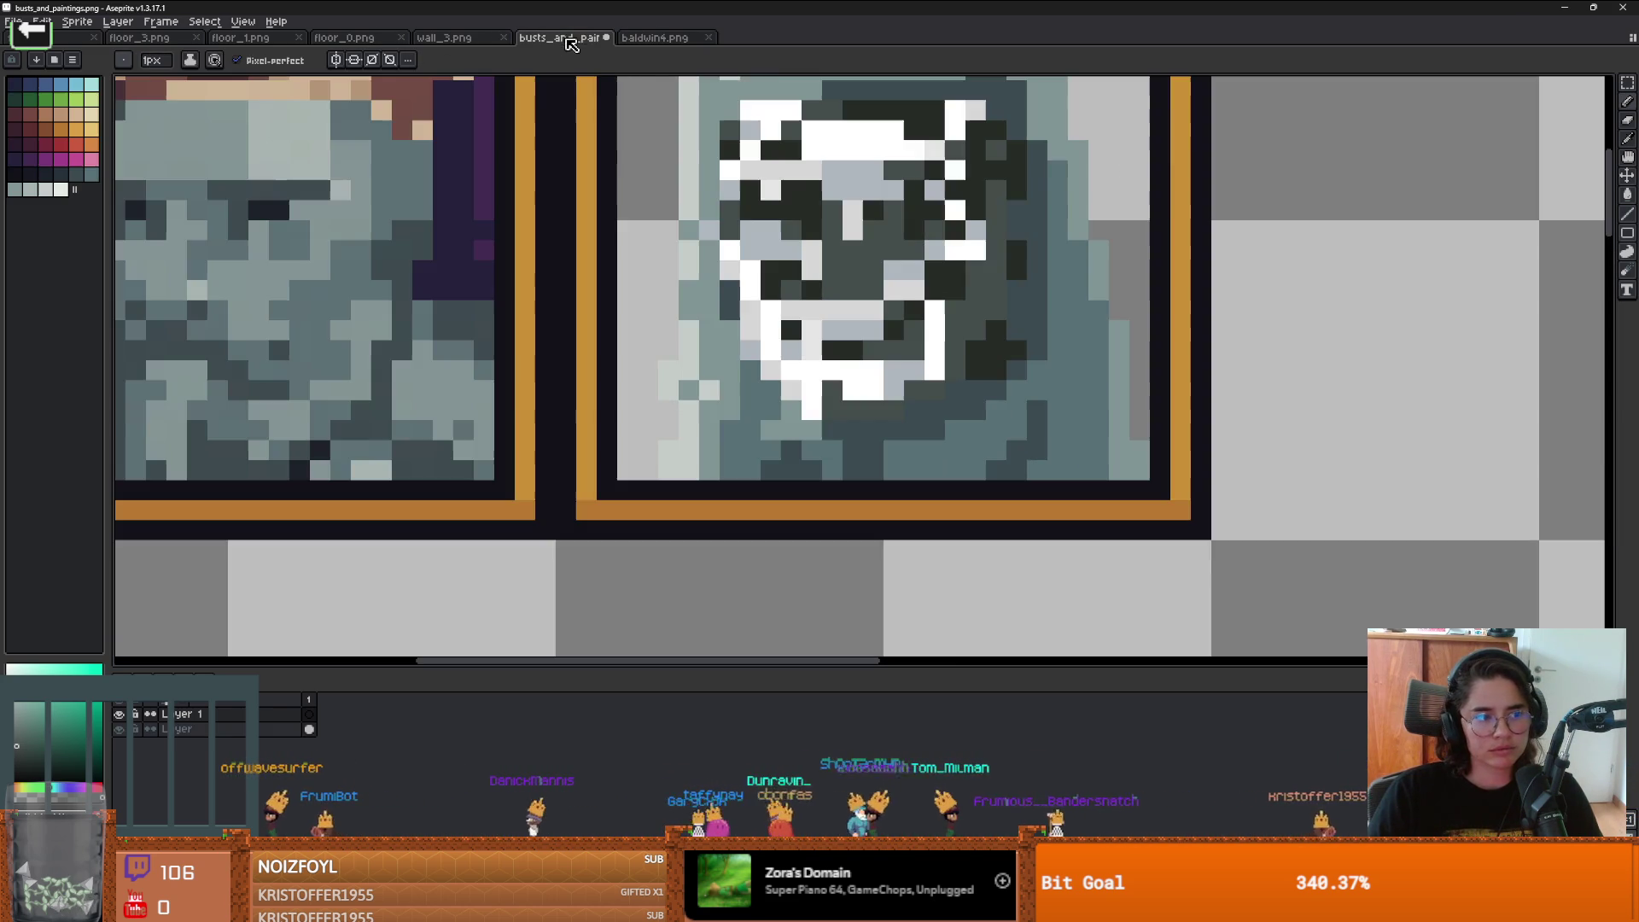
scroll(802, 317, "down", 1)
scroll(802, 317, "up", 1)
left_click(786, 332, "alt")
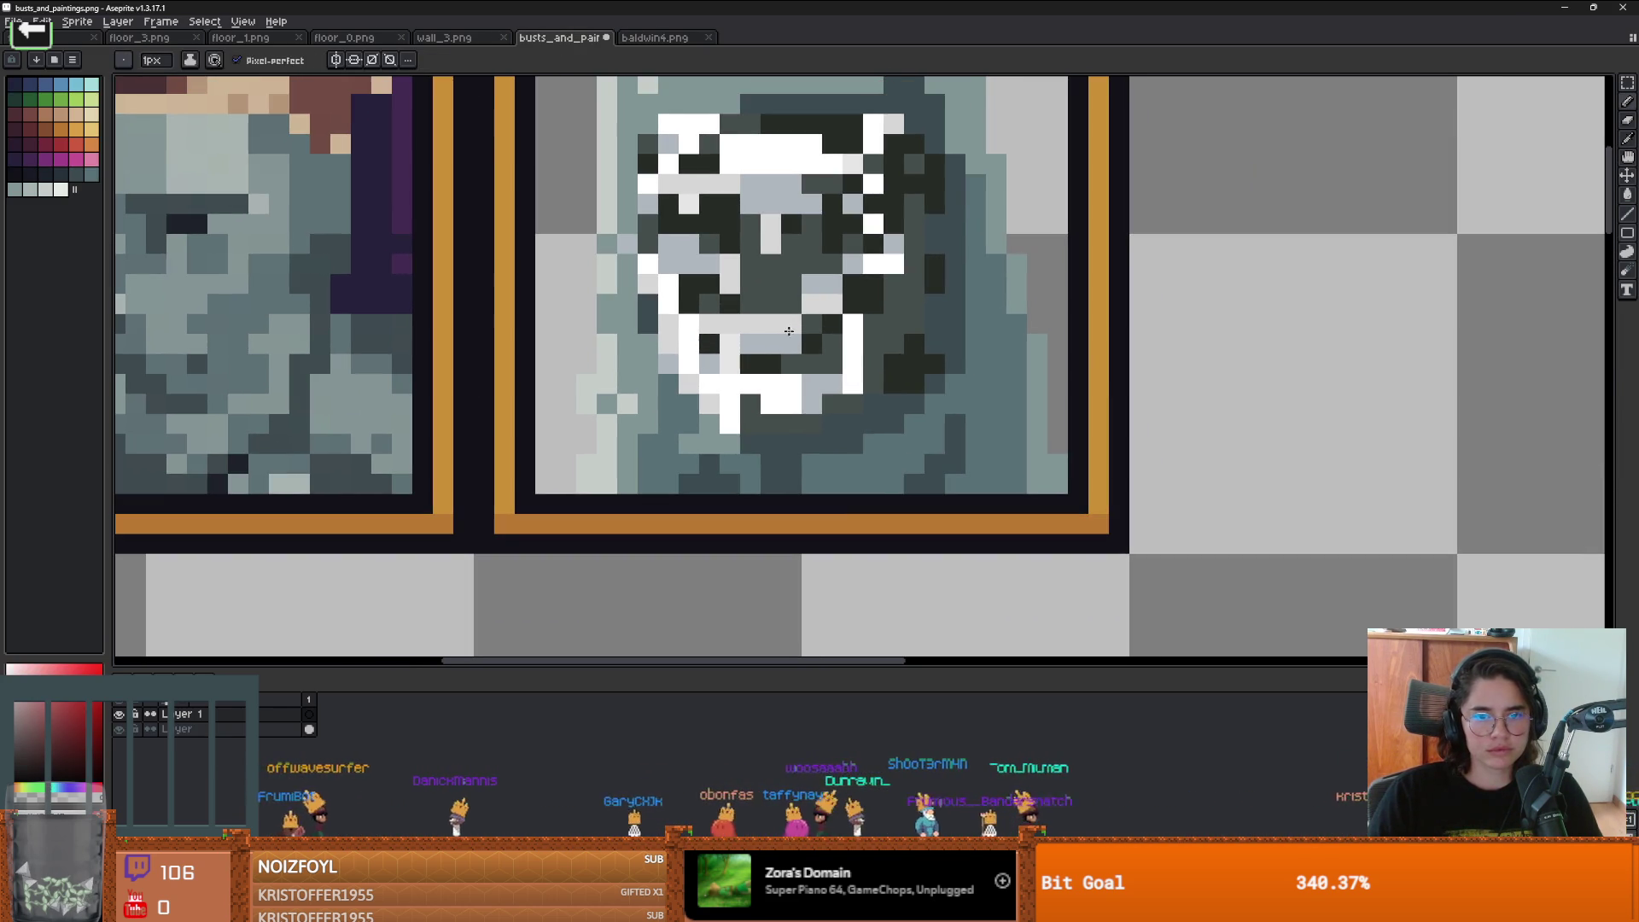
left_click(800, 299, "alt")
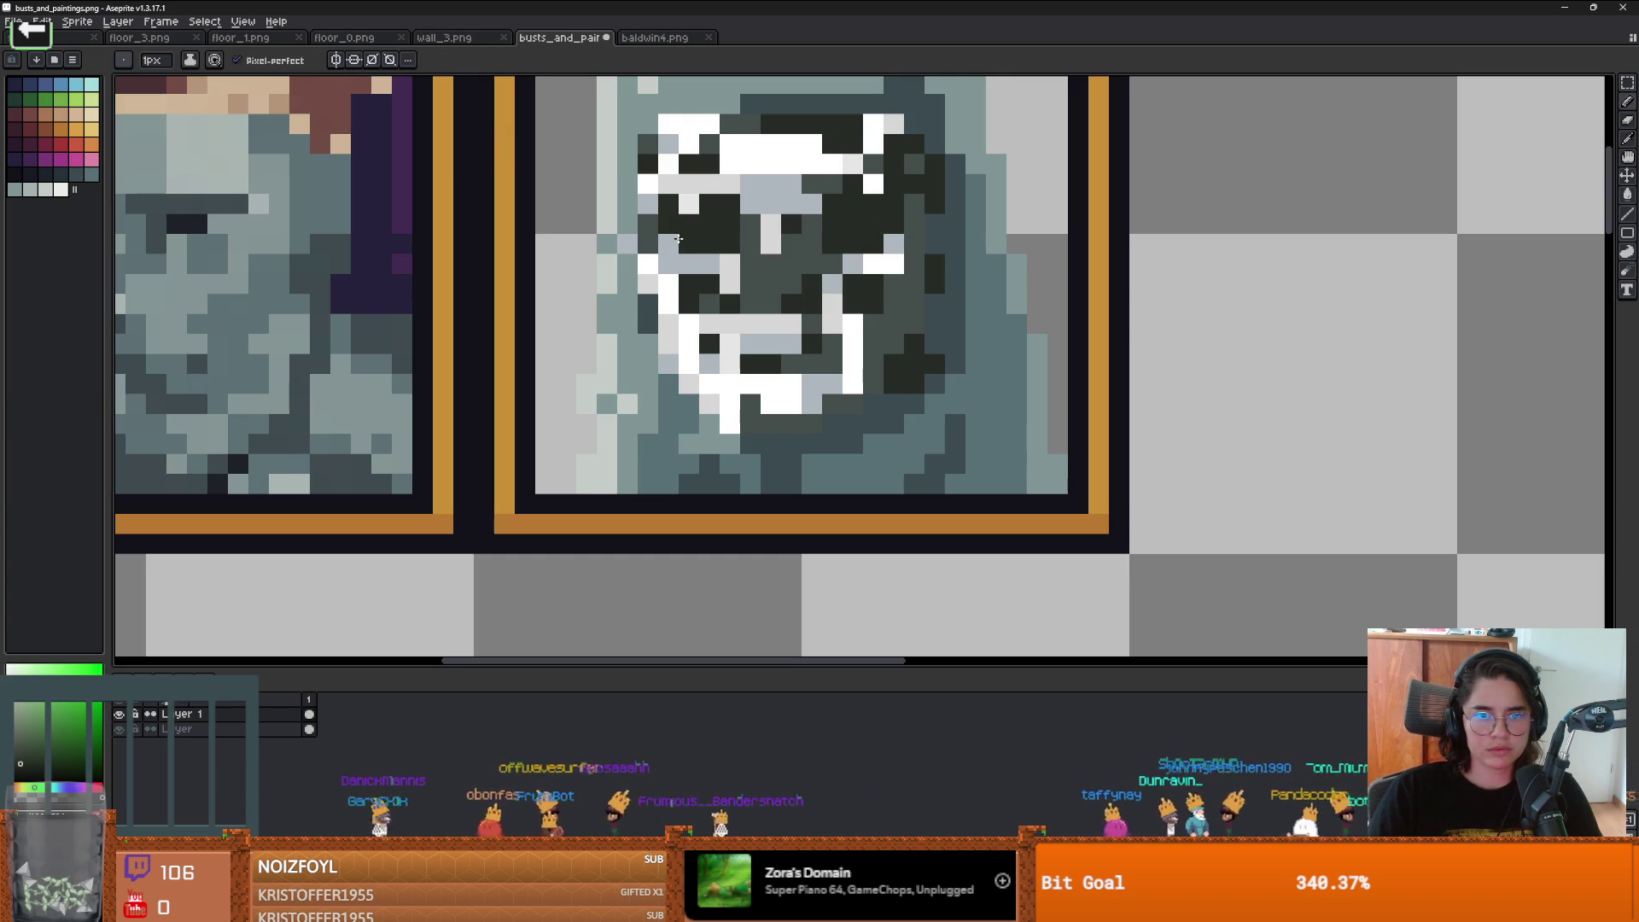
scroll(678, 238, "down", 3)
scroll(838, 237, "up", 3)
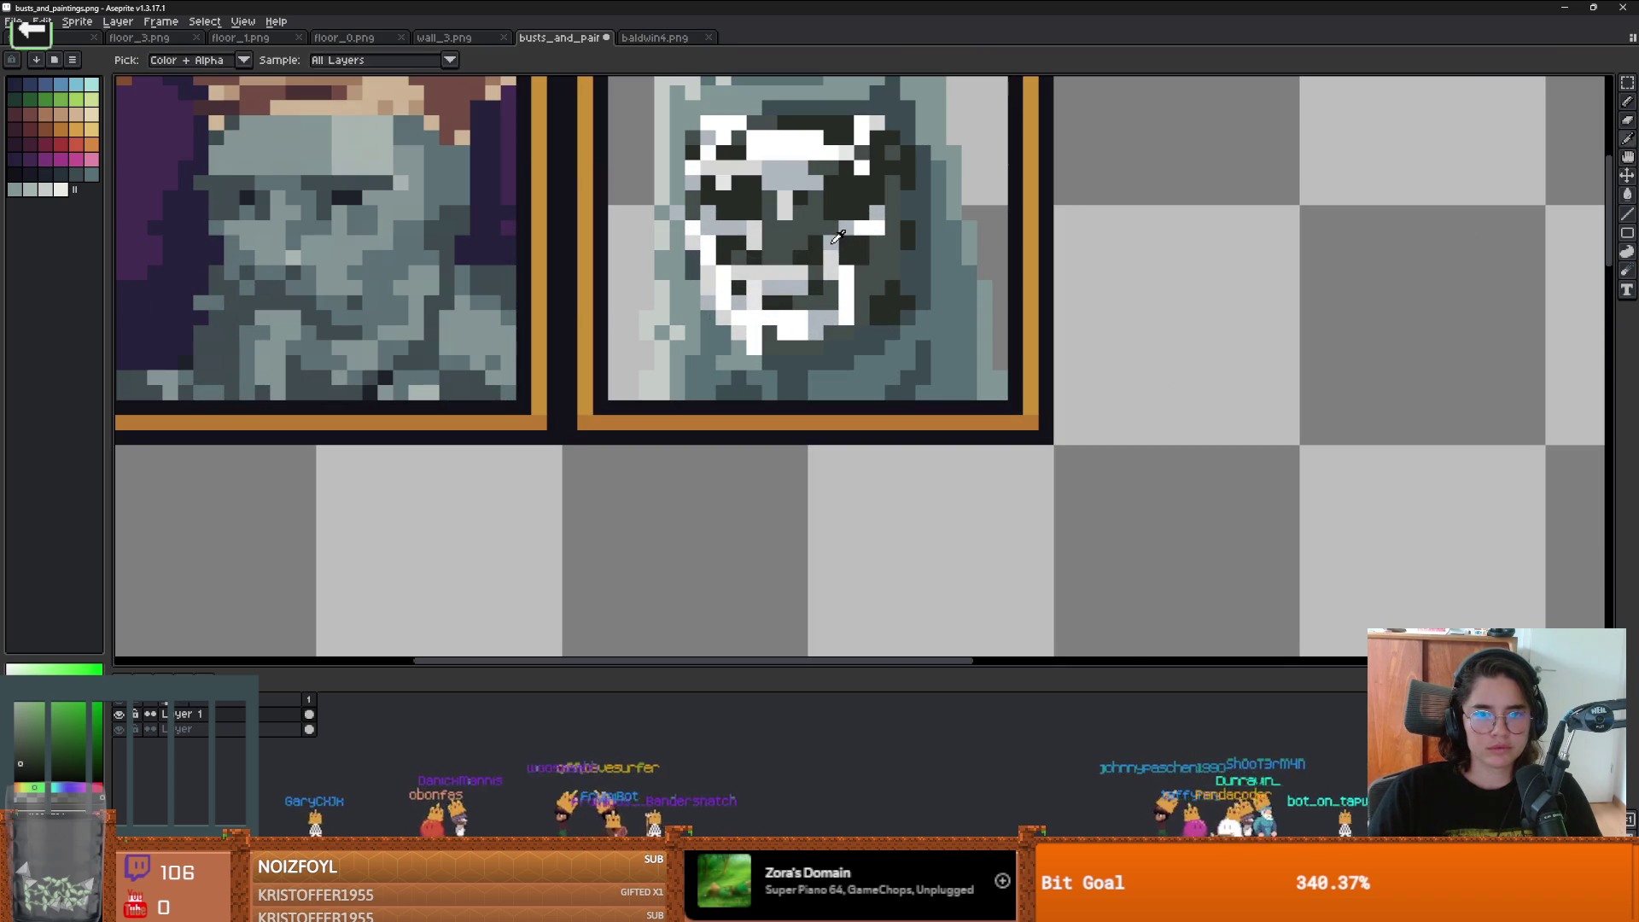
left_click(835, 241, "alt")
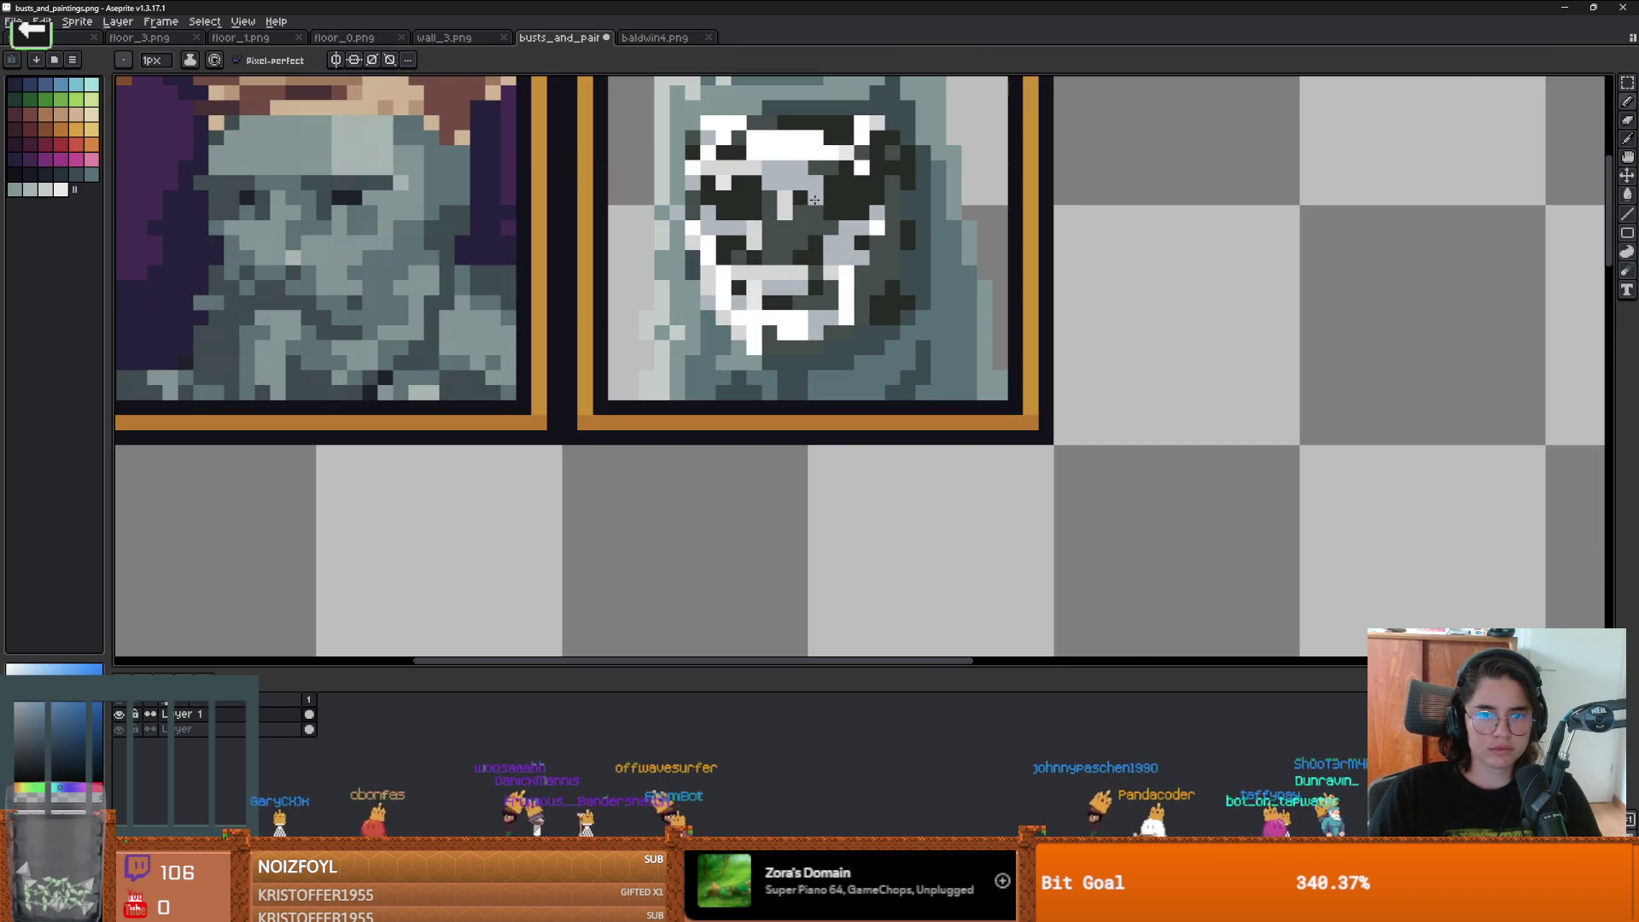
left_click(785, 231, "alt")
left_click_drag(785, 220, 786, 179)
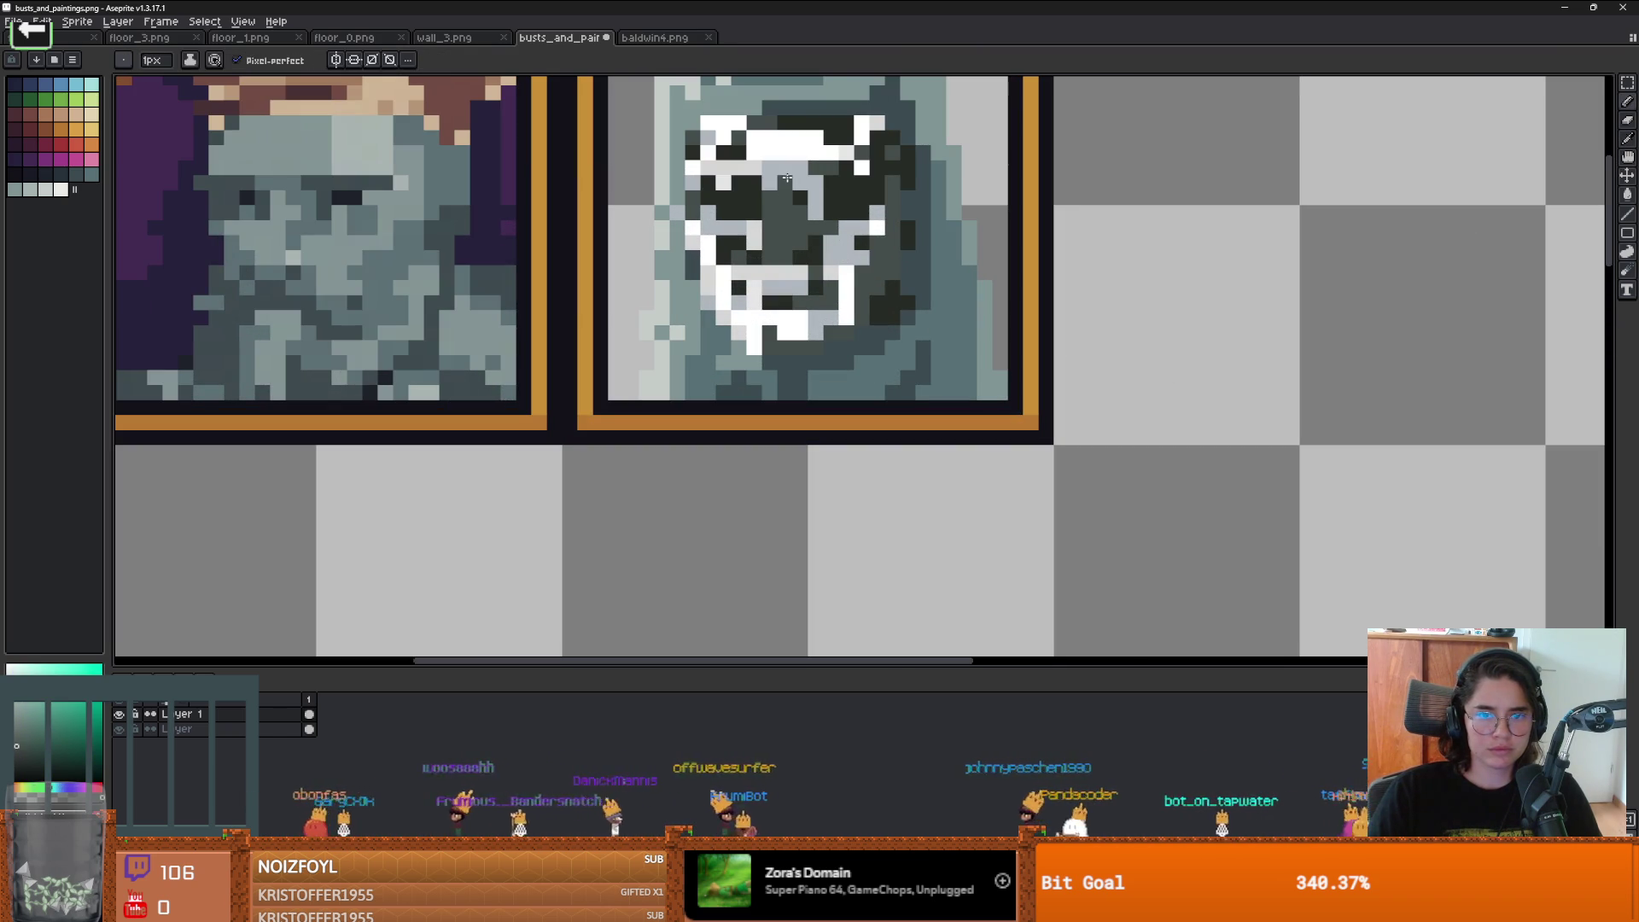
Step: Paint dark pixels along the top of the face and darken one more face pixel
scroll(771, 184, "up", 1)
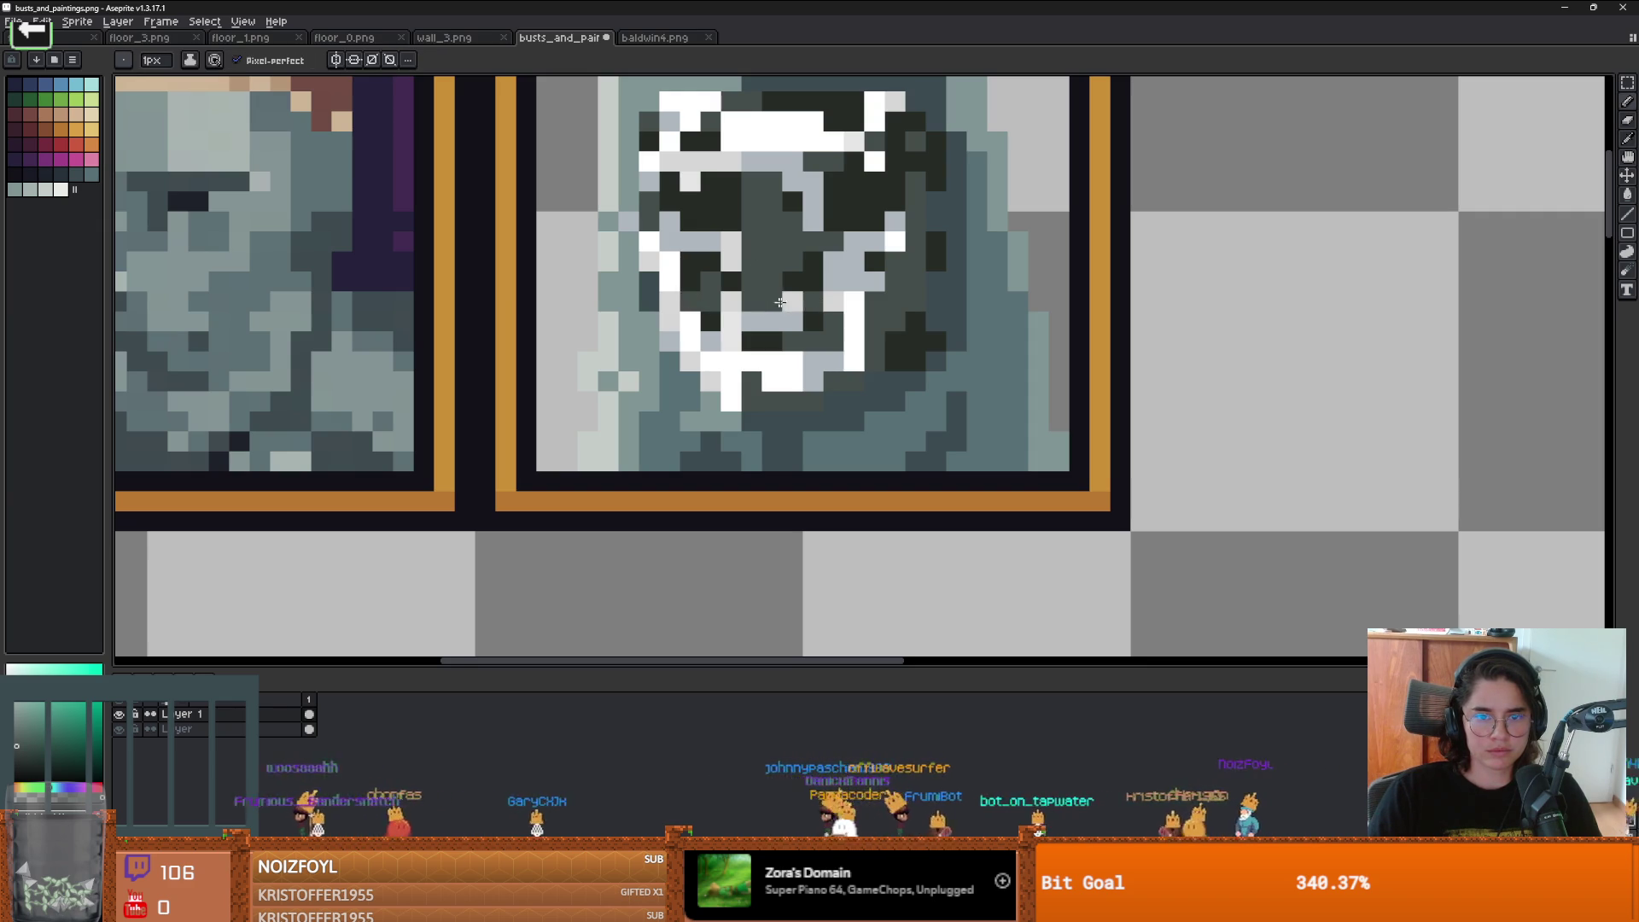
scroll(820, 273, "down", 2)
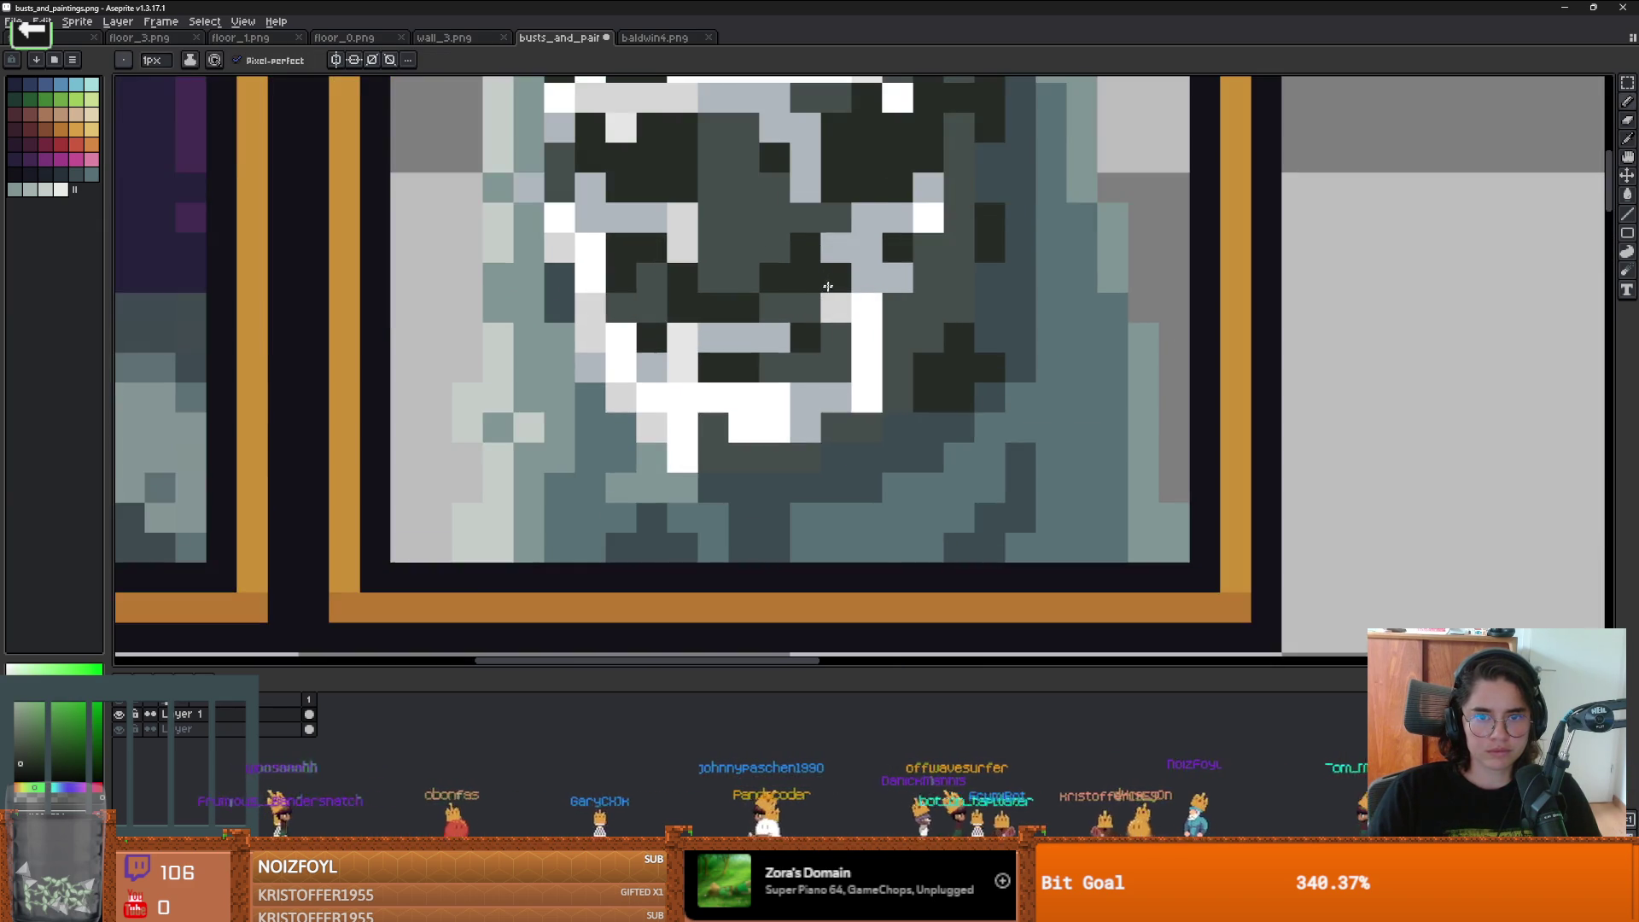
scroll(843, 247, "up", 3)
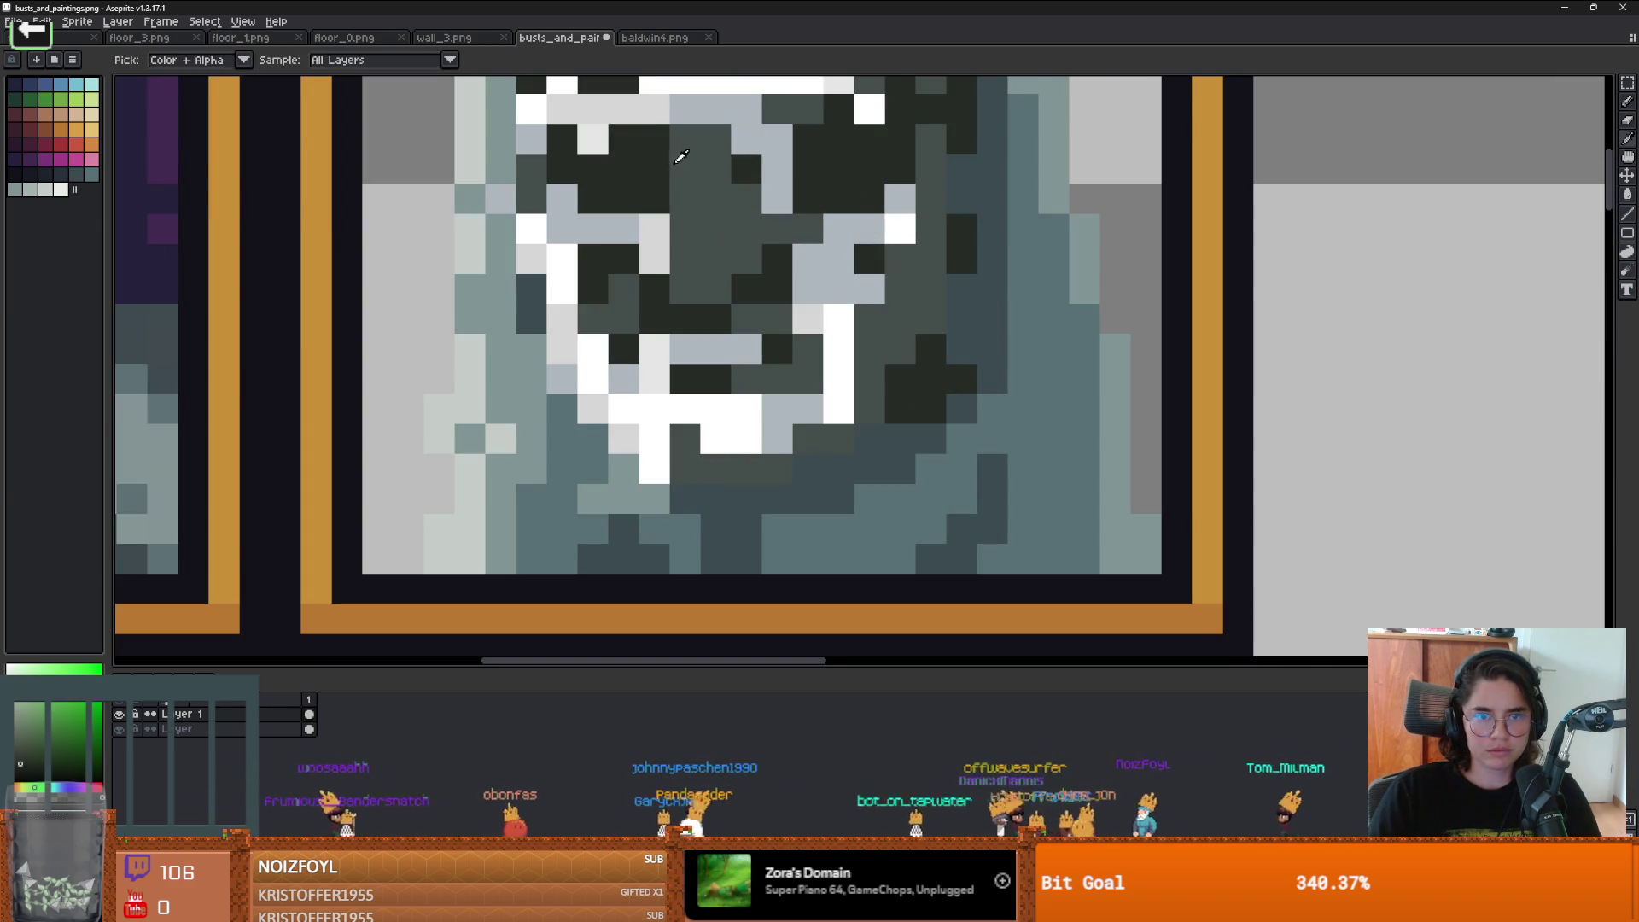
left_click_drag(677, 160, 724, 261)
scroll(724, 261, "up", 1)
mouse_move(730, 143)
left_mouse_down()
mouse_move(689, 143)
mouse_move(853, 143)
left_mouse_up()
scroll(898, 190, "down", 3)
scroll(898, 190, "up", 2)
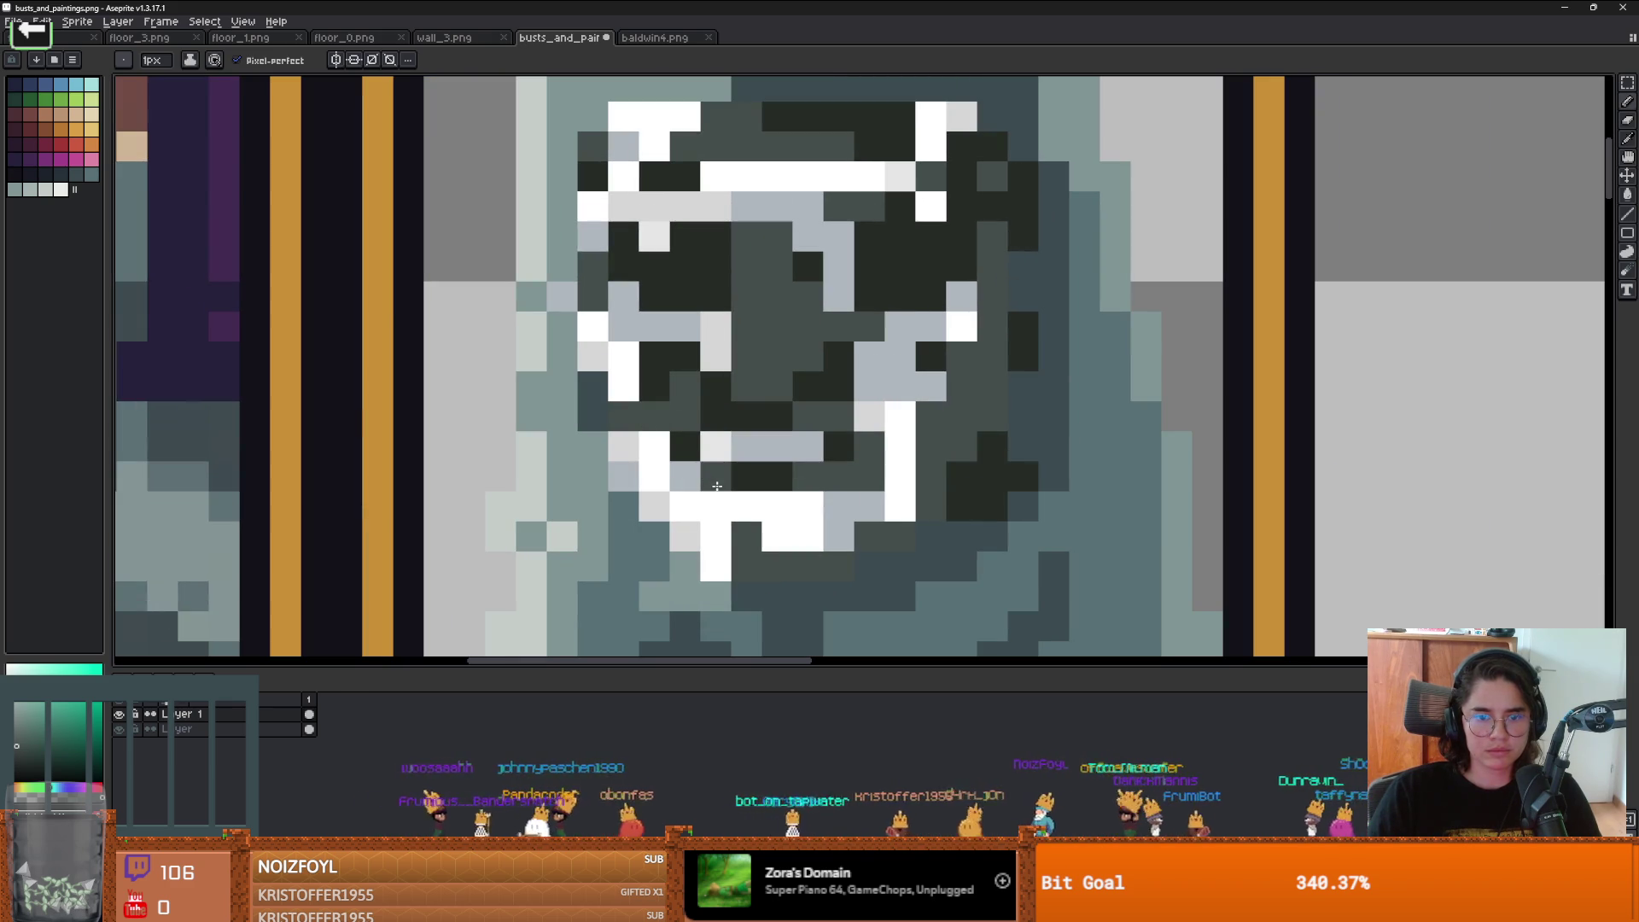
left_click(789, 506)
scroll(788, 505, "down", 3)
scroll(885, 420, "up", 3)
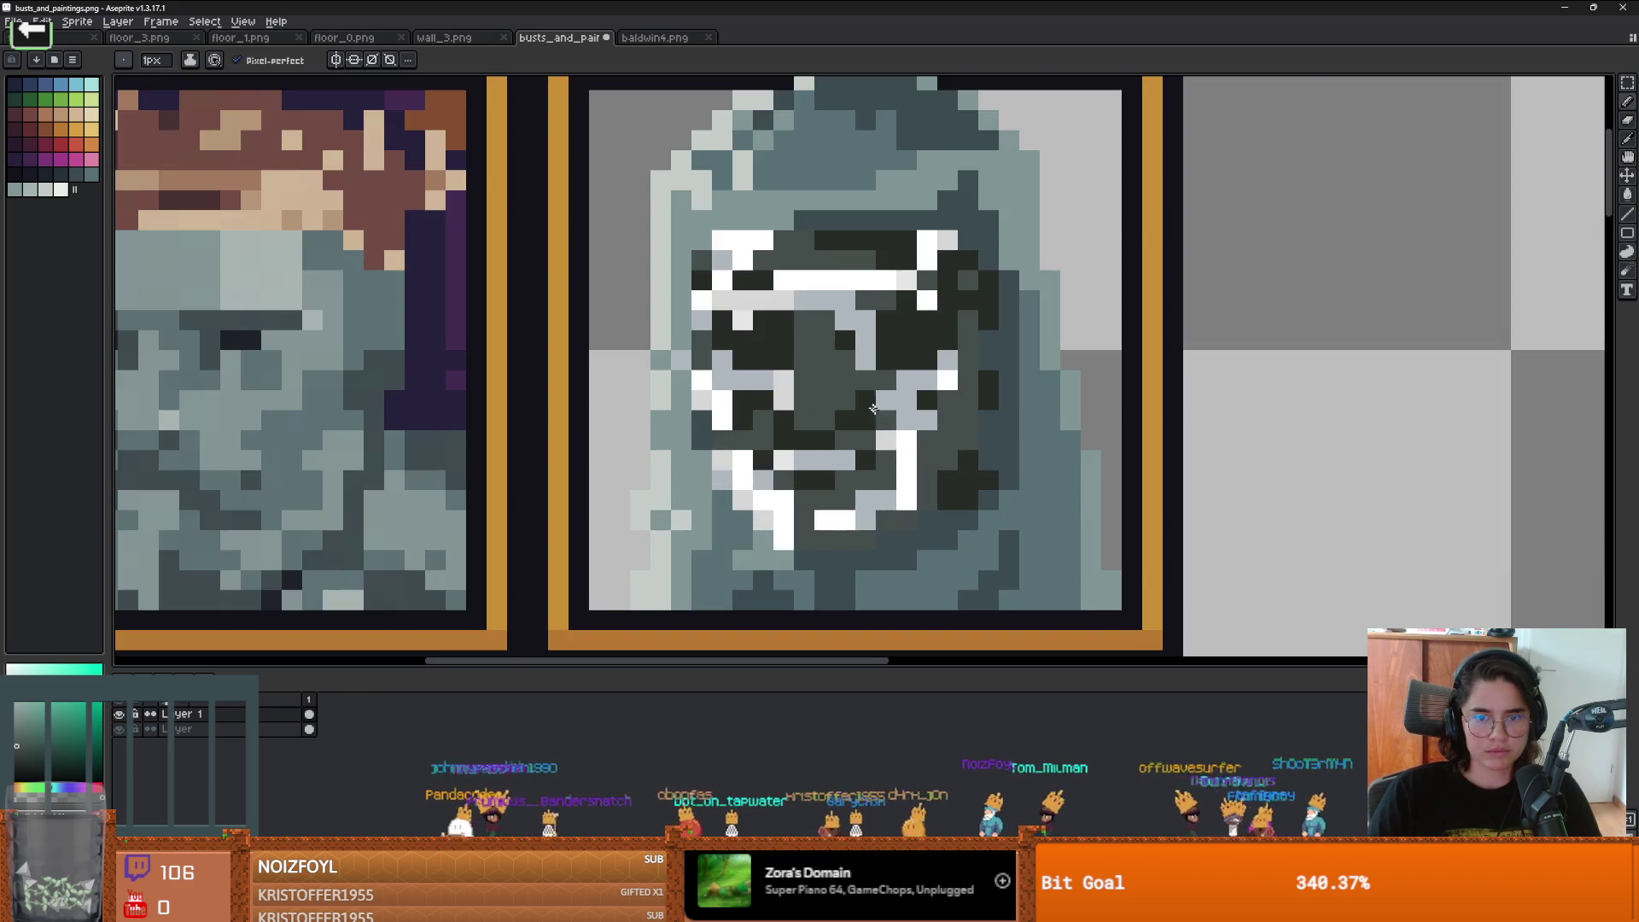
scroll(960, 359, "down", 3)
scroll(608, 311, "up", 2)
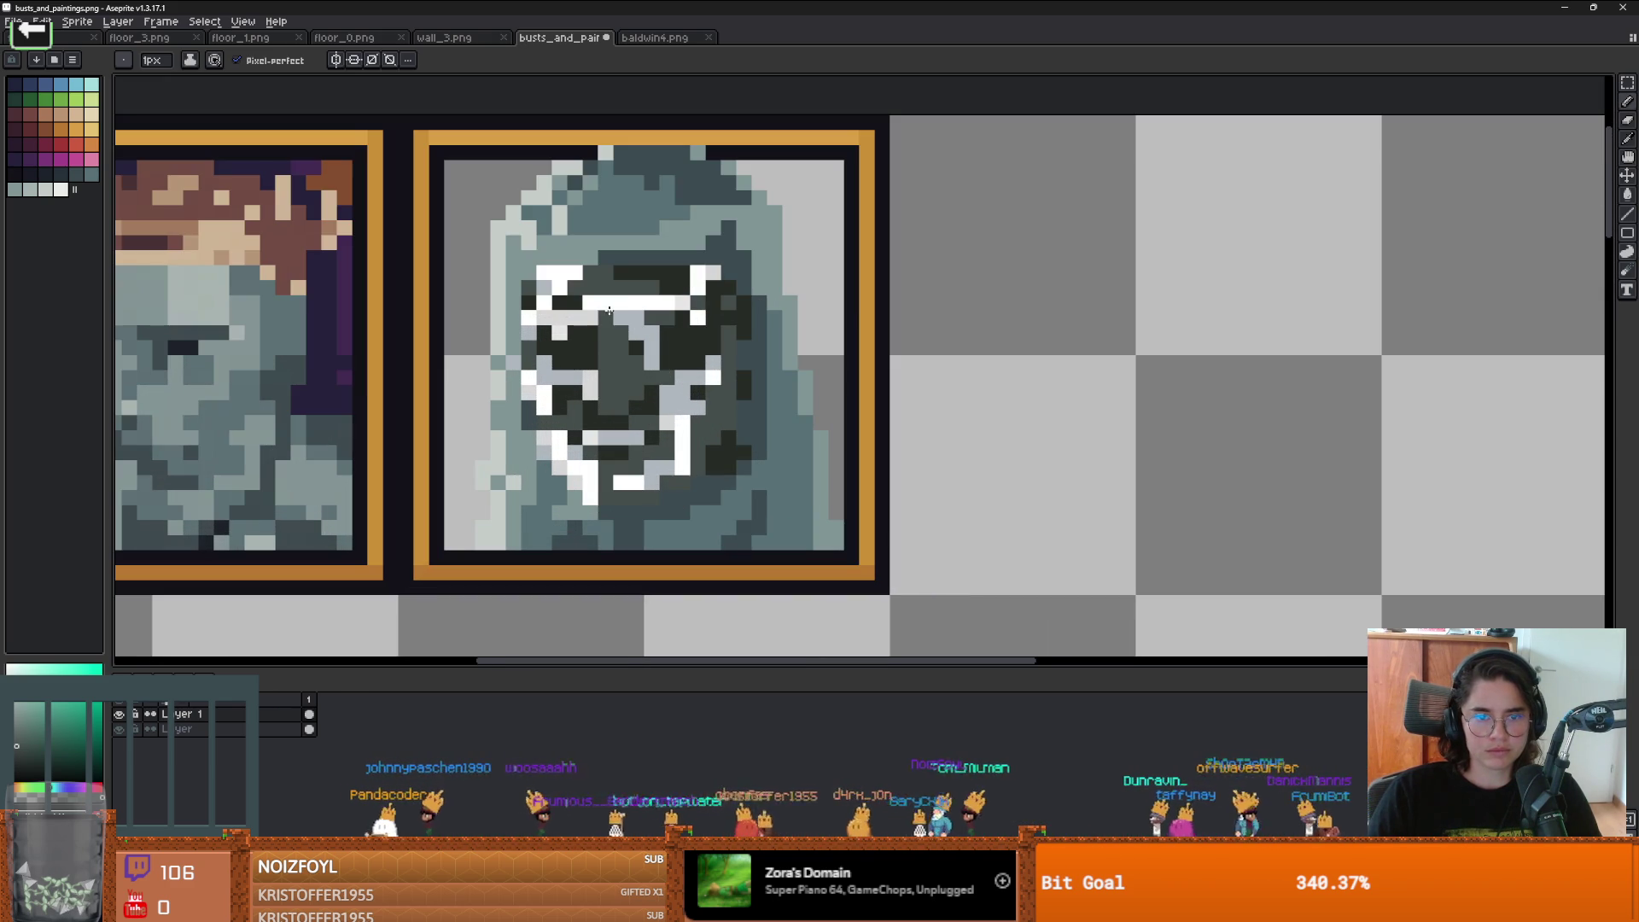
Step: Repaint face pixels light grey and white, then fix a stray white pixel with blue-grey
left_click(655, 38)
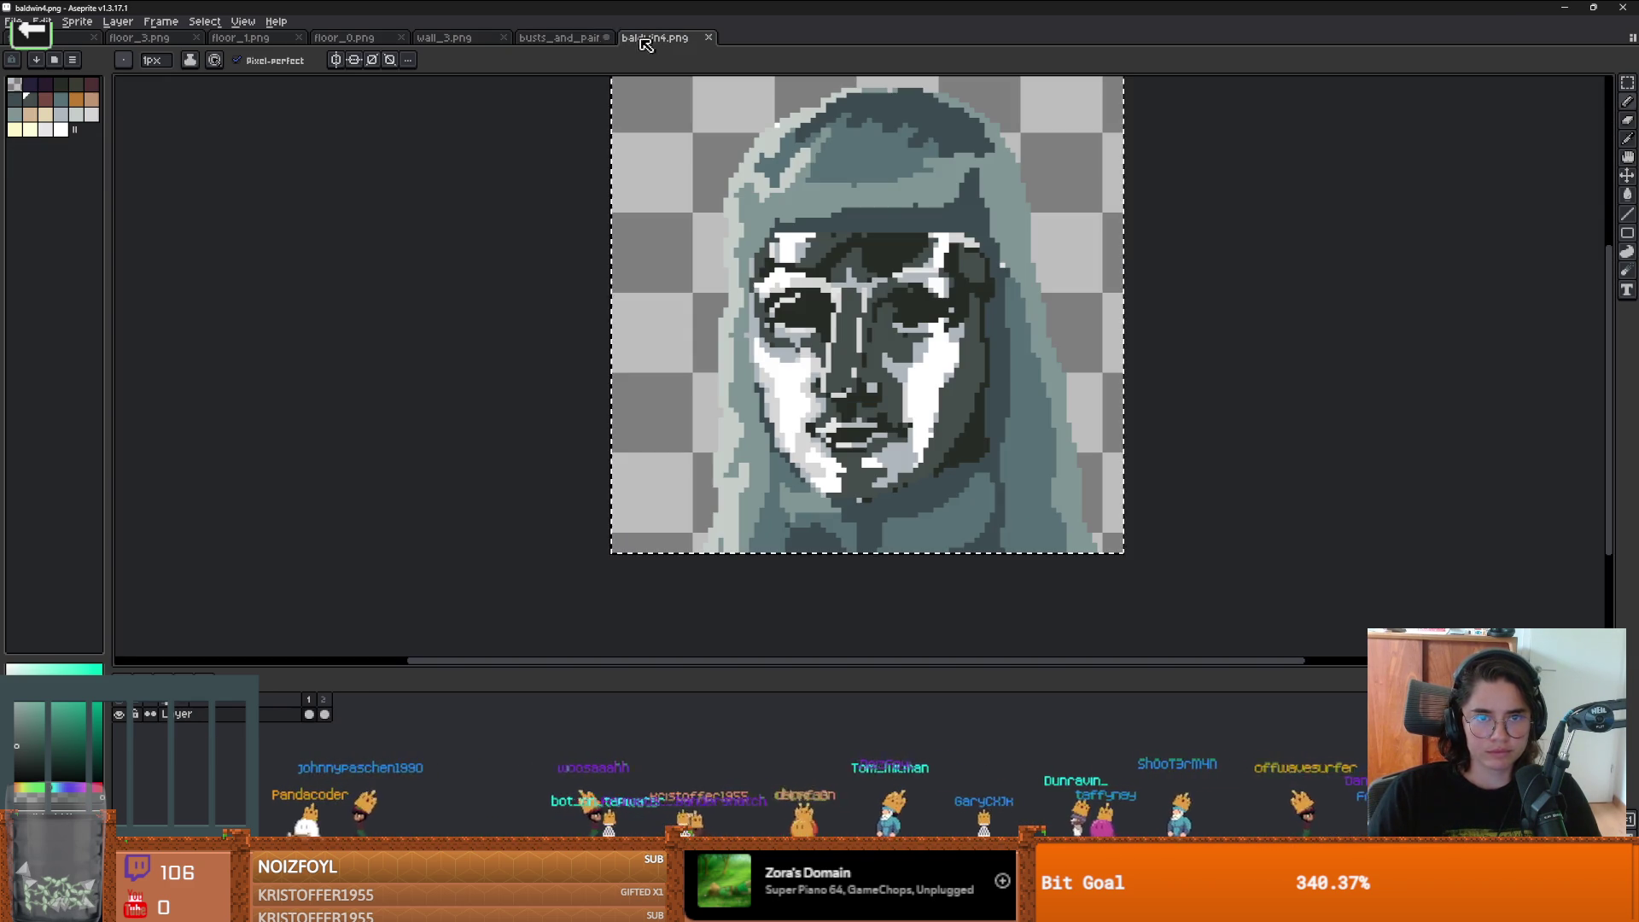
left_click(577, 41)
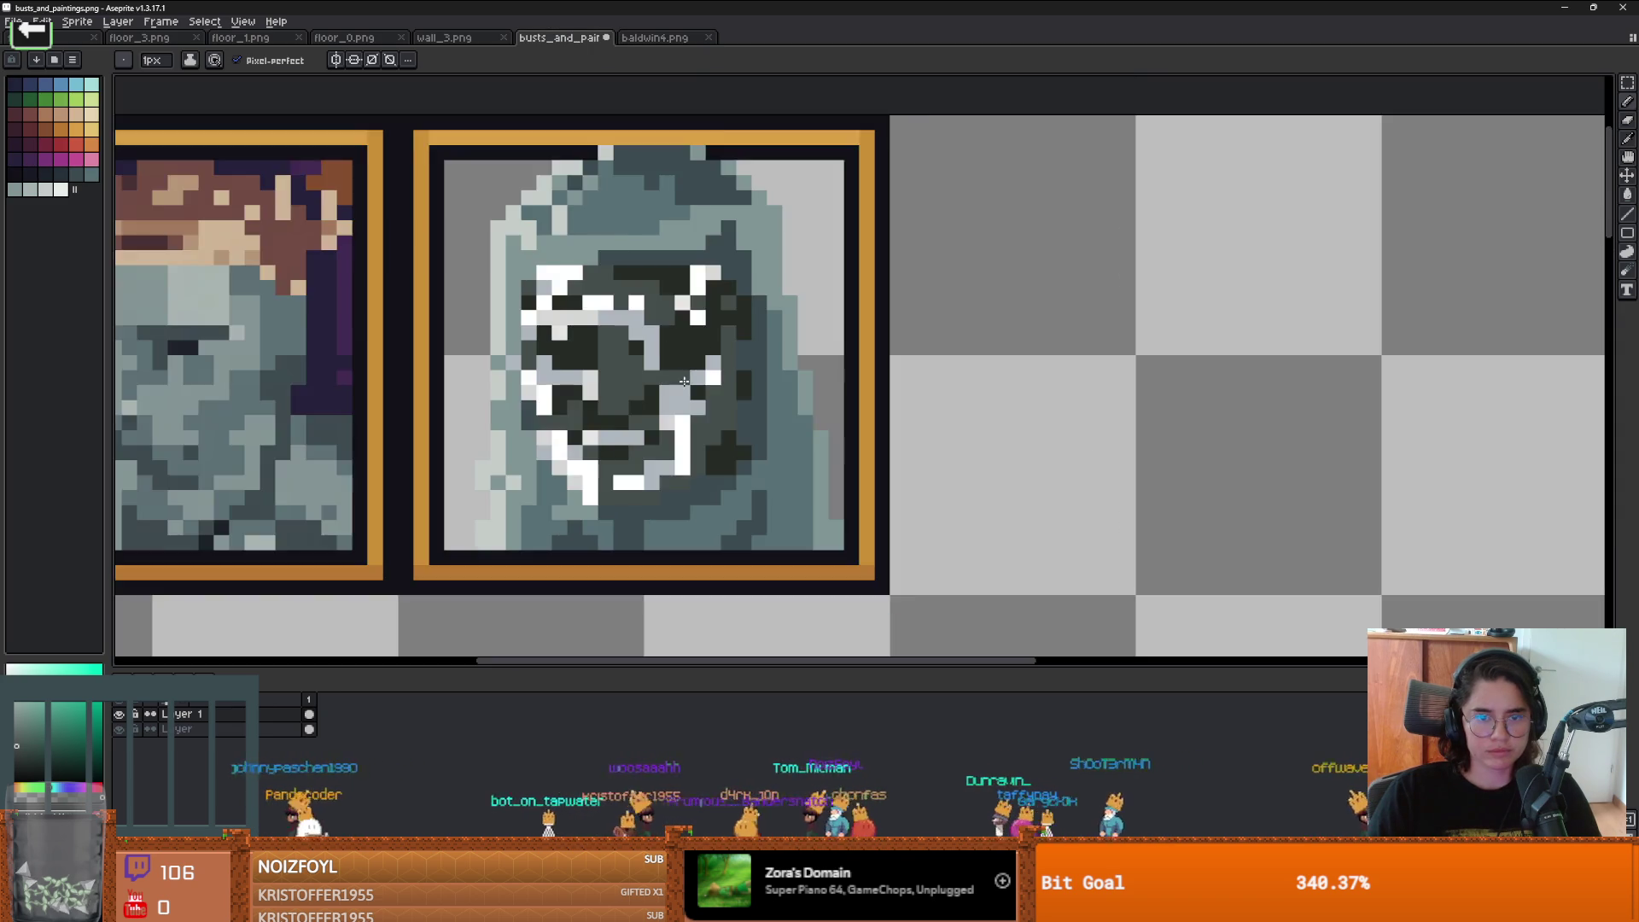
scroll(750, 330, "up", 3)
mouse_move(561, 355)
left_mouse_down()
mouse_move(512, 376)
mouse_move(518, 458)
left_mouse_up()
left_click_drag(584, 516, 568, 525)
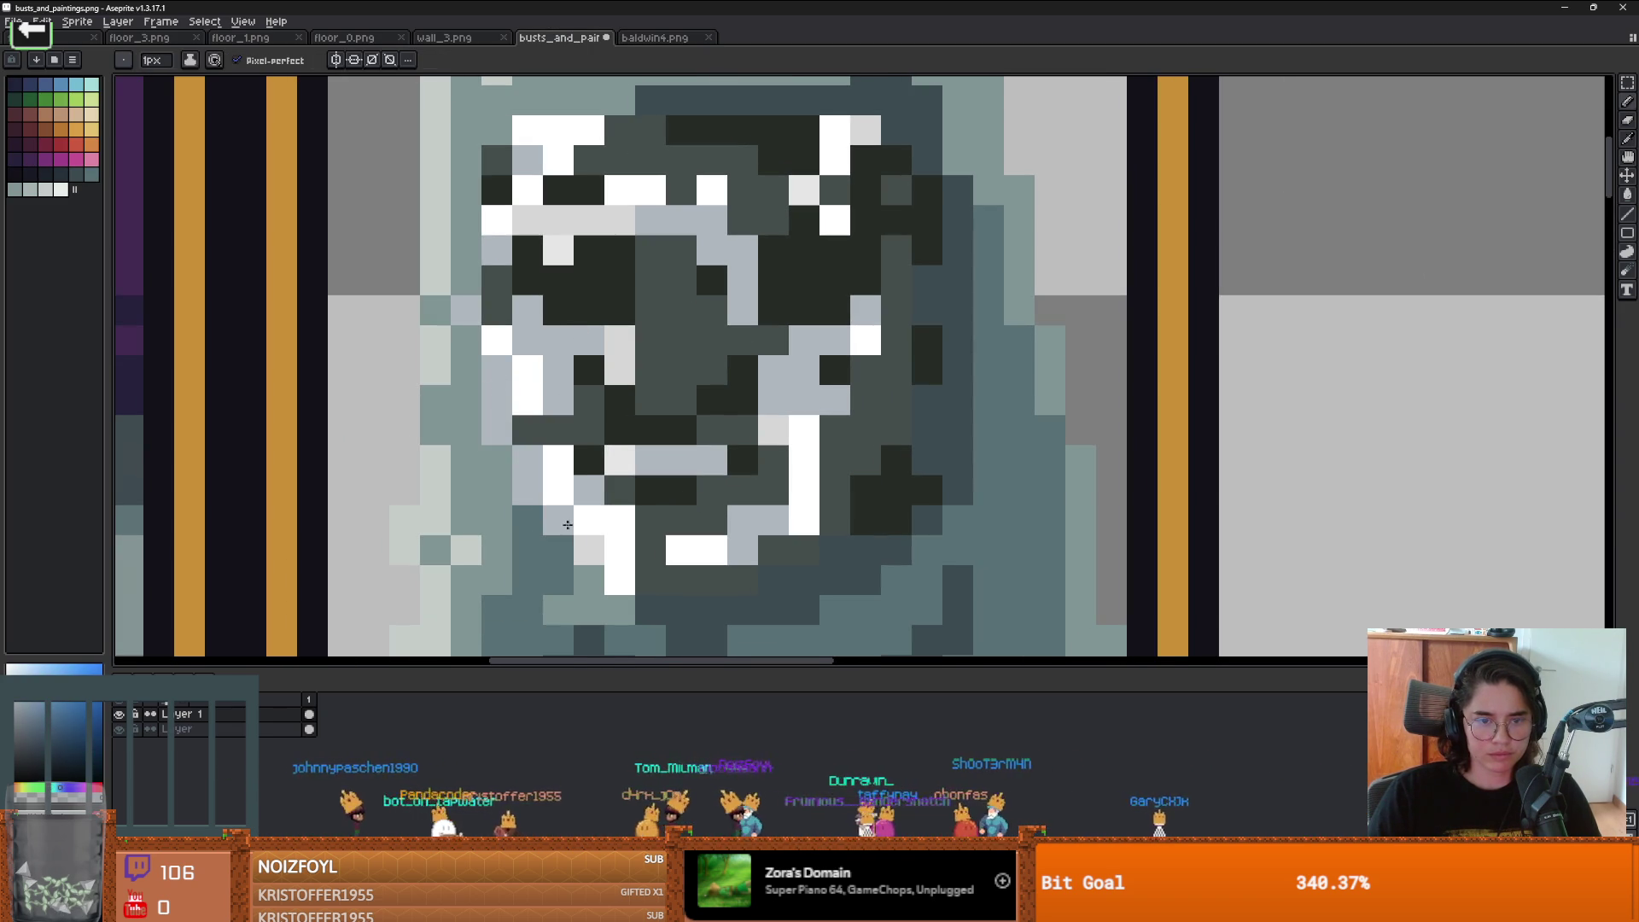
left_click(630, 539)
scroll(630, 539, "down", 2)
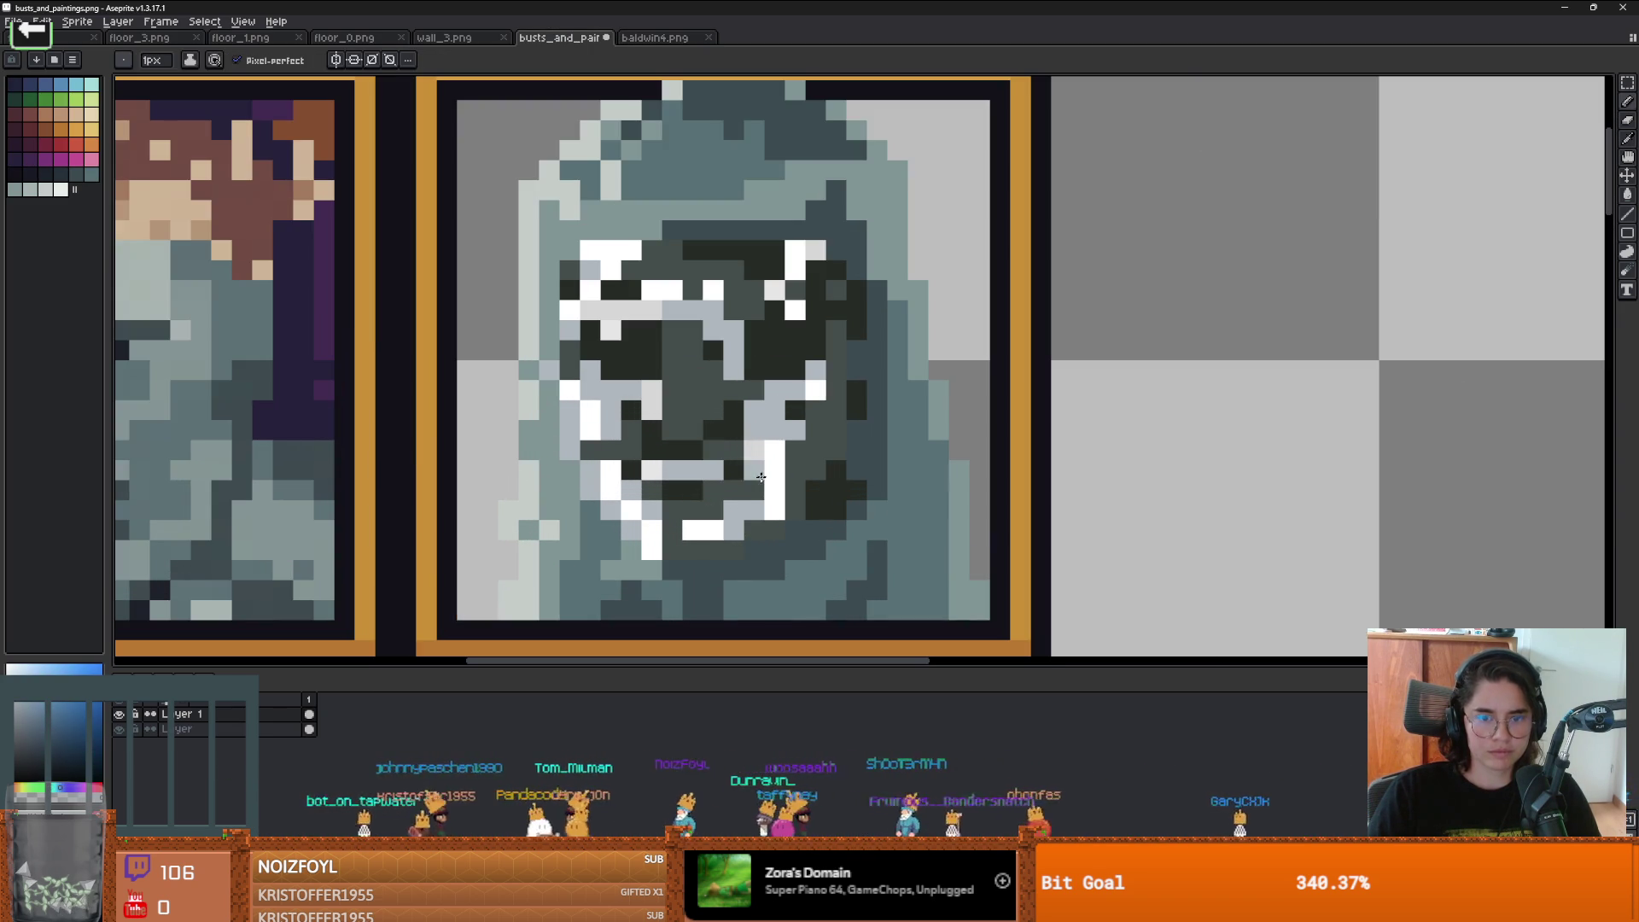
left_click(771, 467, "alt")
left_click_drag(734, 470, 775, 447)
left_click(792, 422, "alt")
left_click(740, 464)
scroll(798, 448, "down", 4)
scroll(807, 448, "up", 1)
scroll(690, 433, "down", 3)
scroll(690, 433, "up", 4)
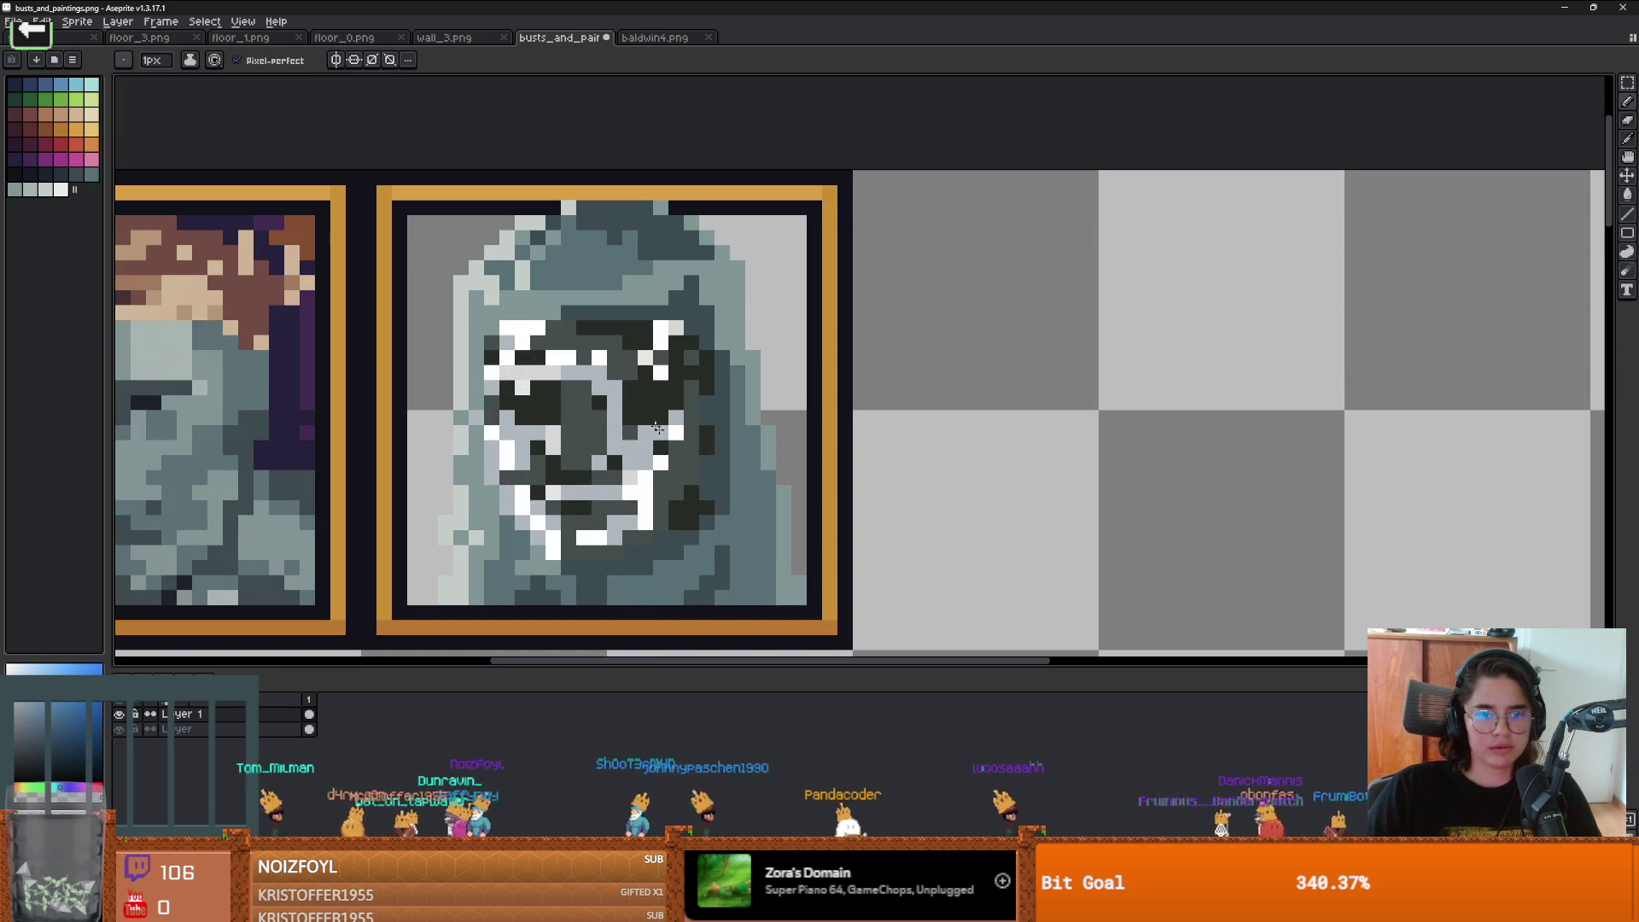
Step: Repaint the eye pixels dark and white to match the reference
left_click(657, 38)
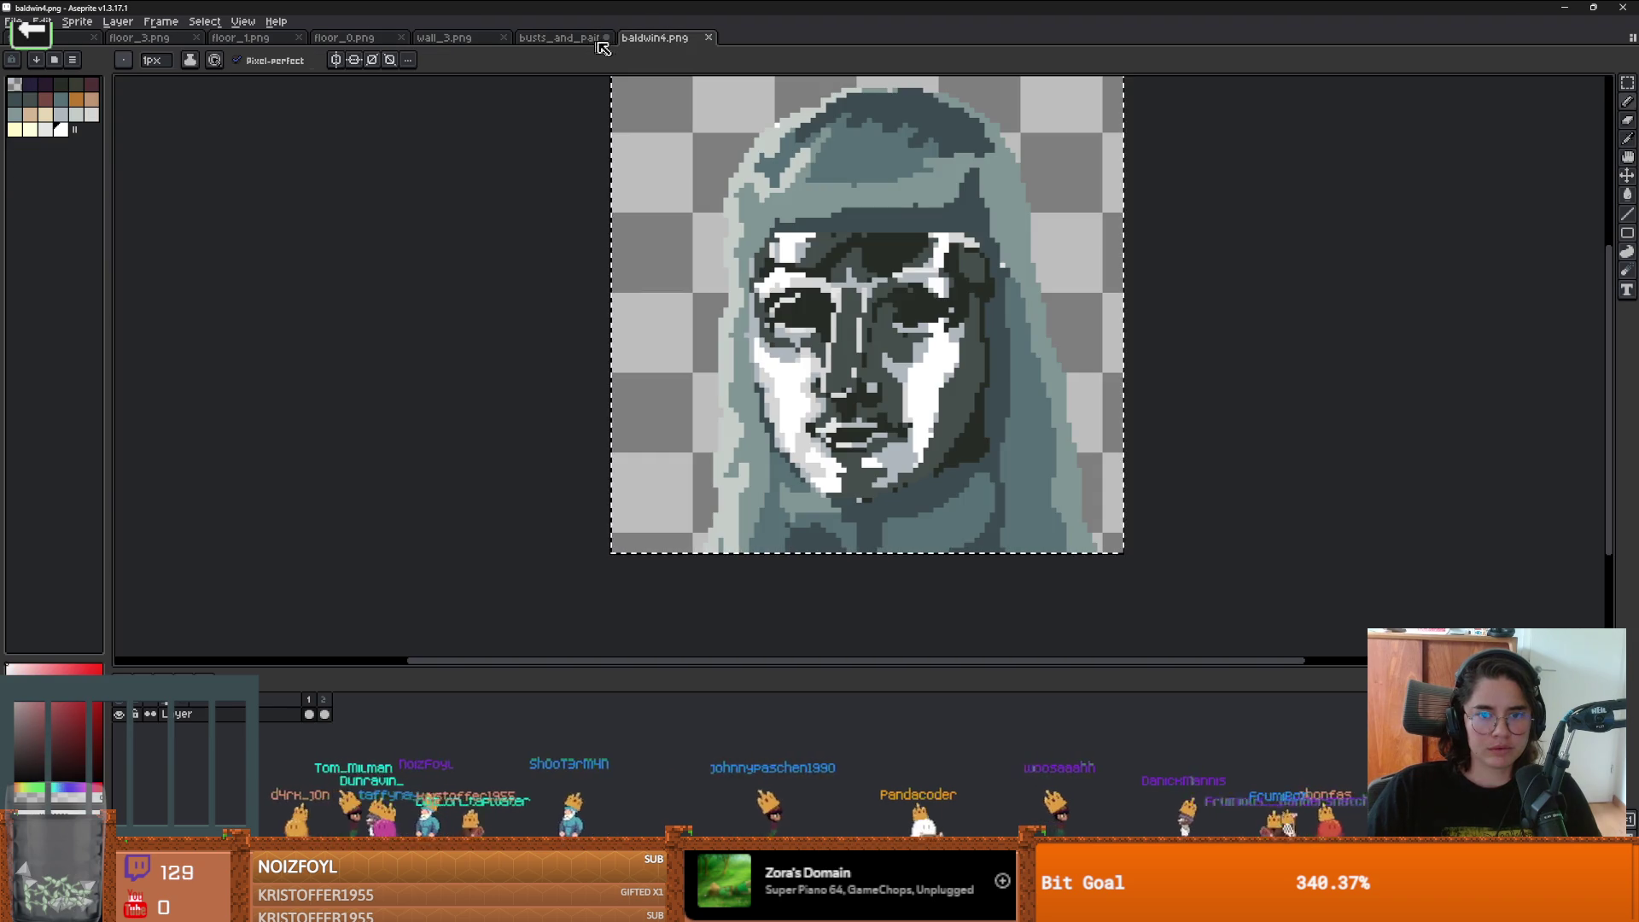
left_click(559, 39)
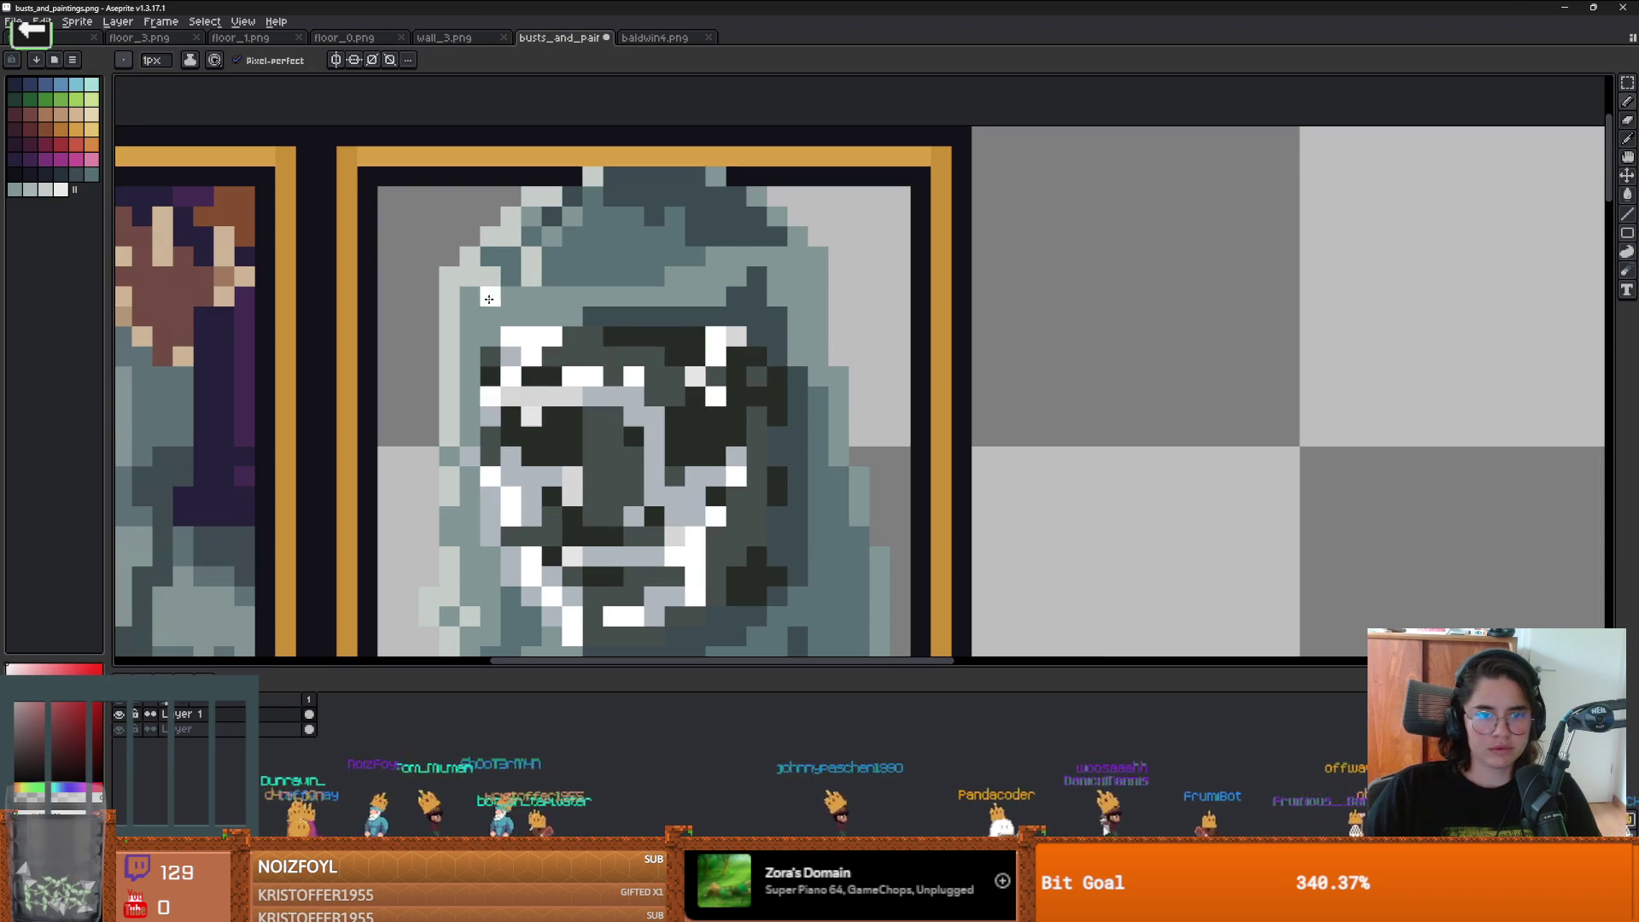
left_click(658, 340, "alt")
left_click_drag(662, 386, 717, 379)
left_click(717, 379, "alt")
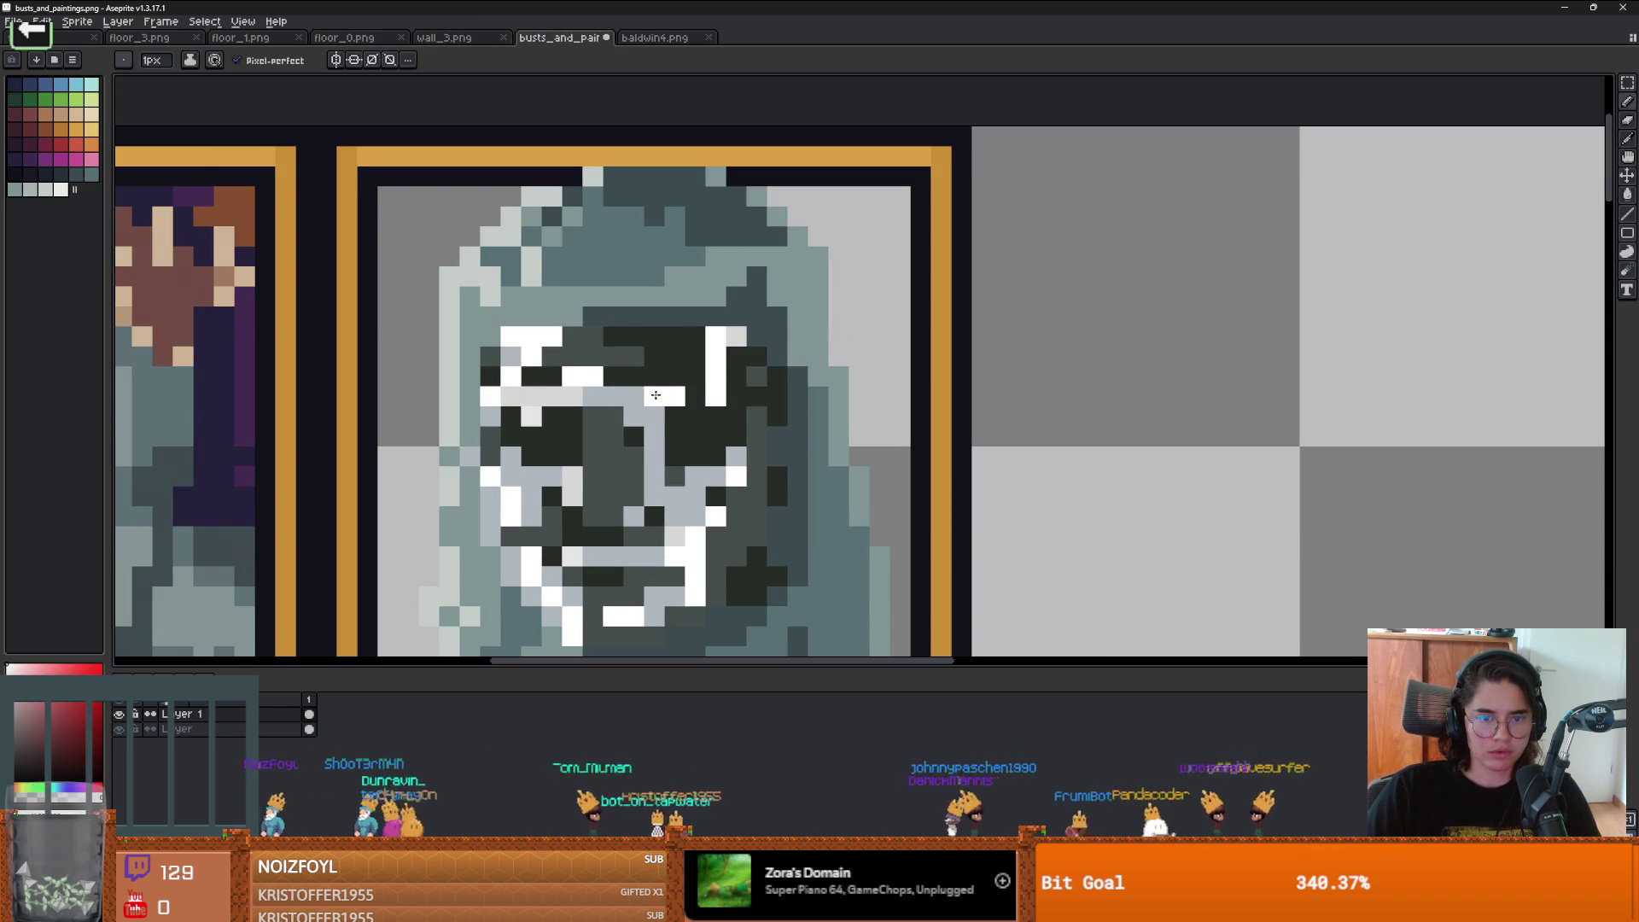
scroll(806, 402, "down", 5)
scroll(806, 402, "up", 2)
scroll(806, 403, "down", 2)
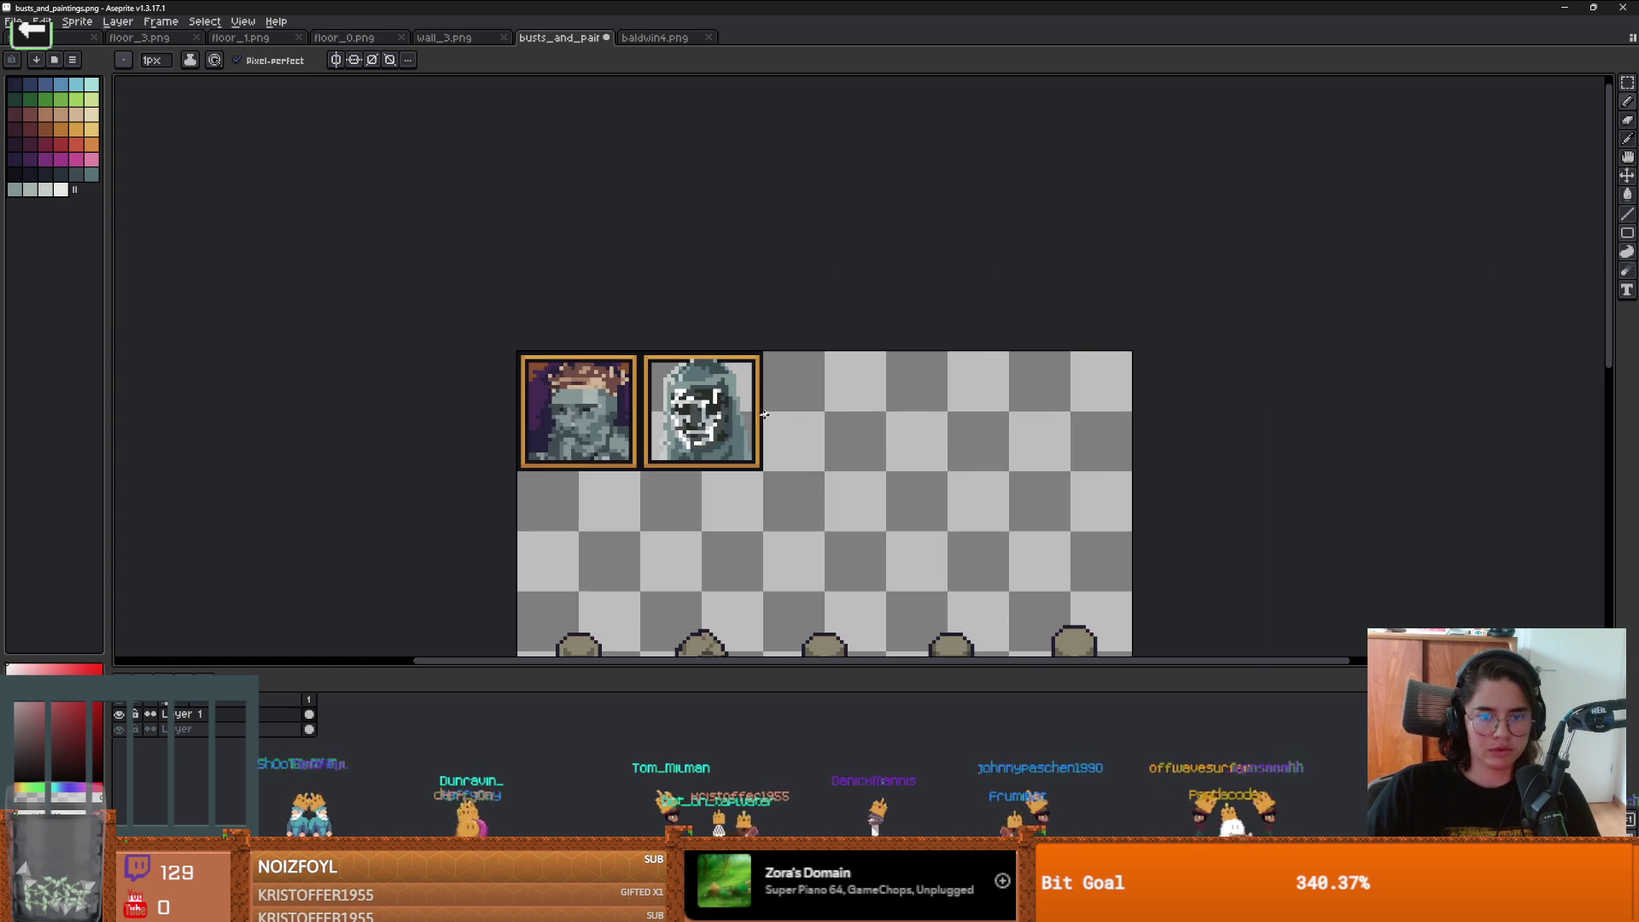
Step: Add a new Layer 2 and move it to the bottom of the layer list
scroll(794, 399, "up", 1)
scroll(683, 388, "right", 2)
scroll(652, 381, "down", 1)
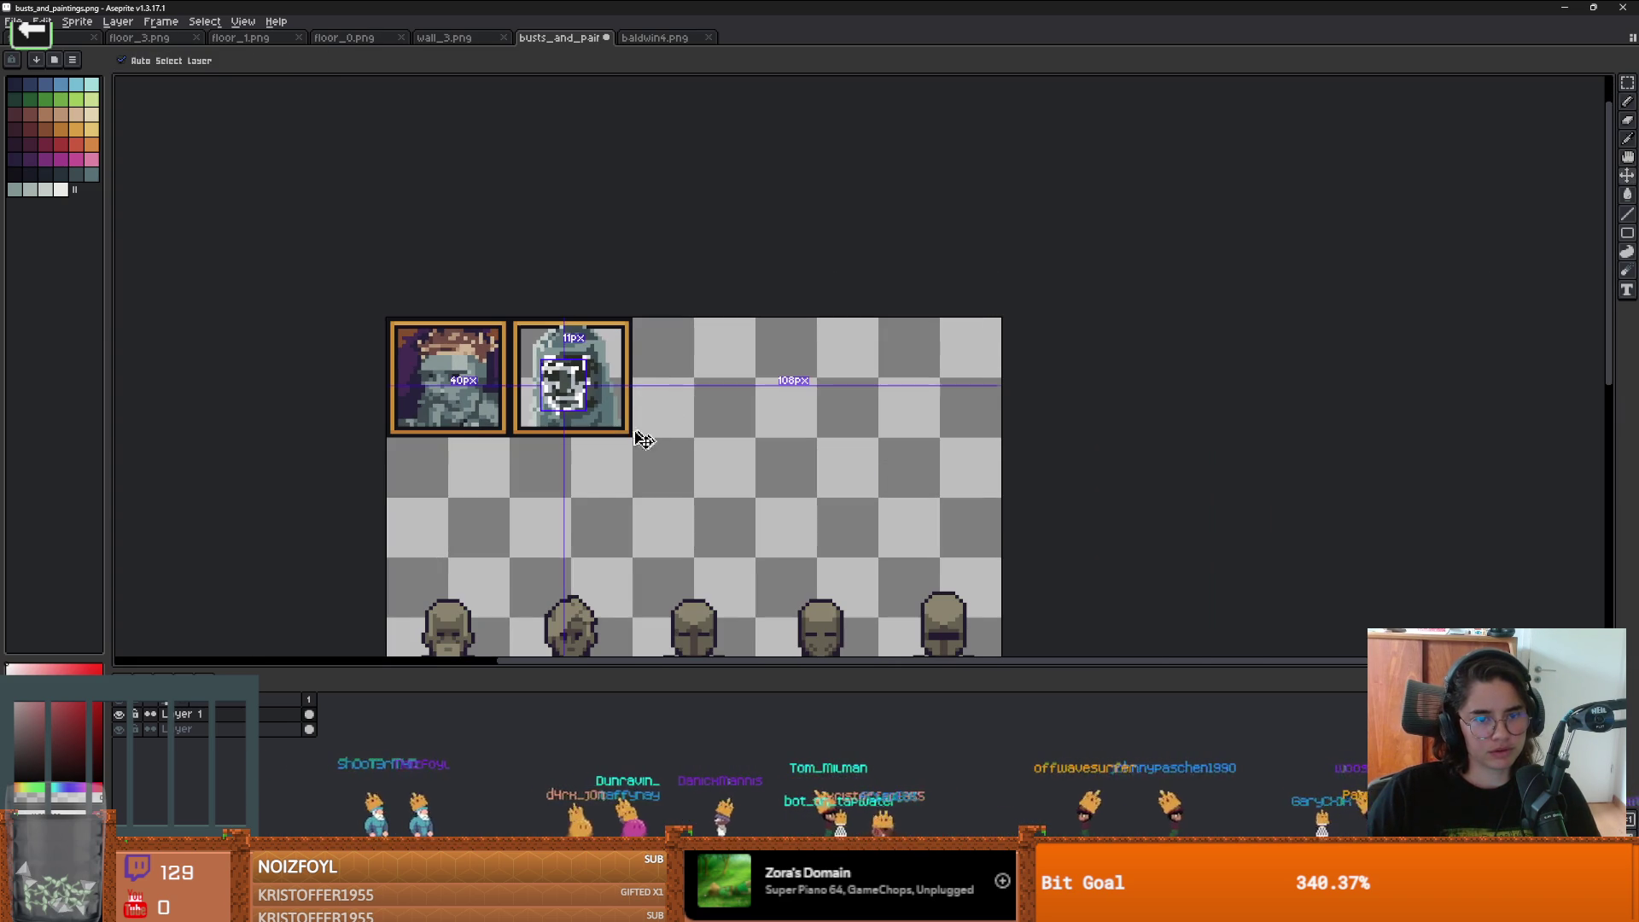
scroll(631, 401, "up", 2)
scroll(448, 355, "up", 1)
key("alt")
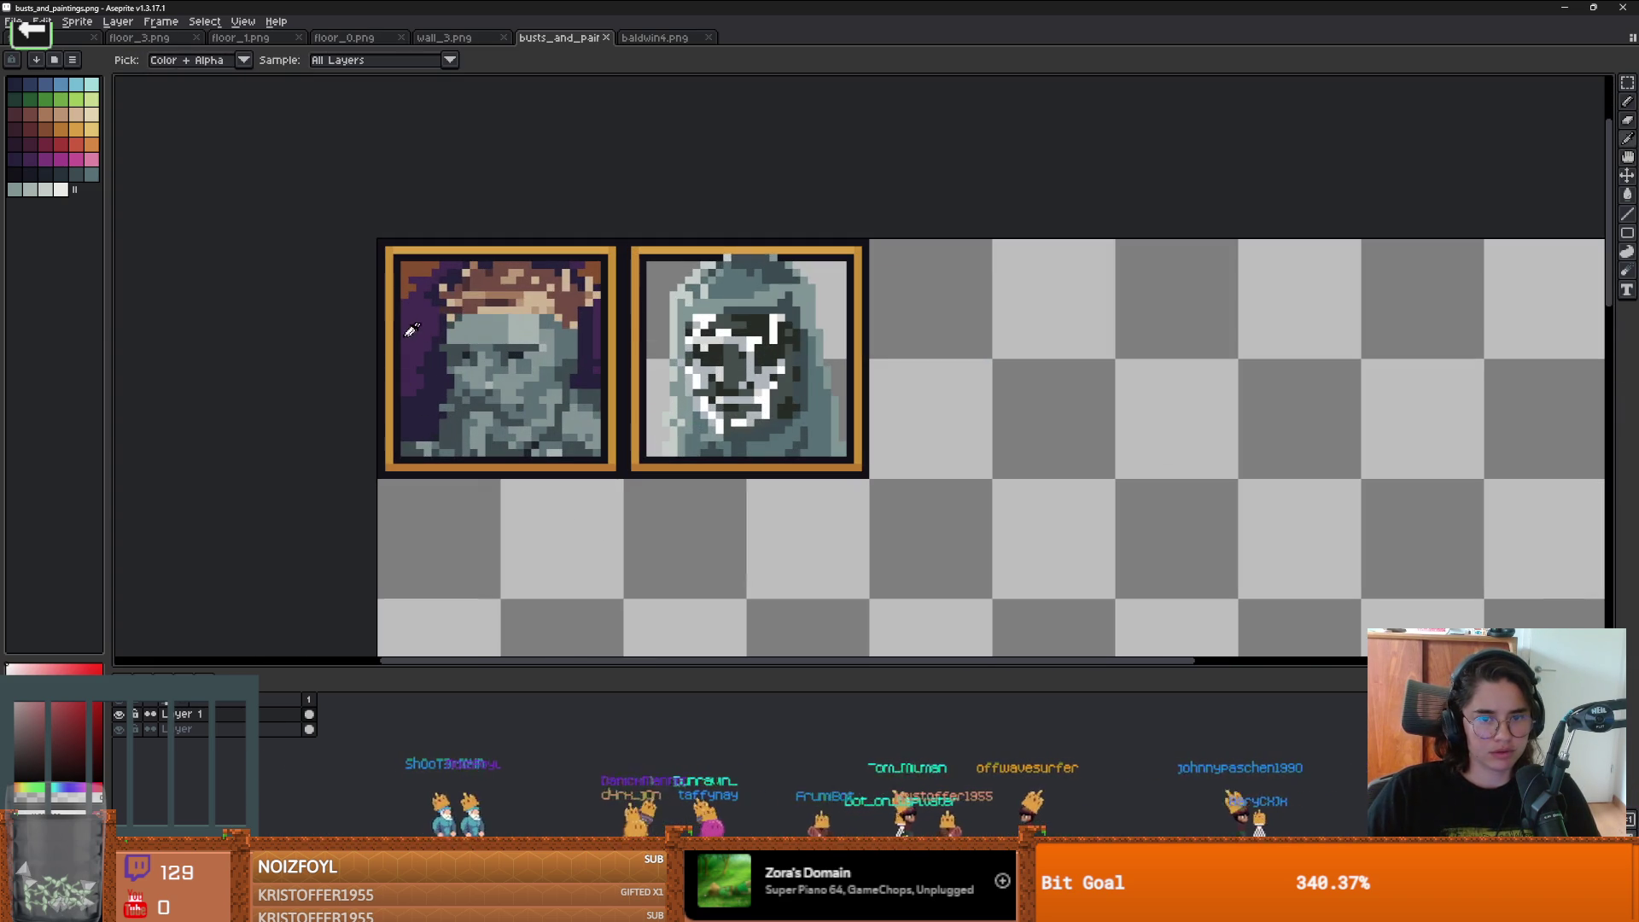
left_click(120, 715)
left_click(119, 715)
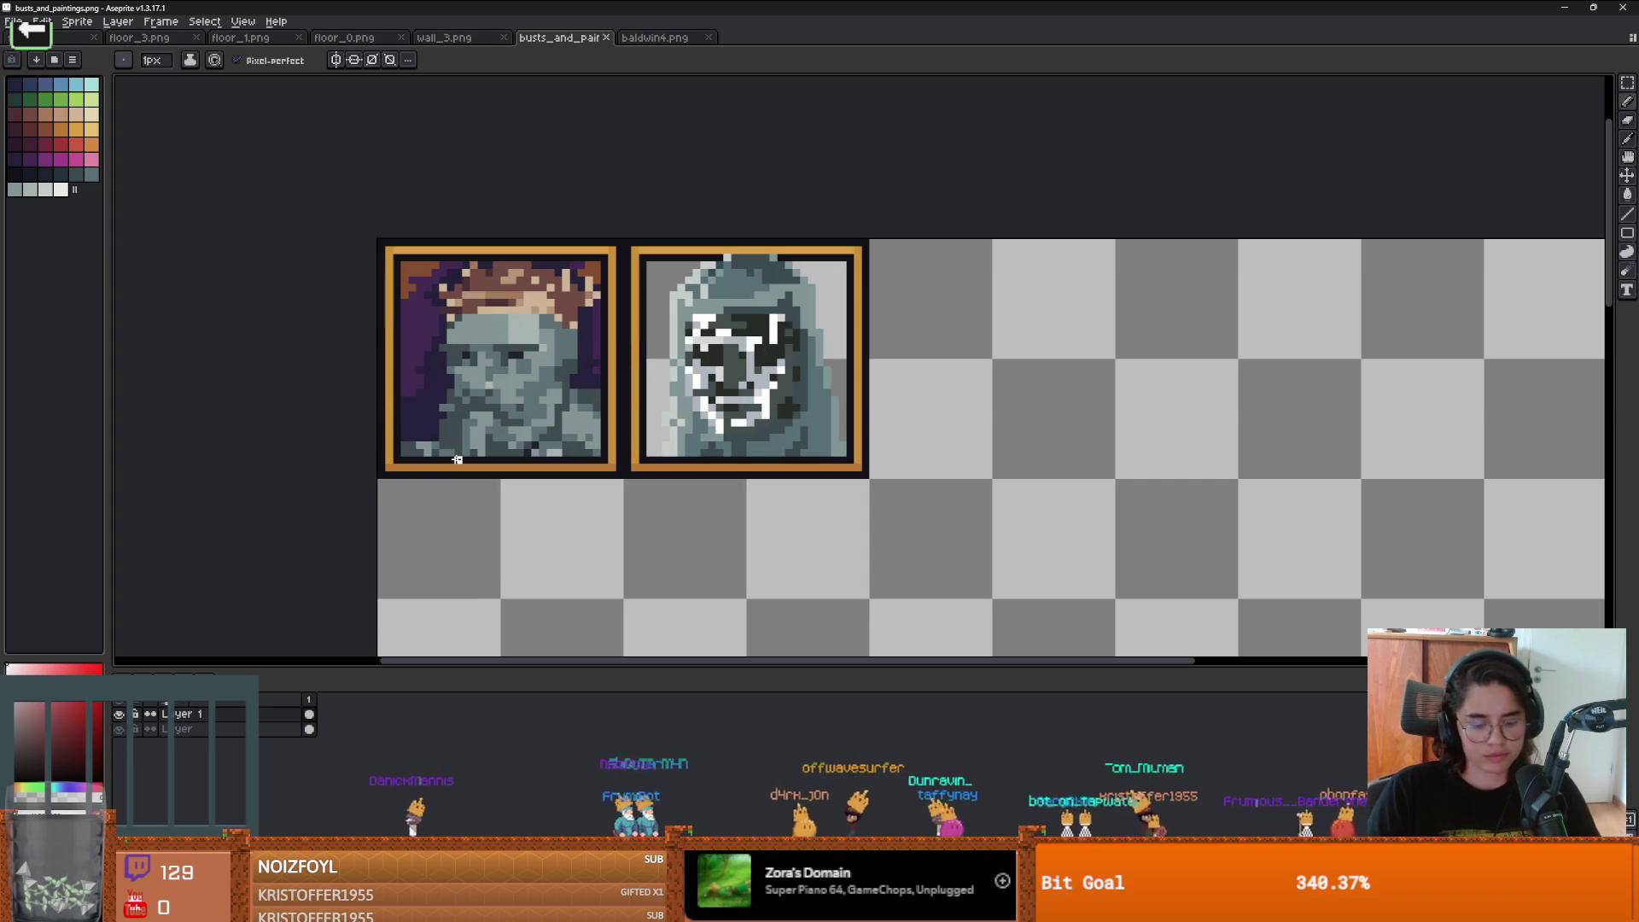
key("shift+n")
mouse_move(284, 724)
left_mouse_down()
mouse_move(319, 728)
mouse_move(316, 748)
left_mouse_up()
Step: Paint a dark blue 2px background behind the hooded bust in the second frame
left_click(437, 363, "alt")
left_click(45, 85)
key("plus")
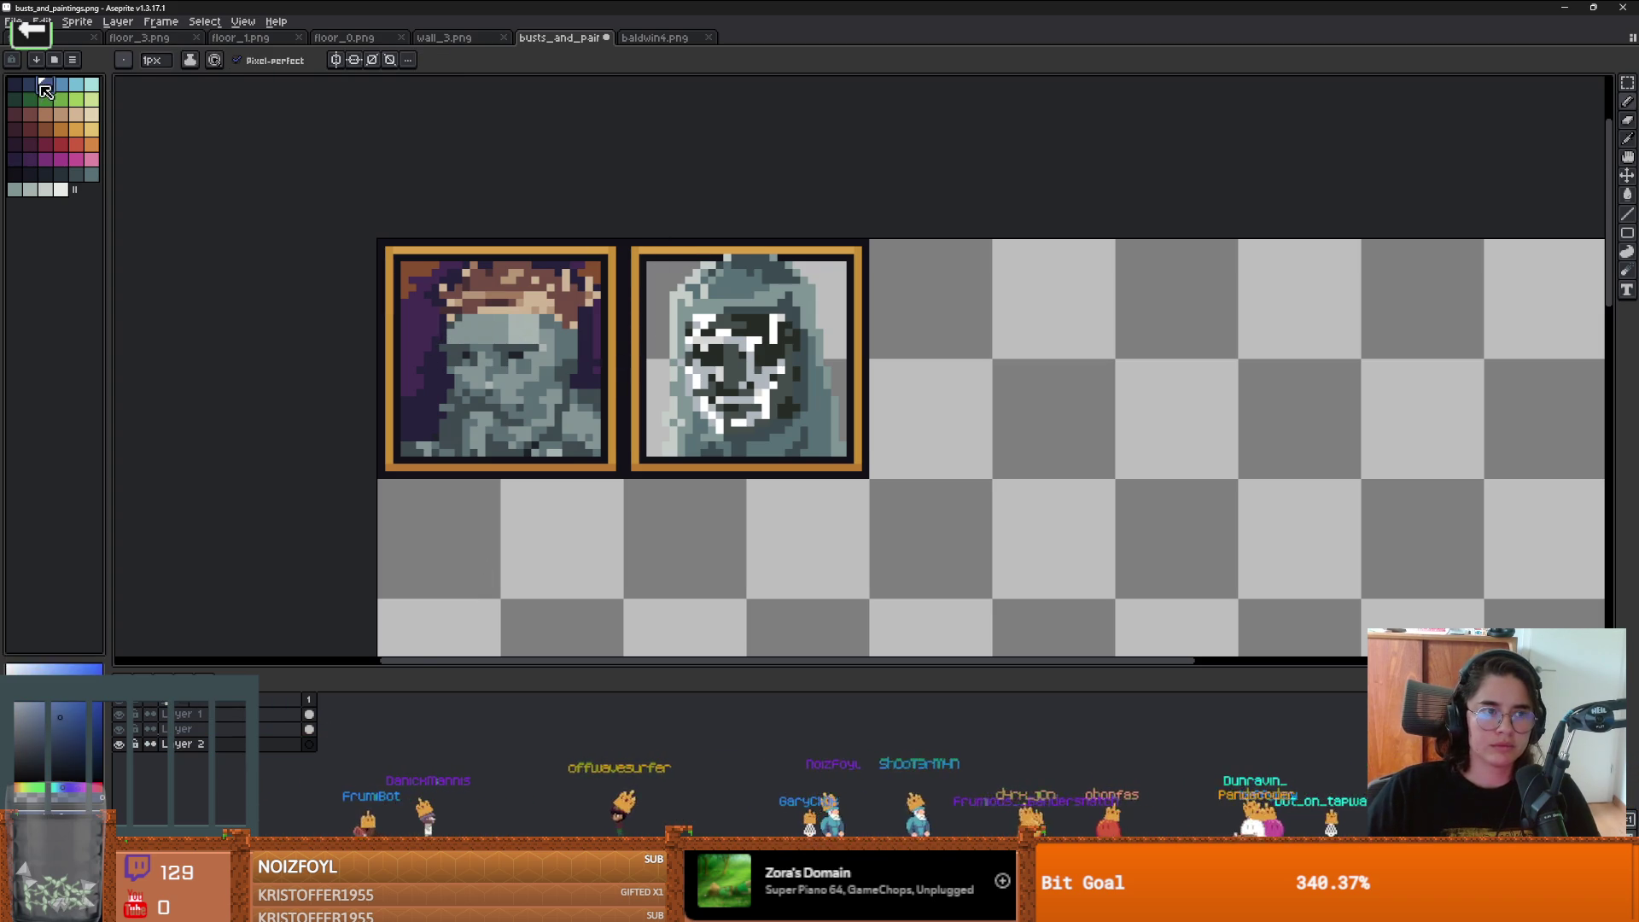
mouse_move(655, 411)
left_mouse_down()
mouse_move(668, 282)
mouse_move(679, 359)
mouse_move(707, 280)
mouse_move(828, 333)
mouse_move(845, 431)
mouse_move(824, 426)
left_mouse_up()
scroll(824, 427, "down", 1)
scroll(828, 410, "up", 1)
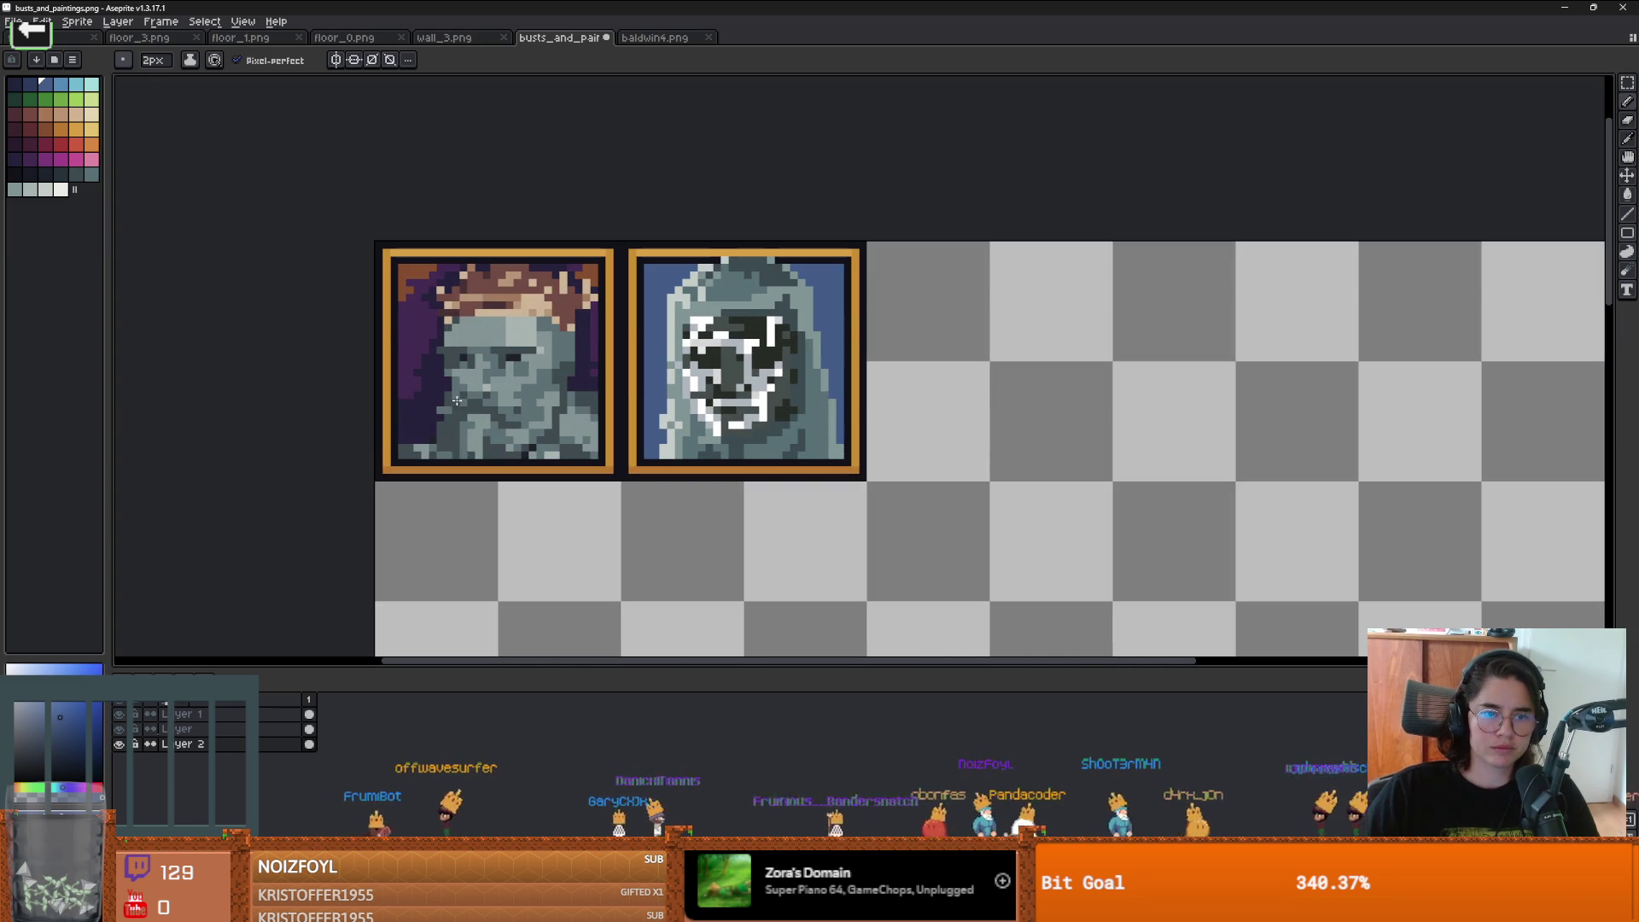
left_click(30, 84)
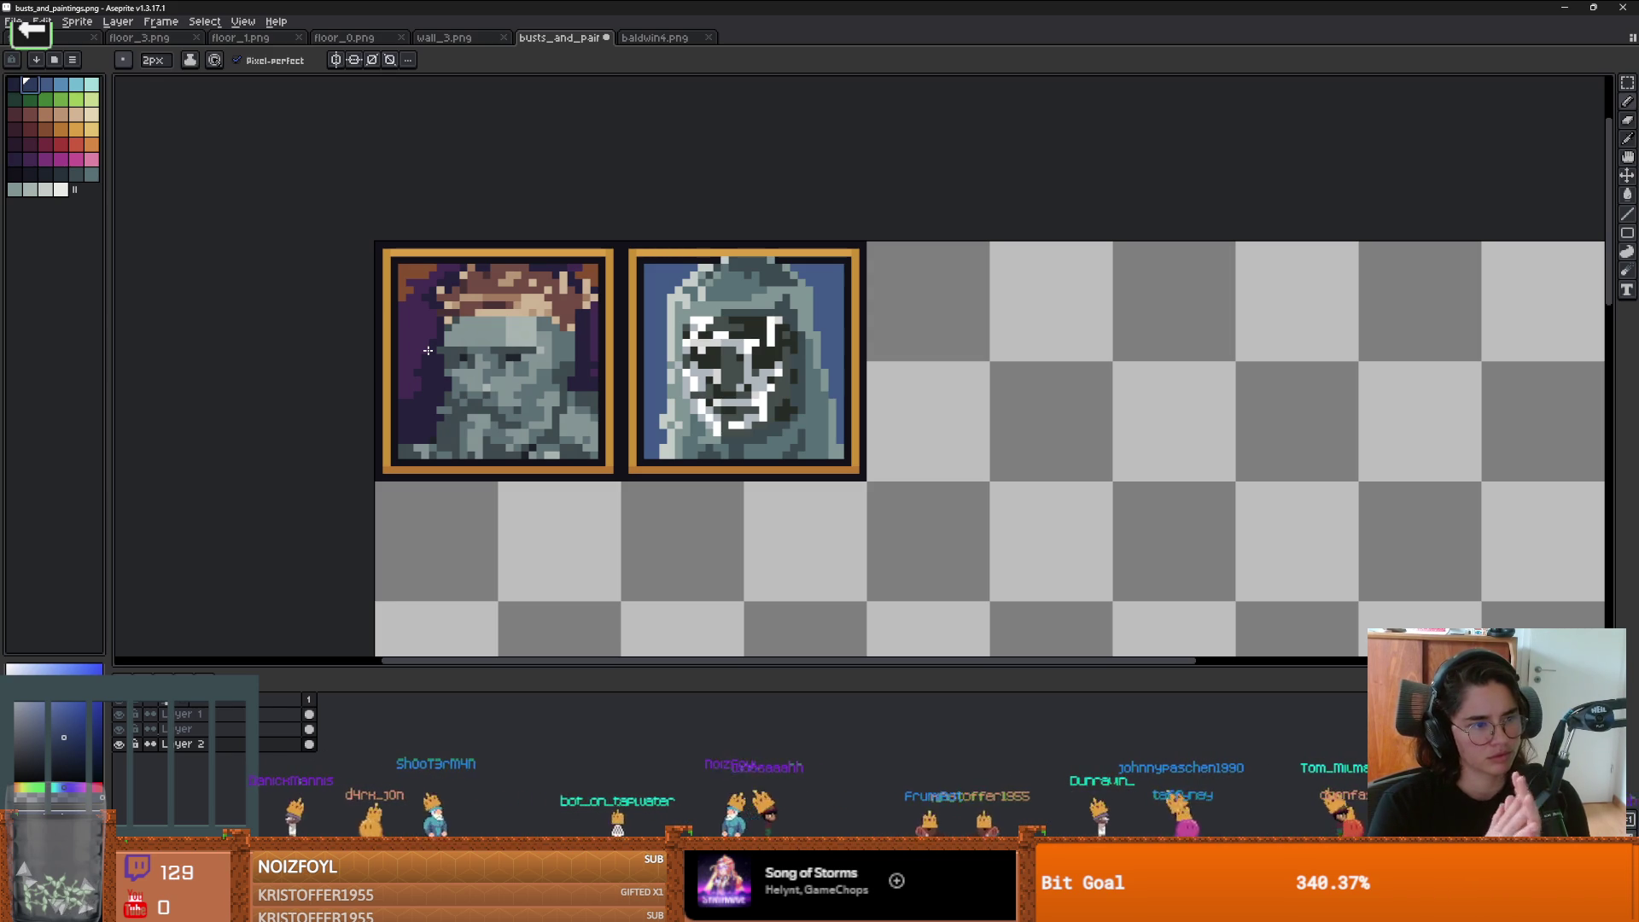
scroll(732, 208, "down", 1)
Step: Darken the hooded bust's left and right edges with 4px strokes, undoing a stray blob
scroll(153, 164, "up", 1)
left_click(19, 83)
key("plus")
key("plus")
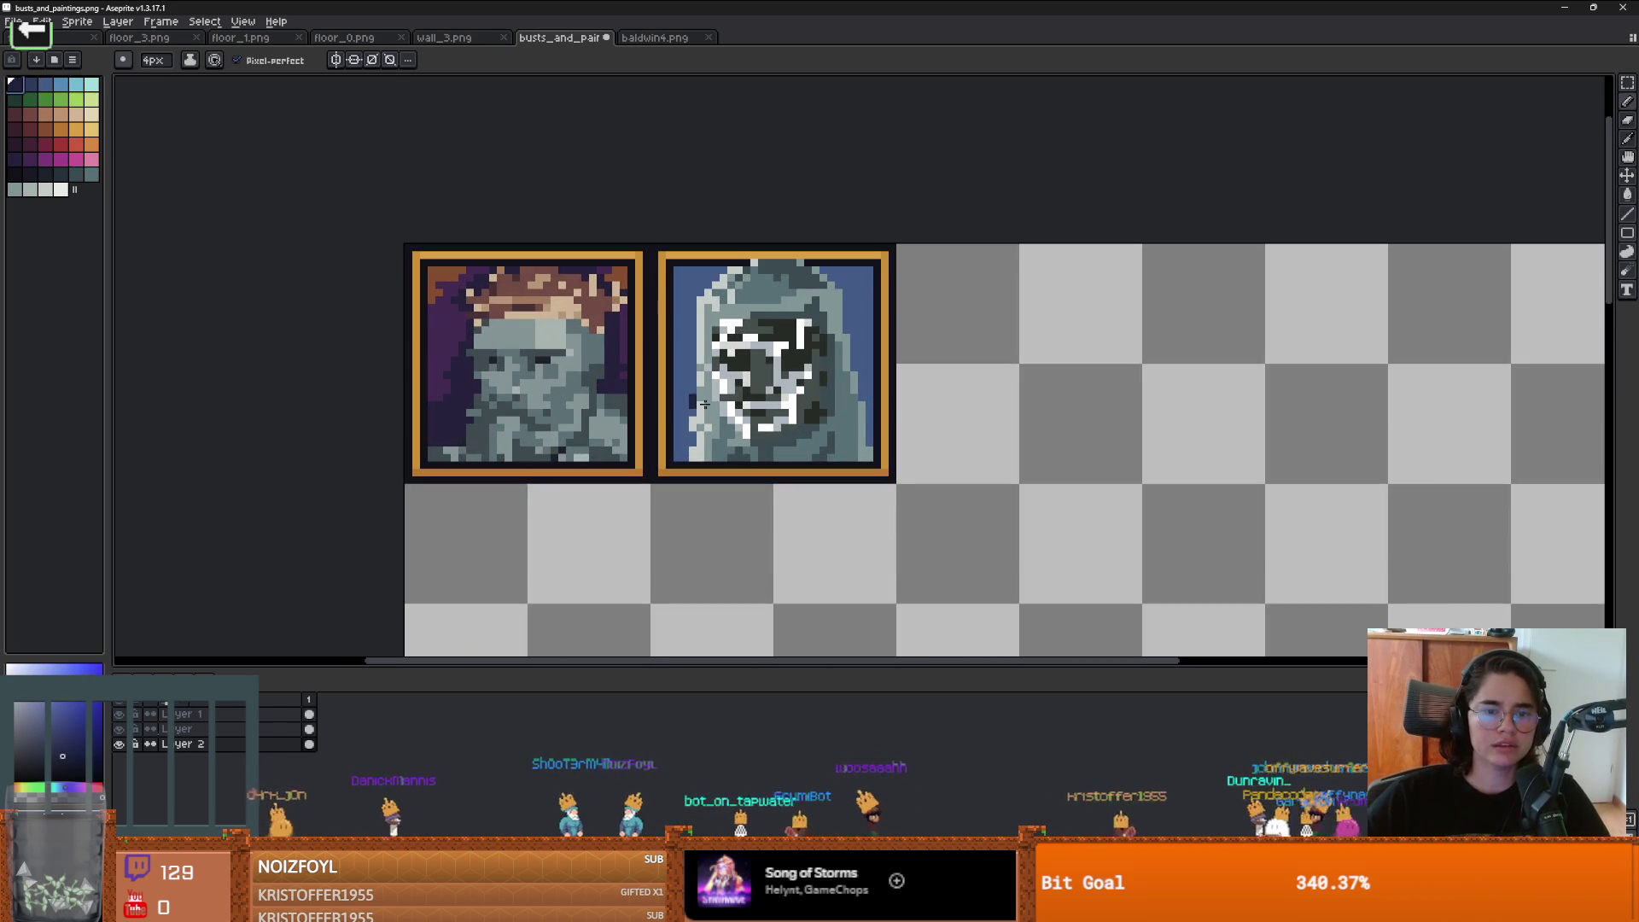
mouse_move(696, 447)
left_mouse_down()
mouse_move(690, 384)
mouse_move(713, 309)
left_mouse_up()
mouse_move(799, 264)
left_mouse_down()
mouse_move(864, 380)
mouse_move(935, 457)
left_mouse_up()
scroll(922, 441, "down", 1)
key("b")
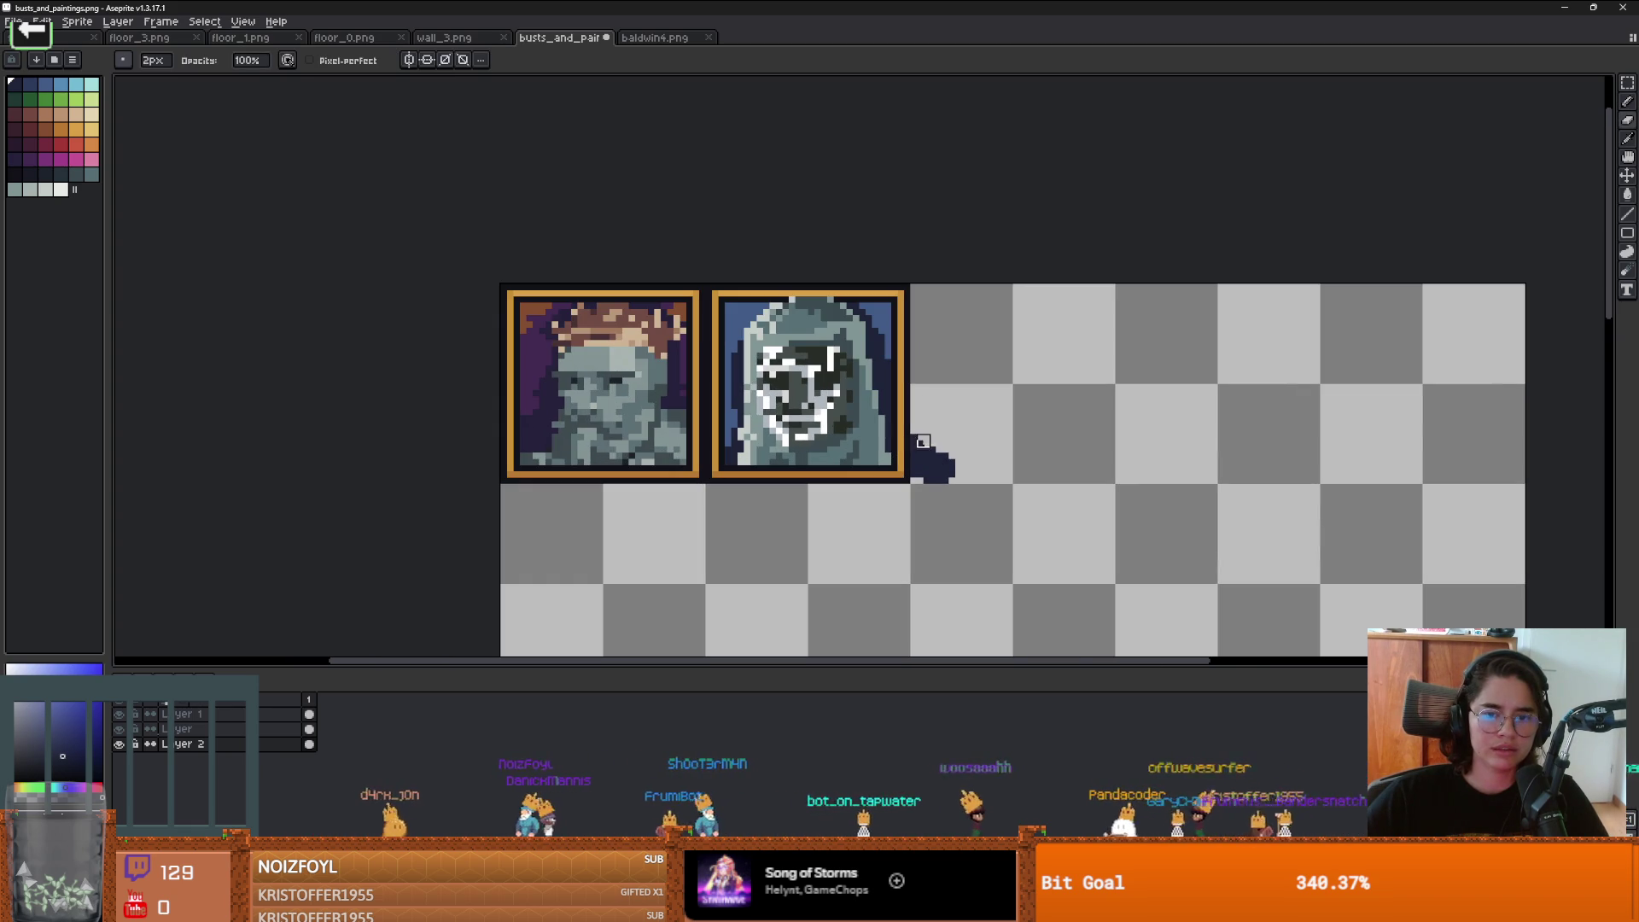
key("ctrl+z")
key("plus")
key("plus")
key("plus")
Step: Save the sprite sheet and toggle layer visibility to check their contents
scroll(948, 440, "down", 2)
scroll(905, 474, "up", 1)
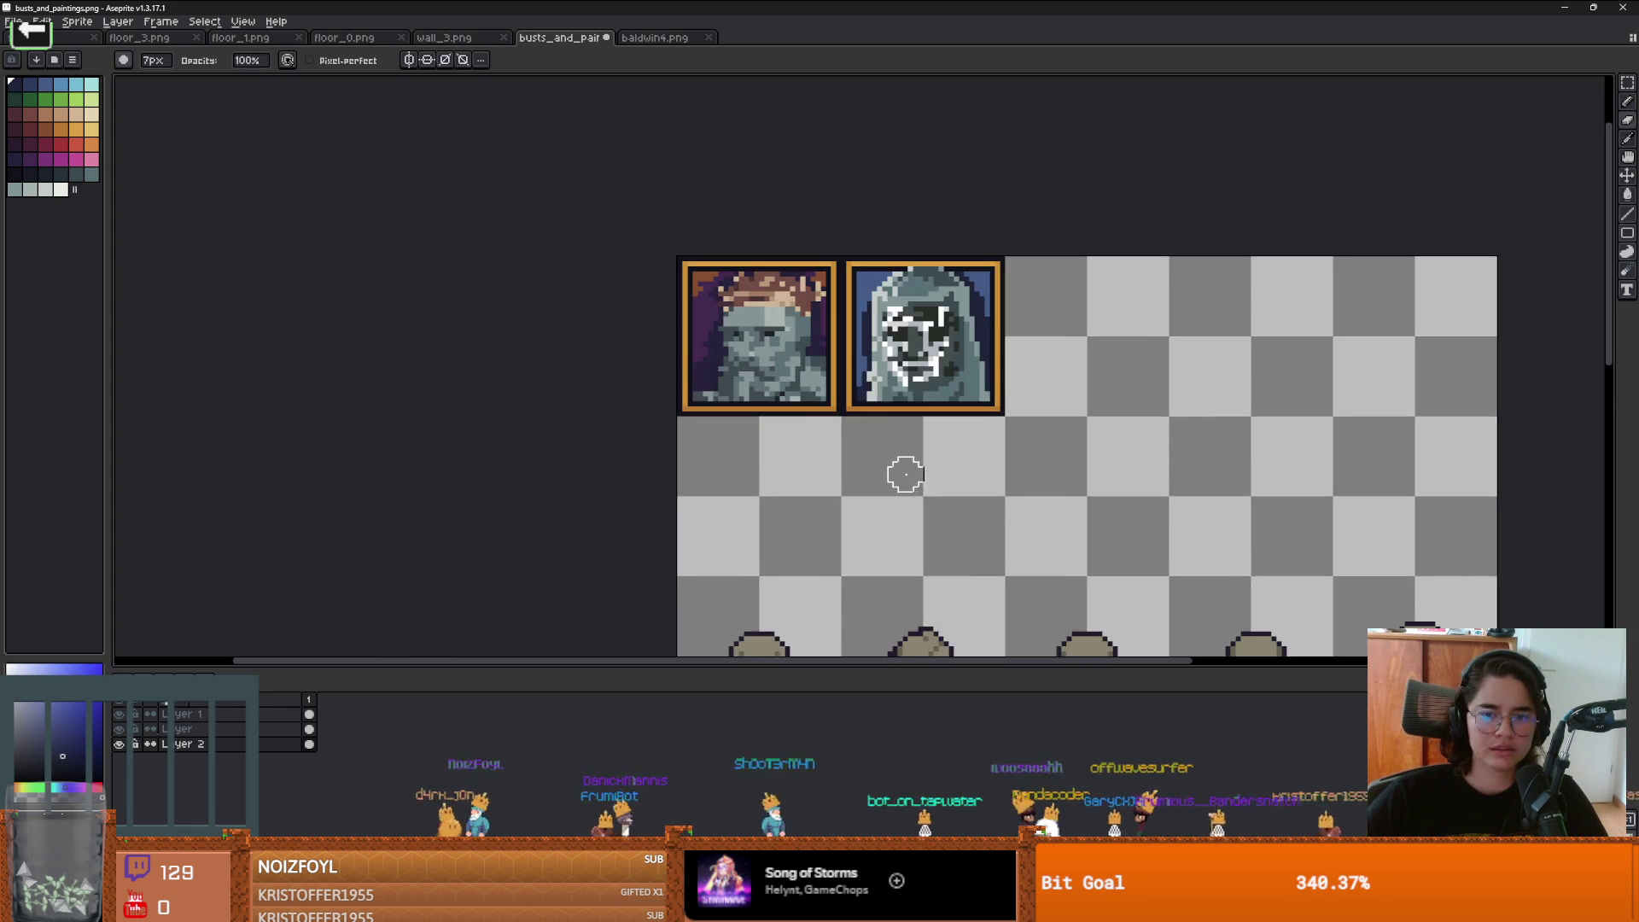
scroll(695, 469, "down", 2)
scroll(695, 431, "up", 2)
scroll(683, 423, "right", 3)
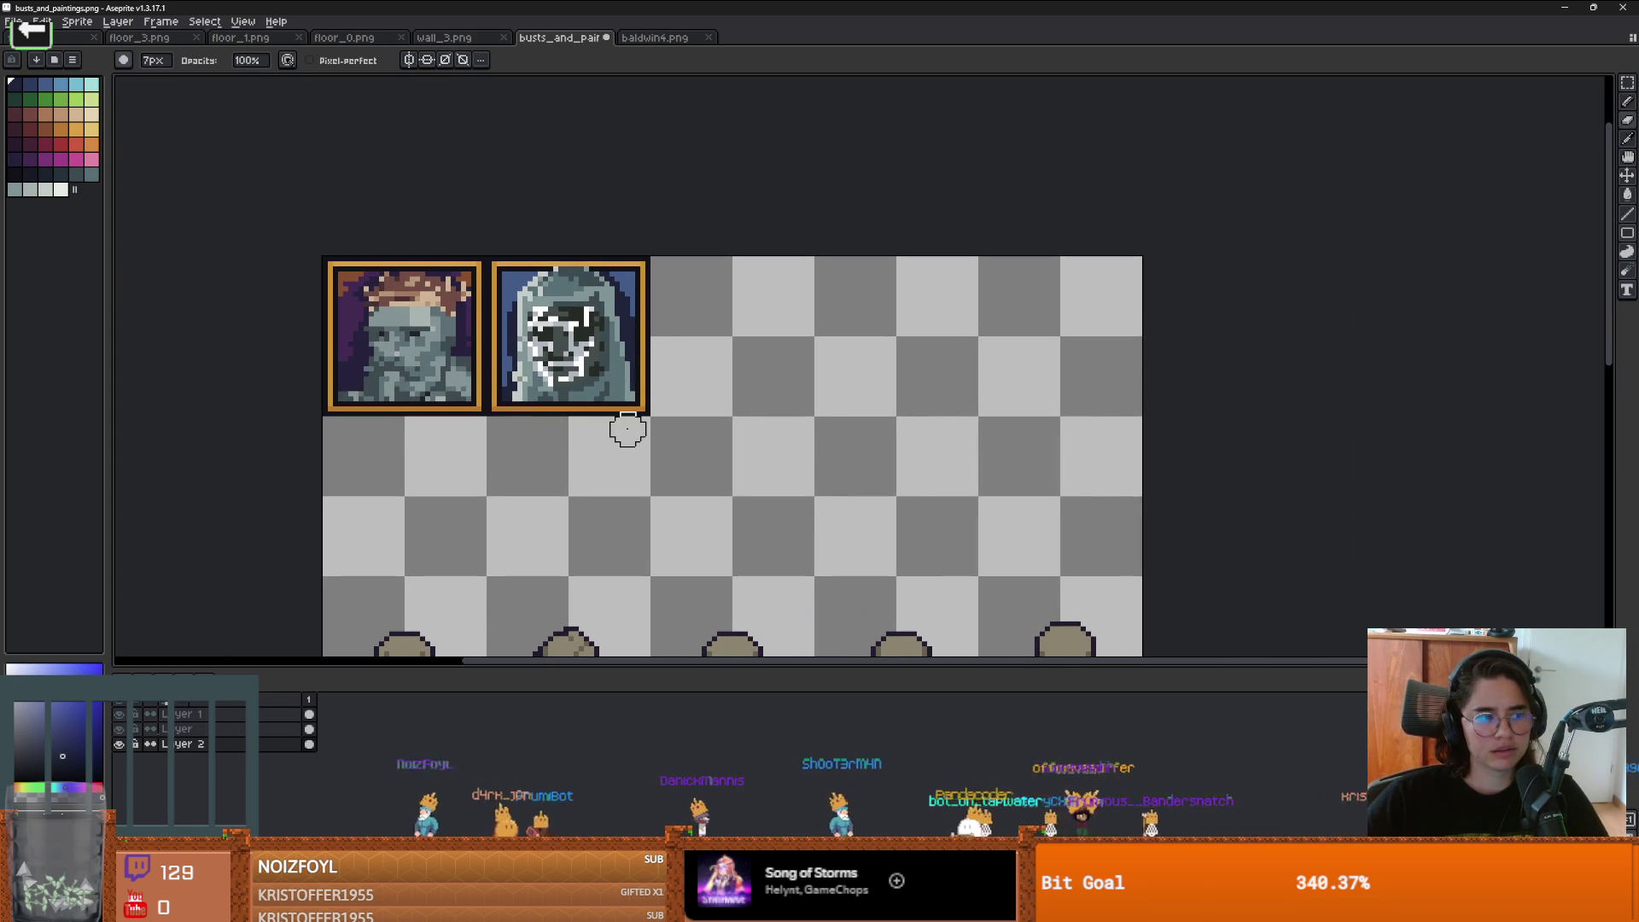
key("ctrl+s")
left_click(120, 744)
left_click(119, 744)
left_click(119, 730)
left_click(120, 729)
Step: Copy the first framed painting right of the second and empty the new frame's interior
left_click(189, 732)
key("m")
scroll(544, 409, "up", 1)
left_click_drag(545, 409, 801, 441)
left_click_drag(627, 462, 422, 270)
mouse_move(511, 346)
left_mouse_down()
mouse_move(944, 352)
mouse_move(927, 352)
left_mouse_up()
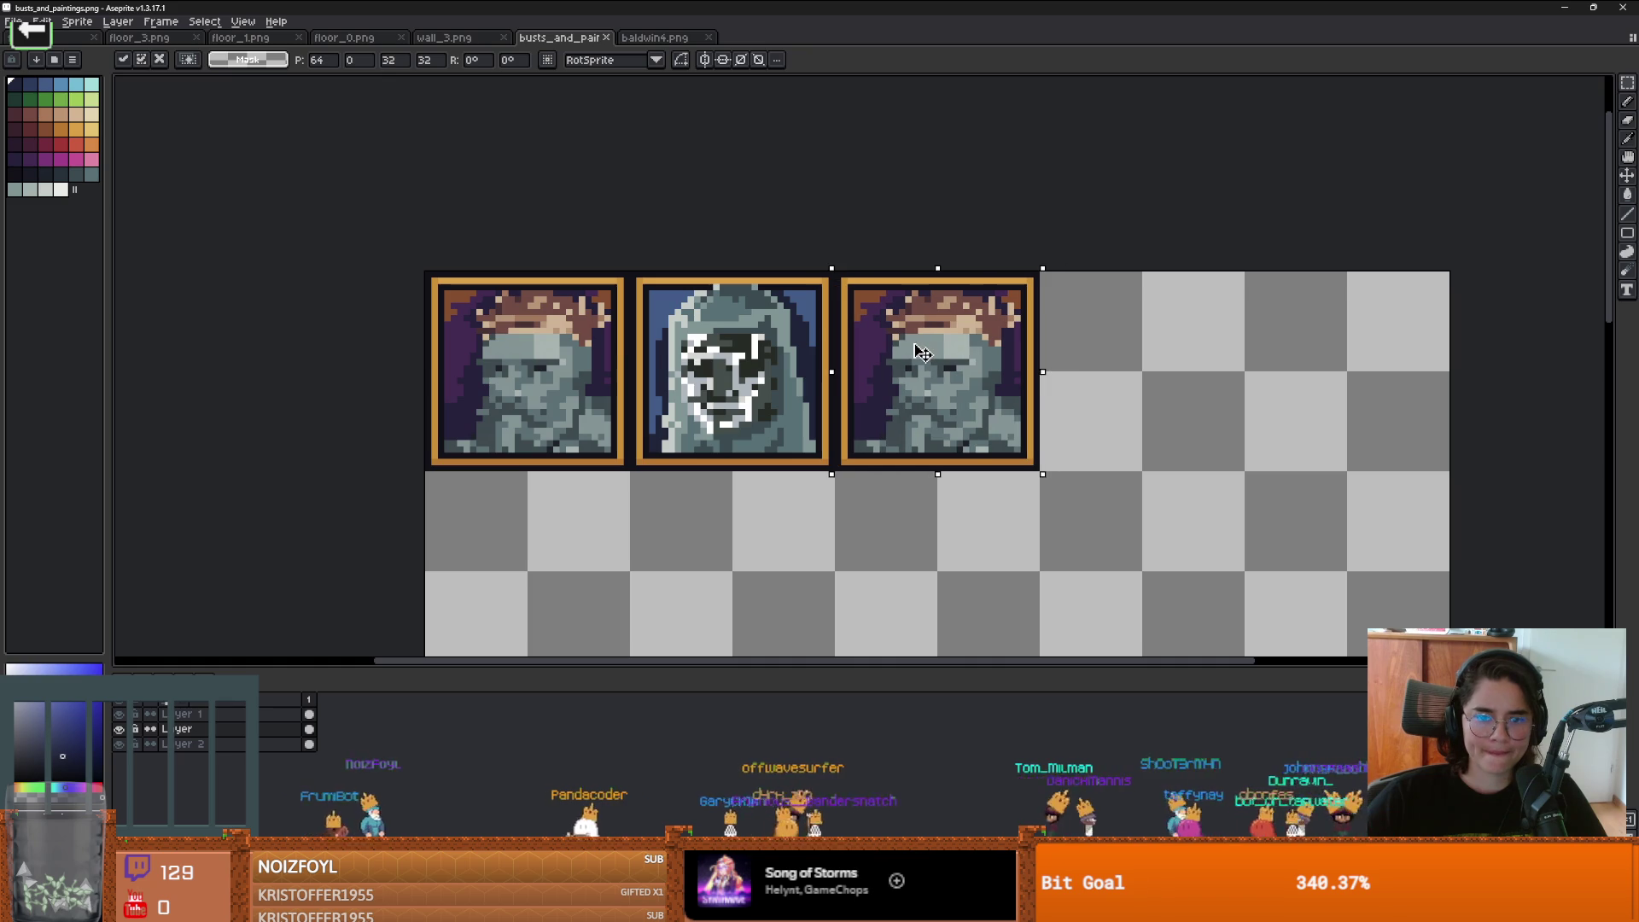
left_click(1079, 366)
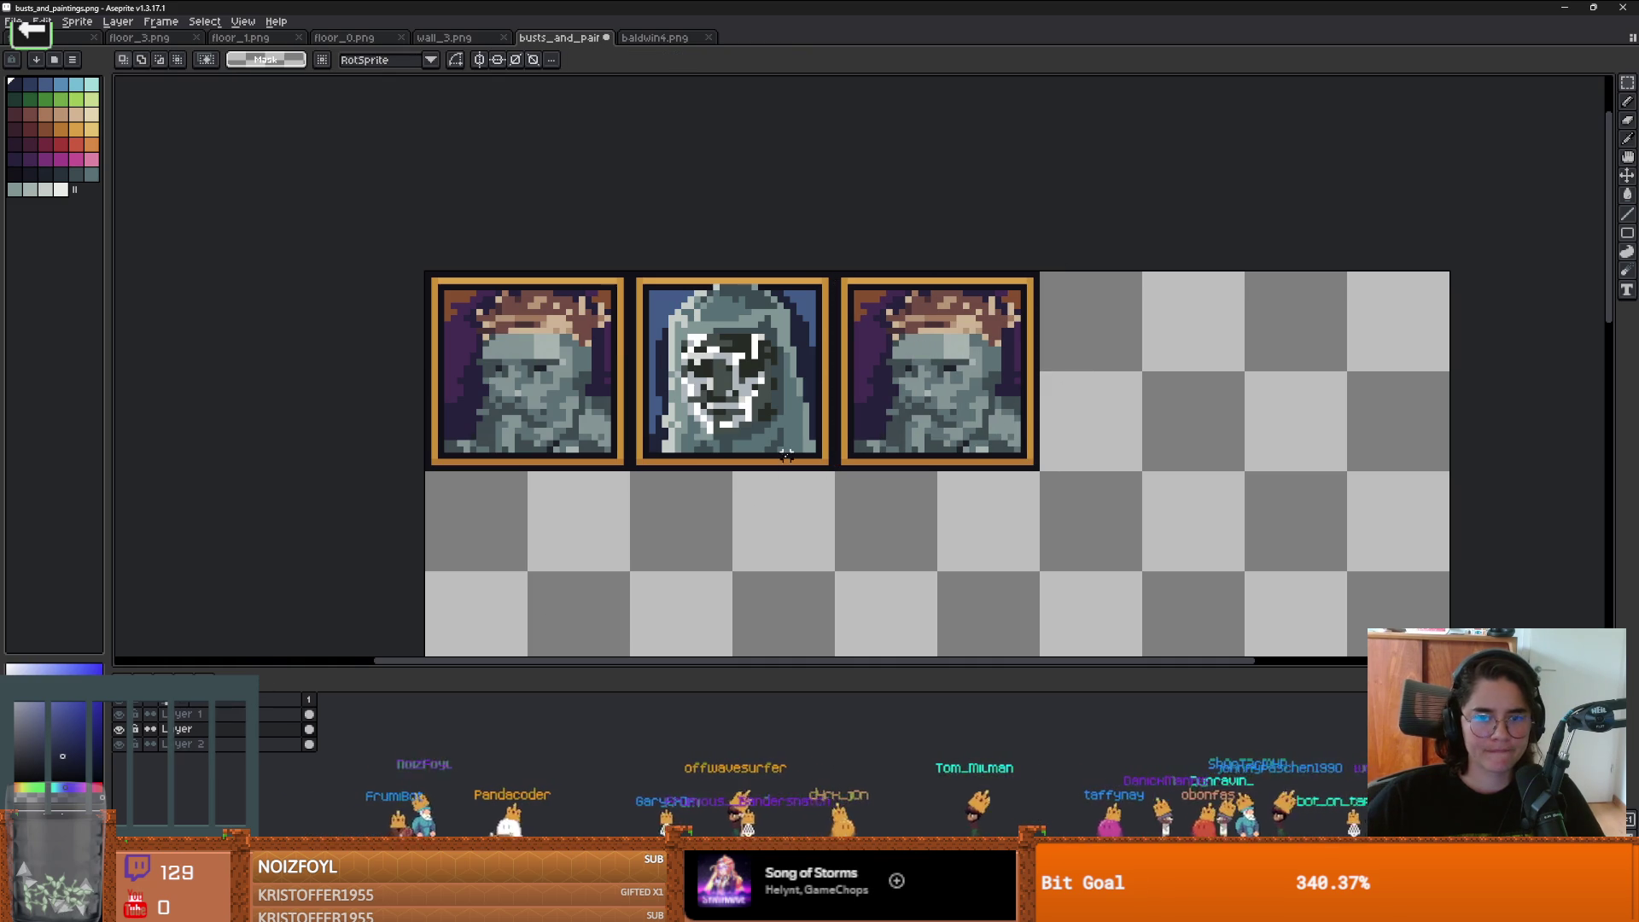
left_click_drag(856, 293, 1025, 455)
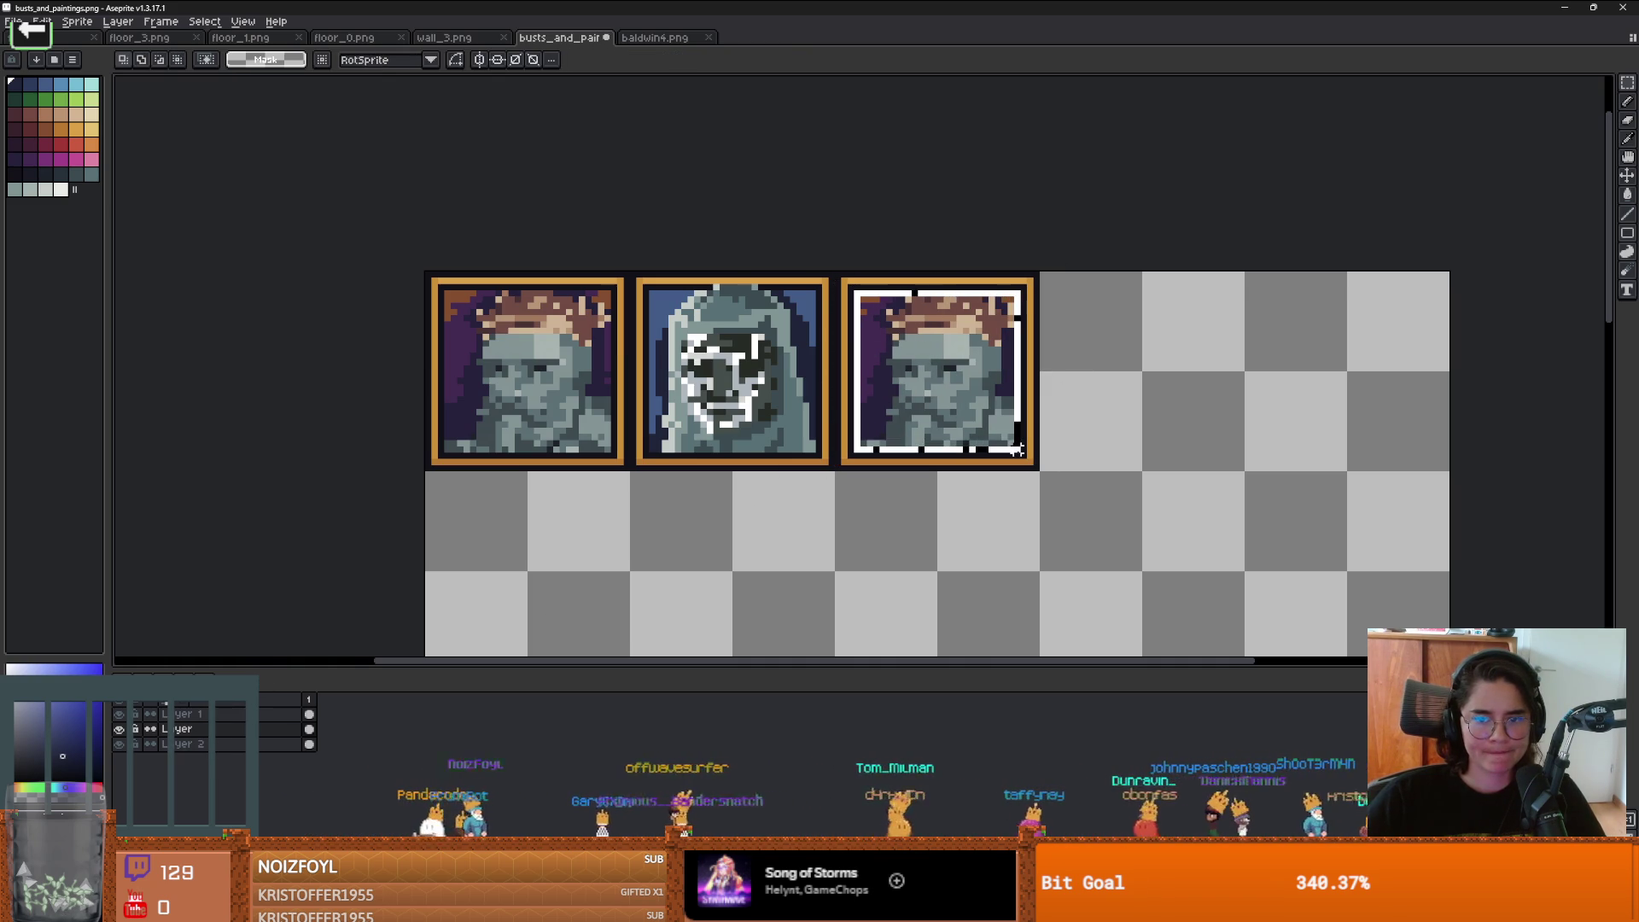
key("Delete")
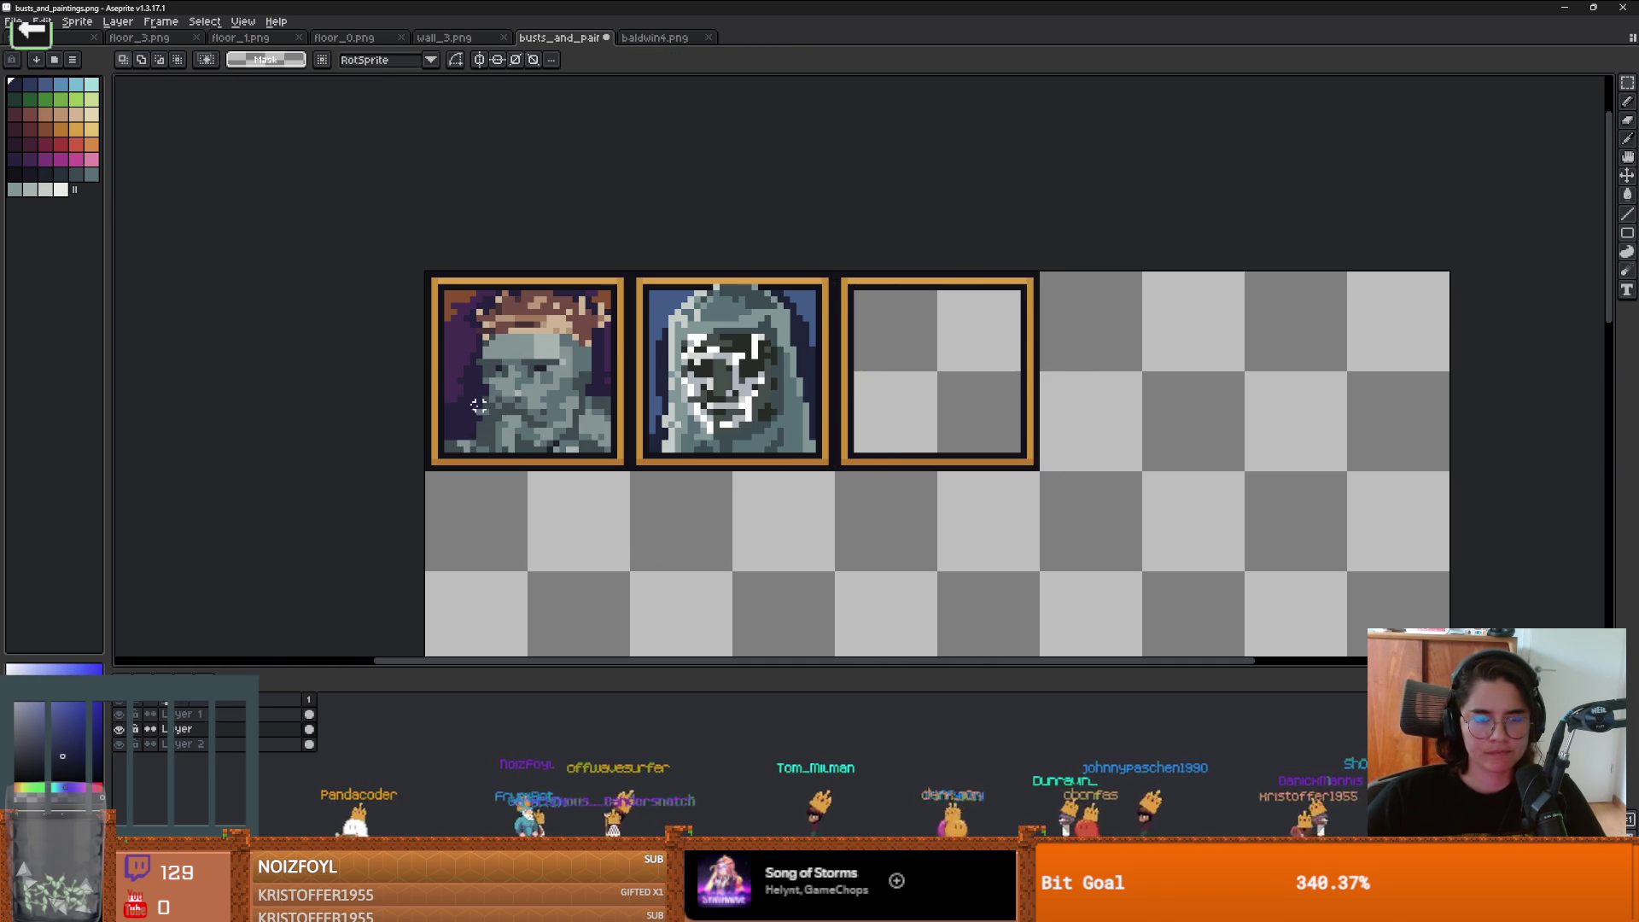
Step: Paste the first portrait into the third frame, add two red eye pixels, then clear the portrait
left_click(184, 714)
key("ctrl+v")
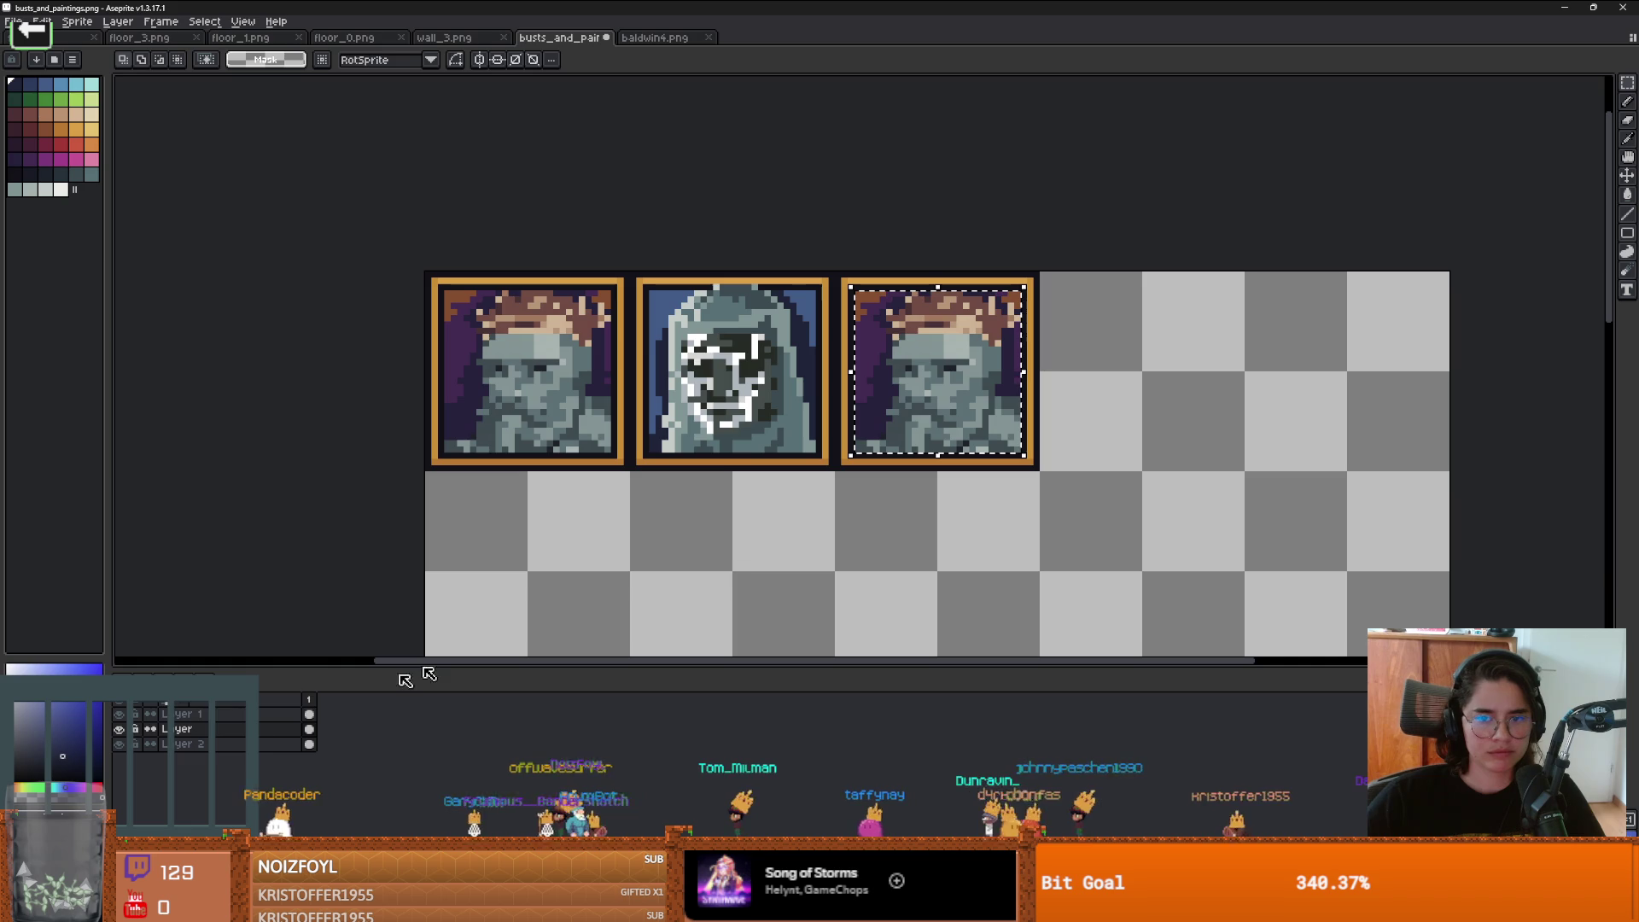
scroll(1051, 376, "up", 2)
left_click(61, 143)
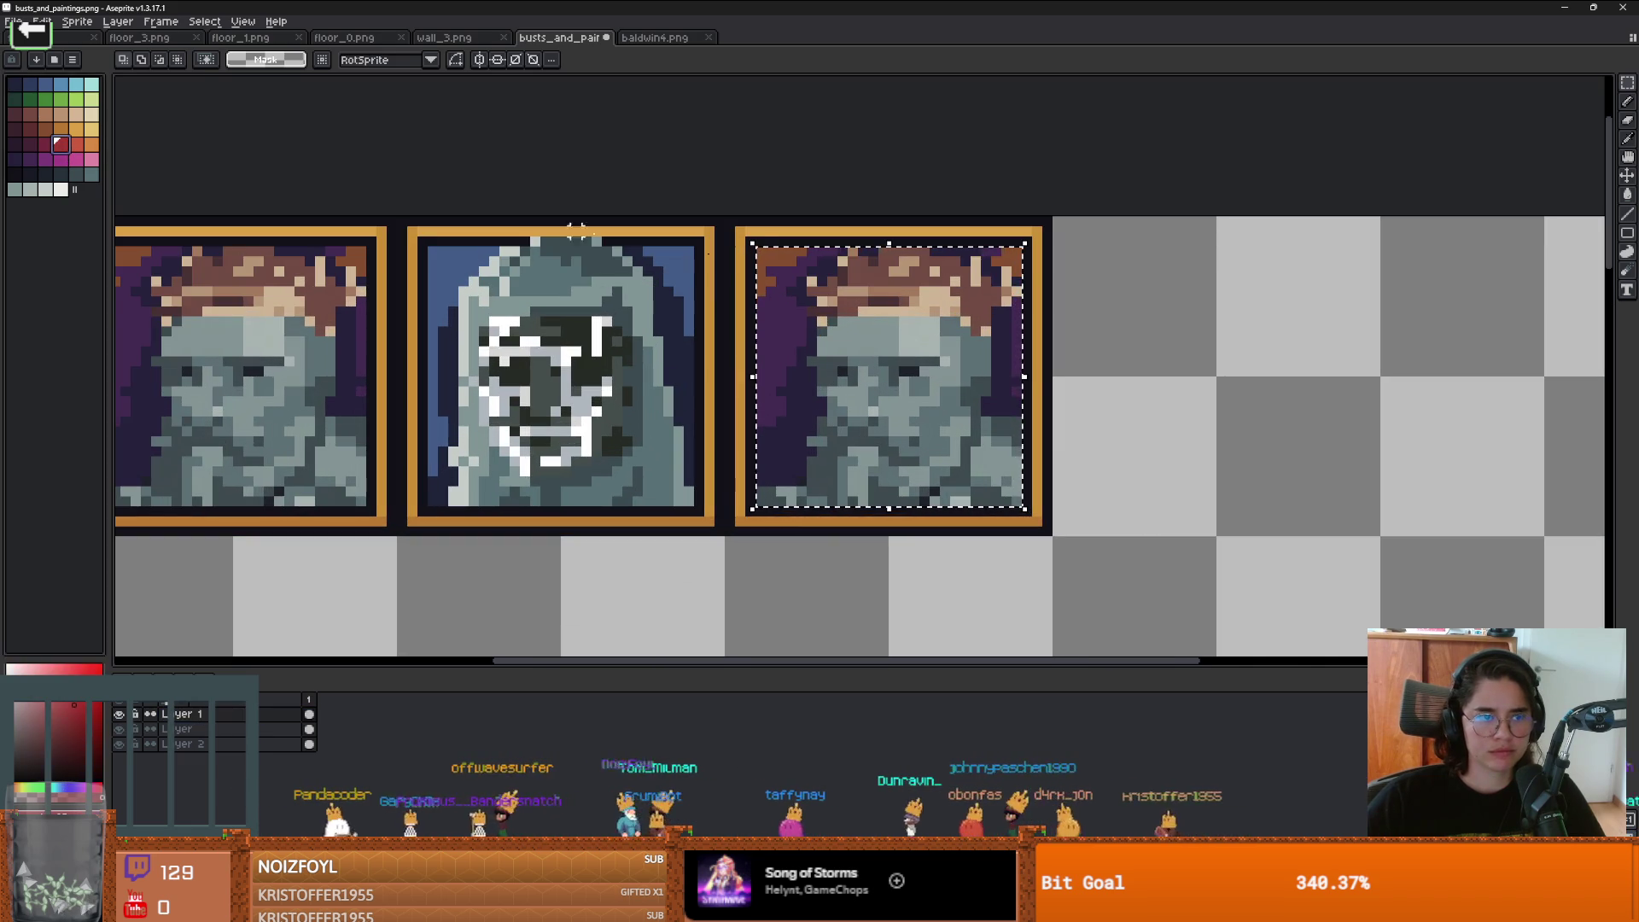
key("b")
left_click(909, 370)
left_click(842, 370)
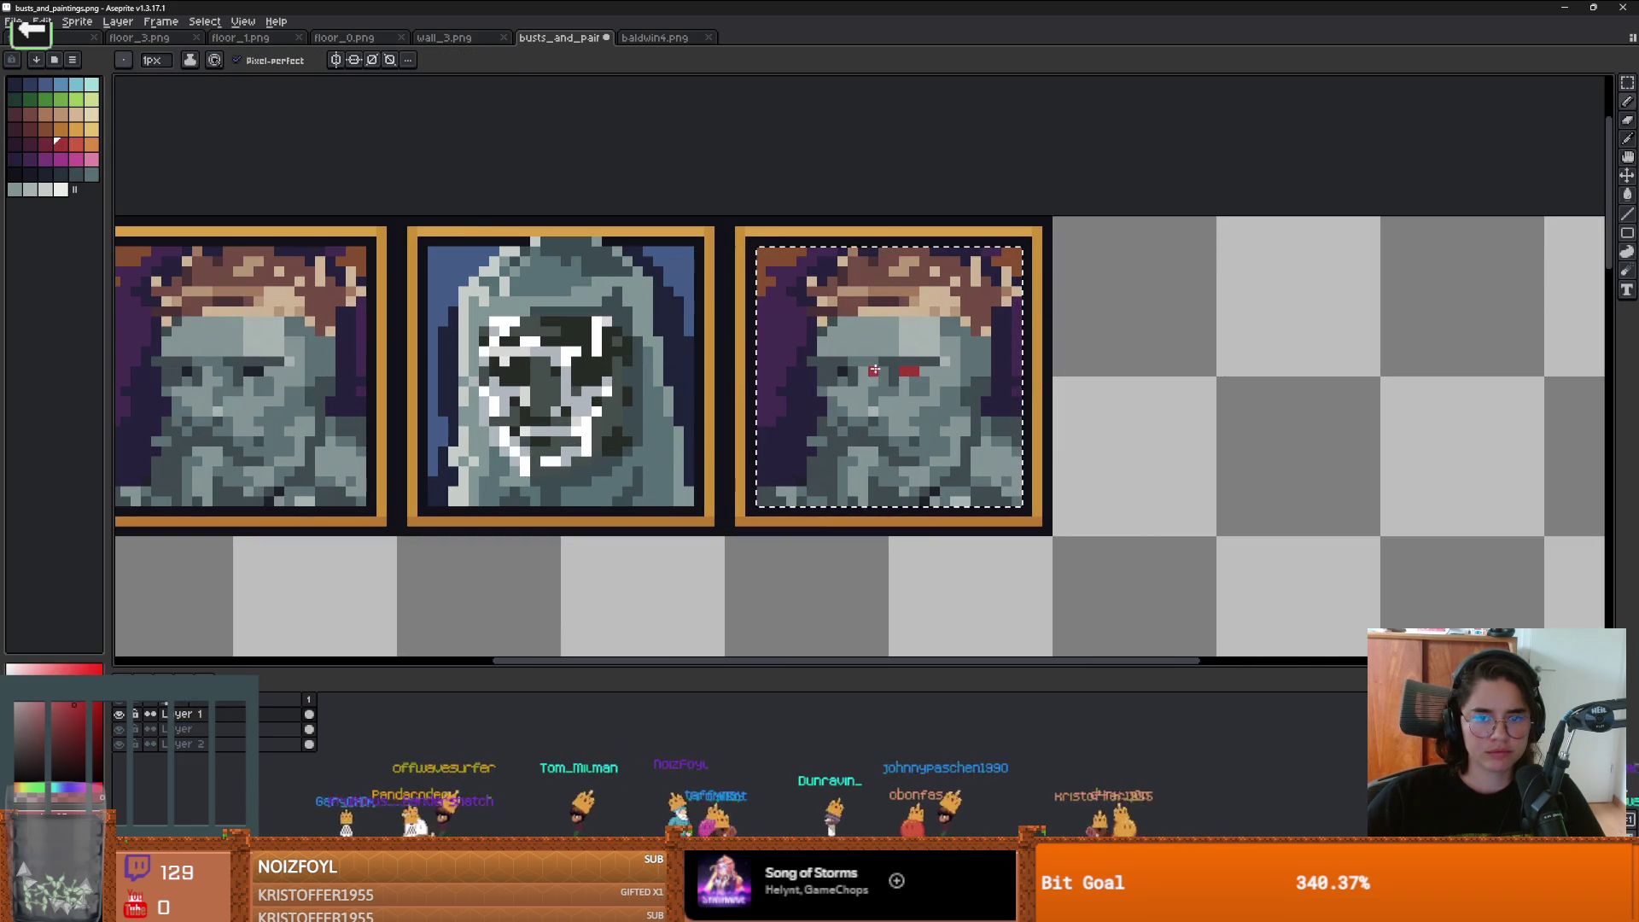
scroll(844, 376, "down", 2)
left_click(184, 729)
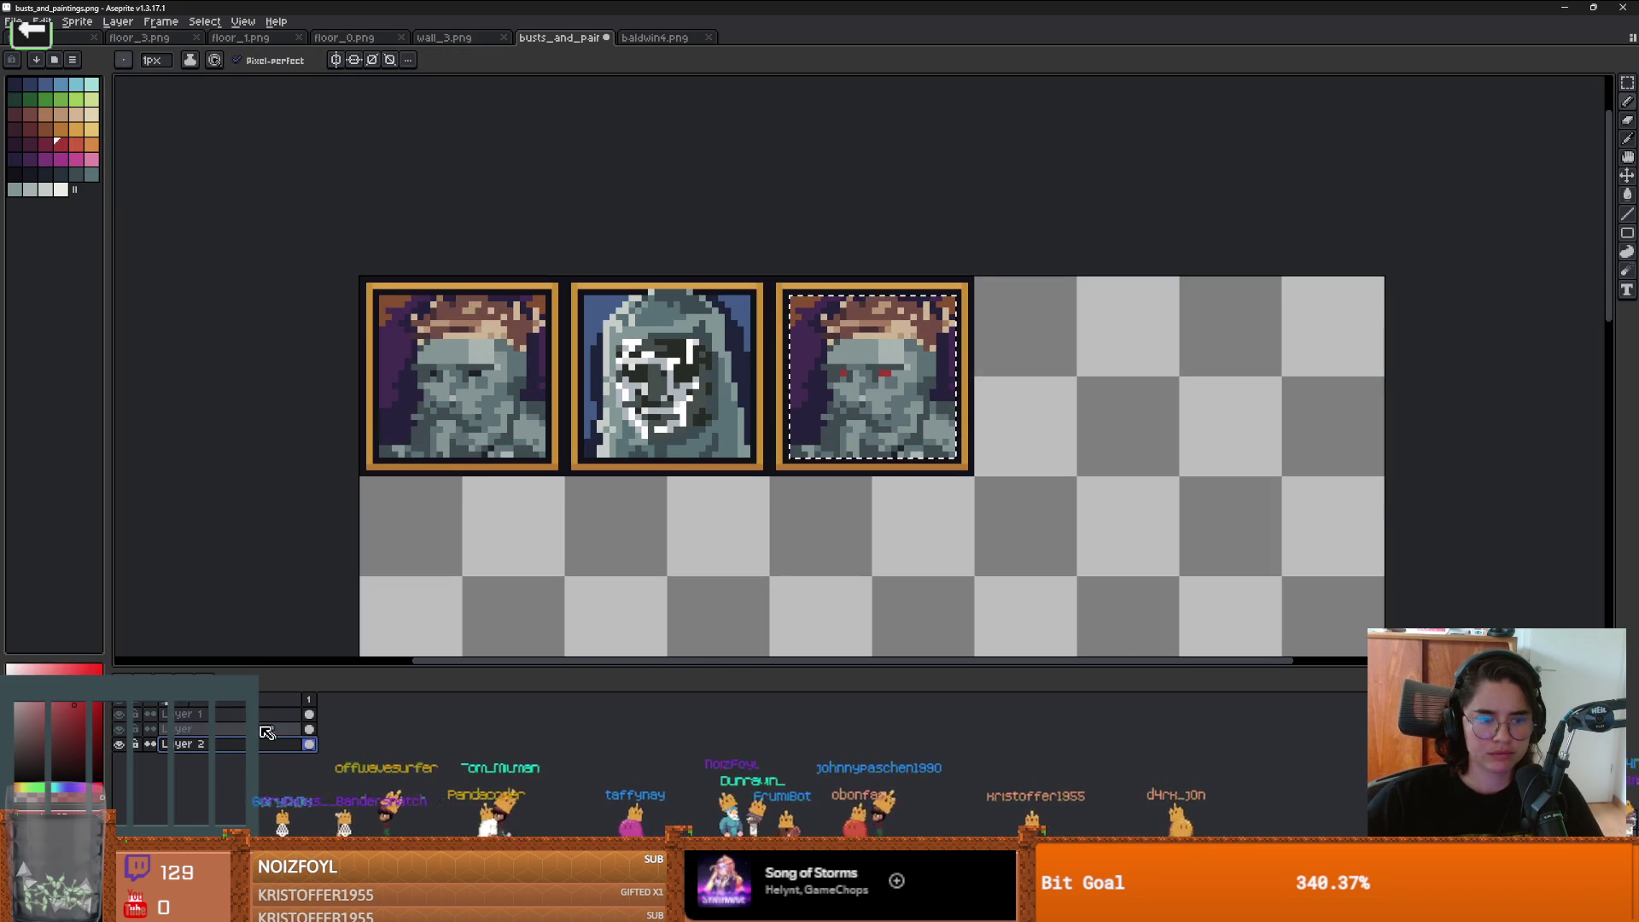
key("Delete")
left_click_drag(781, 476, 930, 475)
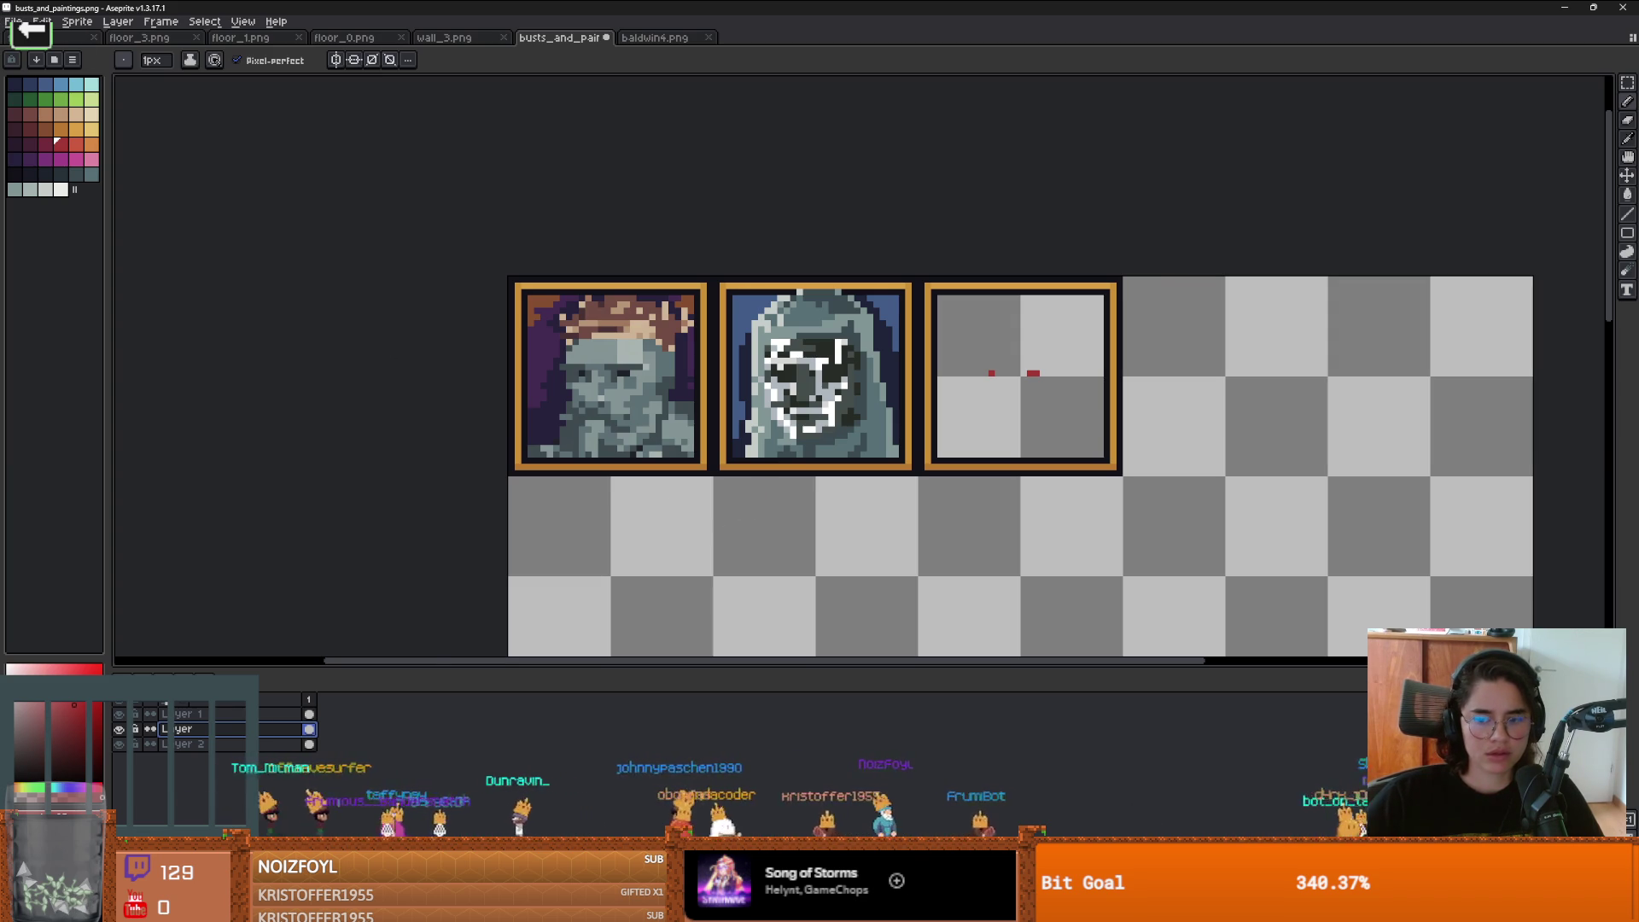
key("alt+Tab")
Step: Filter Godot's file browser by 'peter' to find the hermit portrait
double_click(228, 511)
type("peter")
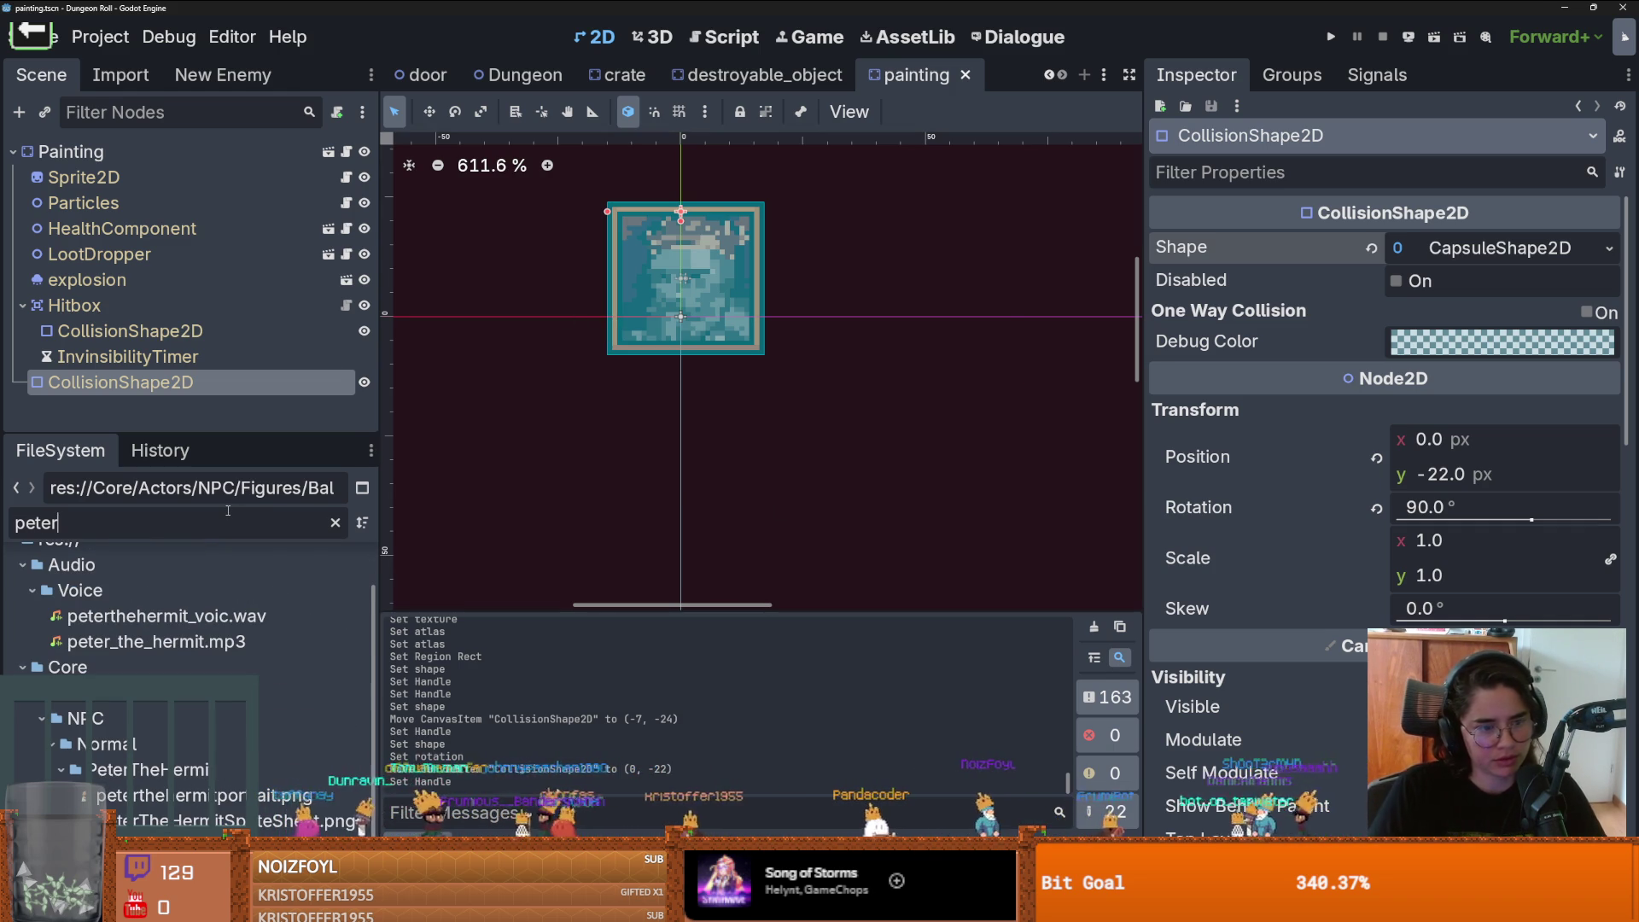
right_click(179, 795)
key("Escape")
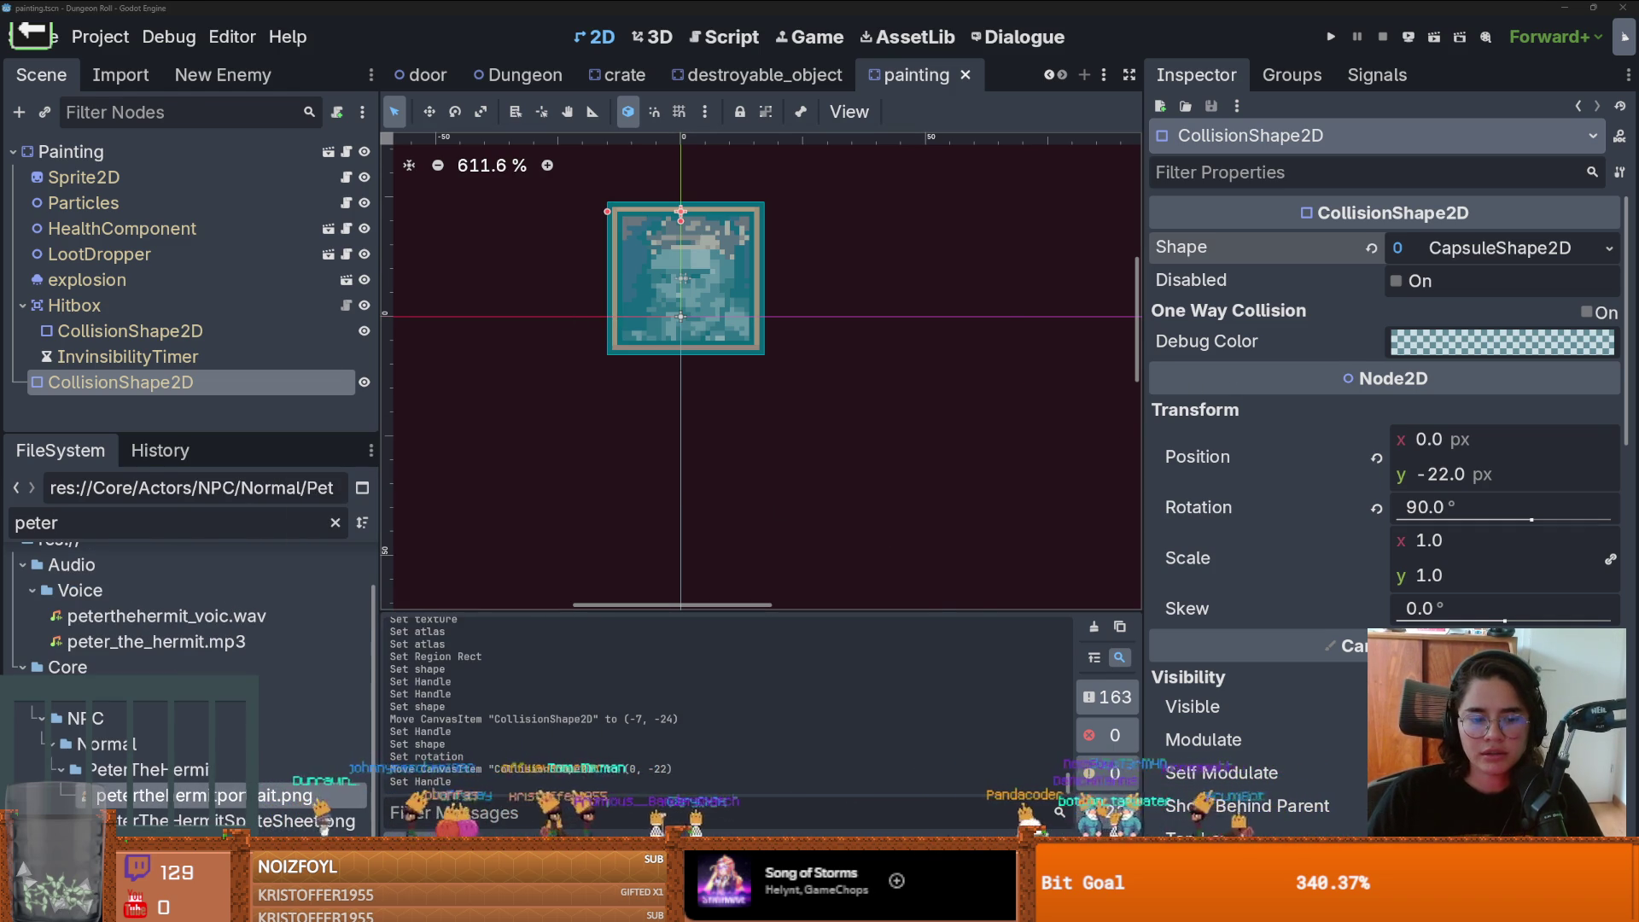
Step: Drag peterthehermitportrait.png onto Aseprite's tab bar to open it as its own document
key("alt+Tab")
mouse_move(733, 231)
left_mouse_down()
mouse_move(717, 146)
mouse_move(774, 64)
mouse_move(889, 276)
mouse_move(744, 89)
left_mouse_up()
mouse_move(1588, 256)
left_mouse_down()
mouse_move(1605, 239)
mouse_move(1136, 52)
mouse_move(1161, 51)
left_mouse_up()
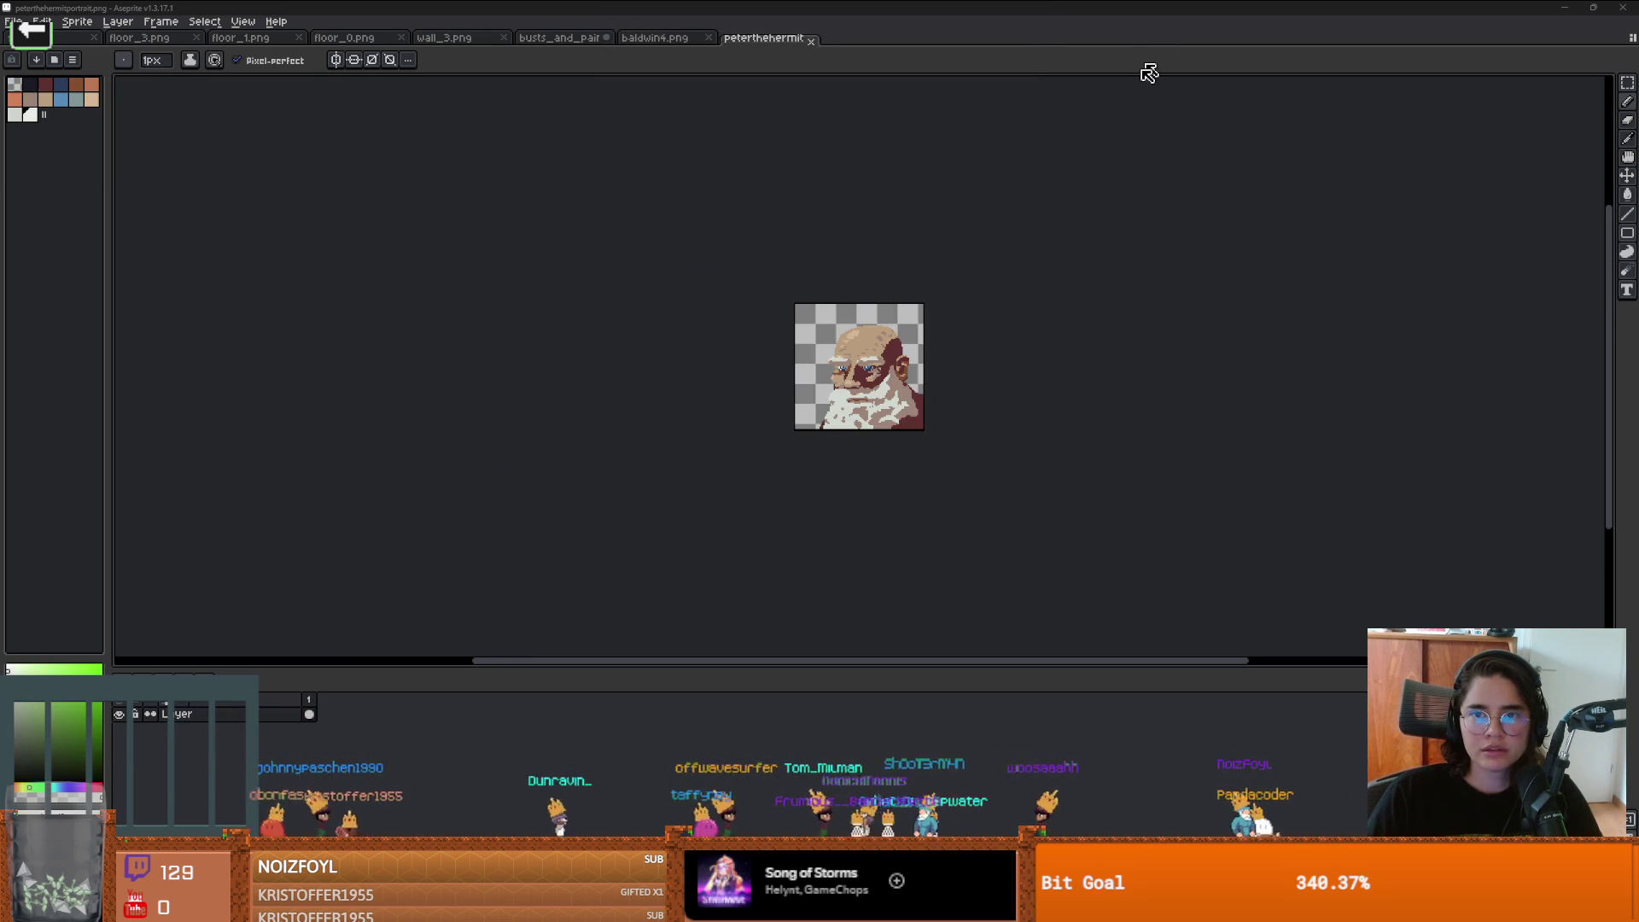
Step: Paste the portrait into busts_and_paintings and scale it to 36x33 inside the third frame
left_click(681, 39)
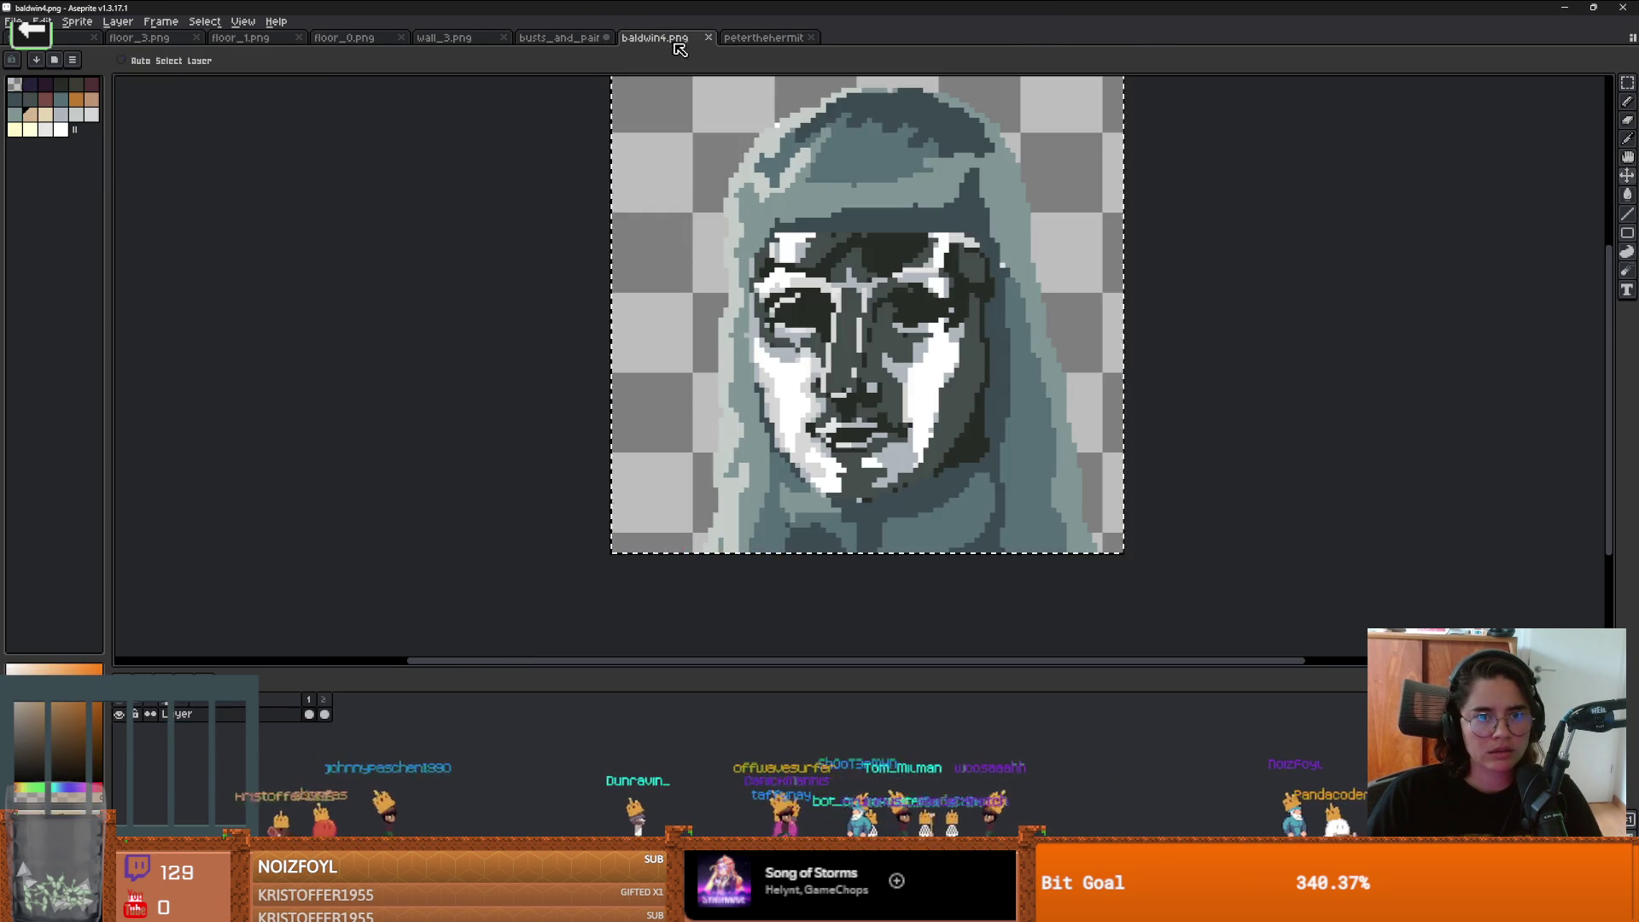
left_click(598, 40)
key("ctrl+v")
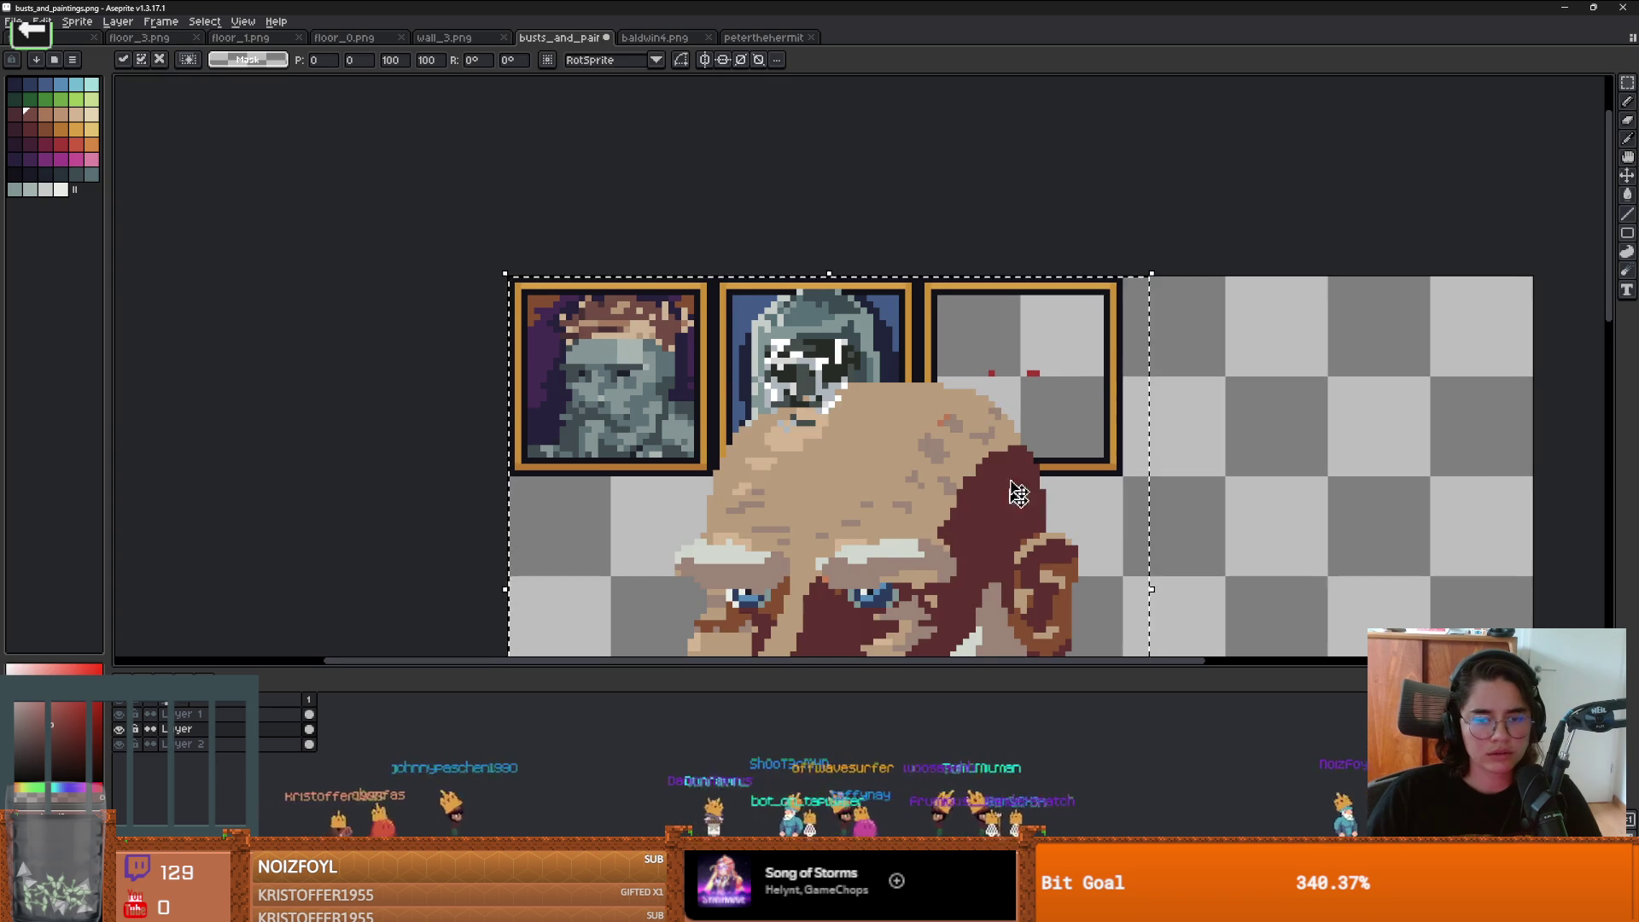
scroll(1008, 508, "down", 2)
left_click_drag(554, 500, 780, 252)
scroll(837, 190, "up", 2)
mouse_move(1017, 283)
left_mouse_down()
mouse_move(997, 221)
mouse_move(1024, 230)
mouse_move(997, 242)
left_mouse_up()
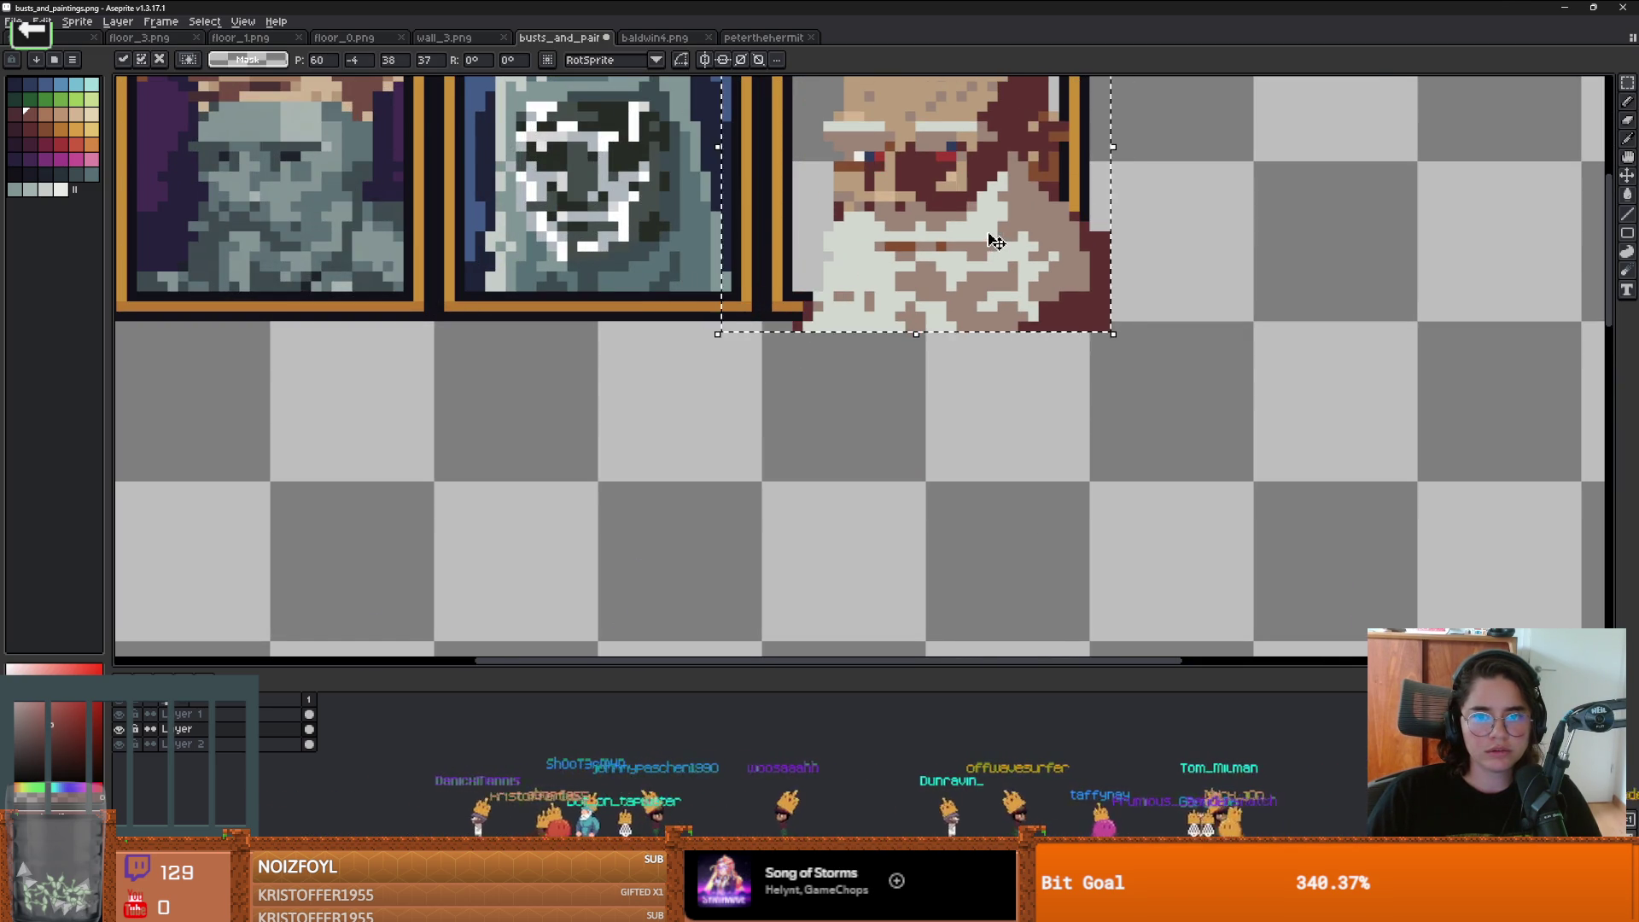
scroll(996, 242, "down", 2)
left_click_drag(1024, 396, 992, 359)
key("Return")
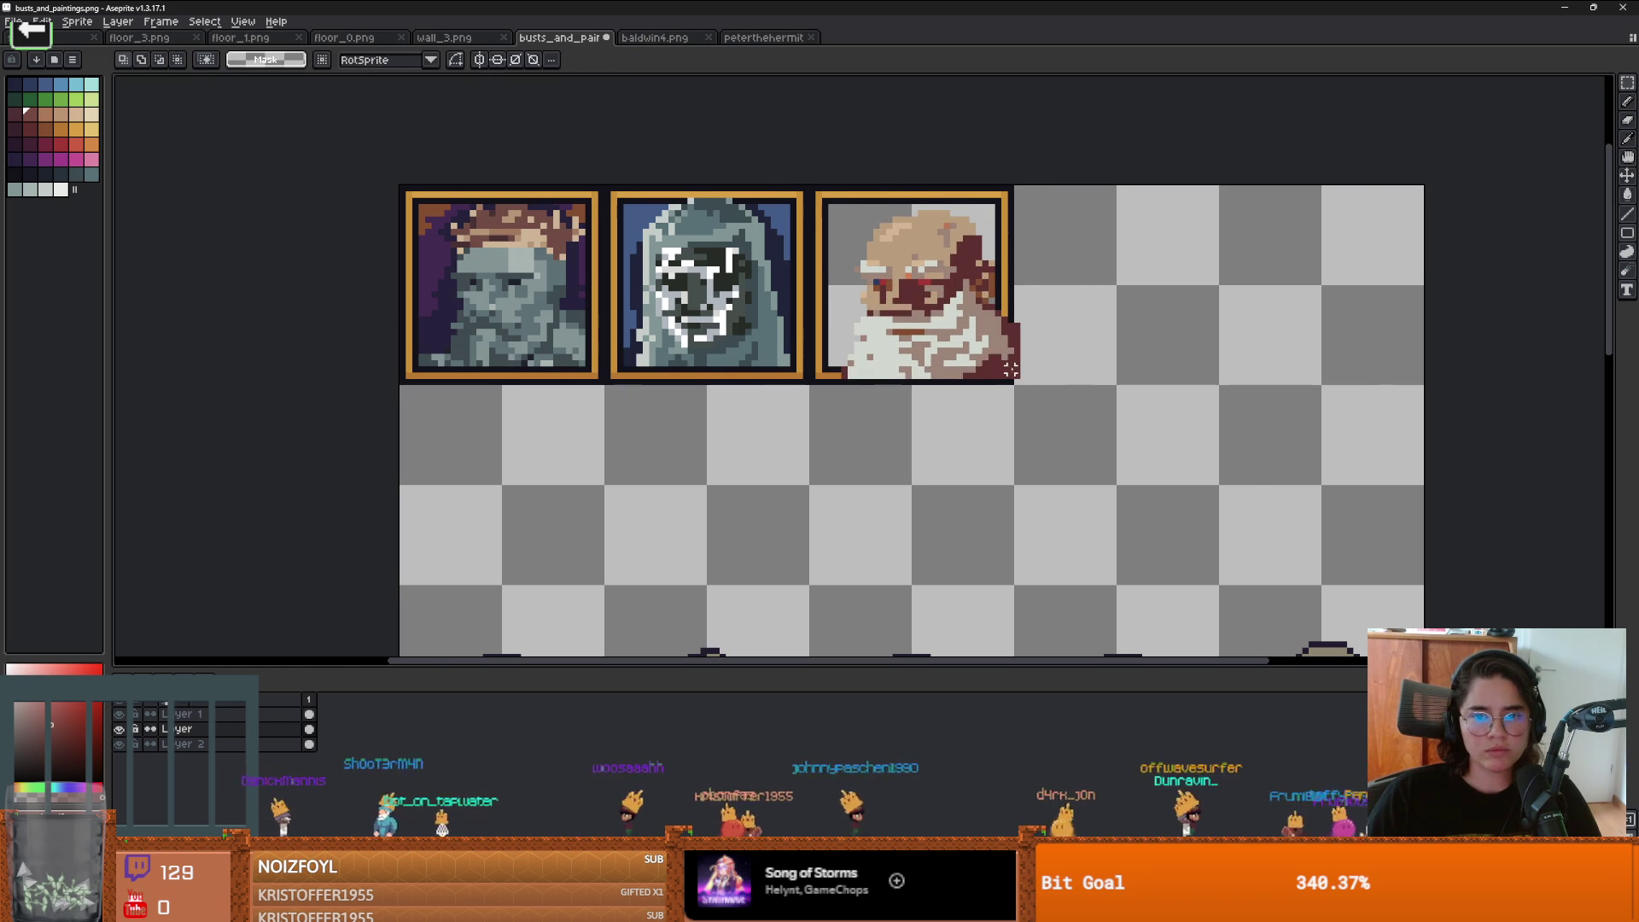
Step: Copy the third framed portrait and place the duplicate to the right of the frames
scroll(1015, 373, "up", 1)
key("e")
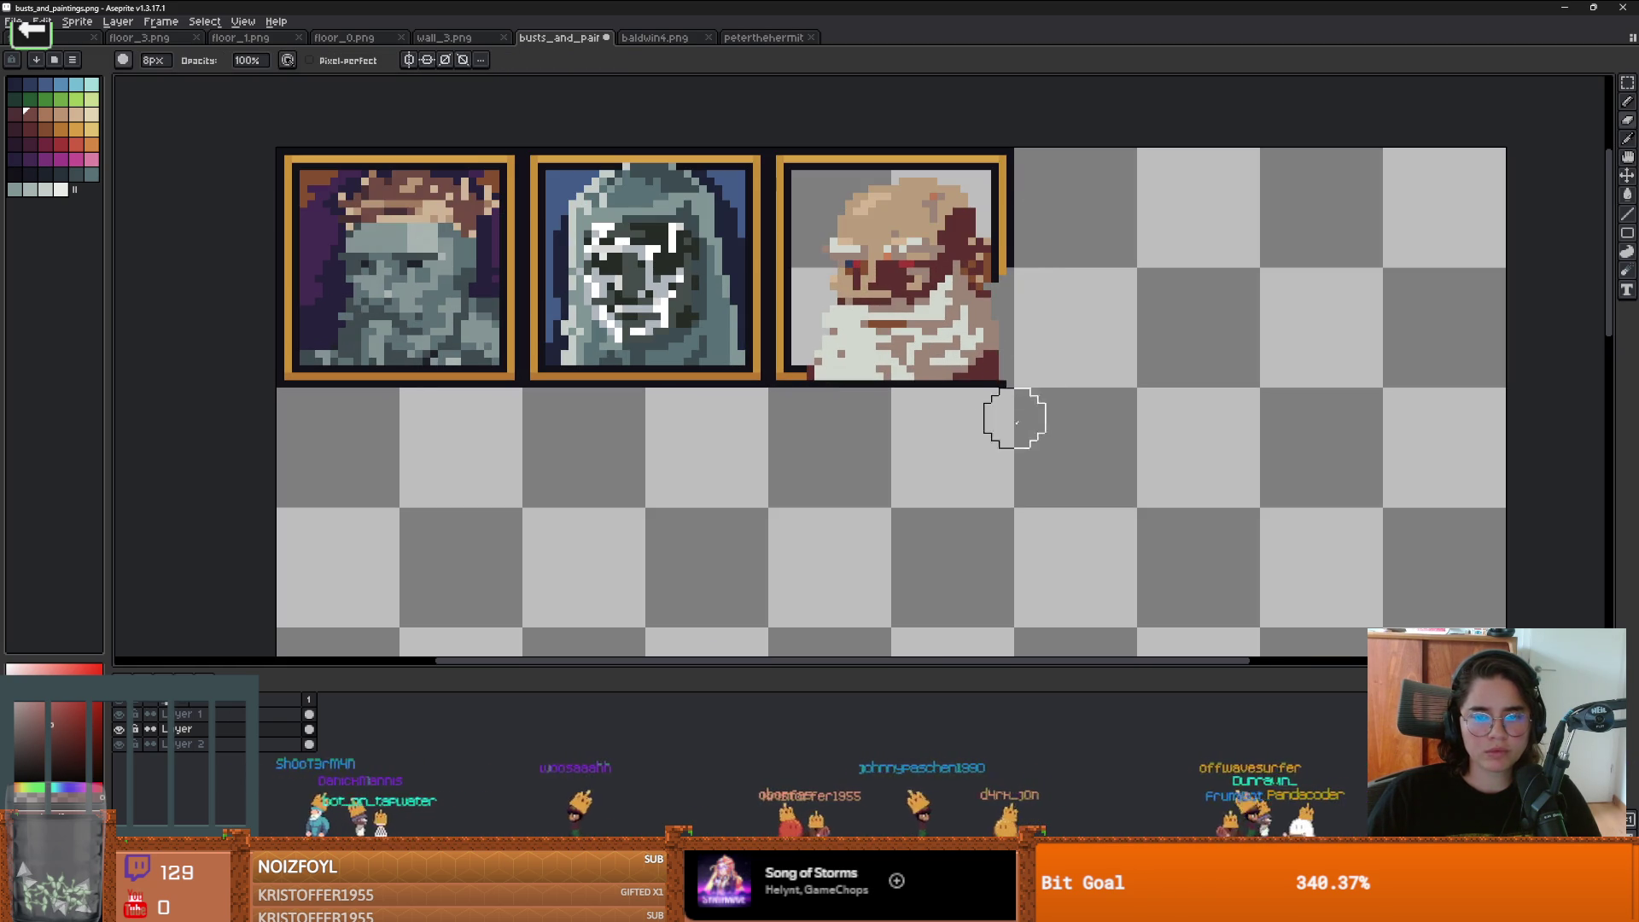
left_click(118, 731)
left_click(119, 731)
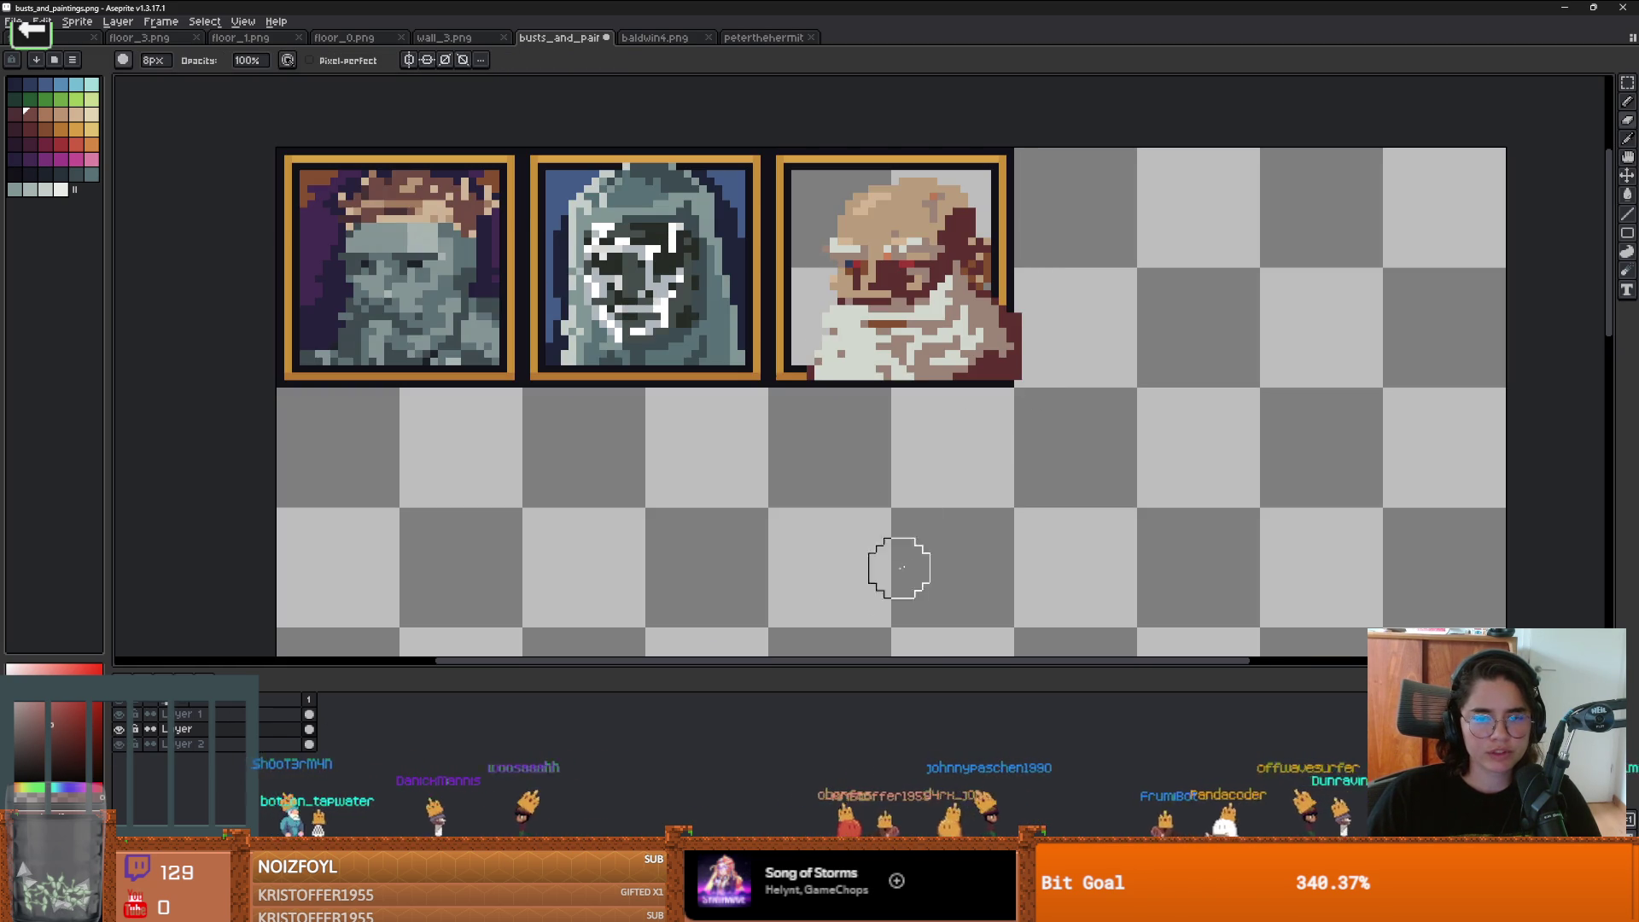
key("v")
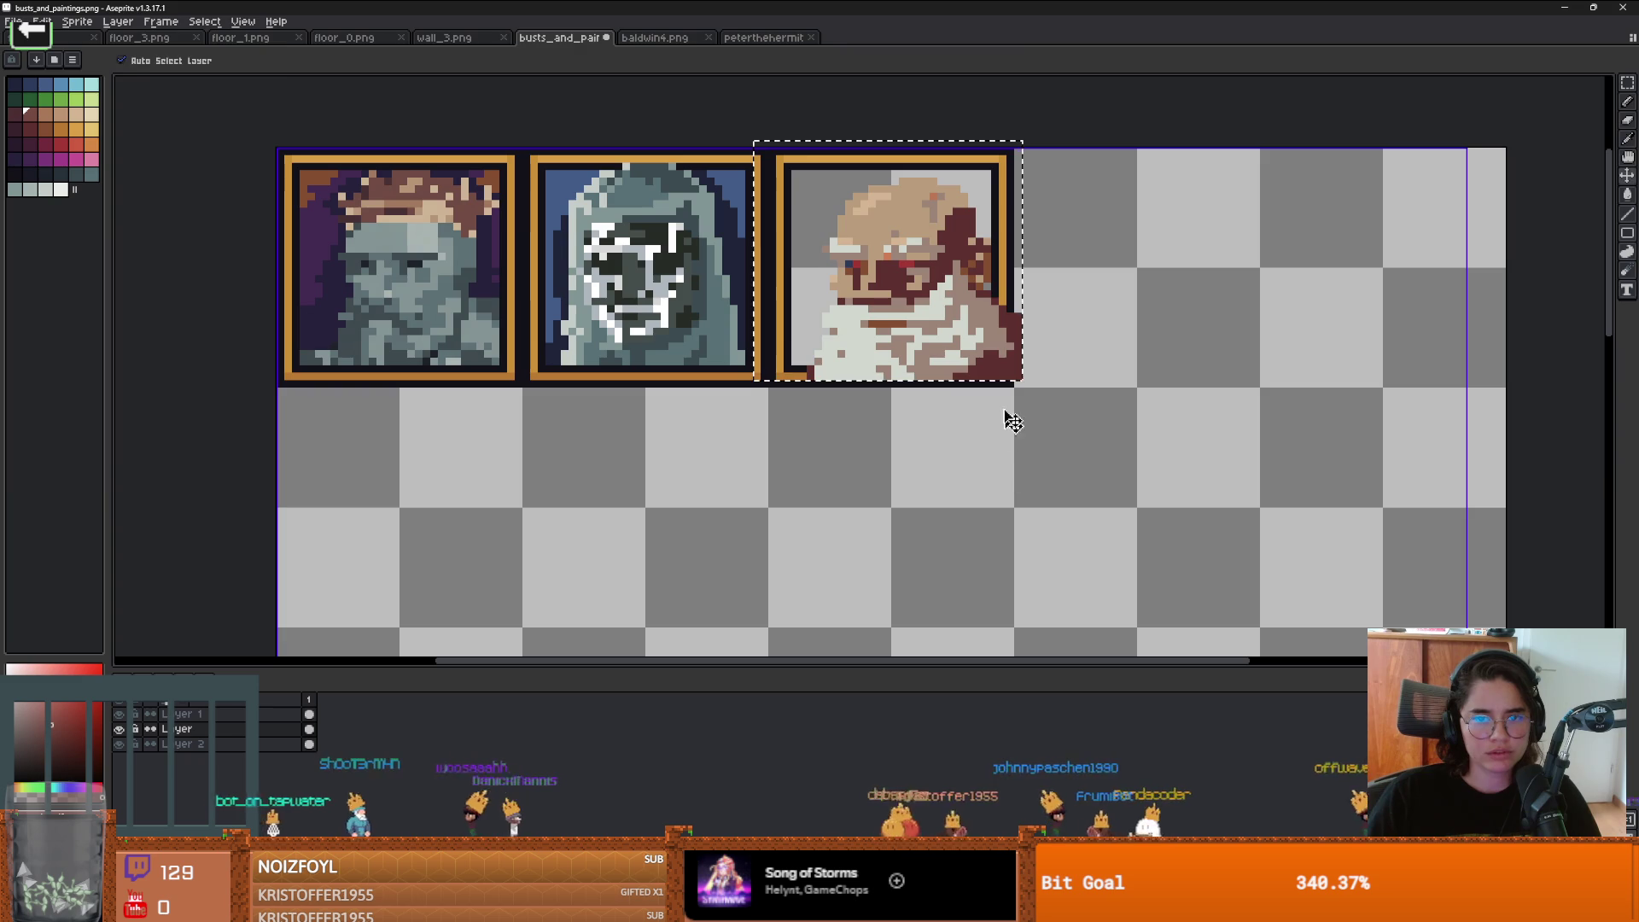
key("ctrl+c")
key("ctrl+v")
mouse_move(986, 334)
left_mouse_down()
mouse_move(1275, 431)
mouse_move(1299, 414)
left_mouse_up()
left_click(1440, 383)
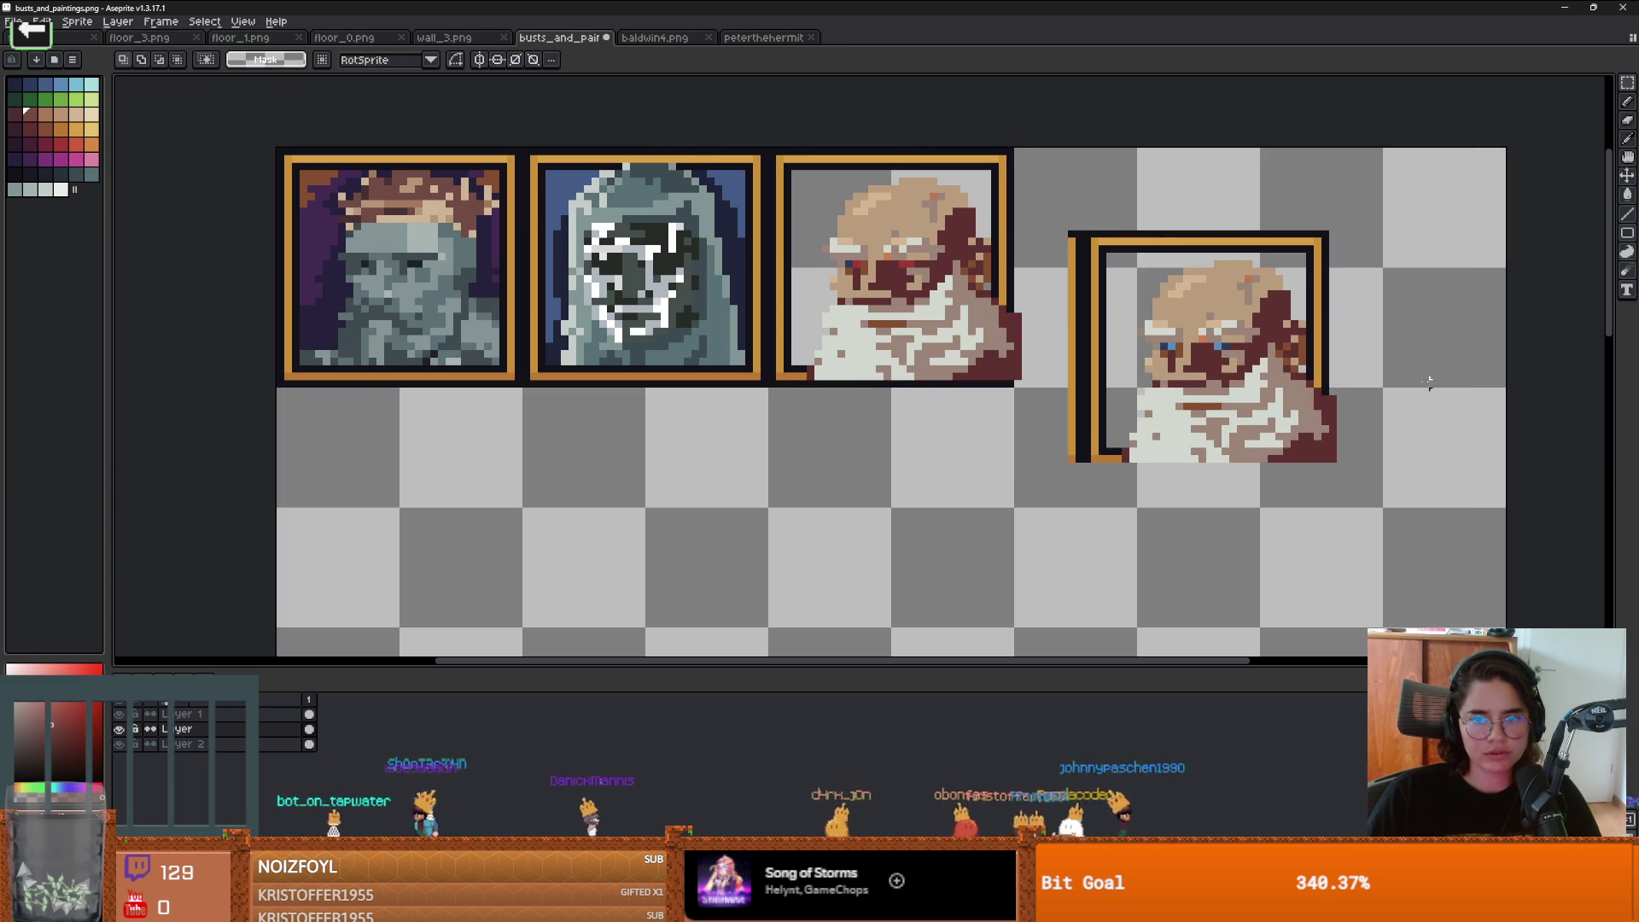
Step: Erase the frame around the right-hand bust copy and clear the third painting from its slot
key("e")
mouse_move(1016, 337)
left_mouse_down()
mouse_move(926, 293)
mouse_move(945, 201)
mouse_move(846, 250)
mouse_move(834, 377)
mouse_move(937, 355)
mouse_move(885, 242)
mouse_move(951, 291)
mouse_move(966, 219)
mouse_move(956, 238)
left_mouse_up()
mouse_move(1269, 464)
left_mouse_down()
mouse_move(1324, 413)
mouse_move(1076, 490)
left_mouse_up()
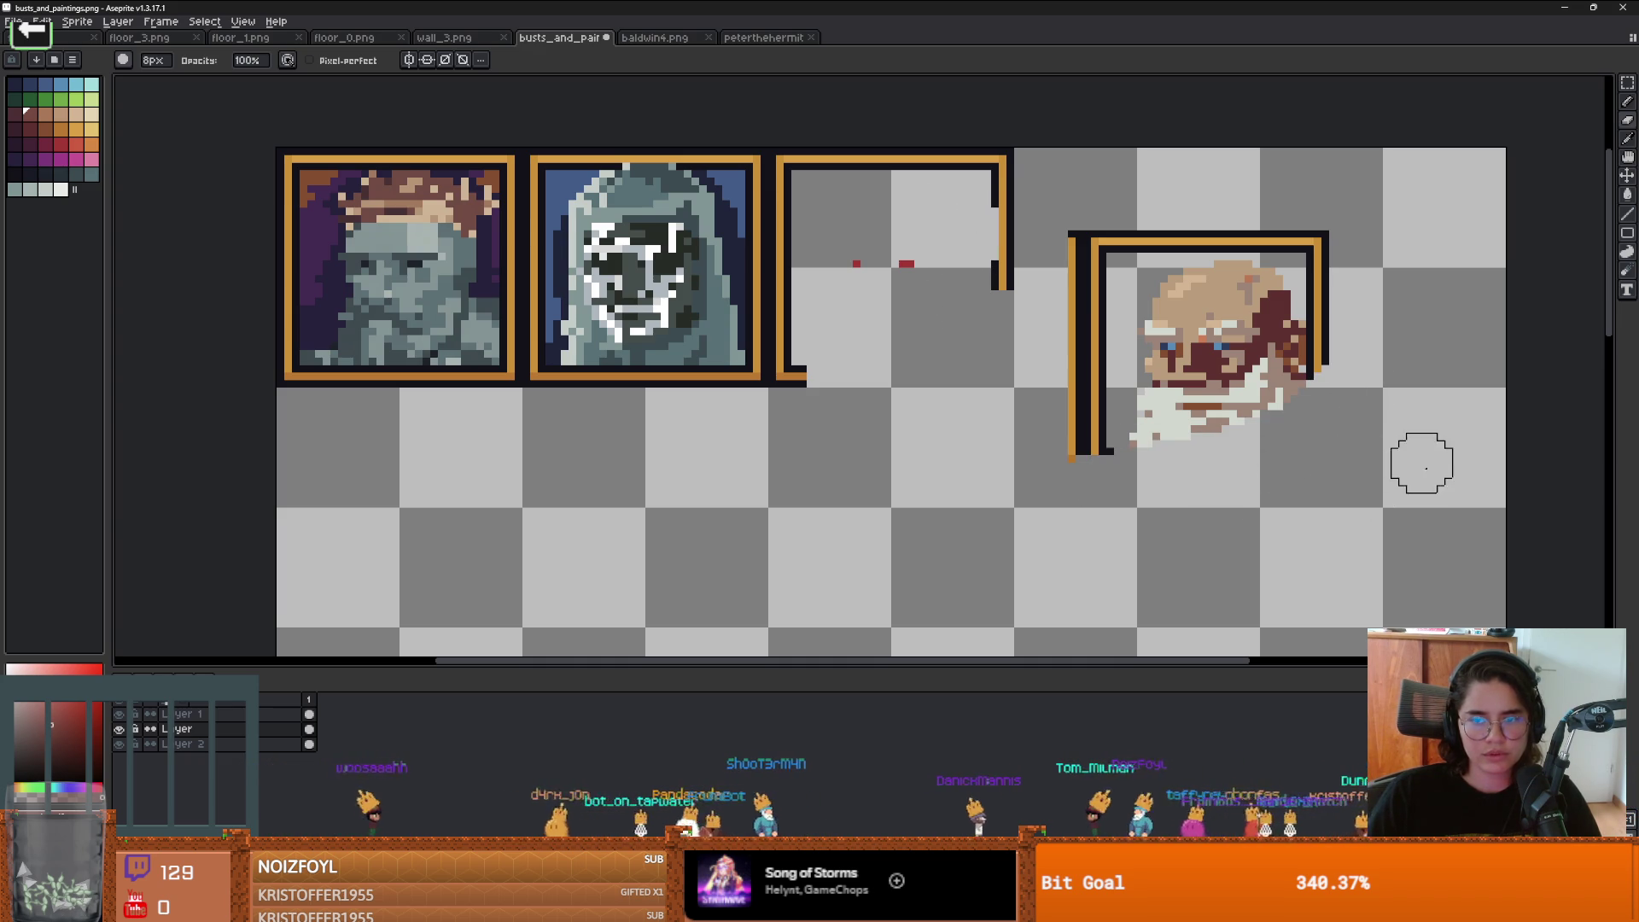
key("ctrl+z")
key("ctrl+z")
key("ctrl+z")
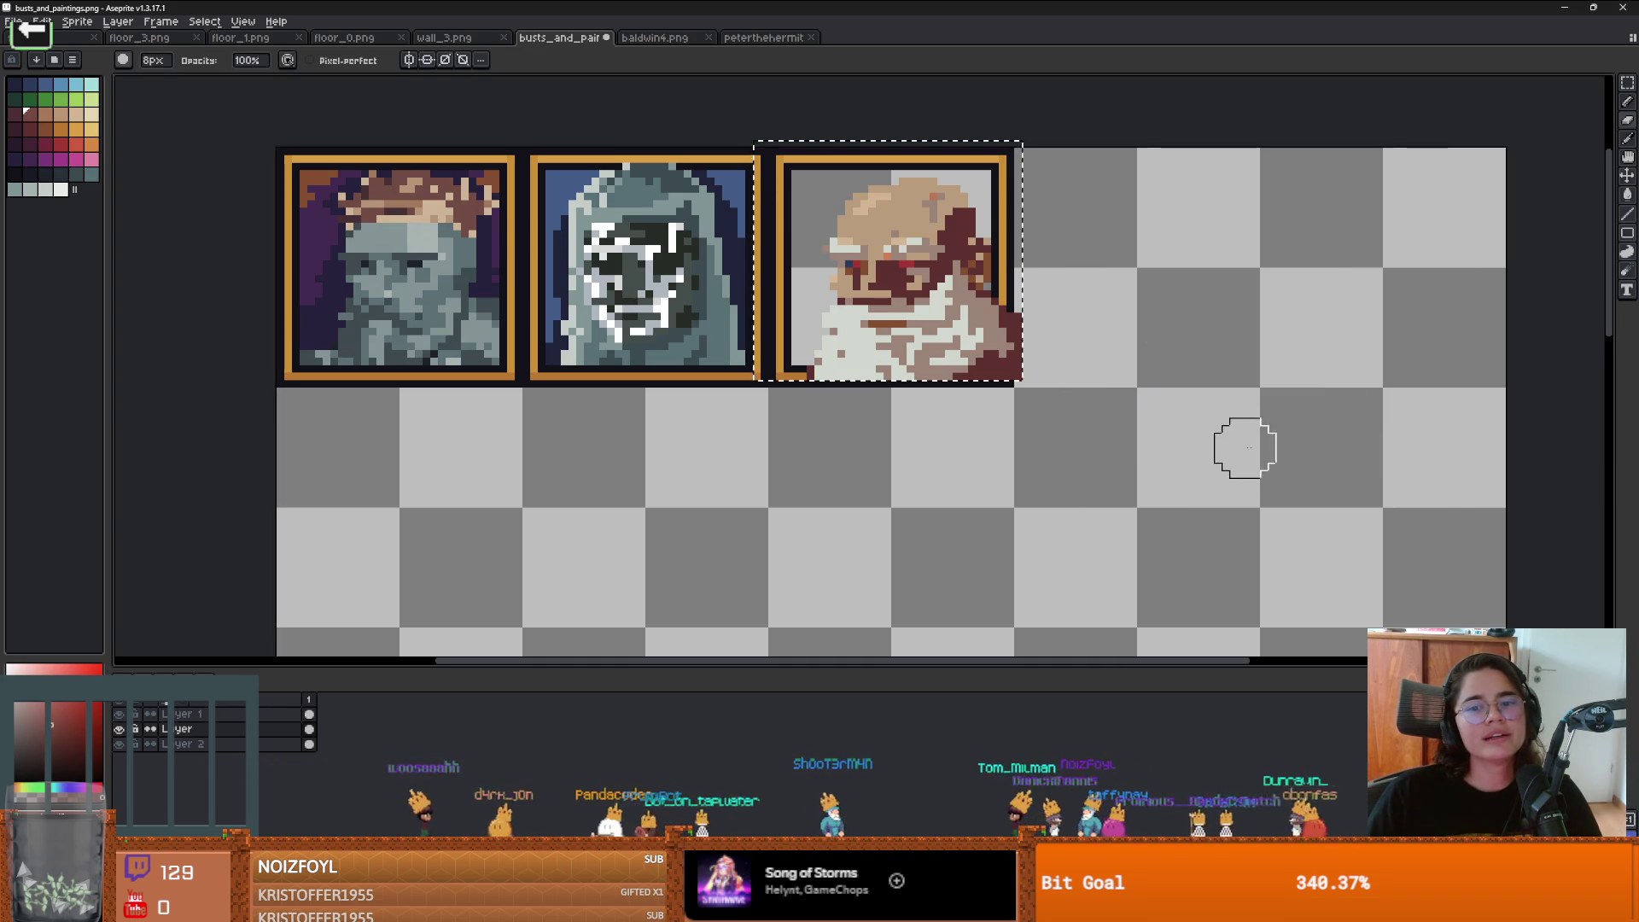
key("ctrl+v")
left_click_drag(1195, 423, 1348, 481)
key("e")
mouse_move(1144, 510)
left_mouse_down()
mouse_move(1156, 366)
mouse_move(1130, 294)
mouse_move(1339, 288)
mouse_move(1383, 328)
mouse_move(1401, 443)
mouse_move(1391, 549)
left_mouse_up()
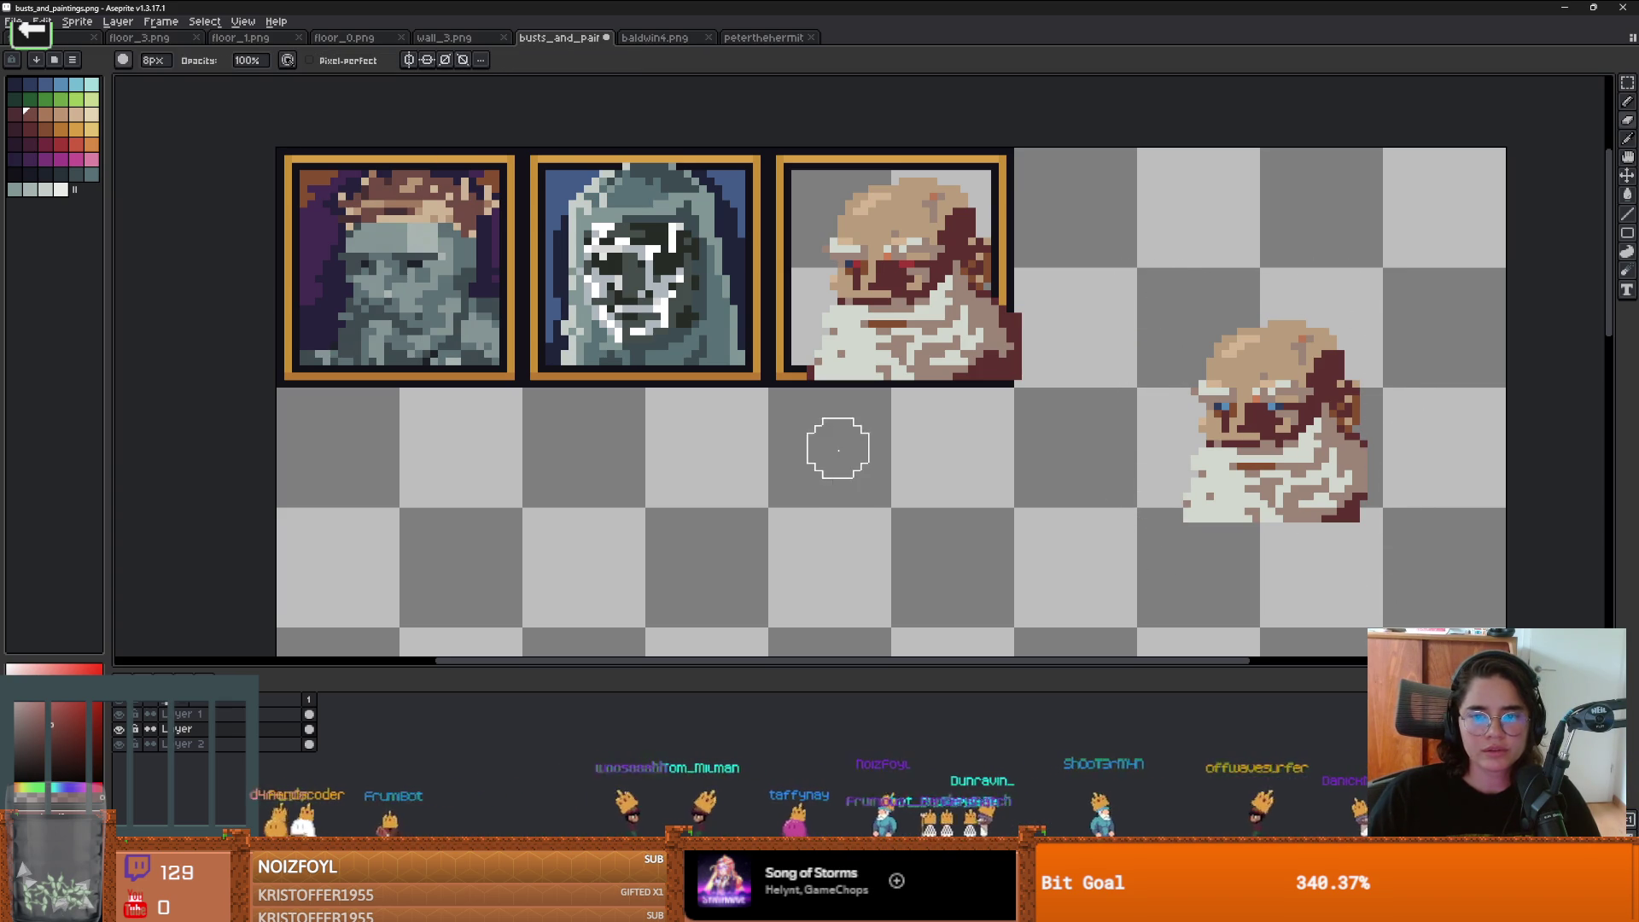
mouse_move(805, 376)
left_mouse_down()
mouse_move(797, 169)
mouse_move(922, 146)
mouse_move(999, 333)
mouse_move(867, 248)
mouse_move(930, 219)
mouse_move(981, 311)
left_mouse_up()
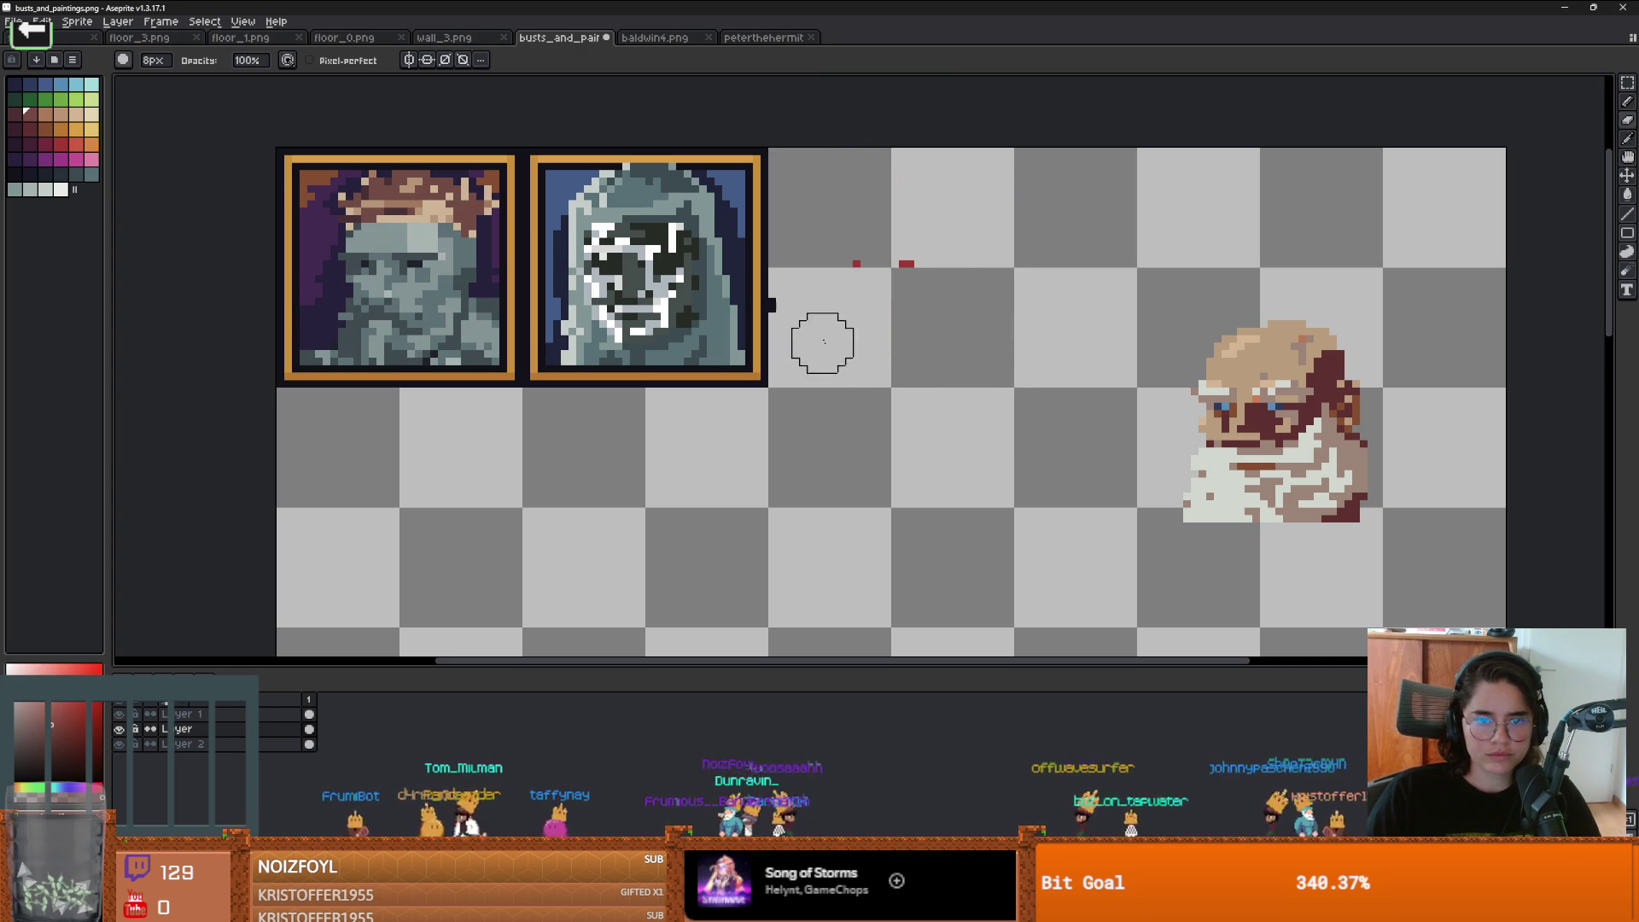
Step: Copy the first framed painting into the empty third slot and clear its interior
key("m")
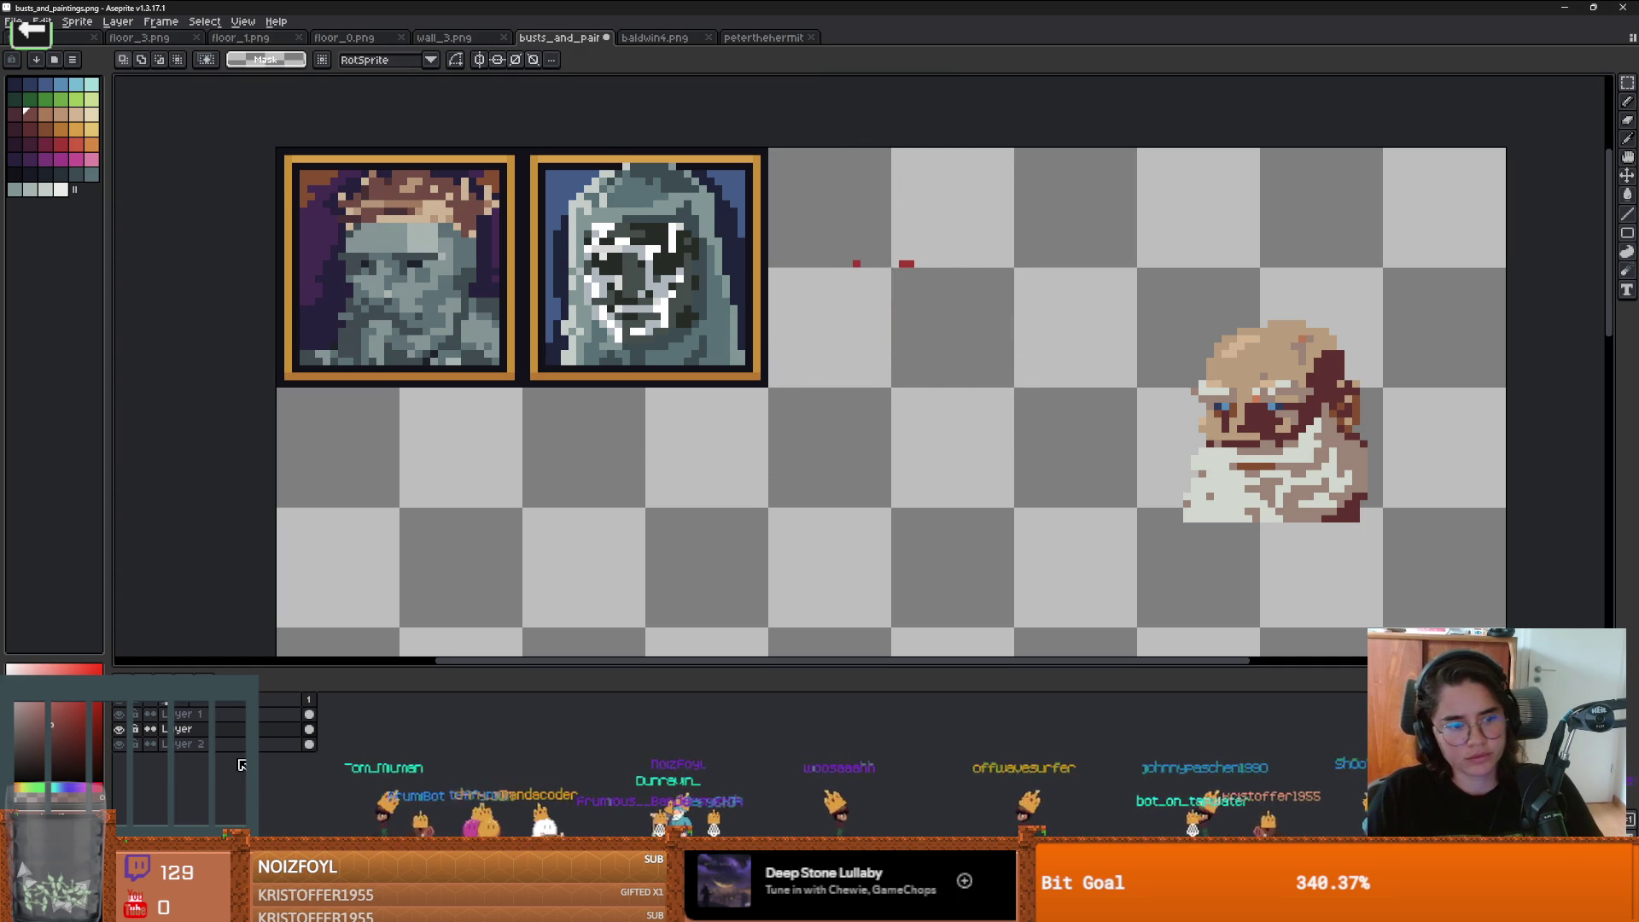
left_click(119, 731)
left_click(120, 730)
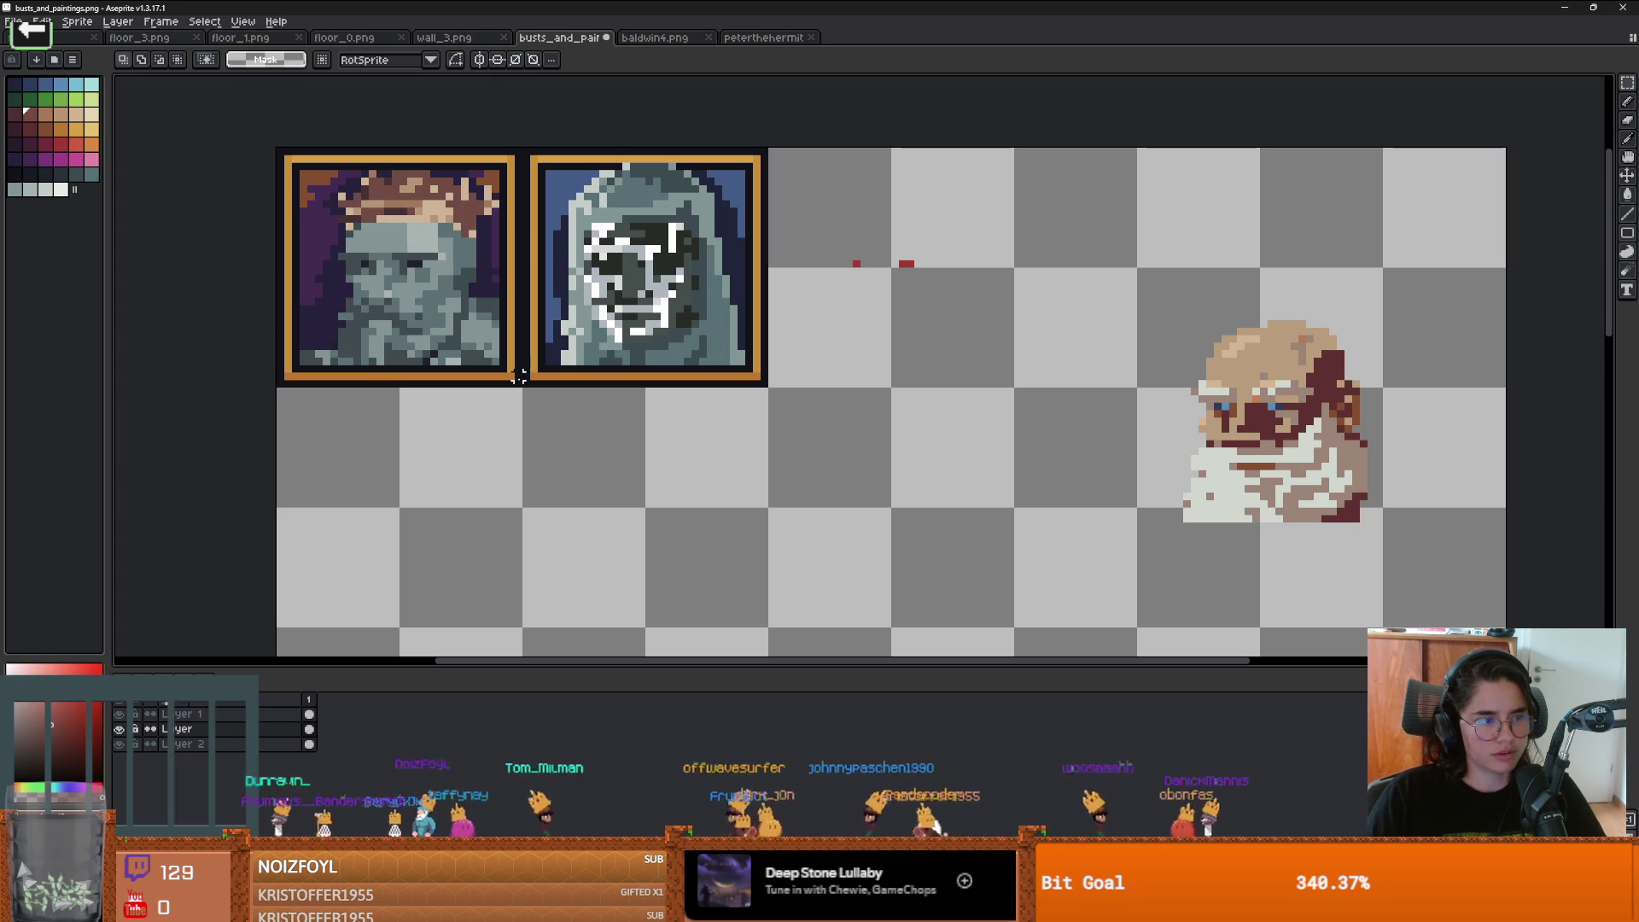
mouse_move(519, 376)
left_mouse_down()
mouse_move(279, 169)
mouse_move(276, 147)
left_mouse_up()
left_click_drag(360, 240, 836, 263)
key("Escape")
mouse_move(523, 382)
left_mouse_down()
mouse_move(316, 213)
mouse_move(280, 149)
left_mouse_up()
left_click(526, 413)
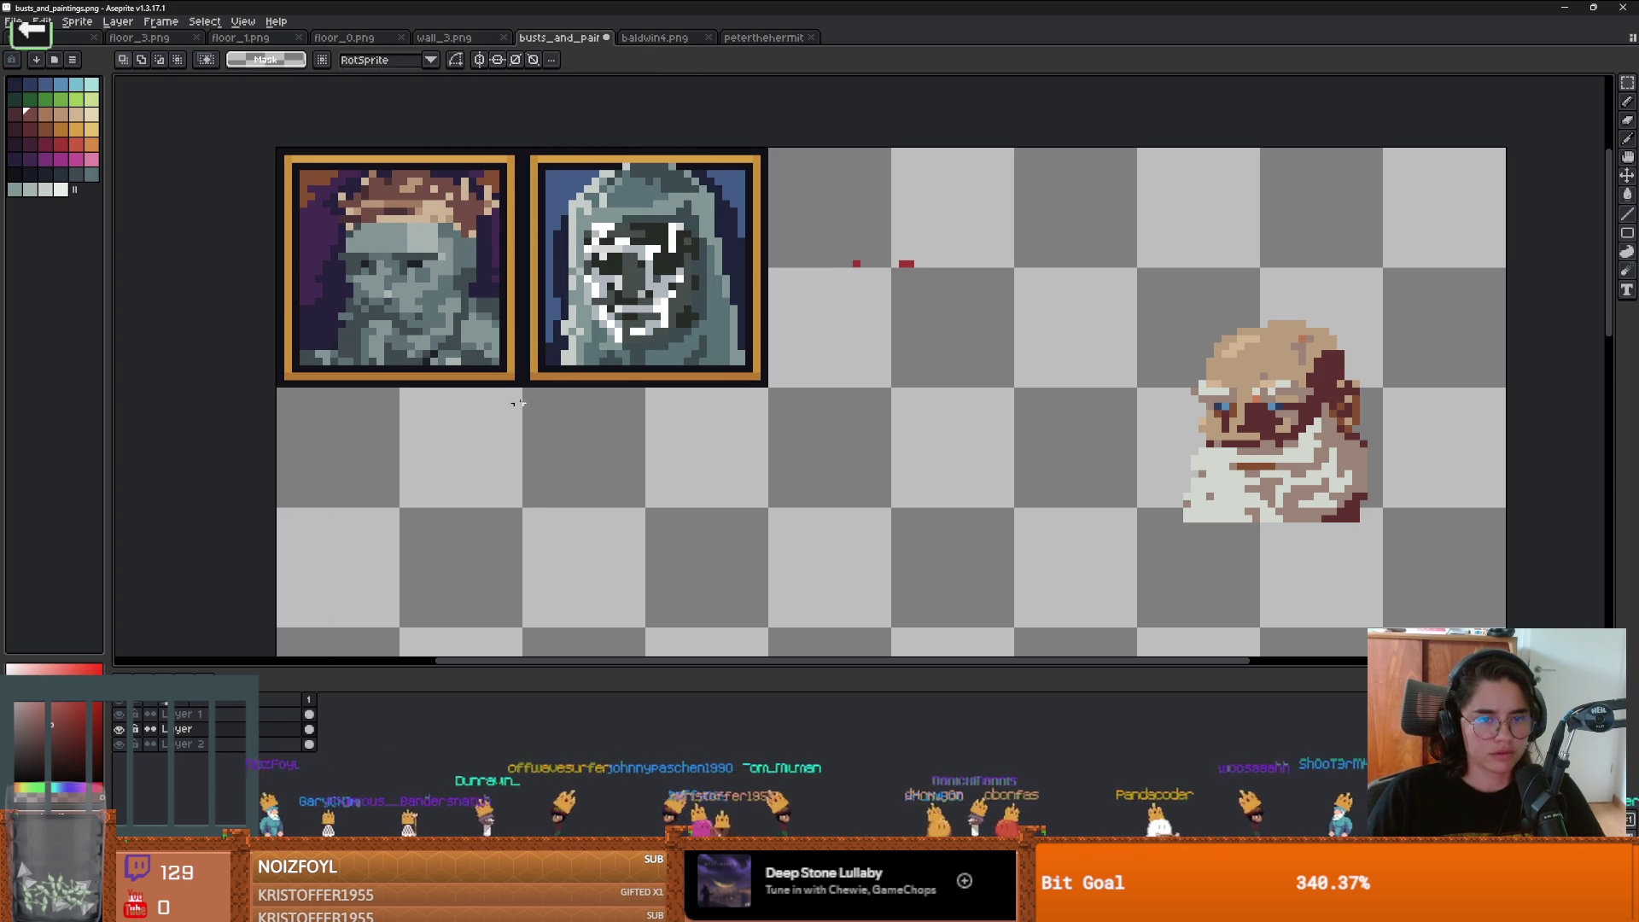
left_click_drag(518, 383, 277, 148)
left_click_drag(383, 275, 872, 284, "ctrl")
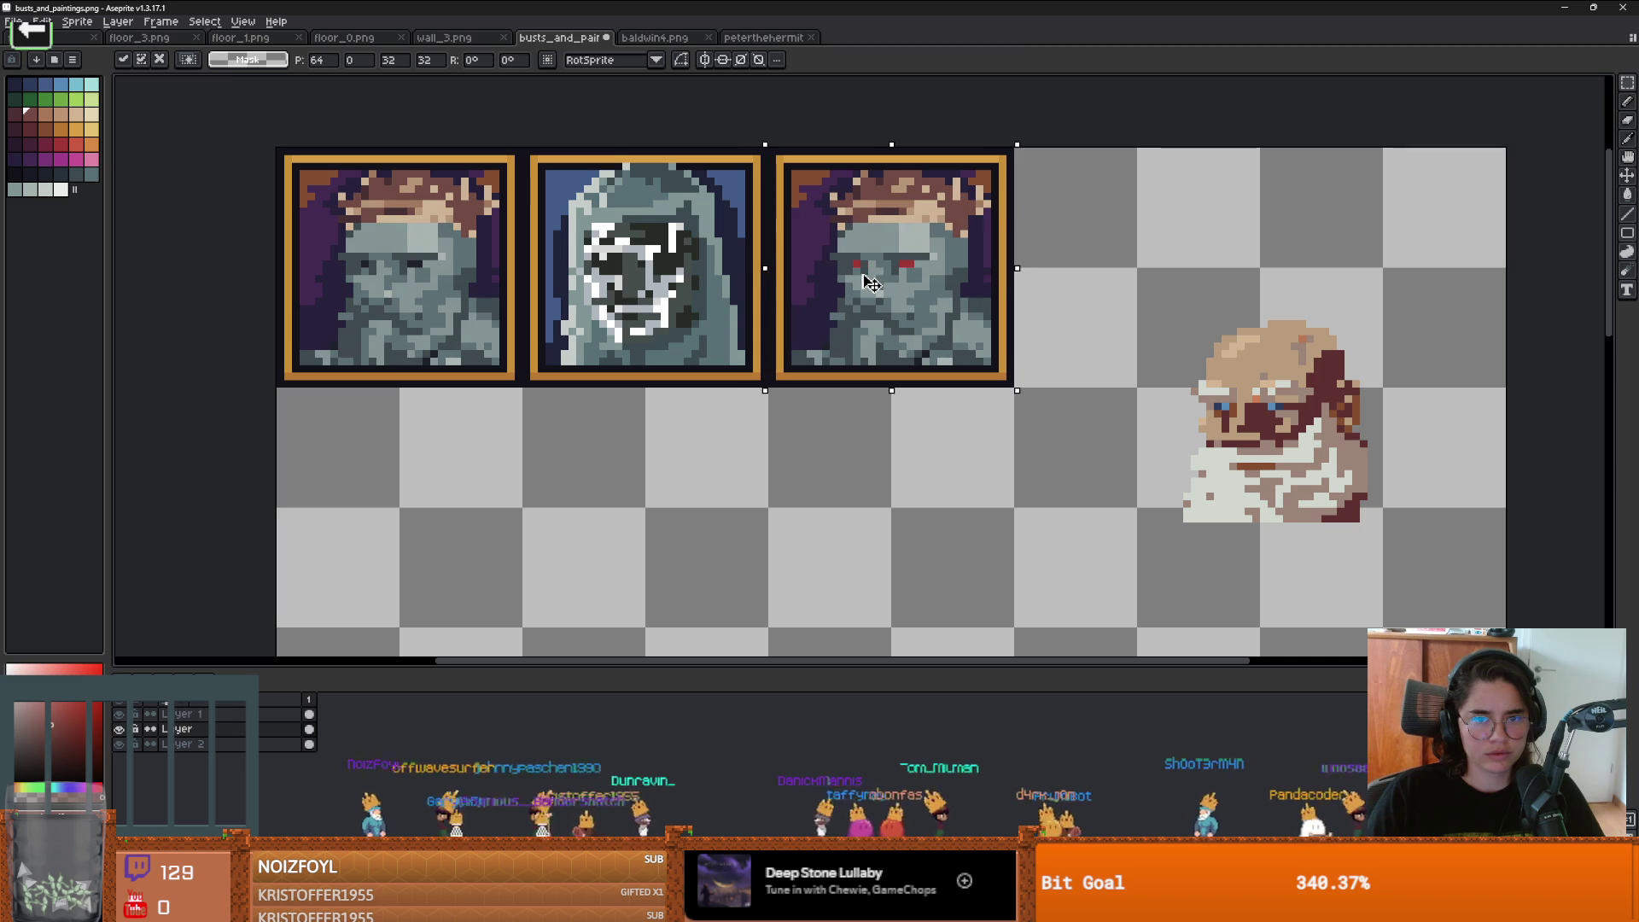
left_click(1048, 271)
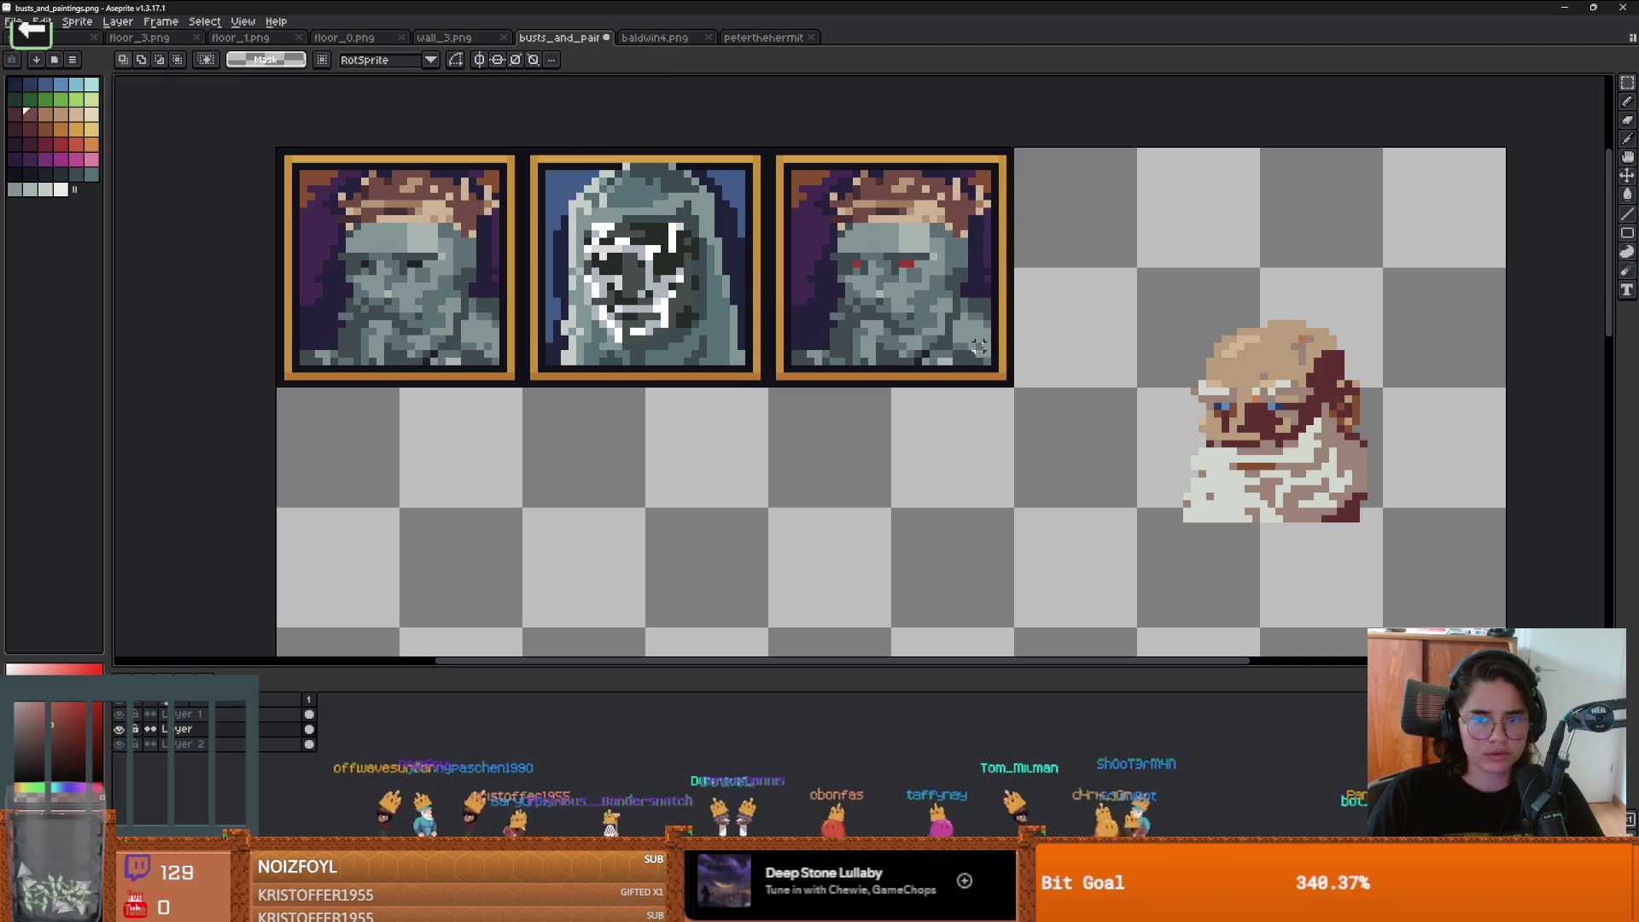
left_click_drag(990, 368, 787, 166)
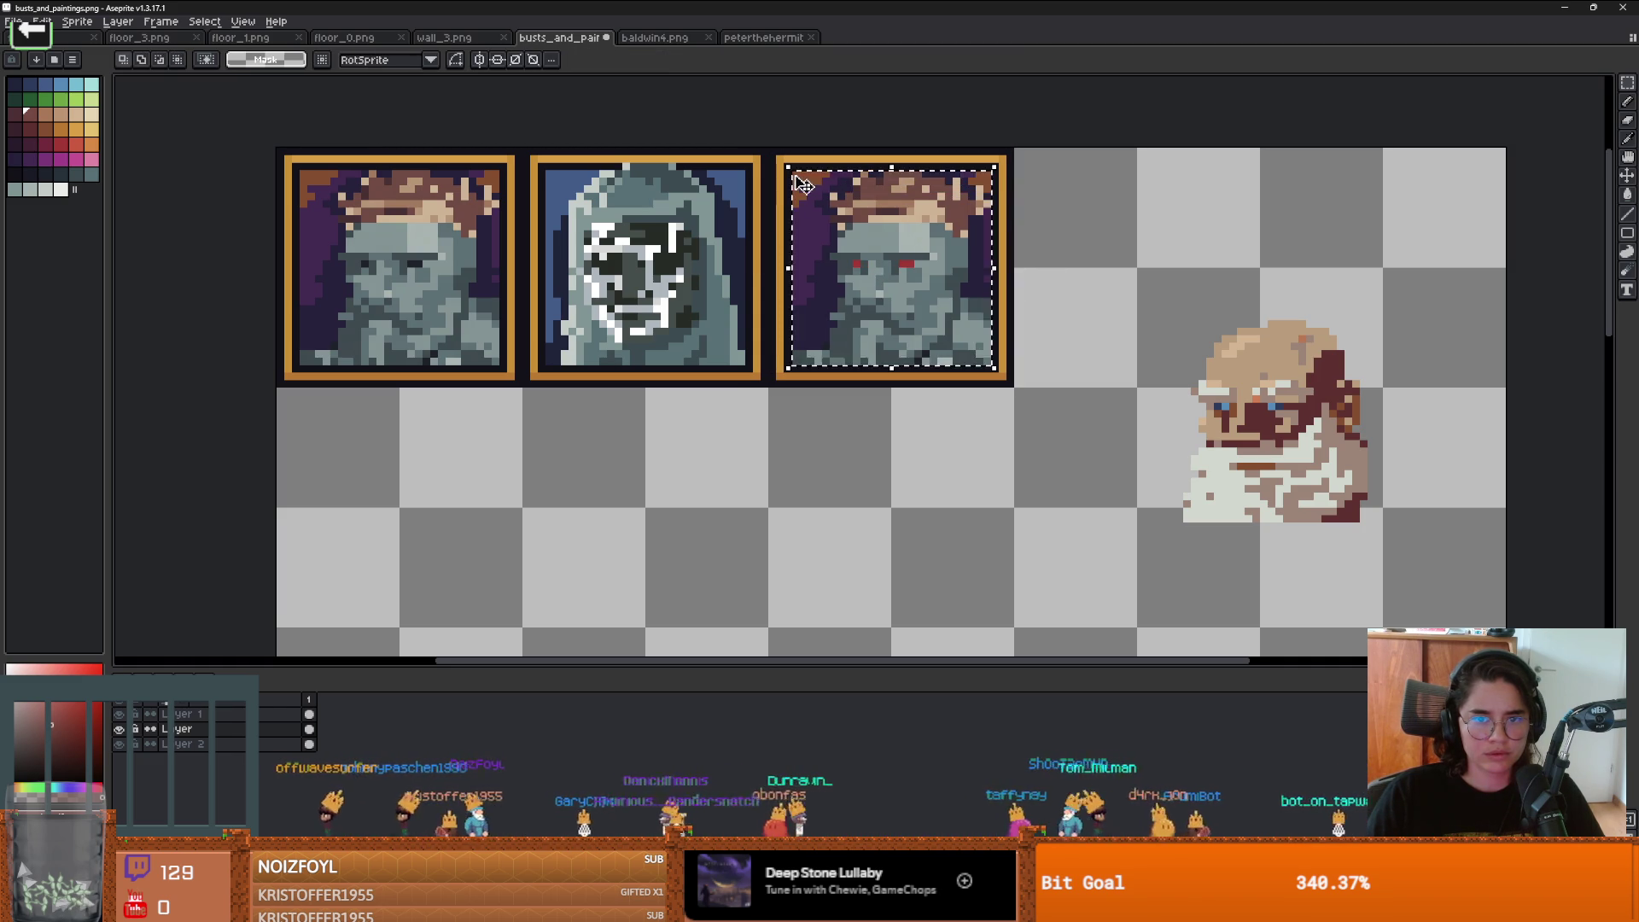
key("Delete")
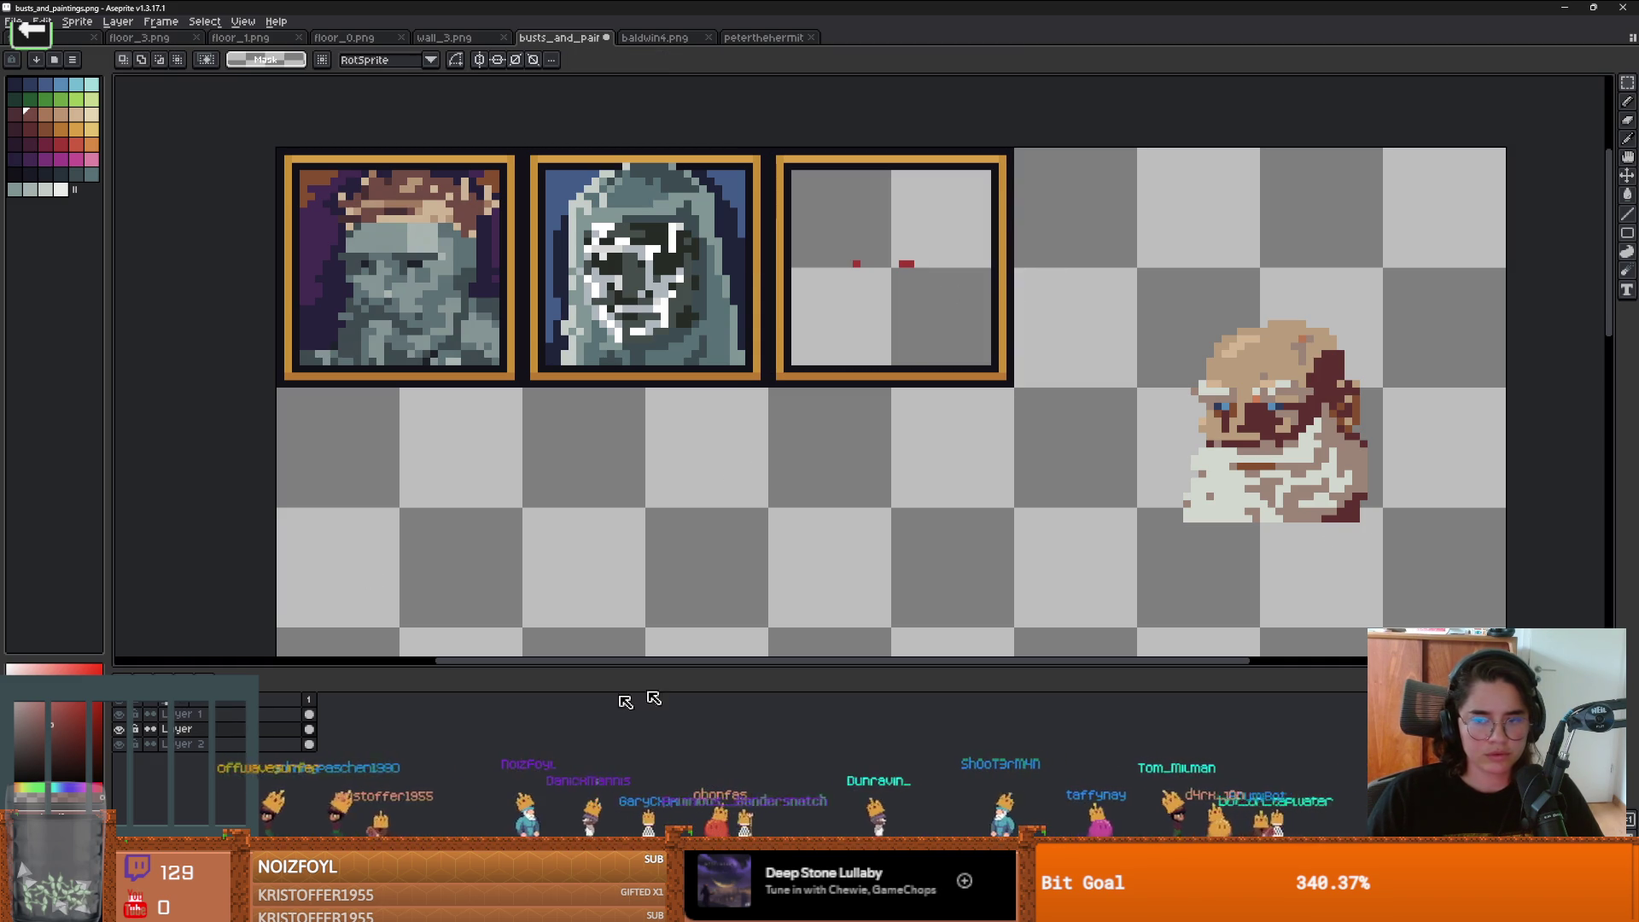
Step: Cut the bald bearded bust and paste it onto Layer 2 inside the third frame
left_click_drag(1371, 554, 1147, 308)
key("ctrl+x")
left_click(309, 743)
key("ctrl+v")
left_click_drag(1314, 449, 943, 315)
key("ctrl+d")
scroll(917, 281, "up", 1)
Step: On Layer 1, touch up the bust's eye pixels in dark navy with the single-pixel pencil
left_click(270, 715)
scroll(1110, 294, "down", 1)
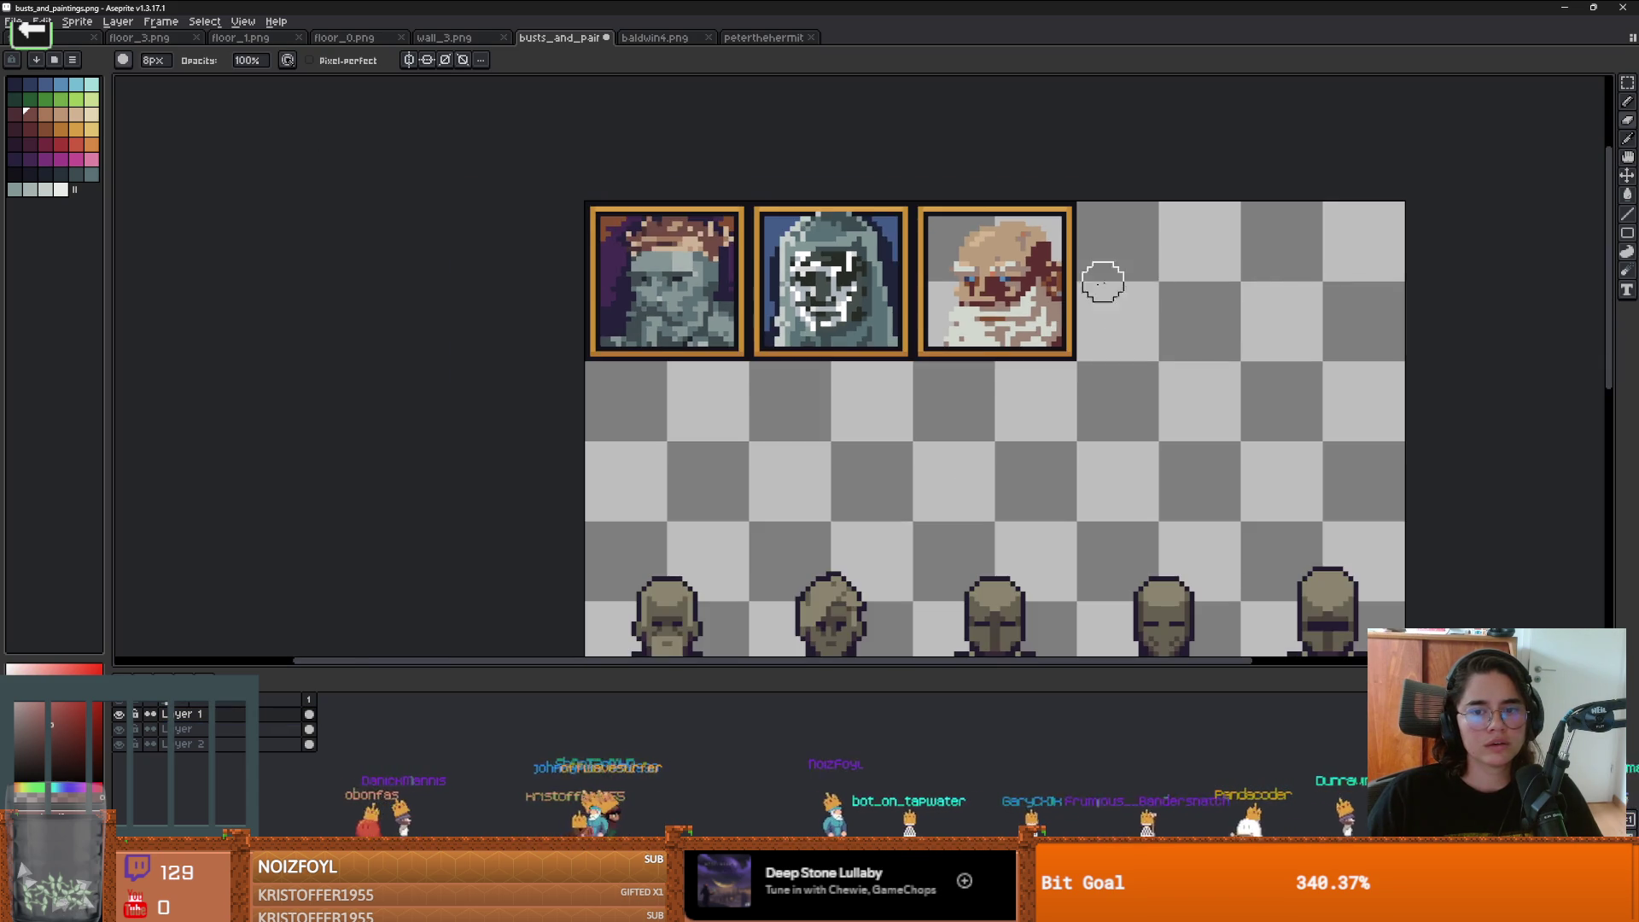
scroll(1131, 282, "up", 1)
scroll(943, 256, "up", 1)
left_click(959, 281, "alt")
key("b")
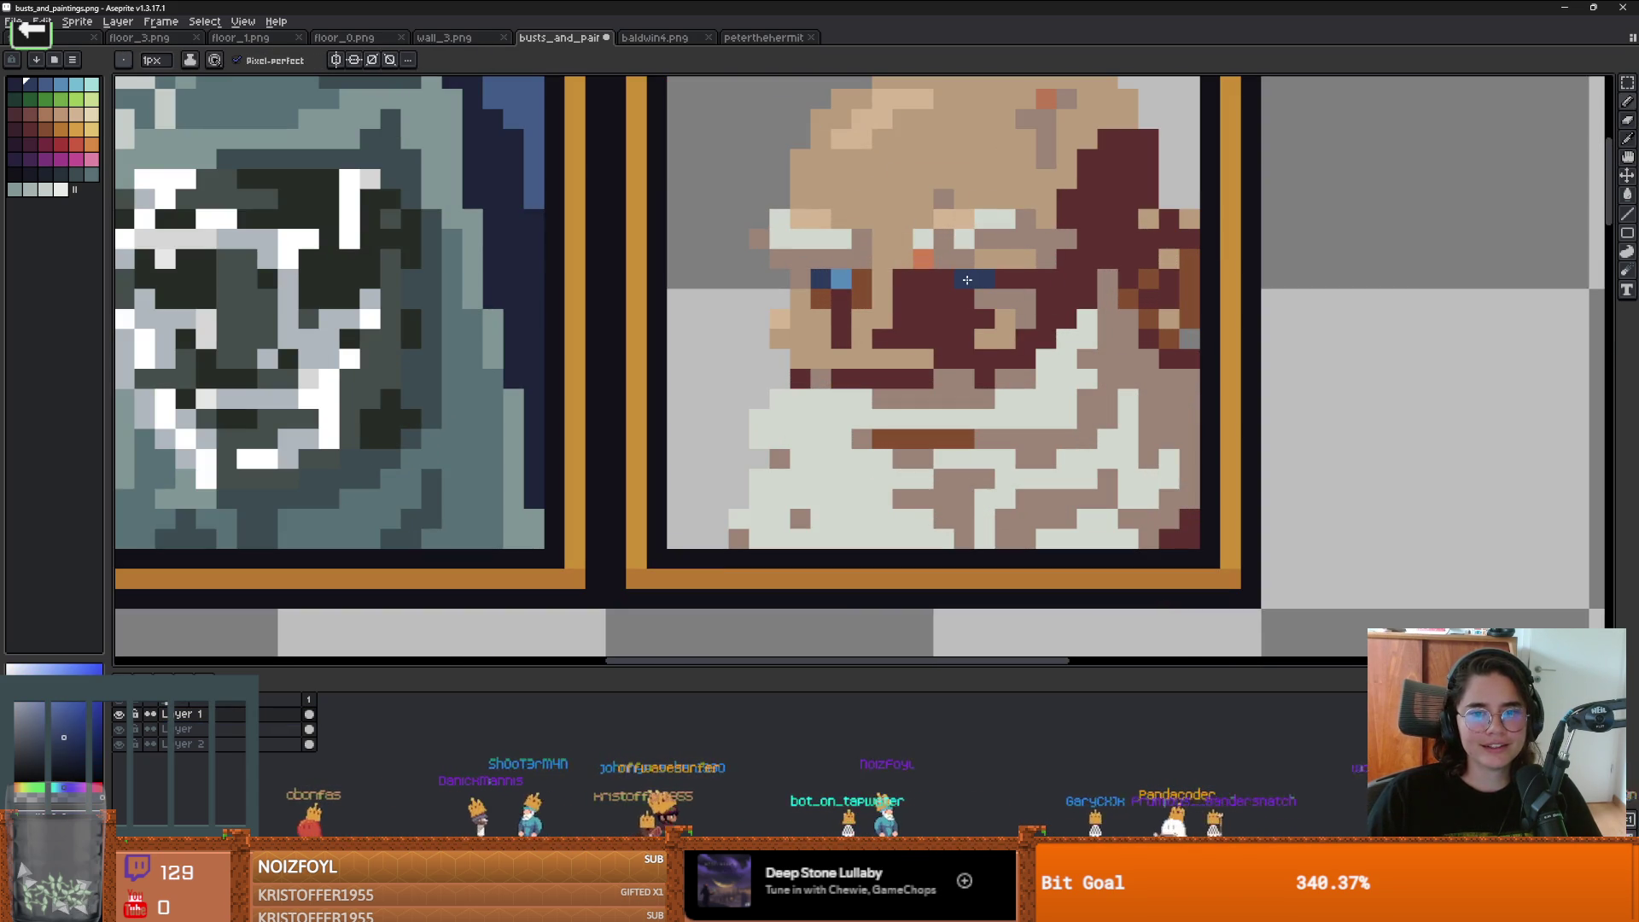
left_click(841, 280, "alt")
left_click(963, 279)
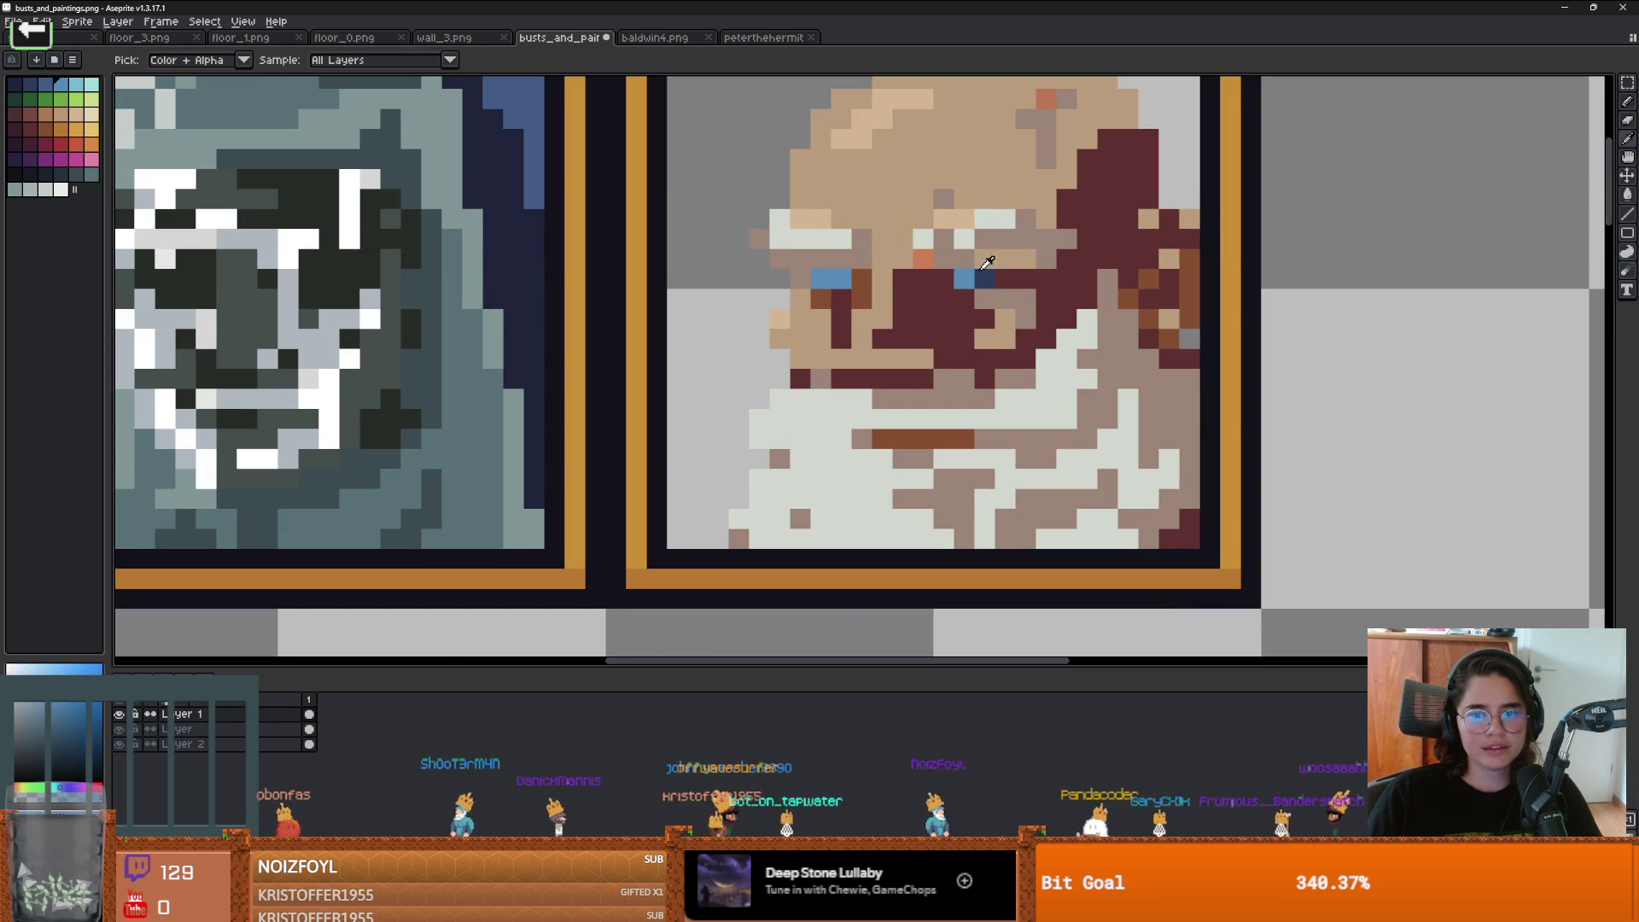
left_click(982, 273, "alt")
left_click(845, 282)
Step: Toggle the paintings and third-bust layers to compare the busts, then select Layer 2
scroll(879, 282, "down", 3)
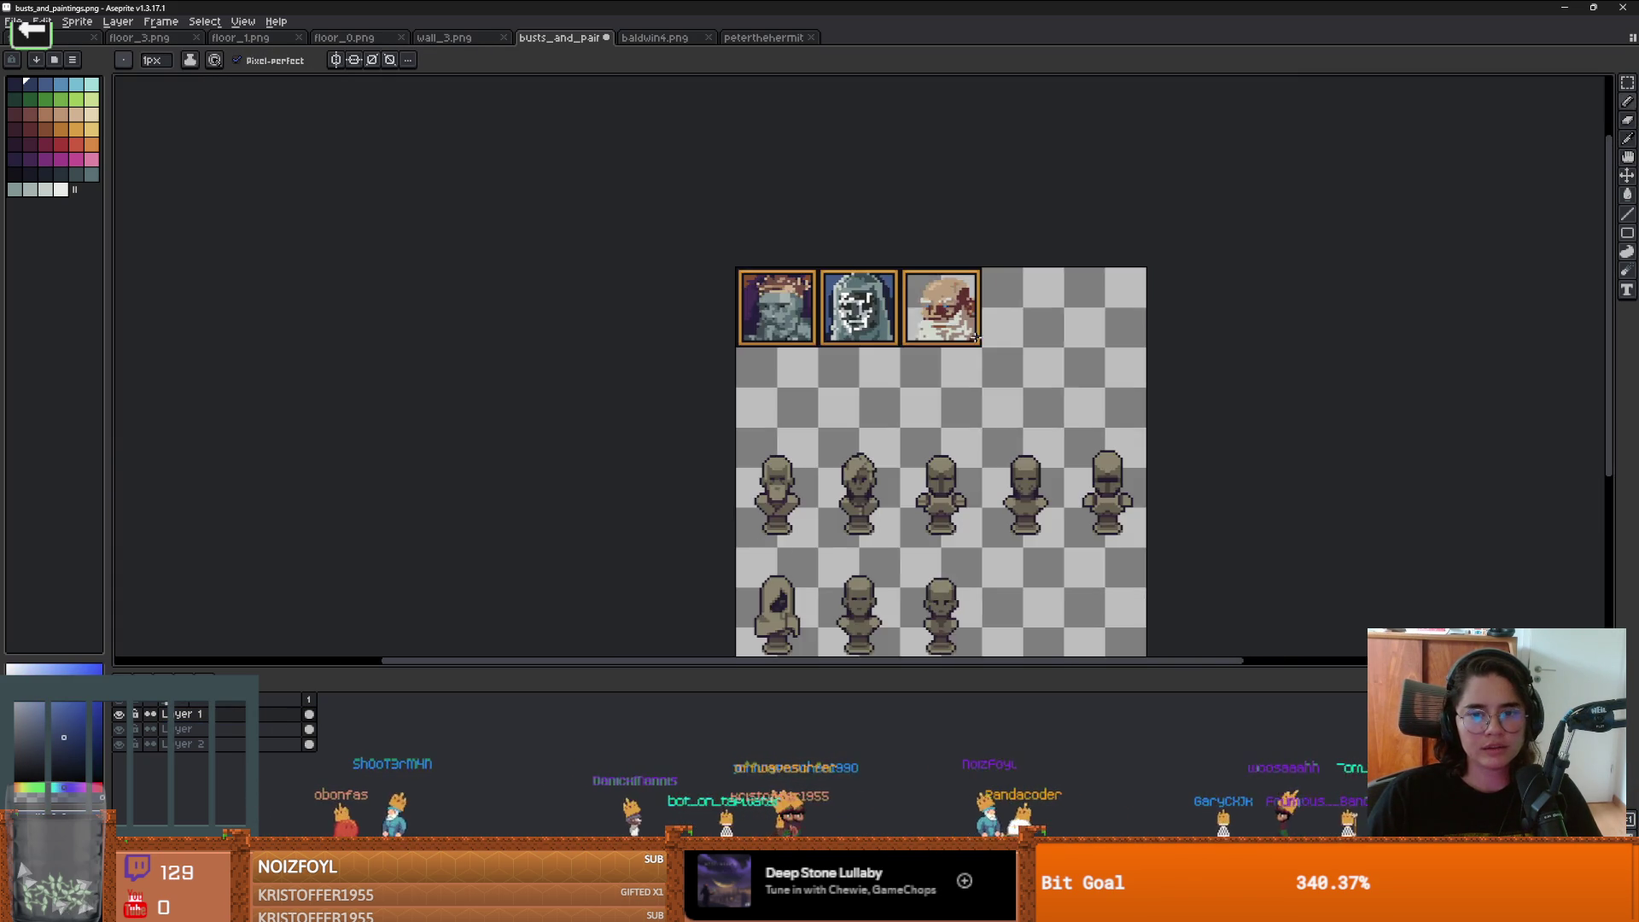
scroll(954, 340, "up", 1)
scroll(965, 350, "down", 2)
scroll(973, 354, "up", 1)
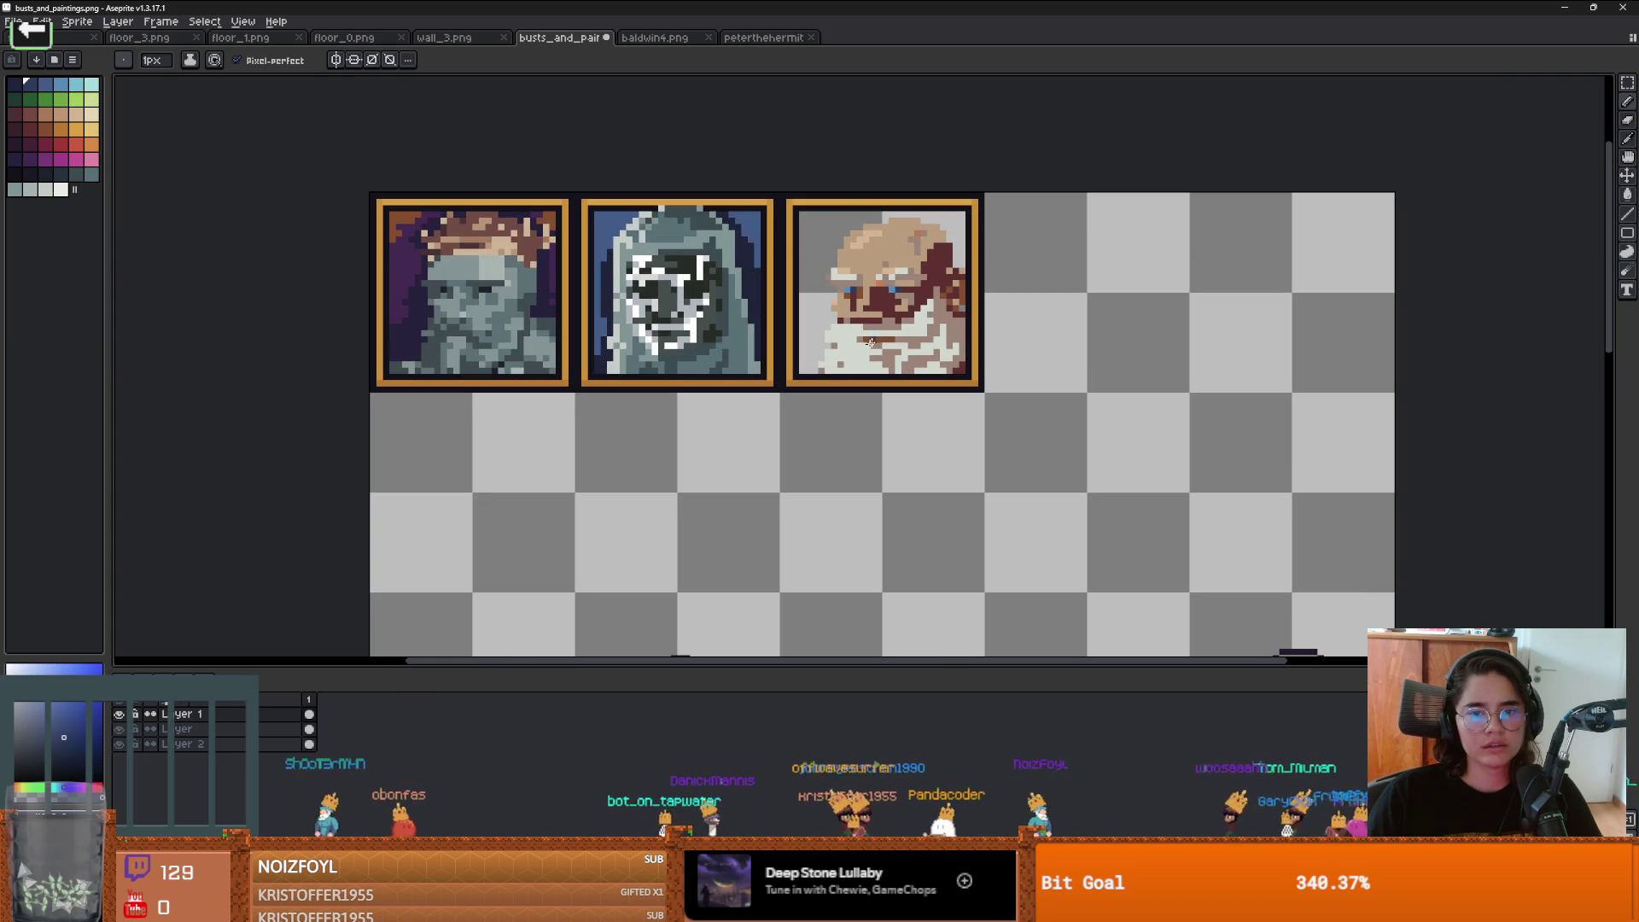
left_click(122, 727)
left_click(122, 727)
left_click(122, 727)
left_click(122, 728)
left_click(119, 744)
left_click(119, 743)
left_click(117, 744)
left_click(117, 744)
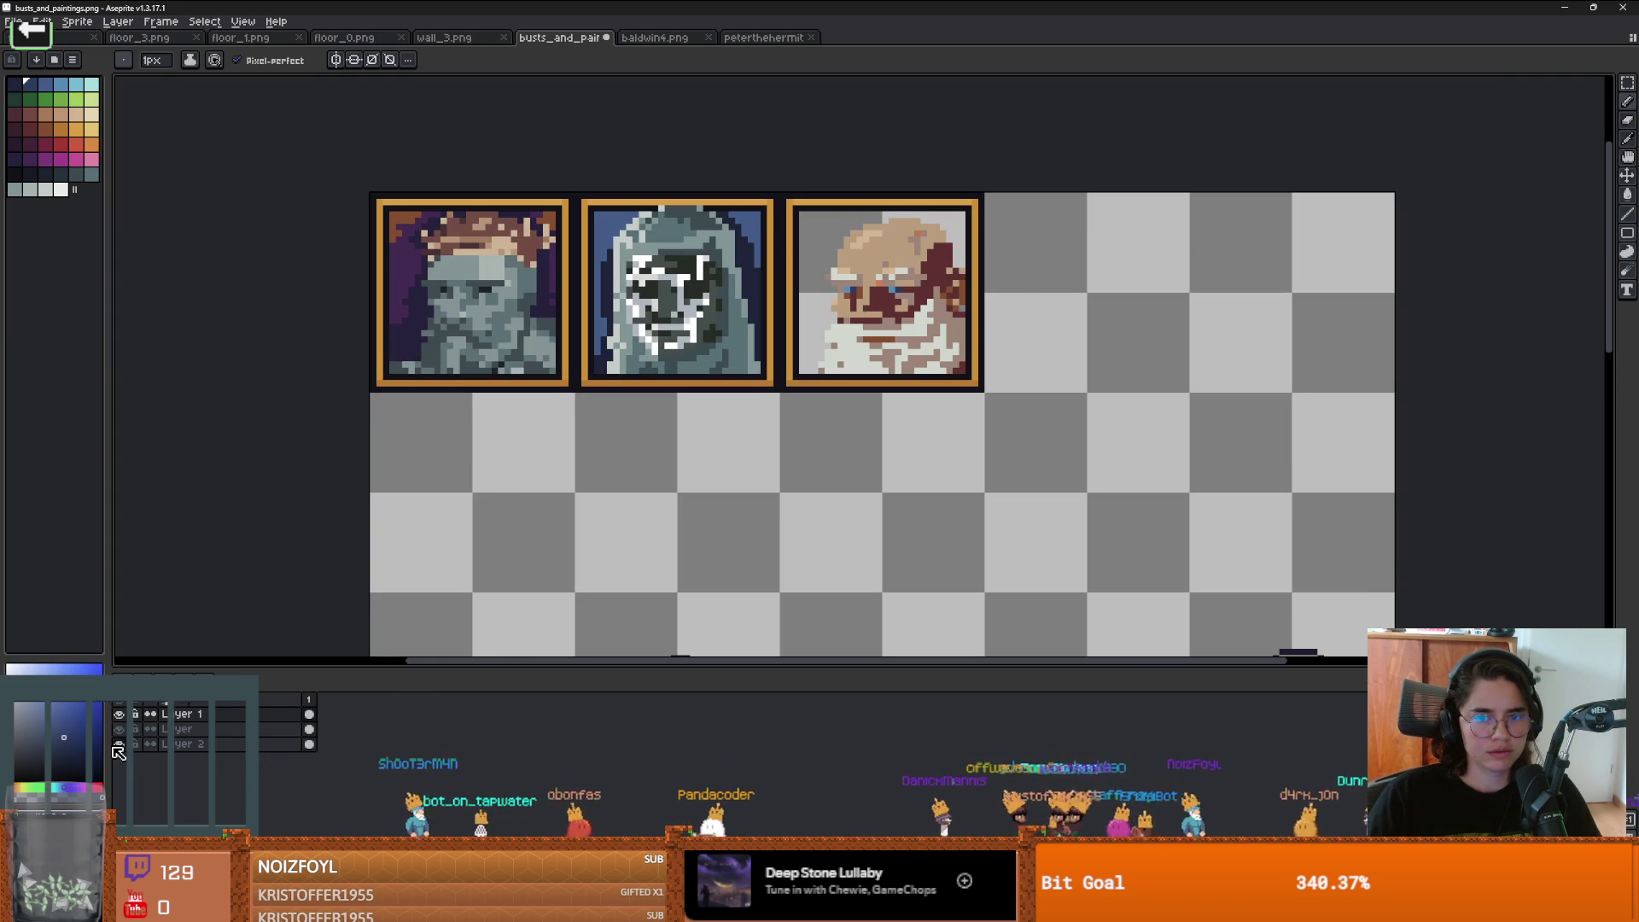
left_click(117, 744)
left_click(117, 745)
left_click(179, 745)
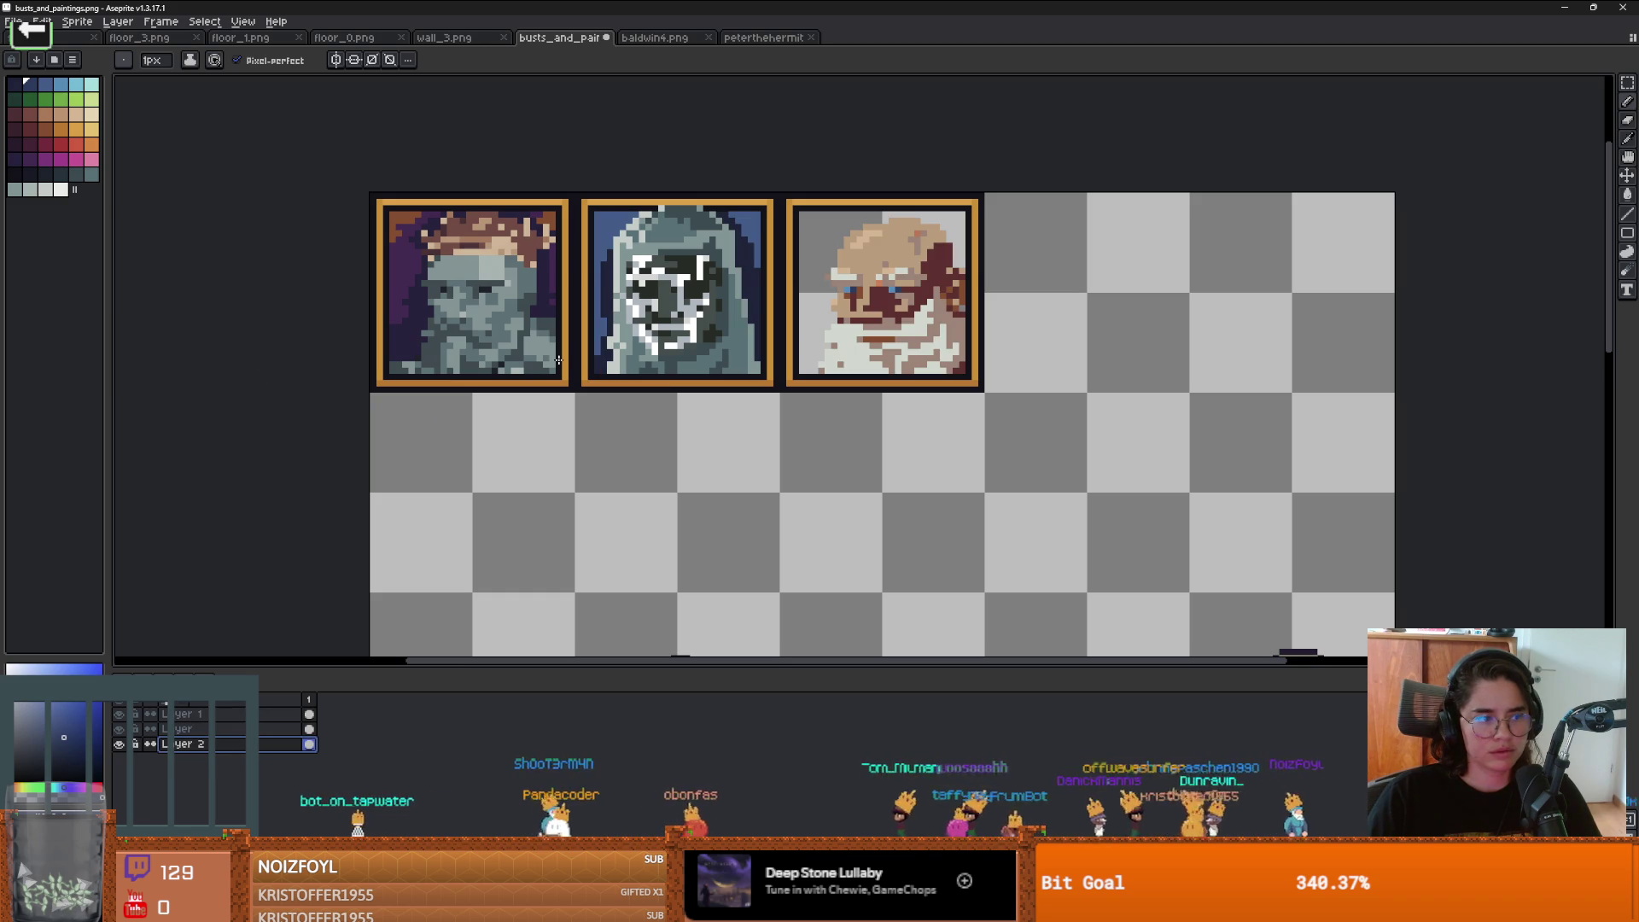
Step: Pick the dark red swatch and enlarge the pencil brush
scroll(652, 331, "up", 2)
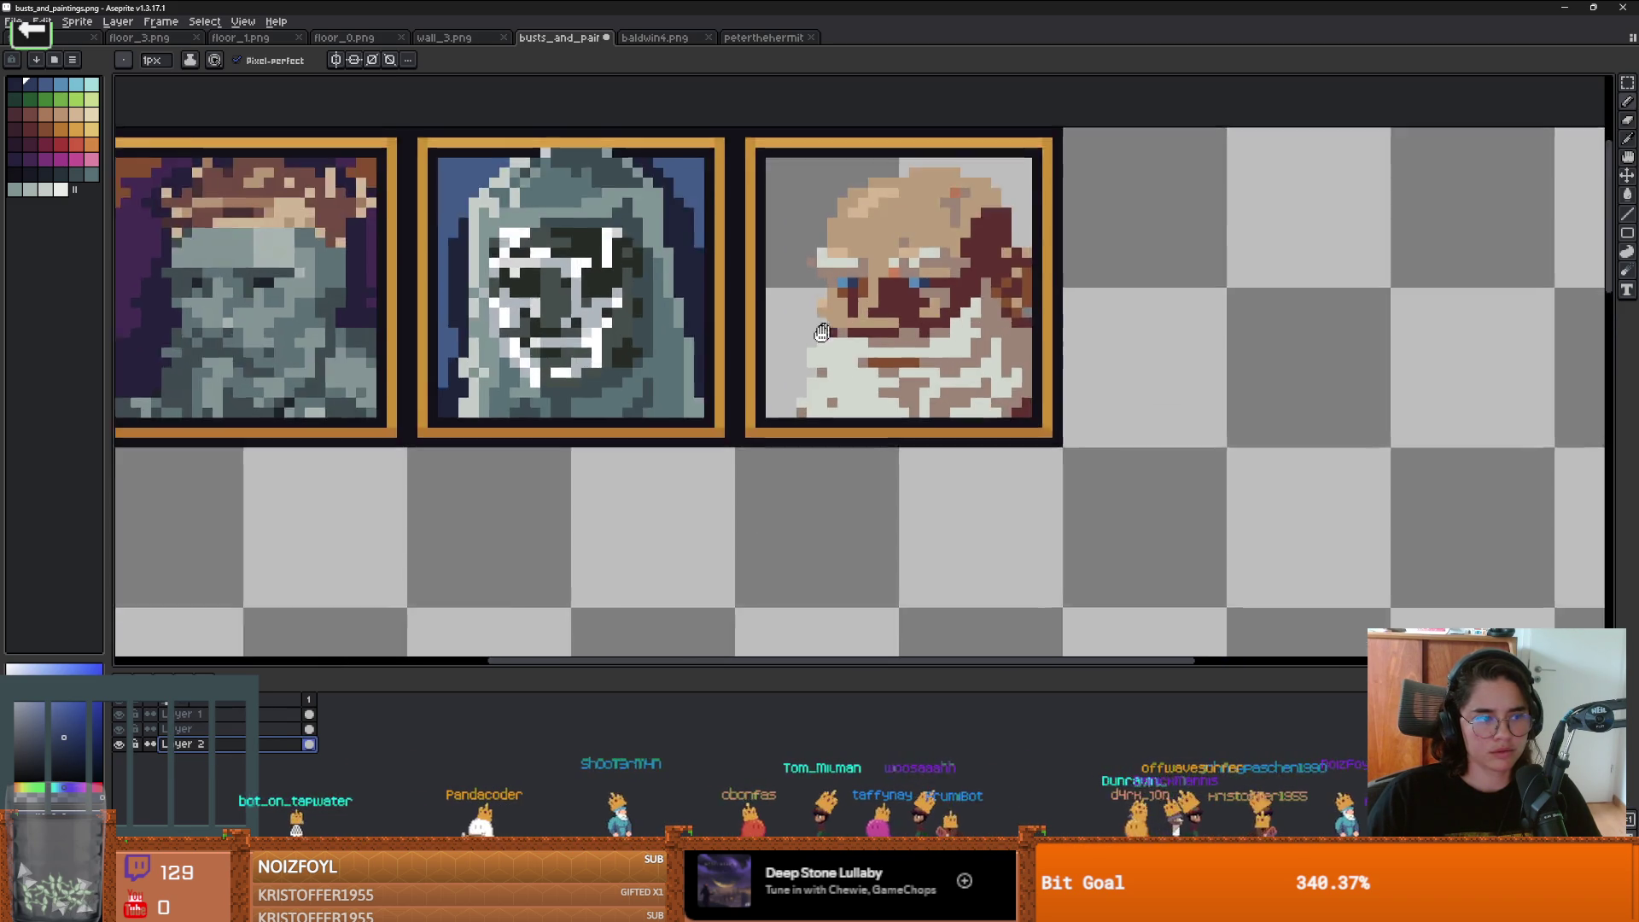
scroll(755, 384, "down", 1)
scroll(755, 384, "up", 1)
scroll(752, 389, "up", 1)
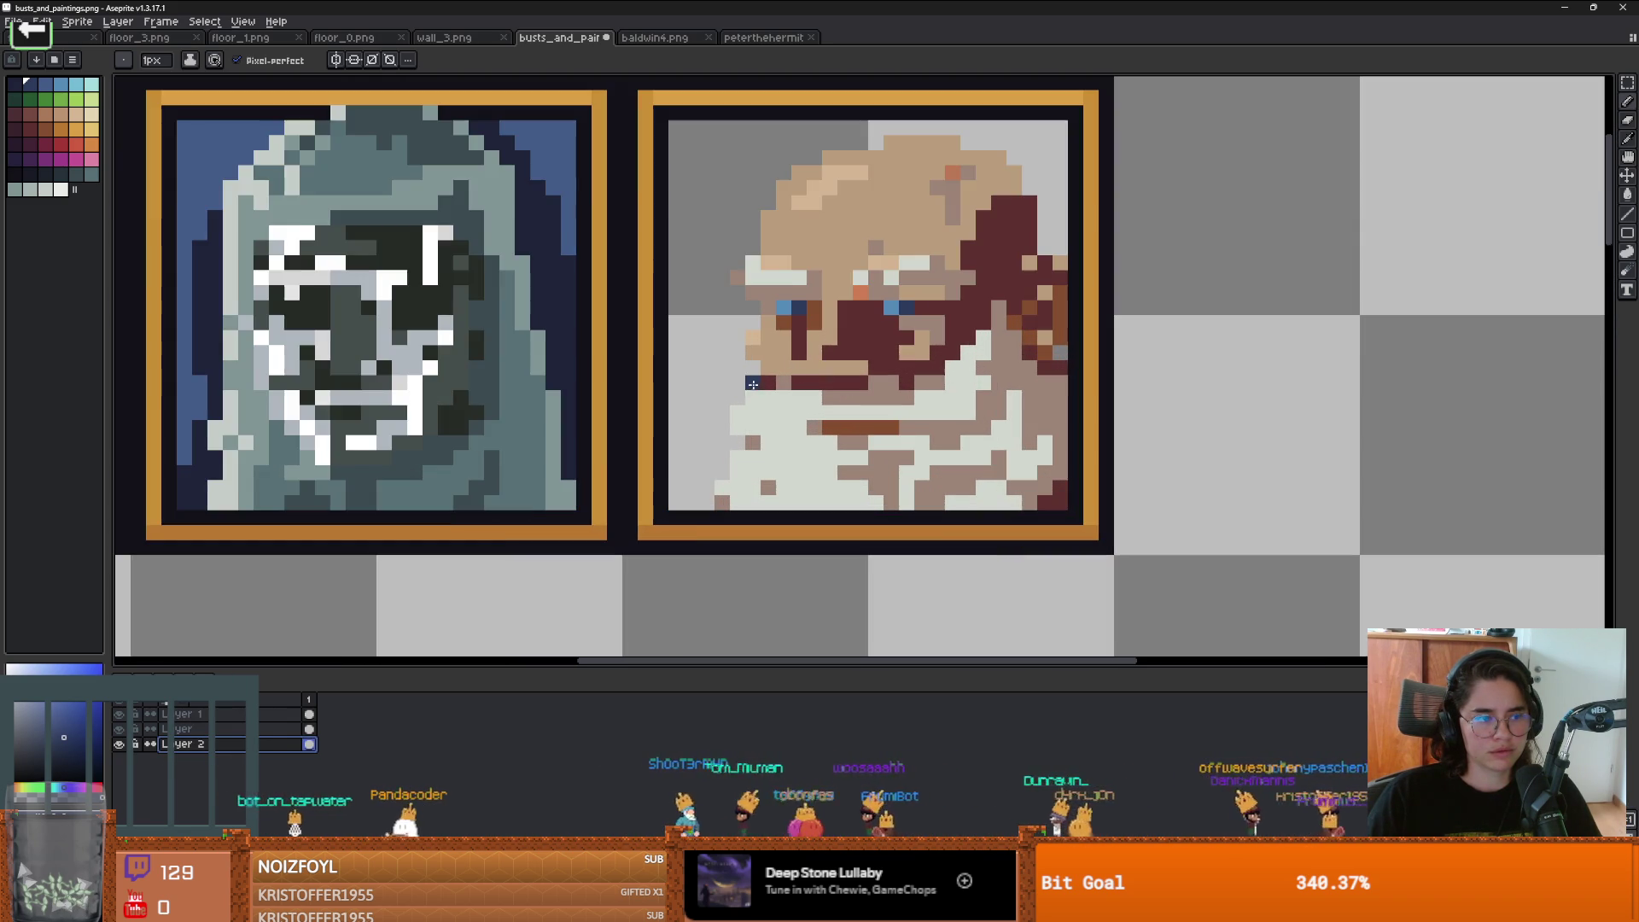
scroll(743, 393, "down", 1)
left_click_drag(623, 462, 618, 462)
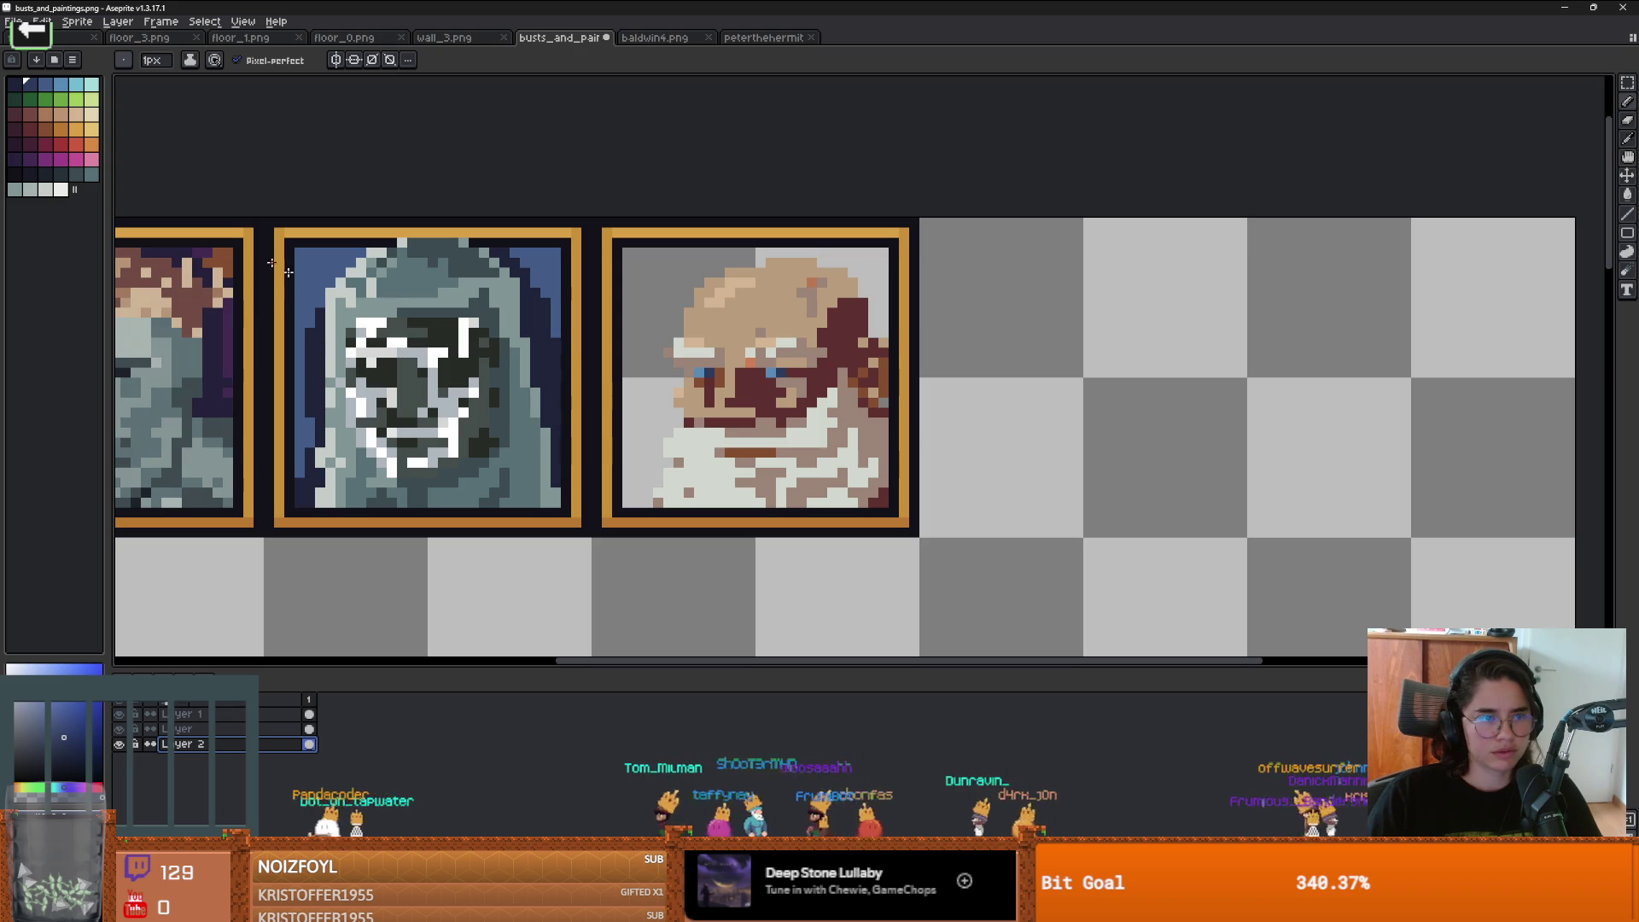
left_click(46, 145)
key("plus")
key("plus")
key("plus")
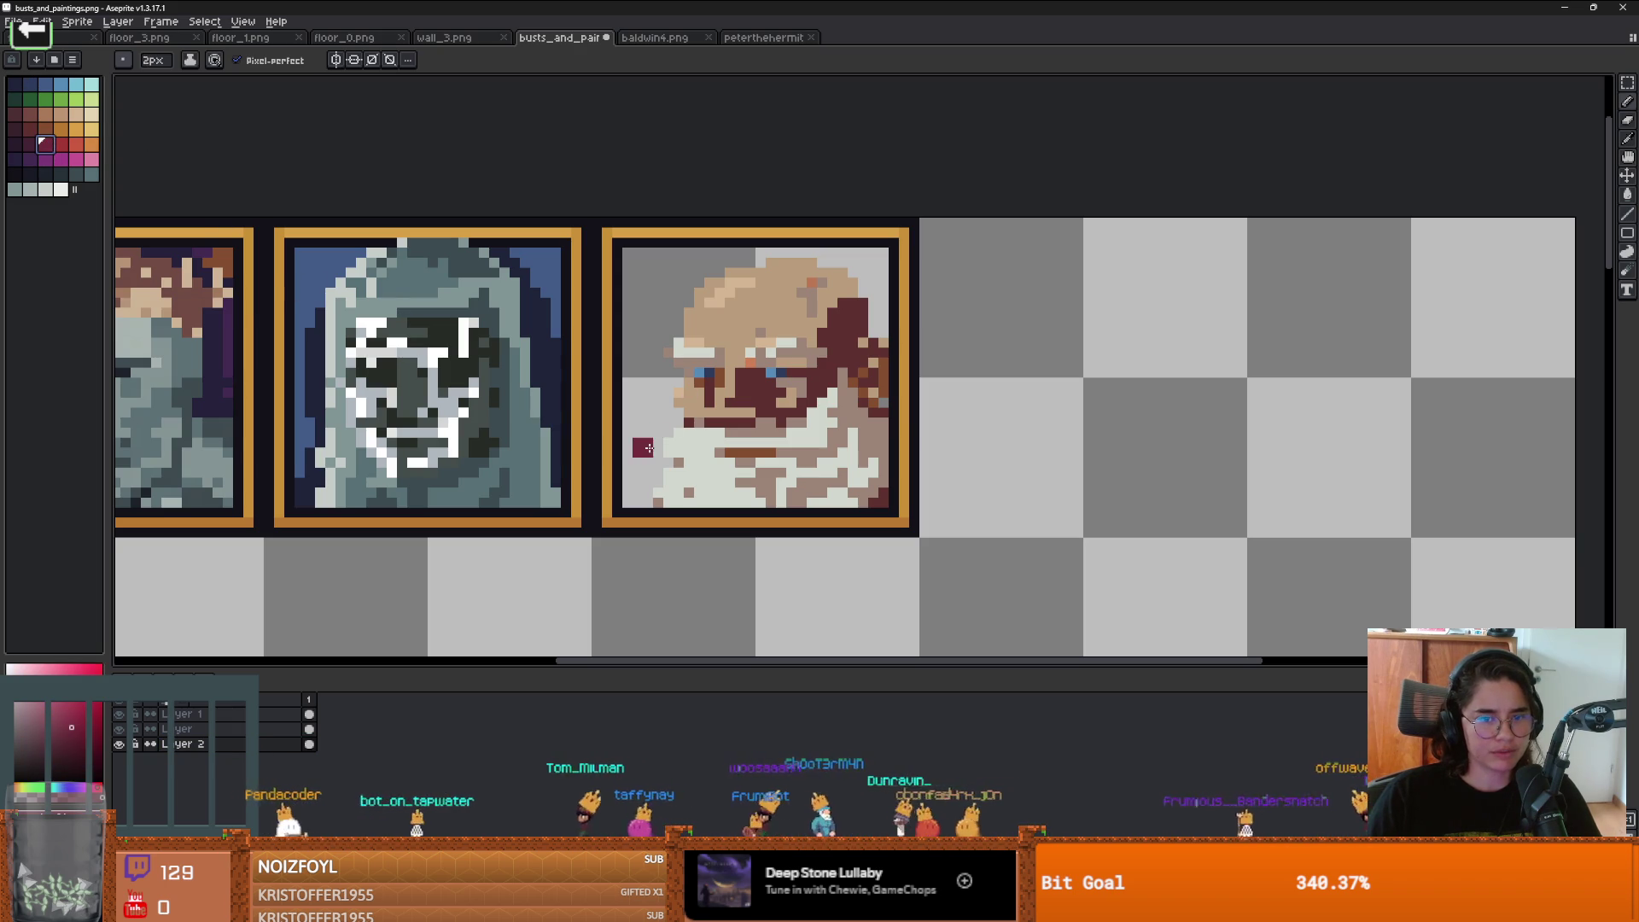
Step: Paint the third portrait's grey left, top and right strips dark red, then Magic Wand-select that background
mouse_move(667, 419)
left_mouse_down()
mouse_move(634, 443)
mouse_move(636, 466)
mouse_move(662, 465)
mouse_move(629, 500)
mouse_move(641, 312)
mouse_move(632, 414)
mouse_move(666, 389)
mouse_move(653, 315)
mouse_move(662, 344)
mouse_move(668, 305)
mouse_move(708, 273)
mouse_move(678, 261)
left_mouse_up()
key("minus")
key("minus")
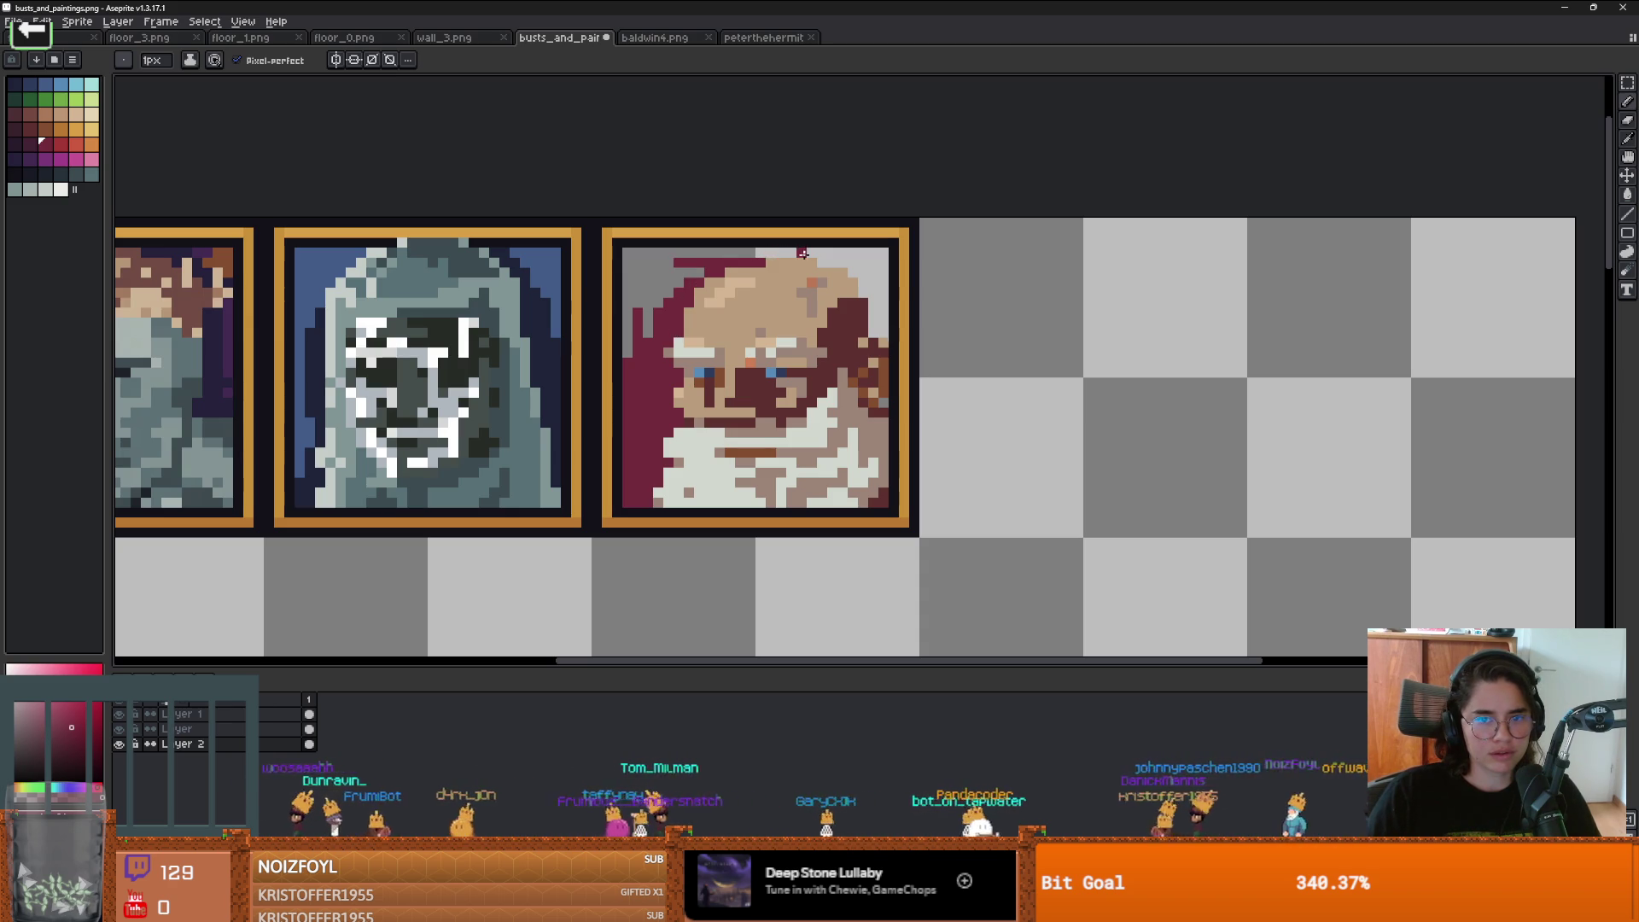
left_click_drag(791, 256, 676, 251)
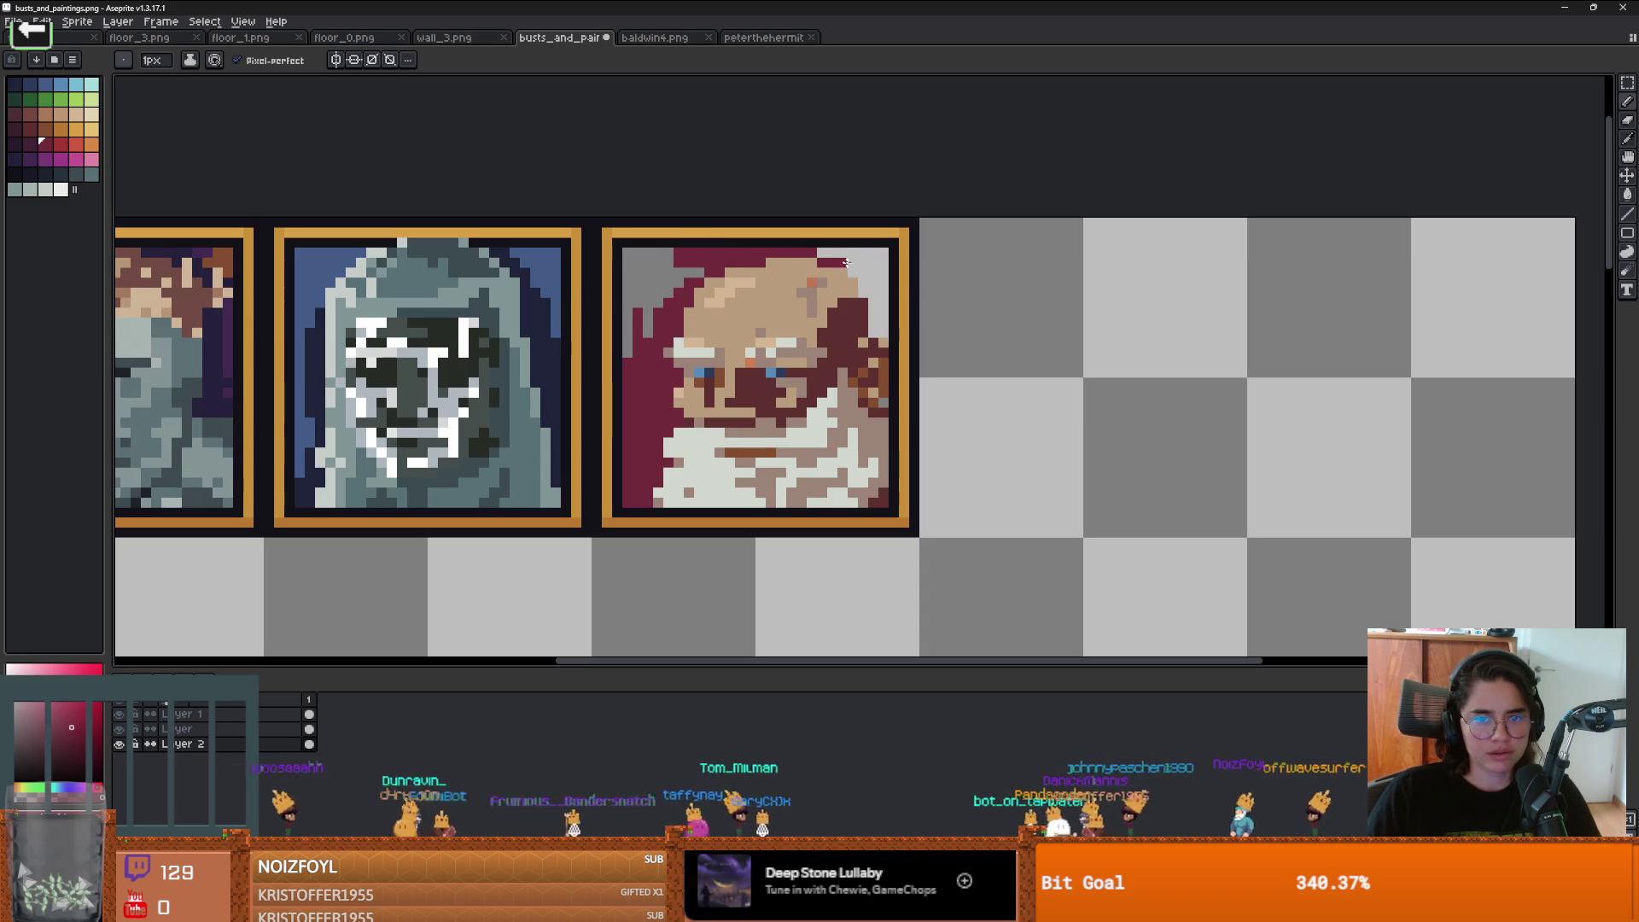
mouse_move(871, 330)
left_mouse_down()
mouse_move(883, 254)
mouse_move(815, 247)
left_mouse_up()
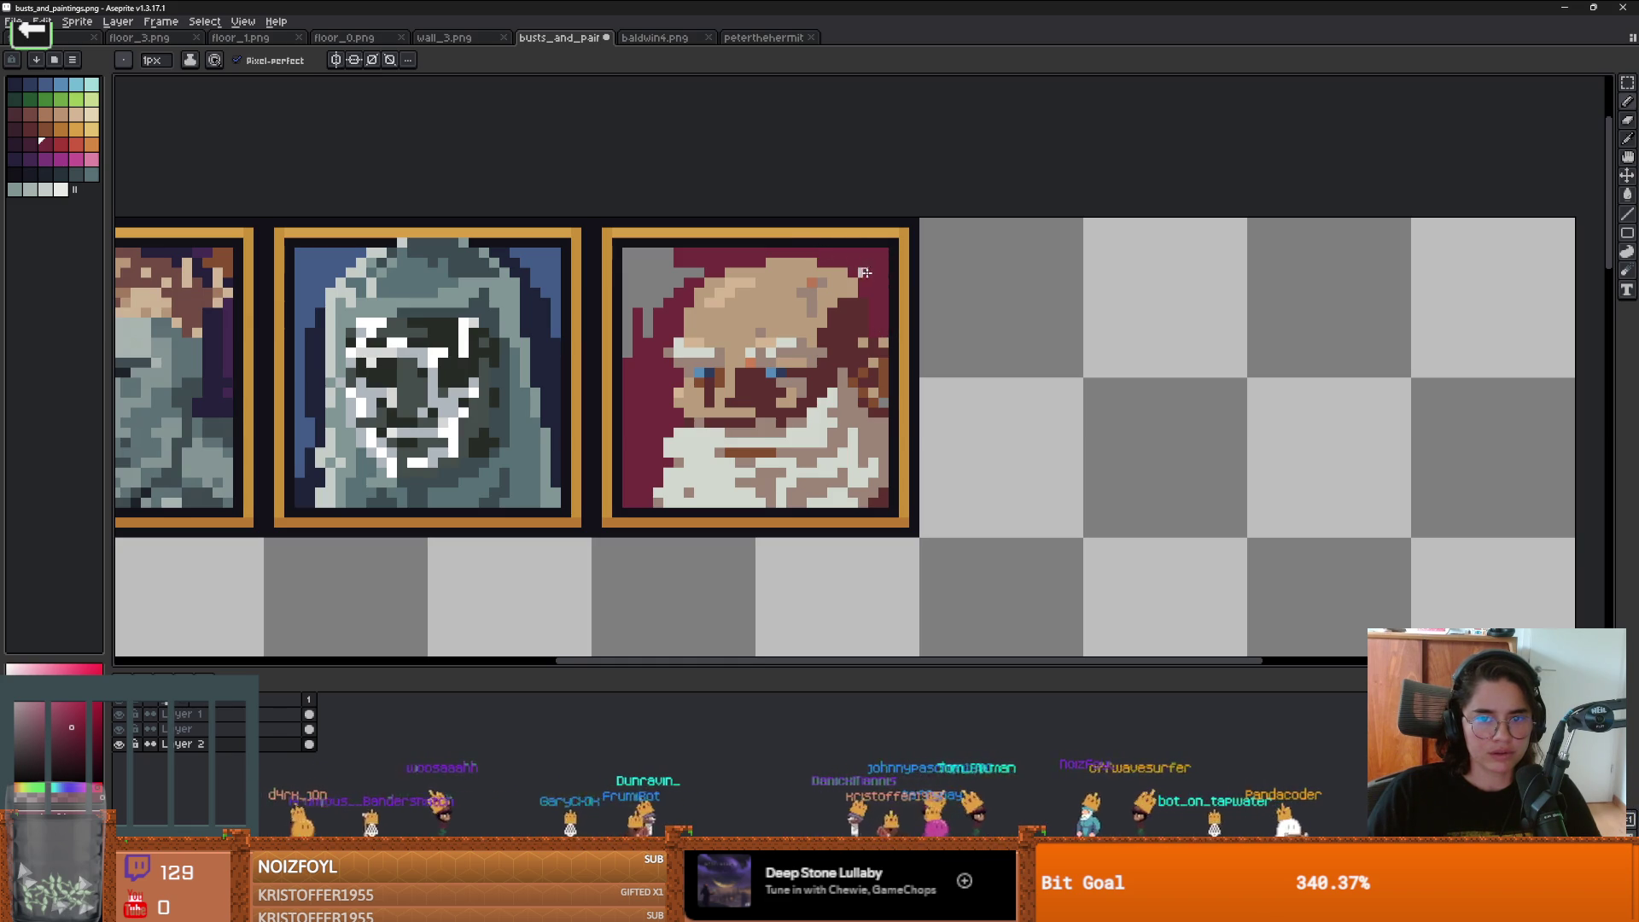
mouse_move(633, 321)
left_mouse_down()
mouse_move(627, 343)
mouse_move(672, 269)
left_mouse_up()
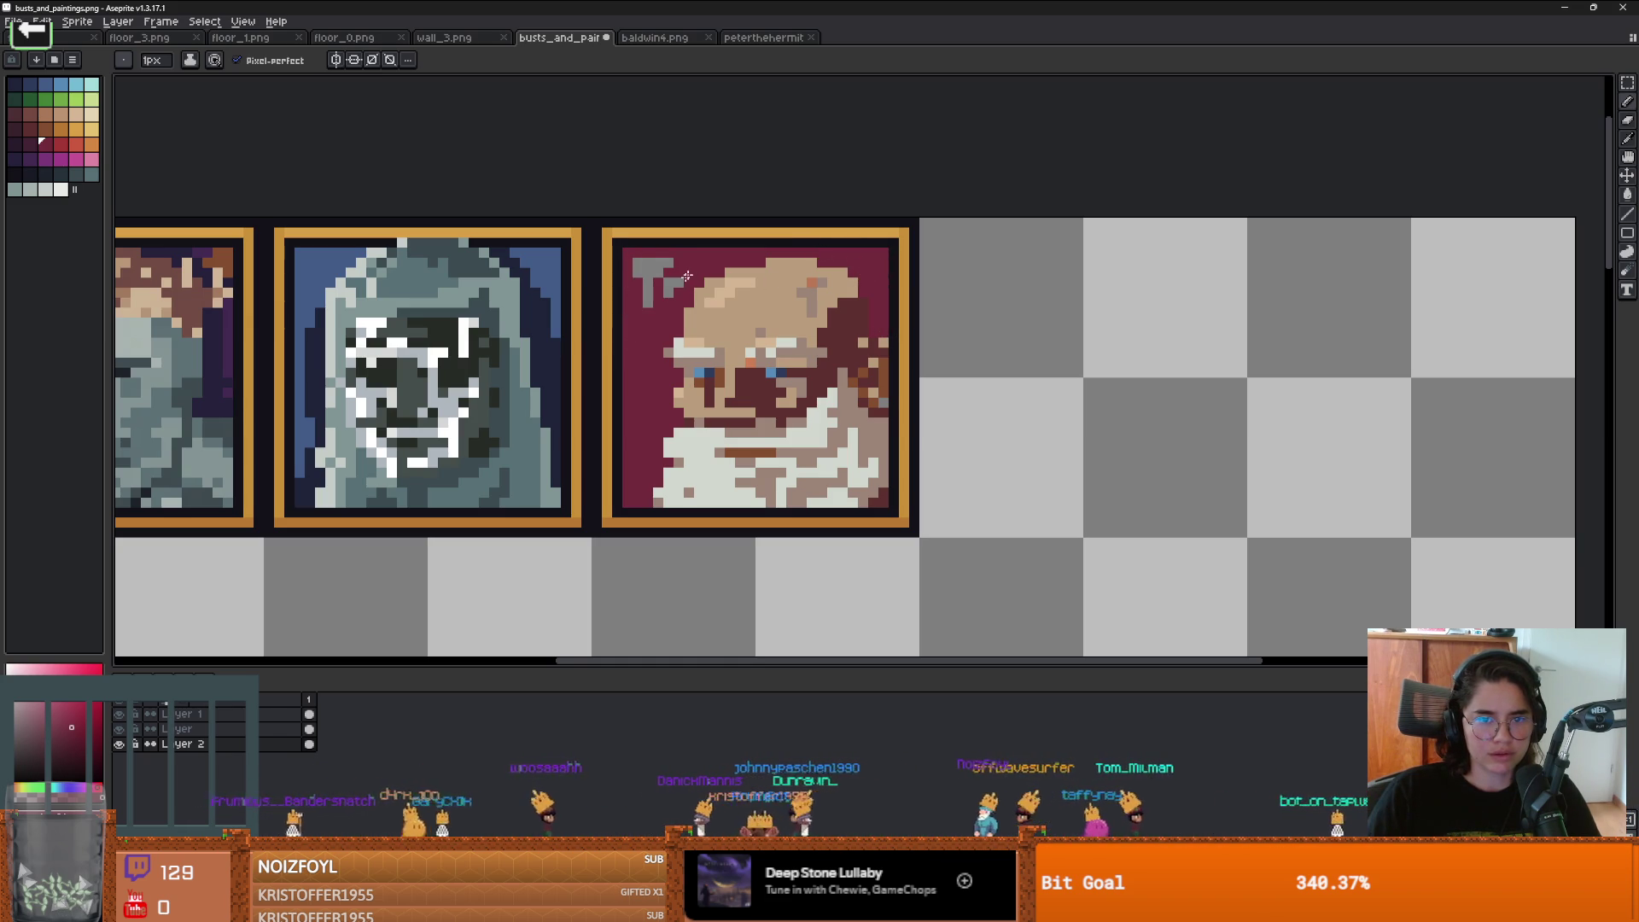
key("w")
left_click(650, 301)
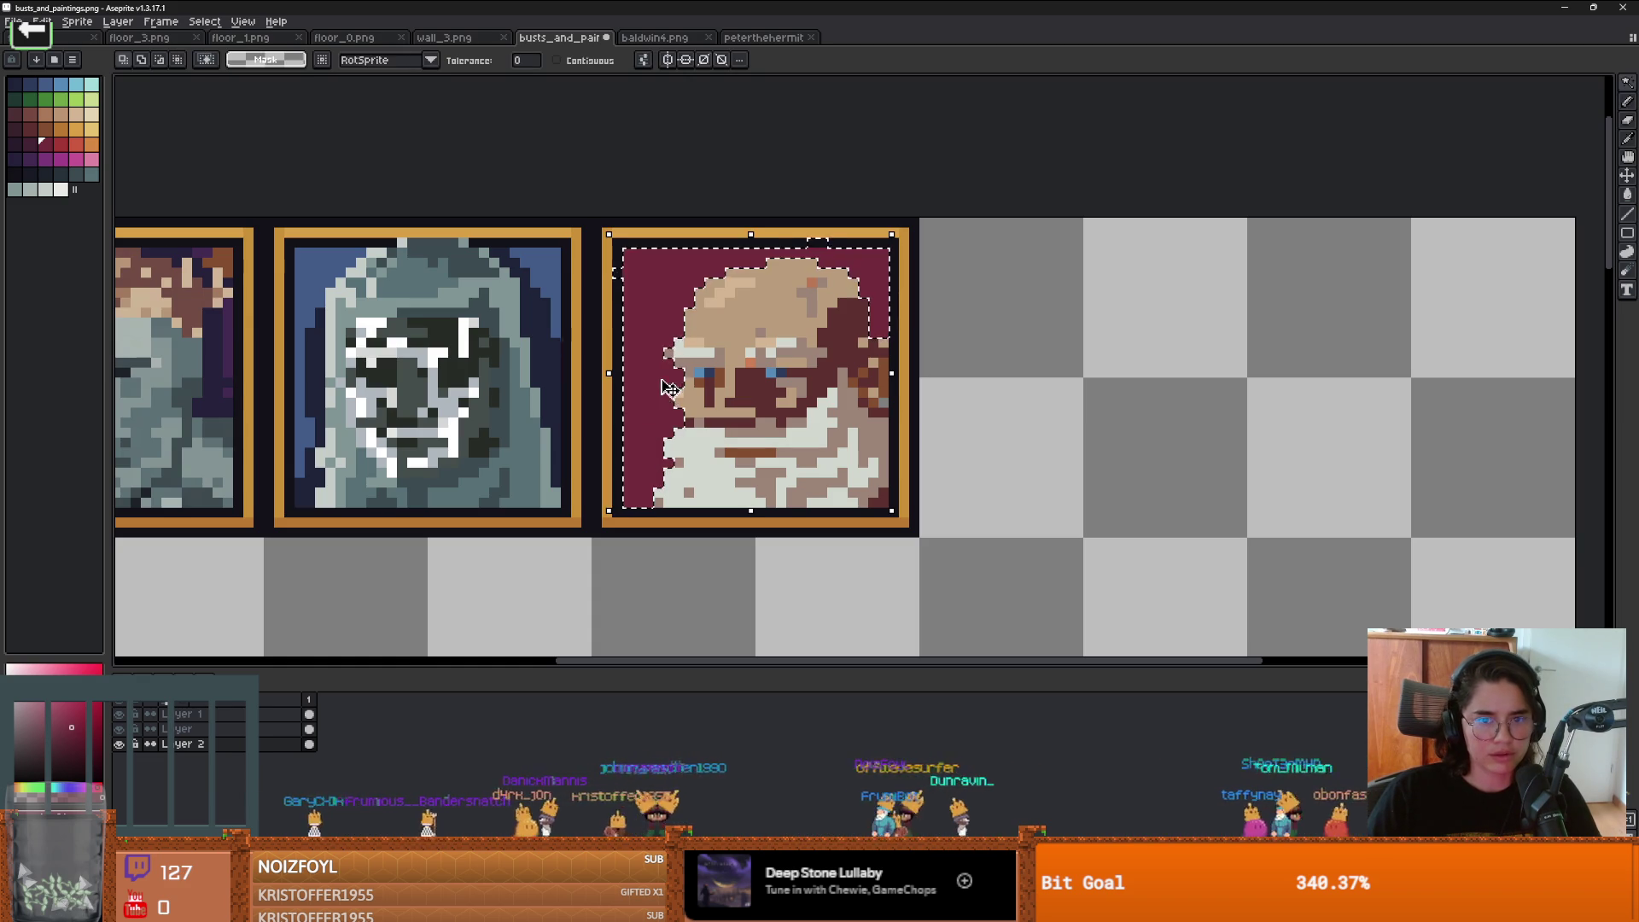
Step: Shade the lower-left of the red background with a darker red
left_click(636, 389, "alt")
key("b")
mouse_move(657, 478)
left_mouse_down()
mouse_move(629, 502)
mouse_move(666, 468)
mouse_move(697, 319)
left_mouse_up()
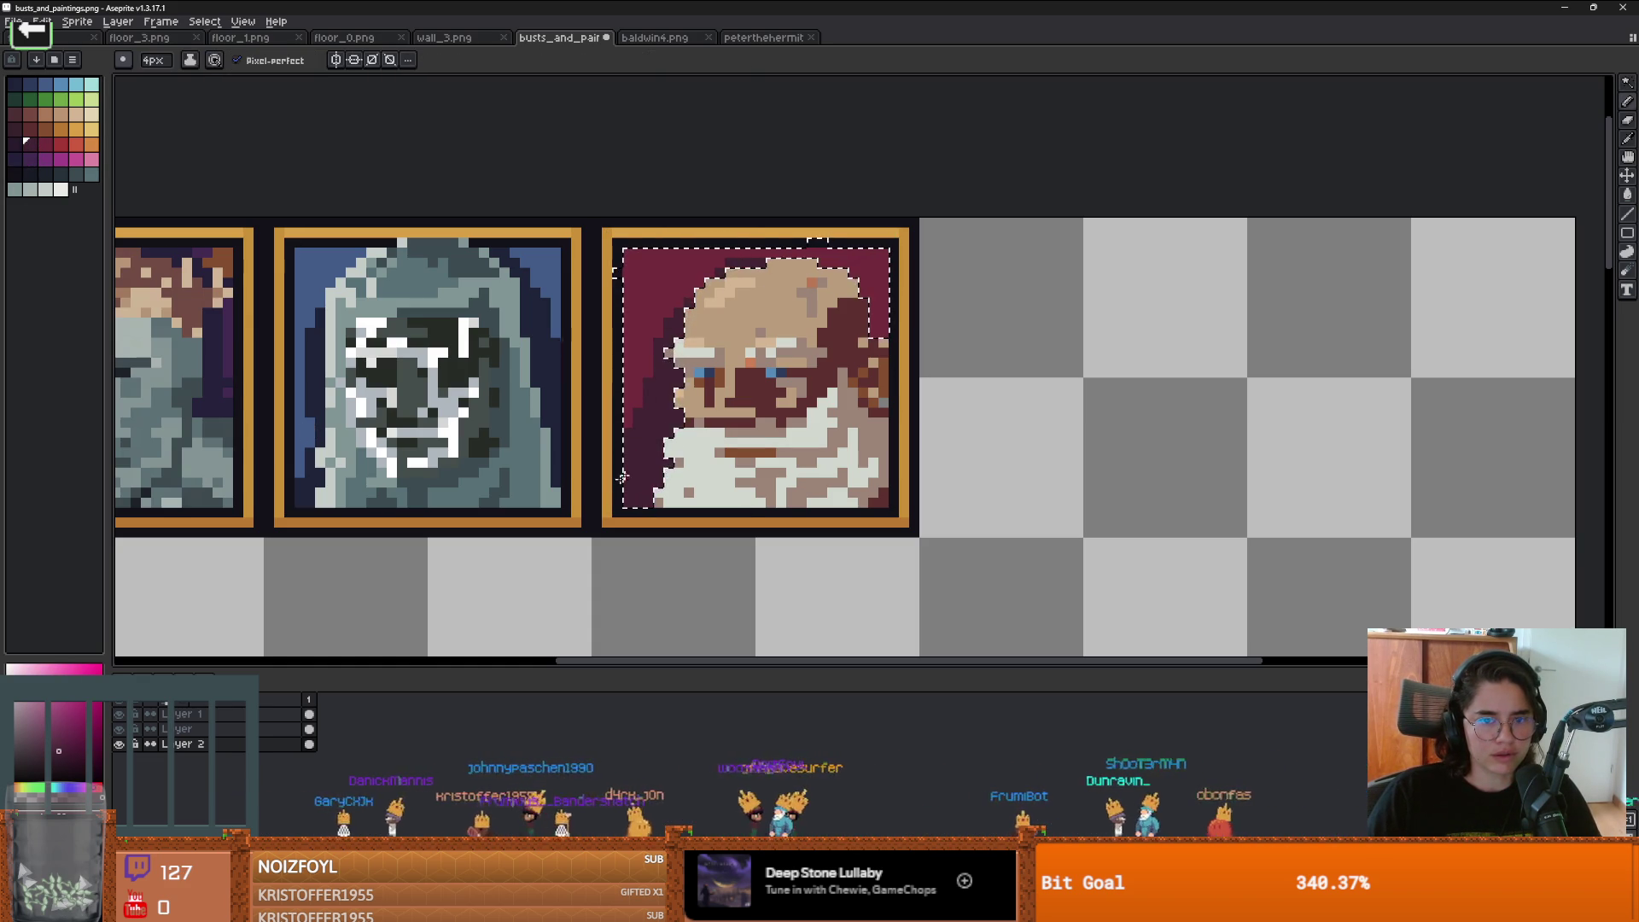
scroll(940, 348, "down", 3)
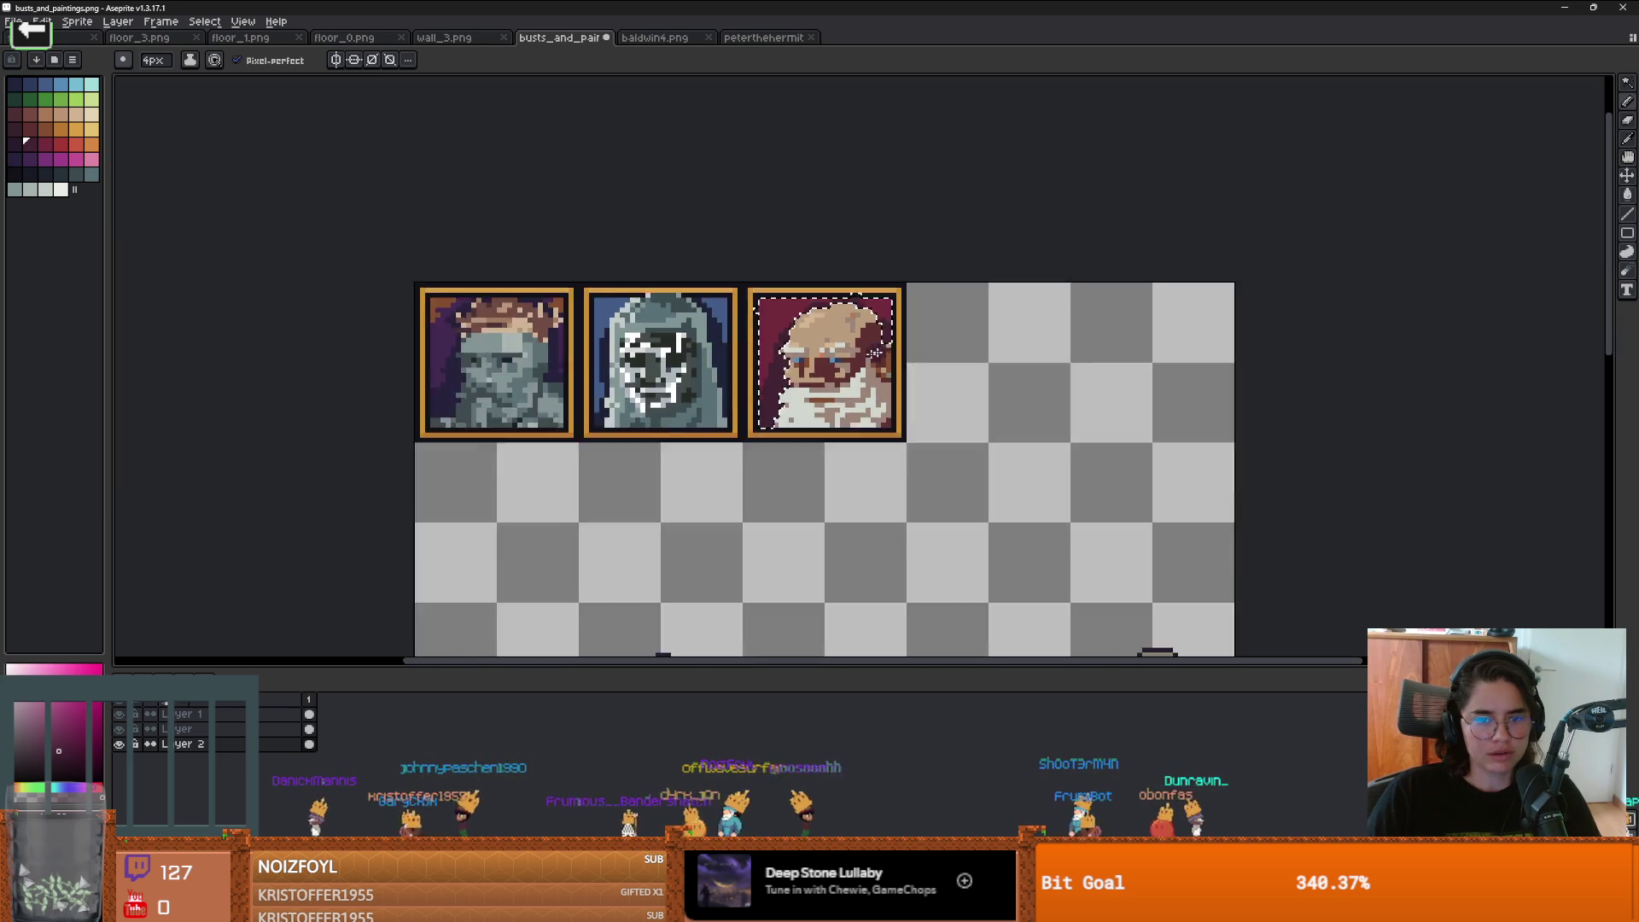
scroll(849, 350, "up", 3)
Step: Compare against the peterthehermit and baldwin4.png portraits, then return to the busts sheet
left_click(736, 38)
scroll(713, 79, "down", 2)
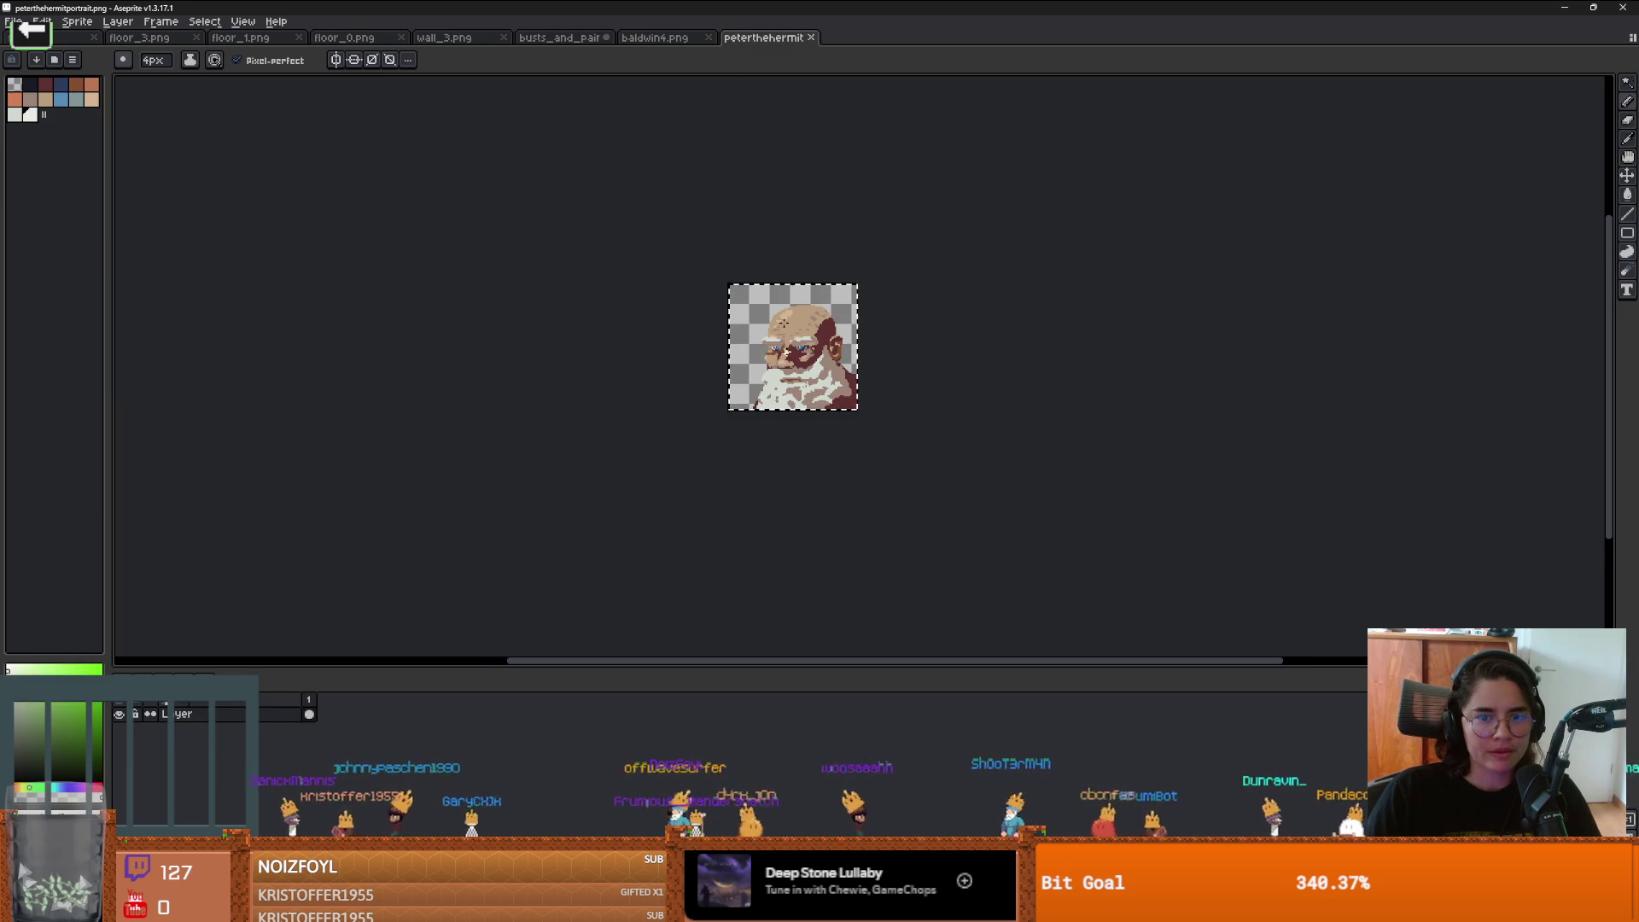
left_click(657, 38)
scroll(632, 126, "down", 2)
scroll(632, 127, "up", 2)
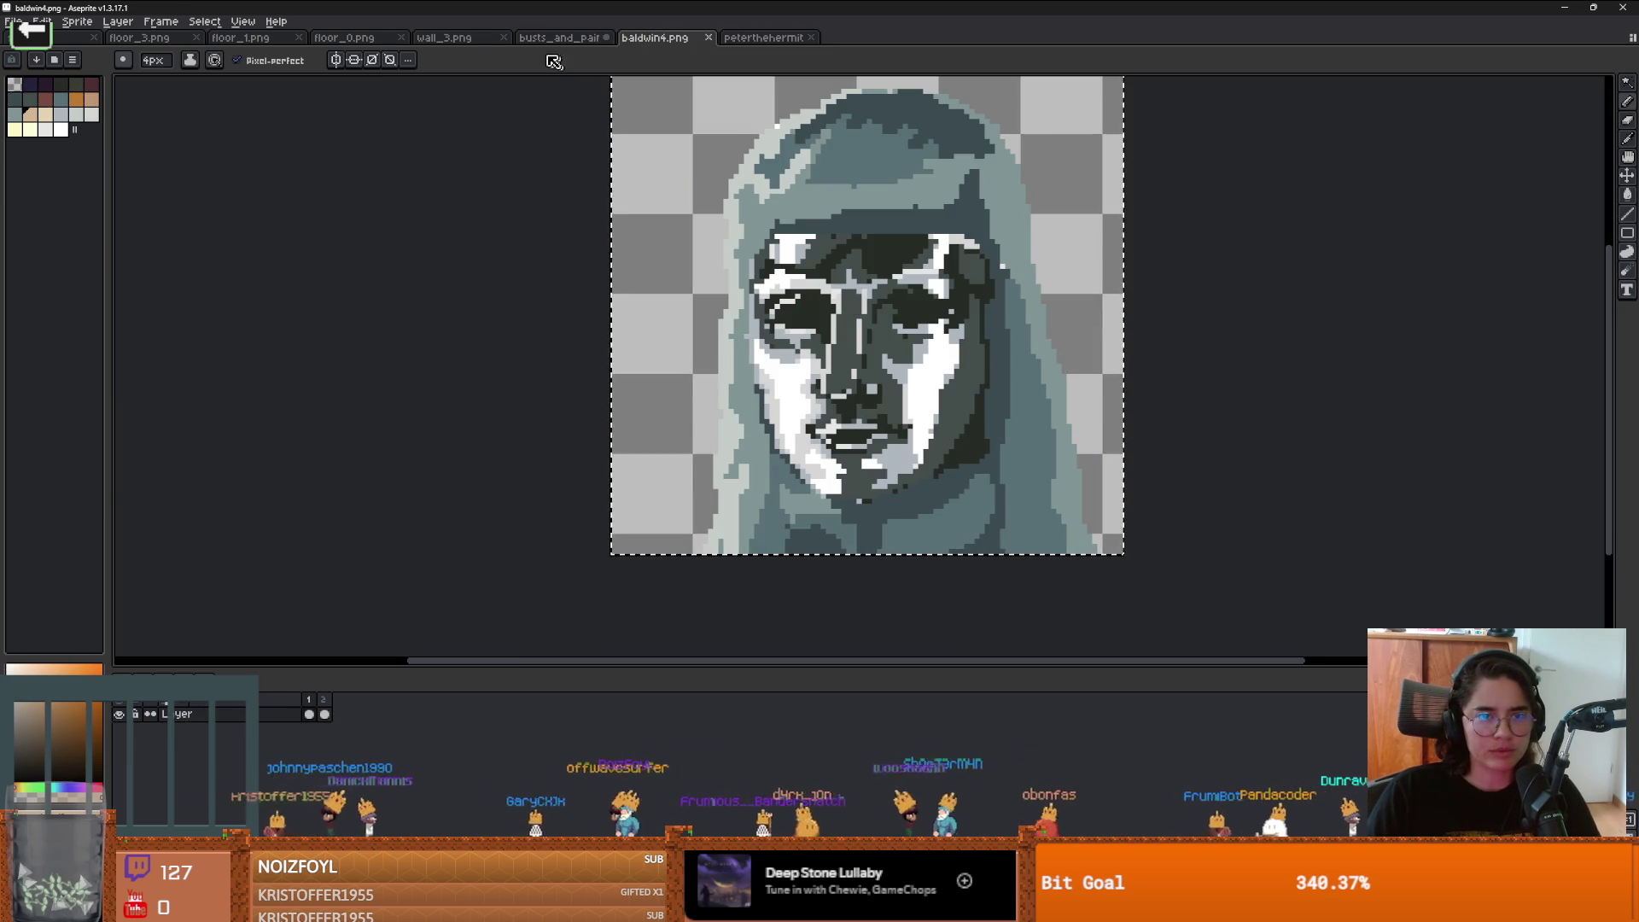
left_click(544, 38)
scroll(473, 347, "down", 1)
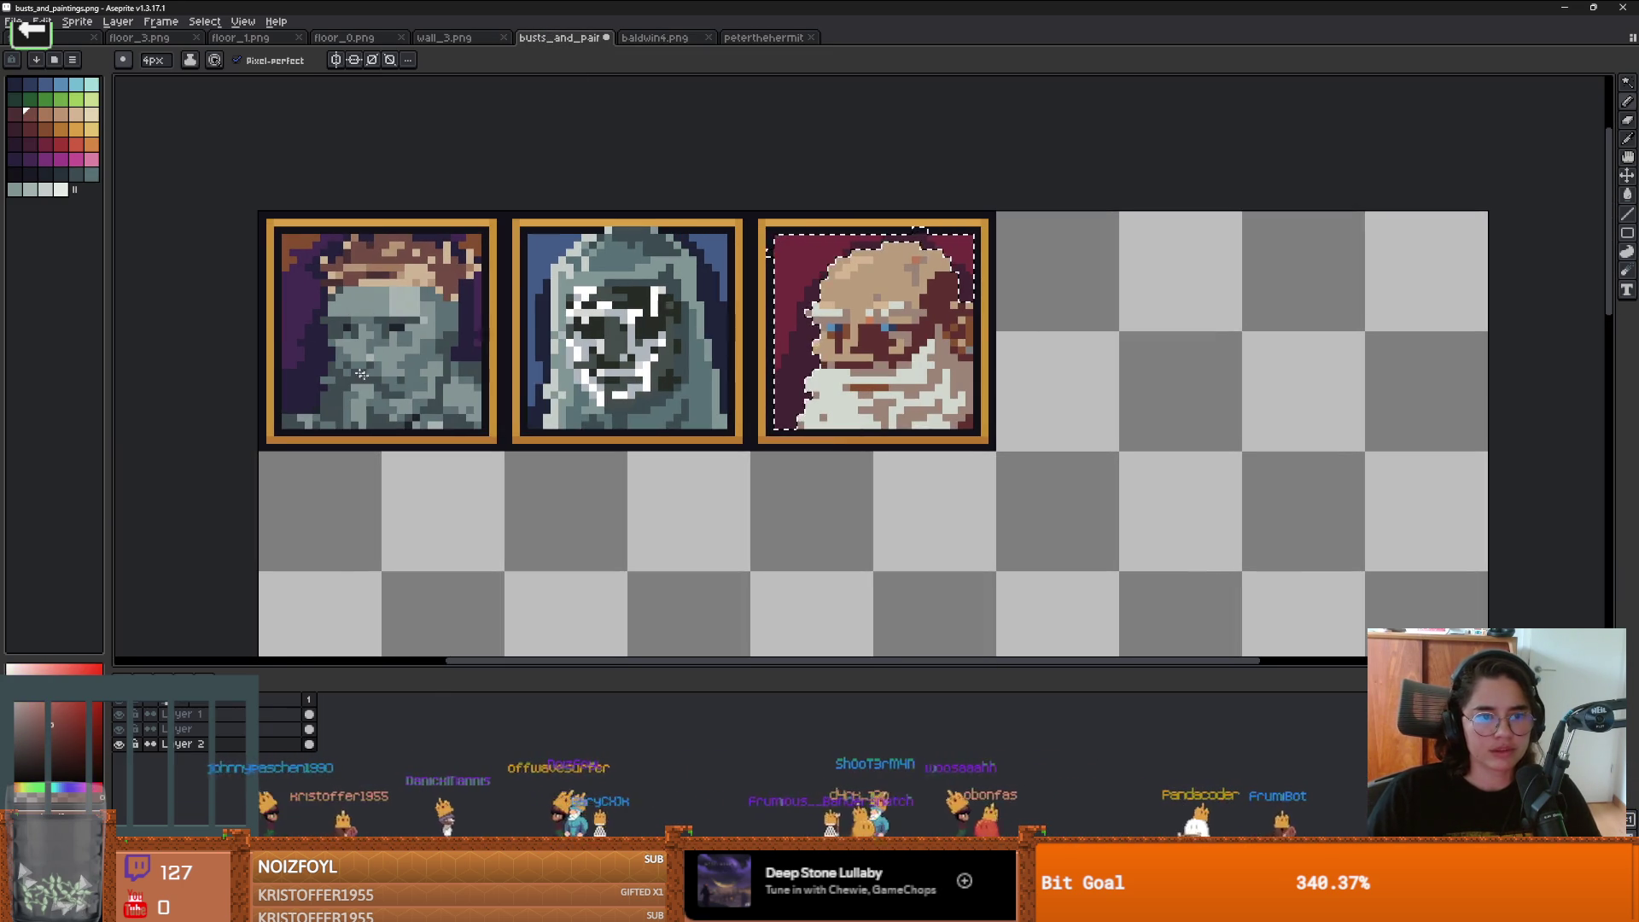
scroll(472, 348, "down", 1)
scroll(597, 375, "up", 2)
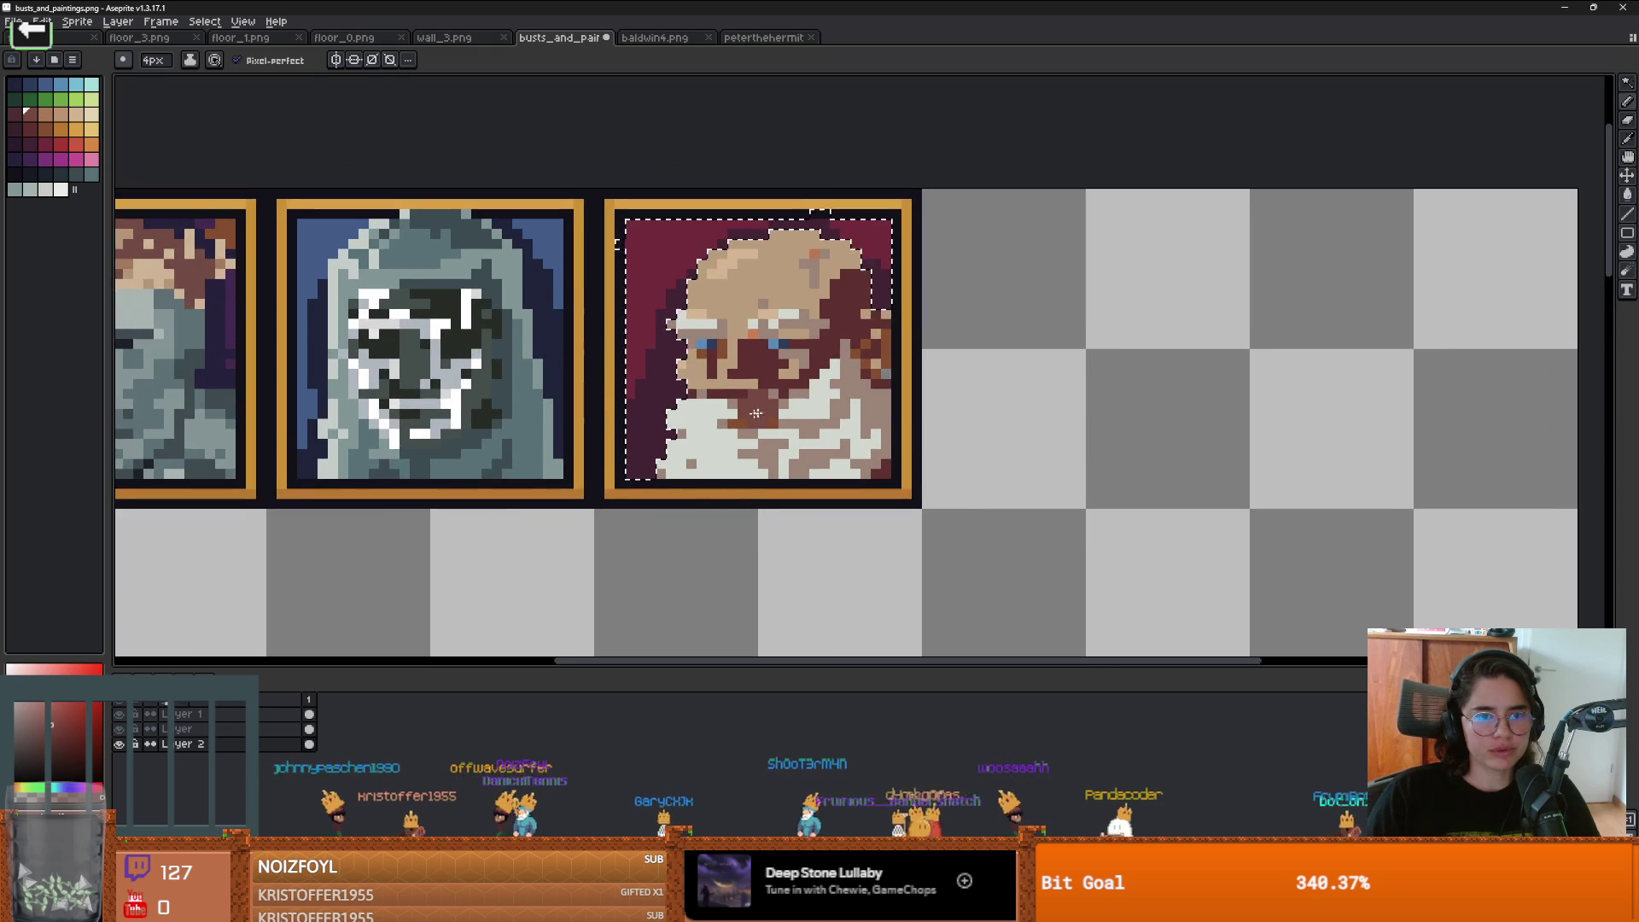
scroll(620, 394, "down", 2)
scroll(598, 376, "up", 1)
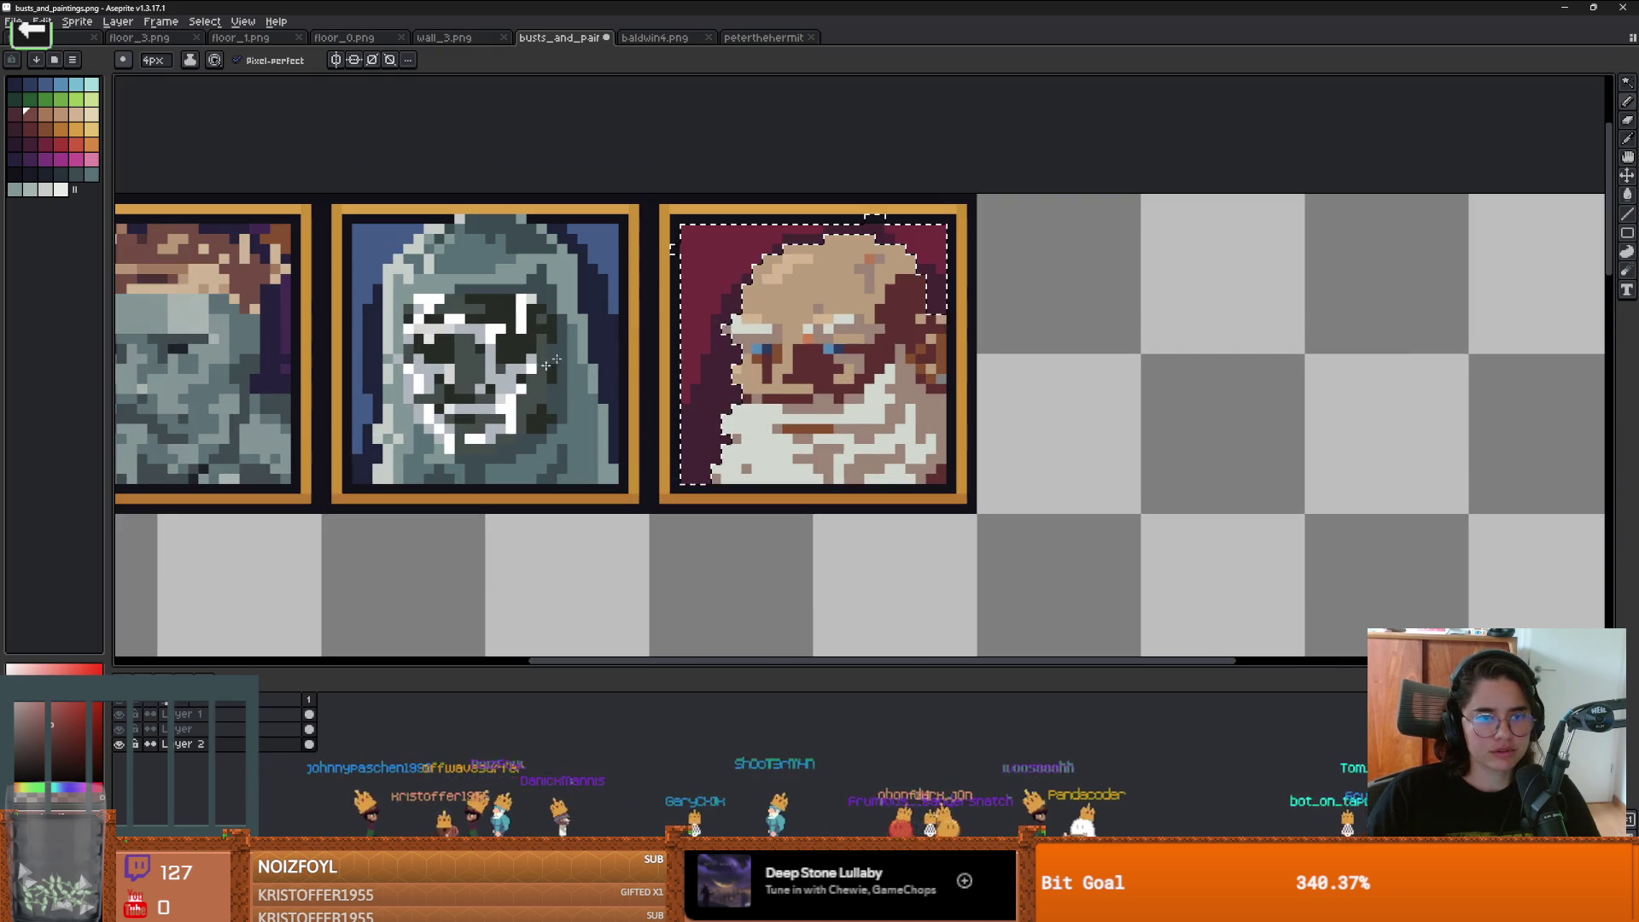
Step: Paint orange pixels into the portrait's two top corners
left_click(81, 129)
left_click_drag(721, 229, 683, 243)
left_click_drag(915, 229, 944, 244)
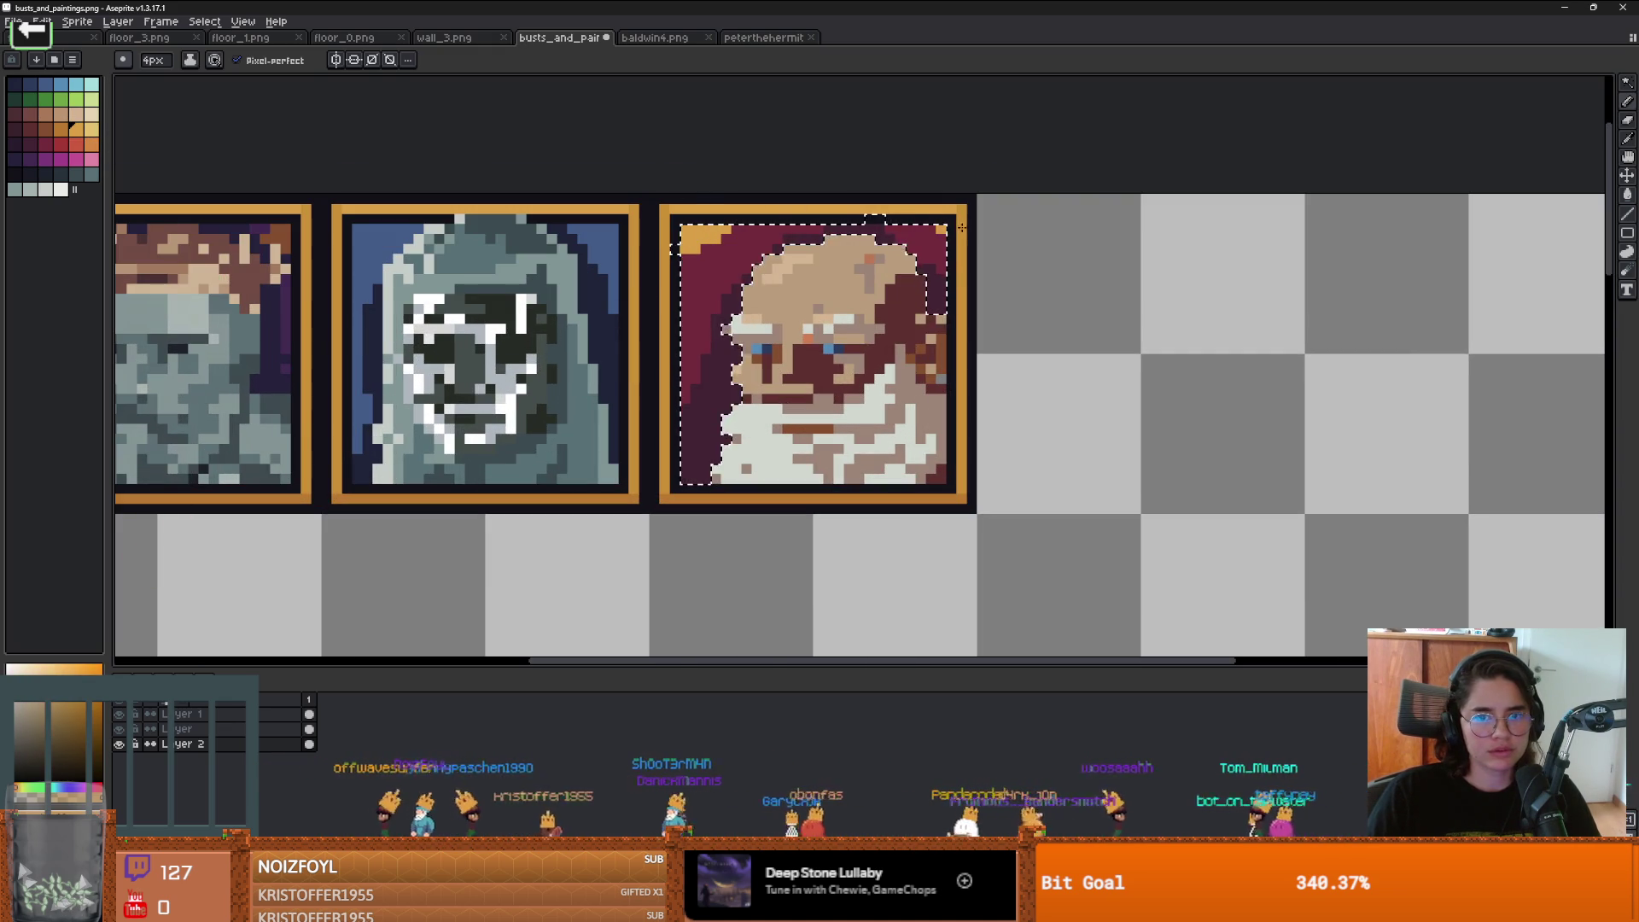
scroll(983, 263, "down", 1)
scroll(984, 263, "down", 1)
Step: Clear the background selection and save the sprite sheet
key("m")
key("ctrl+d")
scroll(939, 479, "down", 1)
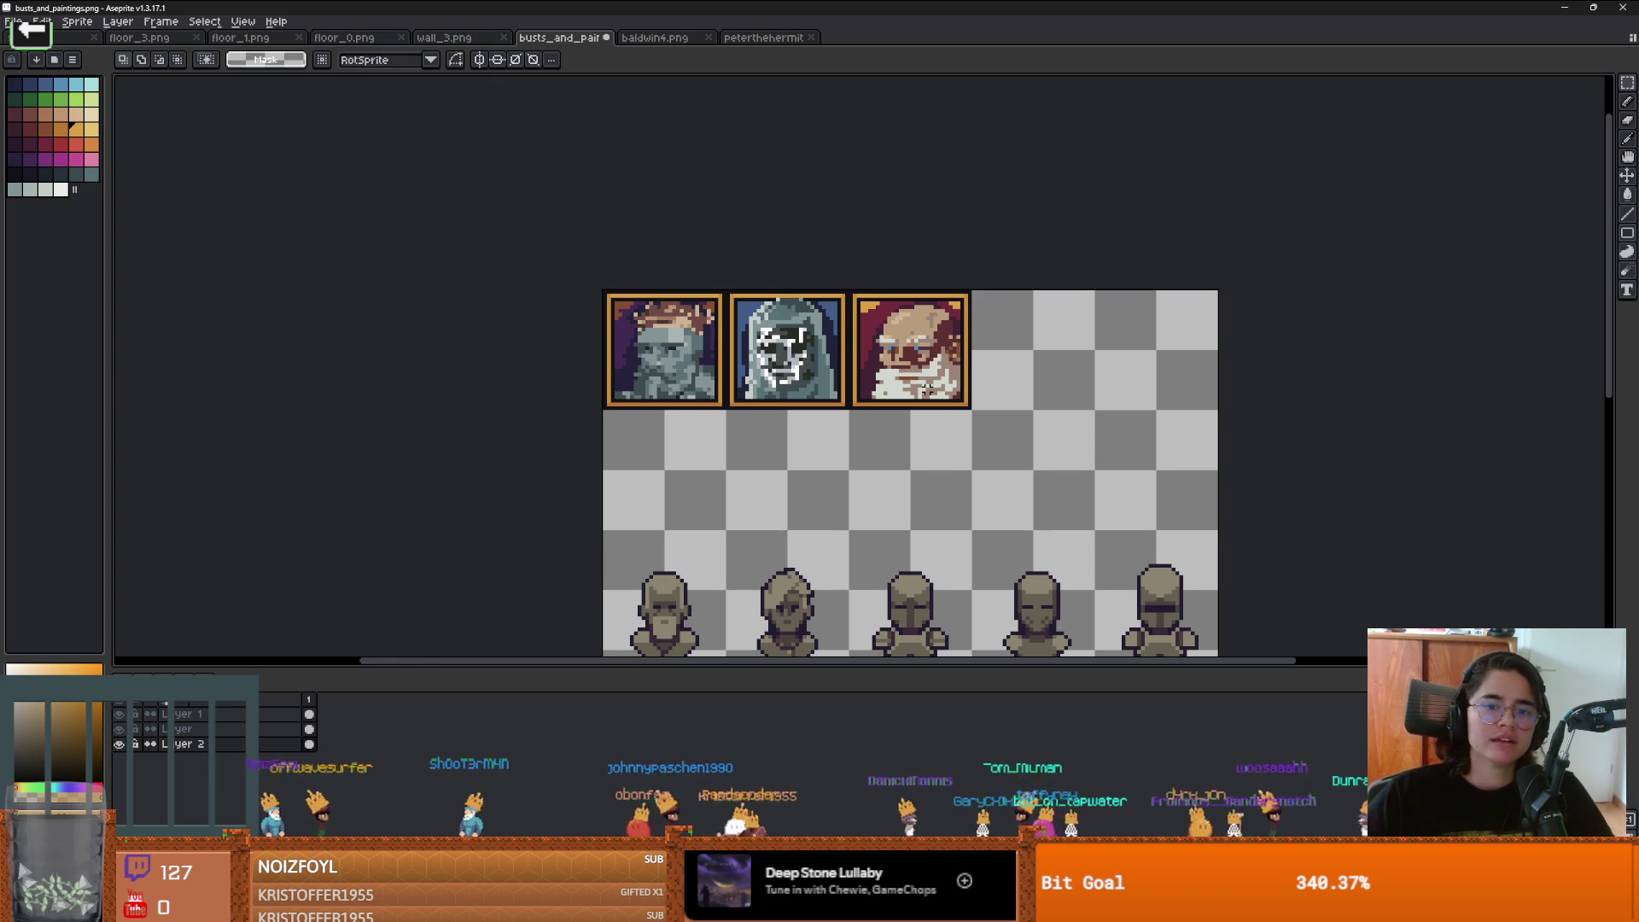
scroll(870, 367, "right", 2)
scroll(742, 388, "up", 1)
key("ctrl+s")
Step: In Godot, select the Sprite2D node and give its Images list three slots
key("alt+Tab")
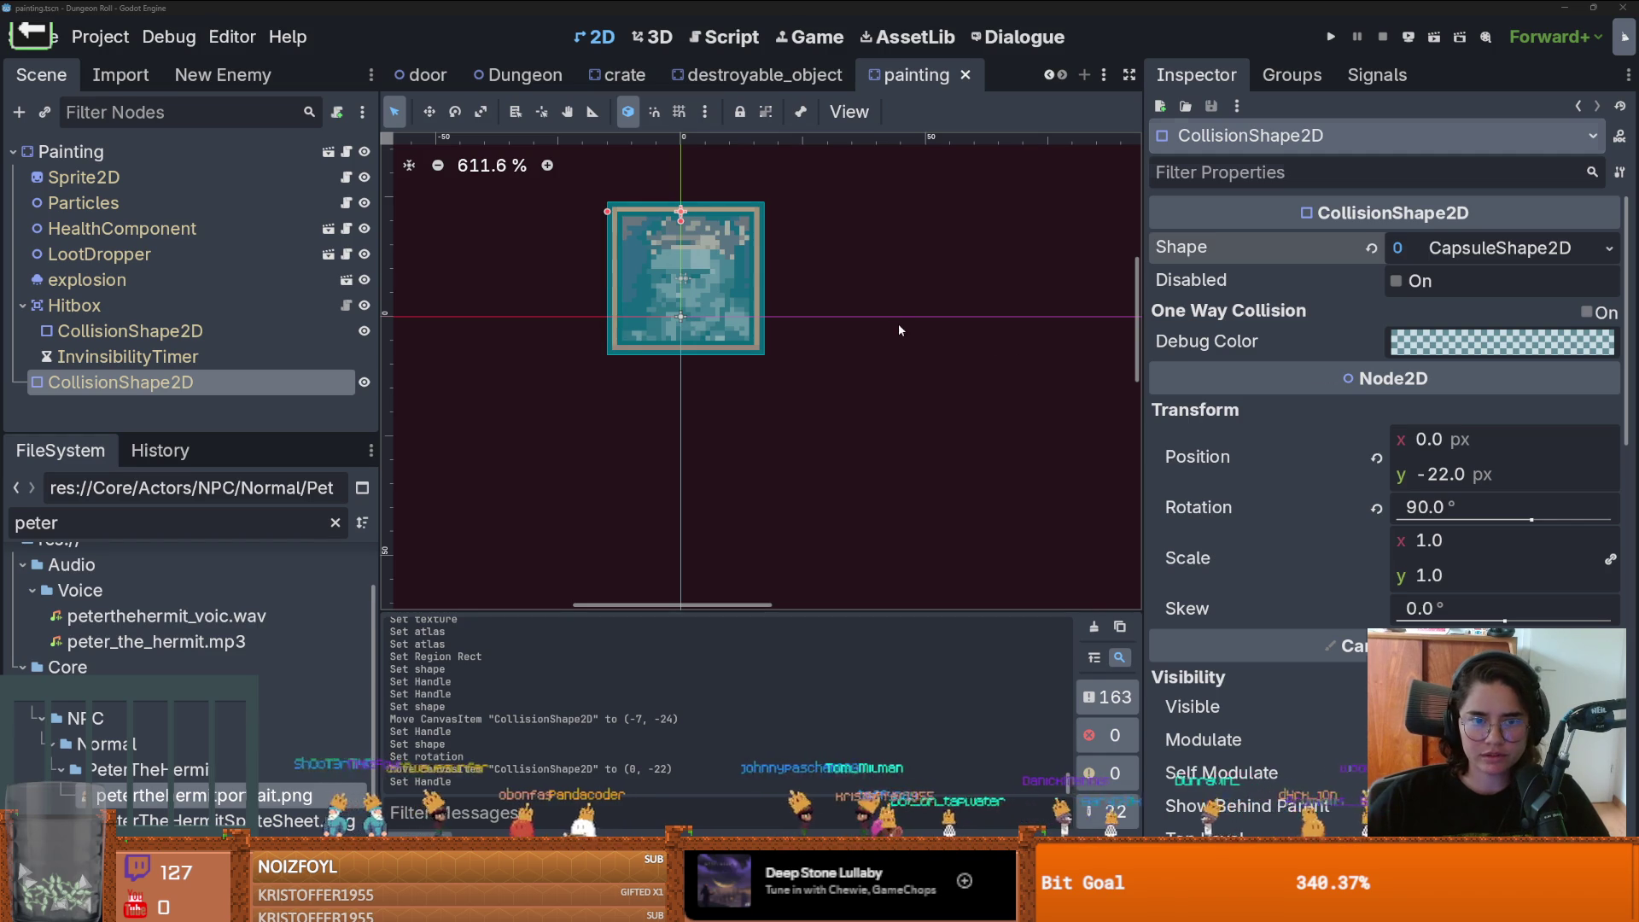
left_click(899, 330)
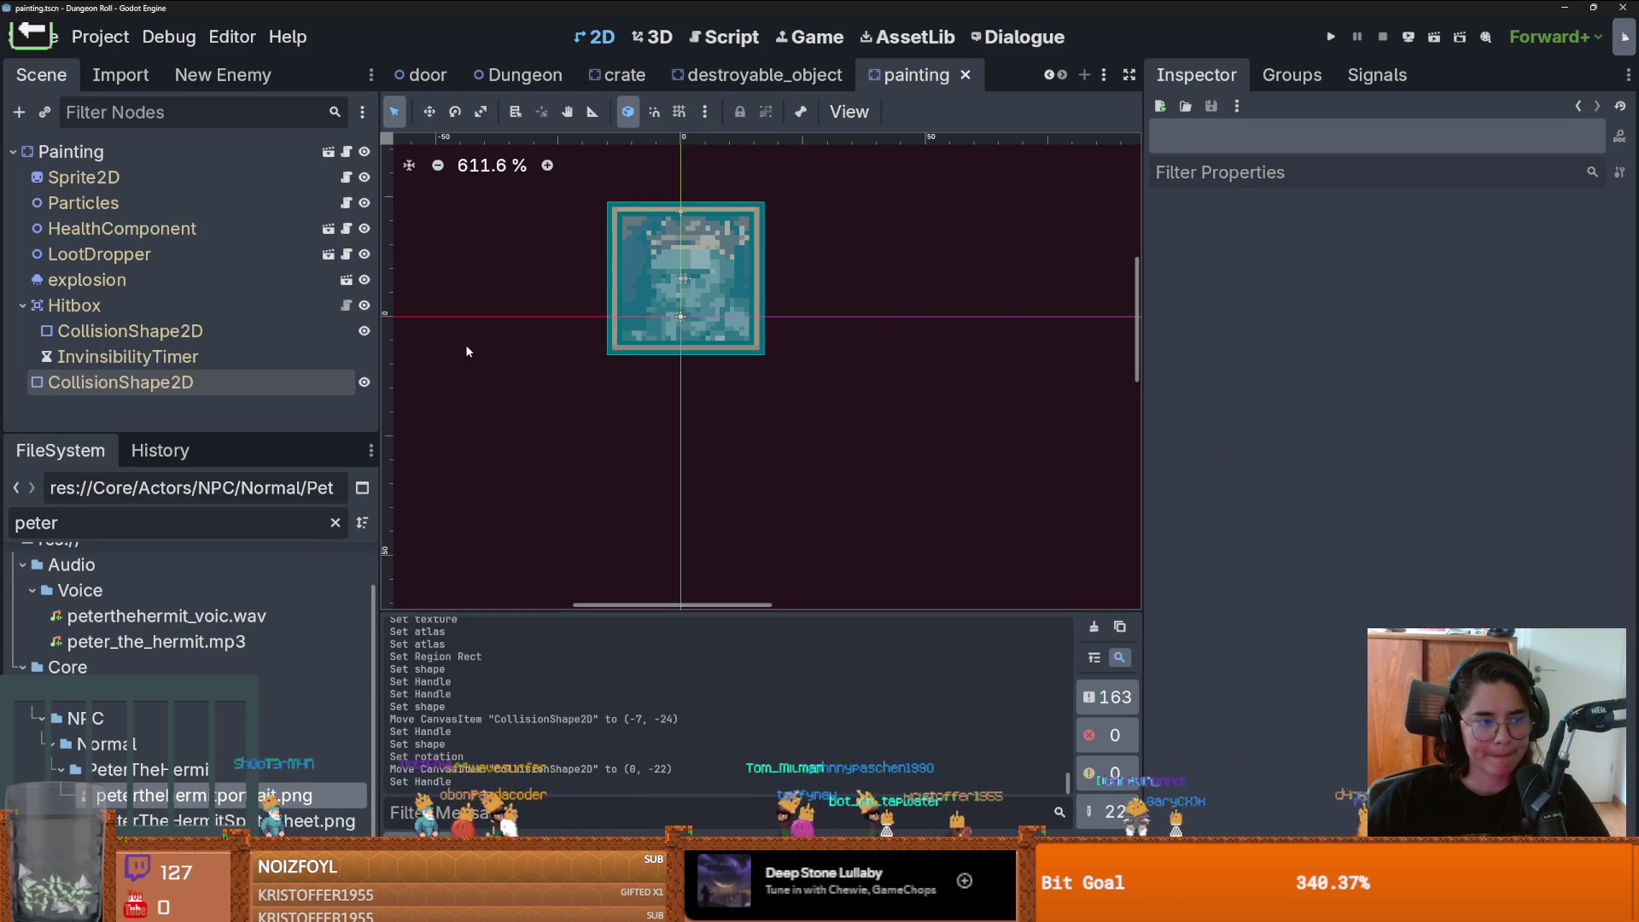
scroll(565, 336, "right", 3)
scroll(549, 293, "up", 1)
scroll(549, 293, "down", 1)
left_click(128, 177)
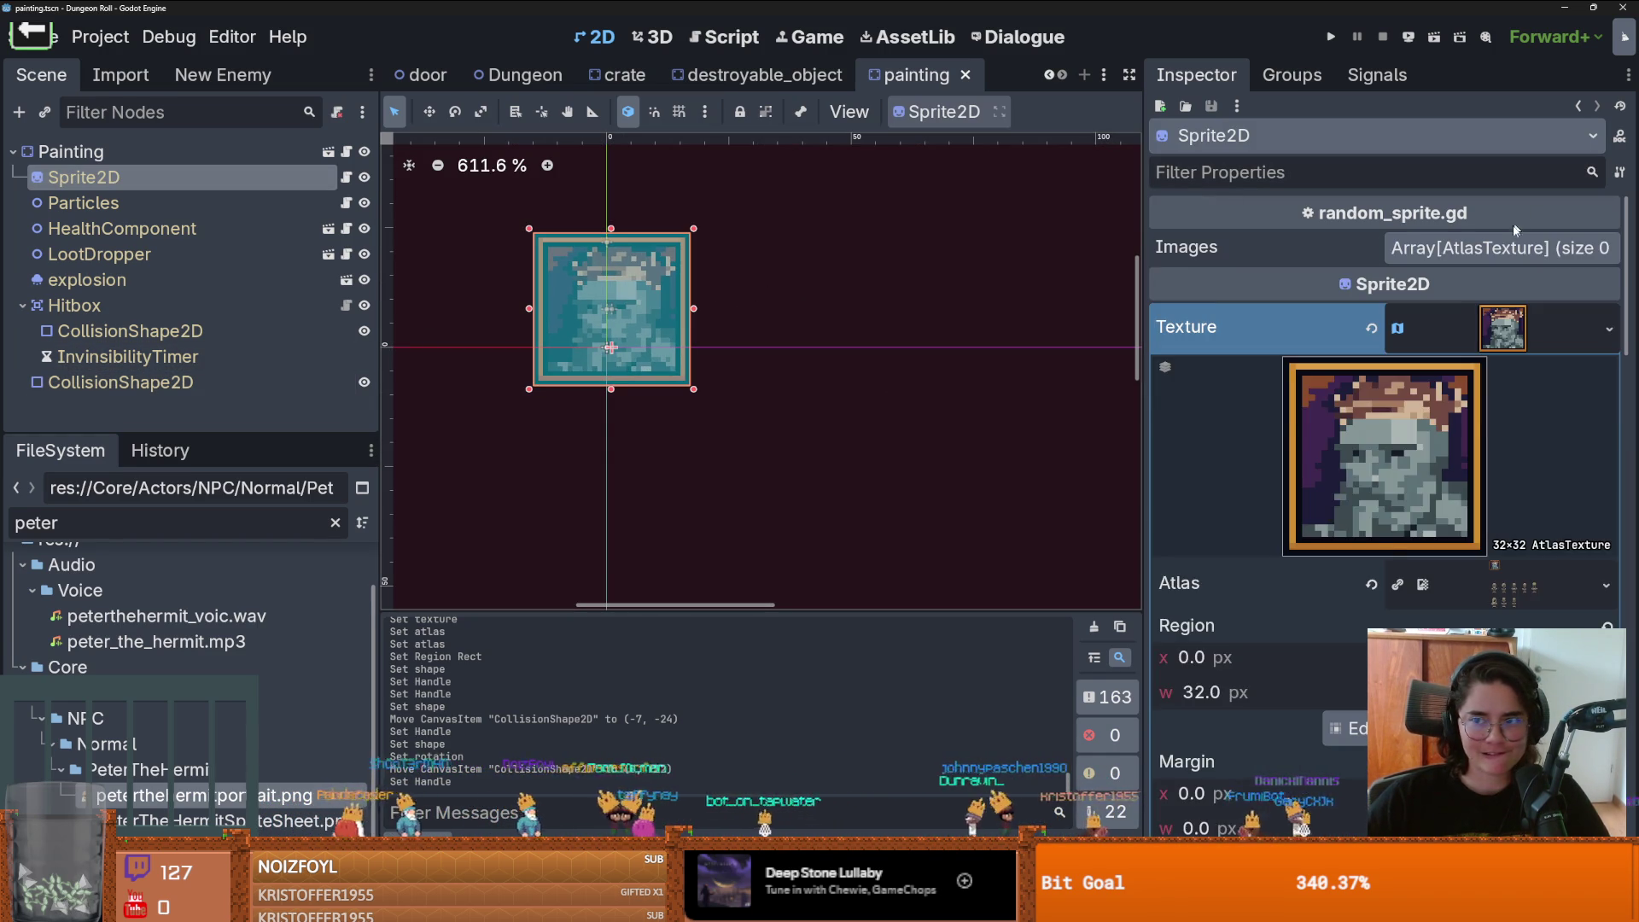
left_click(1606, 284)
left_click(1606, 284)
left_click(1606, 284)
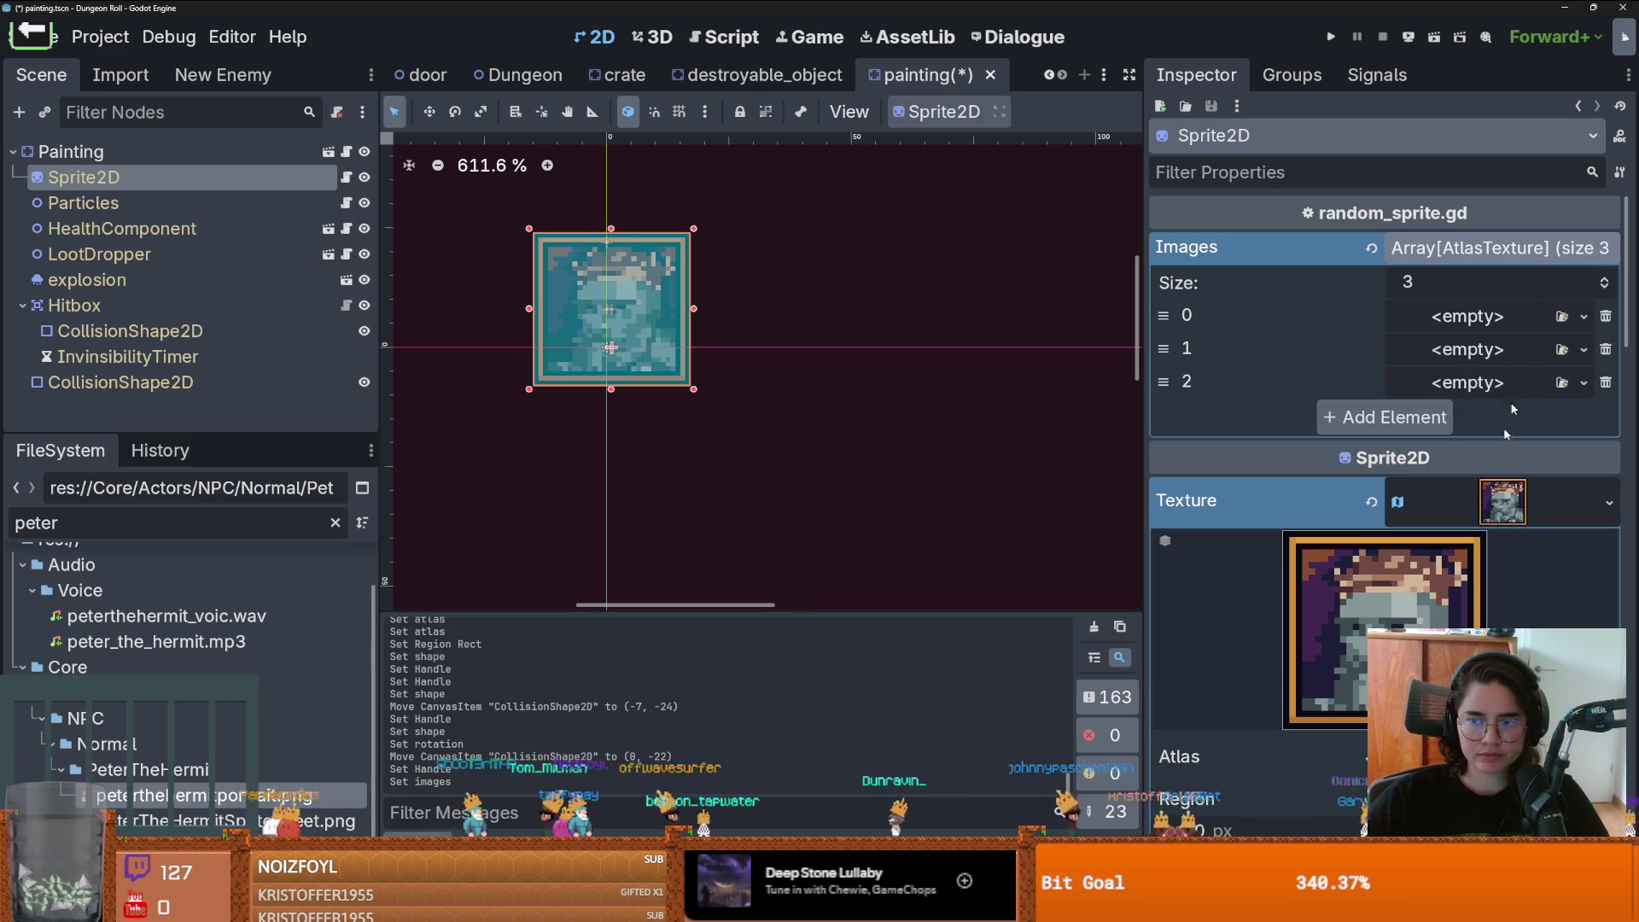
Step: Paste the sprite's texture as a unique AtlasTexture into Images slots 0, 1 and 2
left_click(1602, 505)
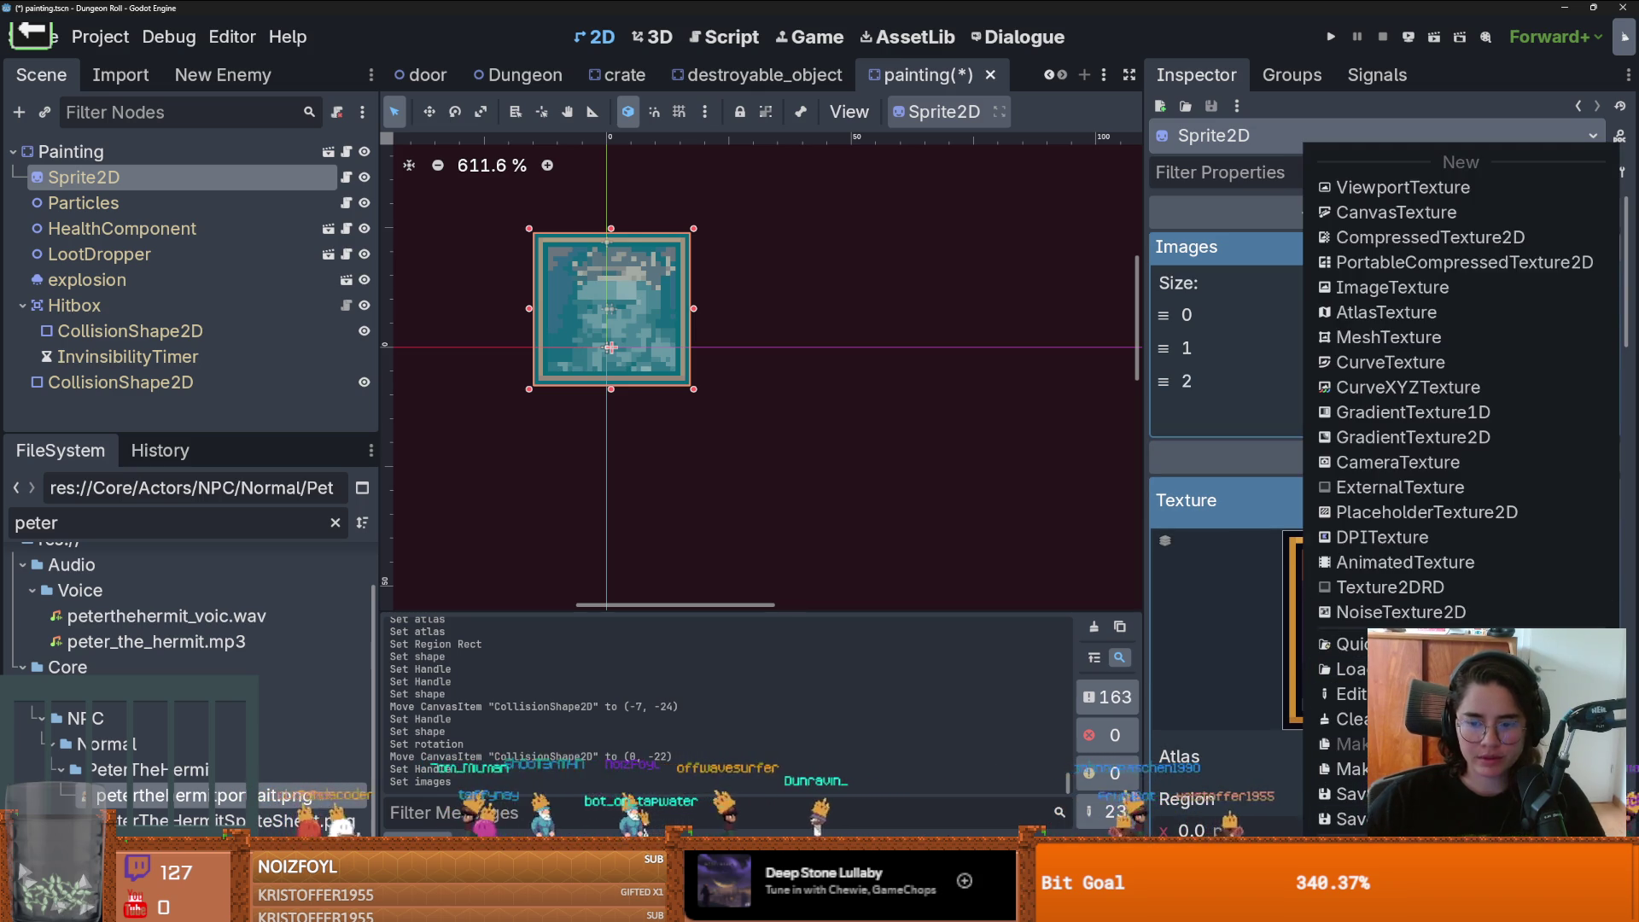
key("Escape")
left_click(1584, 316)
left_click(1486, 488)
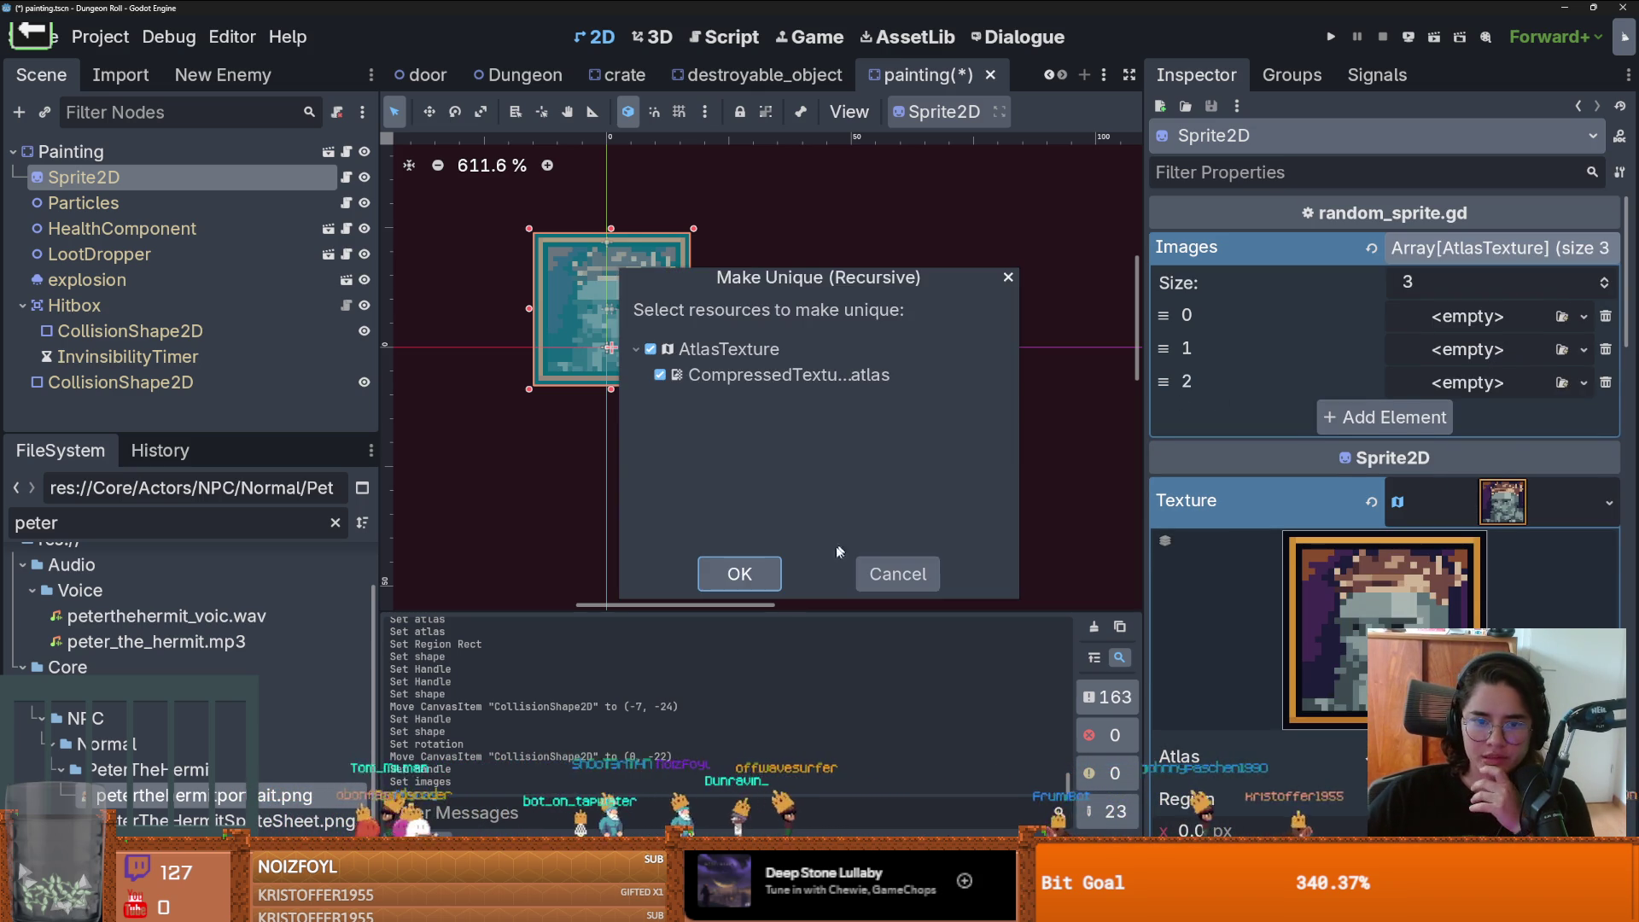
left_click(740, 574)
left_click(1584, 367)
left_click(1452, 542)
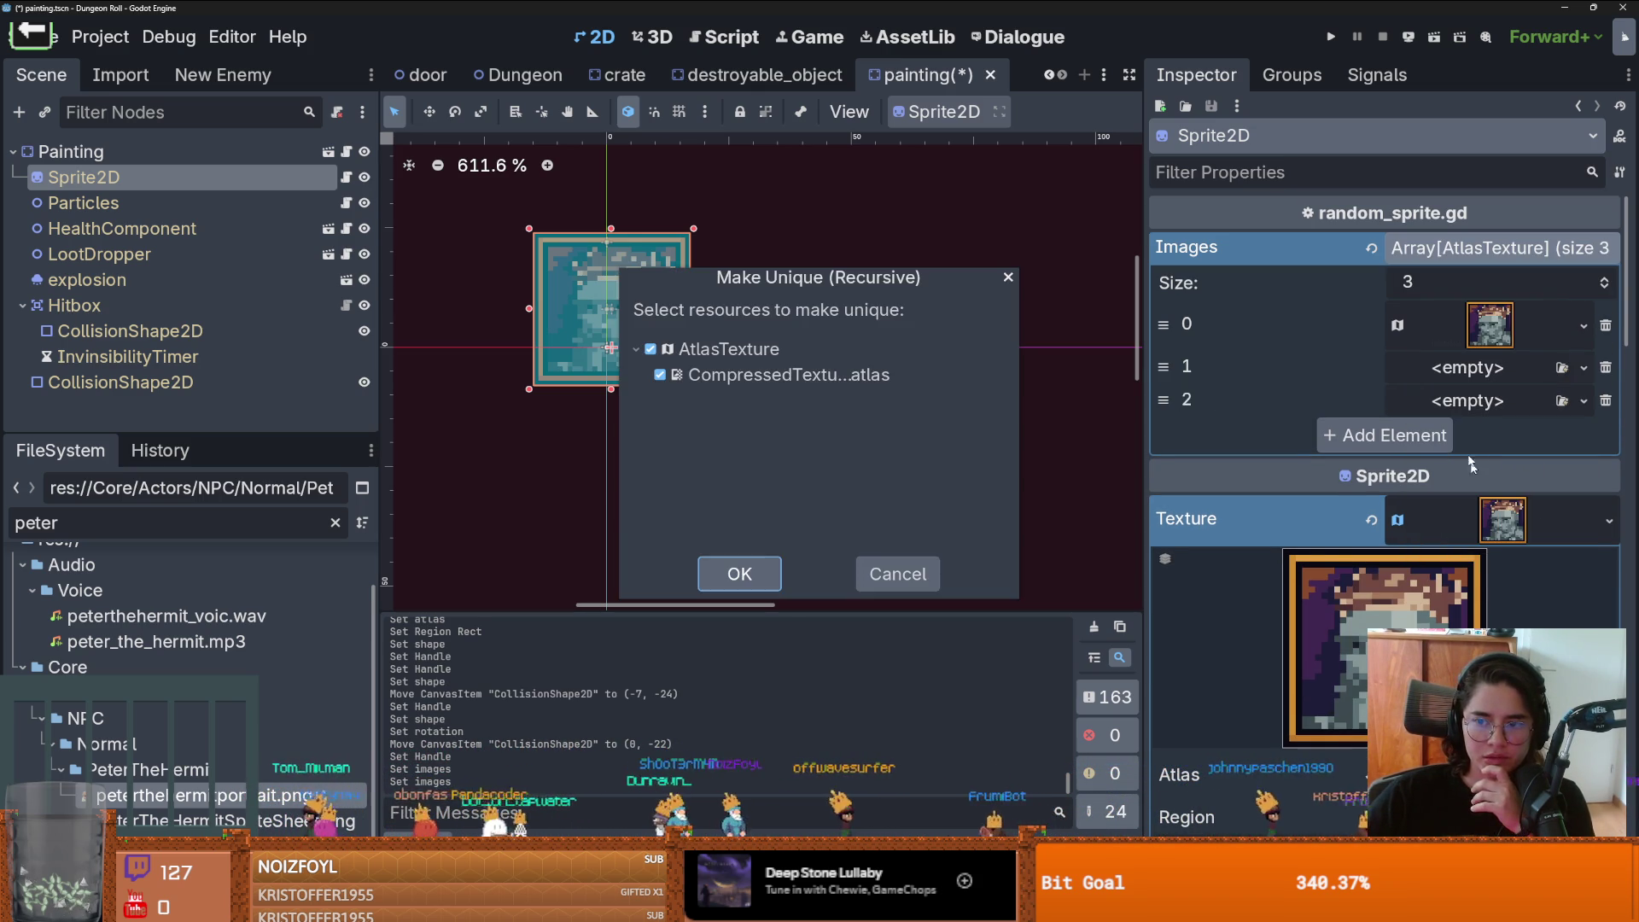
left_click(751, 571)
left_click(1583, 418)
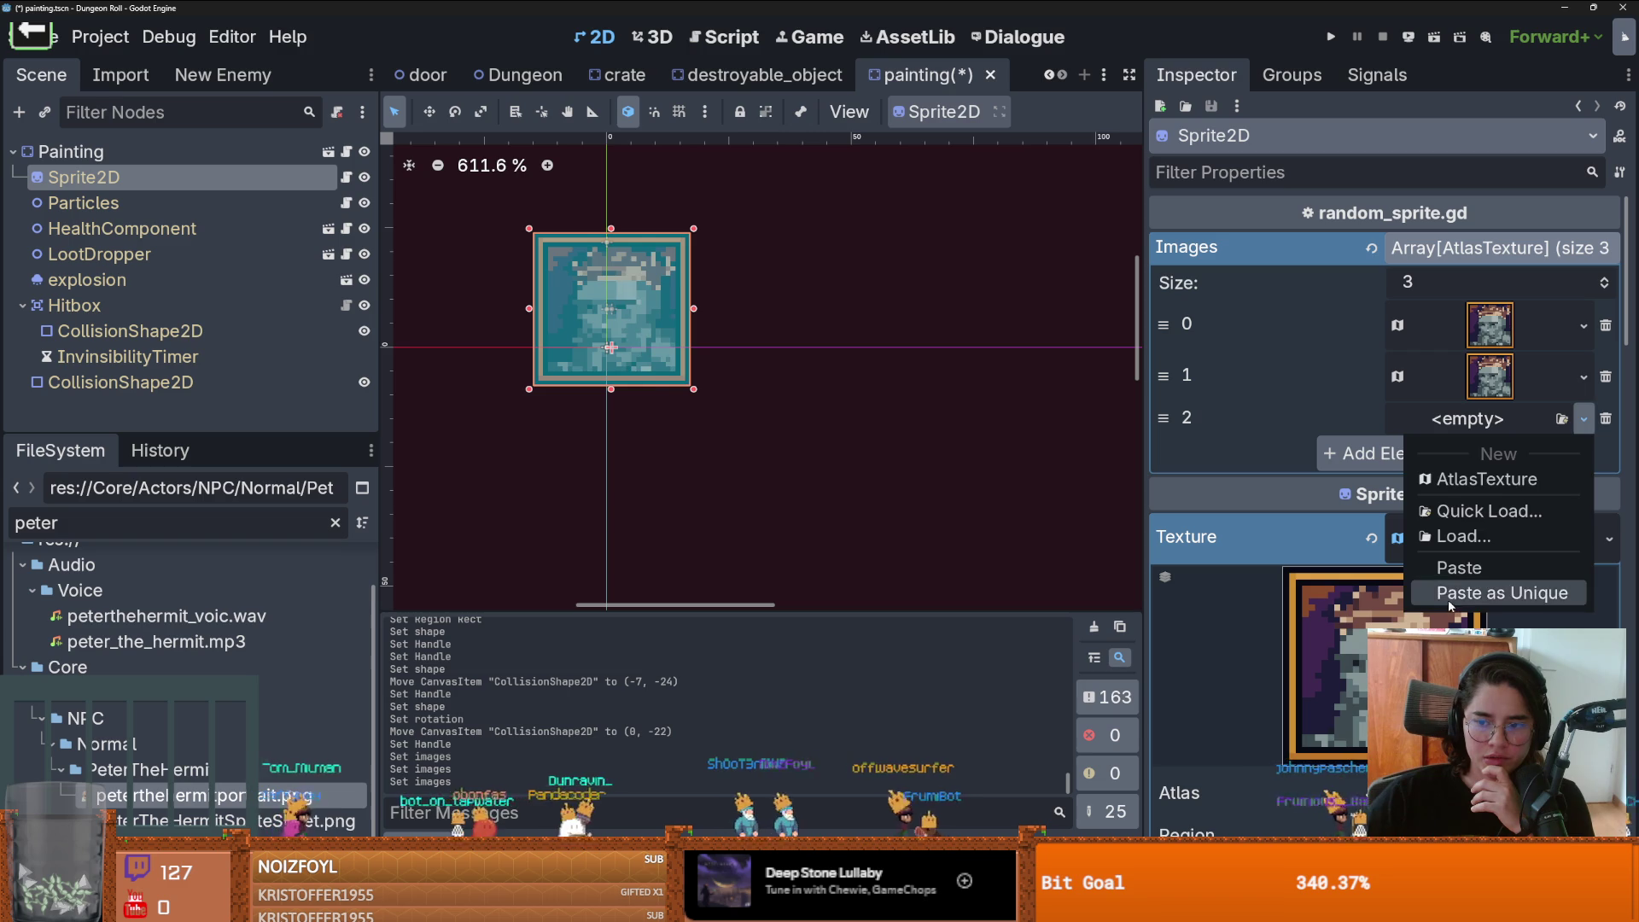
left_click(1464, 589)
left_click(739, 573)
Step: Keep slot 0's atlas region and set slot 1's region to the second painting
left_click(1456, 329)
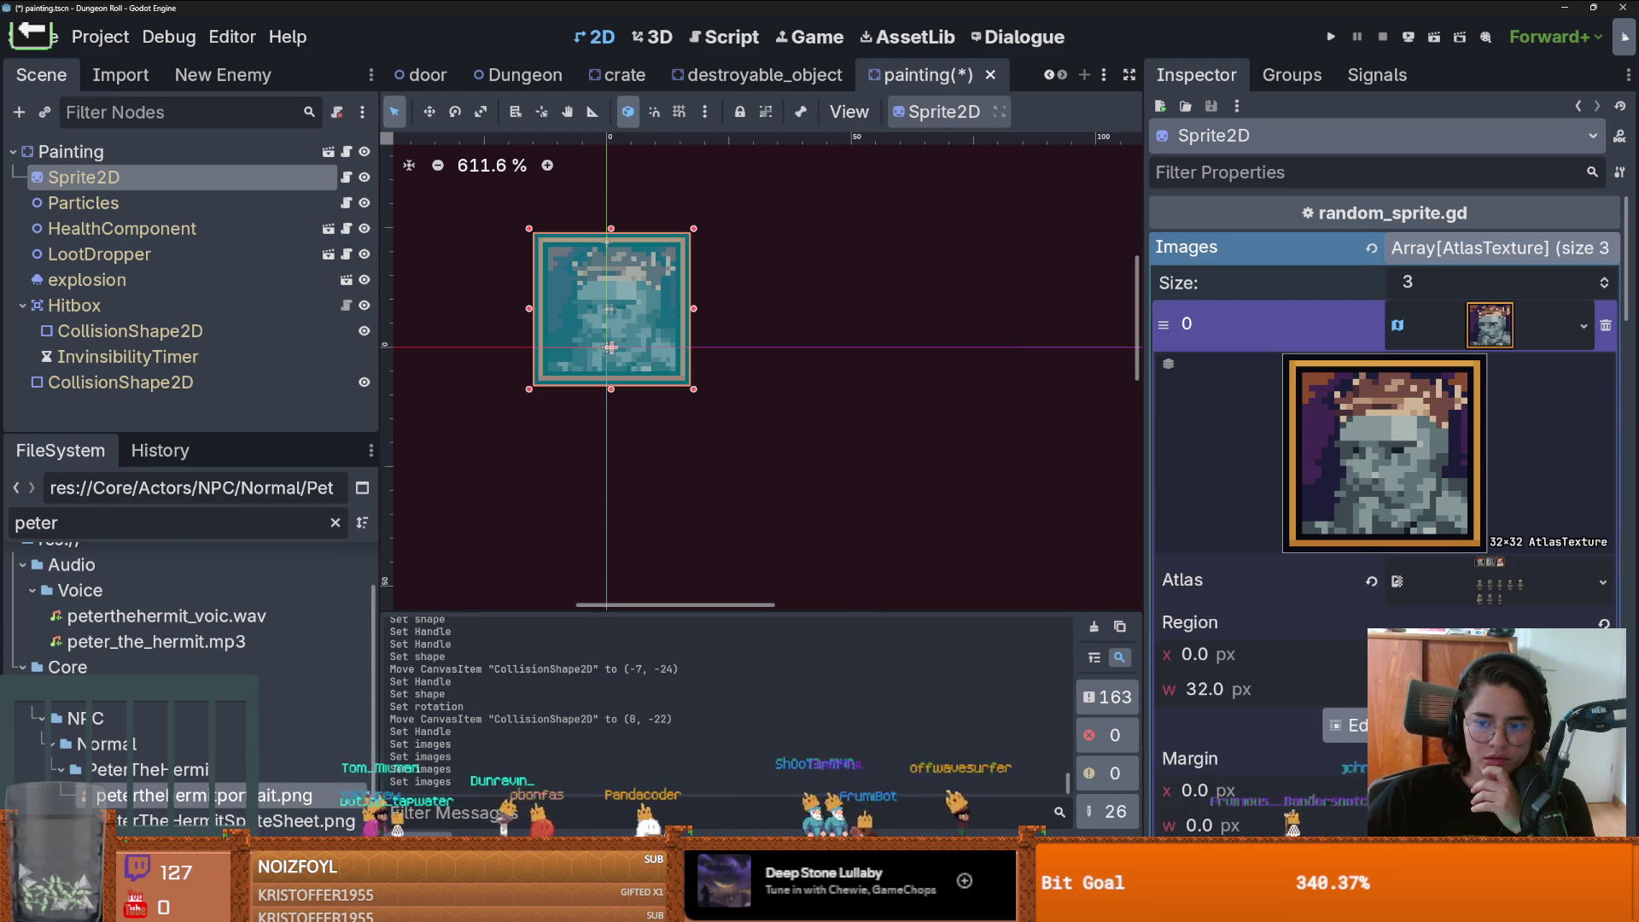
left_click(1354, 724)
left_click(1359, 219)
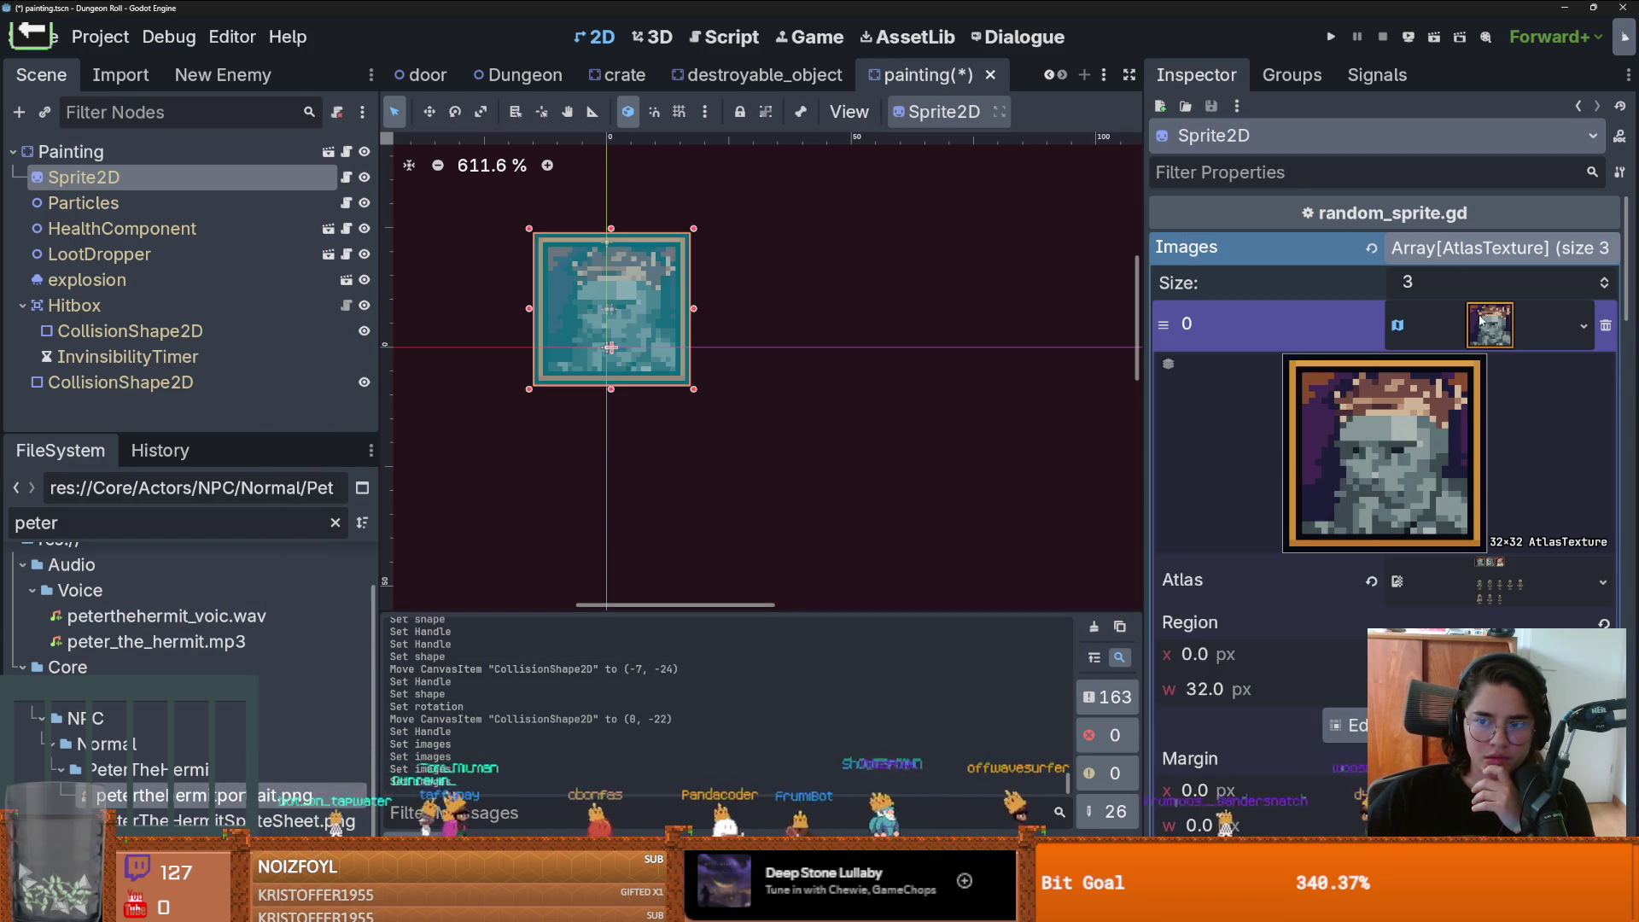
left_click(1490, 325)
left_click(1490, 376)
left_click(1349, 776)
scroll(772, 396, "up", 2)
left_click(868, 350)
left_click(751, 350)
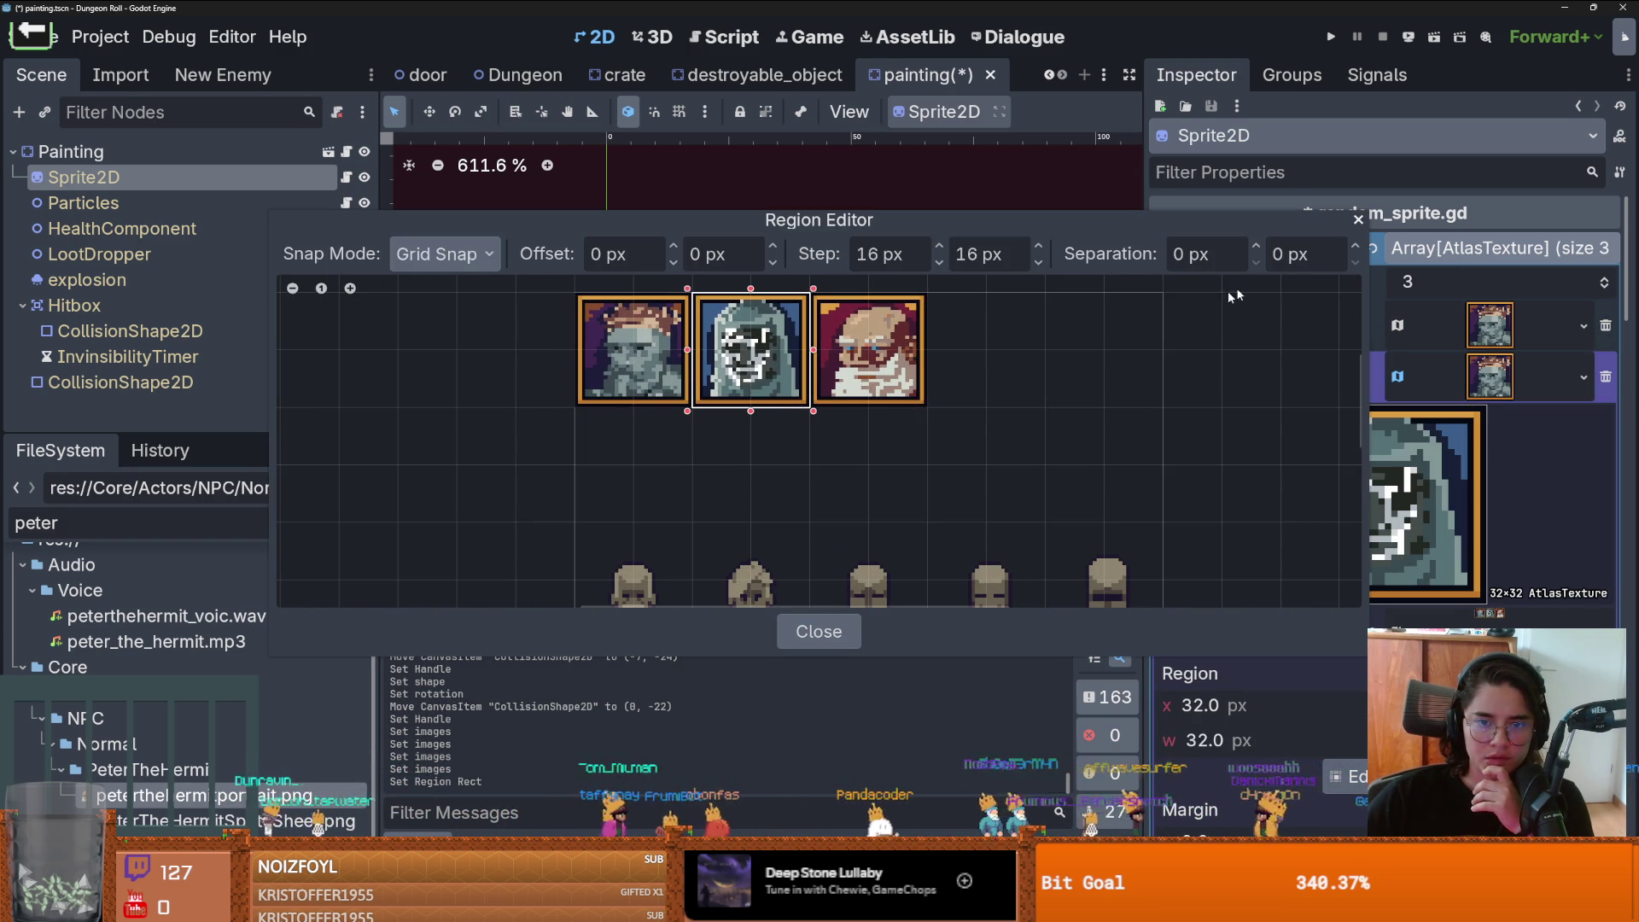
left_click(1358, 219)
left_click(1492, 331)
left_click(1492, 328)
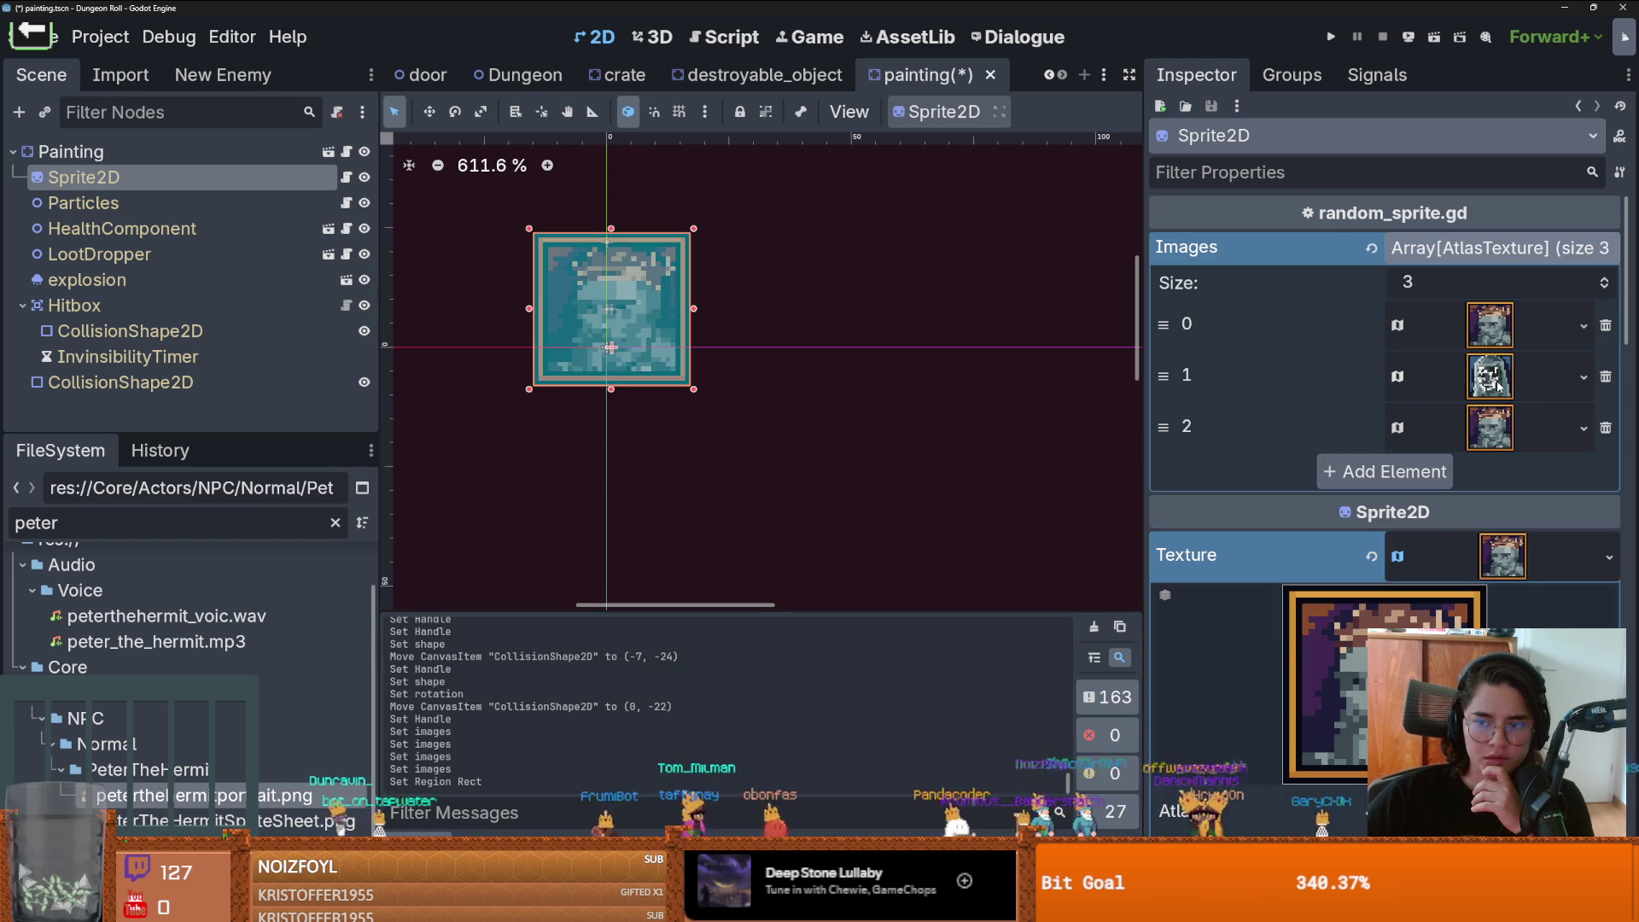
Step: Set slot 2's region to the third painting, save the scene and launch the game
left_click(1568, 429)
left_click(1180, 651)
scroll(843, 378, "down", 2)
scroll(796, 437, "up", 2)
scroll(845, 410, "up", 1)
left_click(848, 401)
left_click(1358, 219)
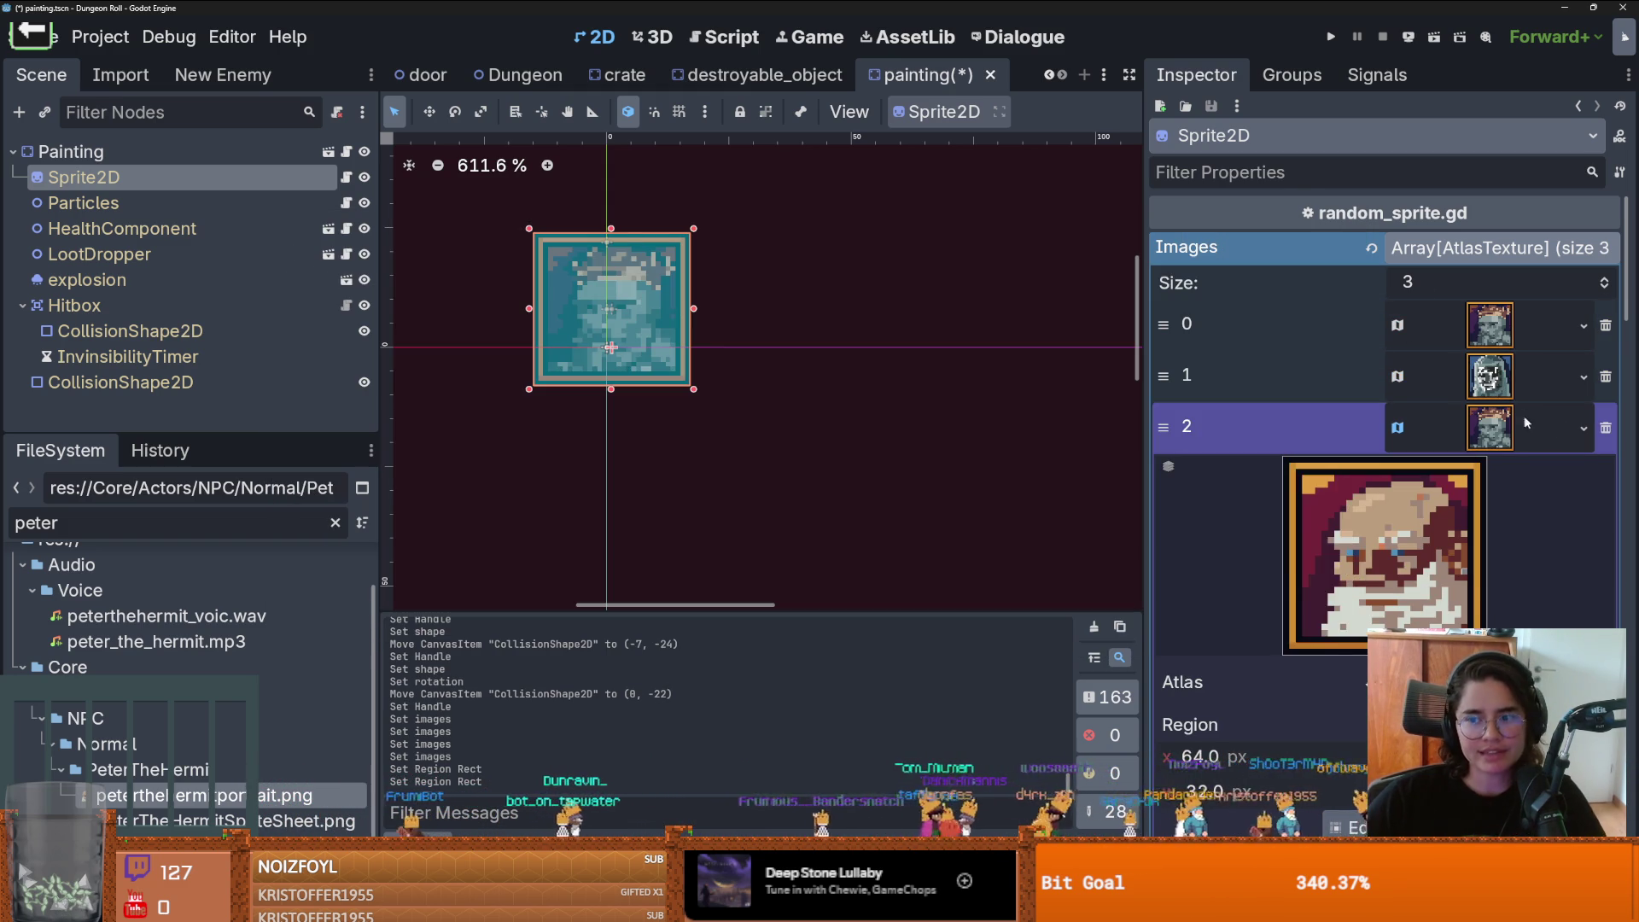
left_click(1503, 410)
key("ctrl+s")
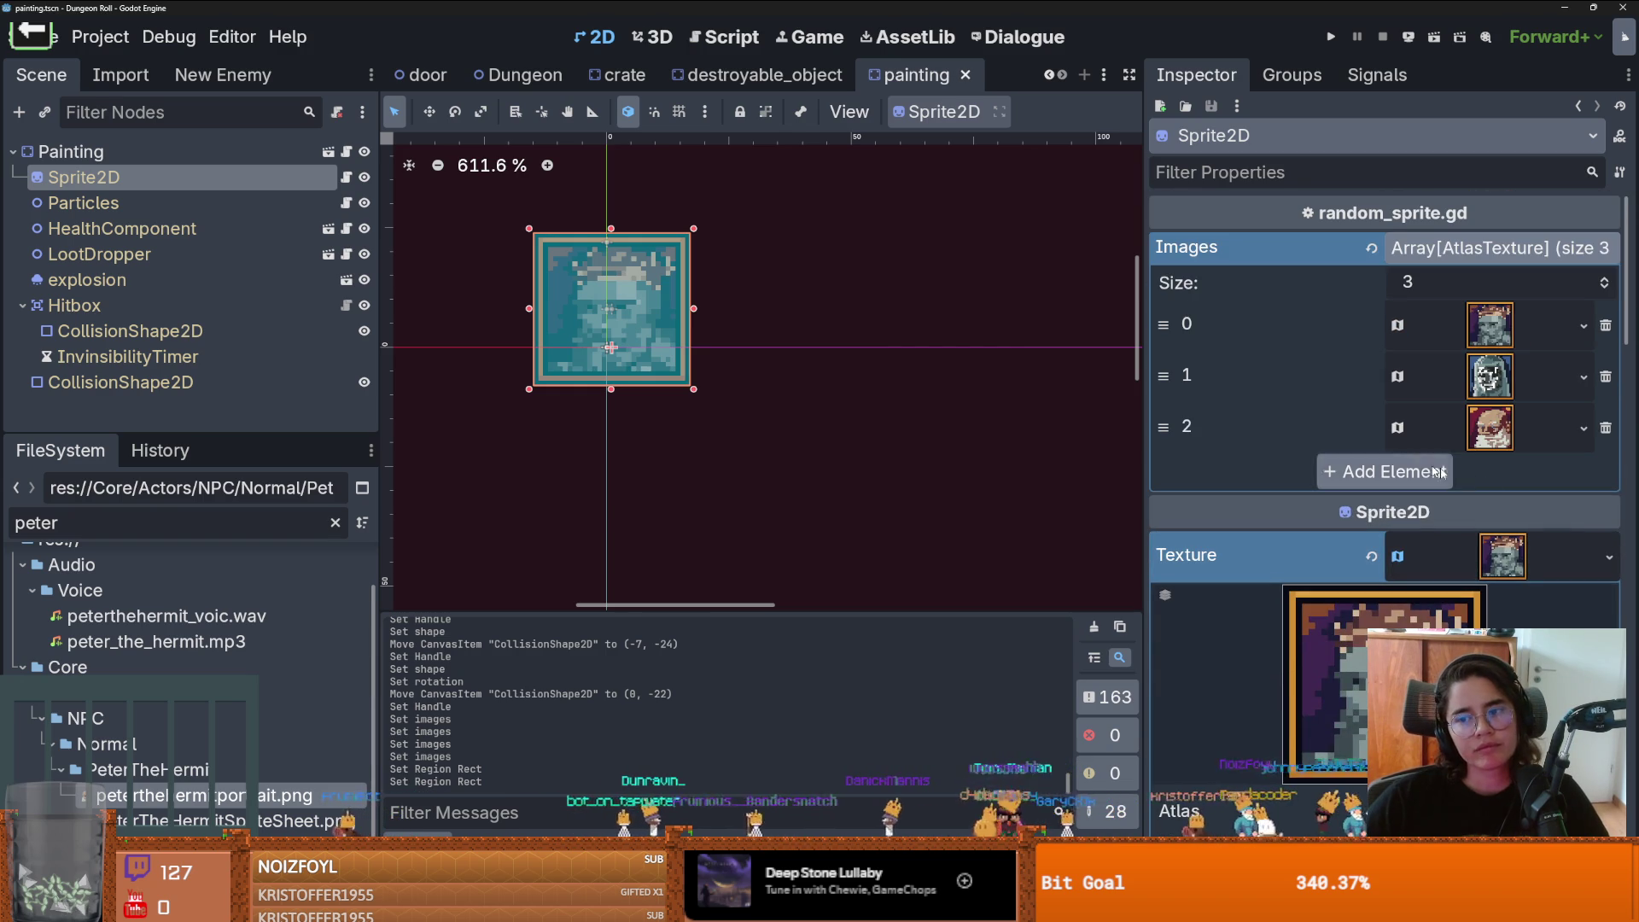
left_click(1518, 563)
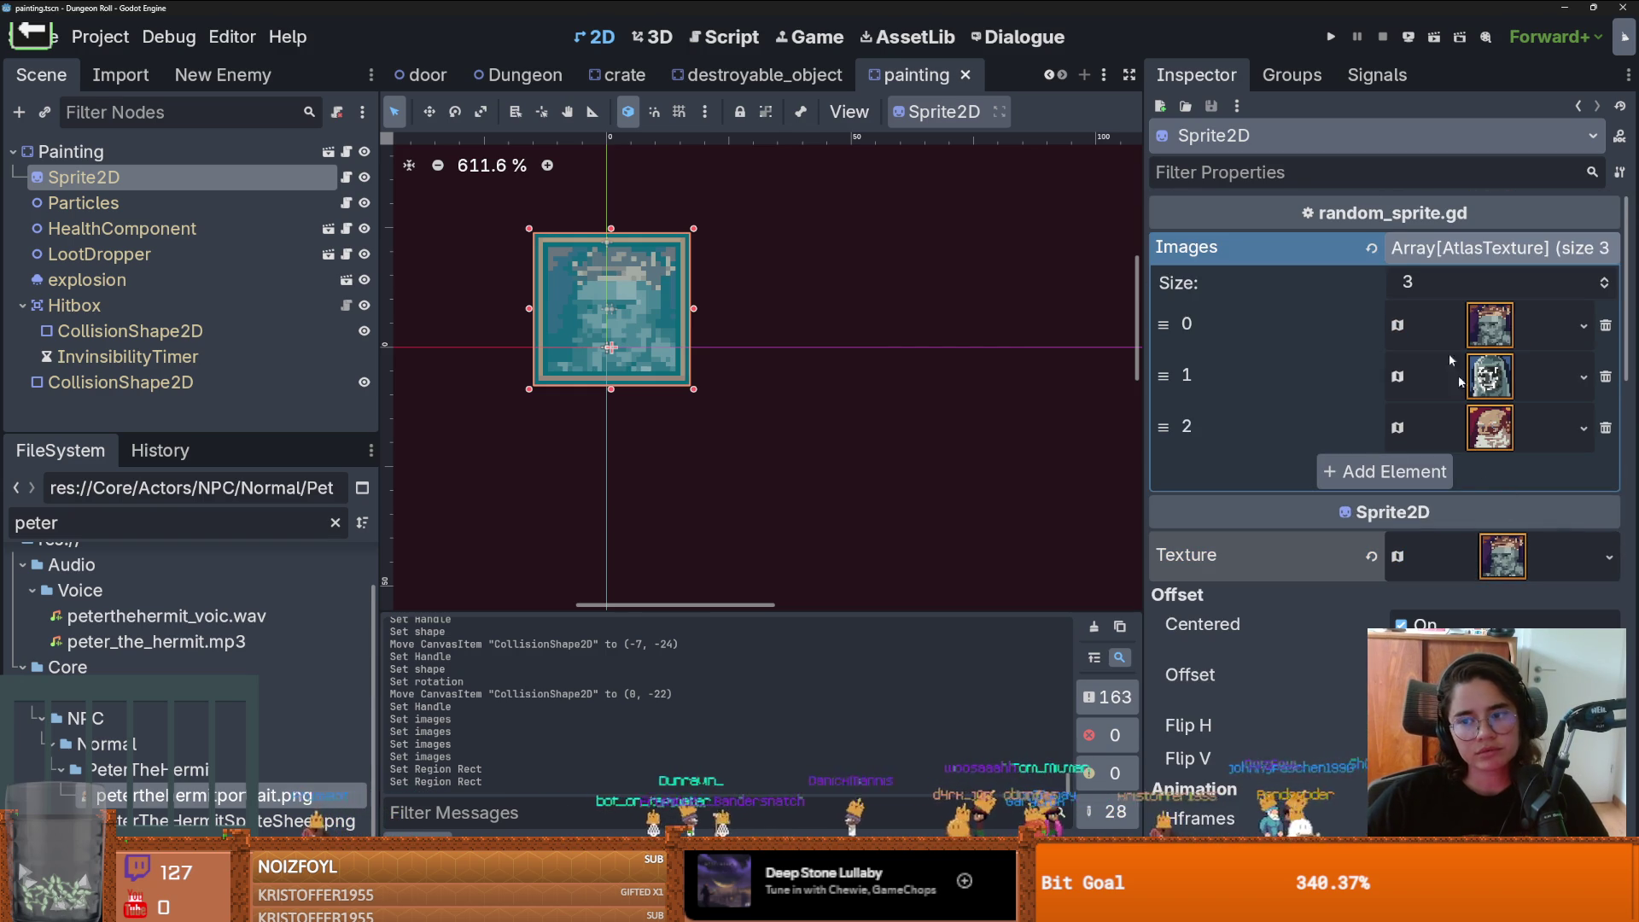
left_click(1330, 38)
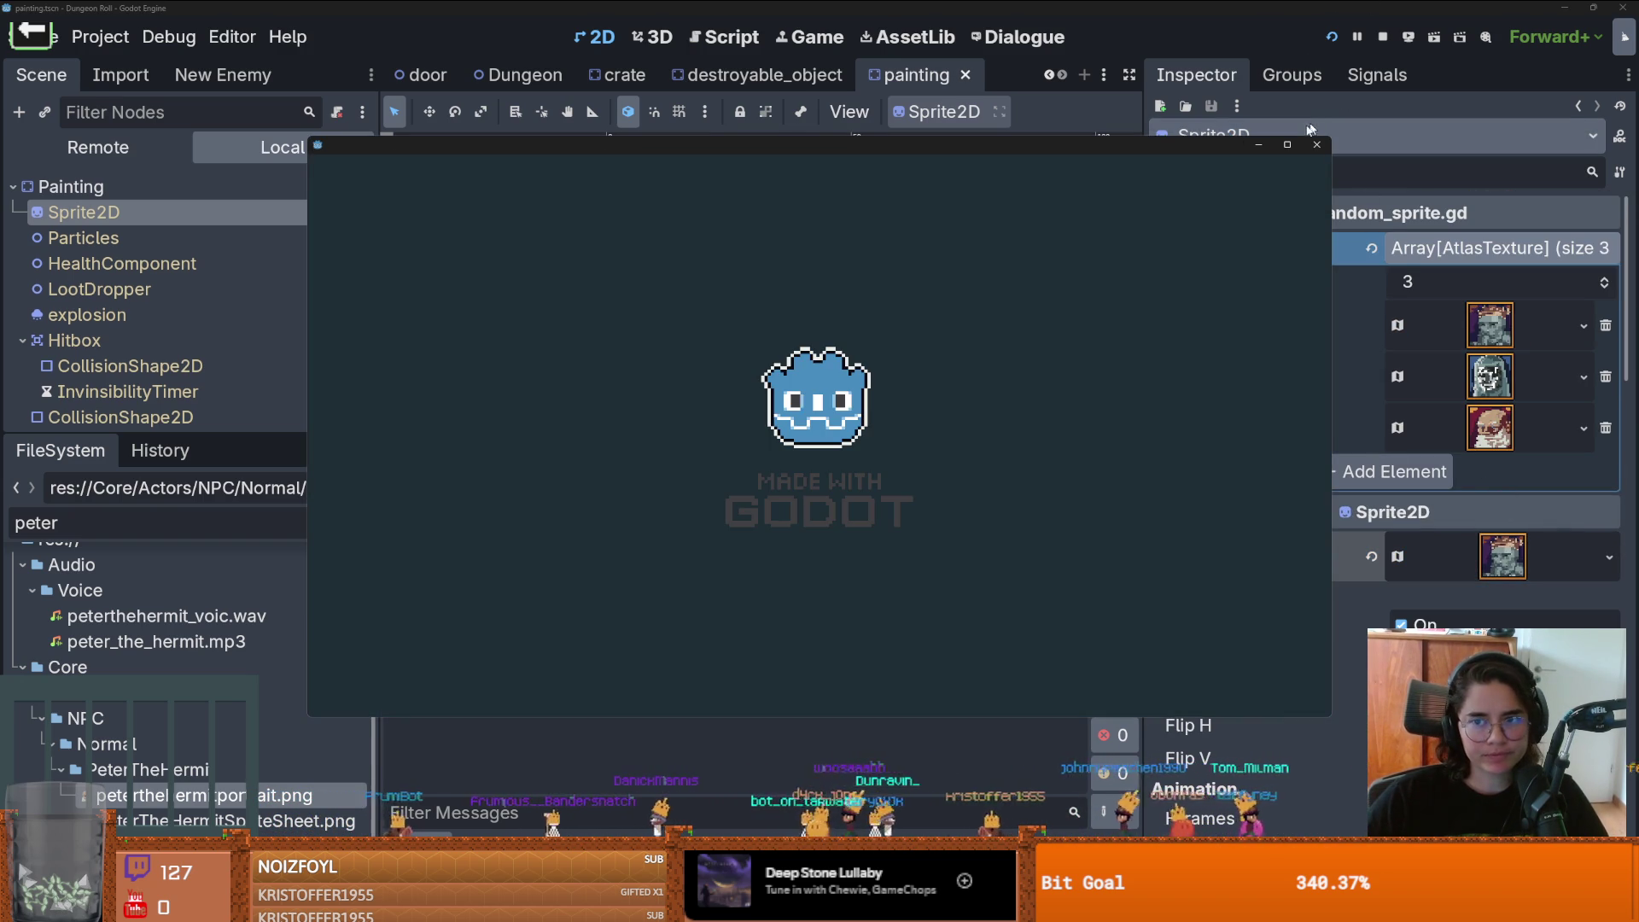
left_click(1285, 143)
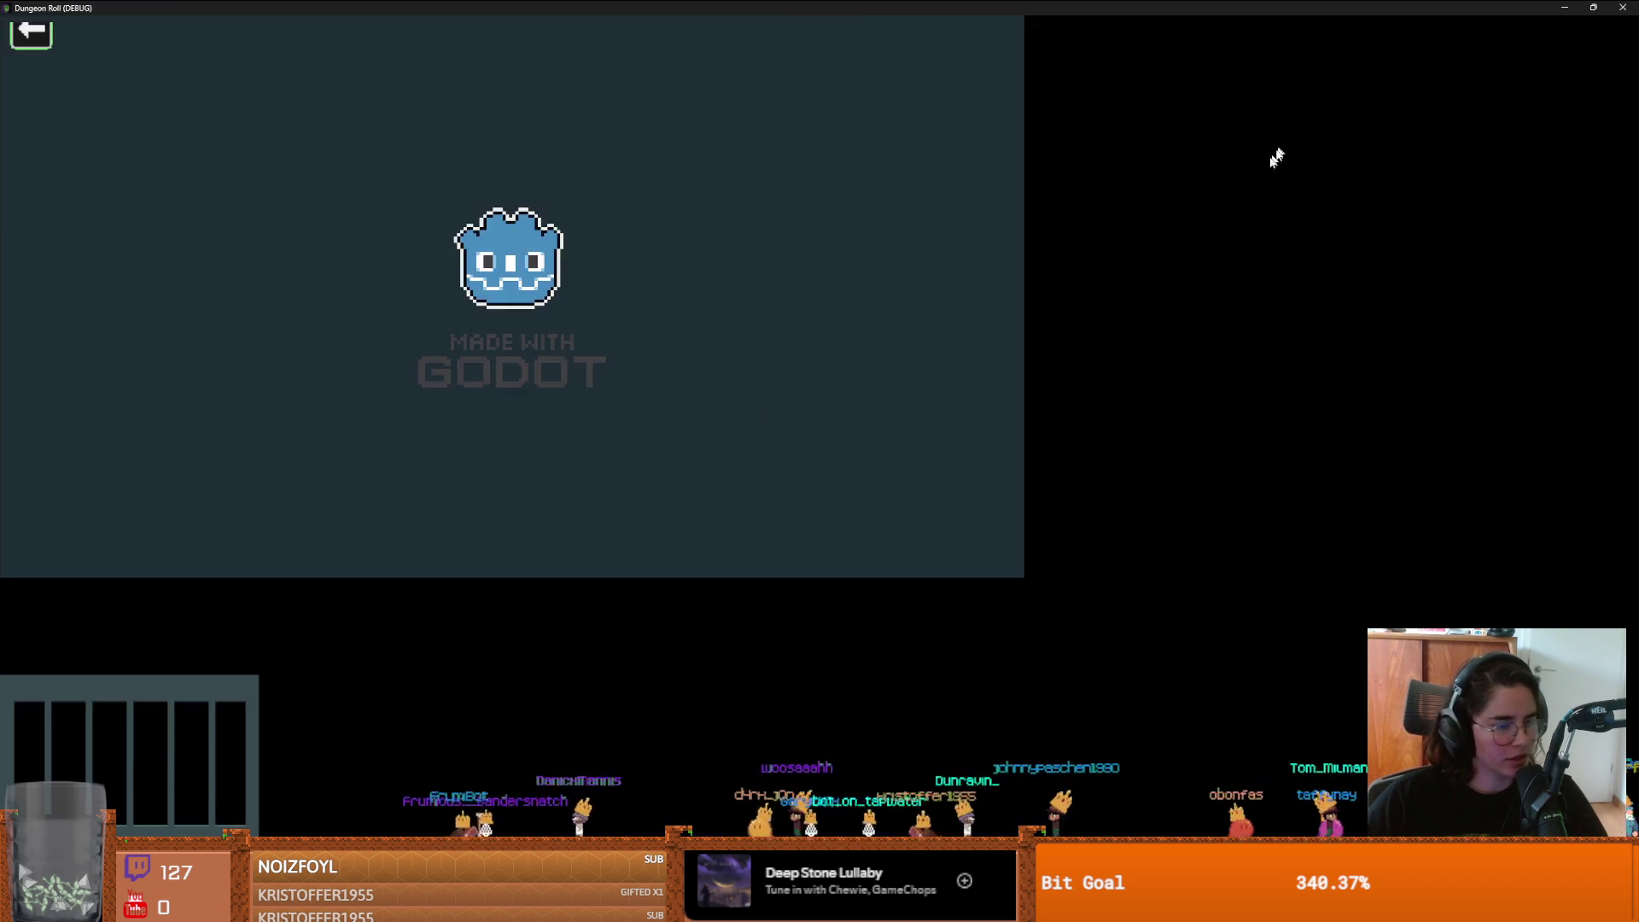
key("grave")
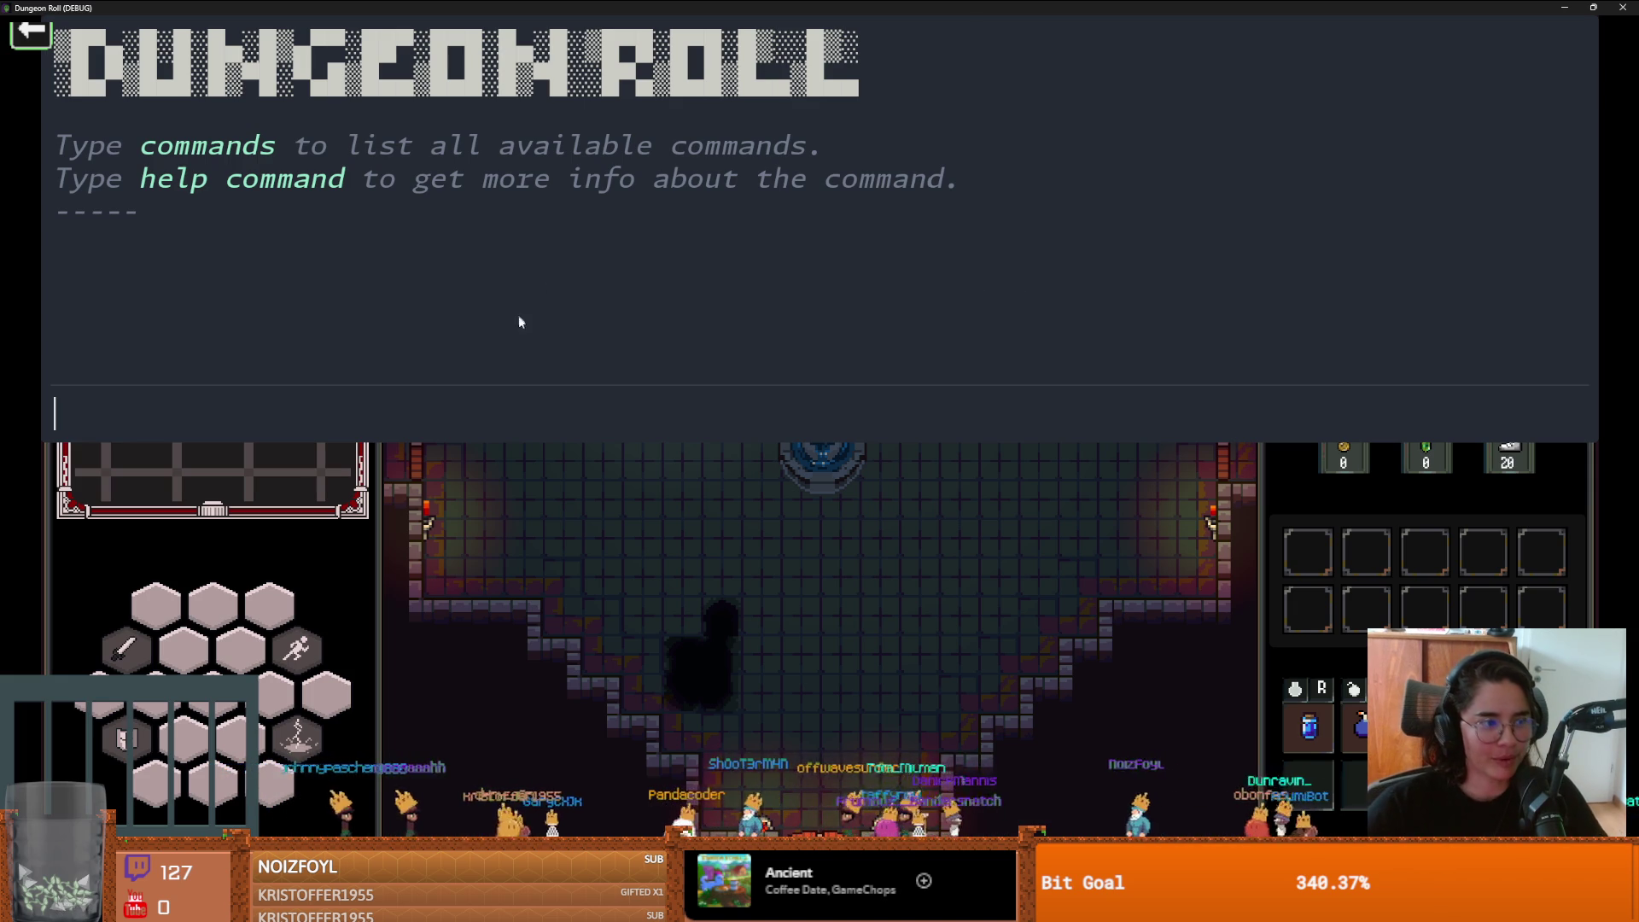
key("grave")
key("grave")
key("Up")
key("Return")
key("grave")
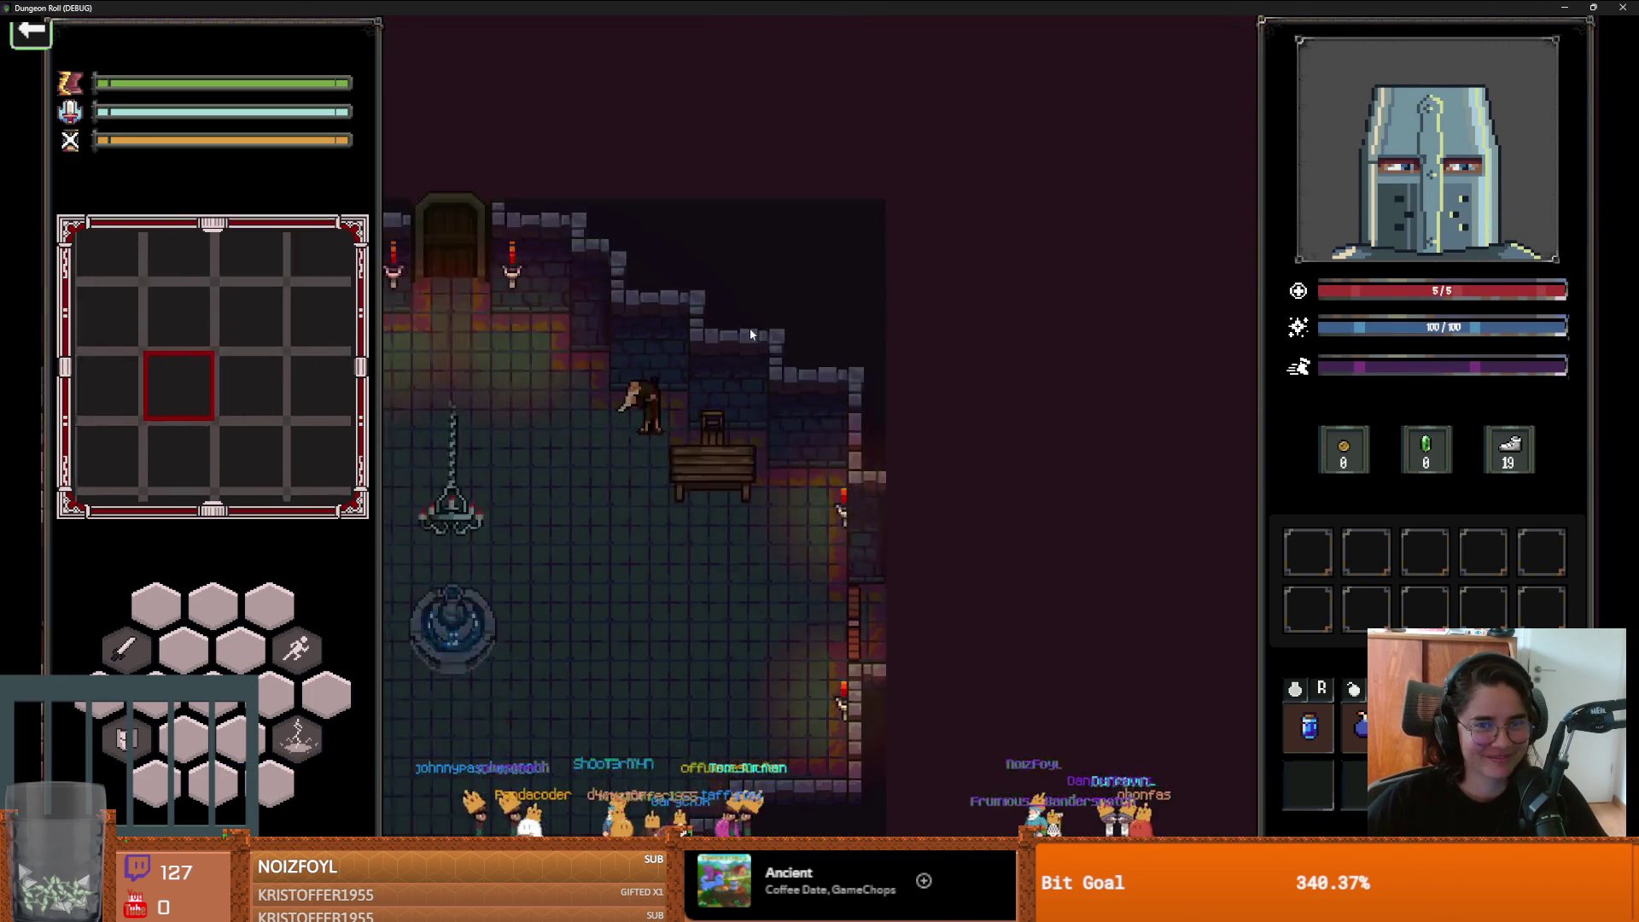
key("d")
key("d")
key("d")
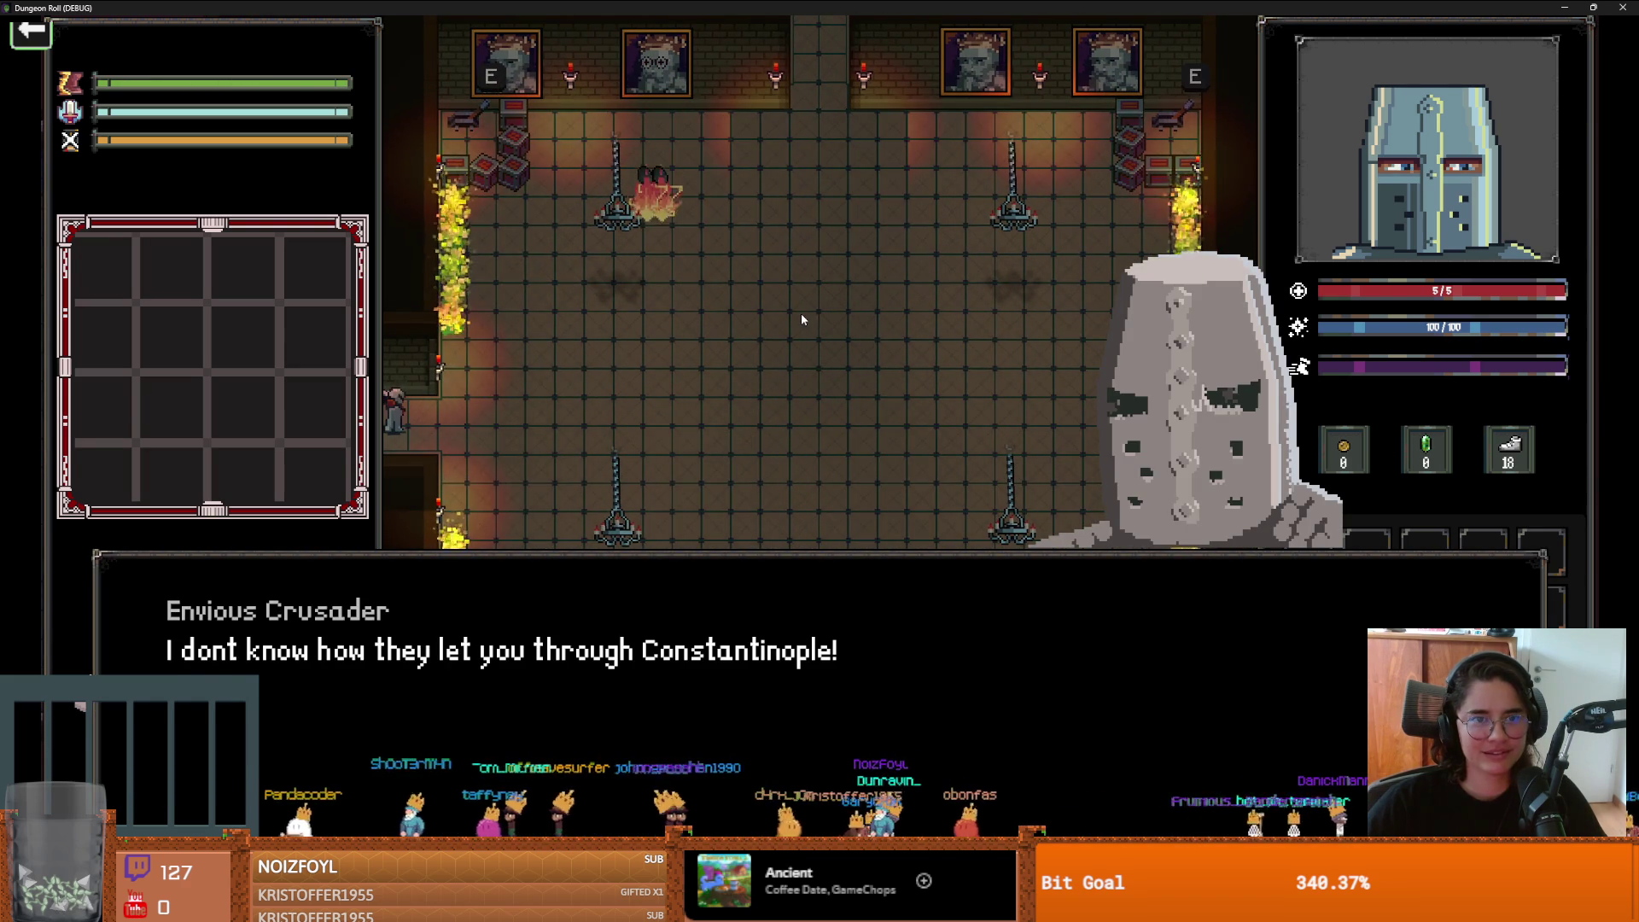
key("super+Down")
left_click(1166, 281)
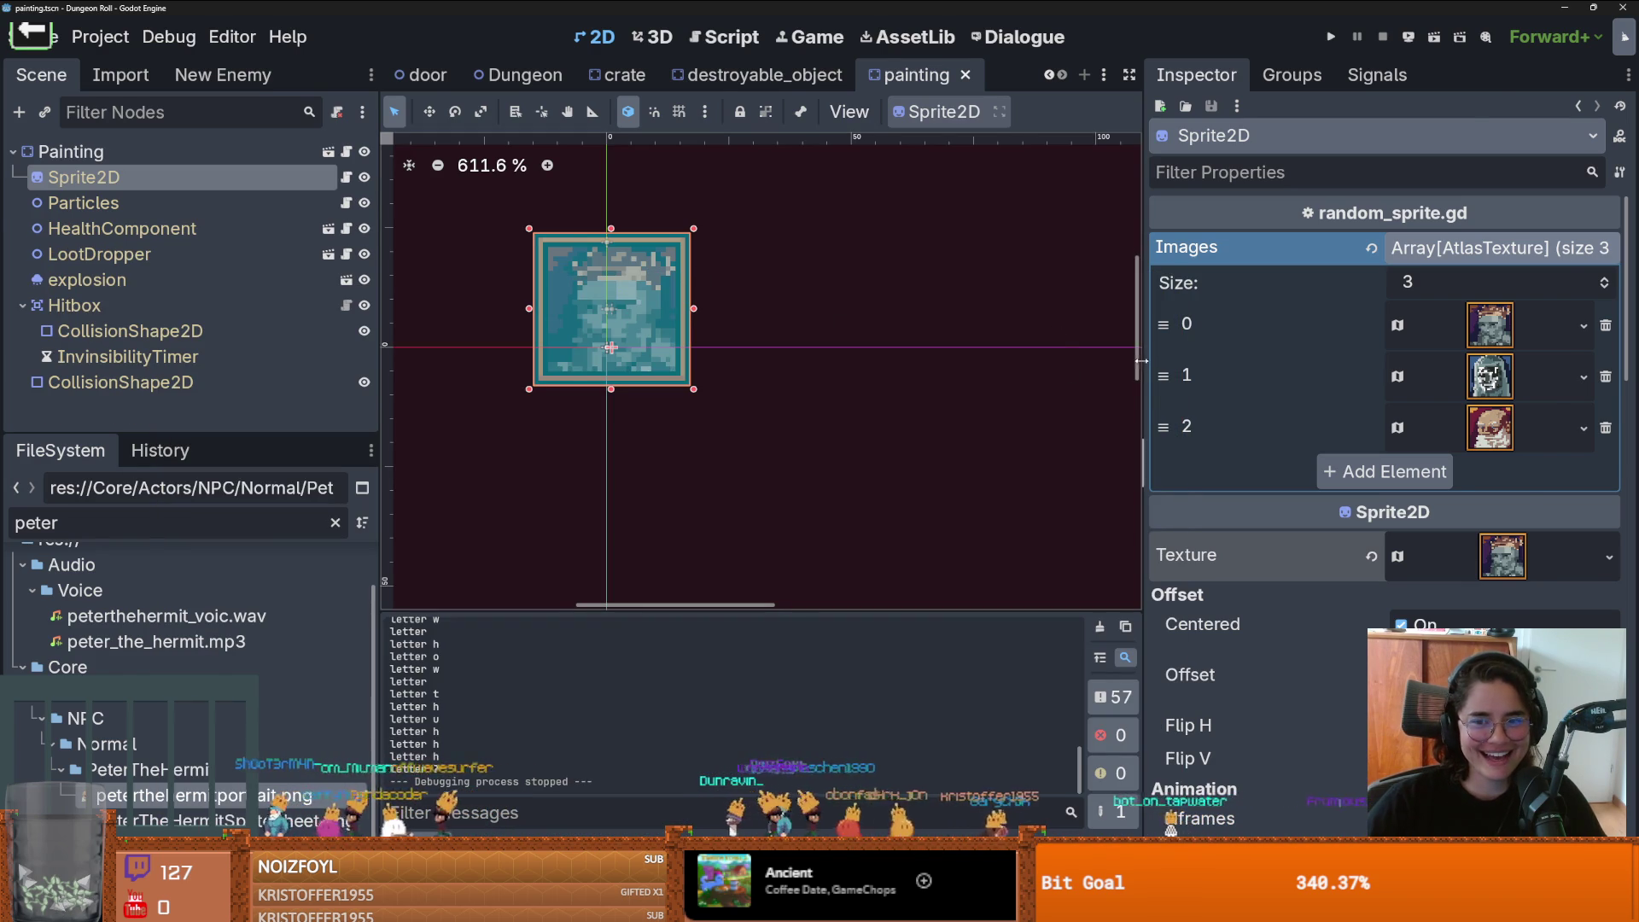
Step: Widen the scene view by dragging the side panel splitters, saving the scene
left_click_drag(1141, 362, 1397, 361)
key("ctrl+s")
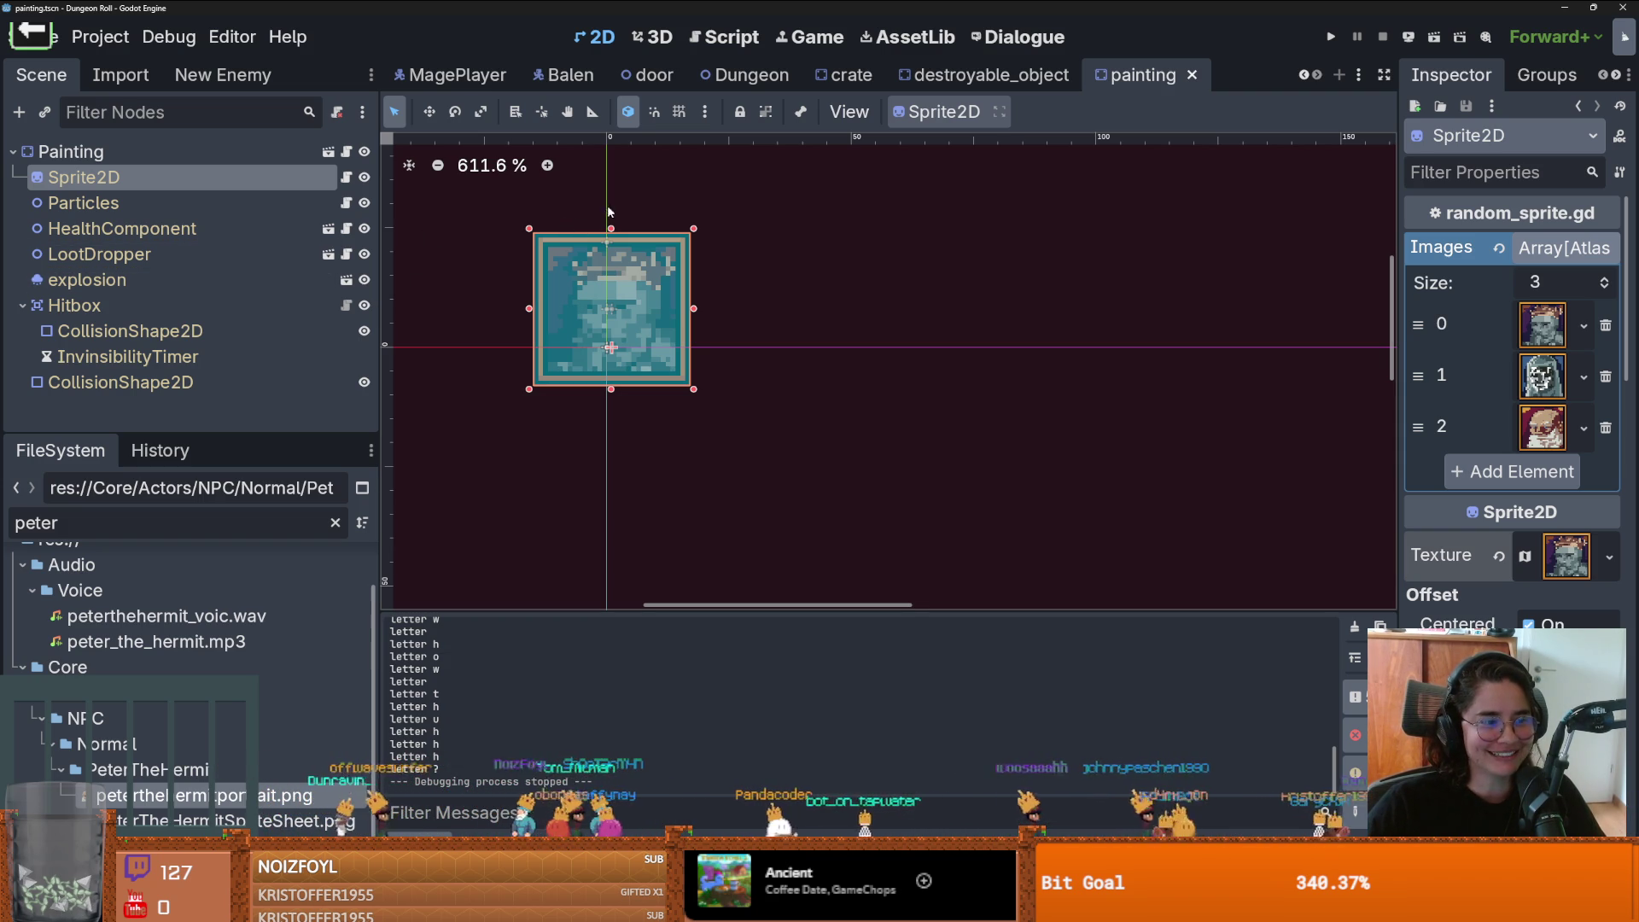
left_click_drag(379, 350, 287, 349)
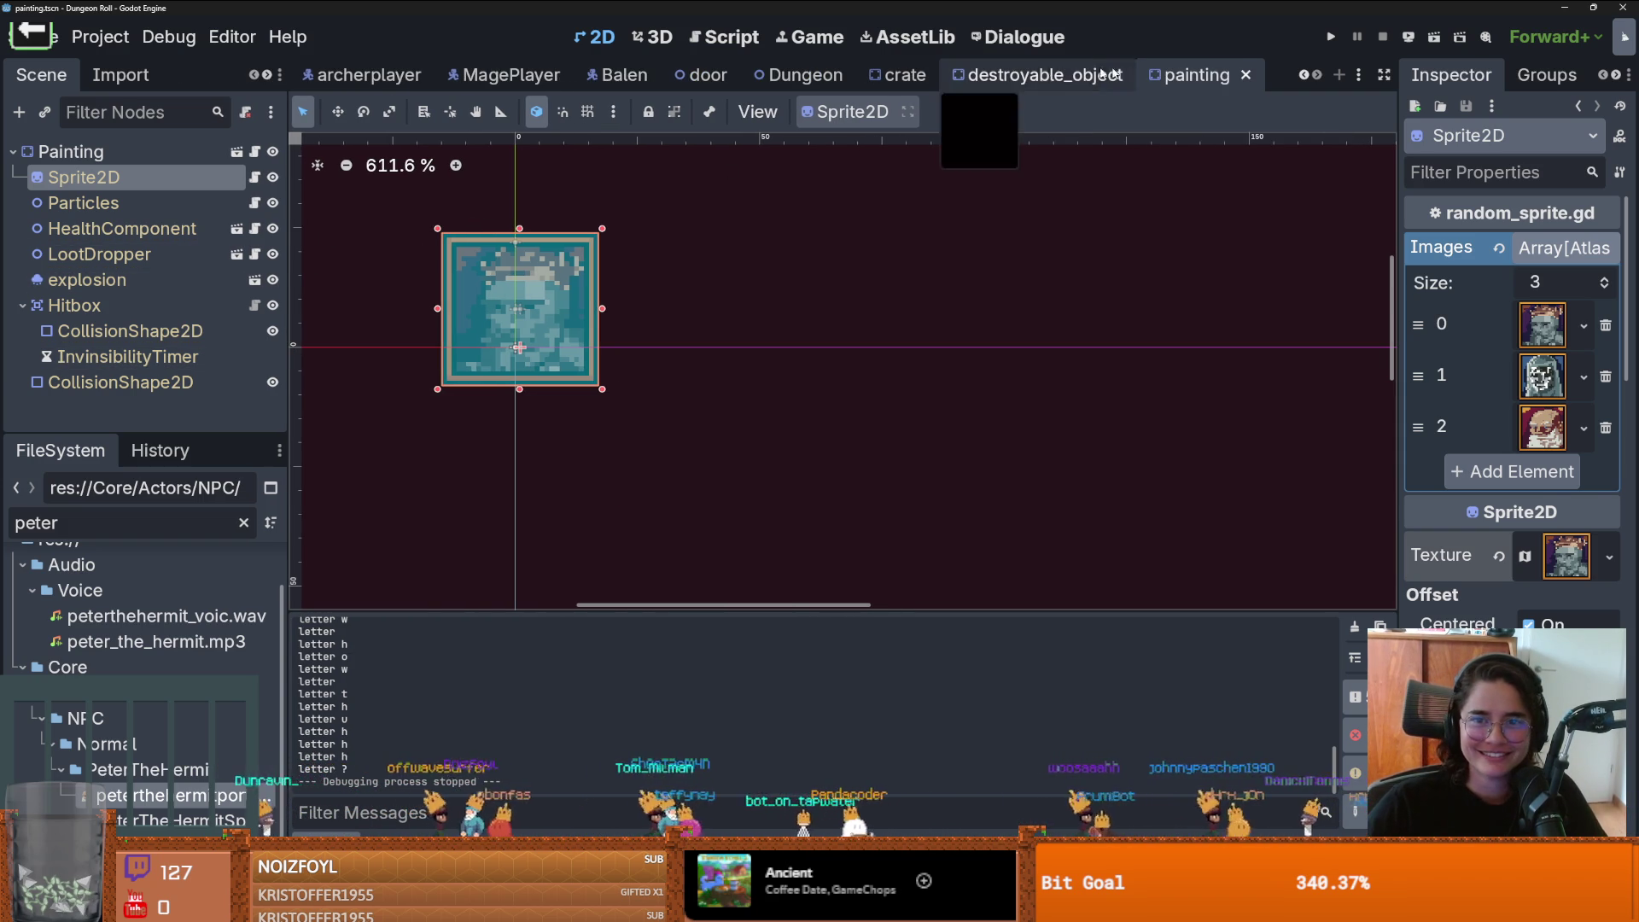
Step: Close the destroyable_object, MagePlayer, crusader and archerplayer tabs and return to the painting scene
left_click(941, 75)
middle_click(942, 75)
left_click(649, 75)
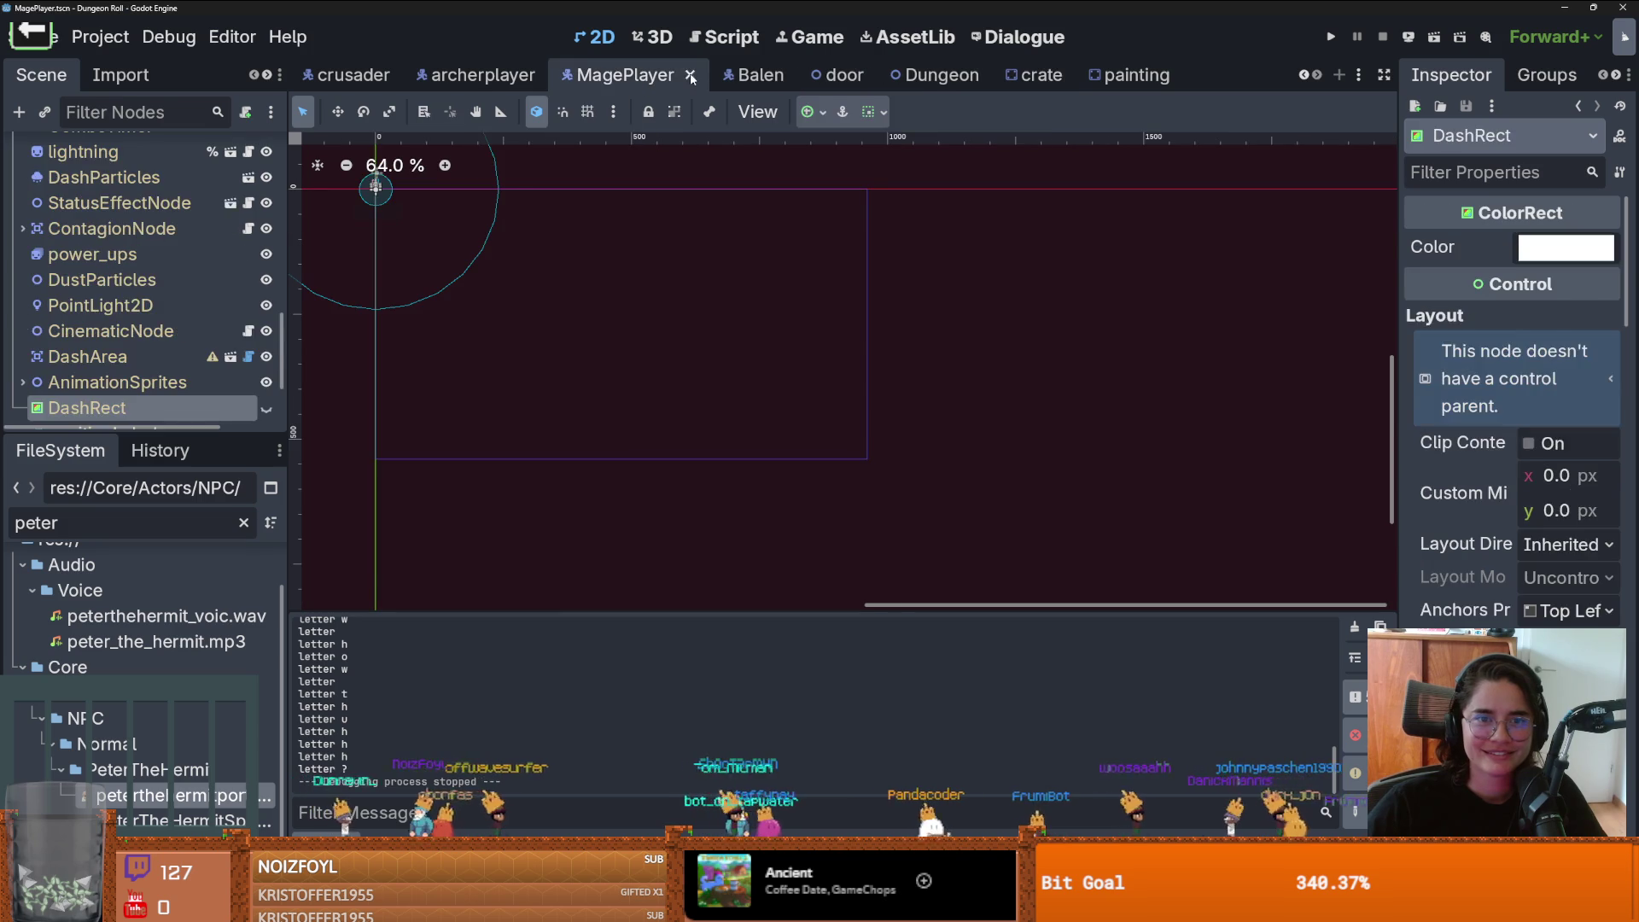
left_click(689, 75)
left_click(546, 75)
middle_click(649, 75)
left_click(584, 75)
scroll(642, 272, "down", 2)
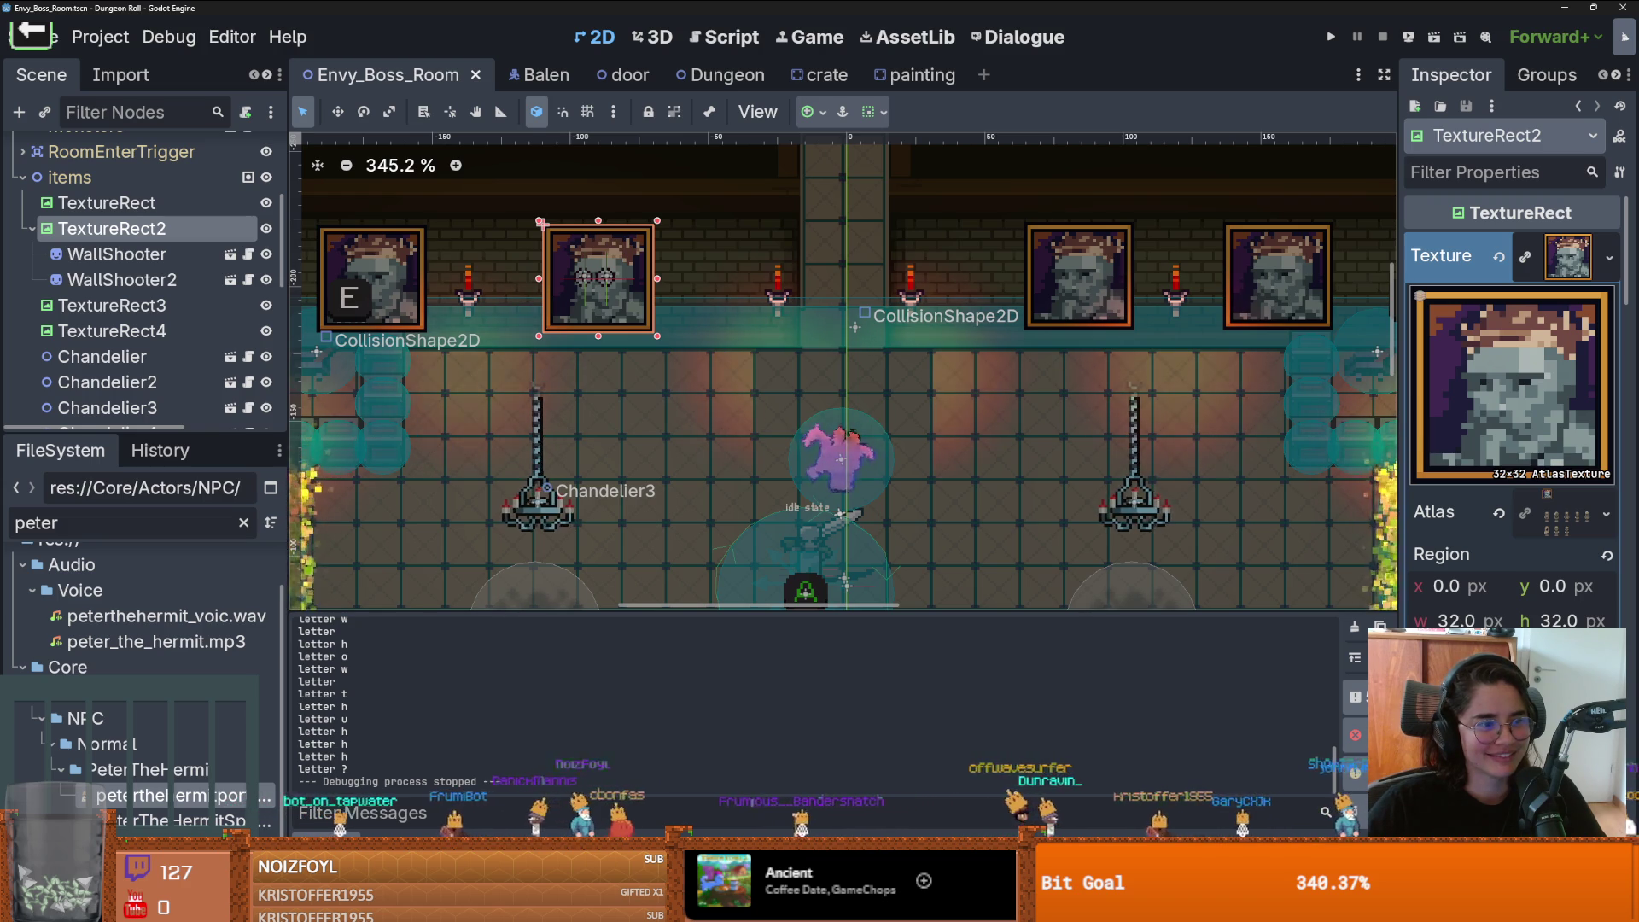
left_click(918, 79)
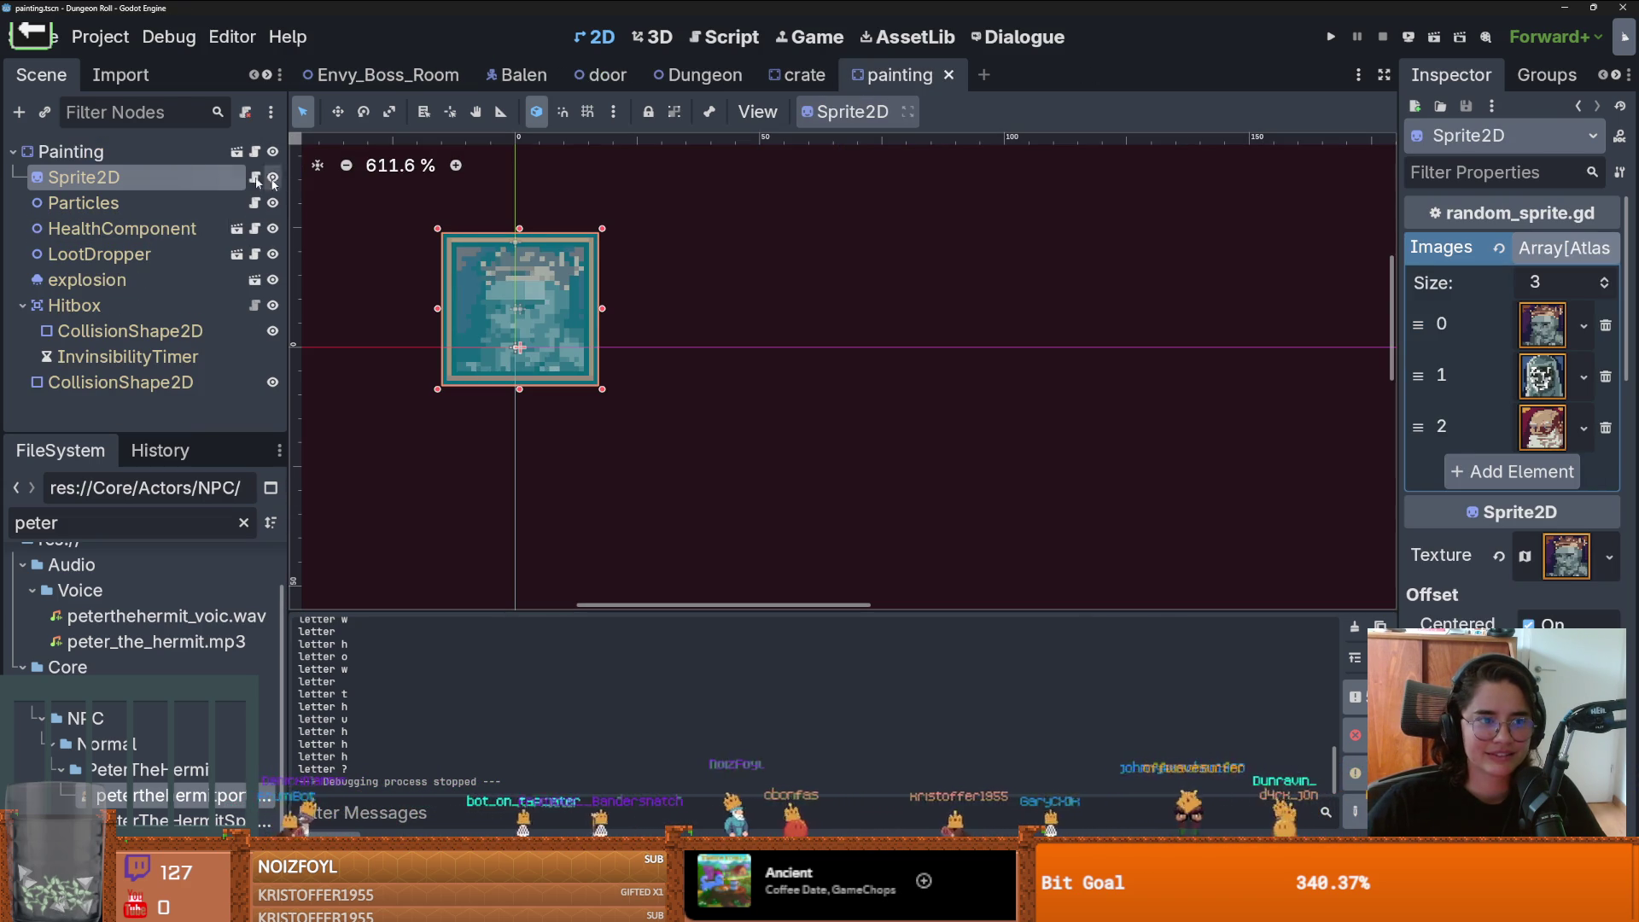
left_click(22, 306)
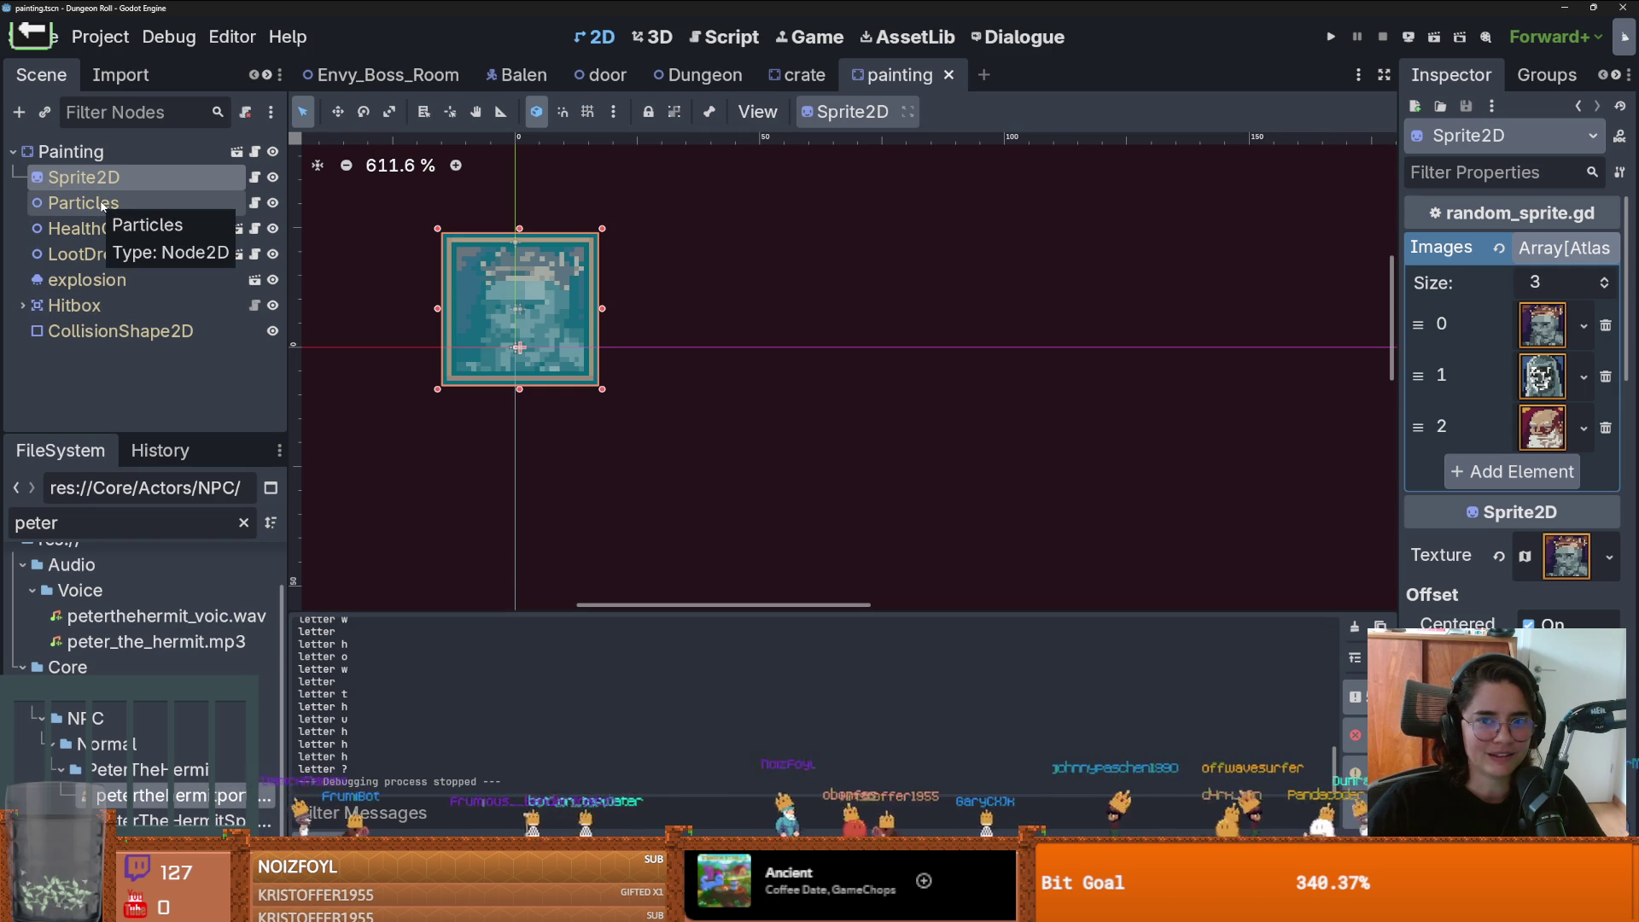
Step: Instance wall_shooter.tscn under the Painting node and move it onto the portrait's eye
left_click(83, 154)
key("ctrl+shift+o")
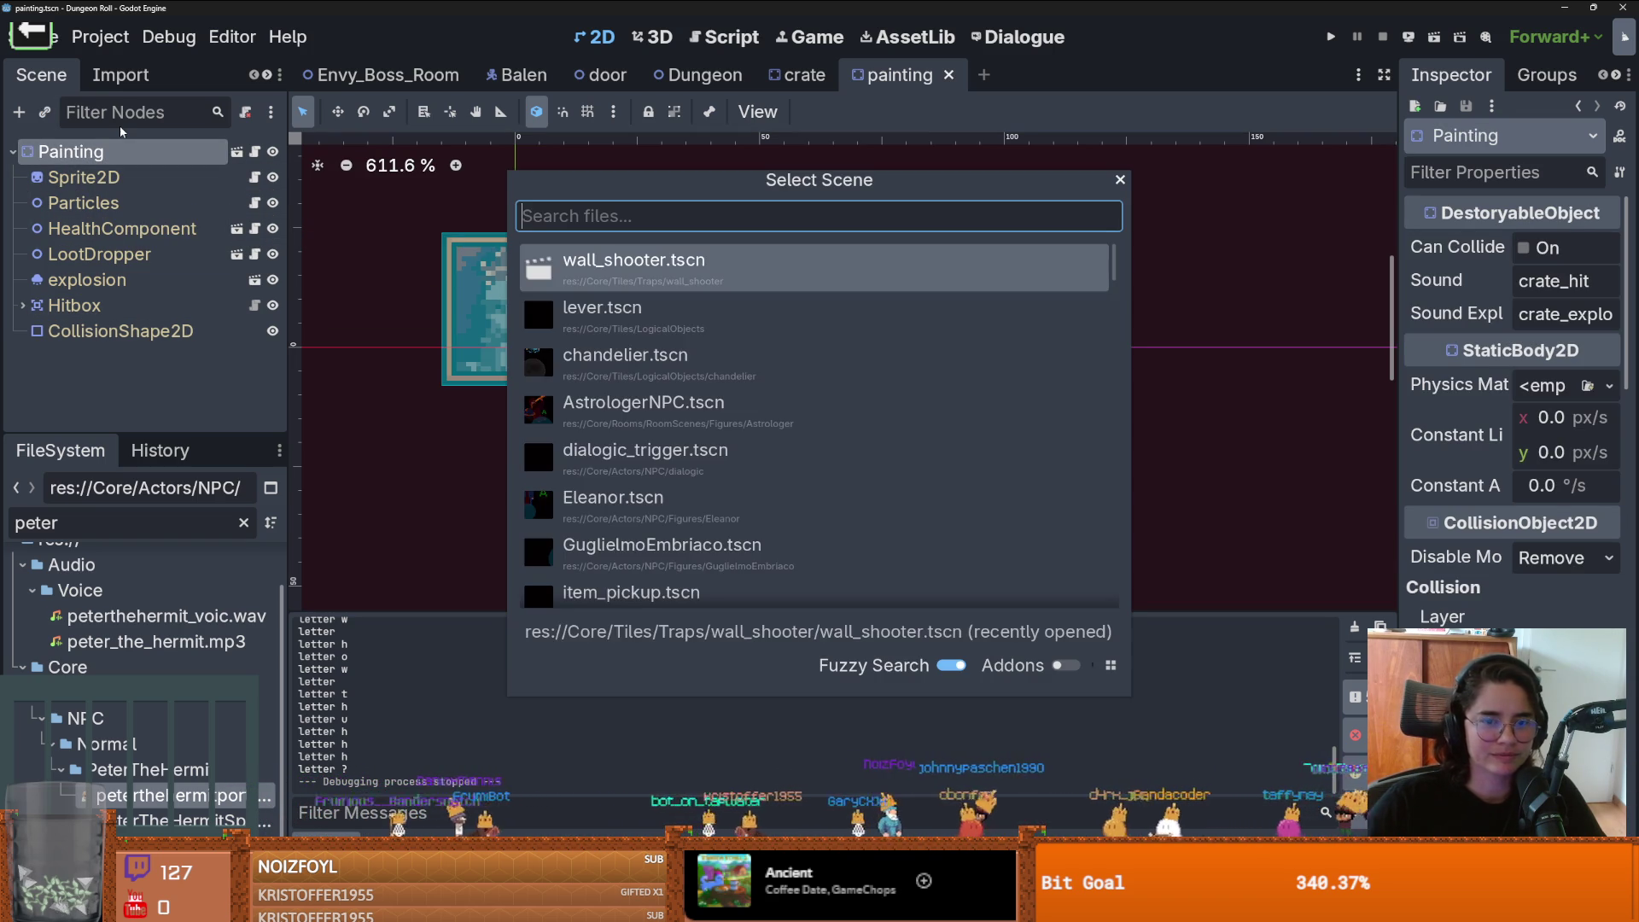
type("wall")
key("Return")
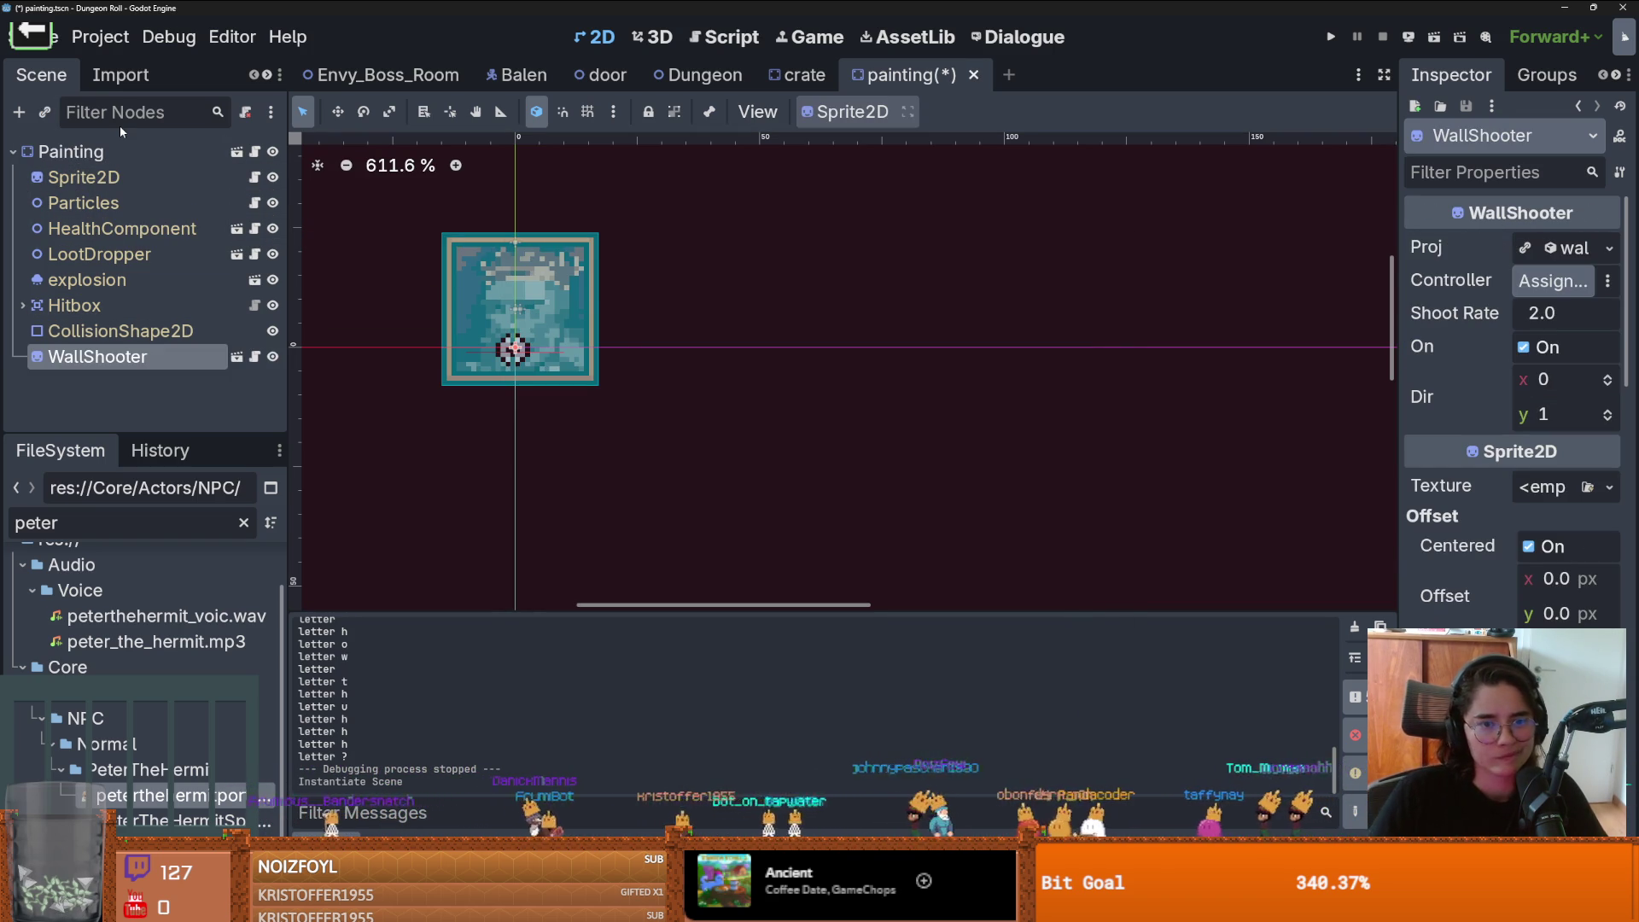
scroll(501, 357, "up", 3)
mouse_move(501, 357)
left_mouse_down()
mouse_move(531, 274)
mouse_move(529, 300)
mouse_move(486, 295)
left_mouse_up()
Step: Duplicate the wall shooter for the other eye, give both Z Index 1, and save
key("ctrl+d")
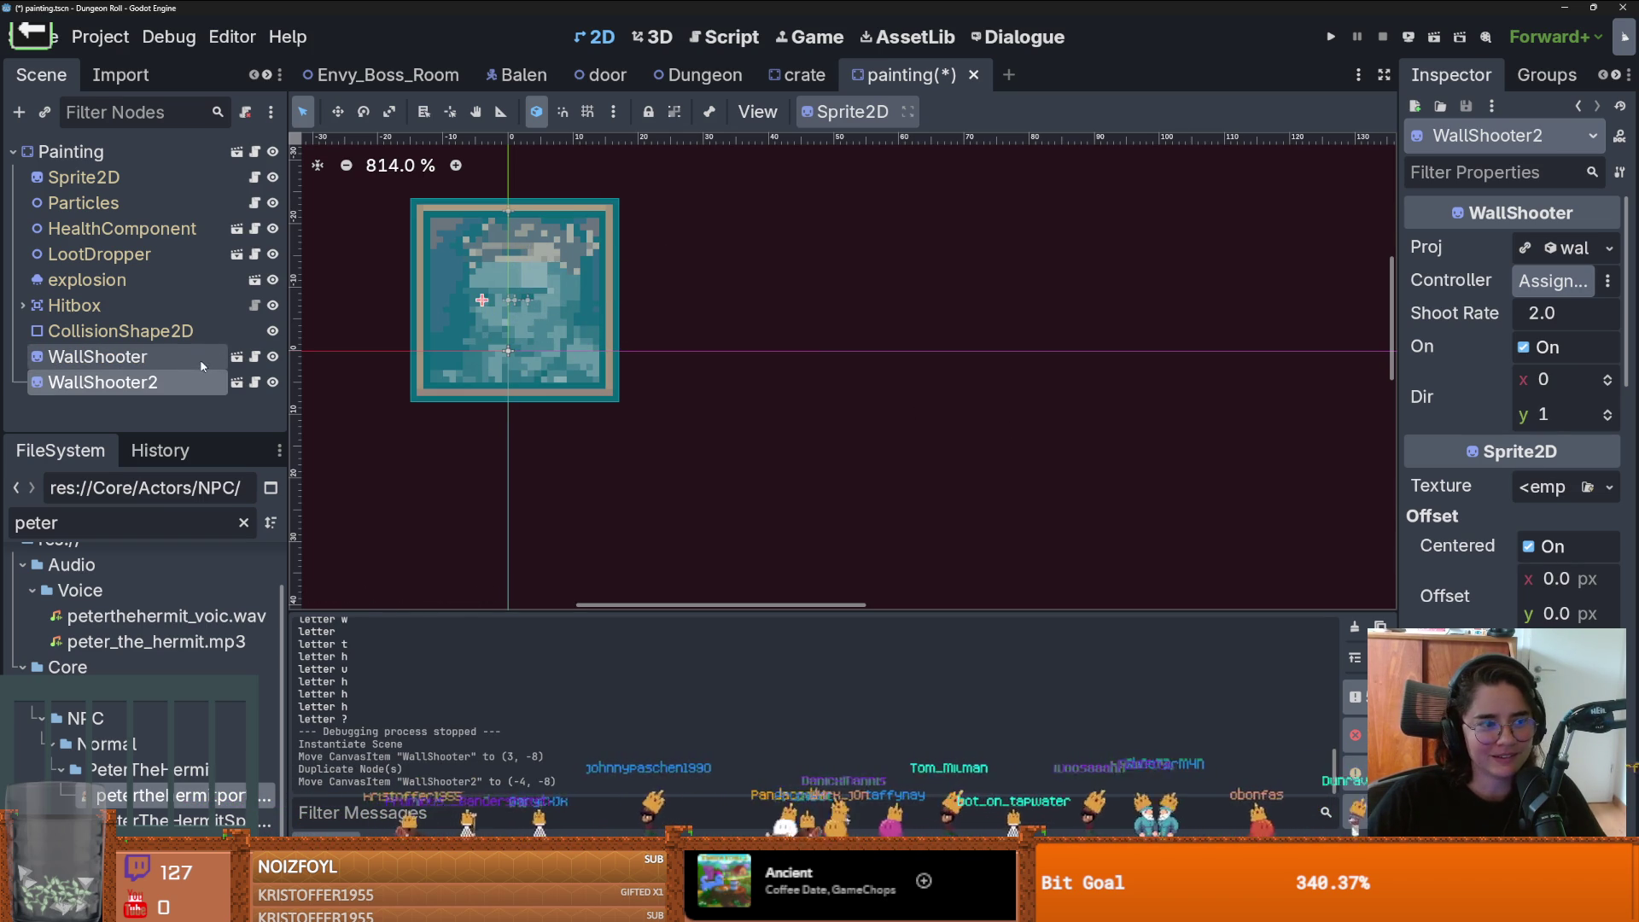
left_click(176, 356, "ctrl")
key("shift+f")
scroll(1477, 600, "down", 10)
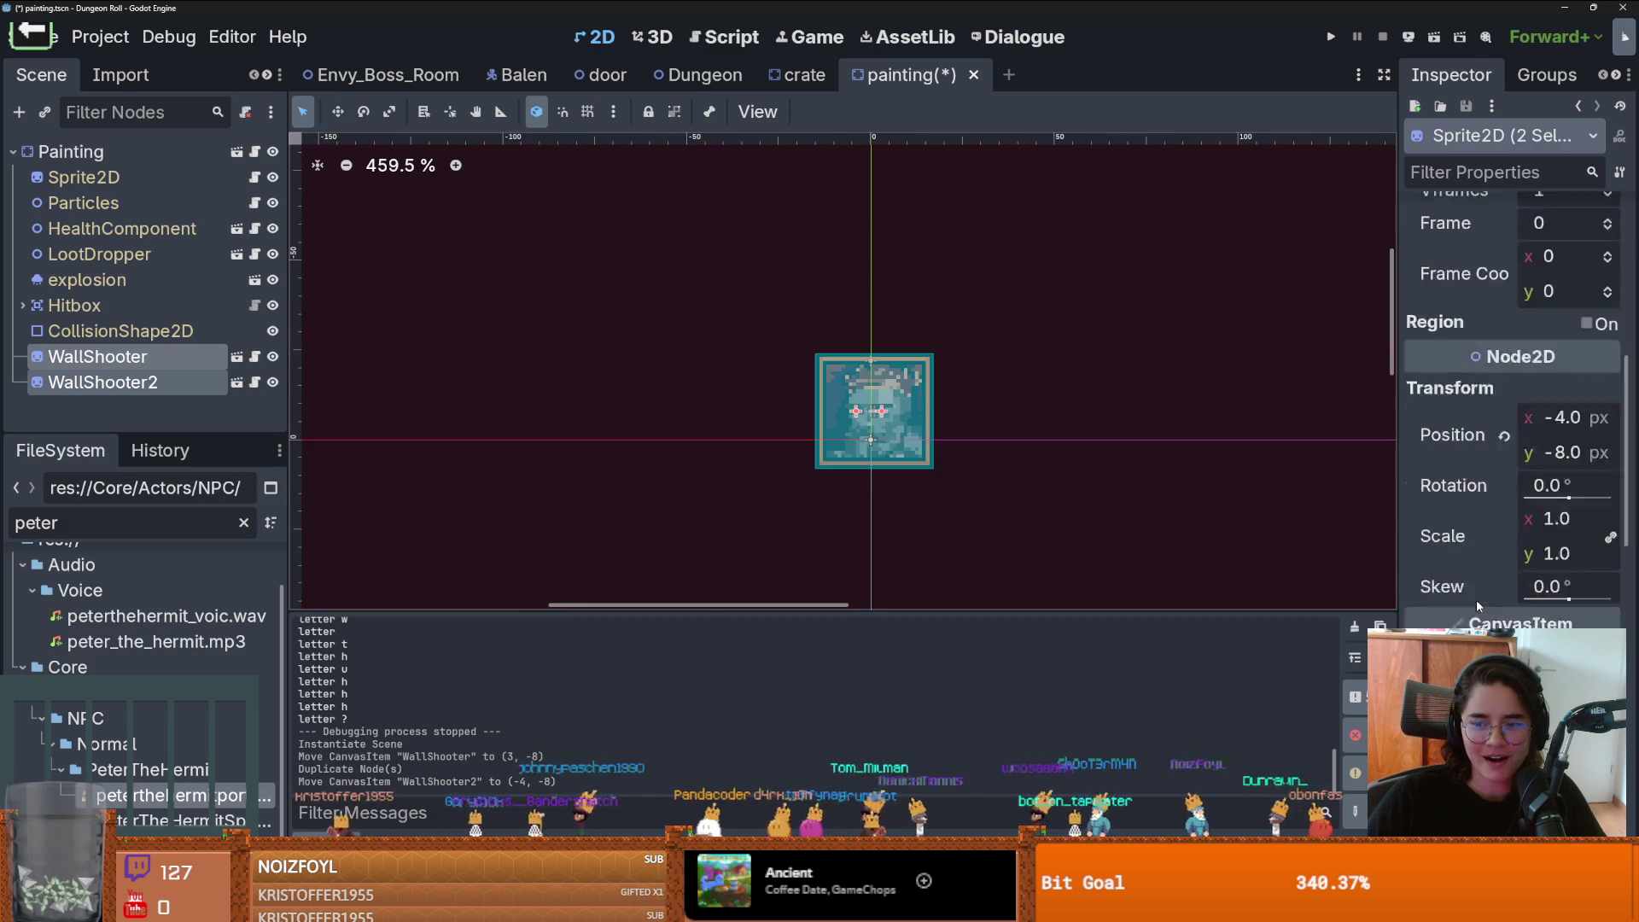
scroll(1498, 597, "down", 5)
left_click(1609, 376)
scroll(1012, 450, "up", 3)
key("ctrl+s")
left_click(388, 75)
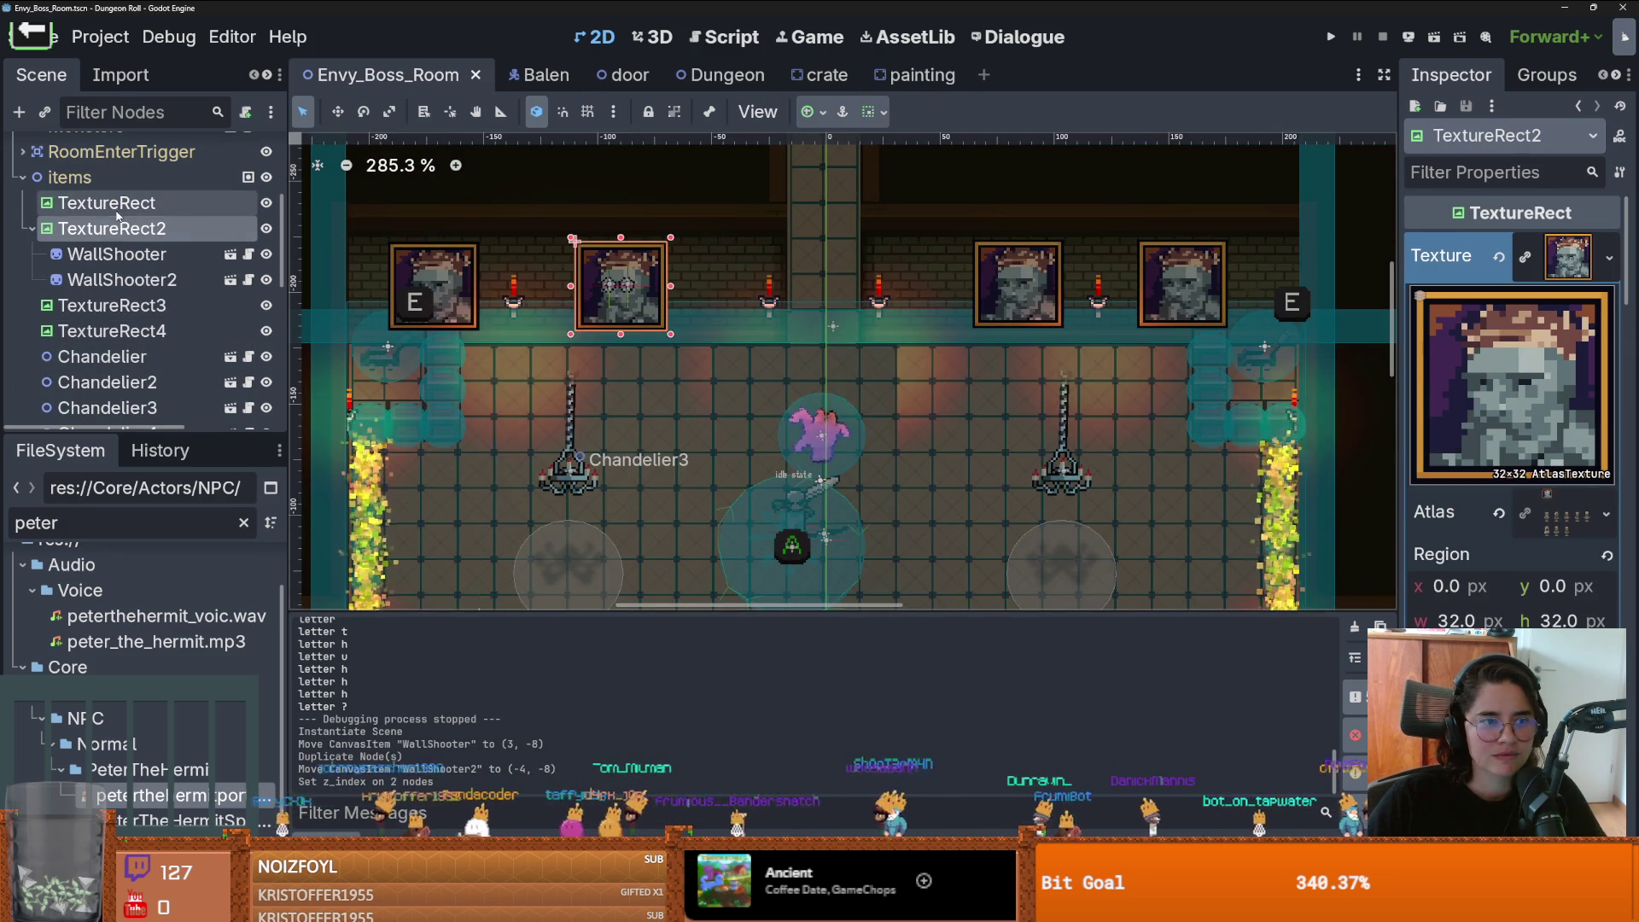
Step: Delete the four old wall portraits, TextureRect through TextureRect4, from the boss room
left_click(107, 202)
left_click(111, 330, "shift")
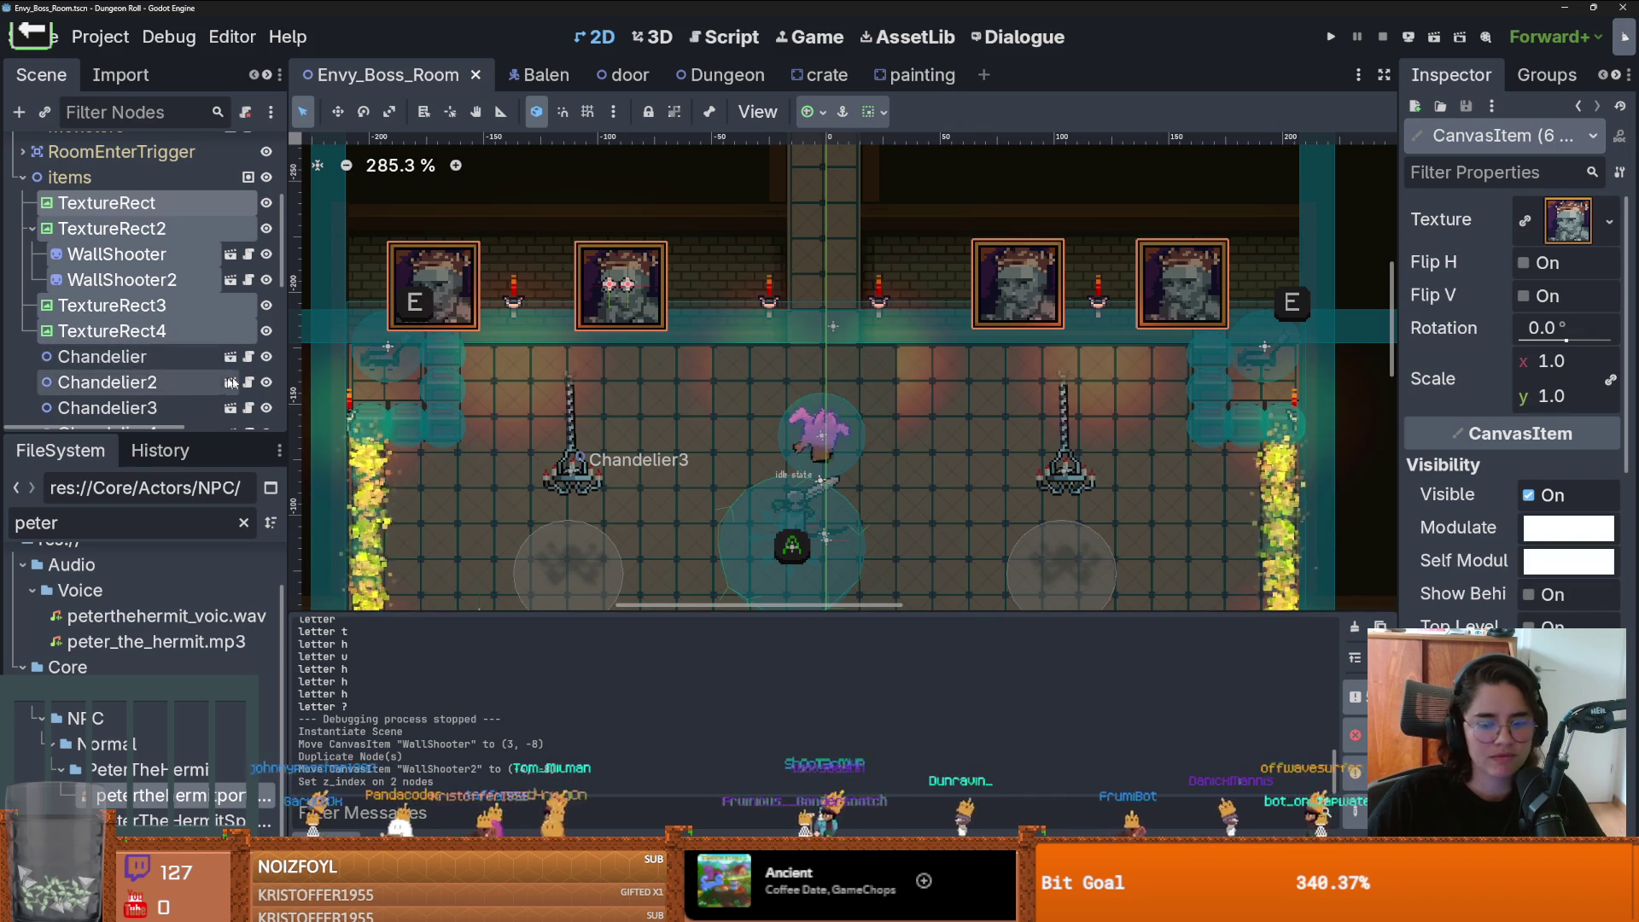
key("Delete")
left_click(755, 462)
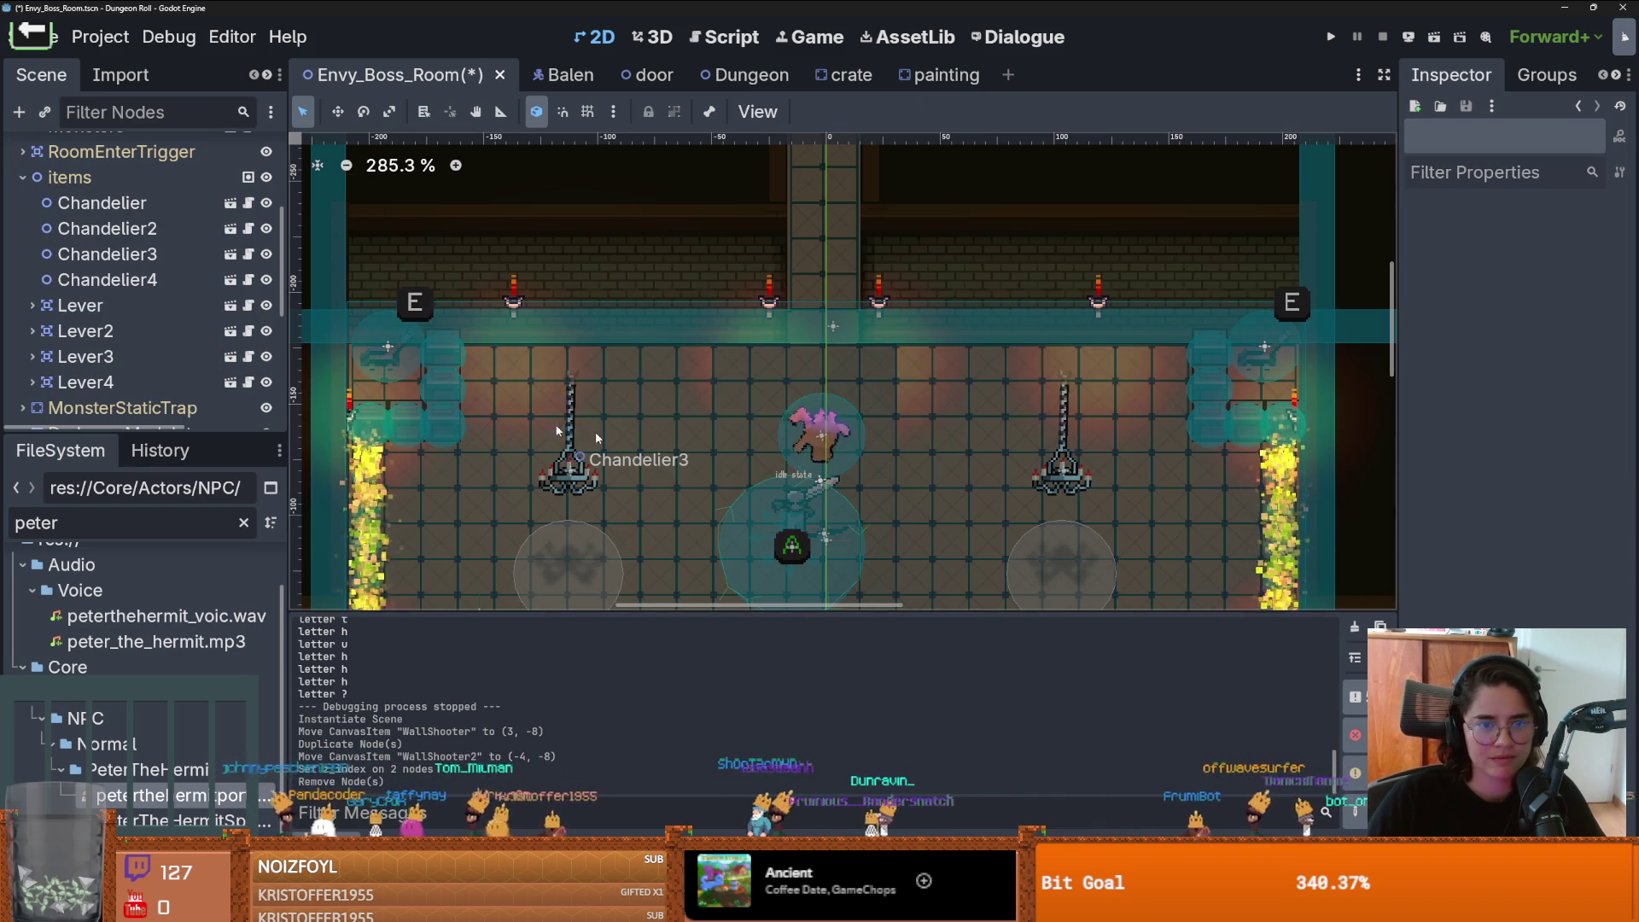
Step: Instantiate painting.tscn under the items node and place it on the top wall
left_click(69, 176)
left_click(50, 115)
type("paint")
key("Return")
right_click(640, 267)
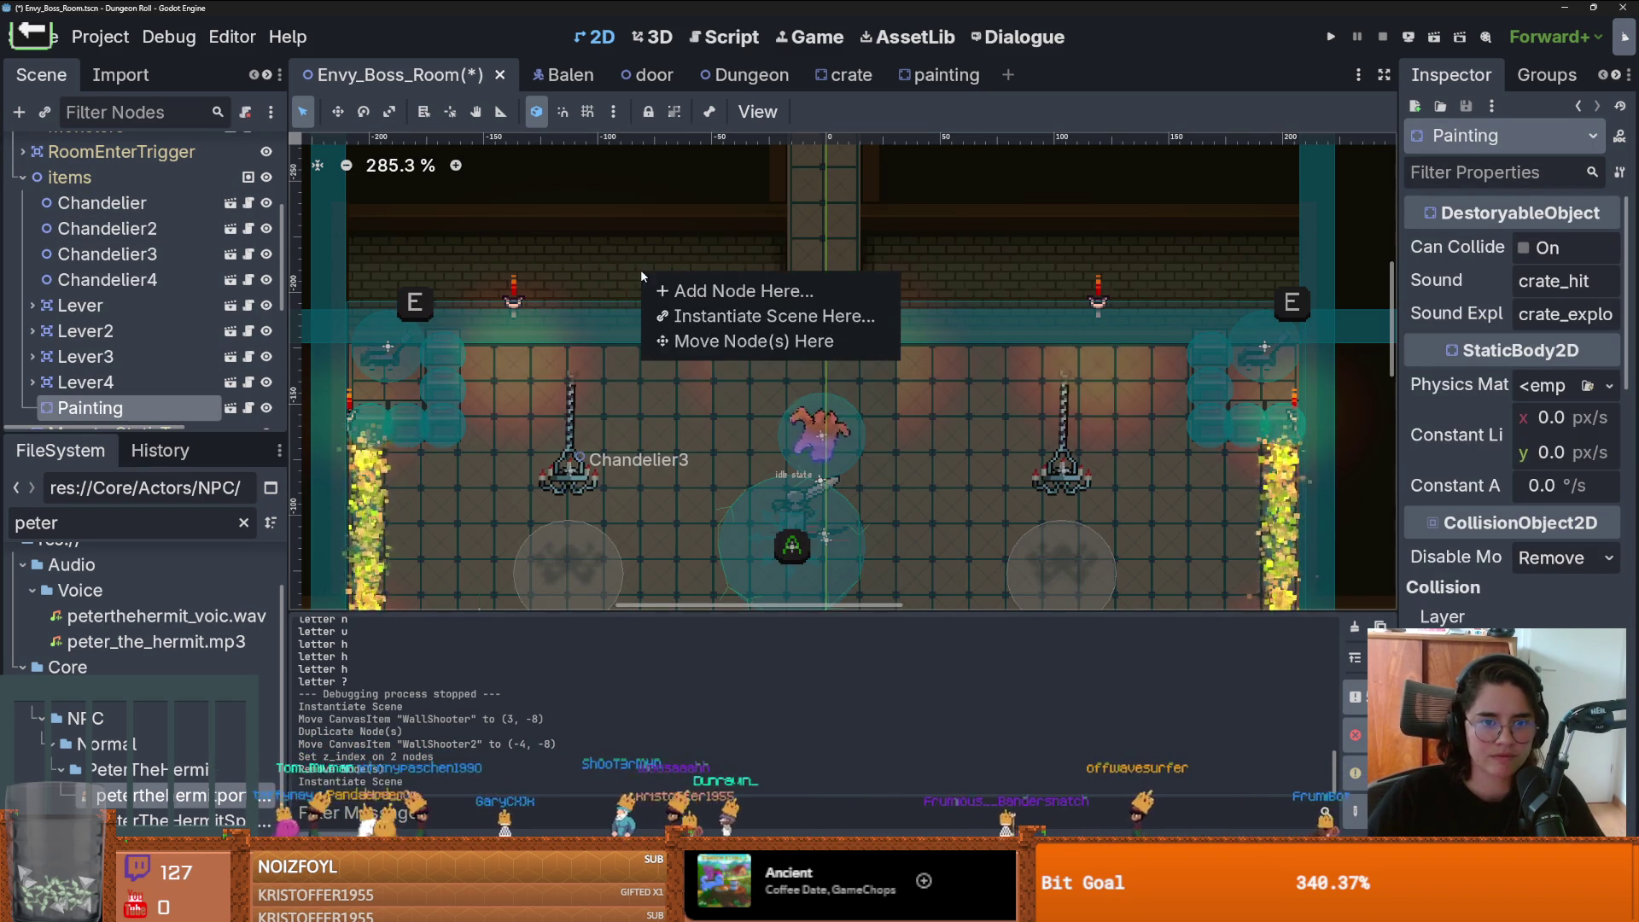
left_click(671, 343)
mouse_move(654, 275)
left_mouse_down()
mouse_move(651, 294)
mouse_move(765, 305)
mouse_move(503, 309)
mouse_move(1021, 298)
mouse_move(1002, 300)
left_mouse_up()
scroll(654, 286, "up", 4)
scroll(768, 308, "down", 3)
Step: Duplicate the Painting, drop an extra copy, and shift the second painting left along the wall
key("ctrl+d")
scroll(649, 306, "down", 2)
scroll(657, 303, "down", 1)
key("ctrl+d")
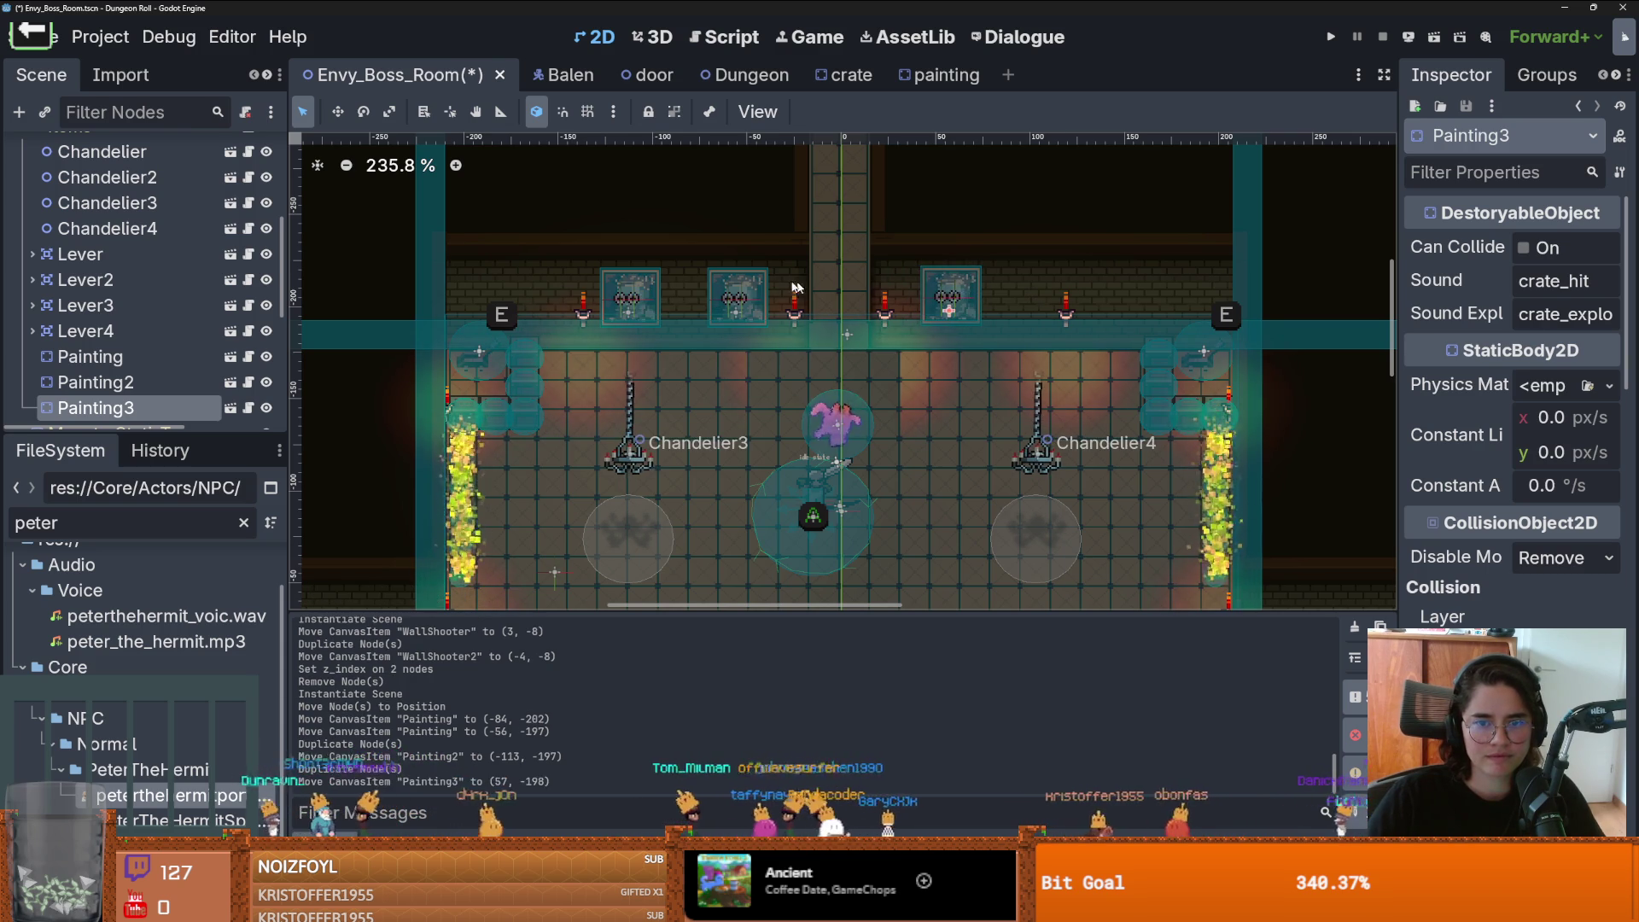
key("ctrl+z")
key("ctrl+z")
key("ctrl+z")
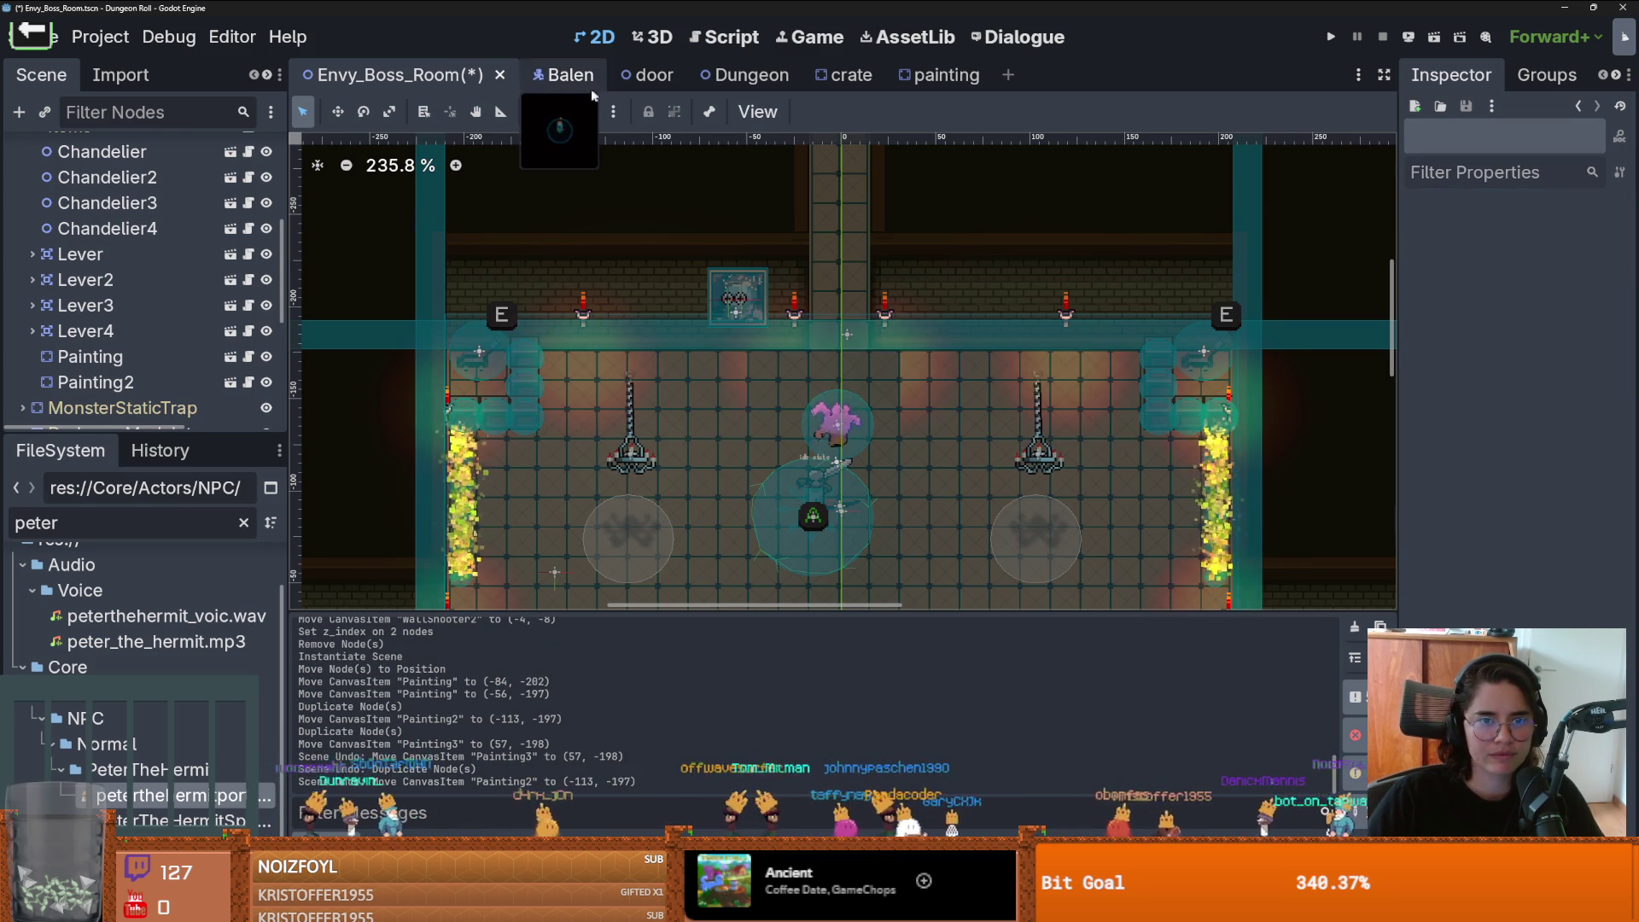
scroll(802, 307, "up", 2)
mouse_move(738, 293)
left_mouse_down()
mouse_move(609, 286)
mouse_move(587, 307)
mouse_move(583, 288)
mouse_move(584, 306)
mouse_move(717, 304)
left_mouse_up()
scroll(770, 299, "down", 2)
scroll(722, 309, "up", 6)
scroll(722, 310, "down", 3)
Step: Add third and fourth painting copies spaced rightward, undoing an accidental Chandelier4 move
key("ctrl+d")
left_click_drag(721, 305, 1033, 299)
scroll(940, 299, "right", 5)
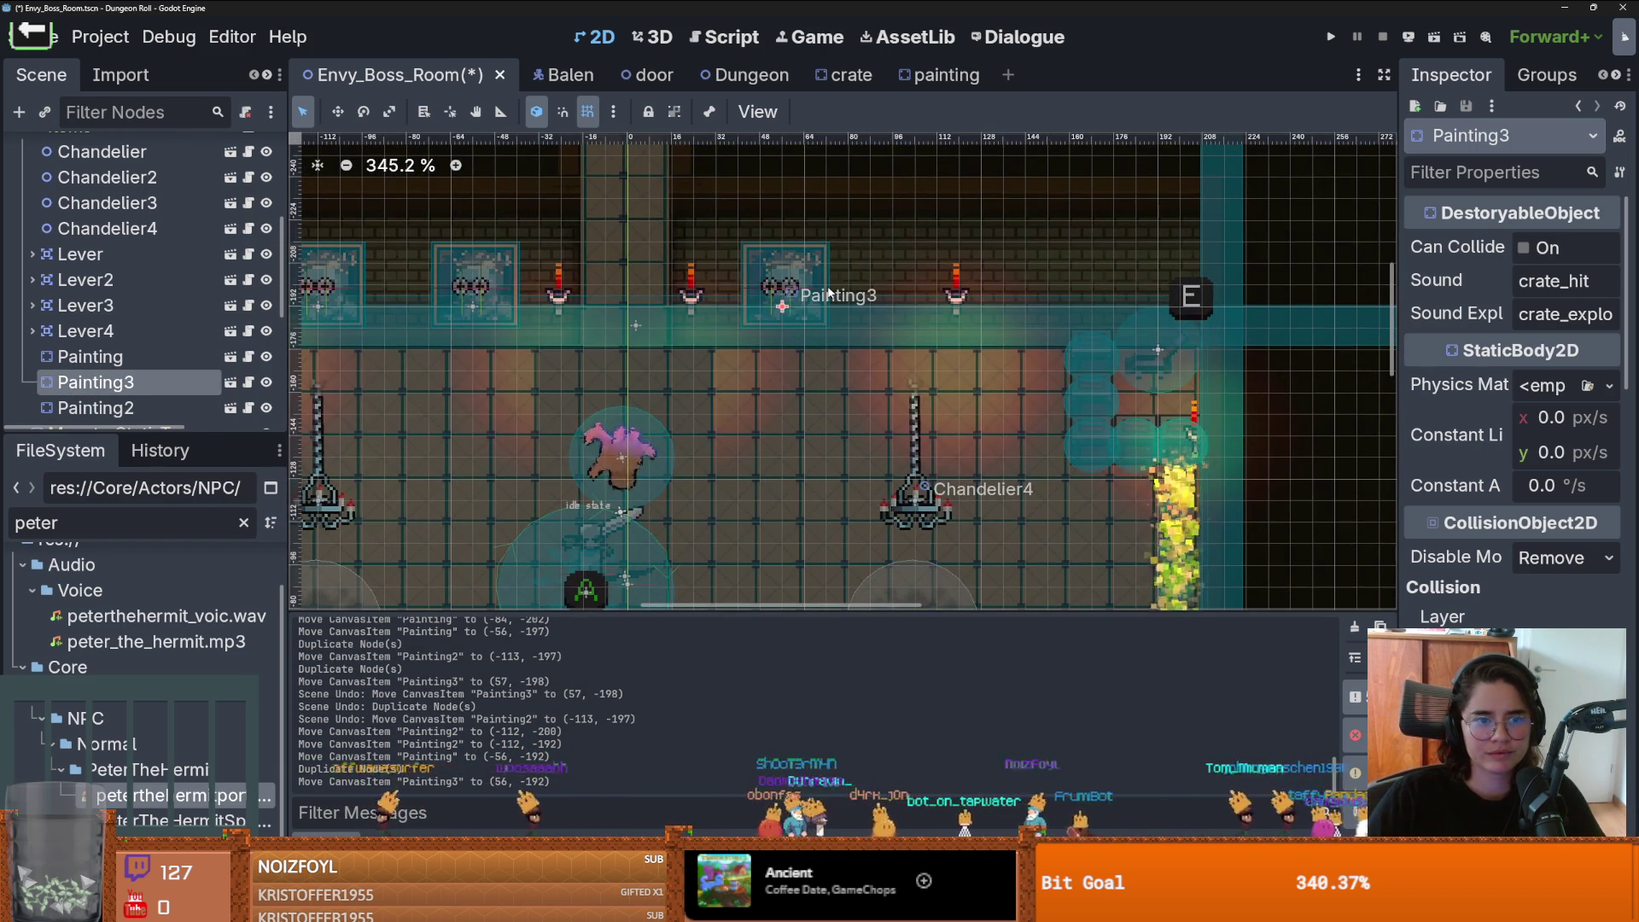
key("ctrl+d")
left_click_drag(915, 495, 1080, 495)
key("ctrl+z")
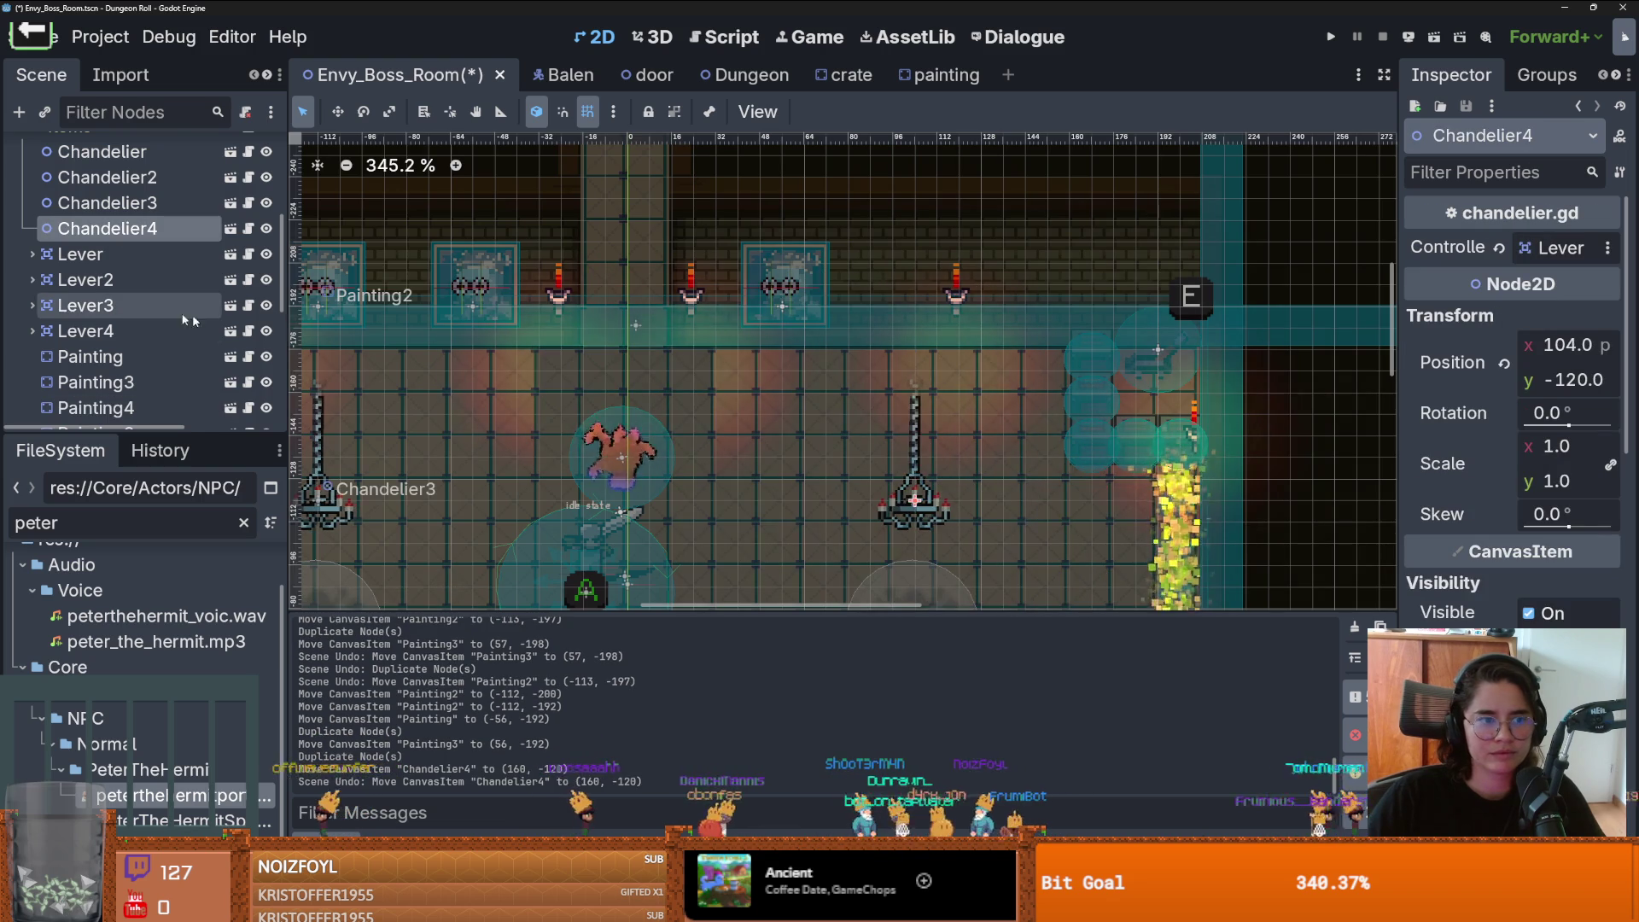
scroll(136, 231, "up", 2)
scroll(139, 243, "down", 7)
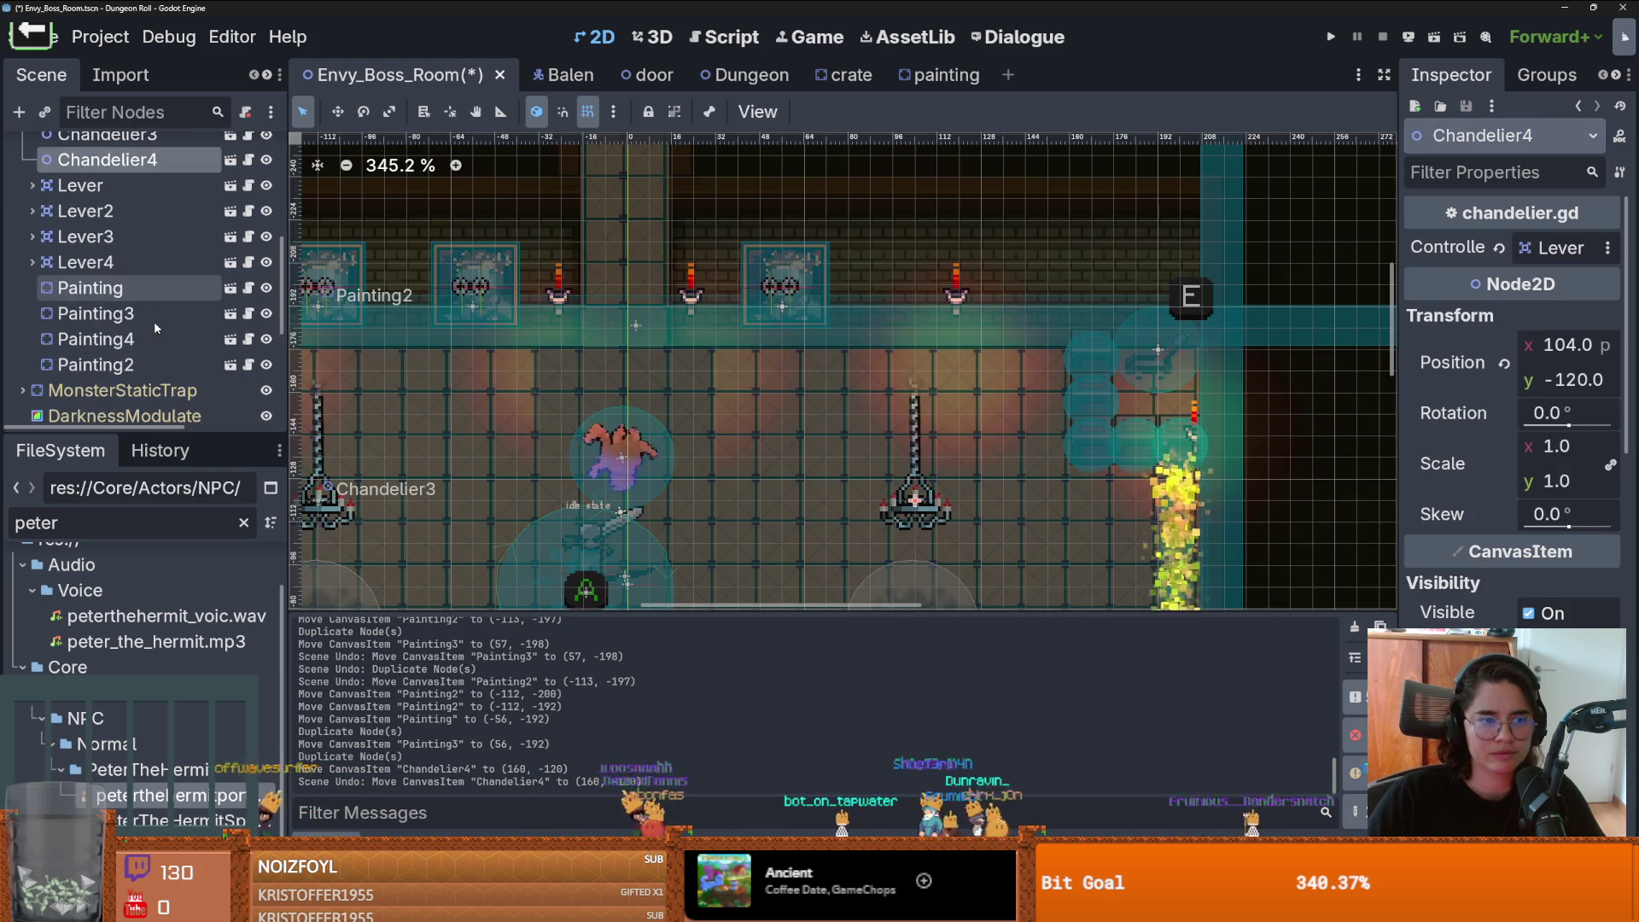
Step: Move Painting4 to the wall's far right side at (112, -192)
left_click(135, 259)
left_click(128, 235)
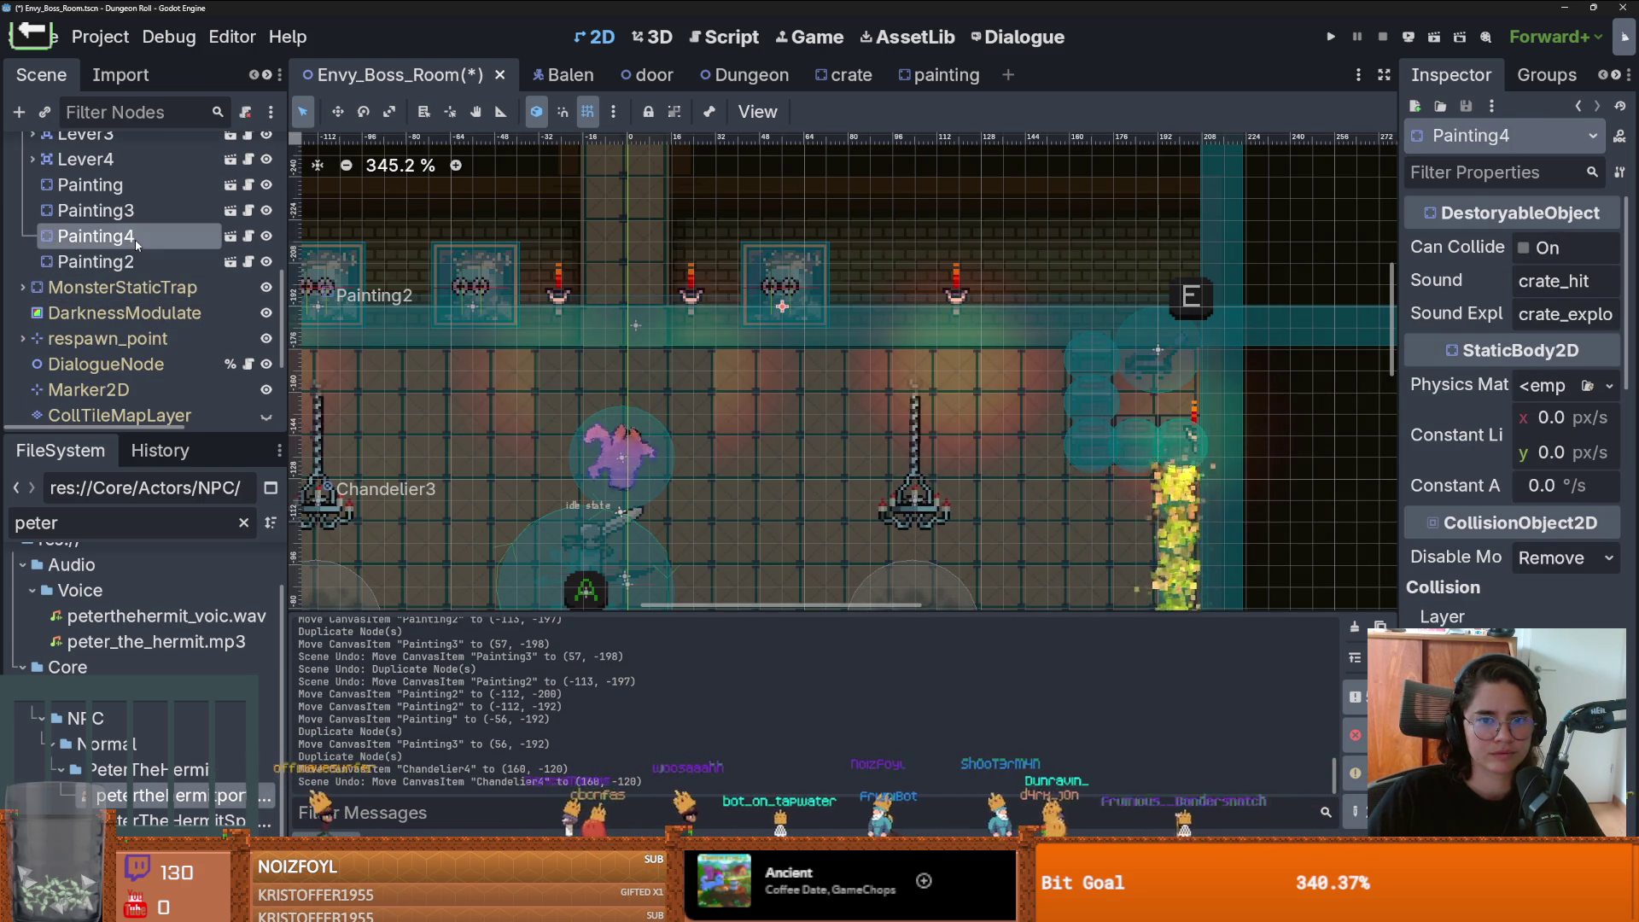
left_click(102, 210)
left_click(768, 285)
left_click_drag(768, 284, 939, 282)
scroll(707, 307, "down", 2)
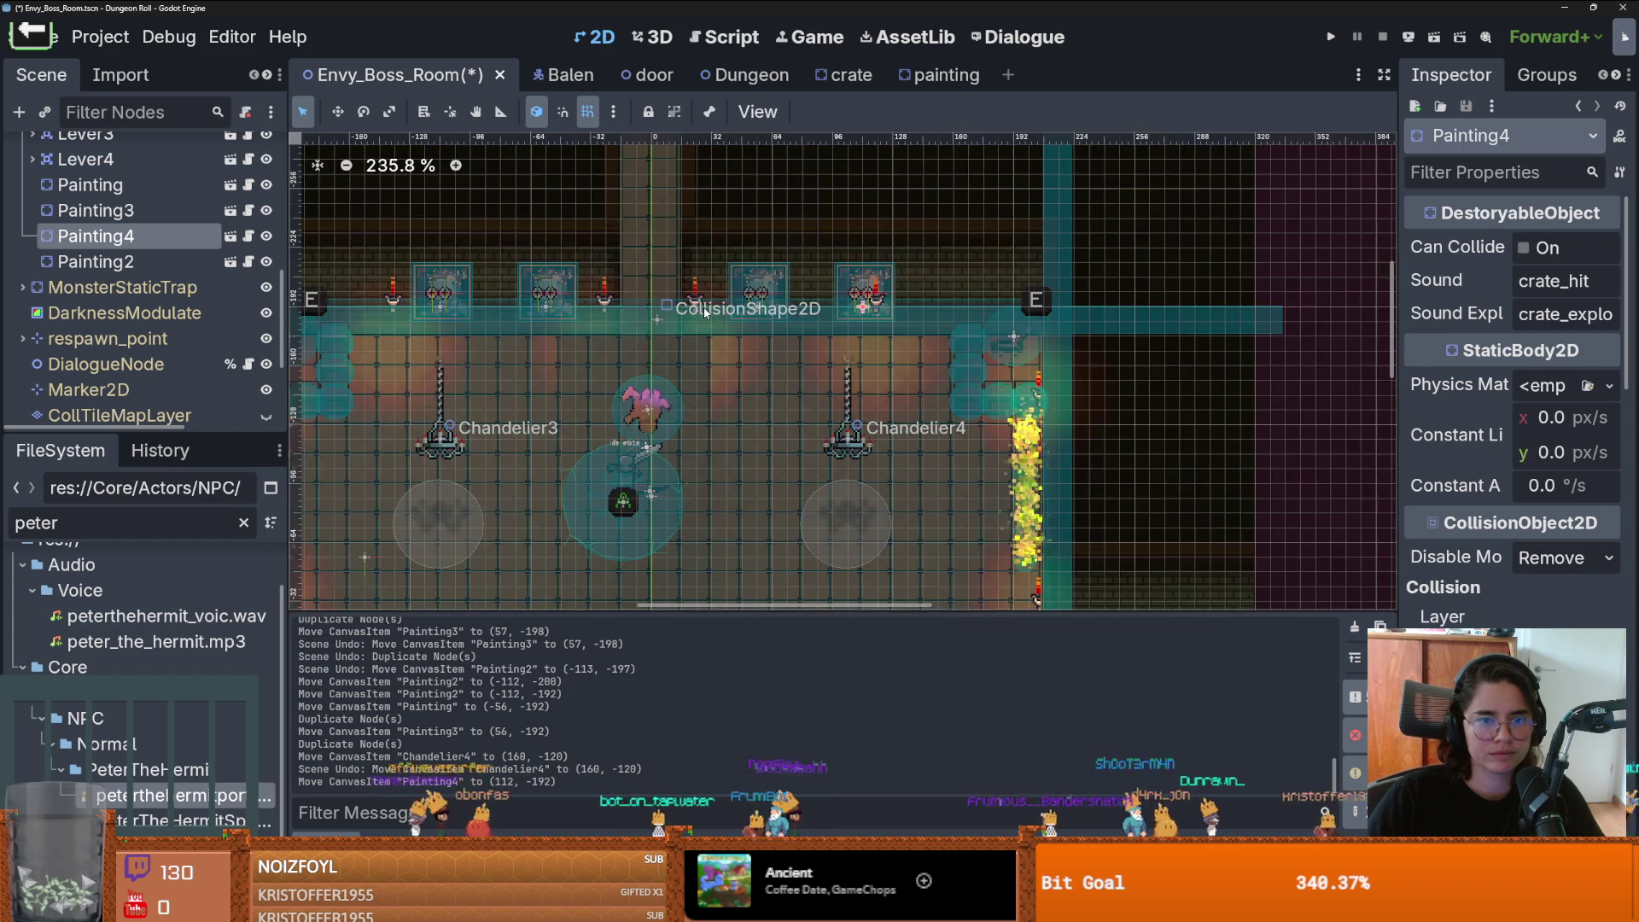
scroll(595, 306, "down", 1)
scroll(512, 341, "up", 1)
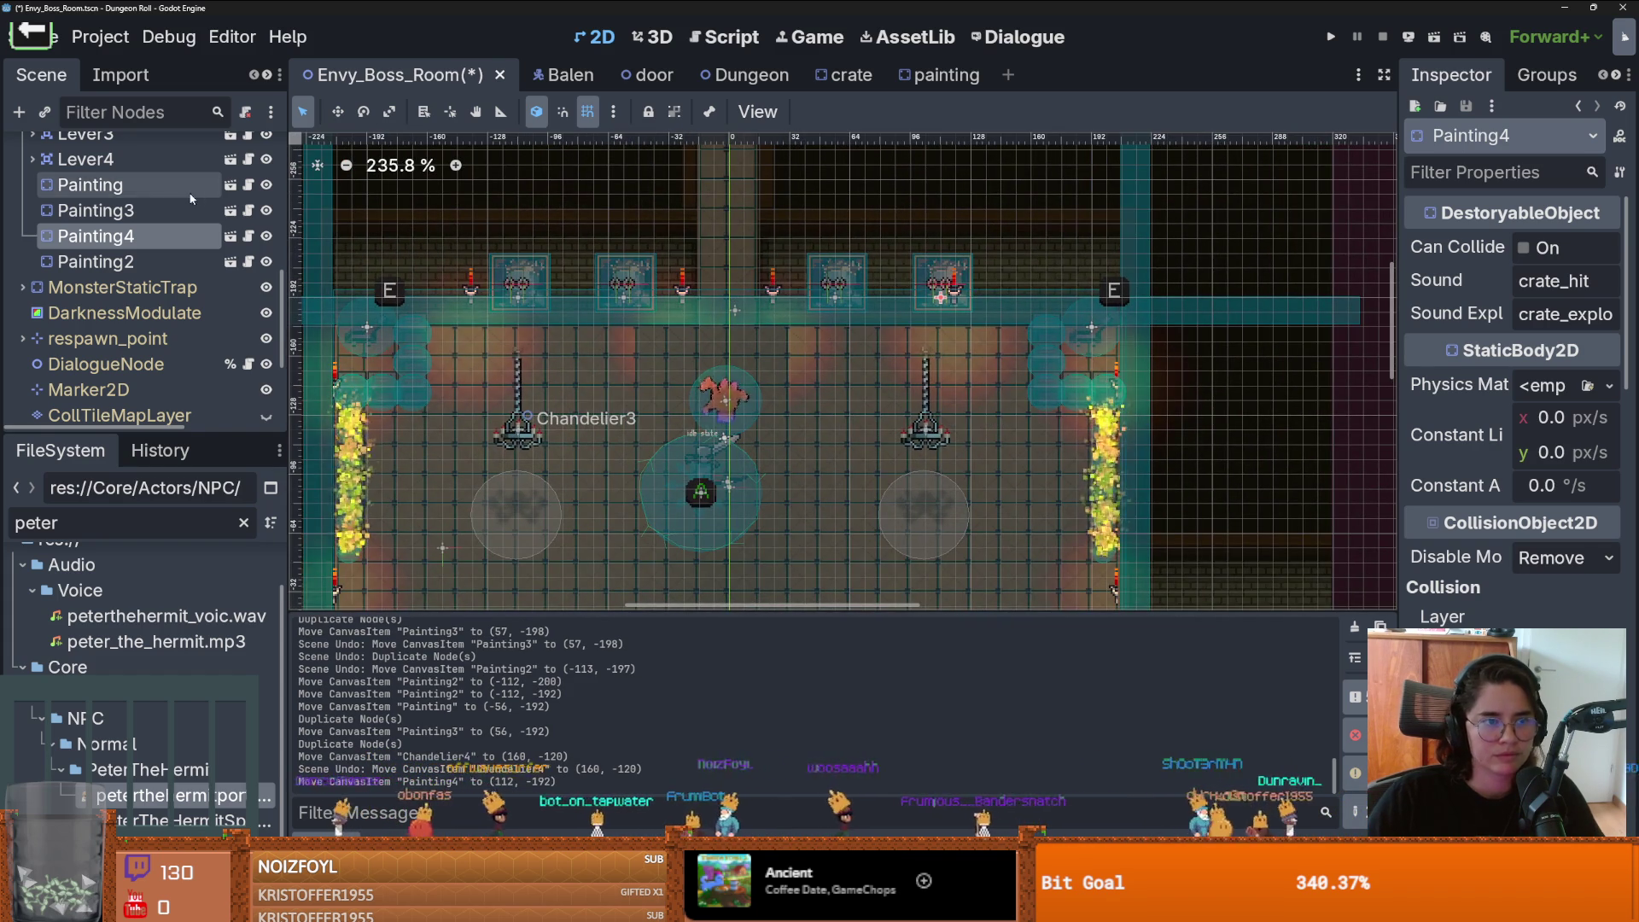
scroll(144, 193, "up", 2)
scroll(143, 193, "up", 6)
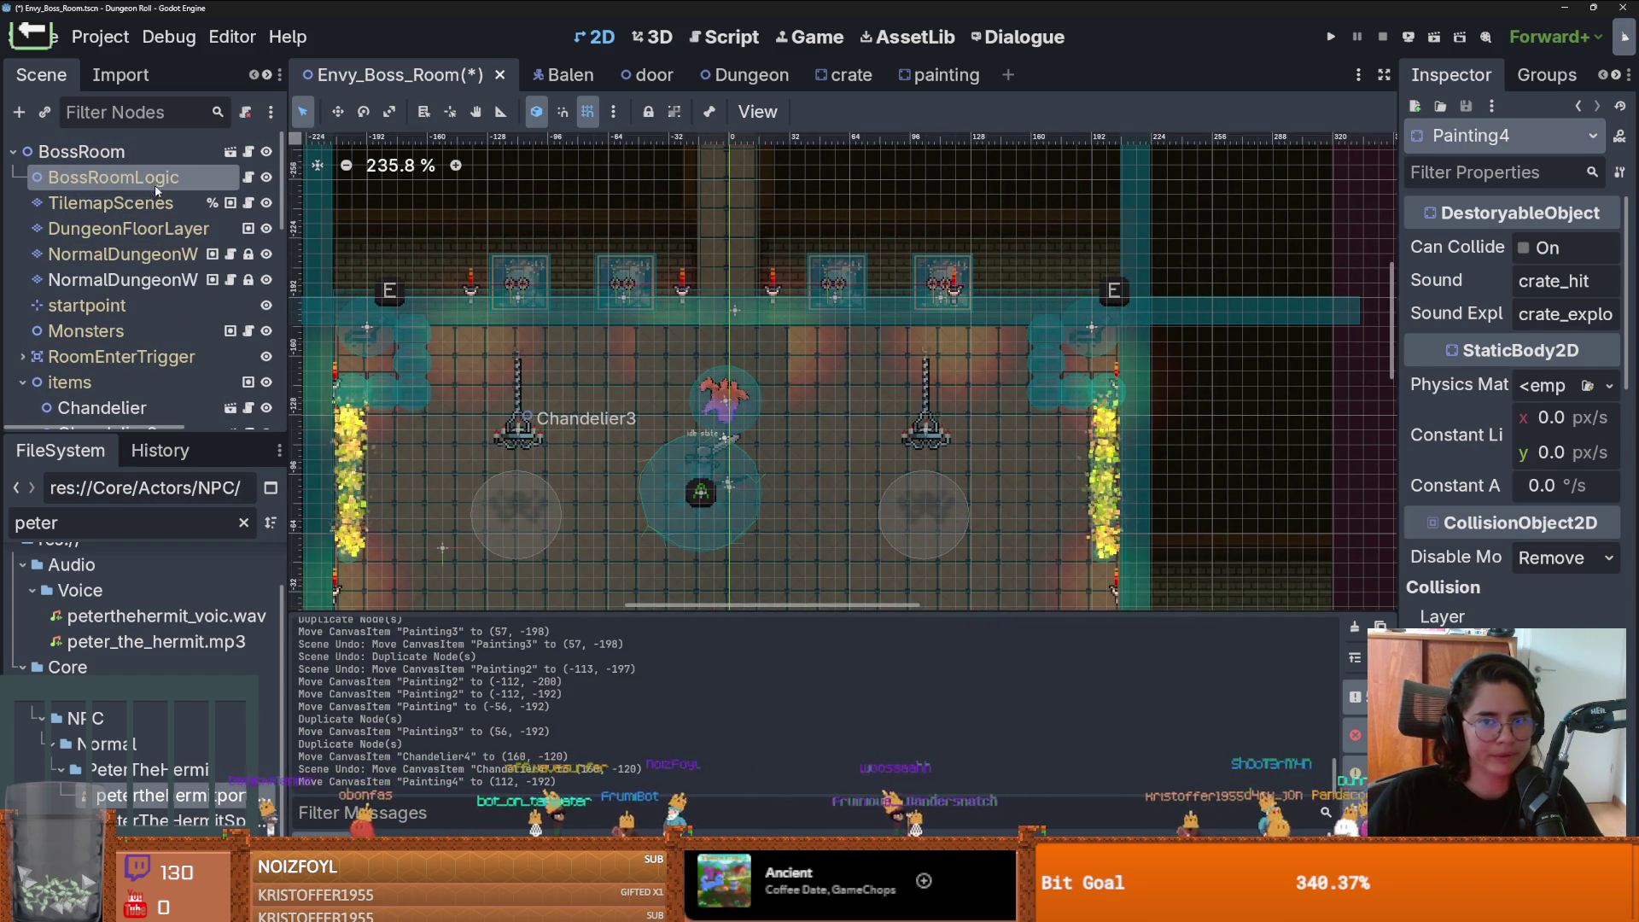
Step: Look over the BossRoomLogic and tilemap nodes in the boss room scene
left_click(156, 179)
right_click(957, 305)
left_click(585, 656)
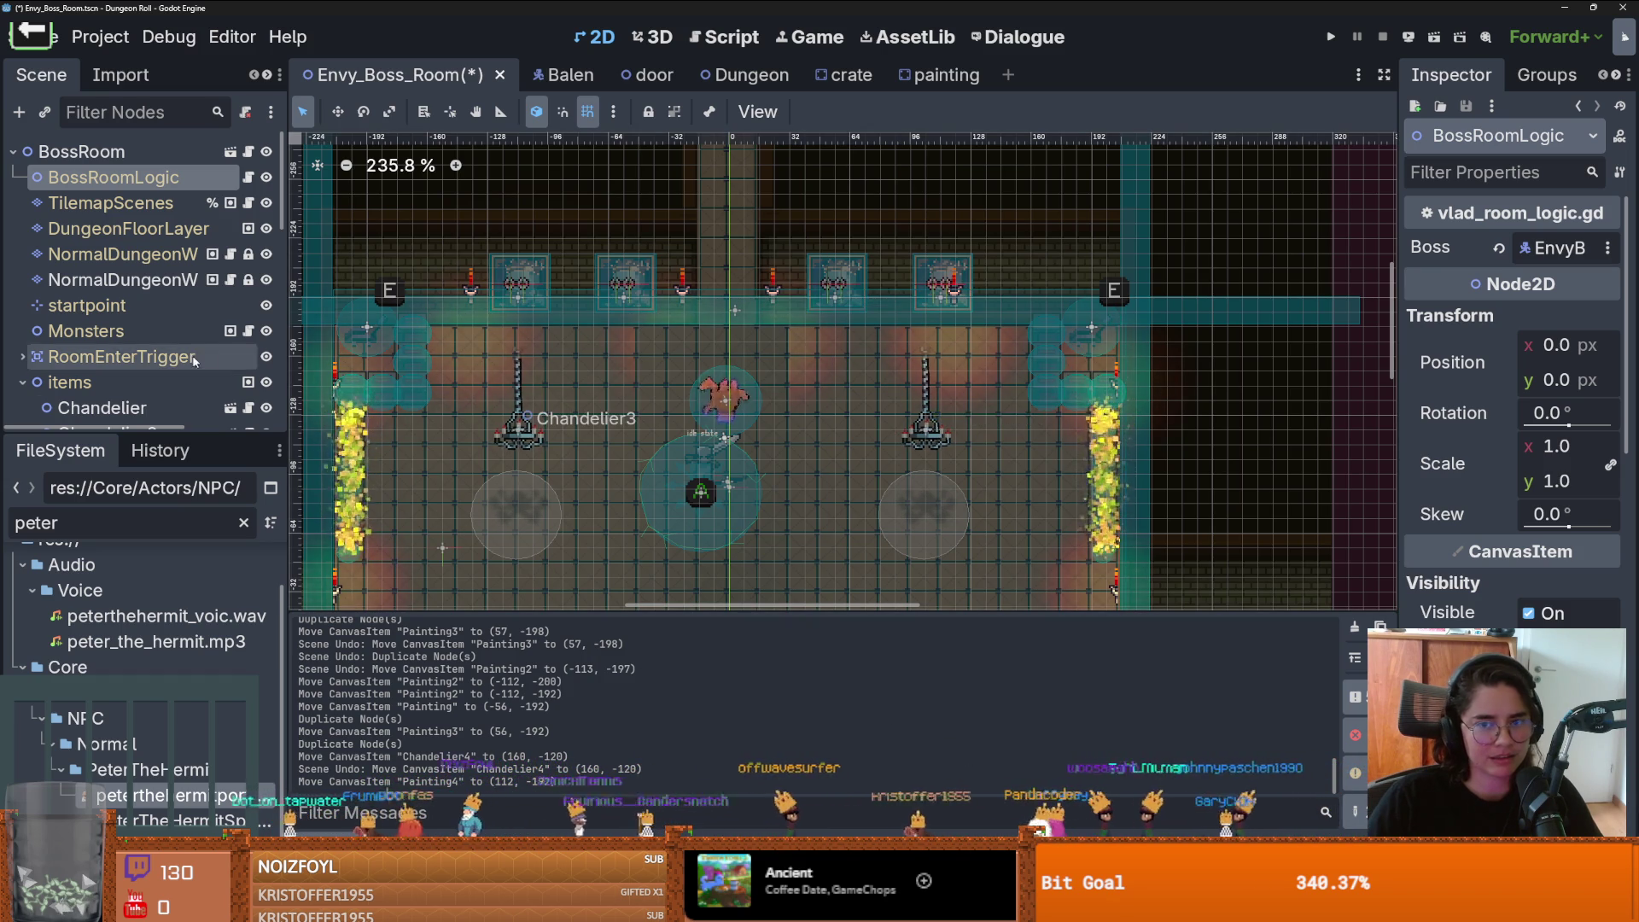
left_click(128, 203)
left_click(128, 178)
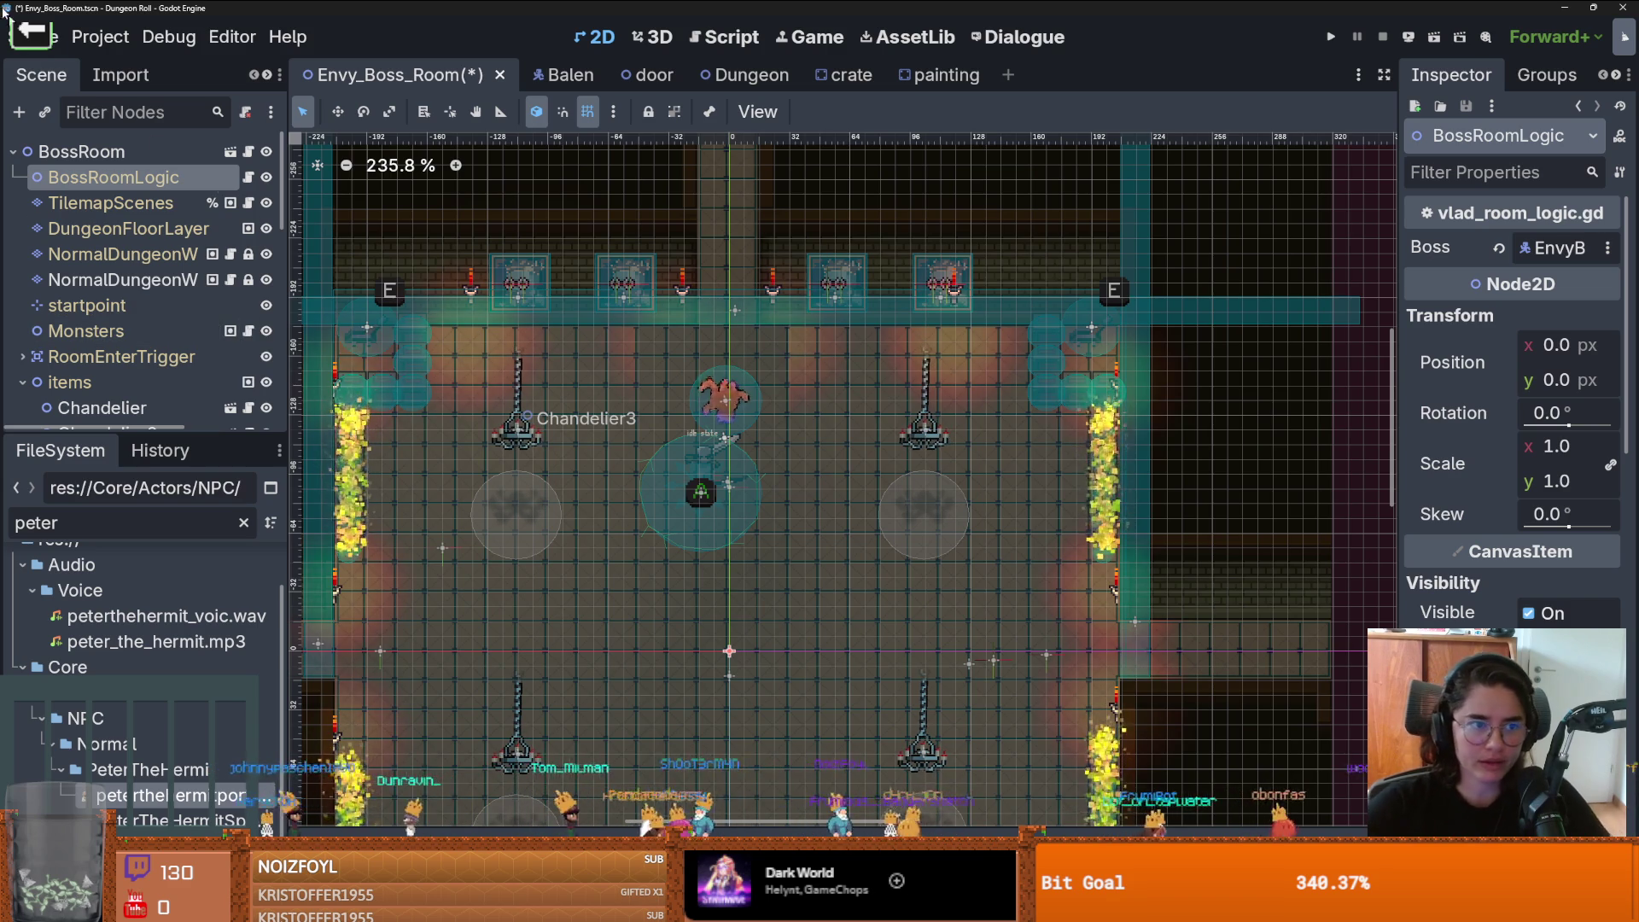
Step: Move the torch beside Painting4 one tile right with the tilemap Select tool, then save and run
left_click(120, 203)
left_click(327, 508)
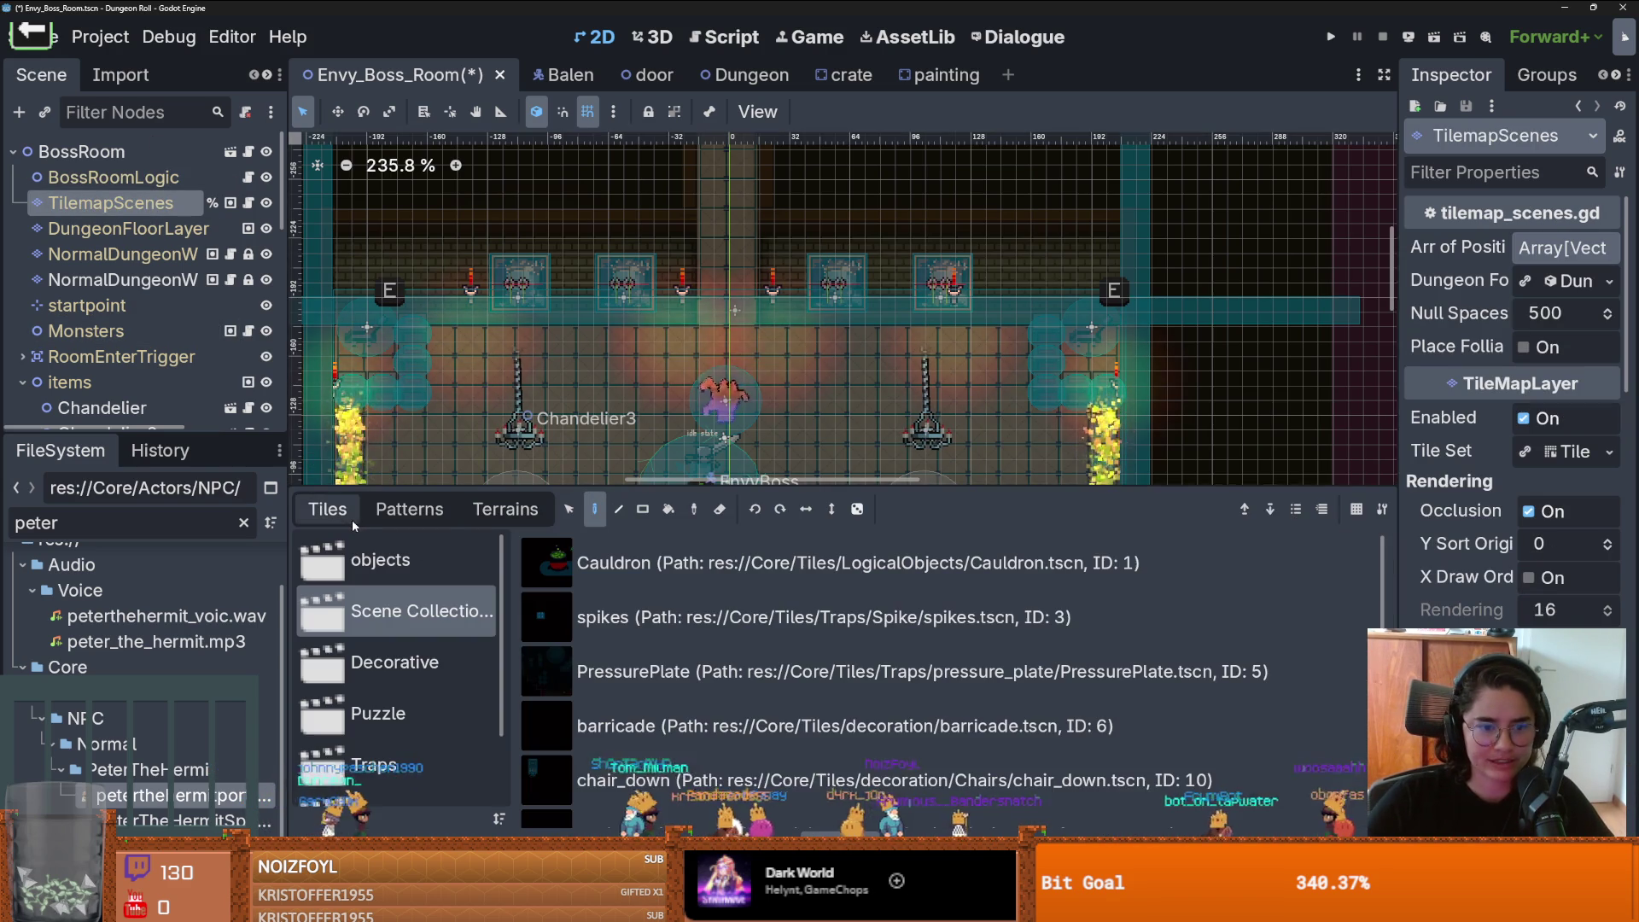
key("s")
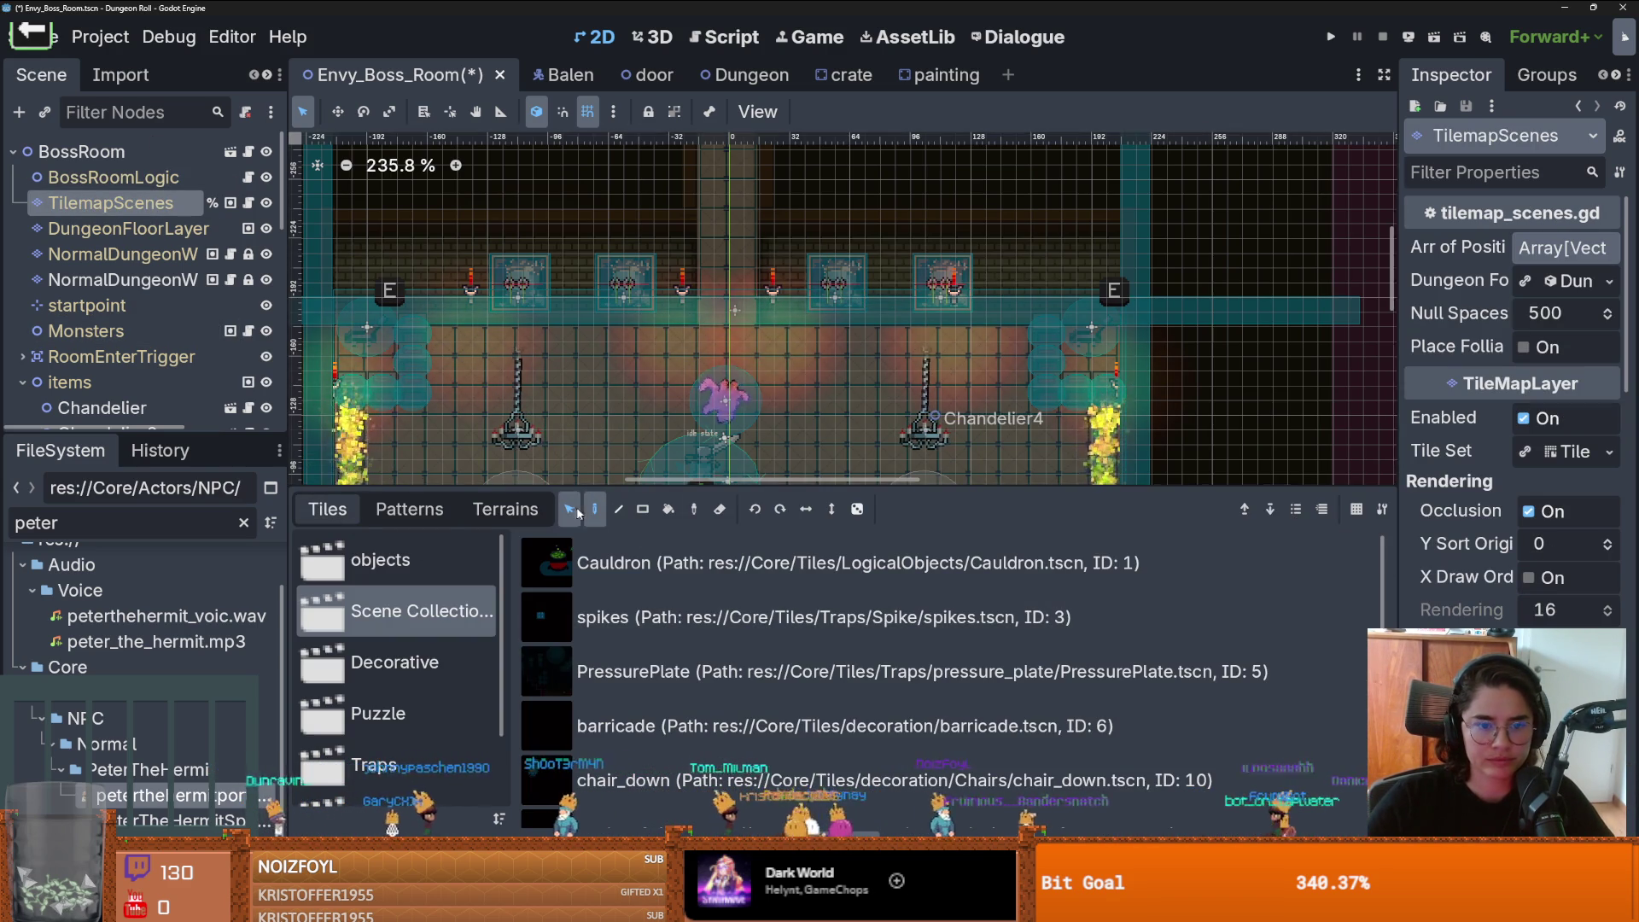
left_click_drag(958, 292, 993, 309)
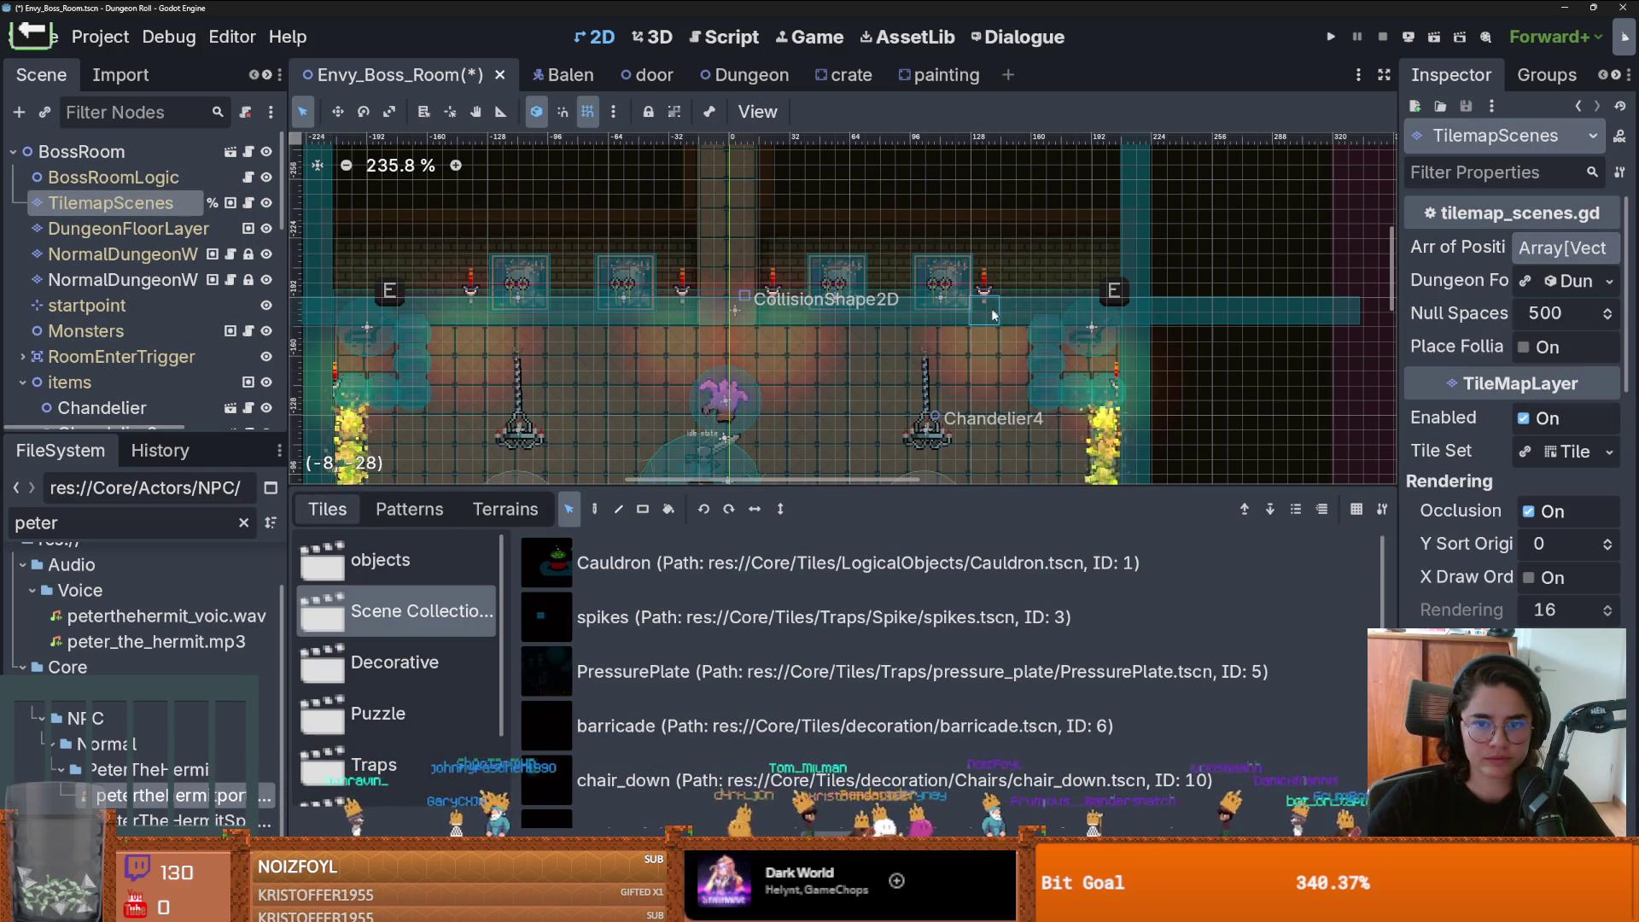
key("F5")
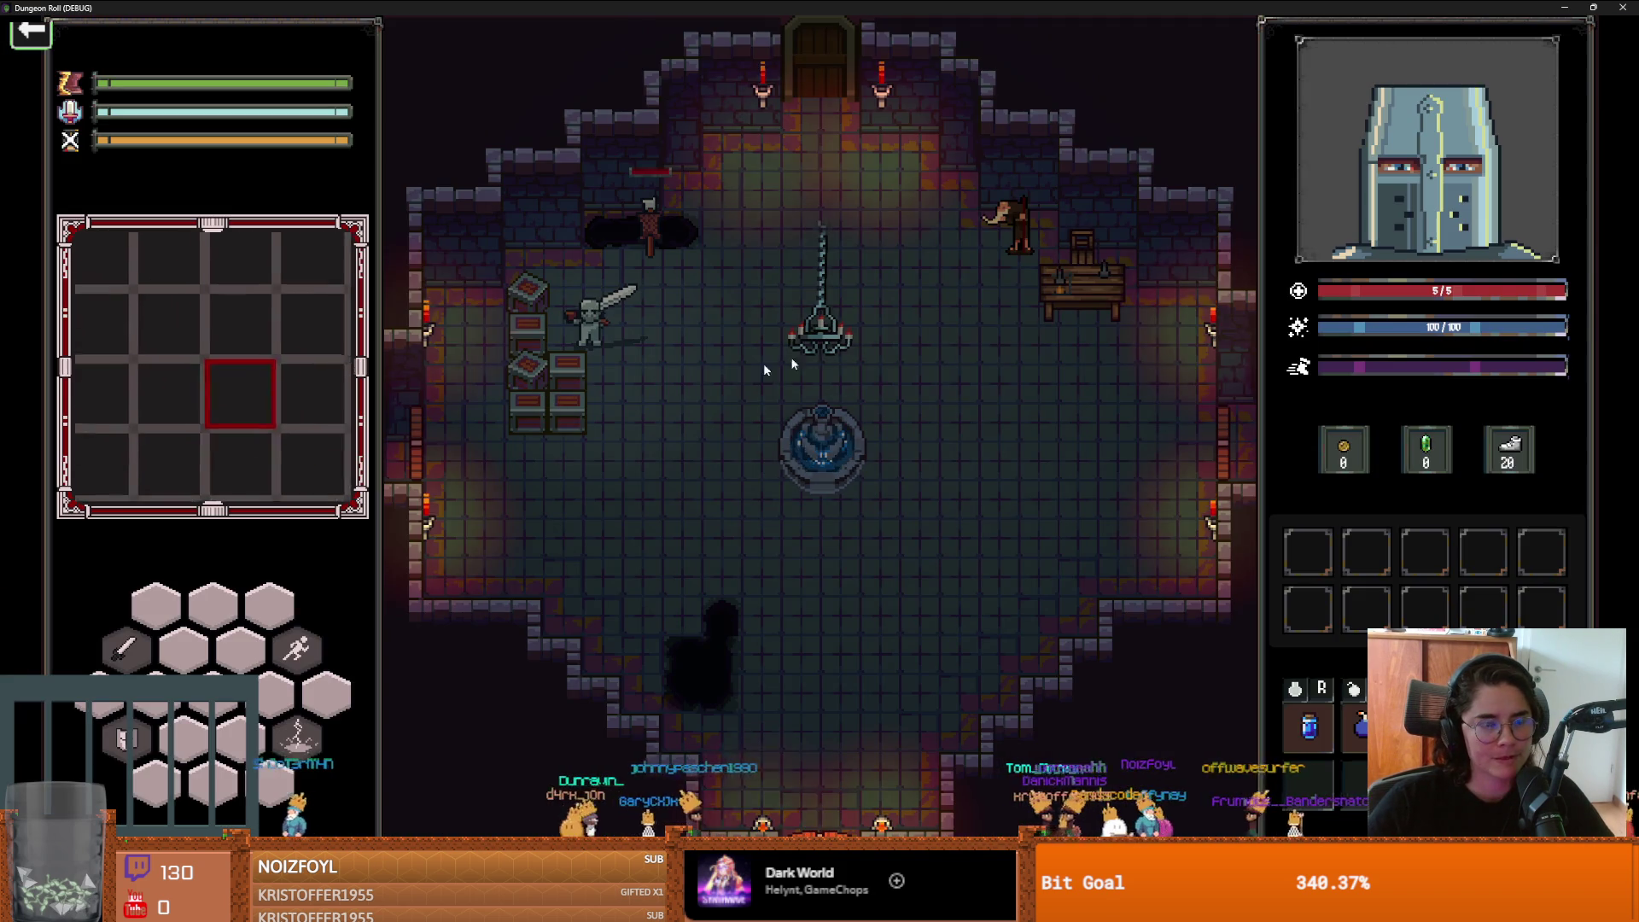
Step: Teleport to the boss area with the console command tp_to_before_boss
key("grave")
type("tp_to_before_boss")
key("Return")
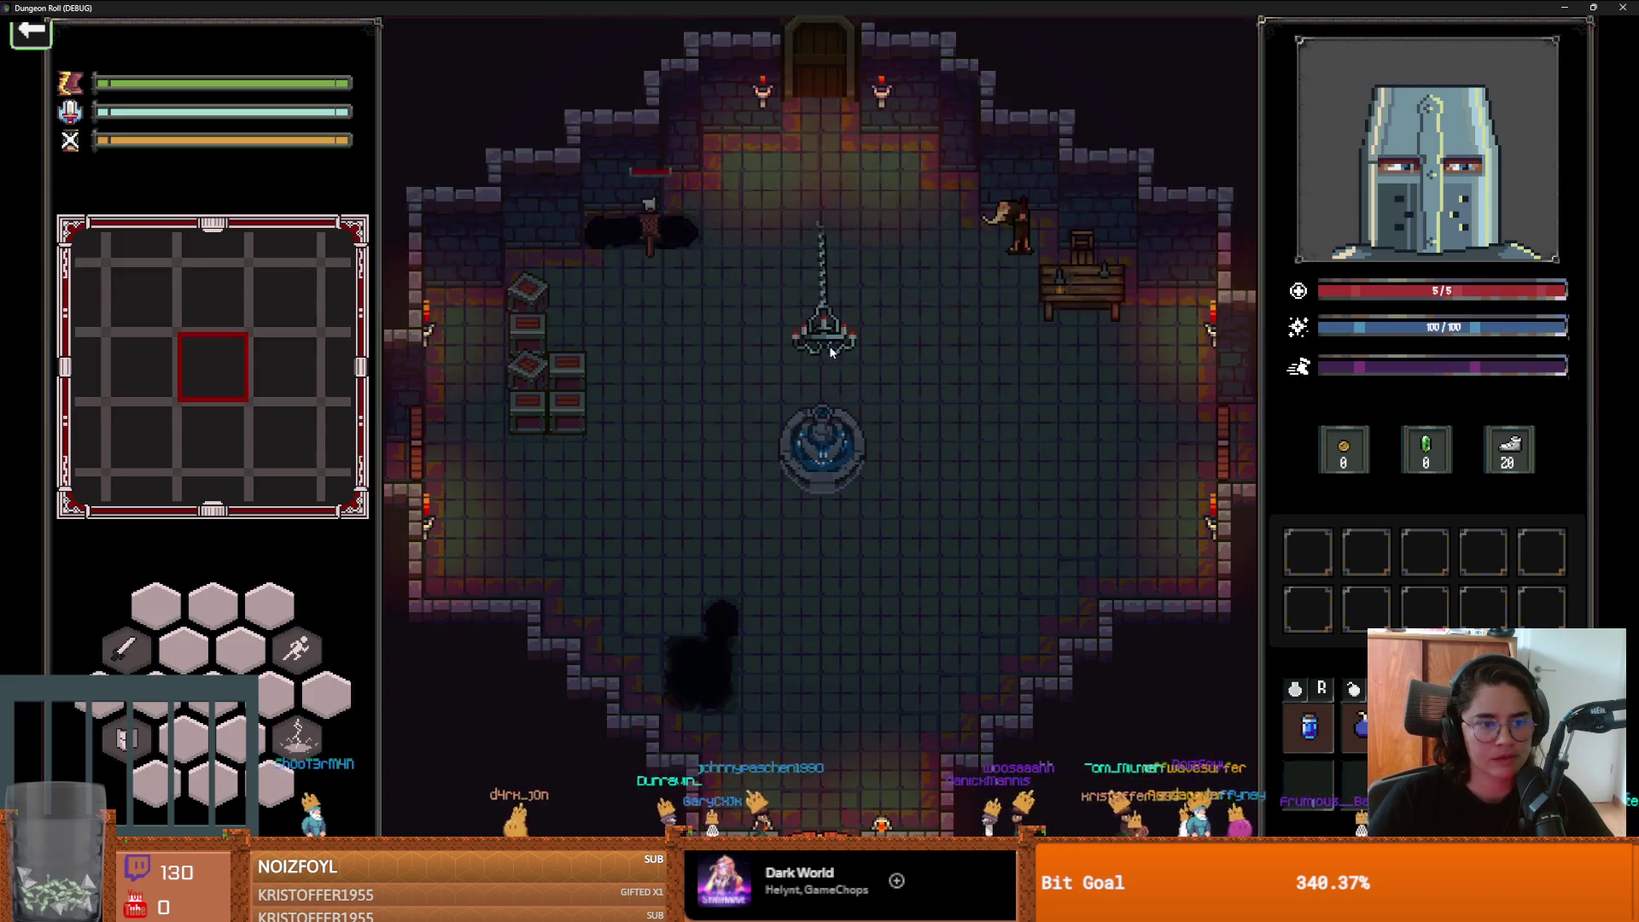
Step: Walk into the boss room past the paintings, fight the Envious Crusader, then stop the run
key("w")
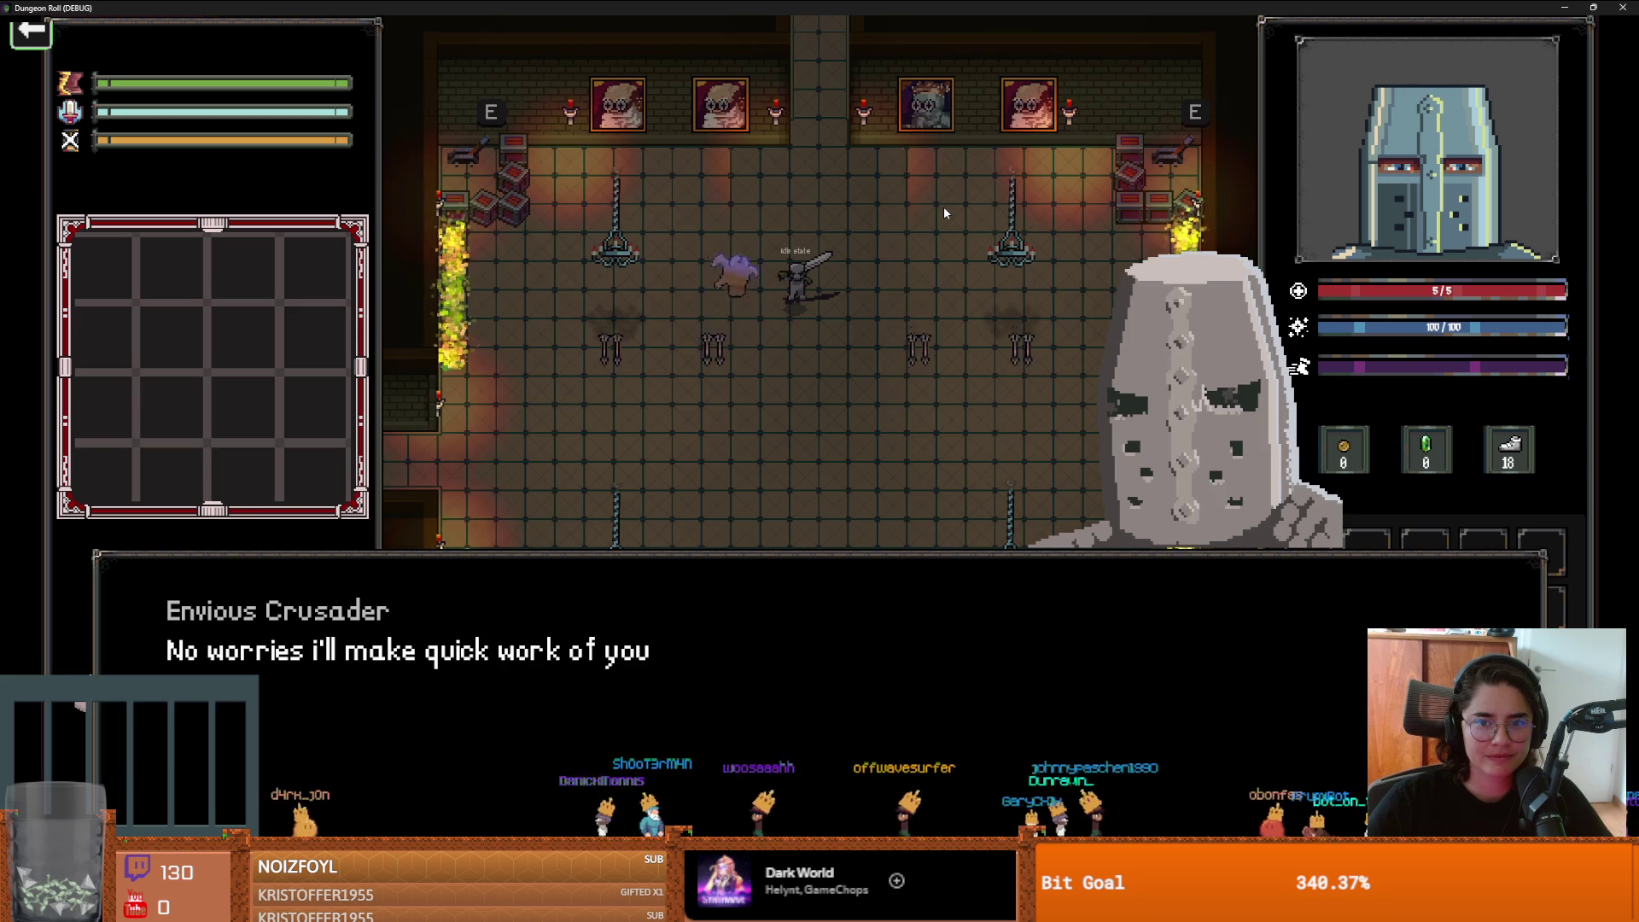
key("w")
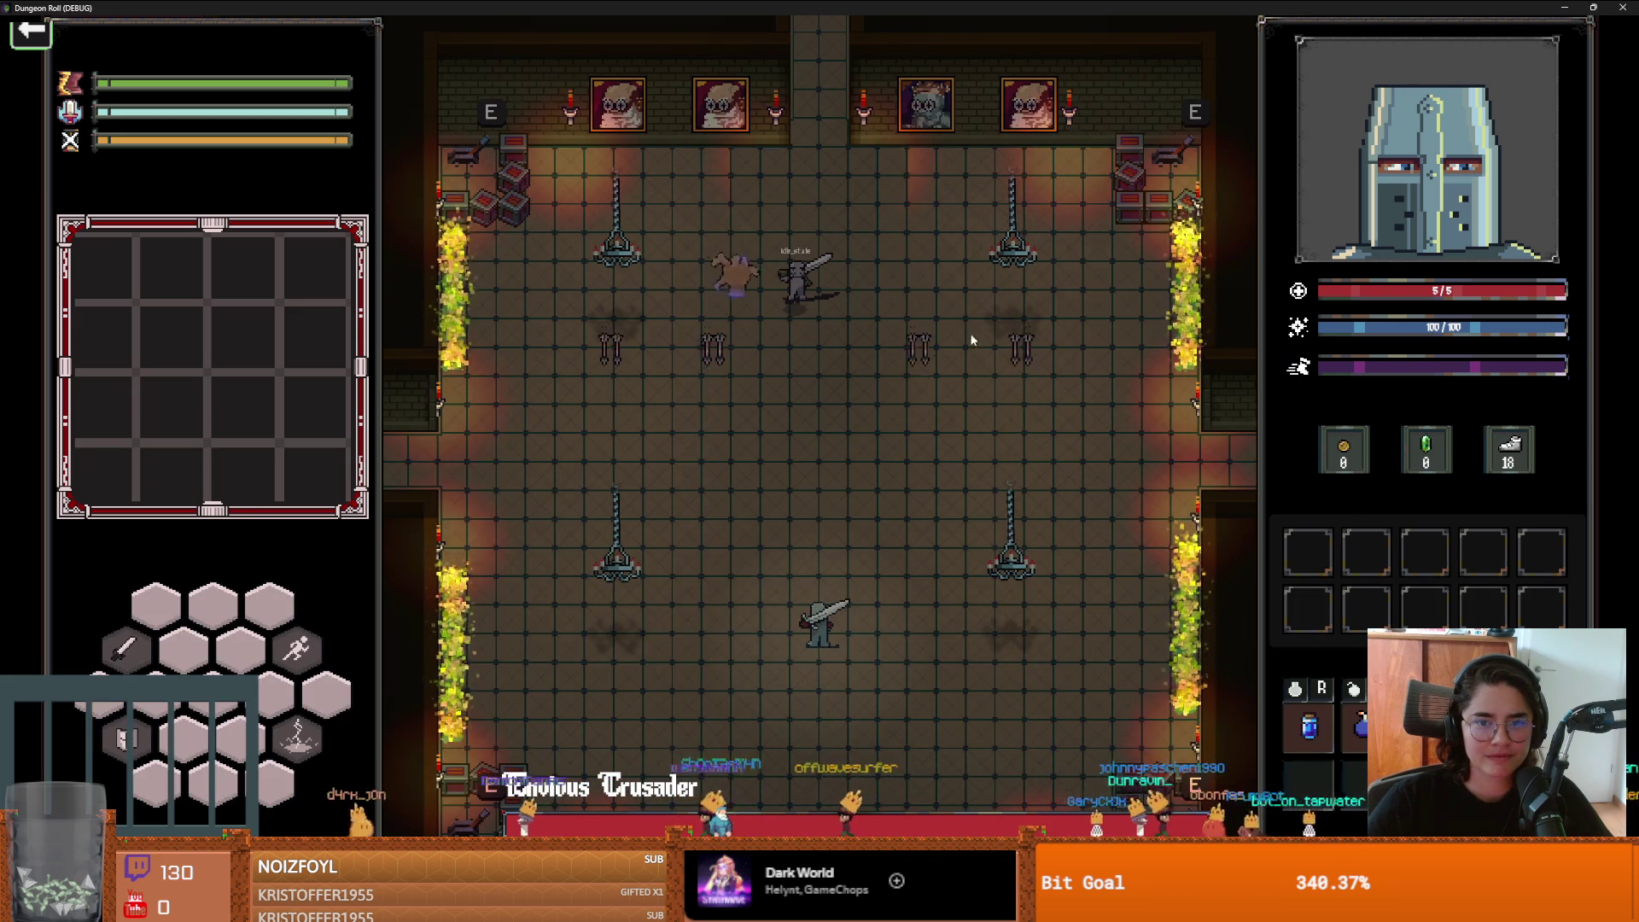
key("w")
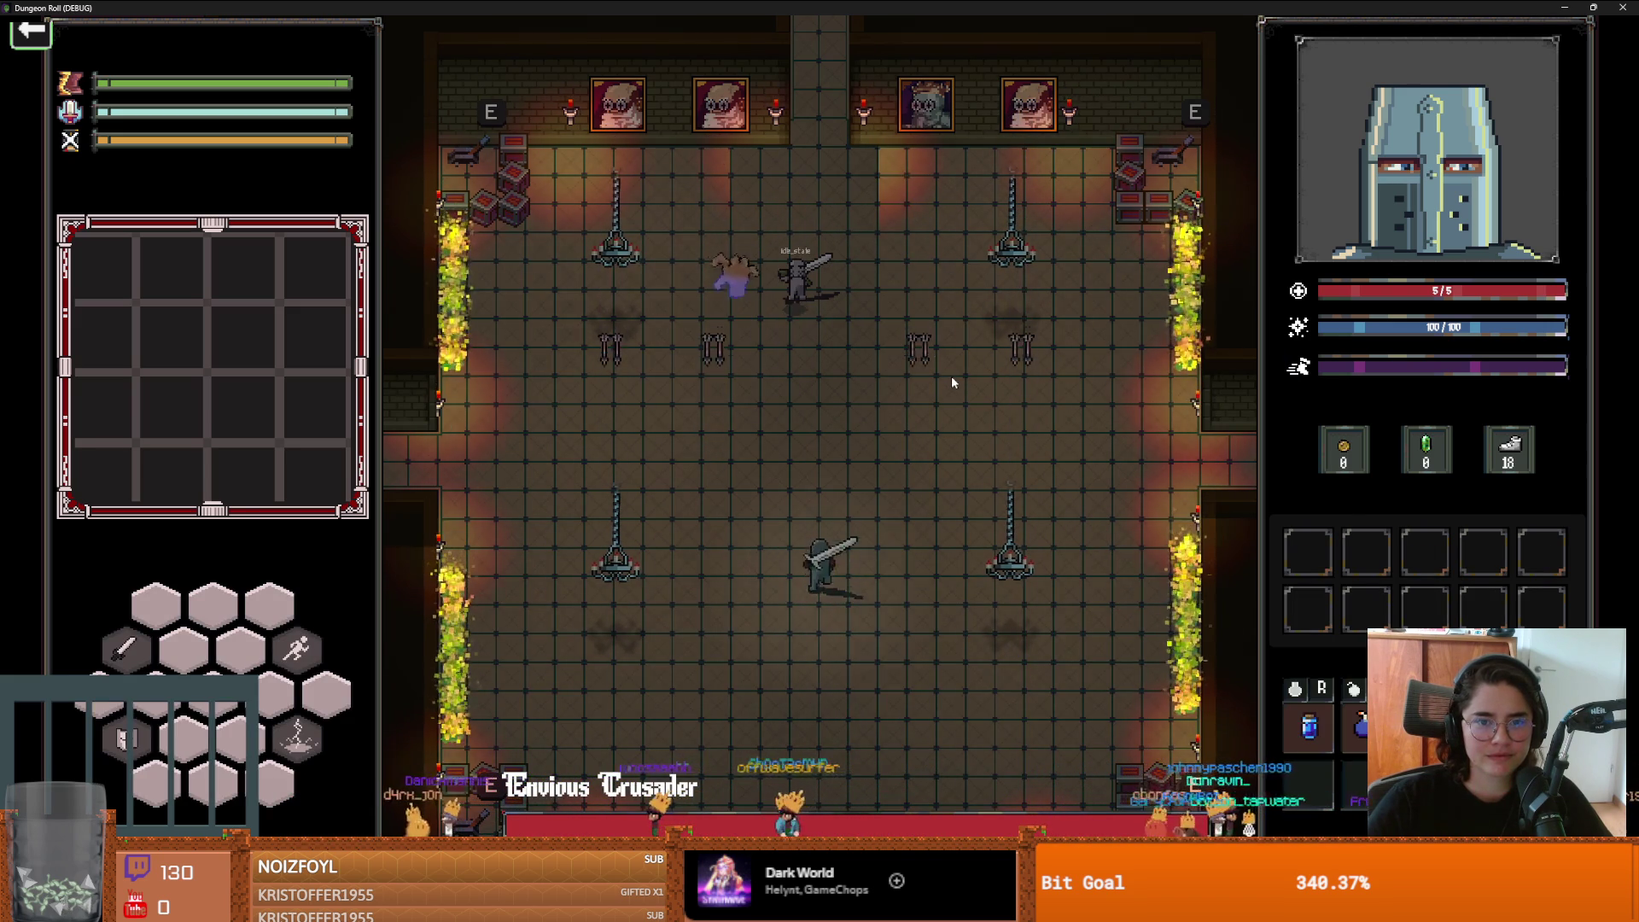
key("s")
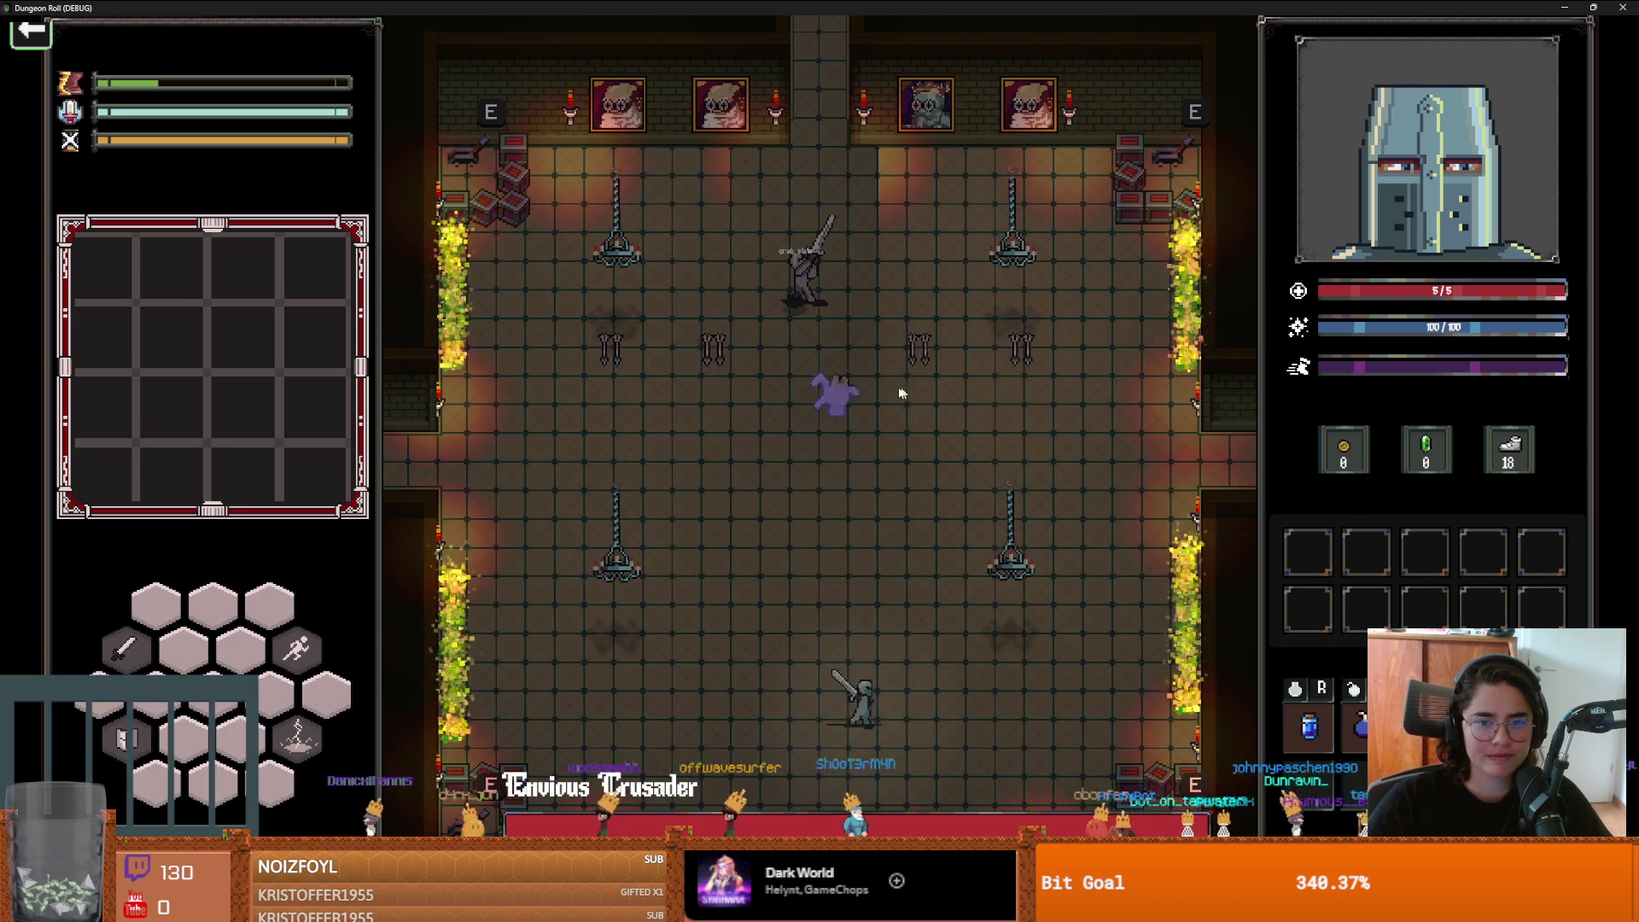
key("w")
key("s")
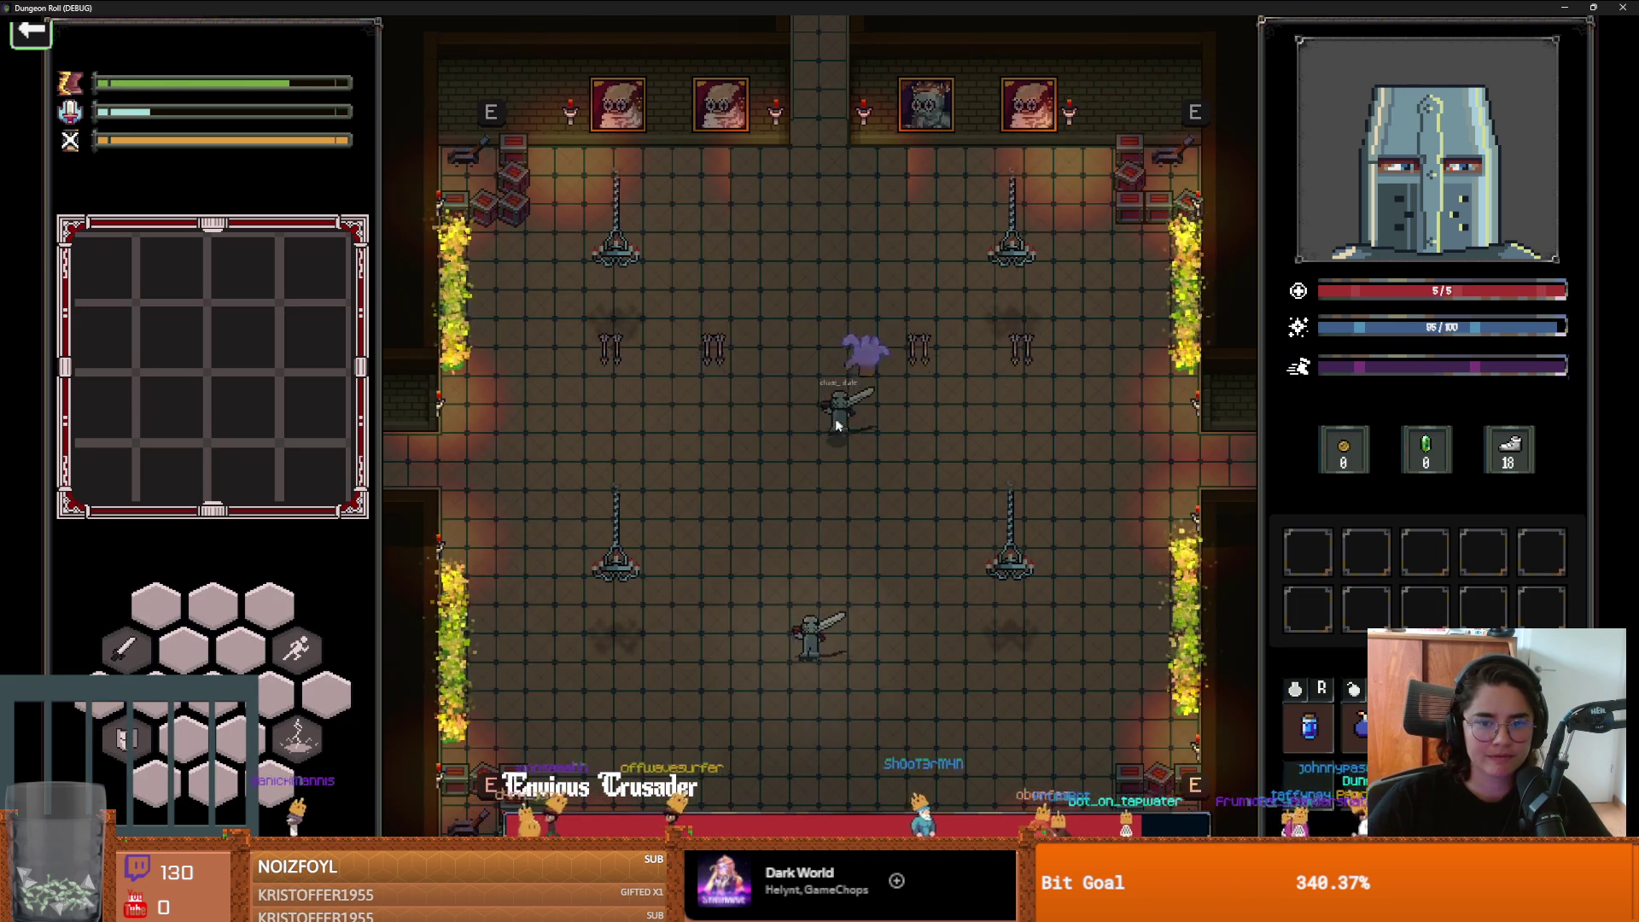
key("d")
key("s")
key("d")
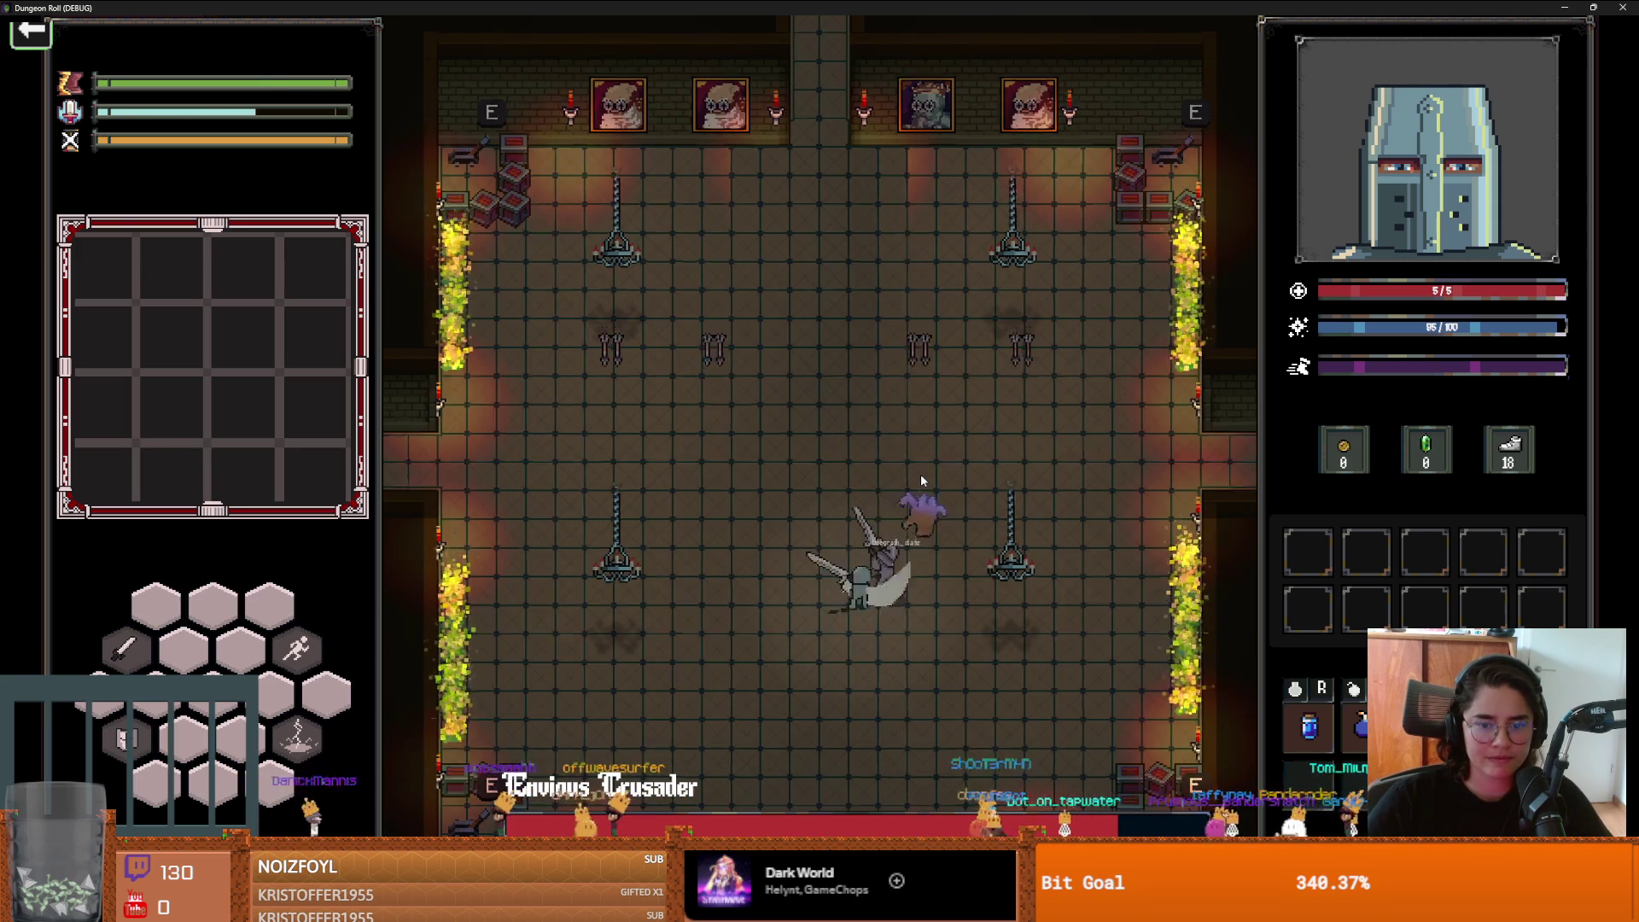
key("w")
key("d")
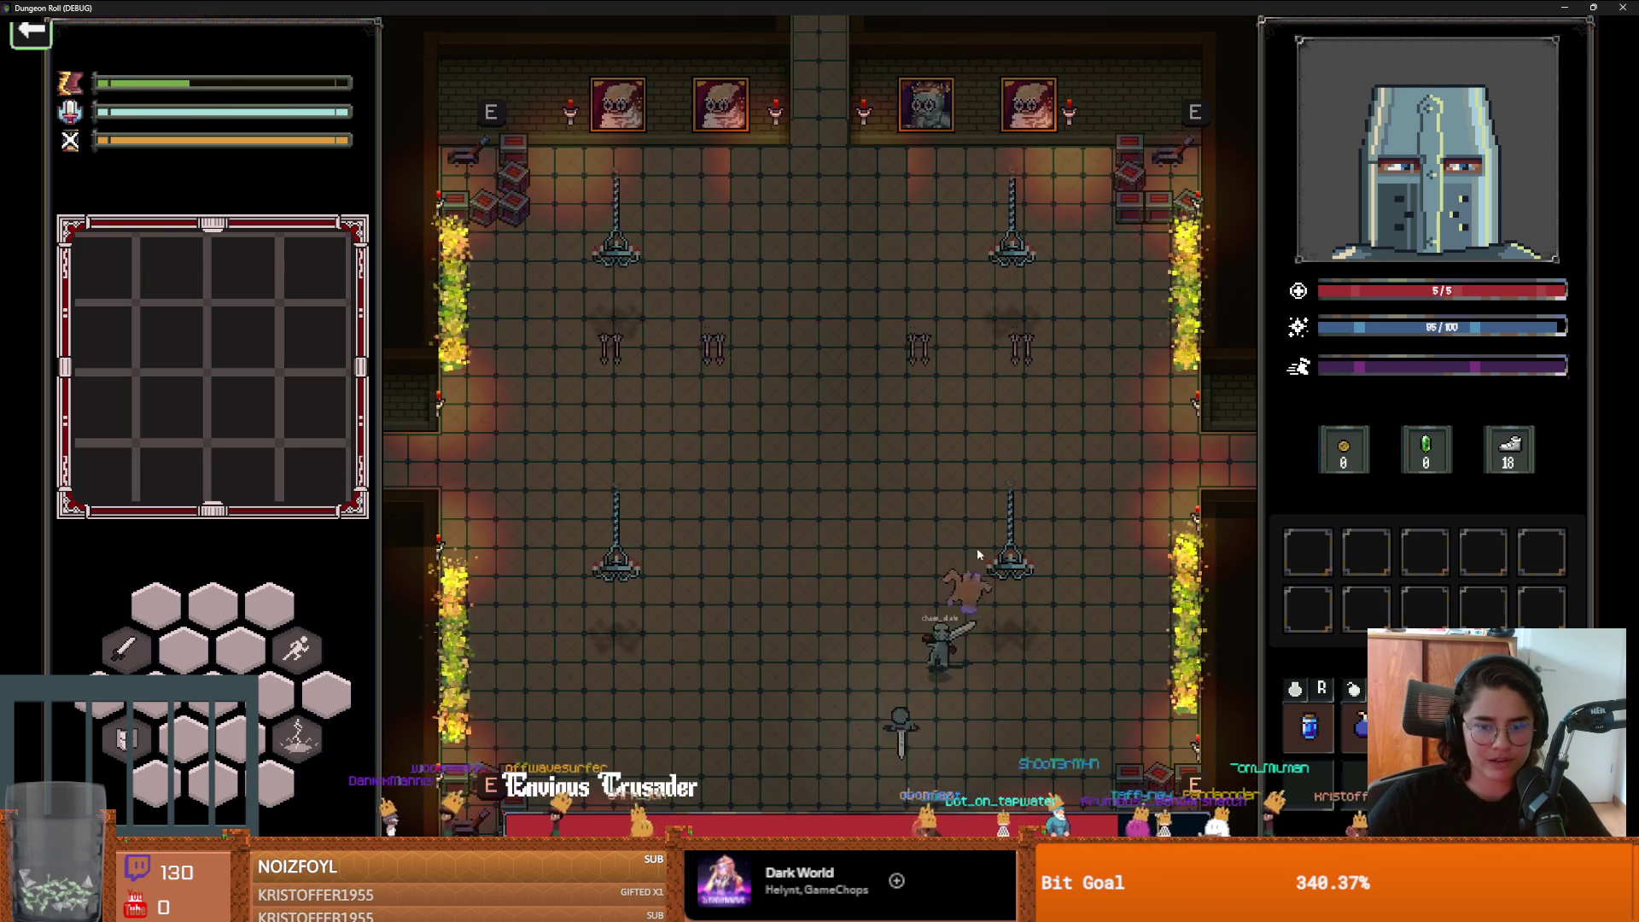
key("F8")
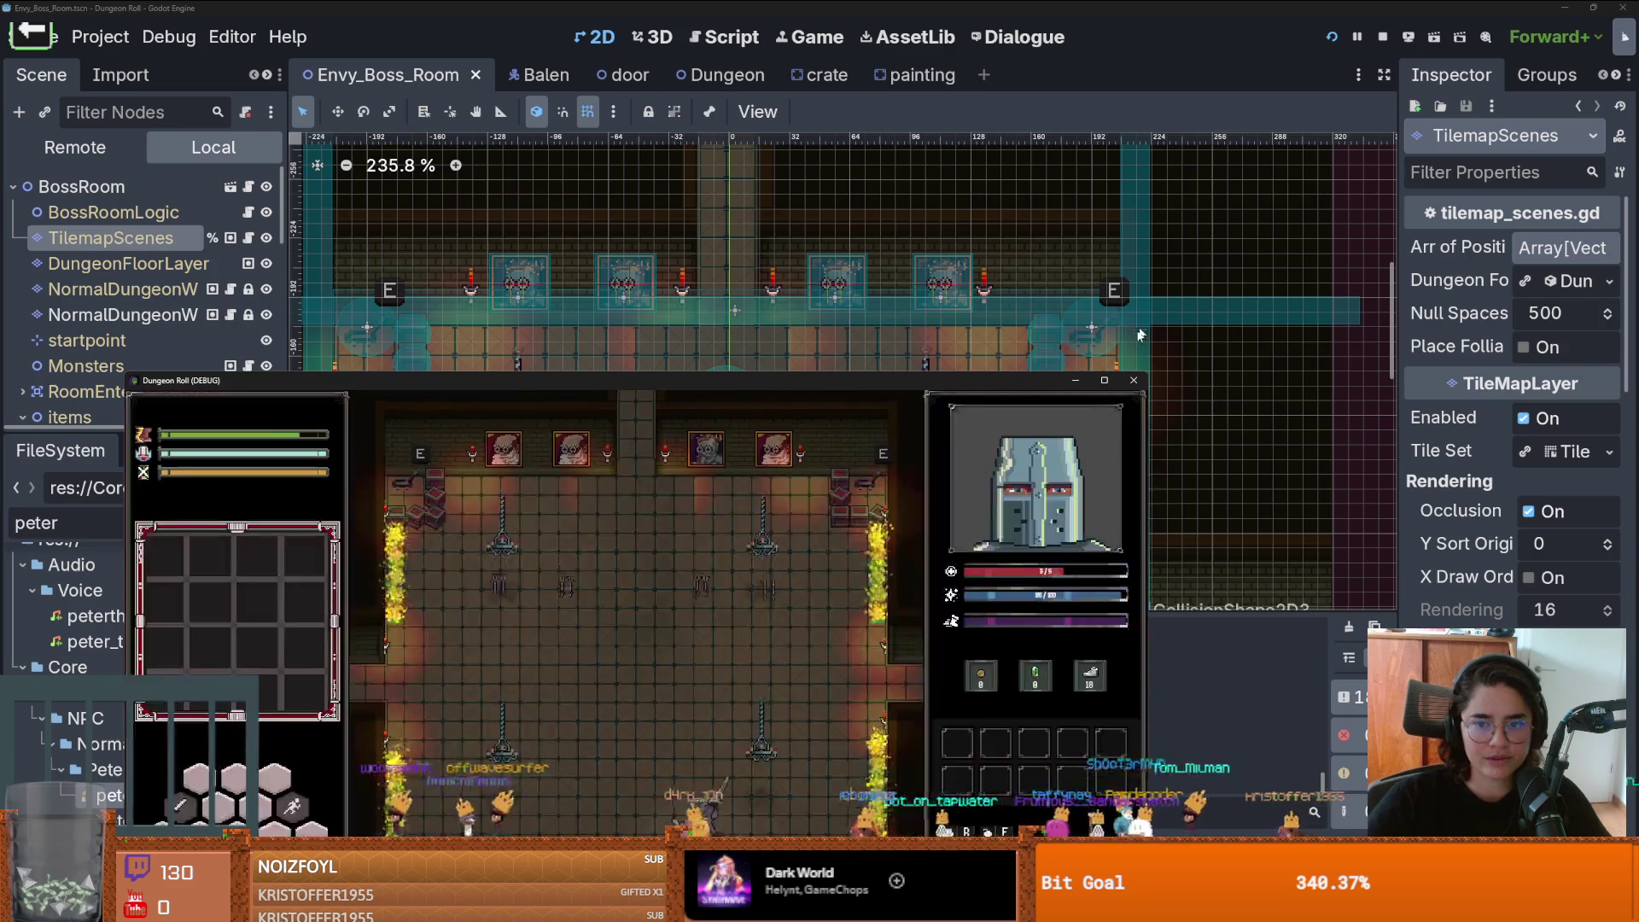
Step: Save Envy_Boss_Room and zoom around the room to review its four wall paintings
key("ctrl+s")
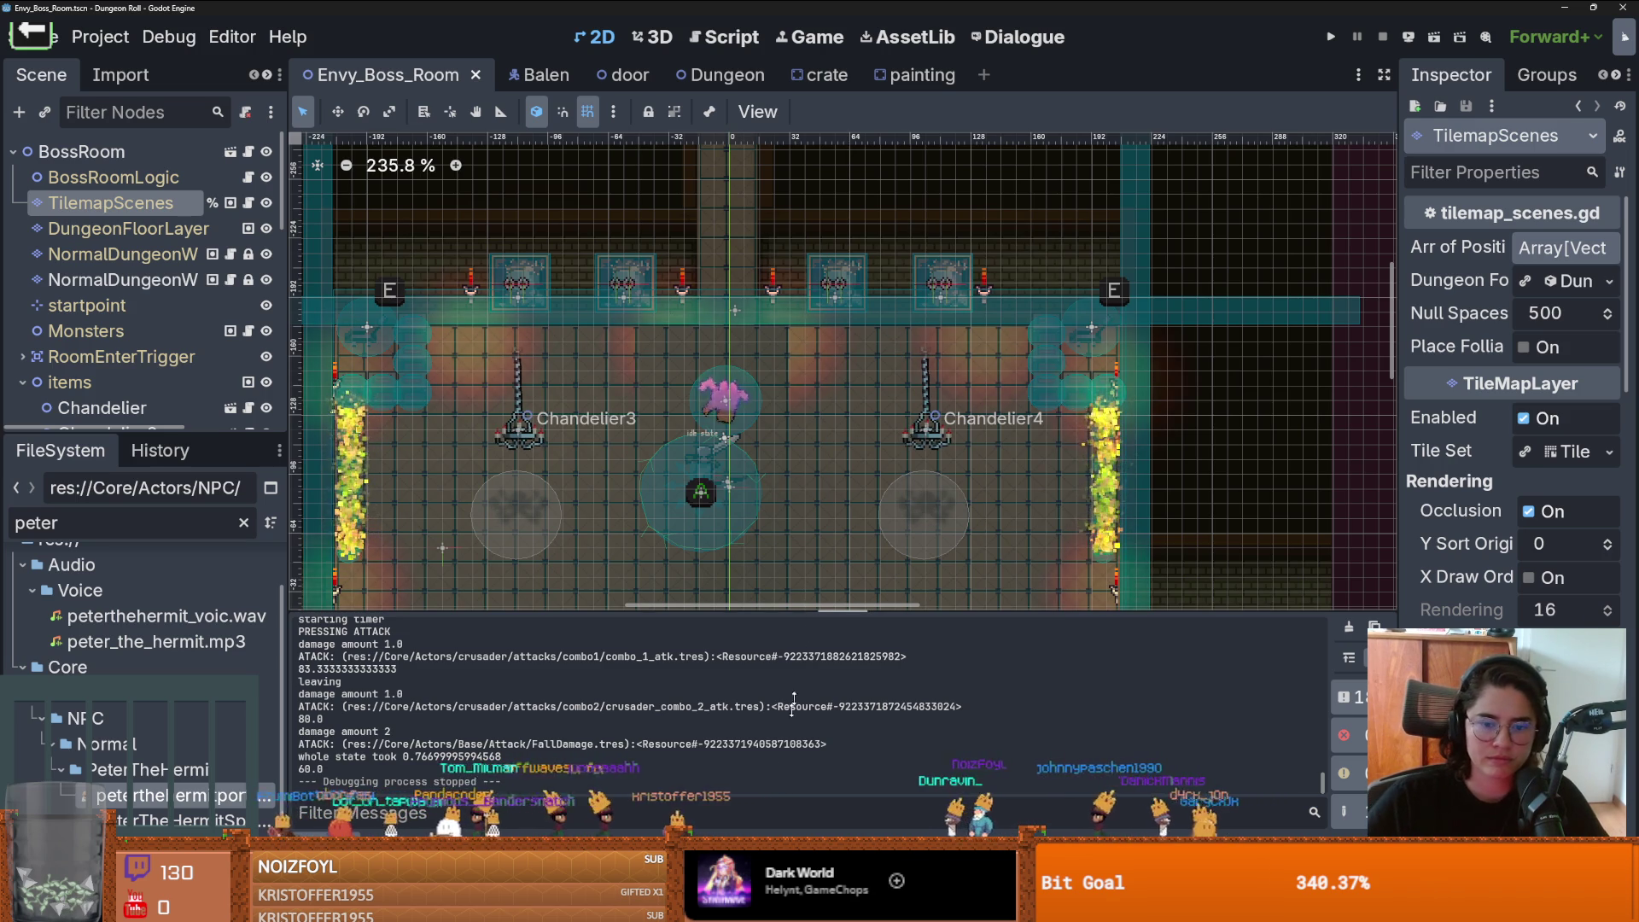
scroll(858, 311, "down", 4)
scroll(858, 312, "up", 1)
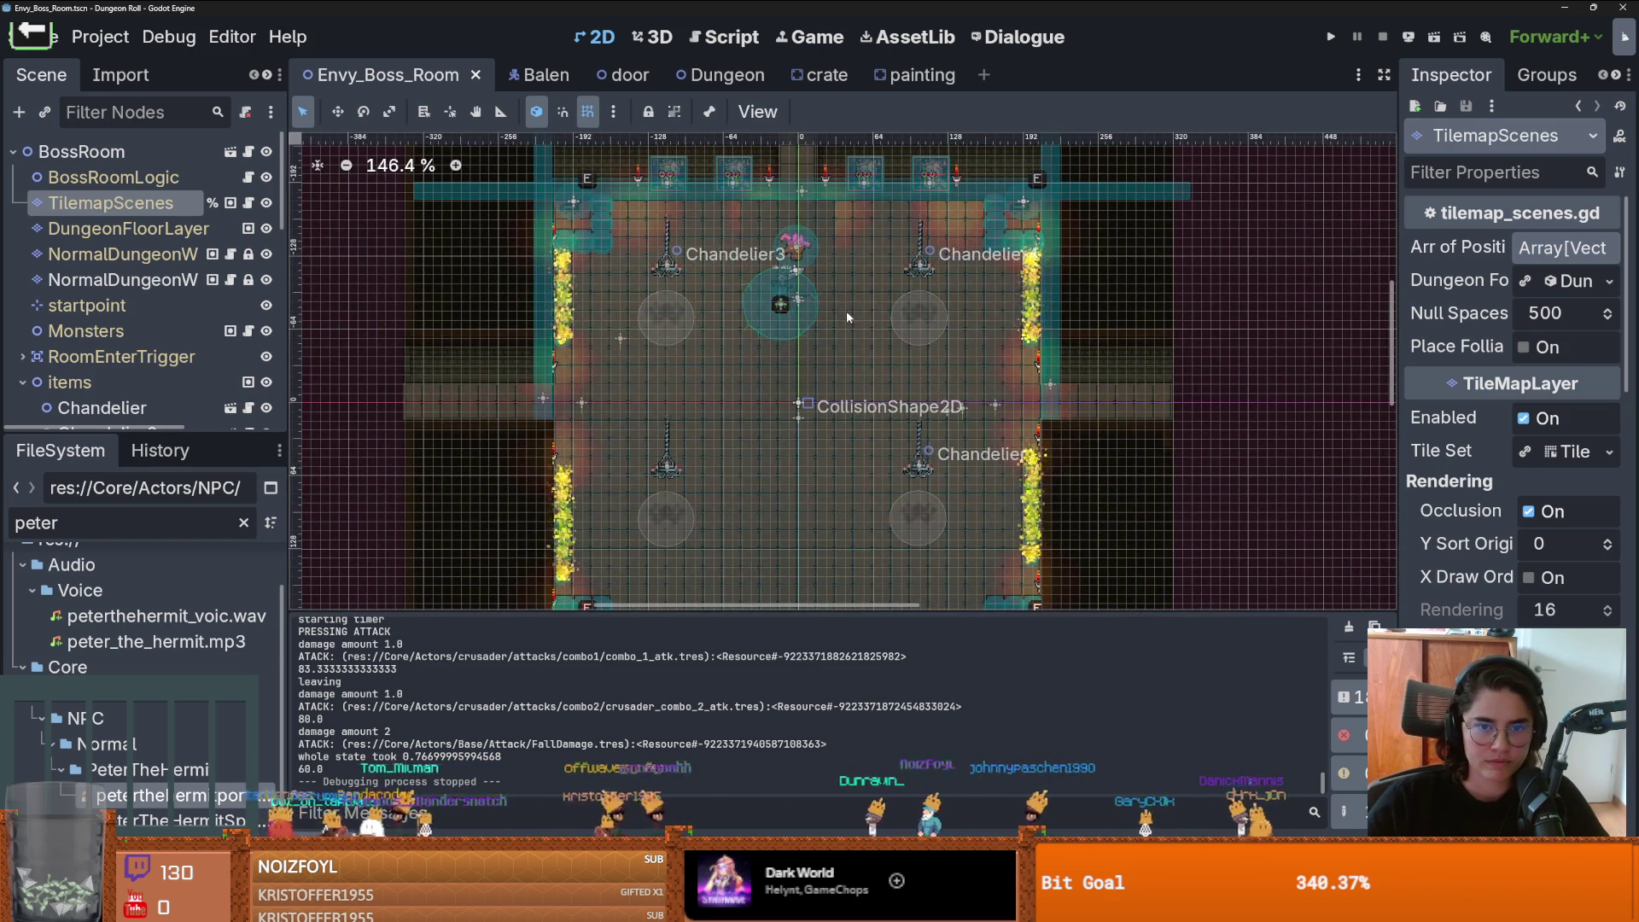
scroll(878, 459, "down", 2)
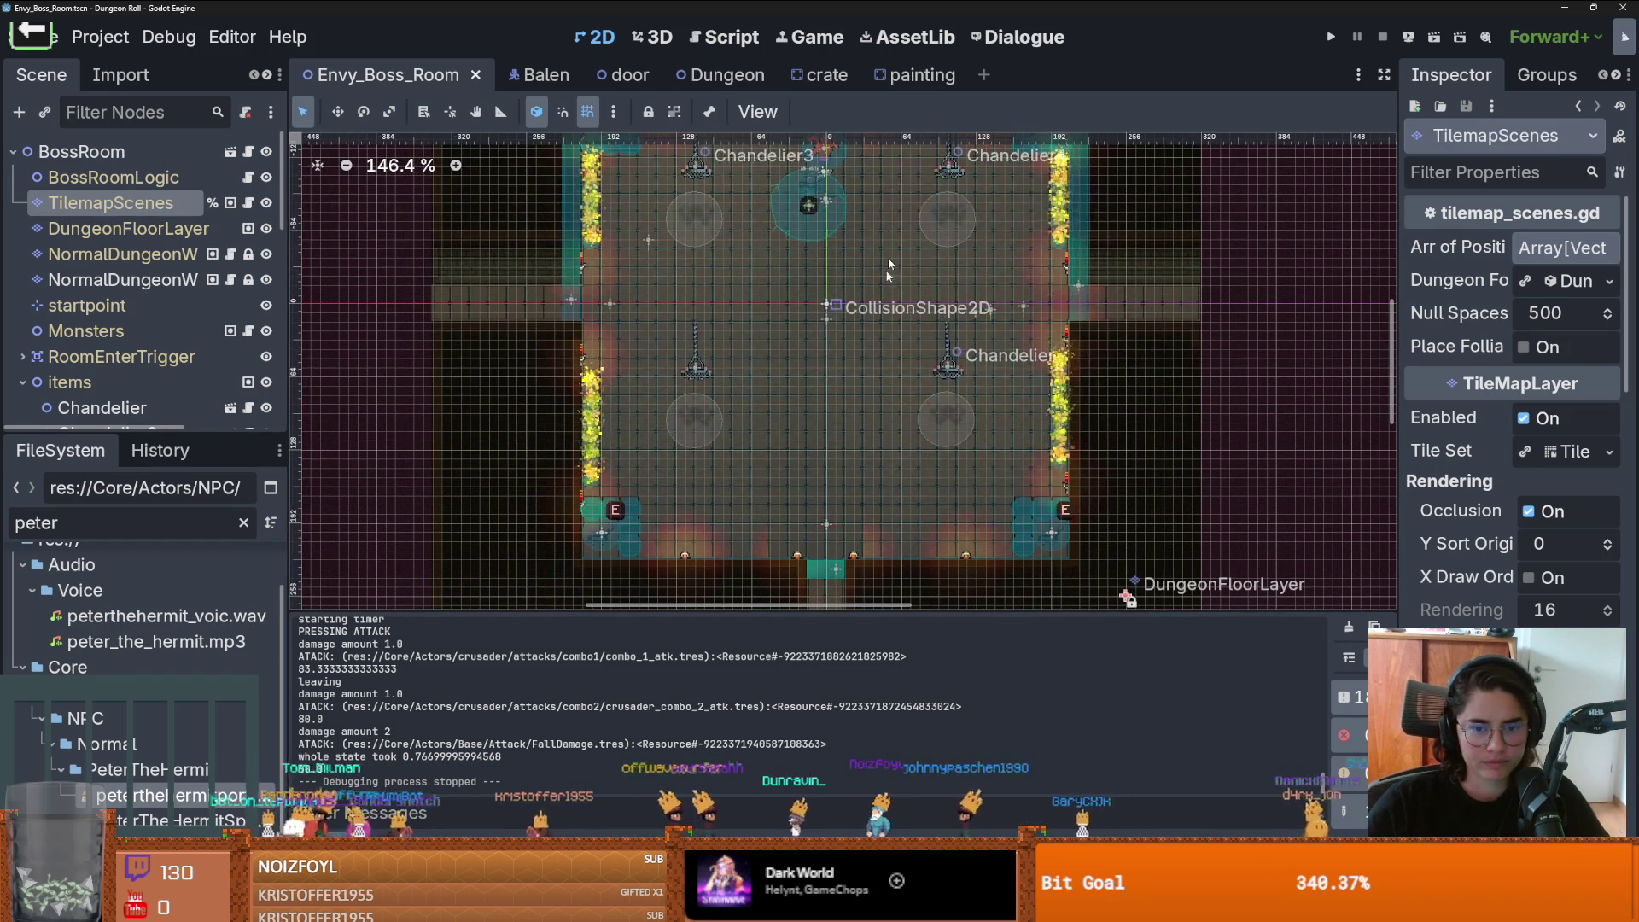
scroll(878, 460, "up", 1)
scroll(878, 459, "up", 1)
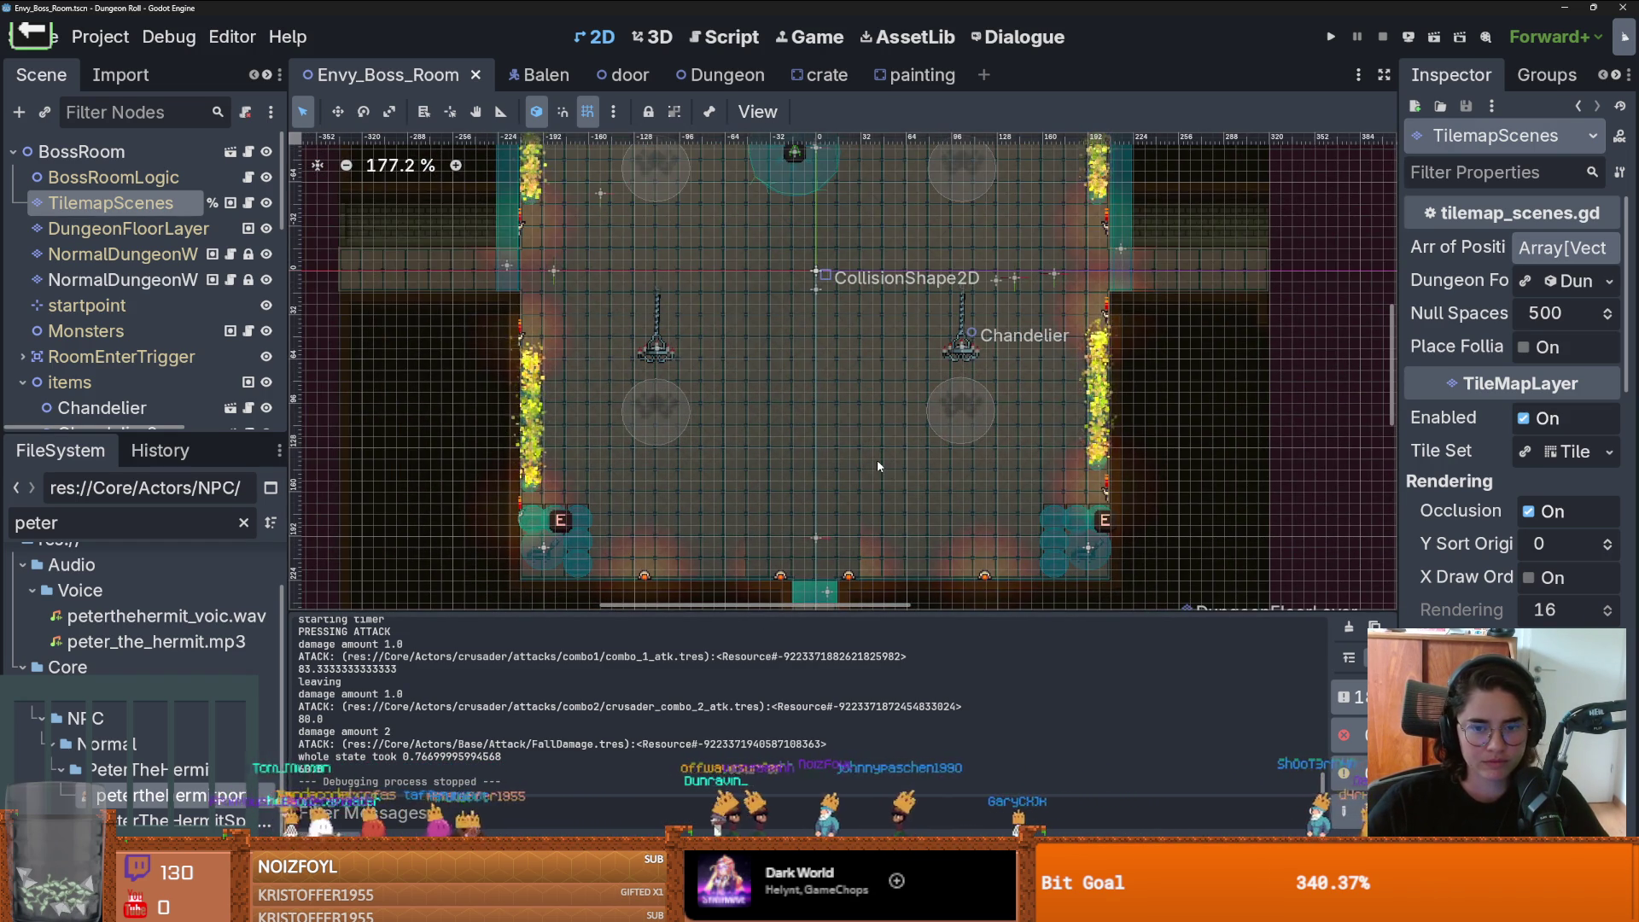
scroll(820, 359, "down", 2)
scroll(766, 303, "up", 2)
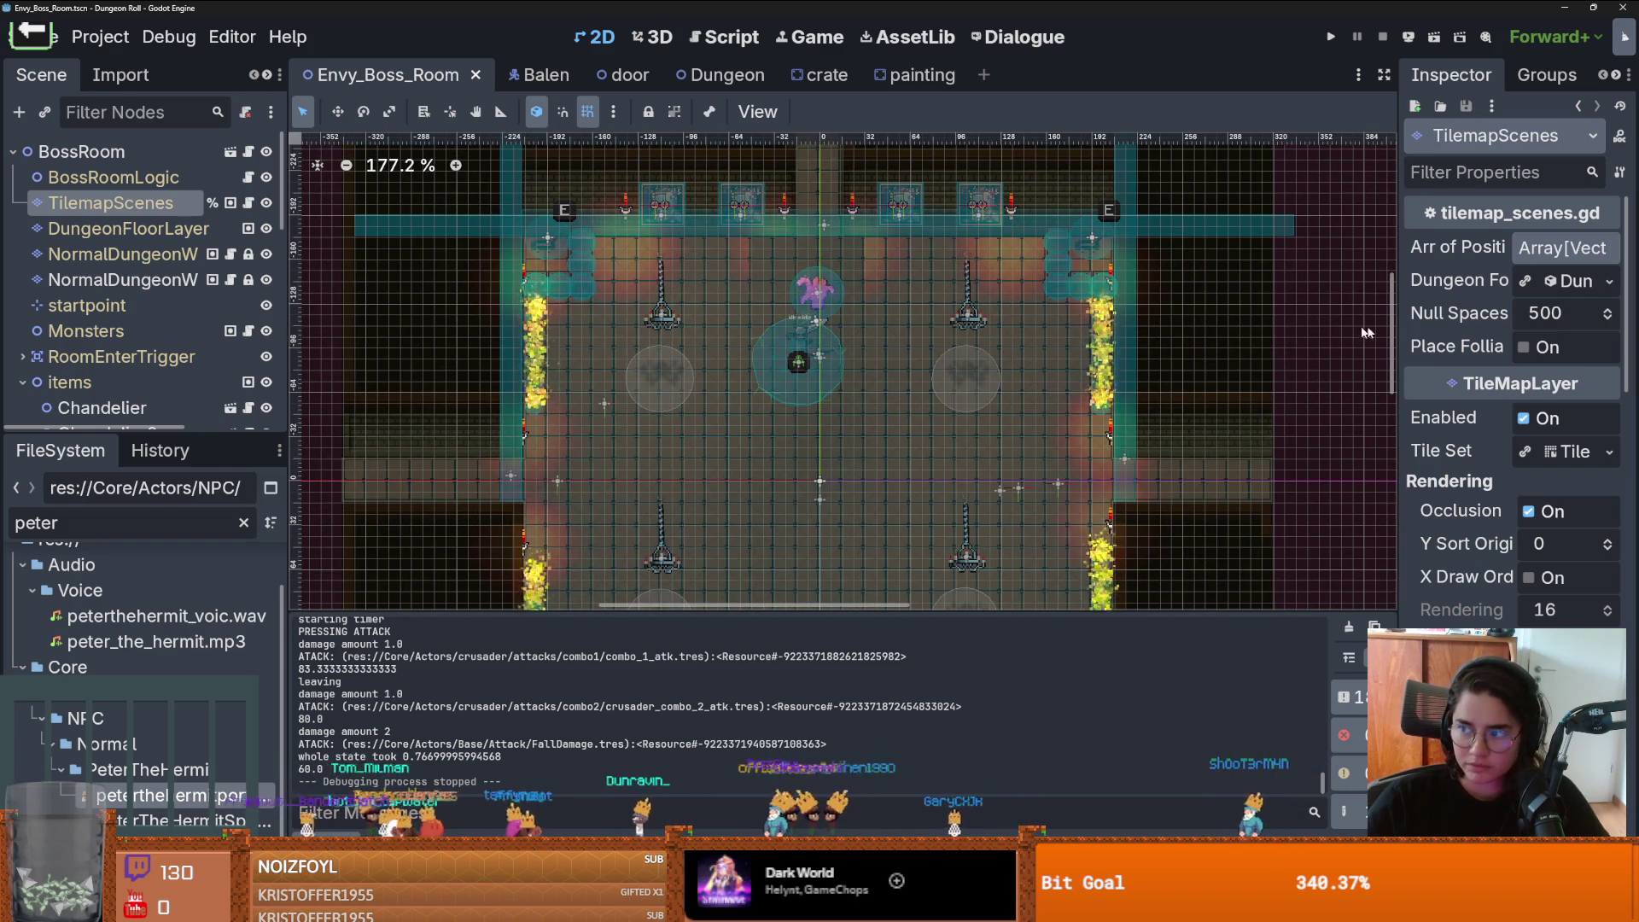
Step: On the painting sheet, test-copy the bald-man painting, undo it, and toggle the portraits layer
key("alt+Tab")
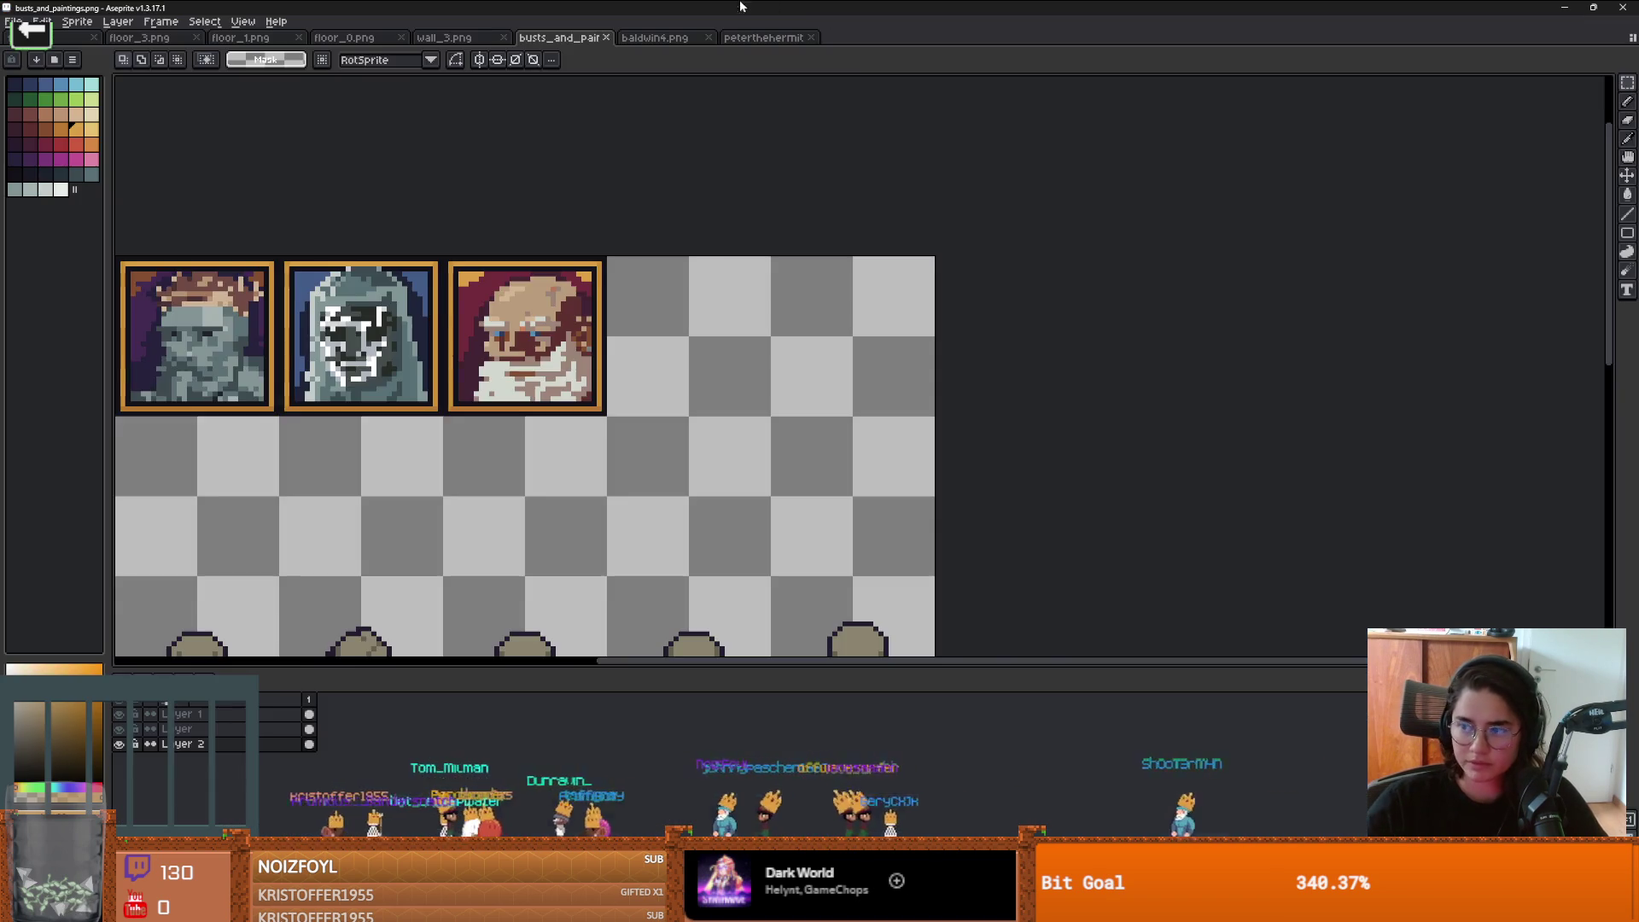
scroll(742, 433, "up", 2)
left_click_drag(742, 433, 500, 194)
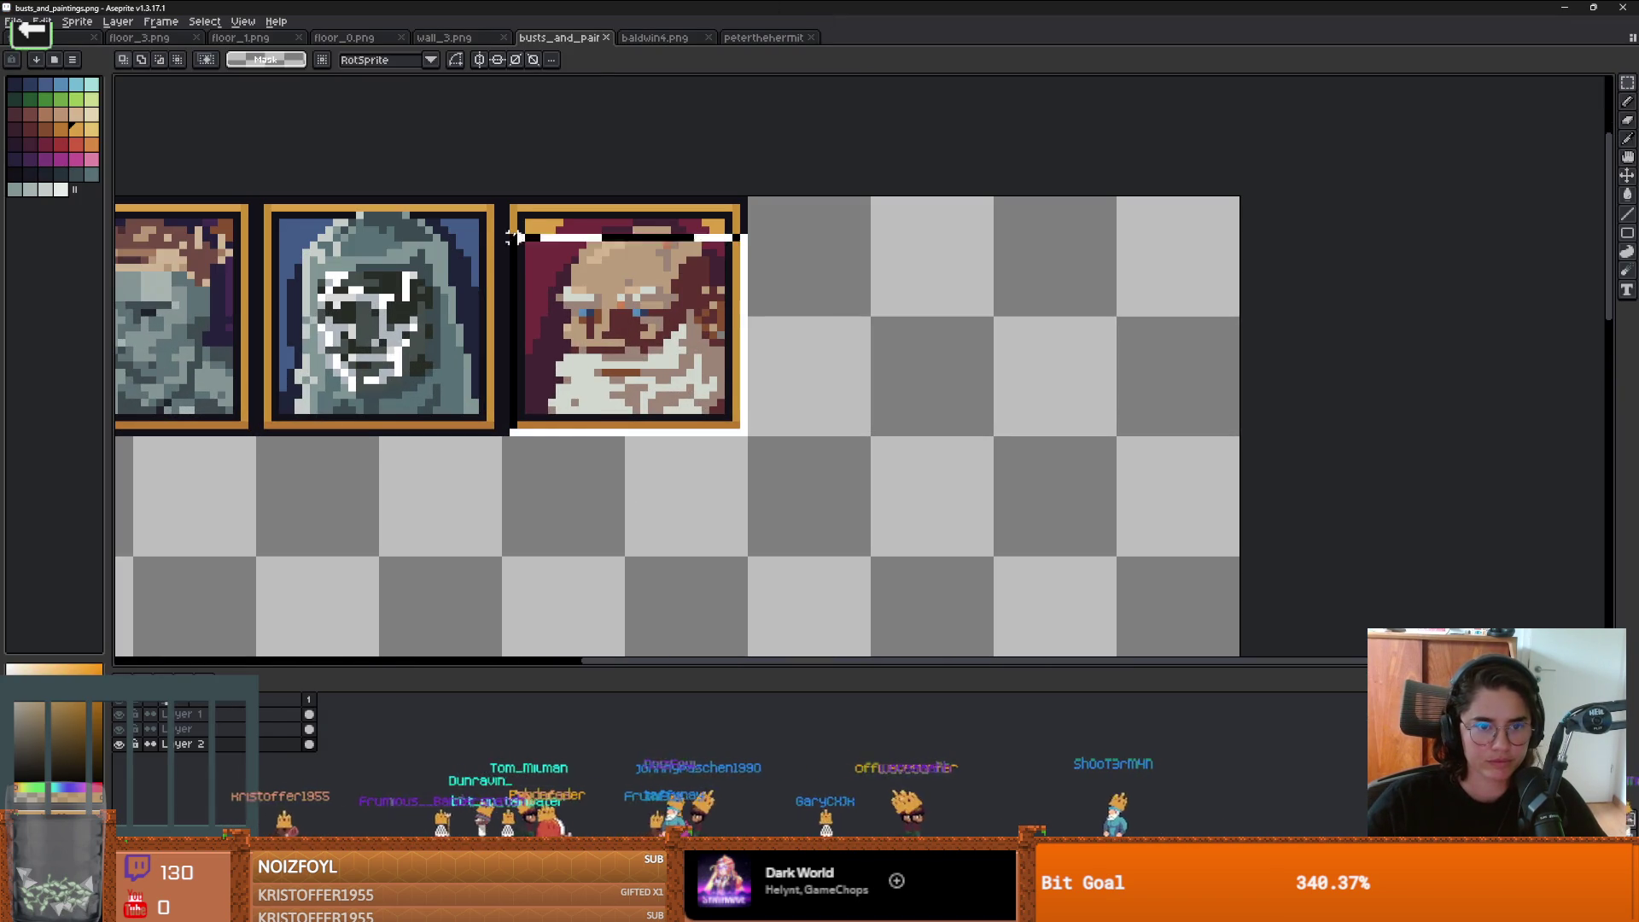
left_click_drag(603, 260, 905, 265)
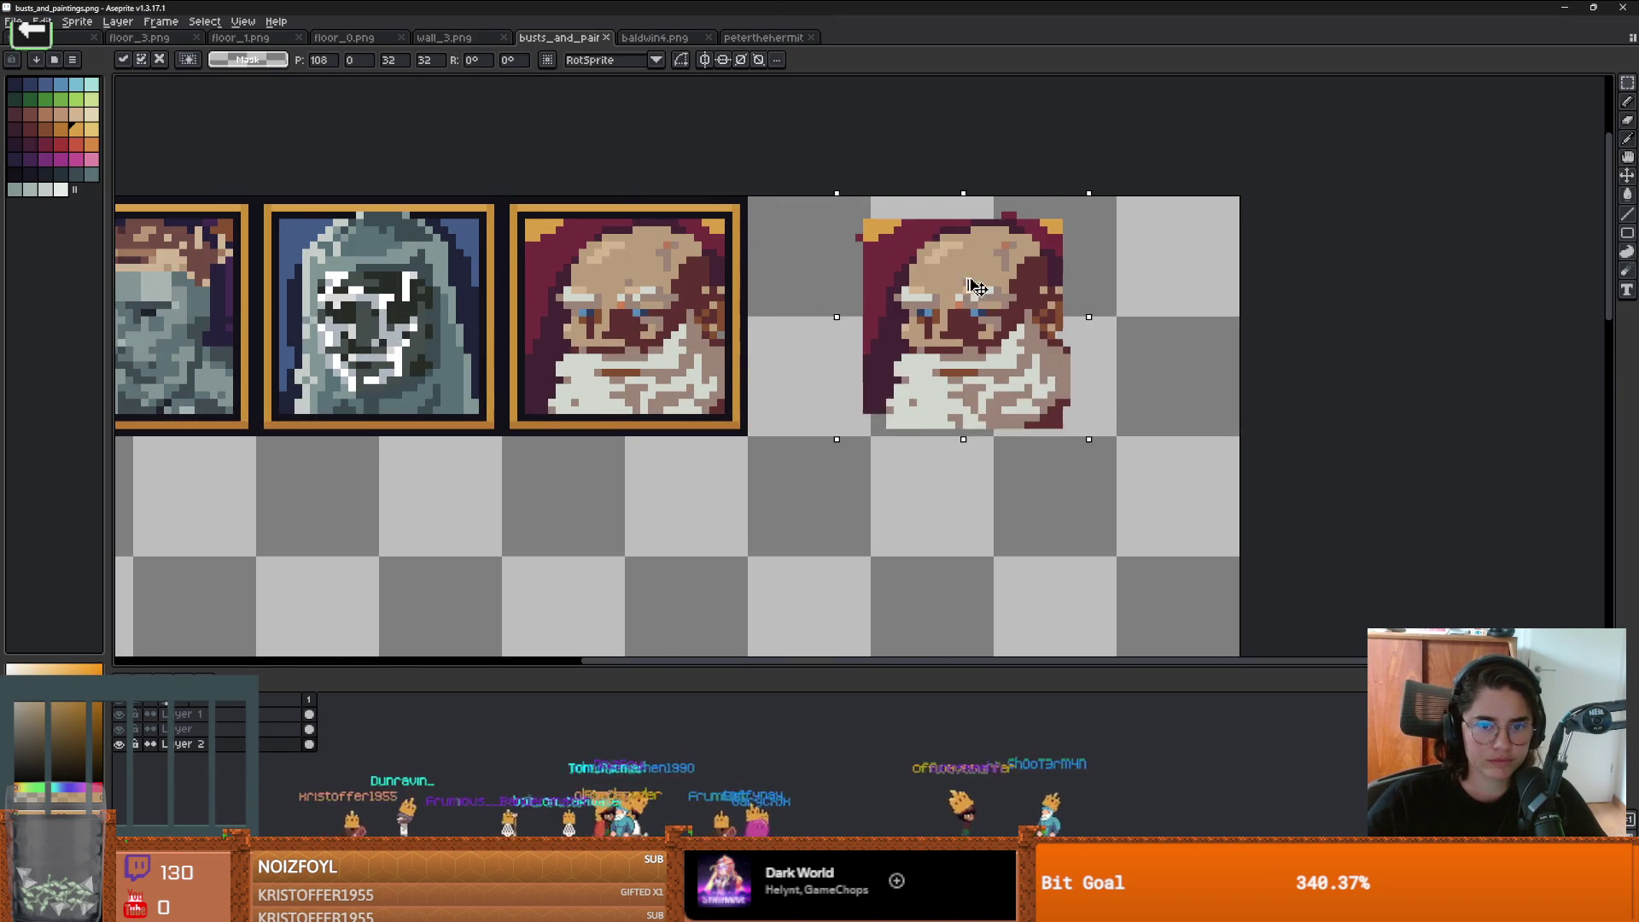
key("ctrl+z")
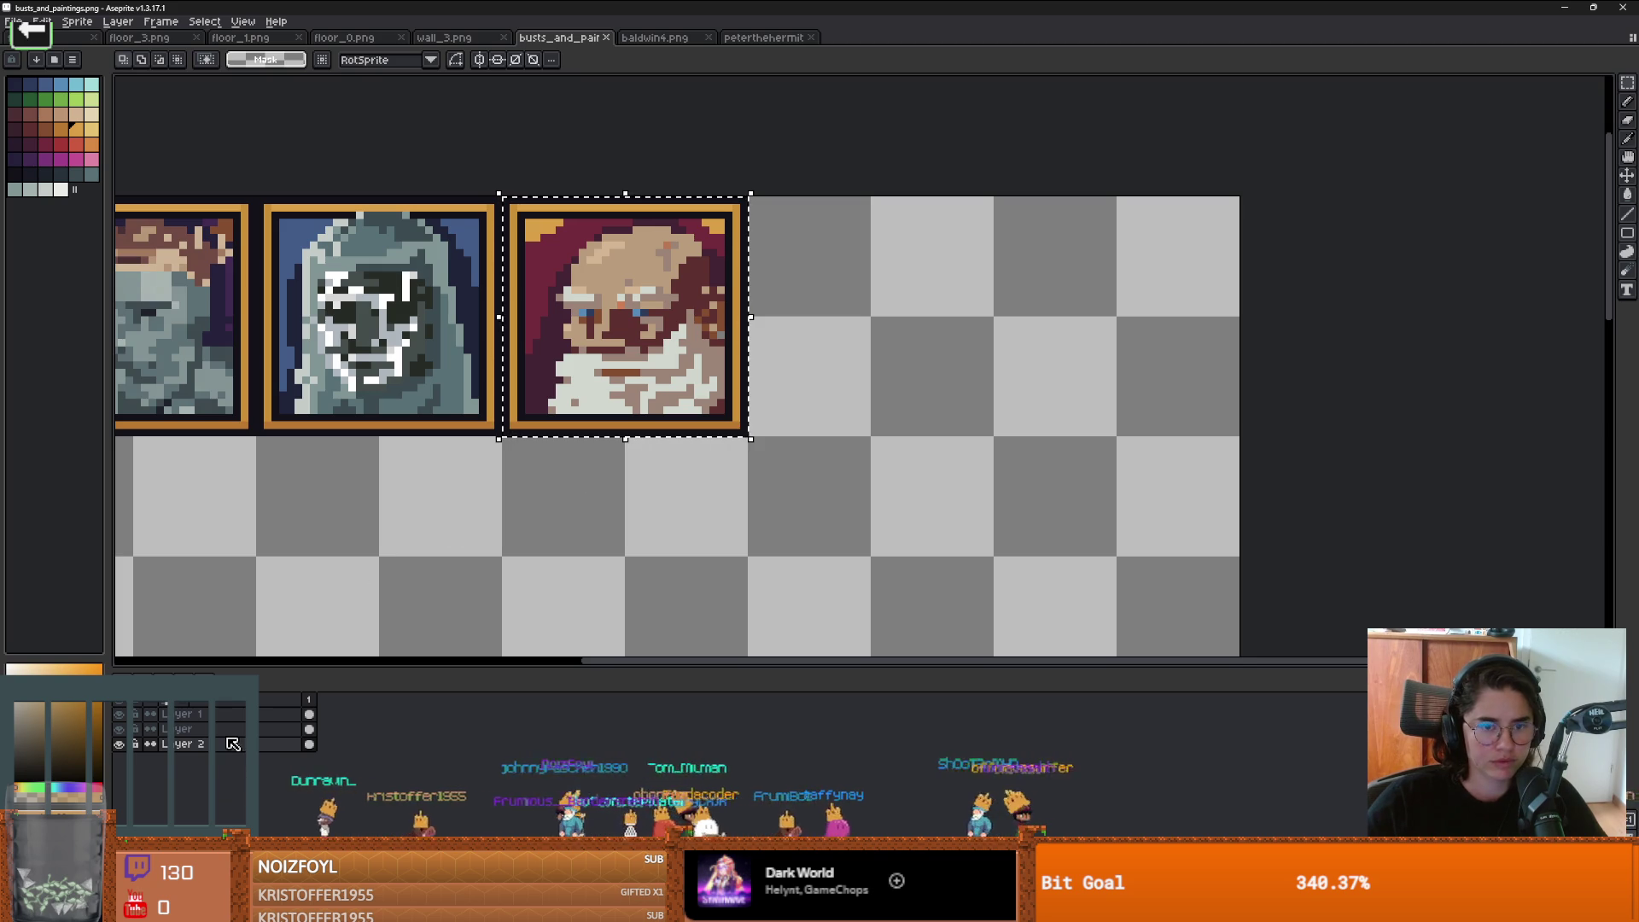
left_click(121, 716)
left_click(120, 714)
left_click(120, 715)
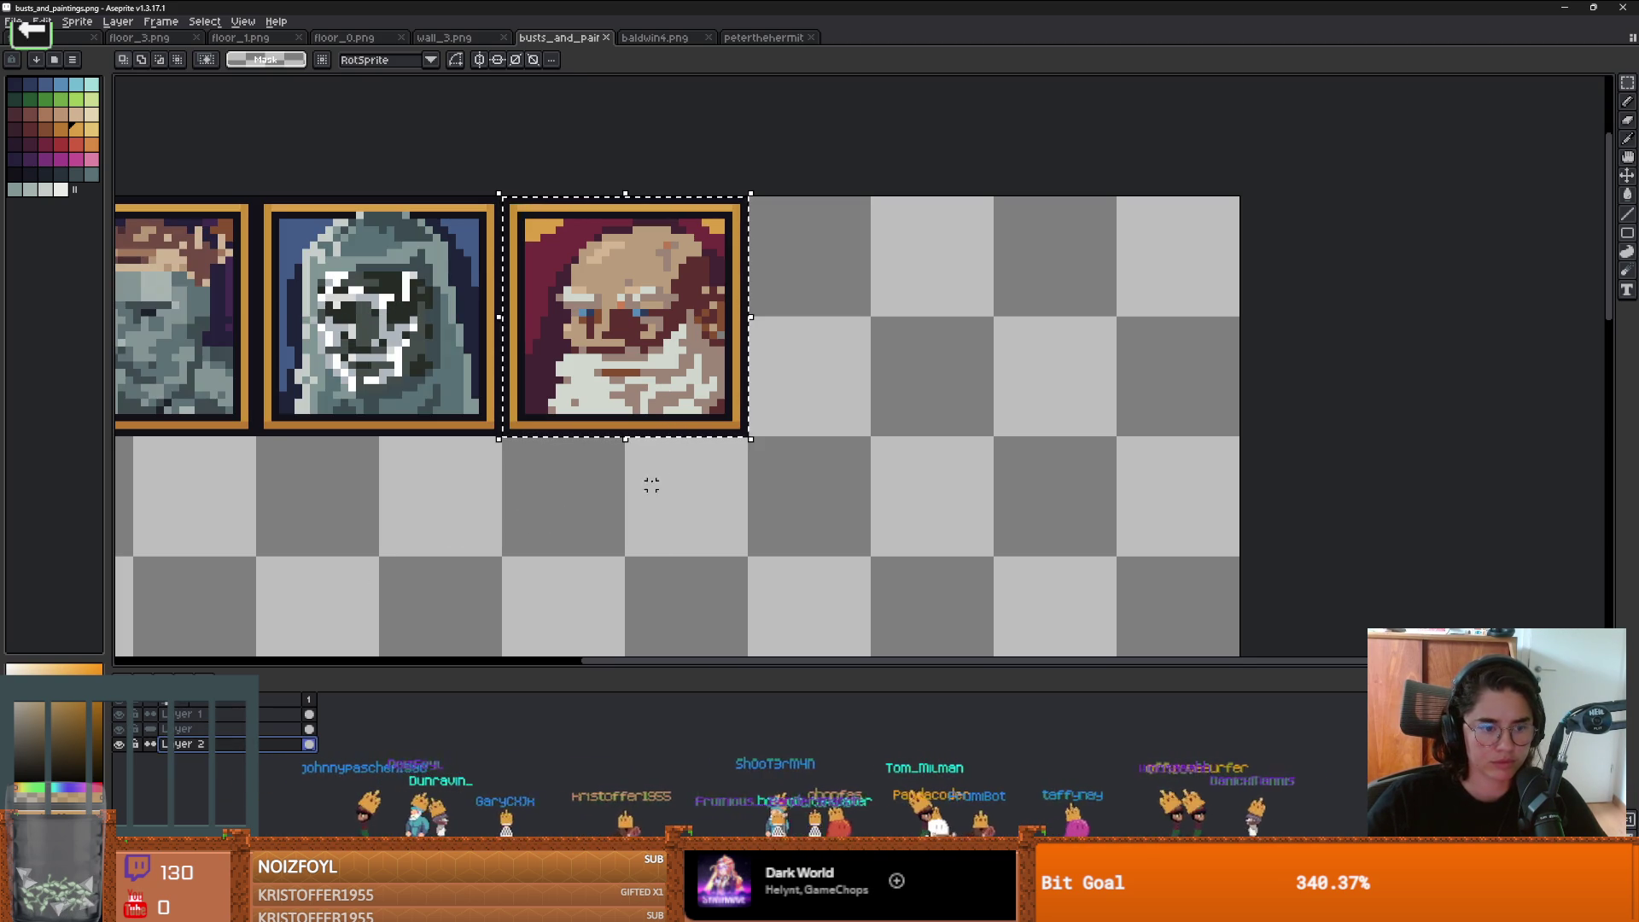
Step: Duplicate the frame layer and copy empty gold frames into the fourth and fifth slots
left_click(175, 731)
left_click_drag(175, 731, 175, 712)
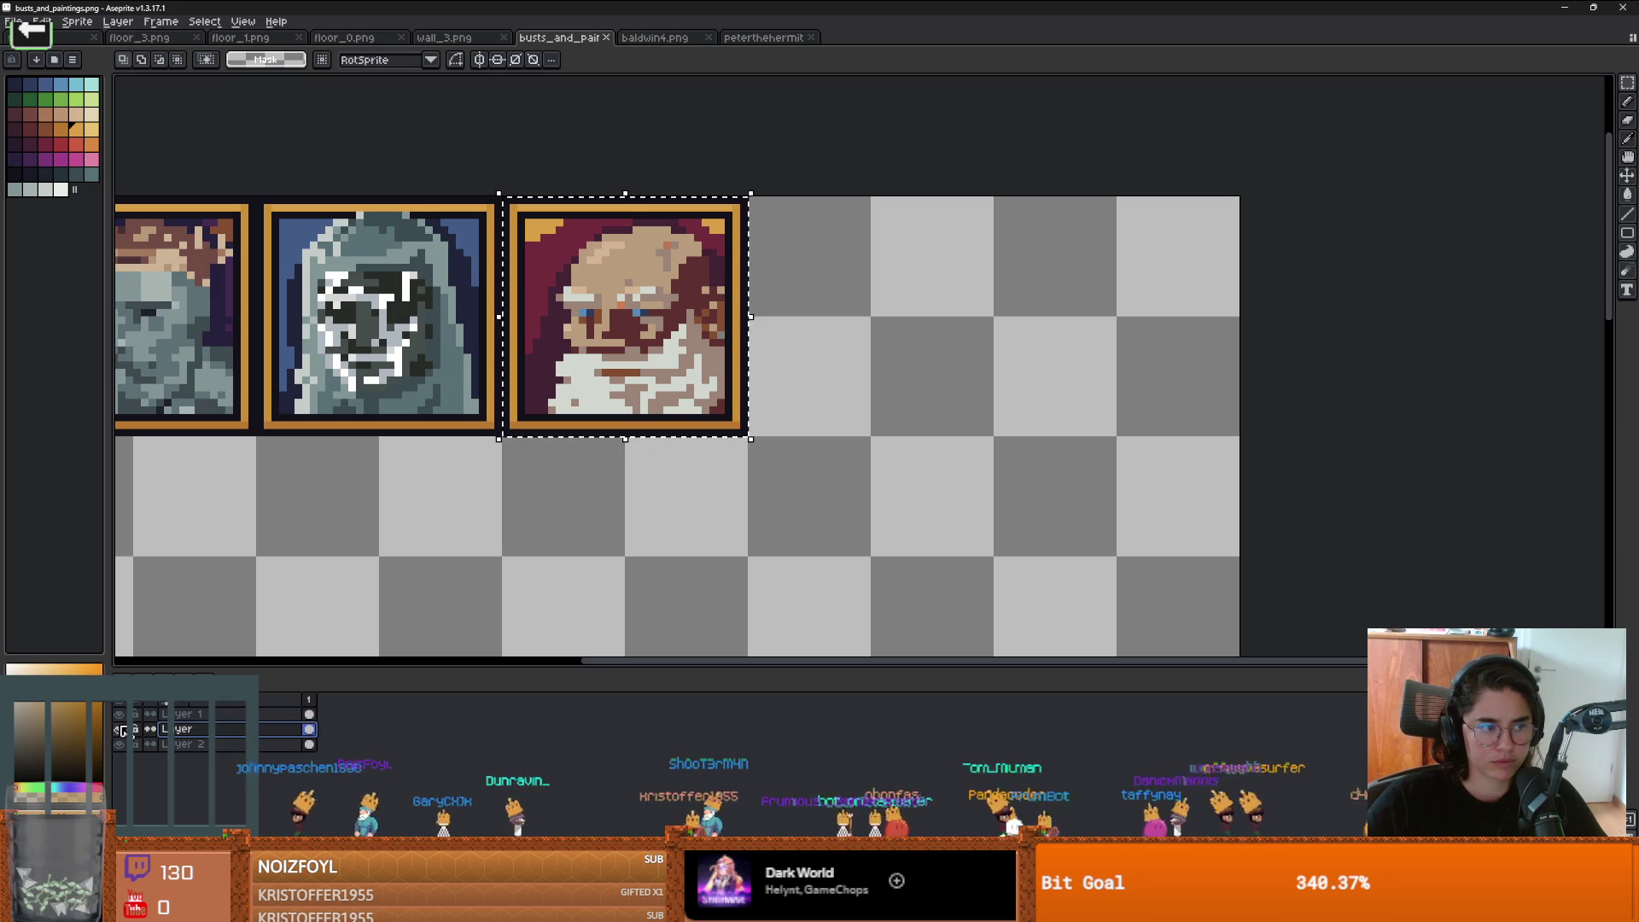
mouse_move(636, 376)
left_mouse_down()
mouse_move(900, 366)
mouse_move(881, 380)
left_mouse_up()
right_click(774, 392)
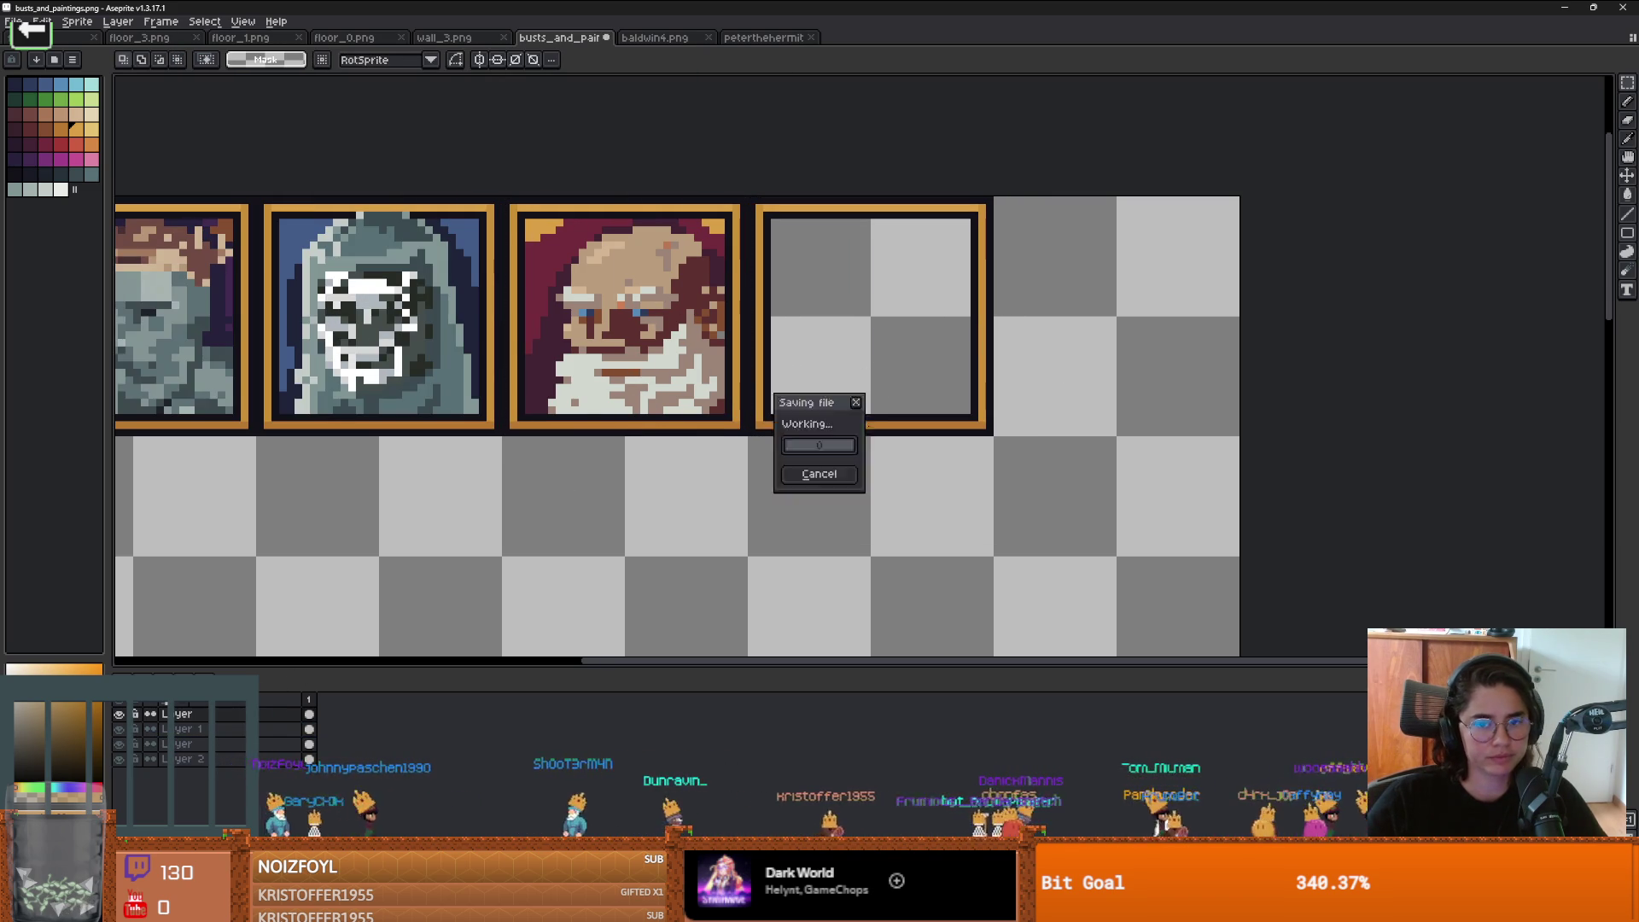
left_click(718, 516)
scroll(970, 413, "down", 2)
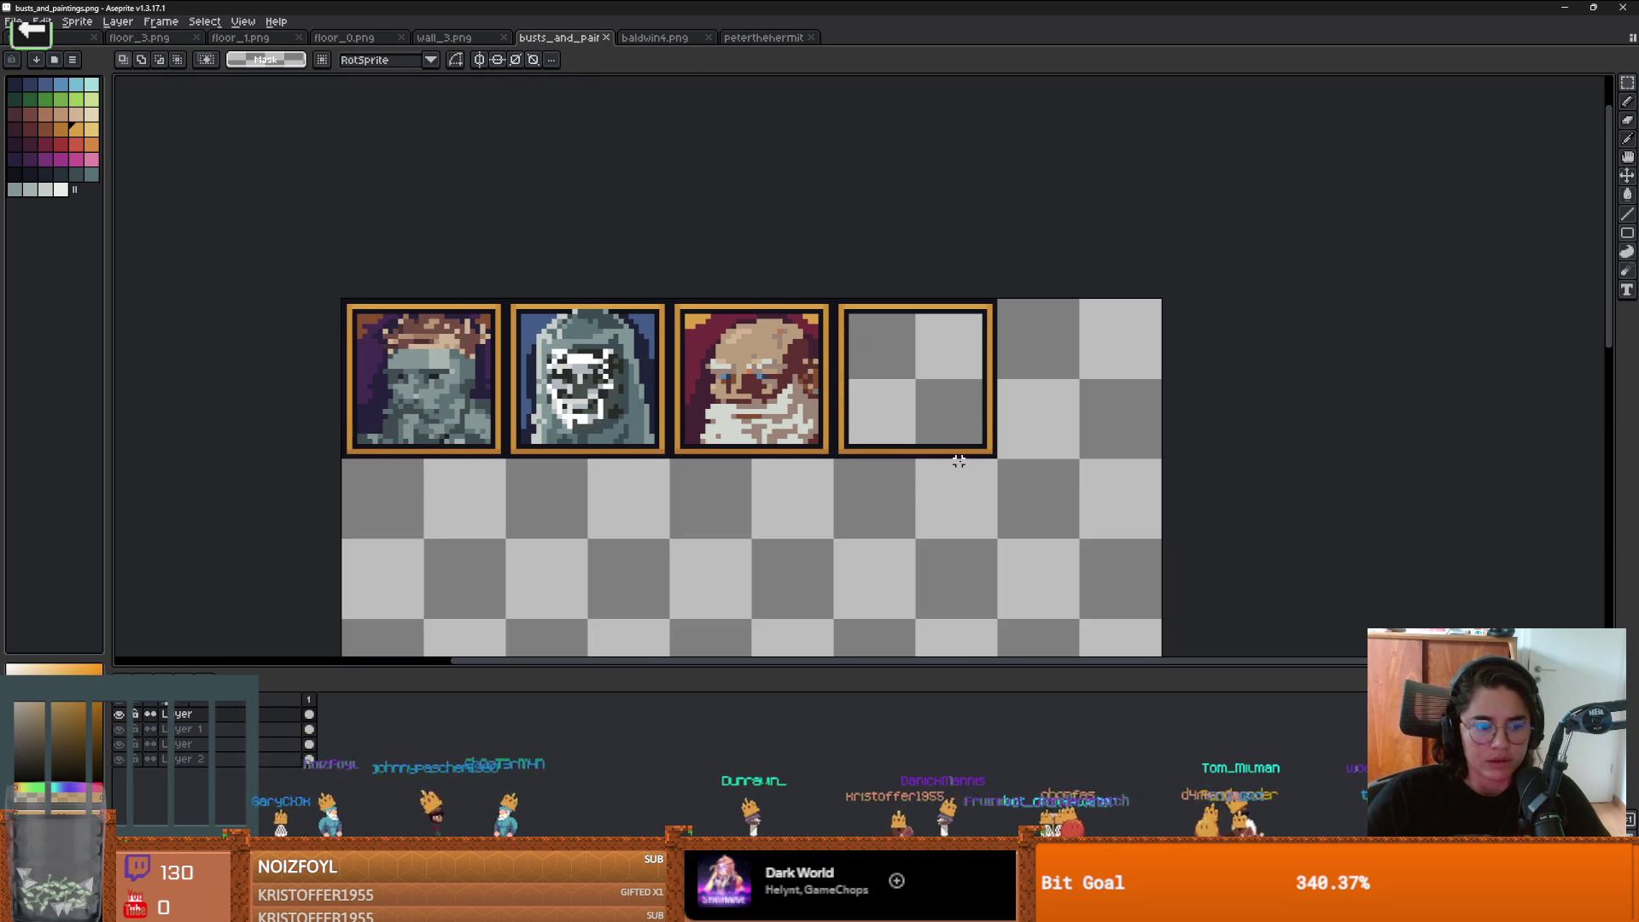
left_click_drag(998, 461, 830, 295)
left_click_drag(888, 349, 1053, 349)
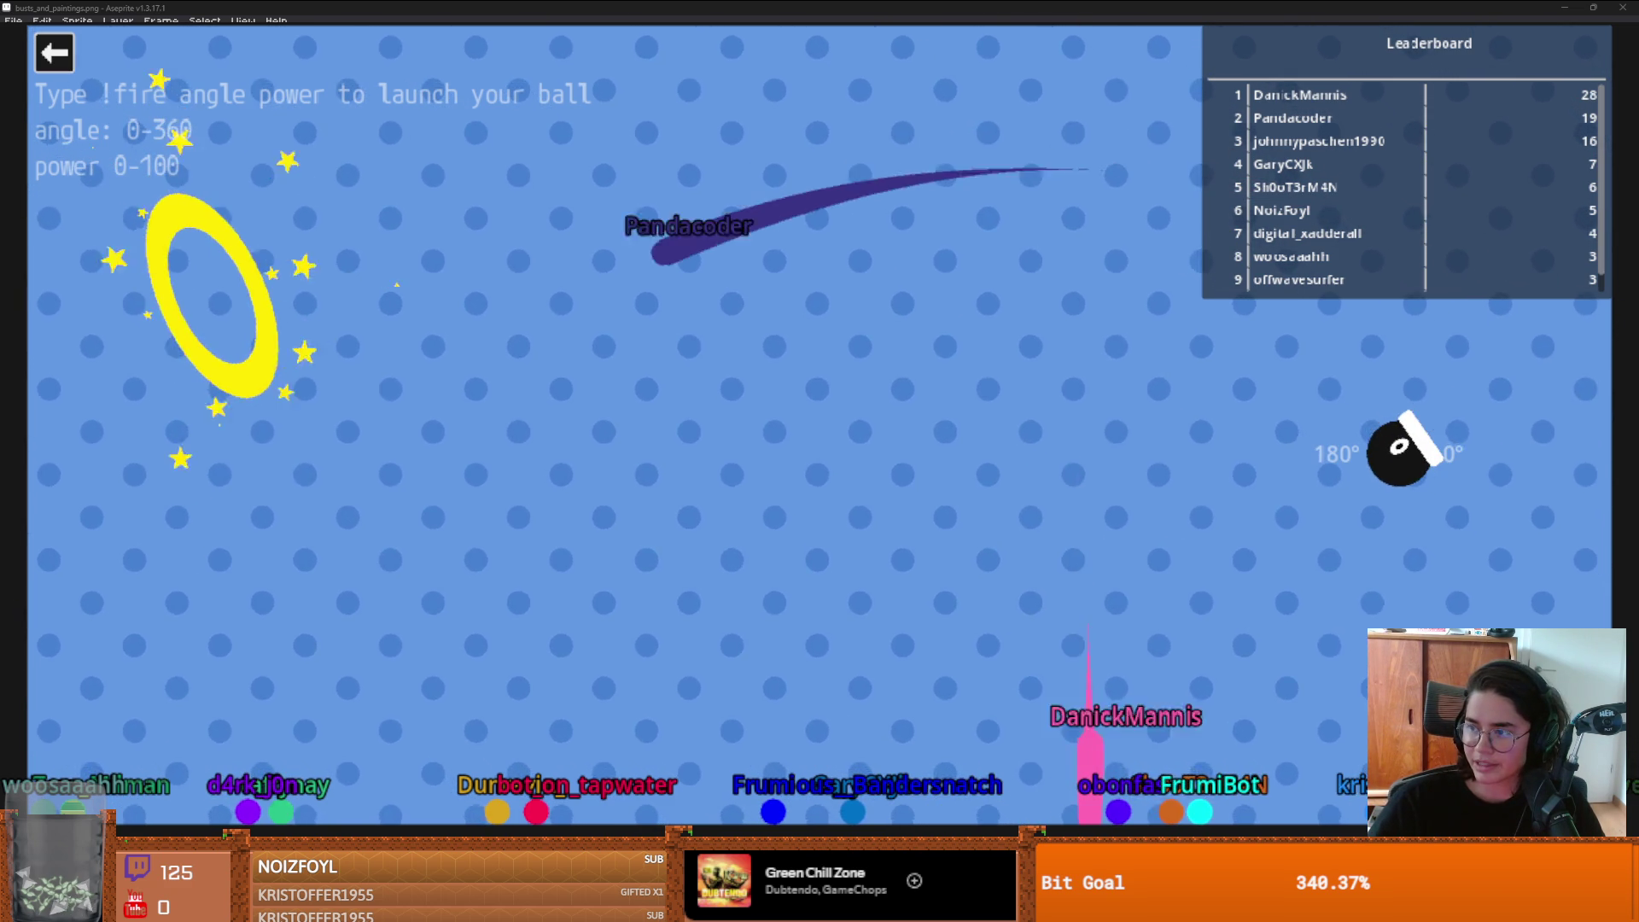
Step: Leave the Cannon minigame for the game menu and start the lemmings scene with chat names
left_click(60, 55)
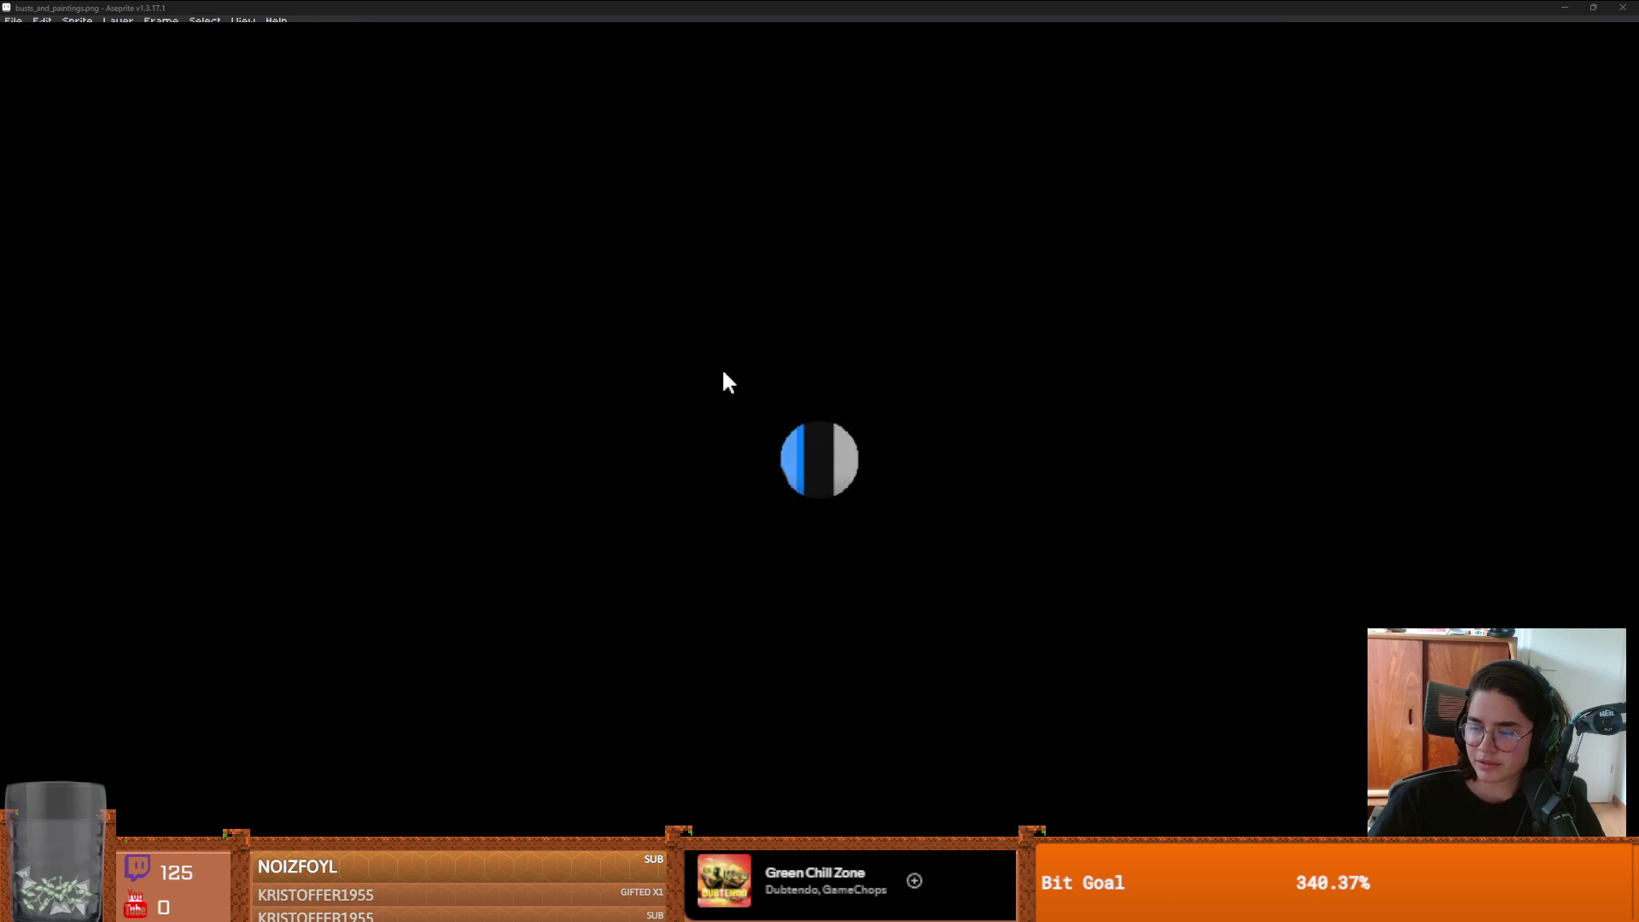
left_click(651, 474)
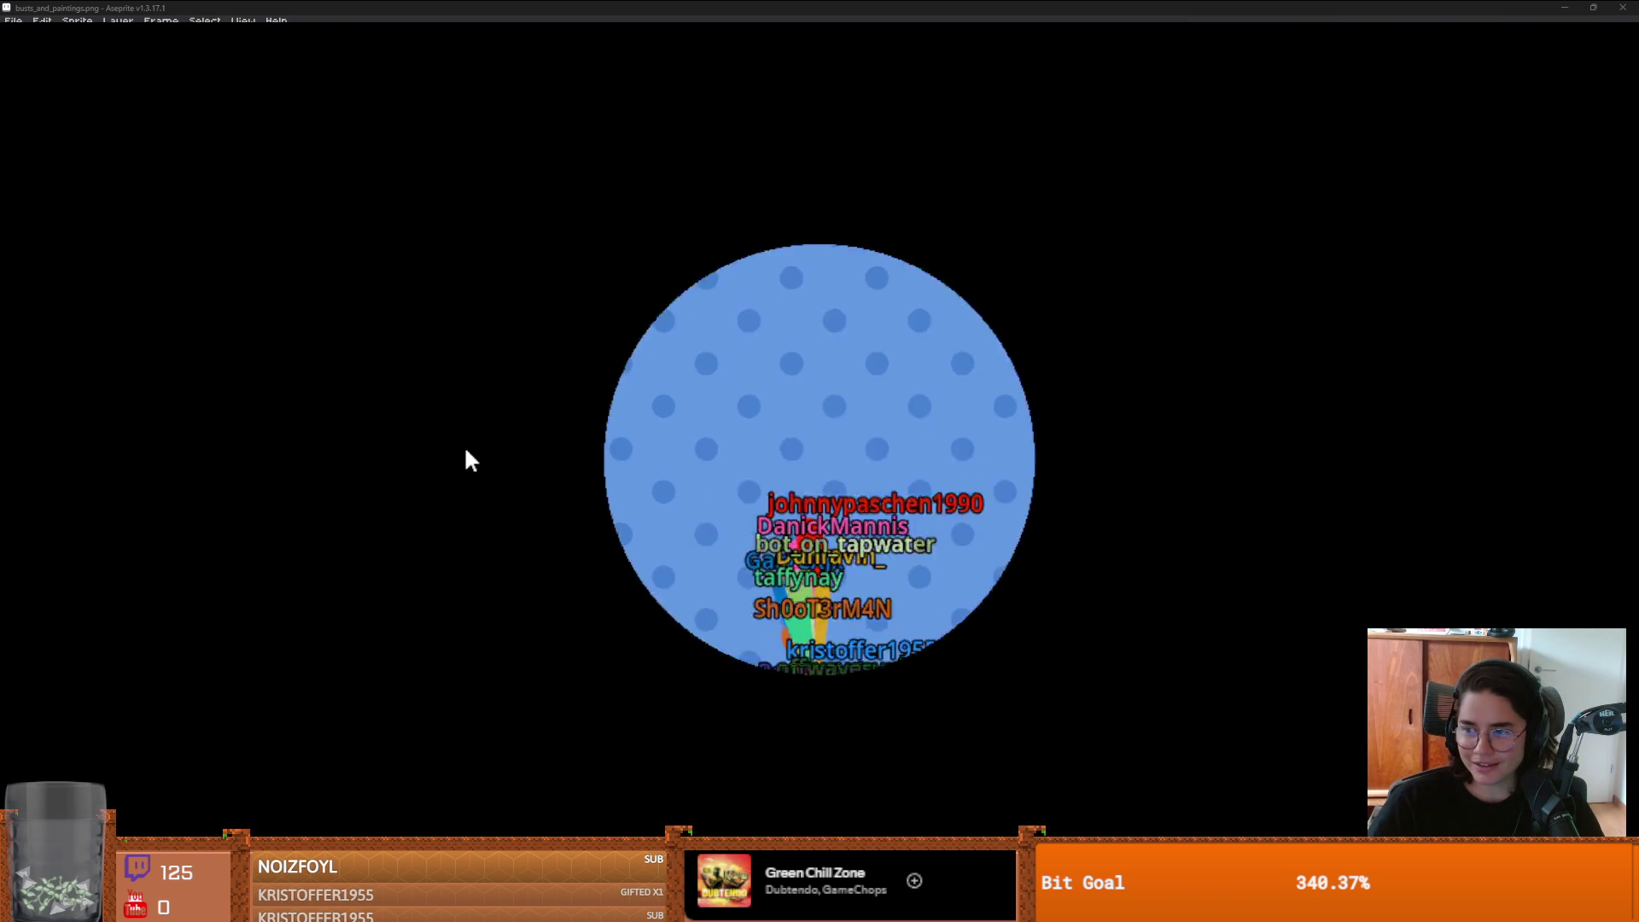
left_click(60, 49)
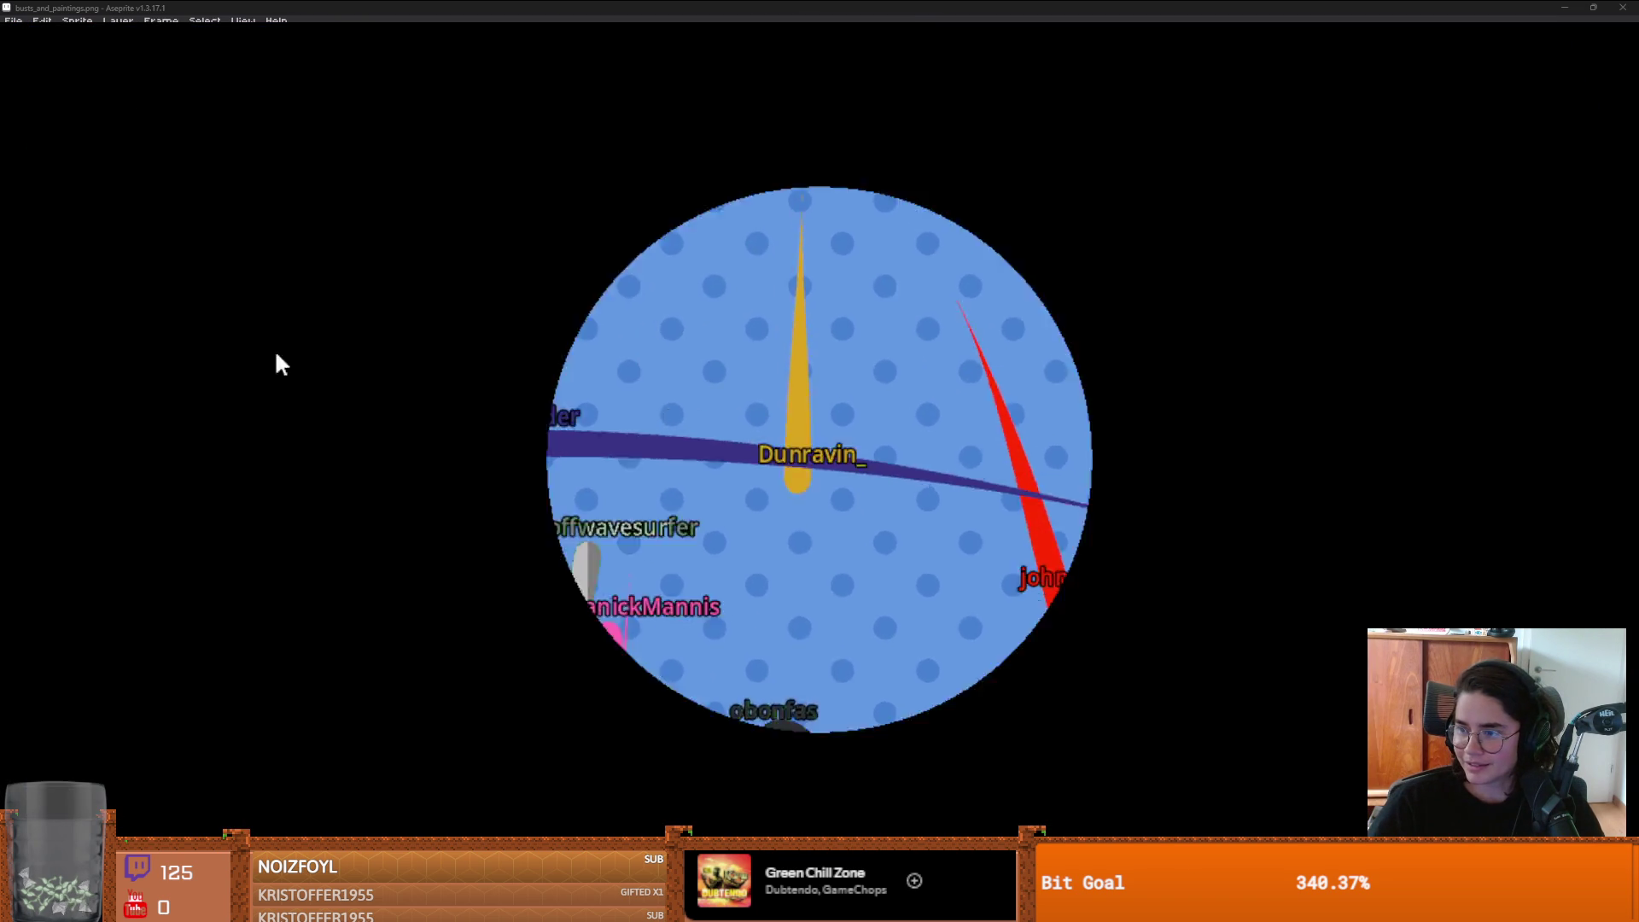
left_click(416, 501)
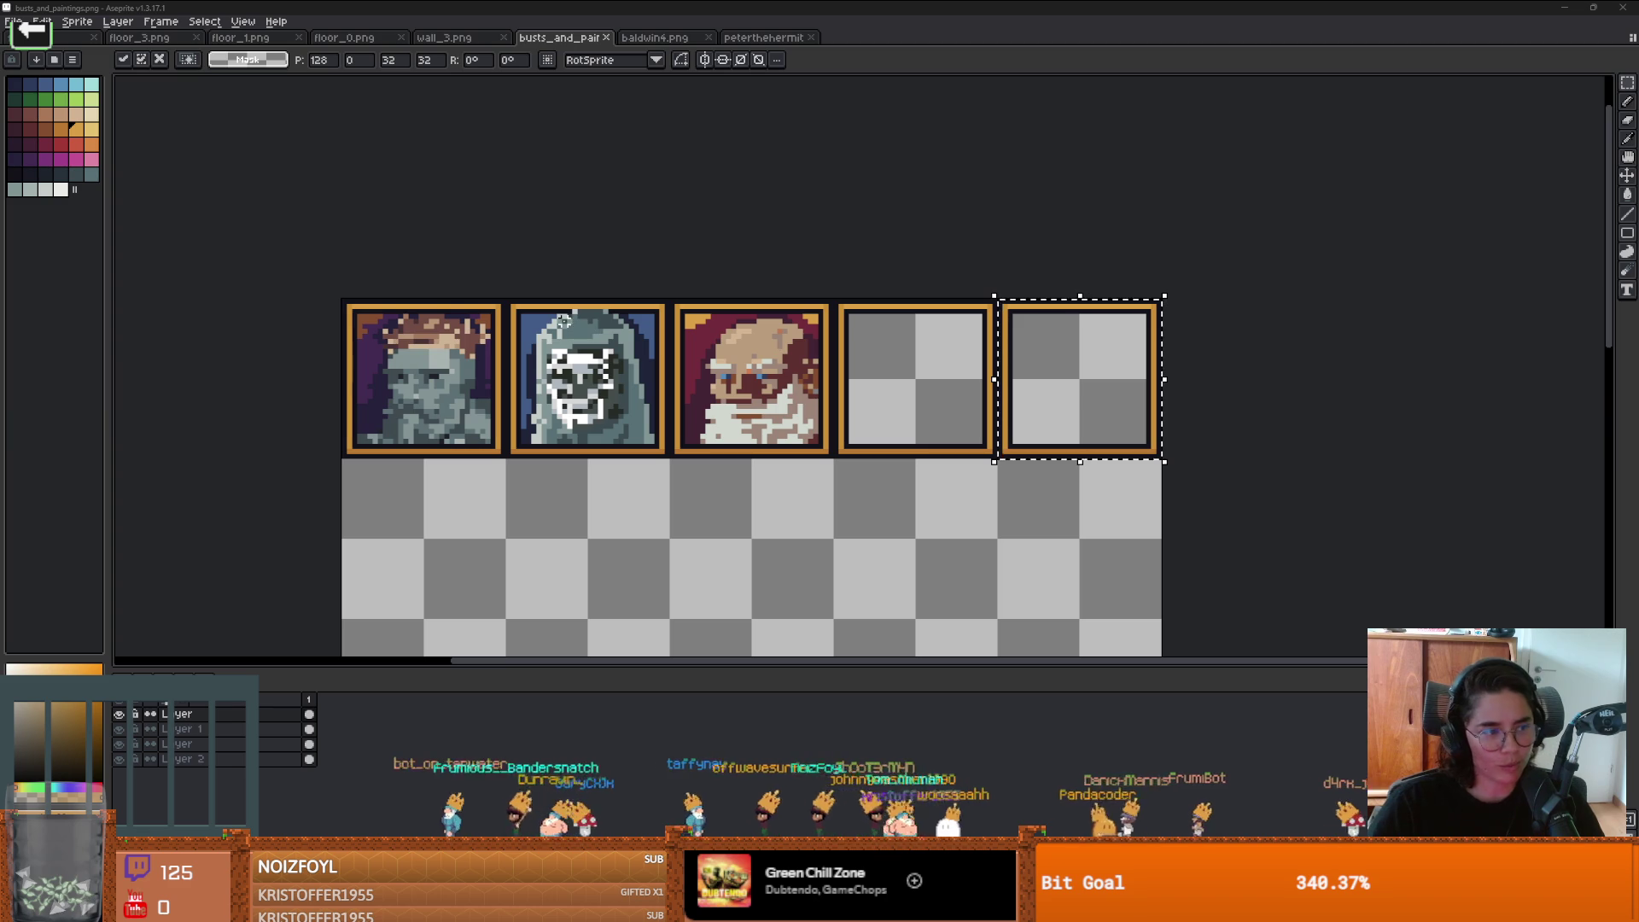
Step: Deselect the fifth frame, save busts_and_paintings, and select Godot's 'peter' file filter text
left_click(662, 231)
key("ctrl+s")
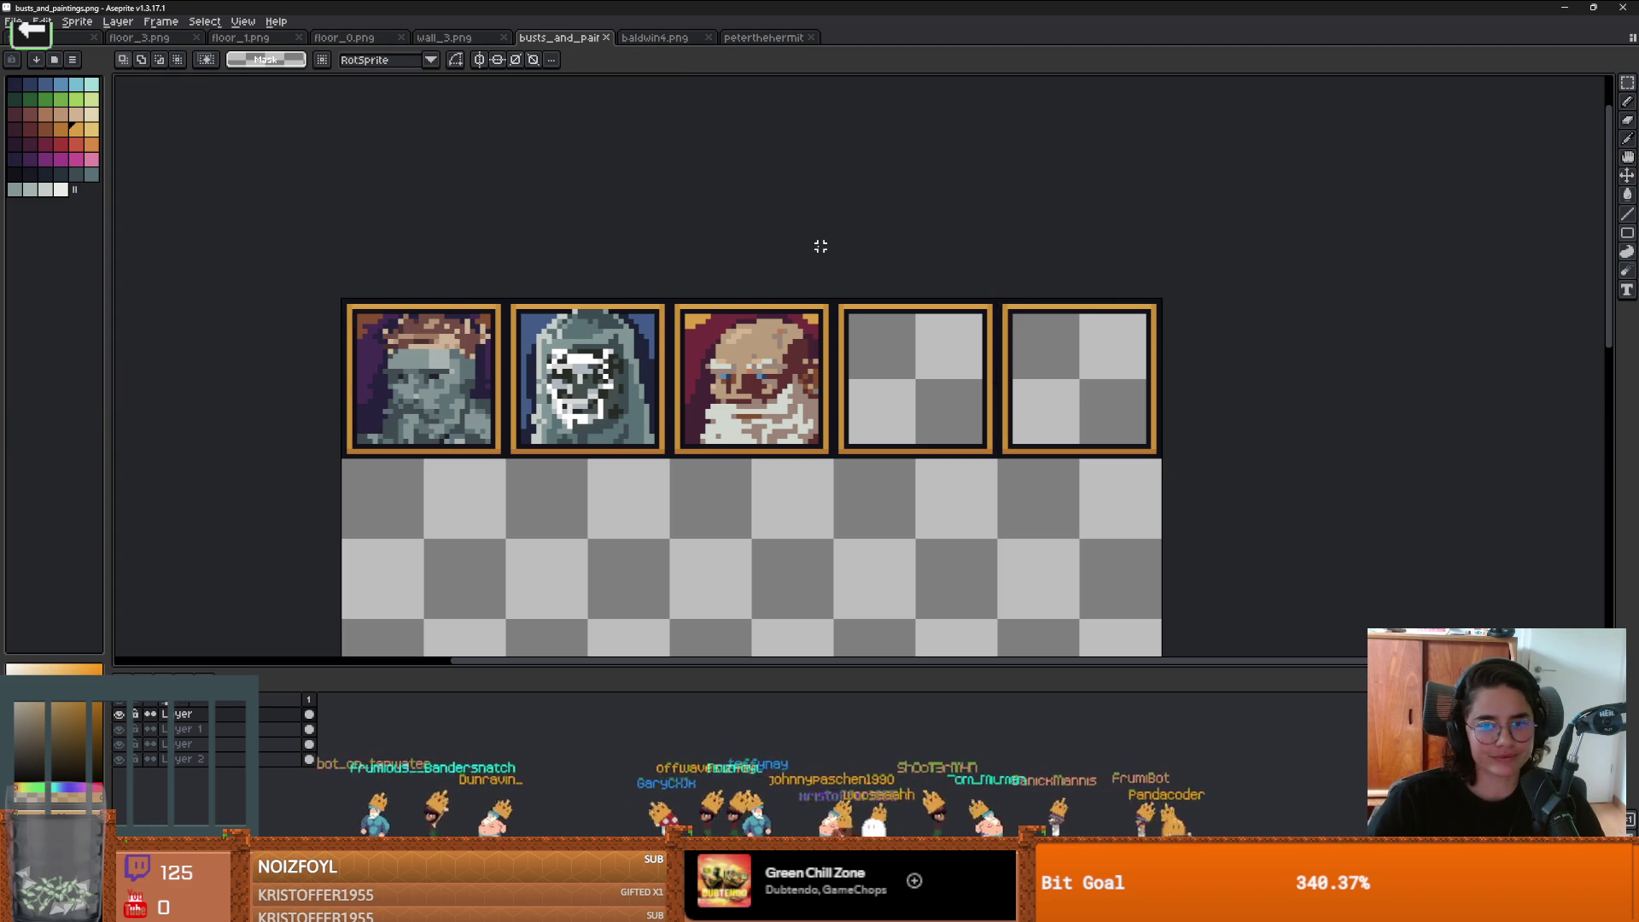
scroll(806, 236, "right", 2)
scroll(768, 244, "up", 1)
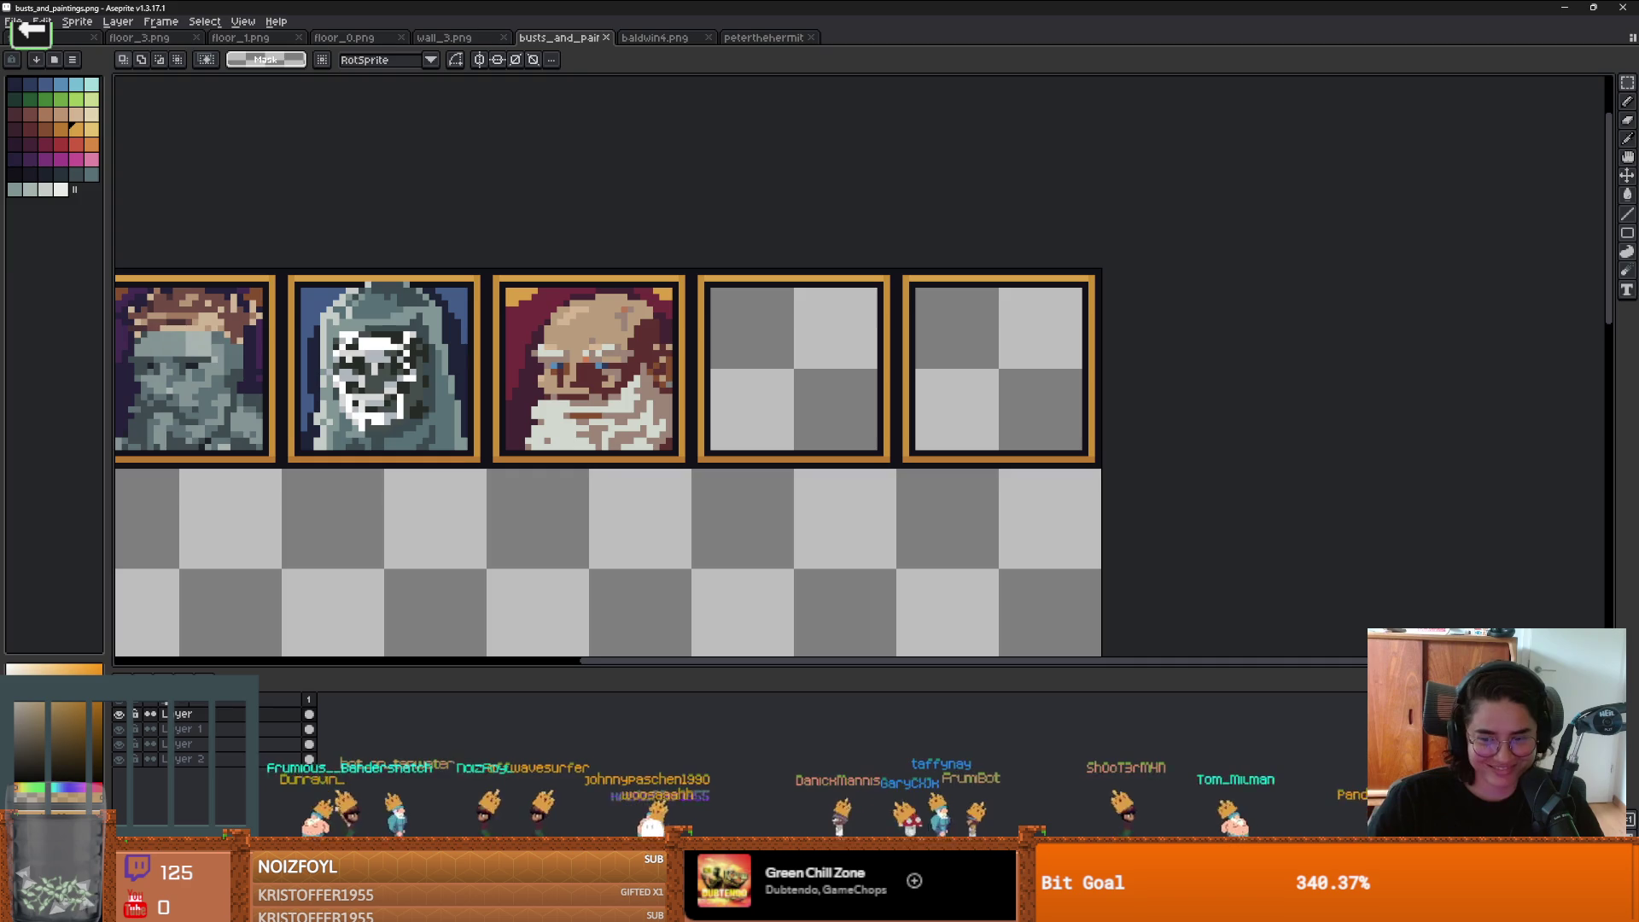
key("alt+Tab")
double_click(86, 517)
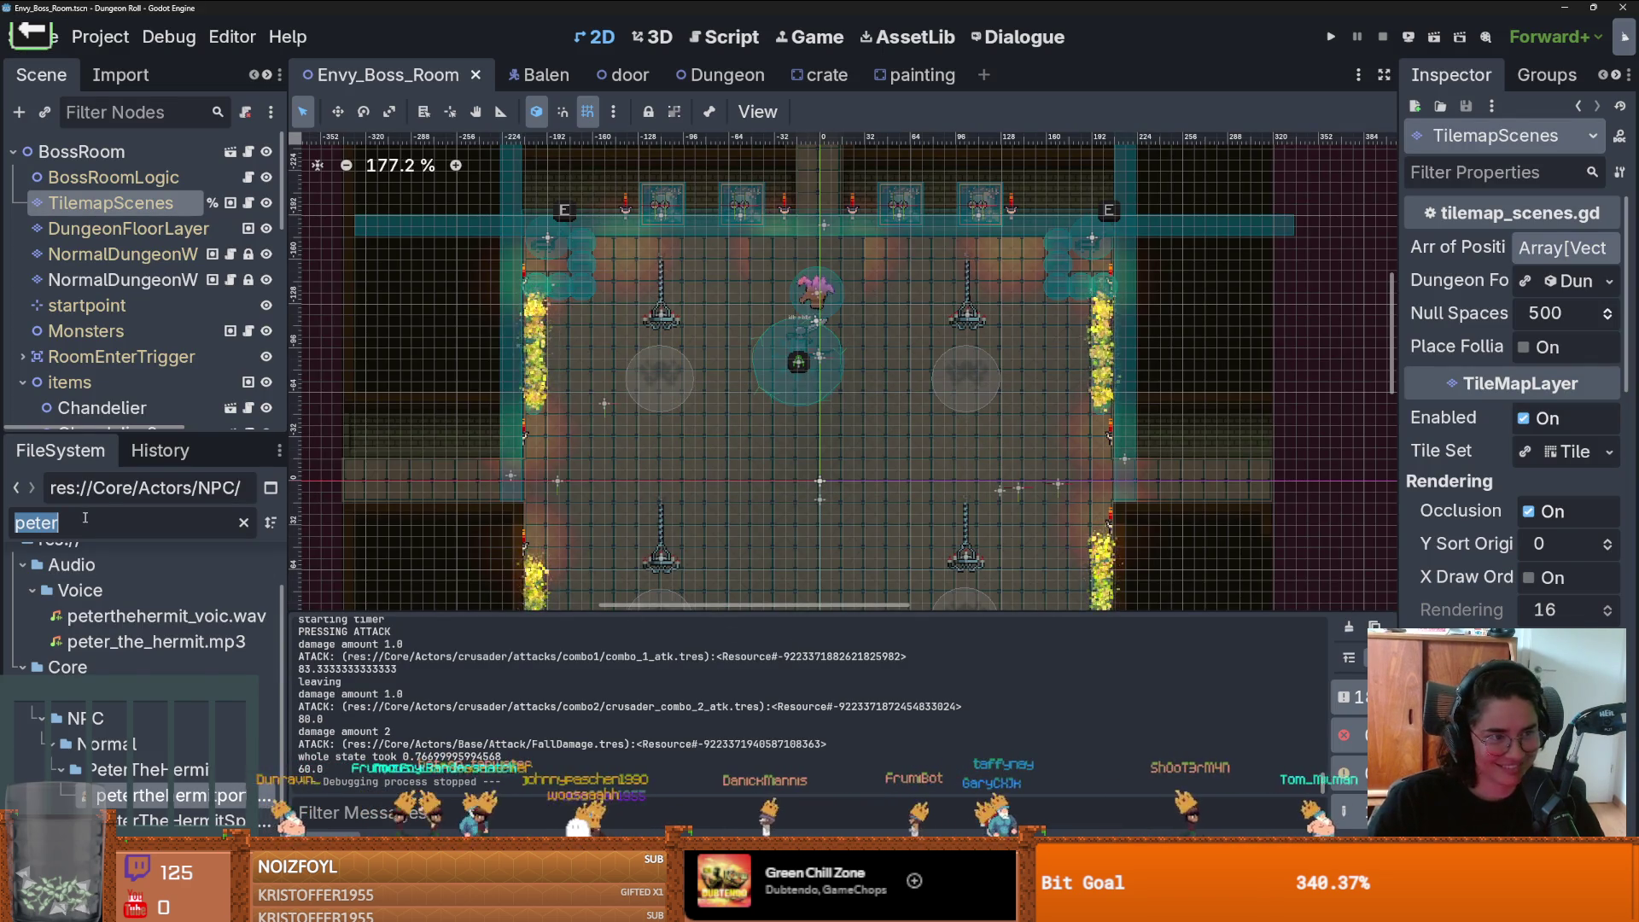
Step: Filter the FileSystem by 'crusader' and inspect CRUSADER_LEFT.tres and crusader_down.png
type("crusader")
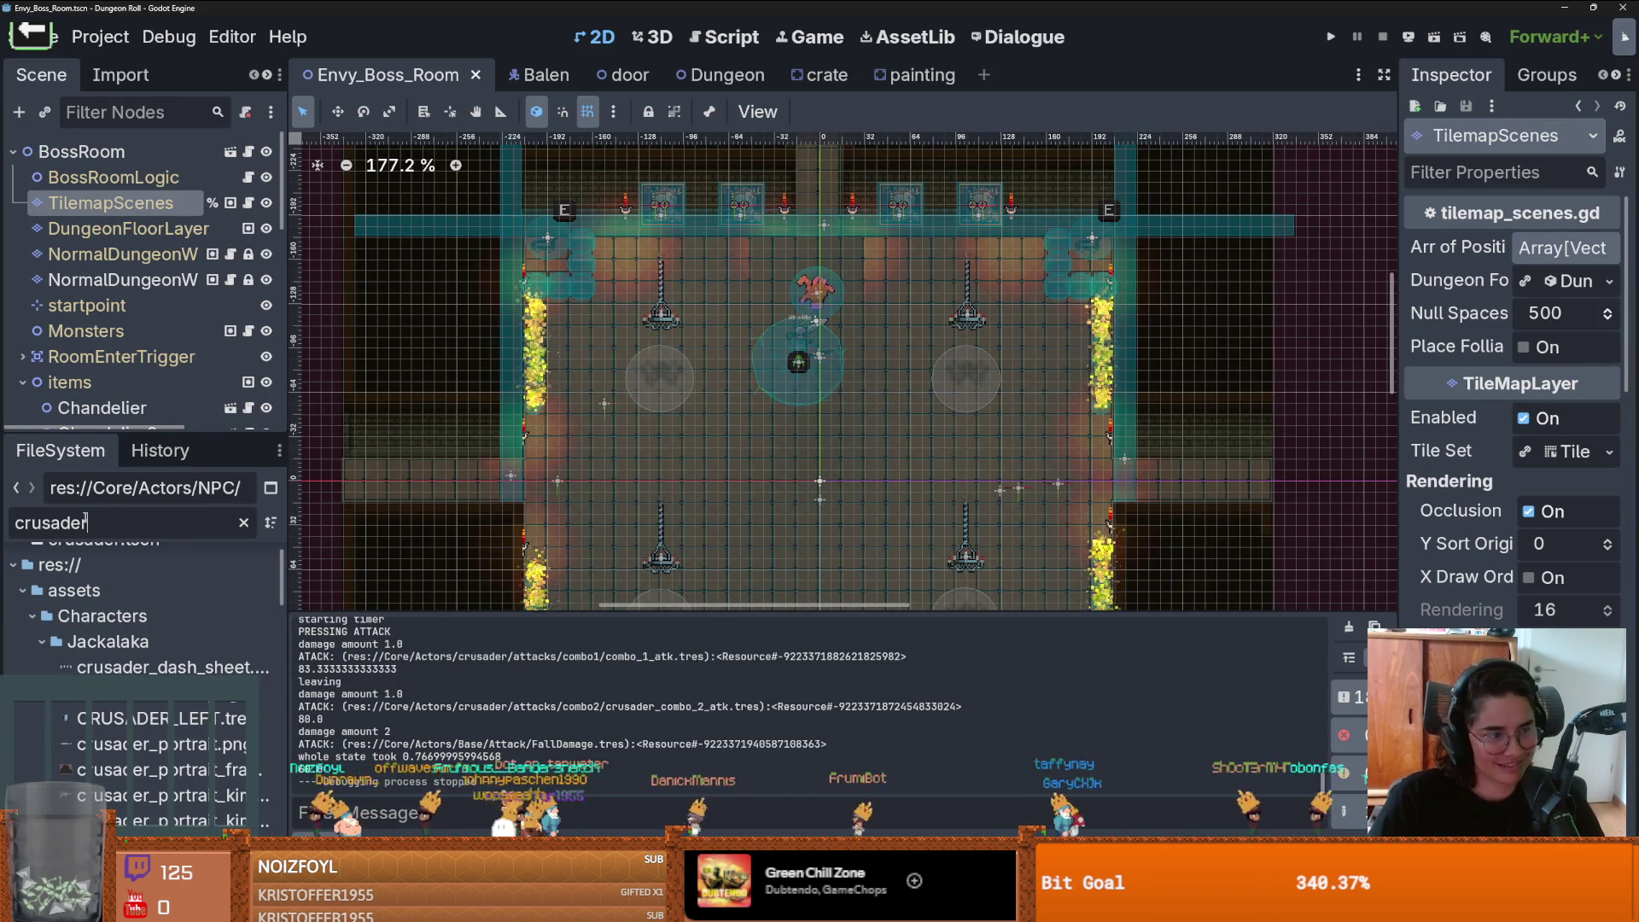
mouse_move(124, 700)
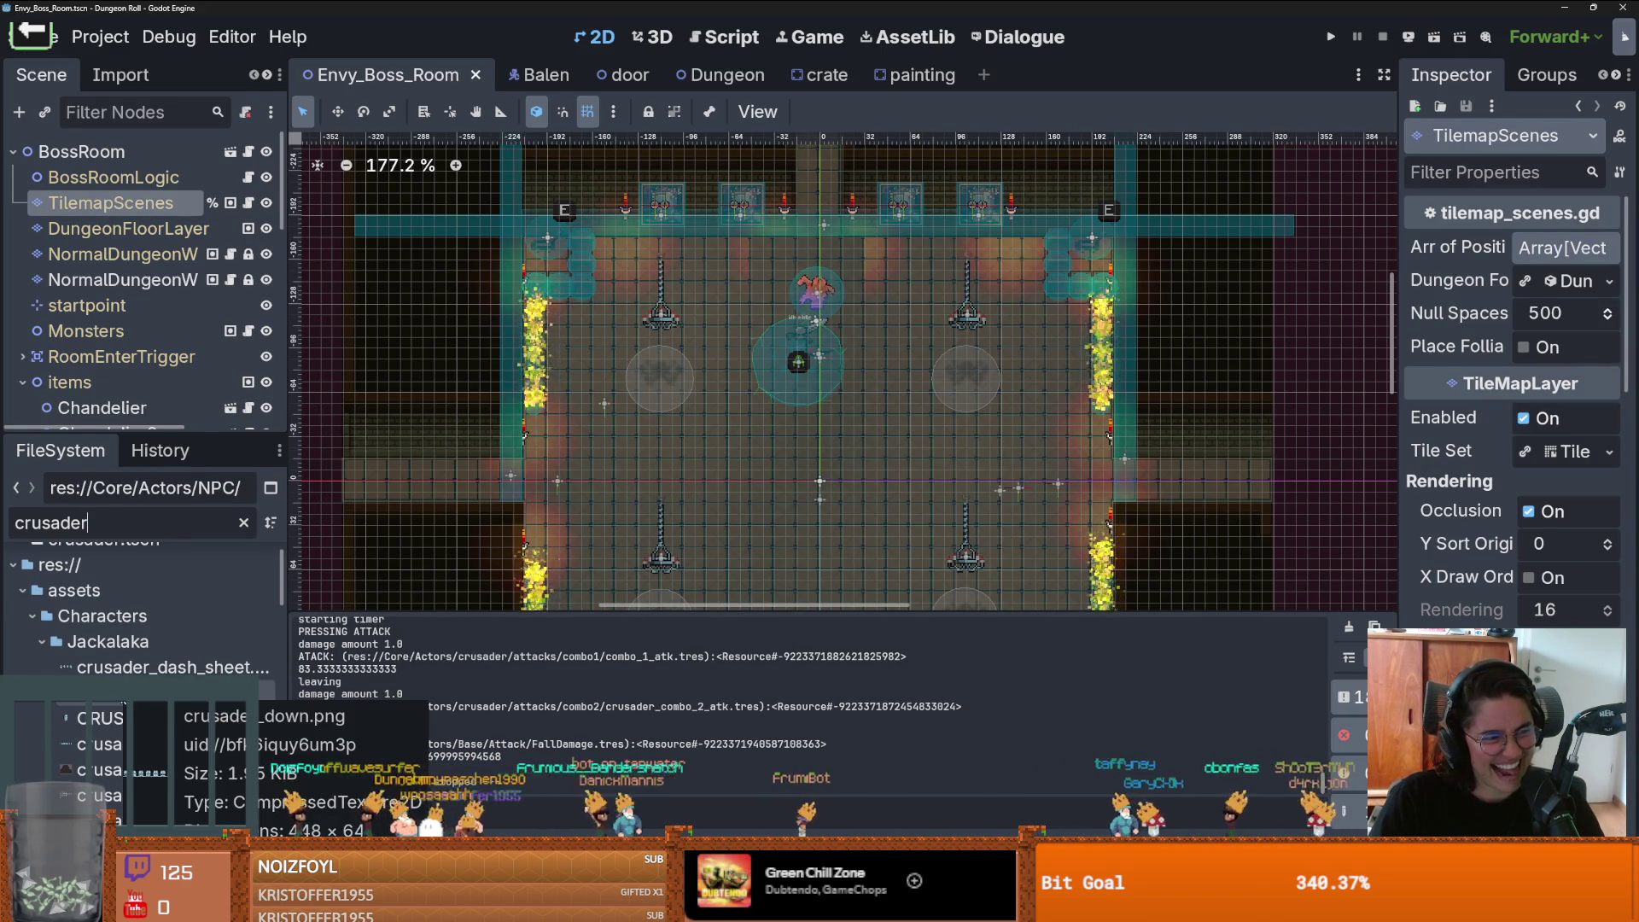
scroll(138, 636, "down", 3)
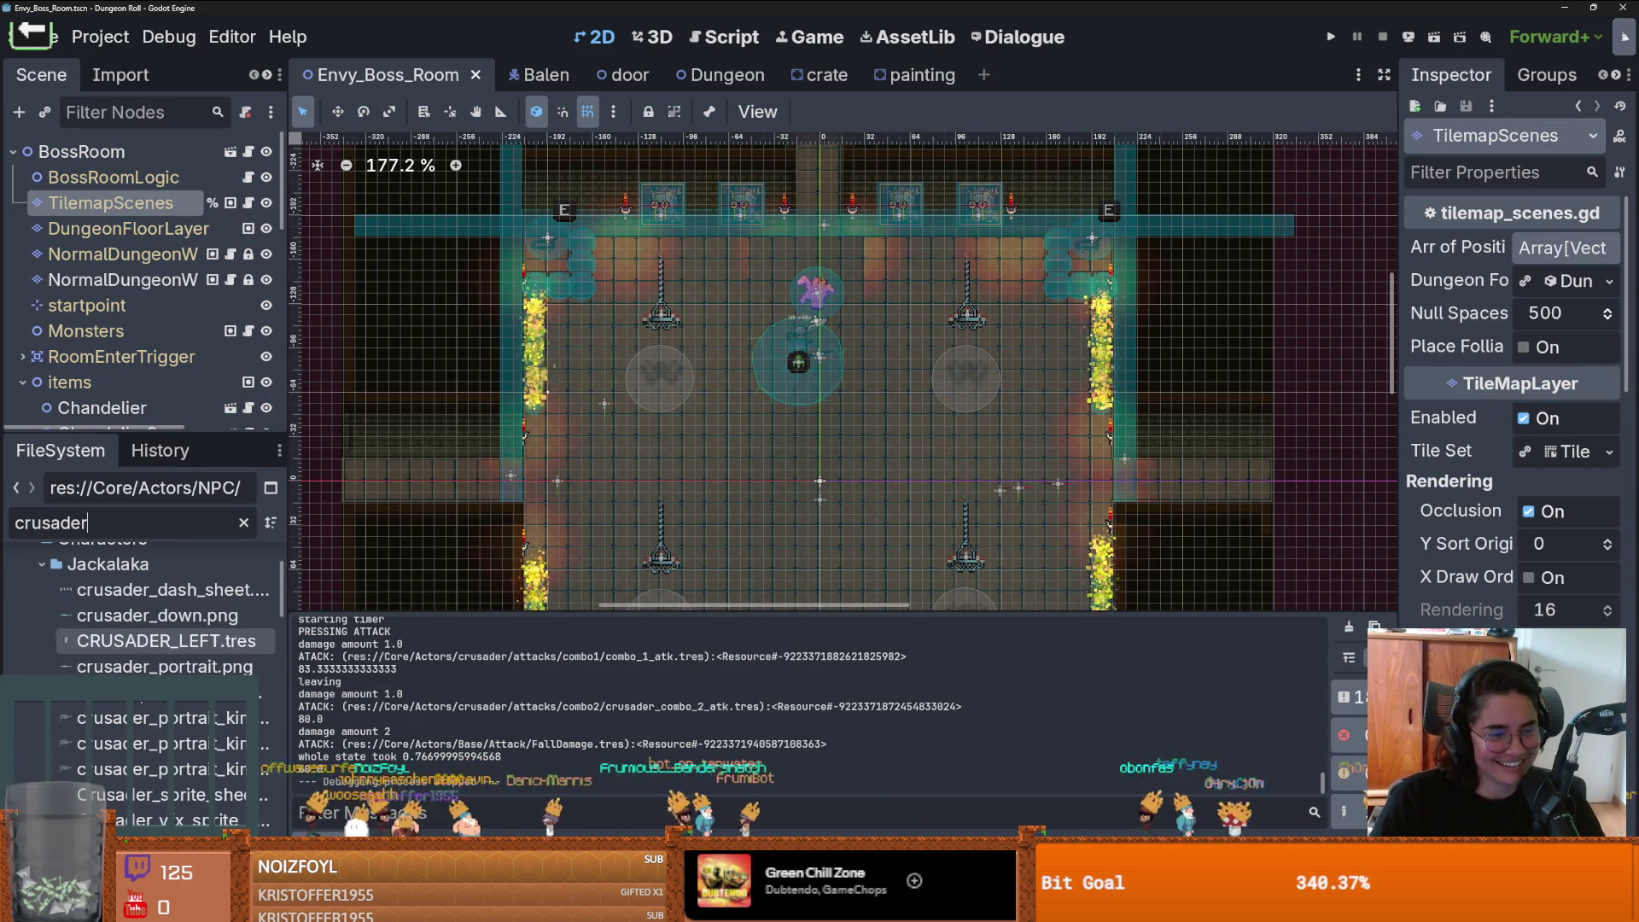
left_click(139, 640)
left_click(141, 616)
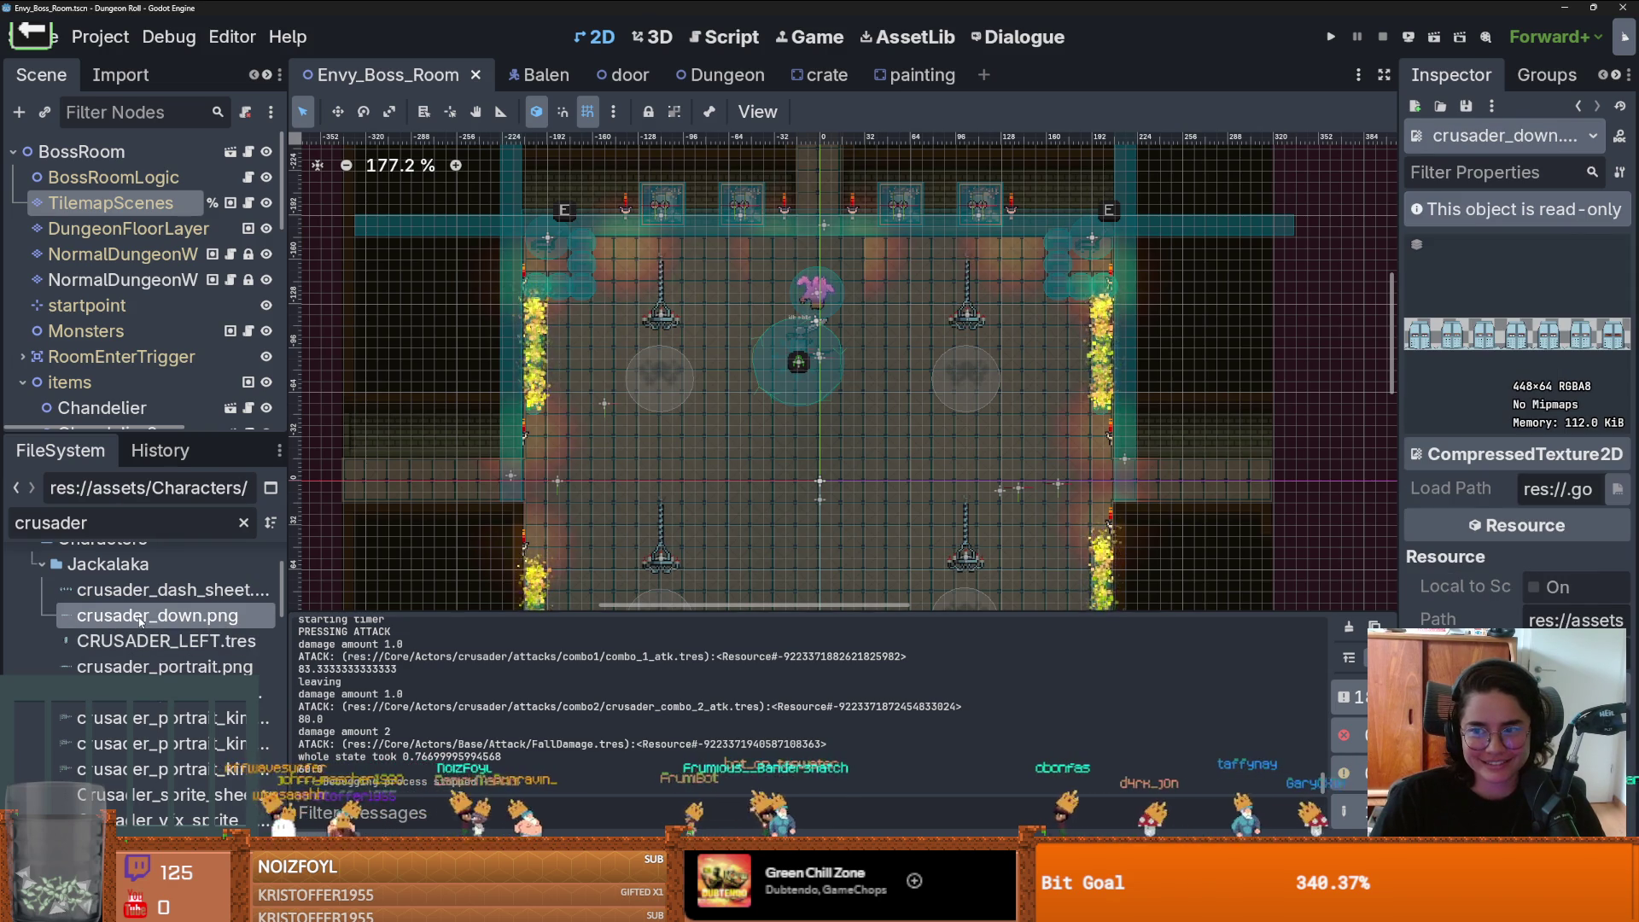
mouse_move(145, 615)
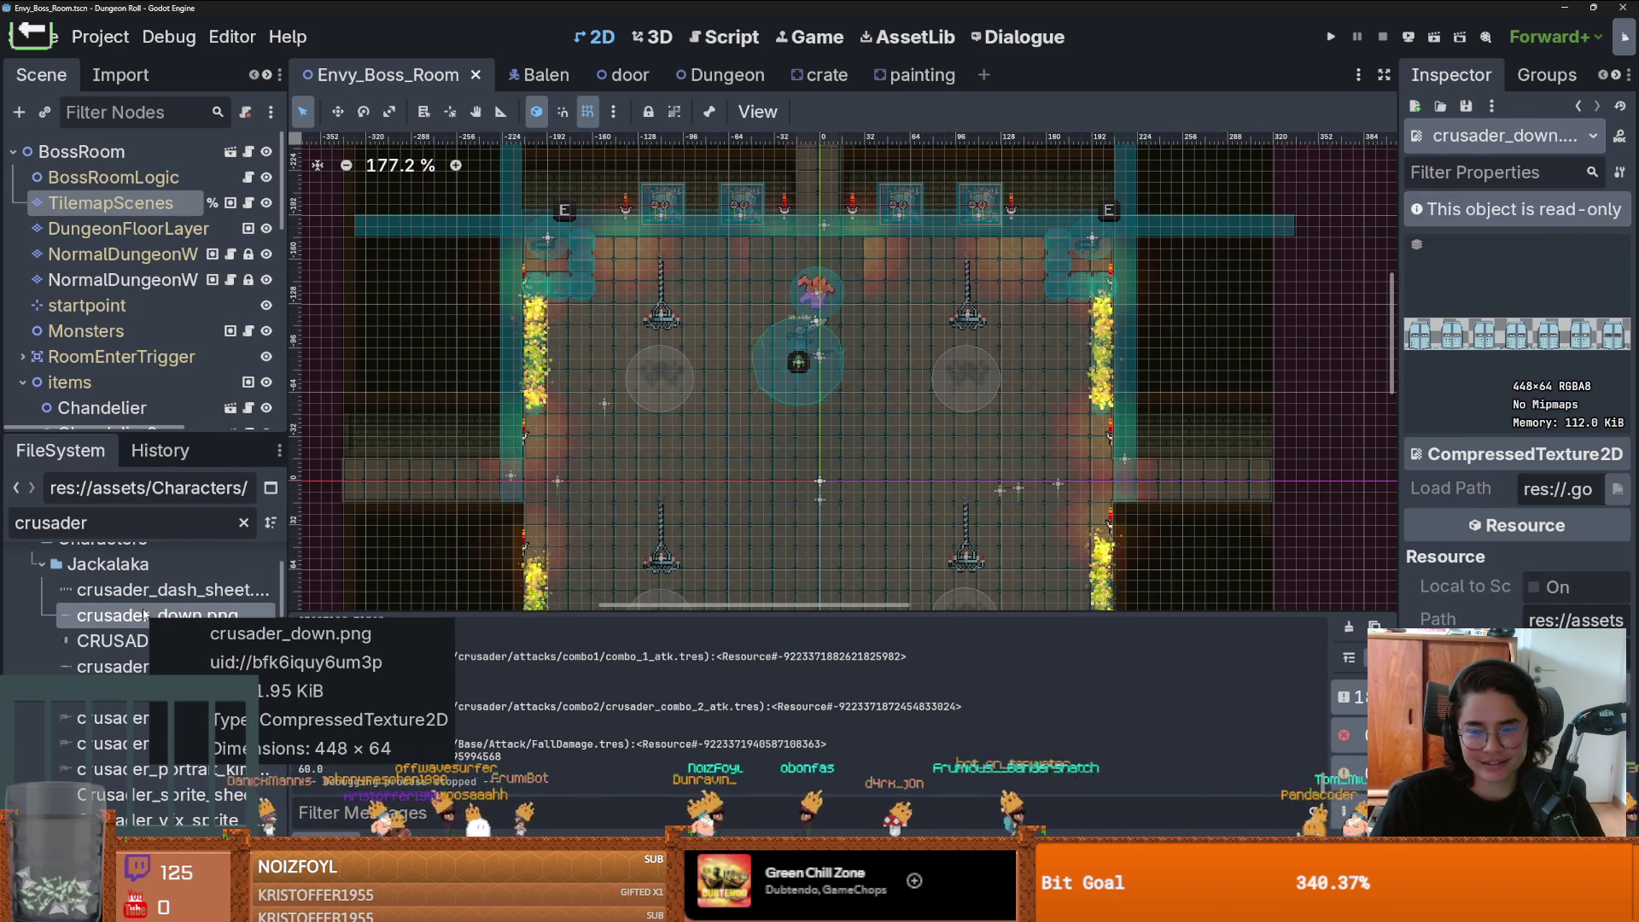
scroll(123, 722, "down", 2)
Step: Compare the crusader textures, settle on crusader_down.png, then return to Aseprite and close the game window
left_click(123, 721)
scroll(123, 722, "down", 1)
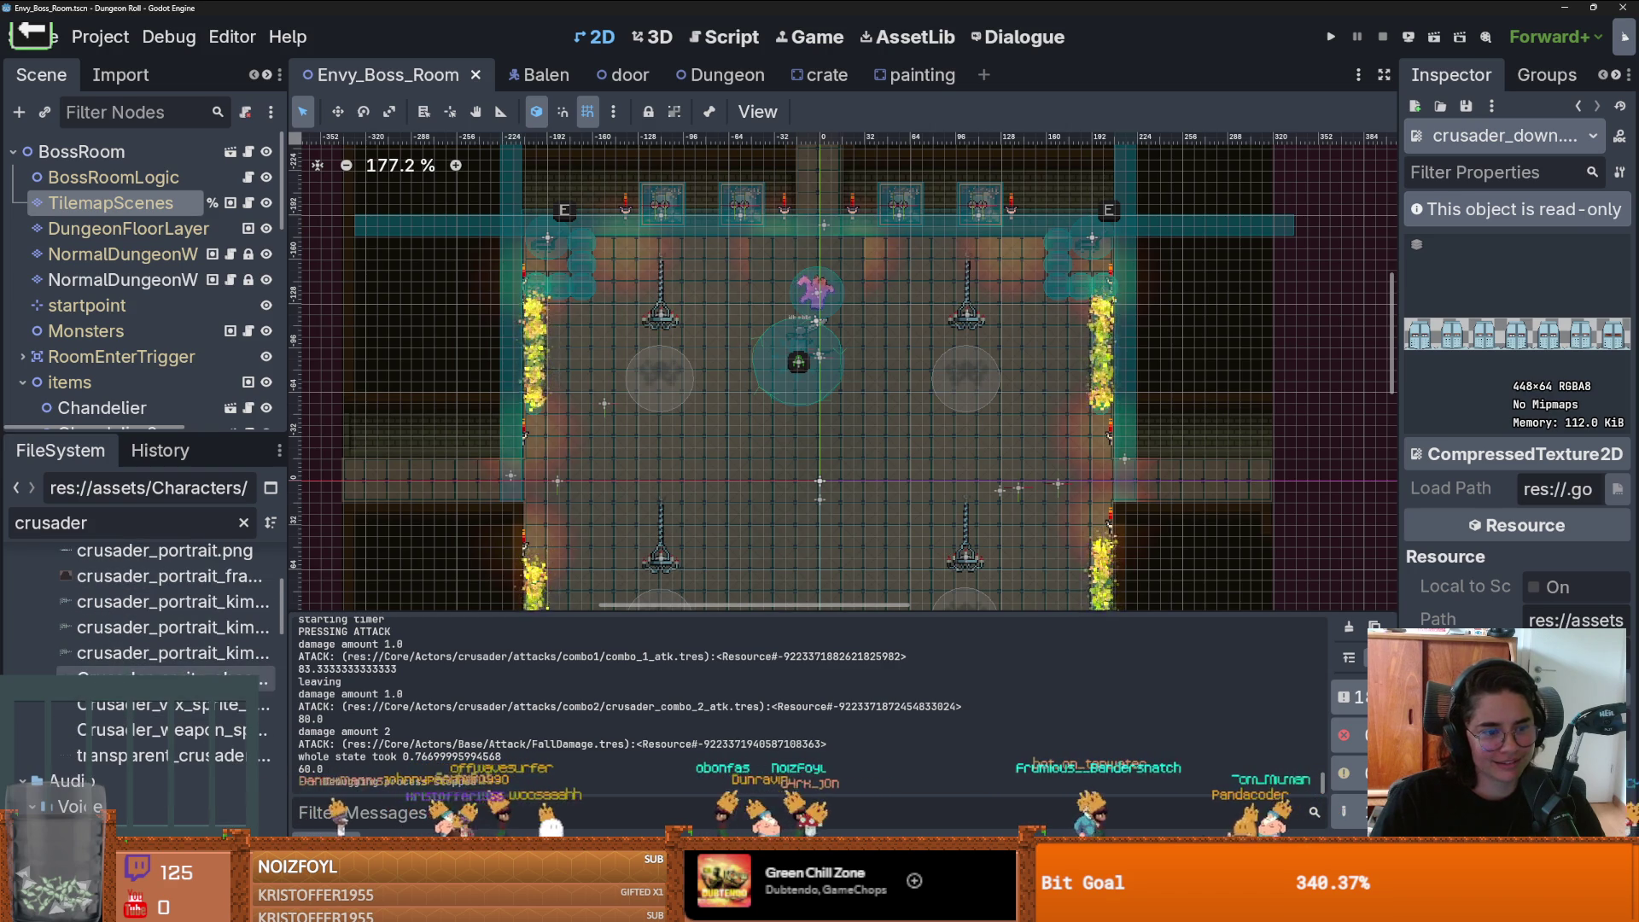
scroll(153, 751, "down", 5)
scroll(150, 726, "up", 10)
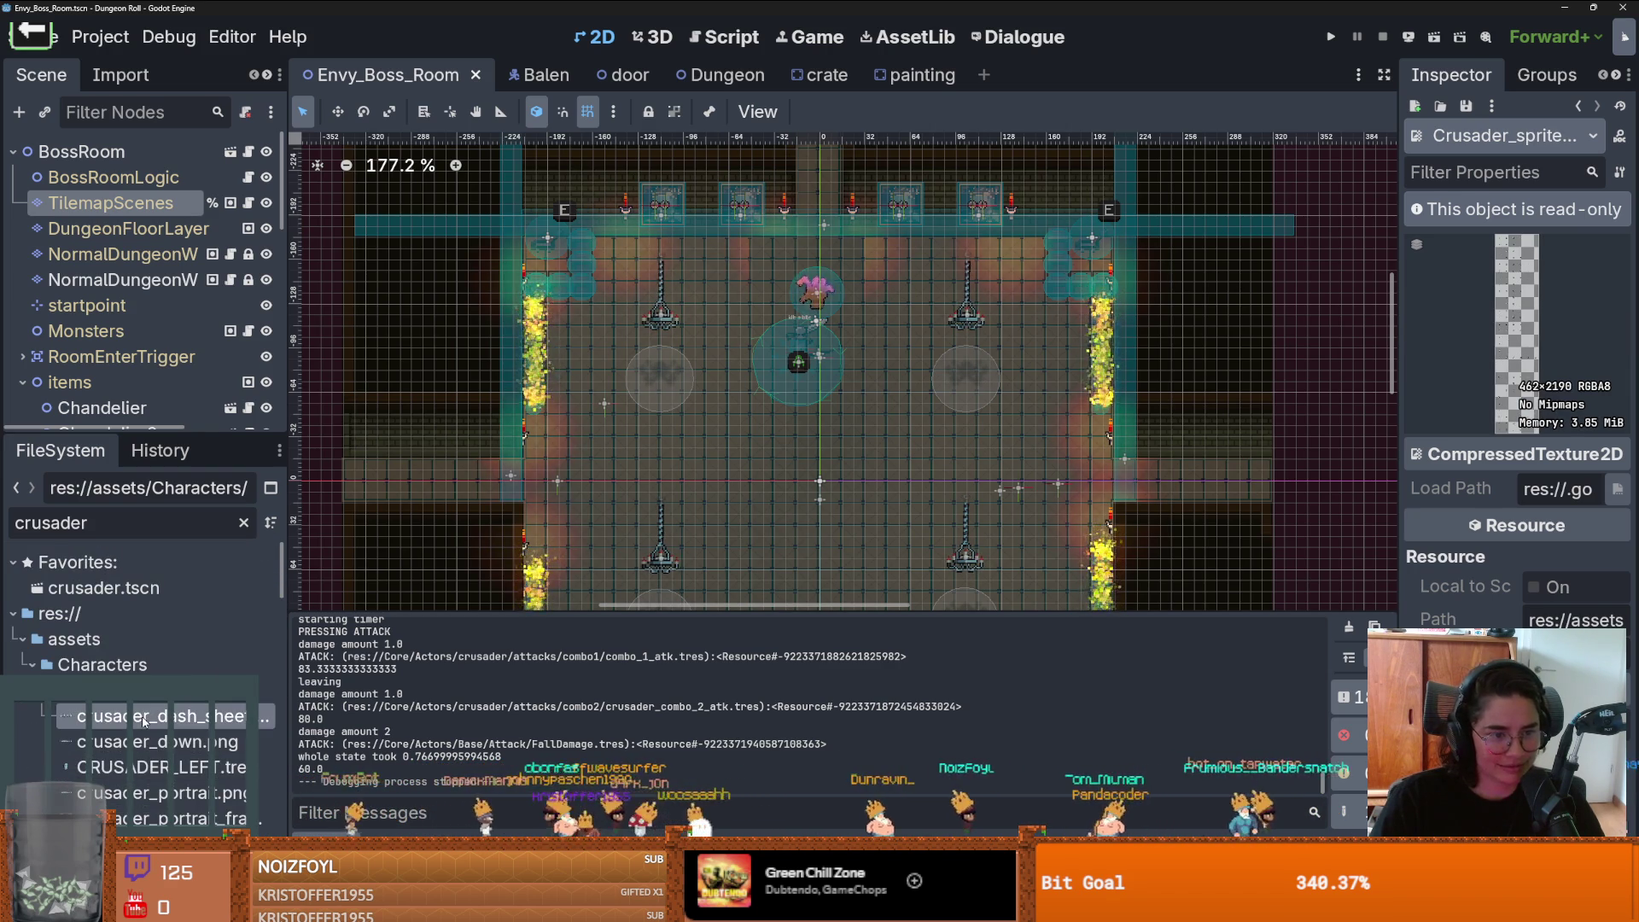
left_click(147, 715)
left_click(145, 741)
left_click(144, 766)
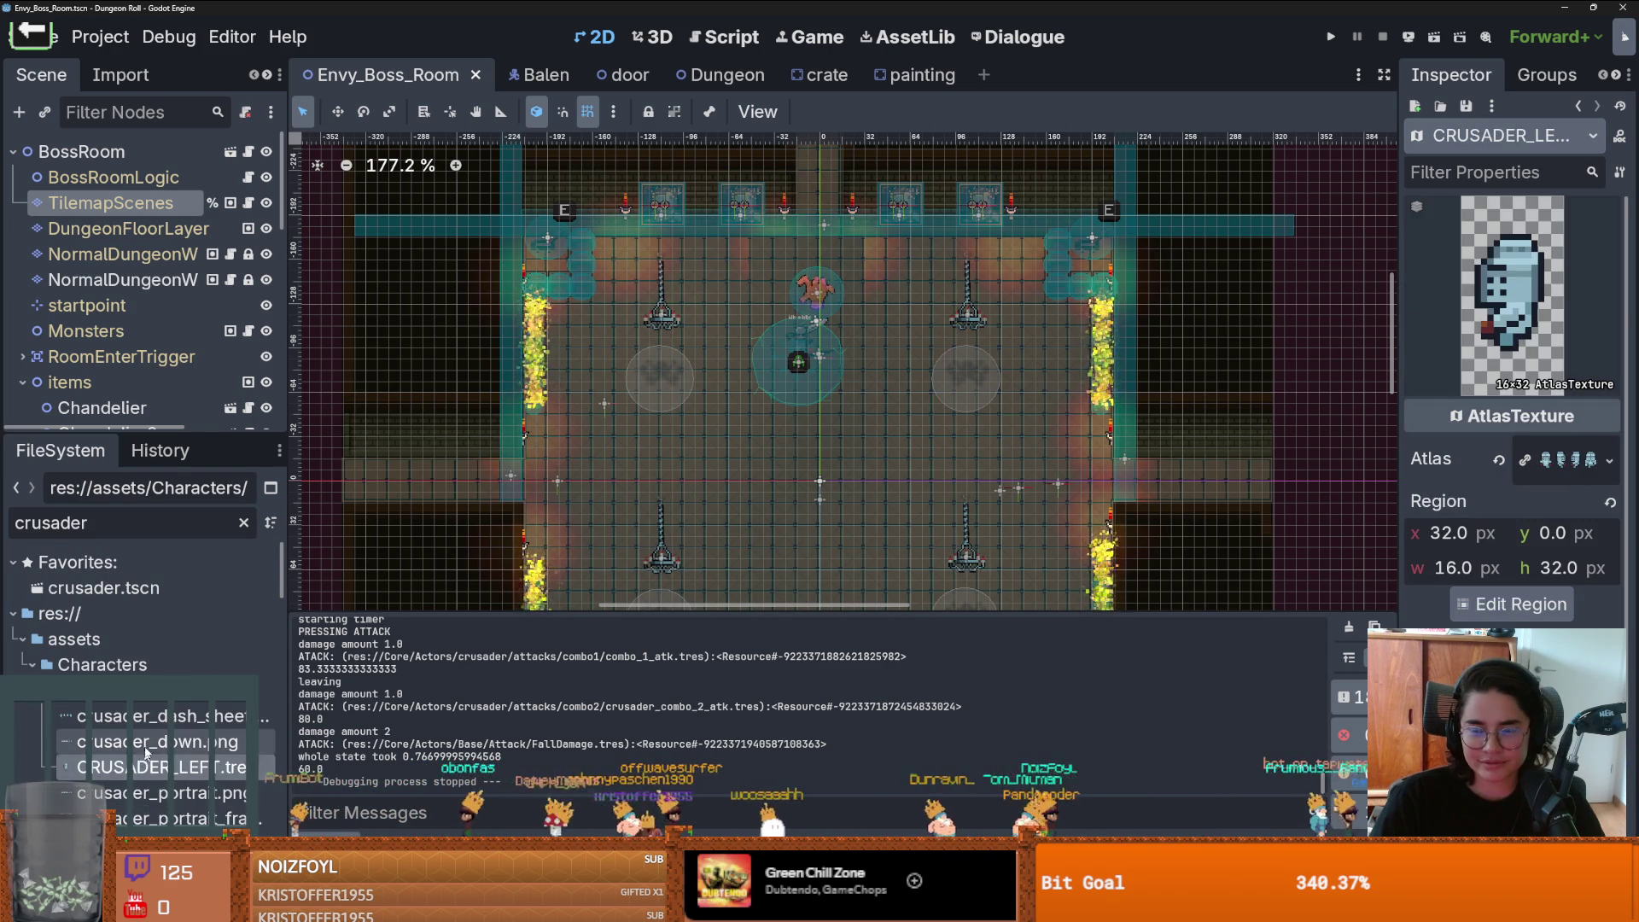
left_click(145, 741)
right_click(147, 741)
key("Escape")
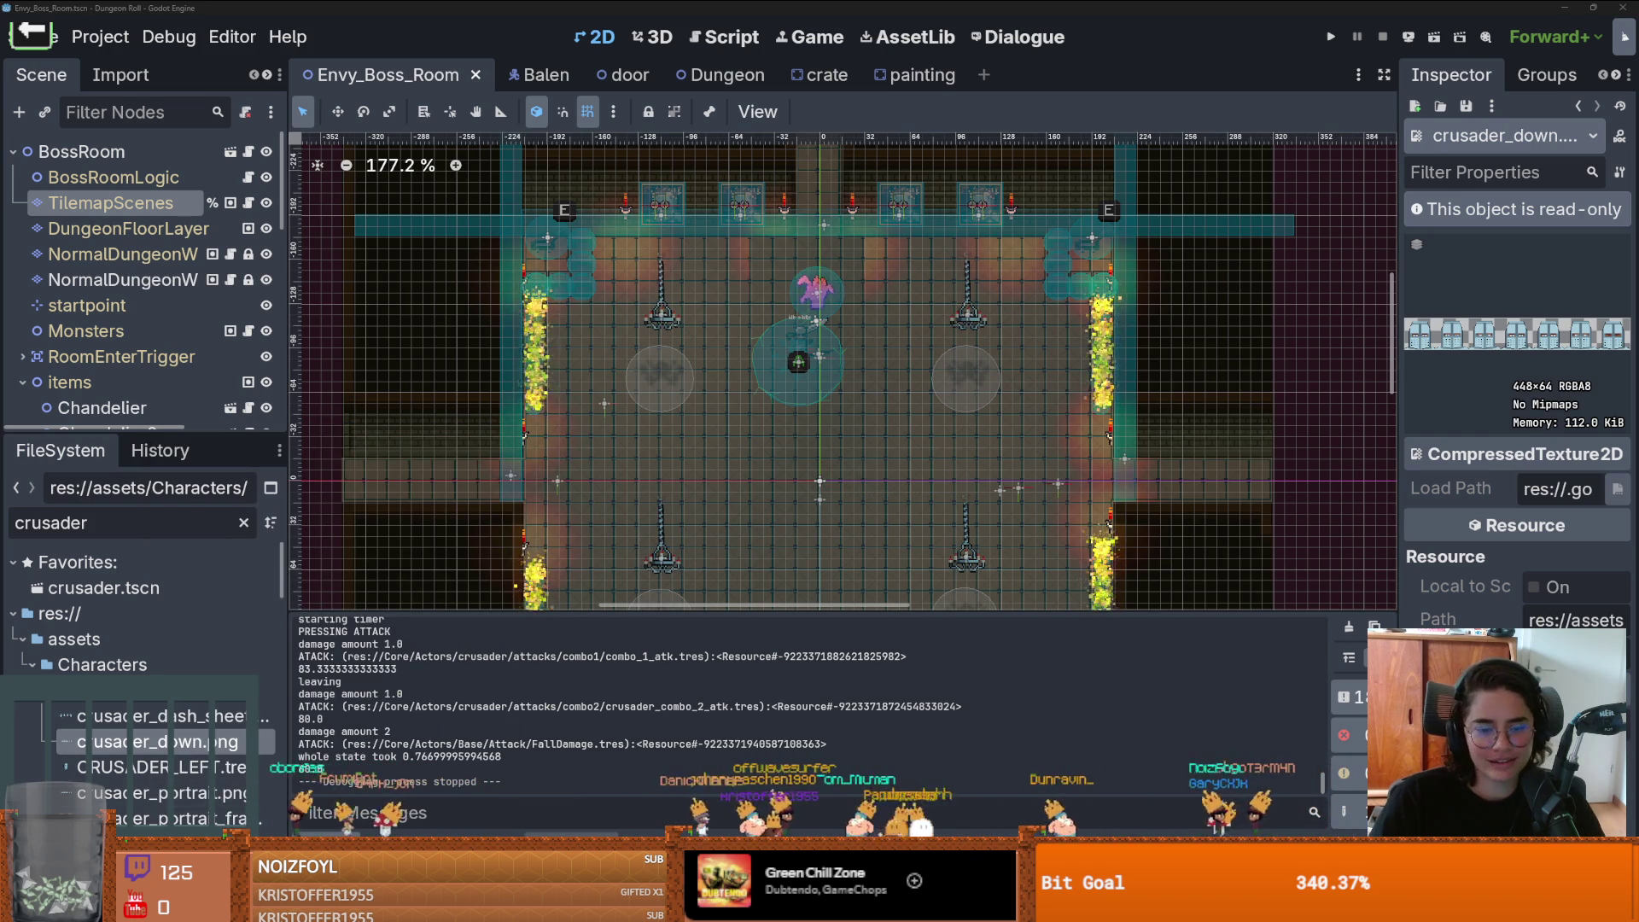
key("alt+Tab")
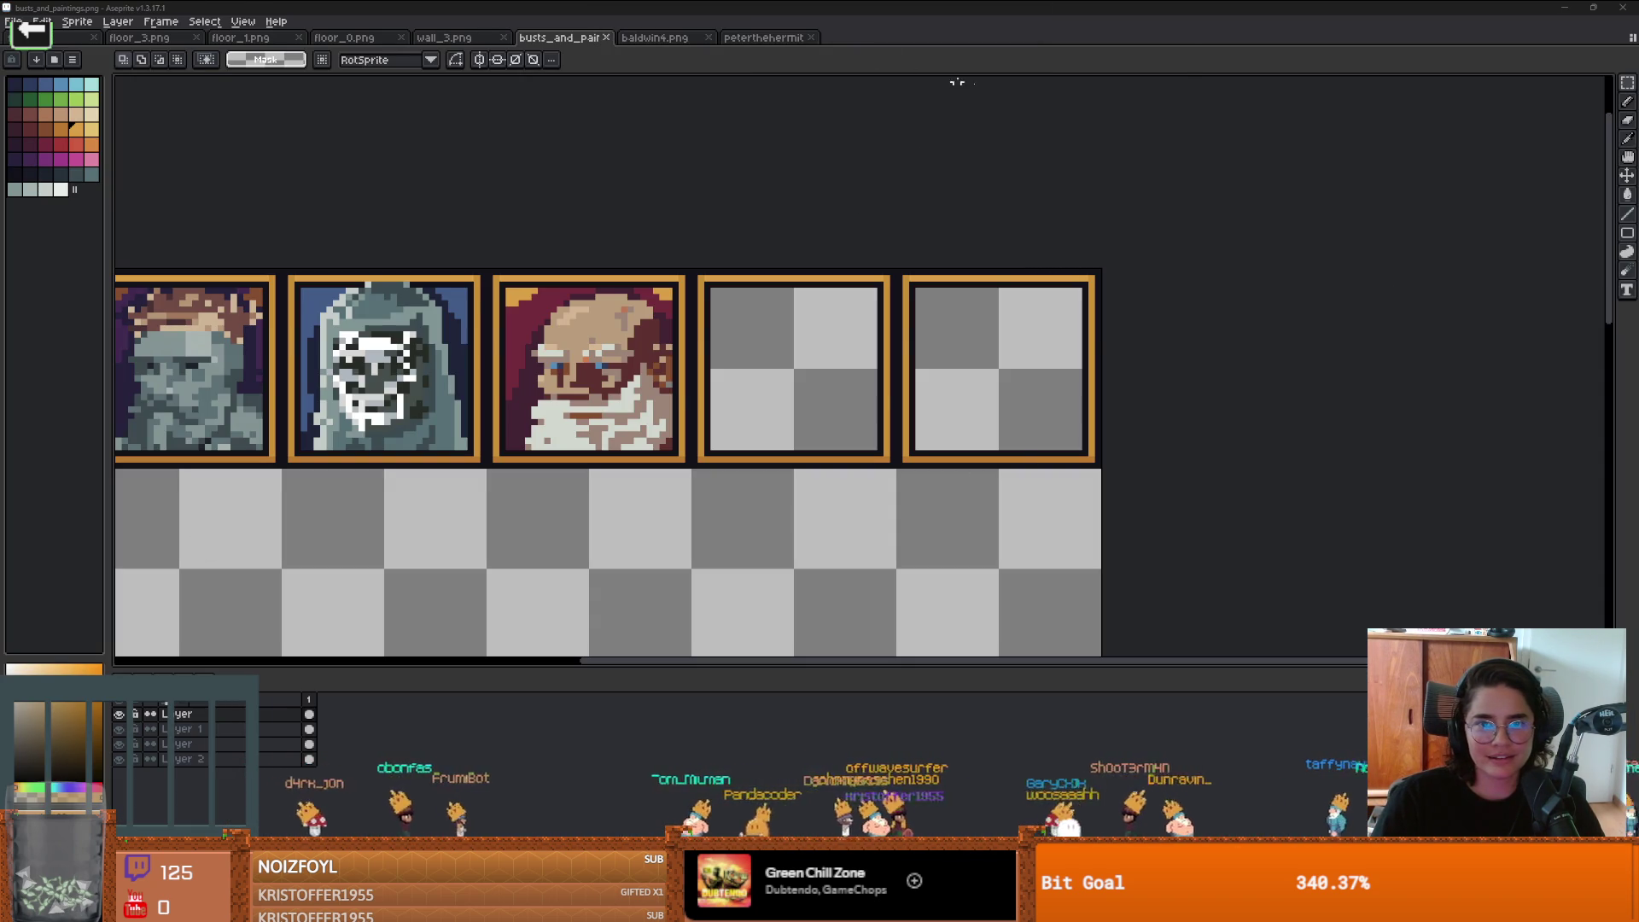
left_click(1149, 31)
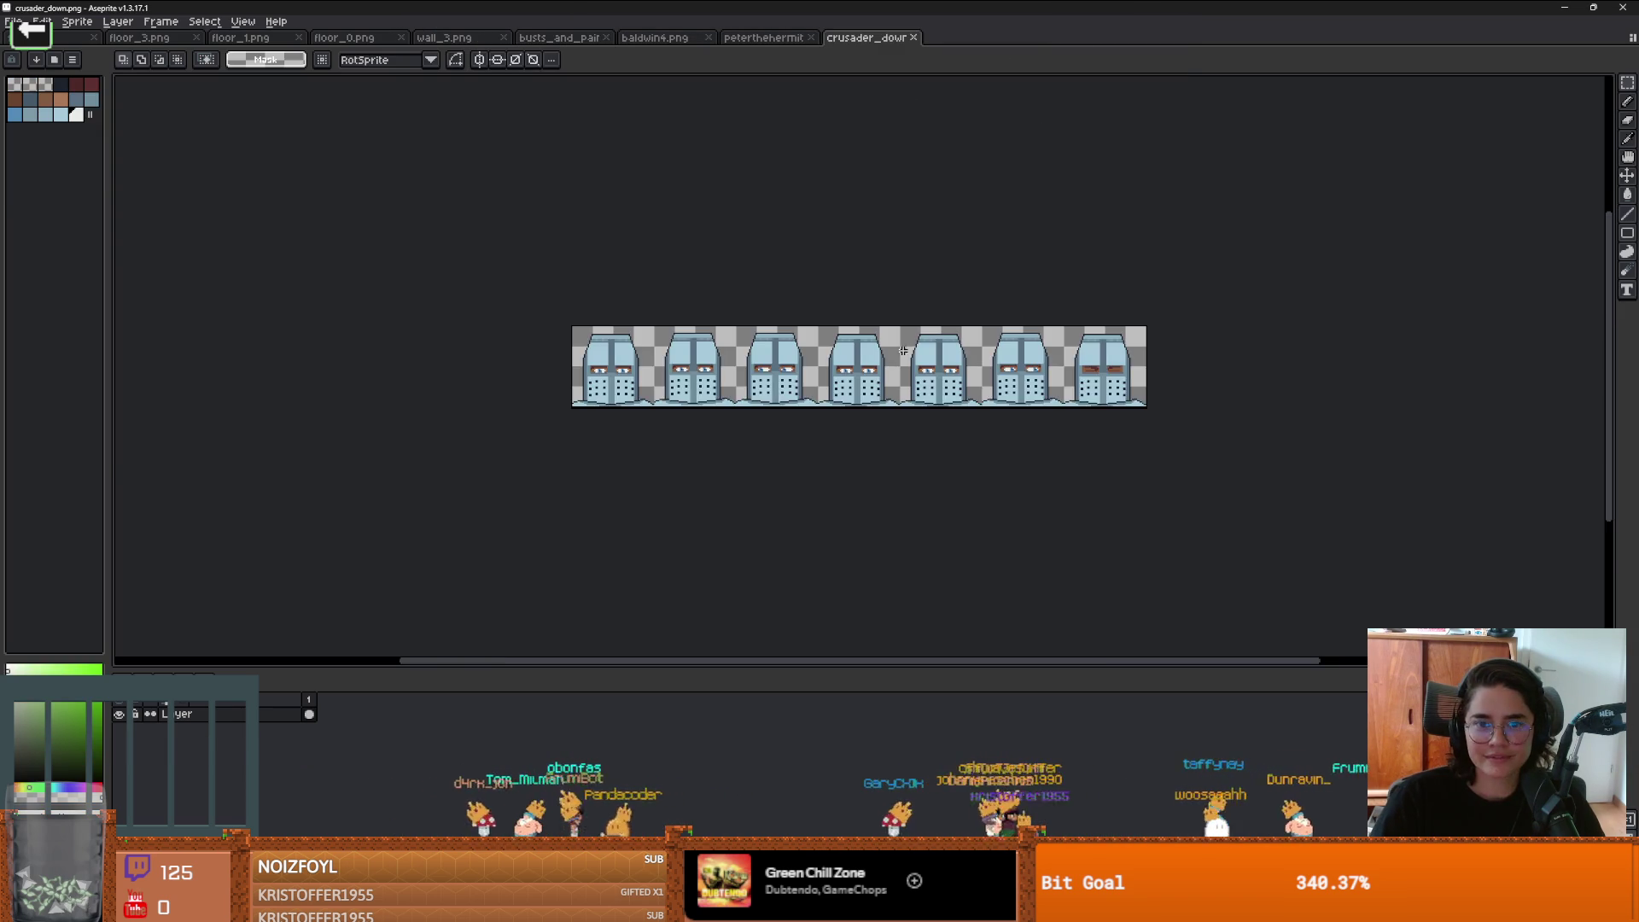
Step: Zoom in on the crusader_down.png strip of helmeted knight frames
scroll(793, 358, "up", 1)
scroll(793, 357, "down", 2)
scroll(769, 325, "down", 1)
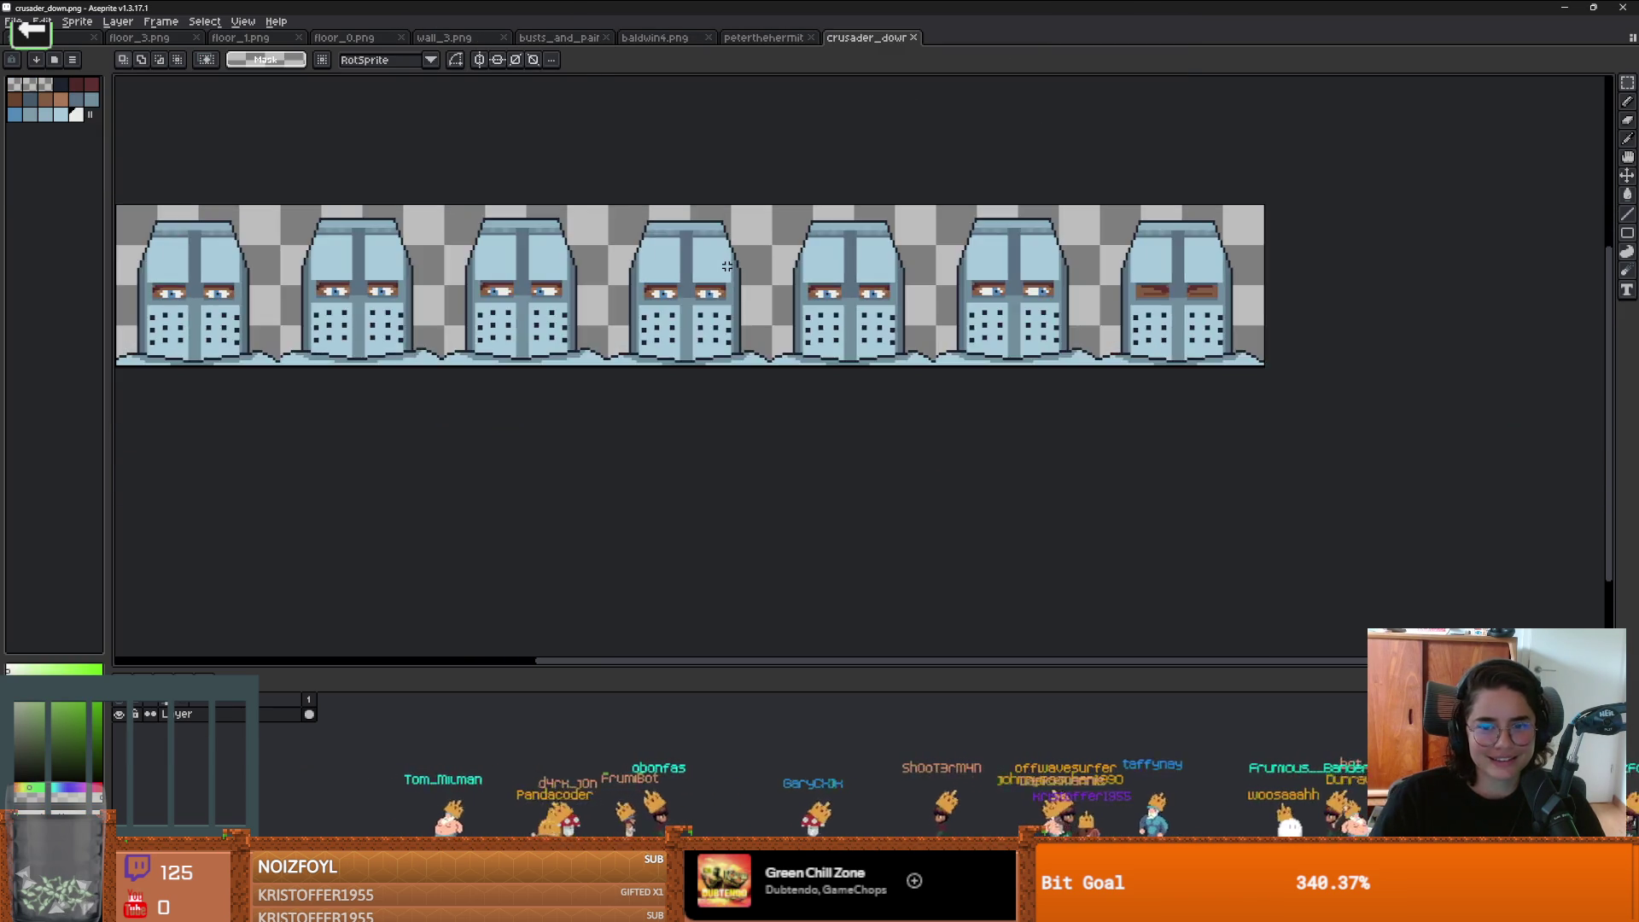
scroll(736, 272, "up", 3)
scroll(736, 271, "left", 5)
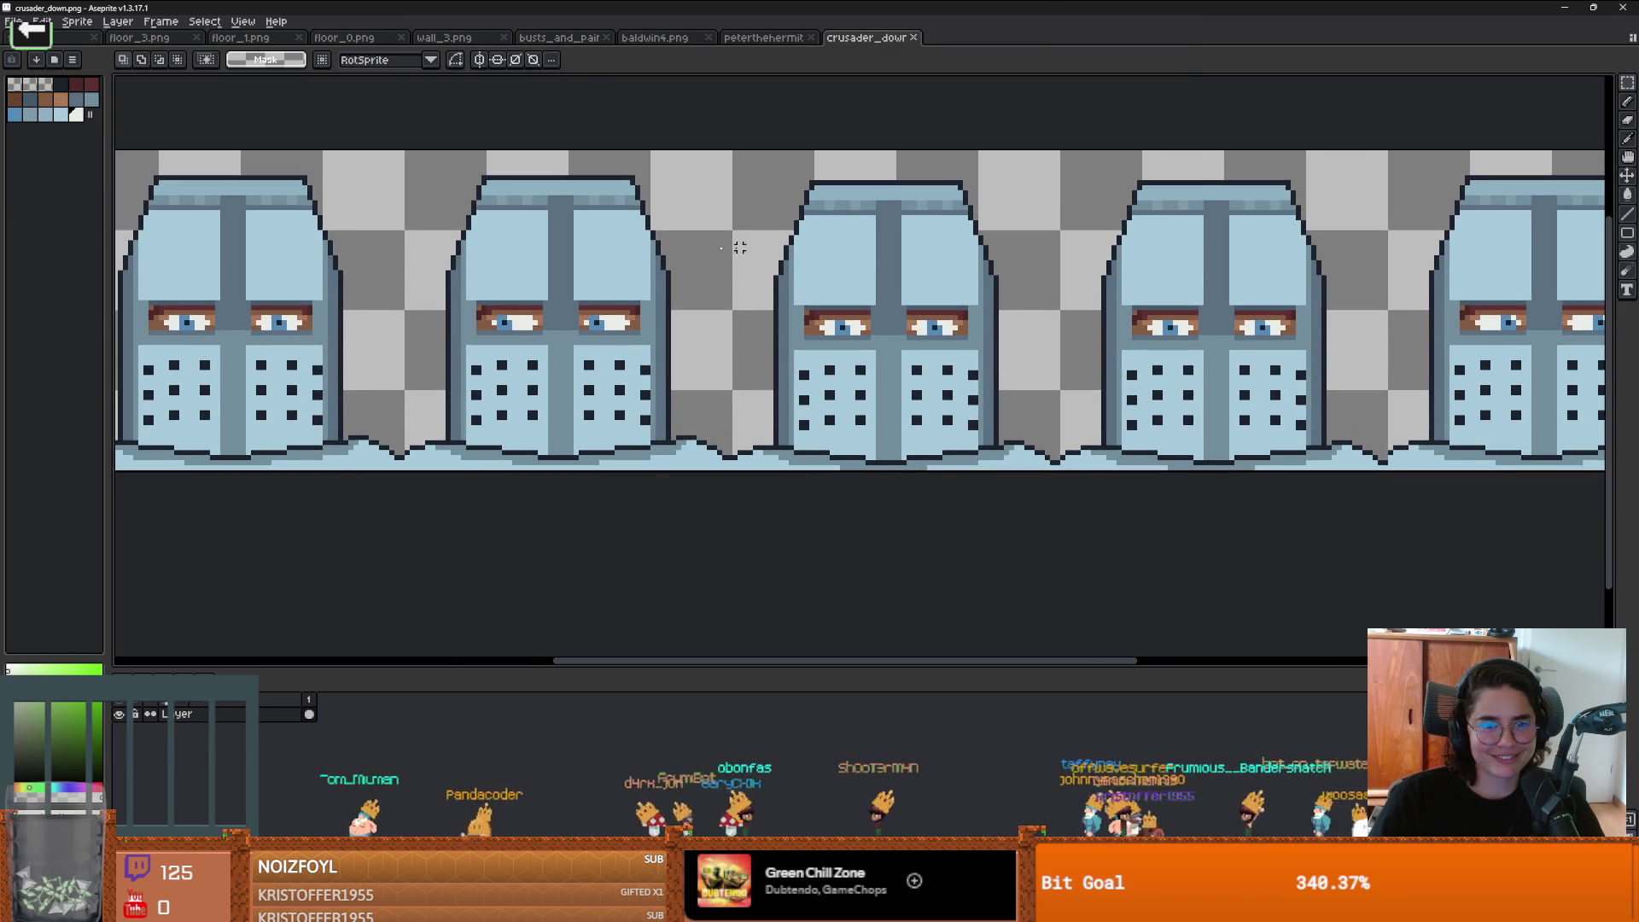
scroll(982, 256, "down", 1)
scroll(728, 282, "up", 1)
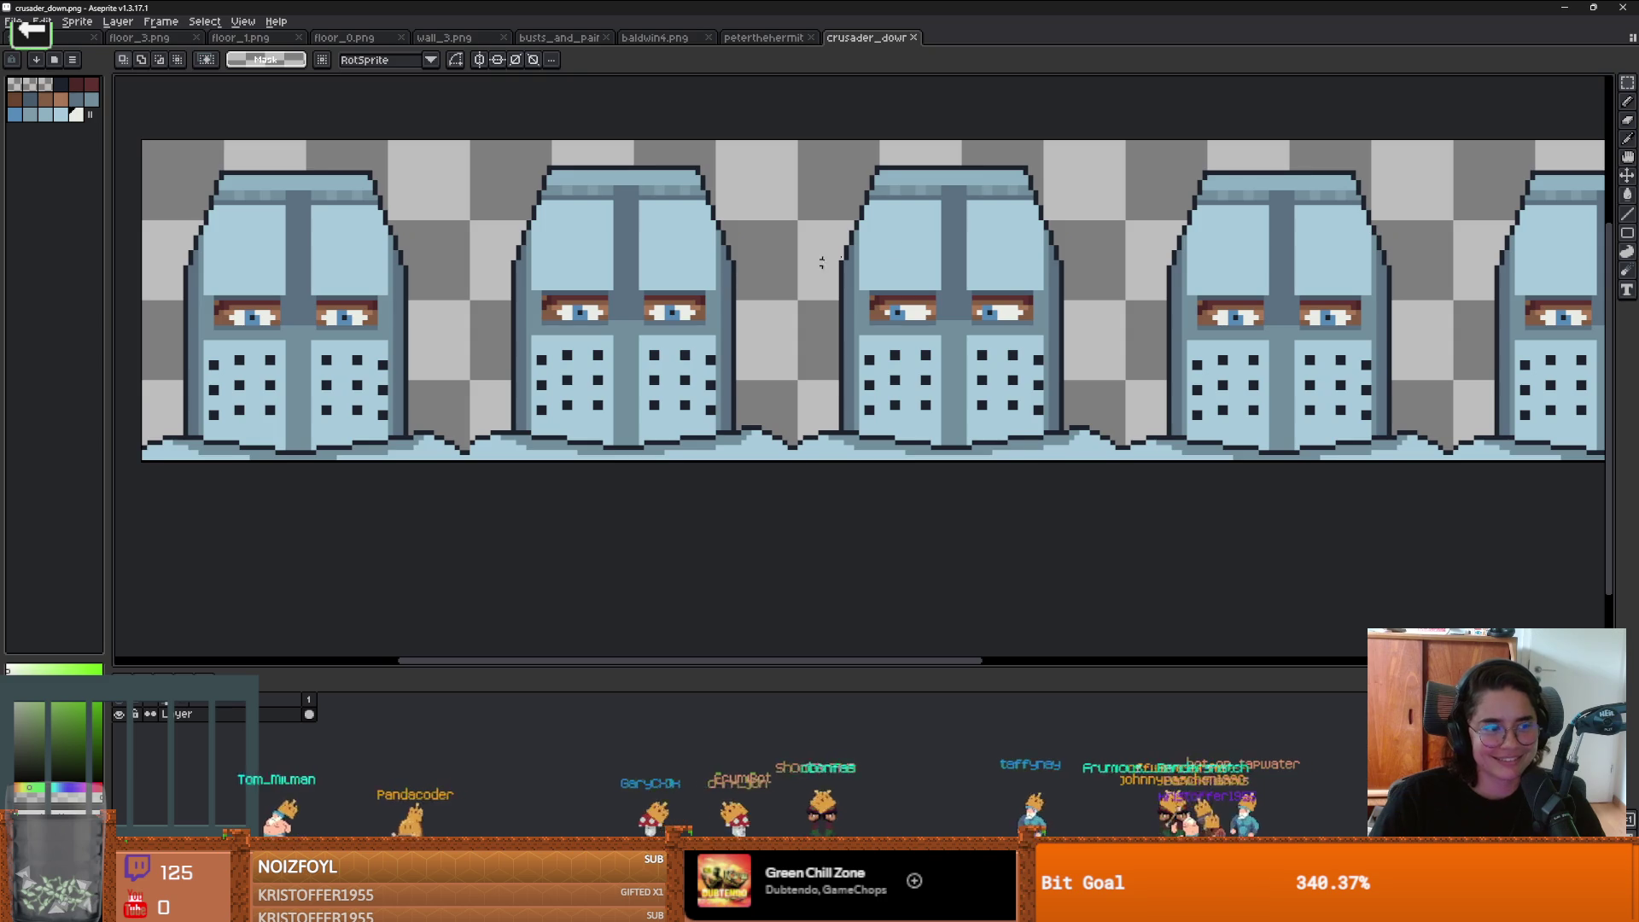
scroll(779, 268, "down", 1)
scroll(682, 290, "up", 1)
scroll(682, 289, "down", 1)
scroll(678, 287, "up", 1)
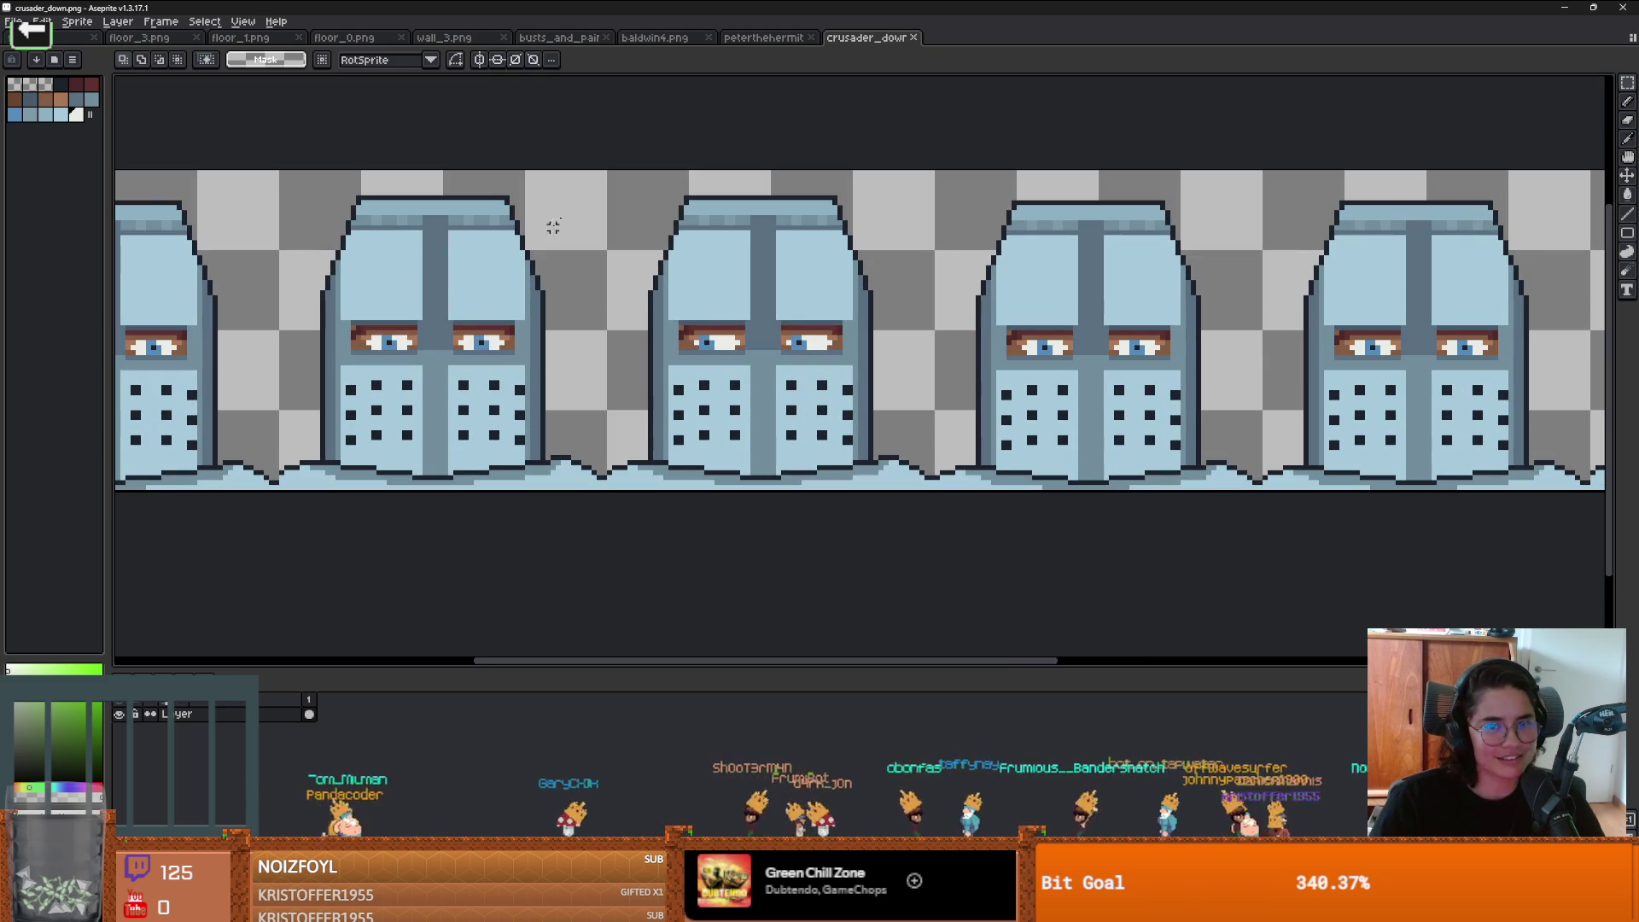
Step: After glancing at Godot, pan across to the left end of the helmet strip
key("alt+Tab")
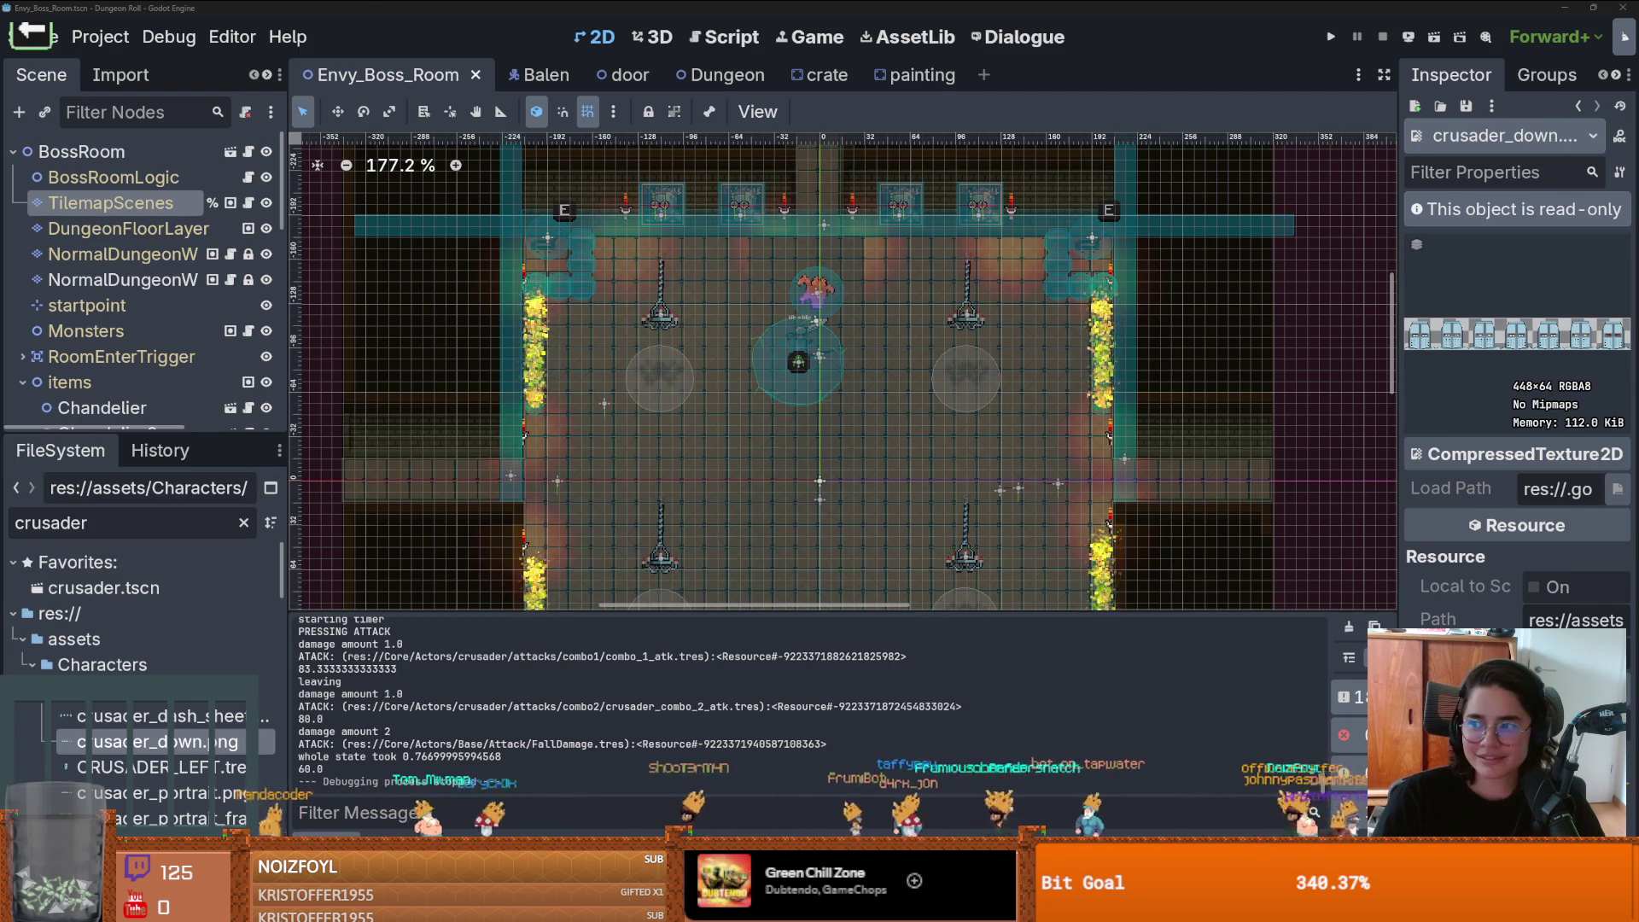
key("alt+Tab")
scroll(1142, 318, "down", 1)
left_click_drag(1063, 322, 806, 337)
mouse_move(614, 347)
left_mouse_down()
mouse_move(1159, 341)
mouse_move(714, 340)
left_mouse_up()
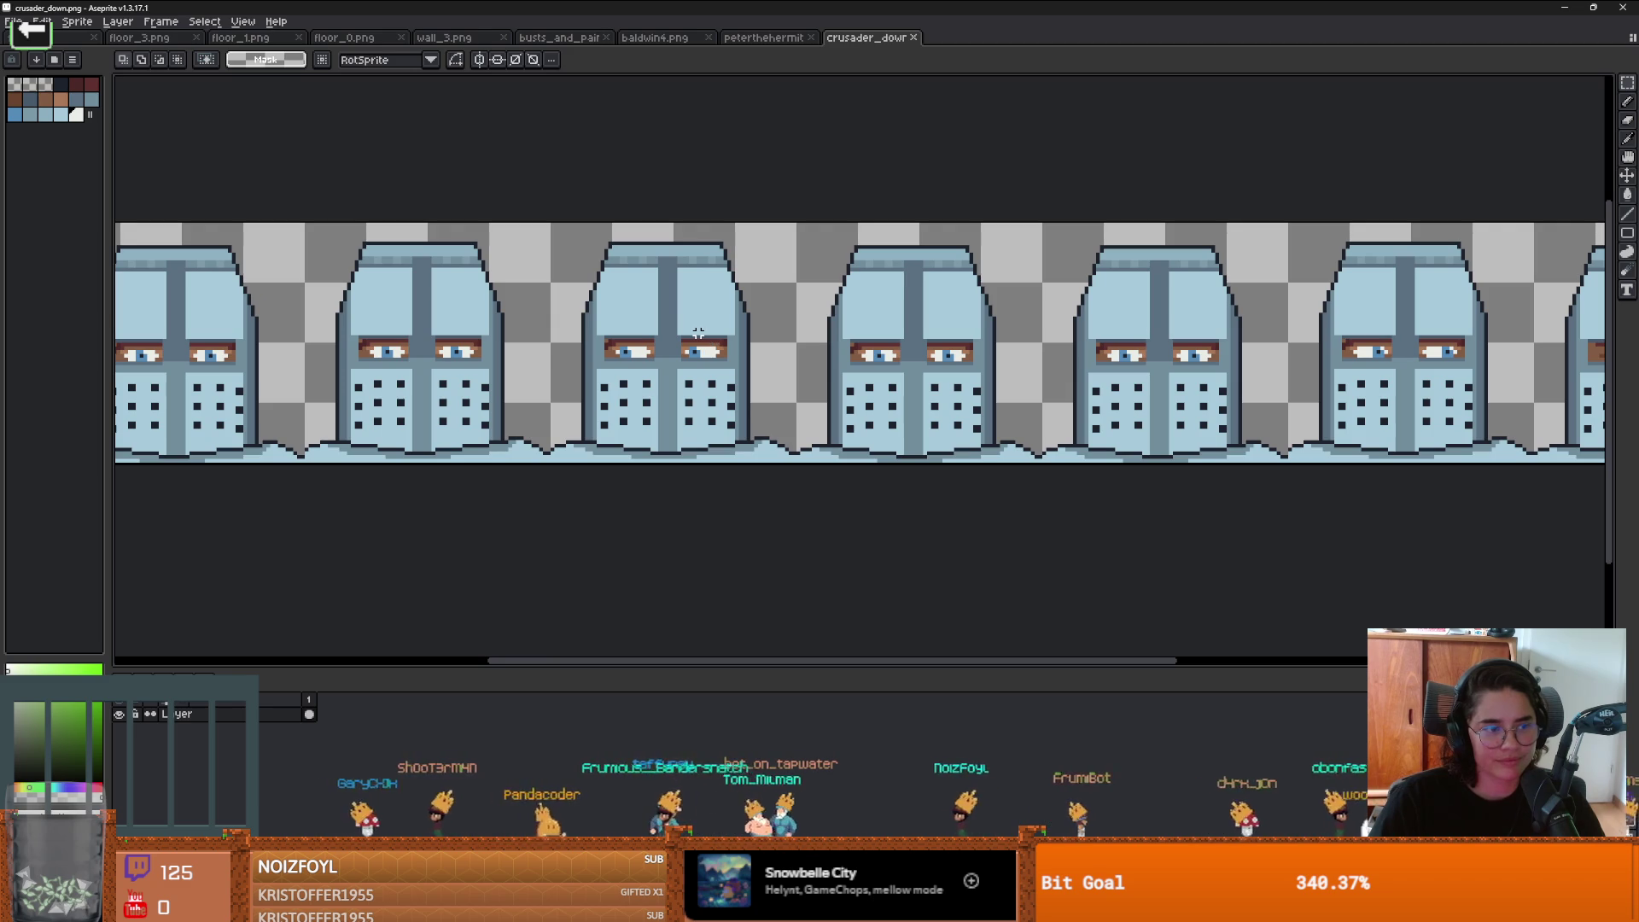
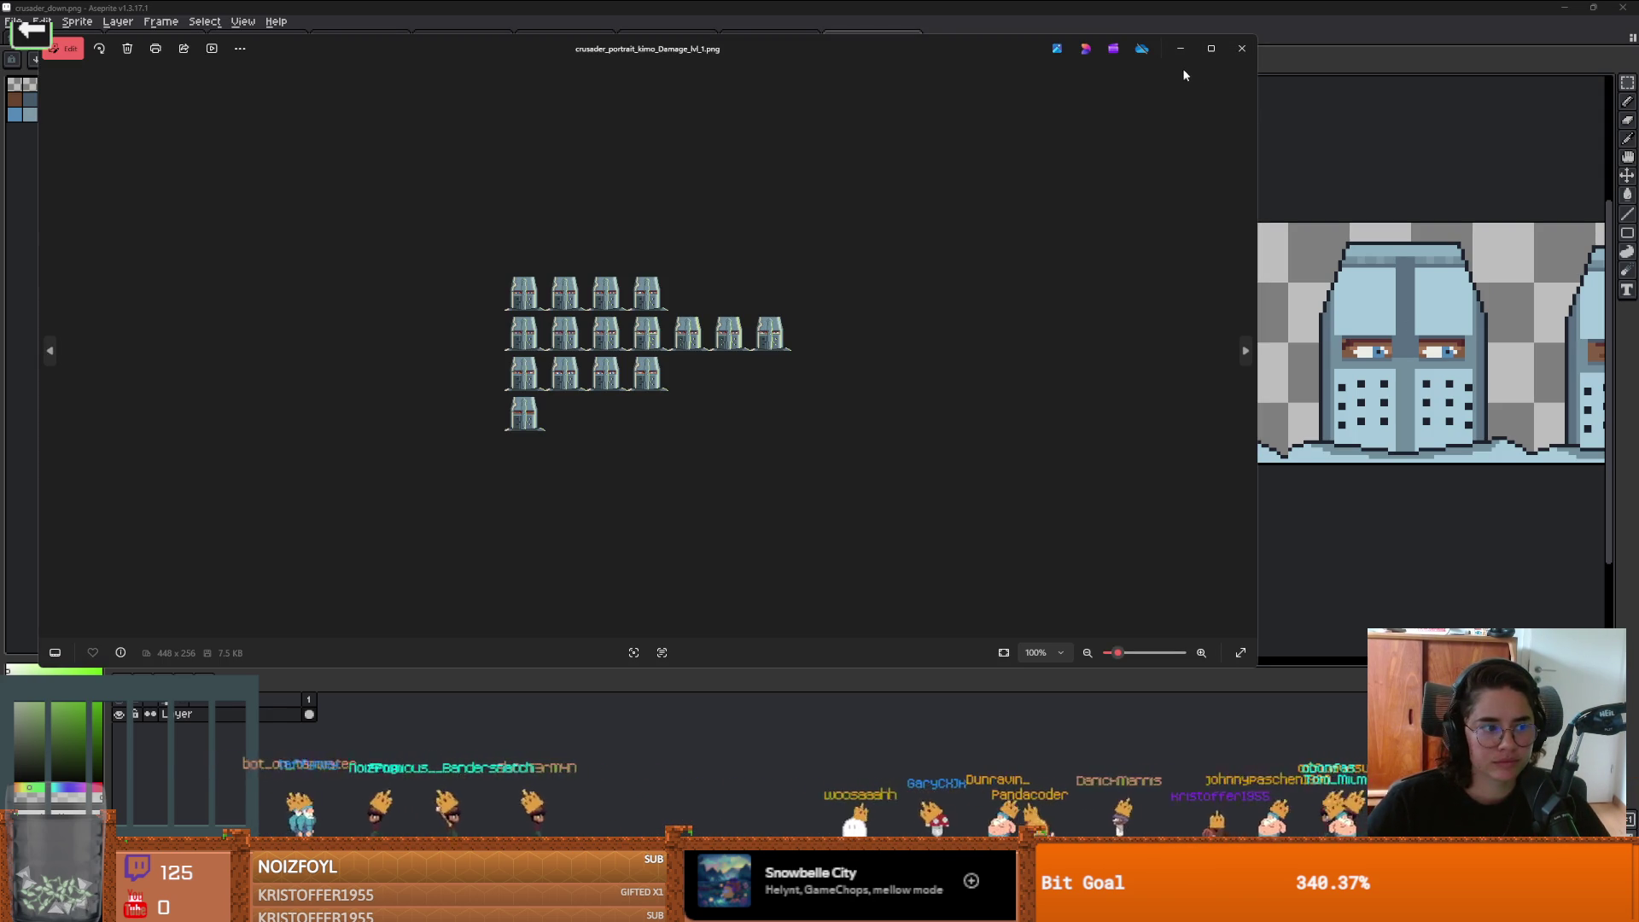
Step: Close the Photos viewer and drop both crusader_portrait_kimo_Damage PNGs into Aseprite, loading them as an animation
left_click(1241, 47)
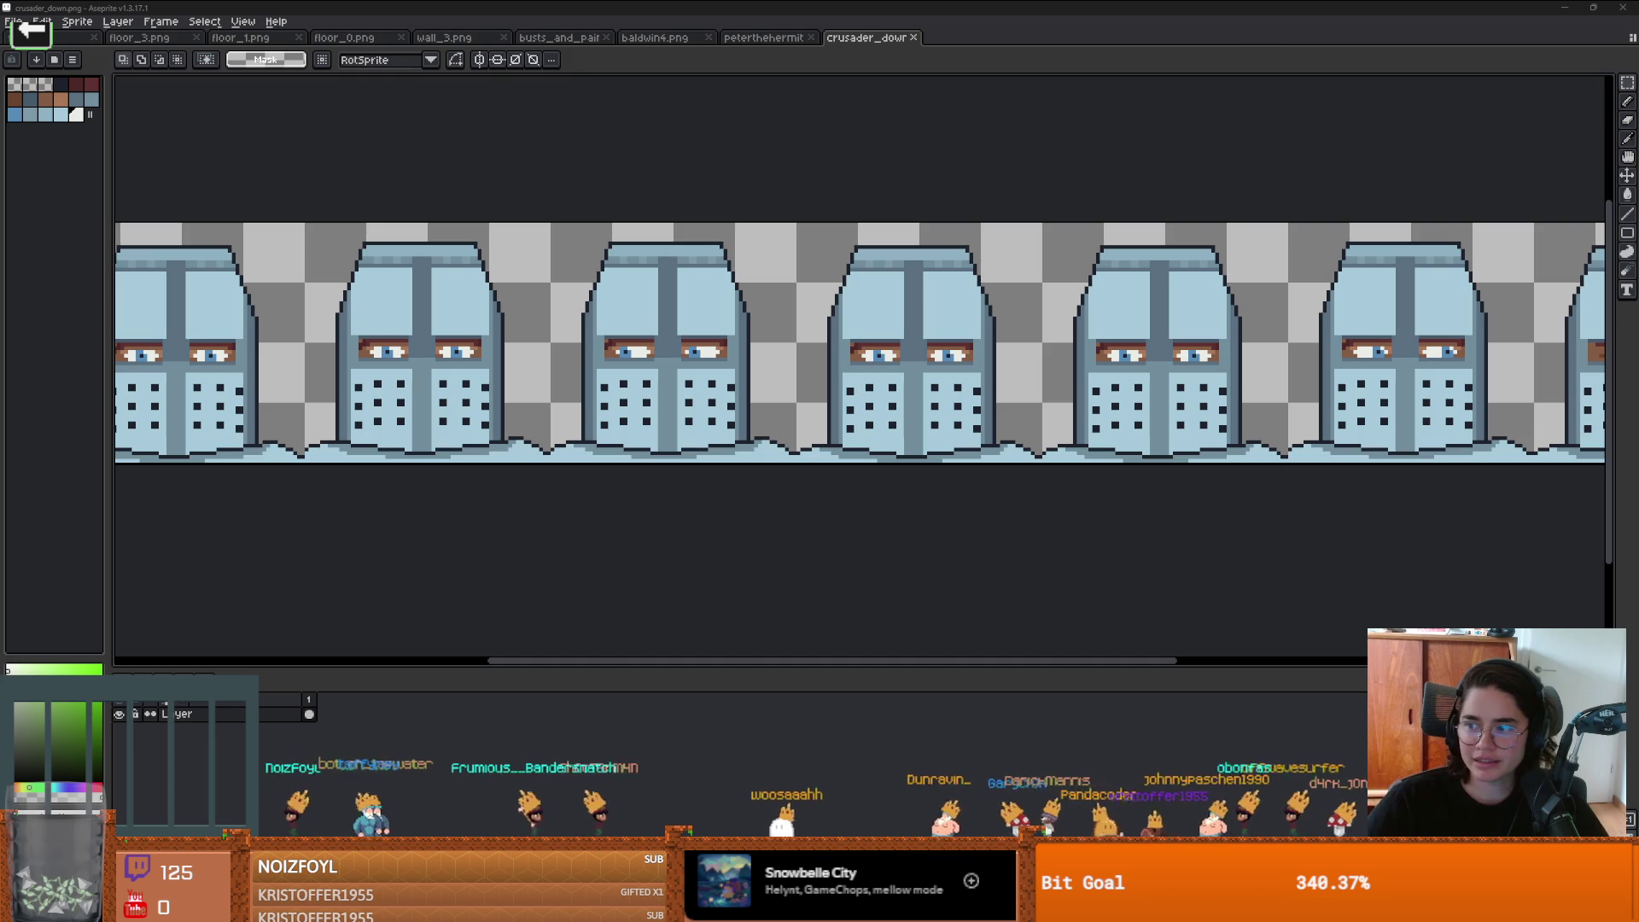
mouse_move(889, 128)
left_mouse_down()
mouse_move(991, 58)
mouse_move(1042, 139)
left_mouse_up()
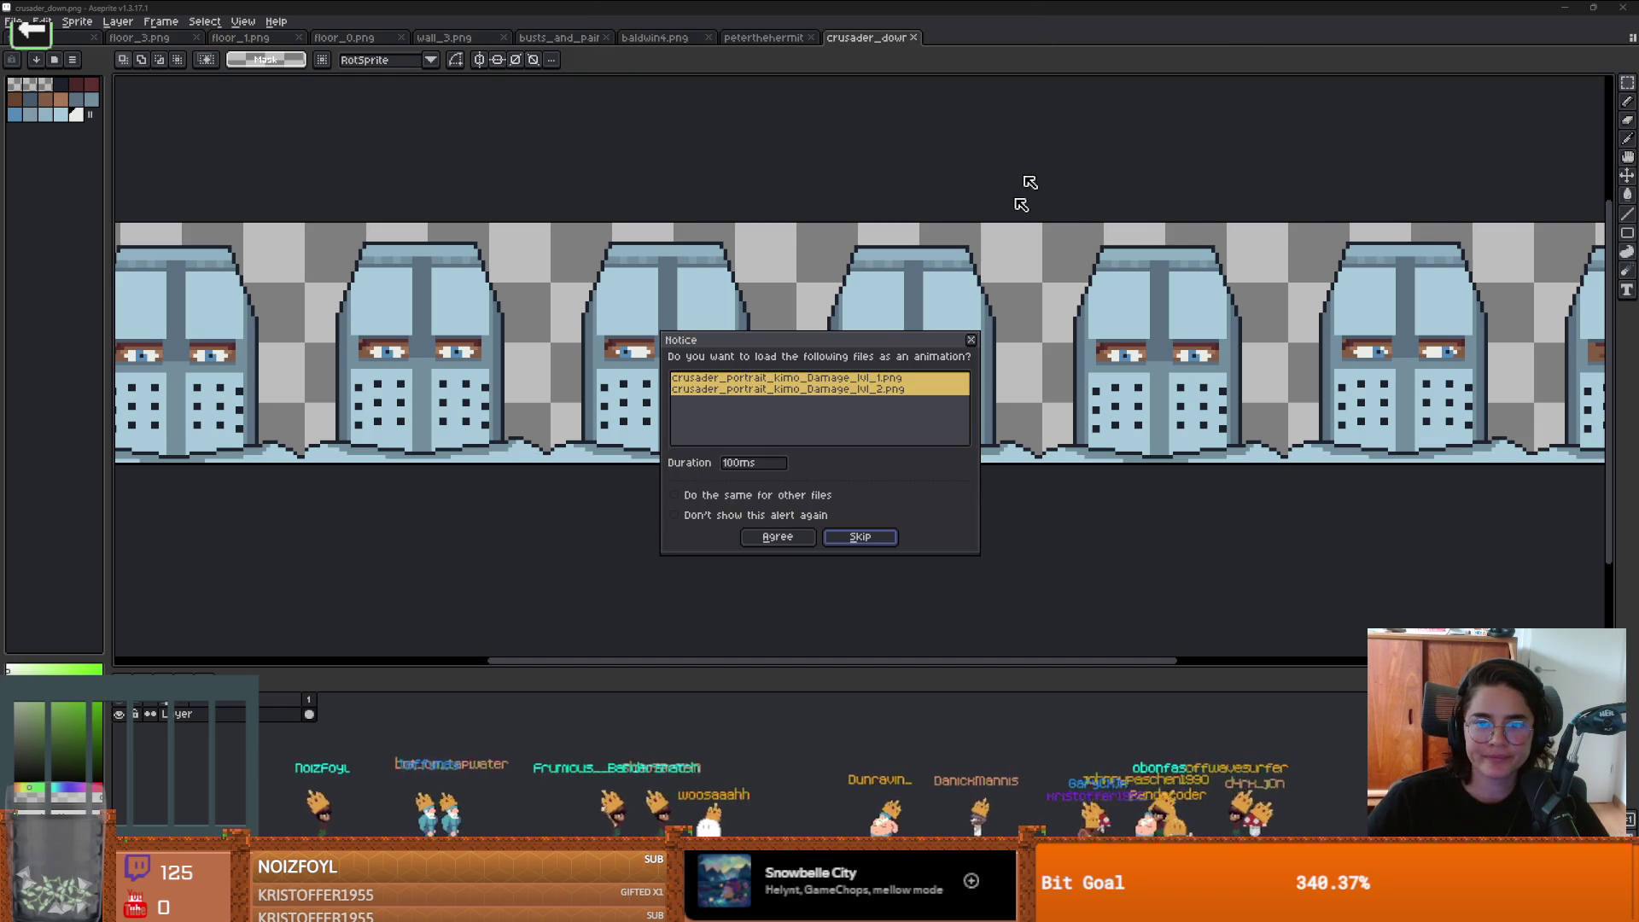
left_click(779, 537)
scroll(902, 319, "up", 4)
scroll(902, 320, "down", 1)
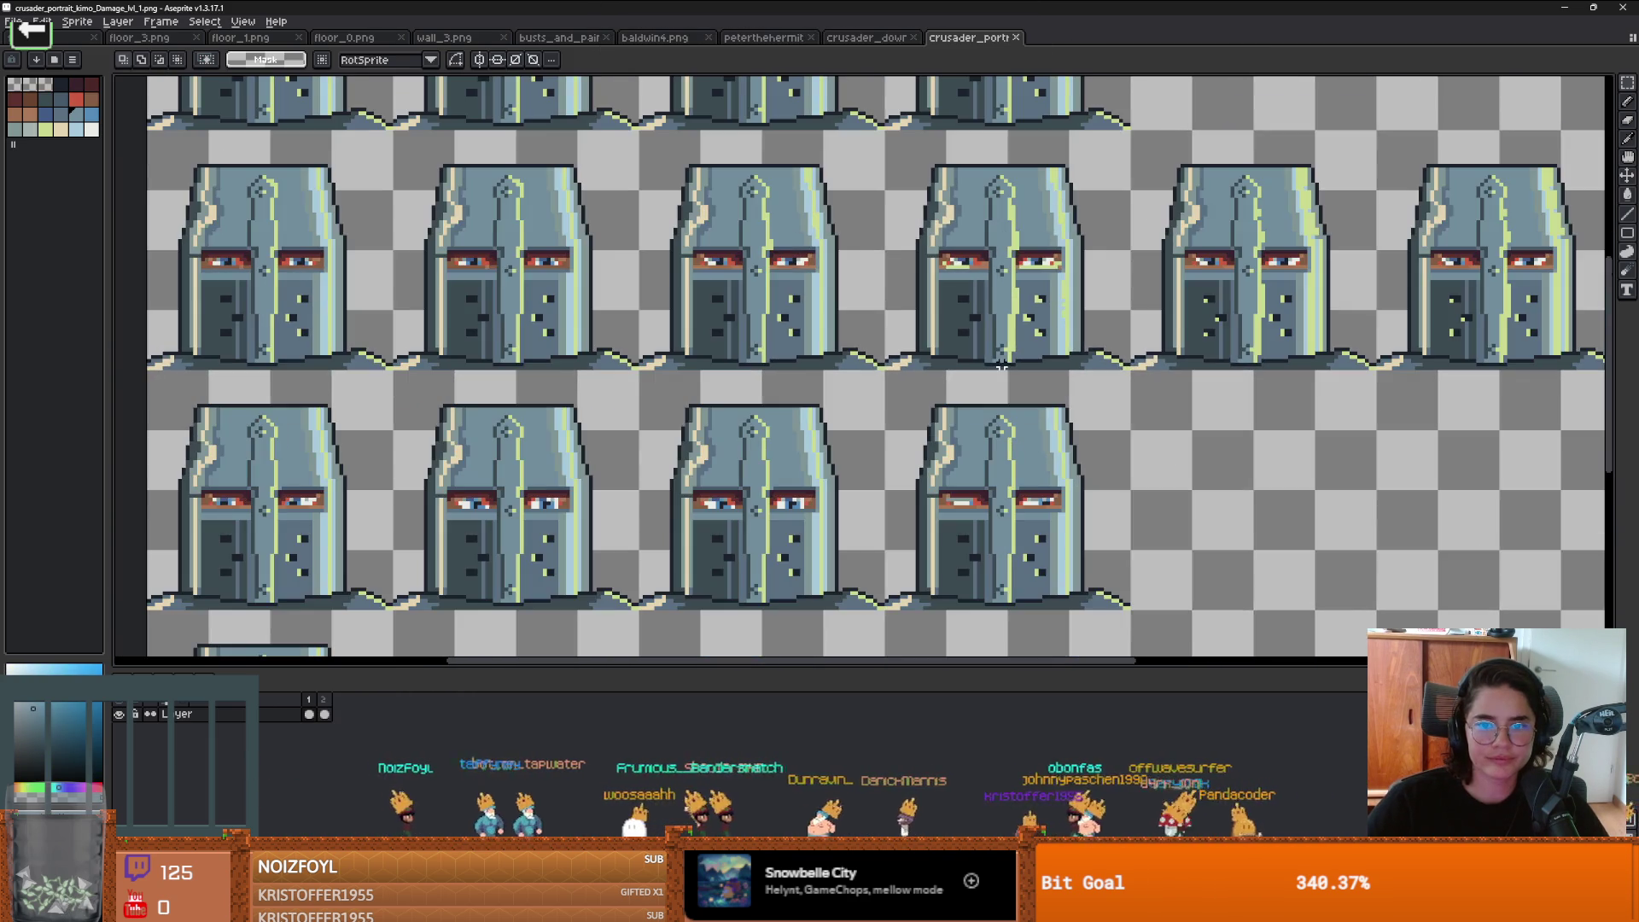
scroll(901, 320, "left", 2)
scroll(793, 305, "up", 1)
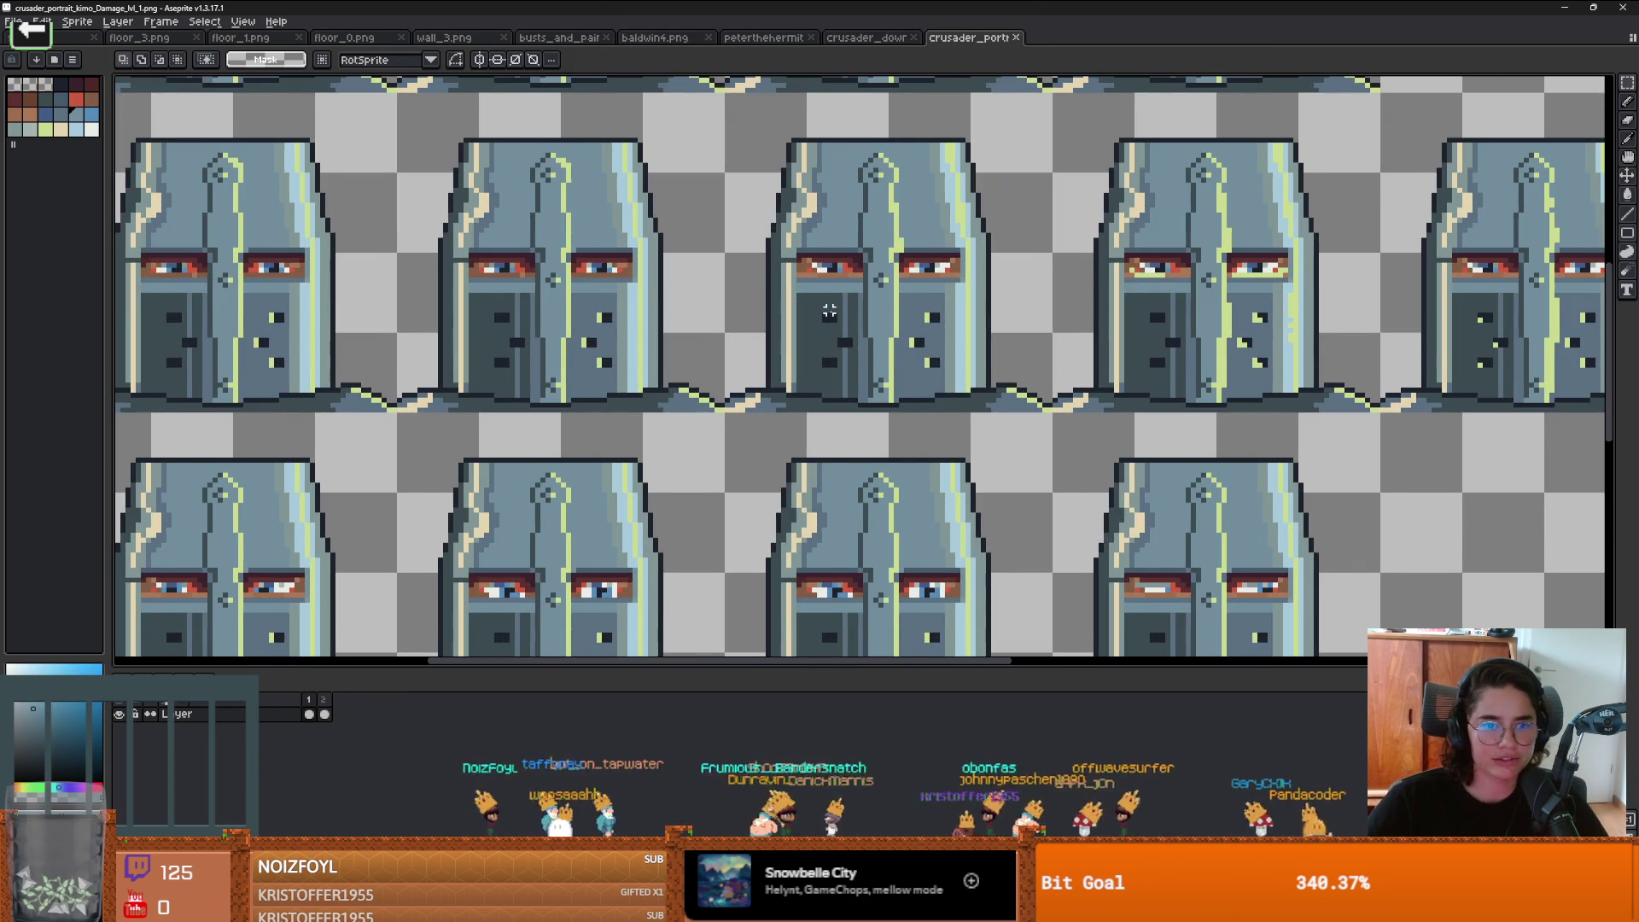
scroll(802, 307, "left", 1)
scroll(780, 304, "up", 1)
scroll(760, 325, "down", 4)
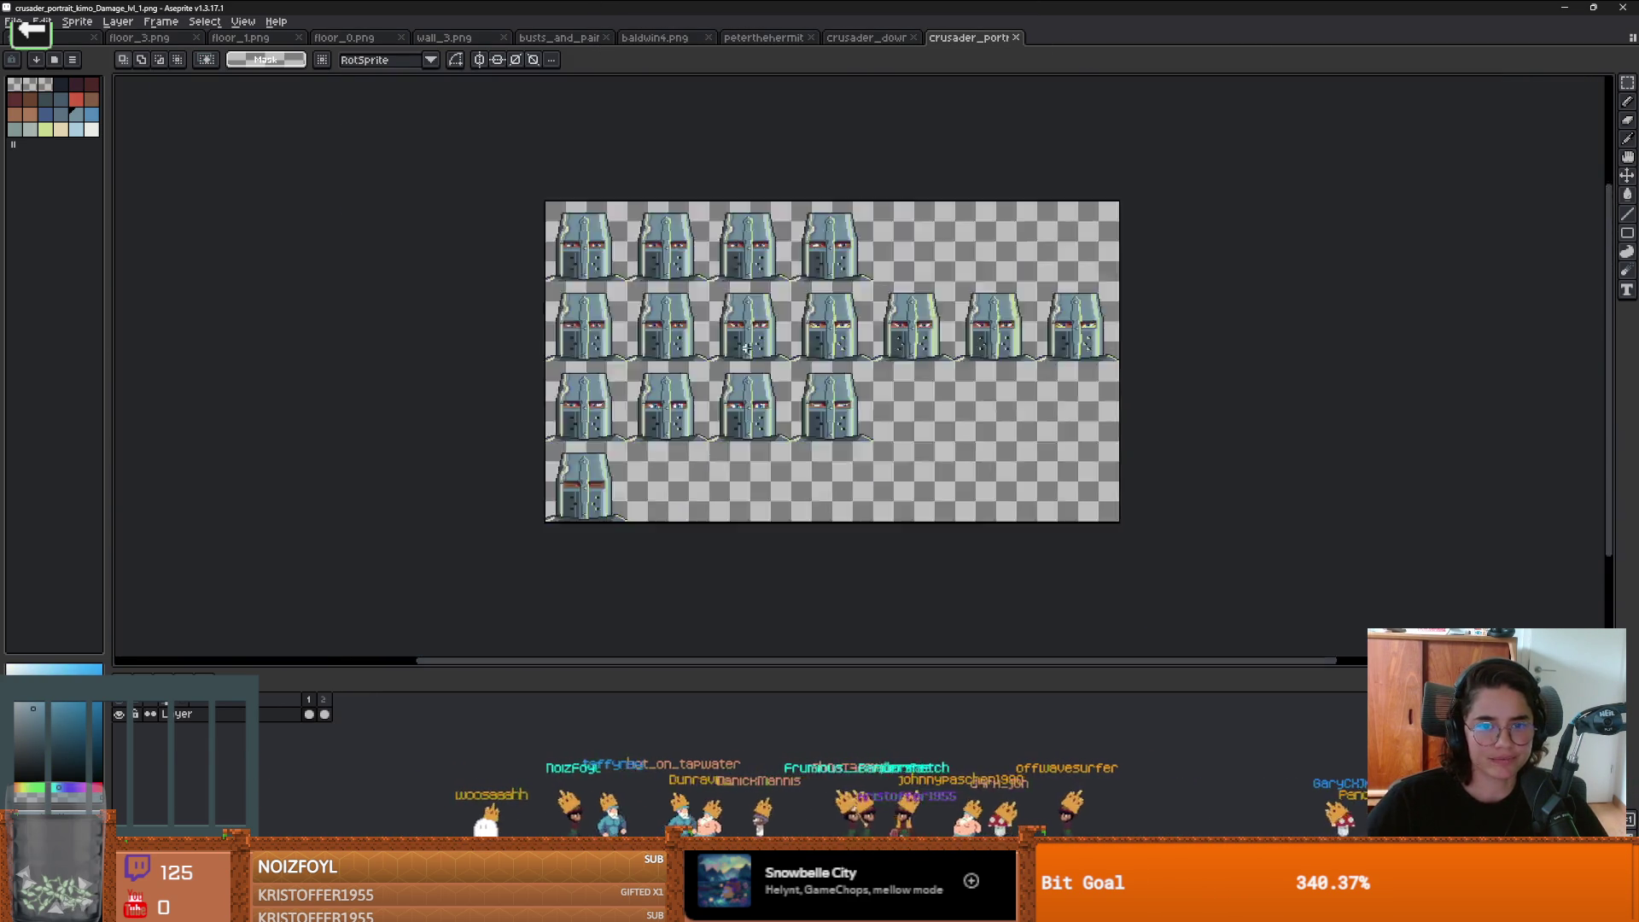
scroll(747, 348, "up", 1)
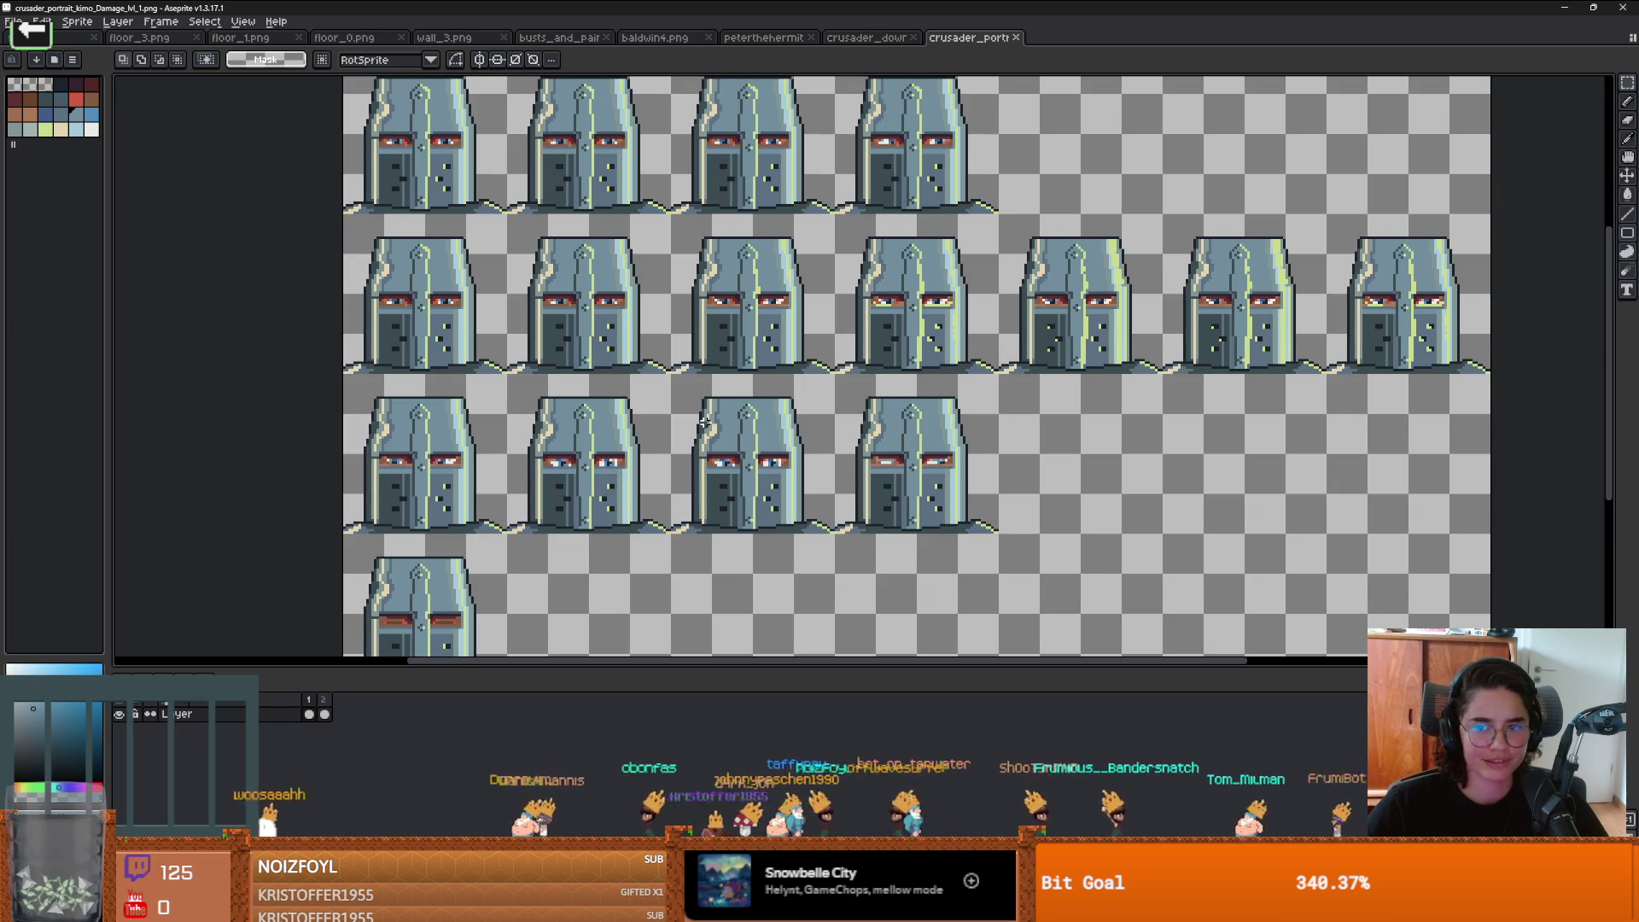
Step: Compare with the crusader_down strip, then pan the helmet sheet up and left
left_click(858, 46)
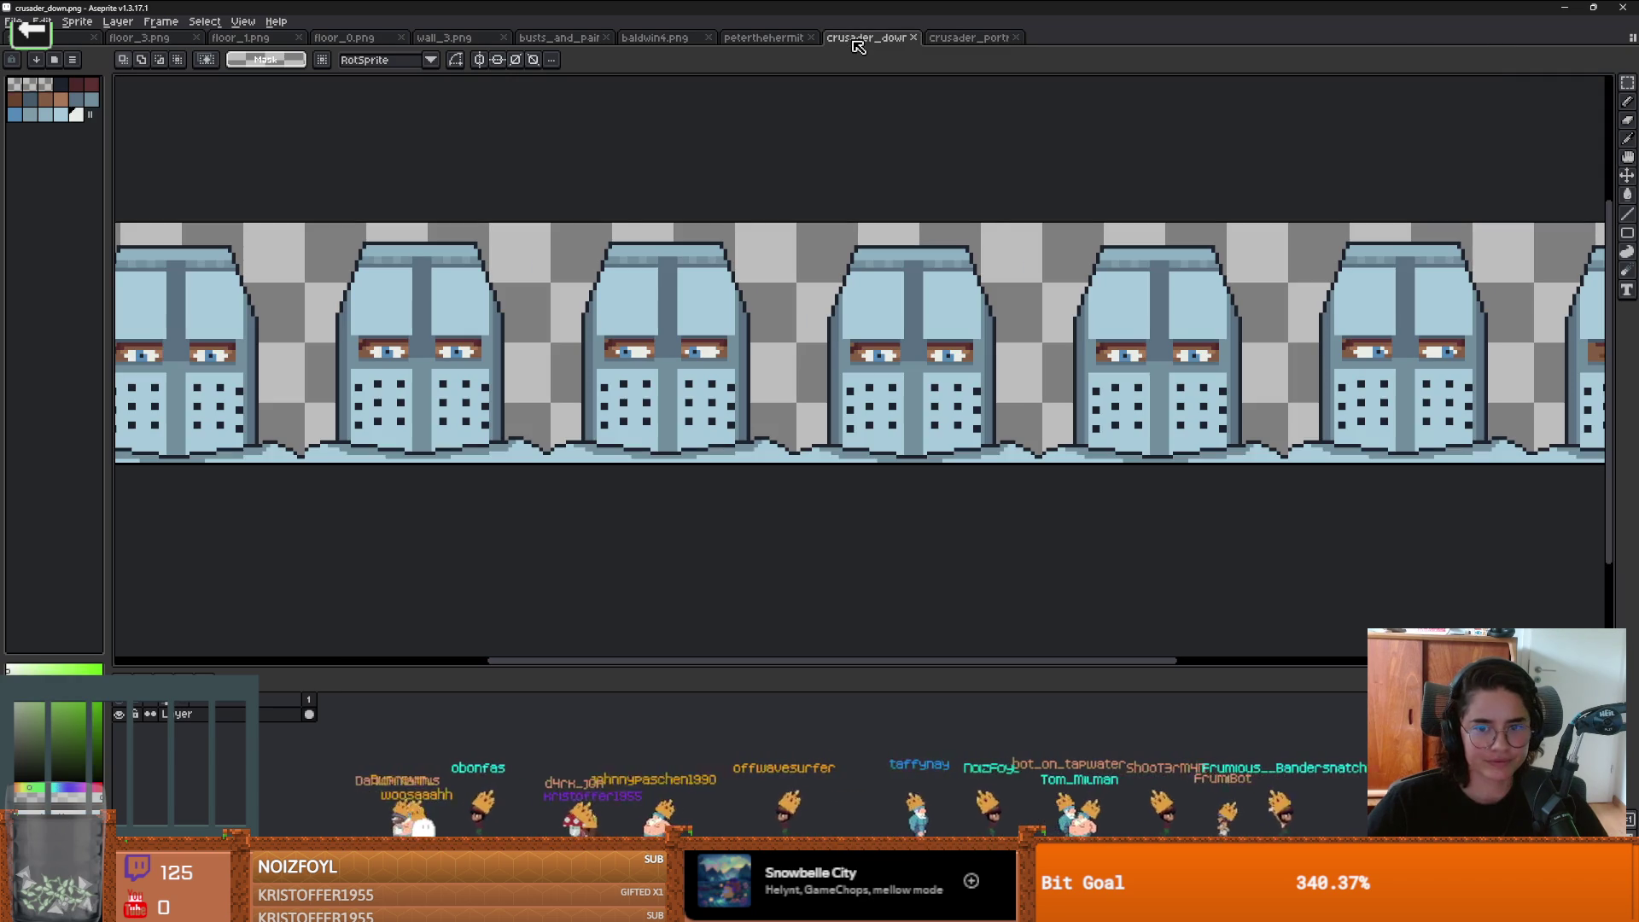
left_click(970, 39)
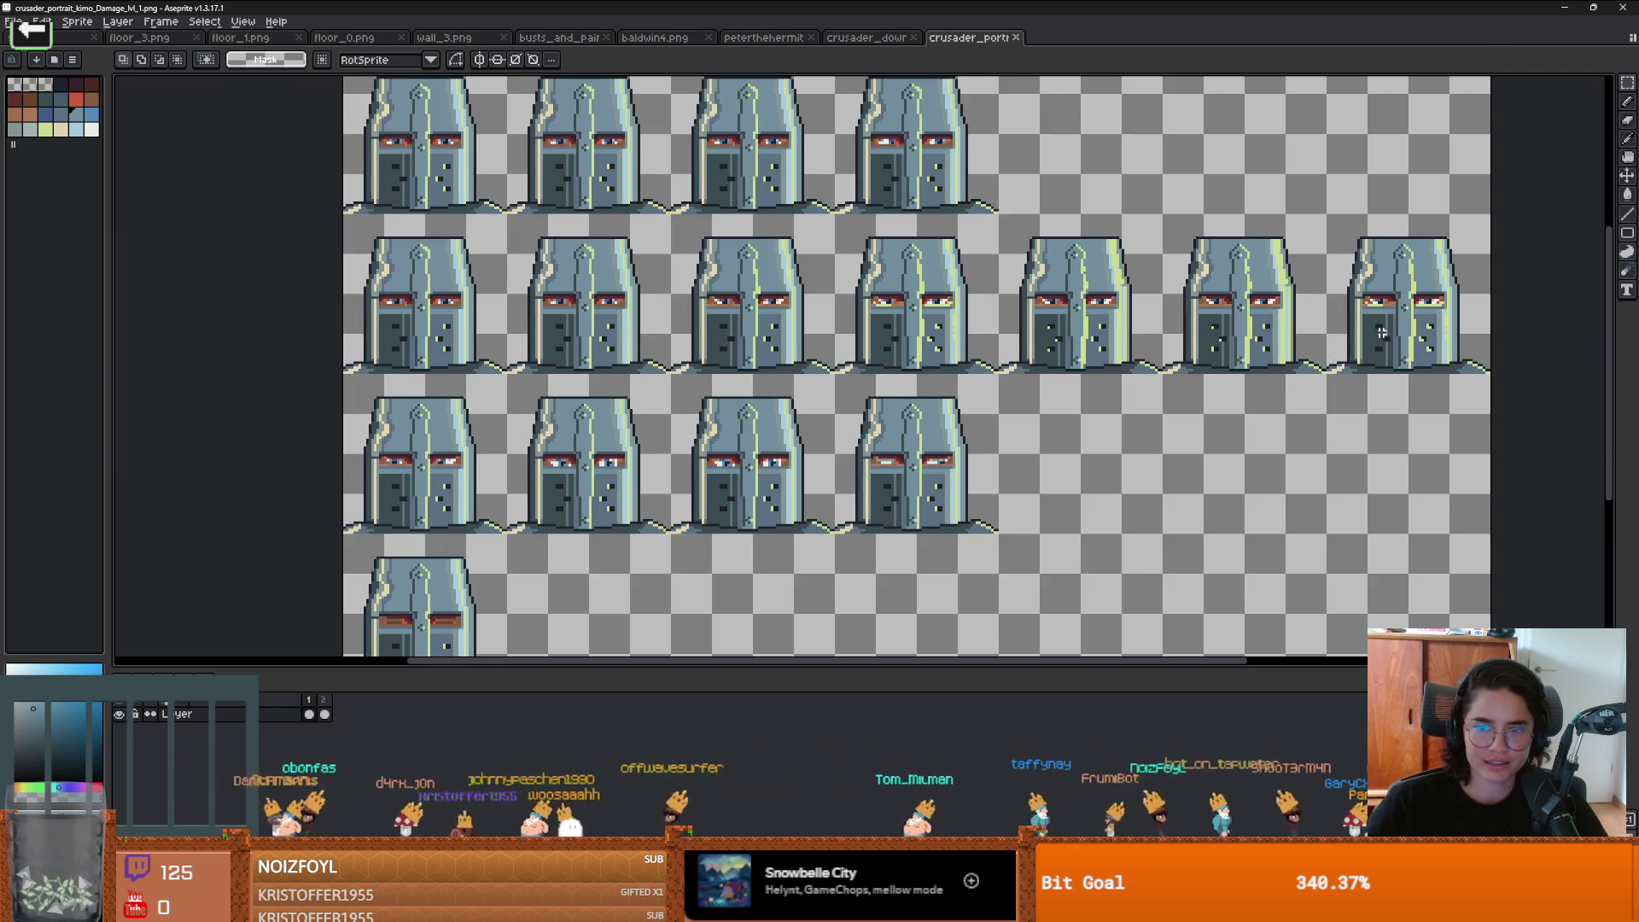
left_click_drag(976, 253, 882, 296)
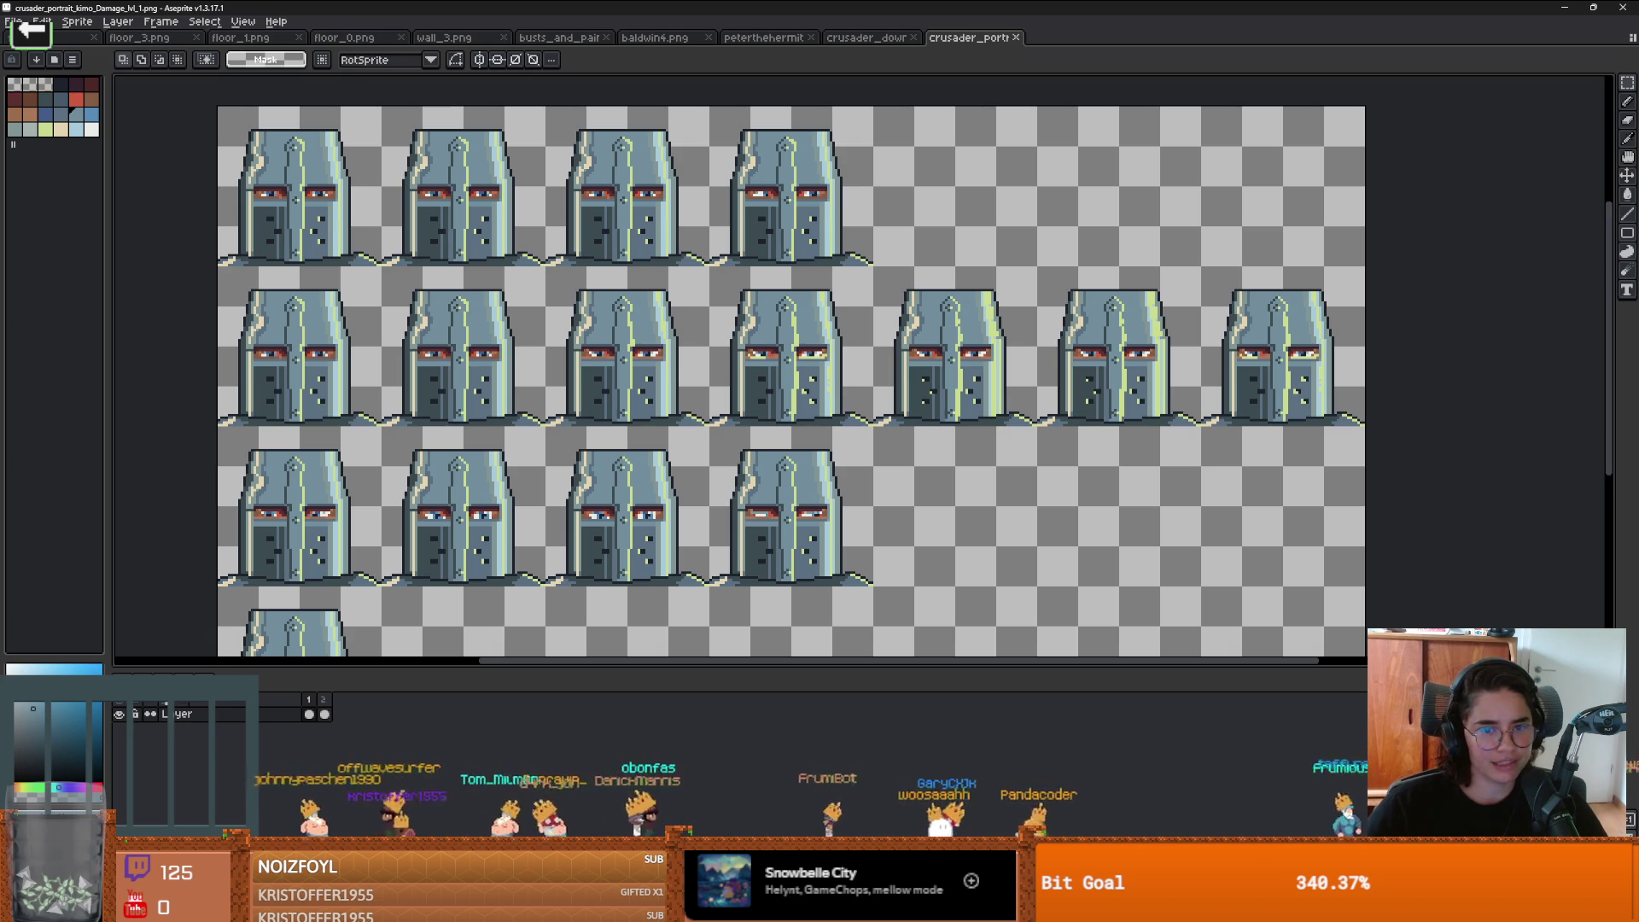
Step: Marquee-select the middle helmet portrait, checking it against the crusader_down strip
scroll(547, 342, "up", 3)
scroll(589, 358, "up", 1)
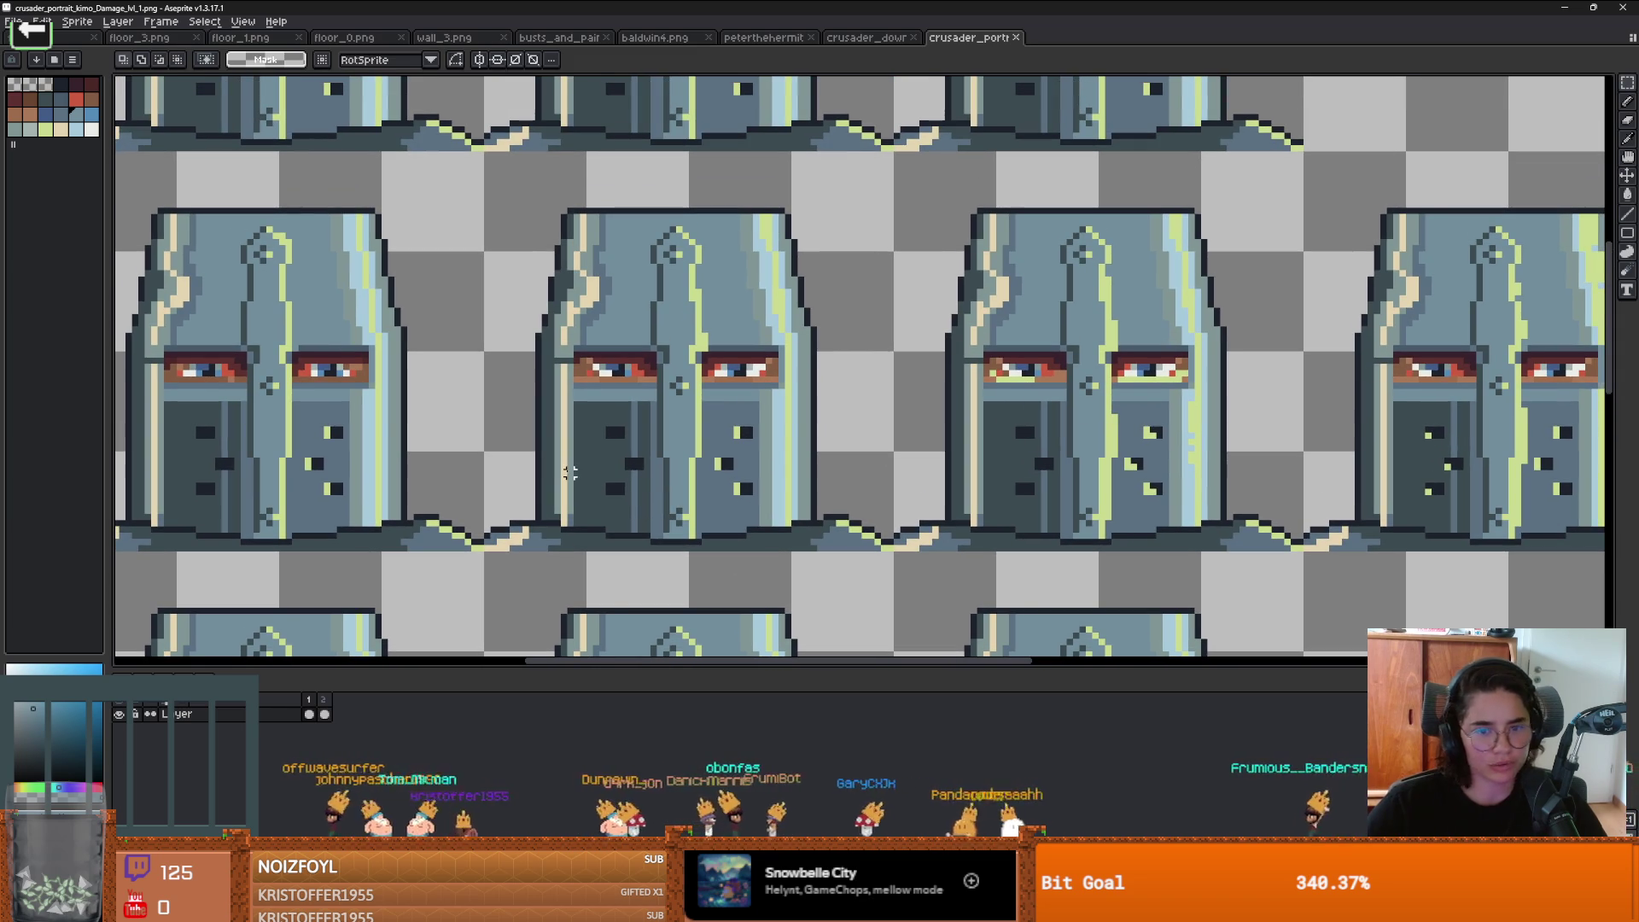
mouse_move(892, 551)
left_mouse_down()
mouse_move(538, 147)
mouse_move(481, 149)
left_mouse_up()
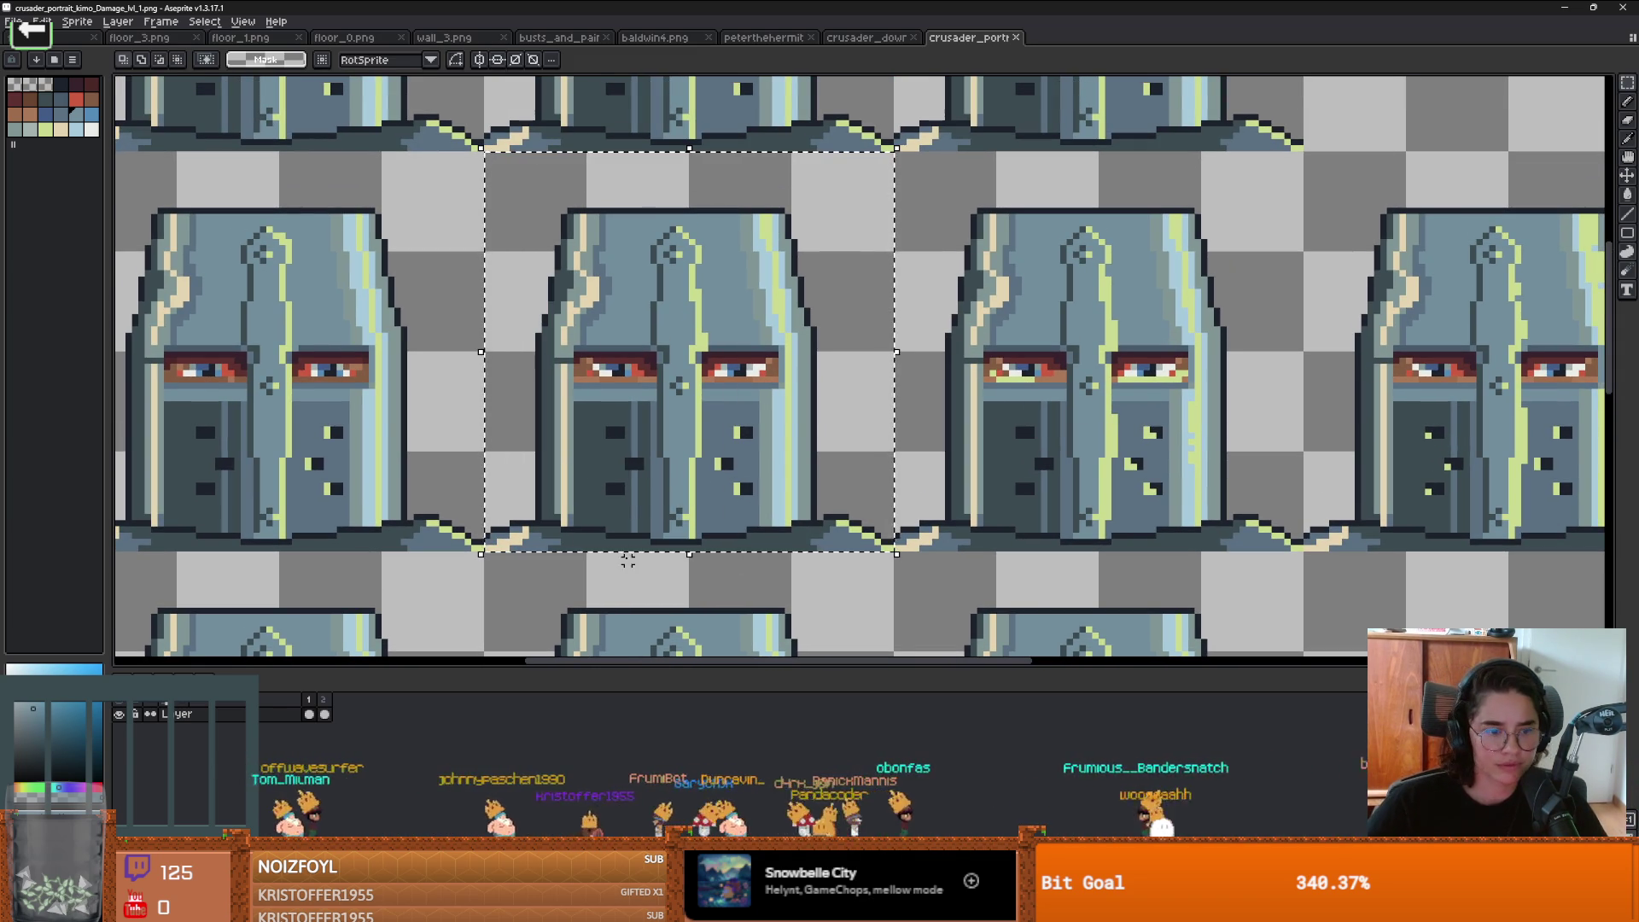
scroll(625, 546, "down", 2)
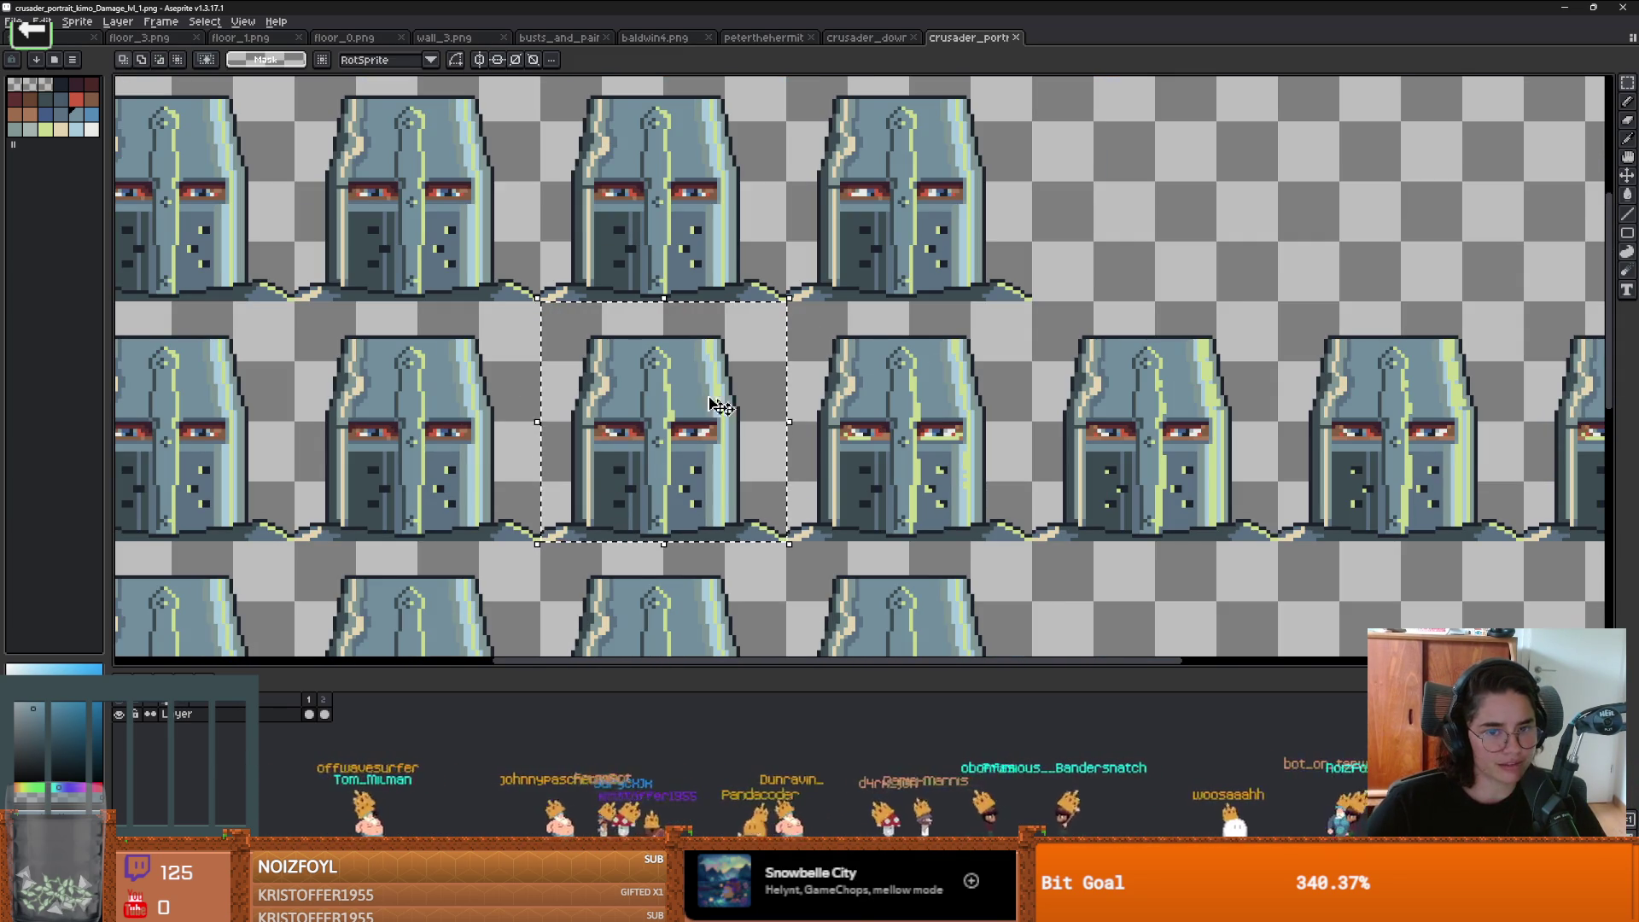
scroll(743, 453, "down", 2)
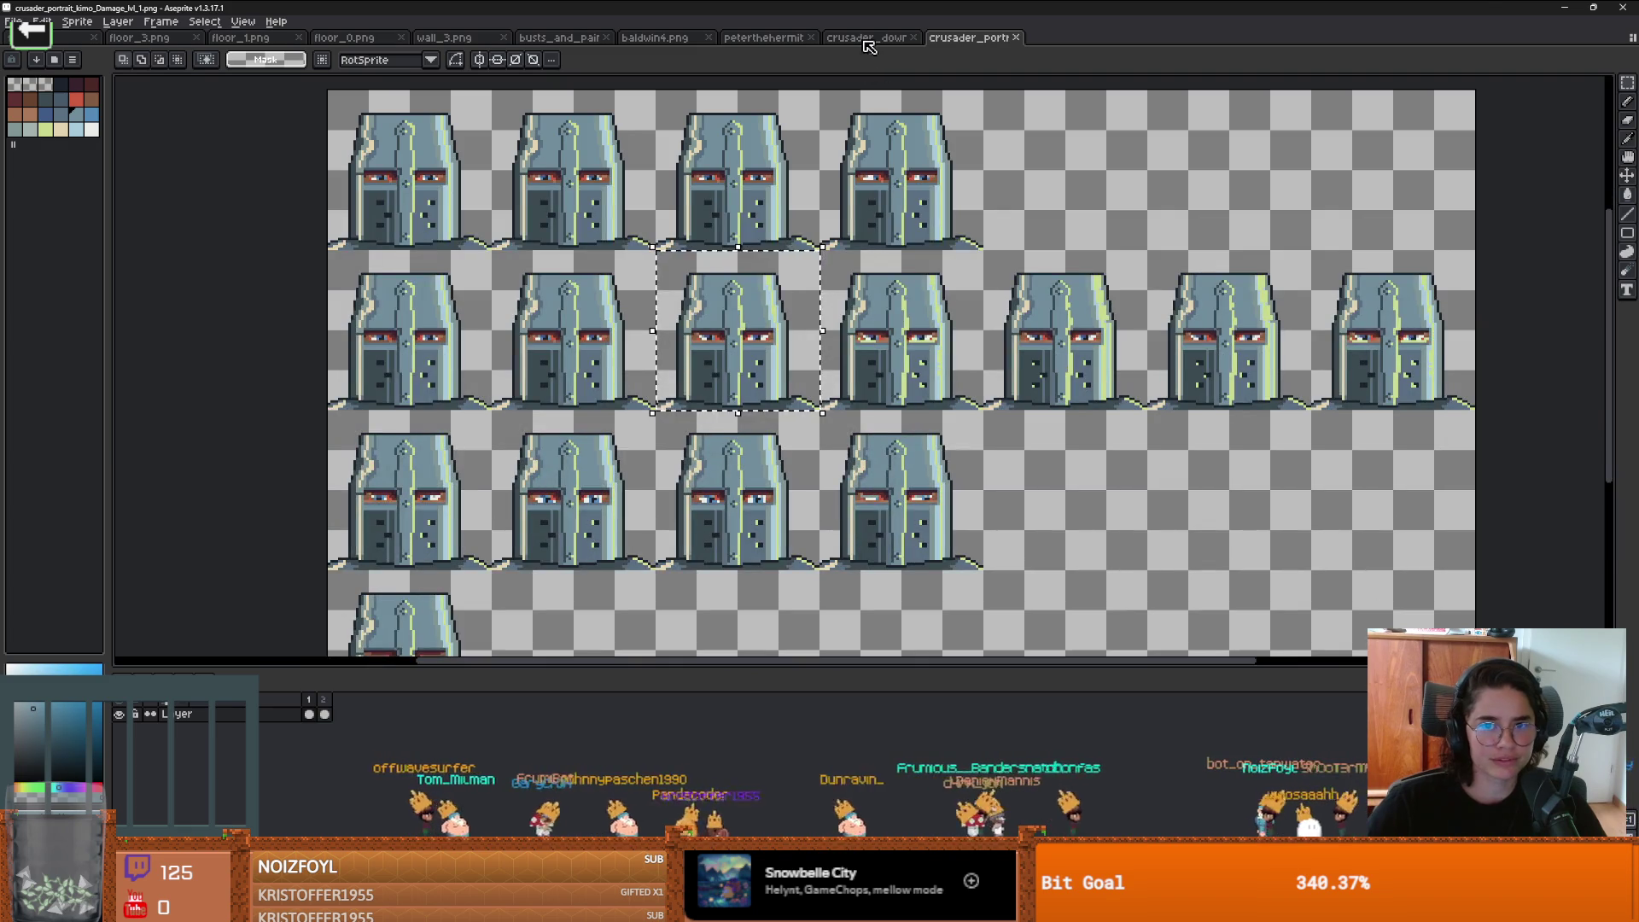
left_click(864, 44)
left_click(982, 41)
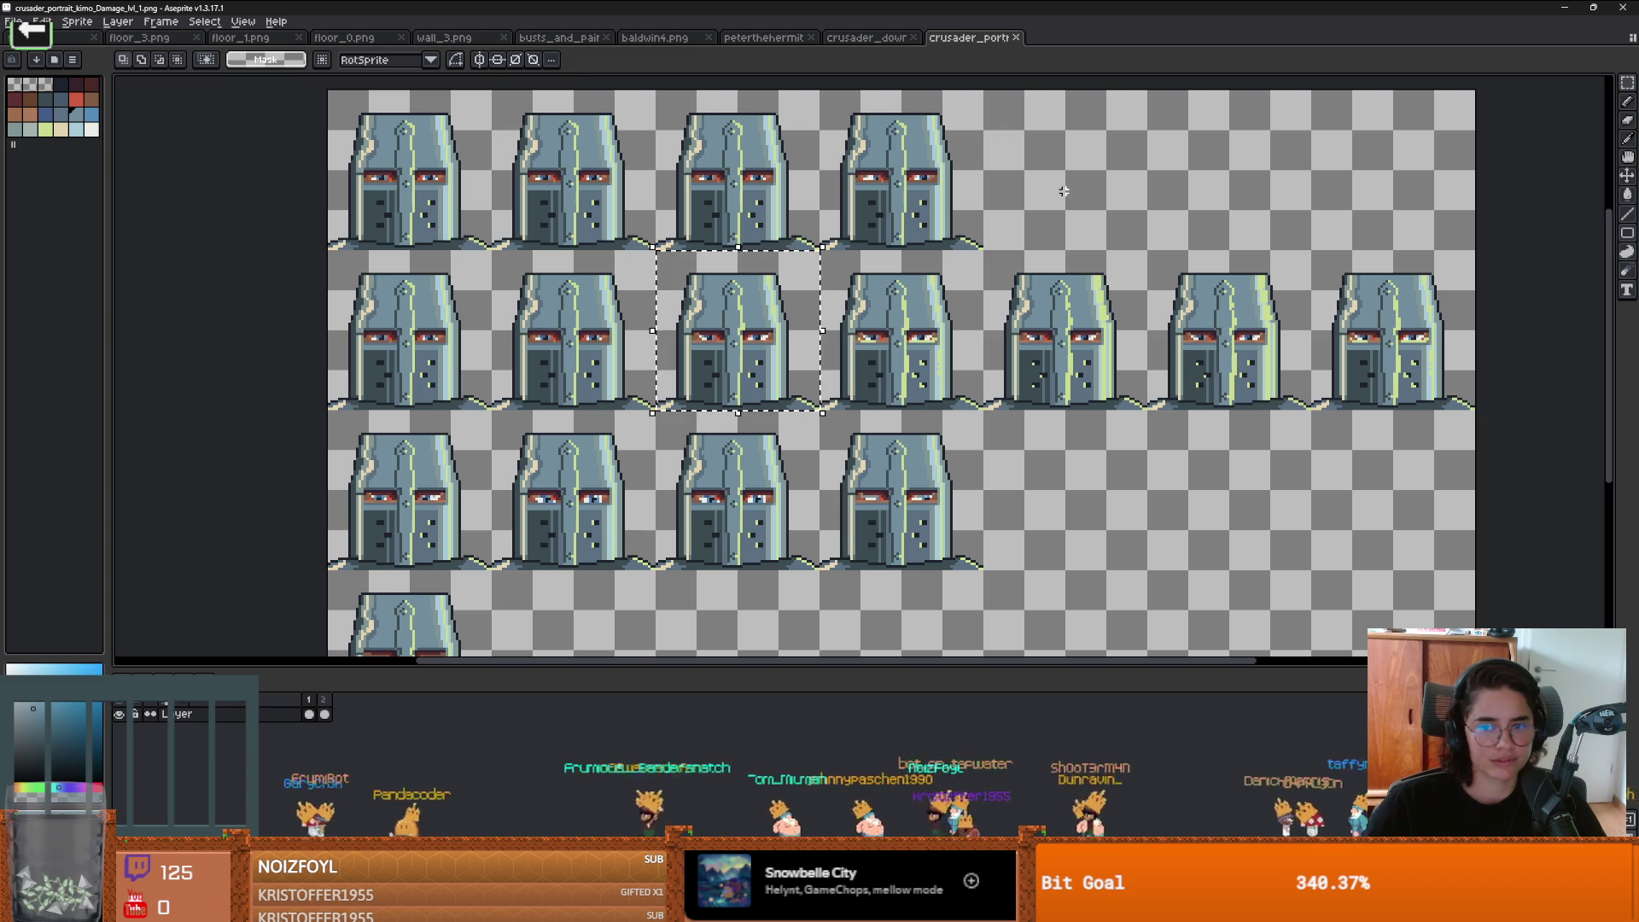
scroll(770, 366, "up", 1)
Step: Save with Ctrl+S, dismiss the export notice, and switch to Godot
key("ctrl+s")
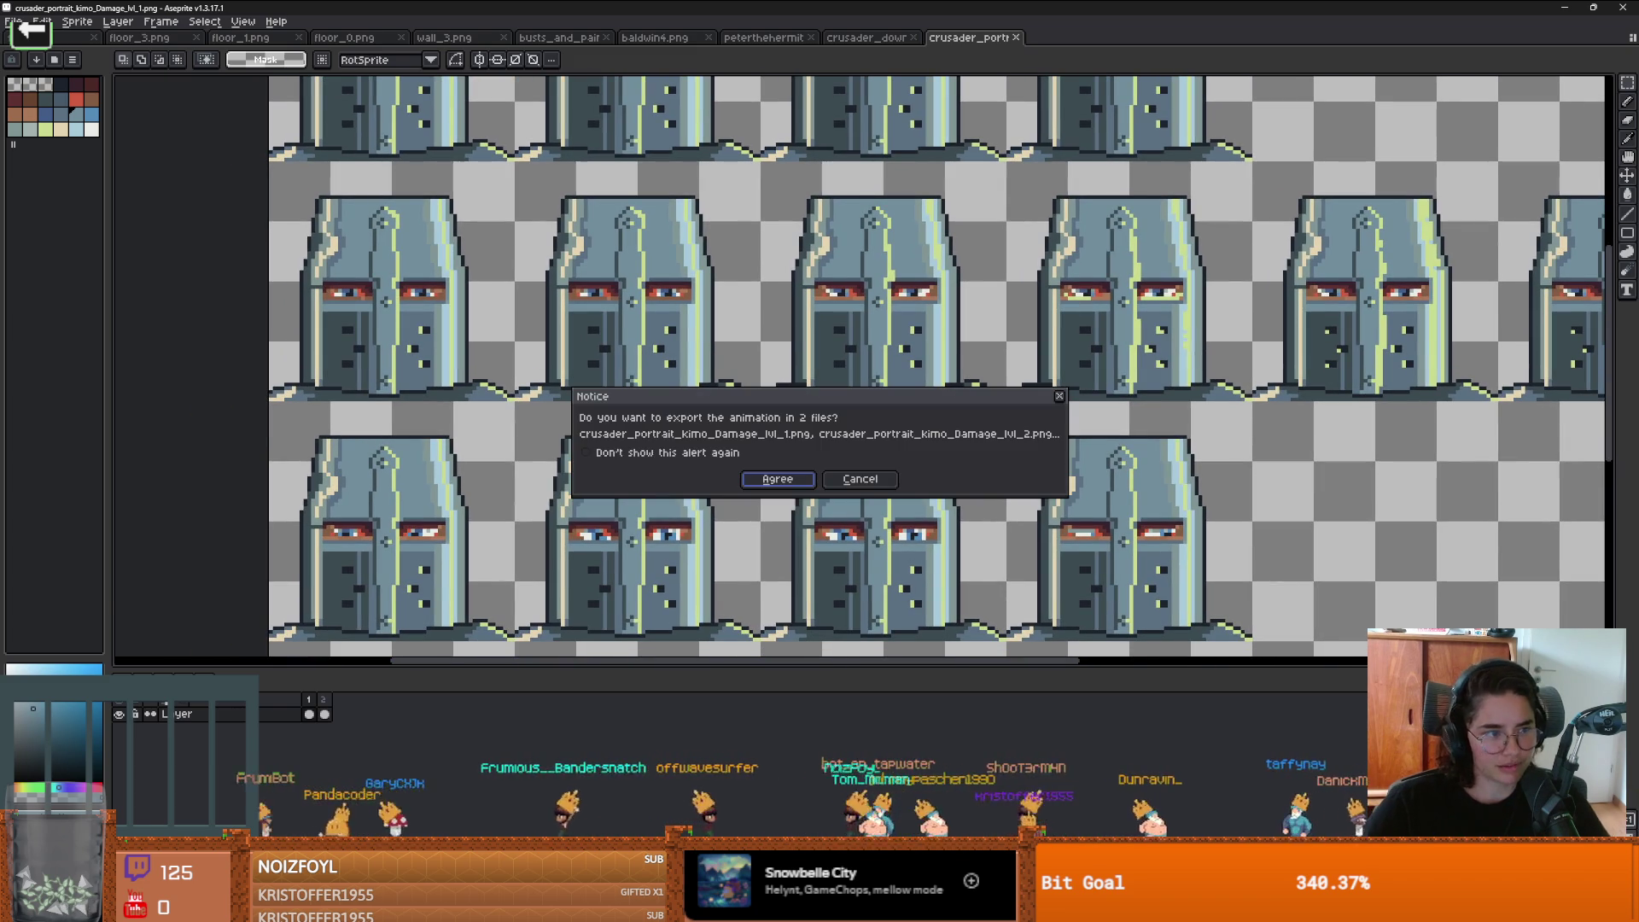
left_click(1062, 398)
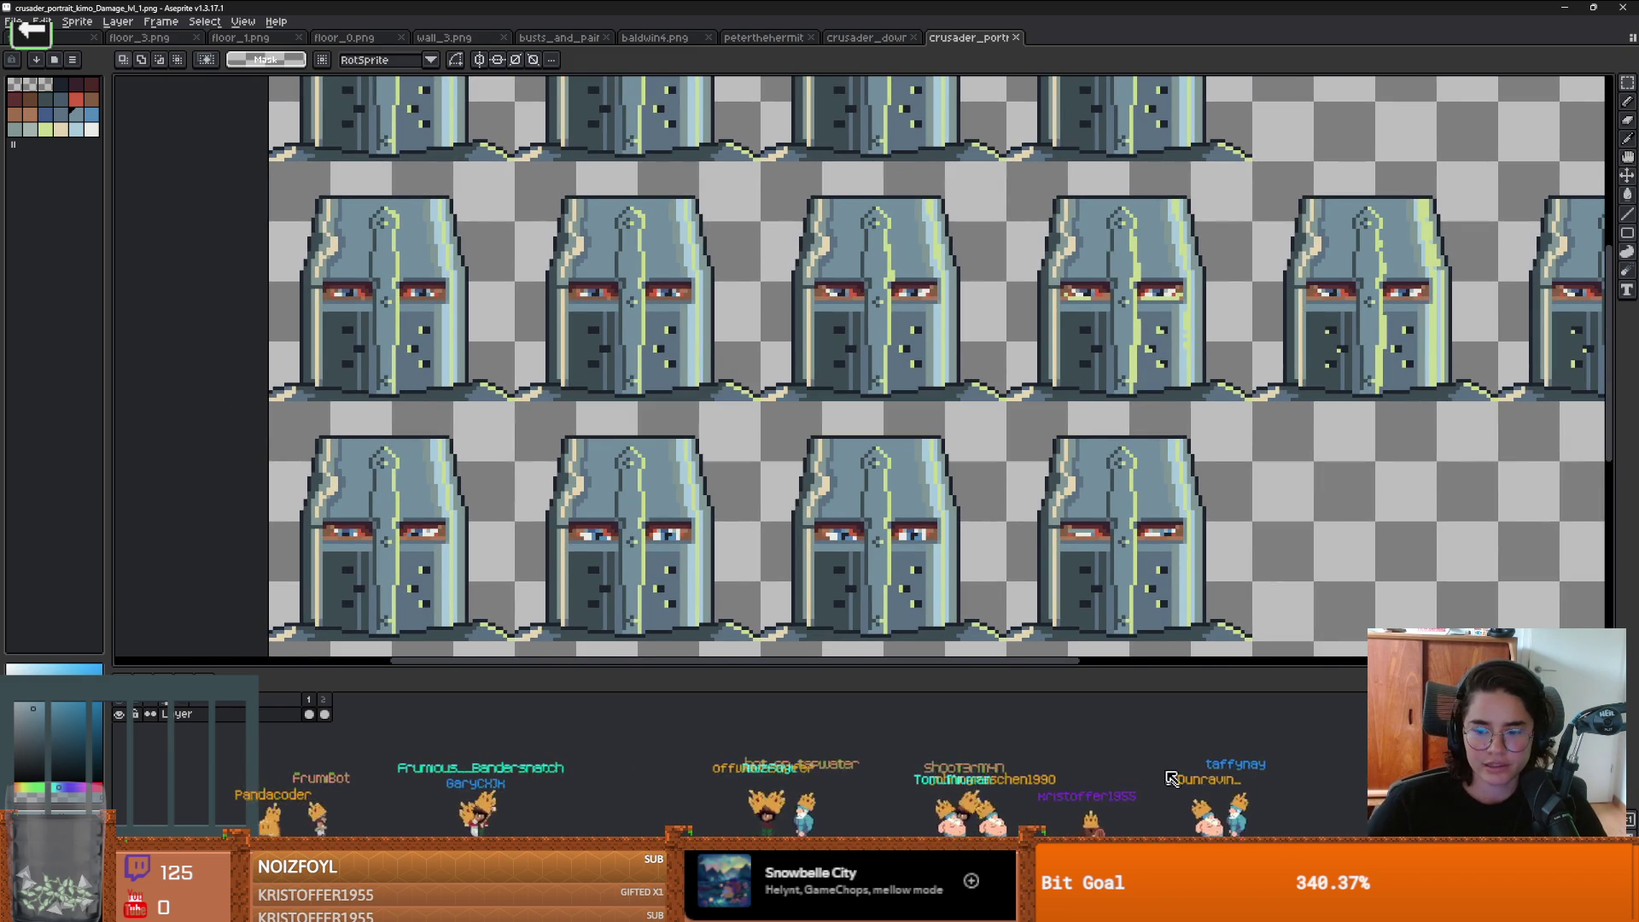
key("alt+Tab")
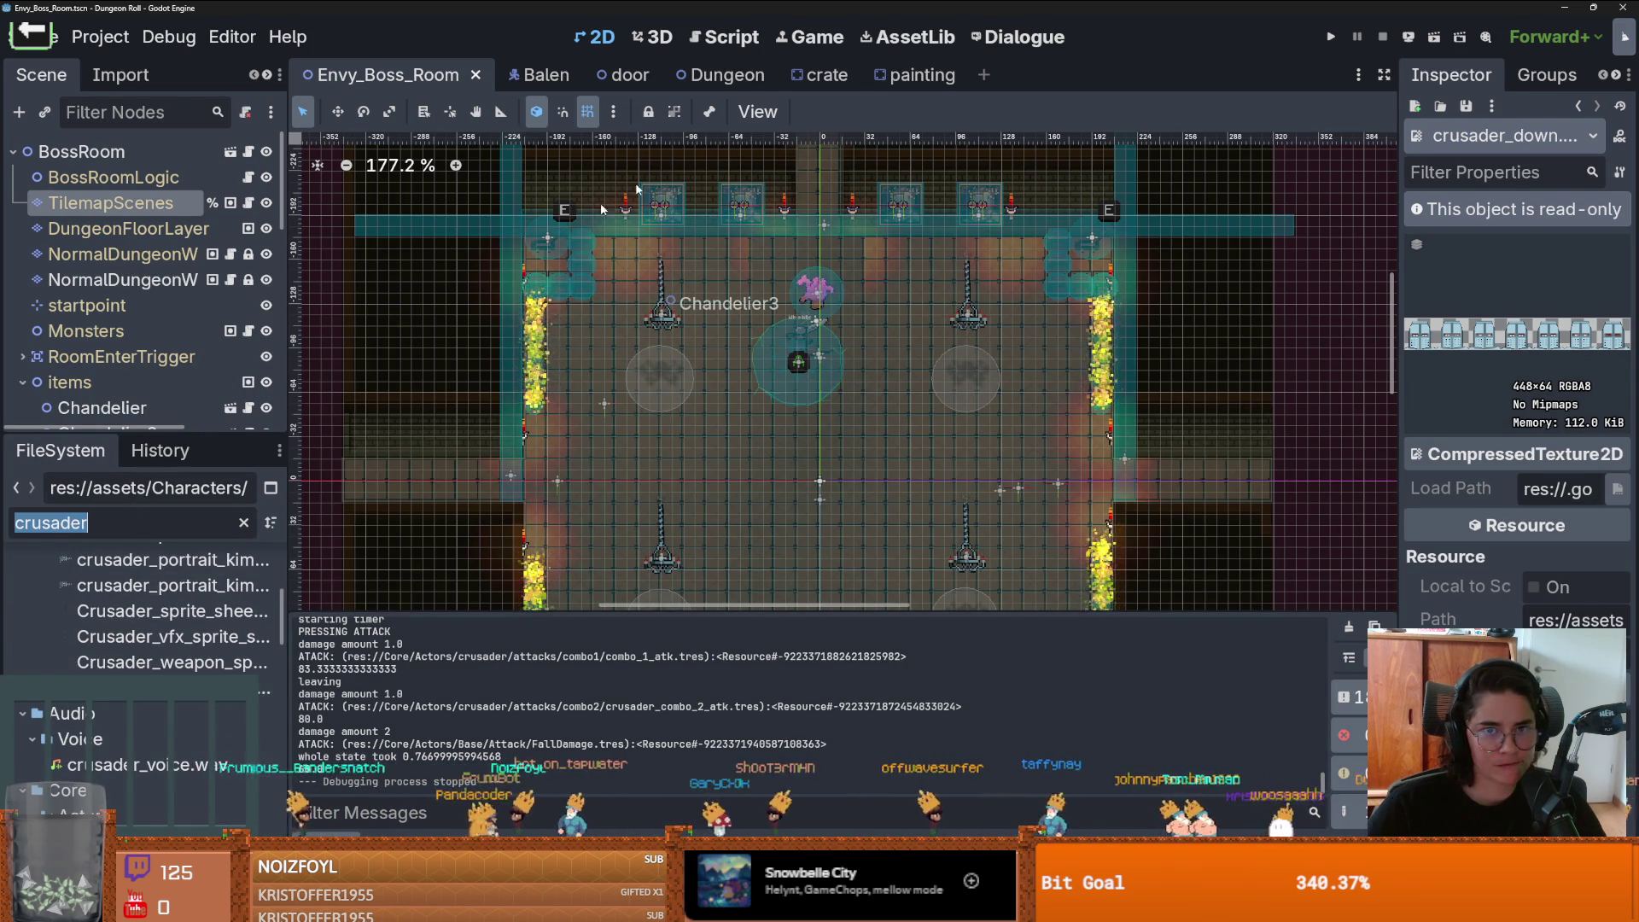
Step: Filter the FileSystem for 'Figur' and open FigureUpgrades.gd
left_click(244, 522)
type("Figur")
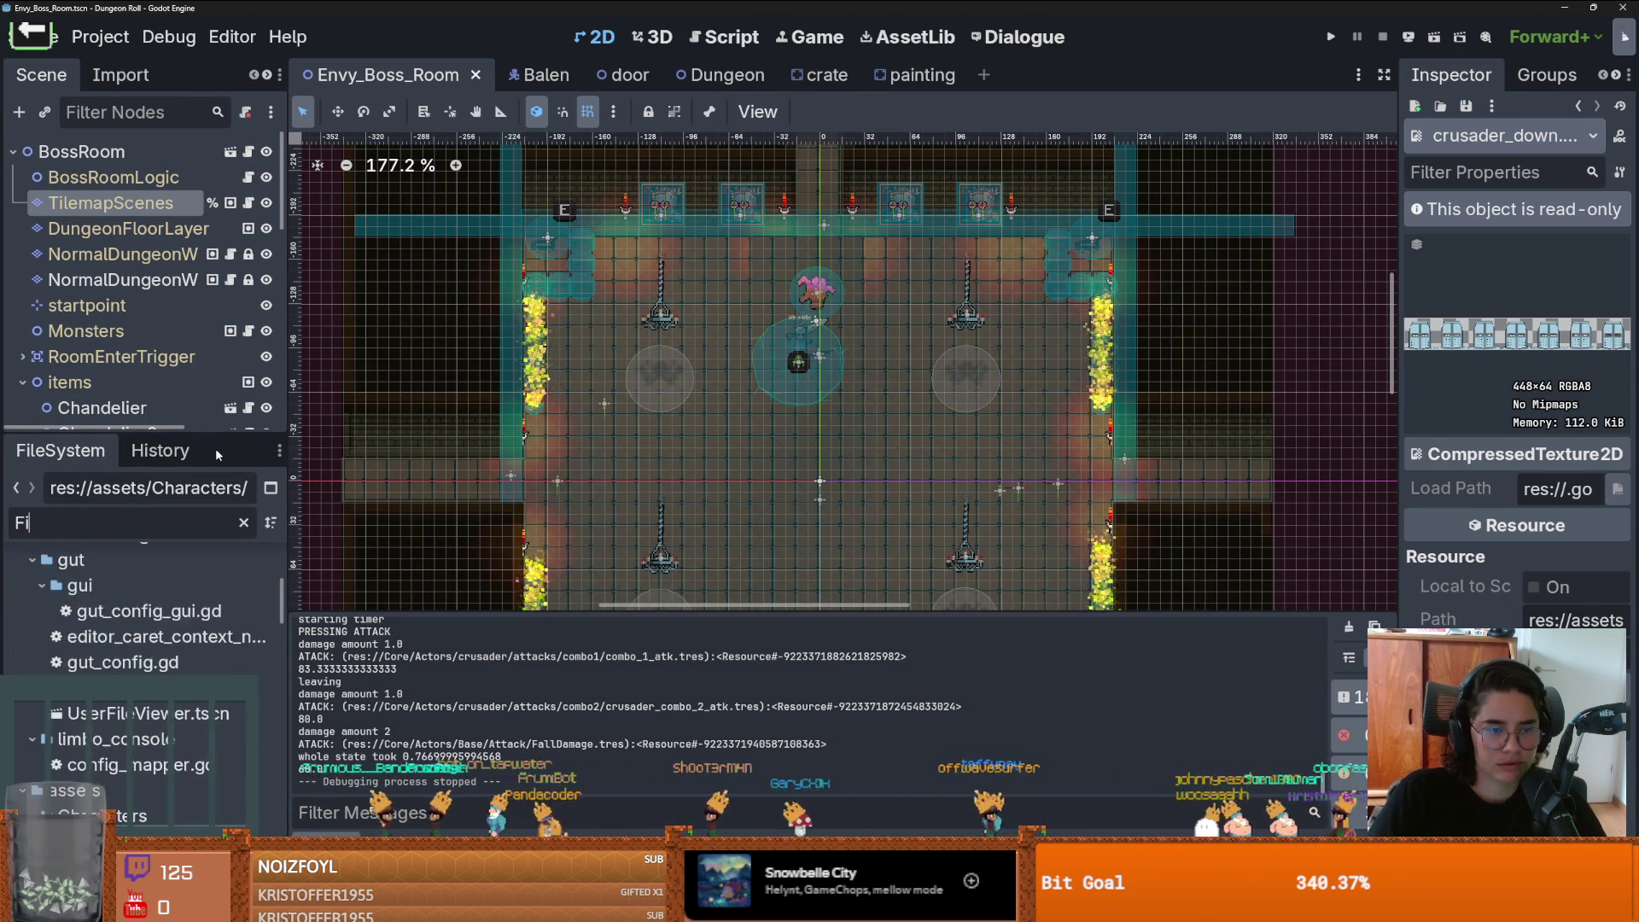
double_click(162, 718)
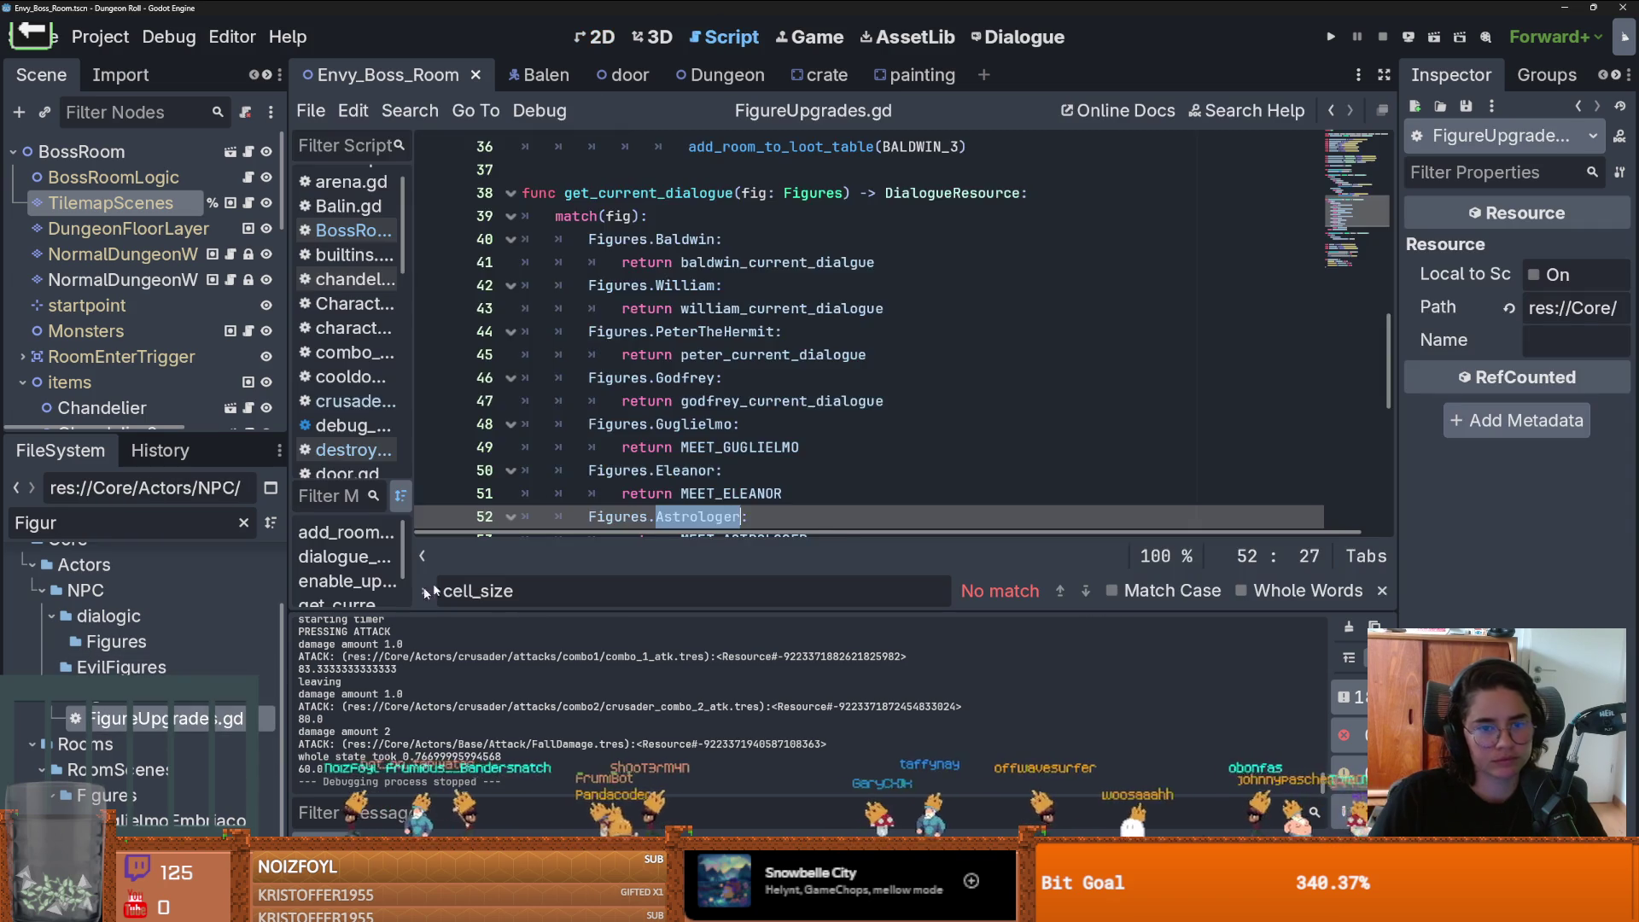
scroll(749, 388, "up", 7)
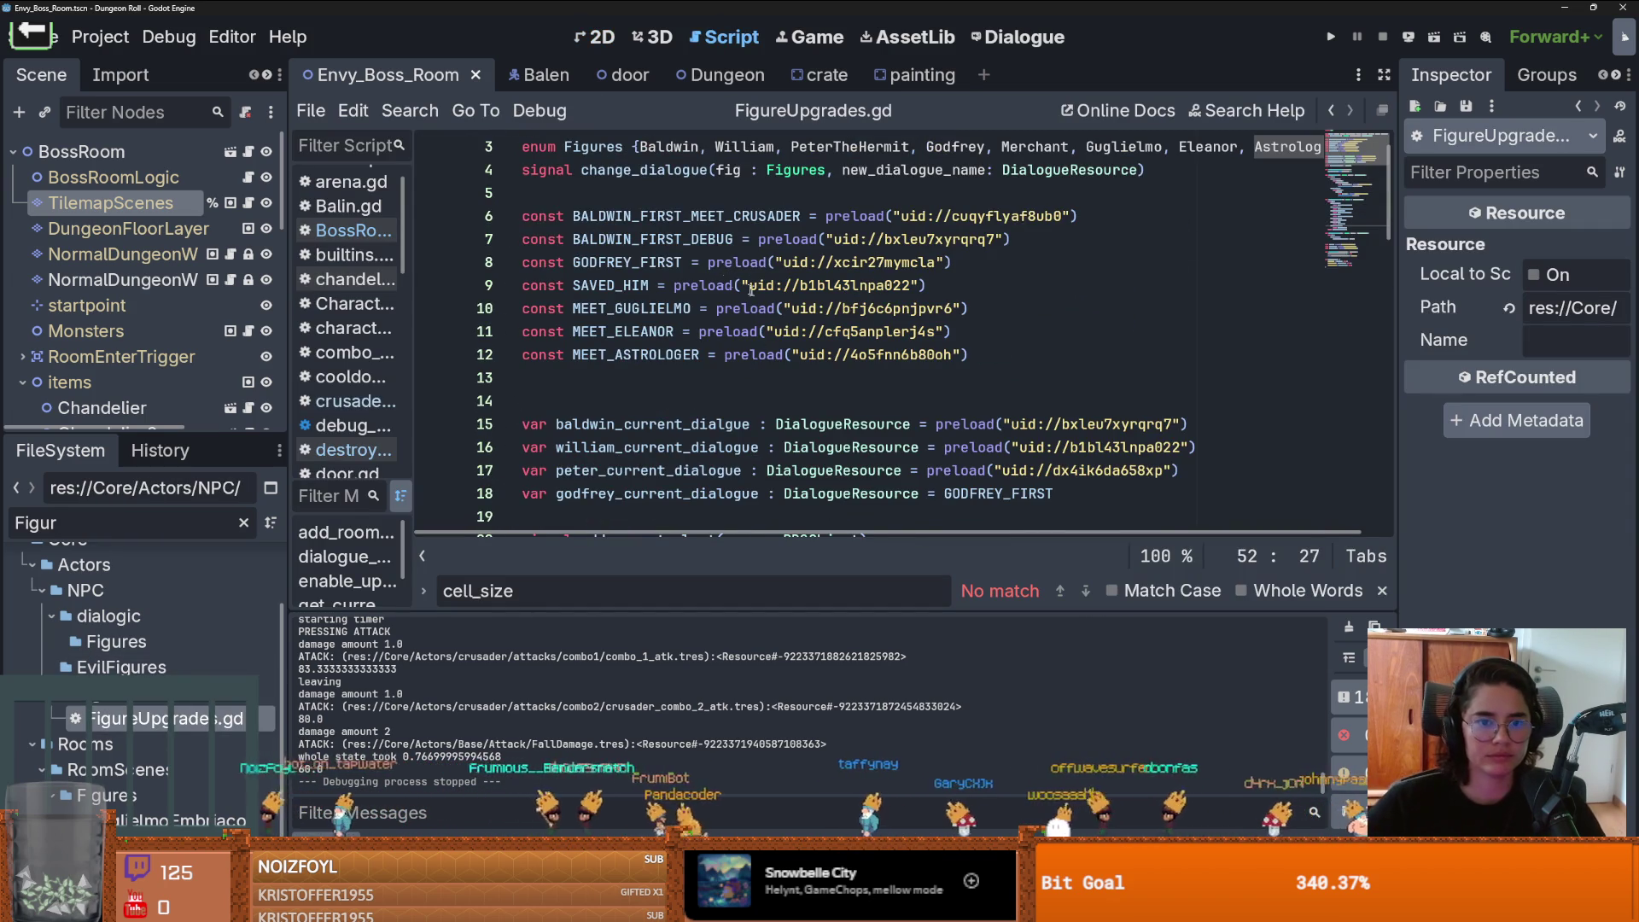
scroll(739, 287, "up", 1)
Step: Follow Baldwin's first-meeting dialogue uid to its file, then open example_balloon.tscn from Favorites
double_click(1008, 262)
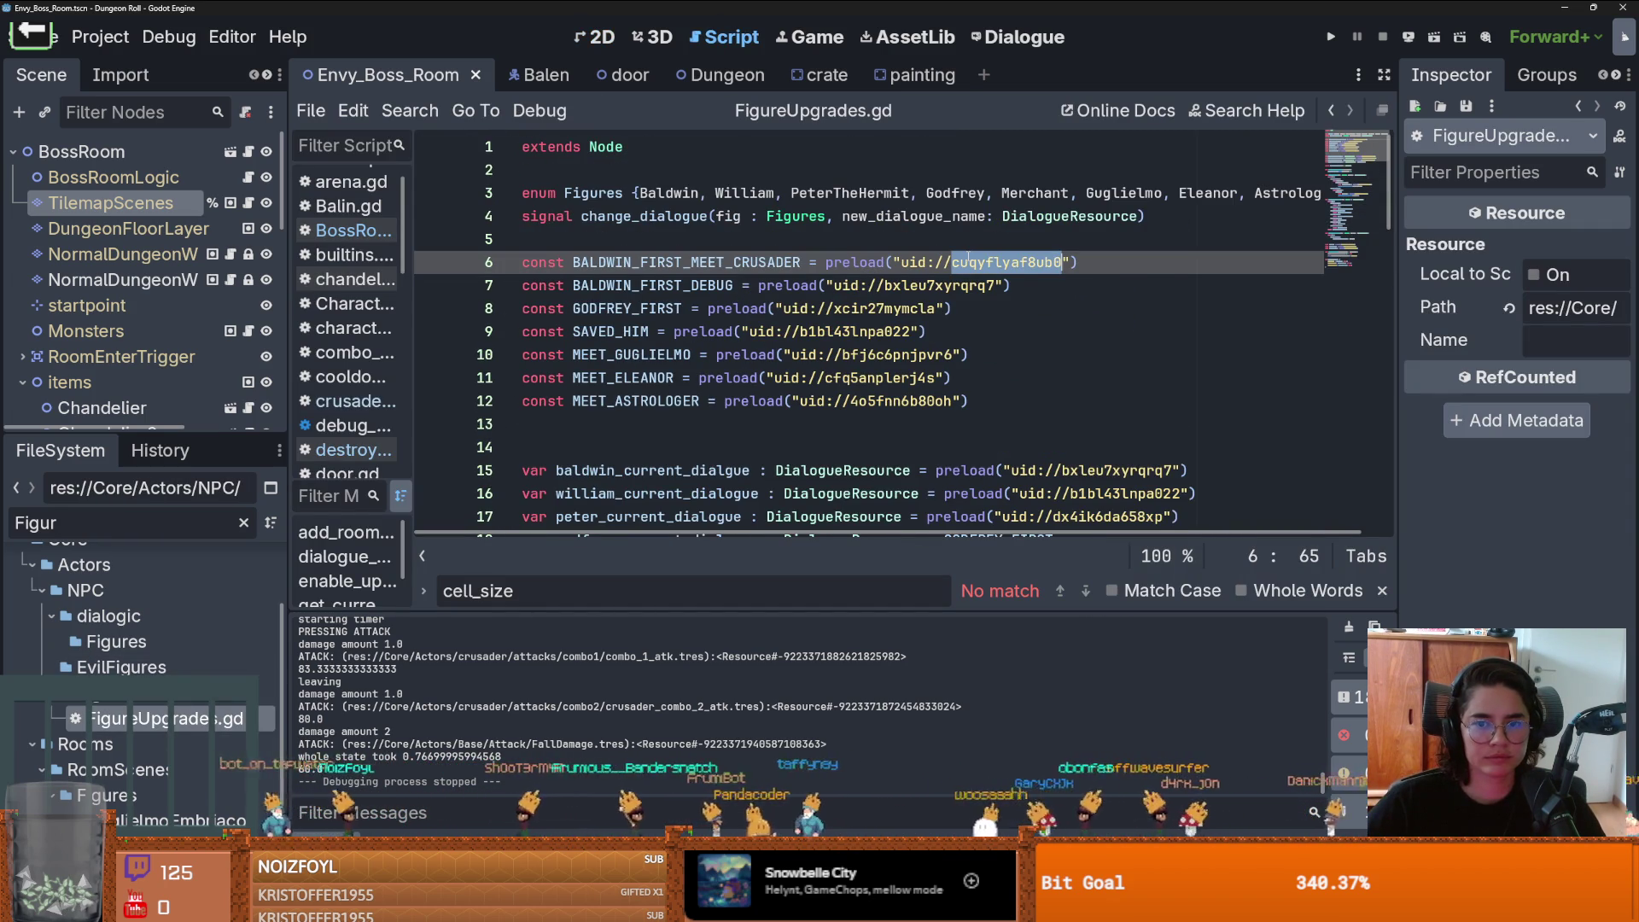
left_click(1074, 382)
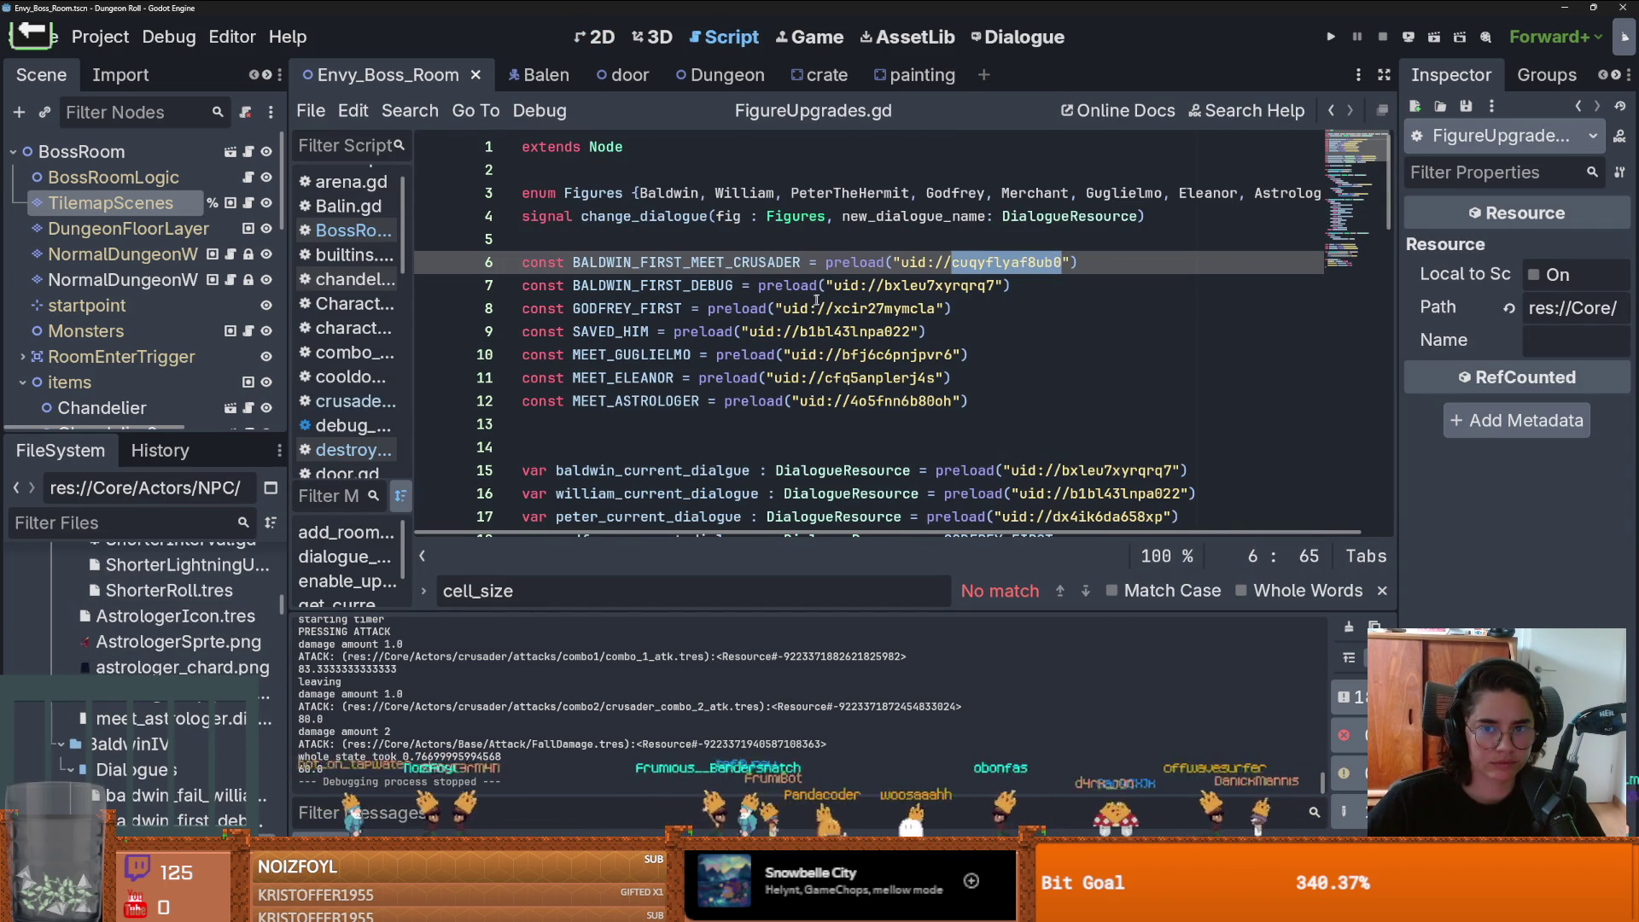
scroll(818, 377, "down", 11)
scroll(860, 388, "down", 8)
scroll(861, 389, "up", 13)
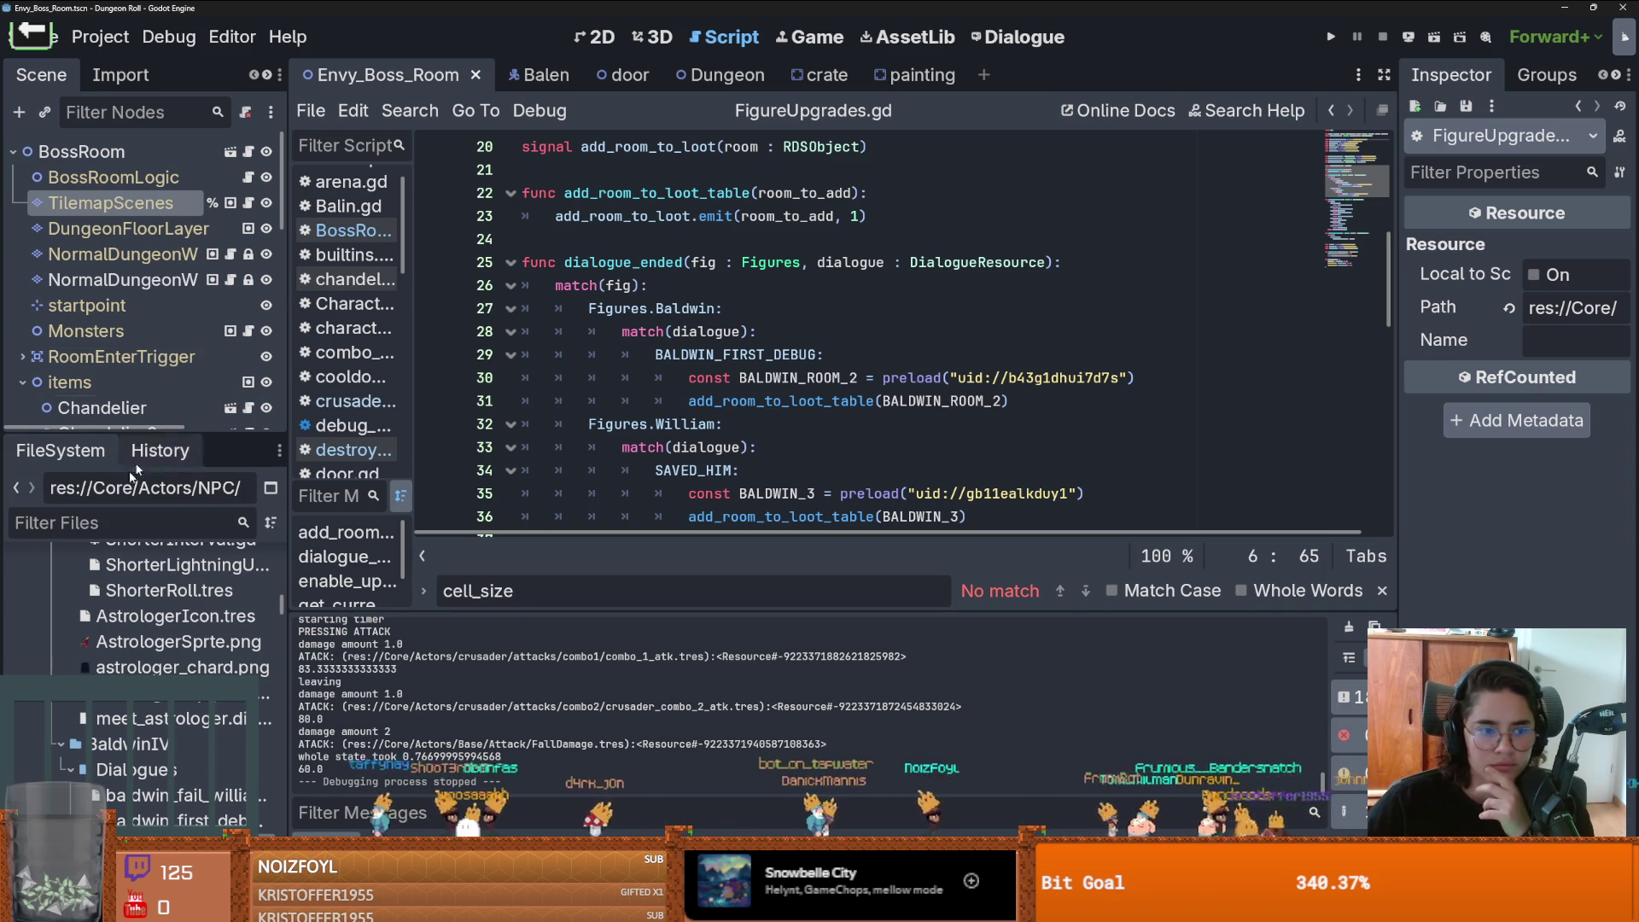
left_click_drag(281, 603, 280, 495)
double_click(137, 638)
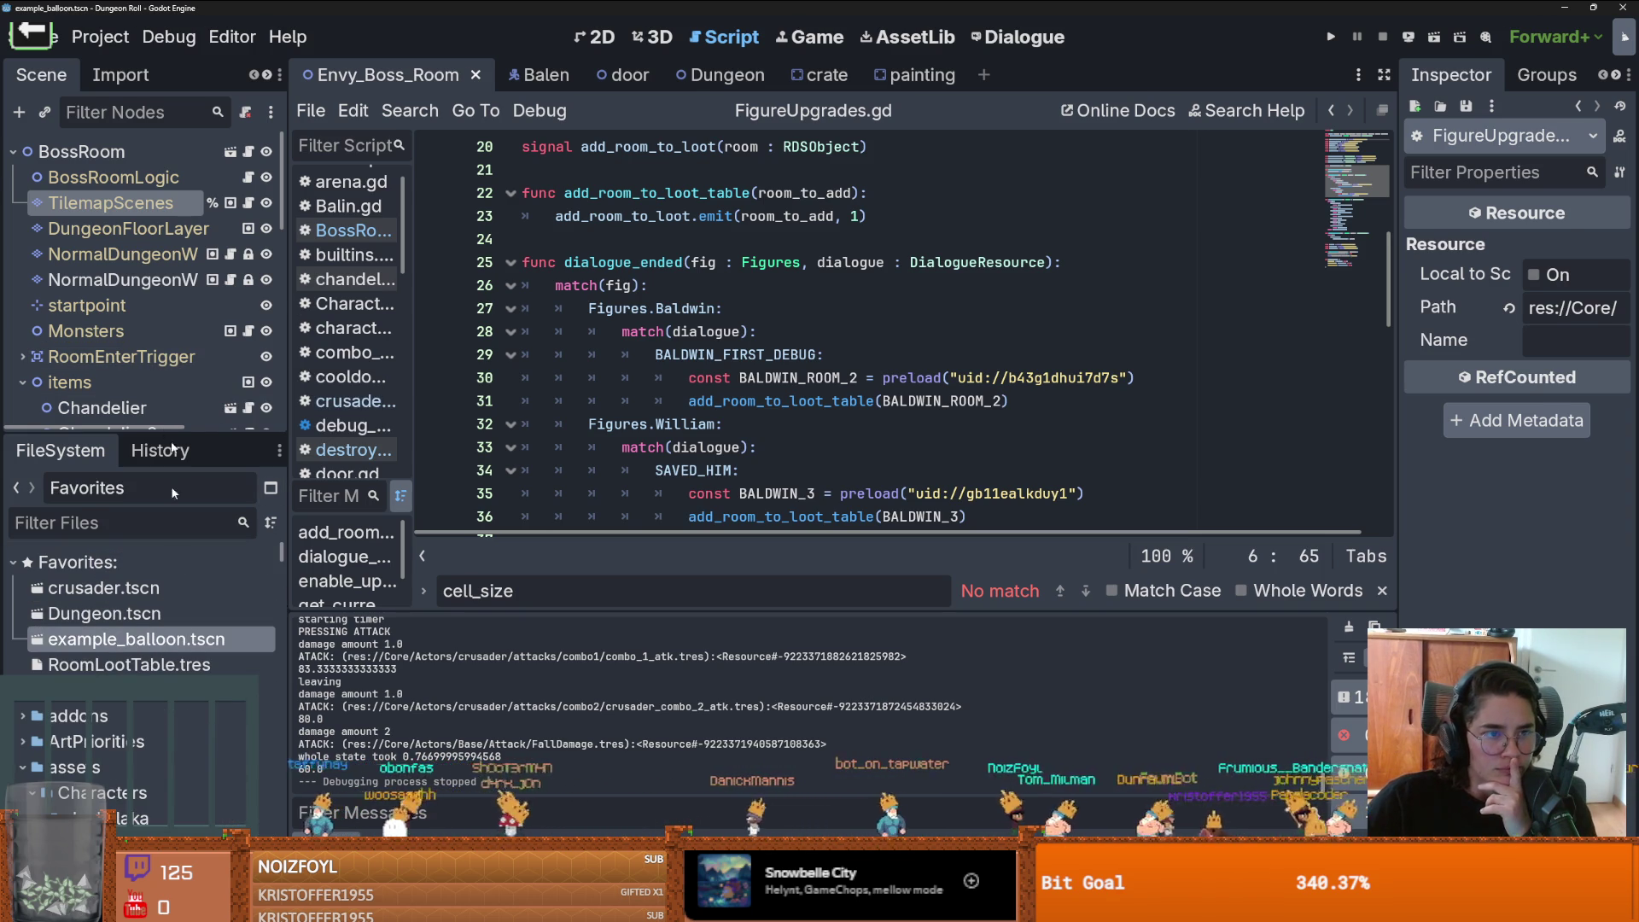
Step: Trace MainCharacterPortrait's texture atlas to crusader_sprite_sheetEnvy.png in FileSystem, then return to Aseprite
left_click(543, 236)
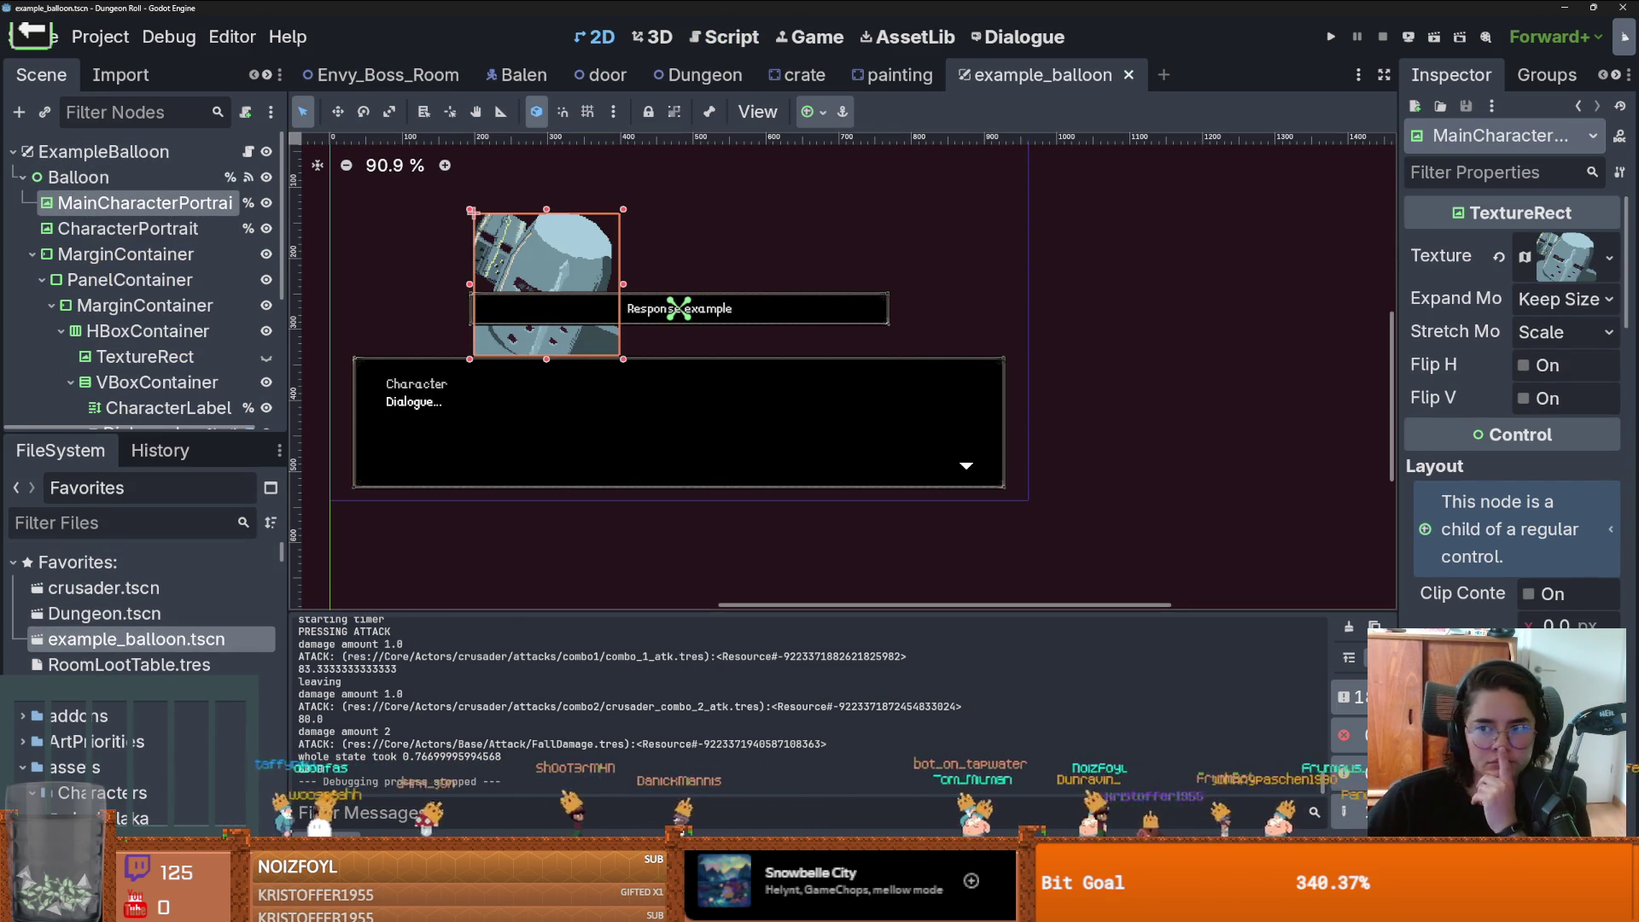
left_click(1568, 264)
left_click(1607, 515)
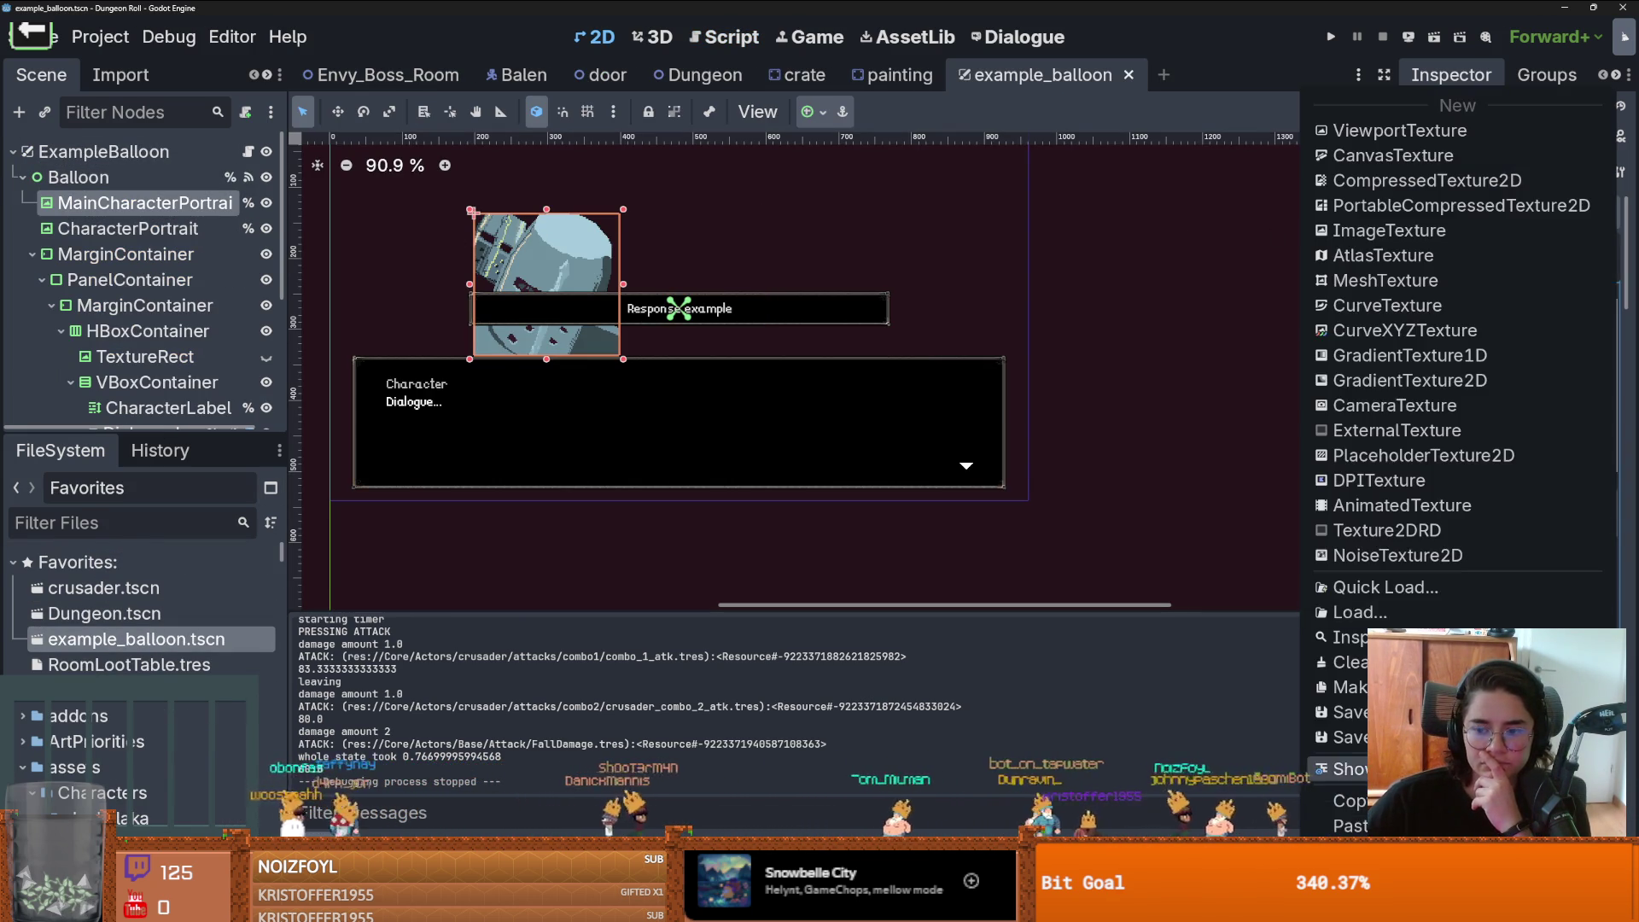
left_click(1349, 769)
scroll(136, 683, "down", 3)
right_click(175, 736)
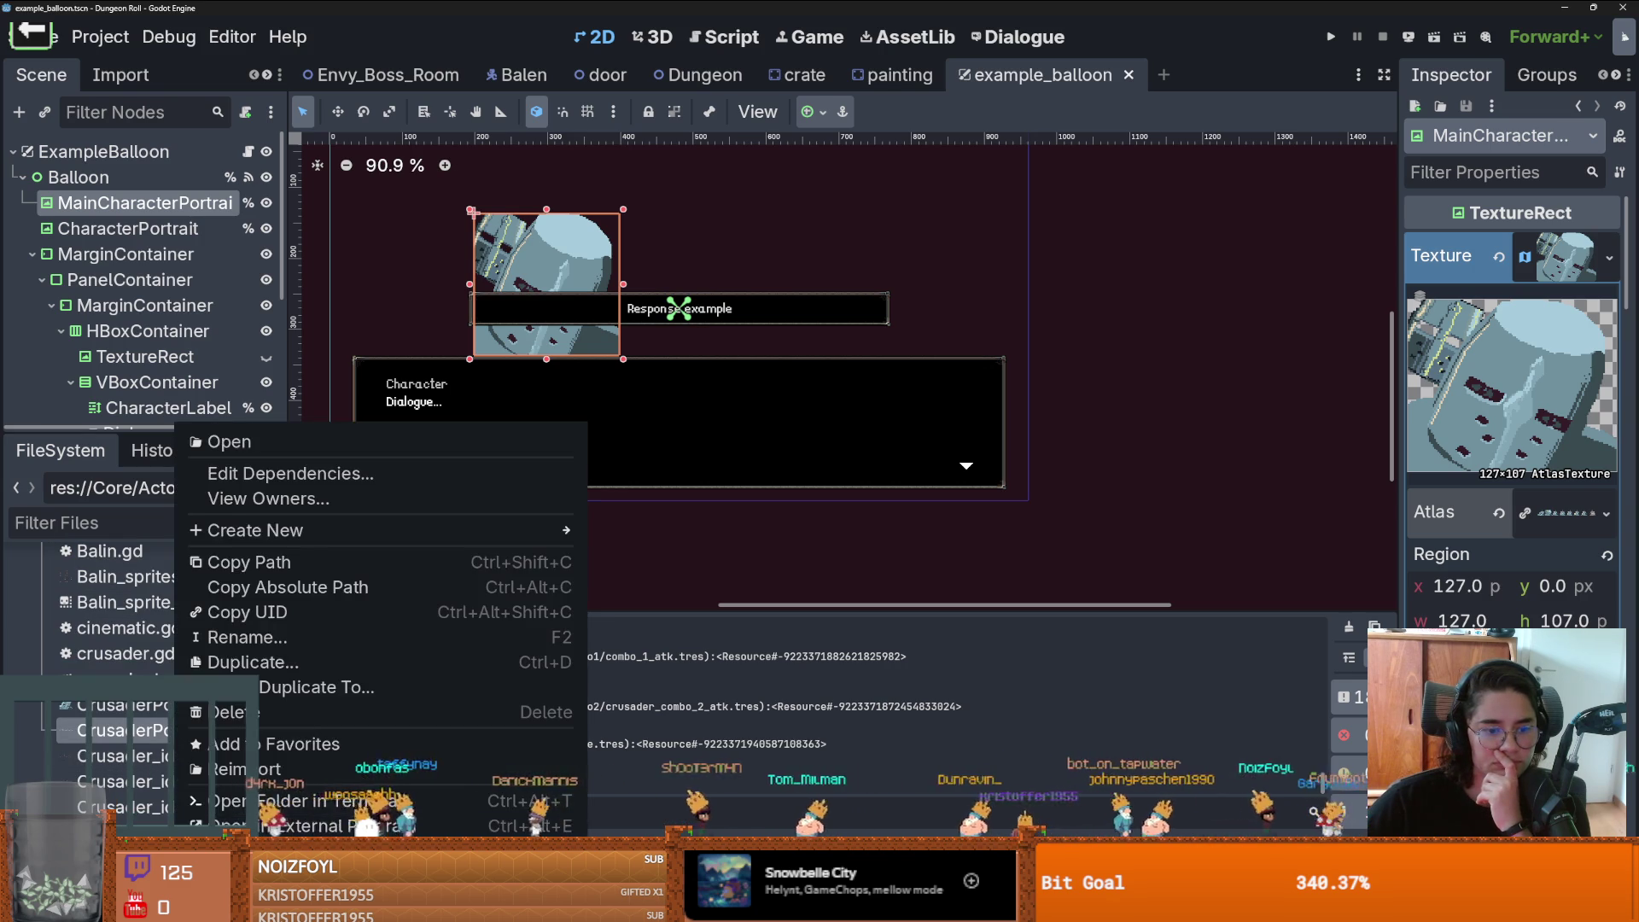
key("Escape")
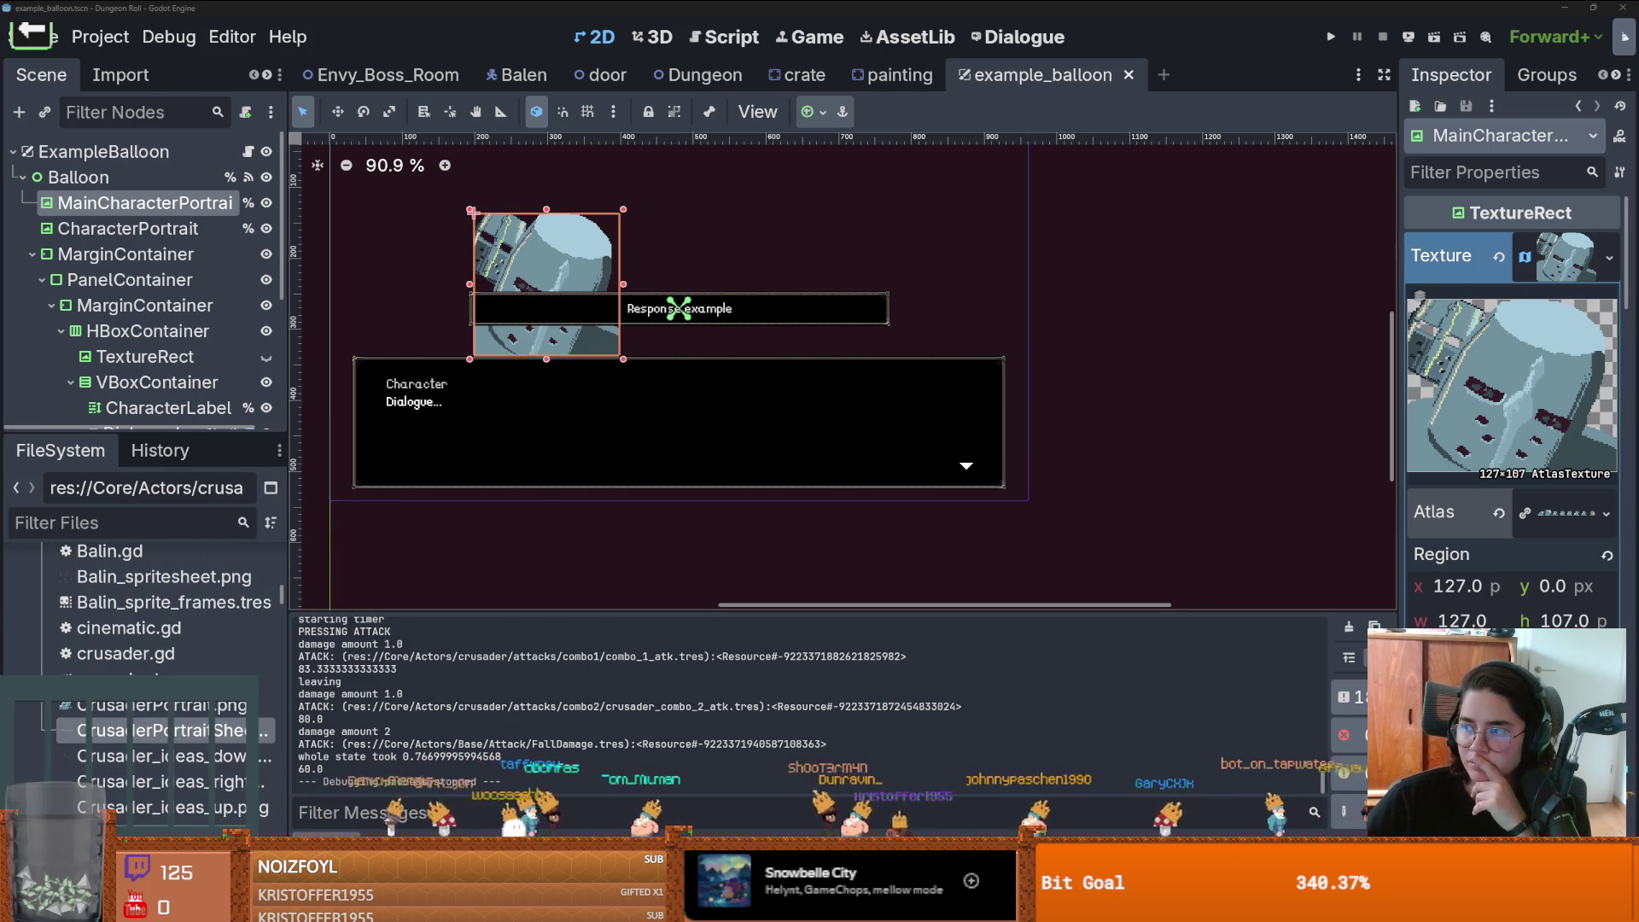
key("alt+Tab")
scroll(823, 465, "up", 2)
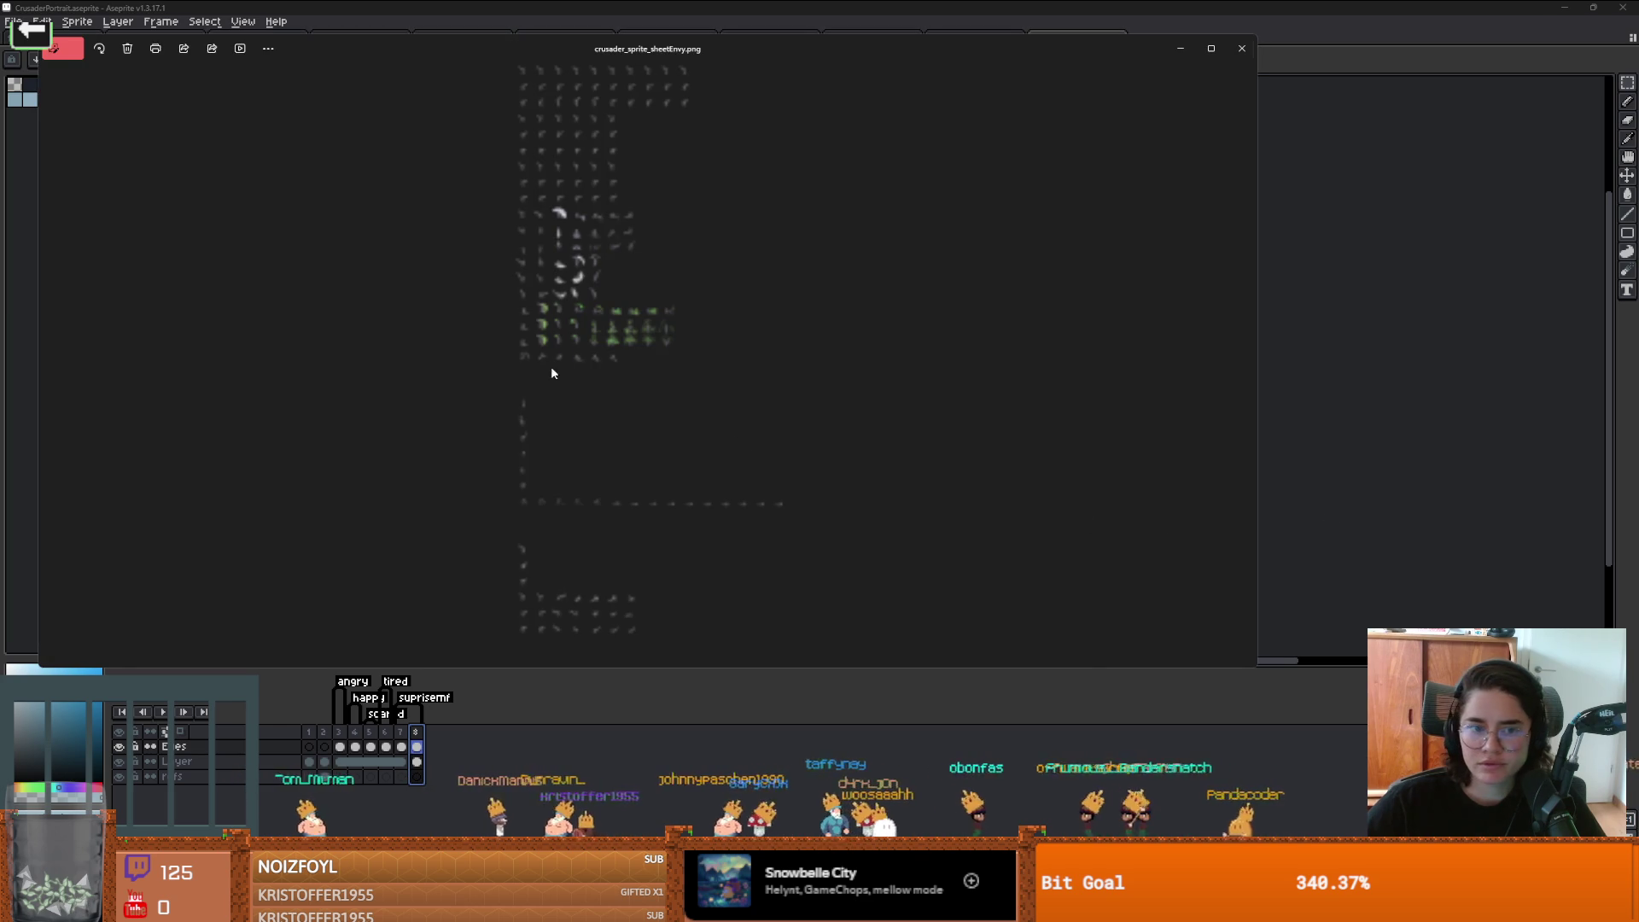
Step: Close the sprite-sheet preview and flip from the tilted-helmet frame 2 back to frame 8
scroll(893, 450, "up", 3)
scroll(637, 347, "up", 3)
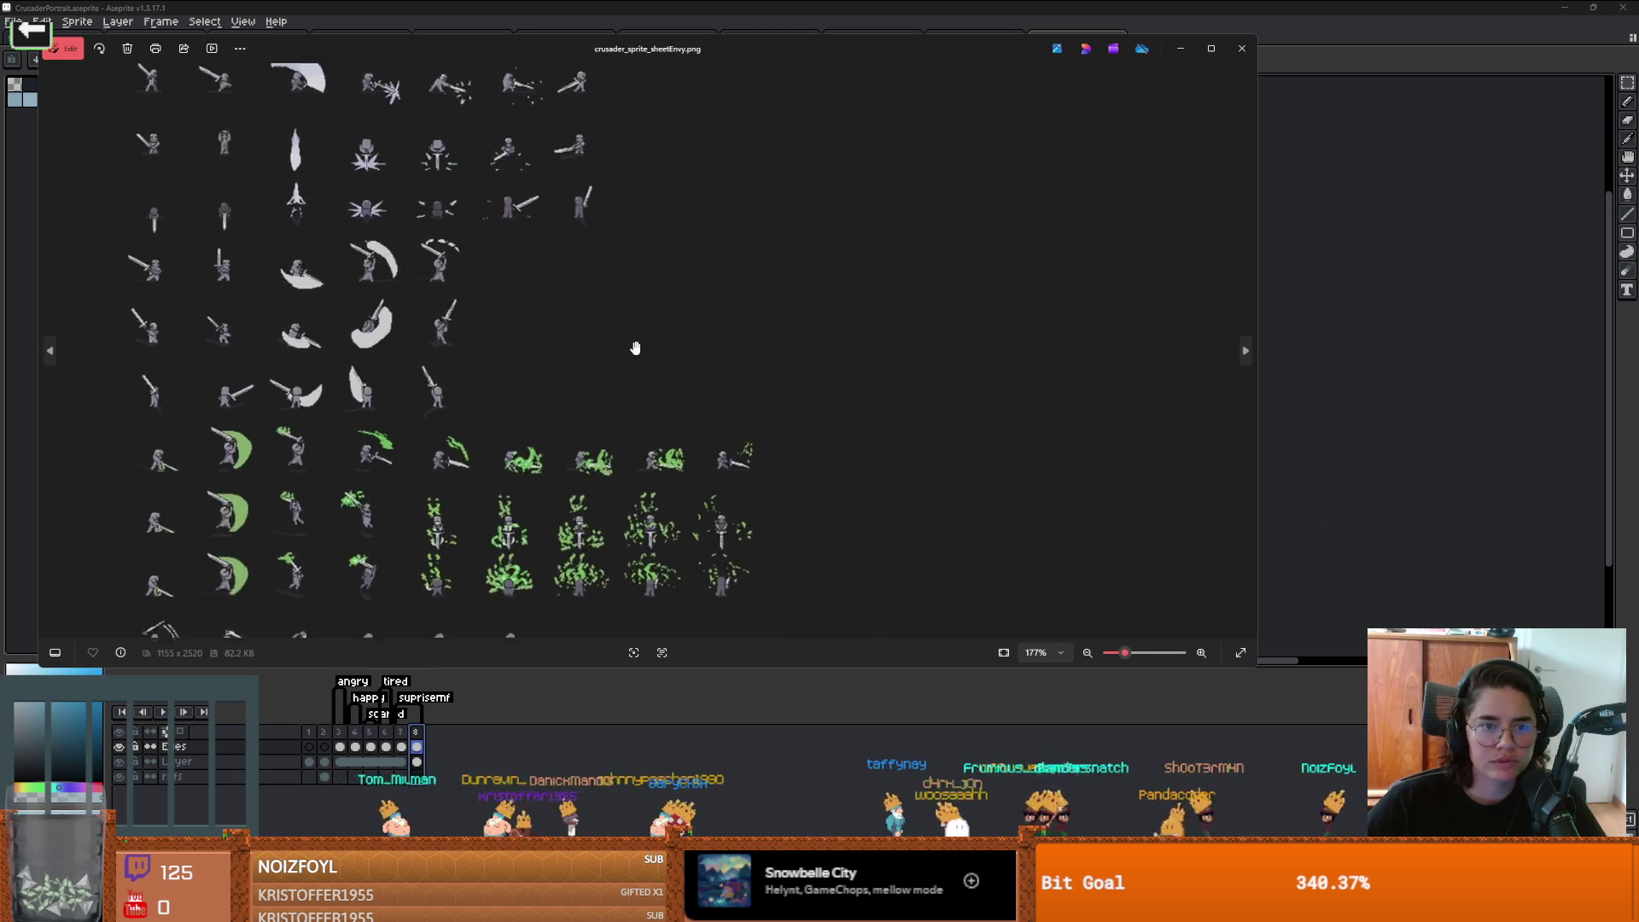
scroll(670, 459, "down", 1)
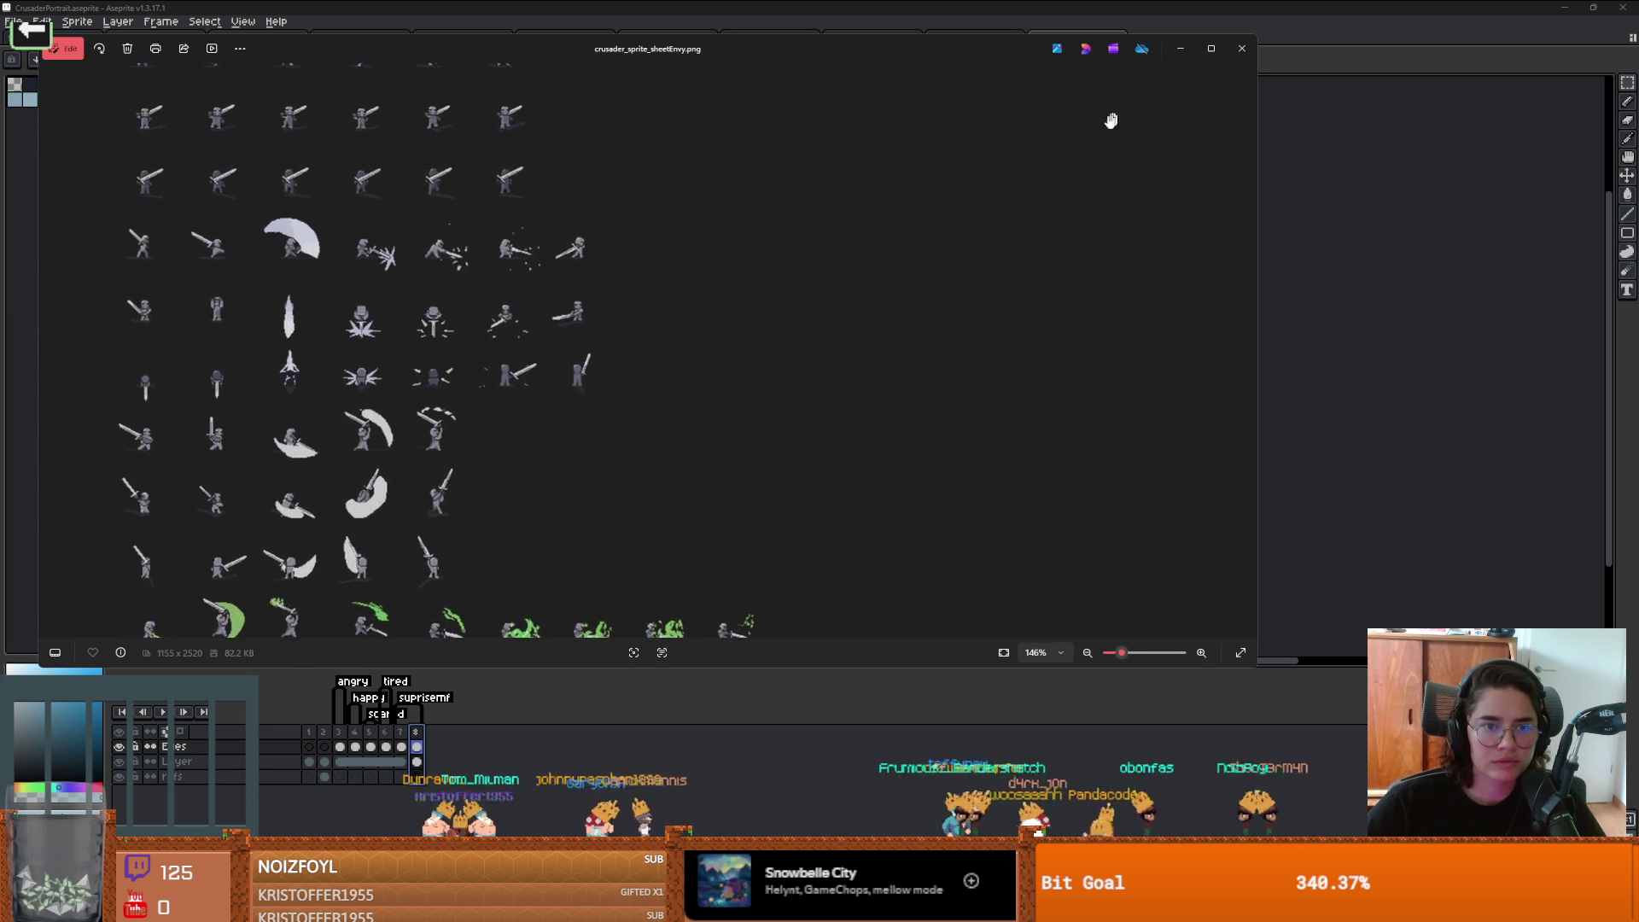
left_click(1243, 50)
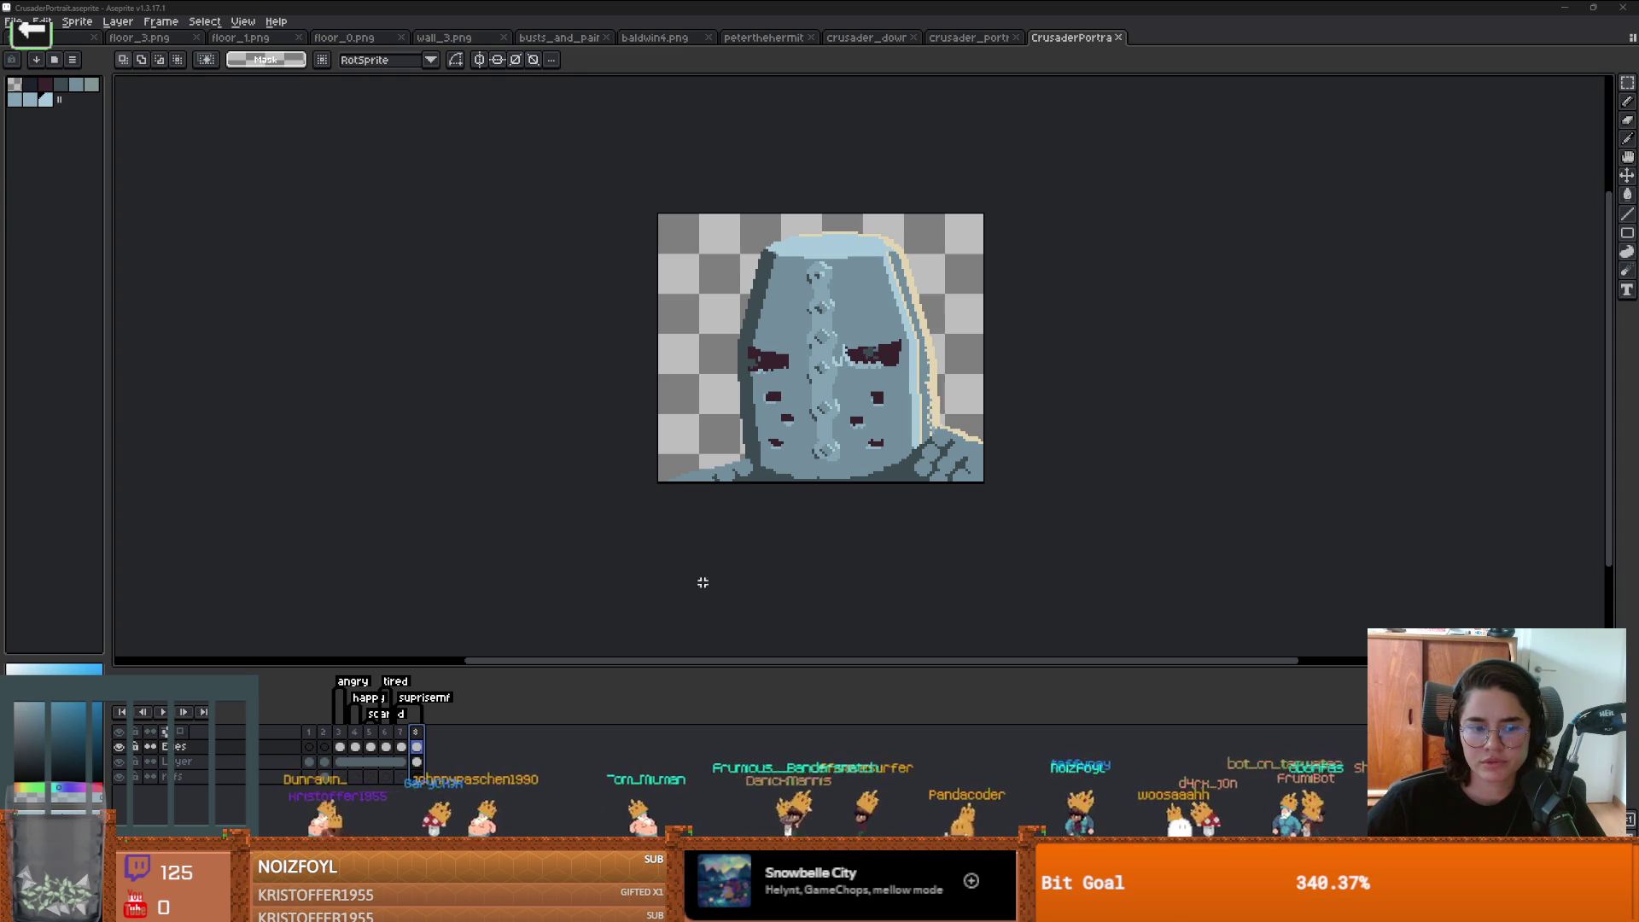
left_click(328, 736)
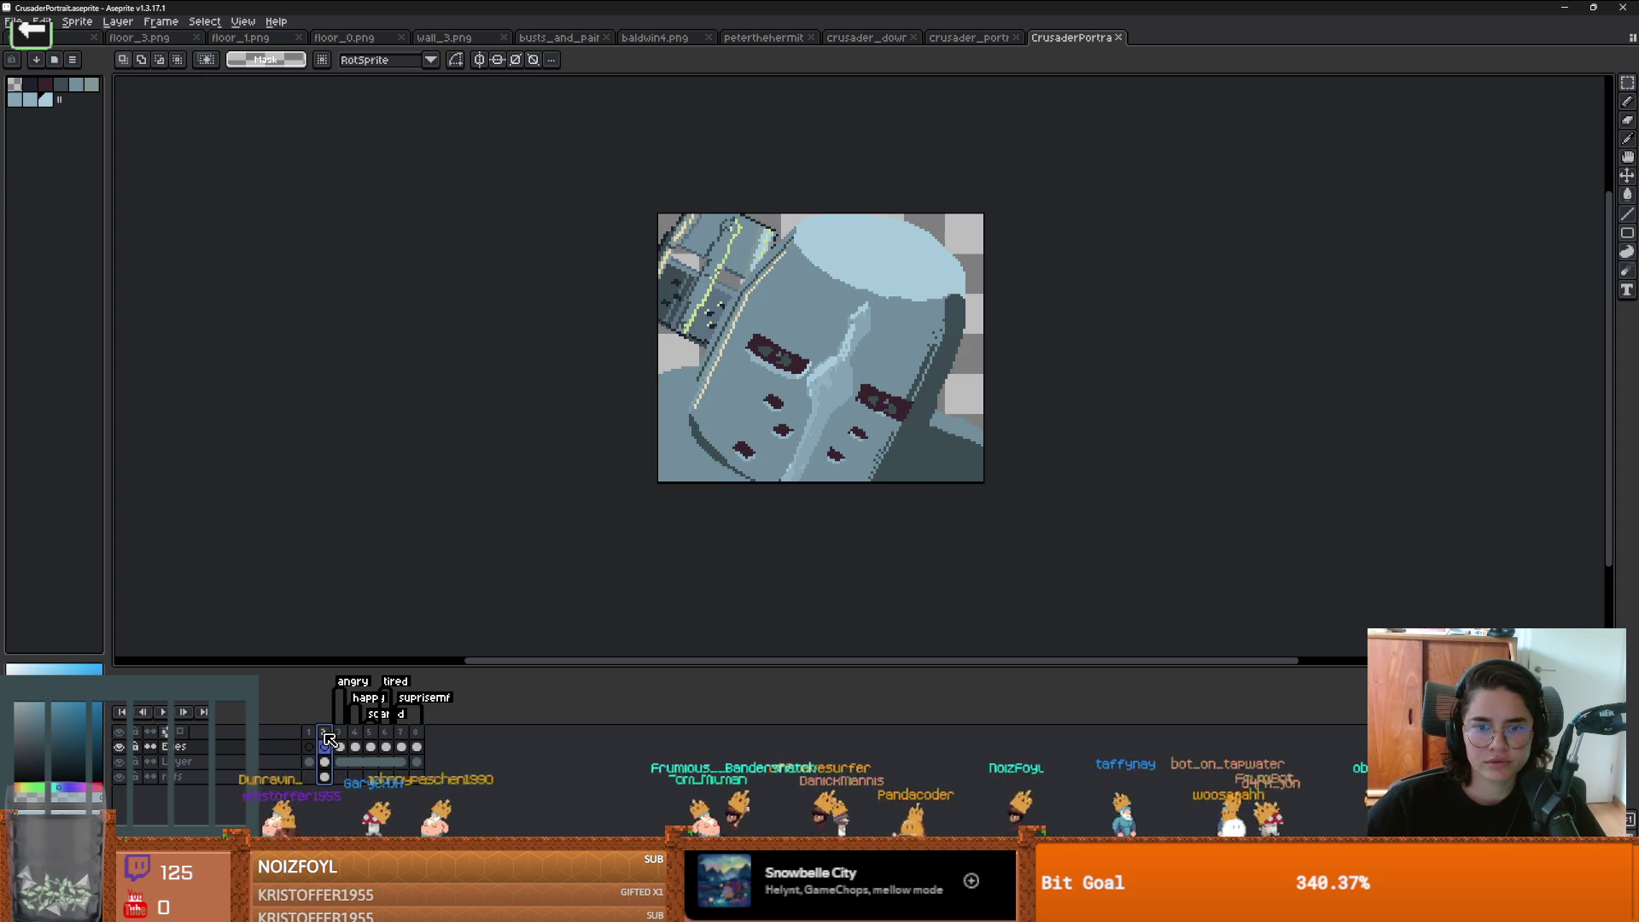
left_click(416, 746)
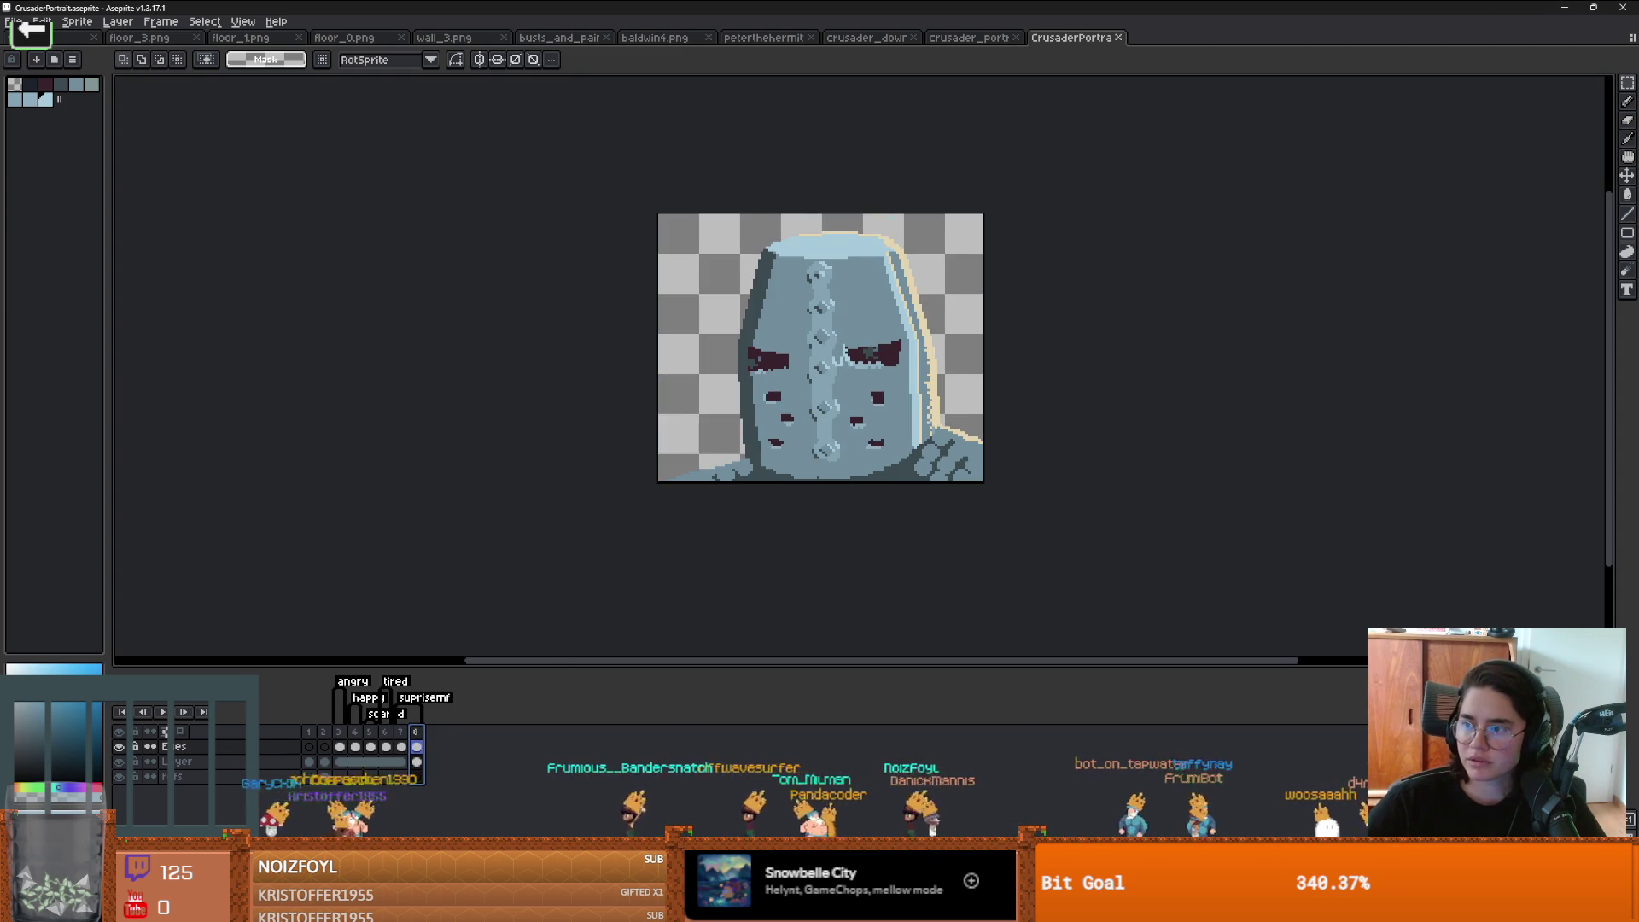
Step: Test-run the game via tp_to_before_boss to see the Envious Crusader's dialogue, then inspect CrusaderPortraitSheet
key("alt+Tab")
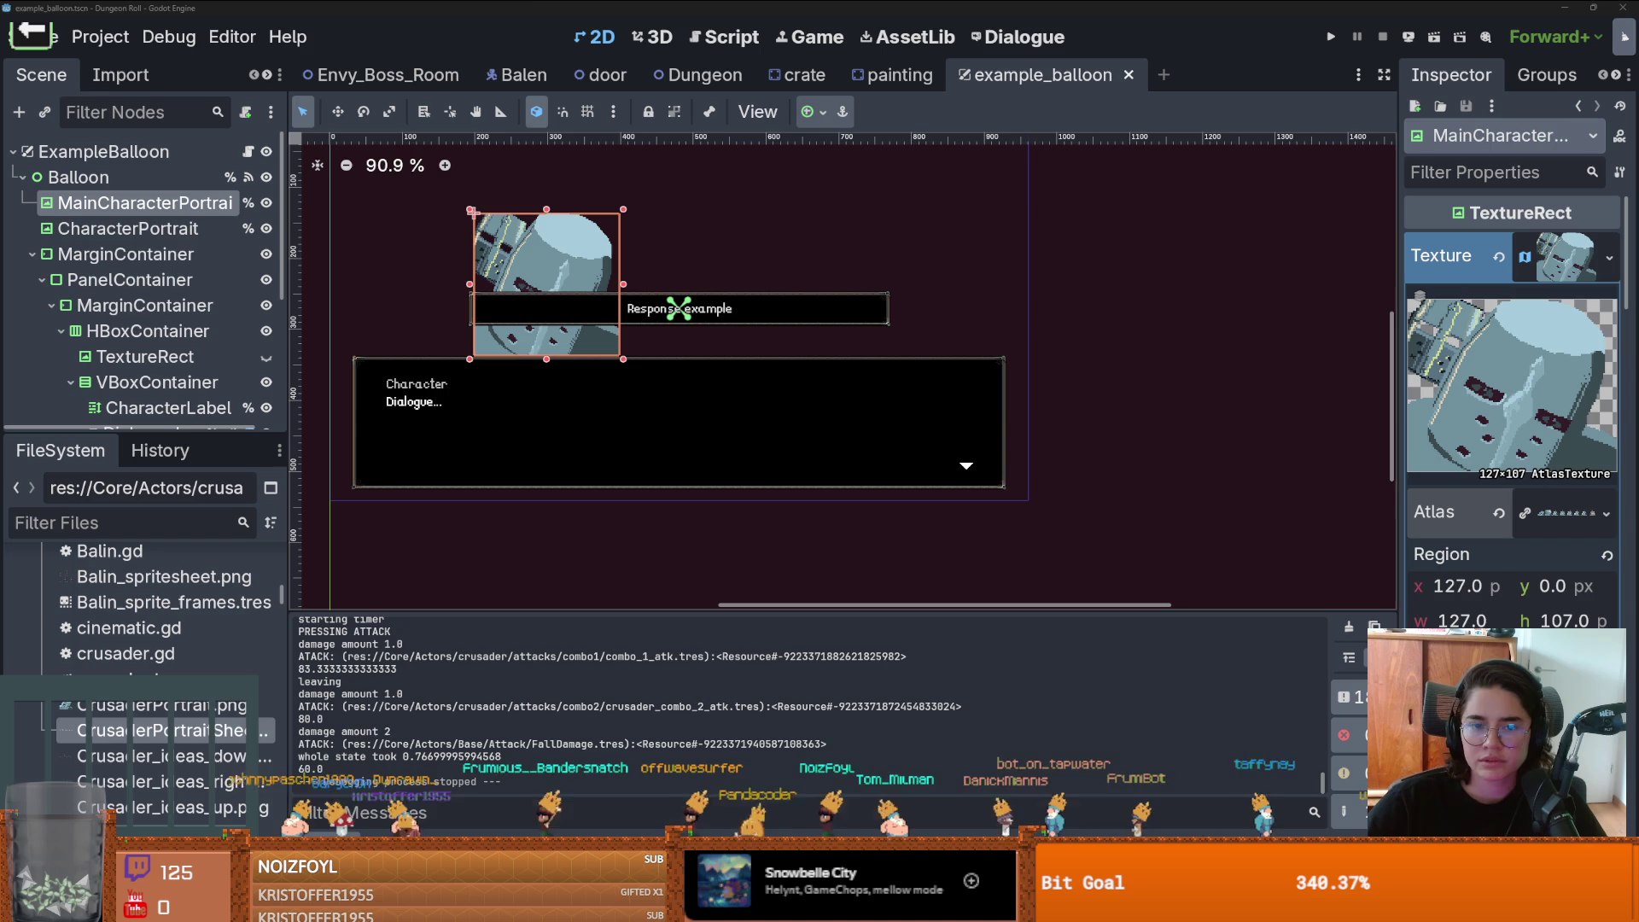
left_click(1331, 36)
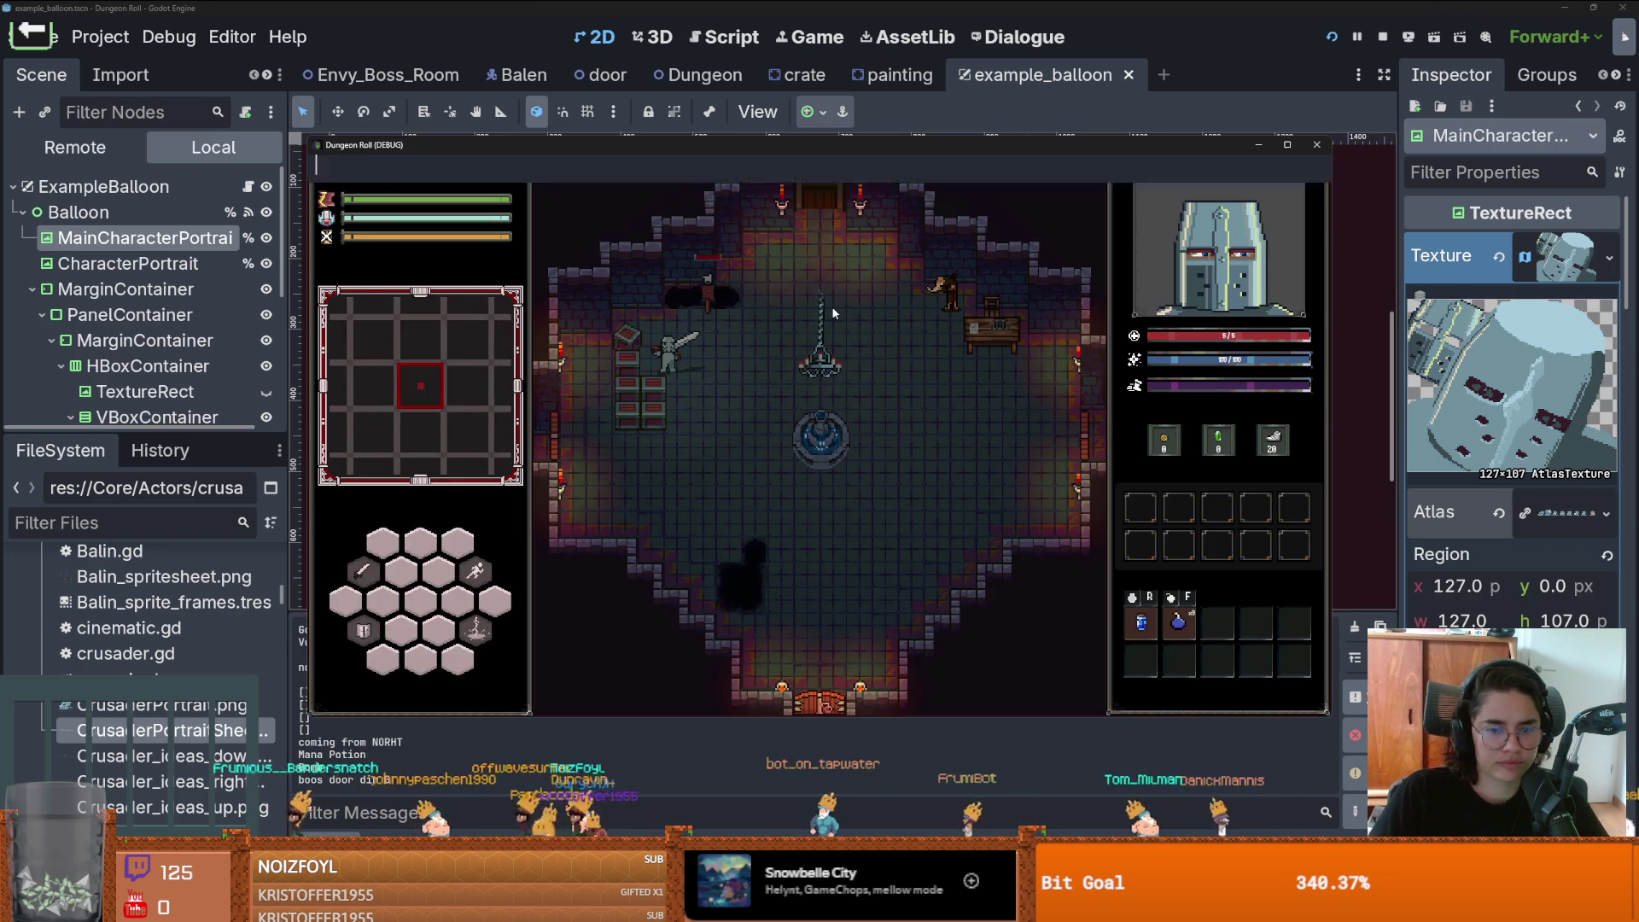
key("grave")
type("tp_to_before_boss")
key("Return")
key("grave")
key("s")
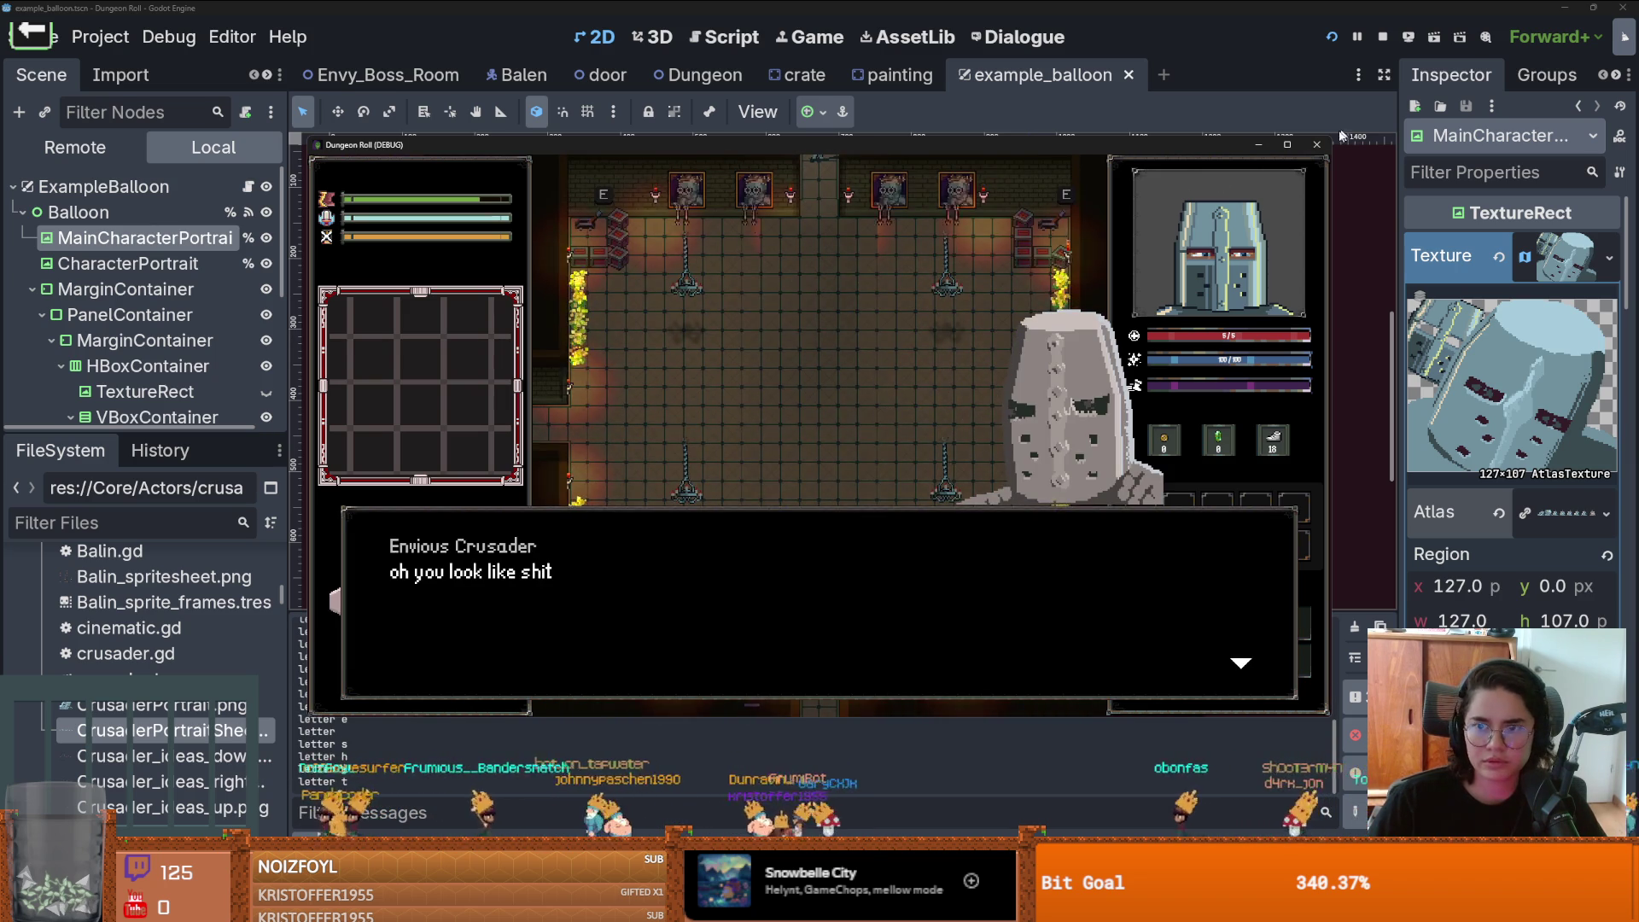
left_click(1316, 144)
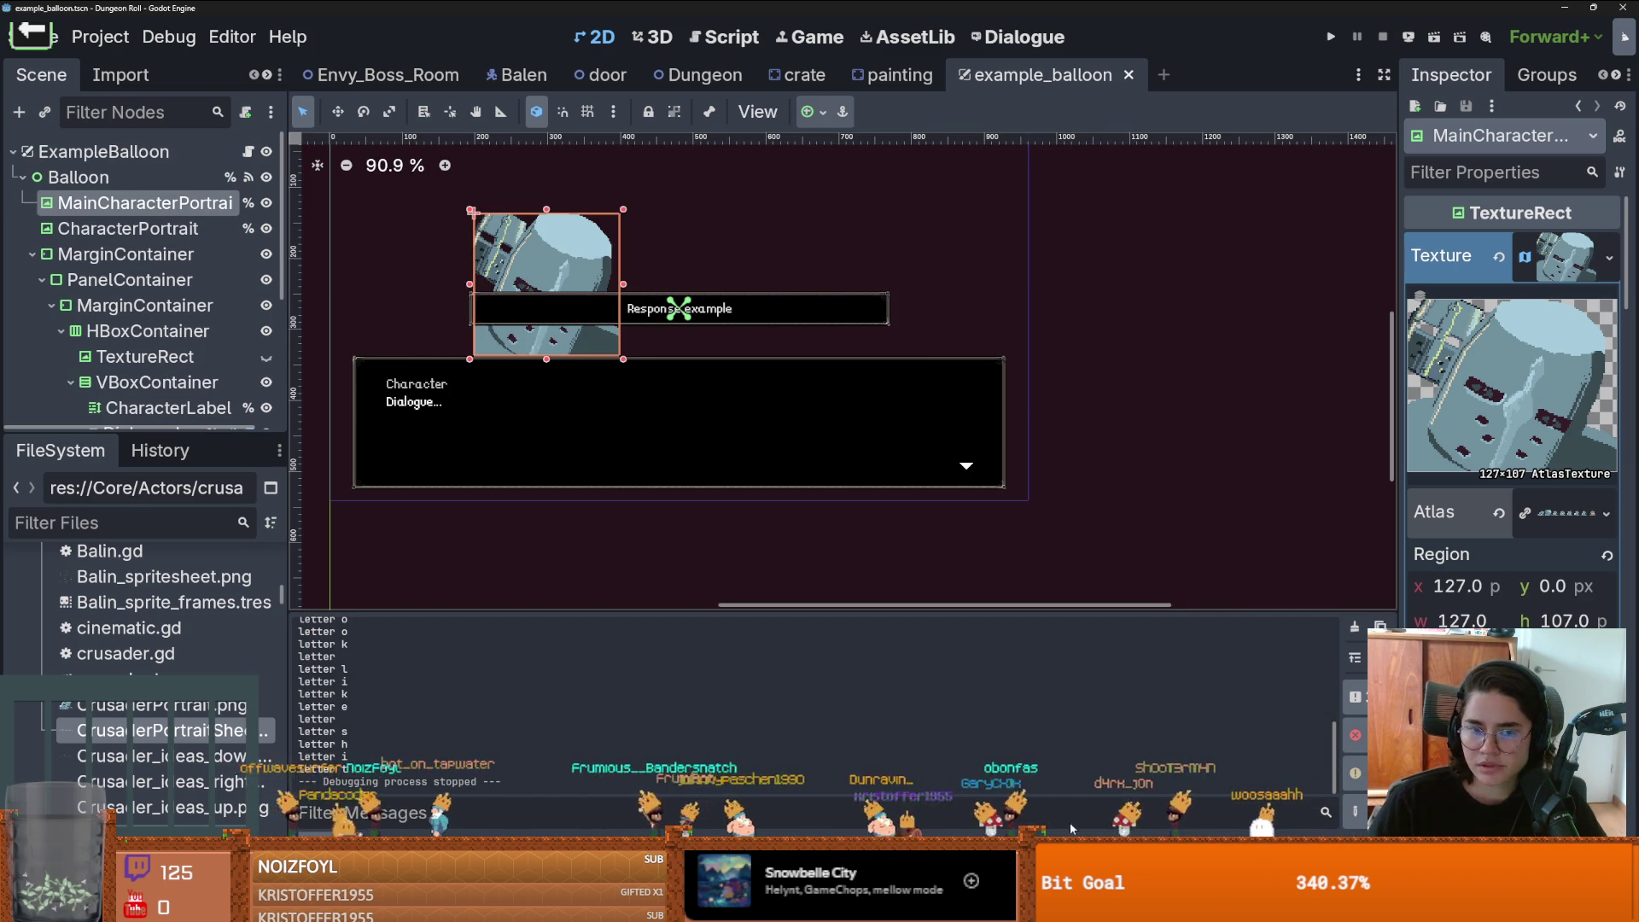
left_click(195, 736)
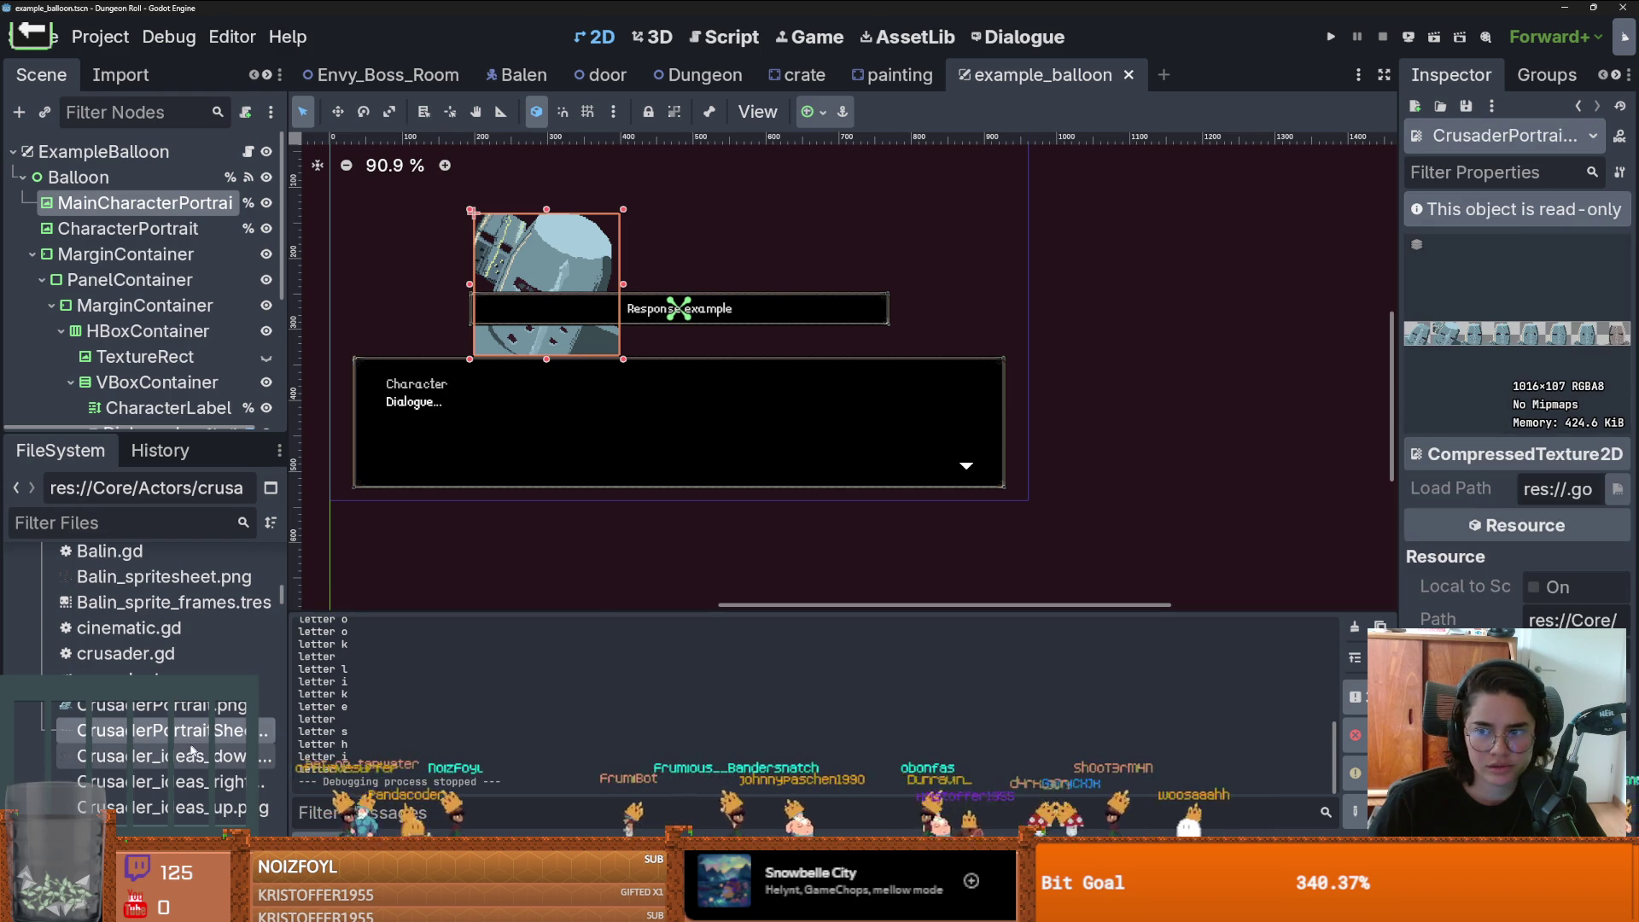
Step: Try opening CrusaderPortraitSheet.png in an external program, dismiss the write error, and return to Aseprite
right_click(193, 742)
left_click(777, 525)
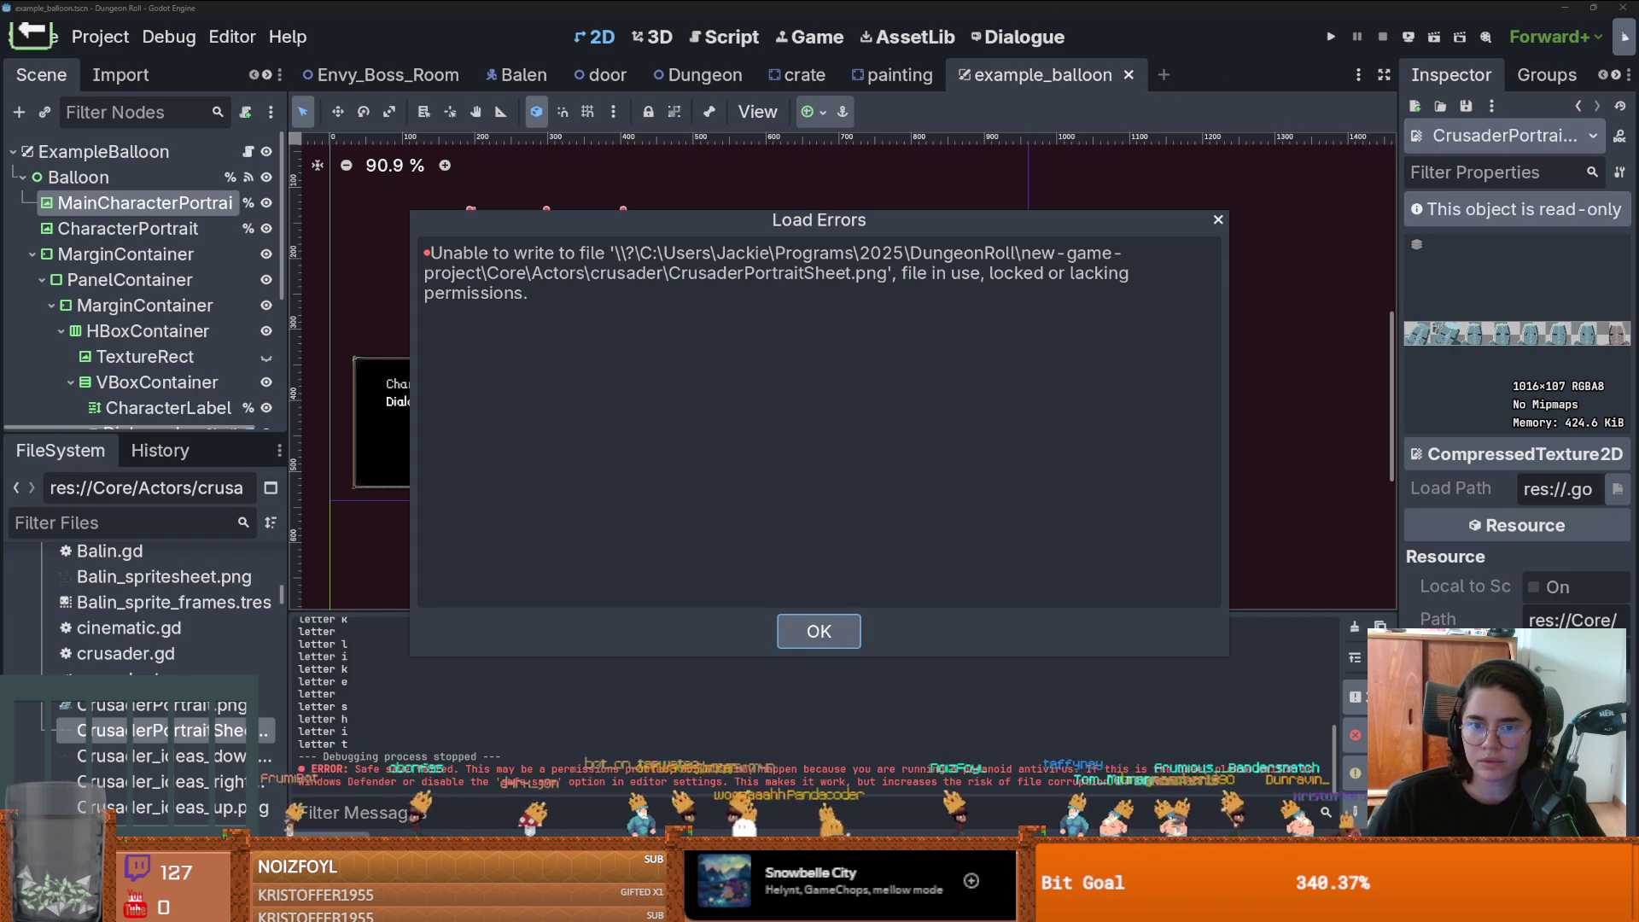
left_click(1216, 221)
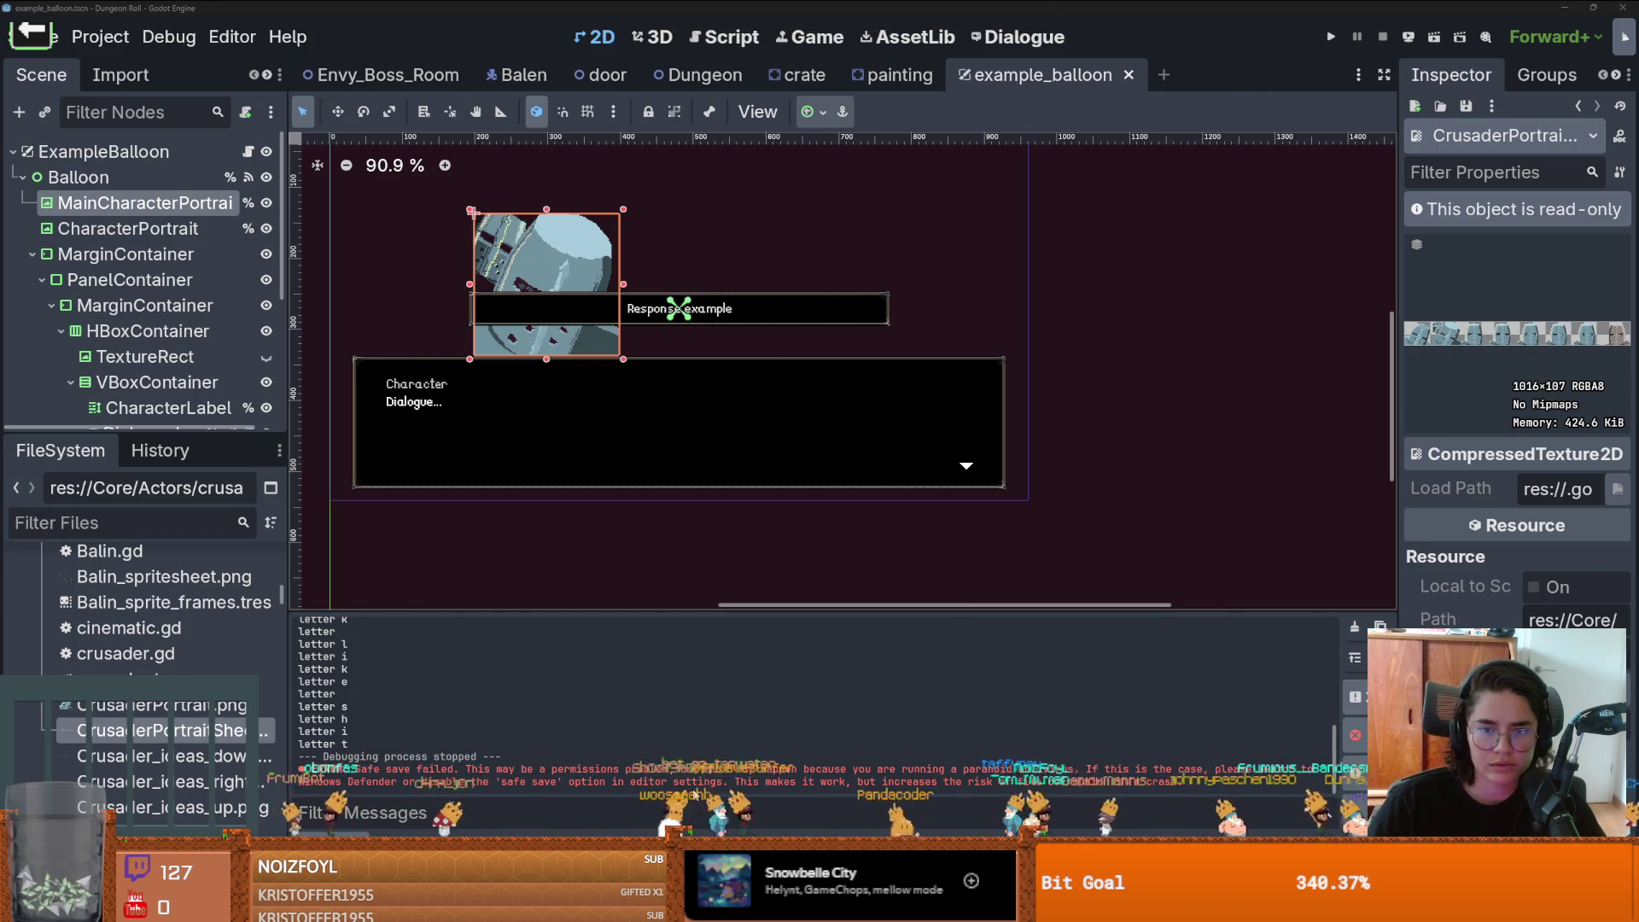
key("alt+Tab")
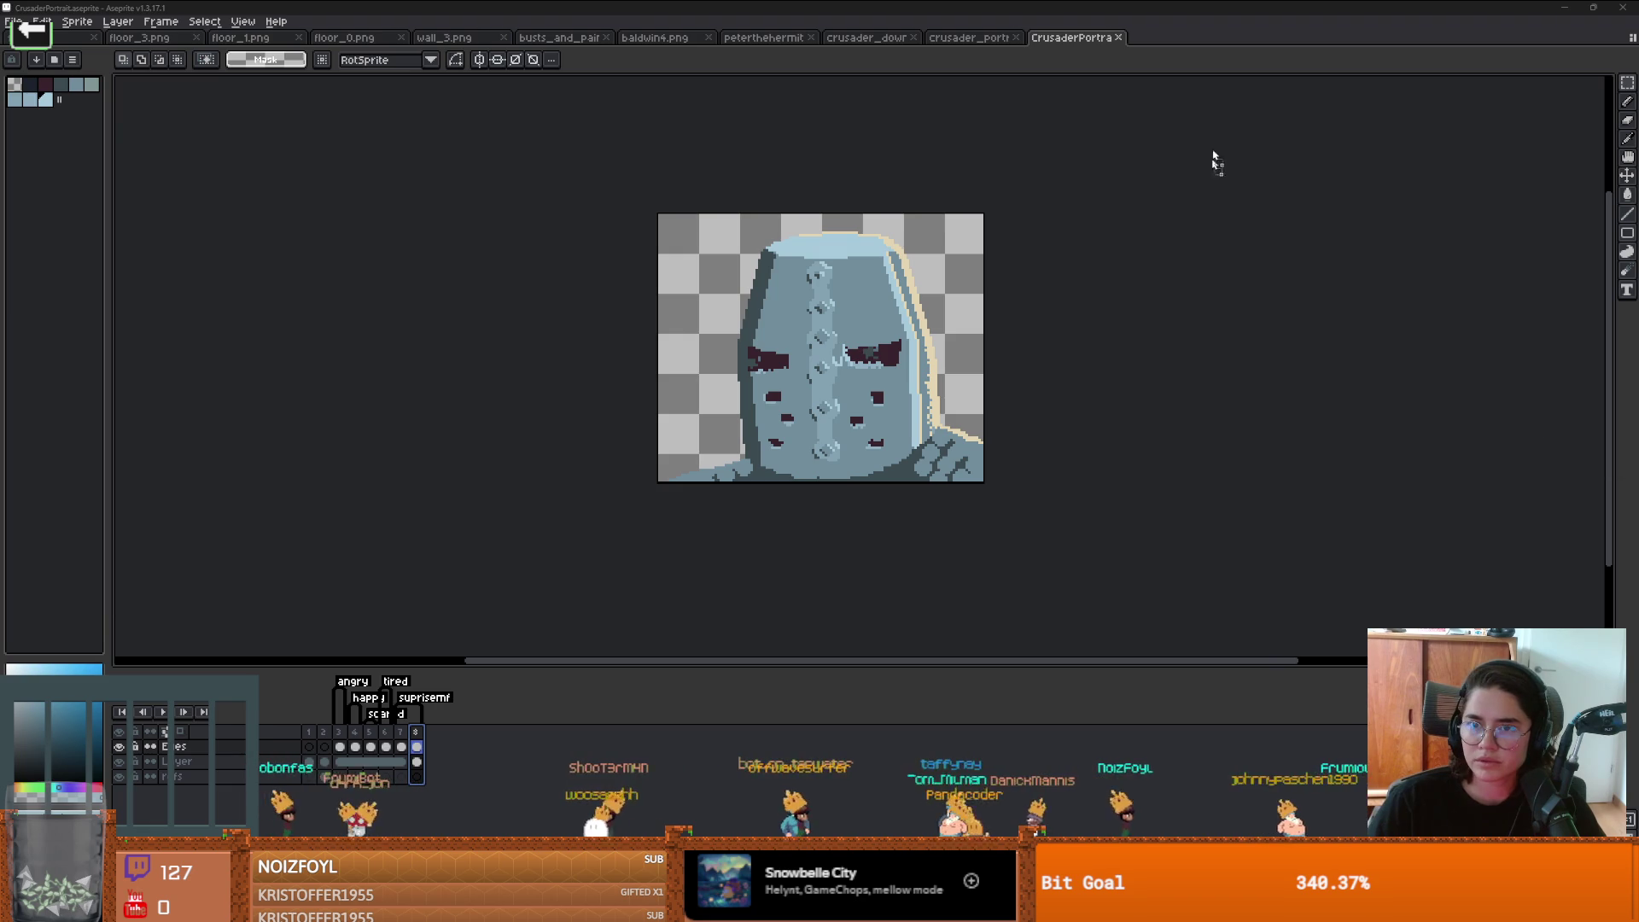
Step: Marquee-select the grey damaged crusader head on the right of the portrait sheet
scroll(767, 366, "up", 3)
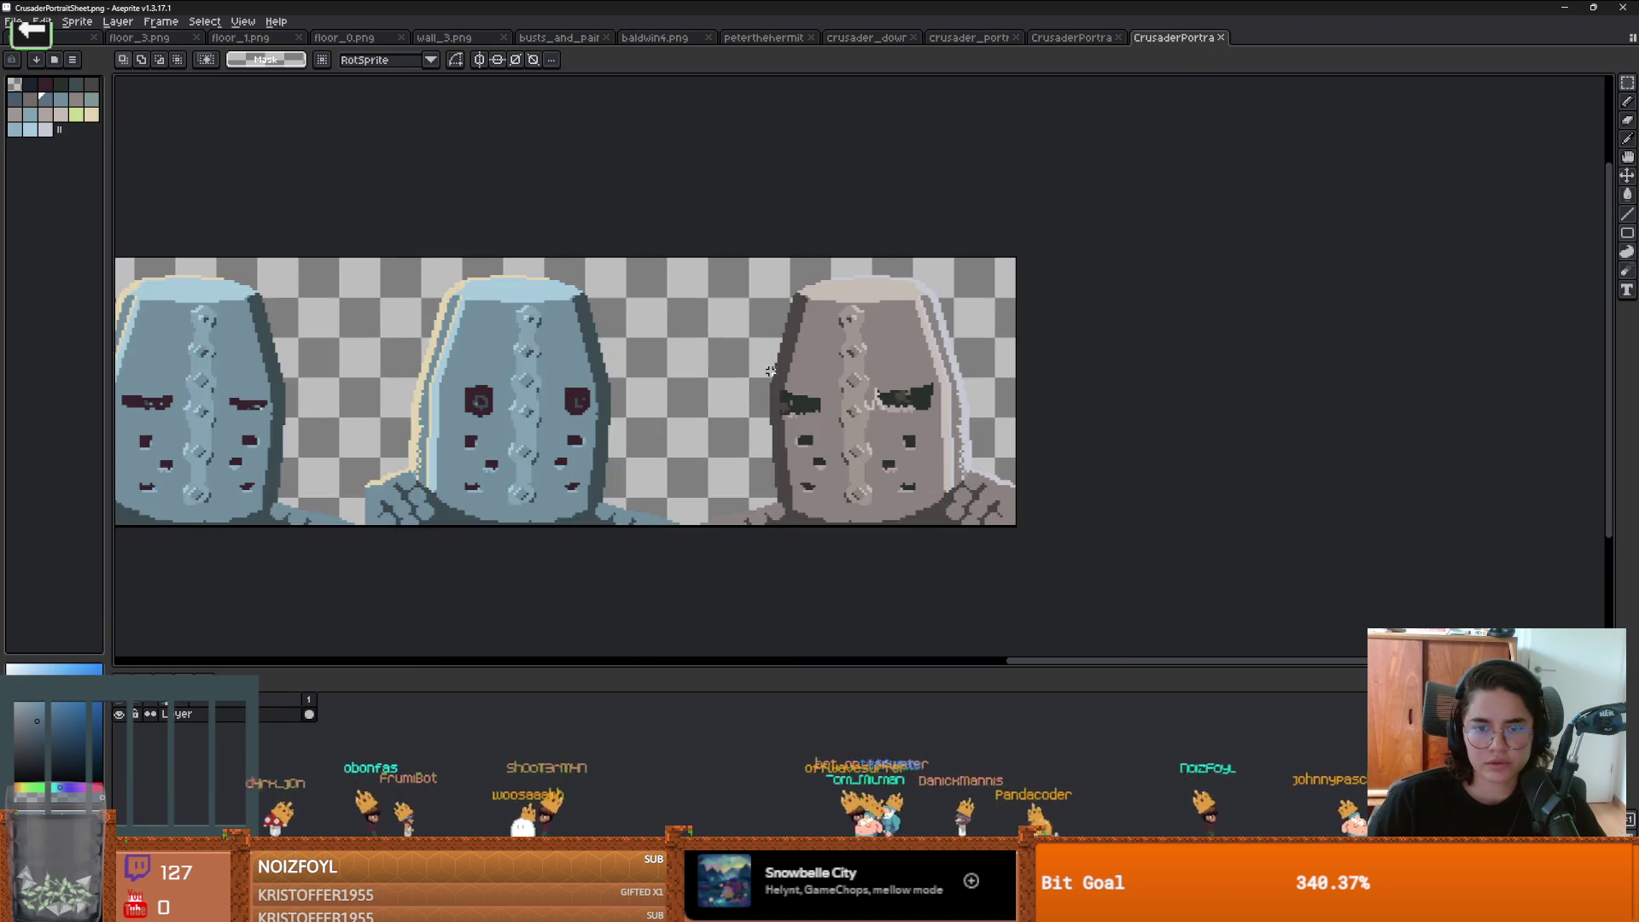
scroll(767, 341, "up", 1)
scroll(736, 254, "down", 1)
mouse_move(707, 236)
left_mouse_down()
mouse_move(834, 394)
mouse_move(1016, 511)
left_mouse_up()
scroll(732, 410, "up", 1)
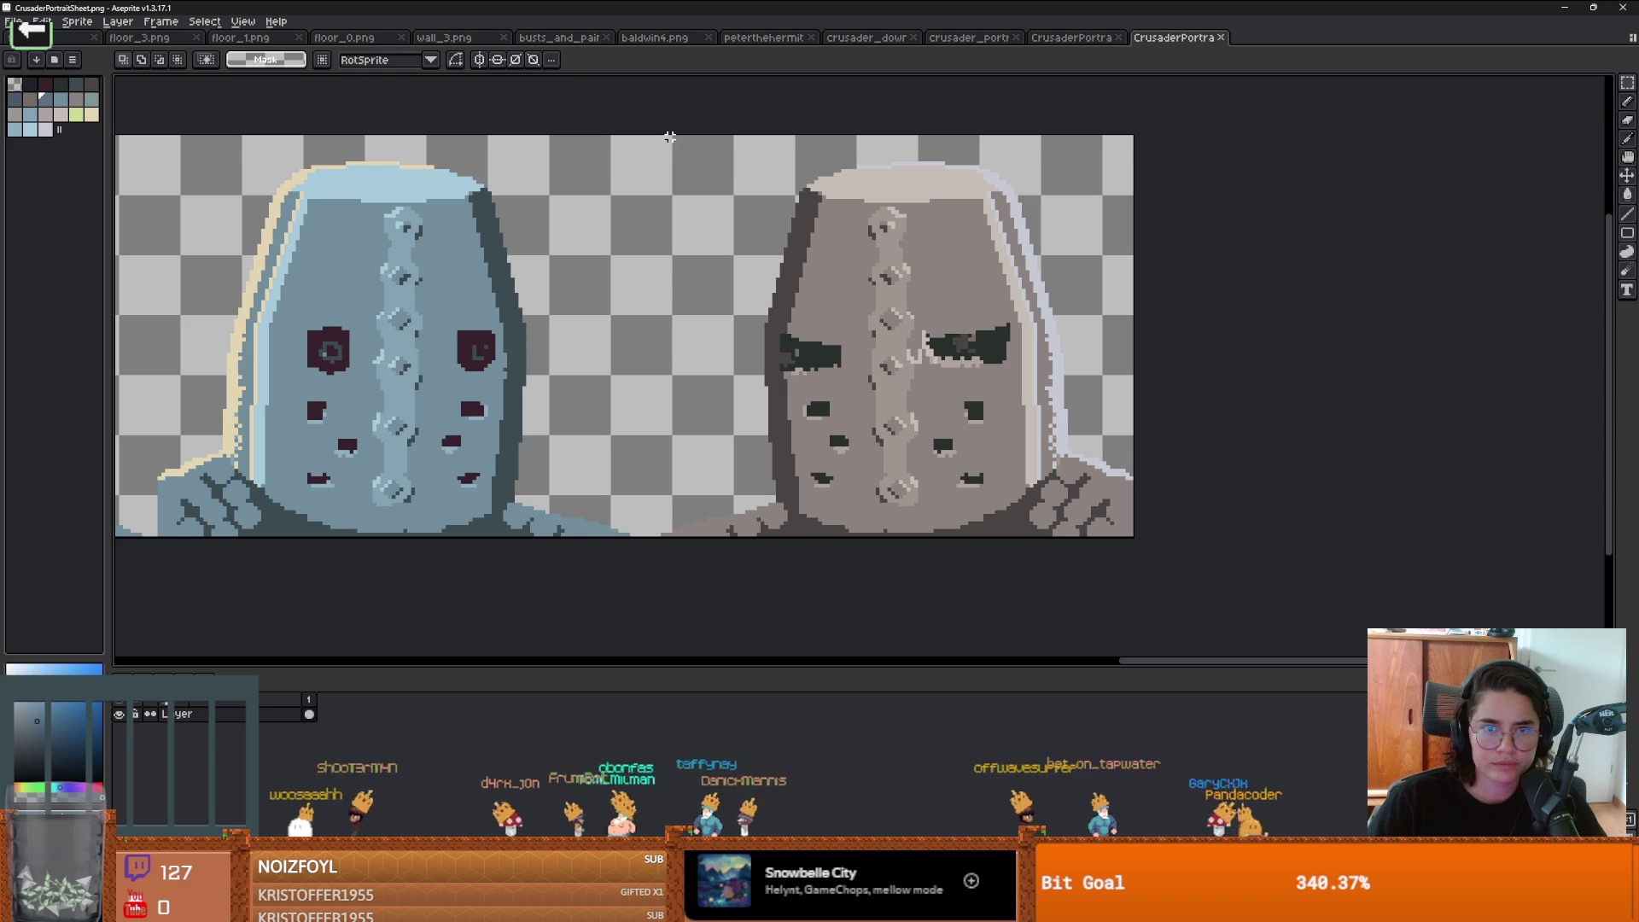
scroll(750, 366, "down", 1)
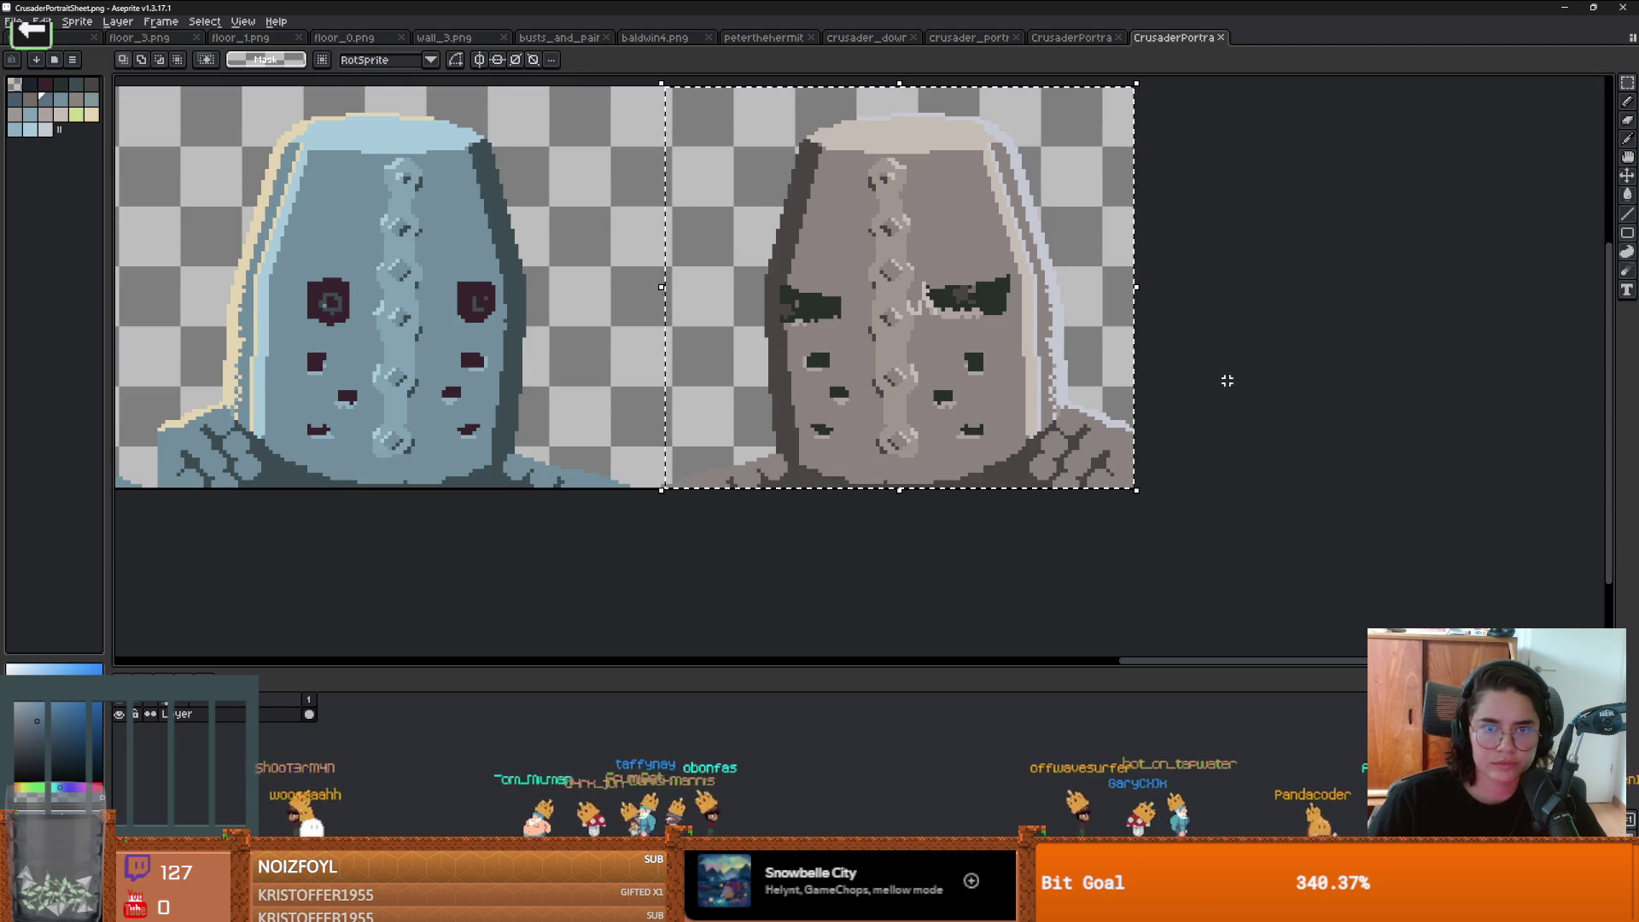
mouse_move(1200, 523)
left_mouse_down()
mouse_move(623, 190)
mouse_move(648, 208)
mouse_move(659, 79)
left_mouse_up()
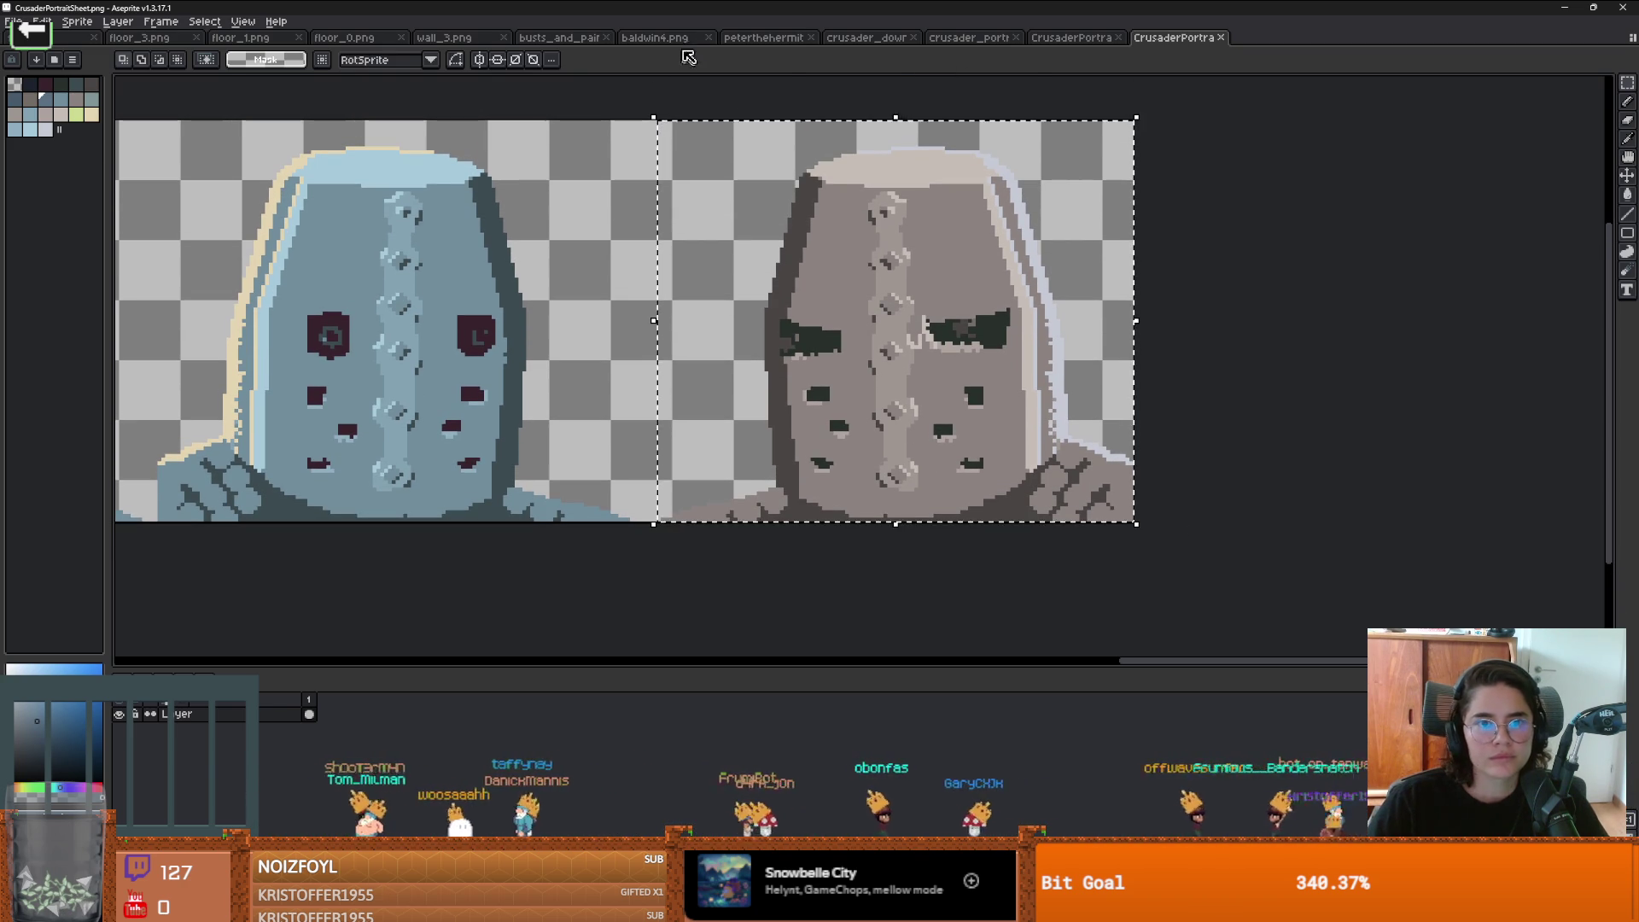
Step: Copy the grey head and paste it into busts_and_paintings.png
left_click(684, 41)
key("ctrl+c")
left_click(559, 38)
key("ctrl+v")
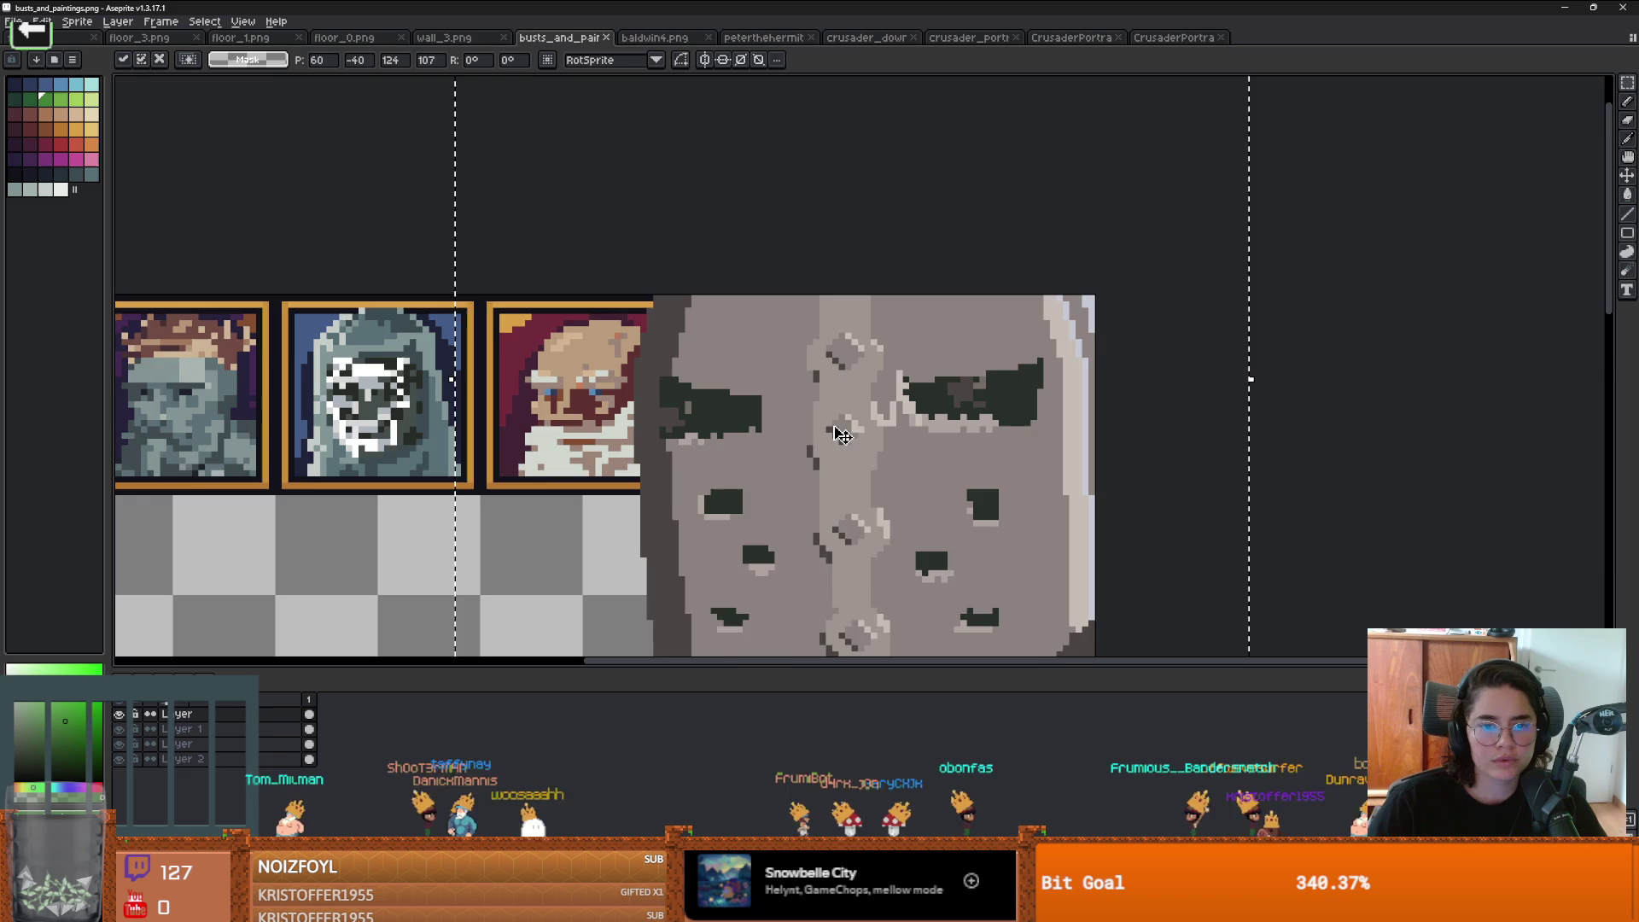
Step: Cancel the paste on the wrong layer and paste the grey head onto Layer 1 instead
key("Escape")
left_click(119, 714)
left_click(118, 714)
left_click(193, 728)
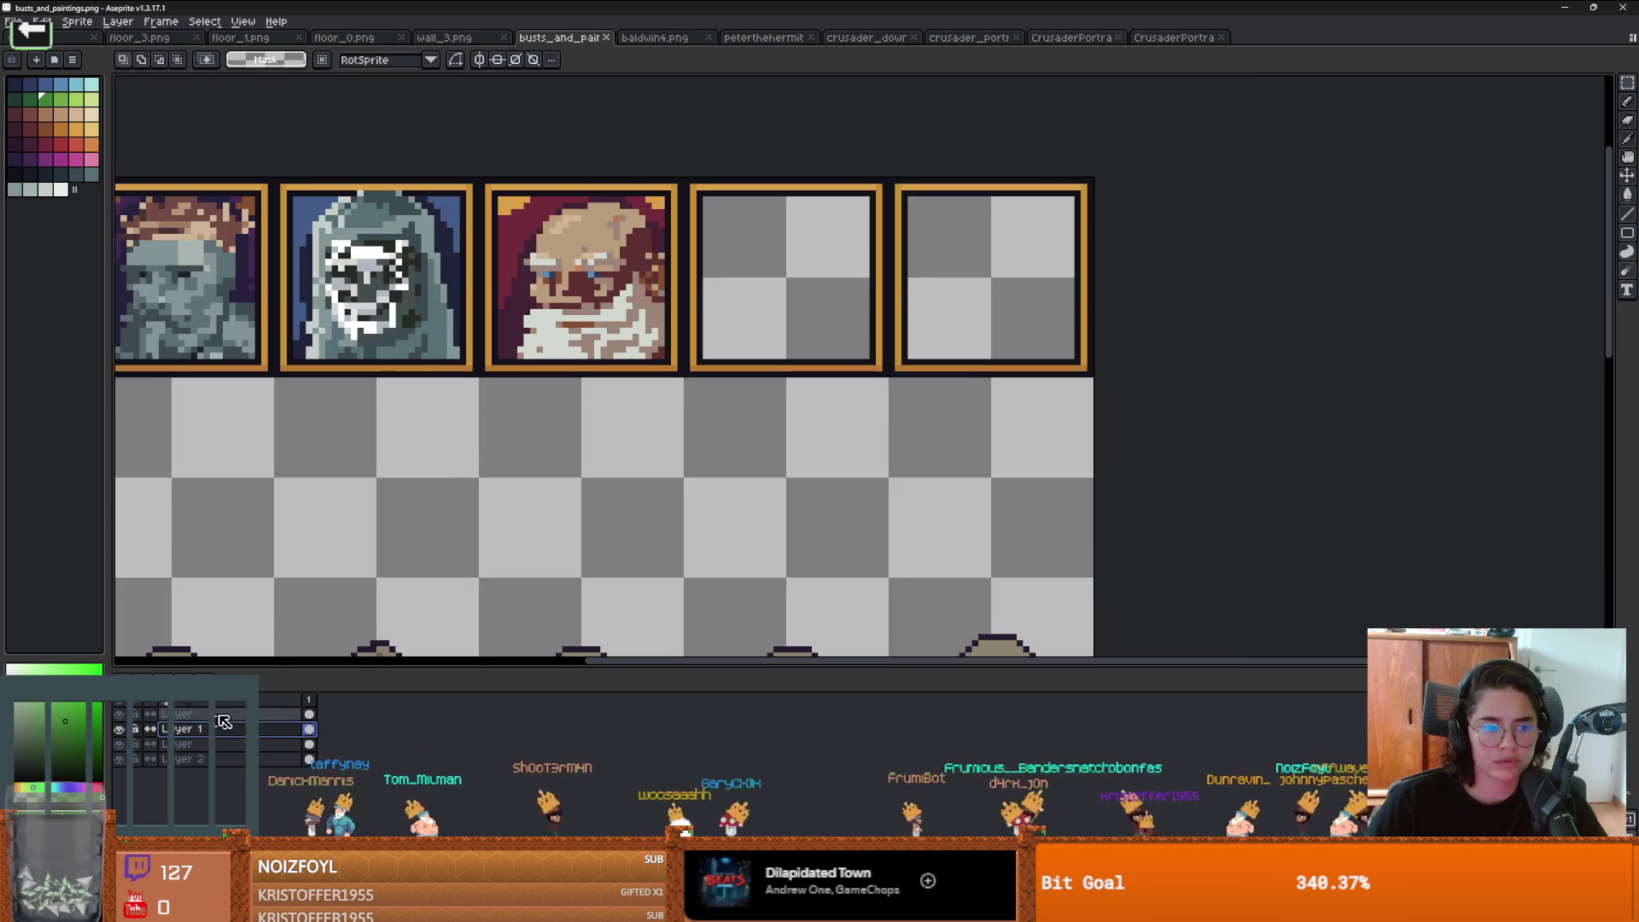
key("ctrl+v")
Step: Scale the head down to about 37×31 and fit it into the fourth portrait frame
scroll(969, 318, "down", 2)
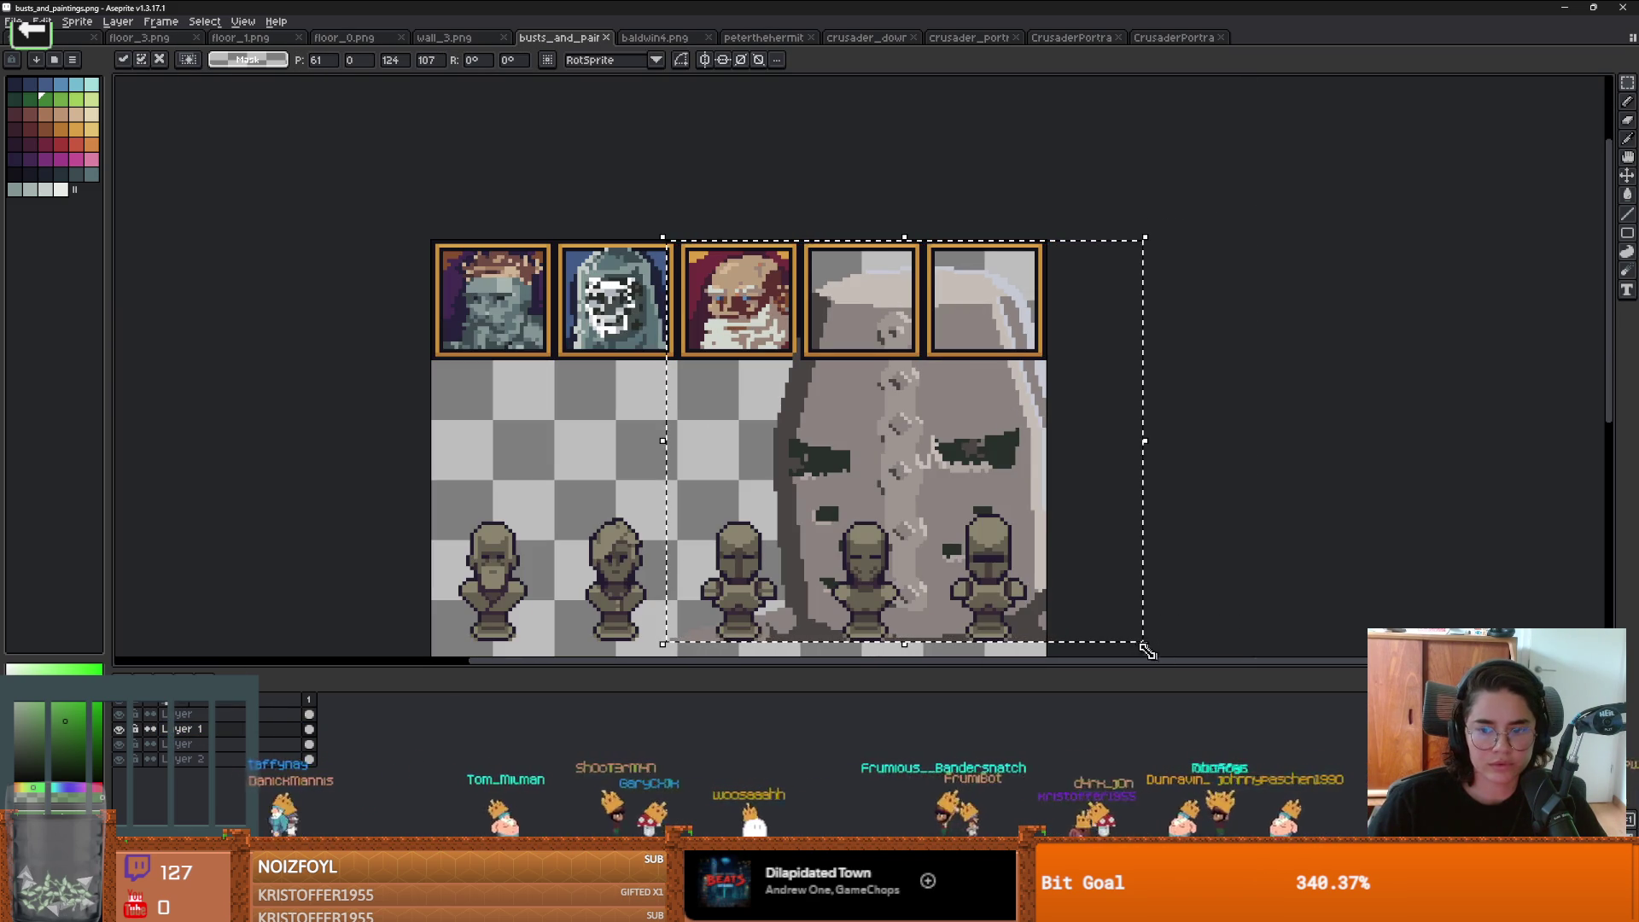
mouse_move(1150, 651)
left_mouse_down()
mouse_move(802, 356)
mouse_move(846, 375)
mouse_move(823, 369)
mouse_move(888, 357)
left_mouse_up()
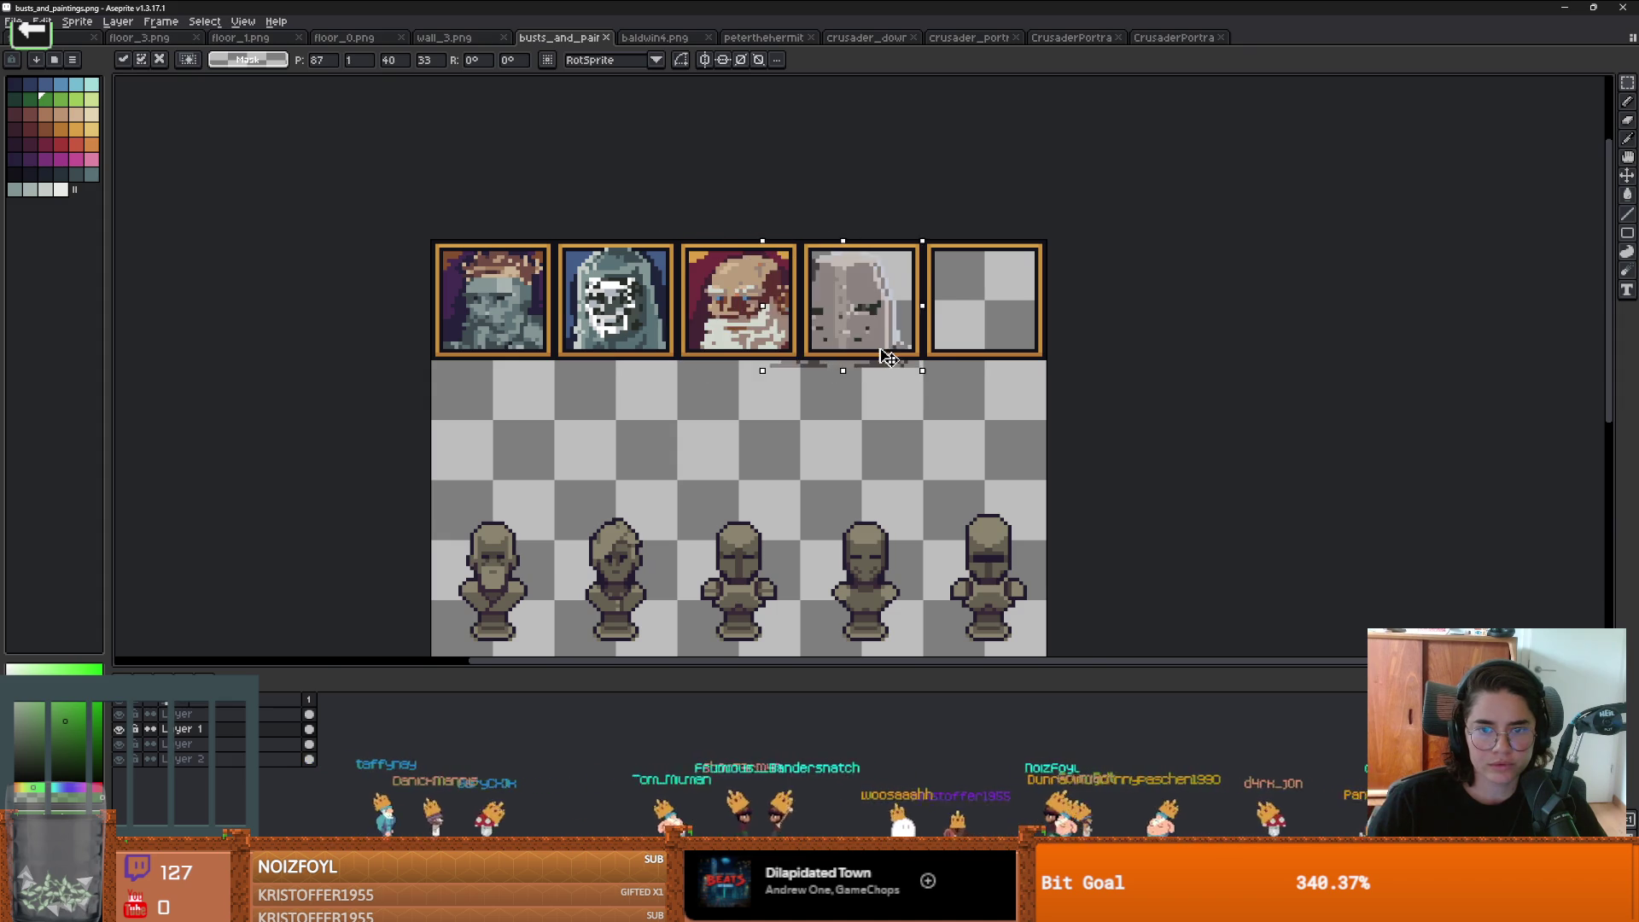
scroll(888, 357, "up", 1)
left_click_drag(728, 304, 762, 292)
scroll(888, 285, "up", 1)
left_click_drag(849, 178, 849, 192)
left_click_drag(853, 301, 852, 288)
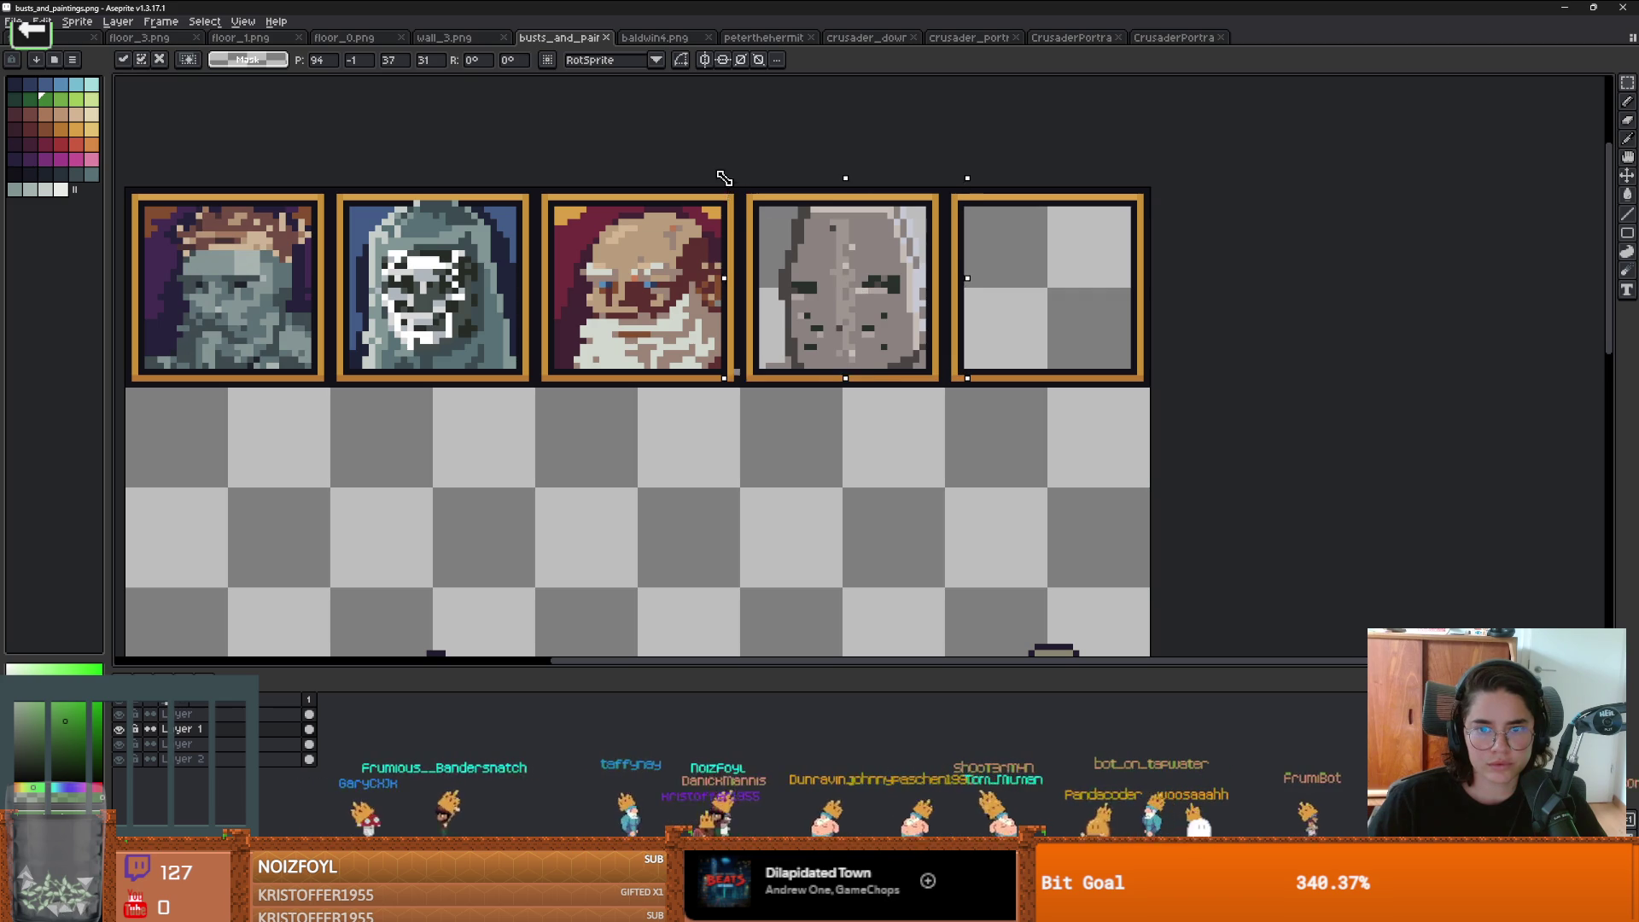
left_click(710, 435)
scroll(533, 295, "up", 1)
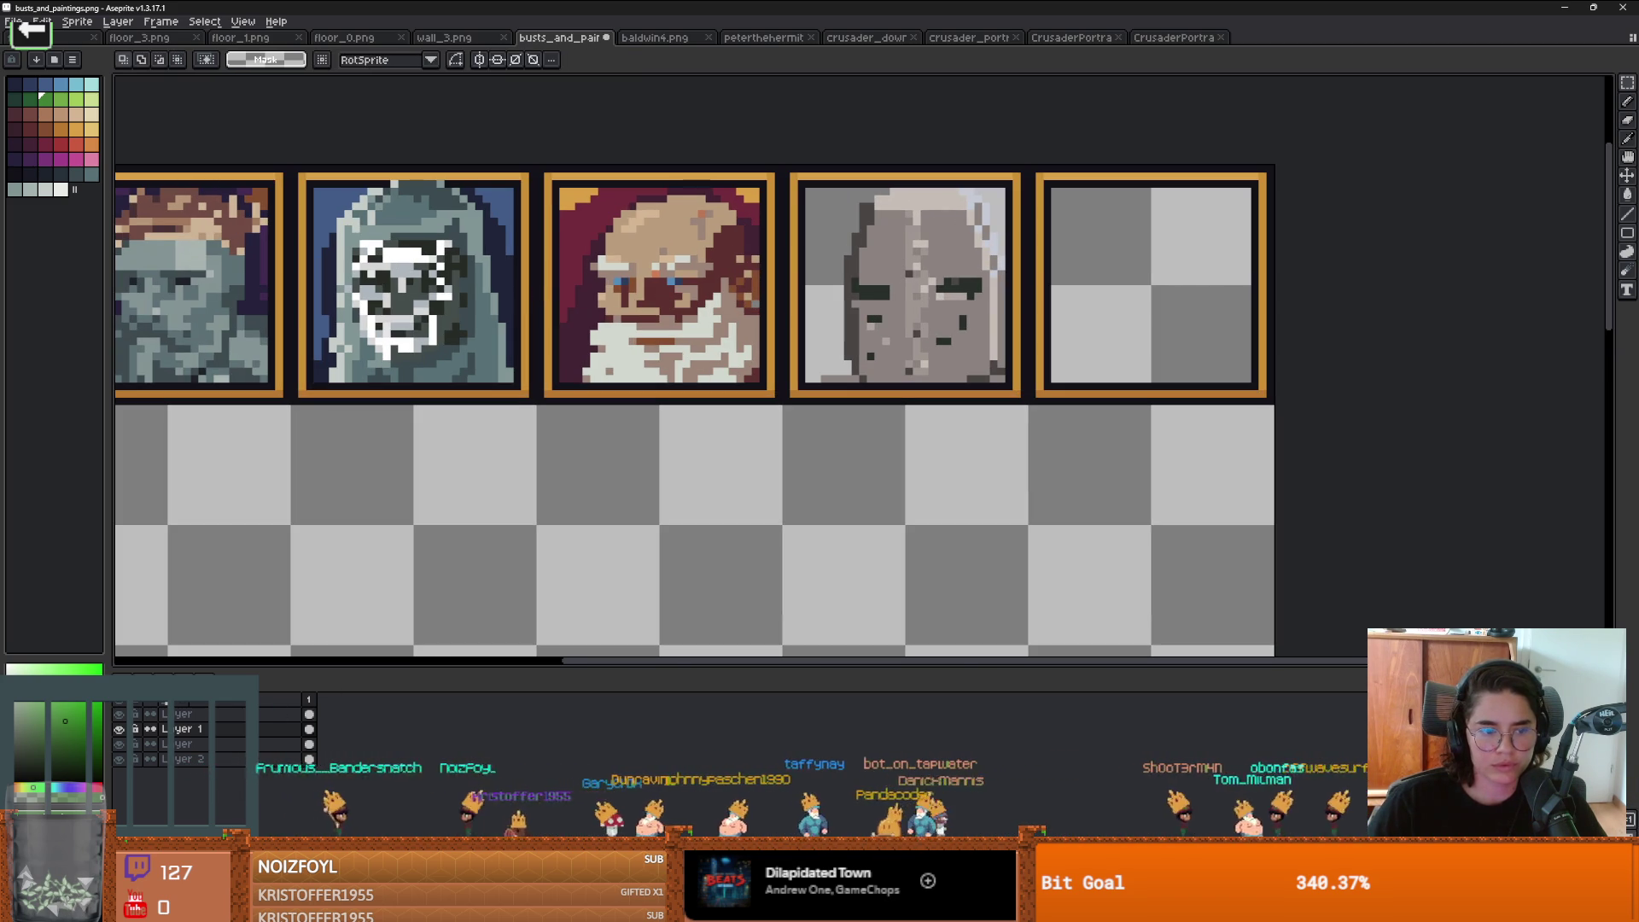
Step: On Layer 2, copy the bald-man portrait from the third frame into the next frame, one pixel lower
left_click(120, 730)
left_click(120, 730)
left_click(122, 748)
left_click(121, 748)
left_click(120, 759)
left_click(120, 759)
left_click(176, 760)
left_click_drag(755, 379, 549, 177)
left_click_drag(619, 247, 869, 246)
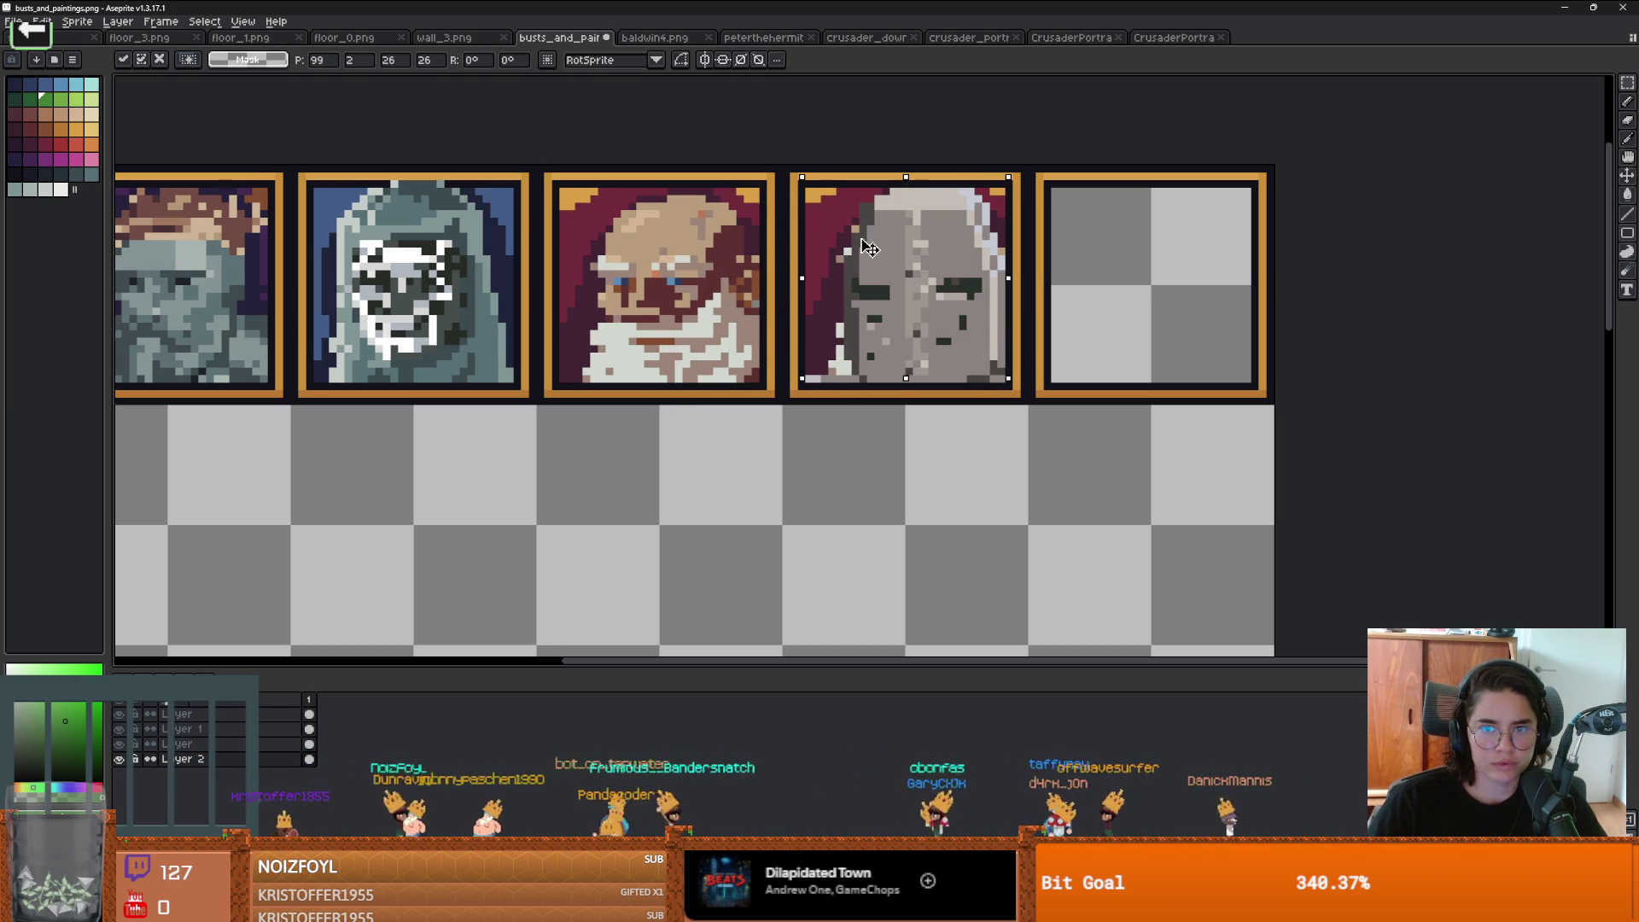
left_click(122, 731)
scroll(879, 291, "up", 1)
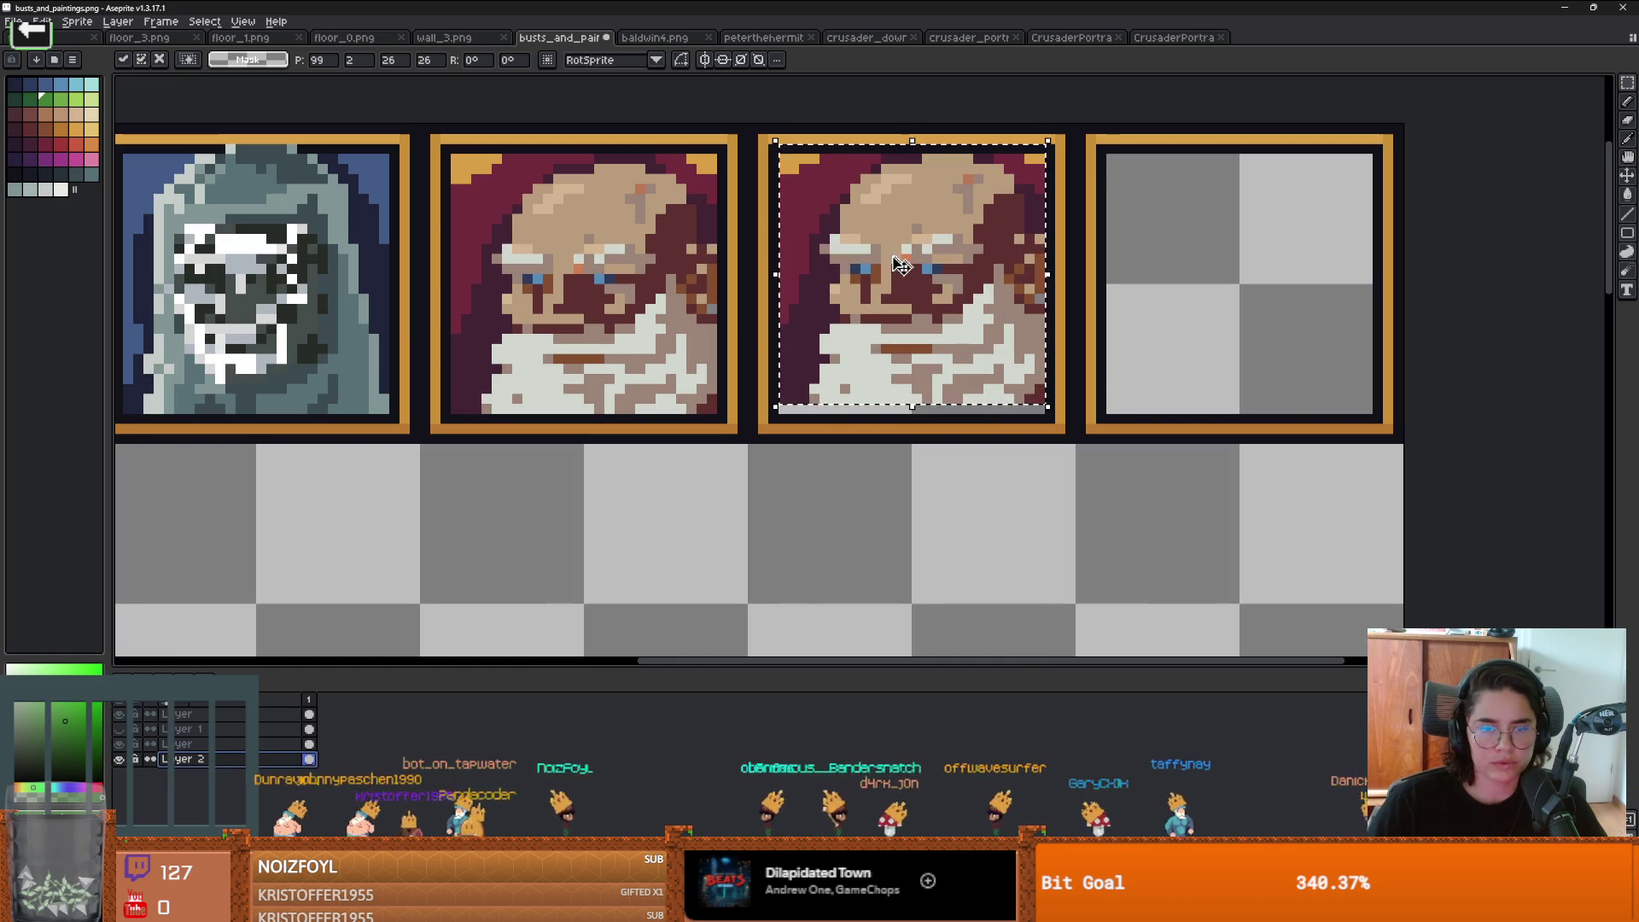
left_click_drag(869, 297, 869, 307)
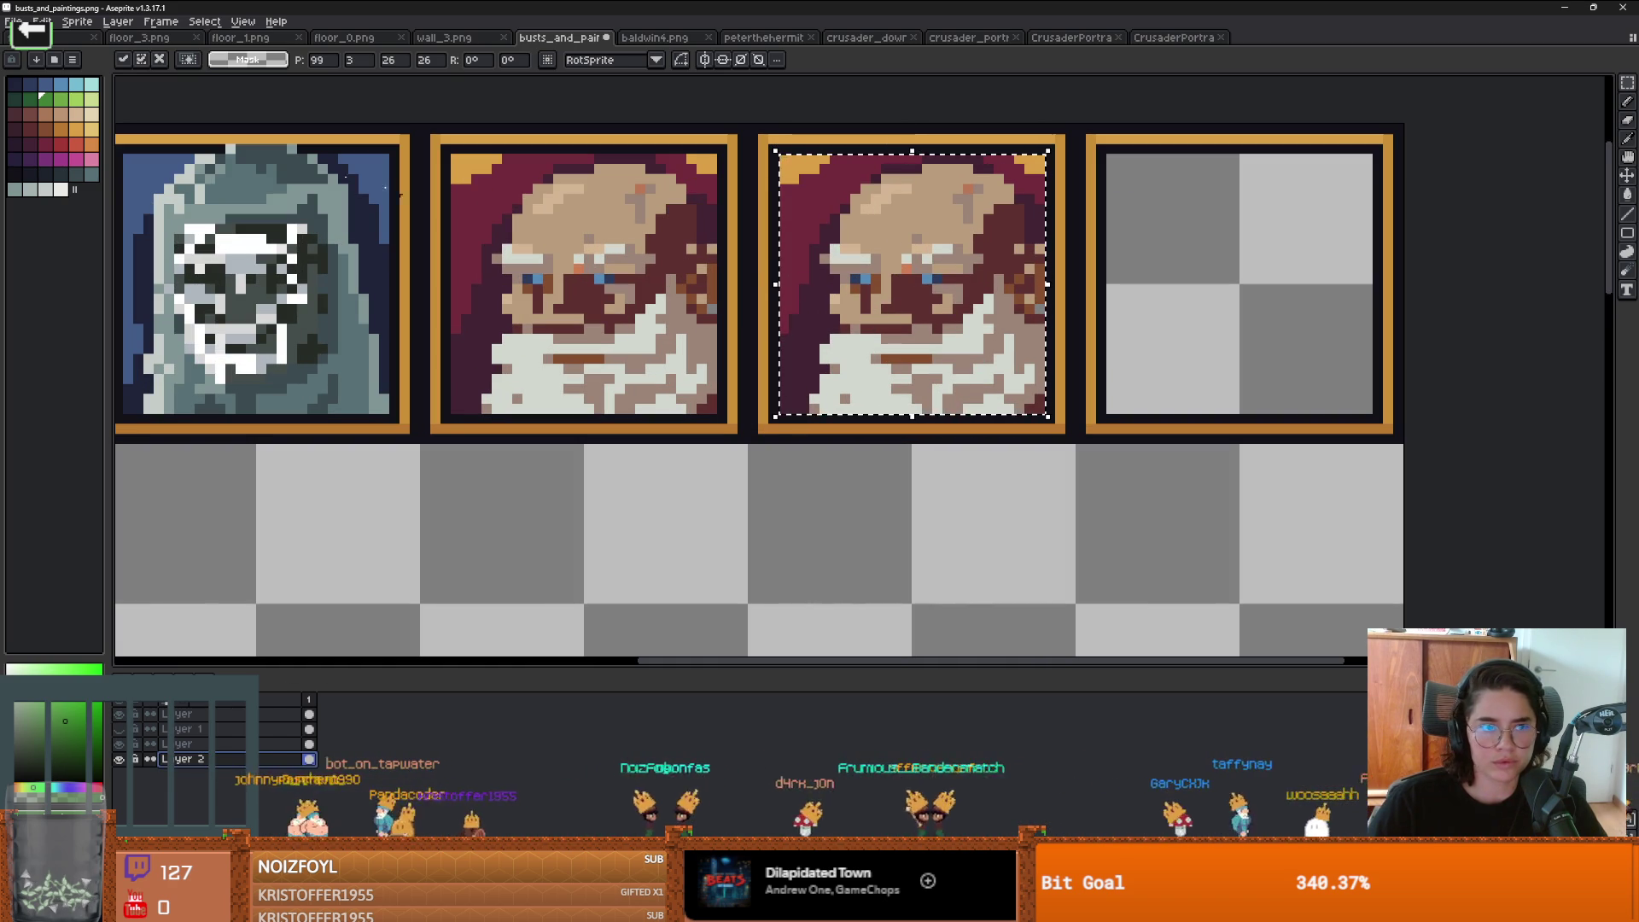
left_click(228, 720)
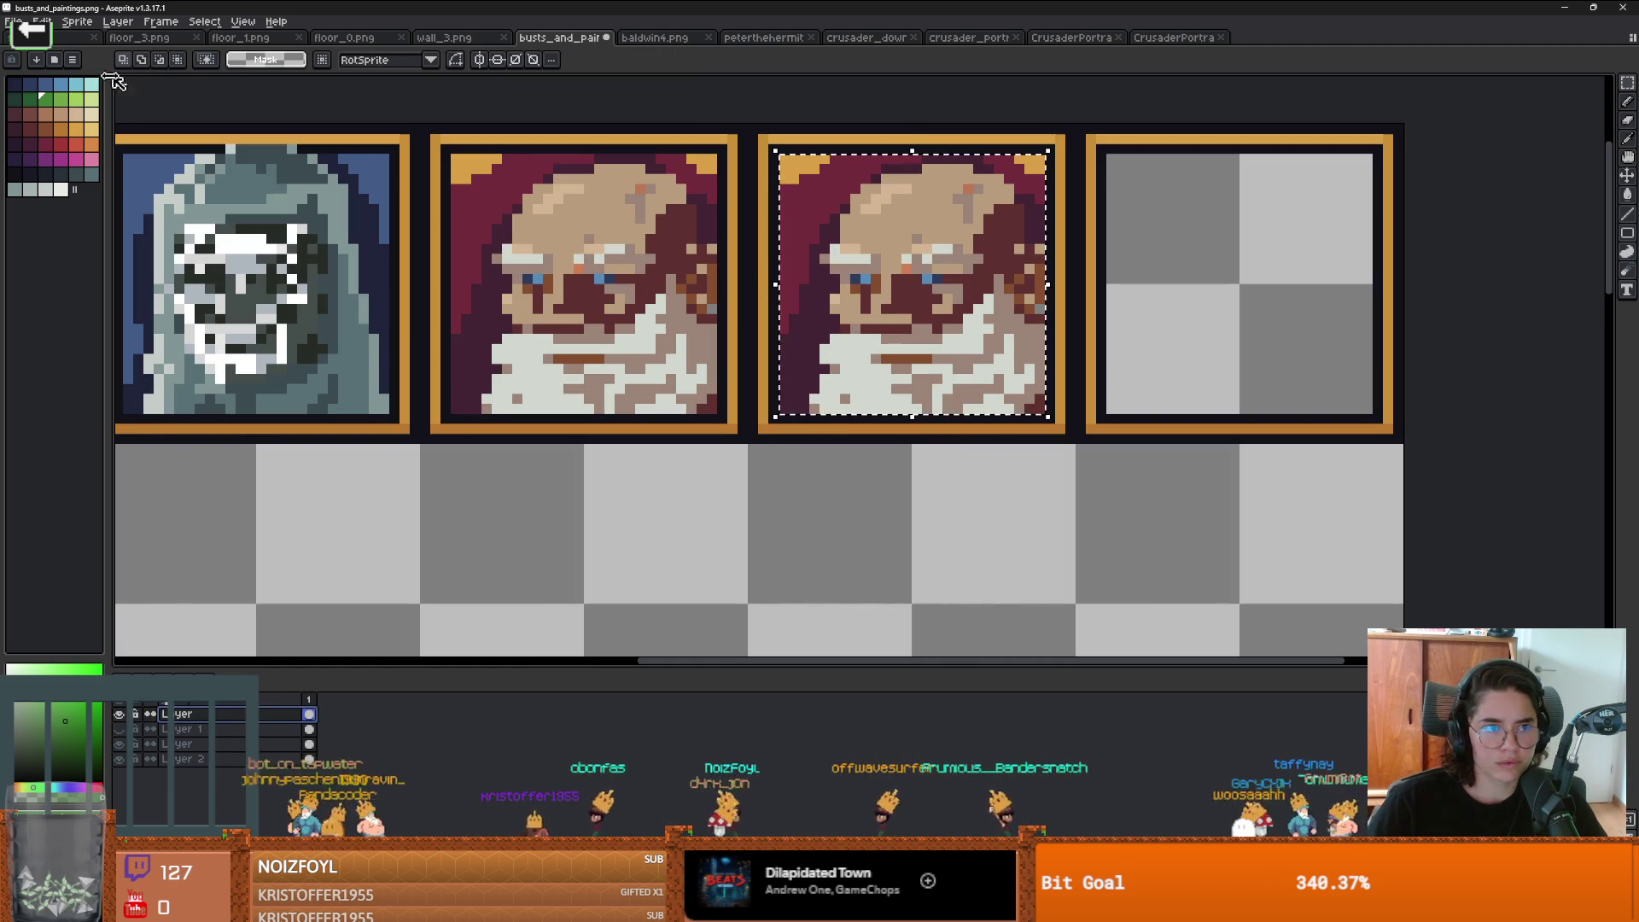
Step: Paint the portrait copy's eyes red with the Pencil
left_click(61, 144)
key("b")
scroll(871, 303, "up", 2)
left_click(869, 303)
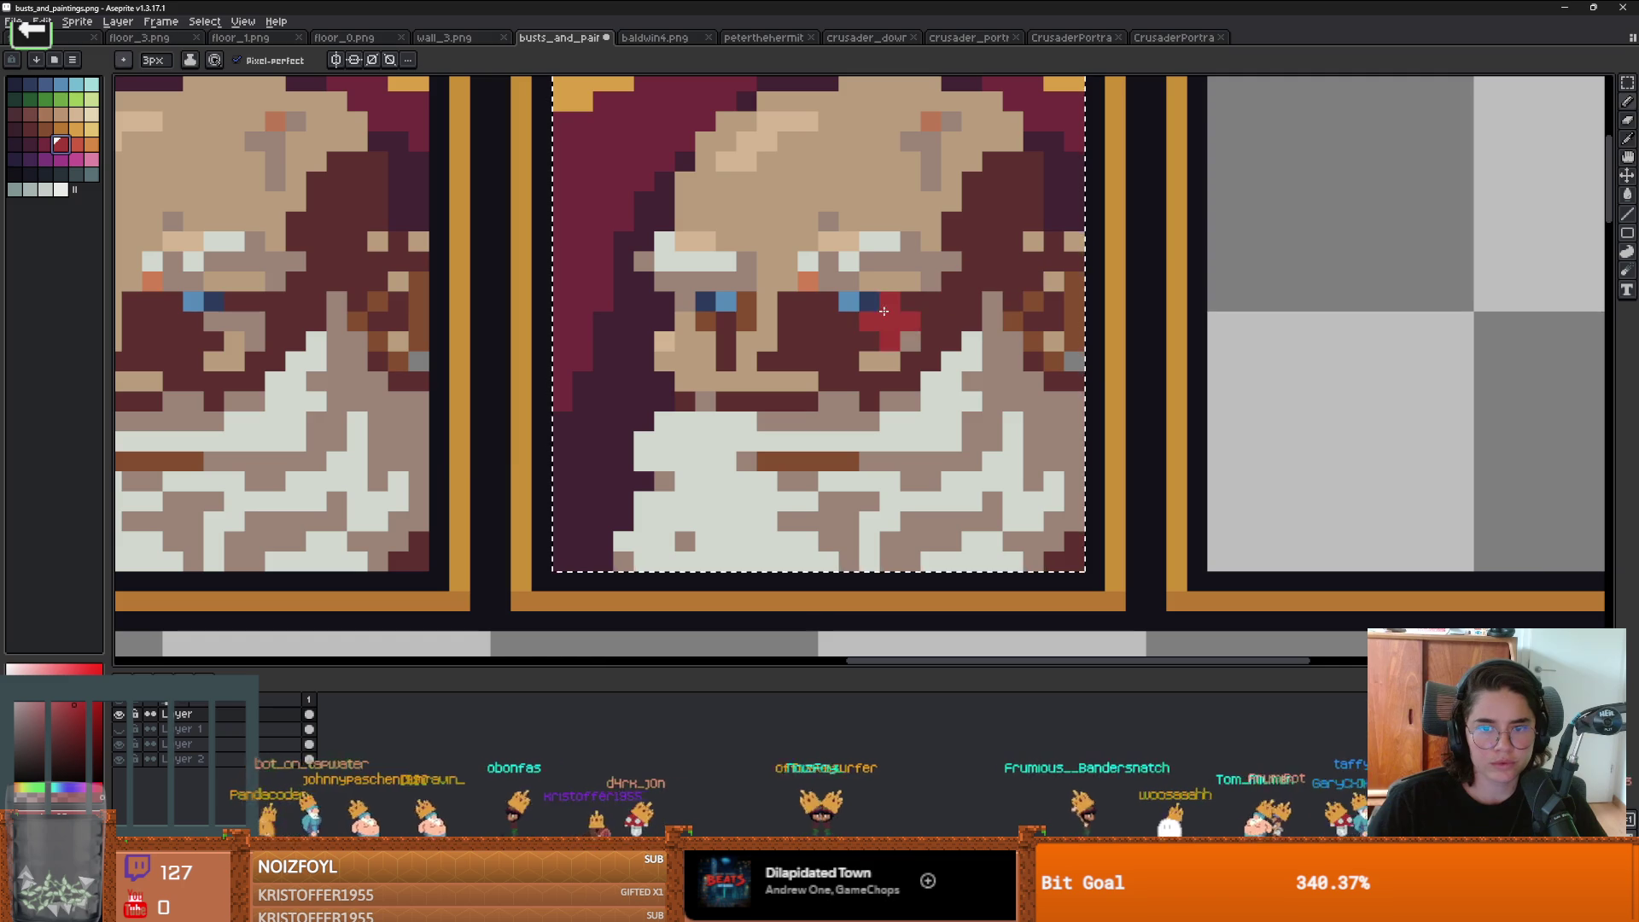
left_click(849, 302)
left_click_drag(705, 302, 725, 302)
left_click(563, 502)
scroll(563, 513, "down", 2)
Step: Delete the copied portrait on Layer 2, leaving only the two red eye marks
left_click(120, 762)
left_click(120, 762)
left_click(182, 759)
left_click(121, 716)
left_click(120, 715)
left_click(120, 728)
left_click(121, 728)
scroll(446, 462, "down", 1)
scroll(447, 462, "up", 1)
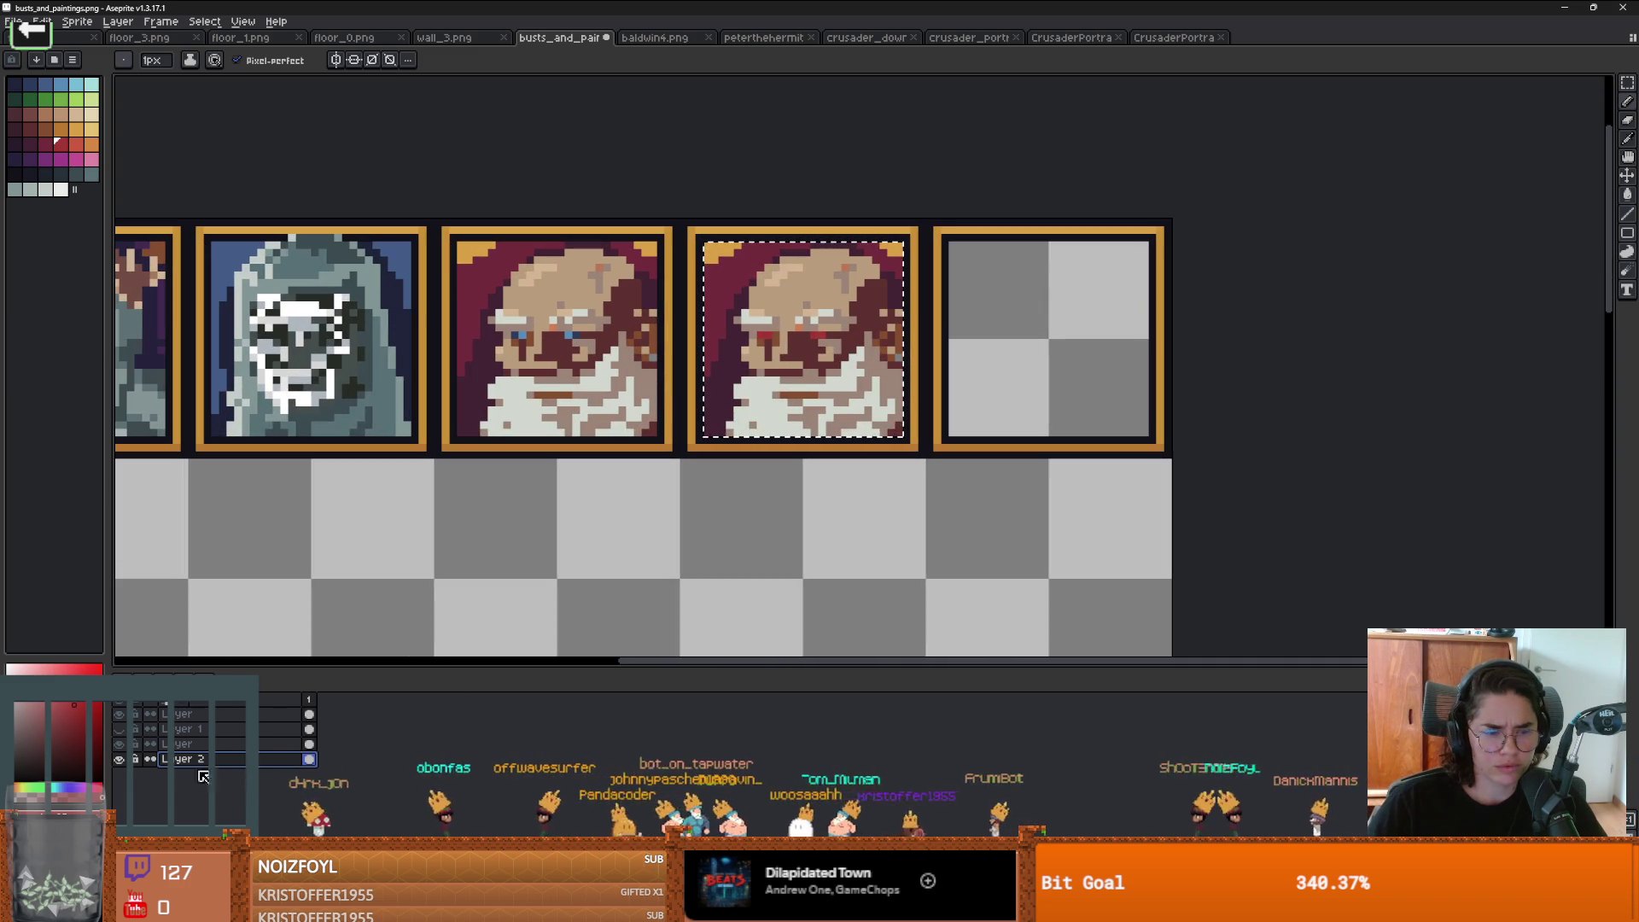
key("Delete")
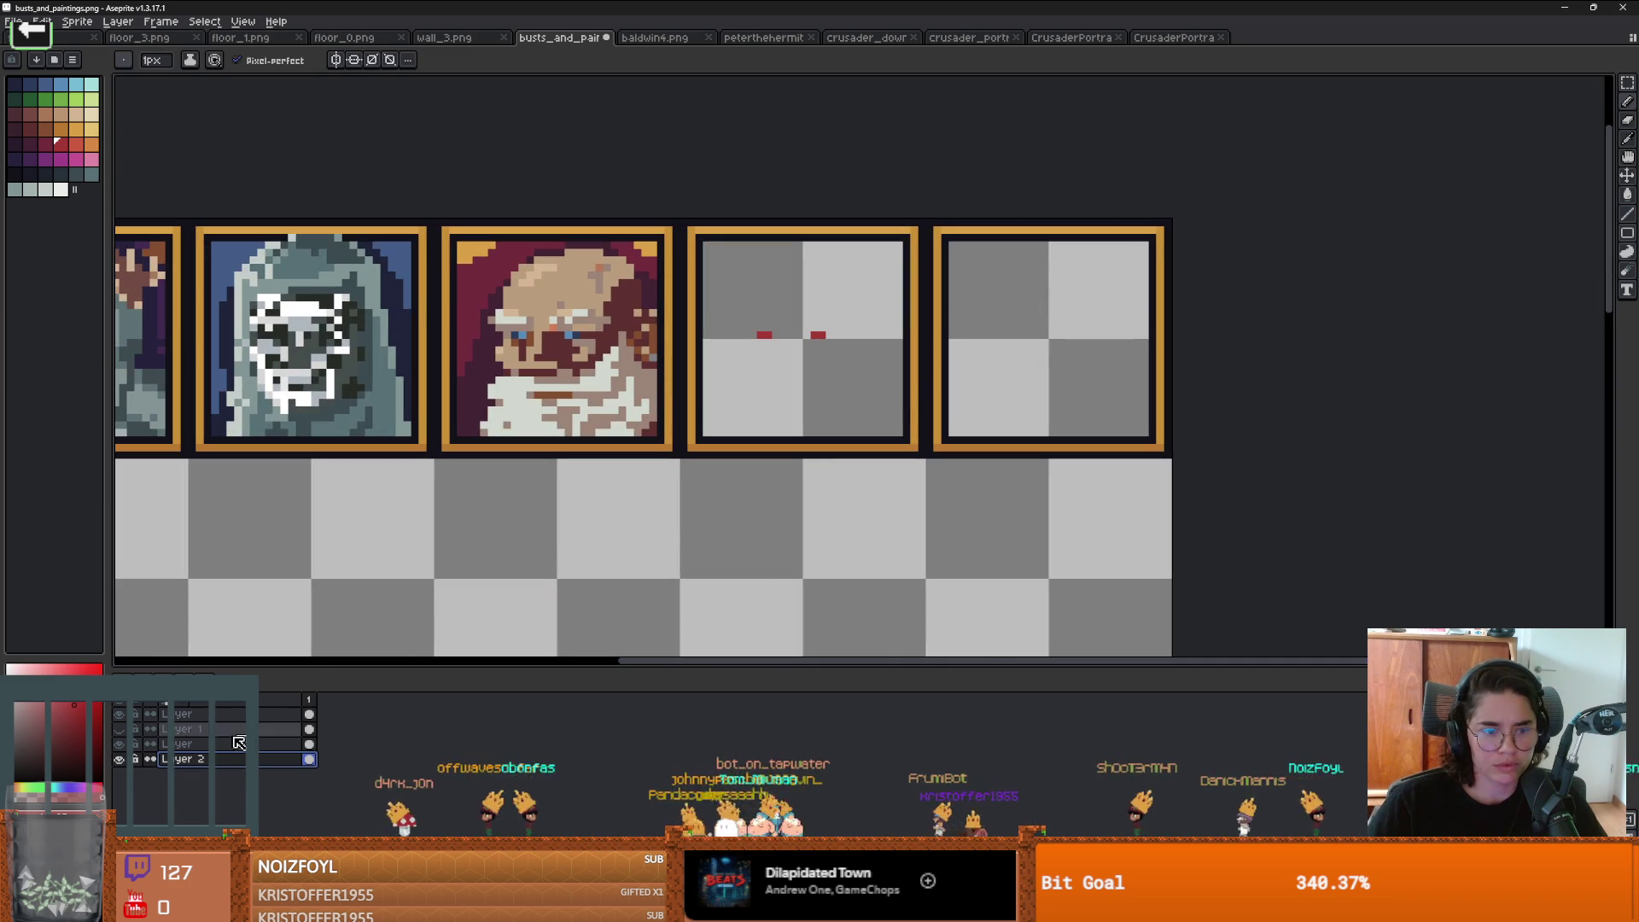
Step: Toggle layer visibility to find which layers hold the helmet portrait and the gold frames
left_click(121, 733)
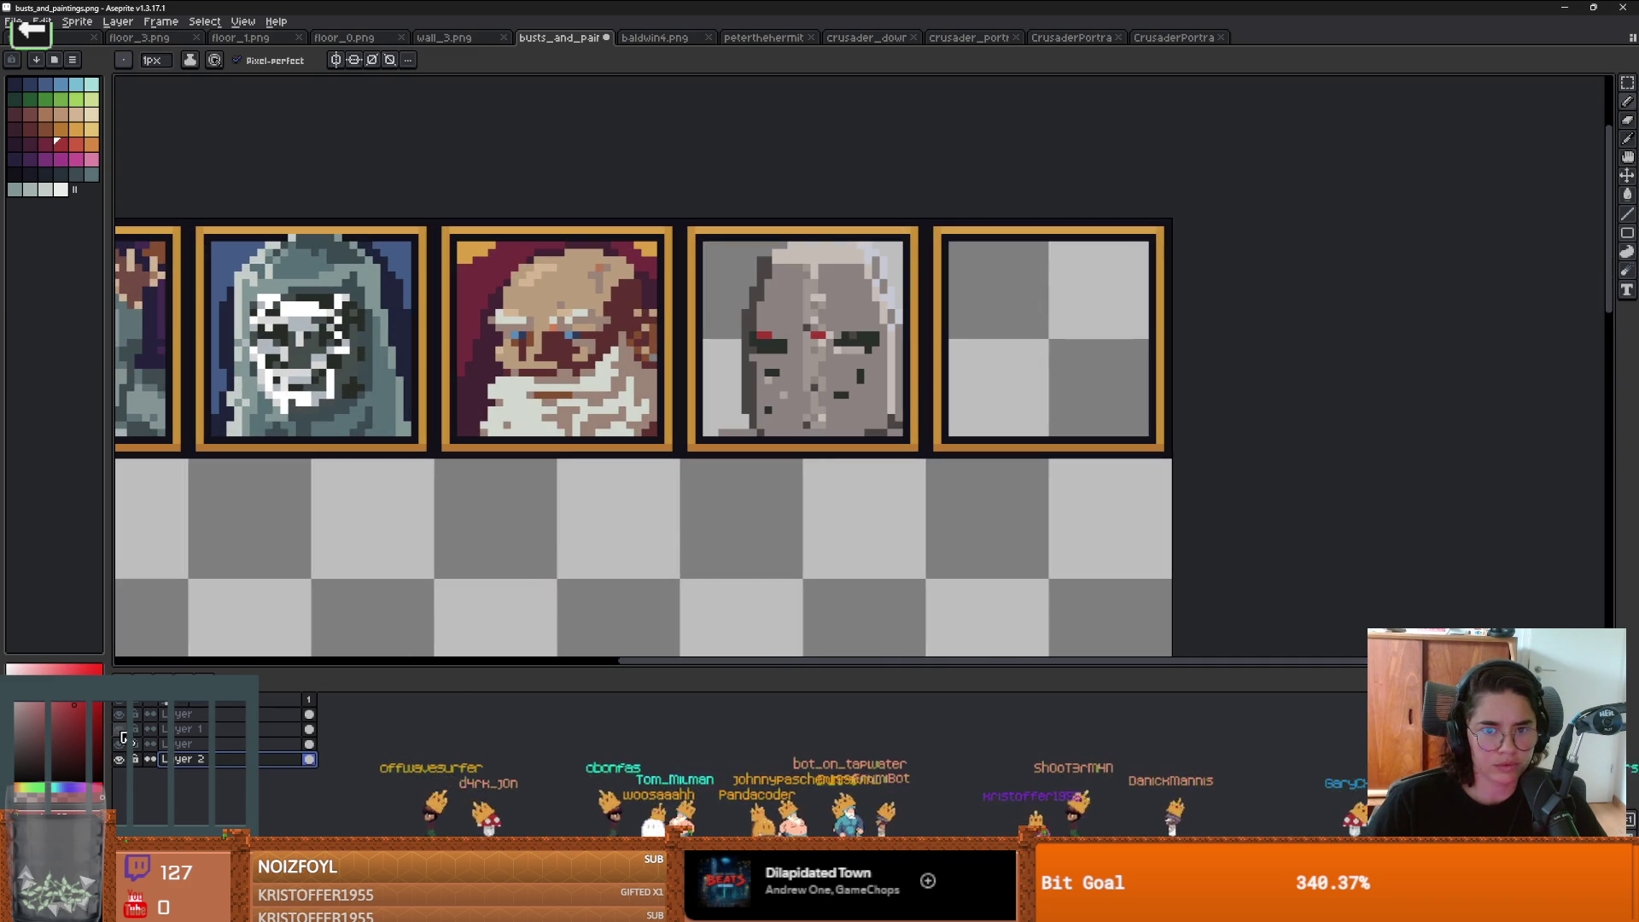
scroll(773, 410, "up", 1)
left_click(121, 729)
left_click(121, 729)
left_click(220, 731)
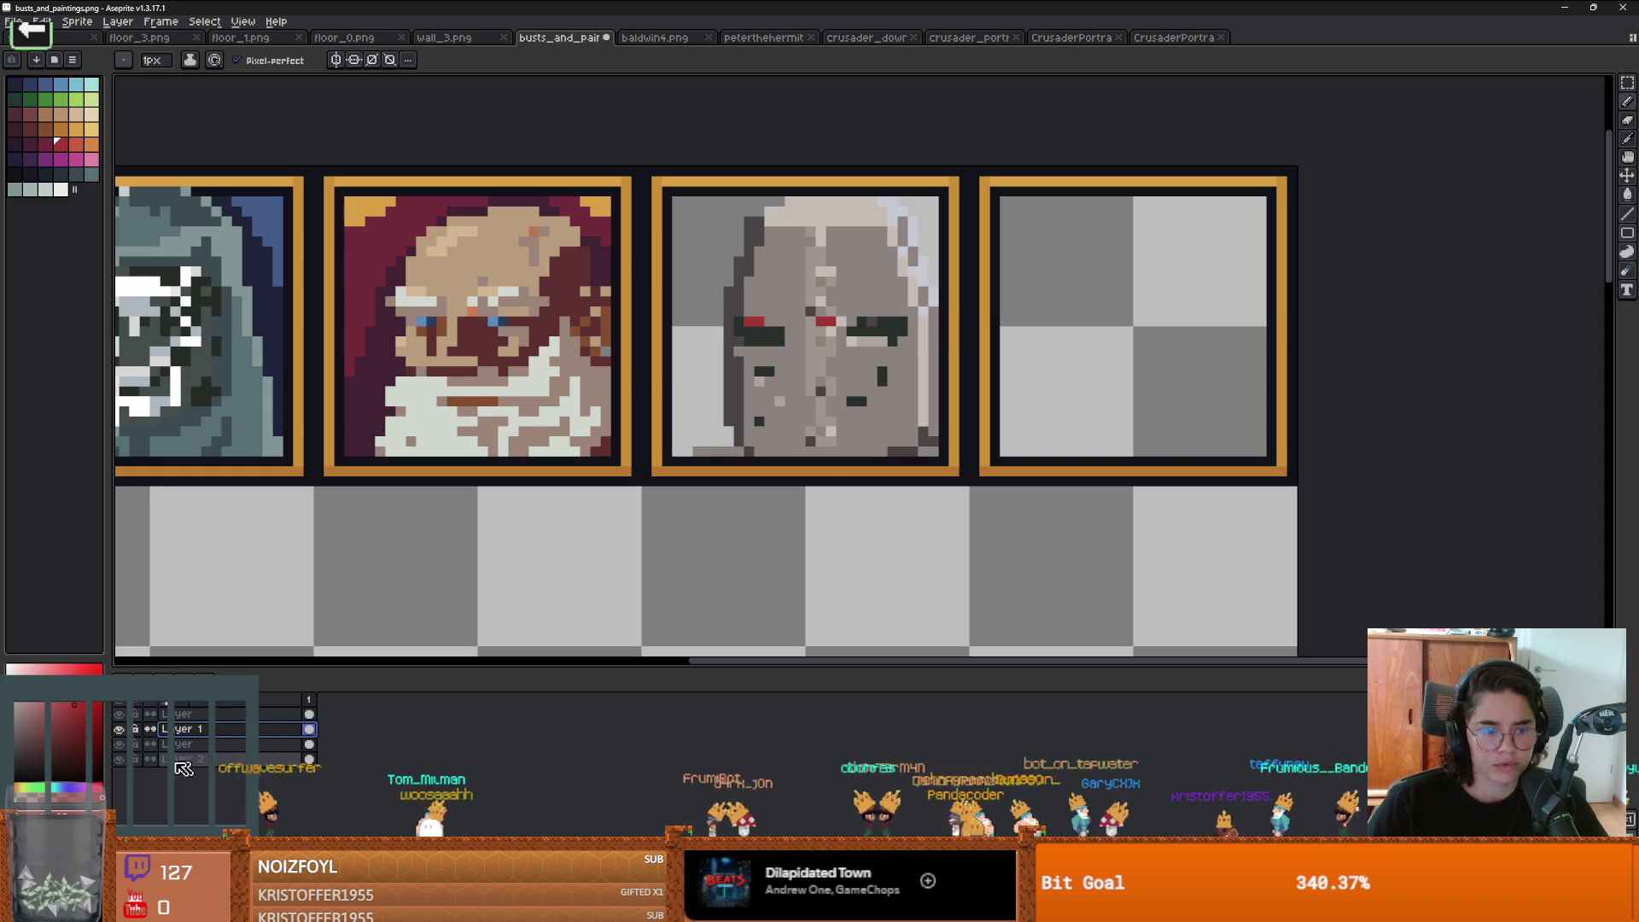
left_click(120, 759)
left_click(121, 759)
left_click(121, 744)
left_click(121, 744)
left_click(121, 729)
left_click(121, 729)
left_click(120, 714)
left_click(123, 714)
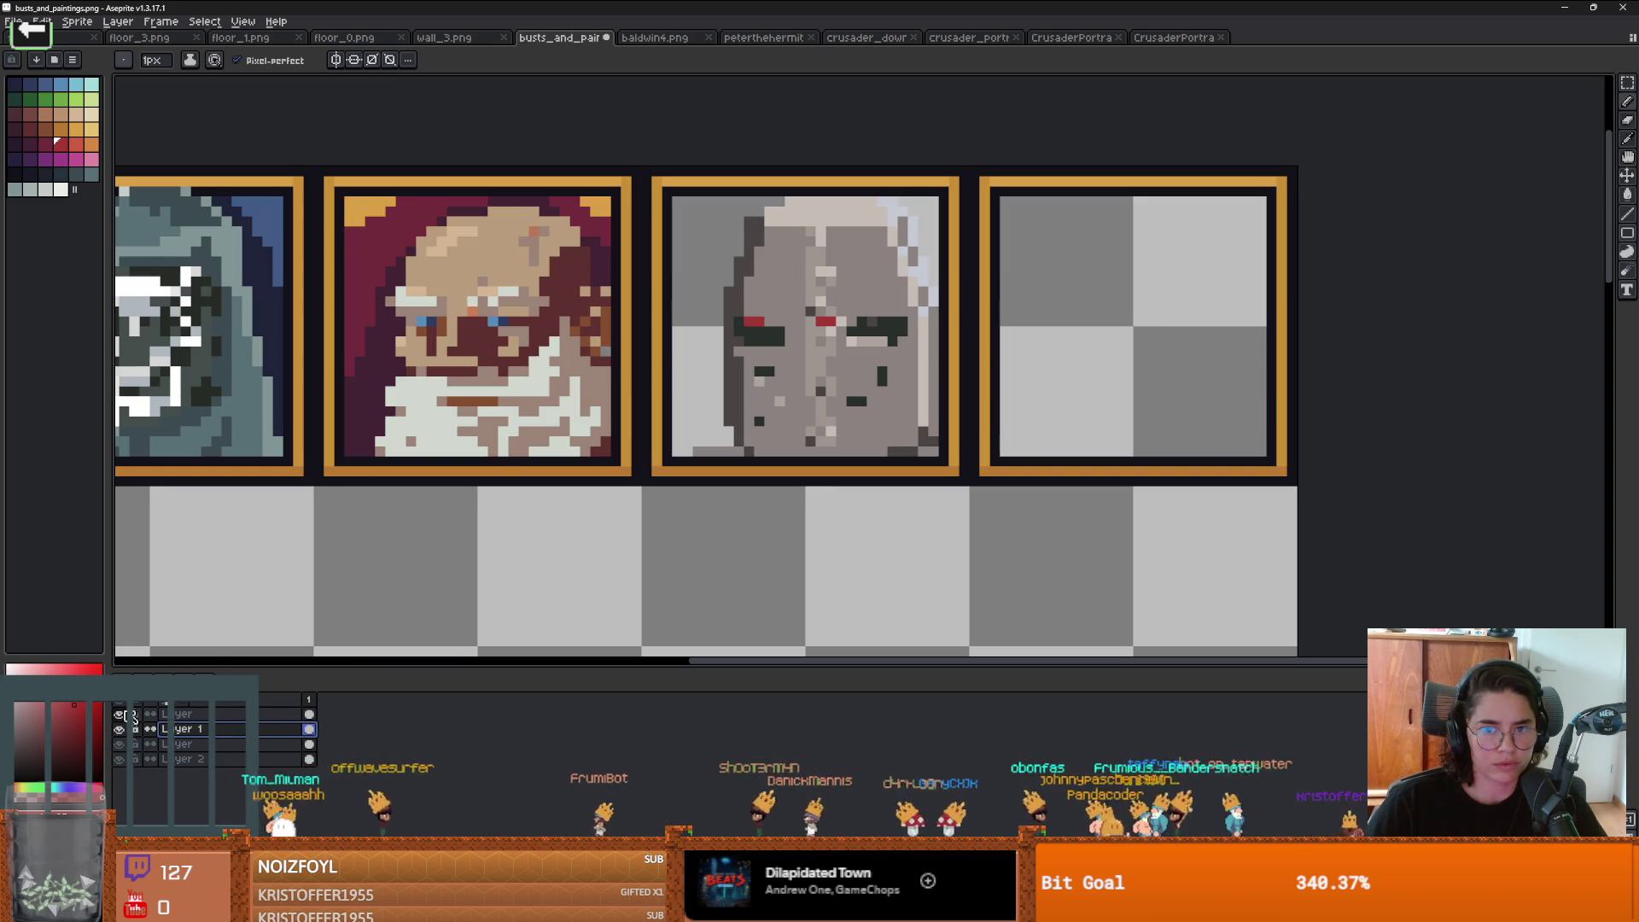
Step: Copy the helmet's two red eye pixels into the empty fifth frame and commit them
key("m")
left_click_drag(933, 450, 669, 189)
left_click_drag(817, 292, 1104, 291)
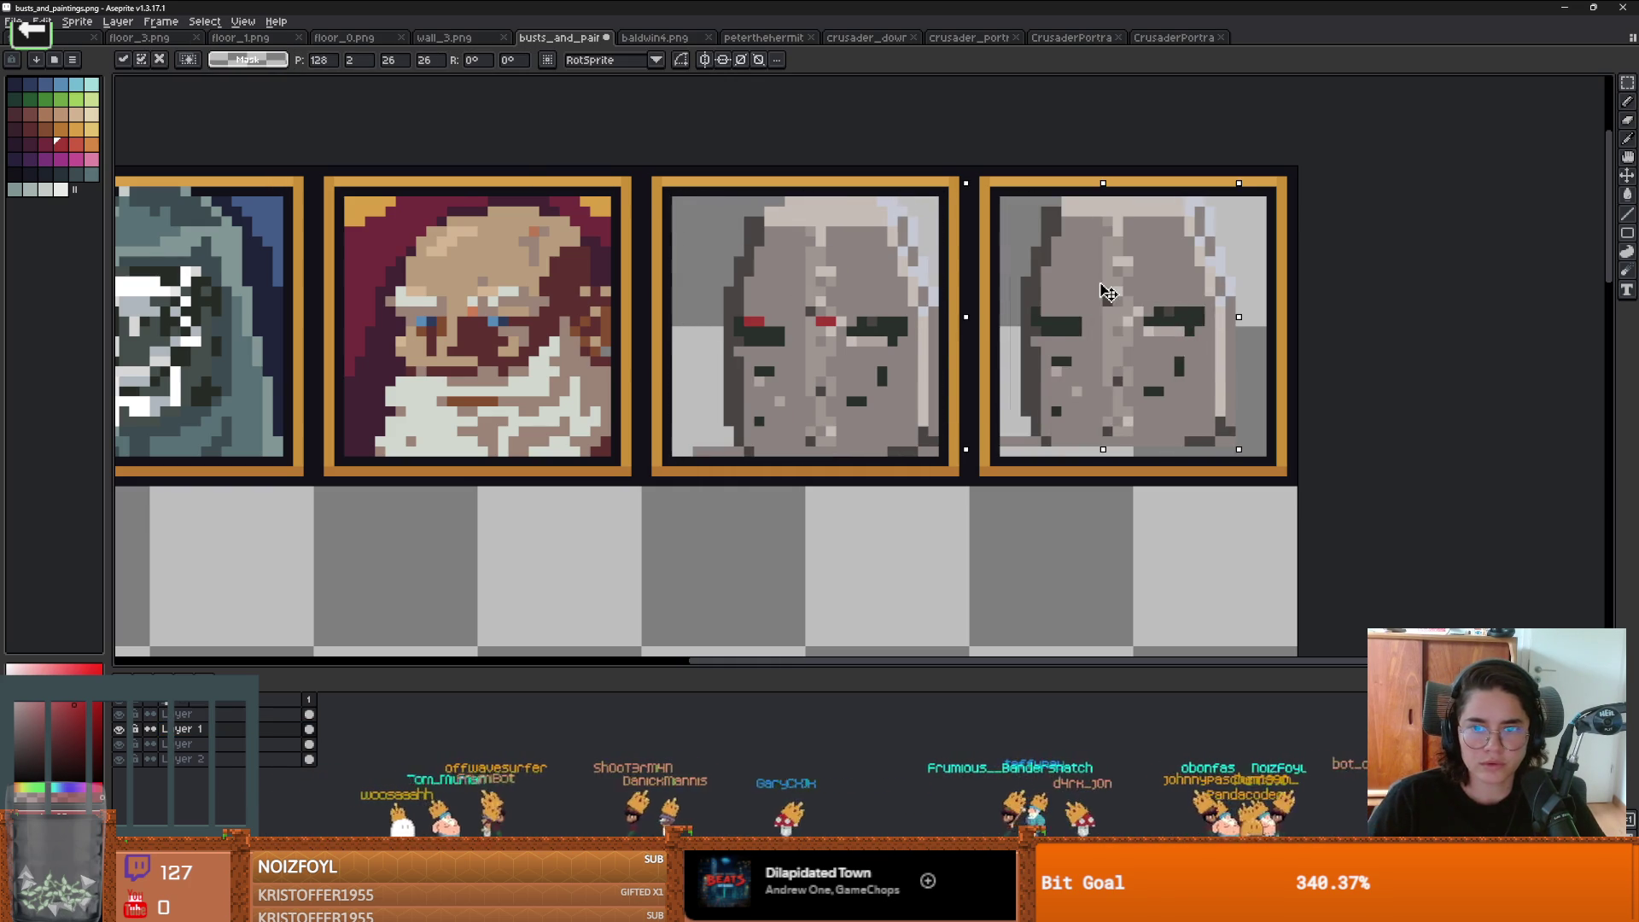
key("Escape")
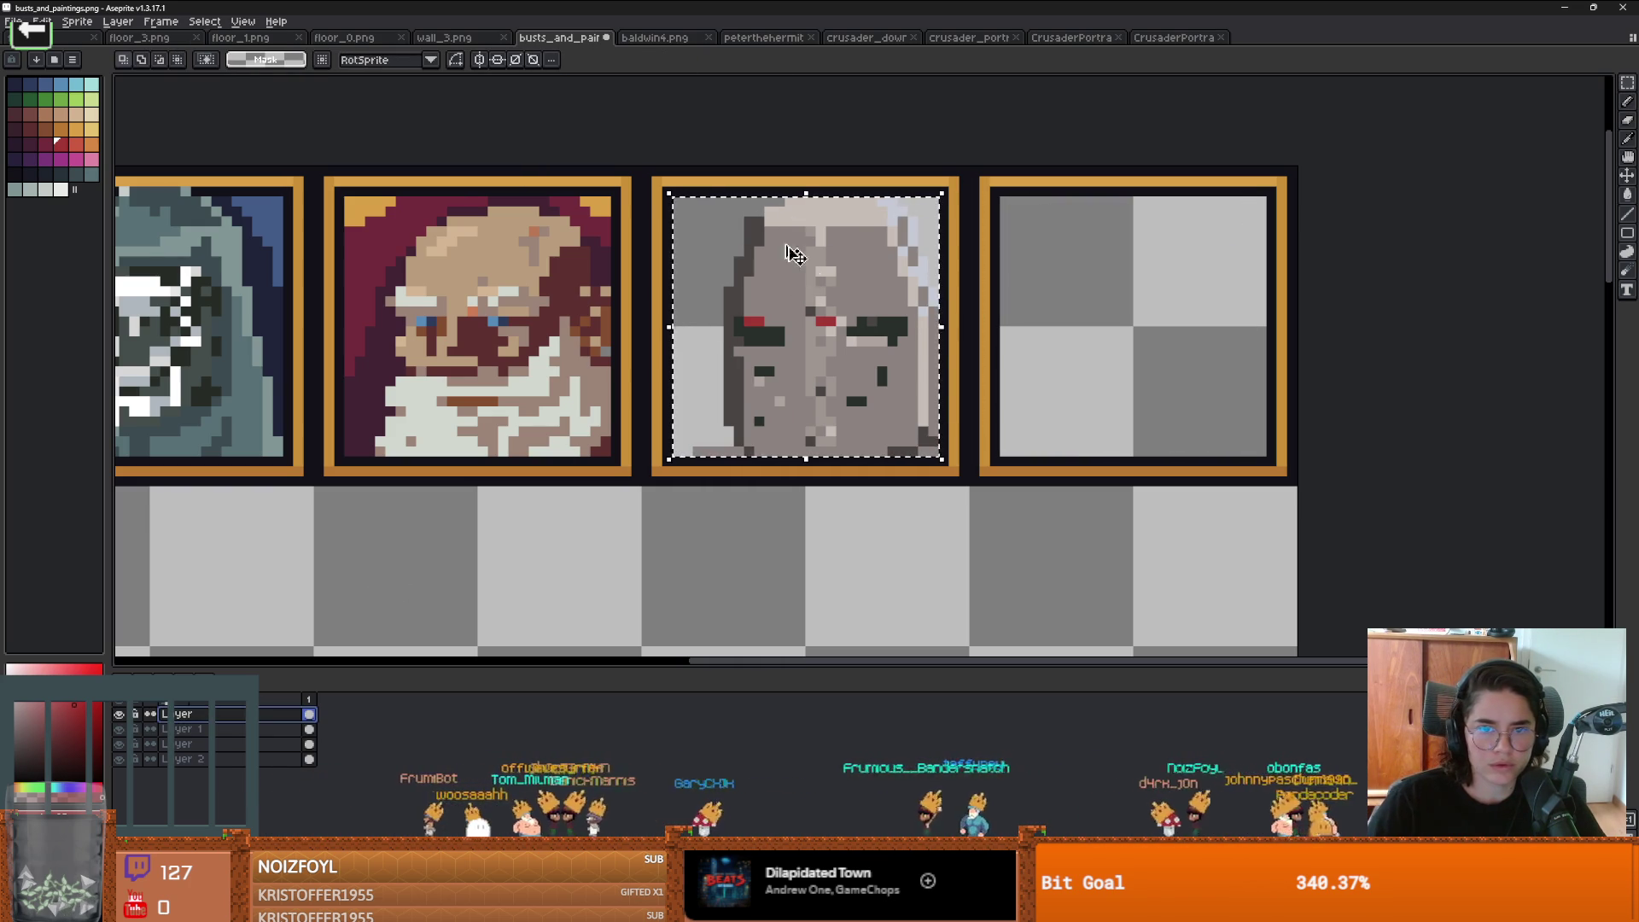
mouse_move(830, 309)
left_mouse_down()
mouse_move(1182, 309)
mouse_move(1157, 309)
left_mouse_up()
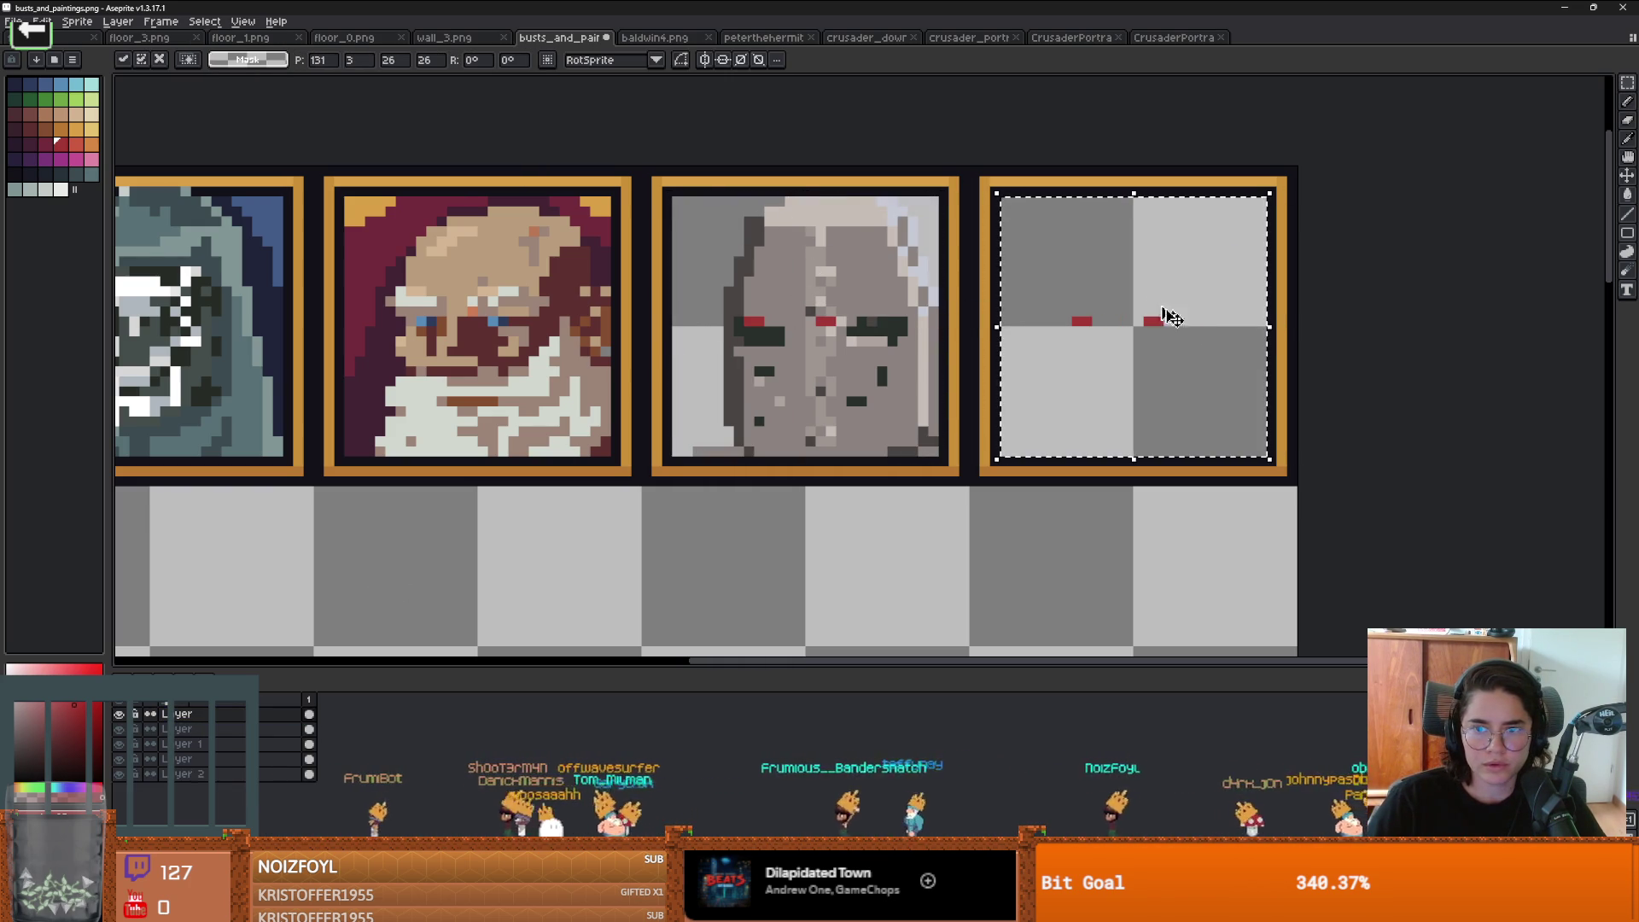
left_click(1036, 531)
scroll(1036, 532, "down", 1)
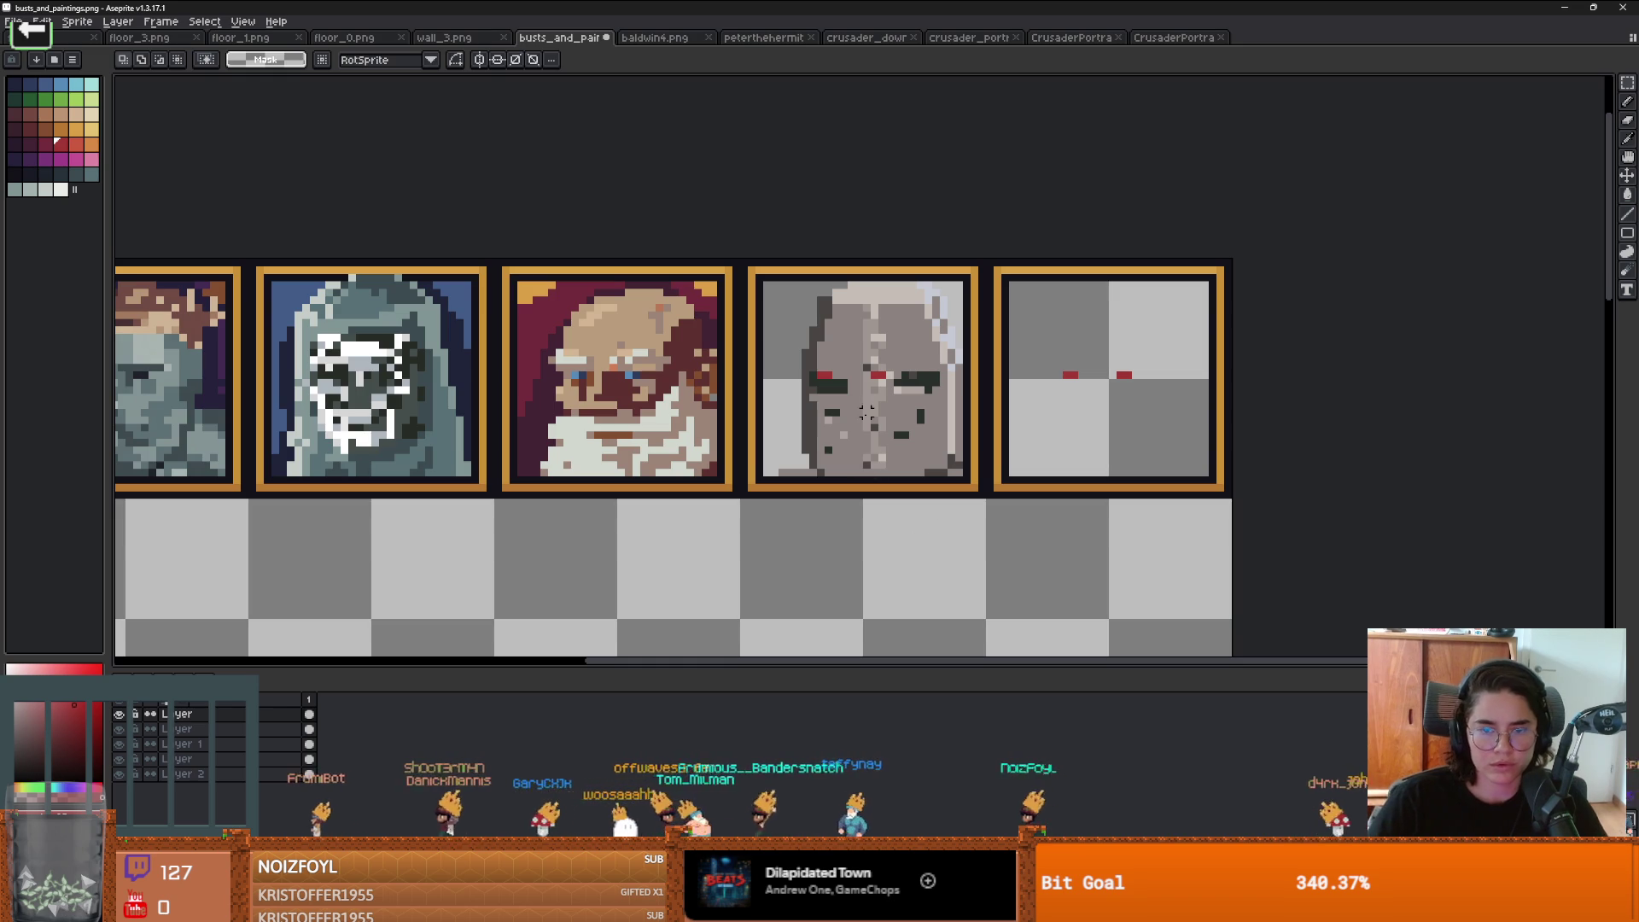
key("b")
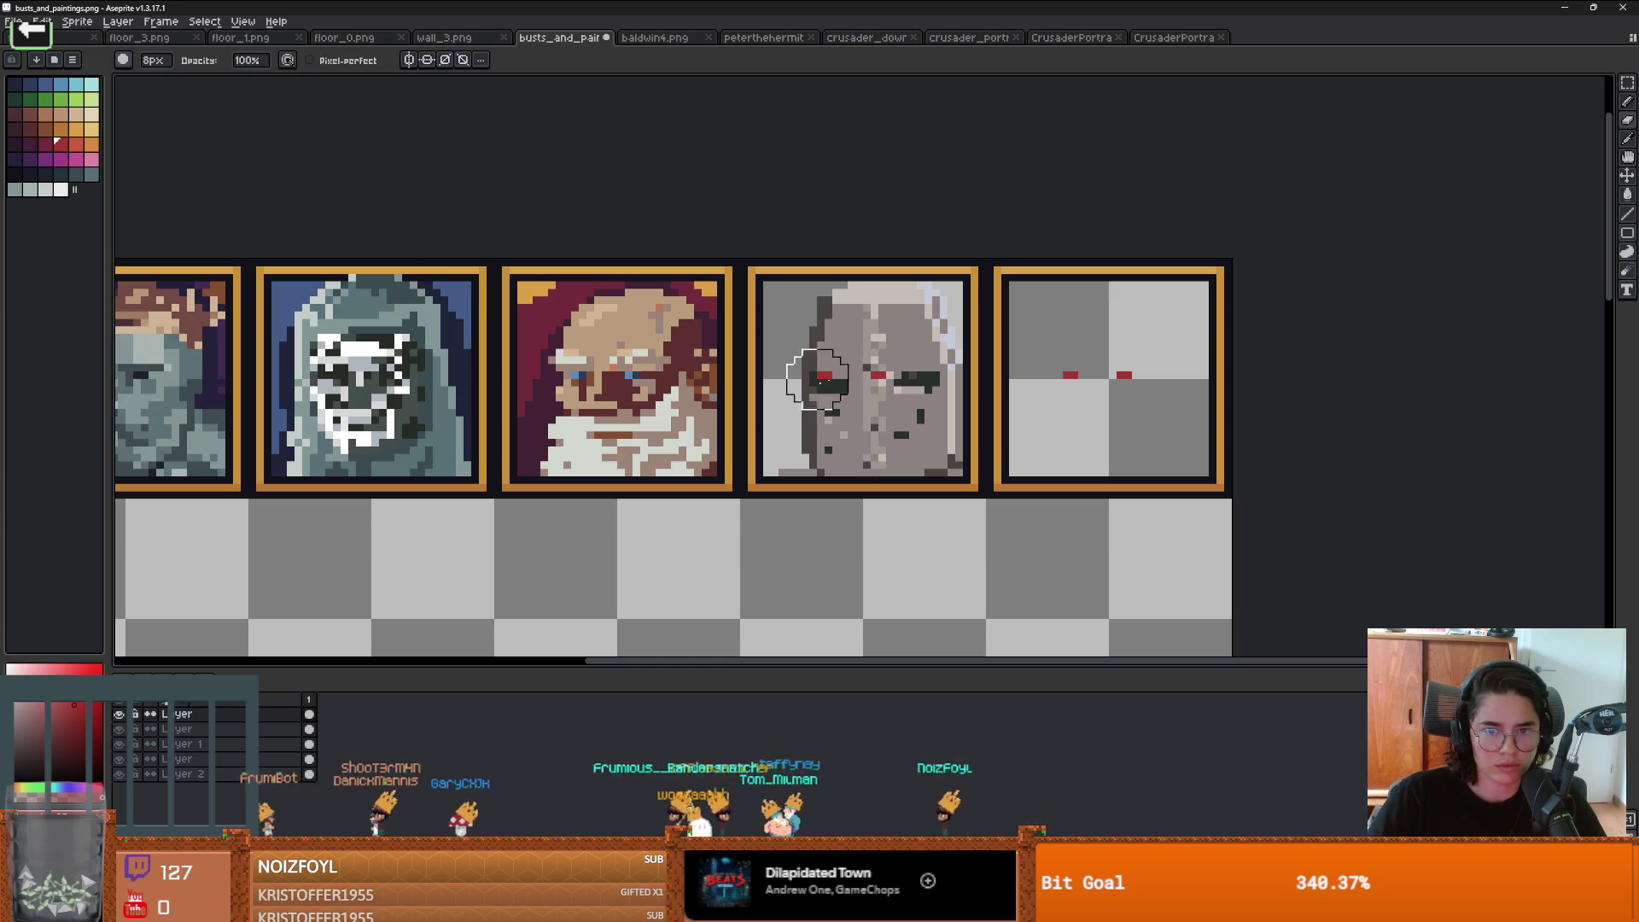
Step: Select the helmet portrait on Layer 1, shift it one pixel up and left, and commit
left_click(119, 743)
left_click(186, 745)
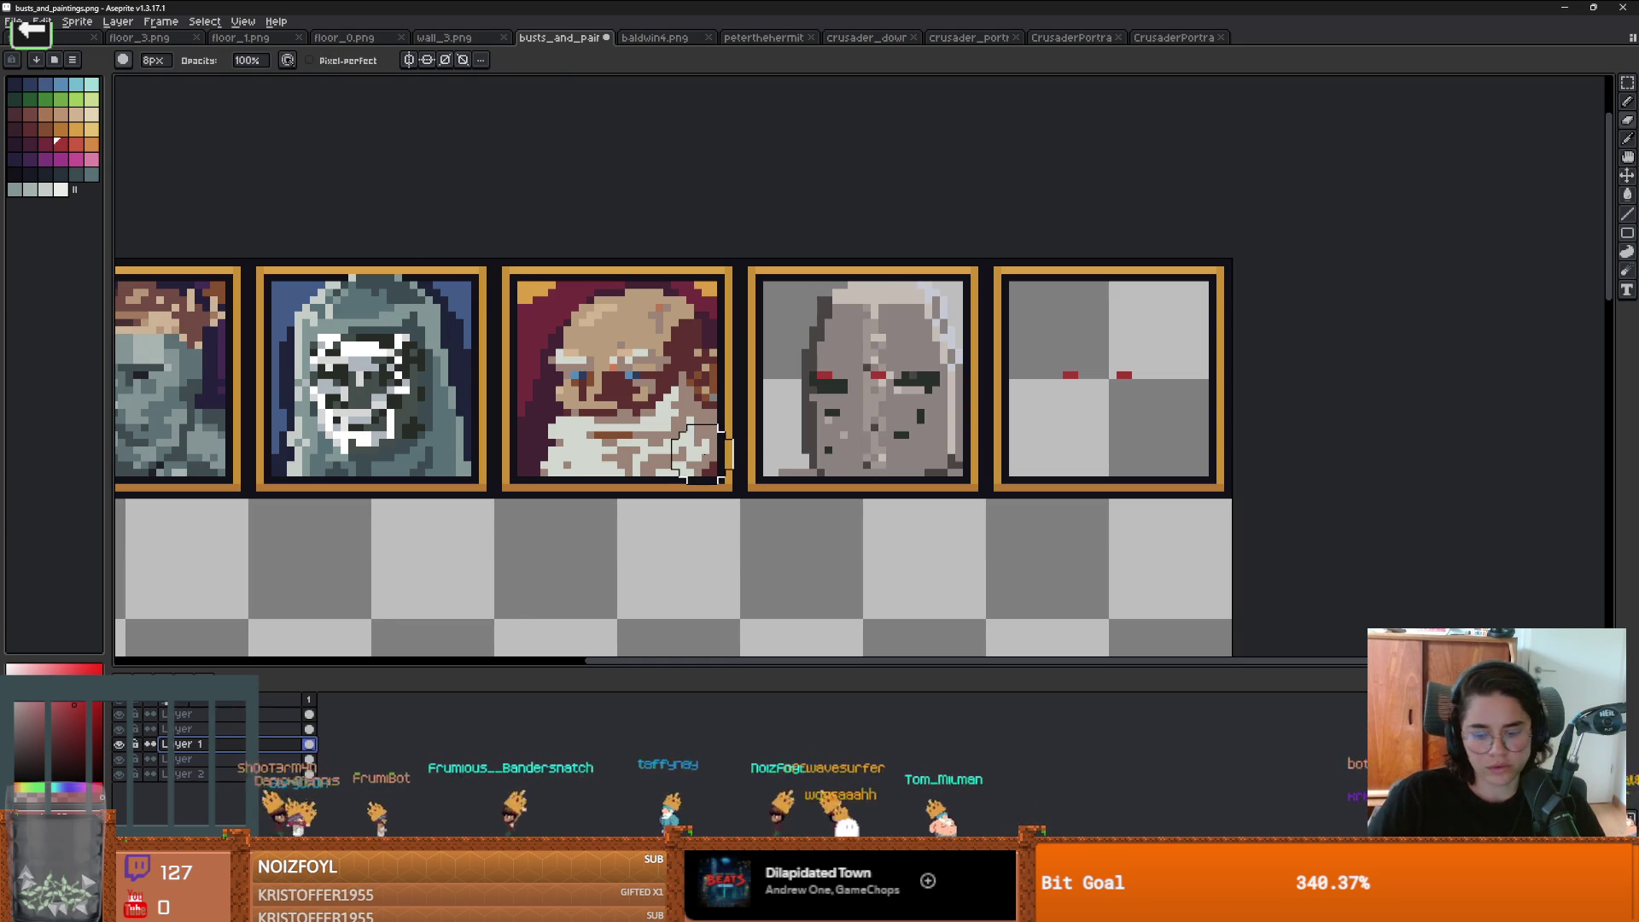
key("m")
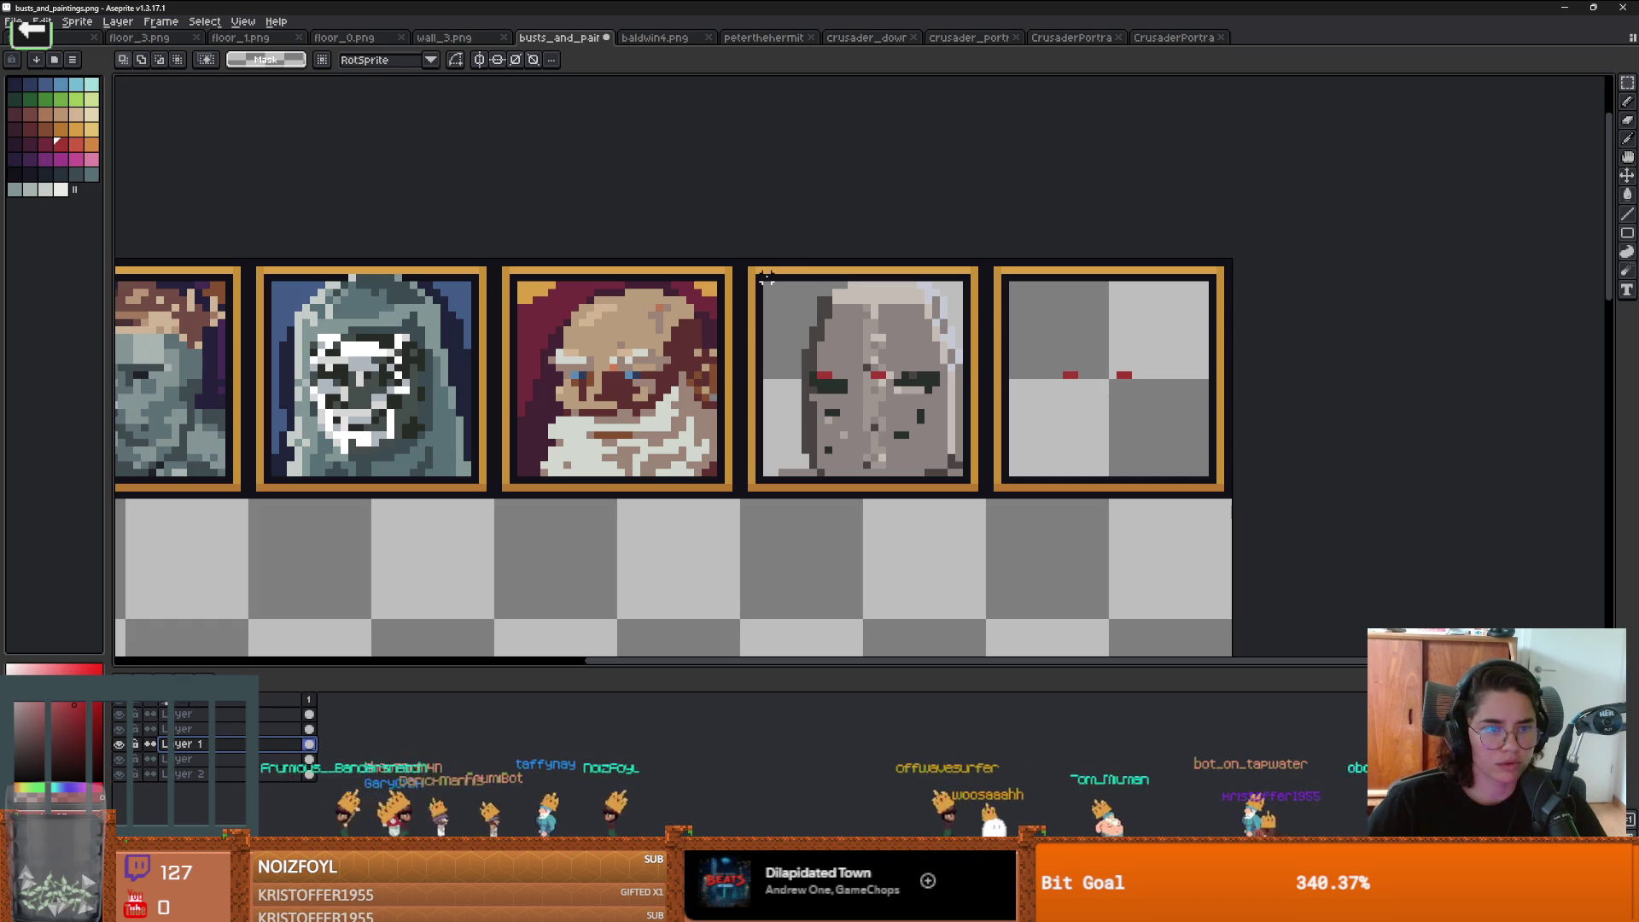
left_click_drag(765, 278, 969, 500)
left_click_drag(917, 438, 893, 435)
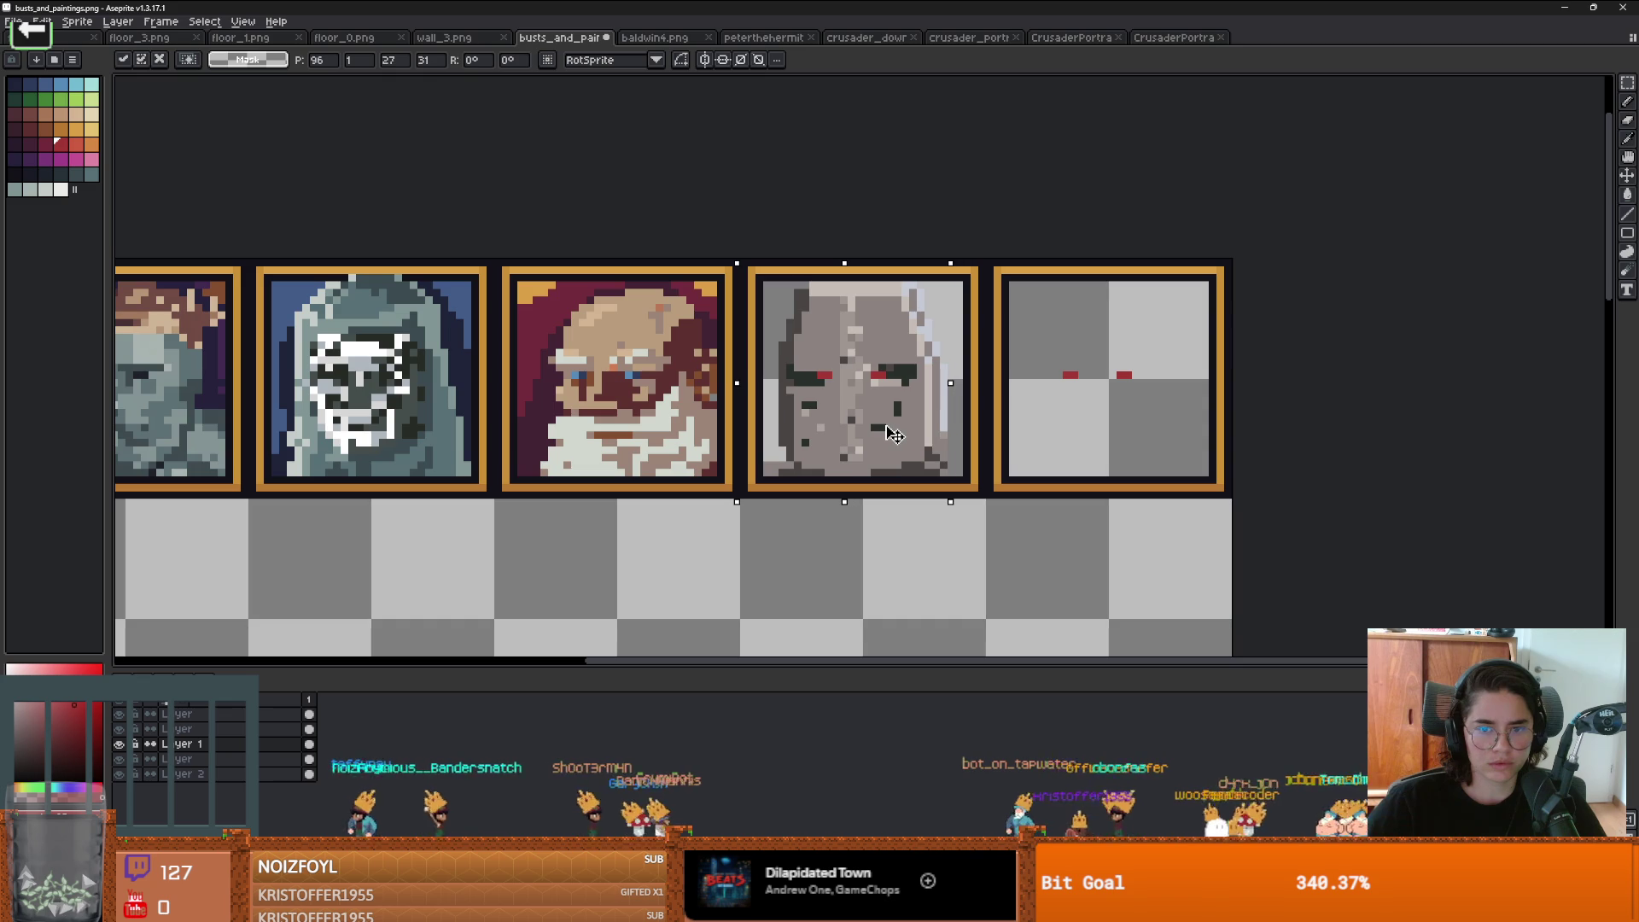
left_click_drag(736, 261, 750, 277)
left_click_drag(882, 398, 880, 391)
key("Return")
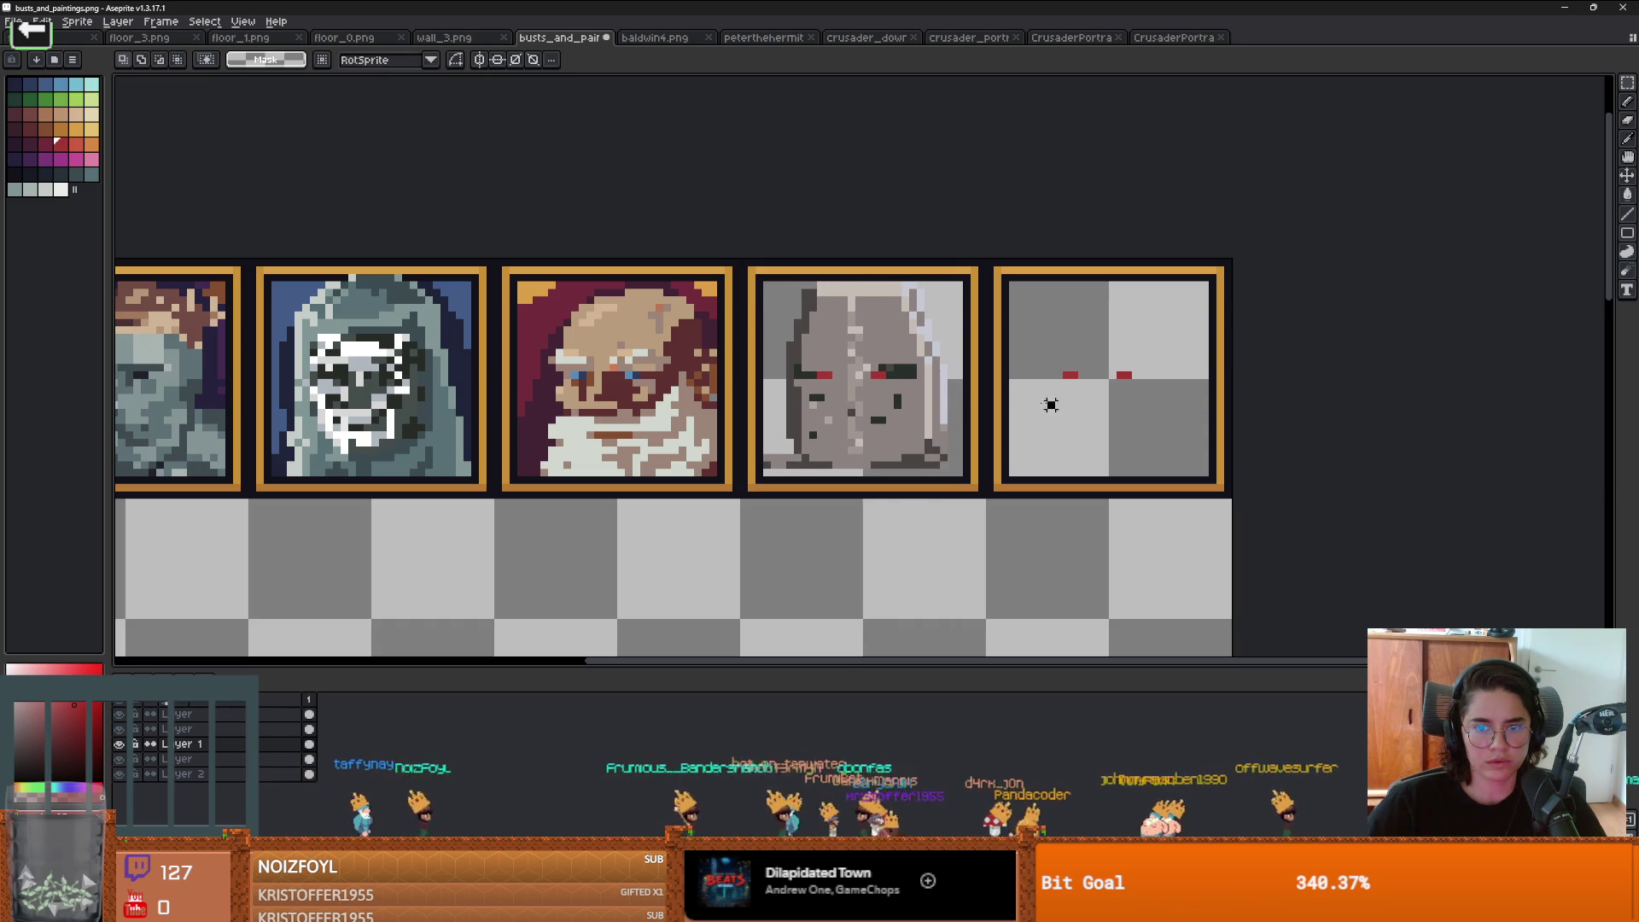
Step: Check the moved helmet, then erase its red eyes on the top layer
scroll(879, 393, "up", 1)
scroll(862, 413, "down", 1)
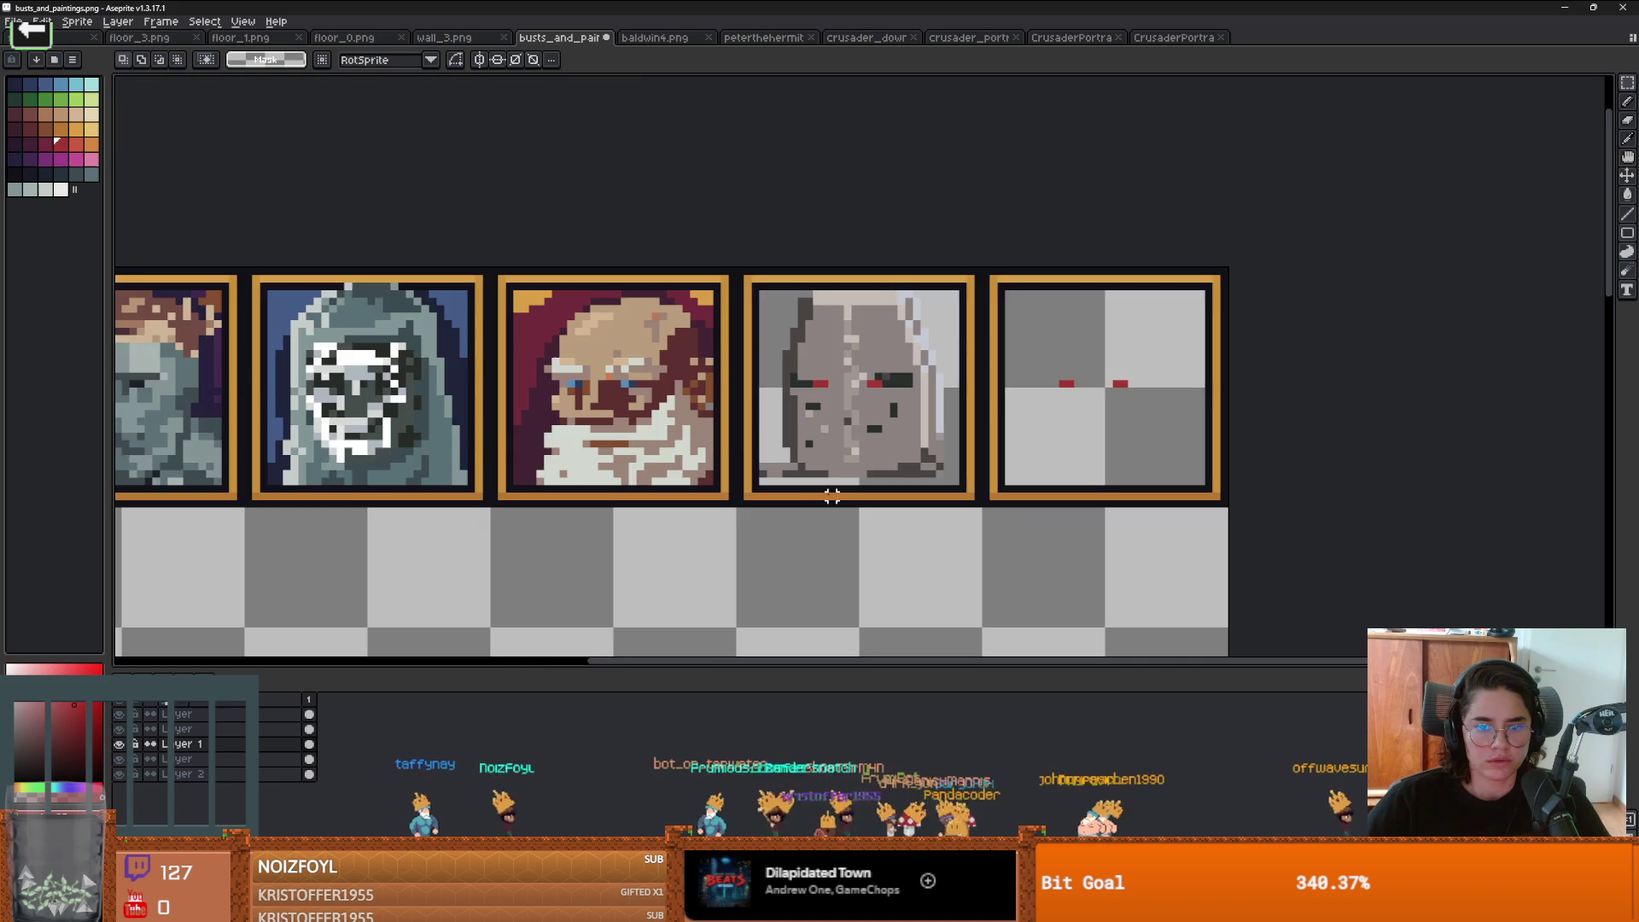
scroll(832, 496, "up", 1)
left_click(120, 745)
left_click(120, 745)
scroll(795, 455, "down", 1)
key("b")
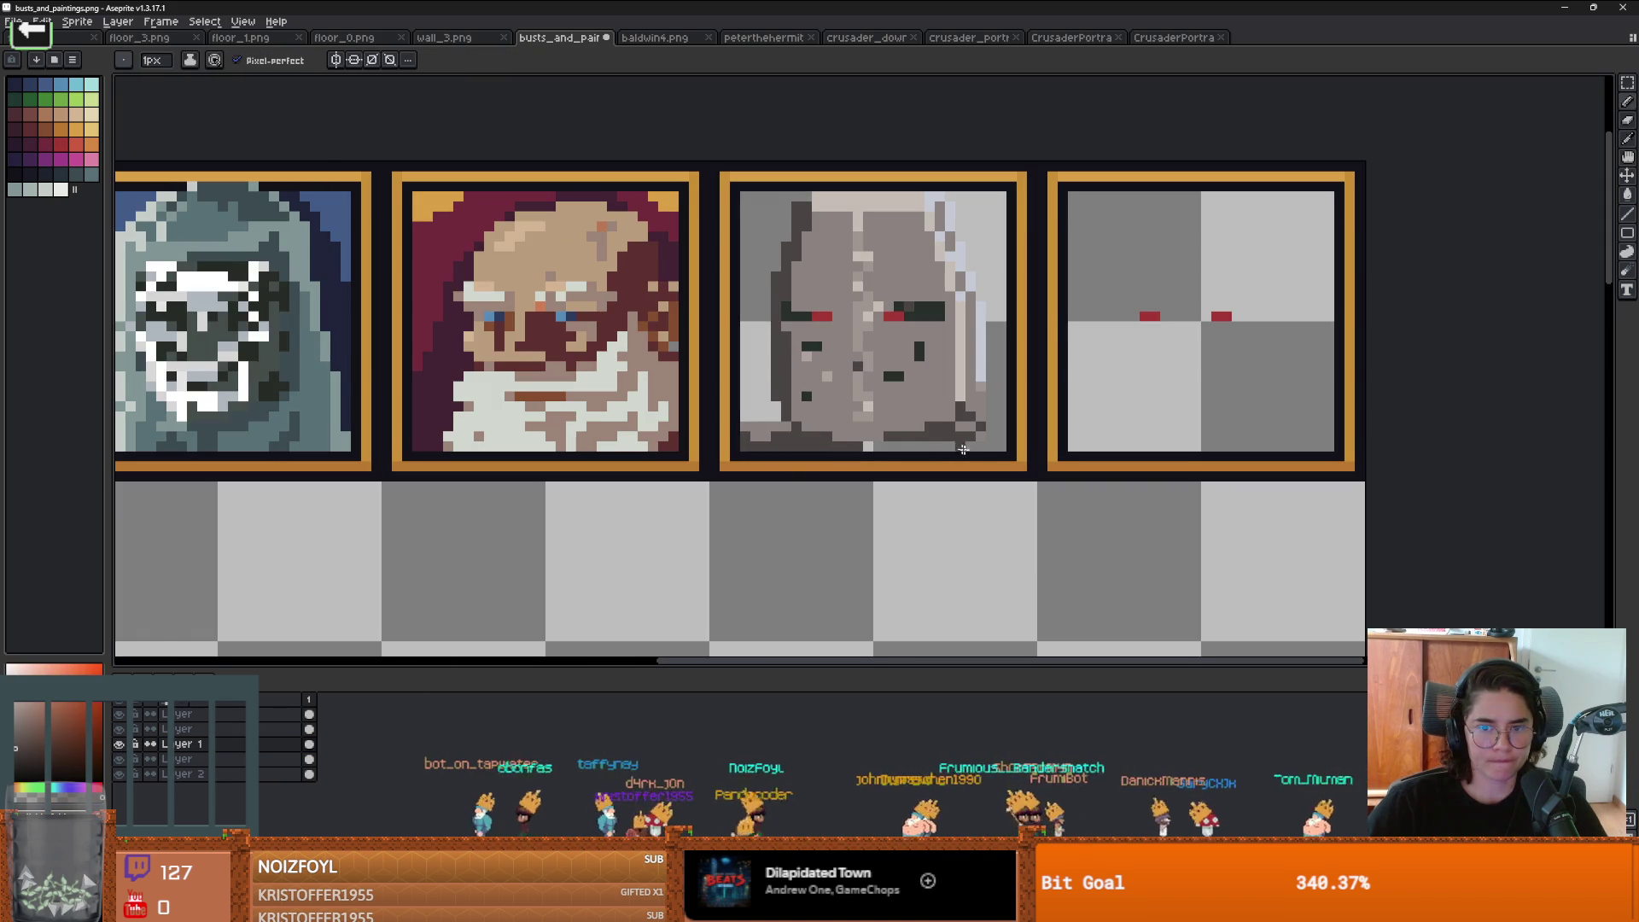
left_click_drag(967, 434, 951, 476)
left_click(181, 728)
key("e")
left_click_drag(863, 346, 842, 366)
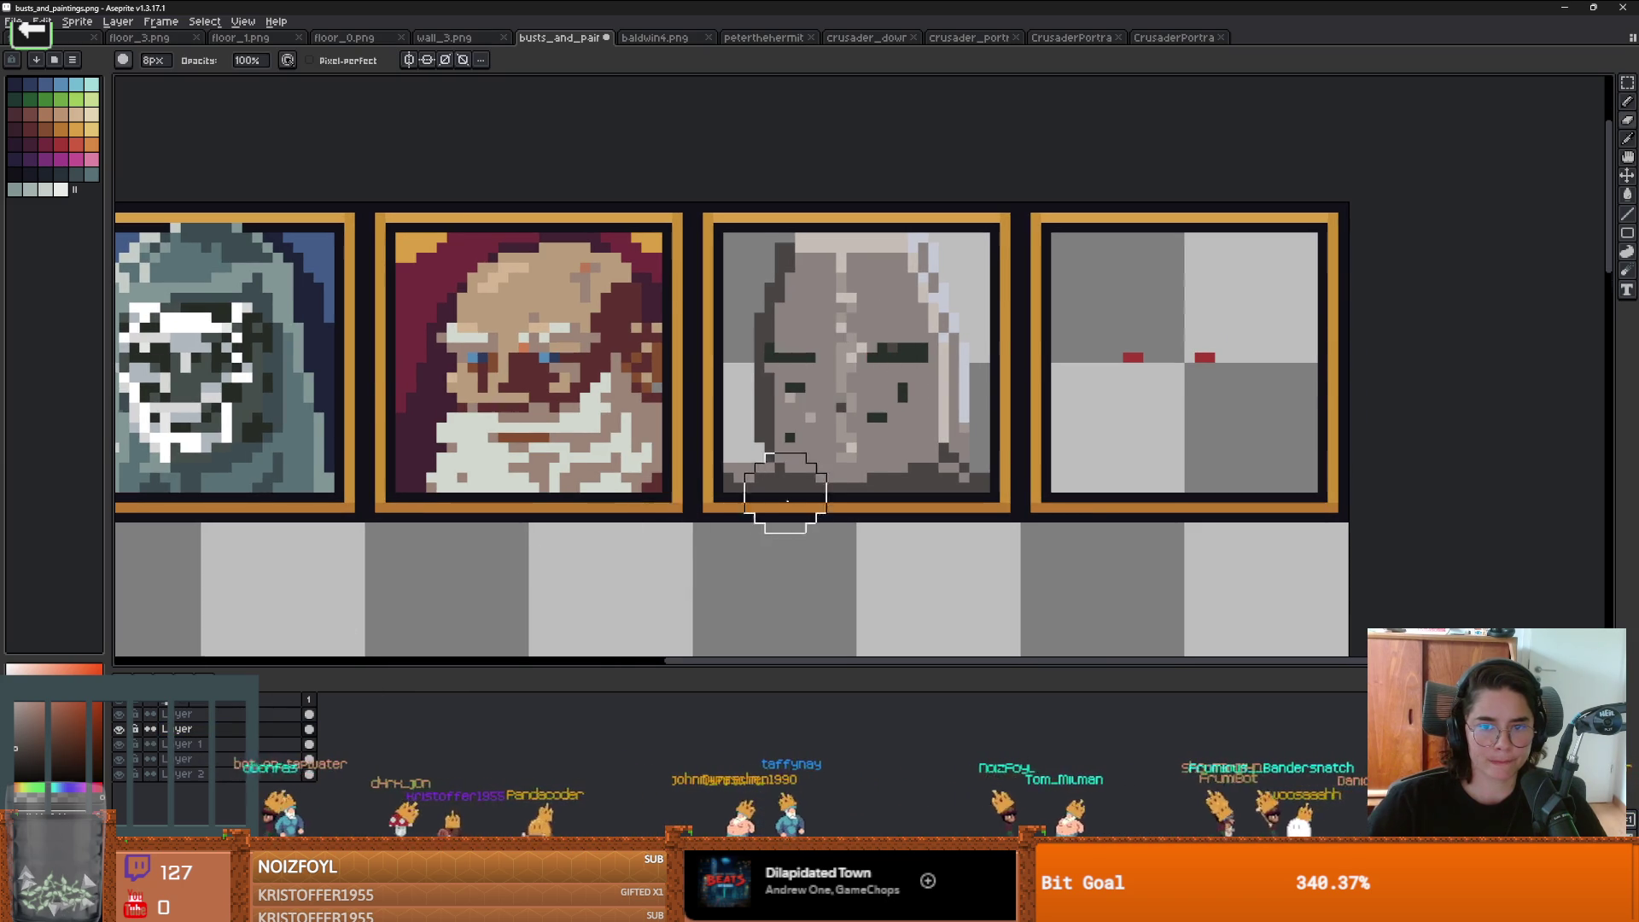
scroll(841, 282, "up", 1)
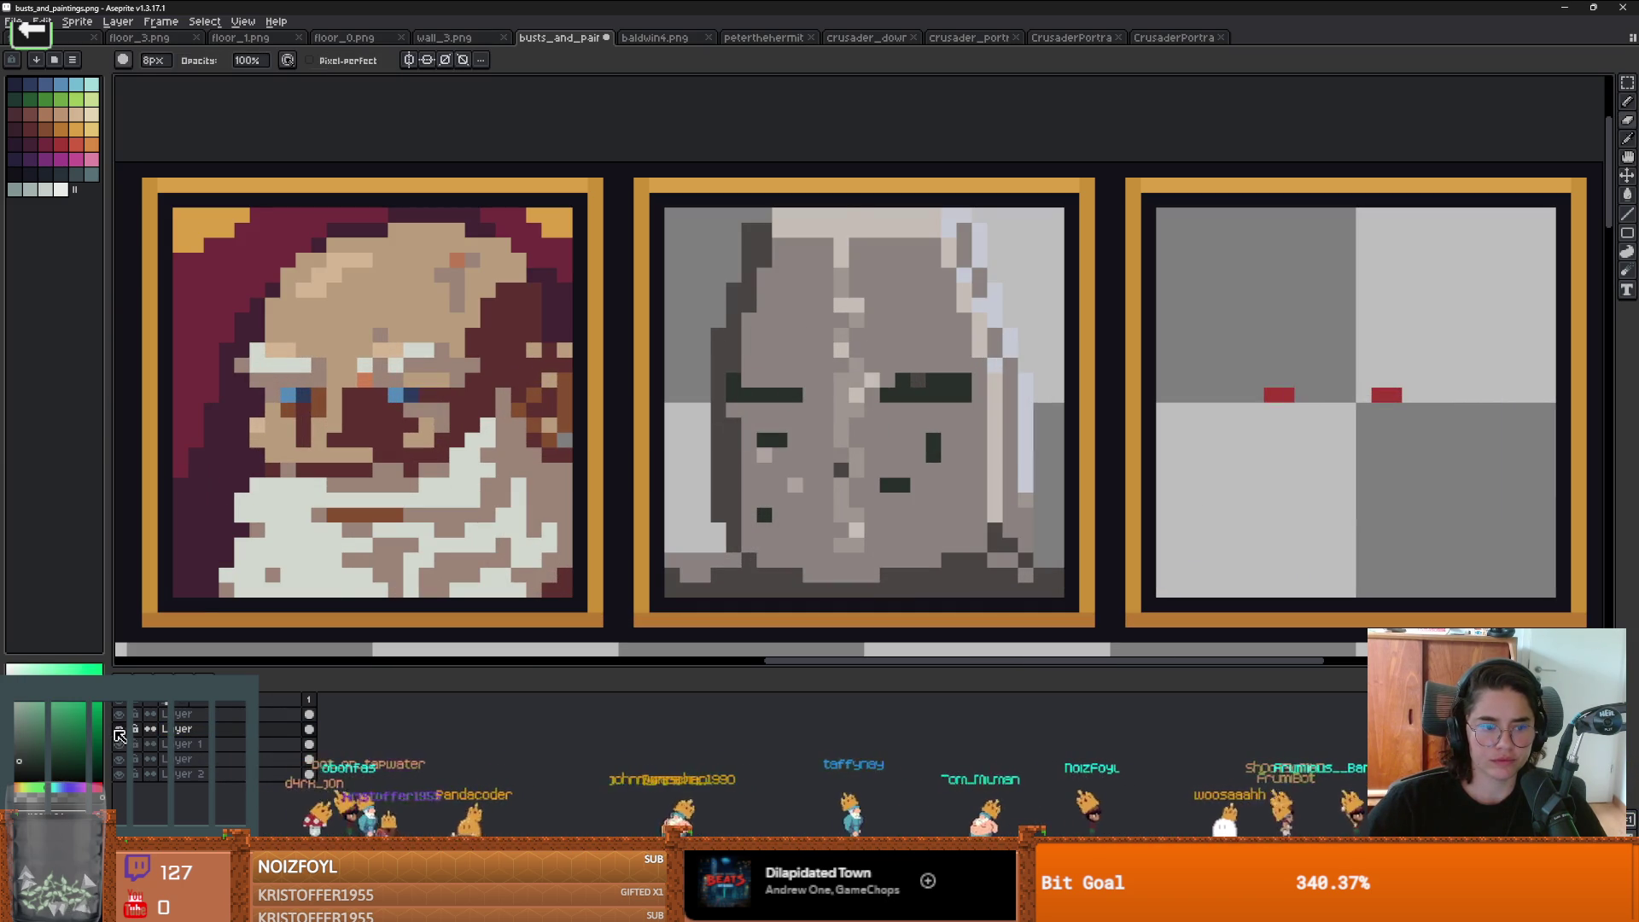
Step: Darken the left eye slot's corner and sample the helmet's lavender and dark green colours
left_click(181, 743)
key("b")
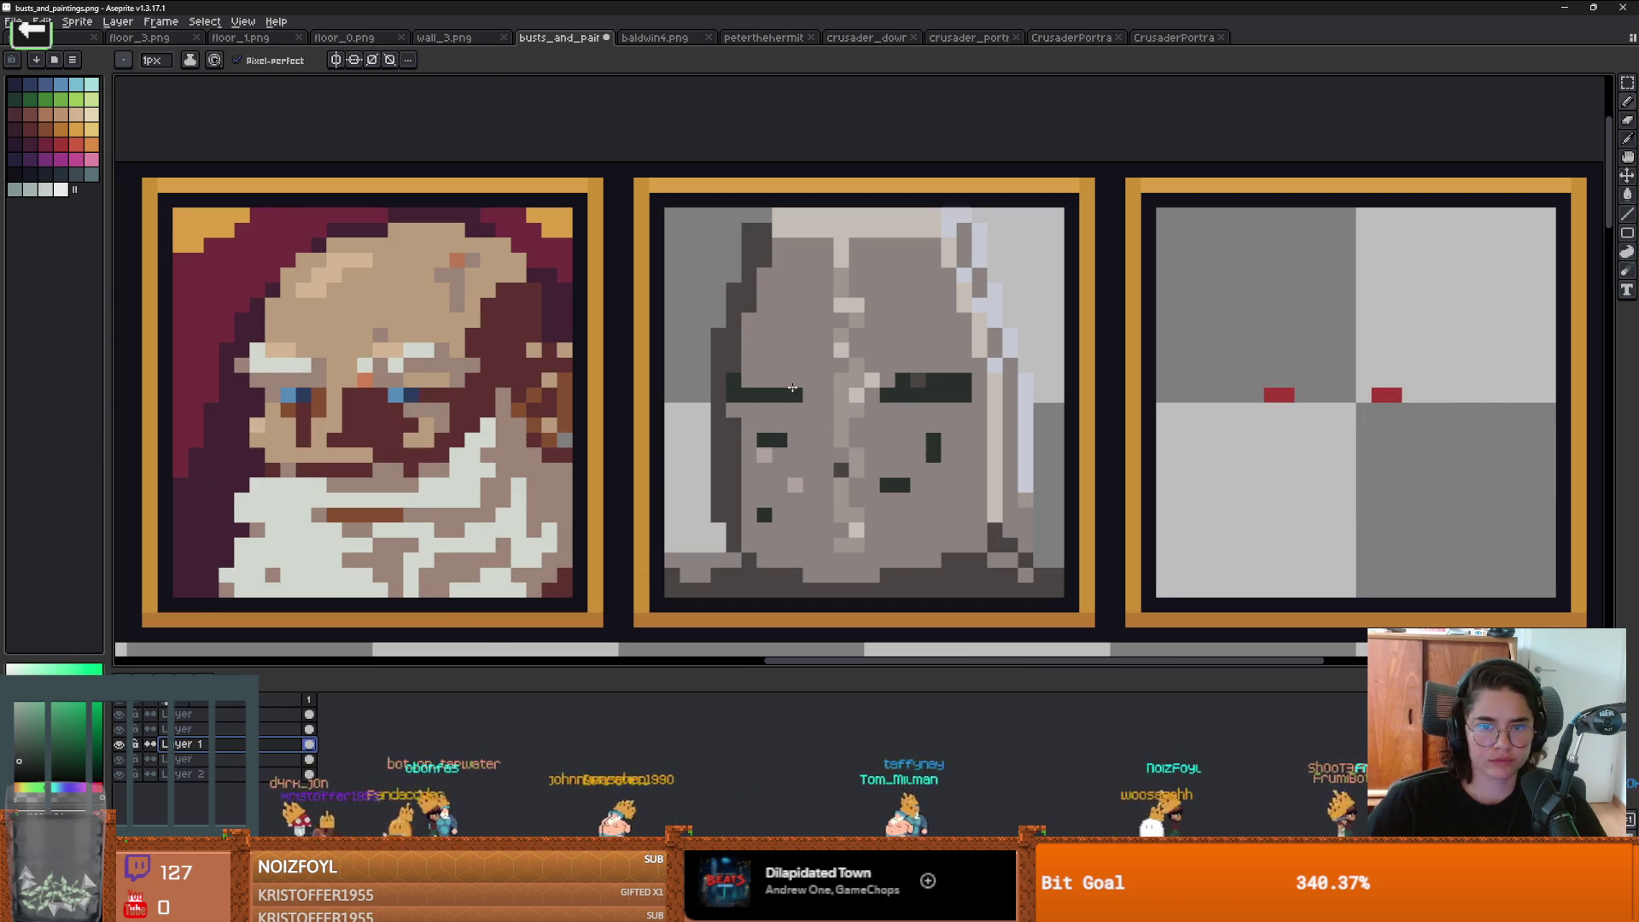
left_click(792, 382)
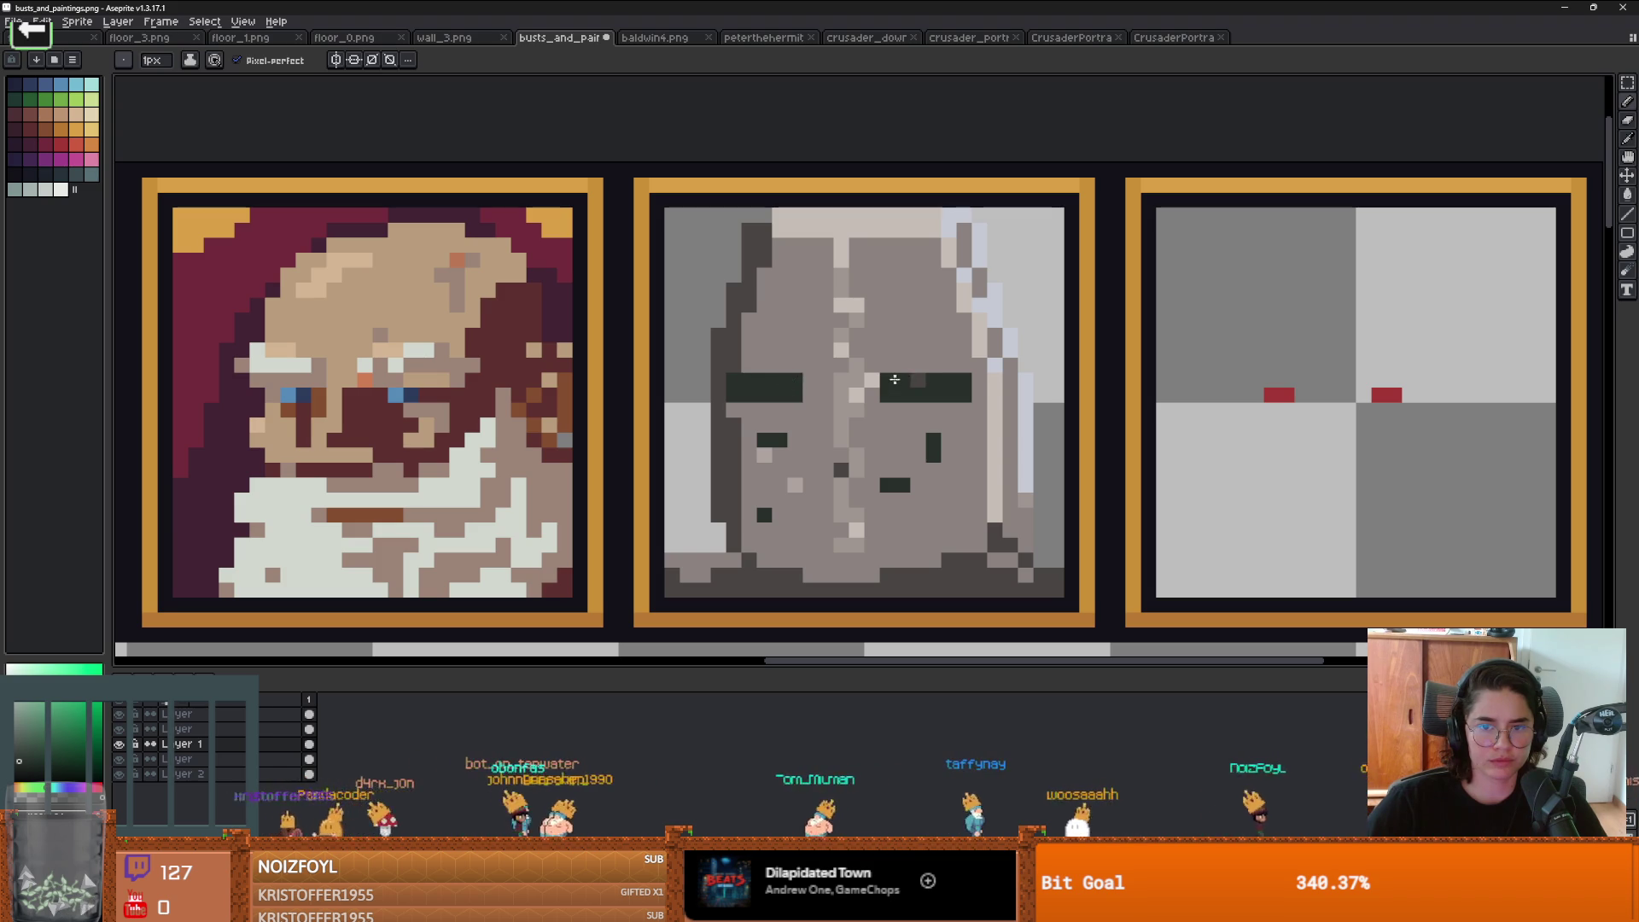
scroll(893, 379, "down", 1)
scroll(978, 394, "down", 2)
scroll(978, 394, "up", 1)
scroll(968, 455, "up", 1)
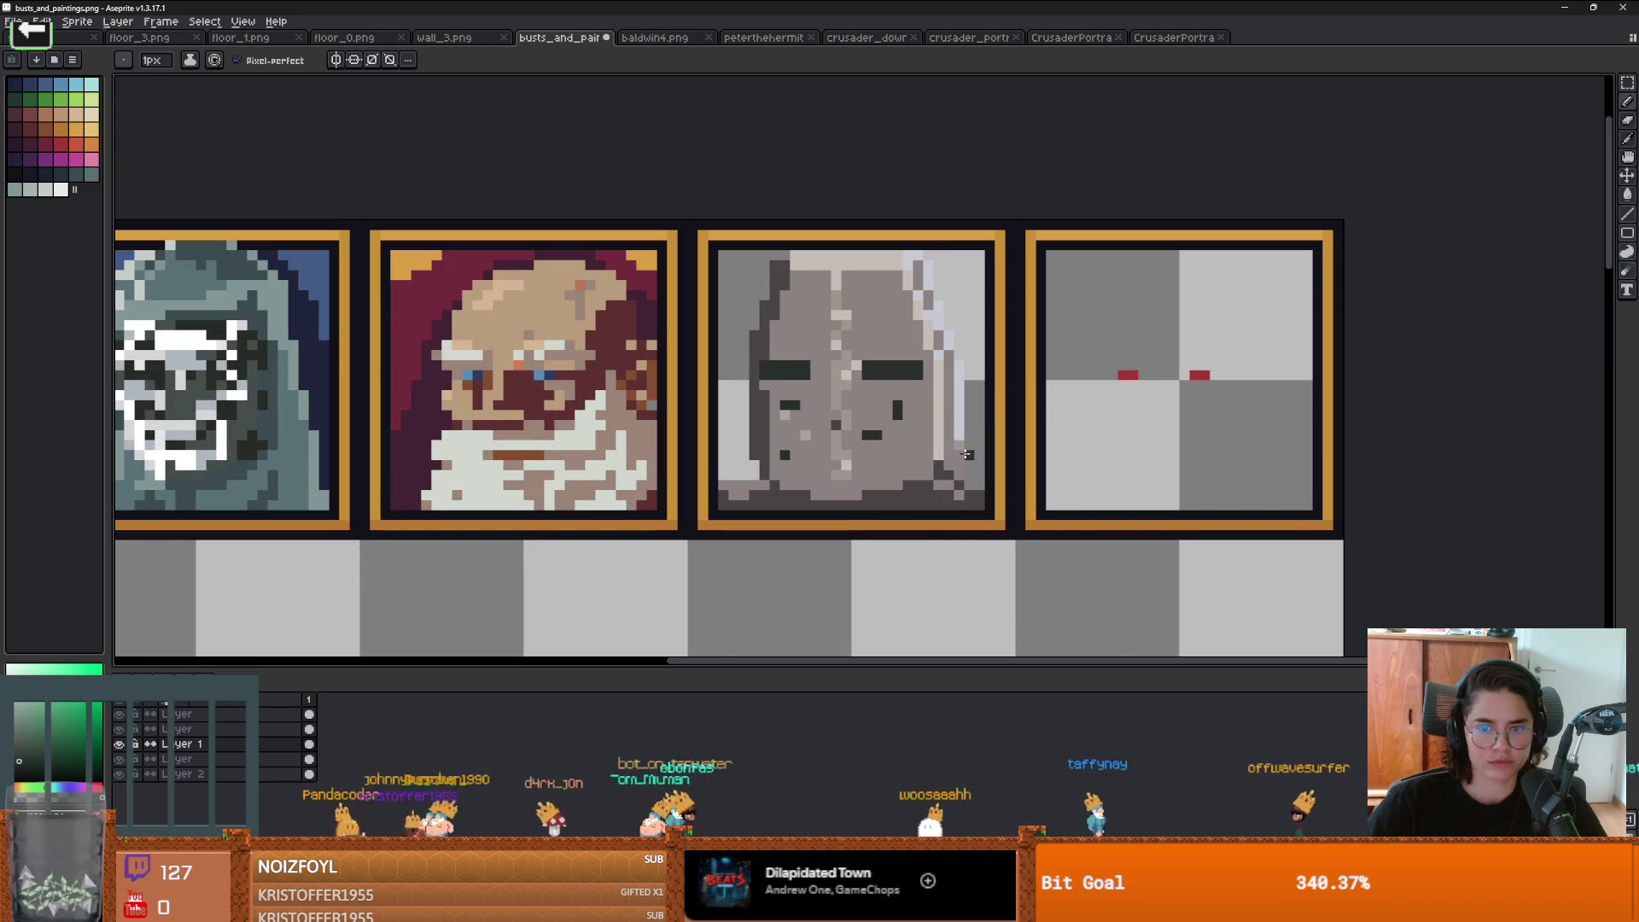
left_click(960, 440, "alt")
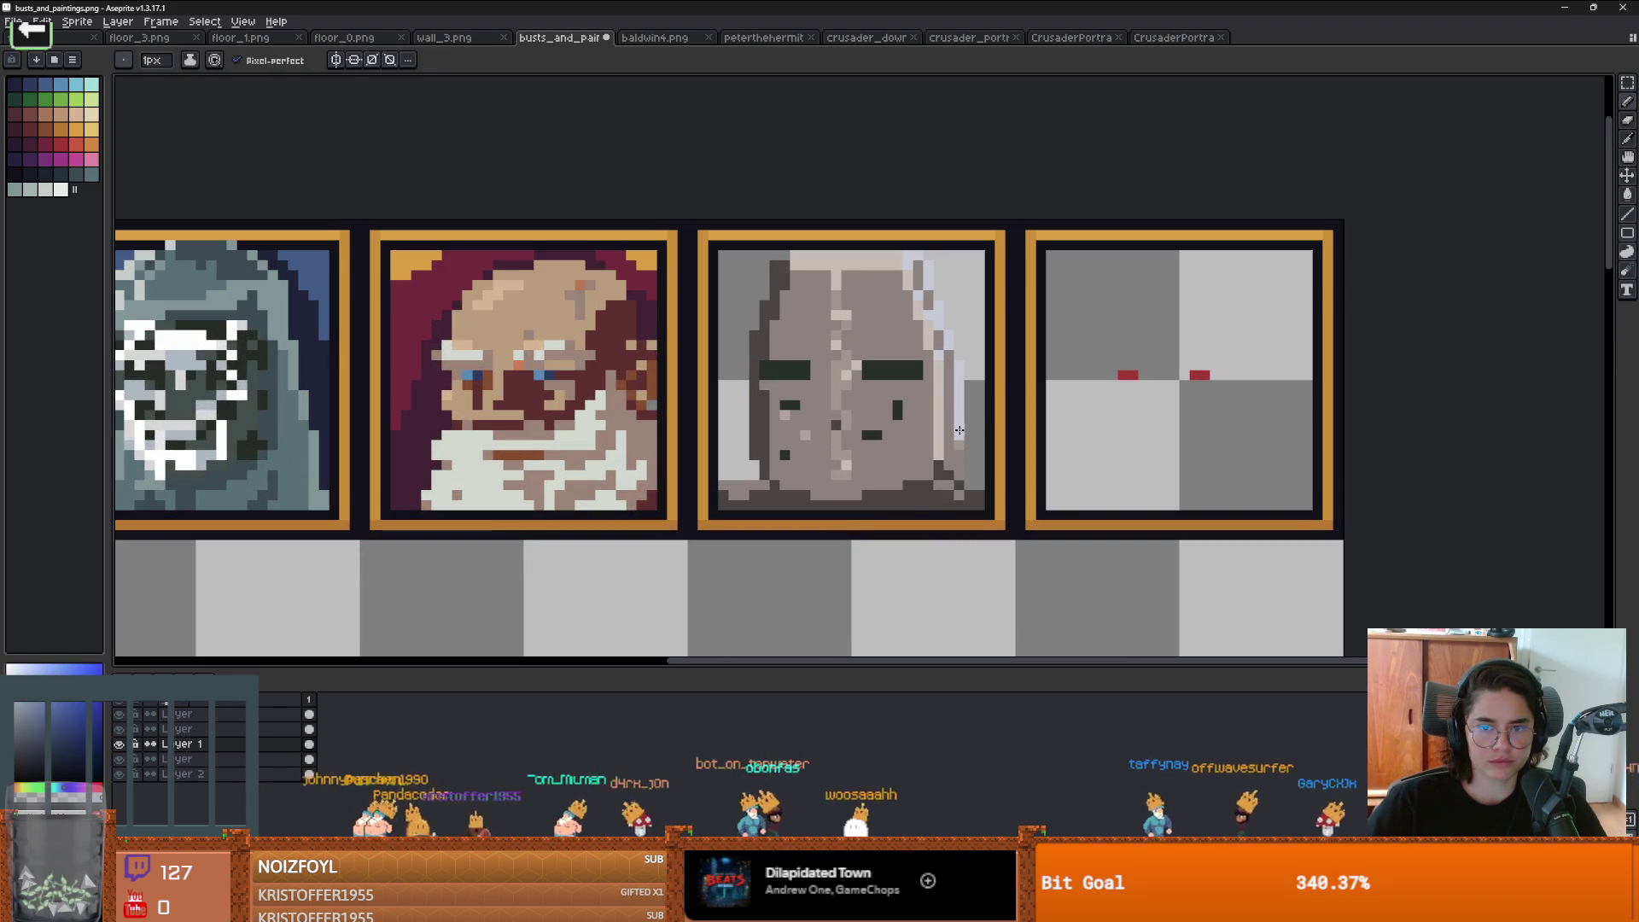
scroll(917, 465, "down", 1)
scroll(854, 461, "up", 1)
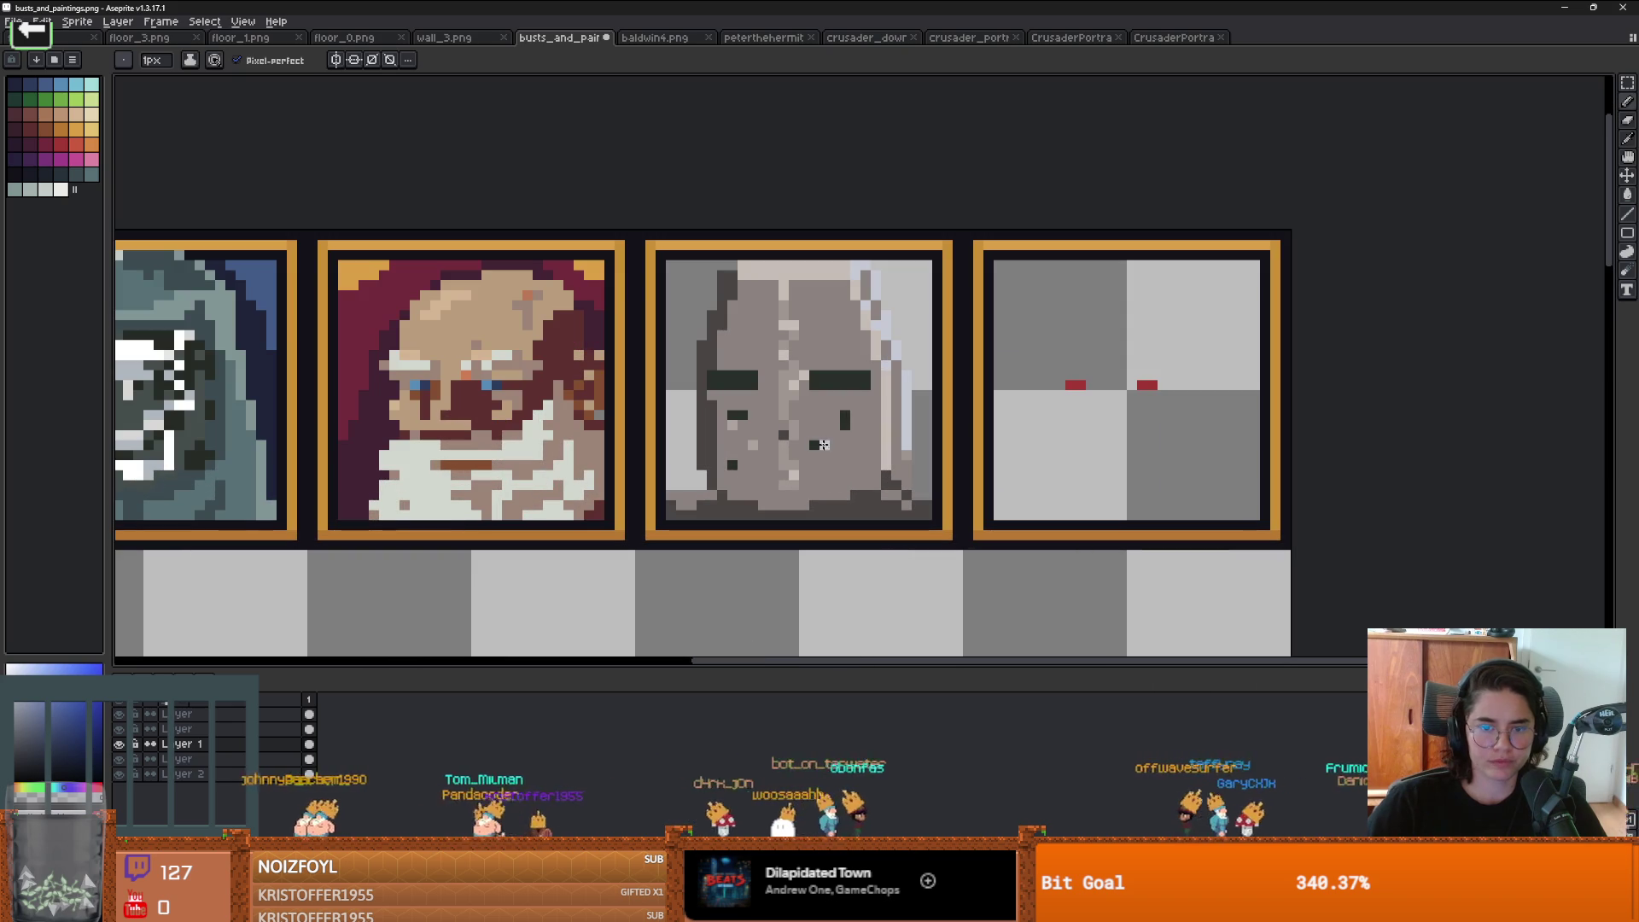
left_click(842, 457, "alt")
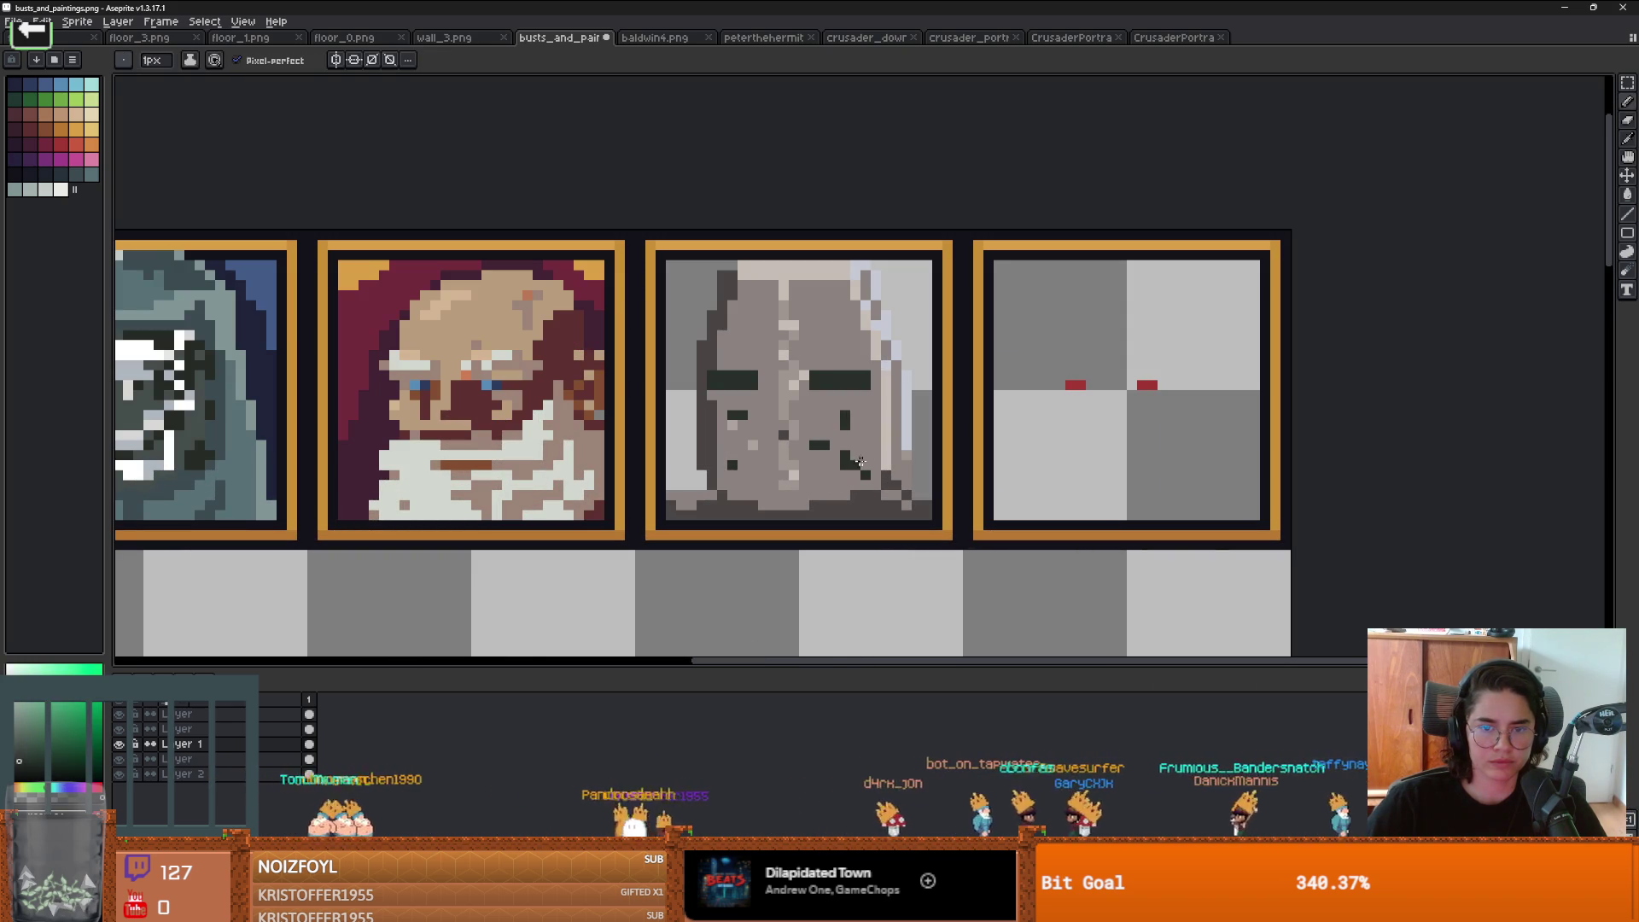
Step: Paint dark breathing-hole and visor-hole pixels, covering a stray dark pixel in warm grey
scroll(756, 448, "up", 1)
left_click(731, 466)
key("ctrl+z")
left_click(730, 482)
left_click_drag(751, 443, 771, 444)
left_click(954, 462)
left_click(915, 402, "alt")
left_click(927, 402)
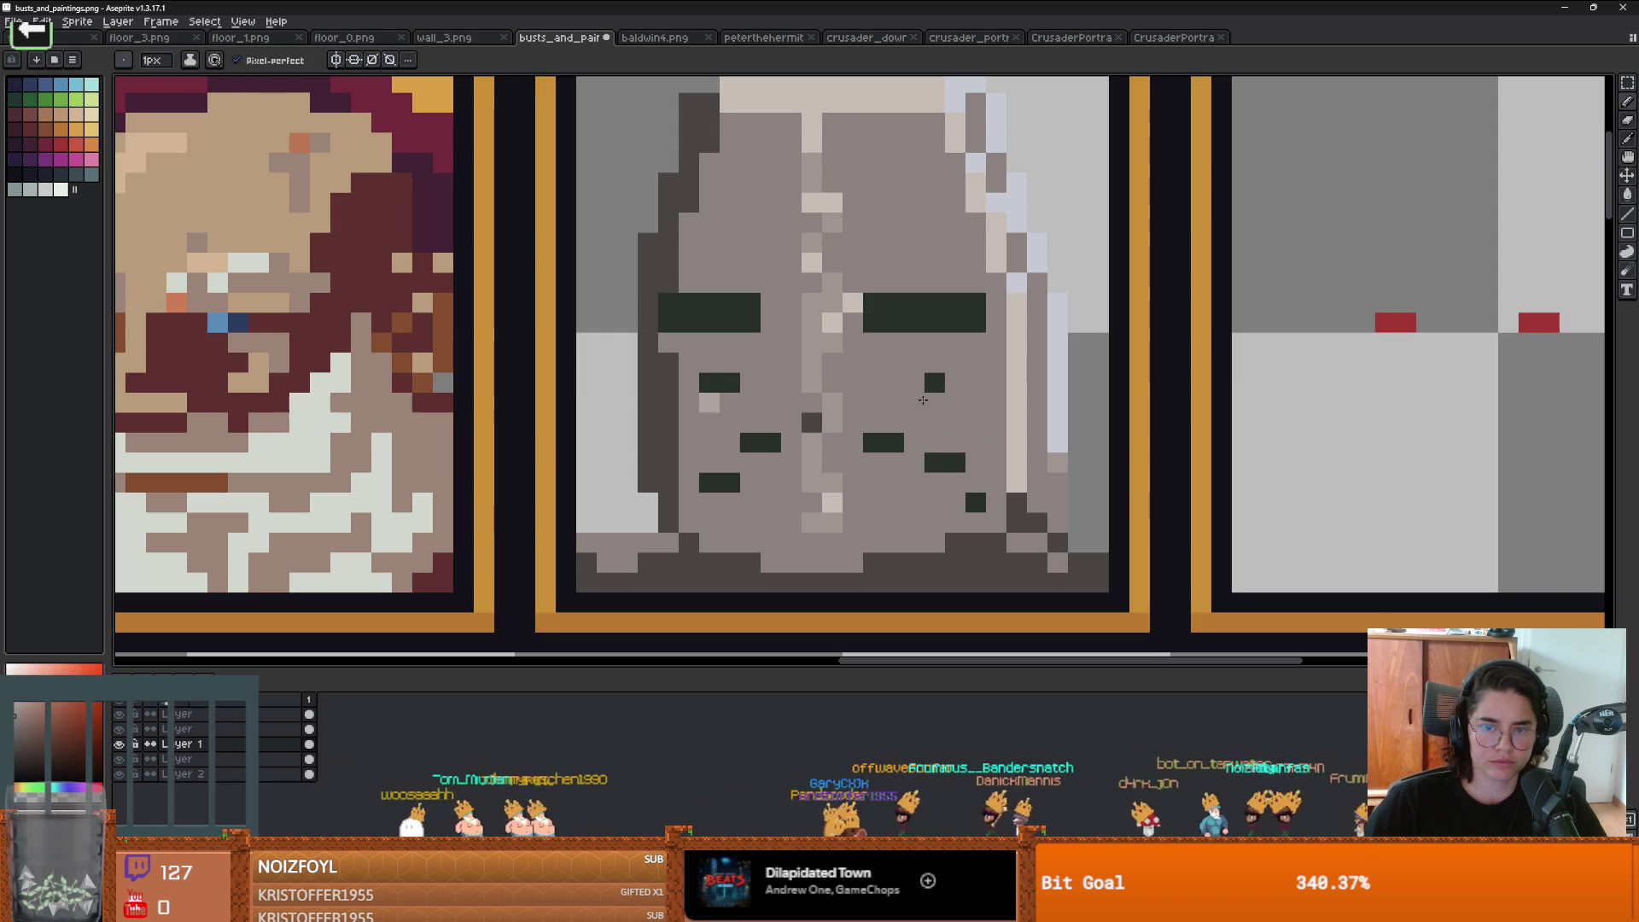
left_click(935, 382, "alt")
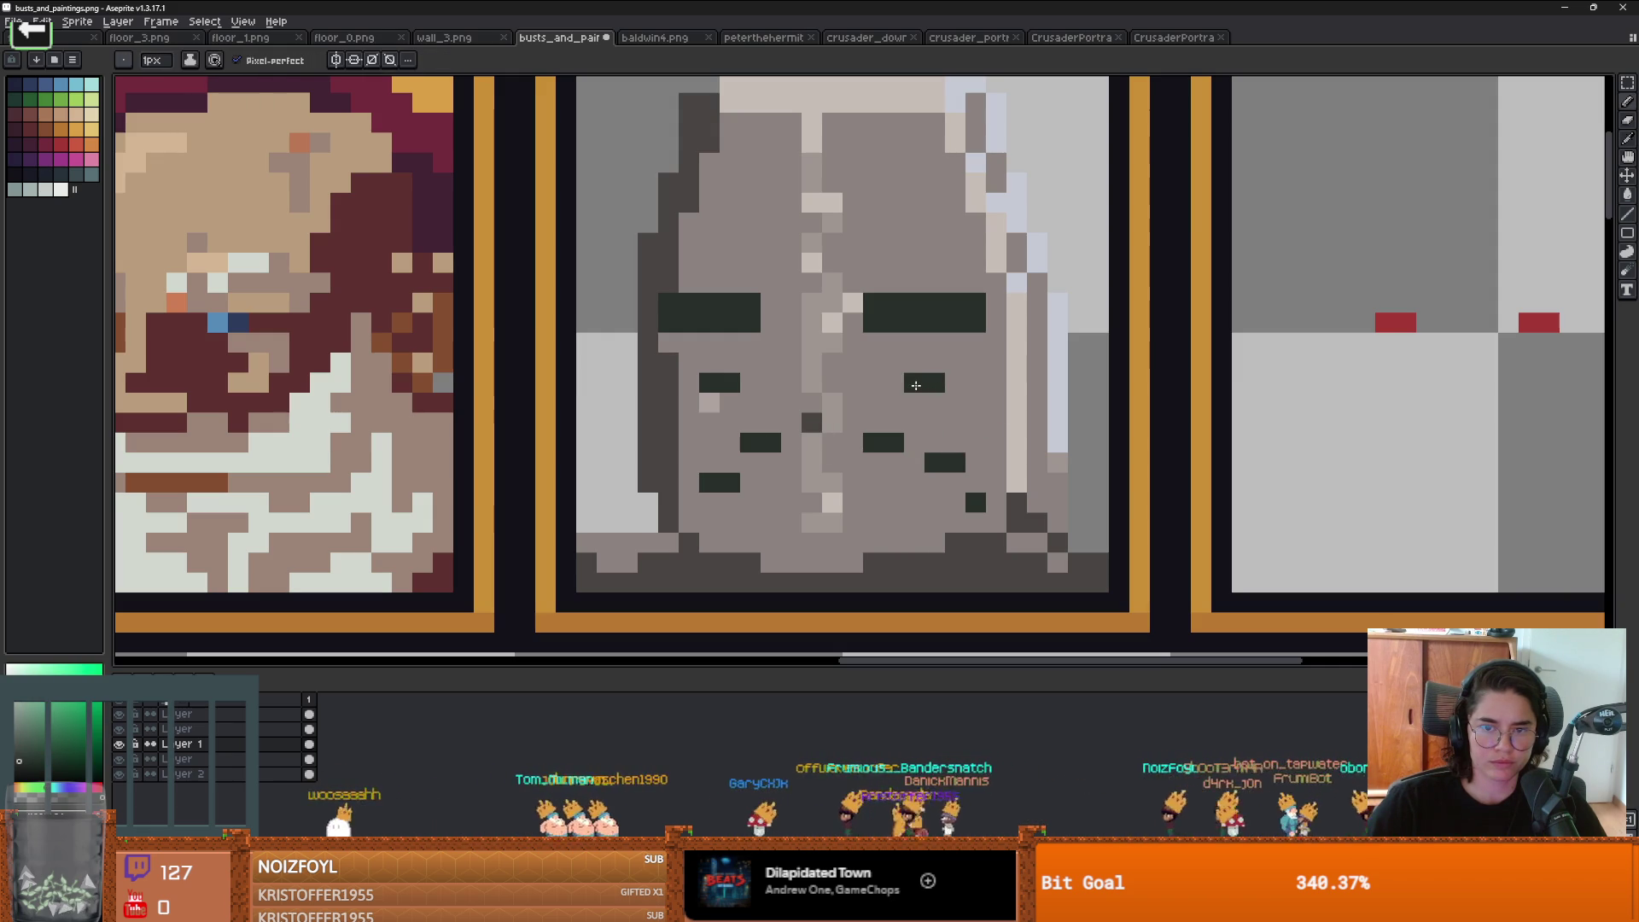
scroll(918, 385, "down", 3)
left_click(196, 759)
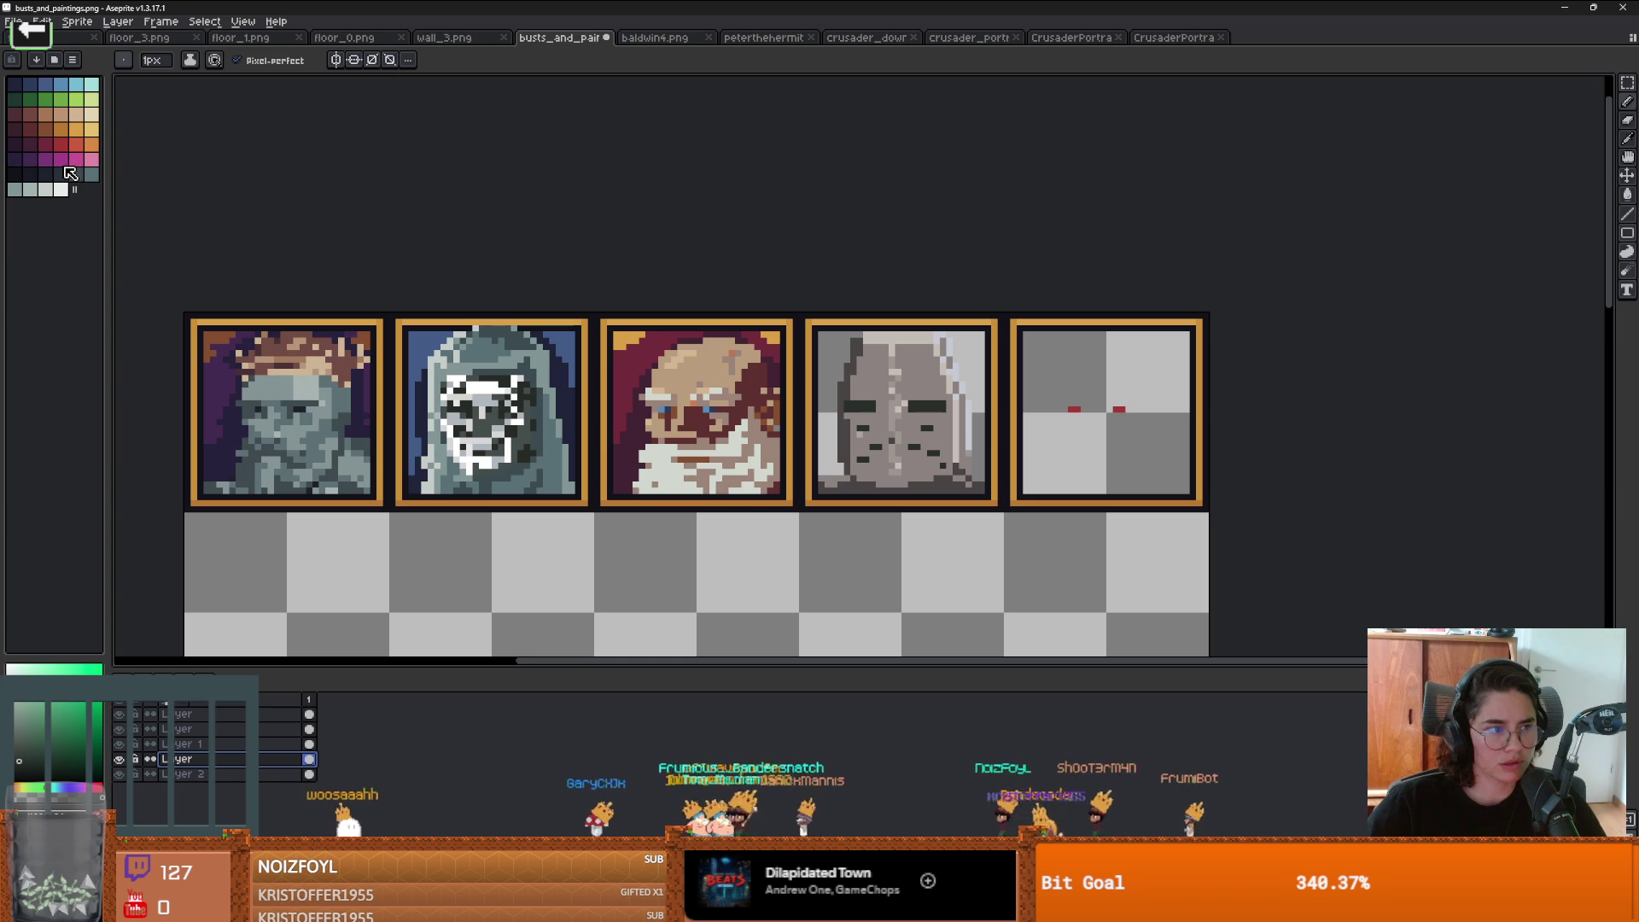
left_click(42, 128)
key("plus")
key("plus")
mouse_move(830, 431)
left_mouse_down()
mouse_move(824, 474)
mouse_move(843, 357)
left_mouse_up()
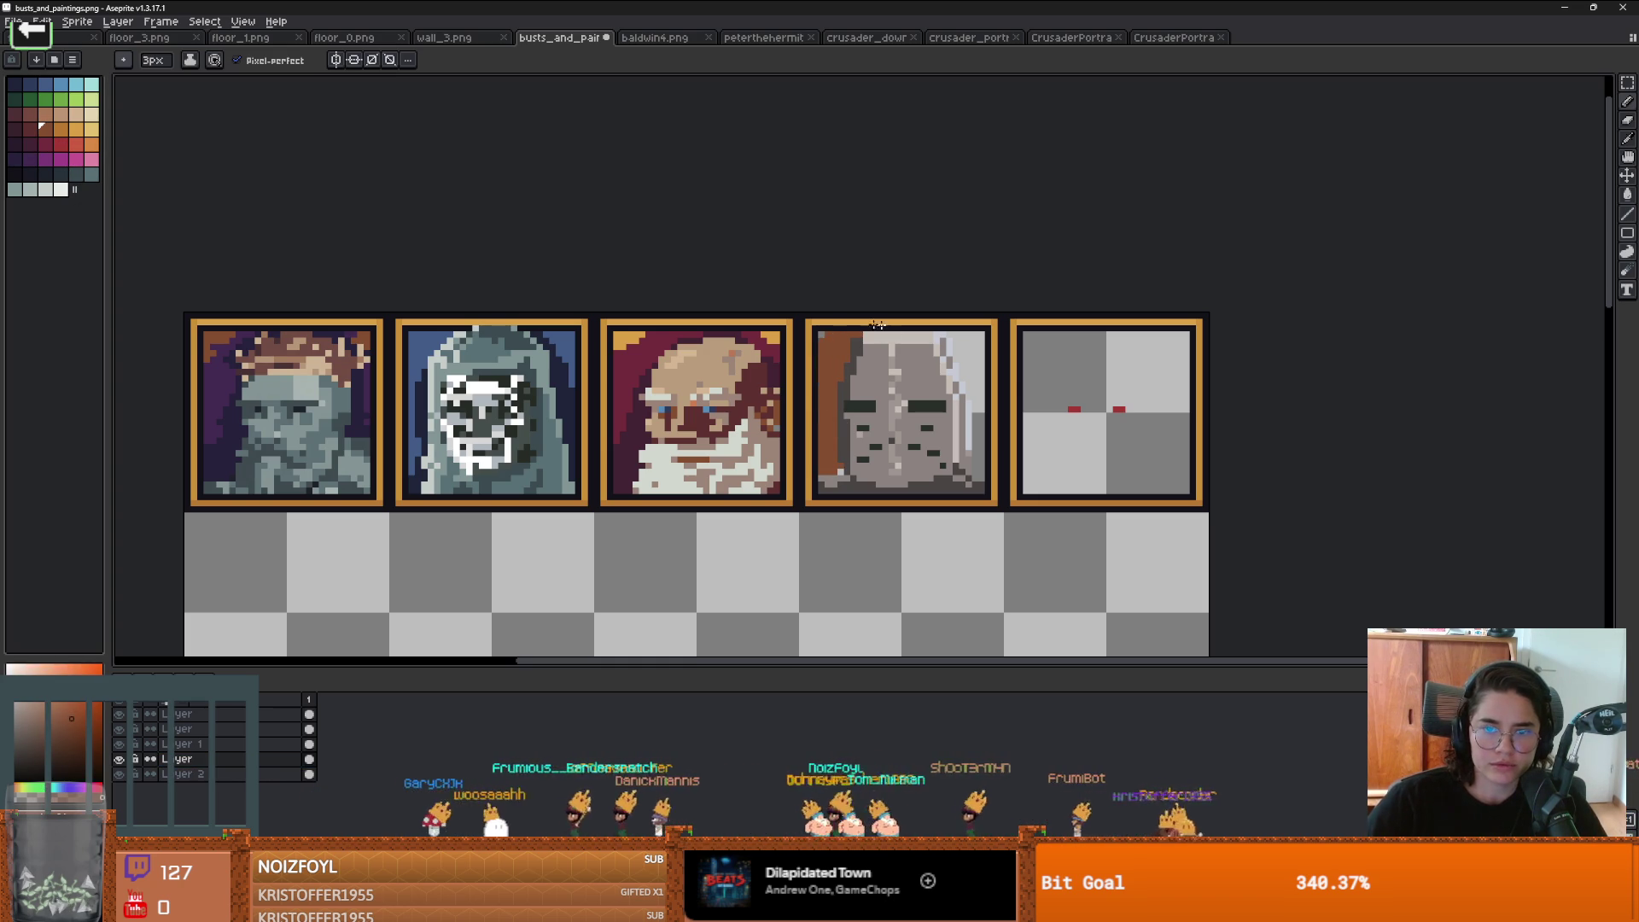
left_click_drag(967, 356, 980, 470)
scroll(974, 459, "down", 1)
scroll(974, 453, "up", 1)
left_click(77, 175)
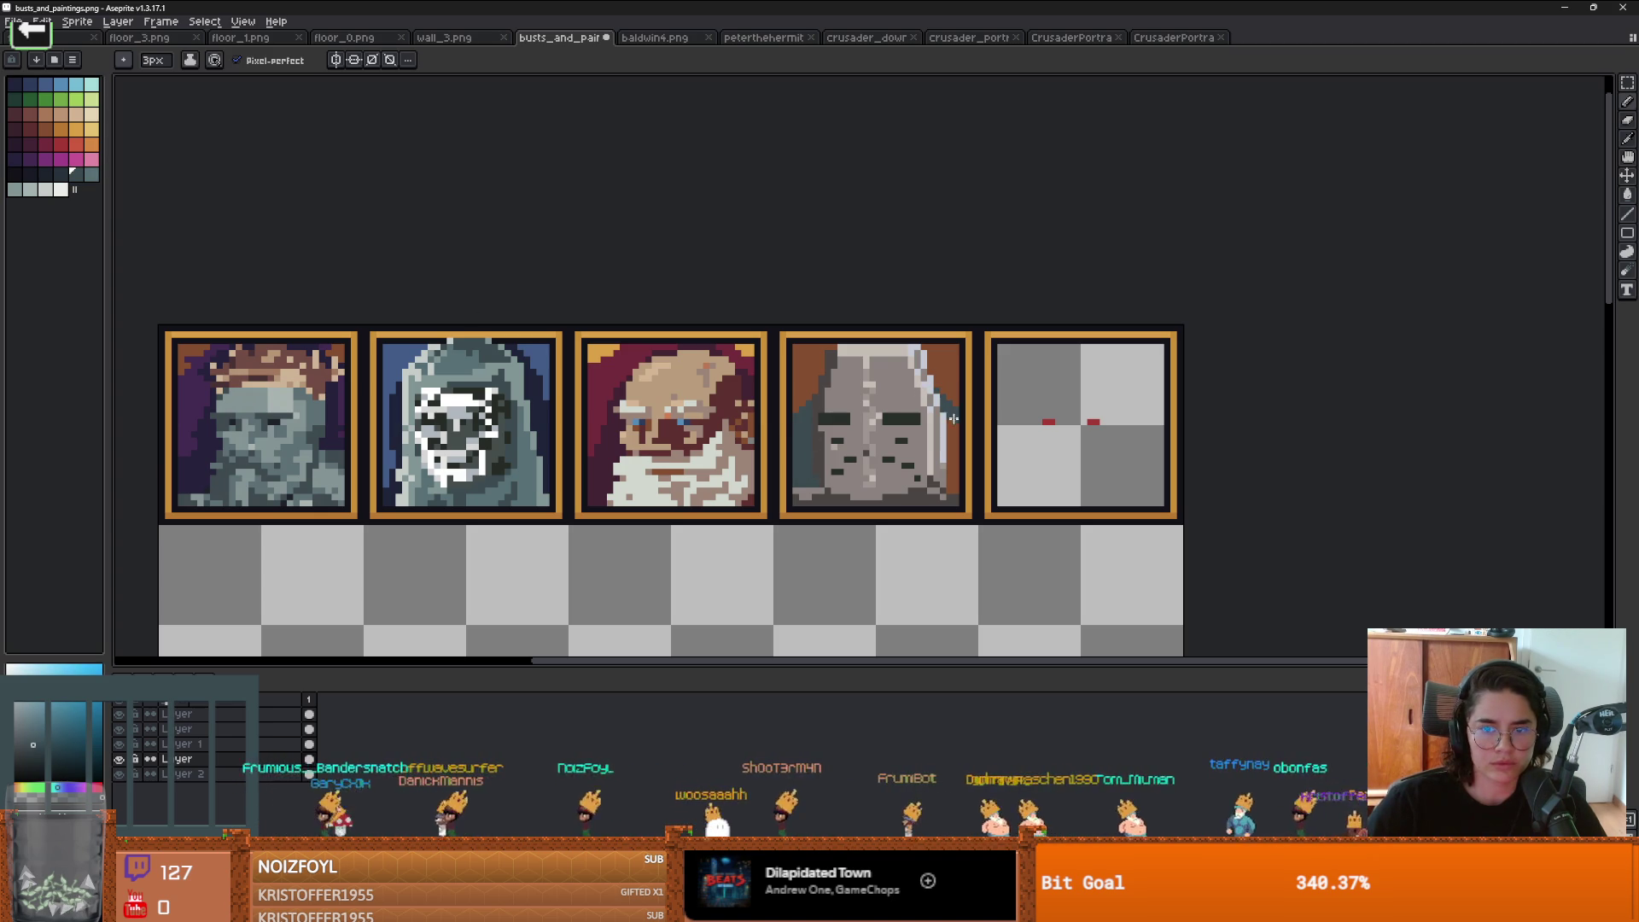
left_click(60, 102)
left_click_drag(806, 380, 807, 450)
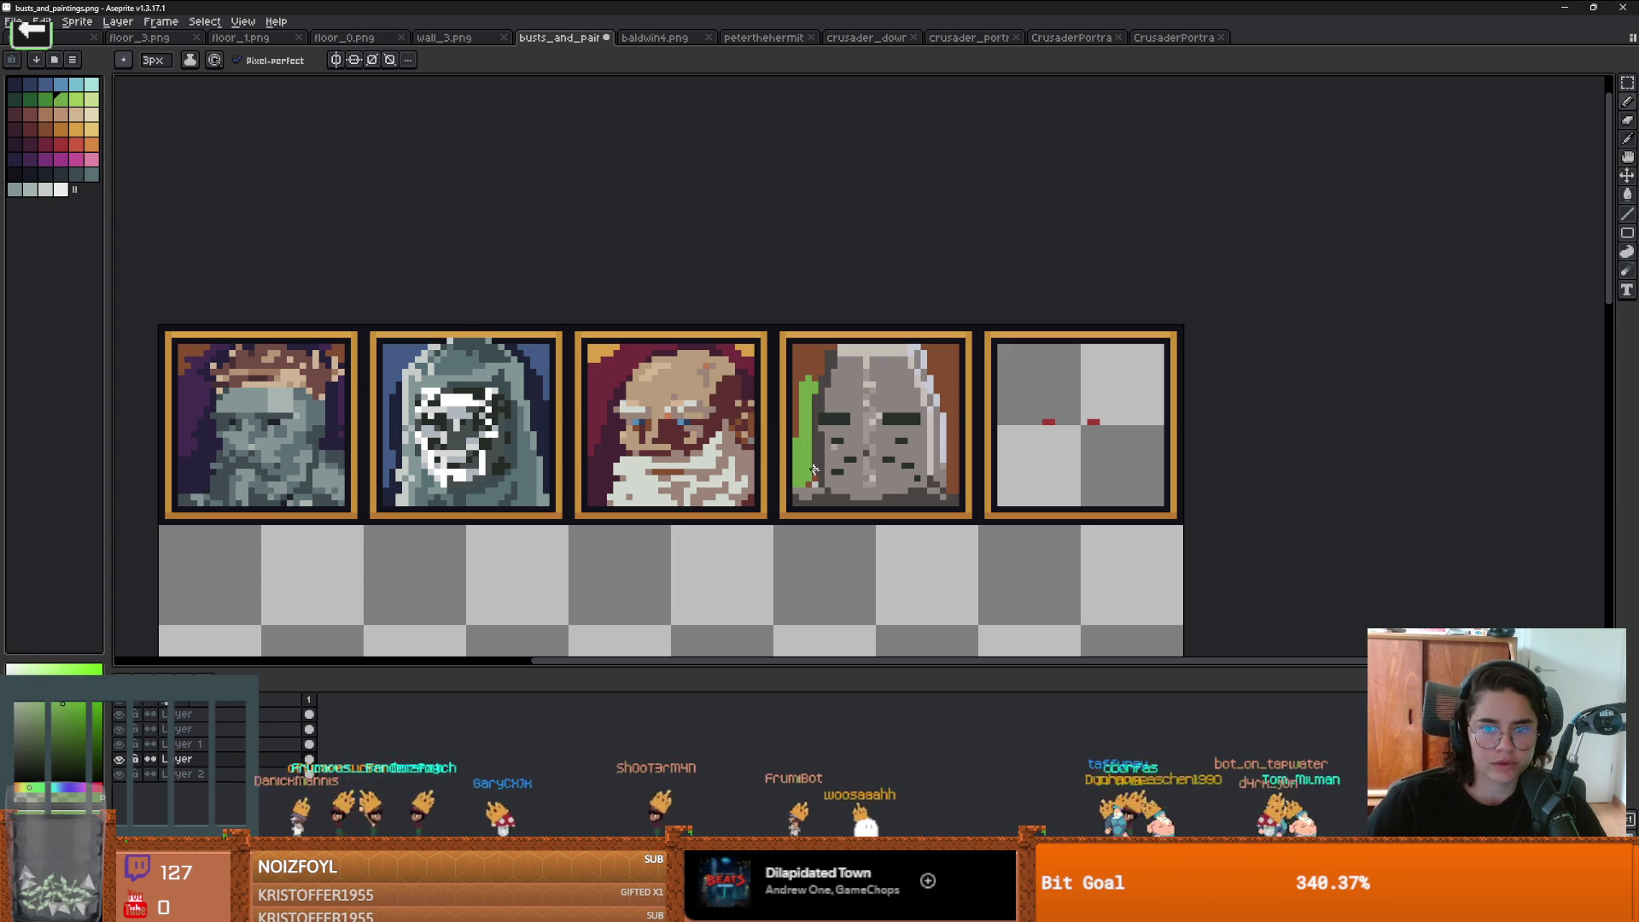
left_click_drag(944, 441, 958, 455)
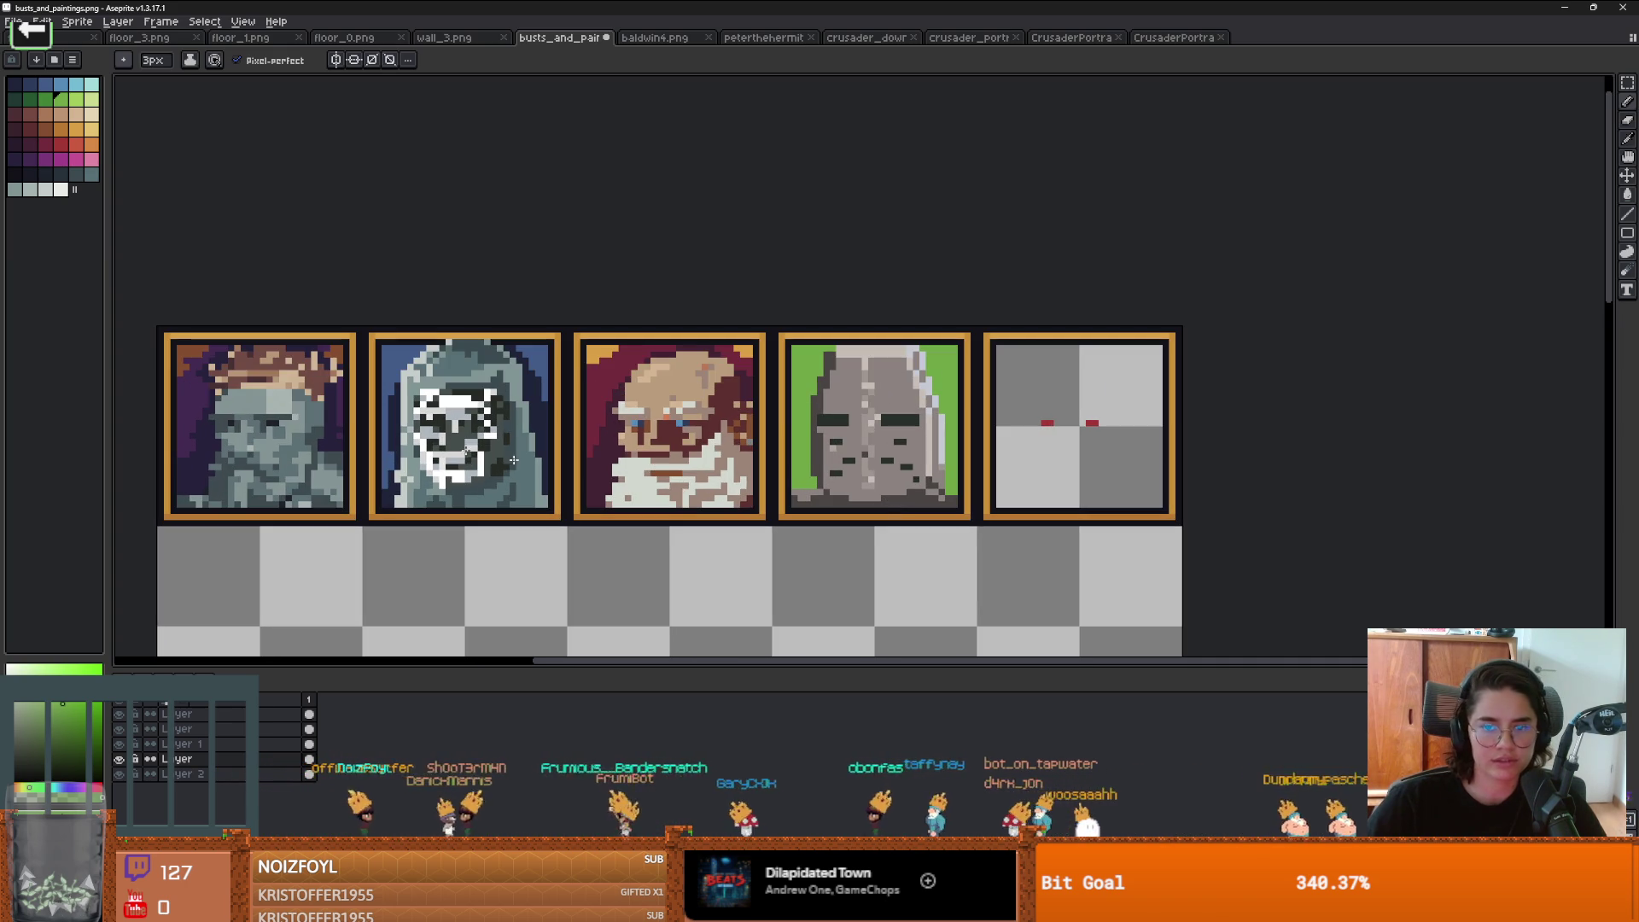
left_click(29, 99)
left_click_drag(796, 475, 818, 485)
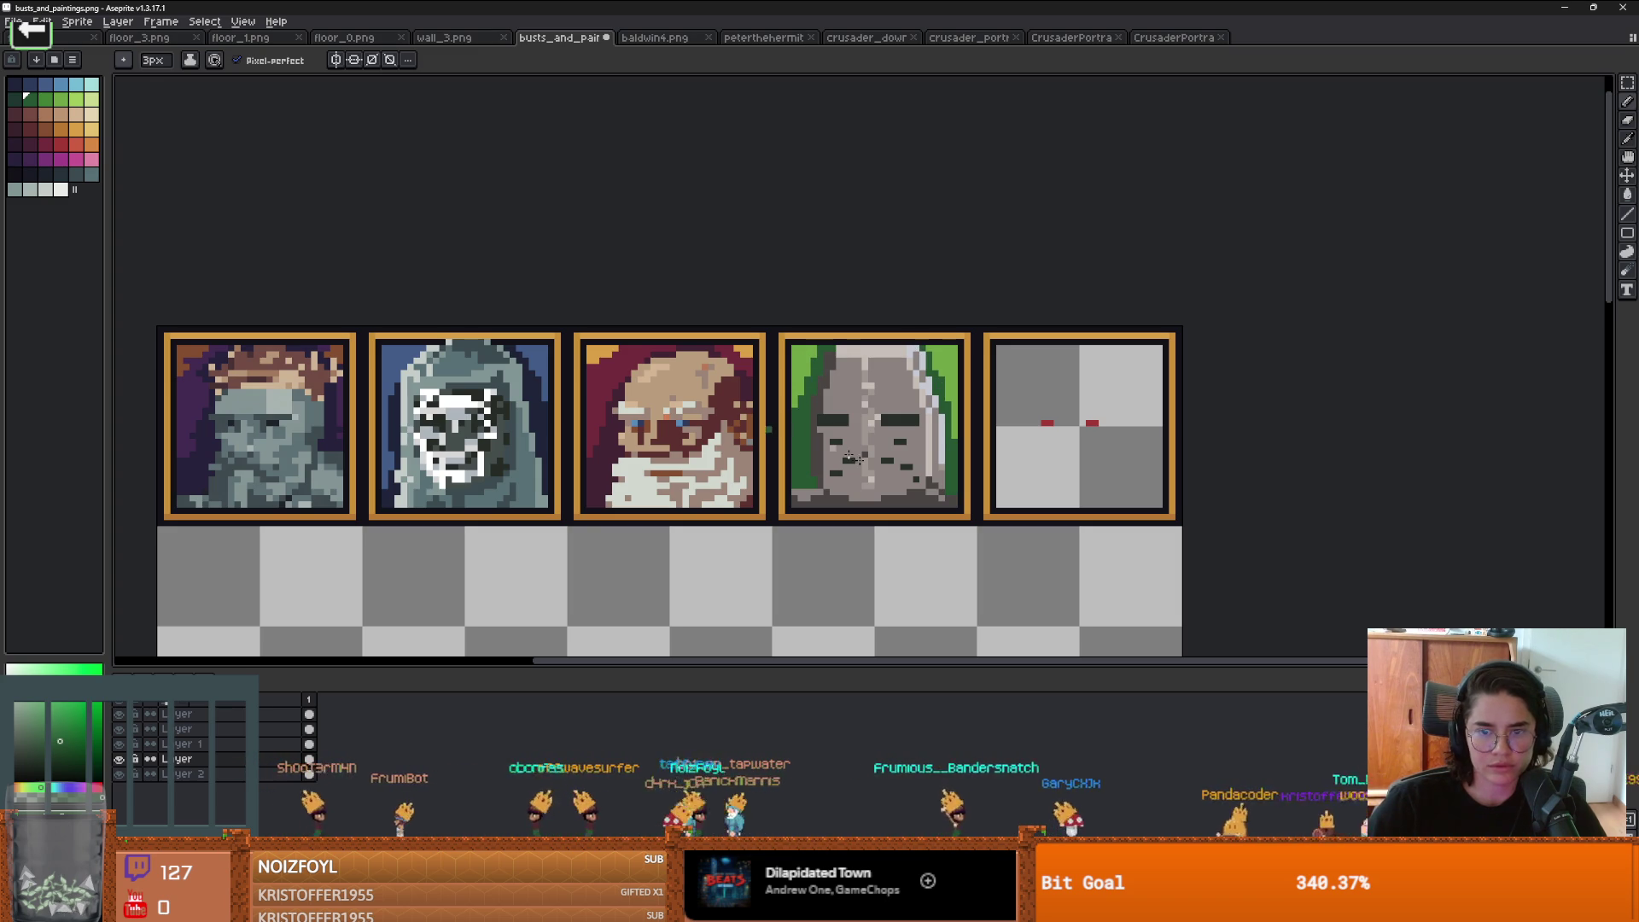
scroll(832, 445, "down", 1)
scroll(802, 422, "up", 1)
left_click(799, 421, "alt")
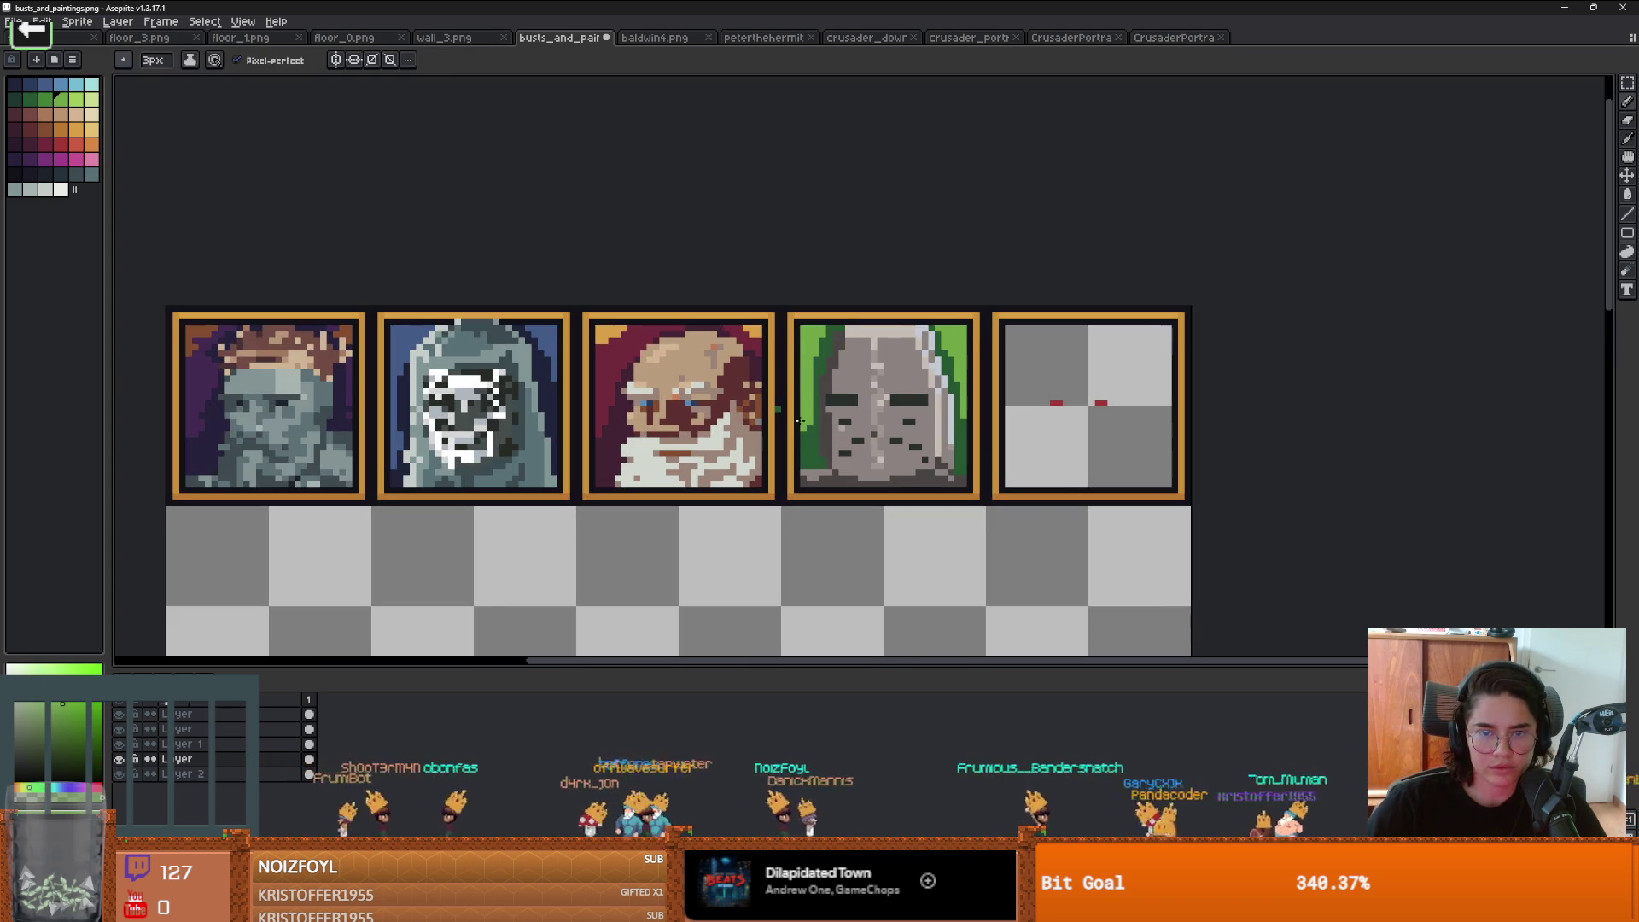
scroll(801, 416, "down", 2)
scroll(471, 556, "up", 2)
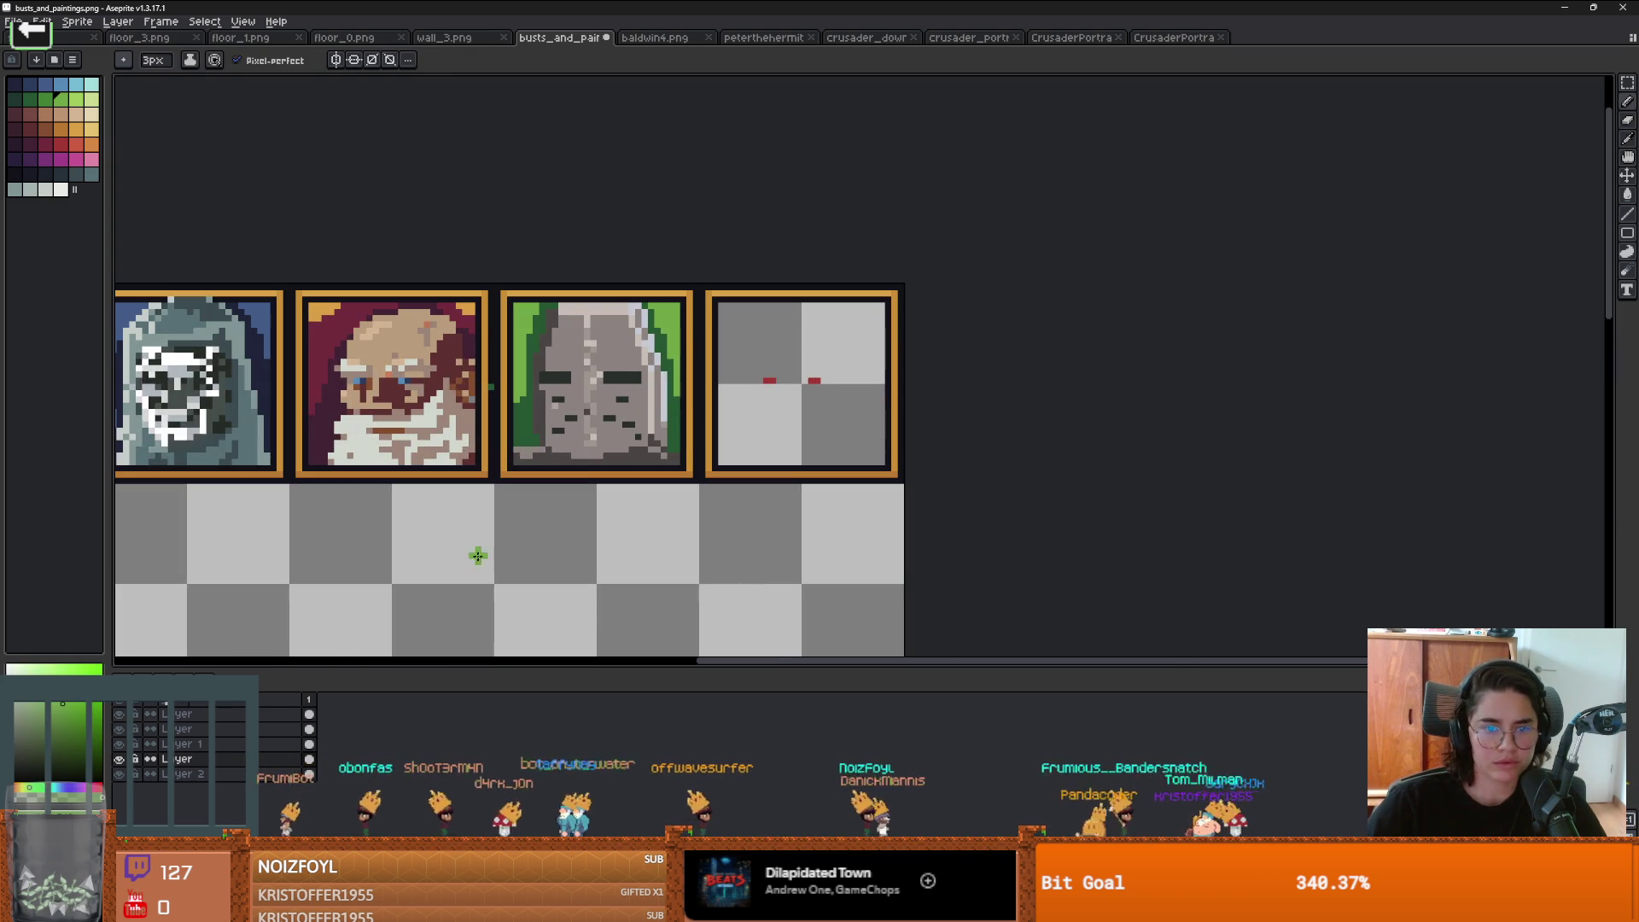
left_click(121, 739)
left_click(121, 739)
left_click(122, 729)
left_click(122, 728)
left_click(122, 744)
left_click(121, 744)
left_click(119, 758)
left_click(120, 758)
left_click(120, 758)
left_click(120, 758)
left_click(121, 740)
left_click(121, 740)
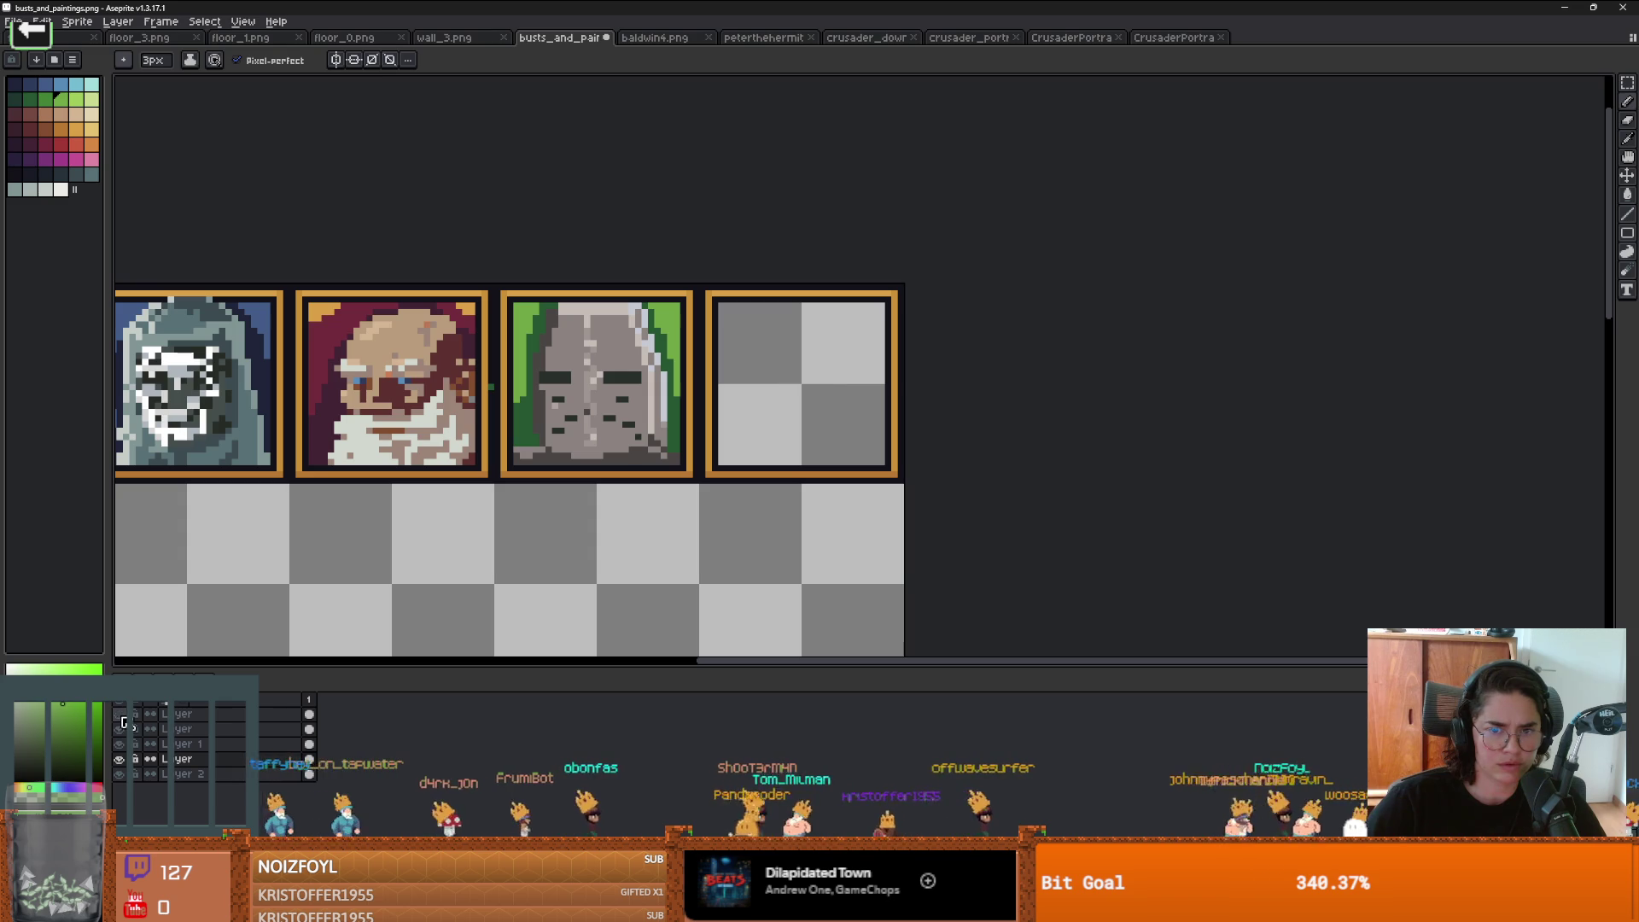
left_click(122, 775)
left_click(122, 775)
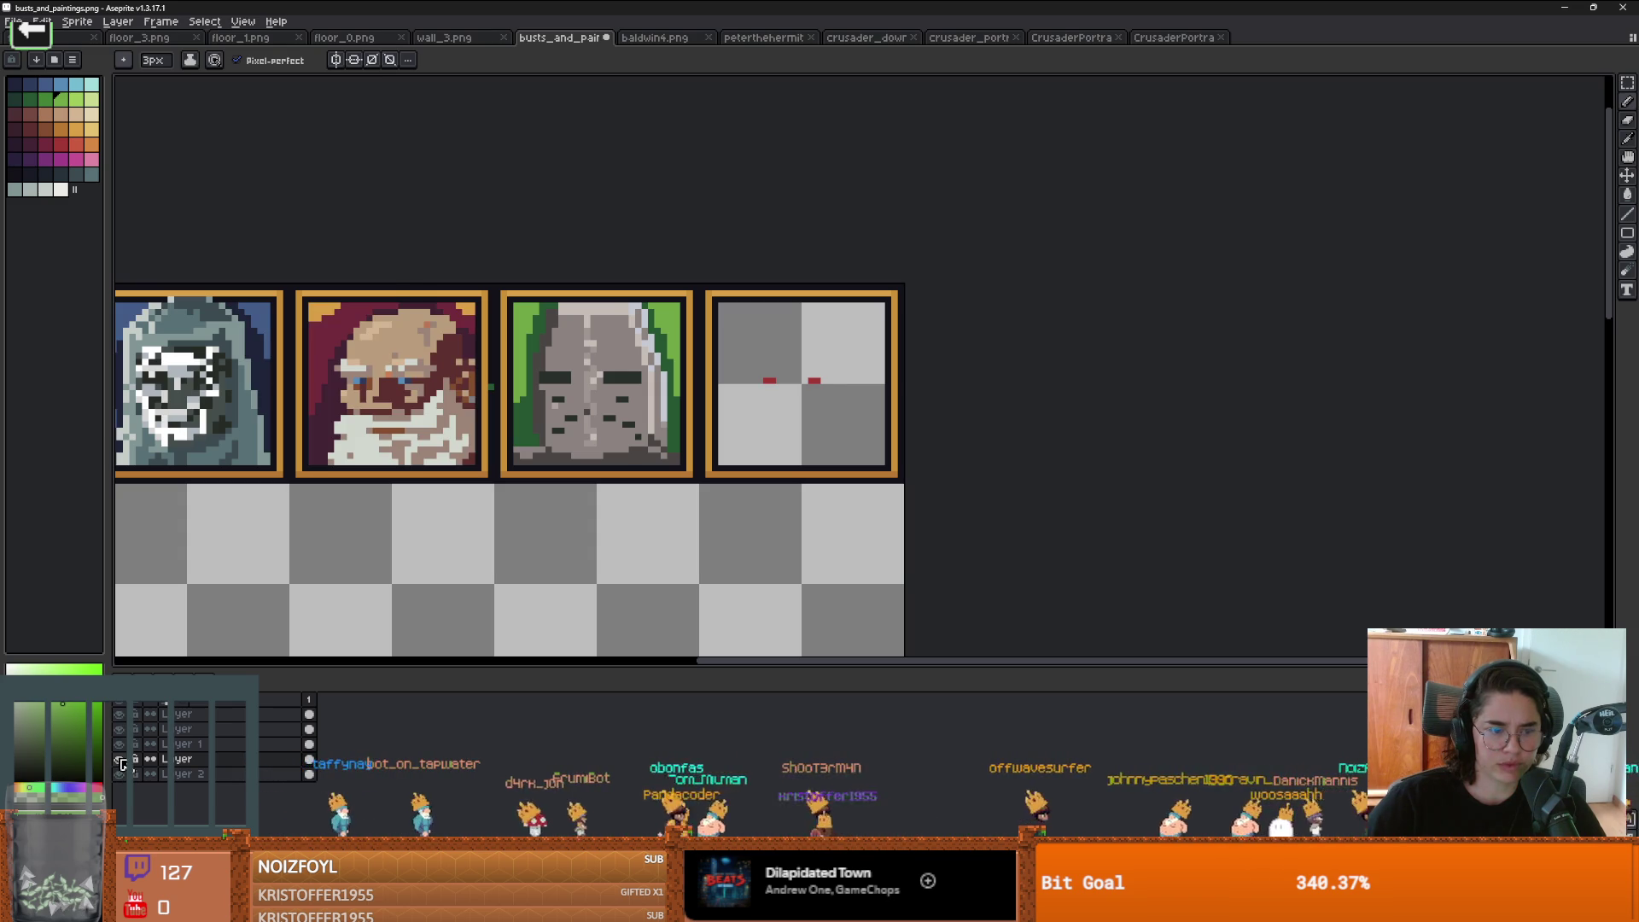
left_click(123, 756)
left_click(122, 758)
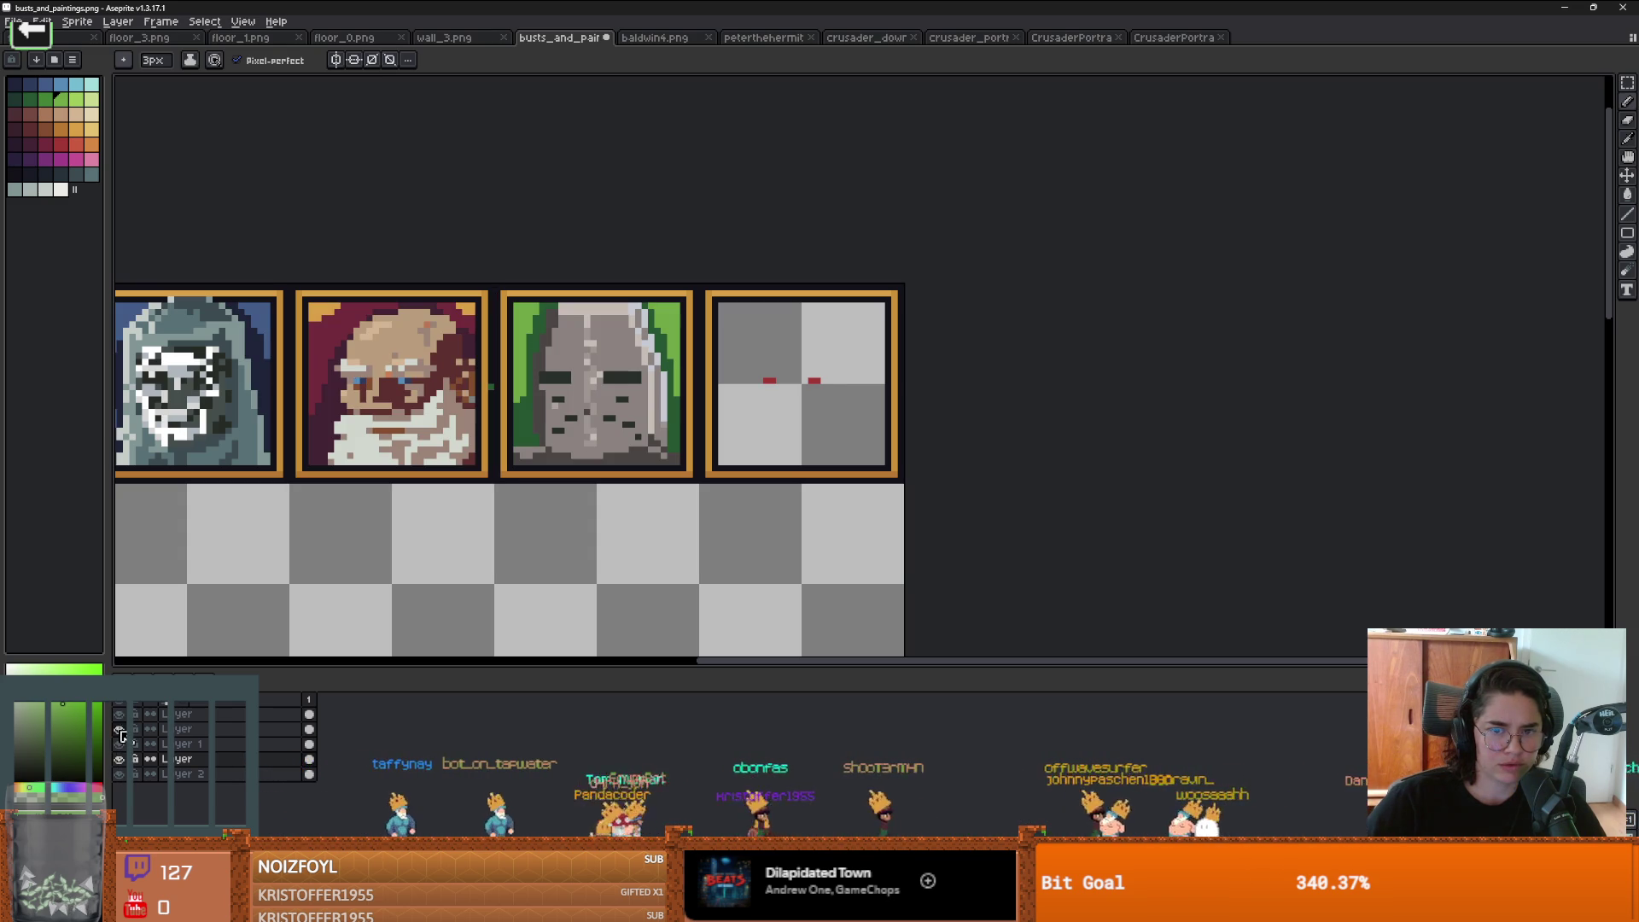
scroll(584, 530, "down", 3)
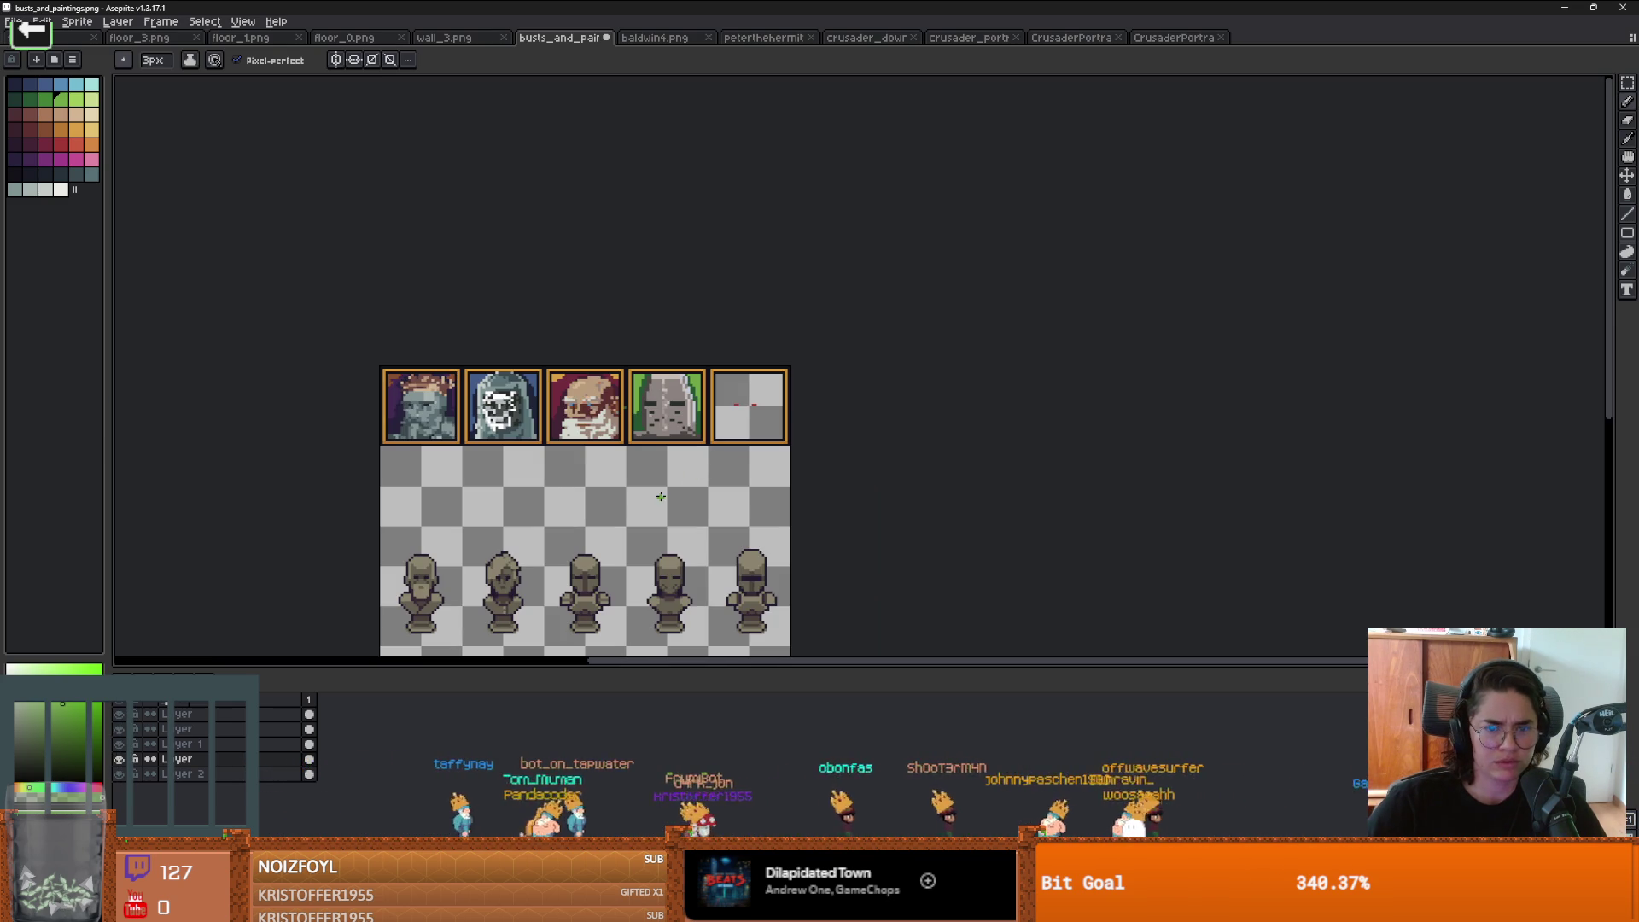
left_click(122, 759)
left_click(122, 758)
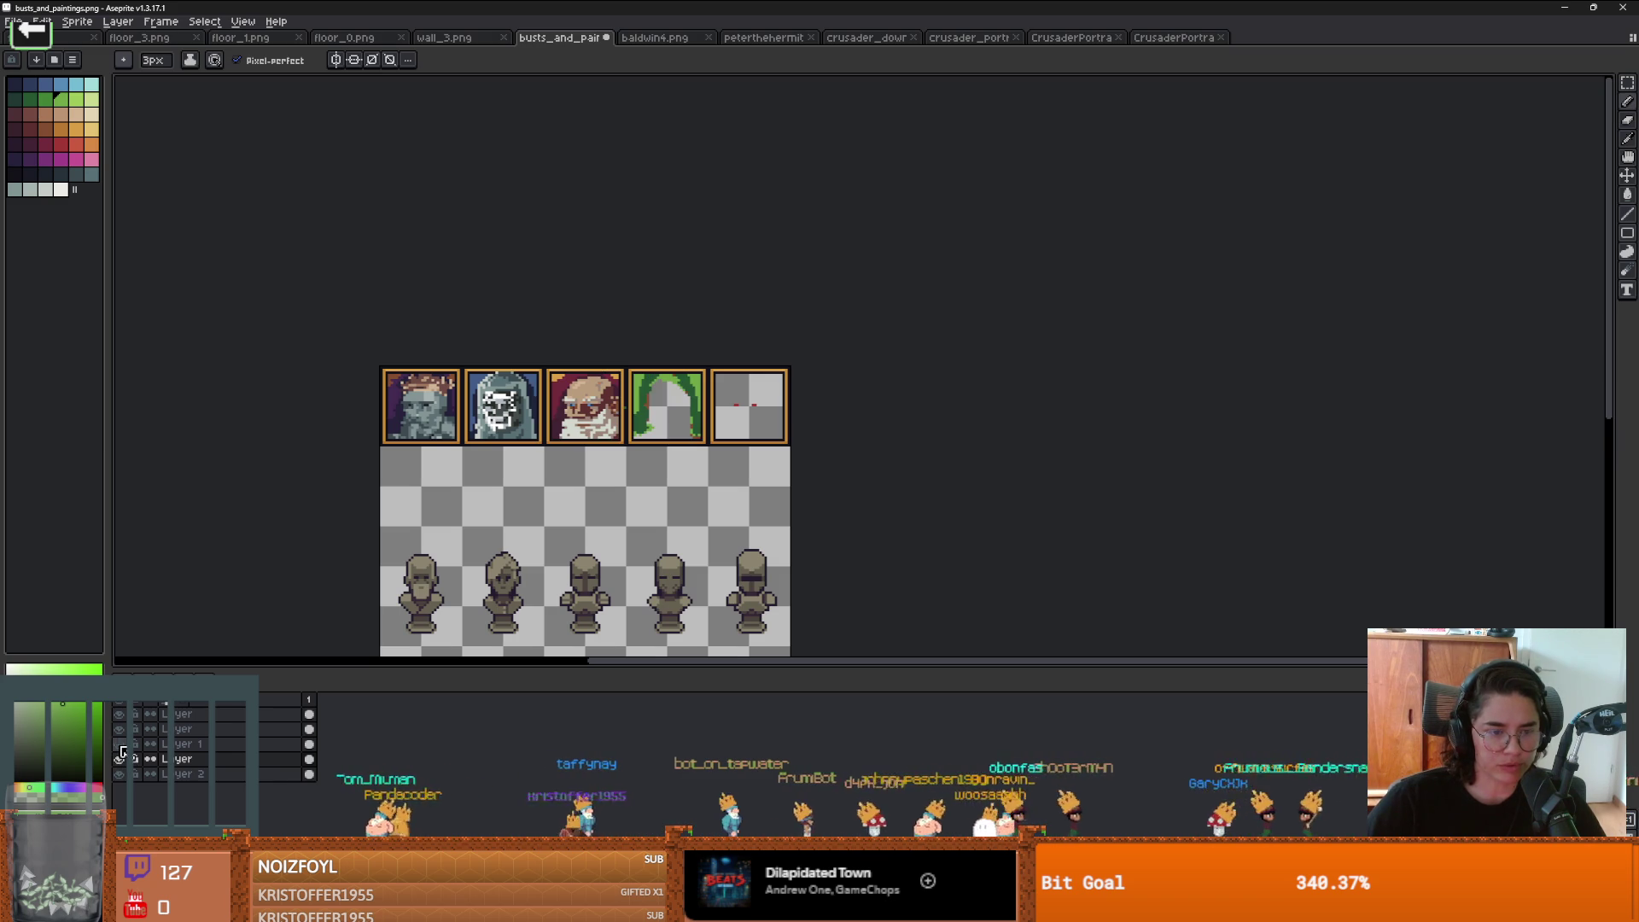
left_click(184, 743)
key("e")
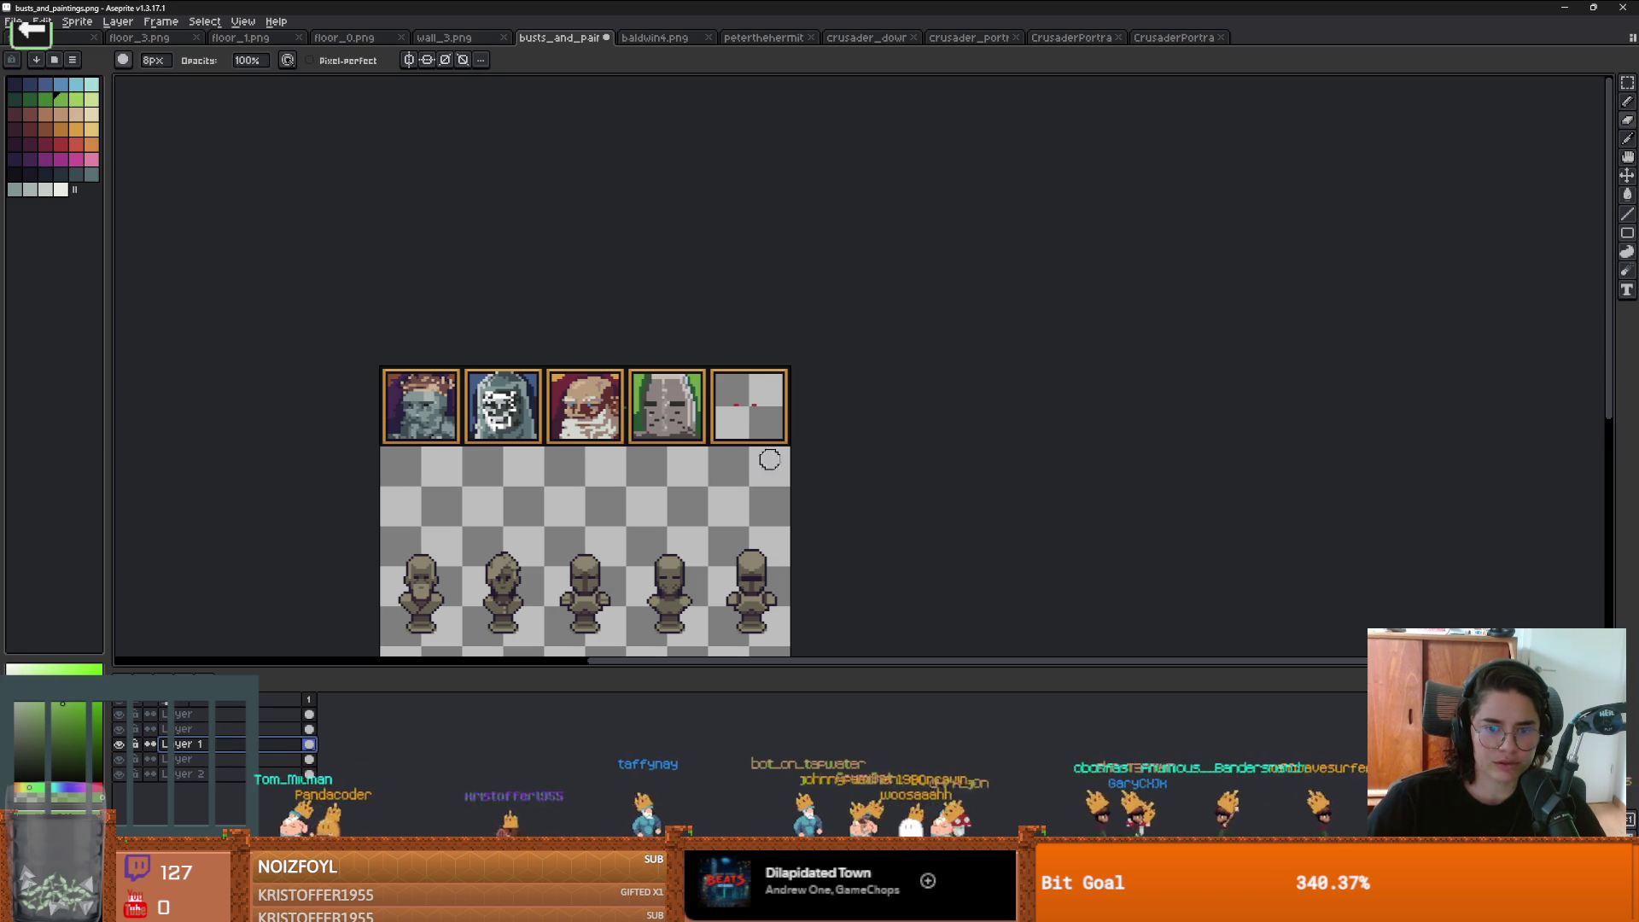
key("alt+Up")
key("alt+Up")
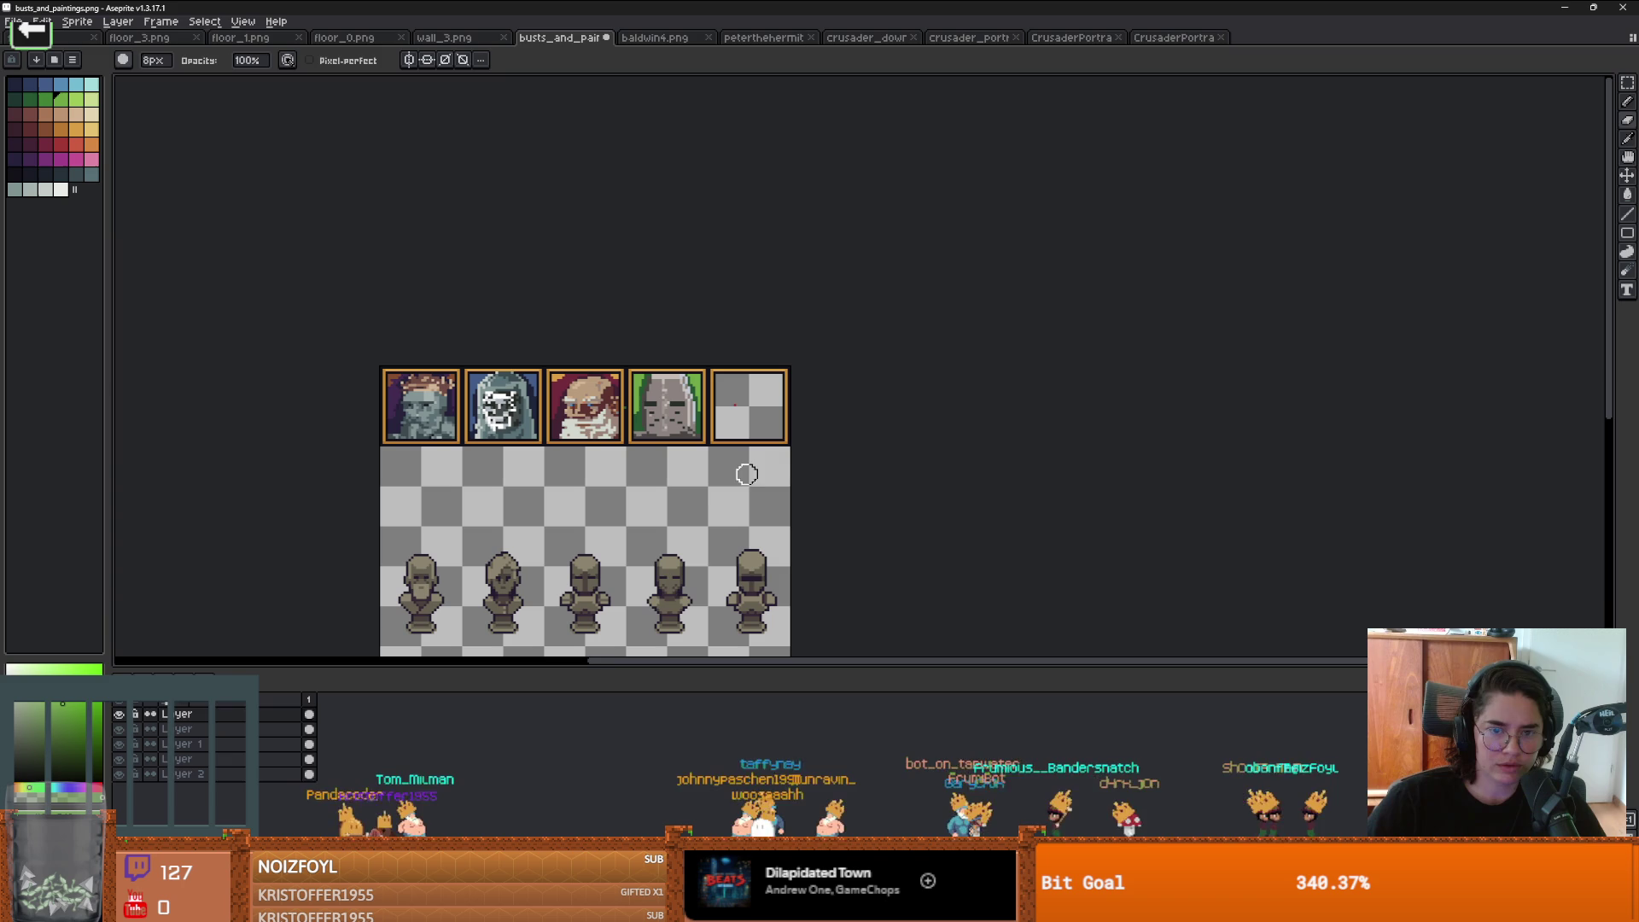
key("alt+Down")
key("alt+Down")
key("alt+Down")
key("alt+Down")
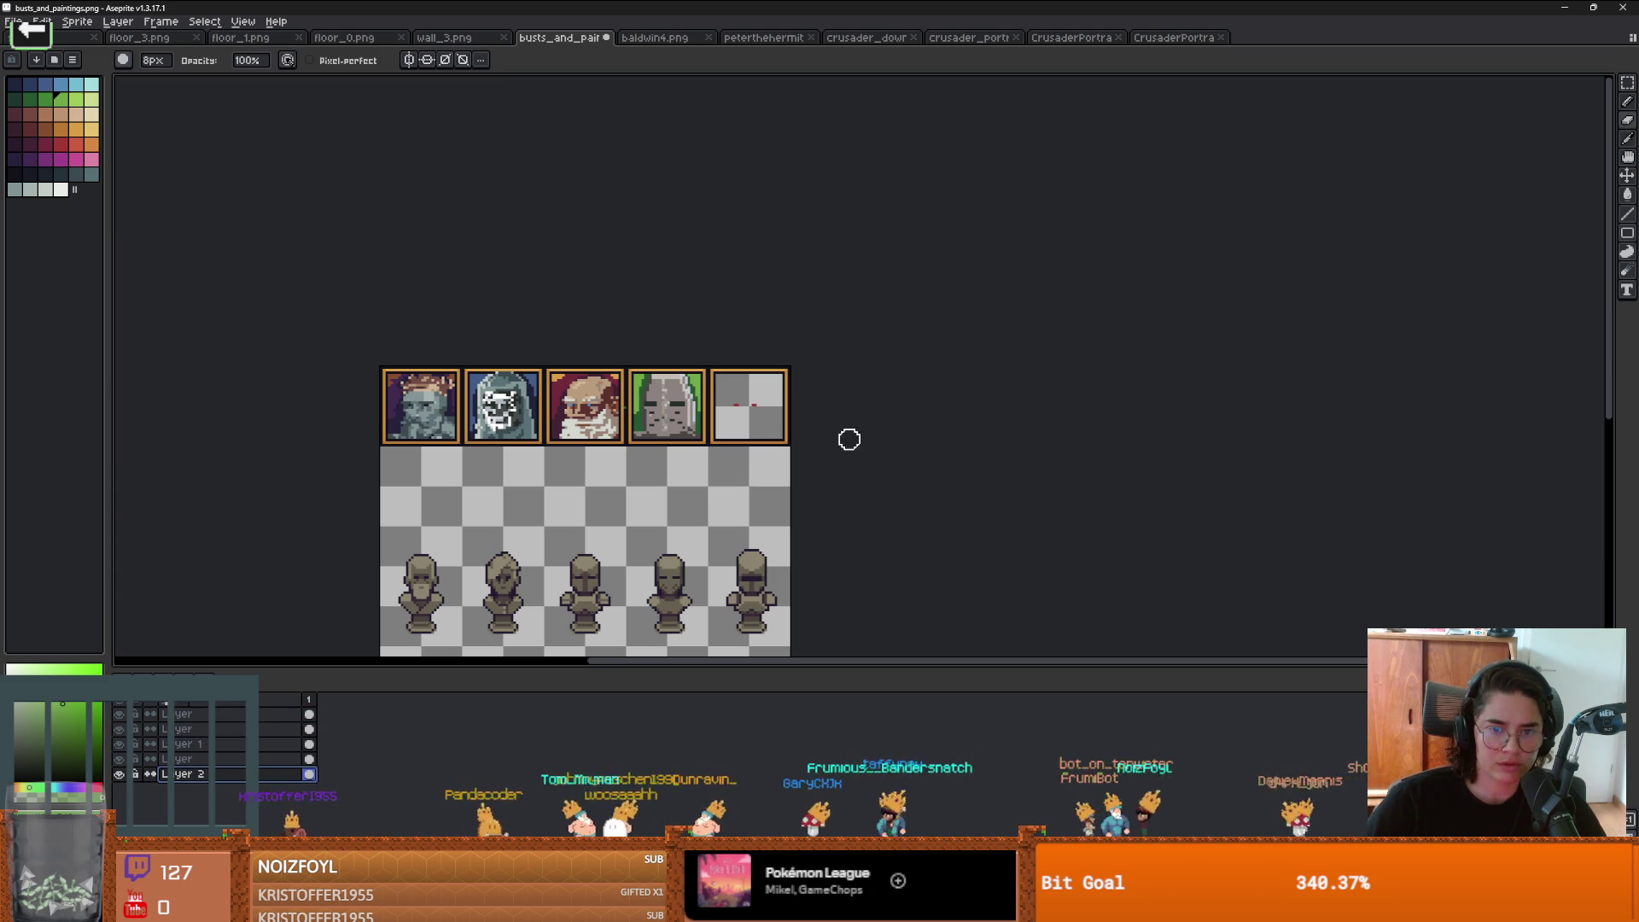
key("alt+Up")
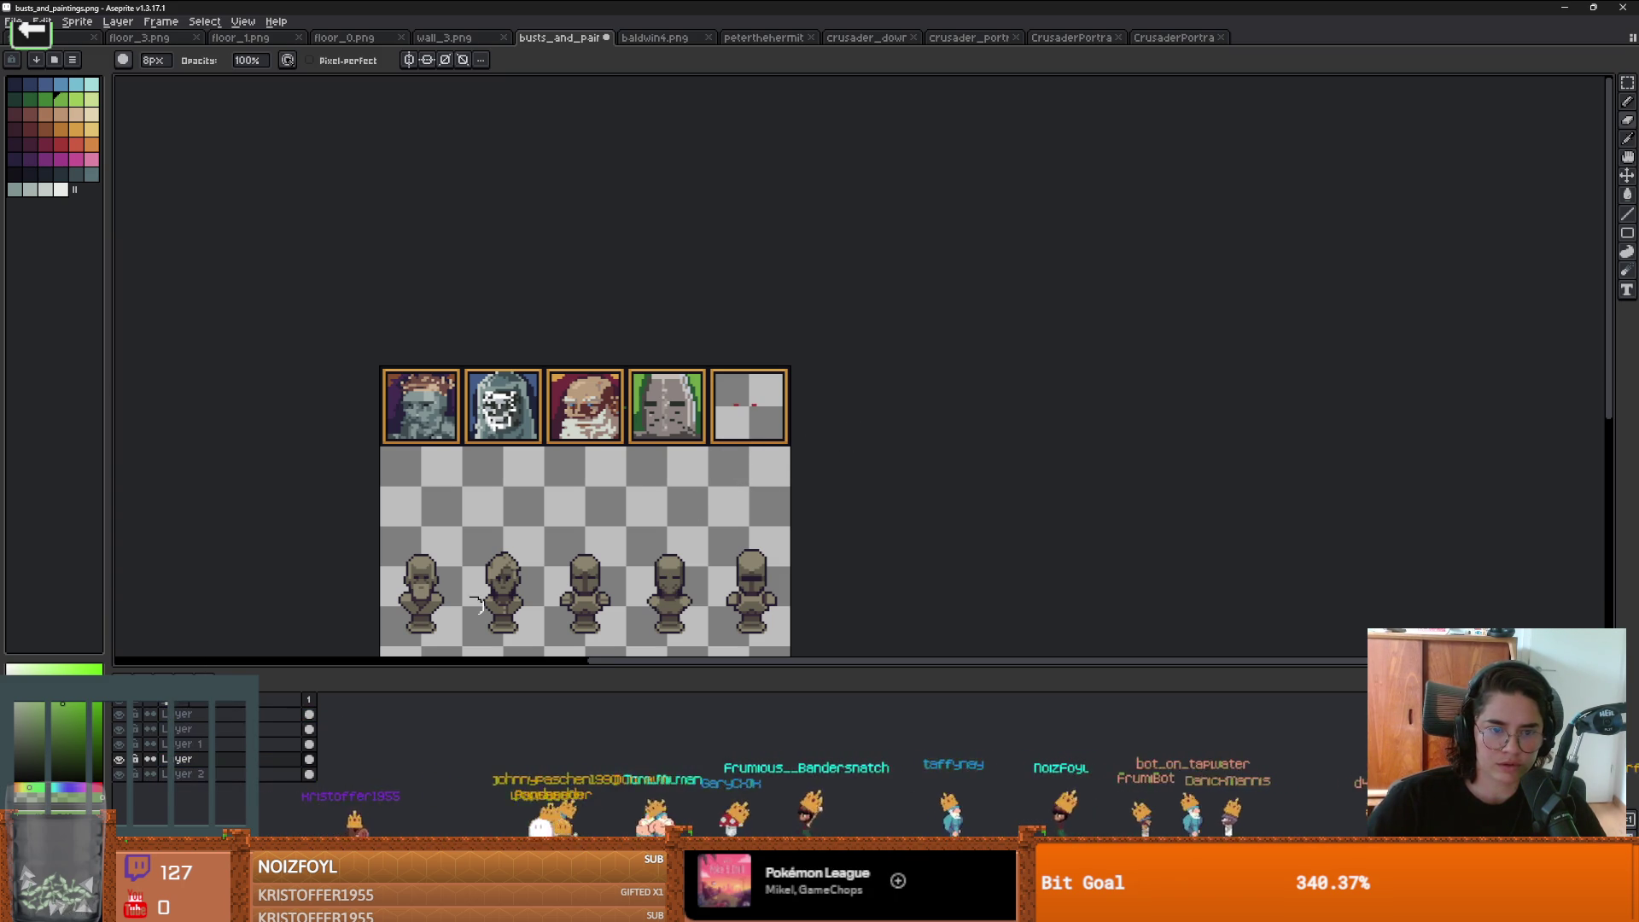
key("alt+Up")
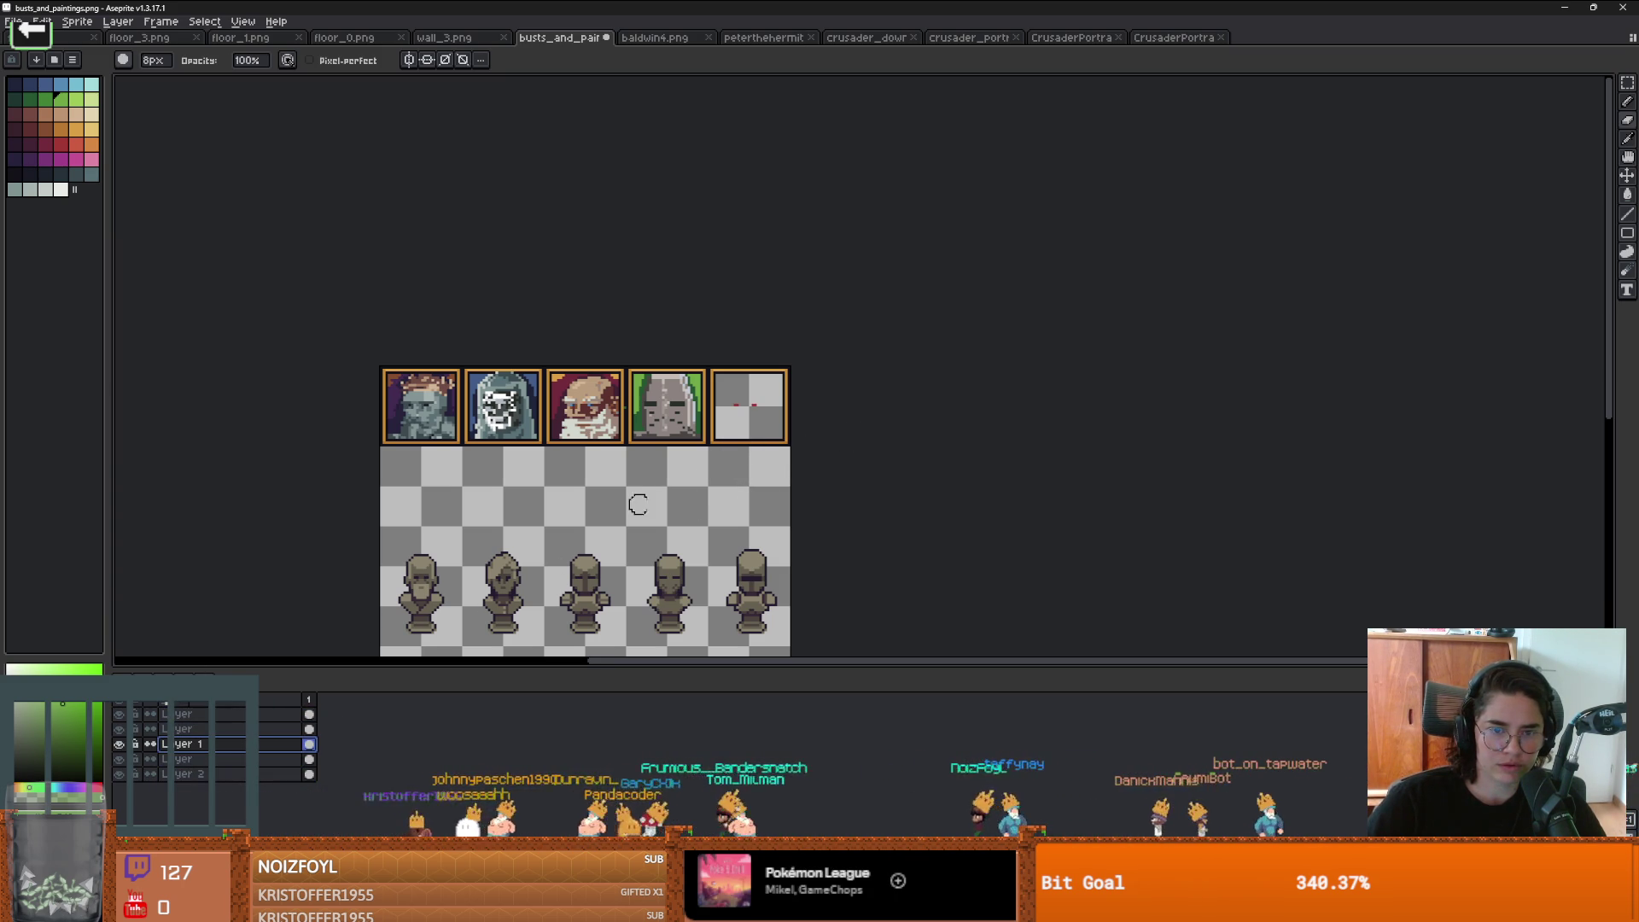
left_click(754, 462)
left_click(156, 731)
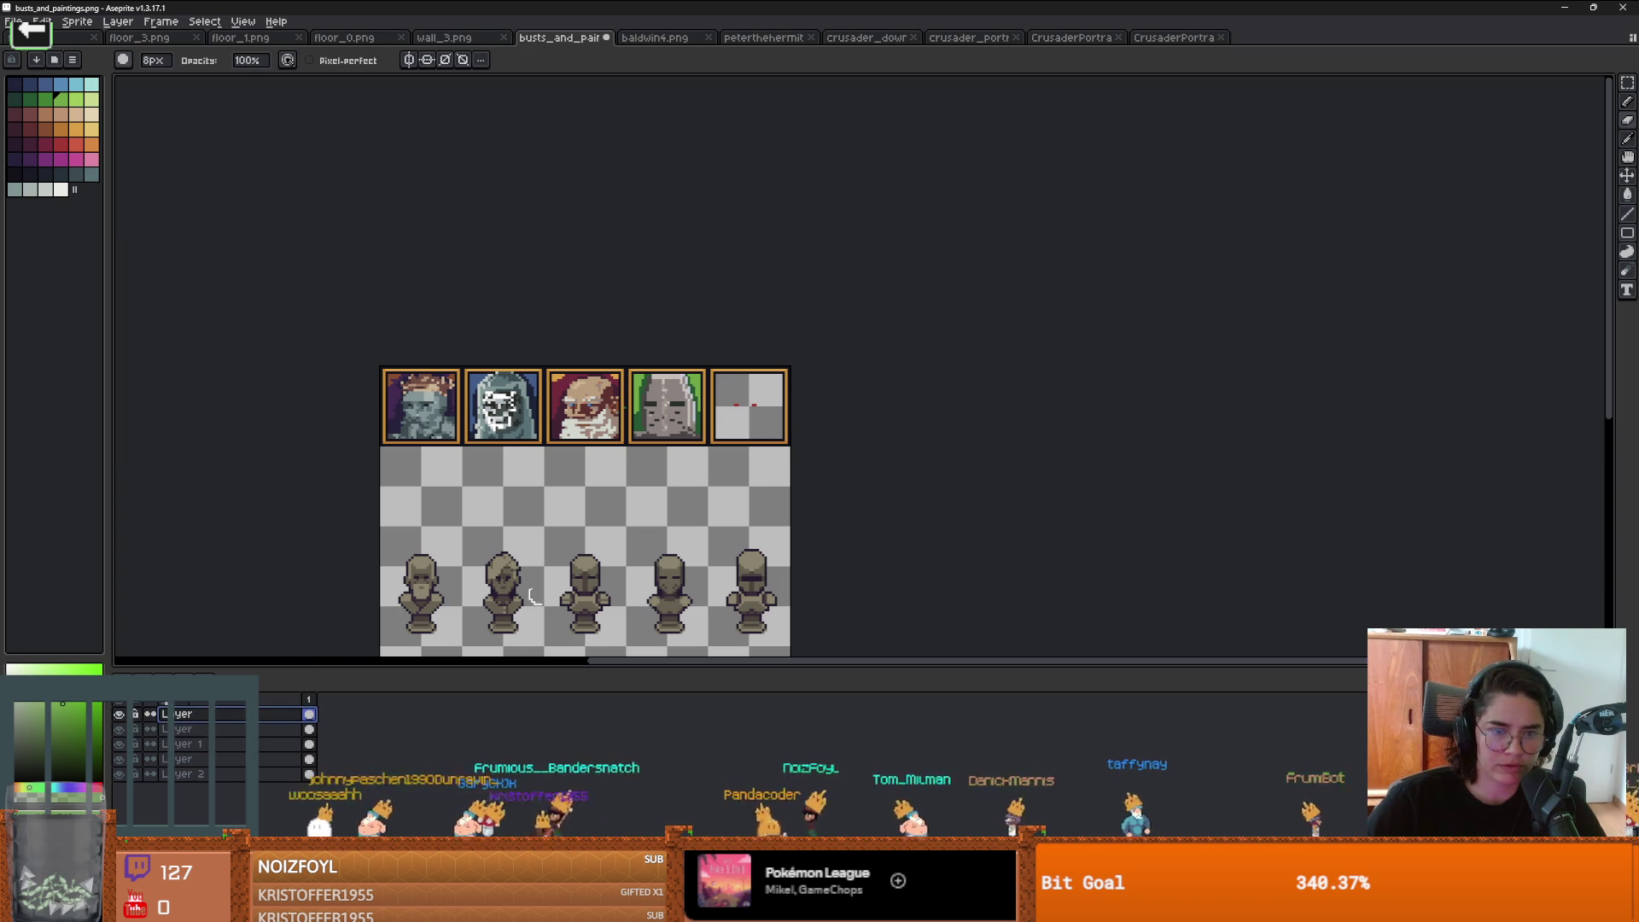
left_click_drag(729, 437, 790, 438)
scroll(768, 437, "up", 1)
key("ctrl+z")
scroll(651, 504, "up", 1)
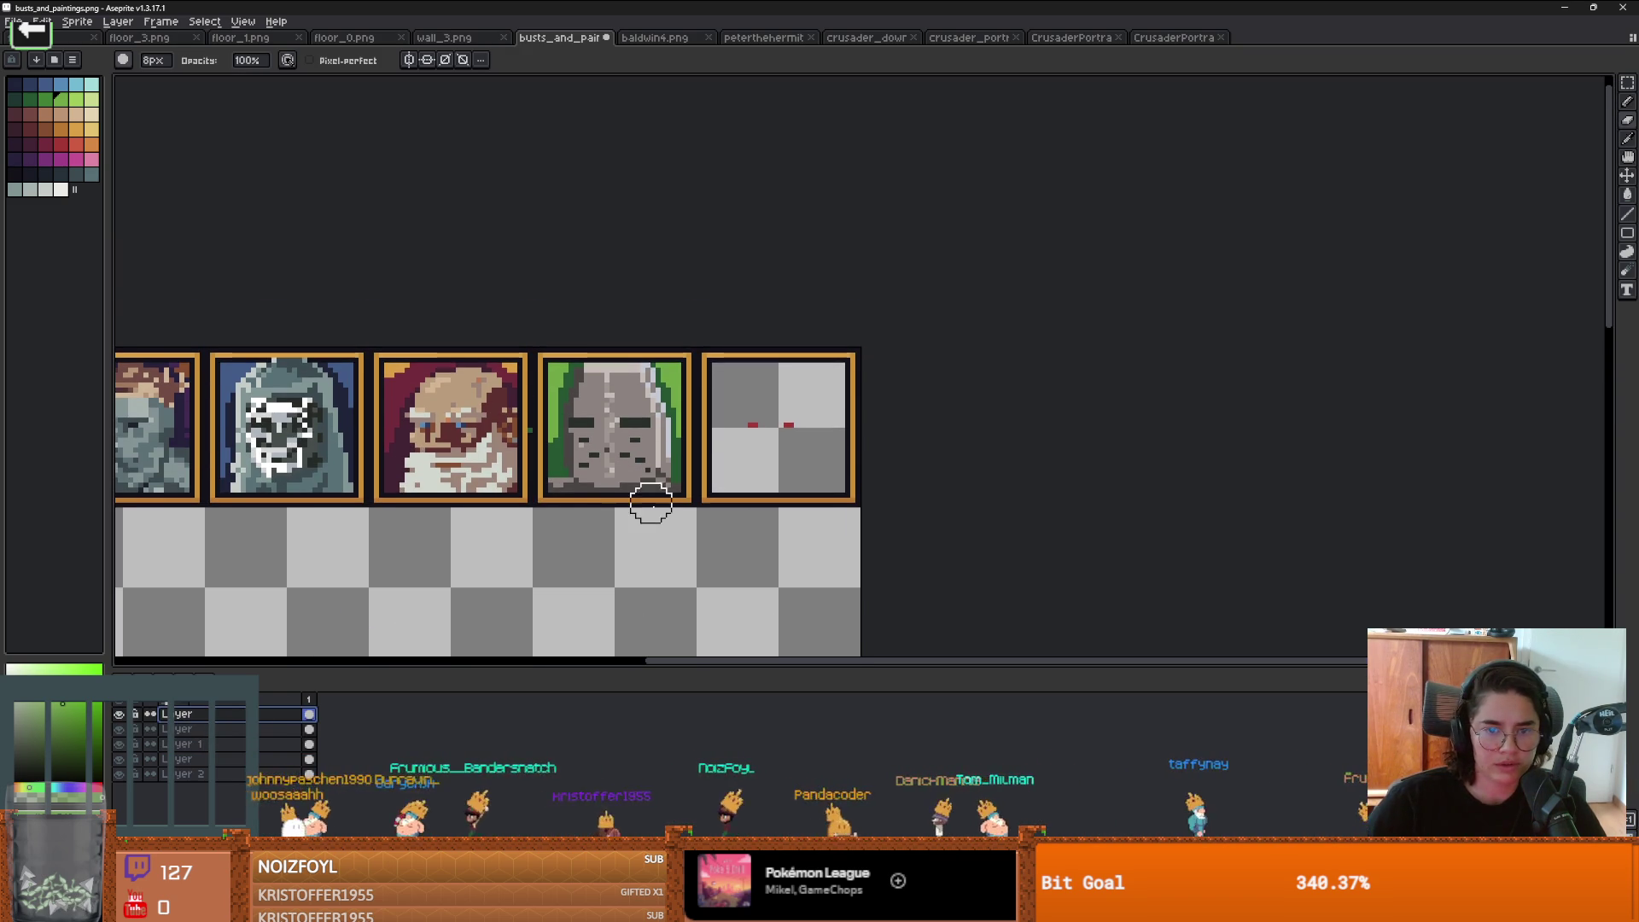
Step: Copy the empty fifth gold frame into a new slot directly below it
key("m")
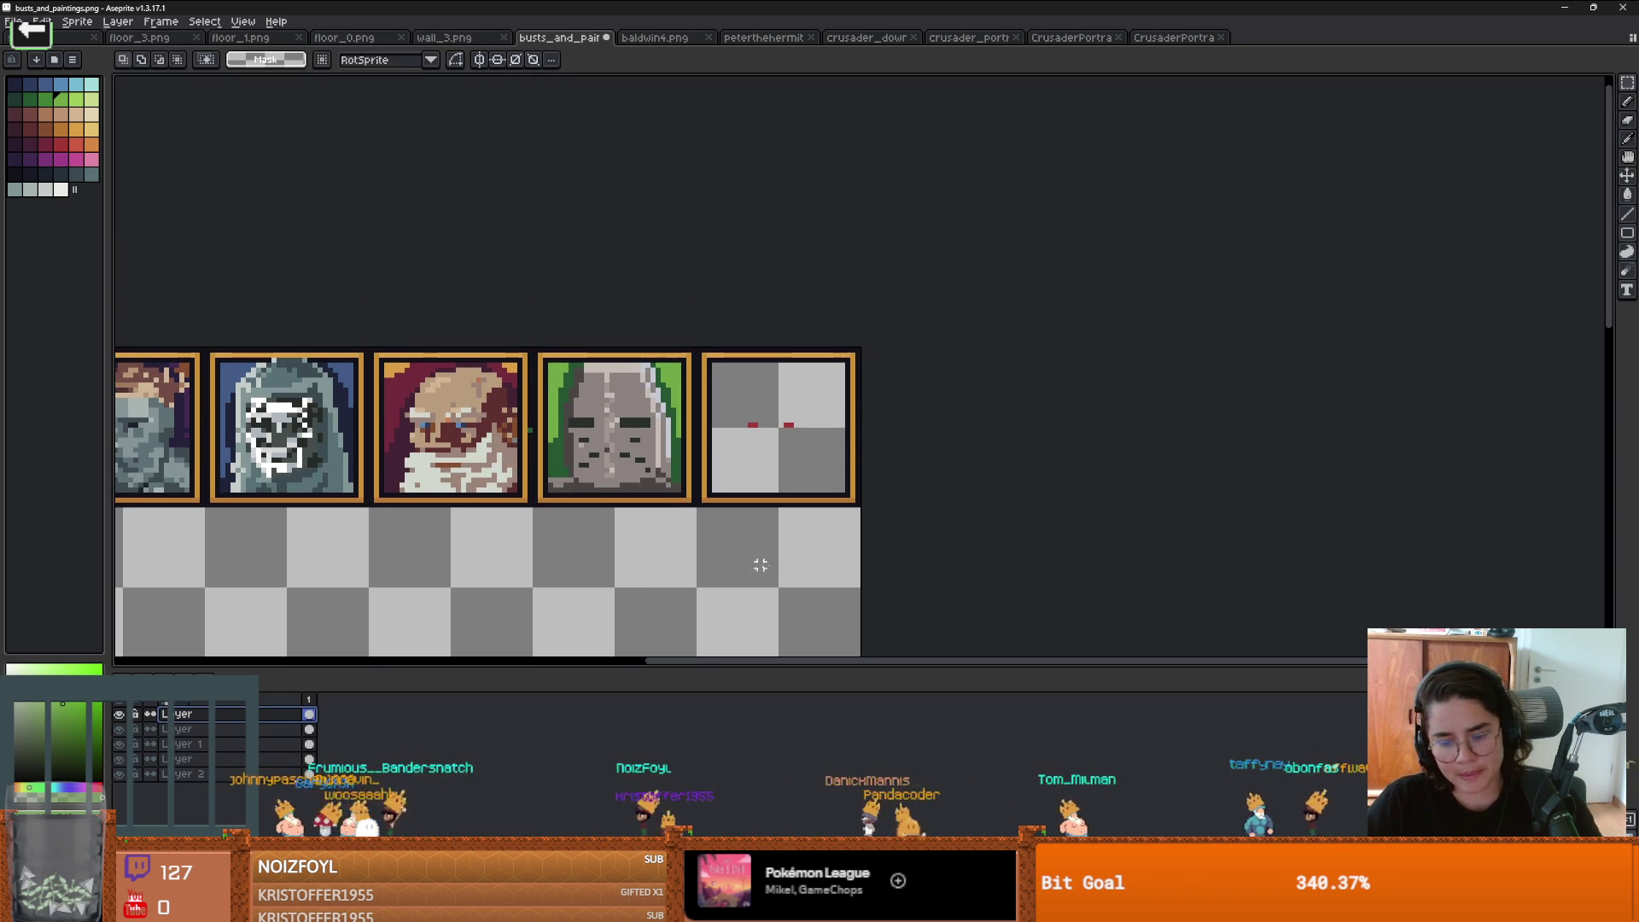
mouse_move(858, 505)
left_mouse_down()
mouse_move(712, 353)
mouse_move(797, 518)
left_mouse_up()
key("ctrl+t")
scroll(834, 464, "down", 2)
key("Return")
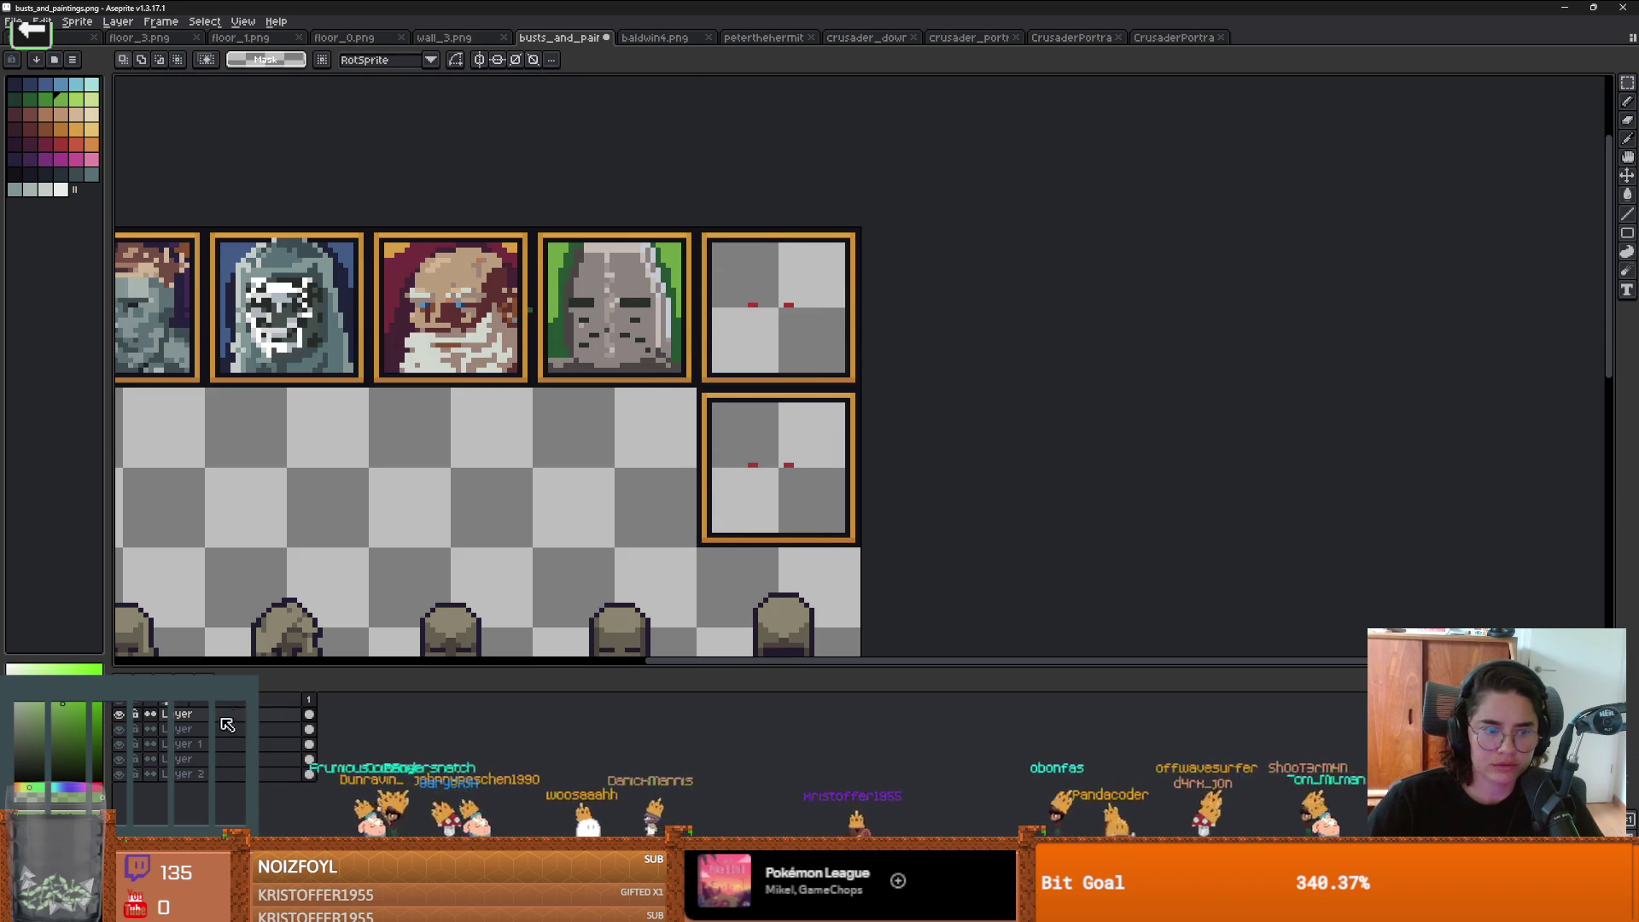
Step: Place a copy of the lower-right frame under the green knight portrait, aligned pixel-exact
mouse_move(858, 543)
left_mouse_down()
mouse_move(733, 398)
mouse_move(693, 385)
left_mouse_up()
left_click_drag(751, 432, 580, 433, "ctrl")
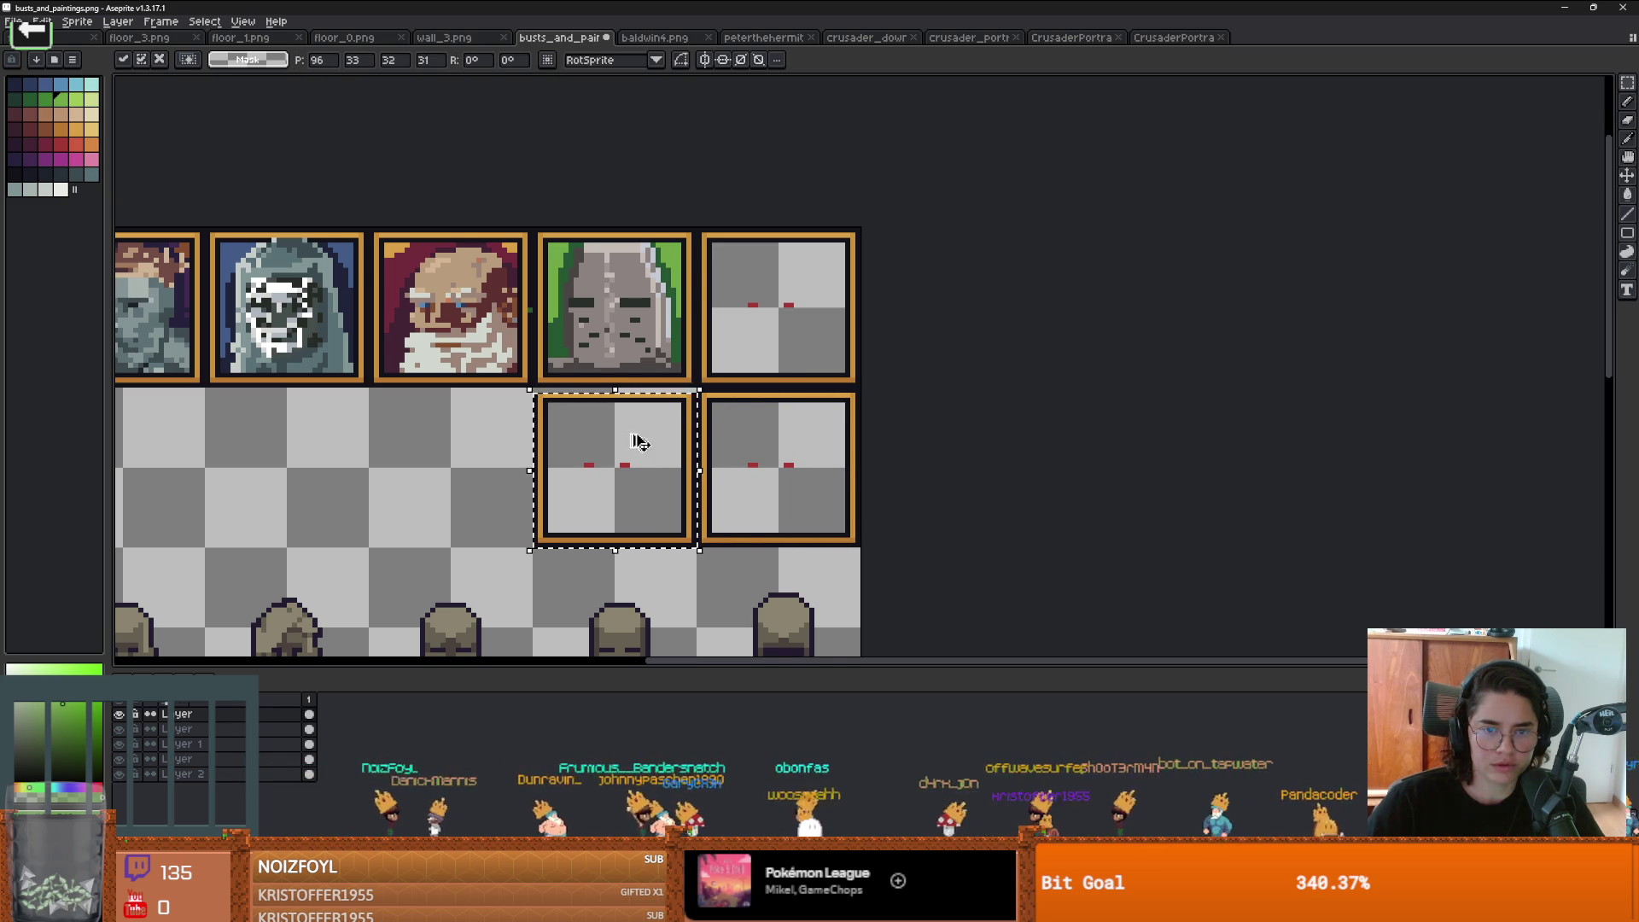
key("Escape")
left_click_drag(858, 543, 690, 385)
left_click(777, 443)
mouse_move(777, 443)
left_mouse_down()
mouse_move(597, 443)
mouse_move(611, 443)
left_mouse_up()
left_click_drag(986, 485, 517, 478)
key("Return")
Step: Save busts_and_paintings.png and switch back to the Godot editor
scroll(518, 478, "down", 2)
scroll(708, 371, "up", 1)
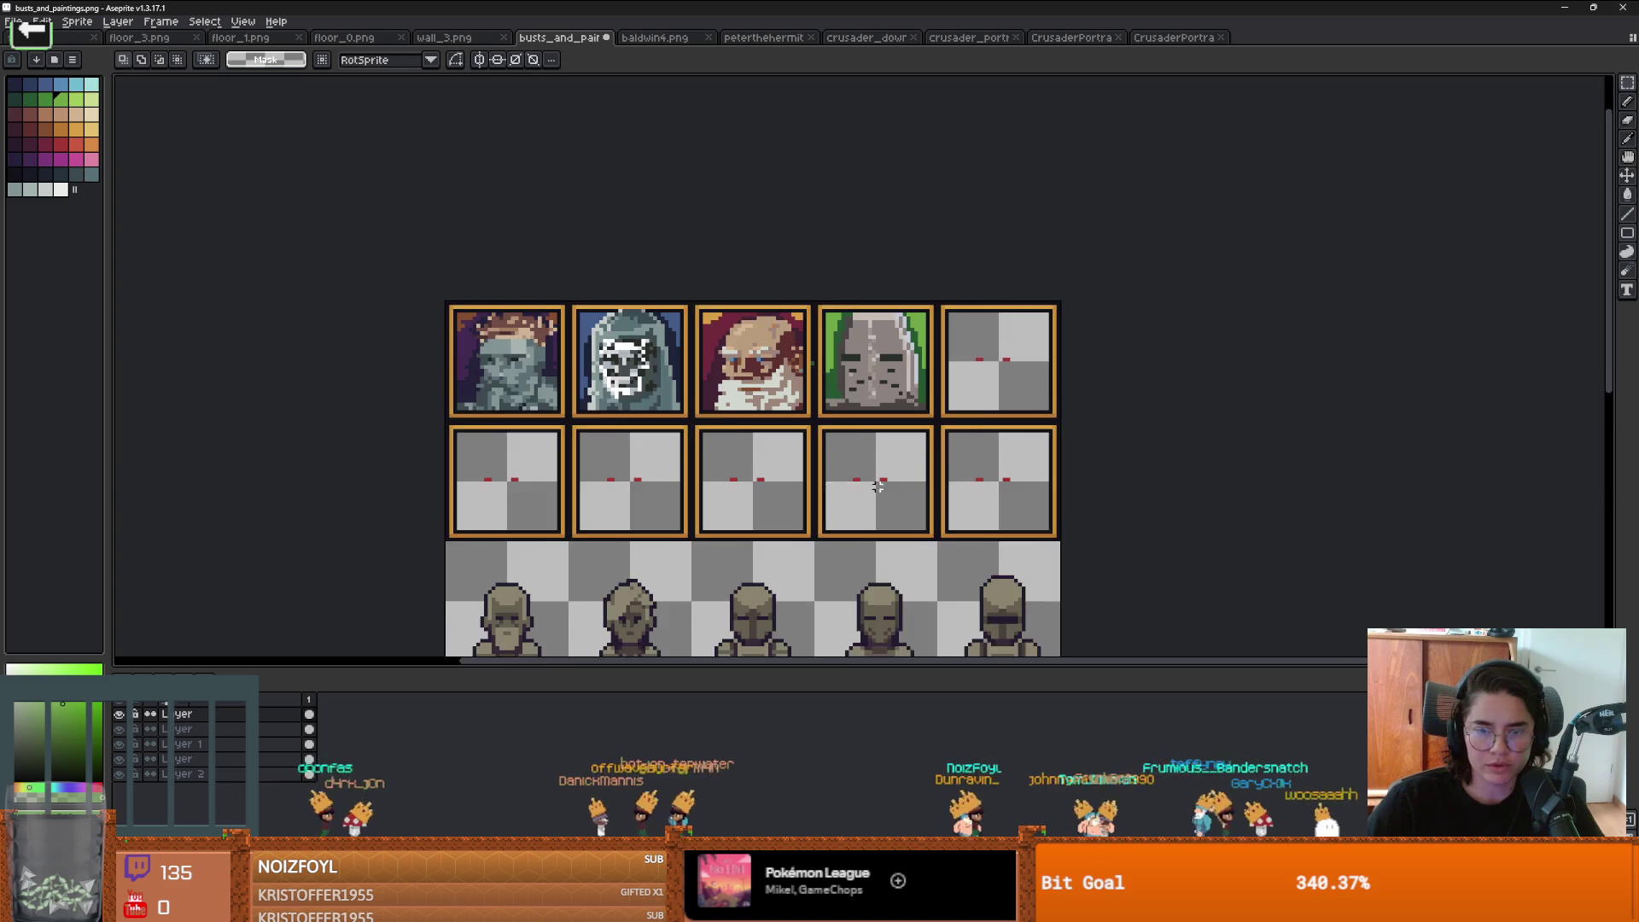
scroll(708, 372, "right", 3)
key("ctrl+s")
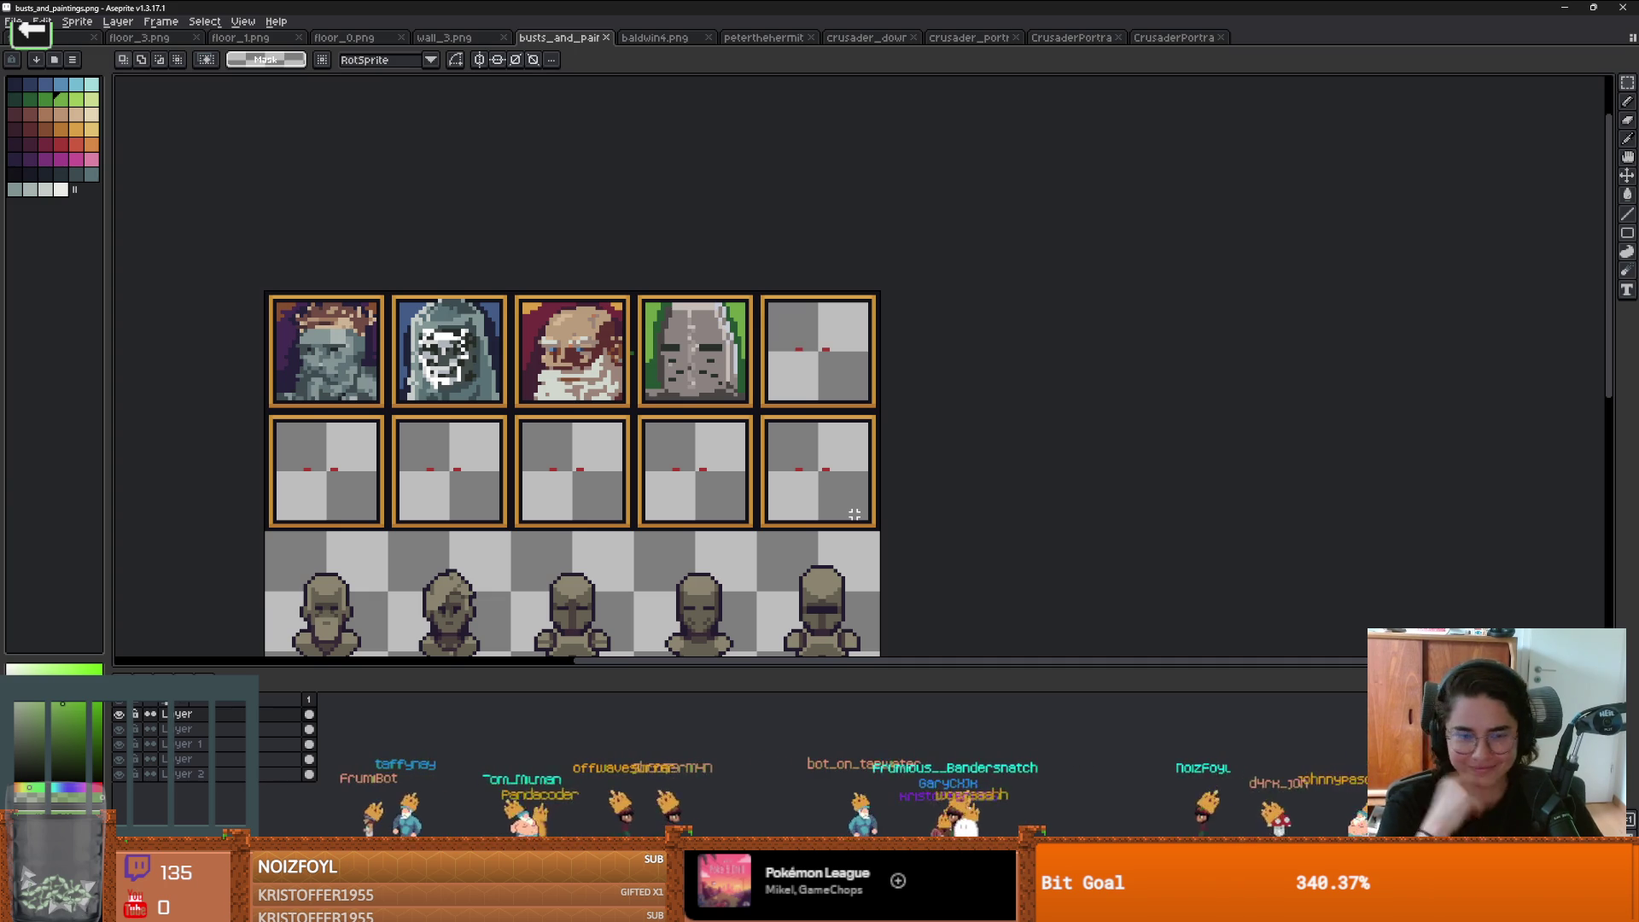
scroll(804, 360, "up", 4)
scroll(785, 392, "down", 3)
scroll(768, 433, "up", 3)
key("b")
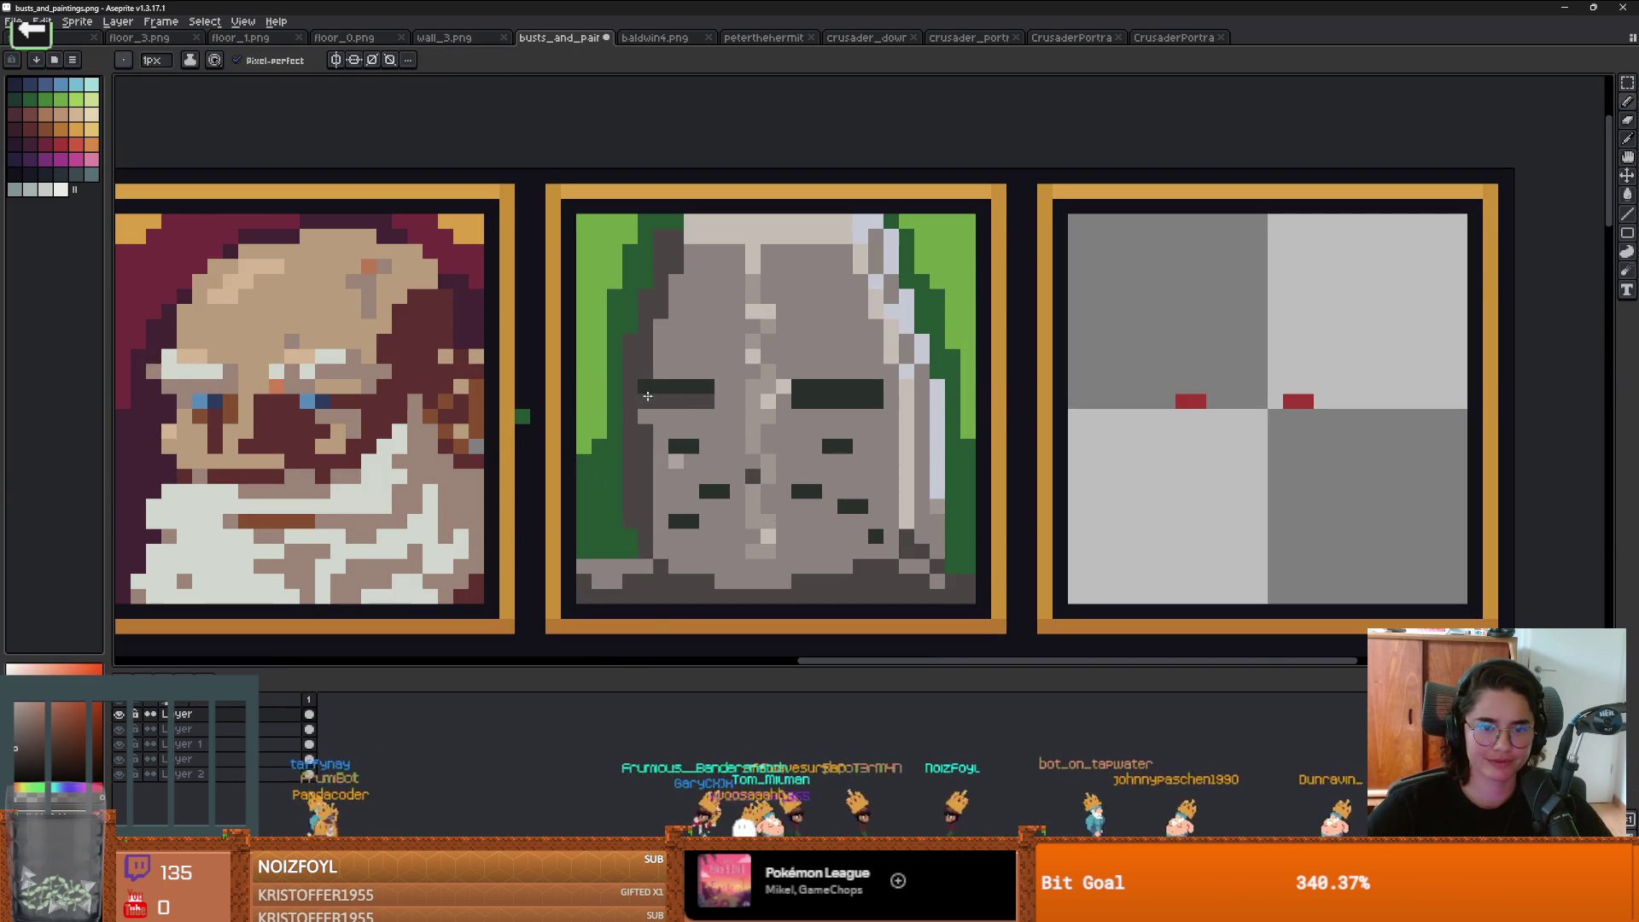
scroll(649, 397, "down", 2)
scroll(832, 436, "up", 1)
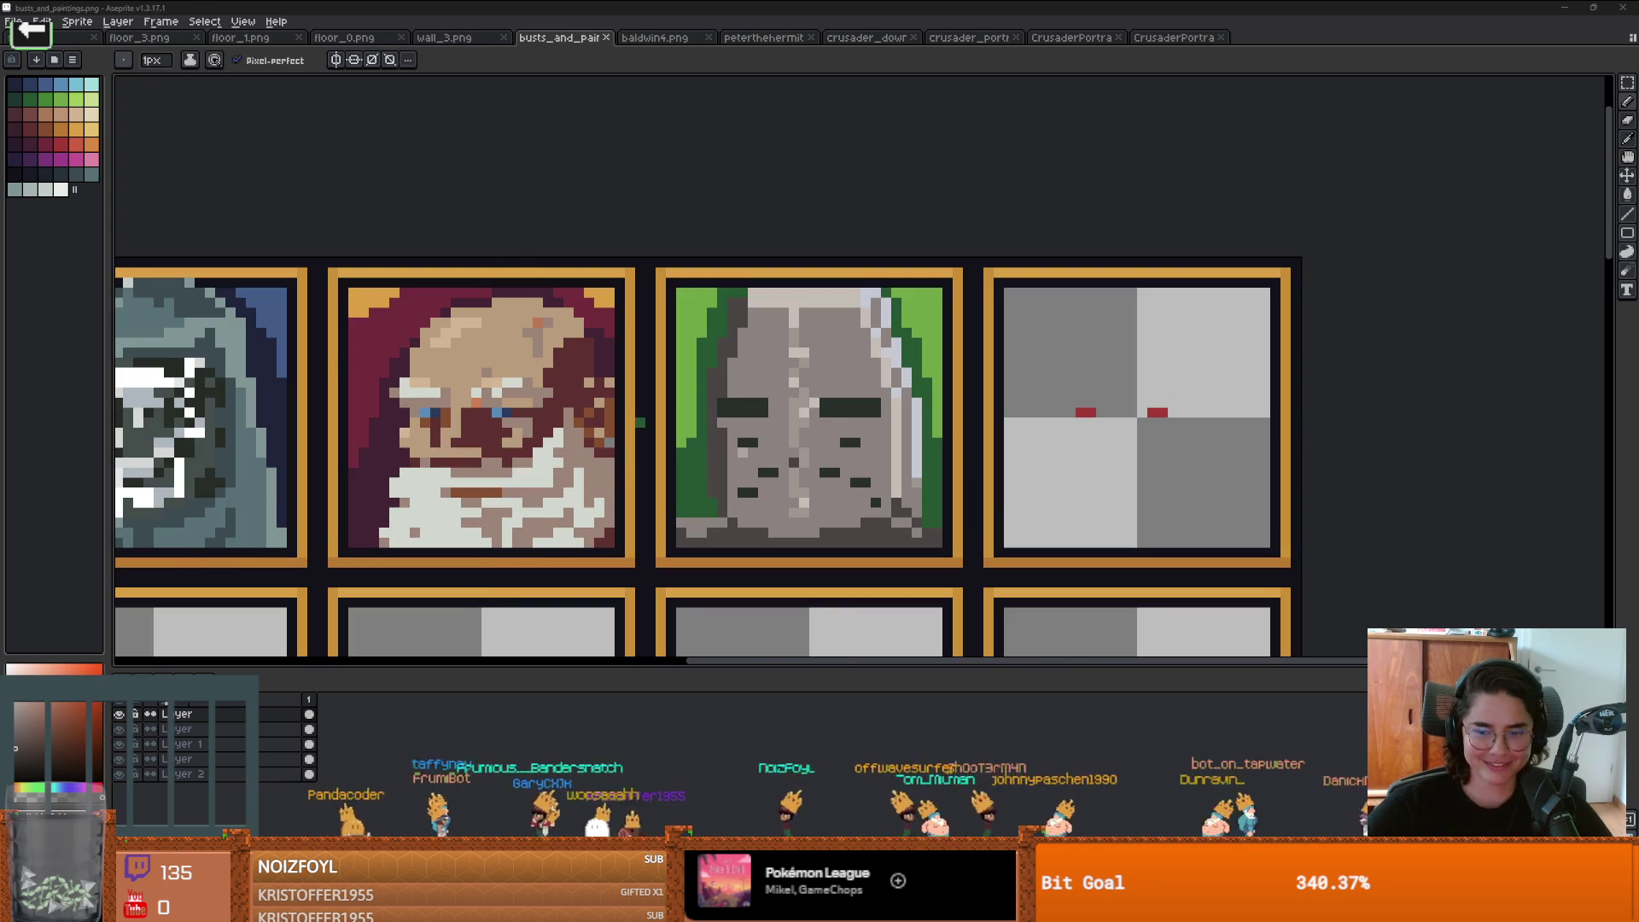
key("alt+Tab")
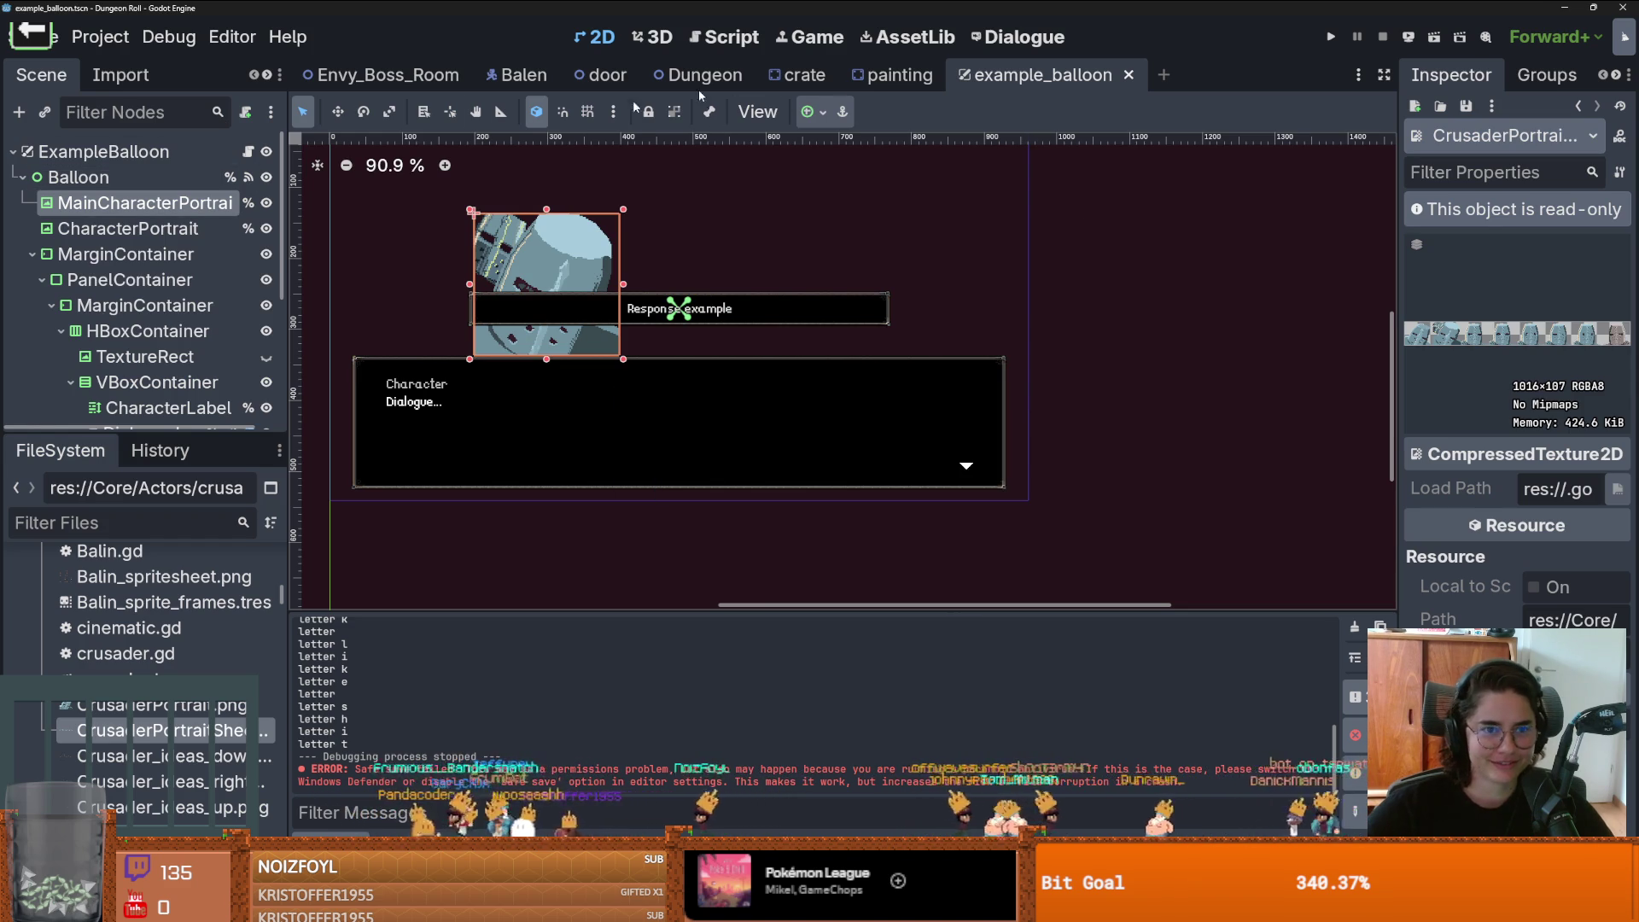
Step: On the painting scene's Sprite2D, add a fourth Images element with a unique pasted portrait texture
left_click(899, 75)
scroll(1427, 429, "up", 10)
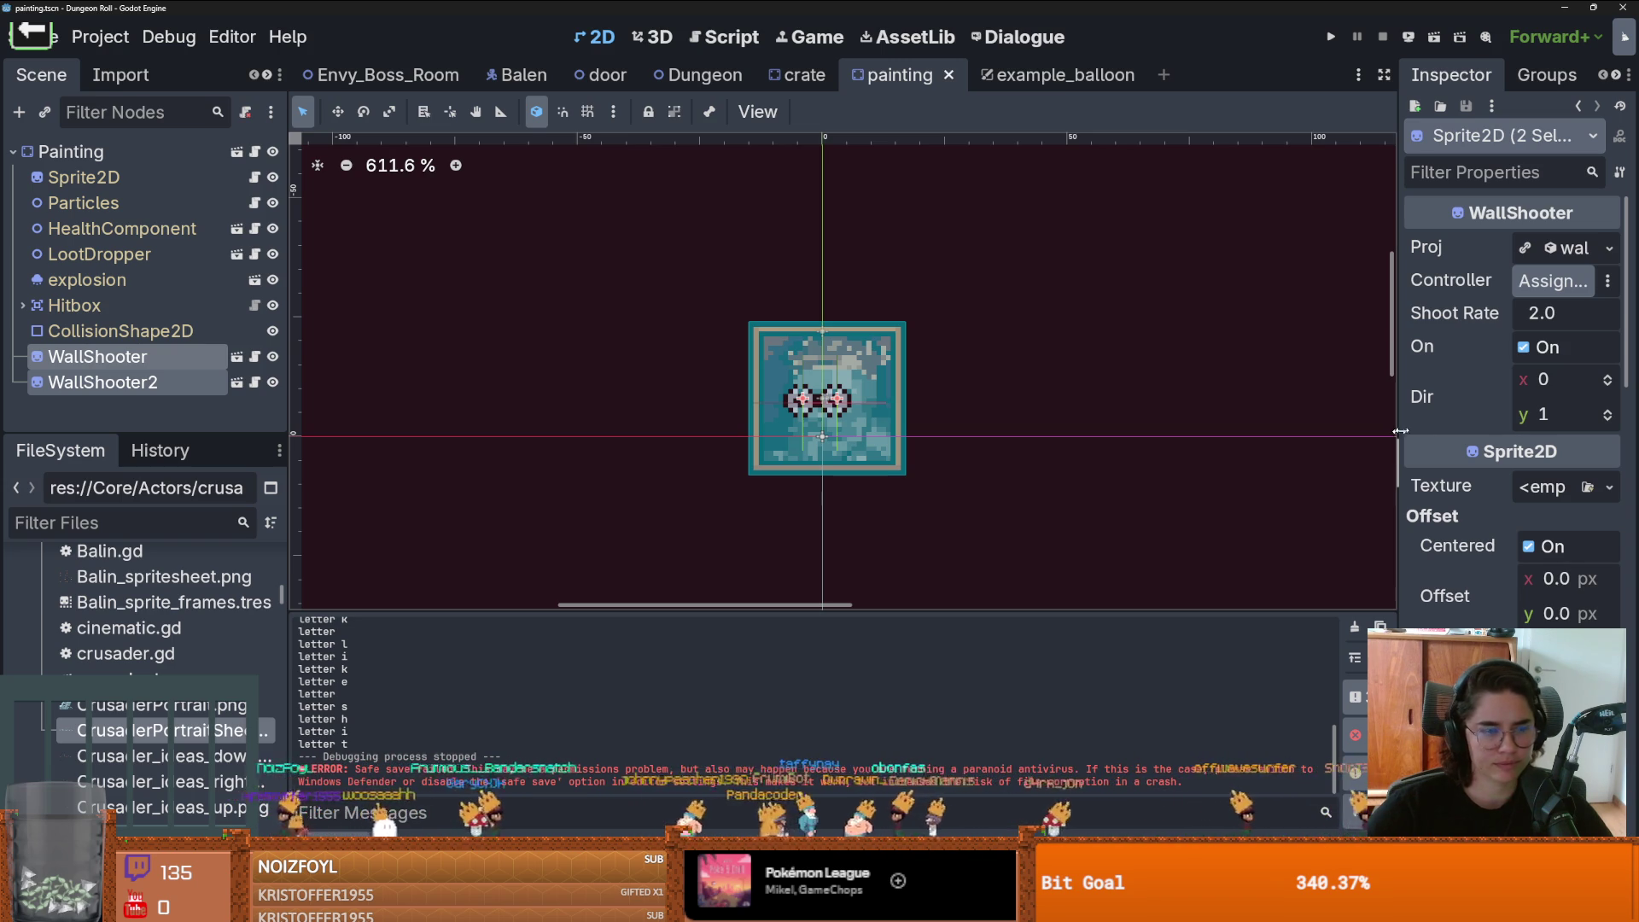
left_click(84, 177)
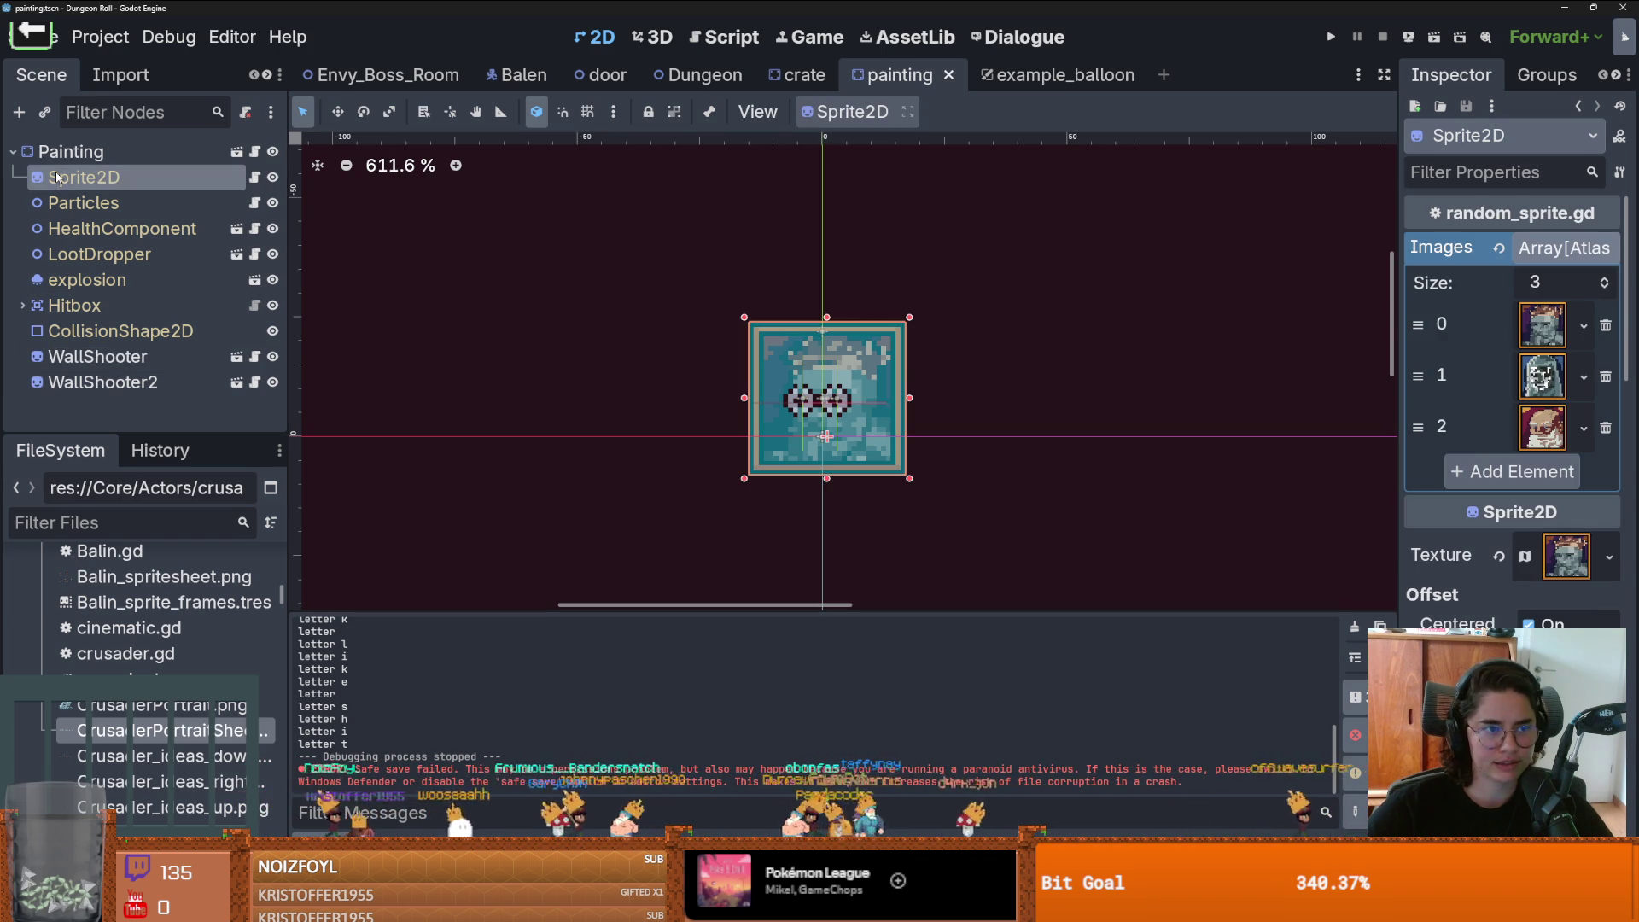
left_click_drag(1405, 299, 1255, 299)
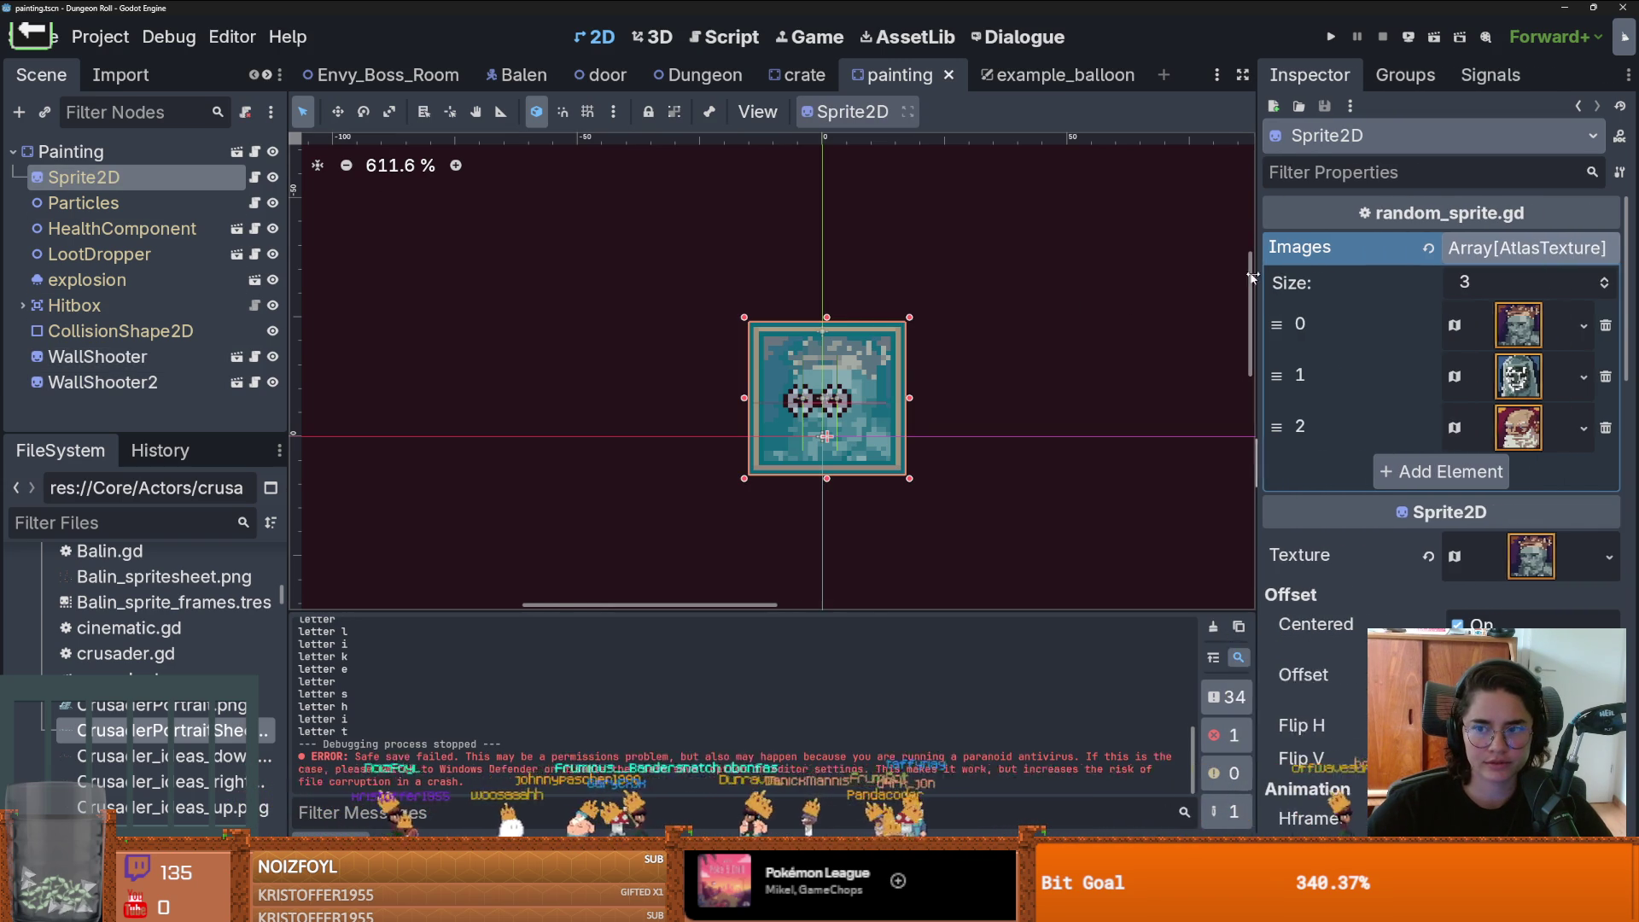
left_click(1605, 281)
left_click(1585, 430)
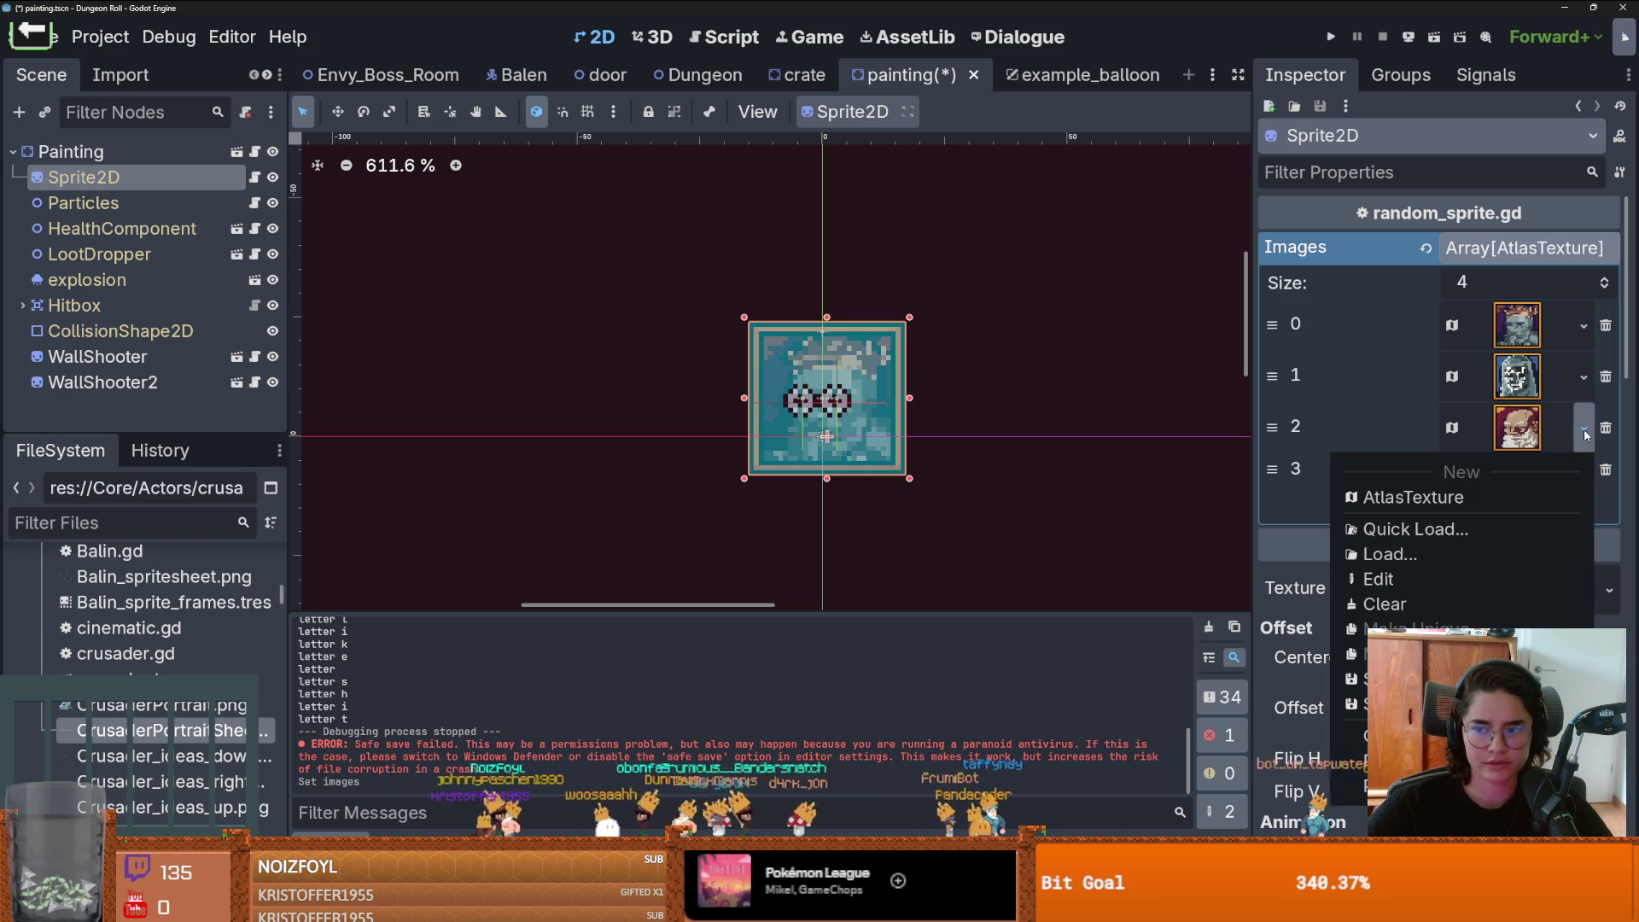
left_click(1599, 468)
left_click(1584, 471)
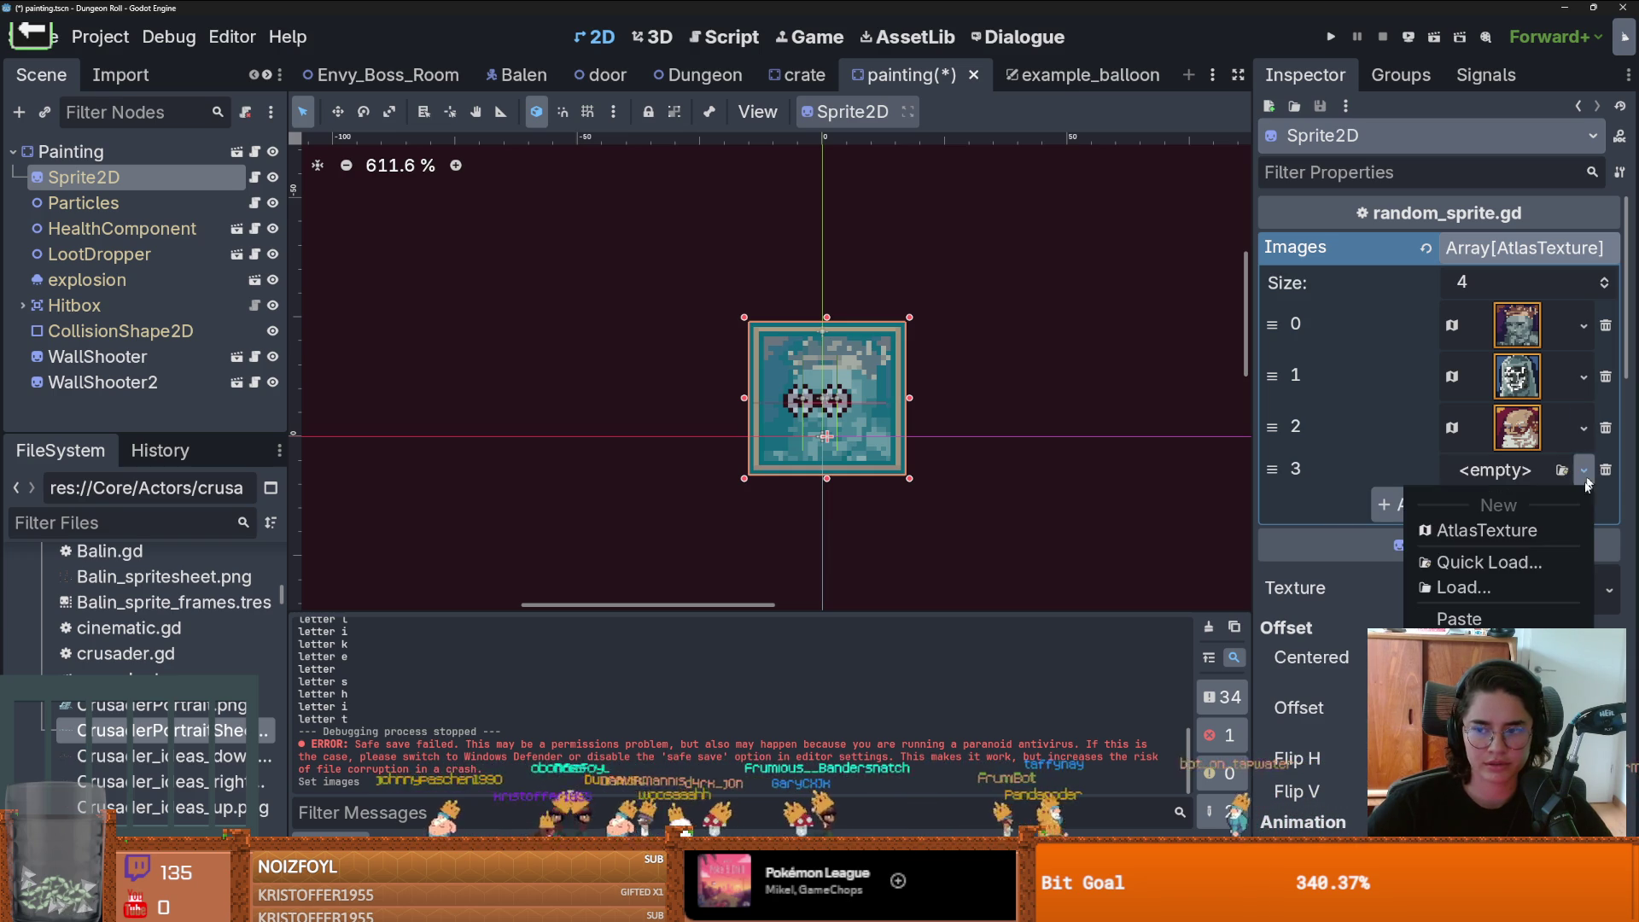
left_click(1486, 647)
left_click(764, 573)
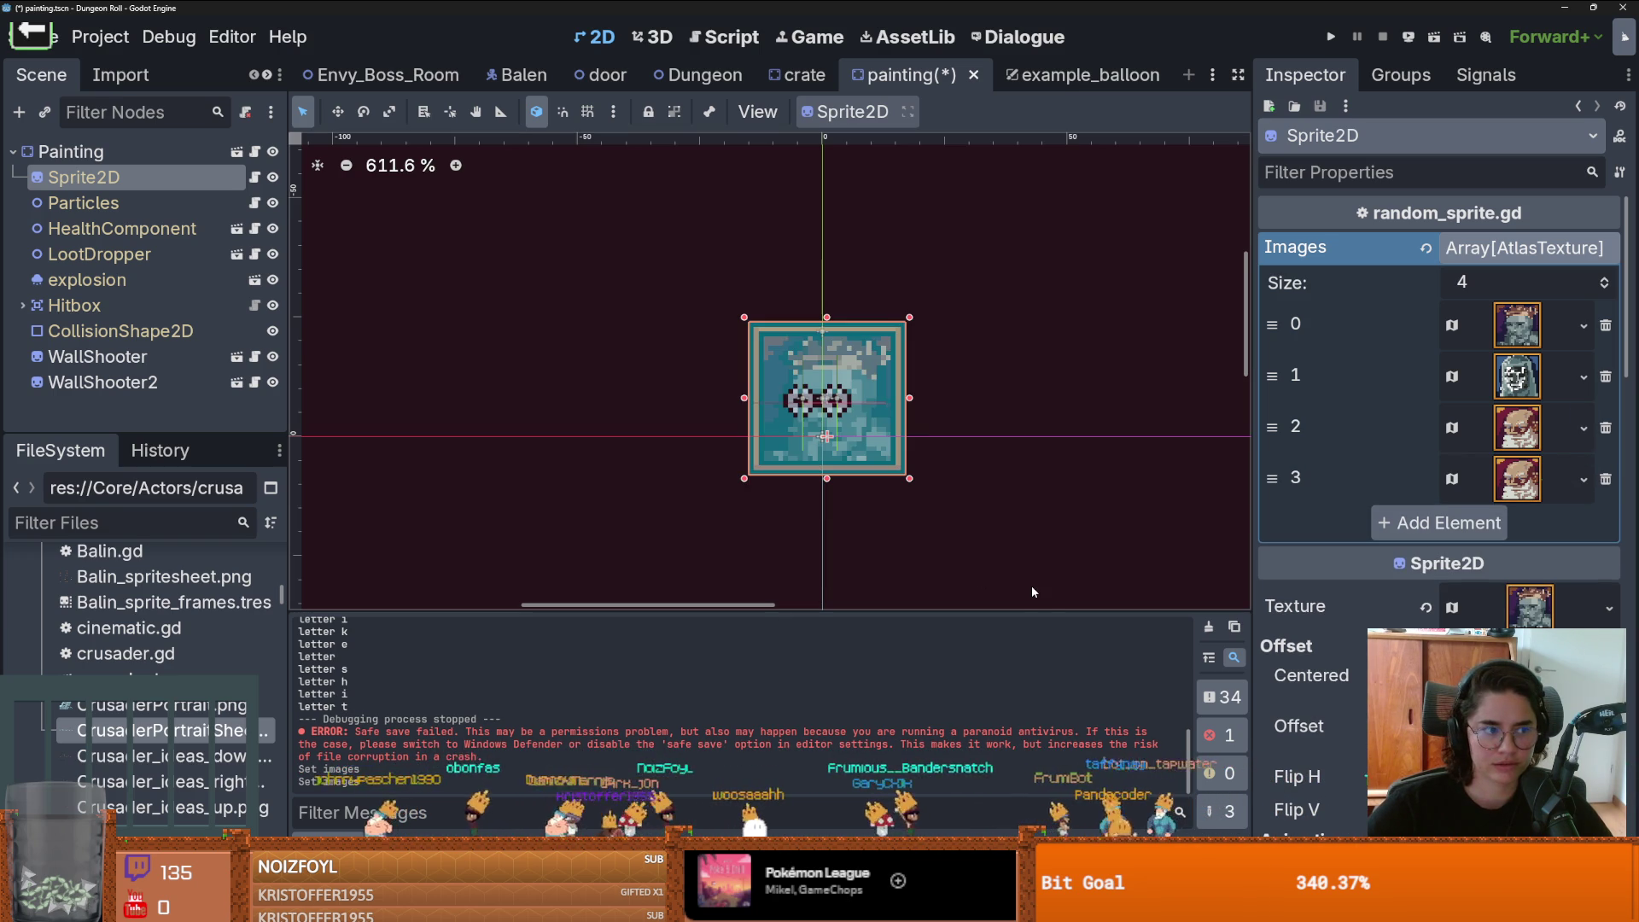
Step: Set element 3's atlas region to the green knight portrait
left_click(1531, 483)
left_click(1451, 547)
scroll(959, 510, "up", 3)
left_click(798, 346)
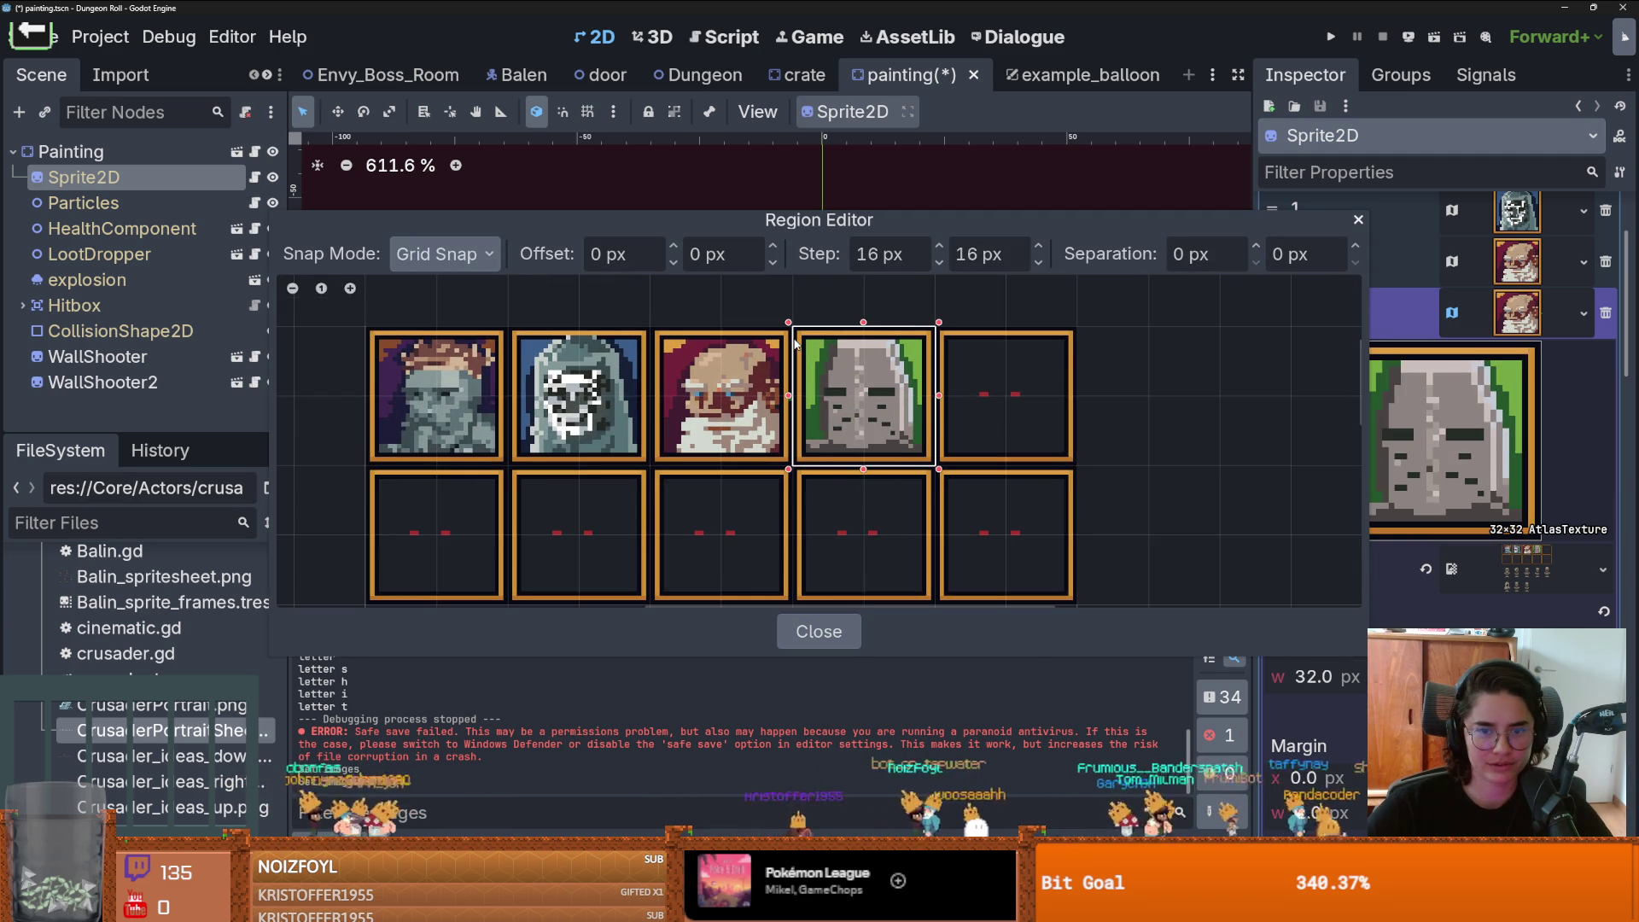
left_click(1359, 220)
Step: Save the painting scene and run the project with F5
key("ctrl+s")
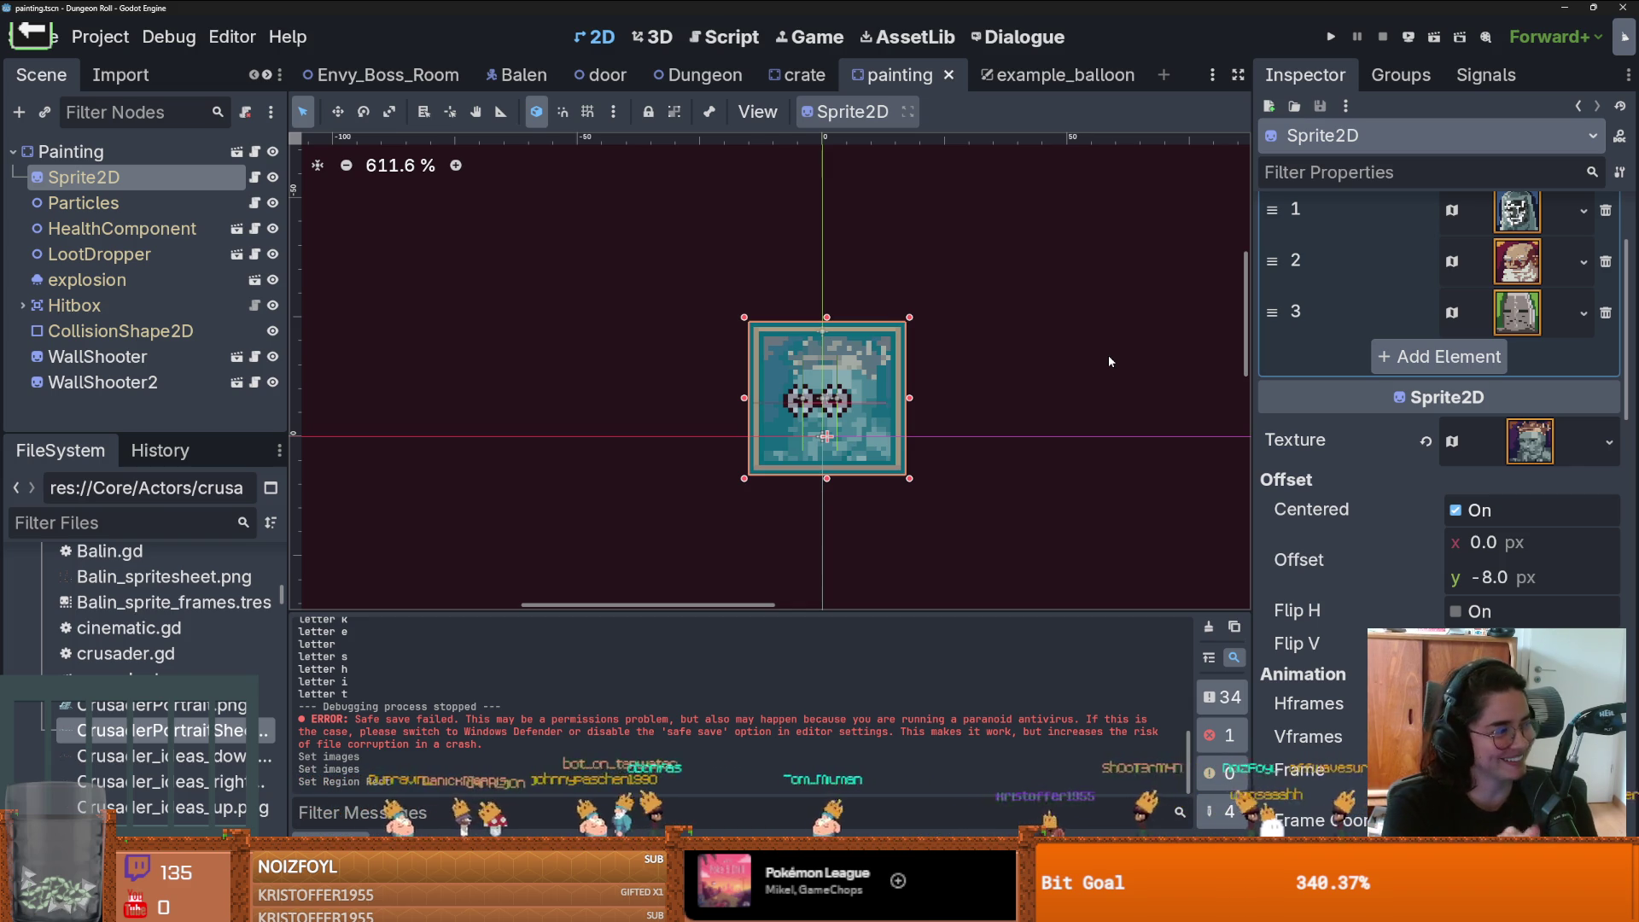
key("F5")
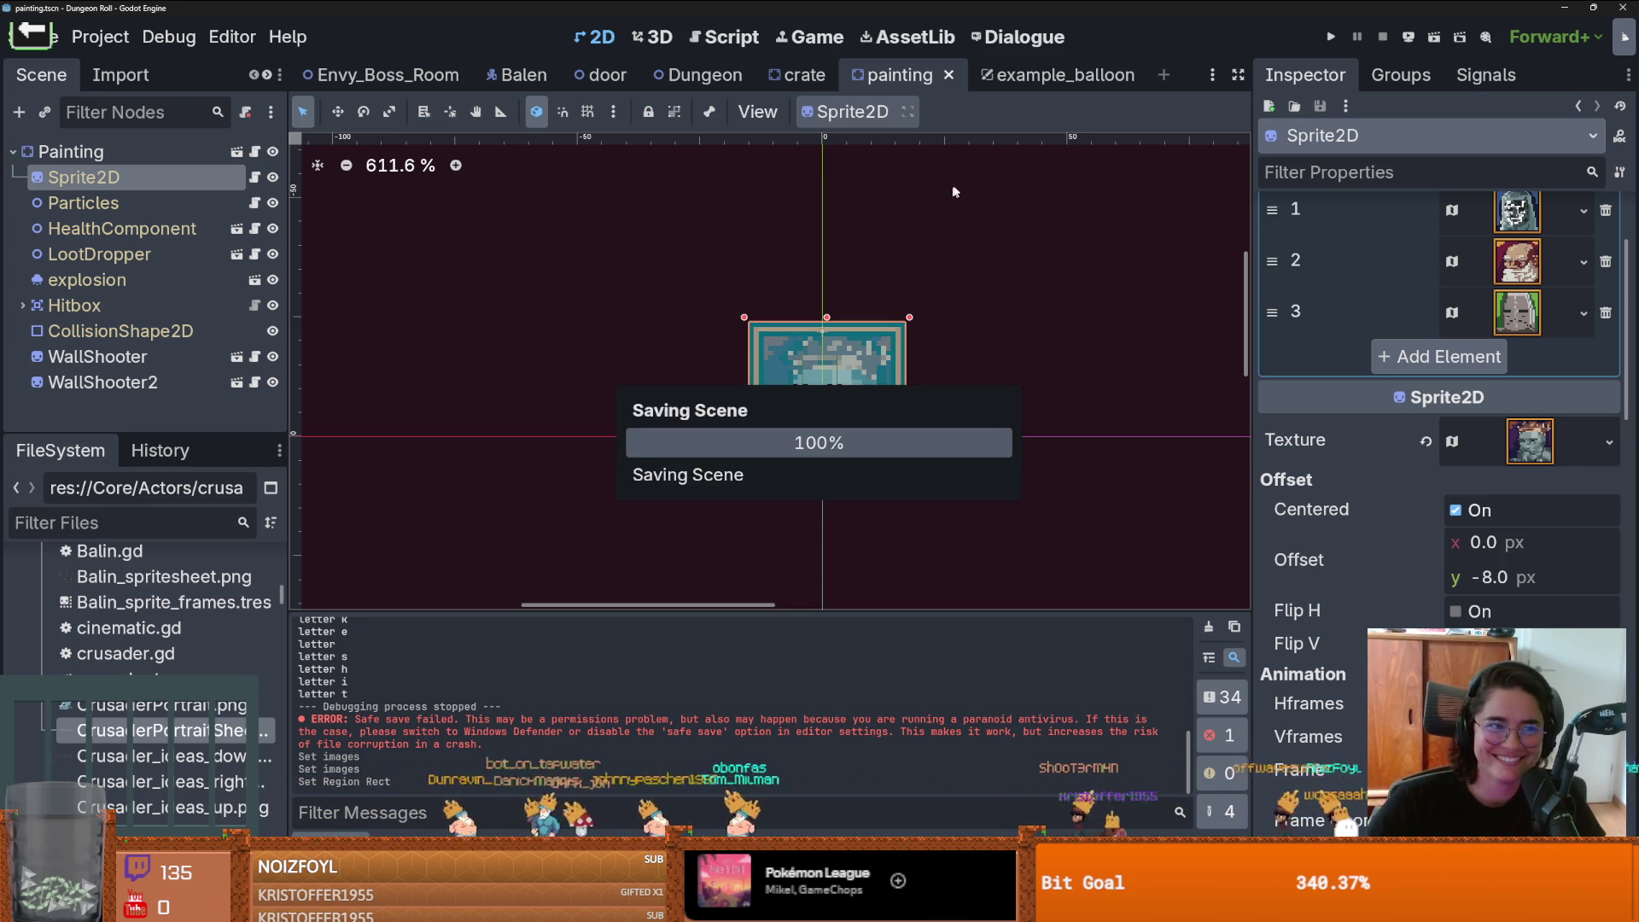
key("F5")
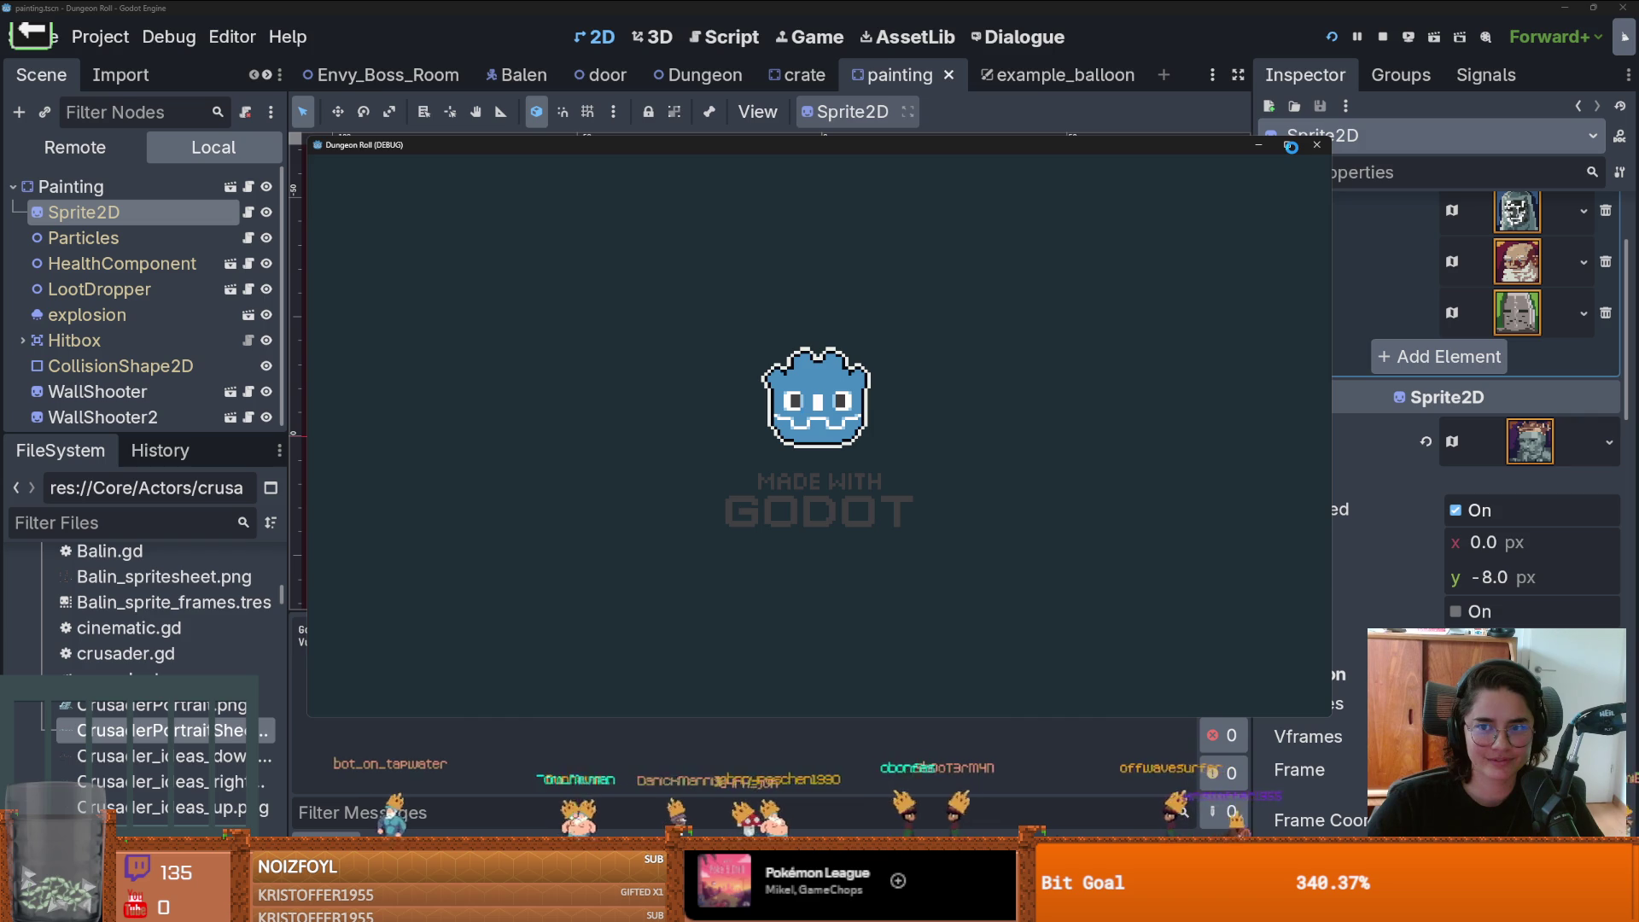
Step: Enable debug, pick a room, and run tp_to_before_boss in the console
key("s")
key("a")
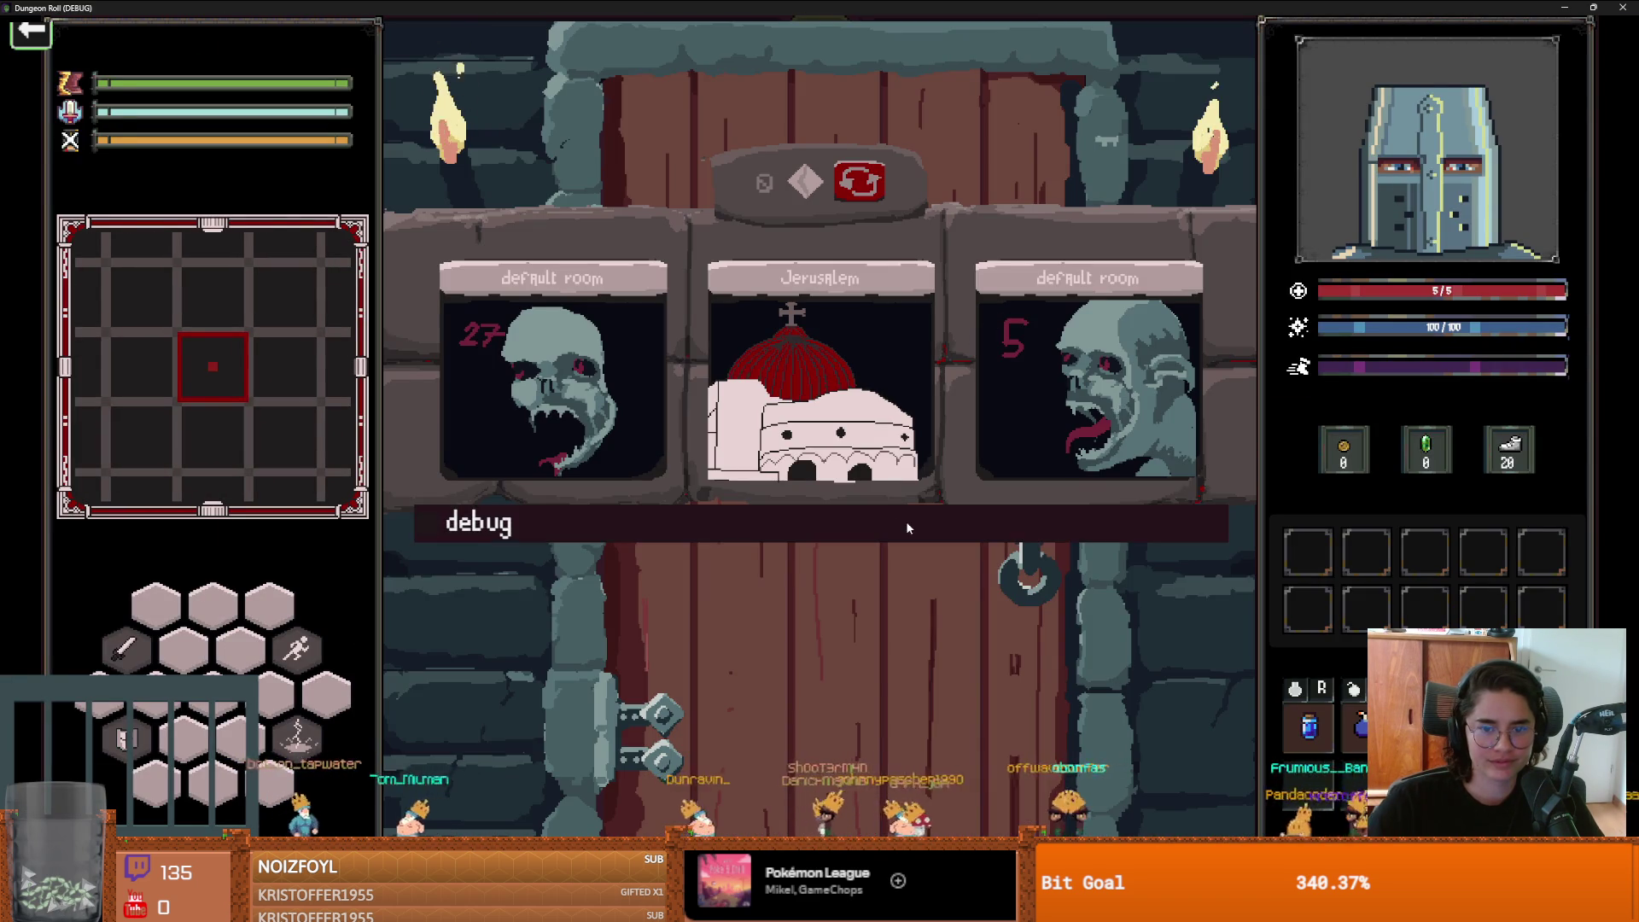
left_click(905, 521)
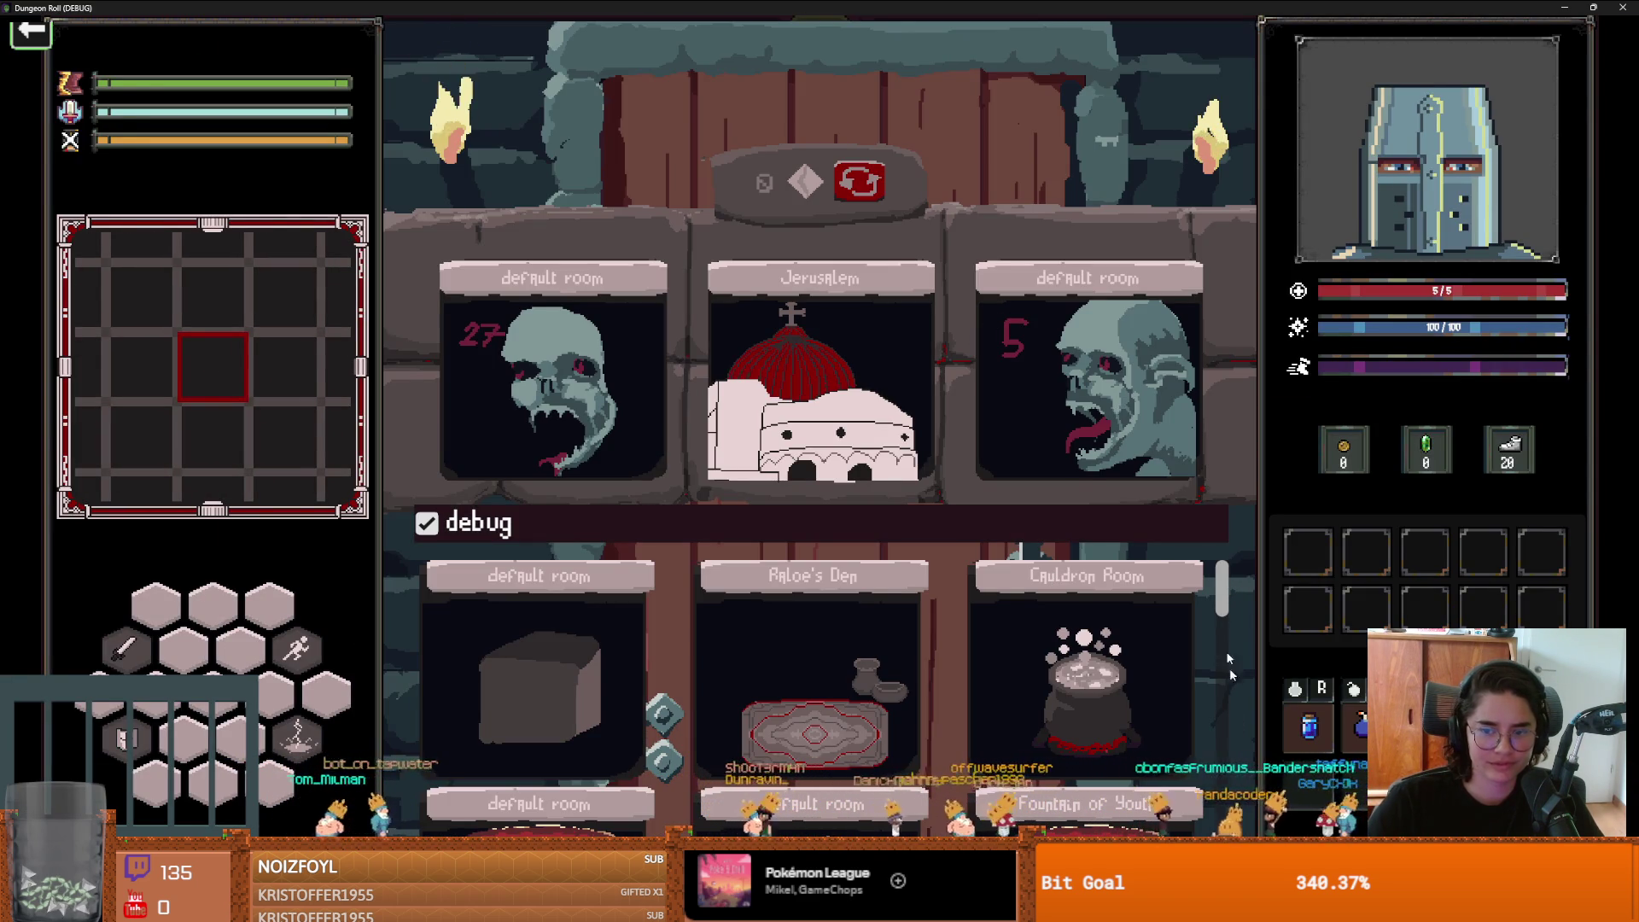
scroll(675, 751, "down", 3)
scroll(674, 752, "up", 1)
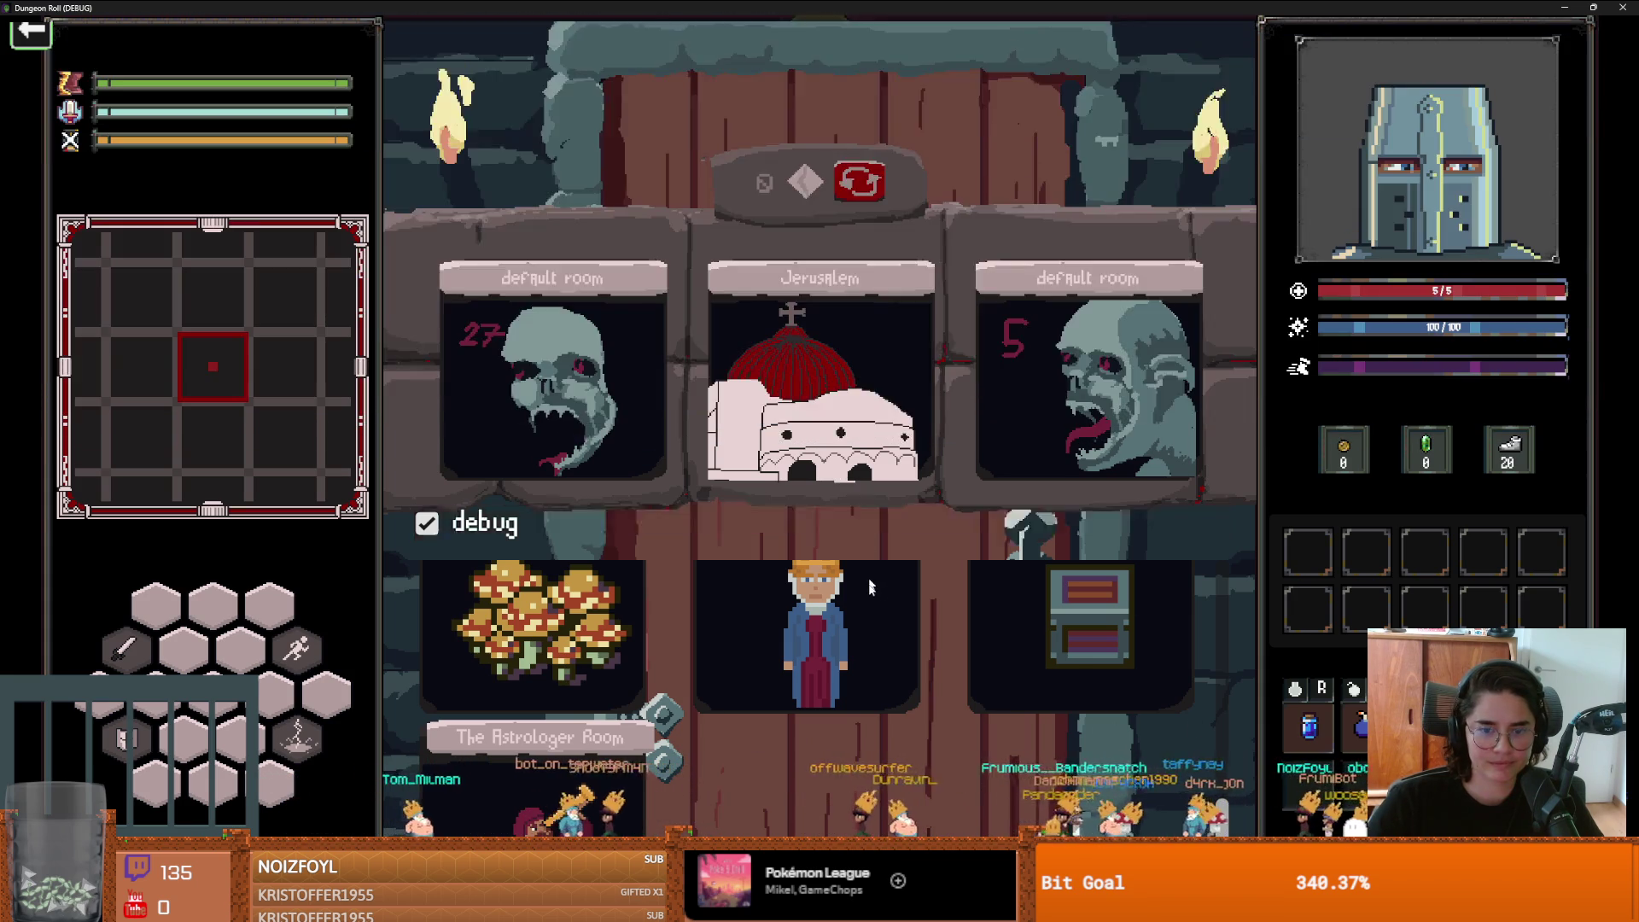
left_click(871, 592)
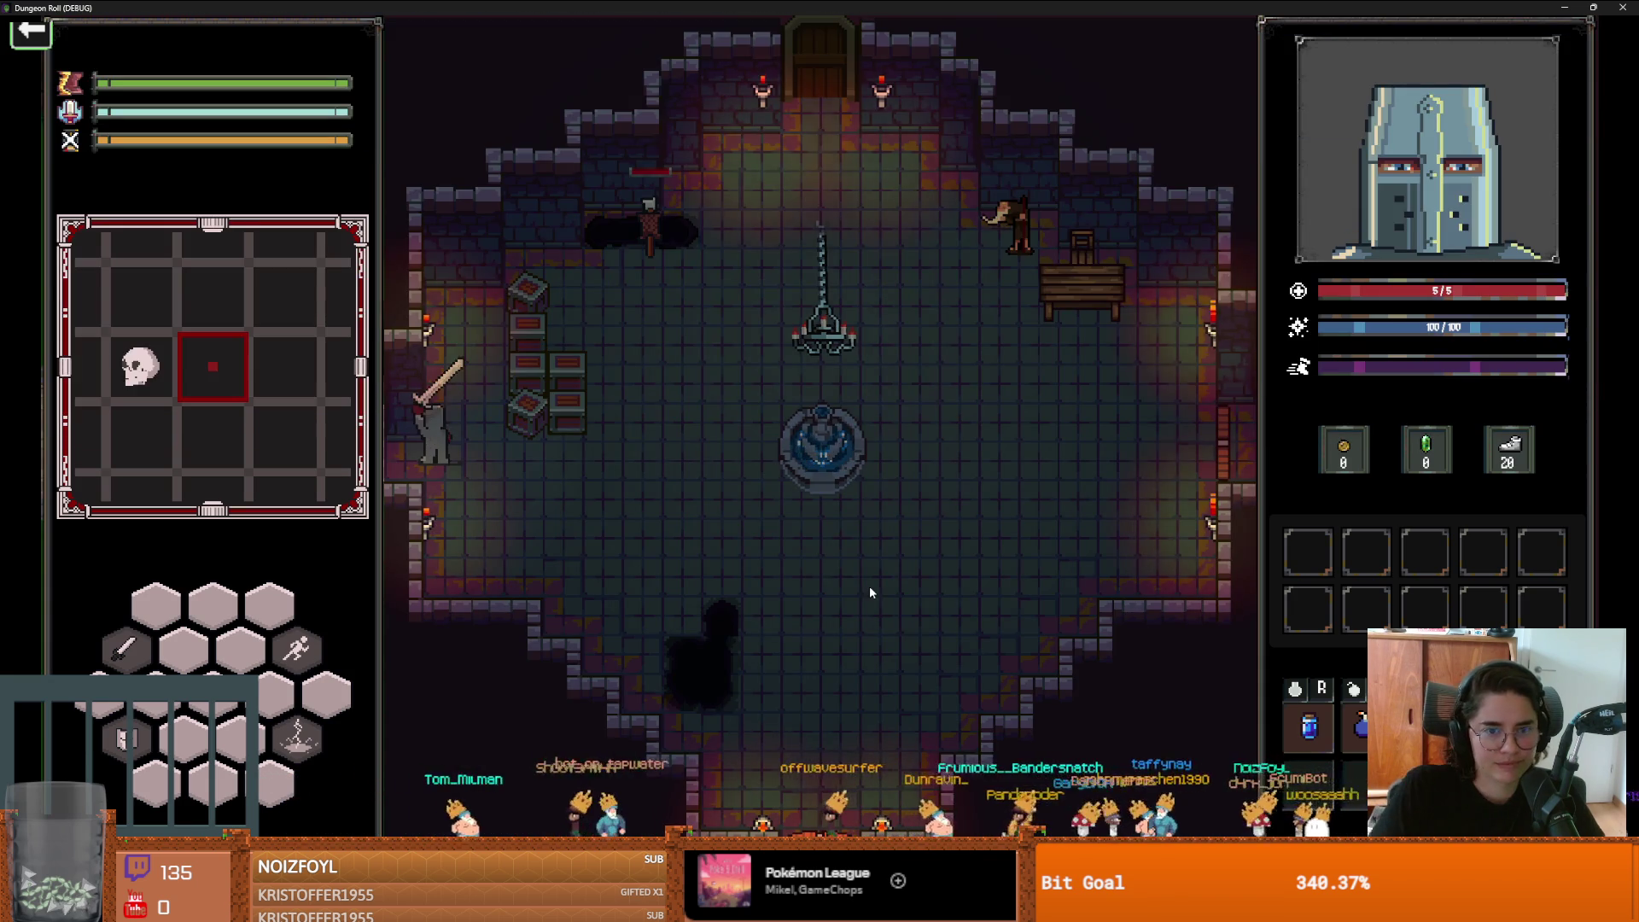
key("grave")
key("Up")
key("Up")
key("Return")
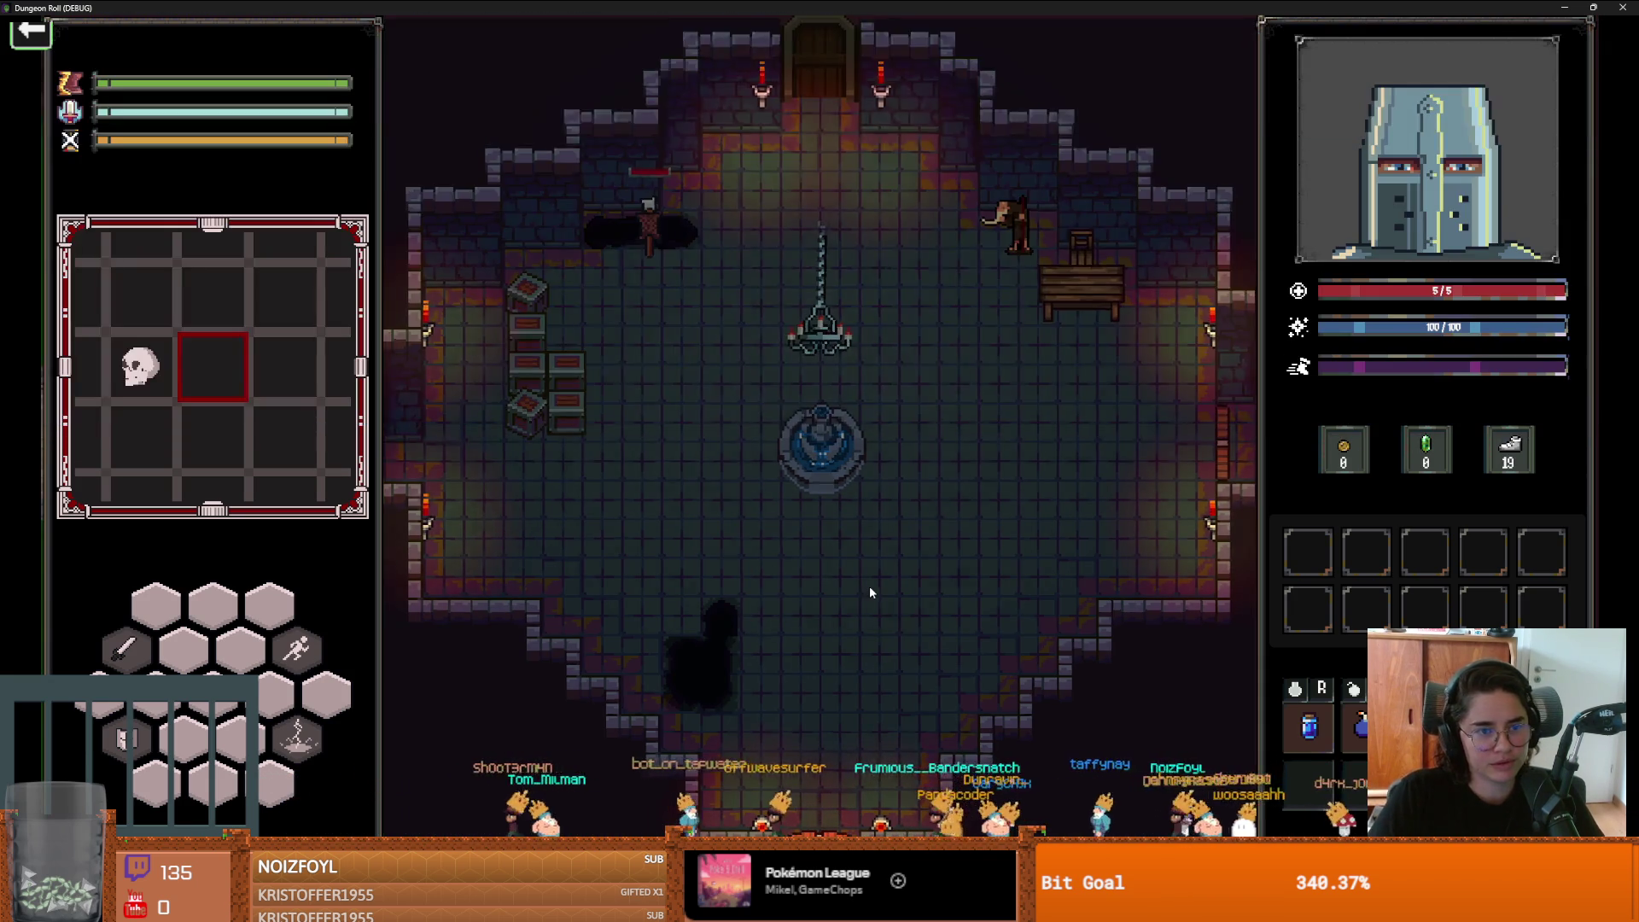
Step: Walk the knight into the boss room and close in on the Envious Crusader
key("d")
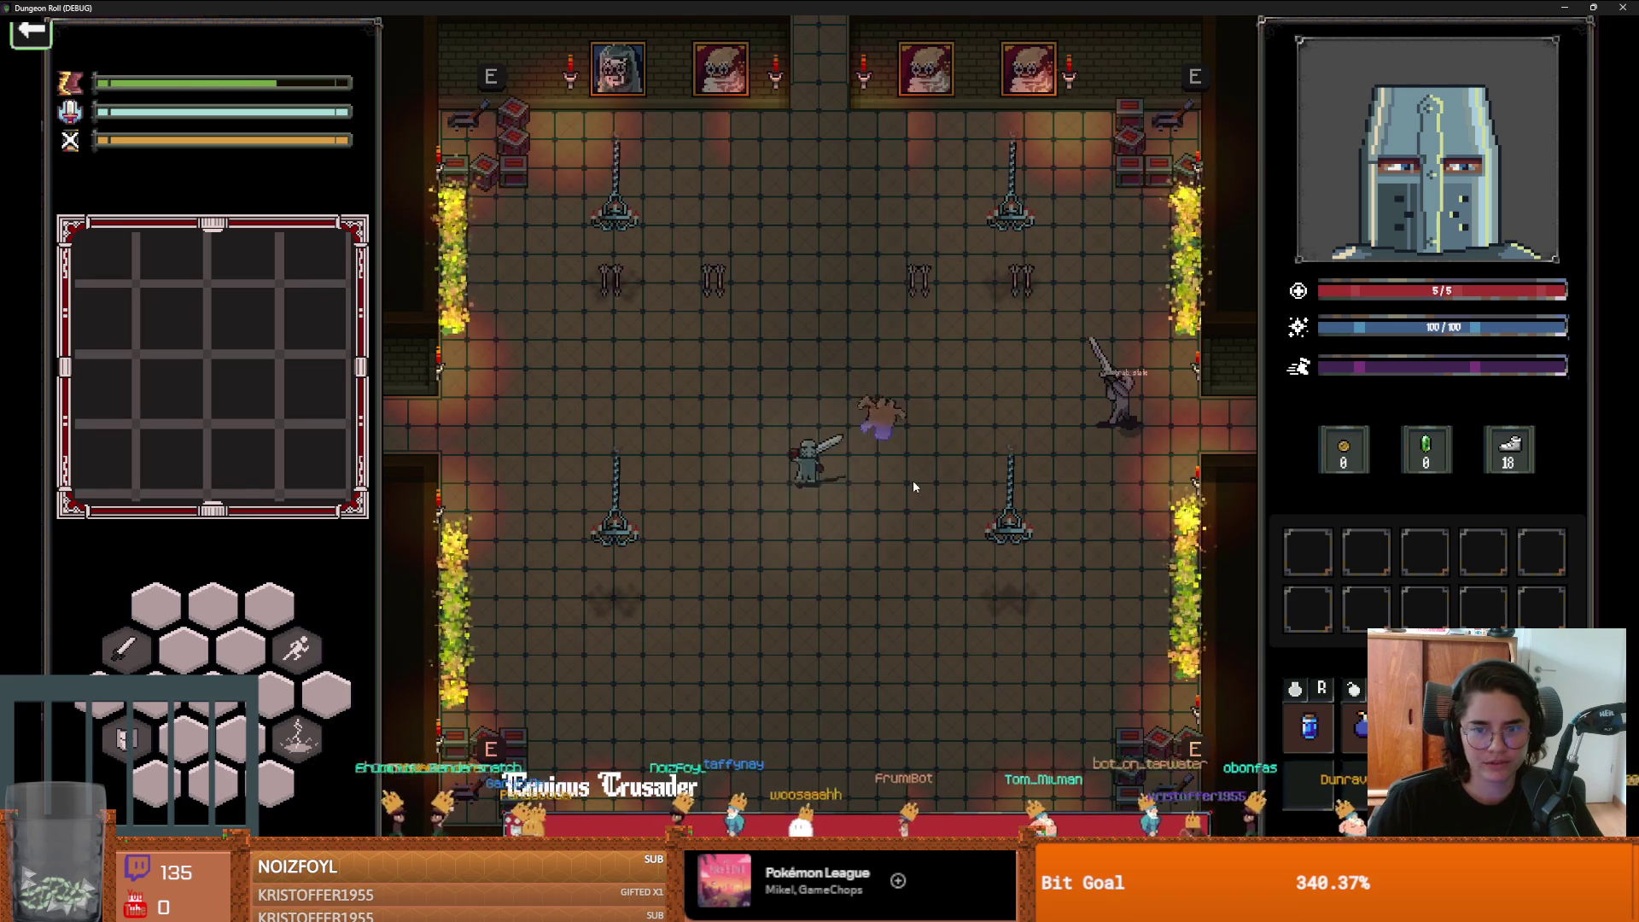
key("a")
key("s")
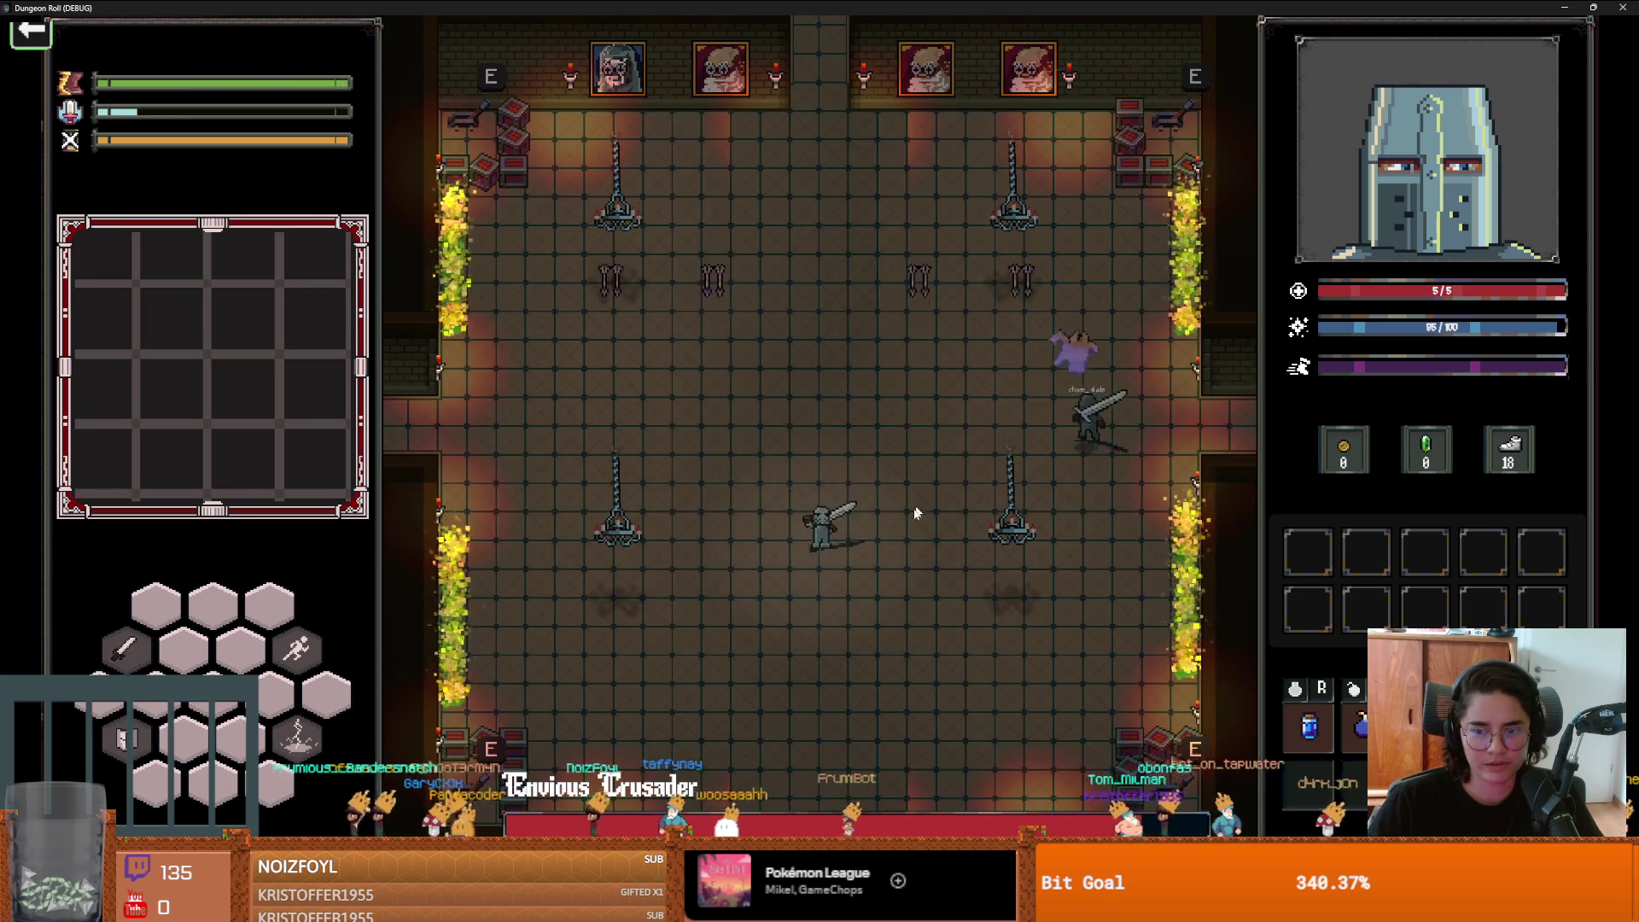
key("a")
key("s")
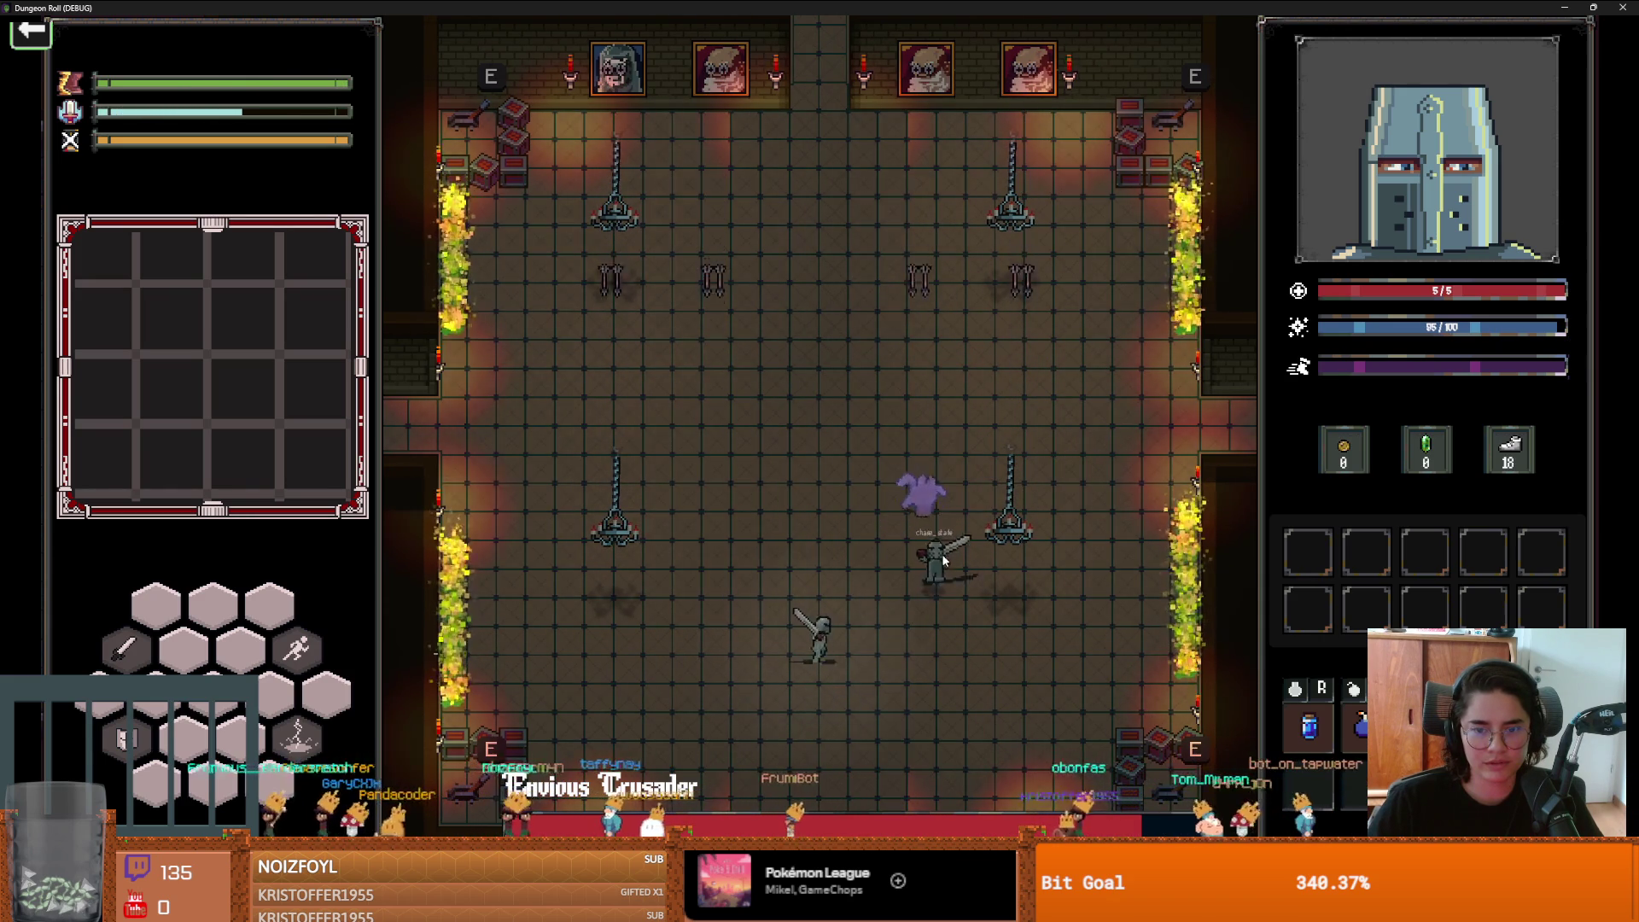
key("a")
key("s")
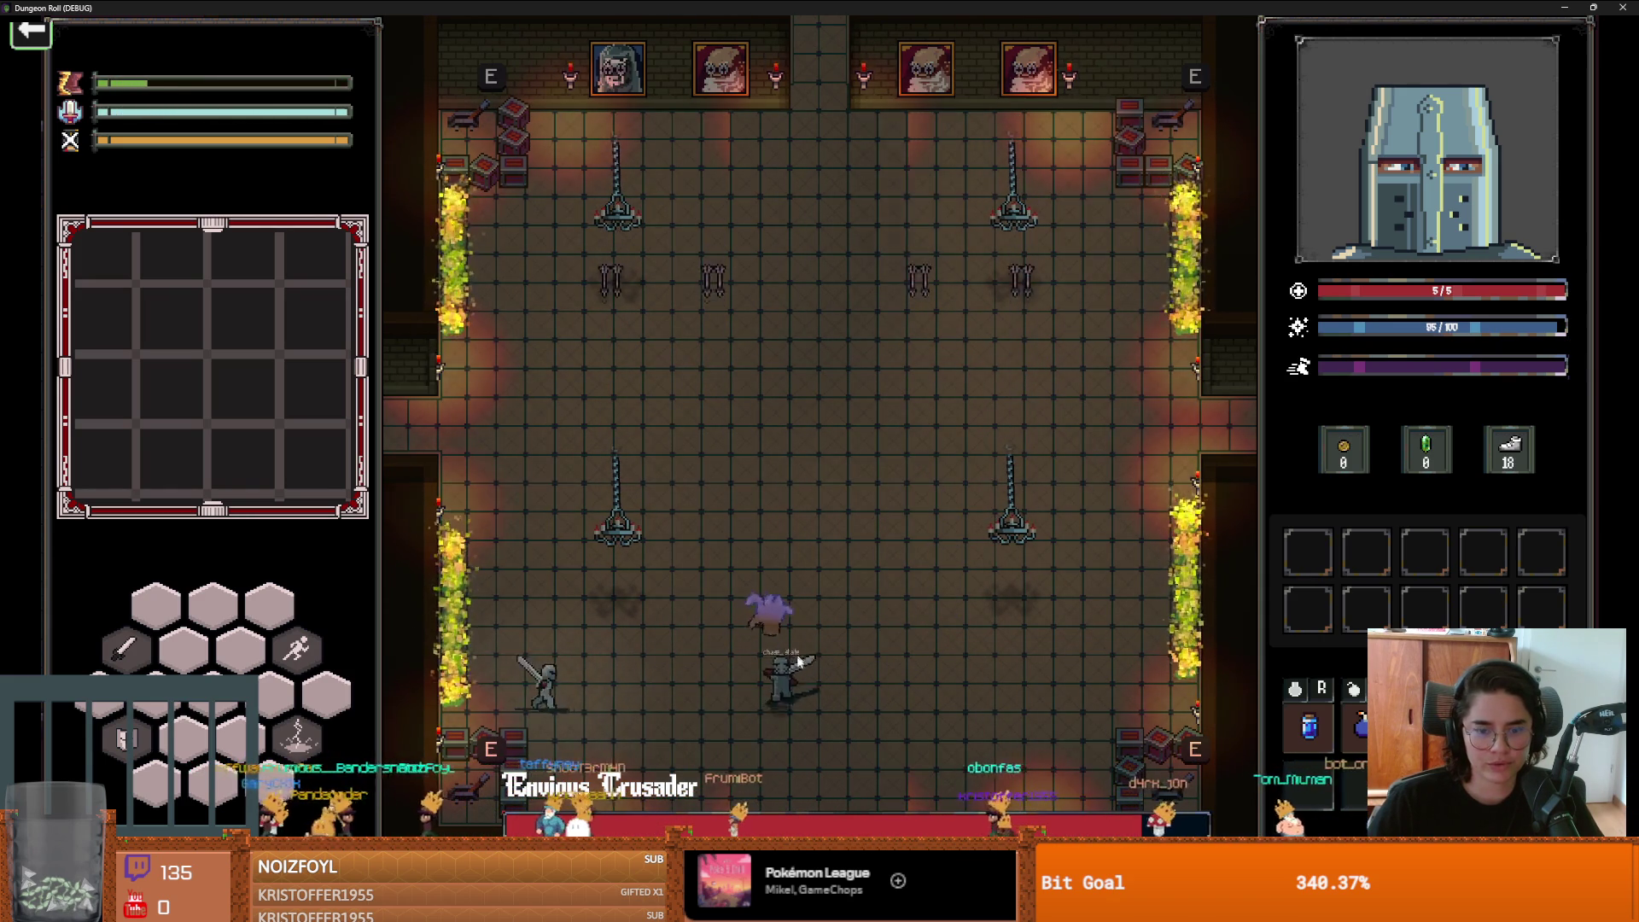
key("a")
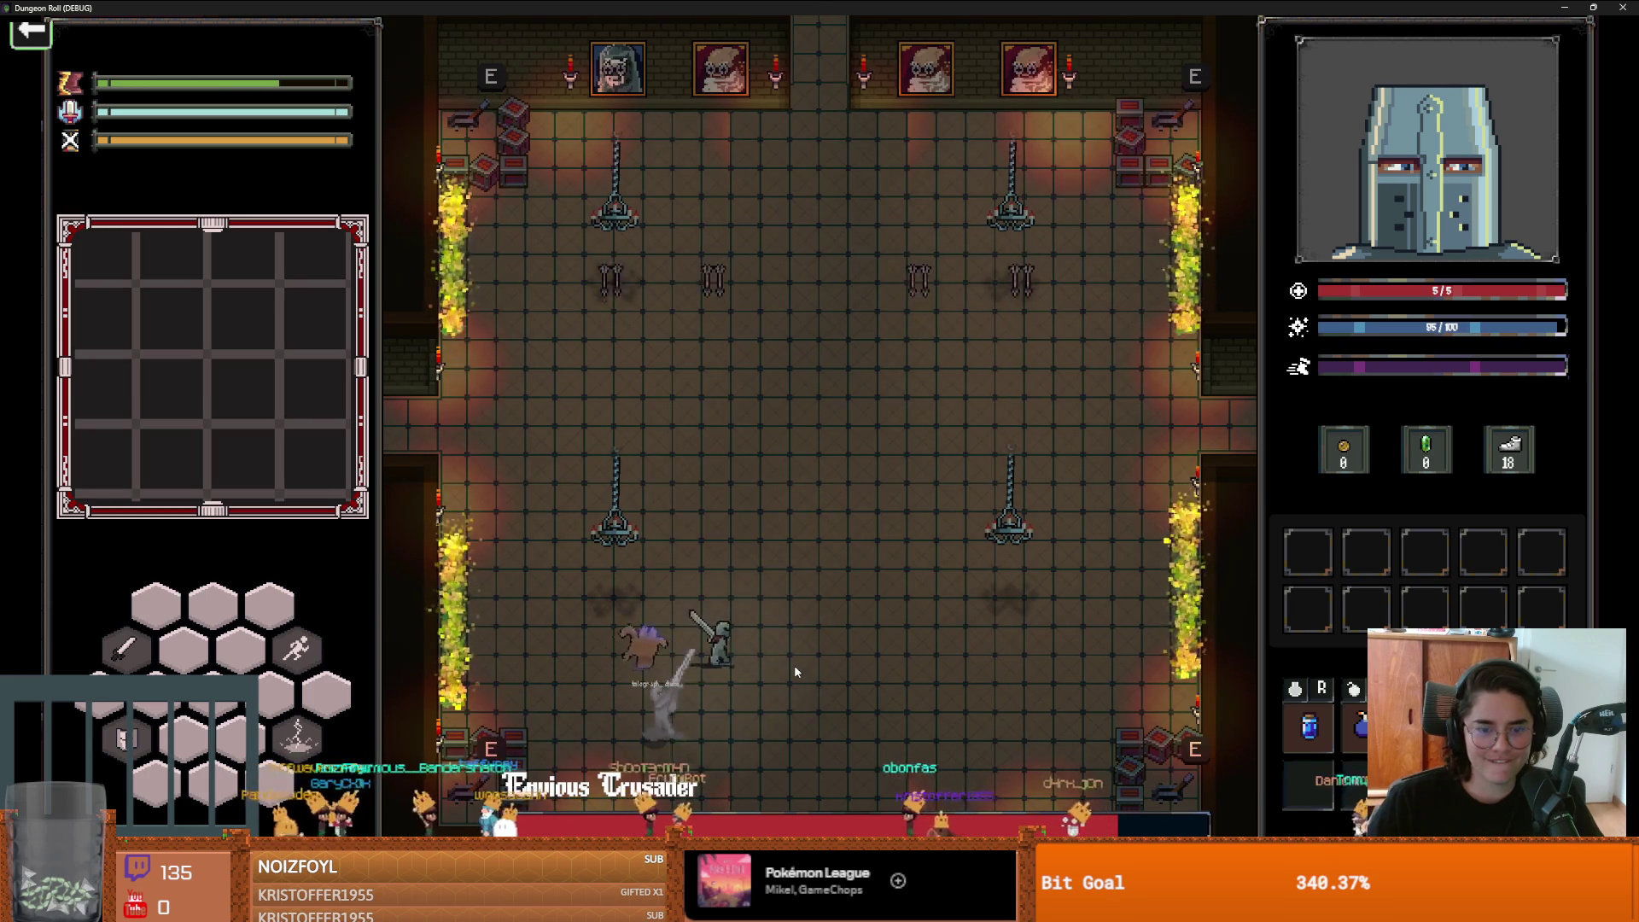
Step: Fight the boss until the knight dies, then close the debug game window
key("w")
key("d")
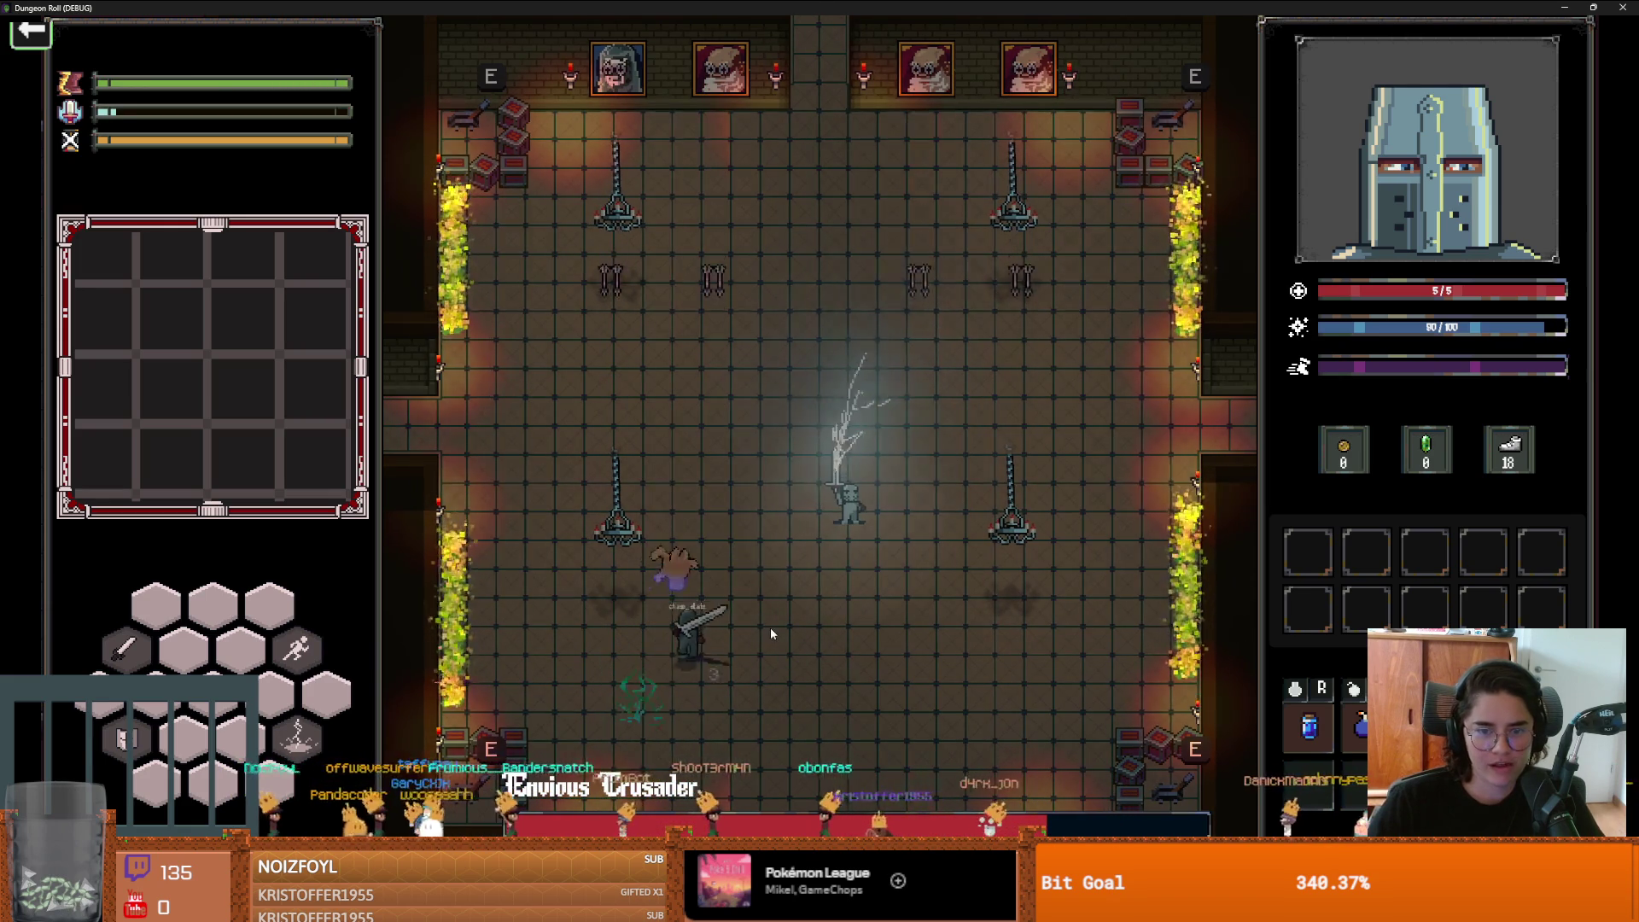
key("s")
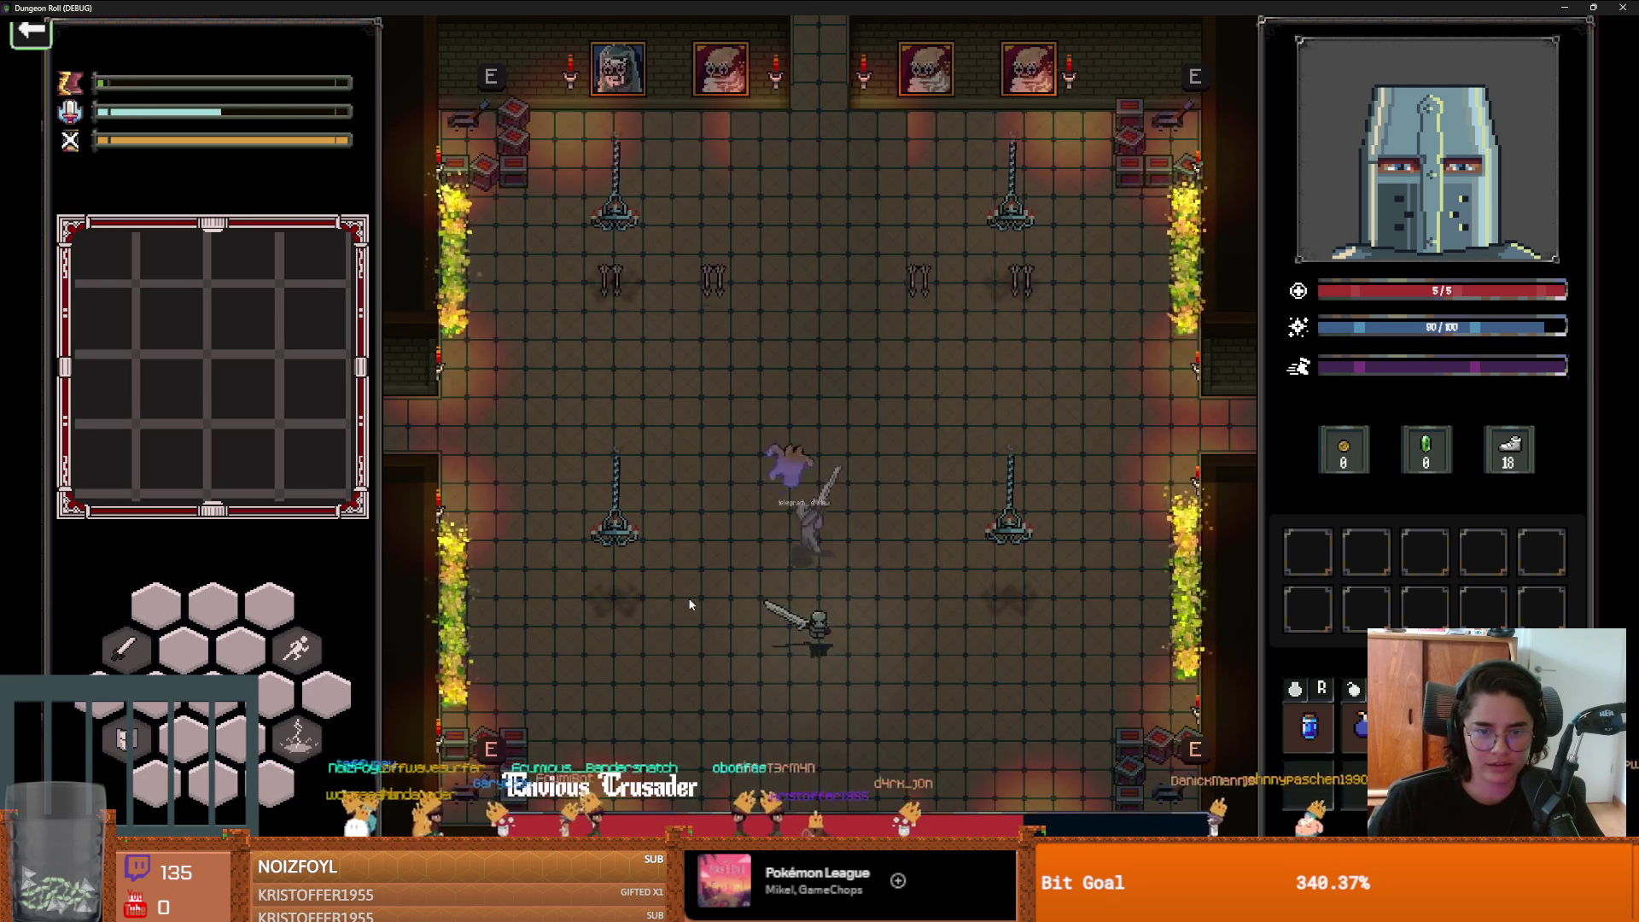
key("a")
key("w")
key("d")
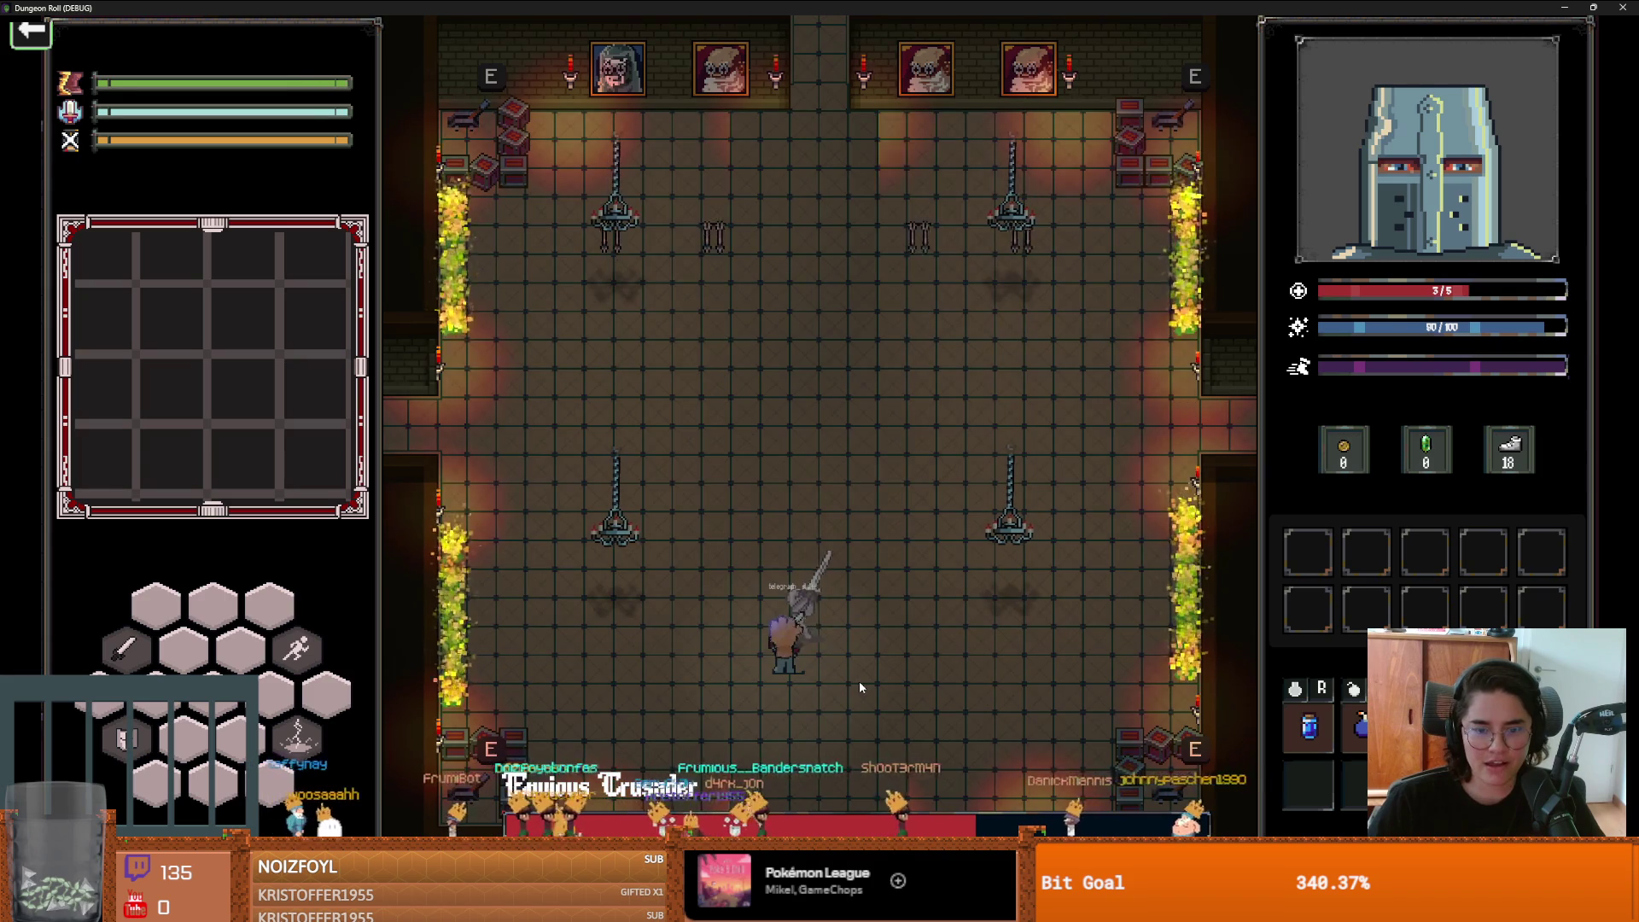
key("d")
key("w")
key("d")
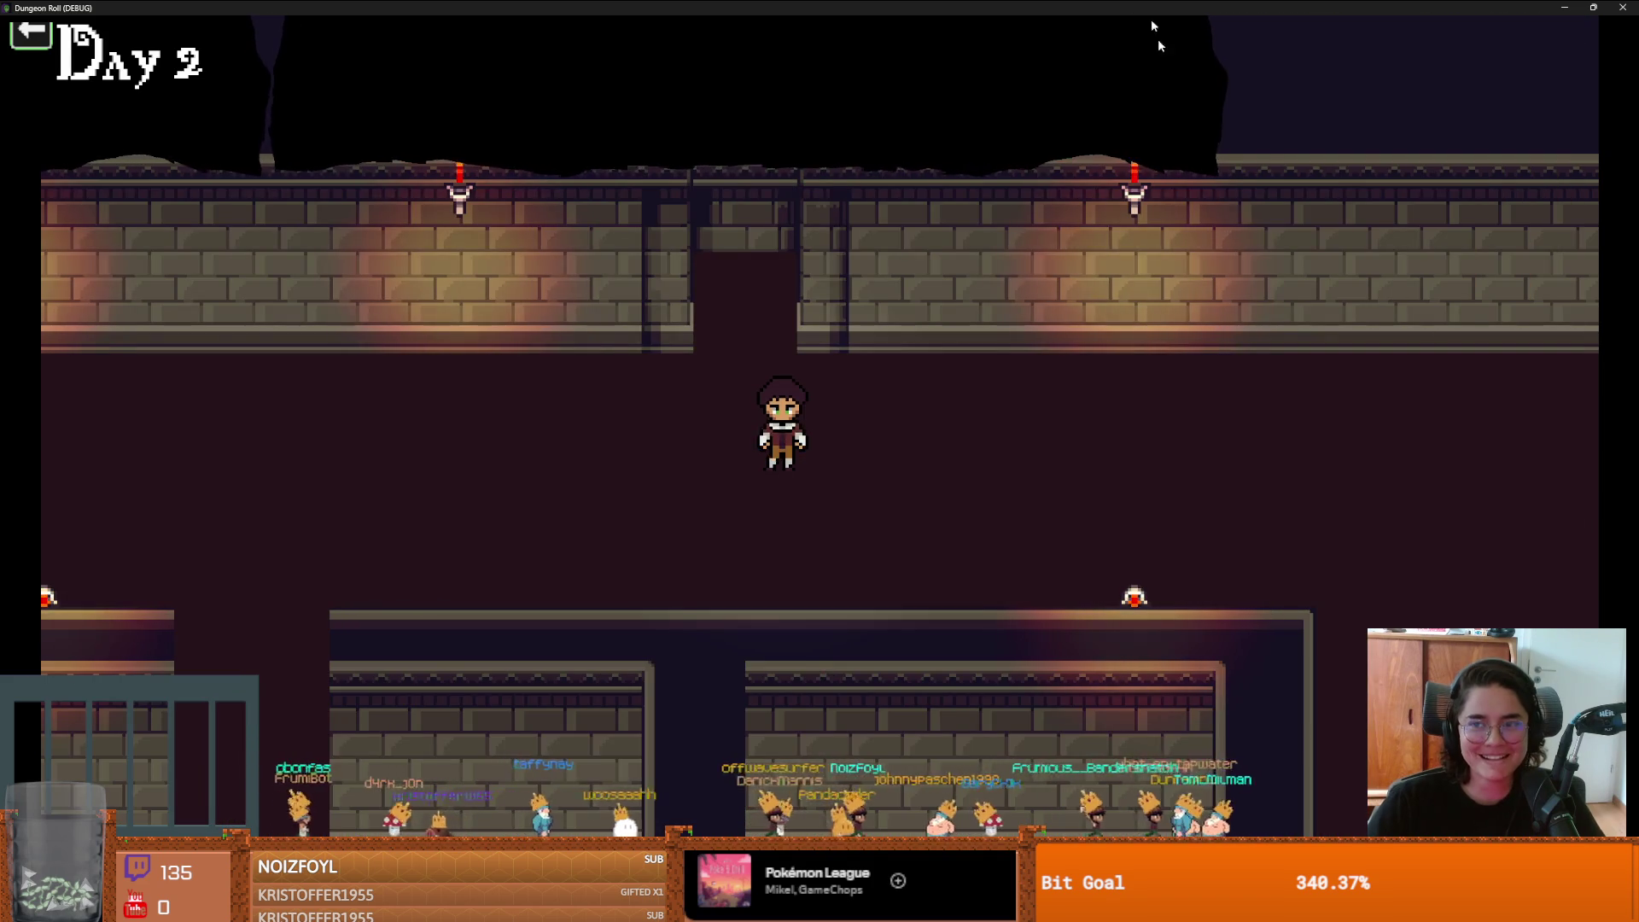
key("super+Down")
left_click(1208, 330)
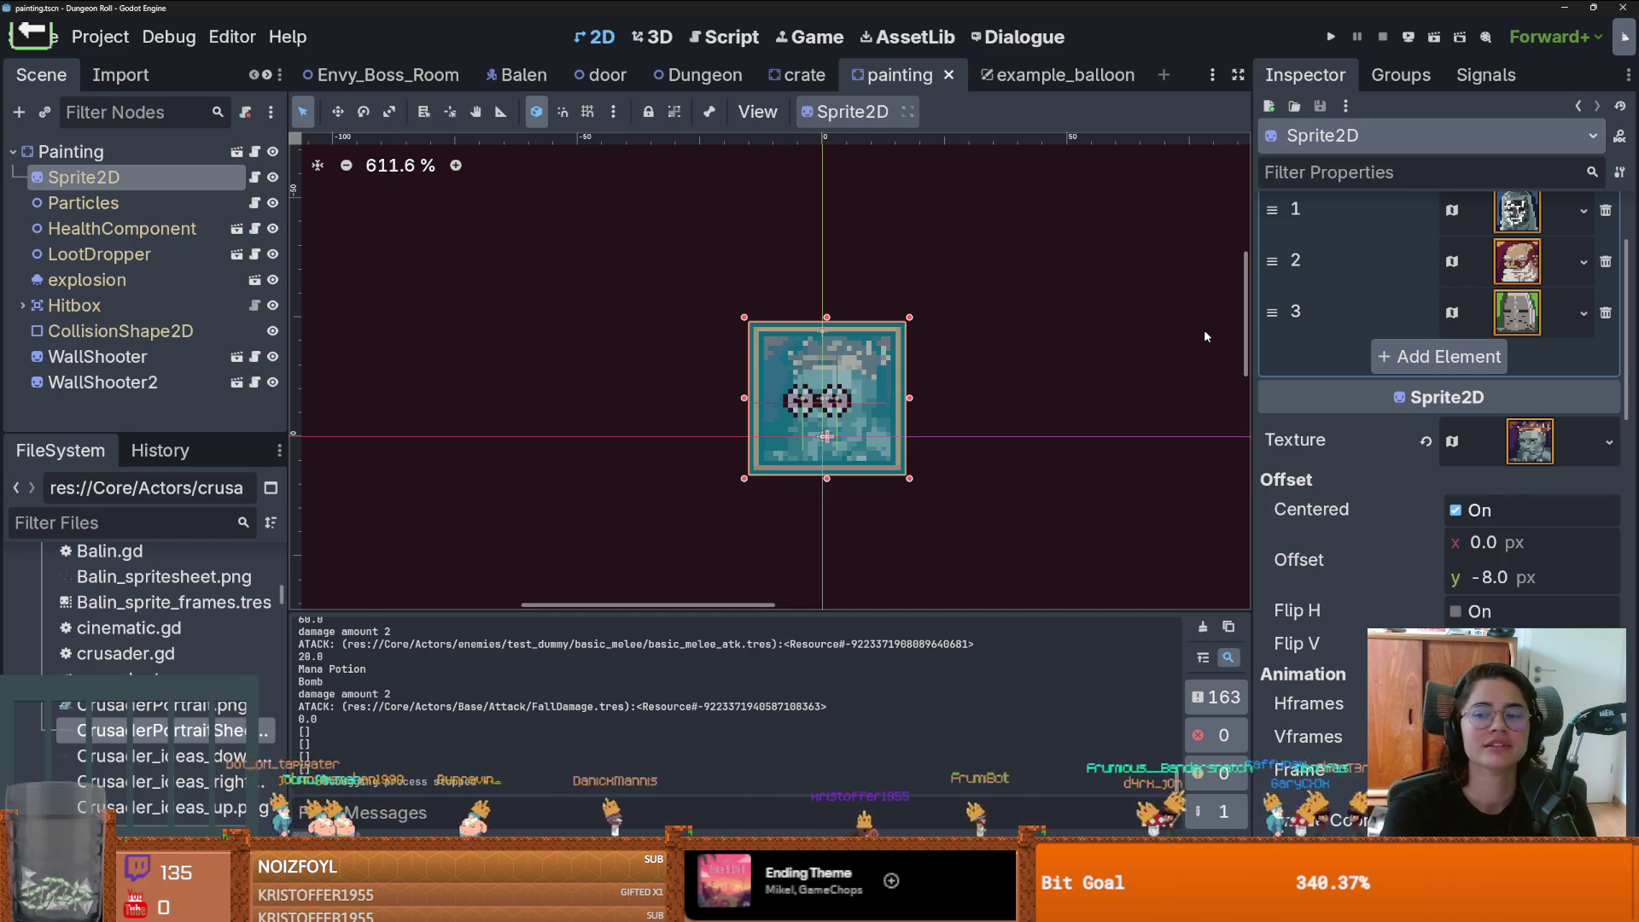
Step: Rerun the game and teleport to the room before the boss with the 't' console command
key("F5")
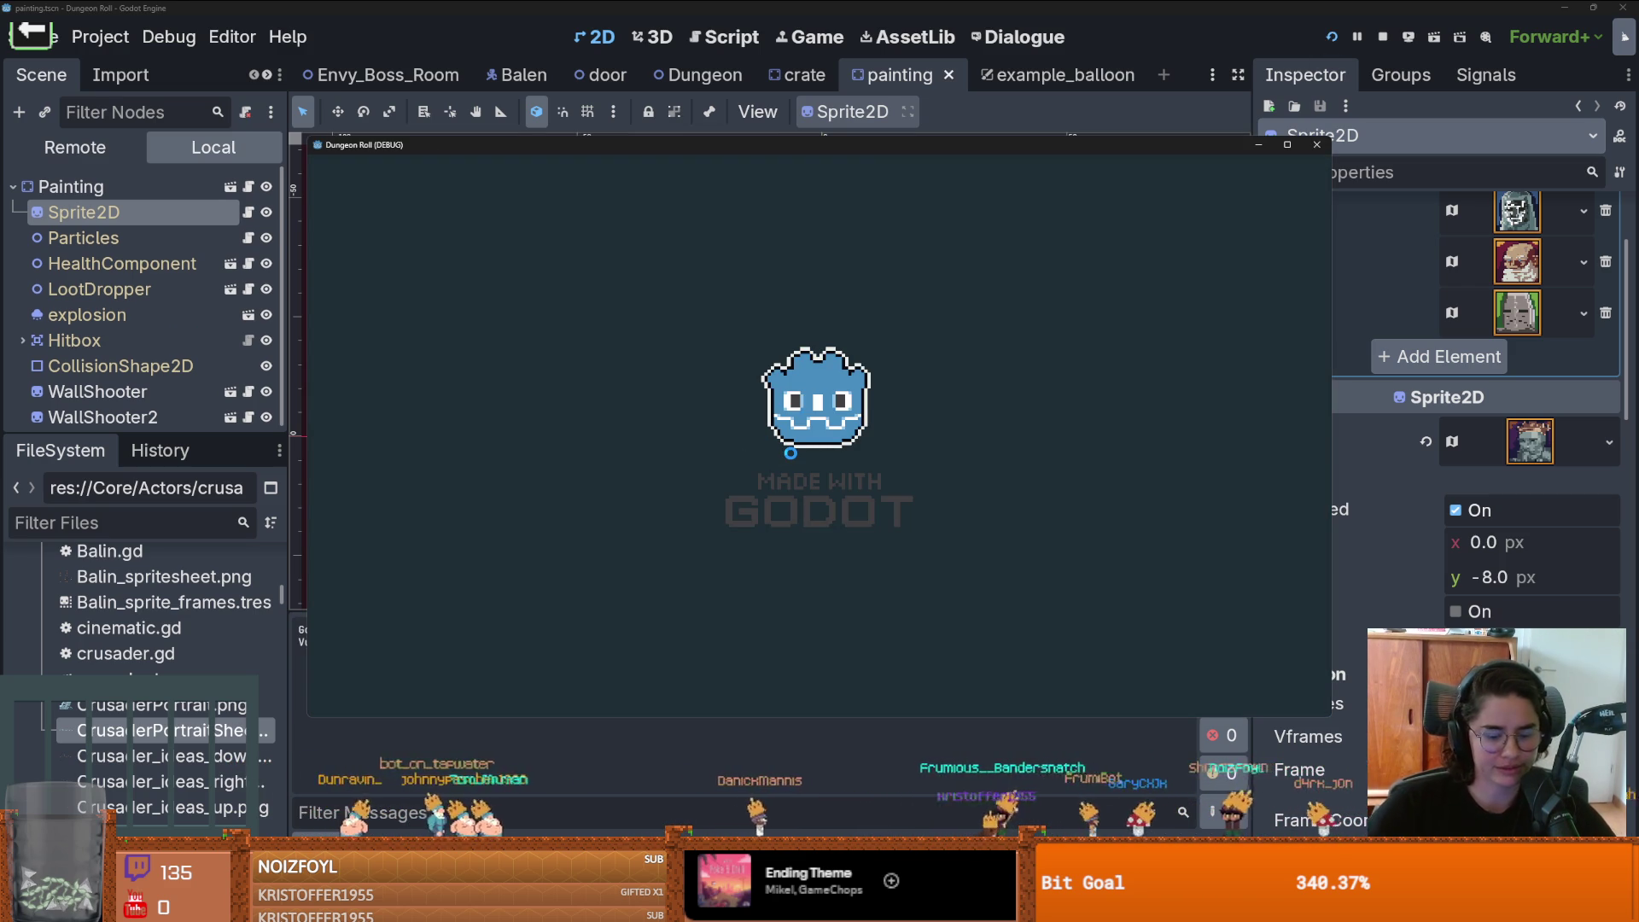
key("grave")
type("tp_to_before_boss")
key("Return")
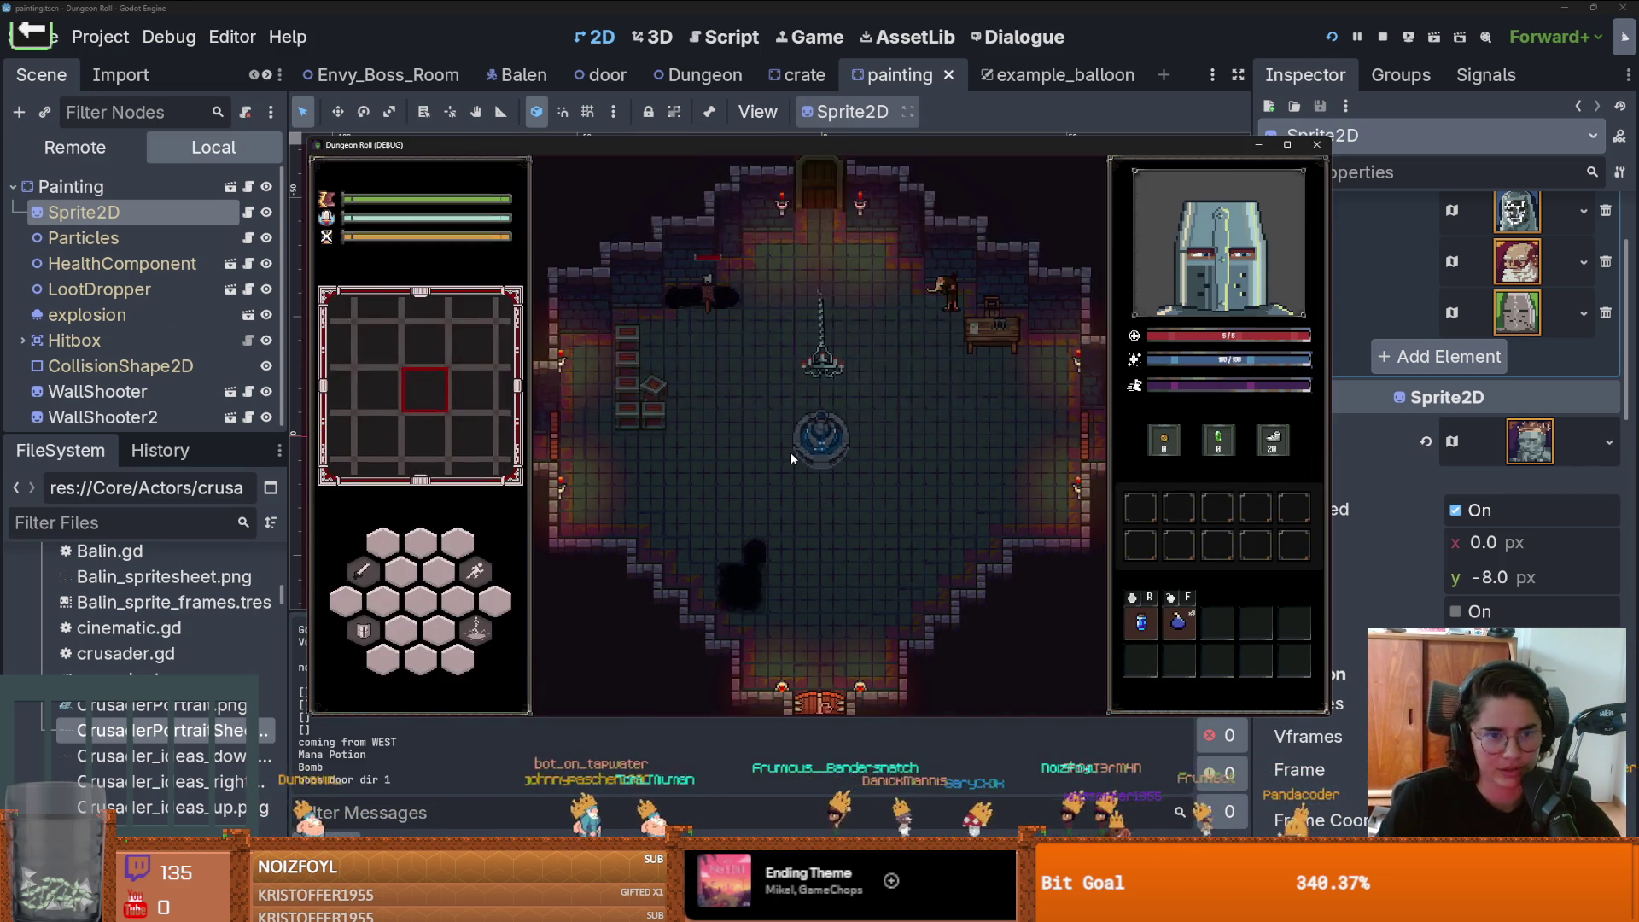
Step: Enter the boss room, make the game full screen, and go through the boss dialogue to start combat
key("d")
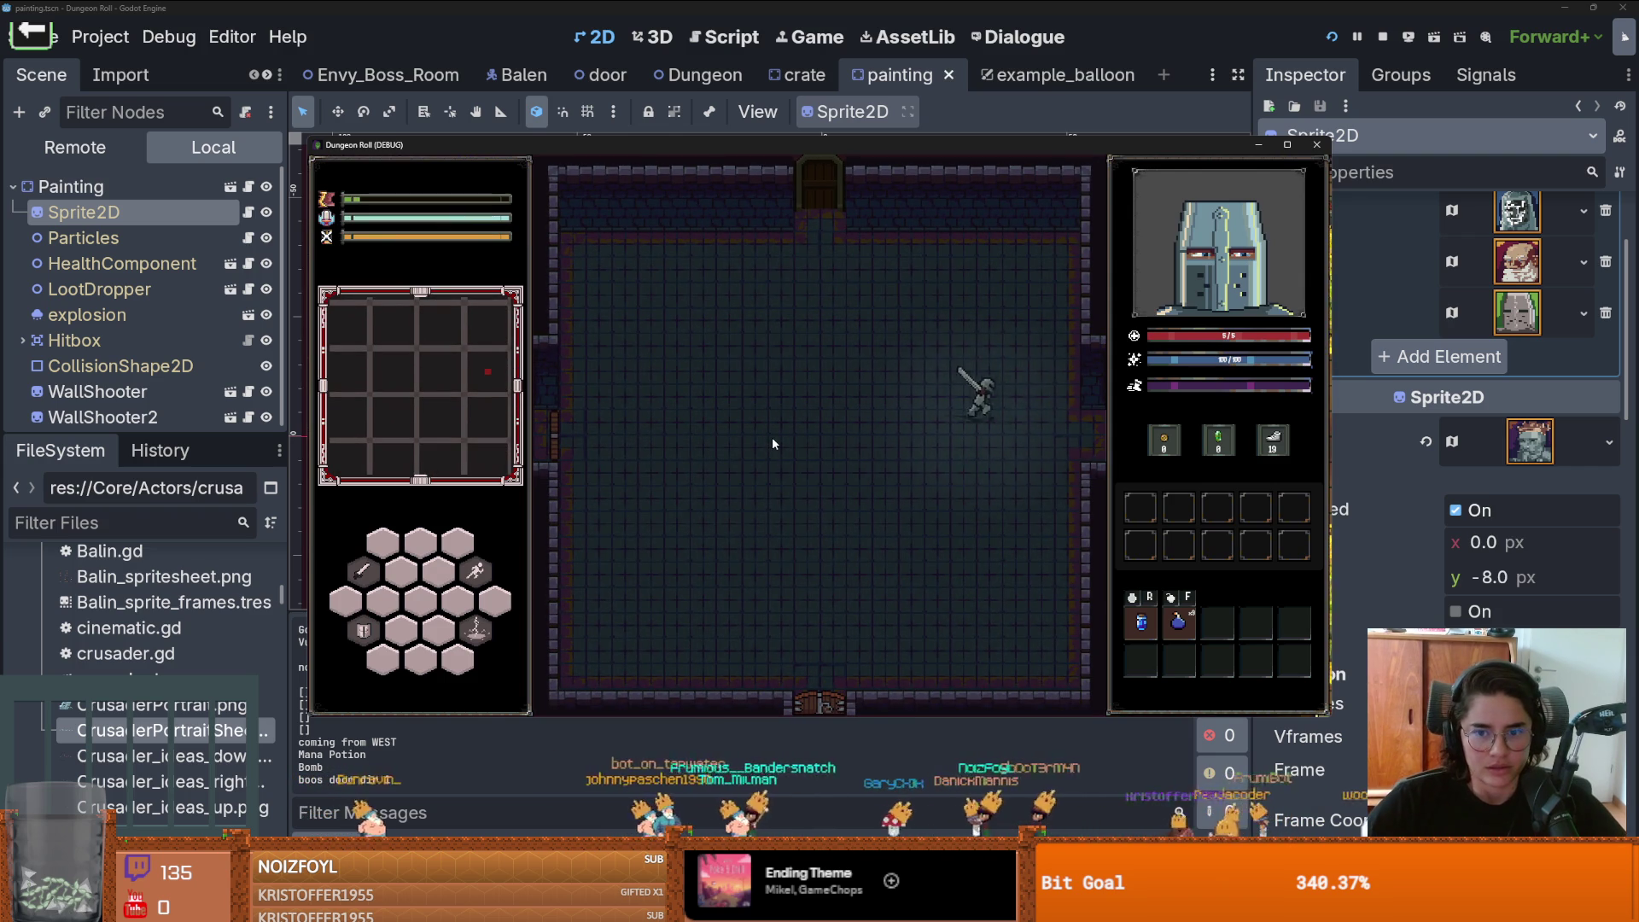
key("space")
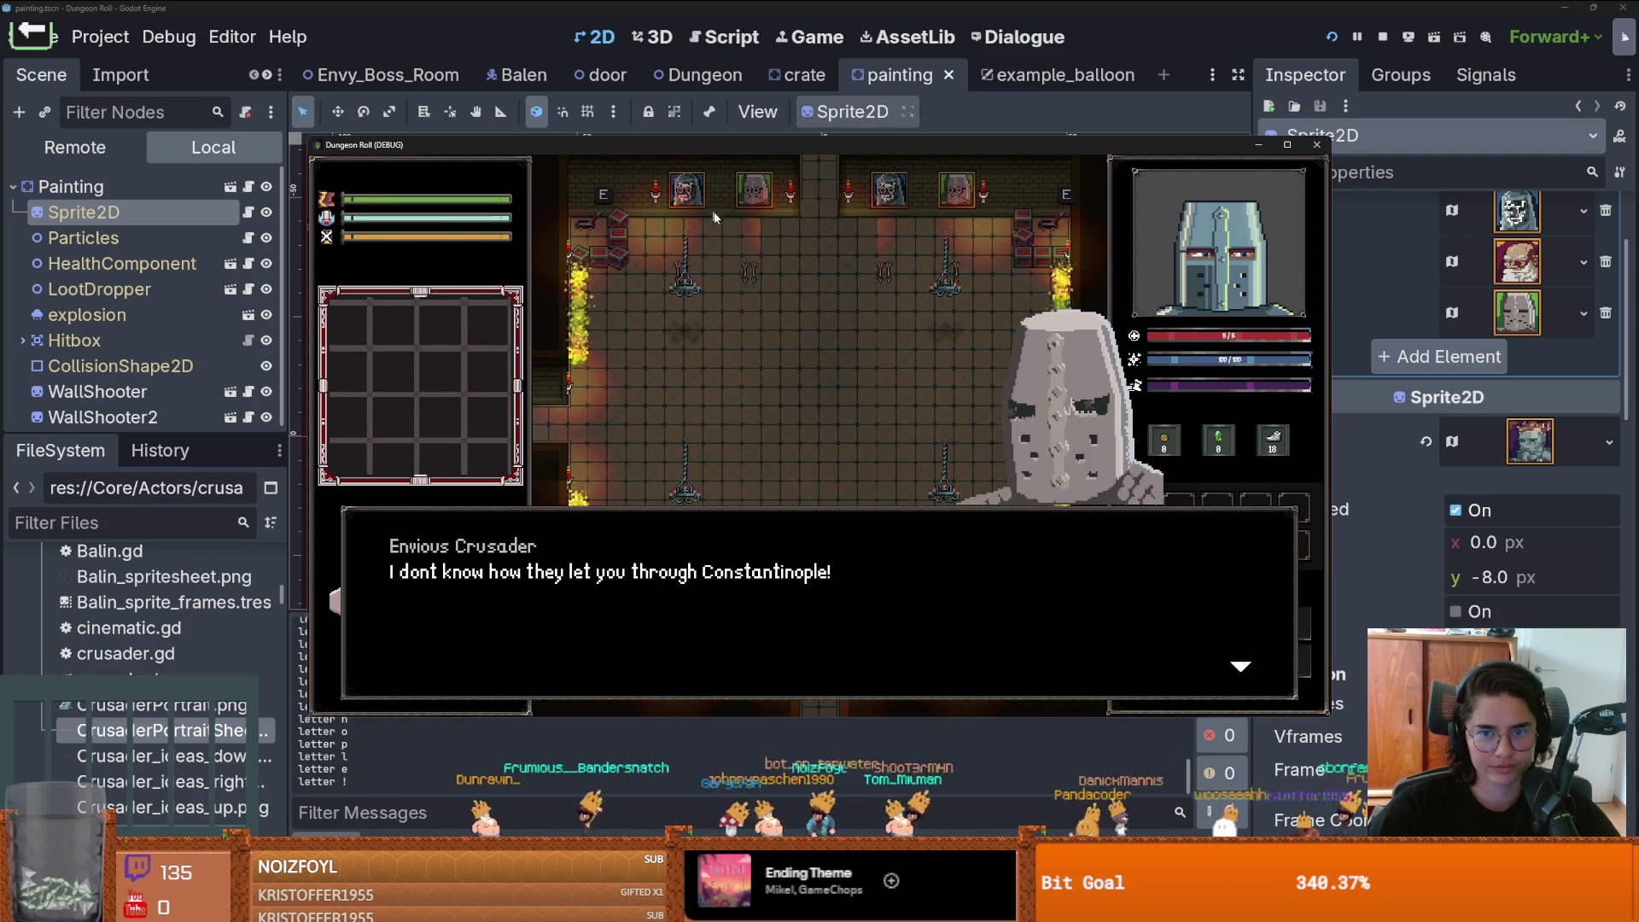
key("space")
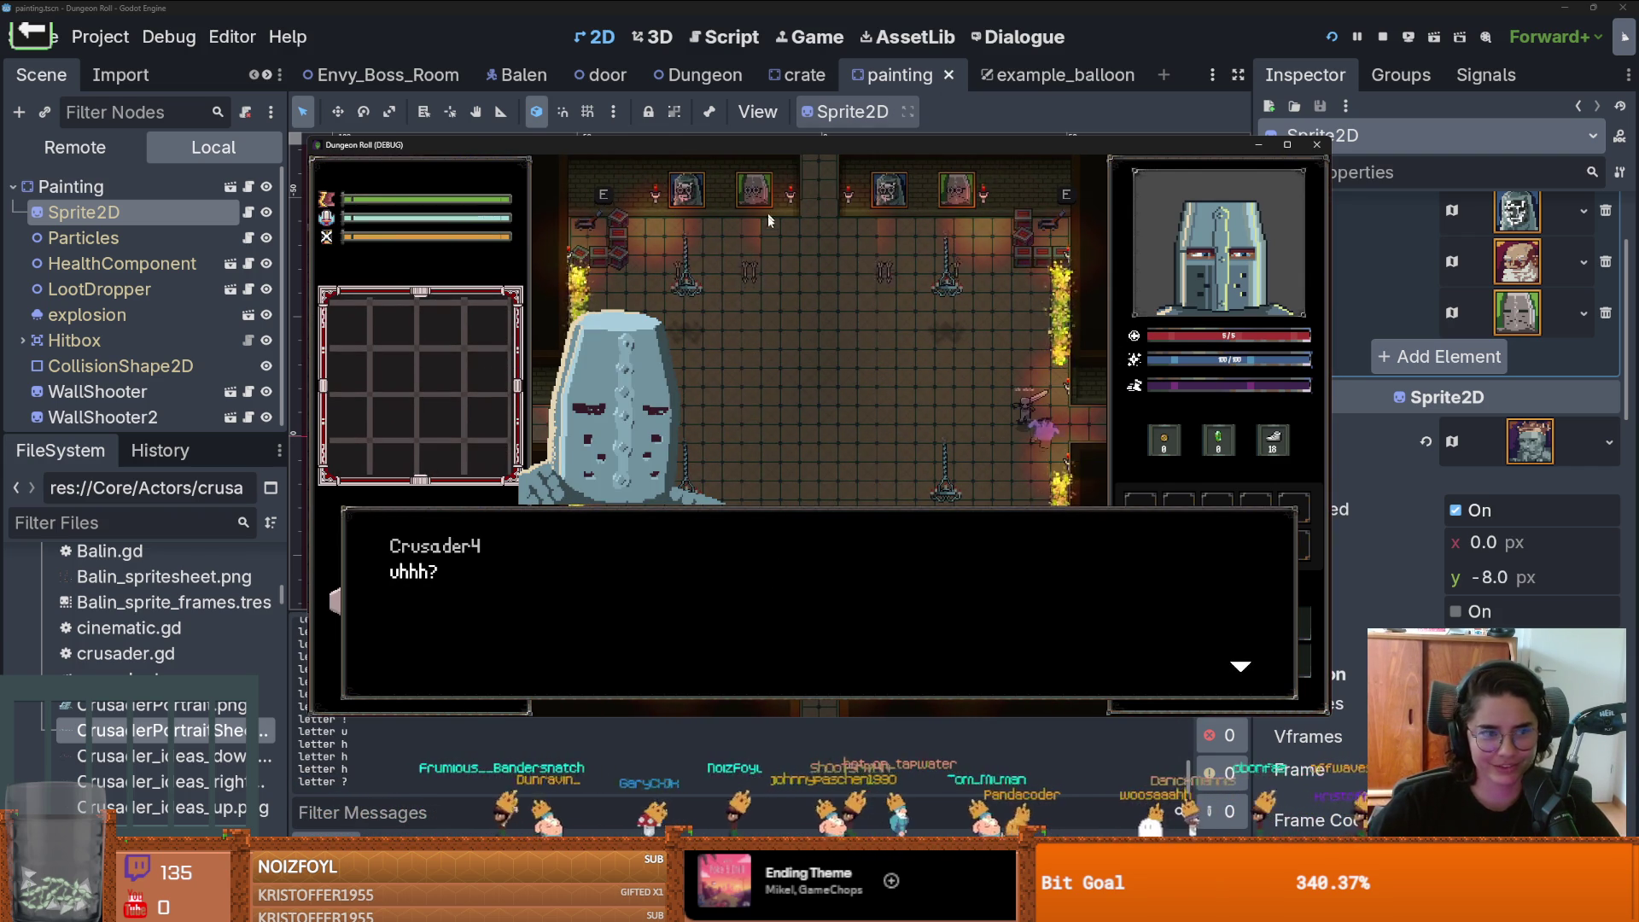
key("space")
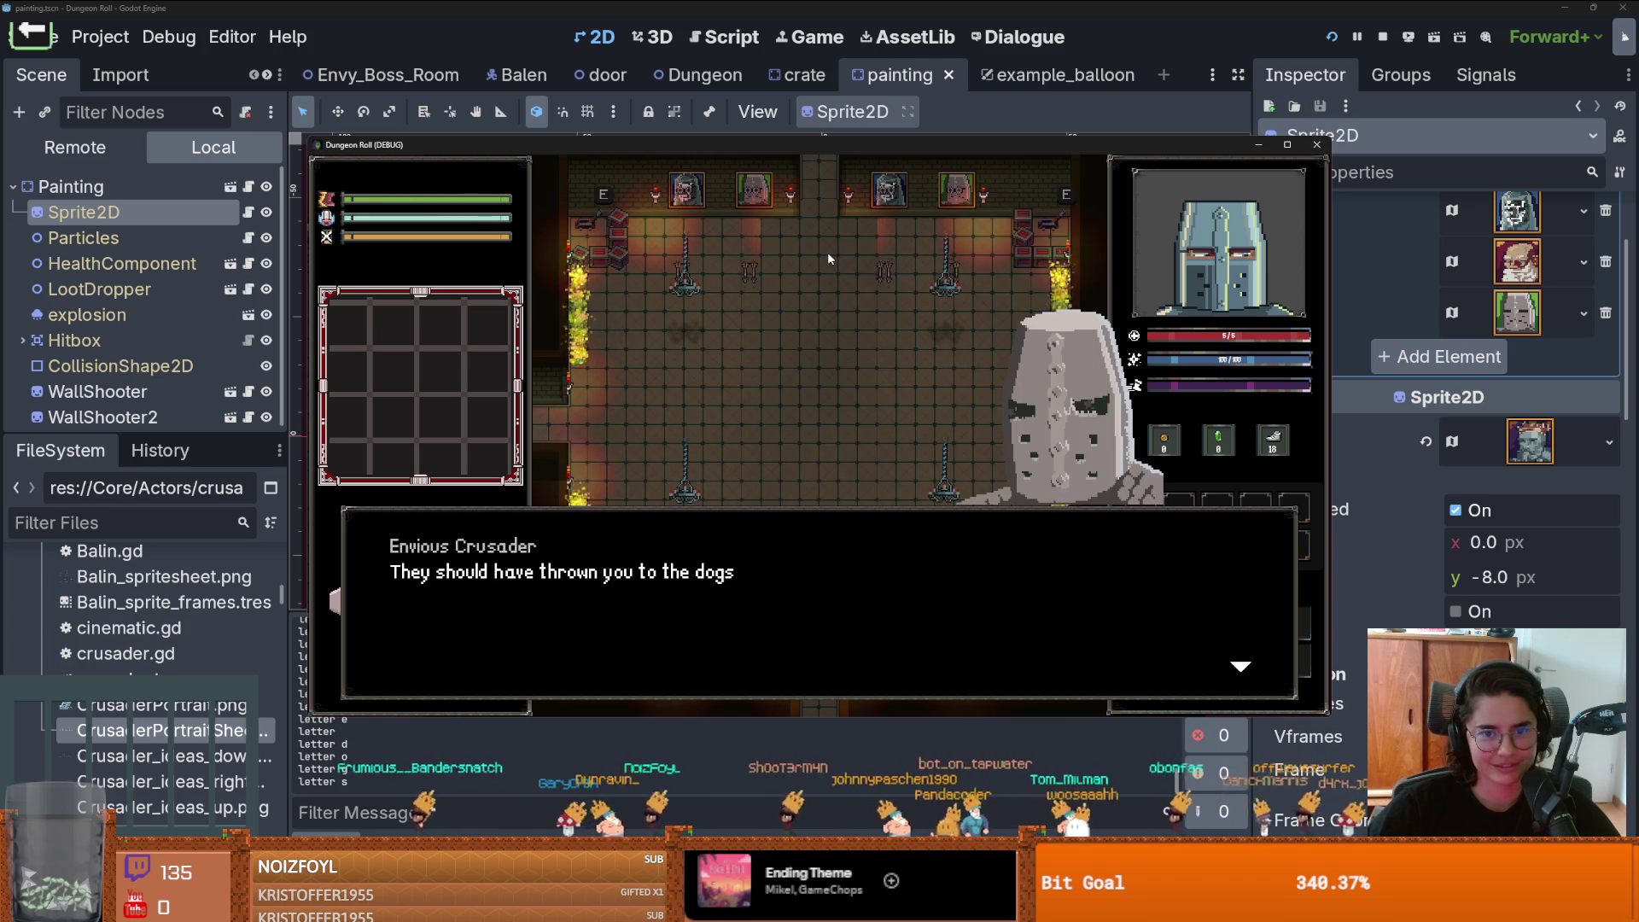
key("space")
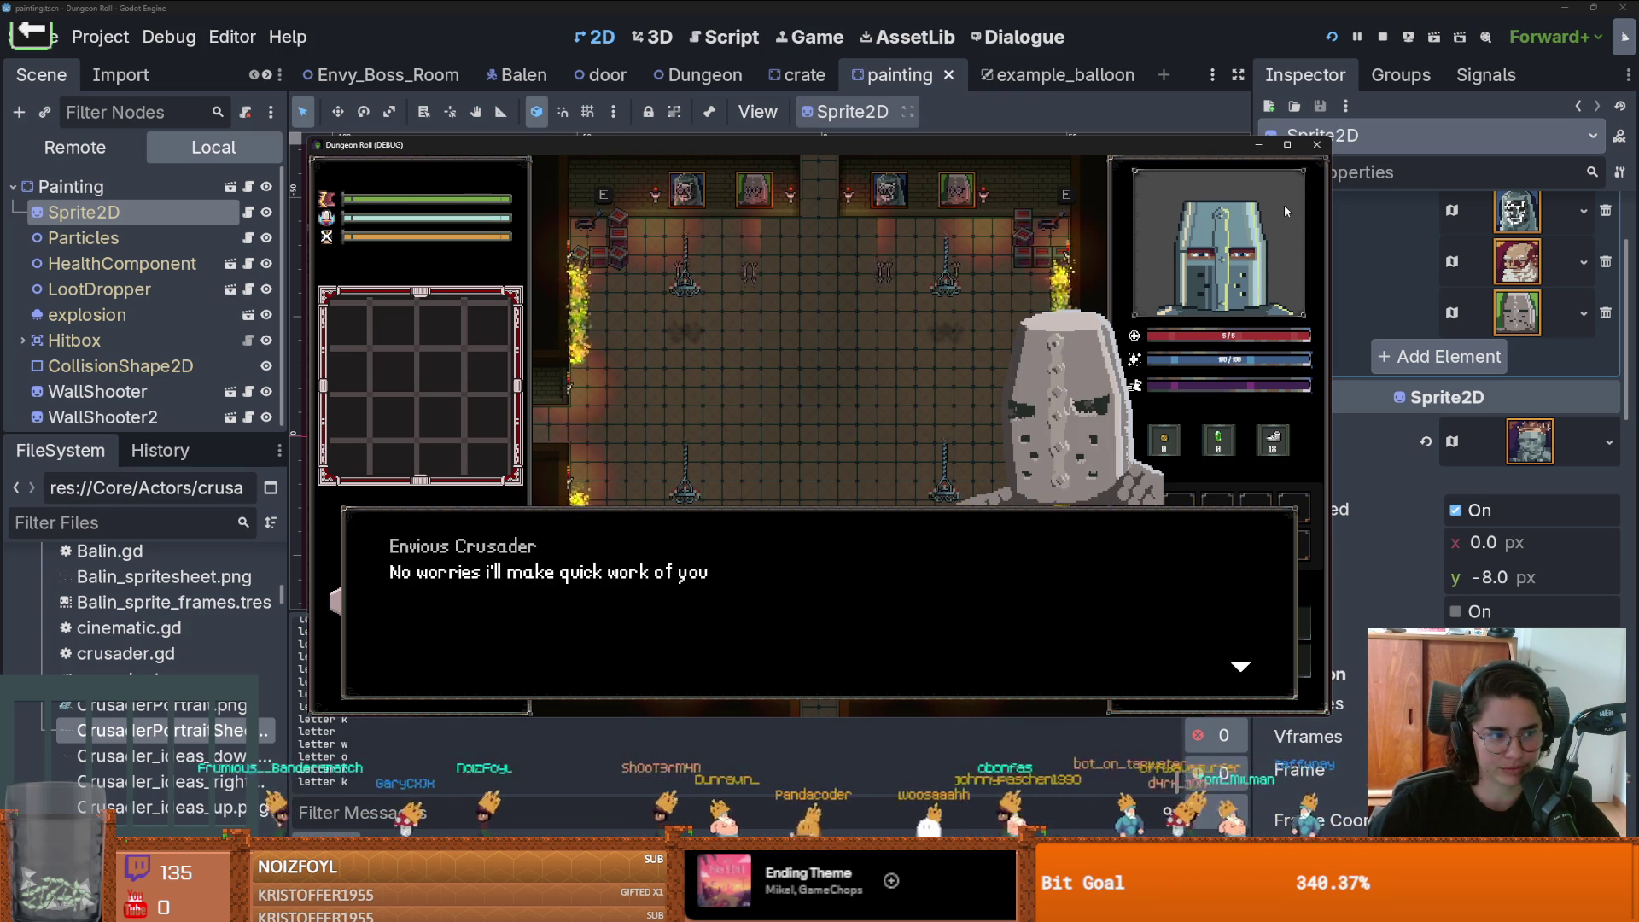
left_click(1285, 144)
key("space")
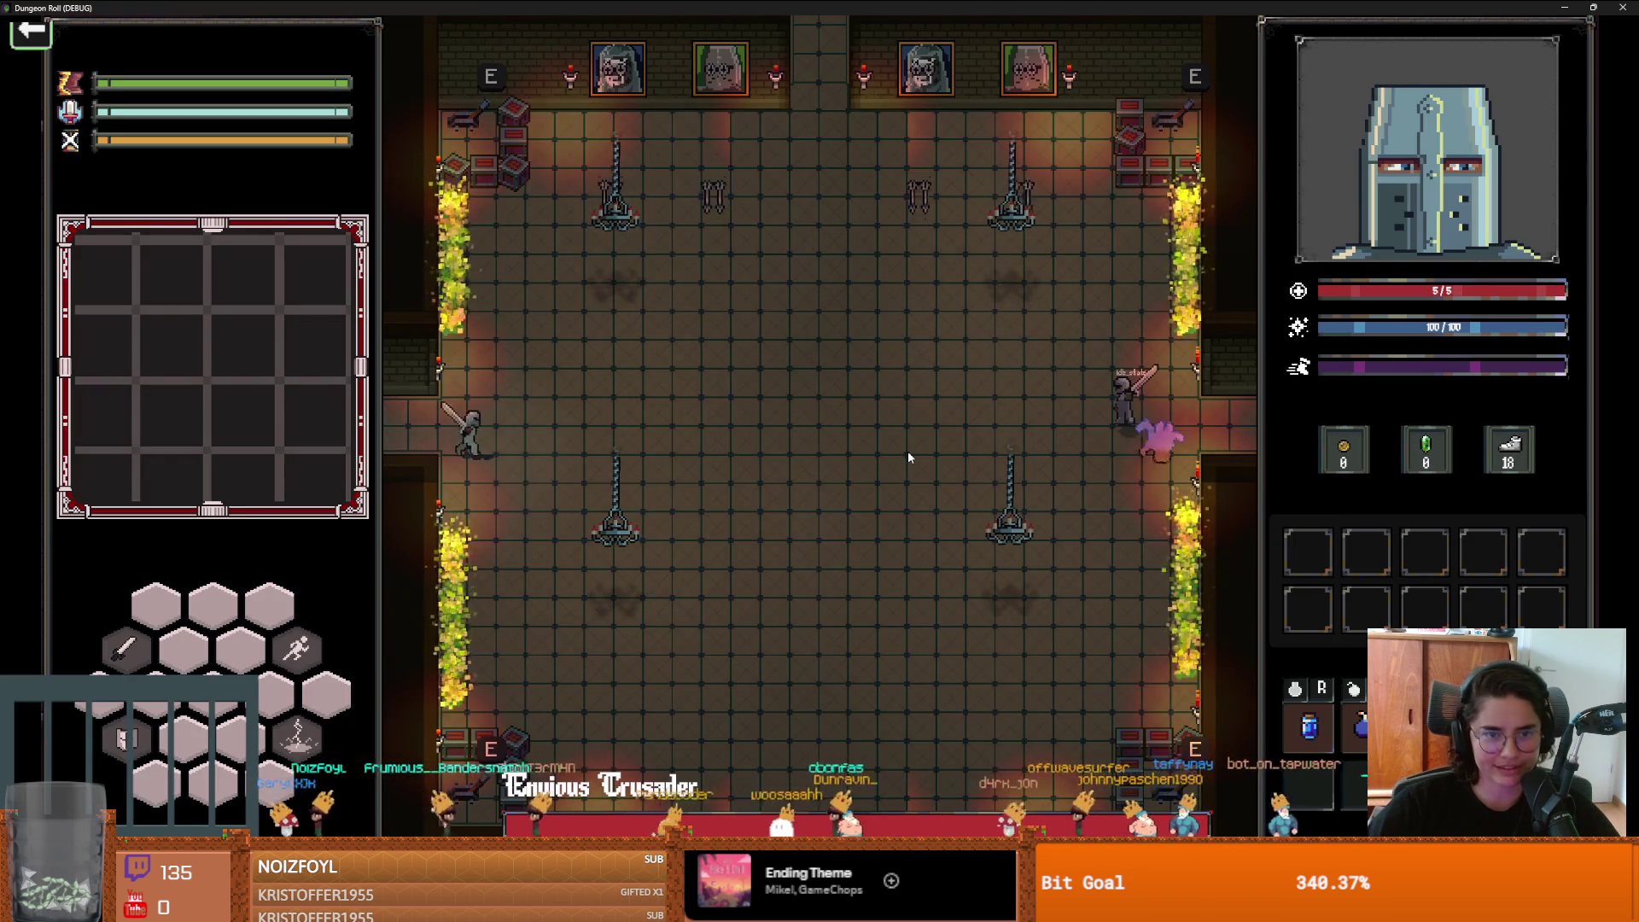
Step: Fight the boss by maneuvering the knight and swinging, then restore the game to a smaller window
key("s")
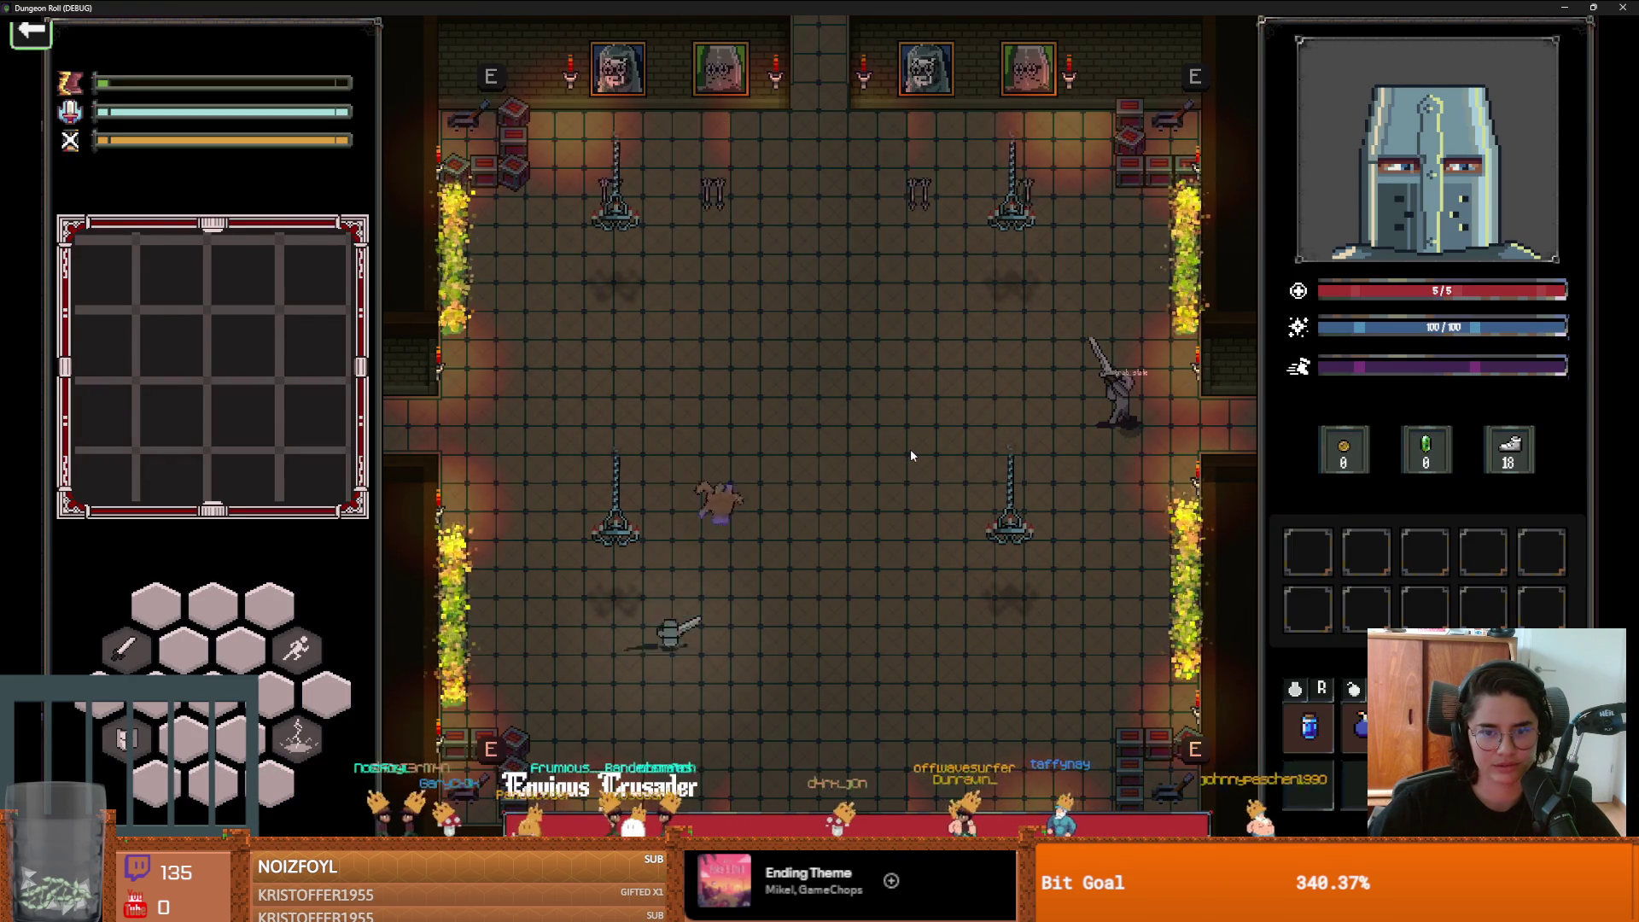
key("d")
key("w")
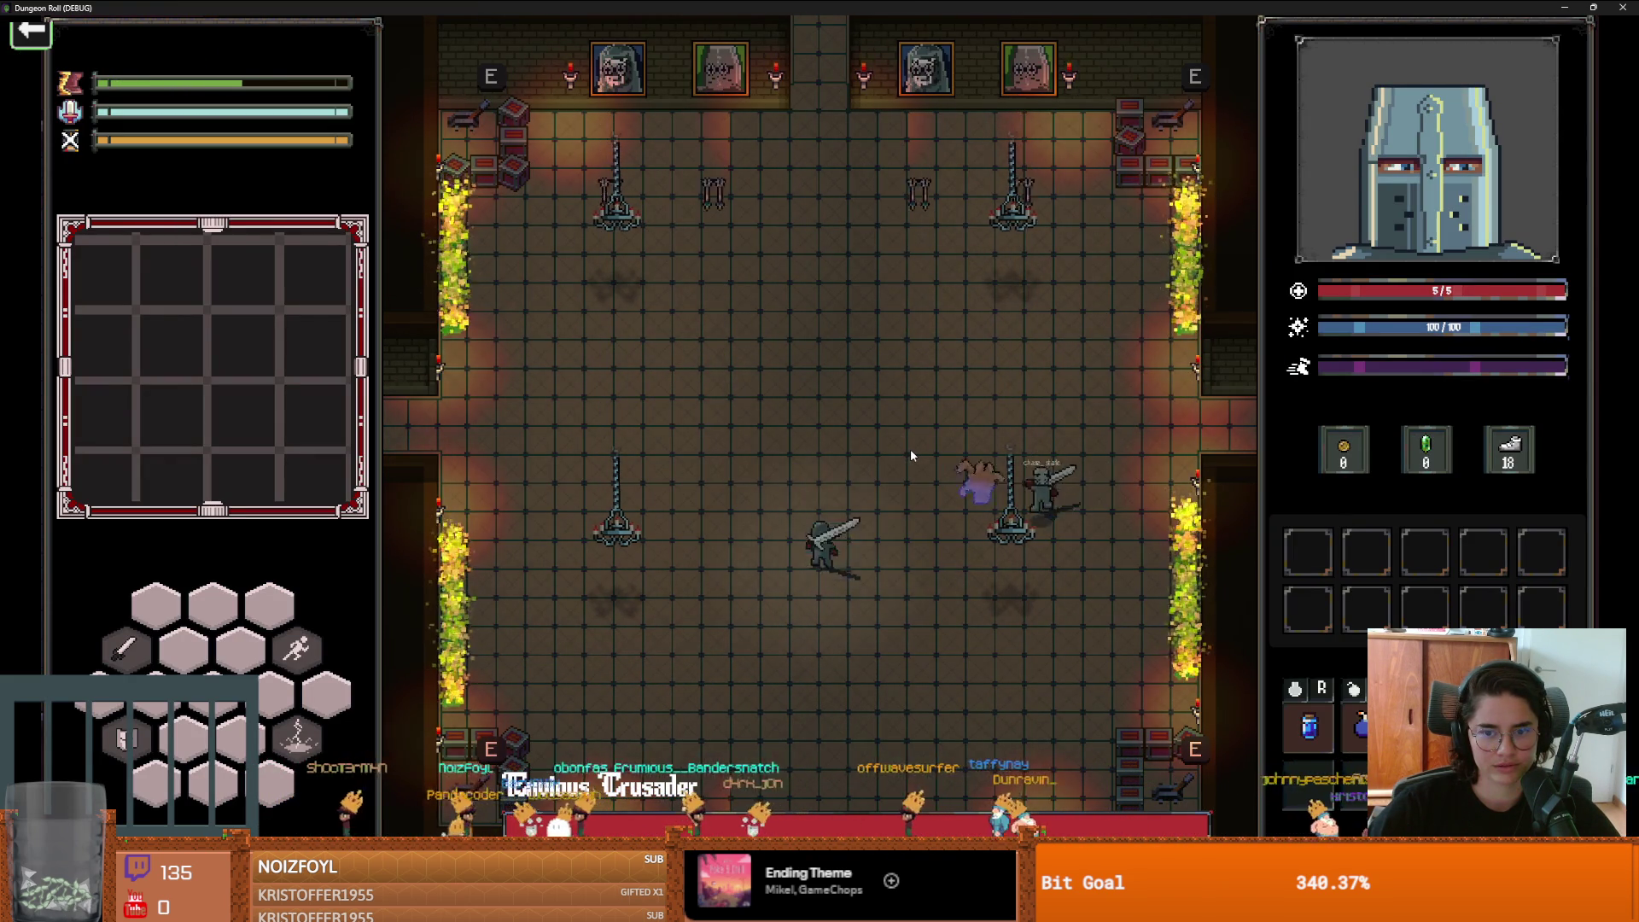
key("s")
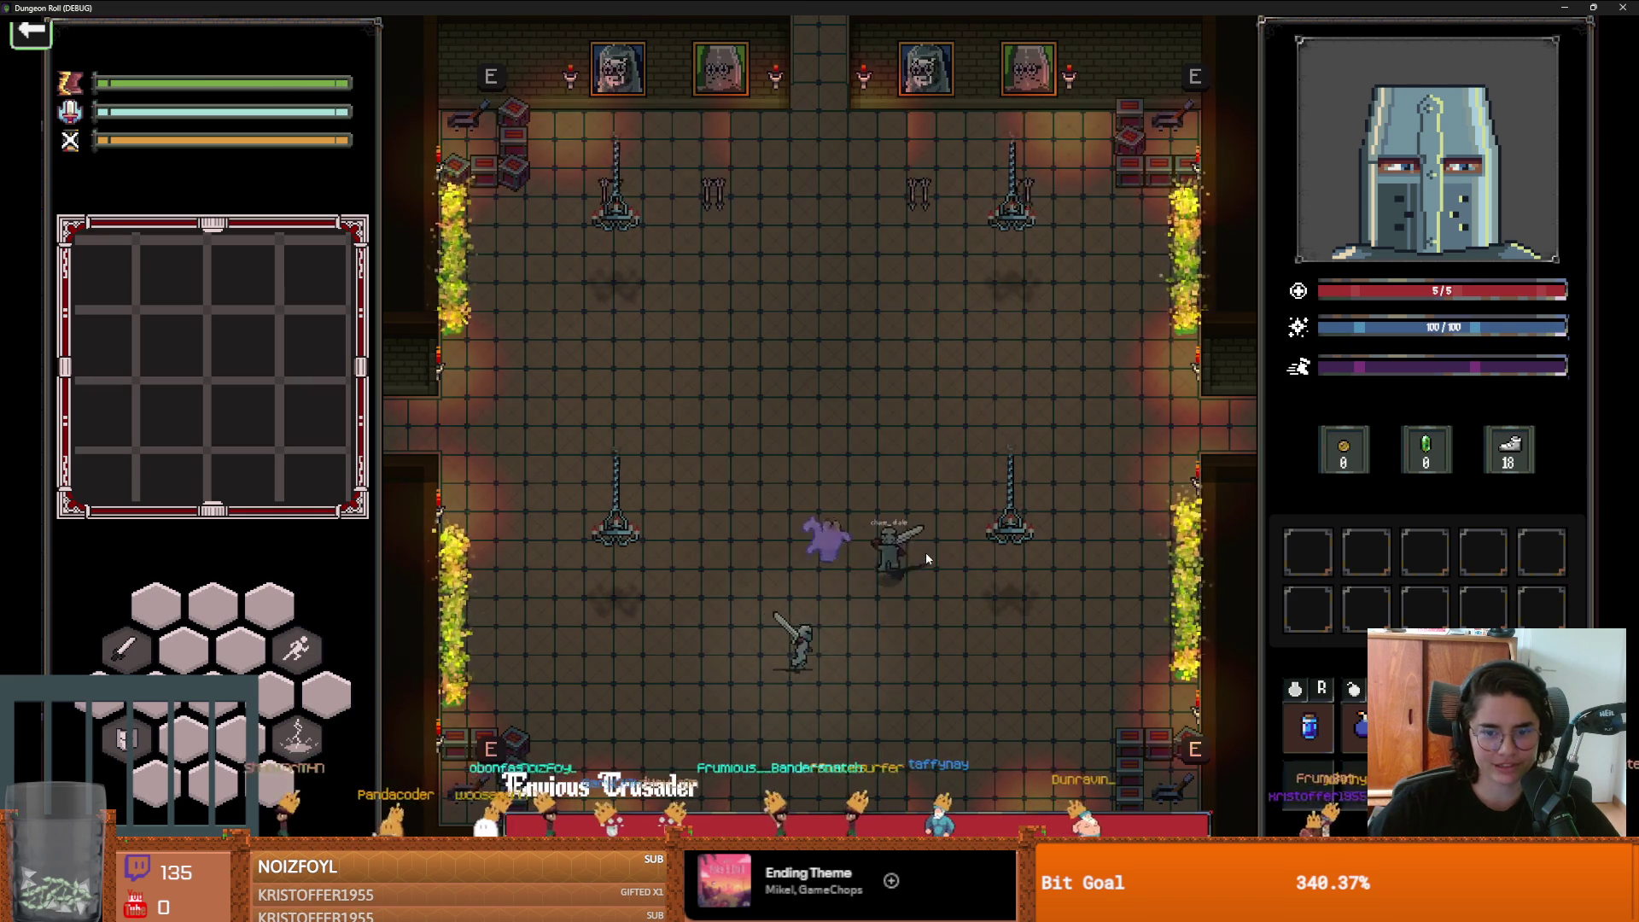
key("w")
key("a")
key("a")
key("w")
key("d")
key("d")
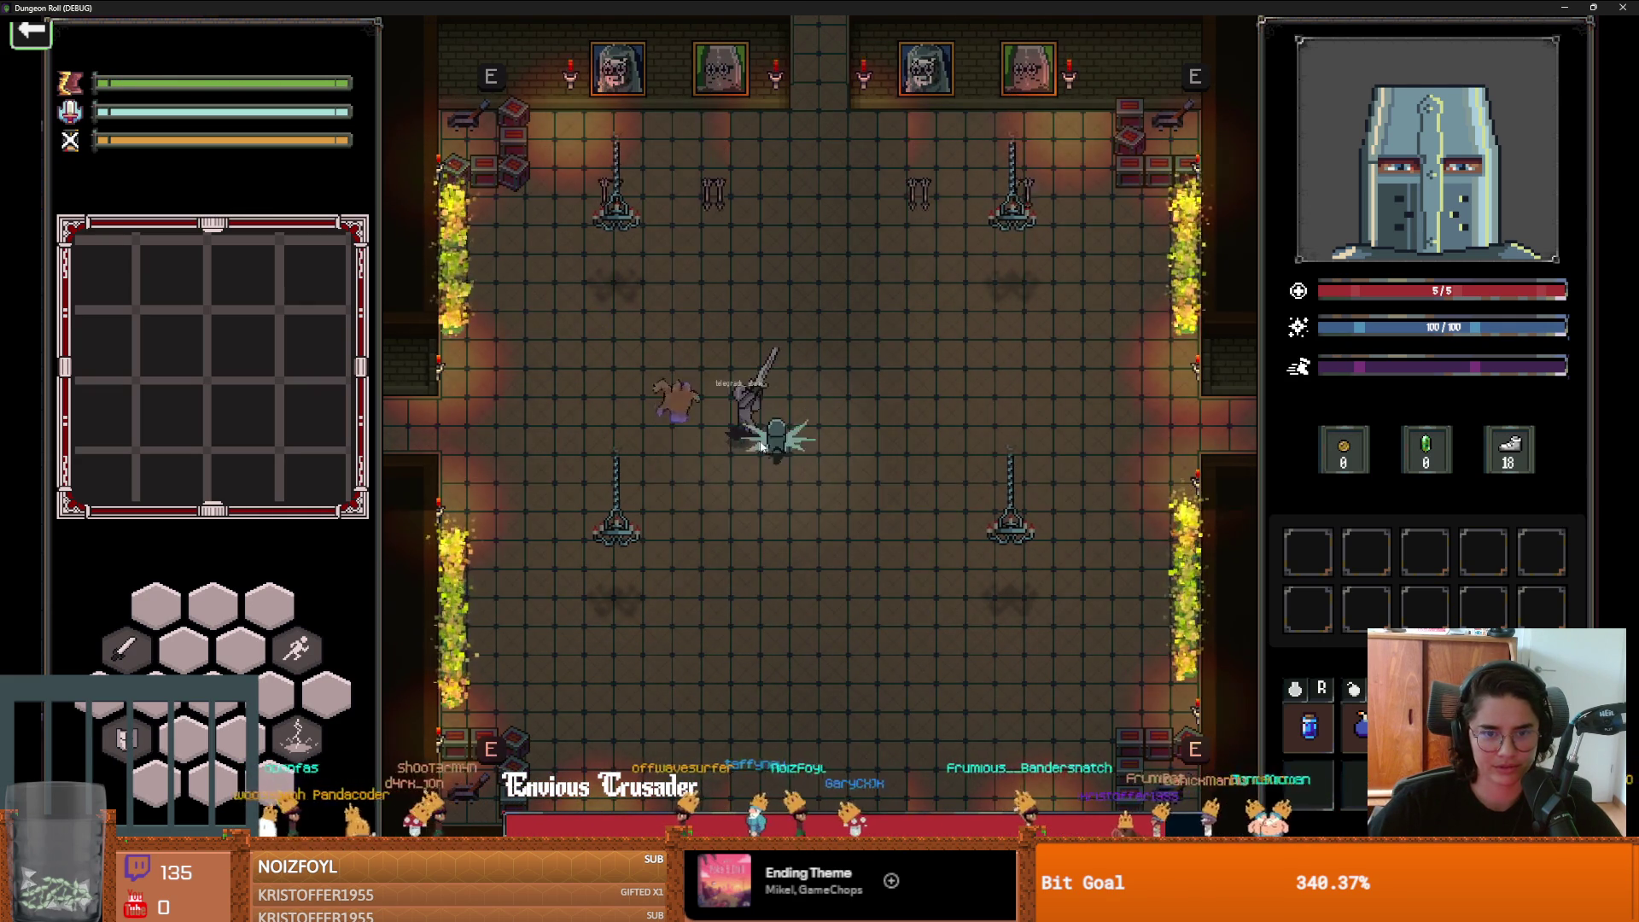
key("s")
key("a")
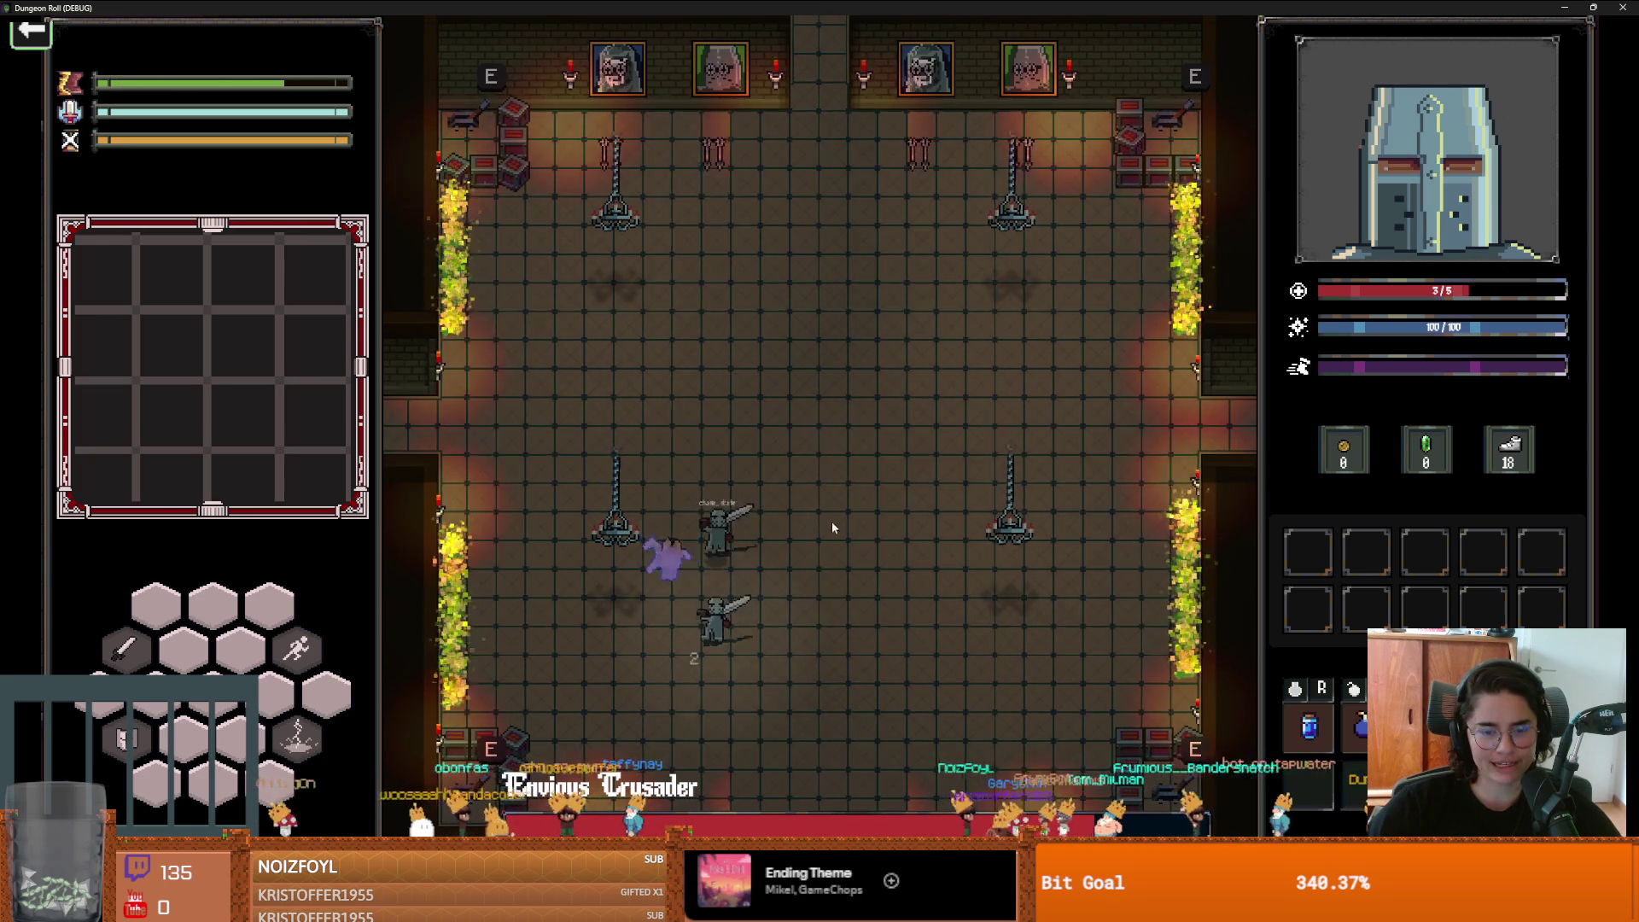
key("d")
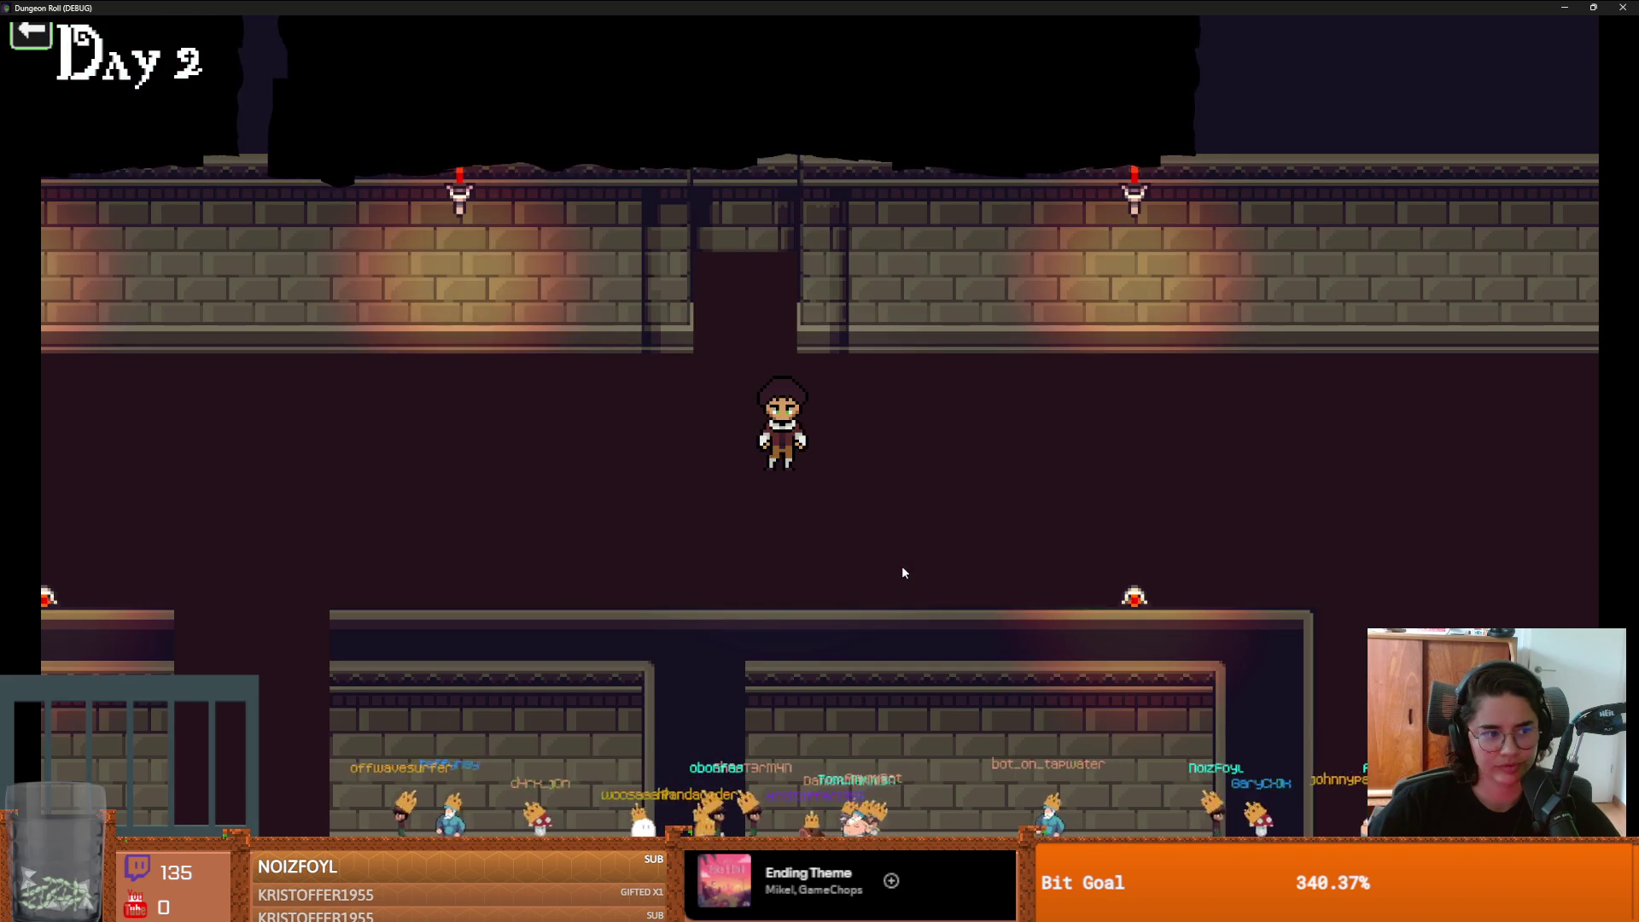
left_click_drag(1016, 8, 811, 302)
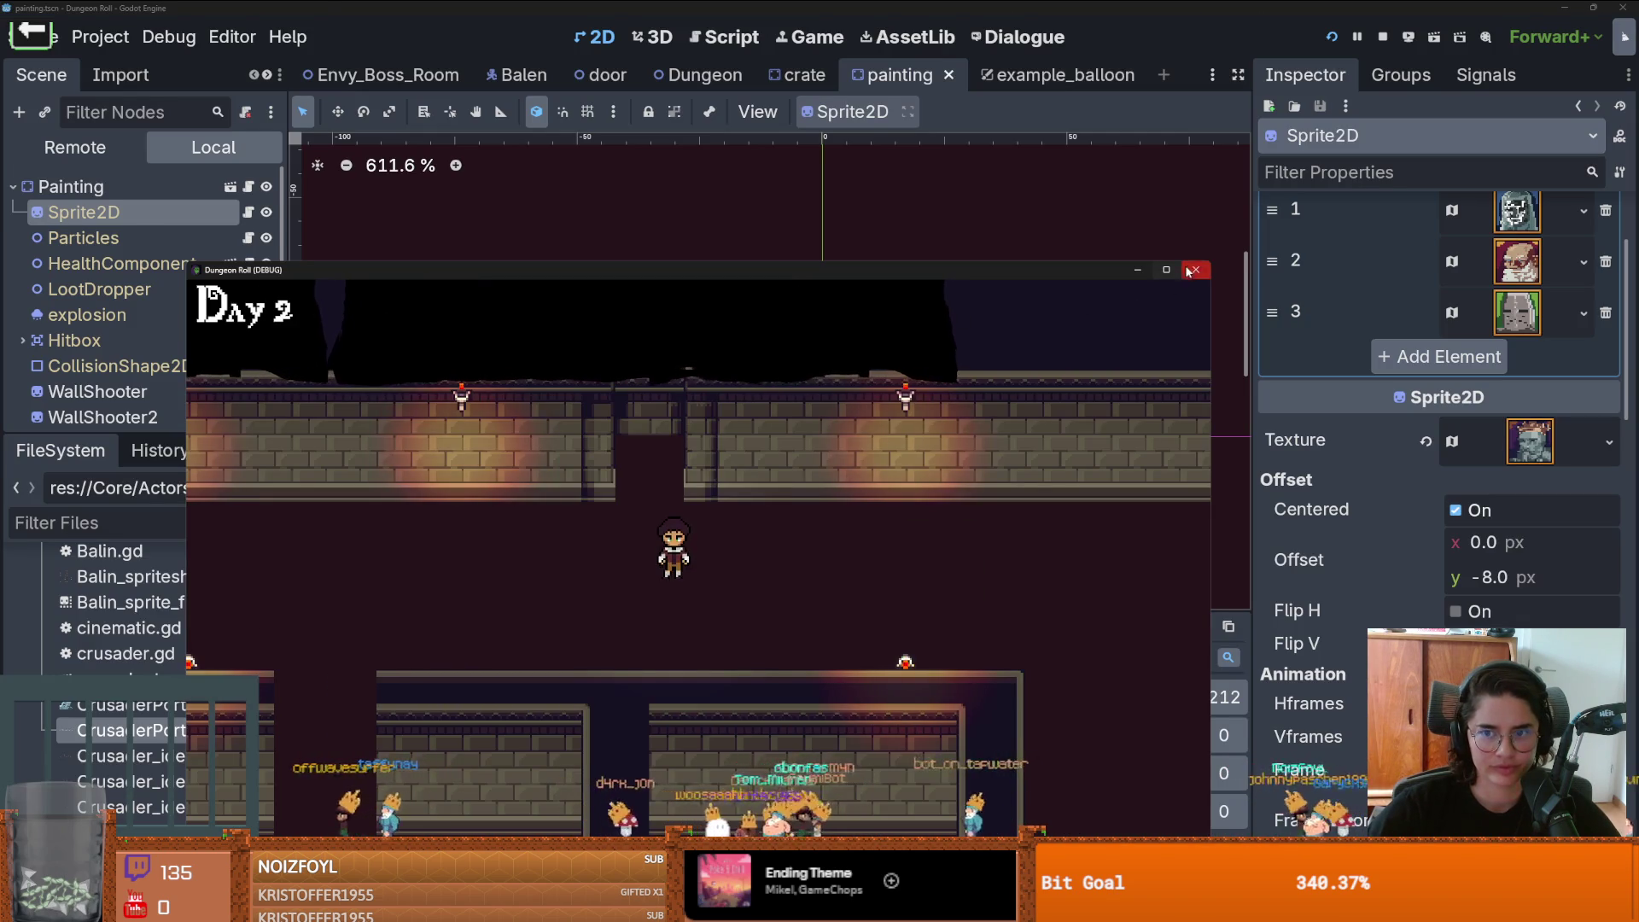
Step: Close and relaunch the game maximized, then teleport before the boss using tp_to_before_boss
left_click(1195, 270)
key("F5")
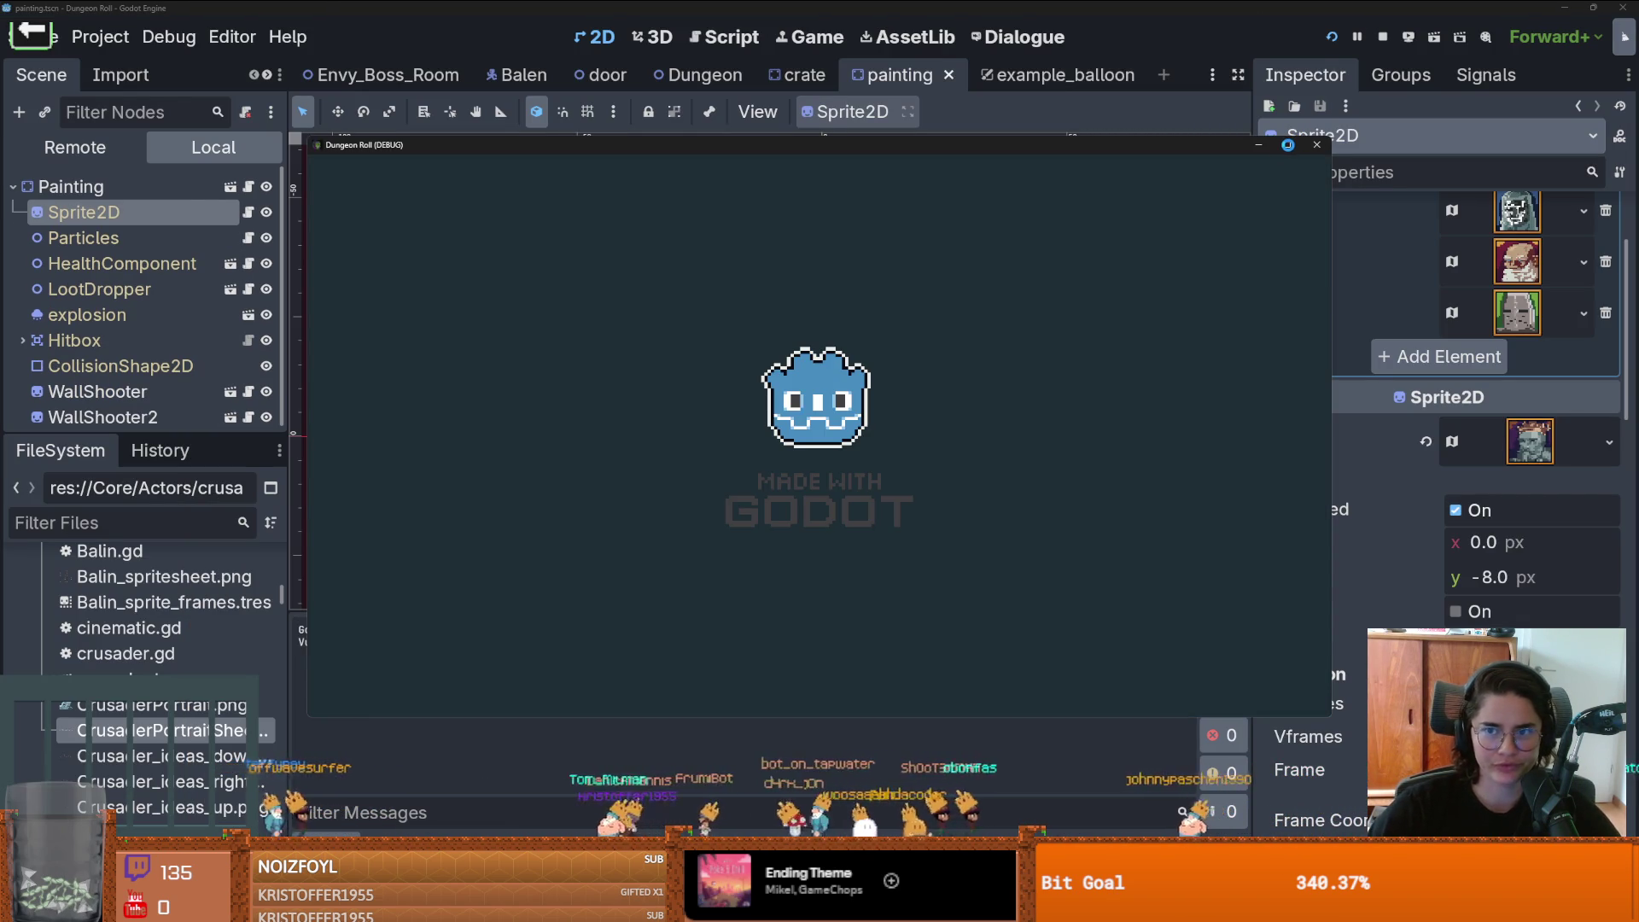
left_click(1287, 144)
key("grave")
key("Tab")
key("Return")
key("grave")
Step: Walk the knight to the boss and click through its dialogue to begin the fight
key("a")
key("a")
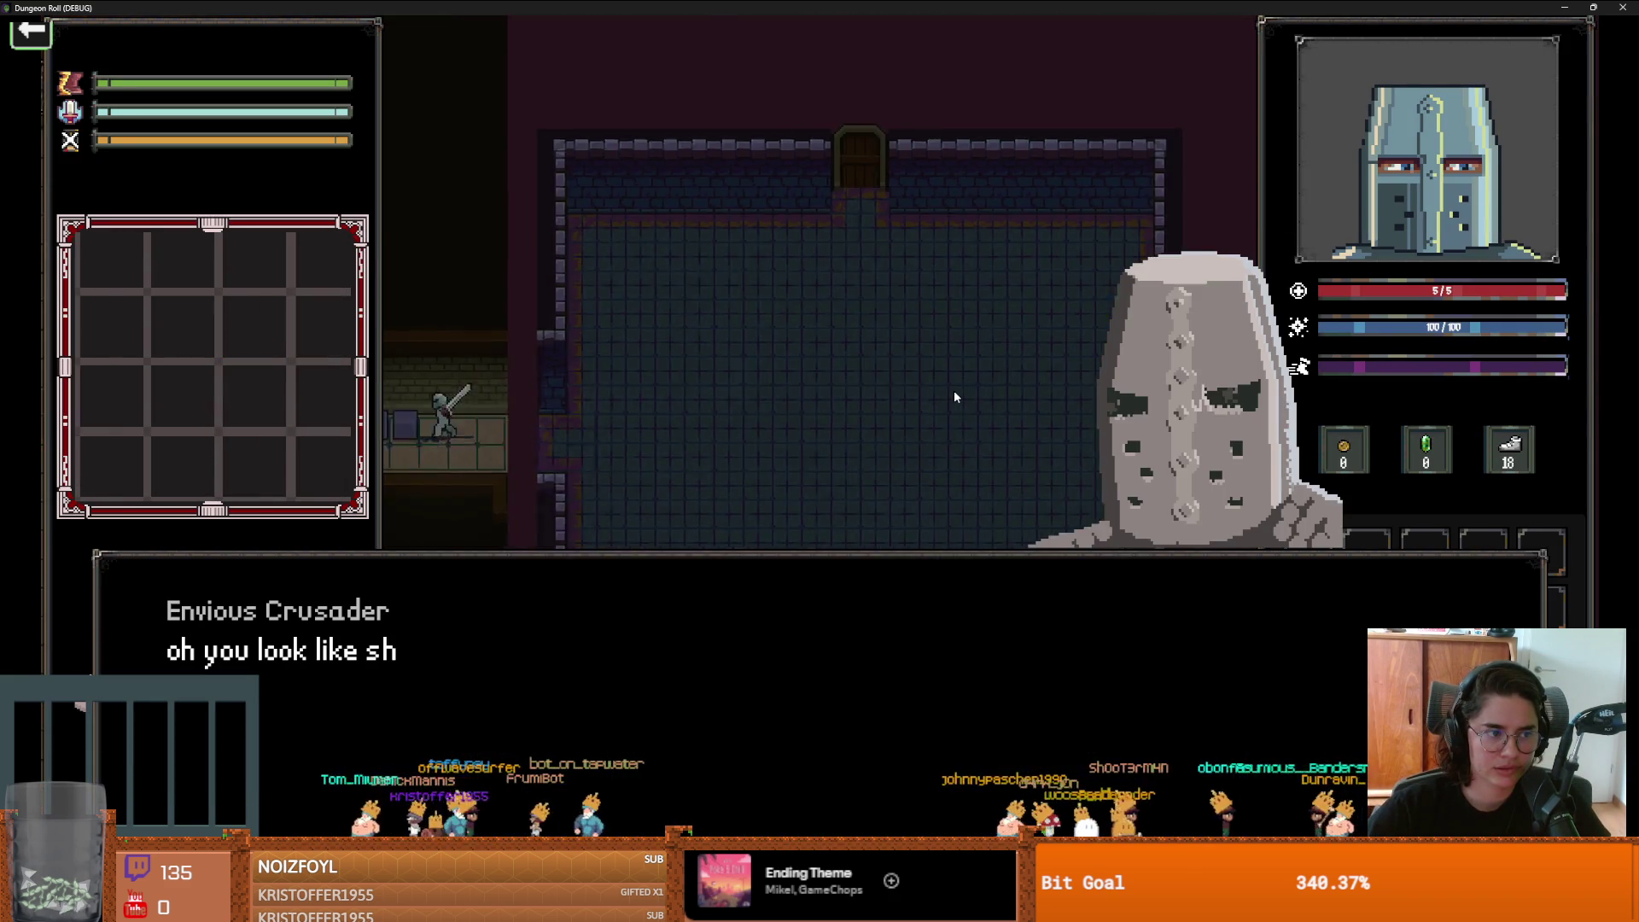
left_click(1144, 439)
left_click(1146, 442)
left_click(1146, 446)
left_click(1147, 450)
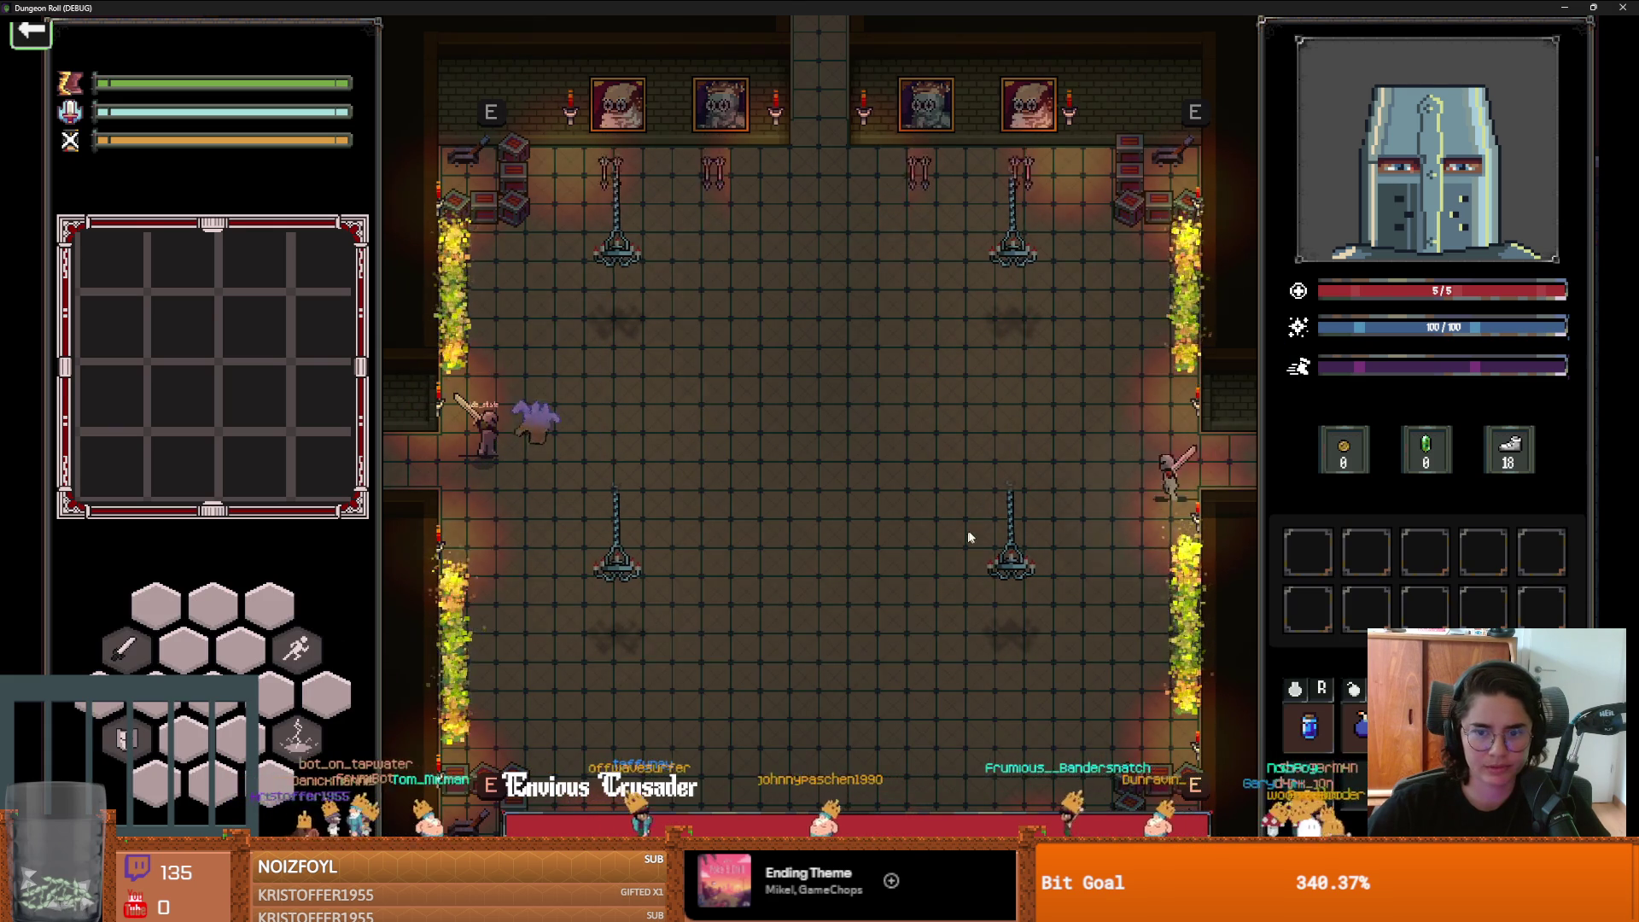
Step: Attack the Envious Crusader with strikes and lightning, then restore and close the game window
left_click(773, 491)
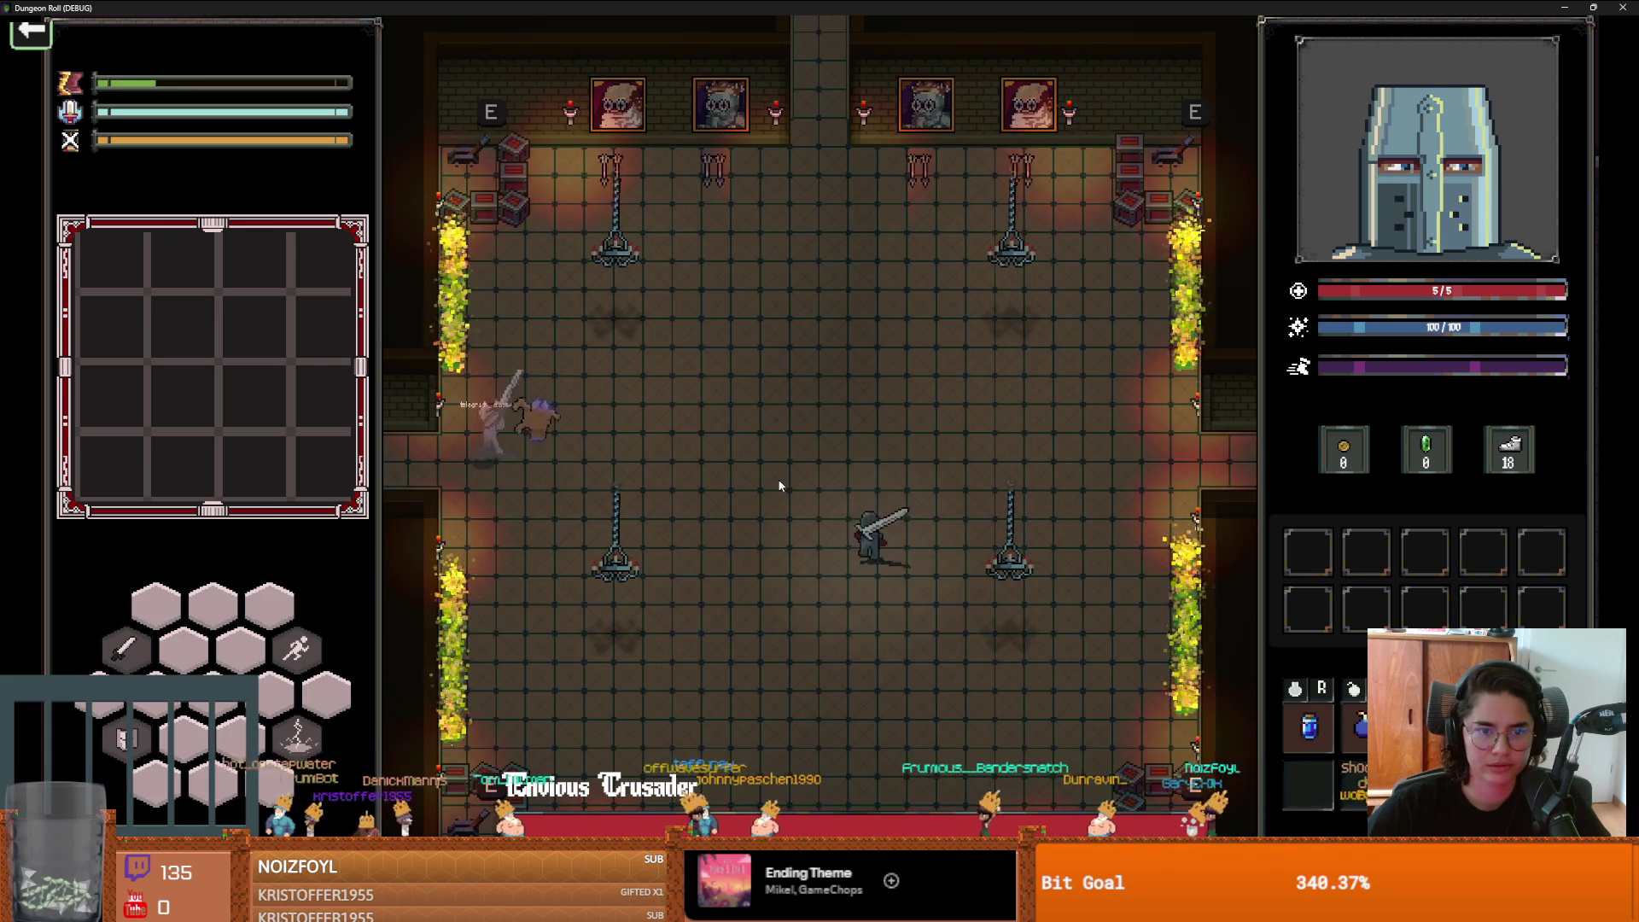
left_click(740, 494)
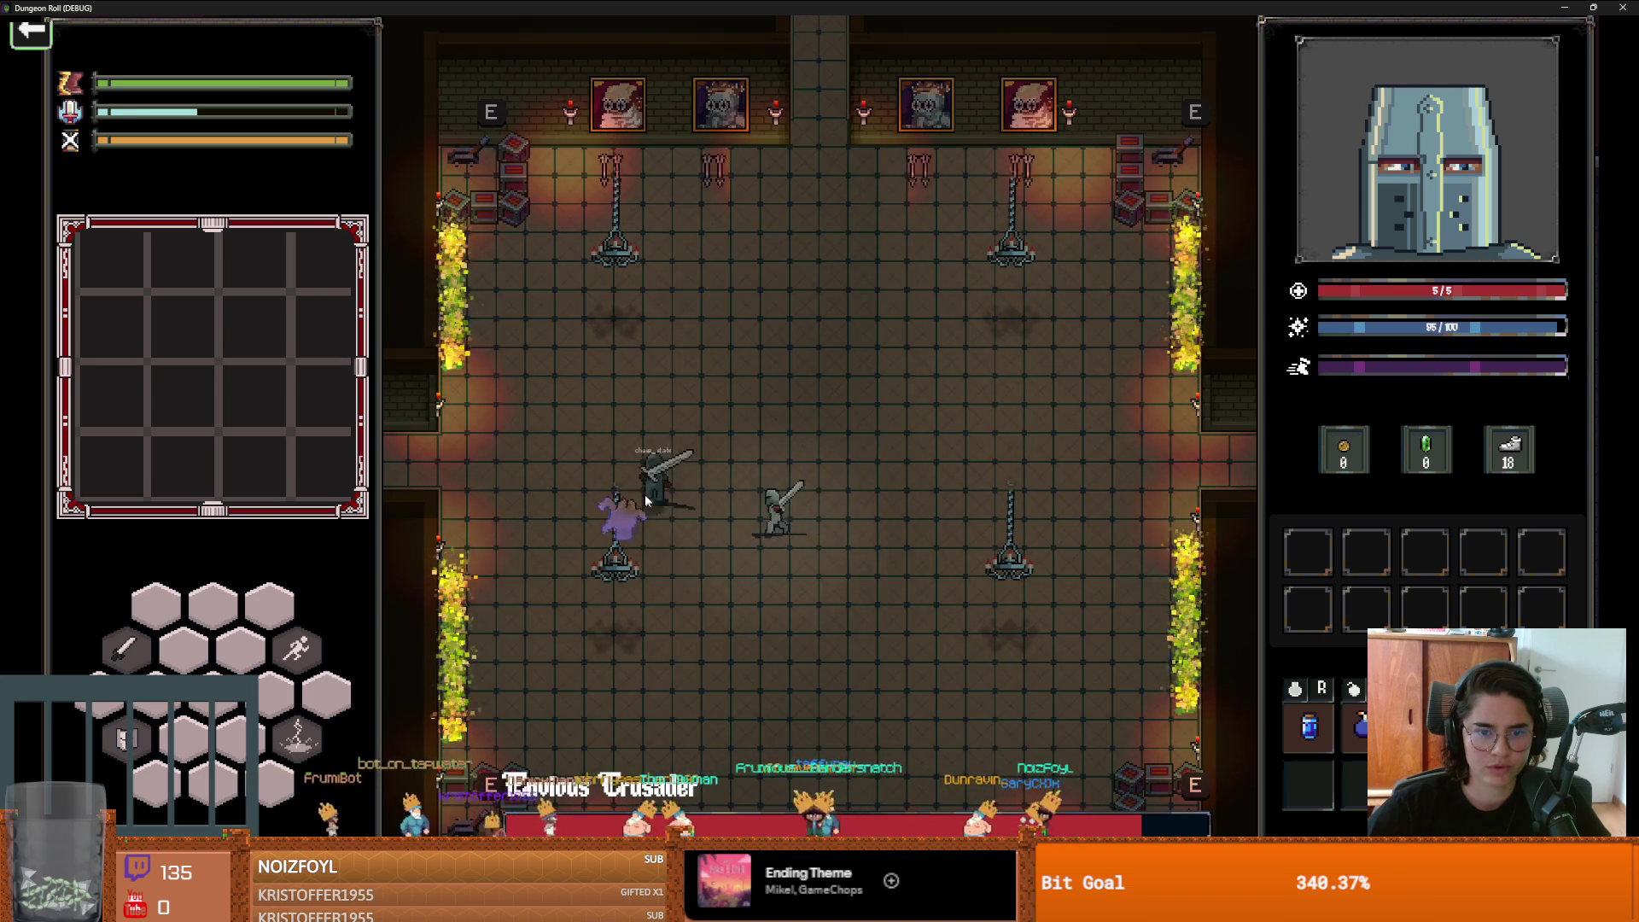
left_click(642, 493)
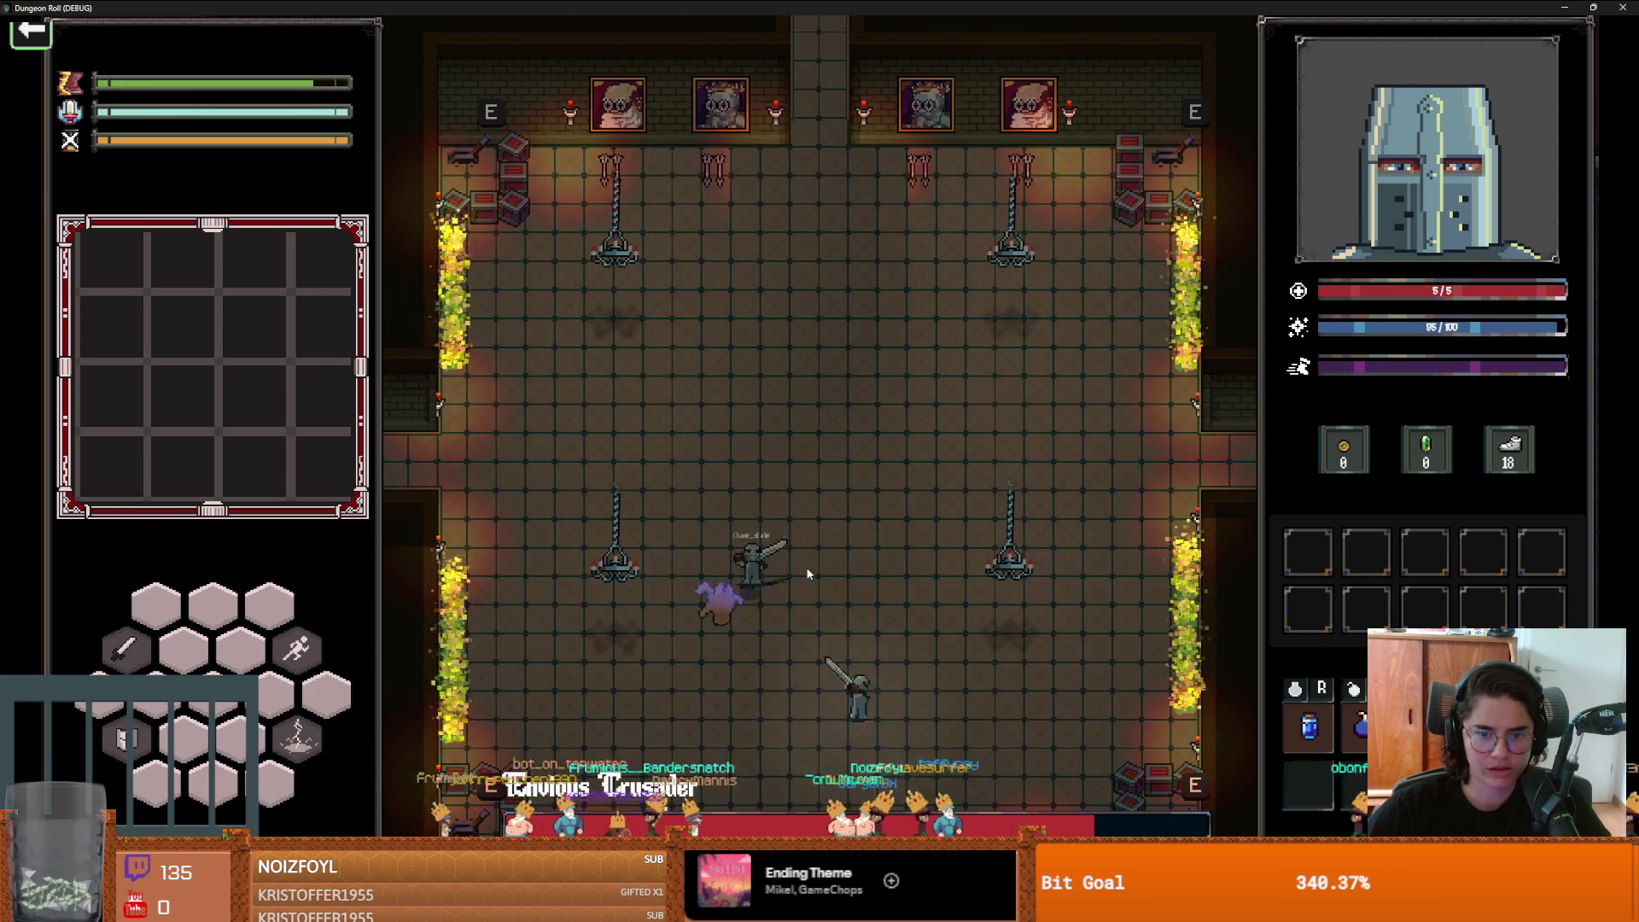
left_click(805, 611)
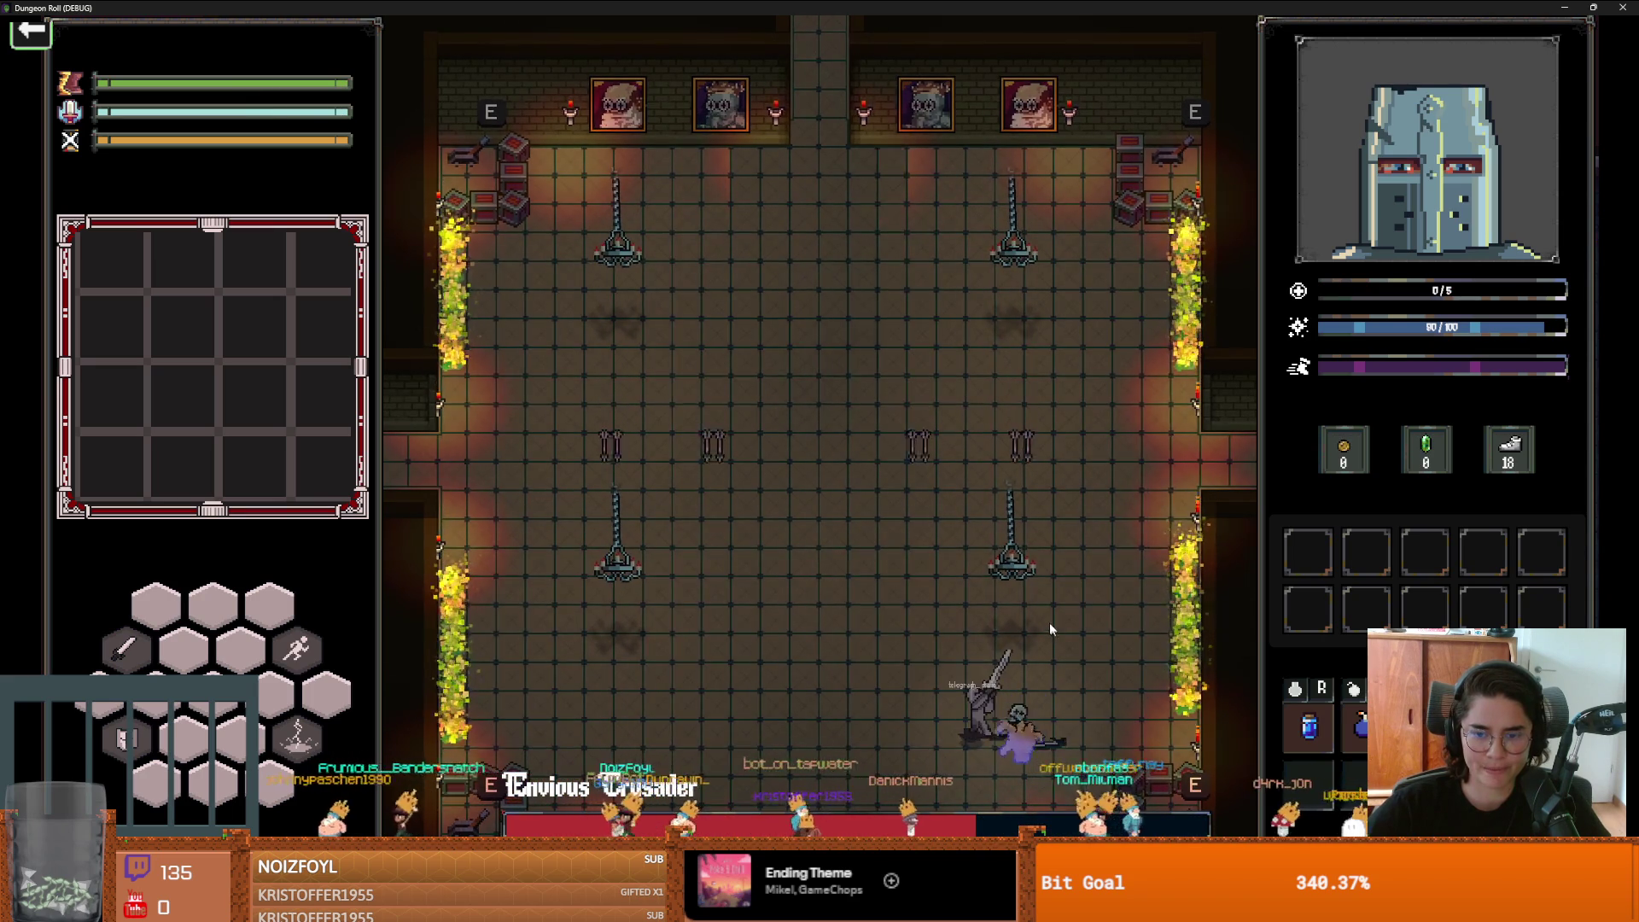
key("super+Down")
left_click(1234, 383)
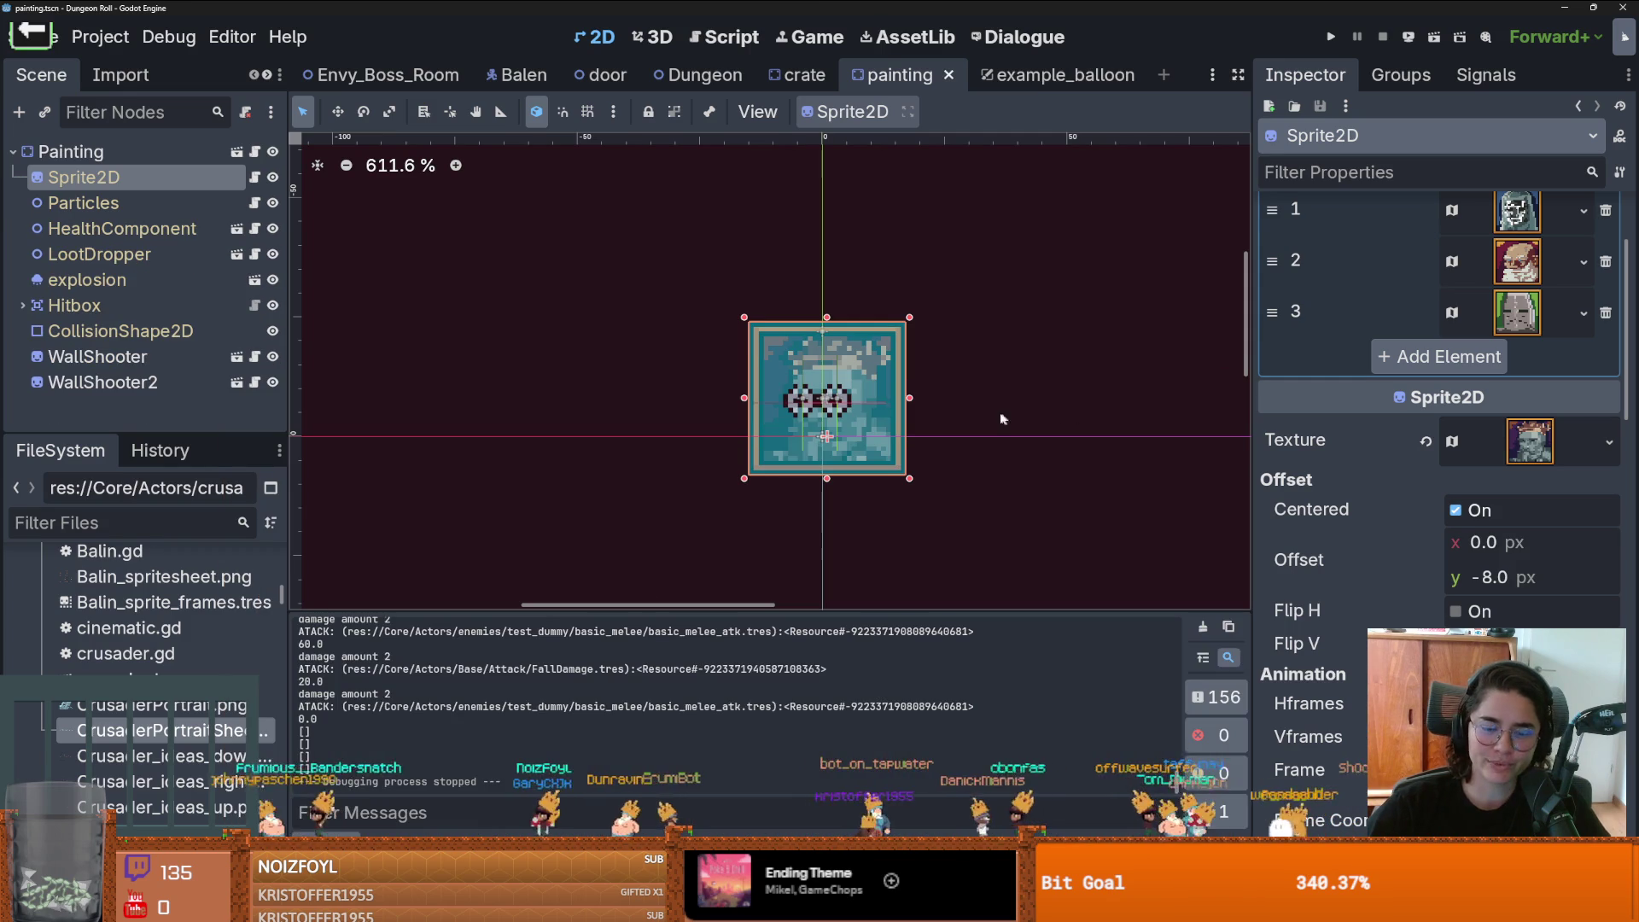
Step: Save the scene, widen the 2D view past the Inspector, and raise the Scene/FileSystem splitter for more files
key("ctrl+s")
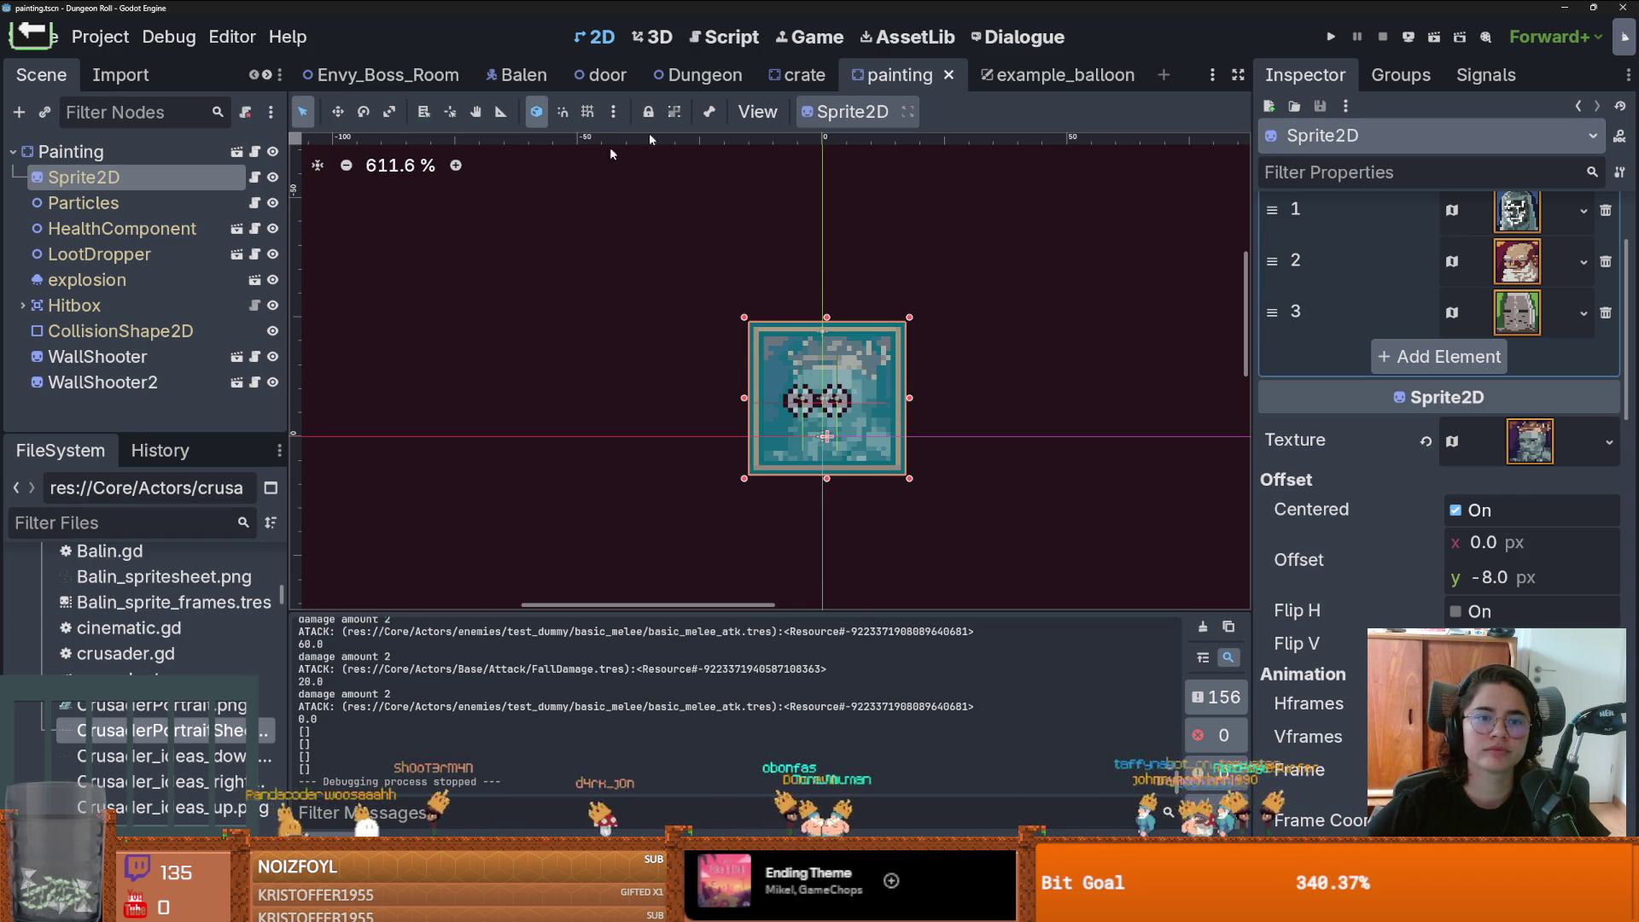
left_click_drag(1252, 461, 1460, 461)
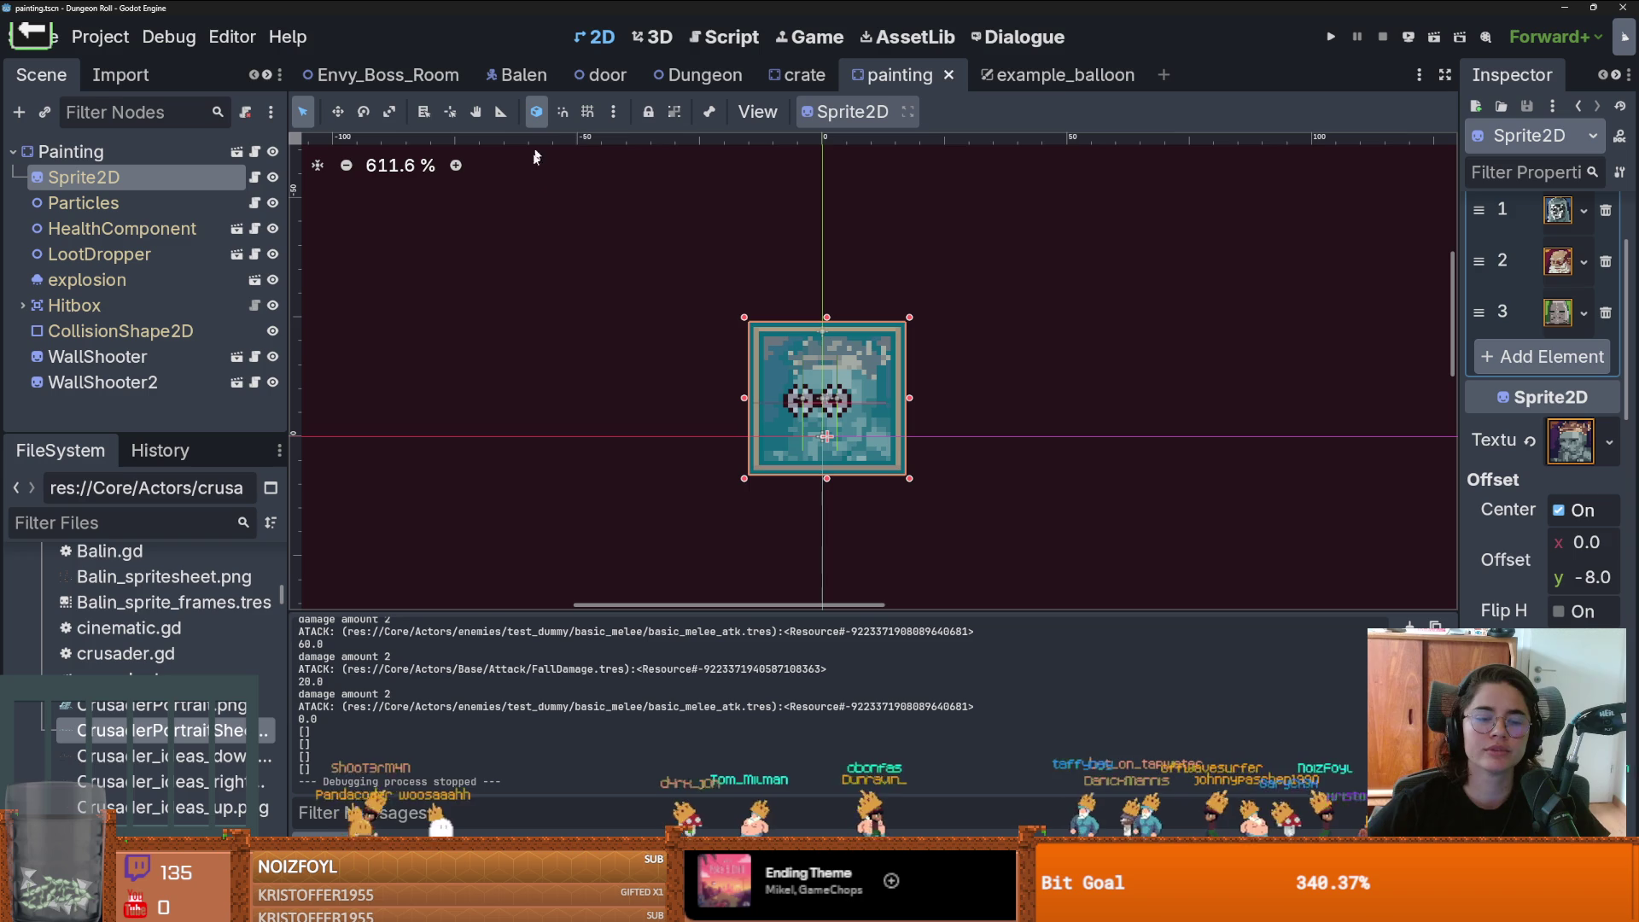
left_click_drag(241, 433, 273, 267)
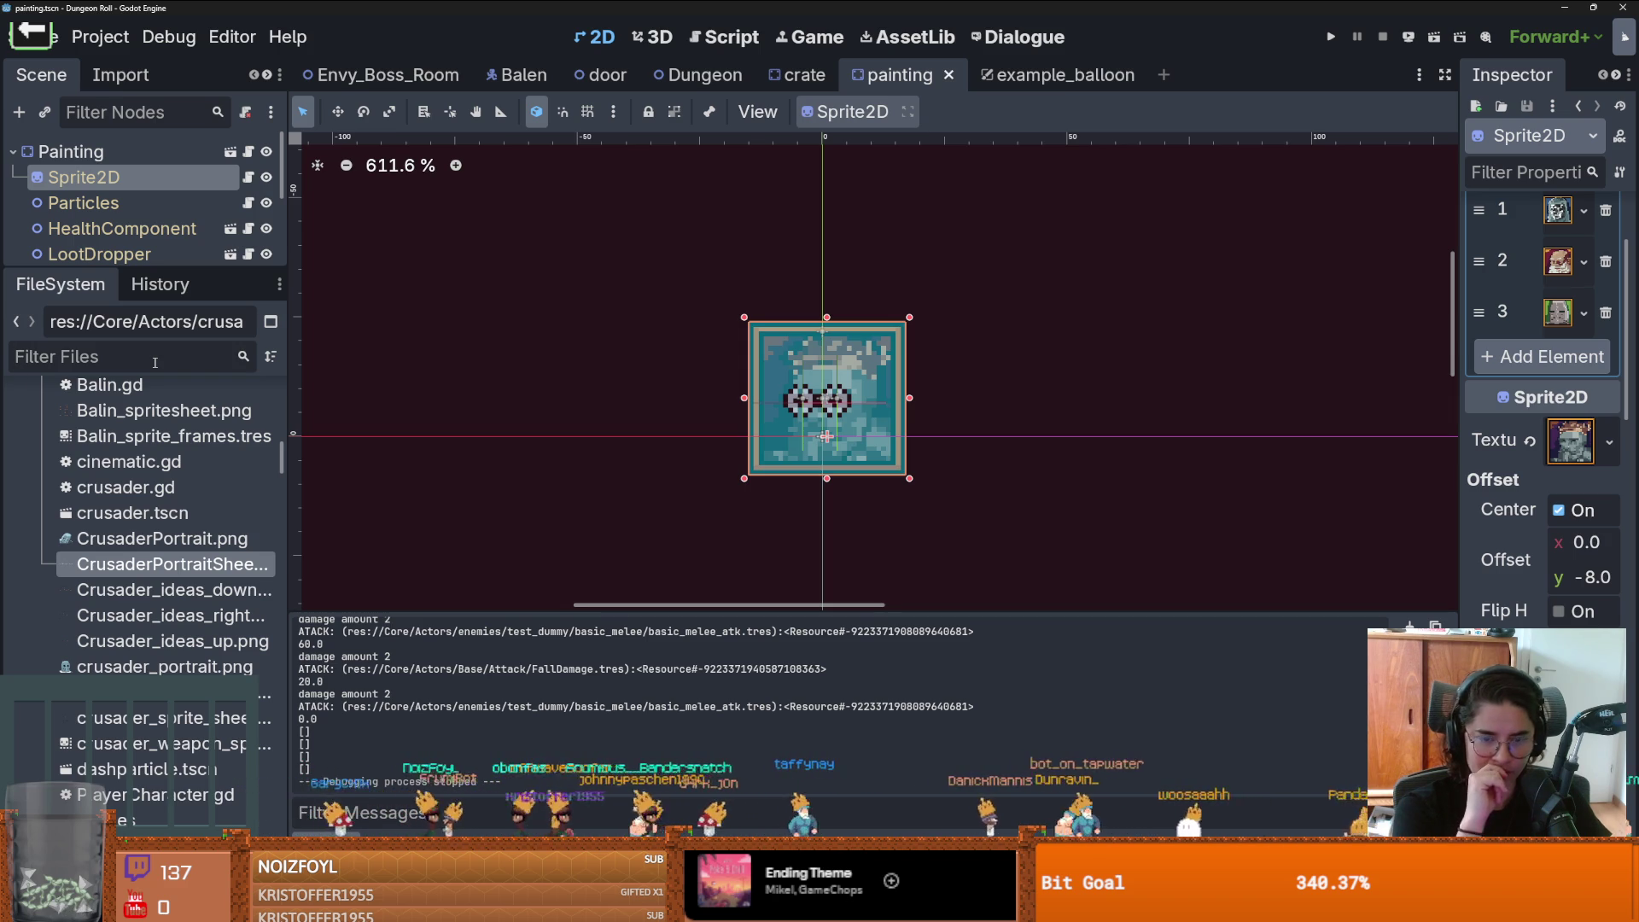
left_click_drag(178, 265, 175, 418)
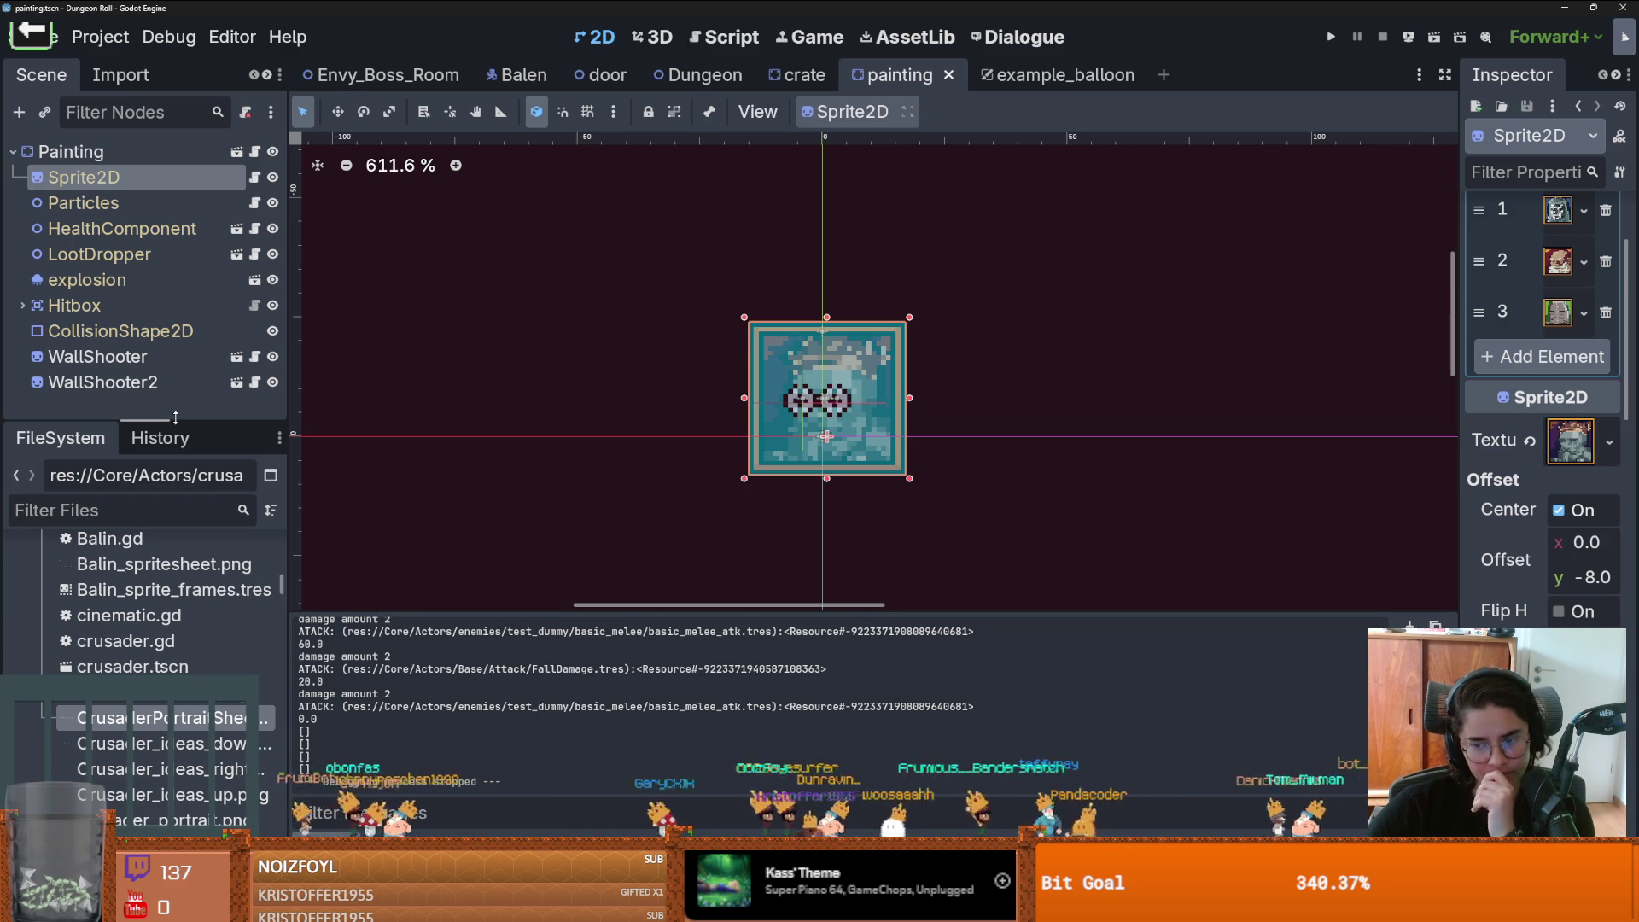
left_click_drag(175, 418, 176, 293)
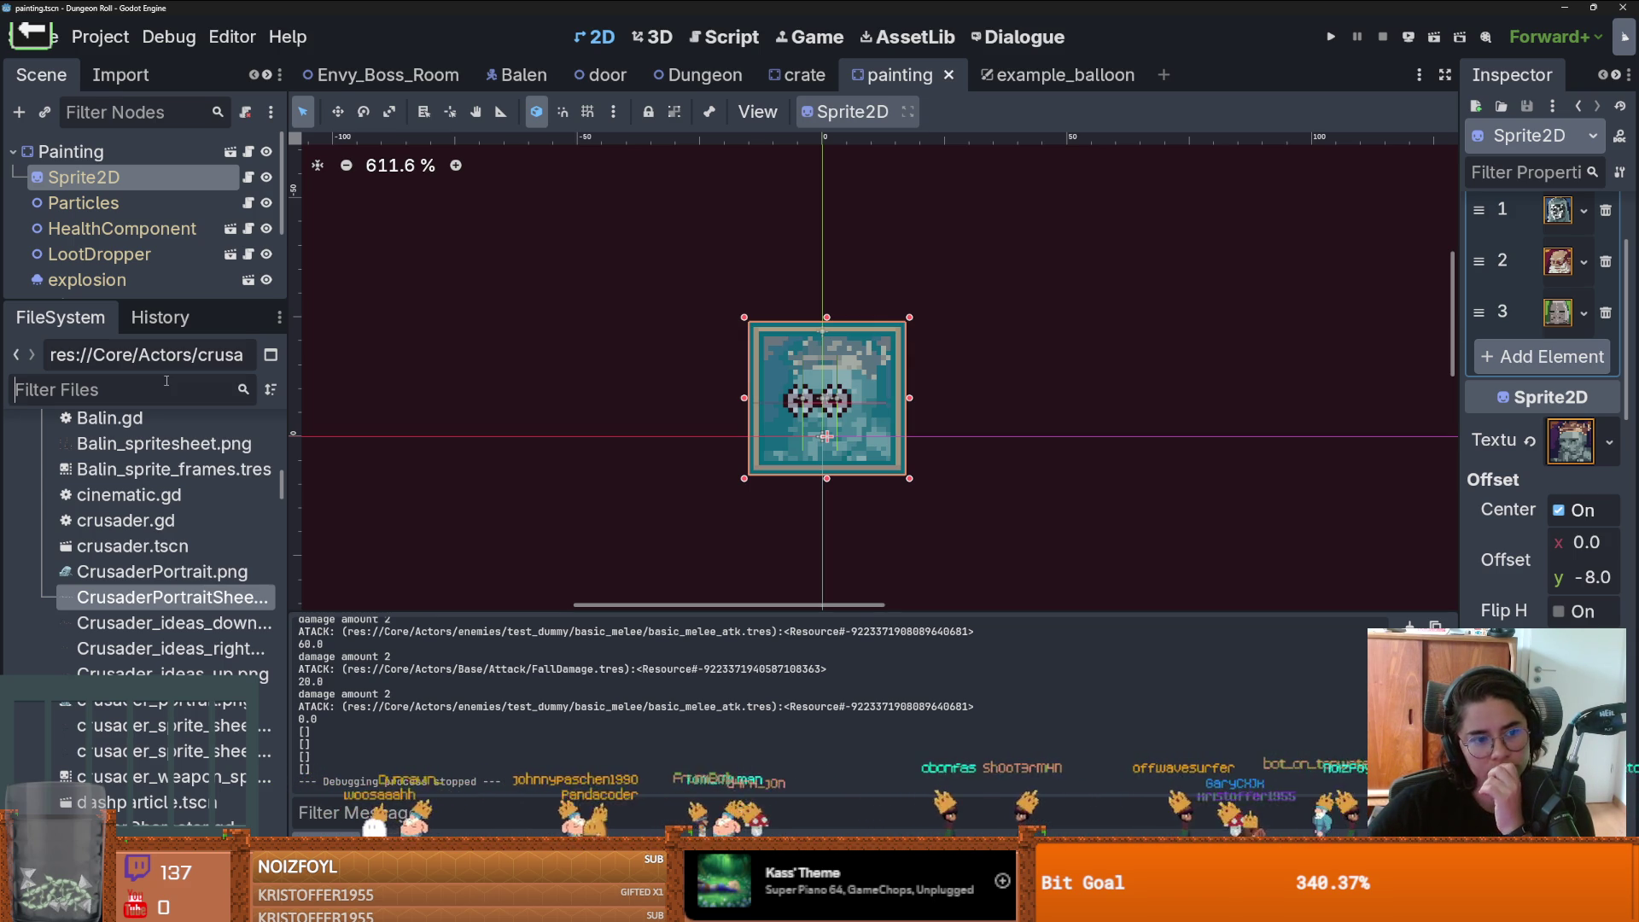
Step: Filter files by 'health' and inspect healthCapacityInc1.tres's description in a widened Inspector
type("health")
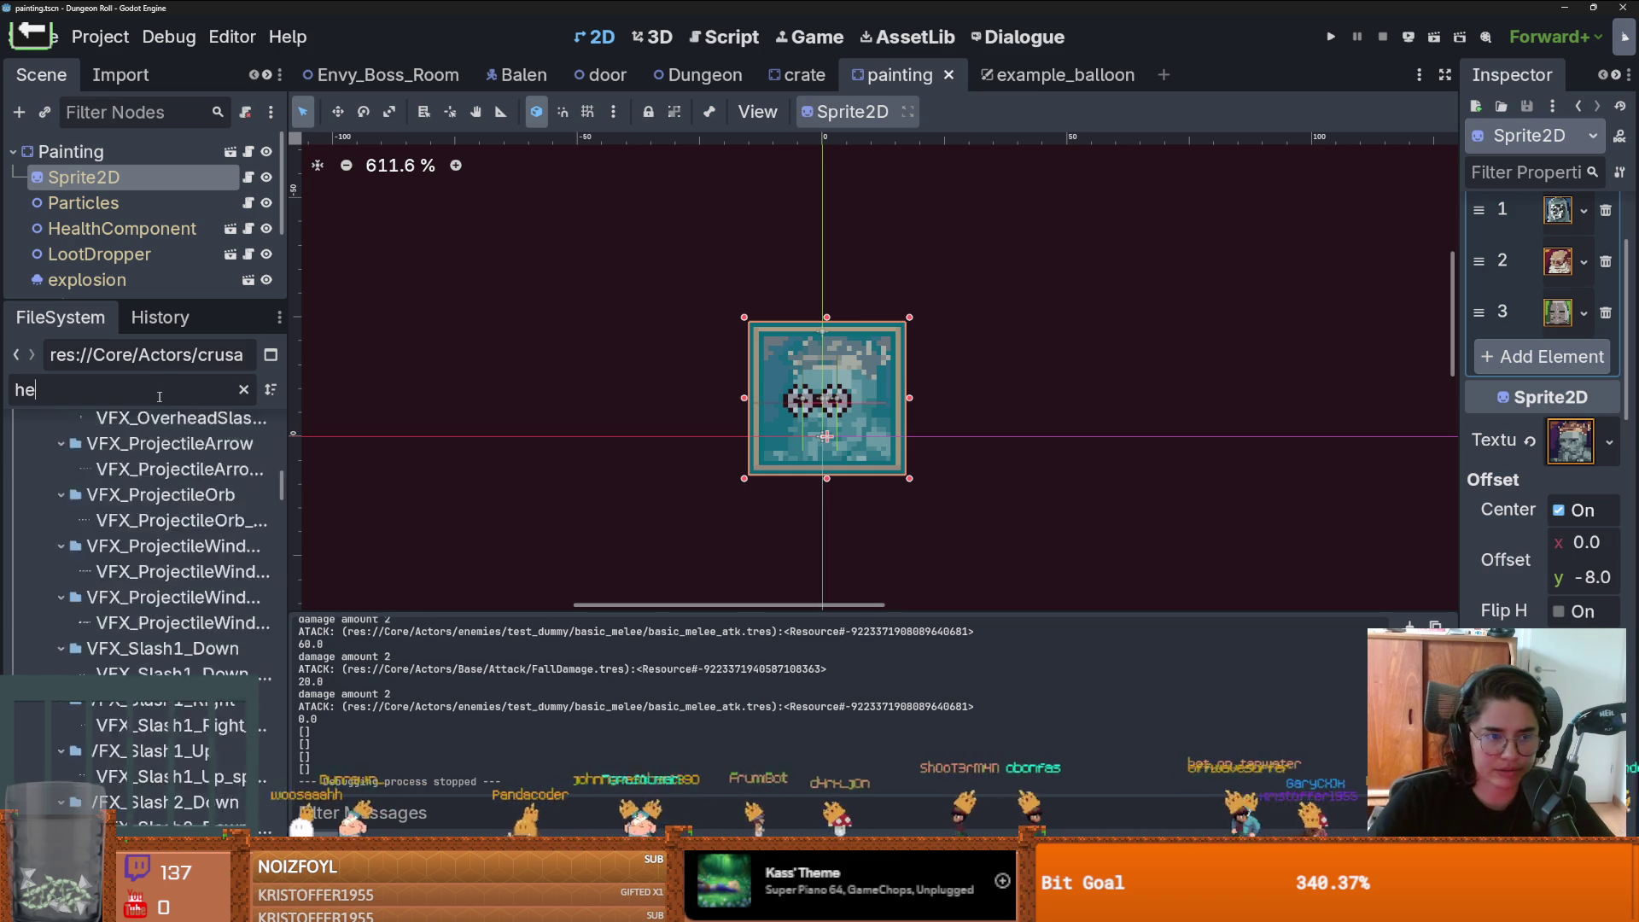
scroll(162, 597, "up", 10)
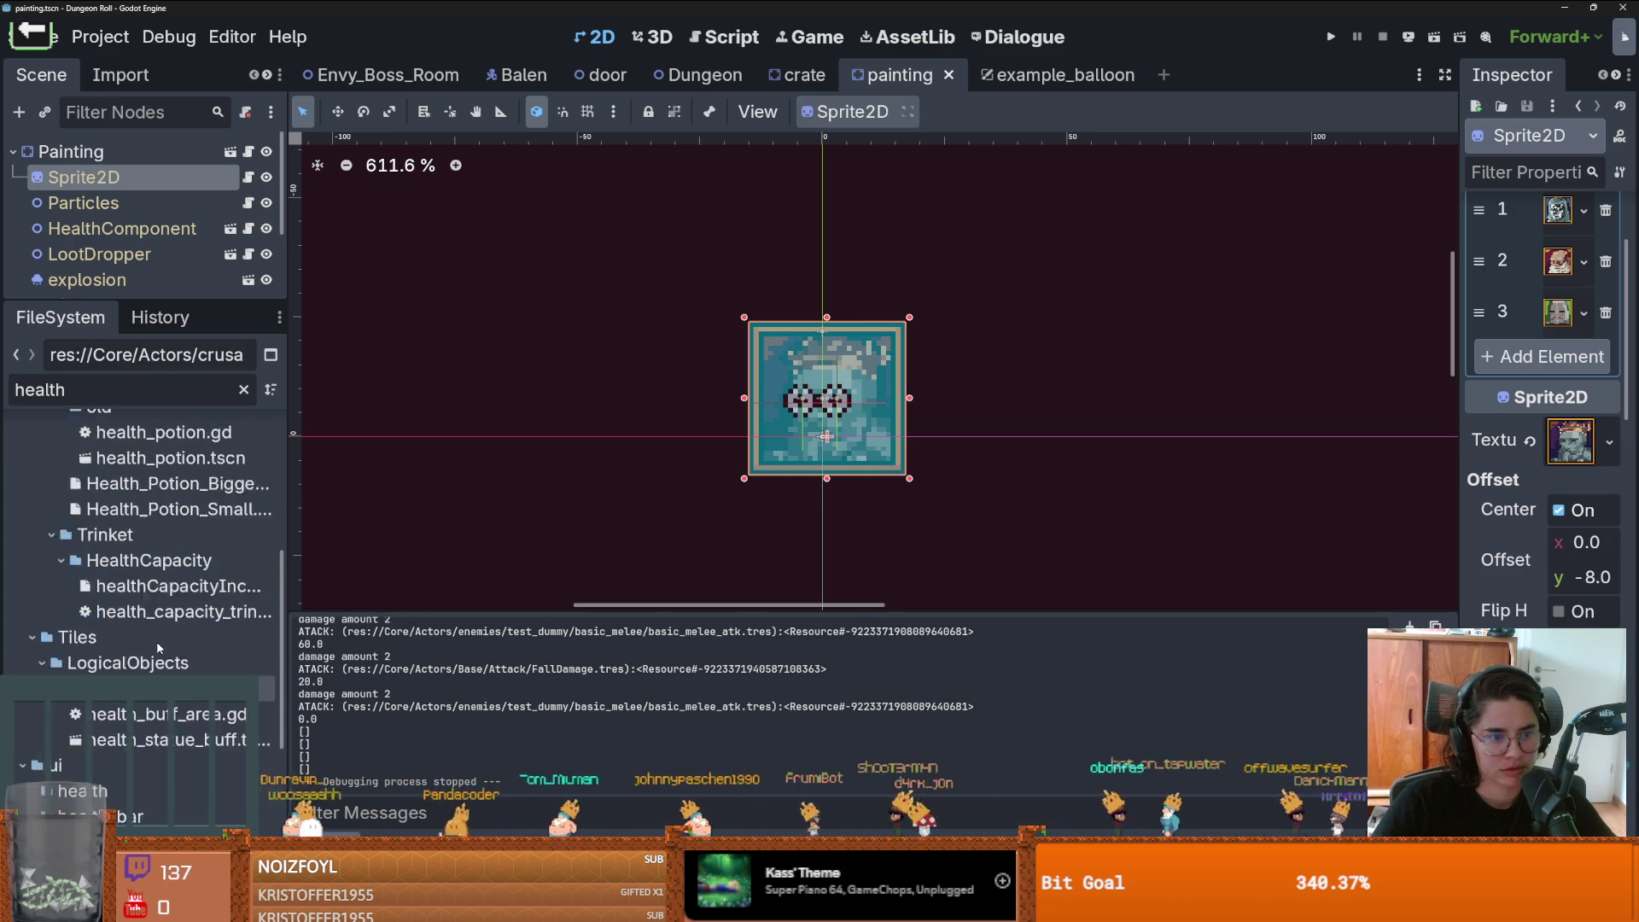
left_click(162, 633)
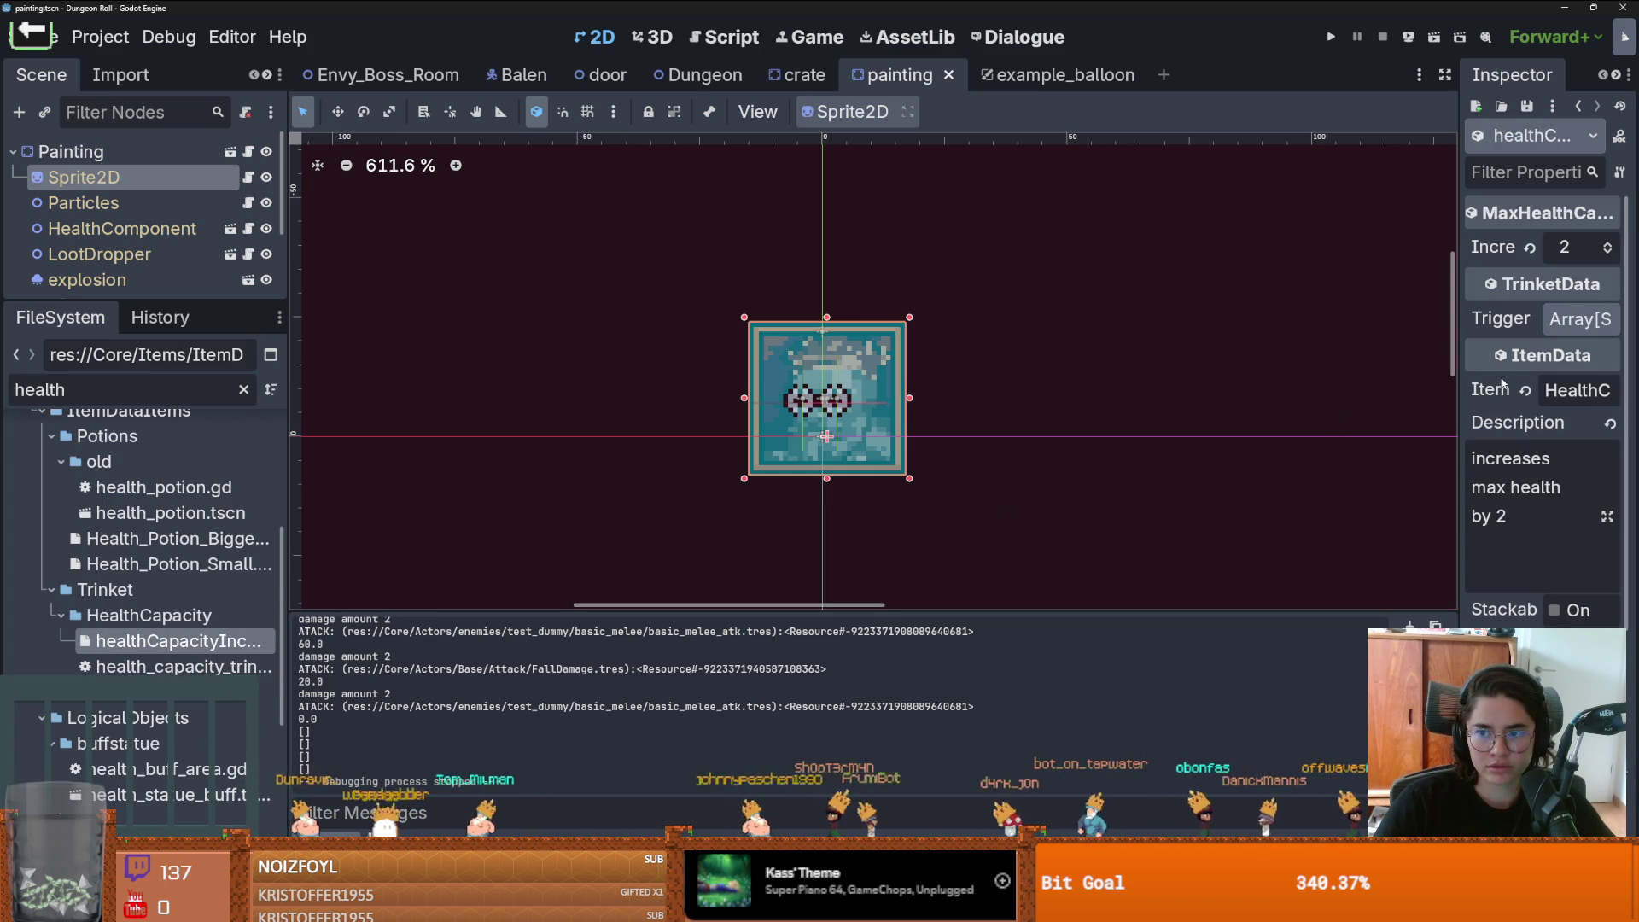
left_click_drag(1460, 393, 1252, 401)
left_click(1520, 498)
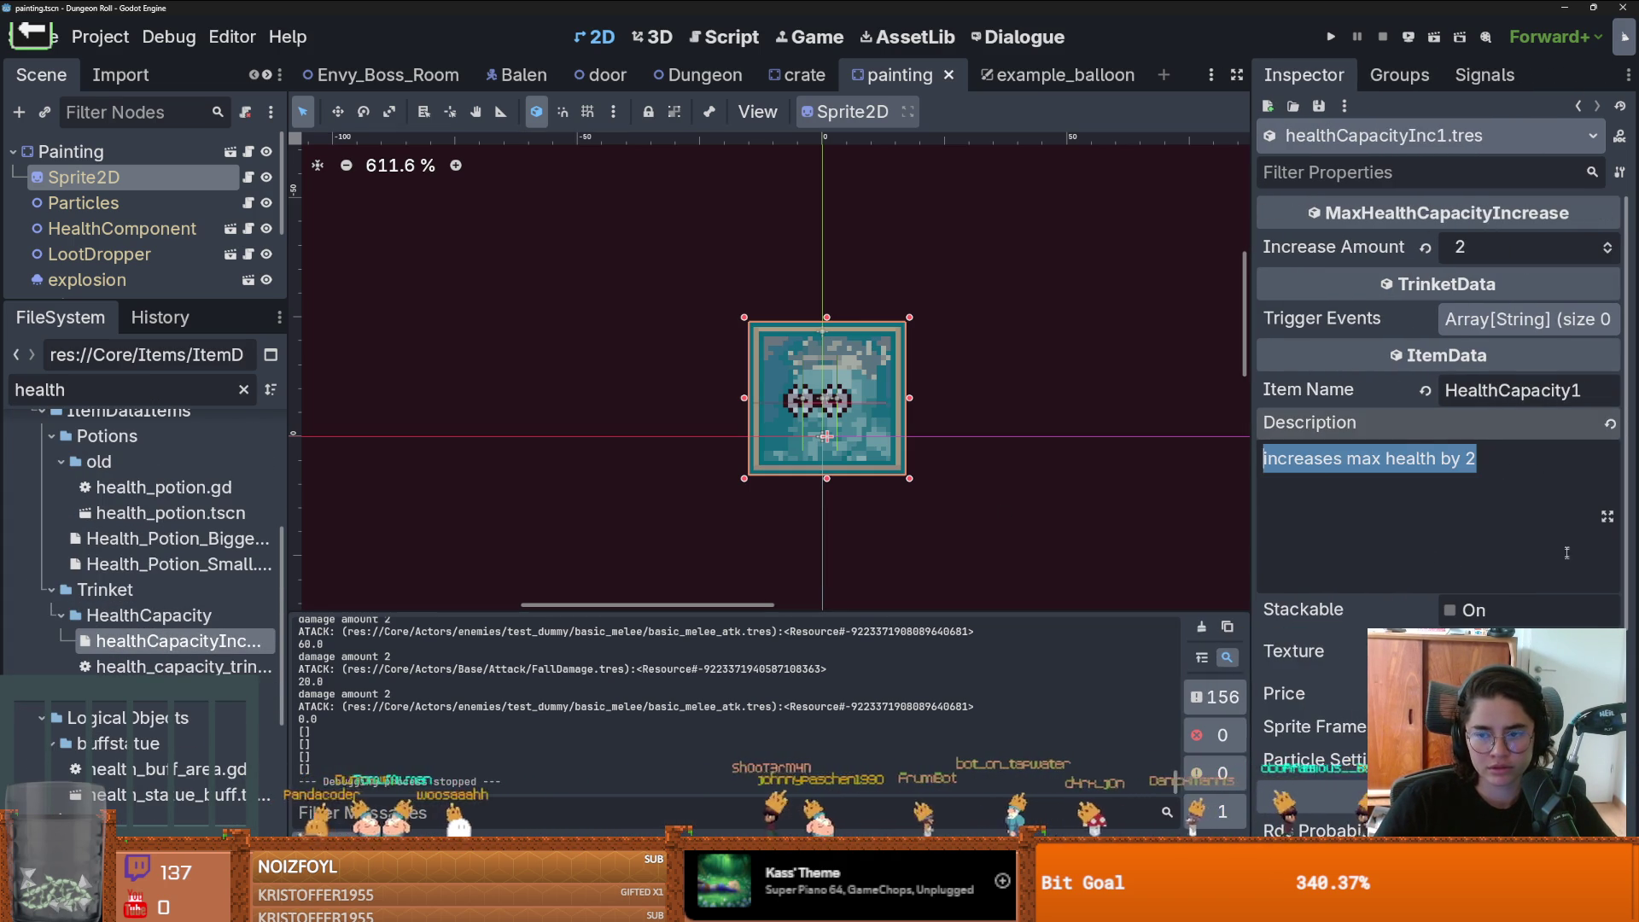
key("ctrl+s")
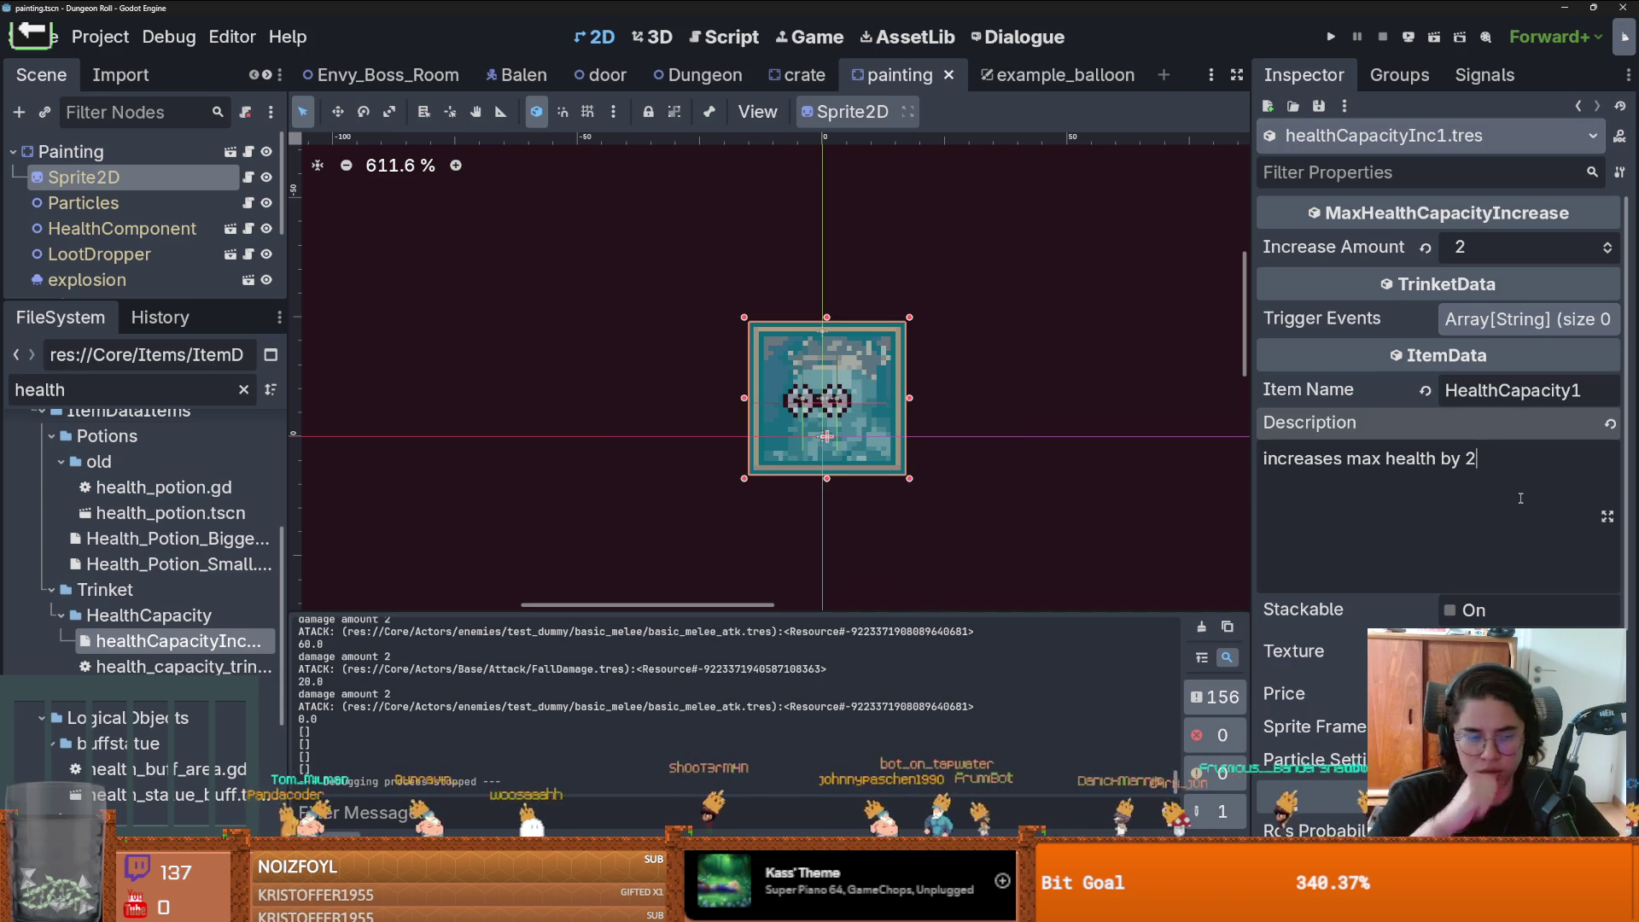
Step: Filter files by 'God', select godfrey_upgrade_sheet.png, then switch over to Aseprite
left_click_drag(286, 553, 377, 551)
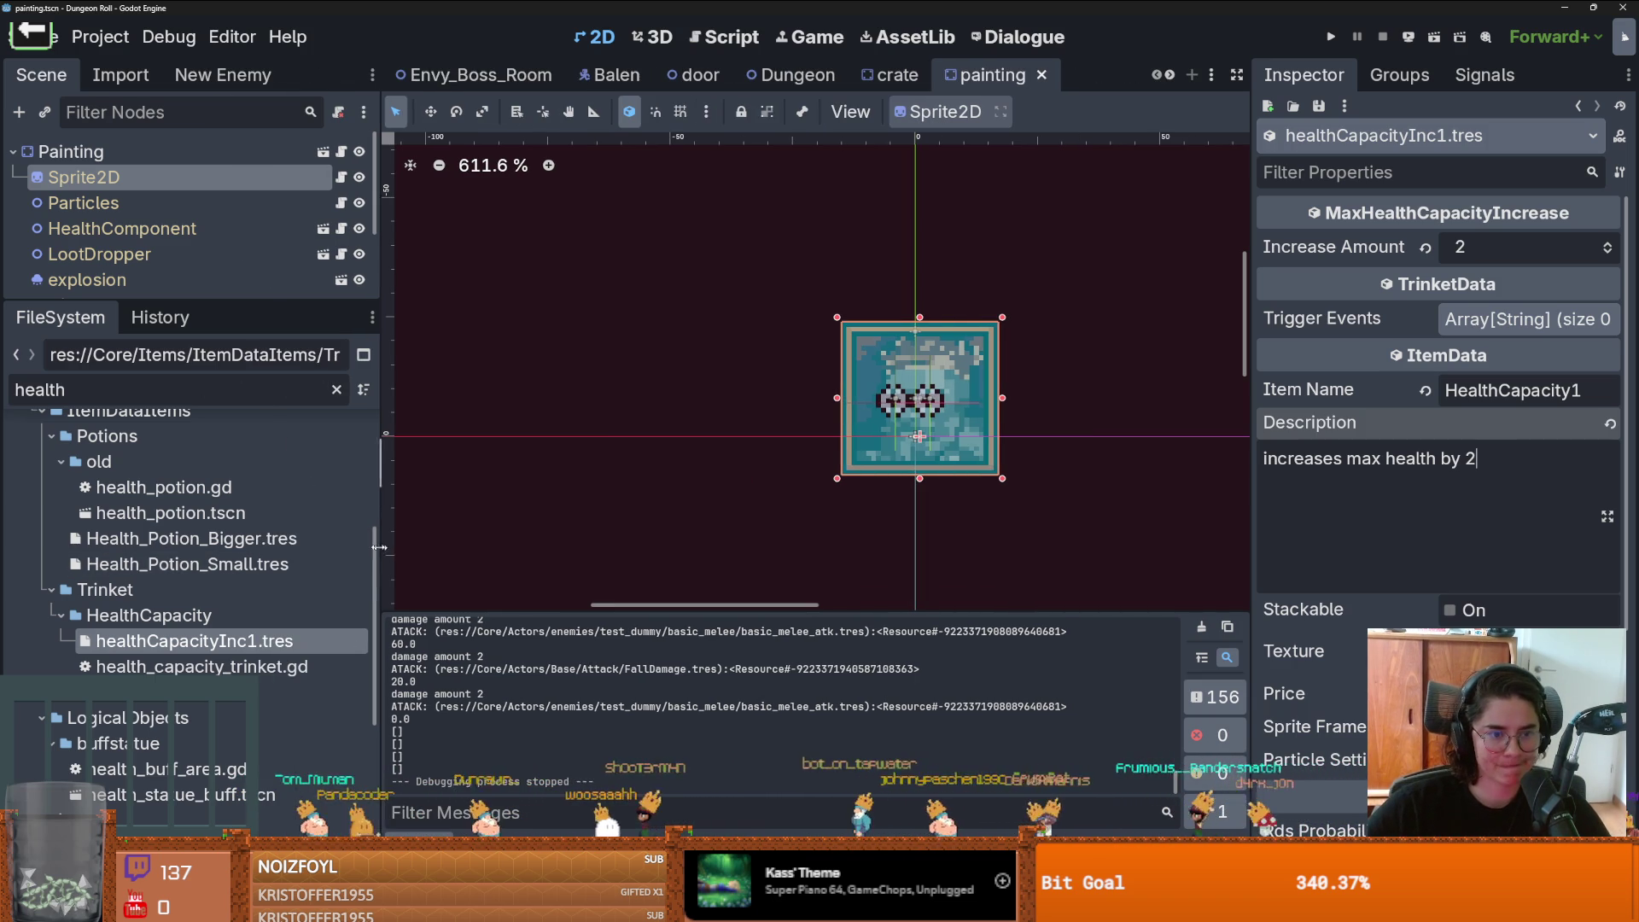
double_click(194, 391)
type("God")
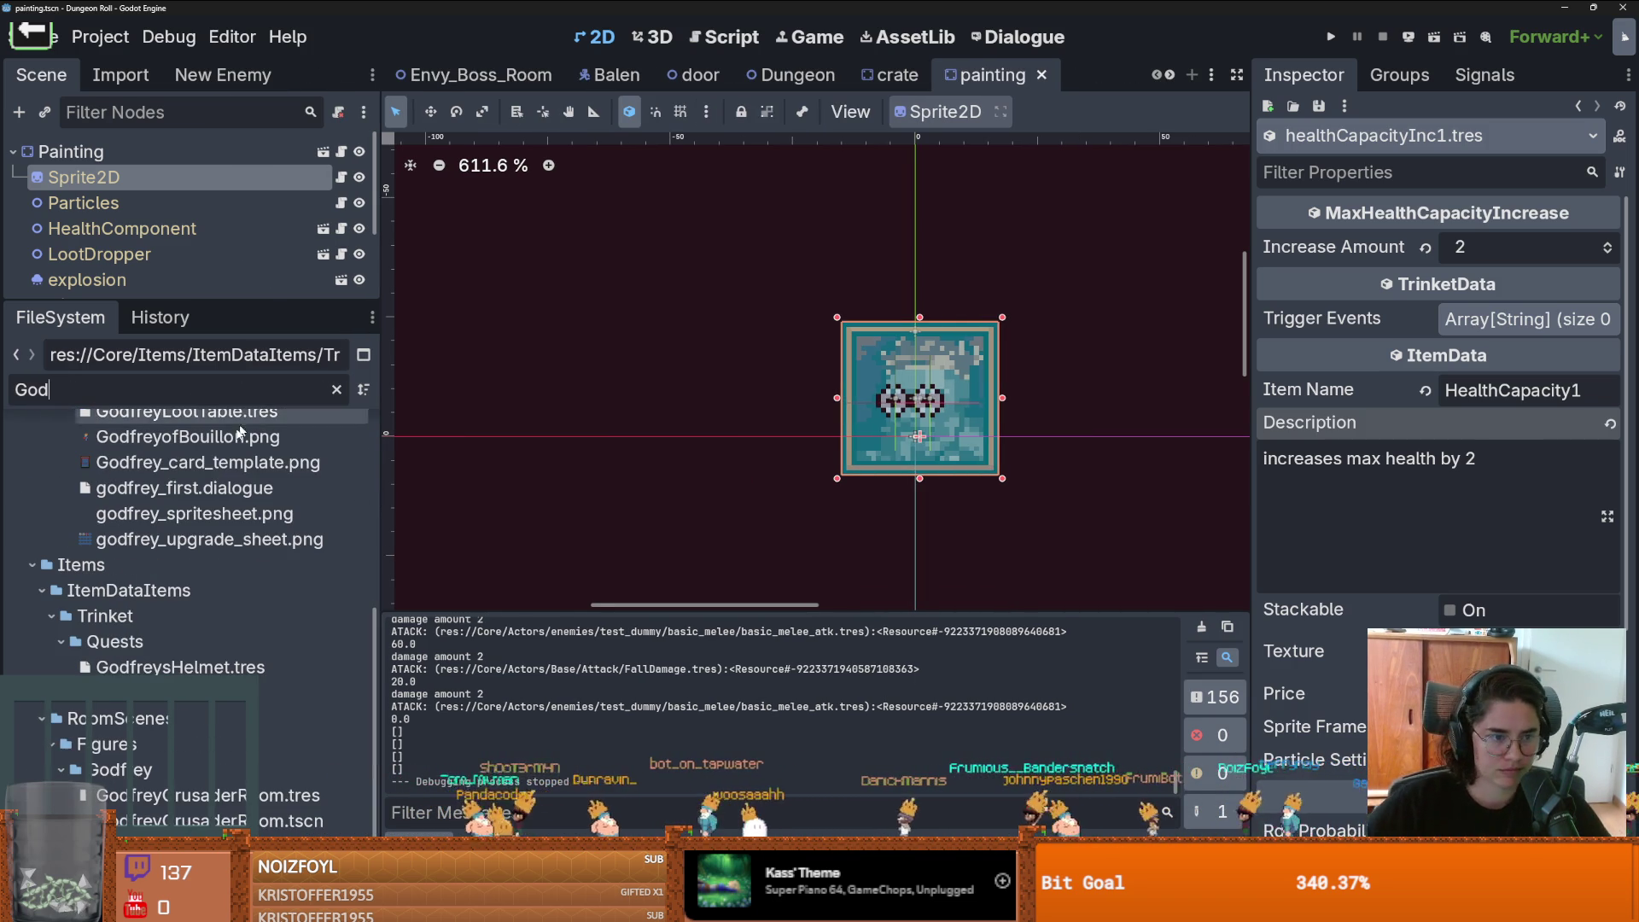
scroll(187, 580, "up", 1)
left_click(187, 591)
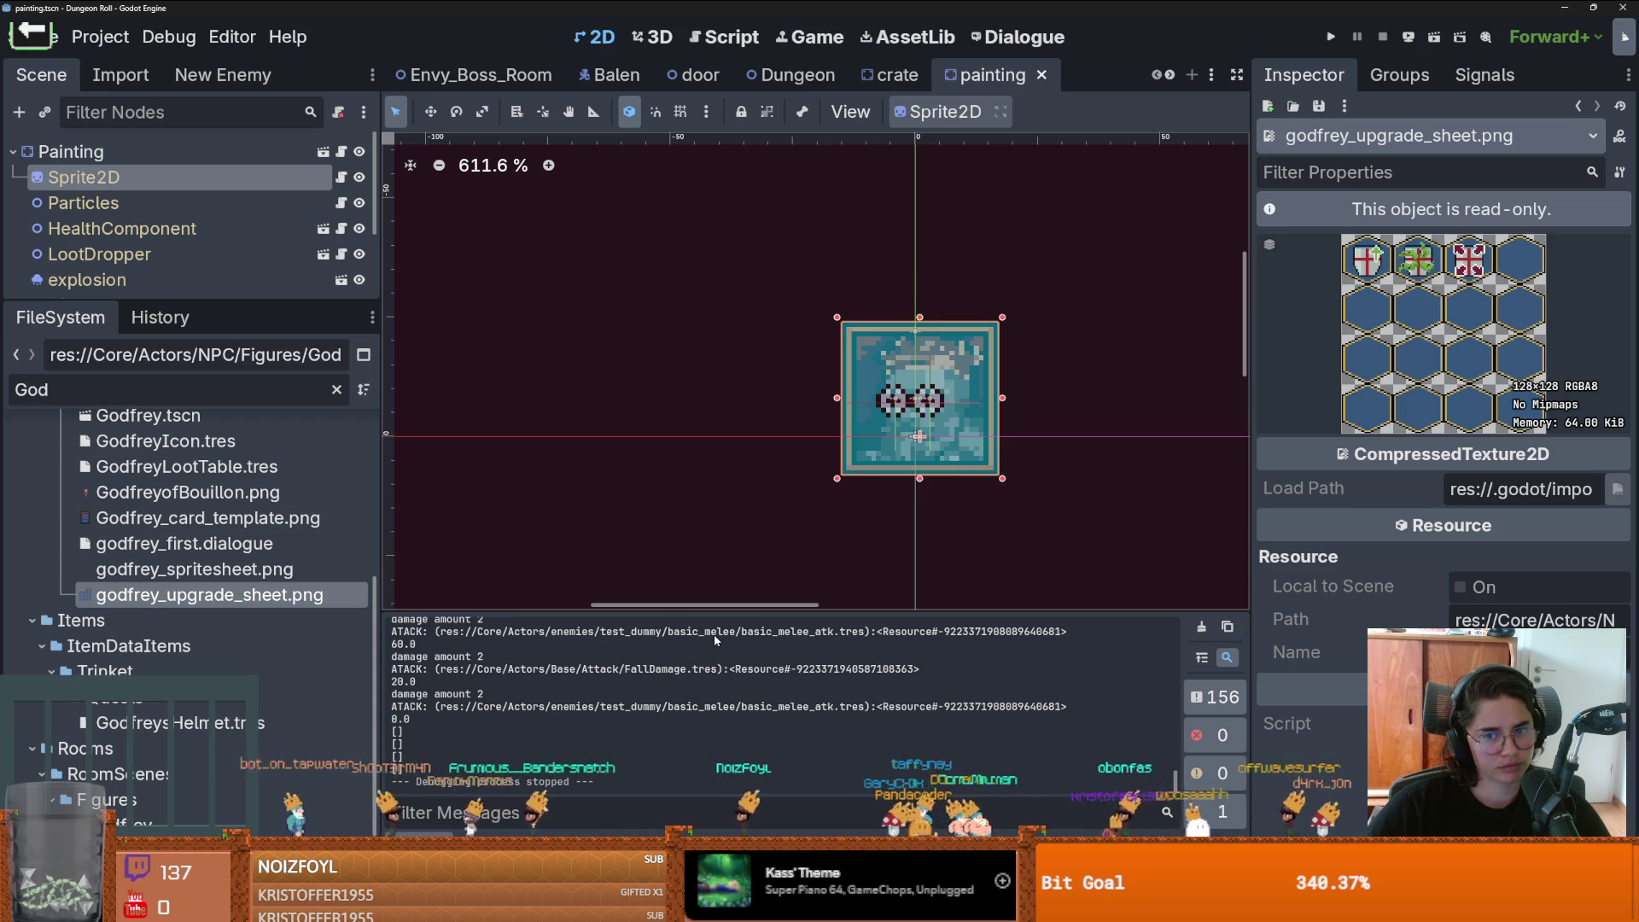
left_click_drag(851, 483, 658, 453)
key("ctrl+s")
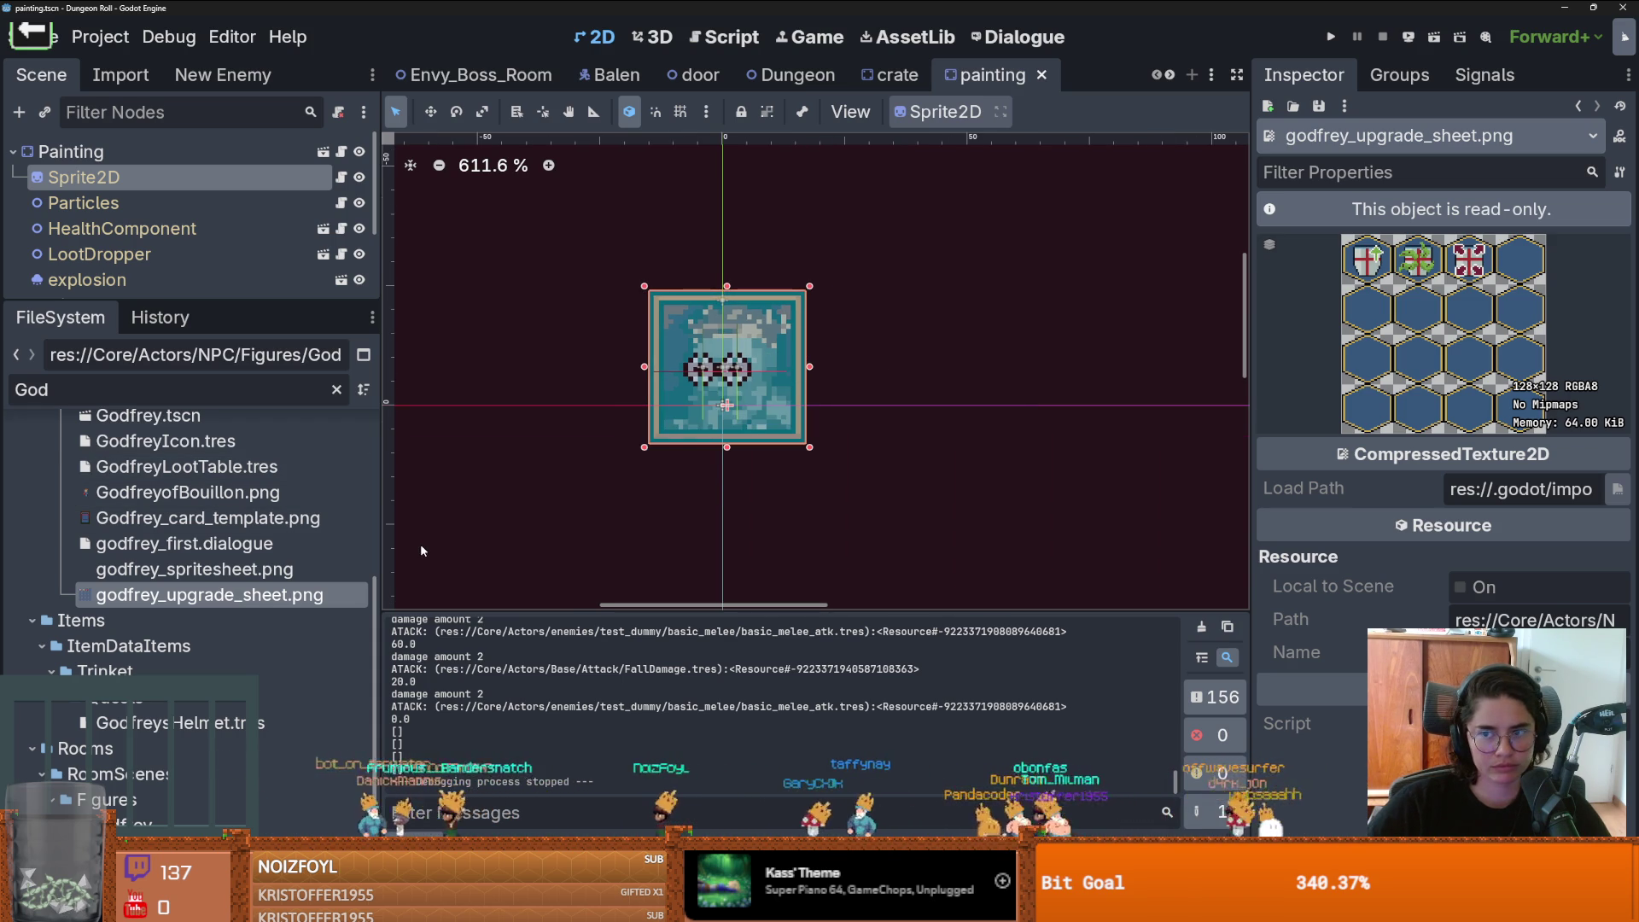
right_click(282, 594)
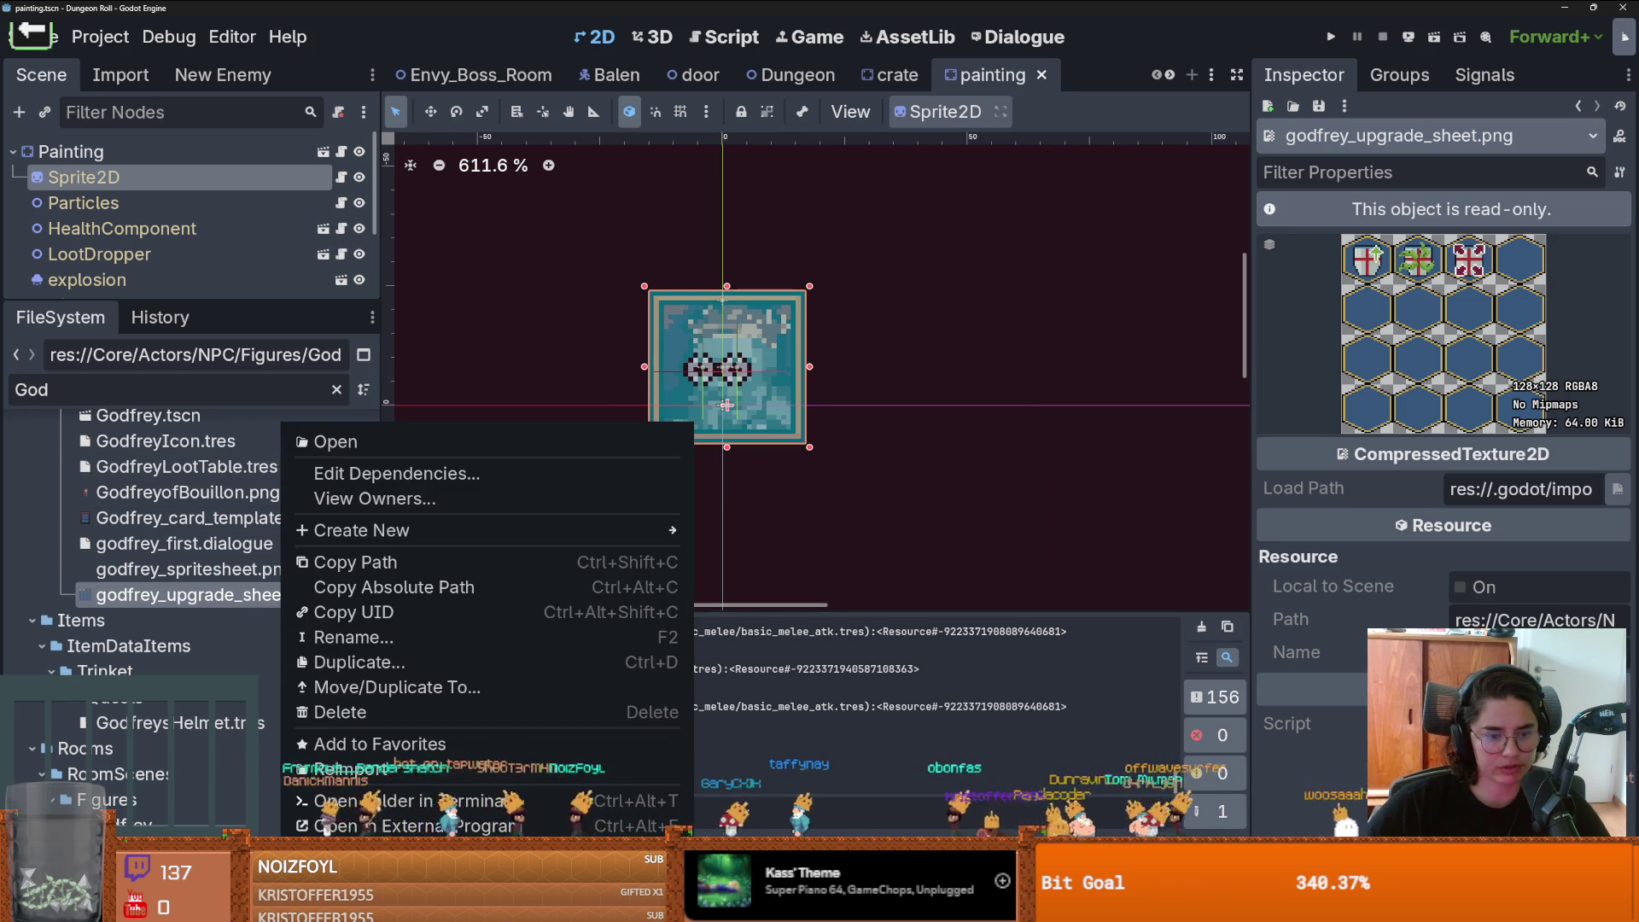
key("Escape")
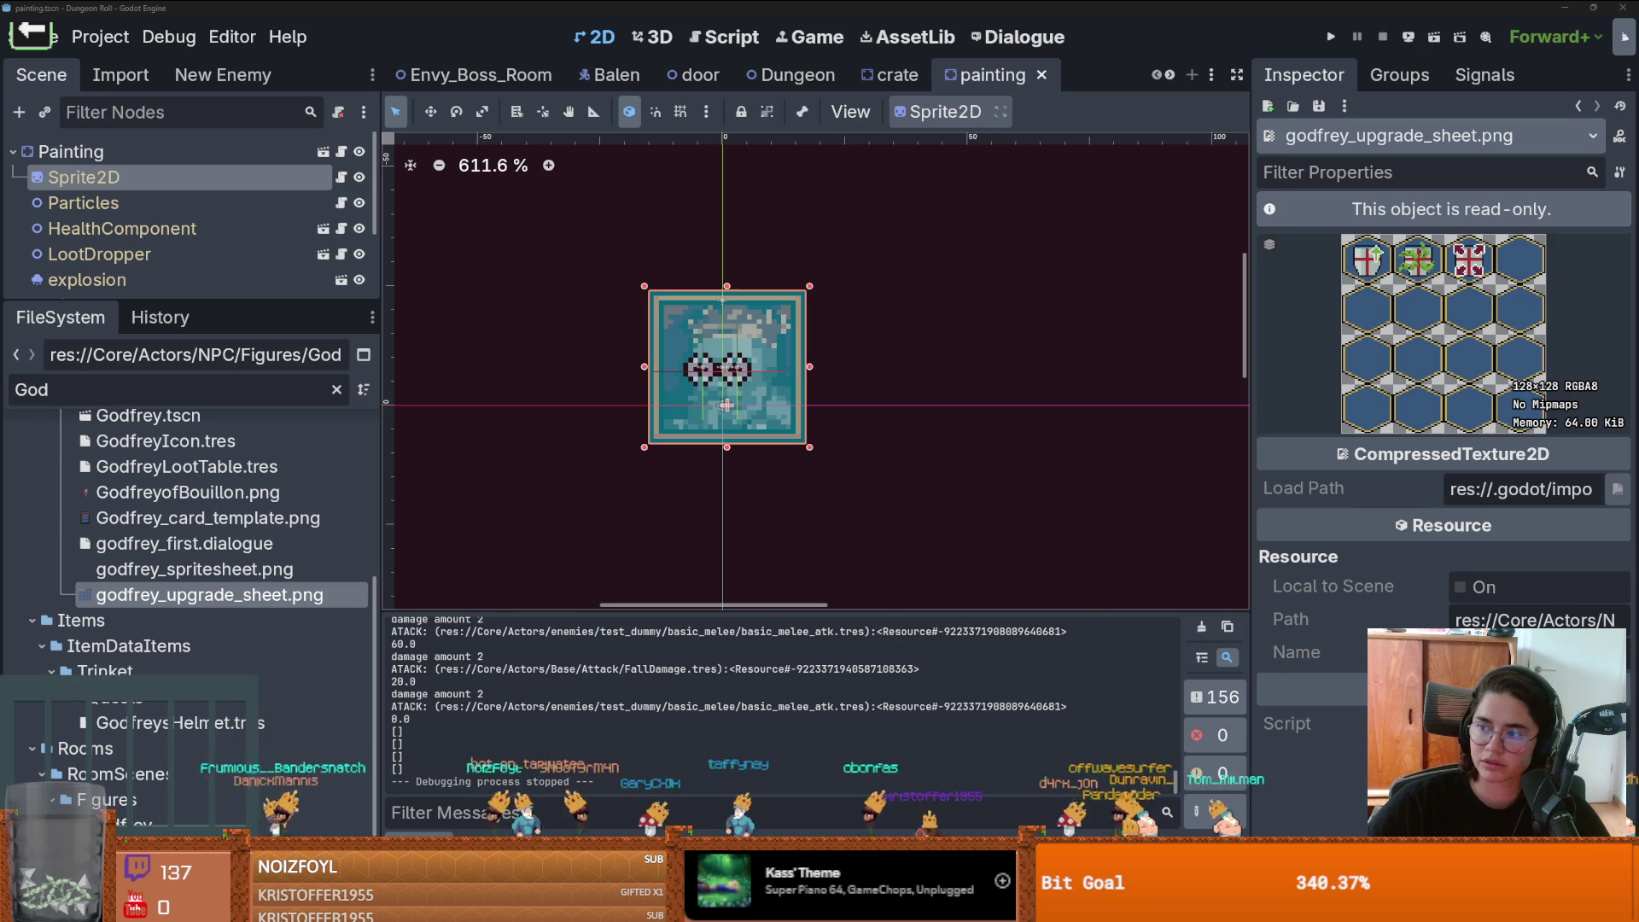
key("alt+Tab")
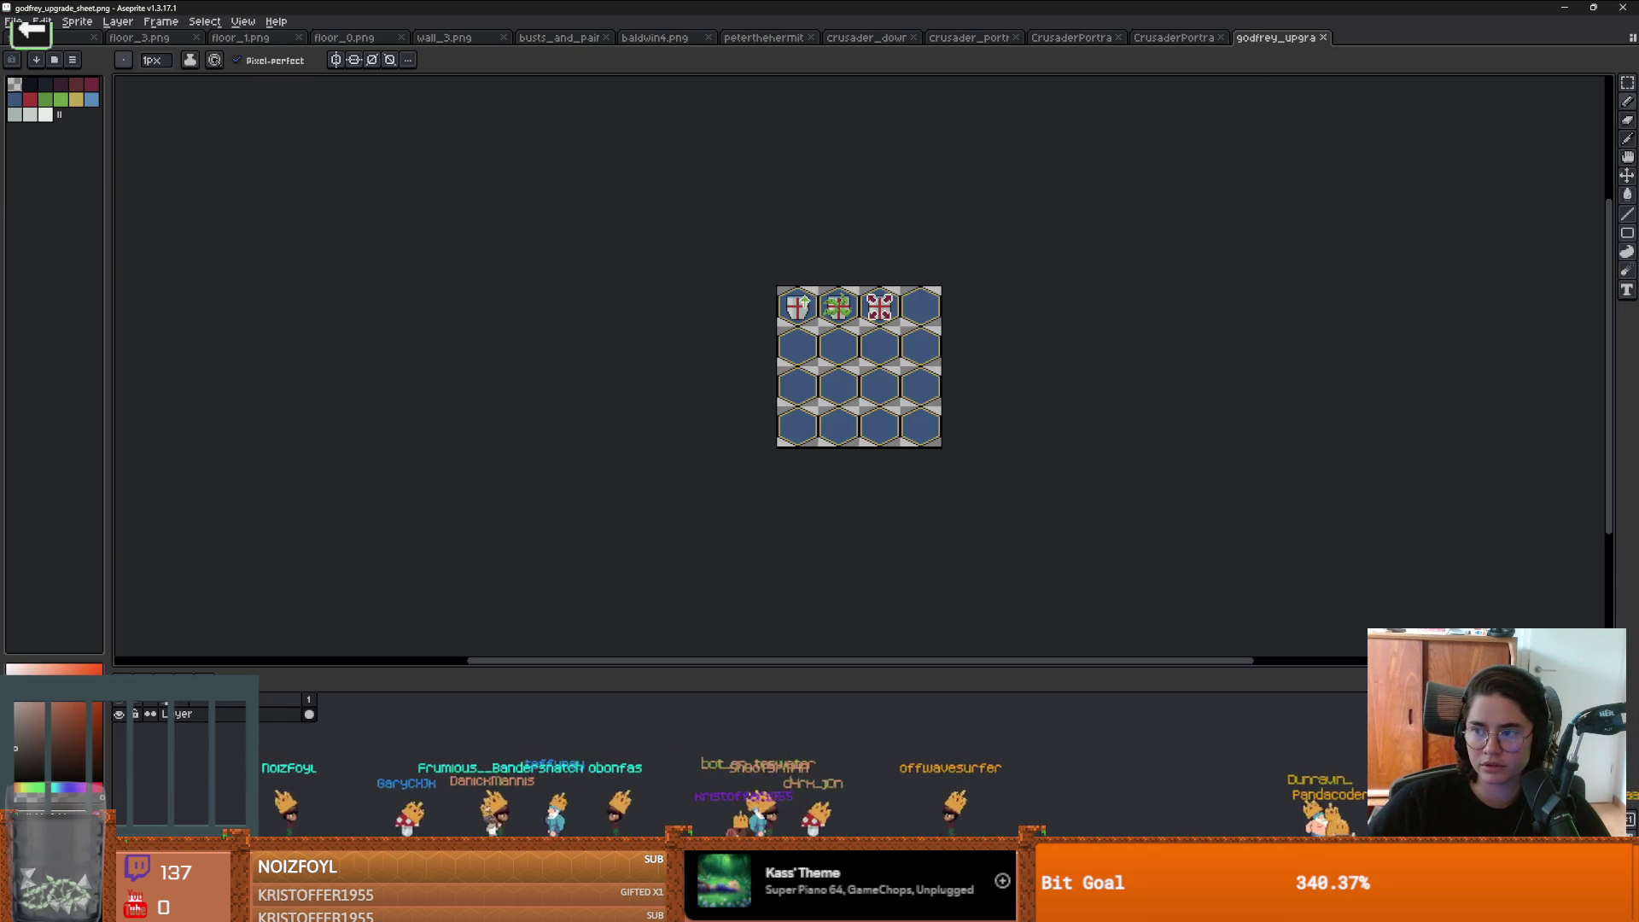
Step: Paint a dark red heart into the empty fourth hexagon and touch up its upper-left edge
scroll(1008, 273, "up", 5)
scroll(765, 283, "up", 2)
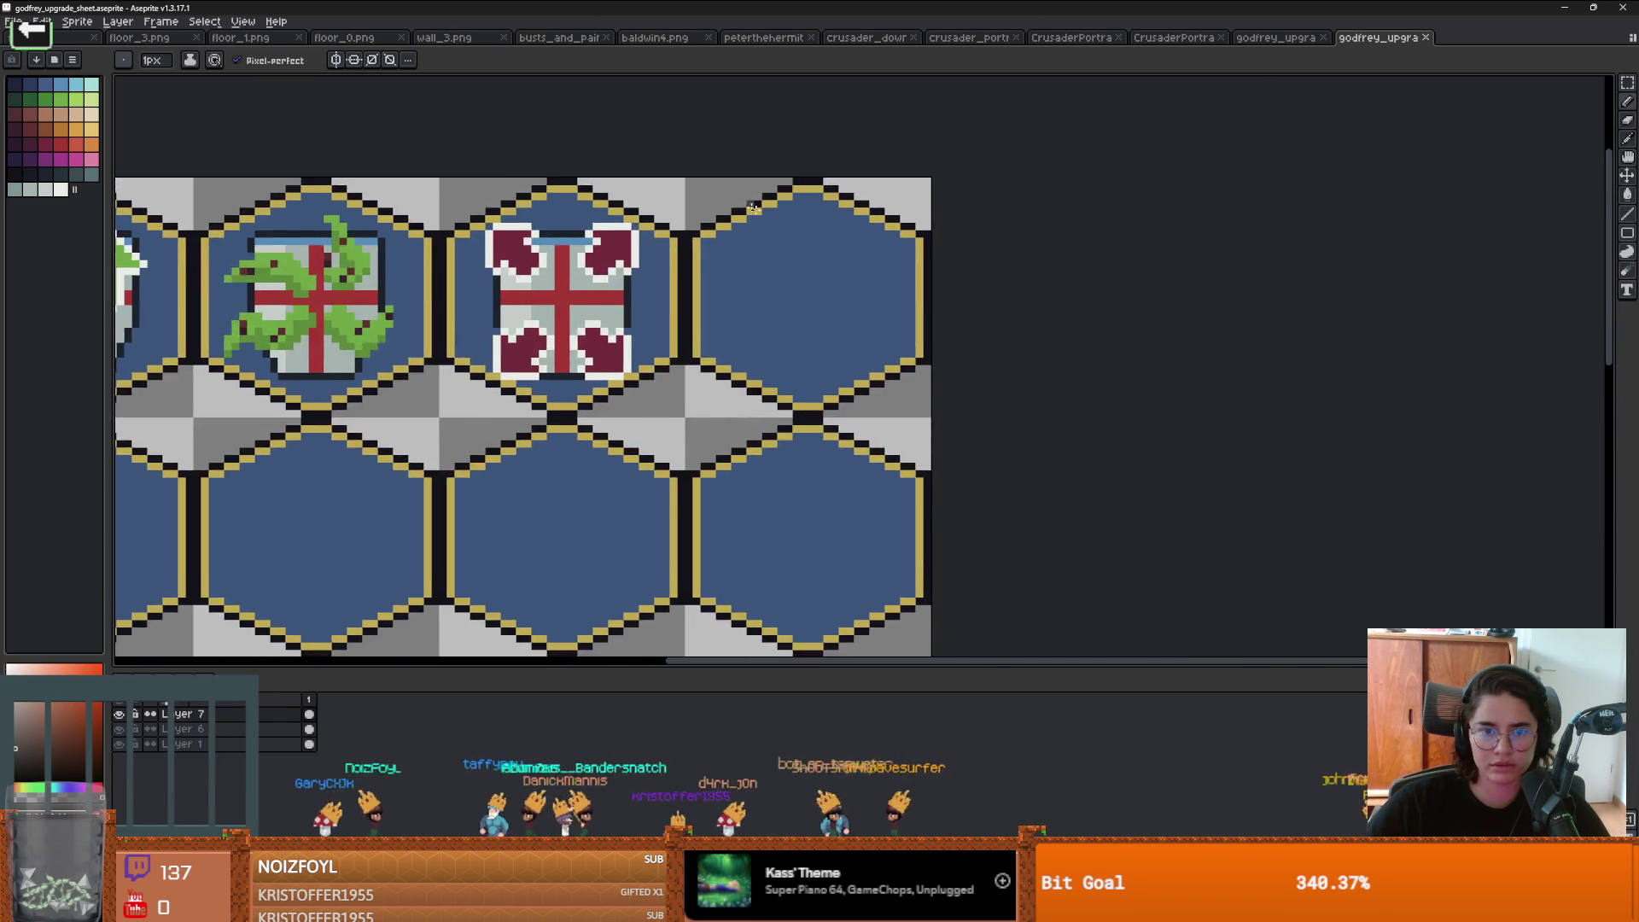
left_click(44, 143)
left_click(822, 332)
mouse_move(823, 332)
left_mouse_down()
mouse_move(961, 267)
mouse_move(811, 427)
left_mouse_up()
mouse_move(822, 333)
left_mouse_down()
mouse_move(713, 224)
mouse_move(769, 410)
mouse_move(795, 350)
mouse_move(887, 321)
left_mouse_up()
left_click(896, 298)
left_click(697, 238)
left_click(670, 262)
scroll(863, 356, "down", 1)
scroll(863, 356, "up", 1)
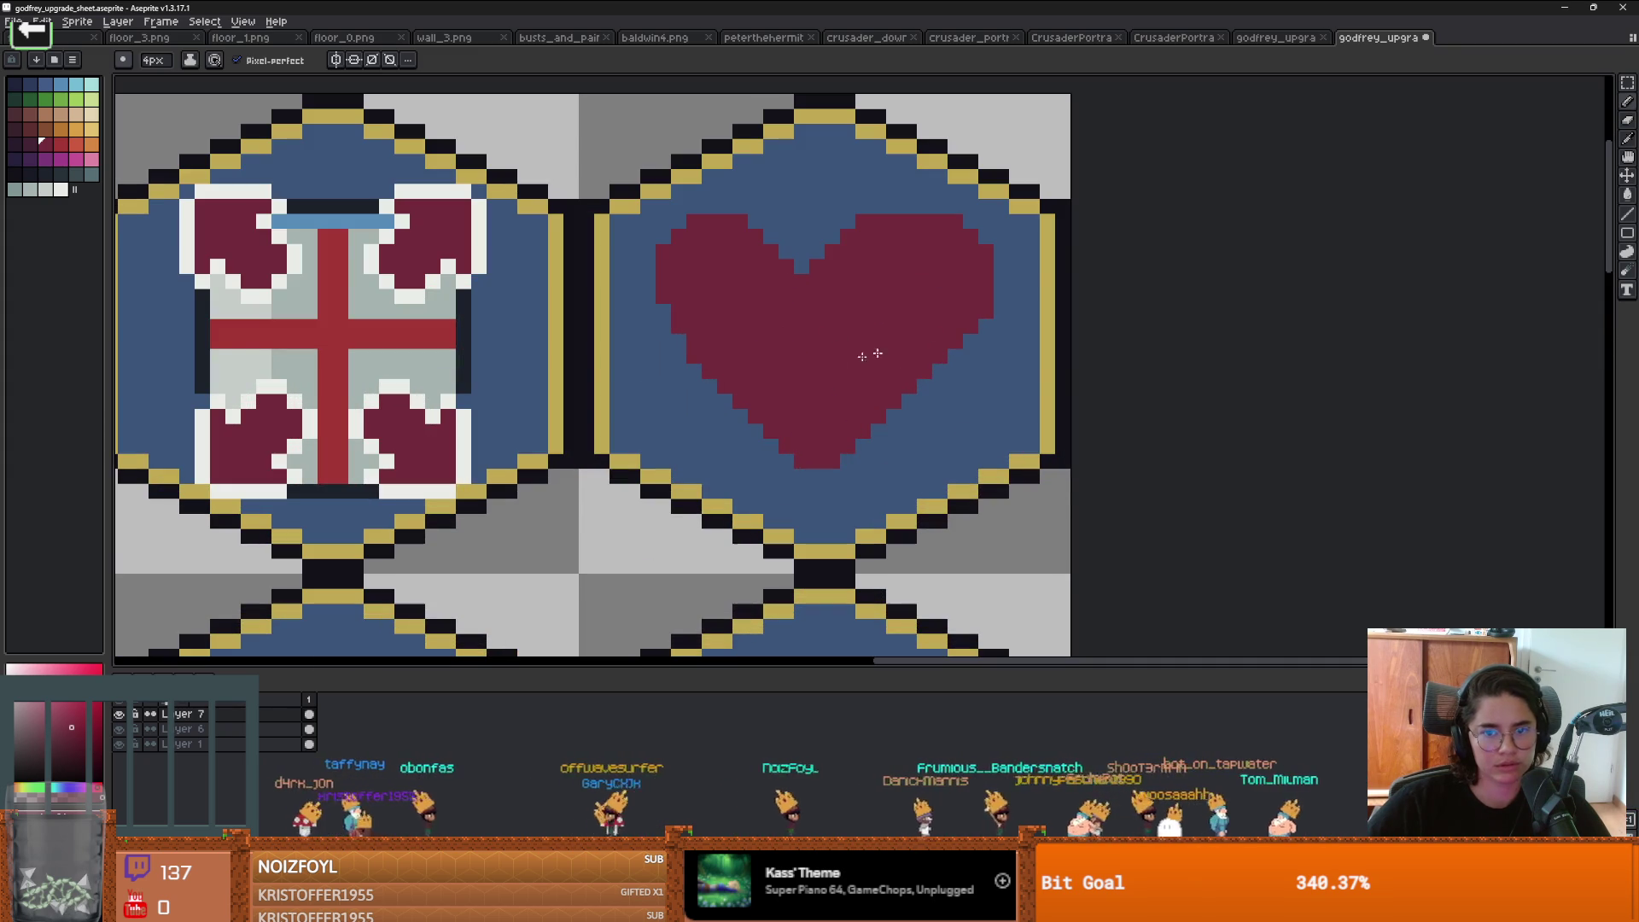
Step: Select the heart's red pixels and shade its lower-right edge and a diagonal crease in darker red
key("w")
left_click(892, 354)
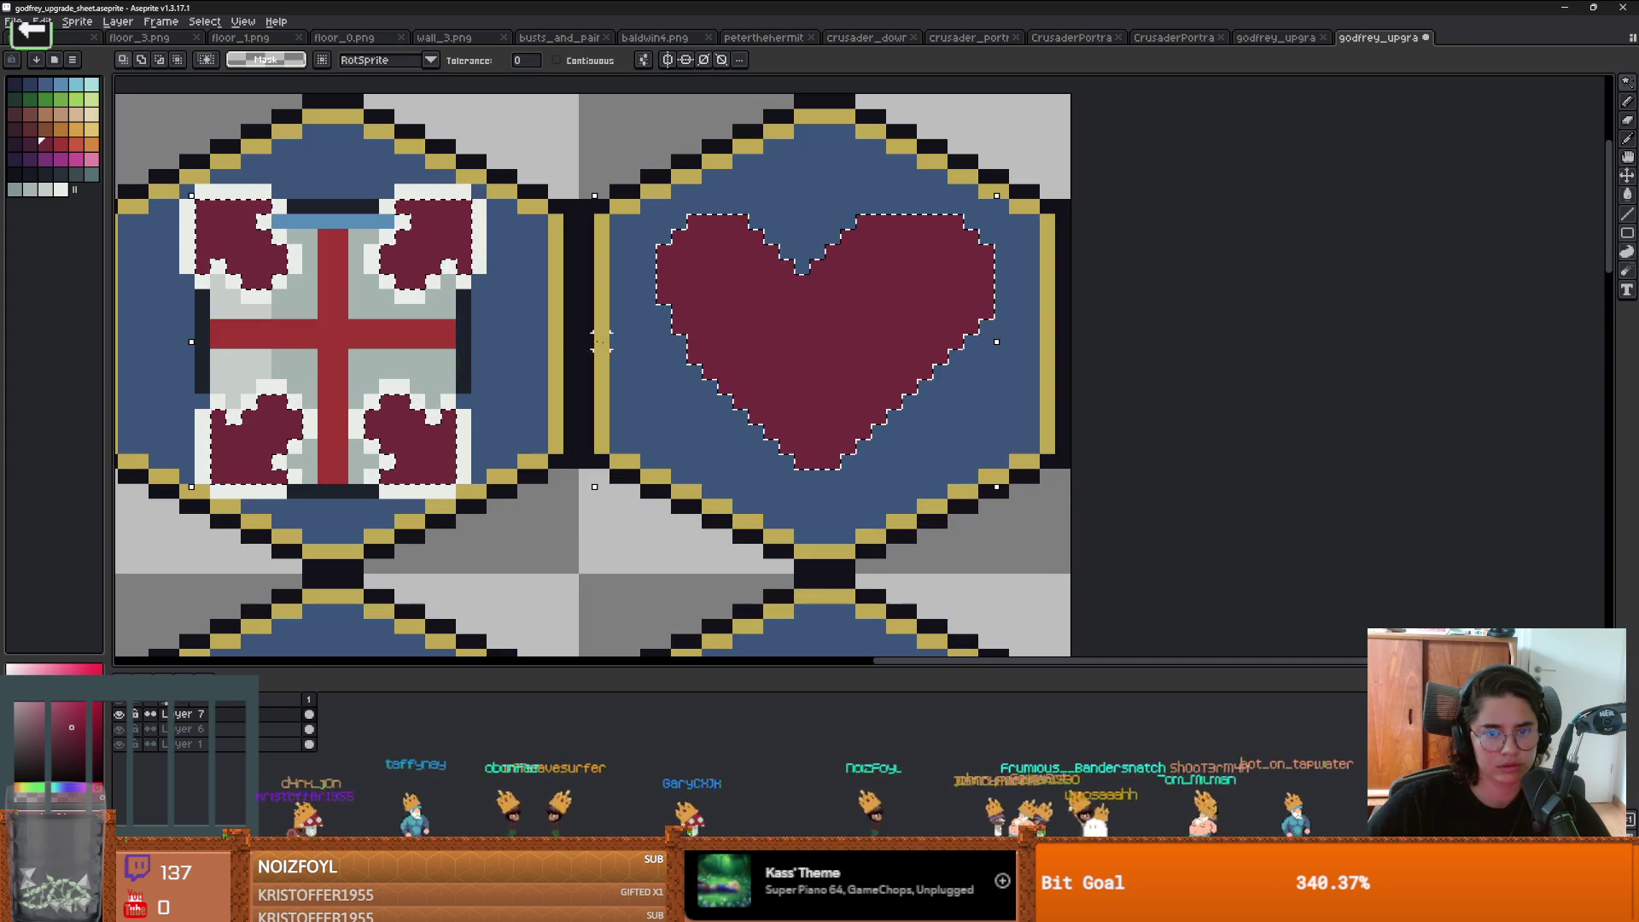
left_click(26, 145)
key("b")
left_click_drag(803, 453, 982, 256)
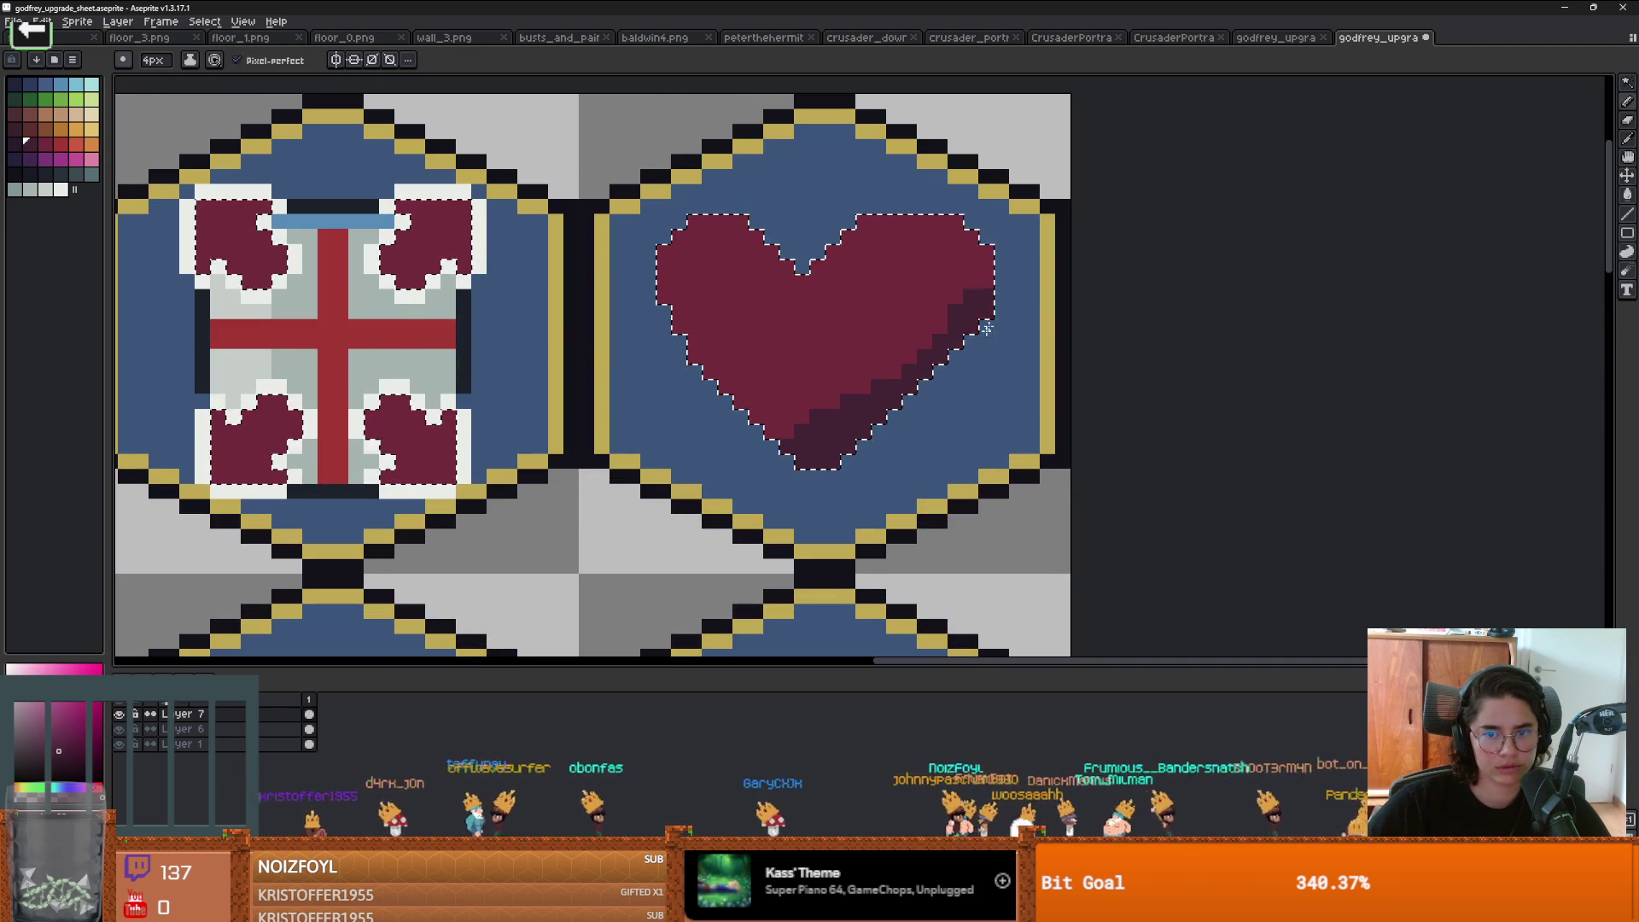
left_click(775, 331)
key("minus")
key("minus")
key("minus")
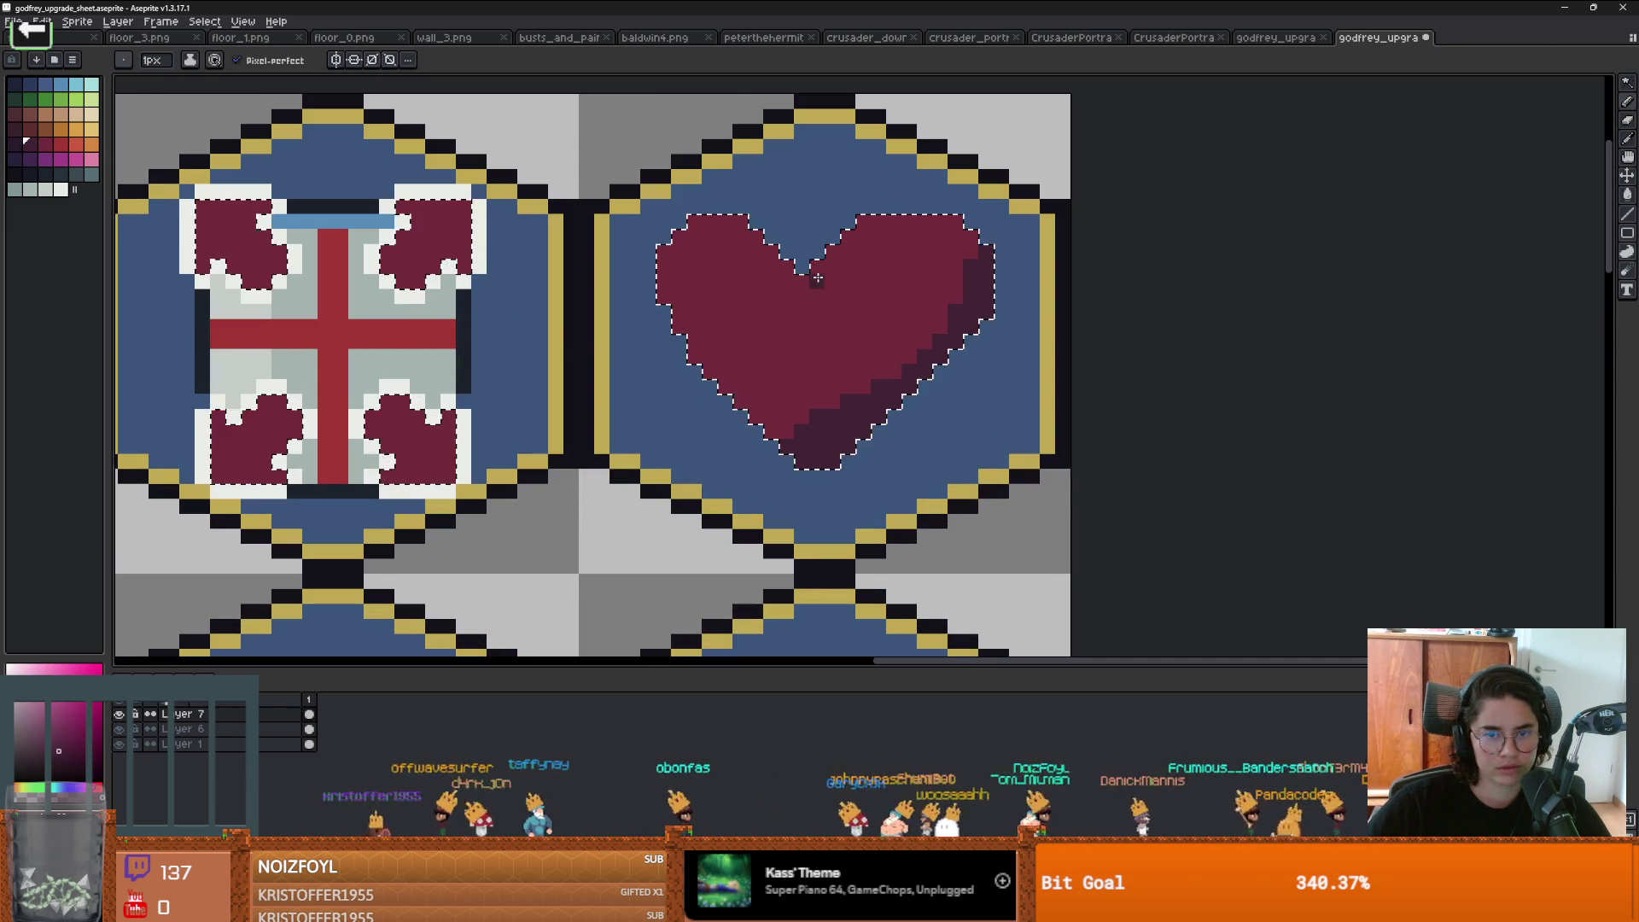
left_click_drag(849, 331, 802, 280)
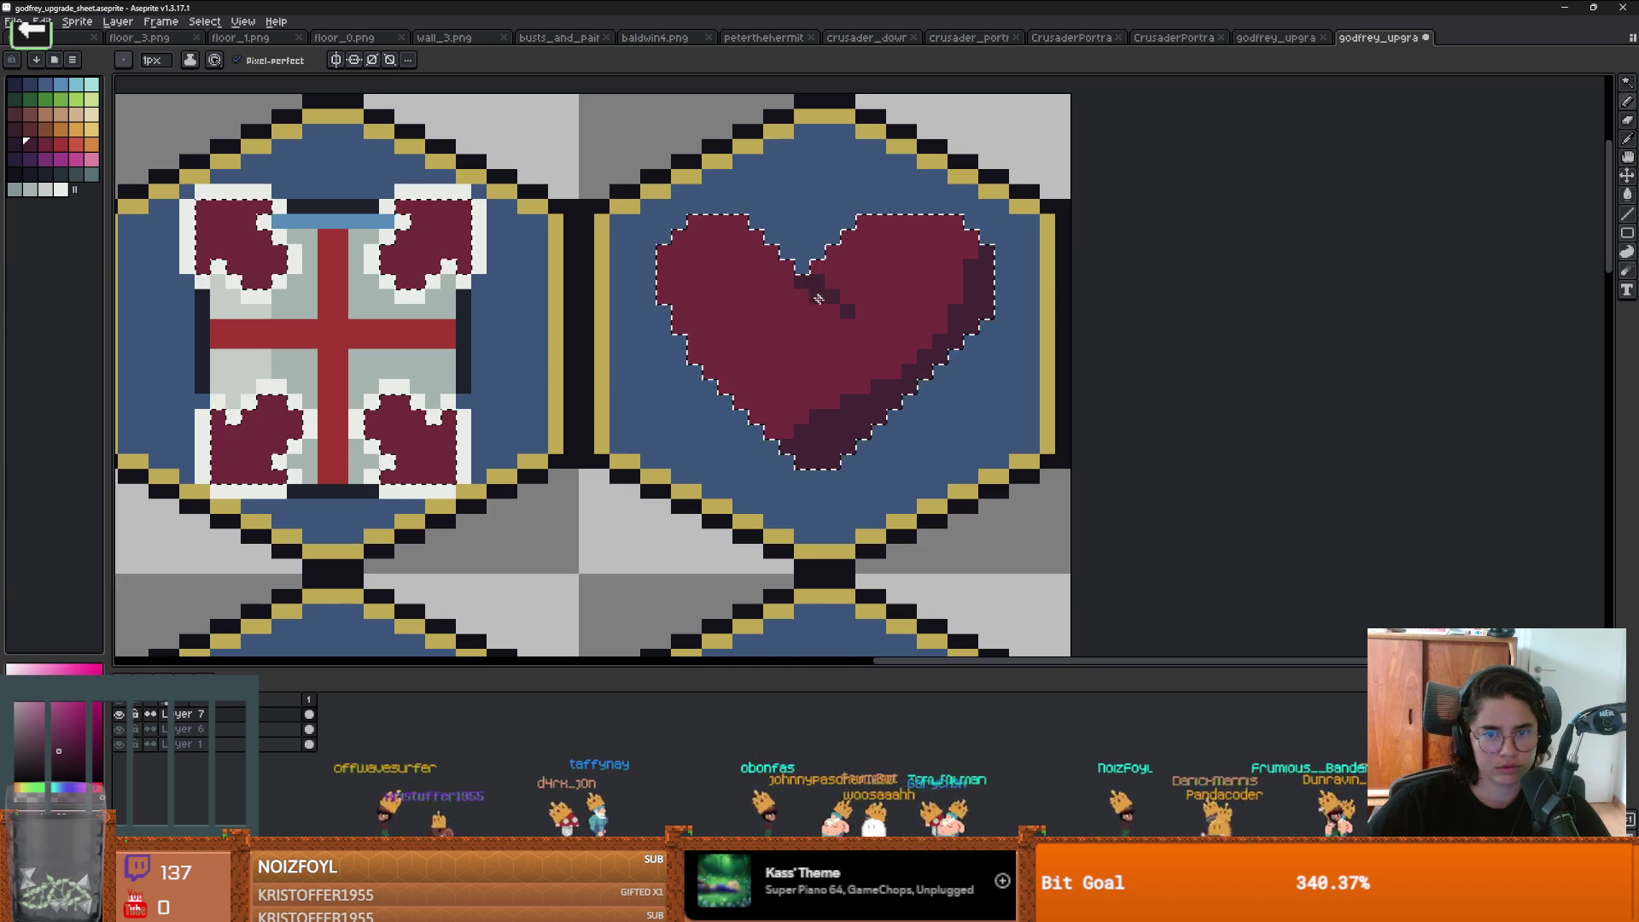
scroll(802, 279, "down", 2)
scroll(854, 341, "up", 2)
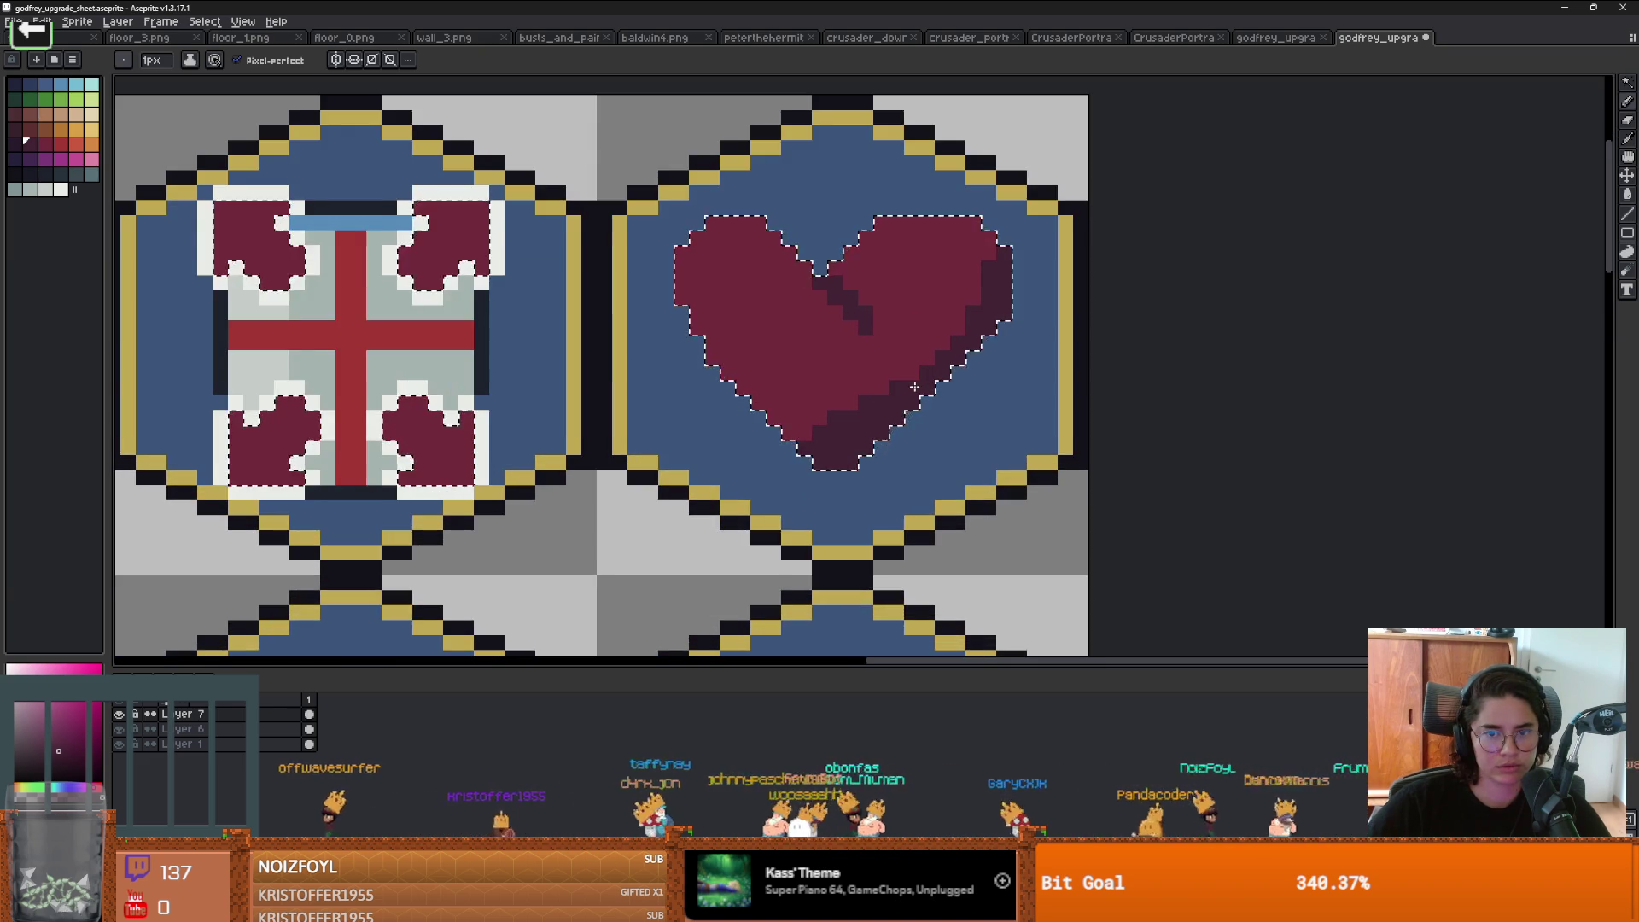
scroll(907, 397, "down", 1)
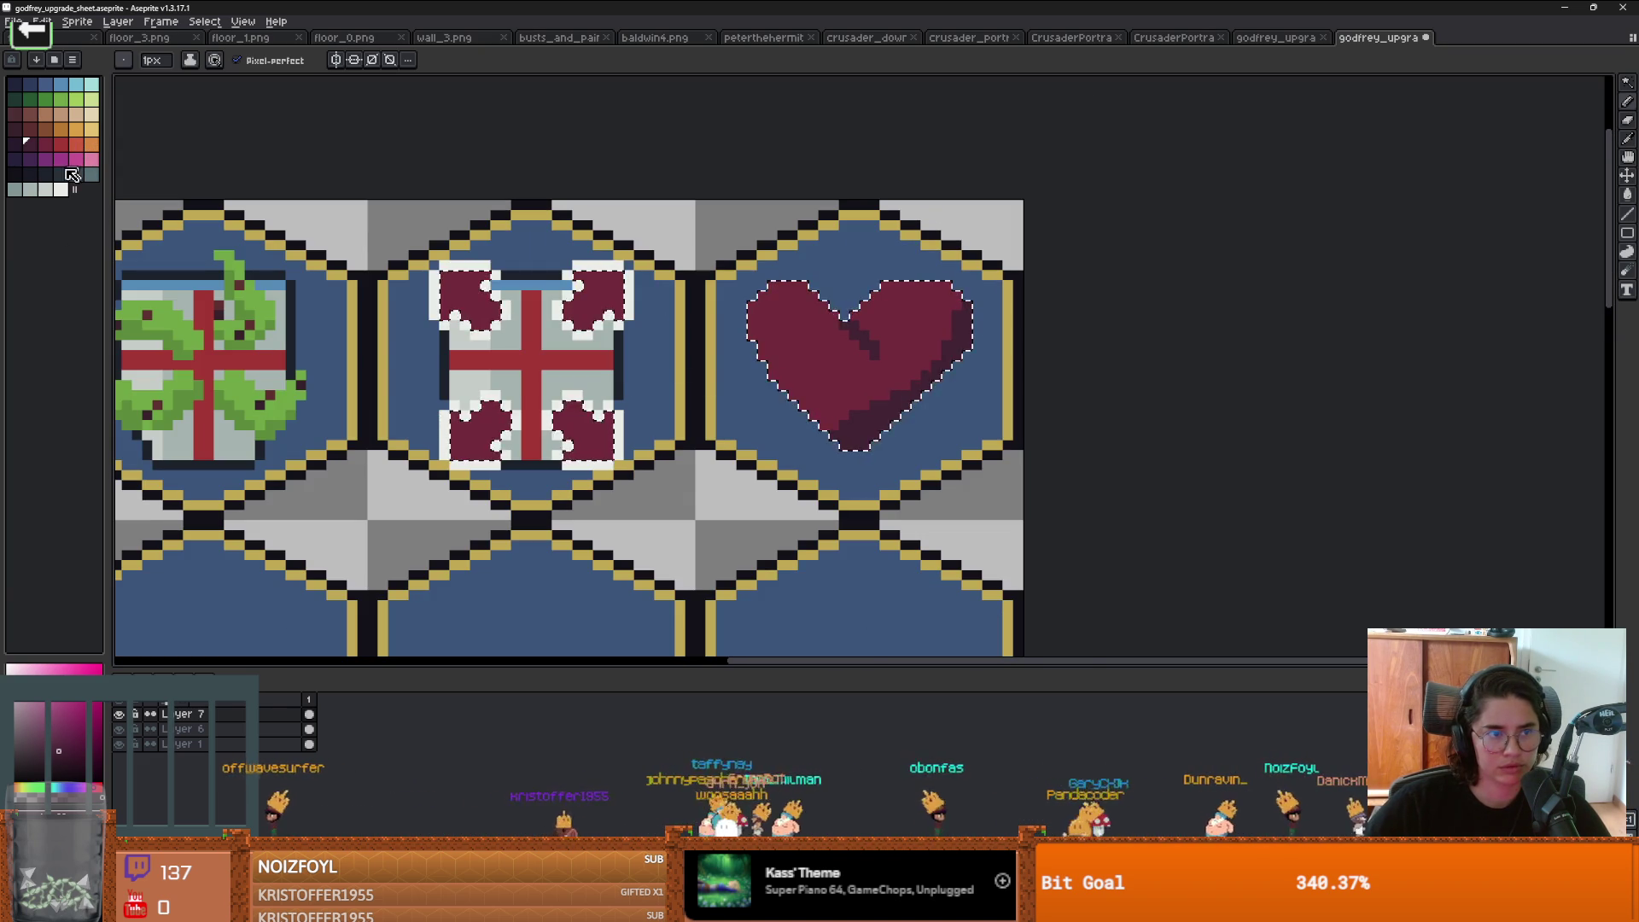
Step: Add a white highlight along the heart's upper-left lobe, undoing the top-right attempt
left_click(61, 189)
left_click_drag(875, 297, 956, 288)
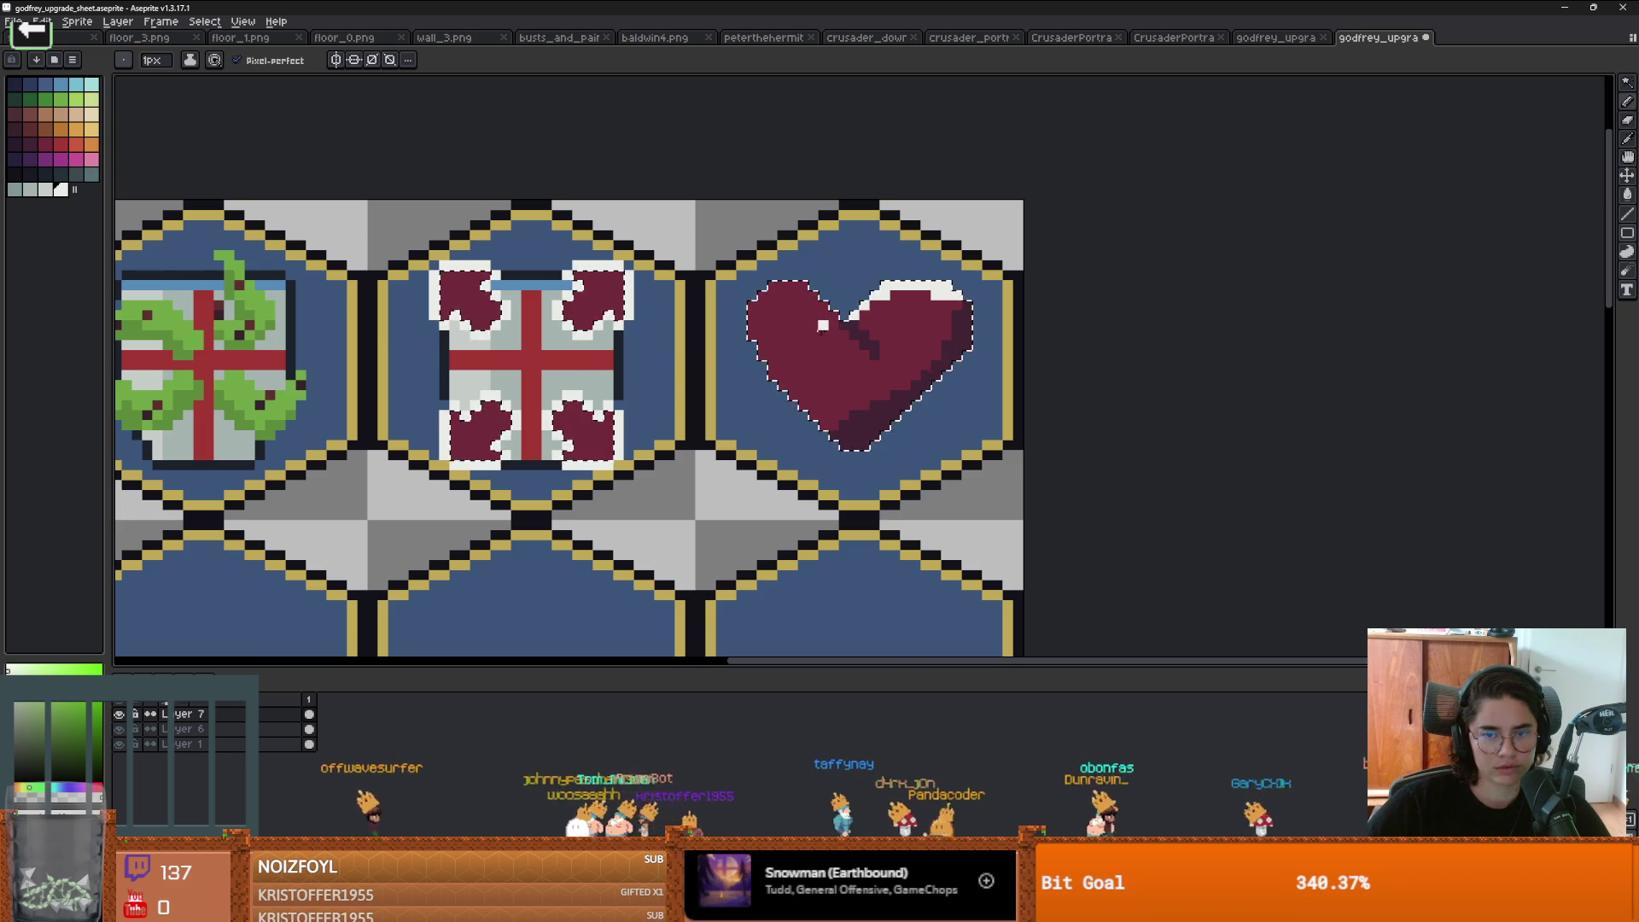
key("ctrl+z")
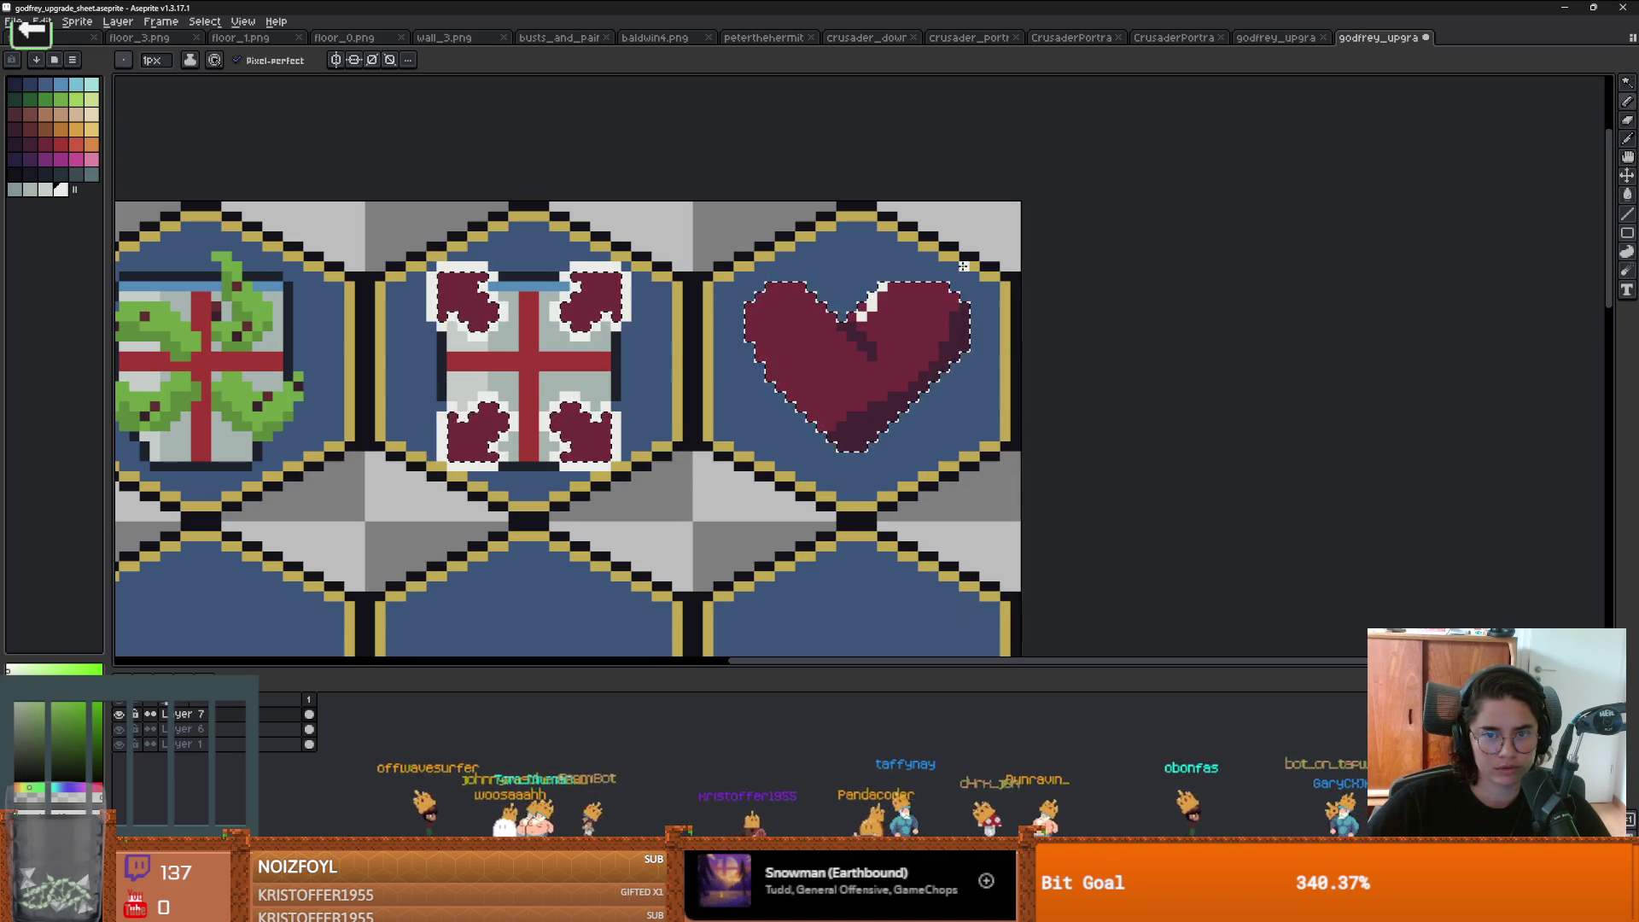
left_click_drag(758, 292, 747, 341)
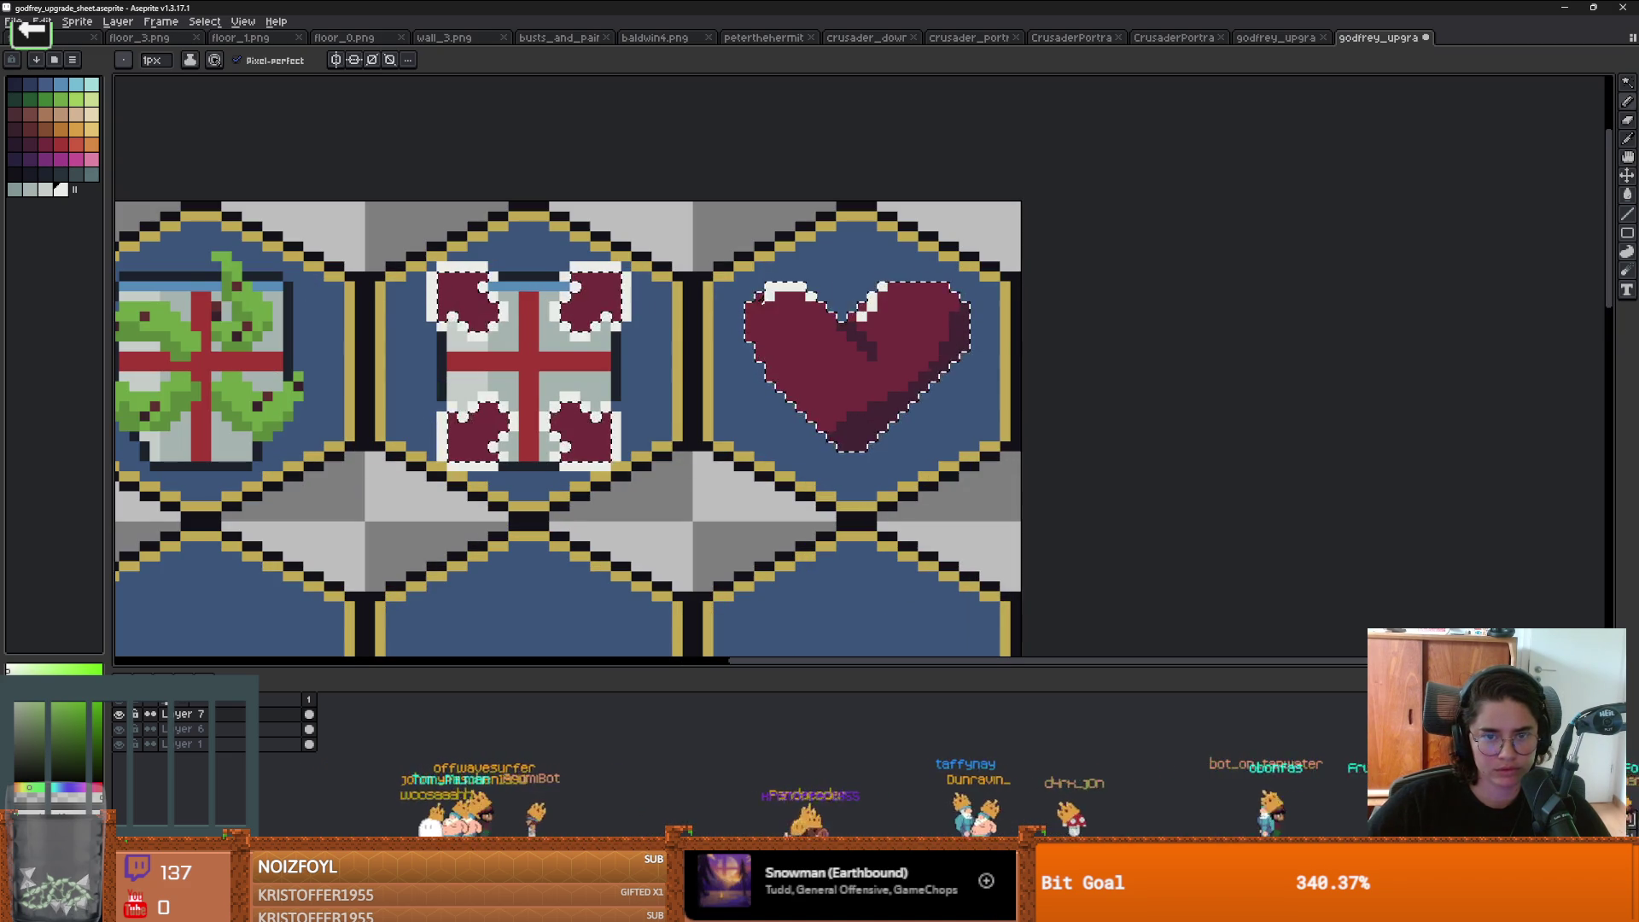
scroll(747, 343, "down", 1)
key("i")
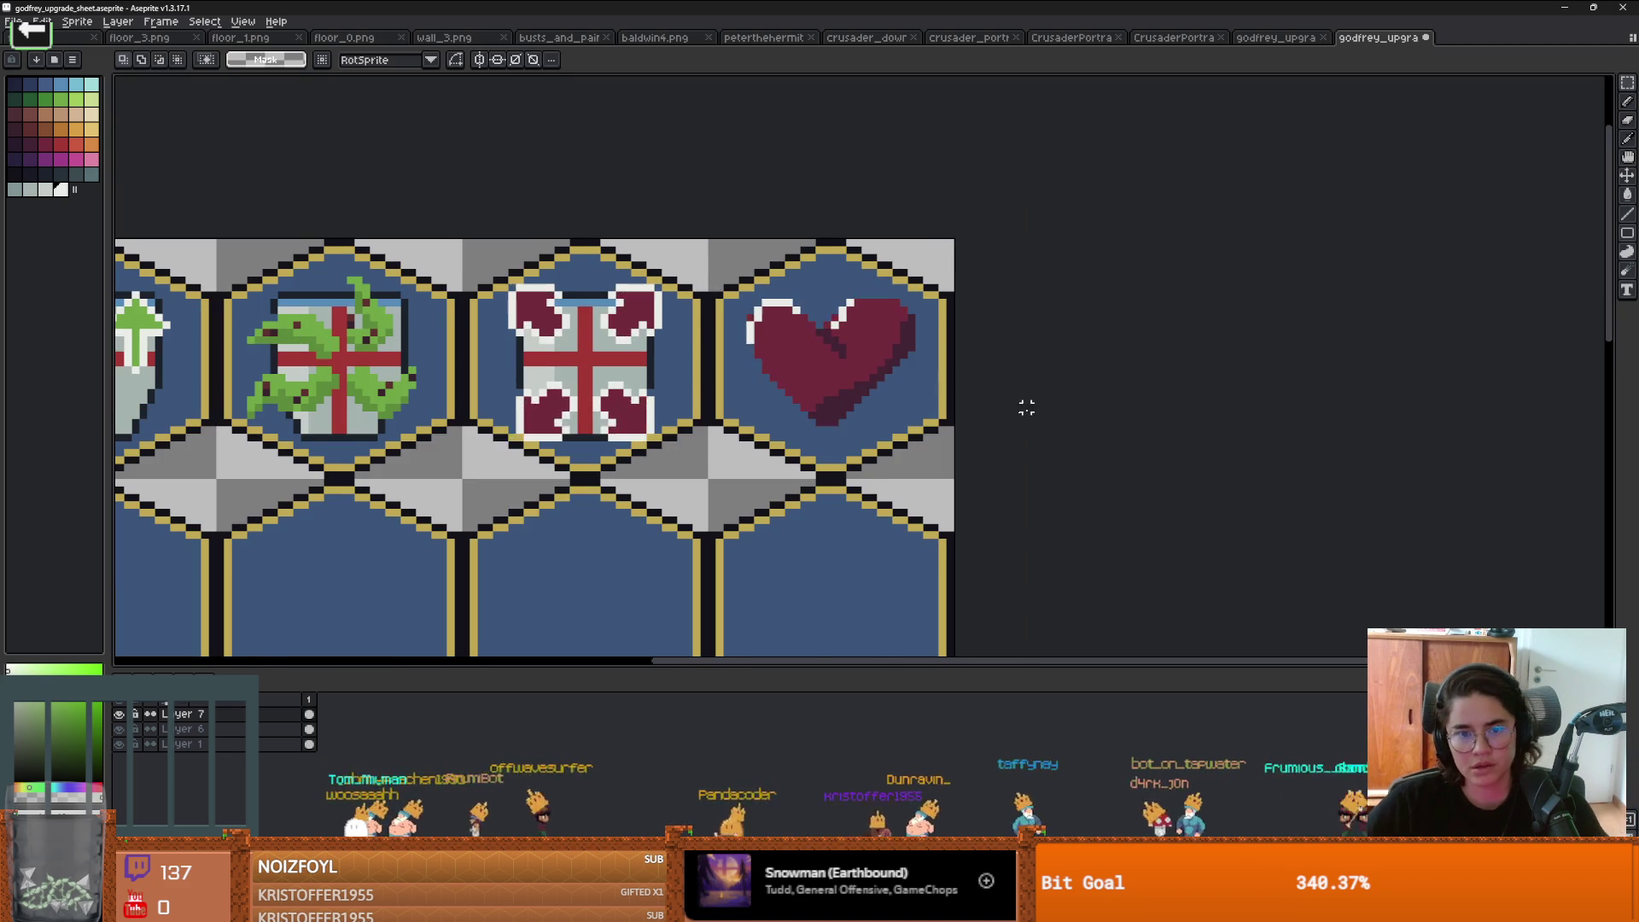
scroll(967, 421, "down", 1)
scroll(846, 402, "up", 5)
key("b")
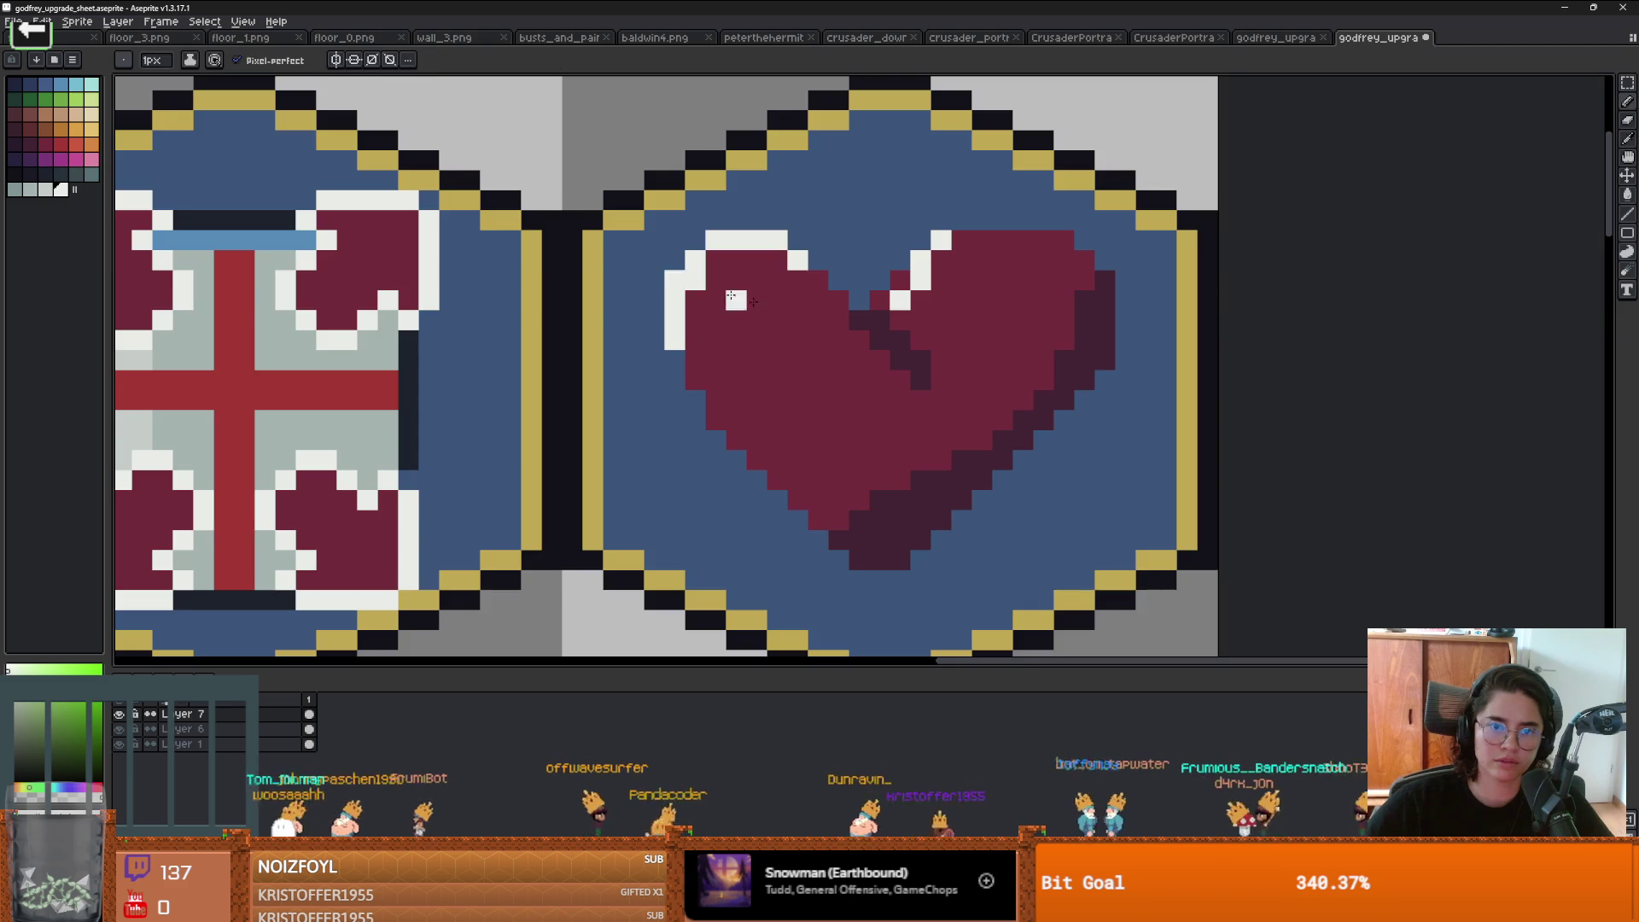
scroll(939, 371, "down", 3)
scroll(938, 371, "up", 2)
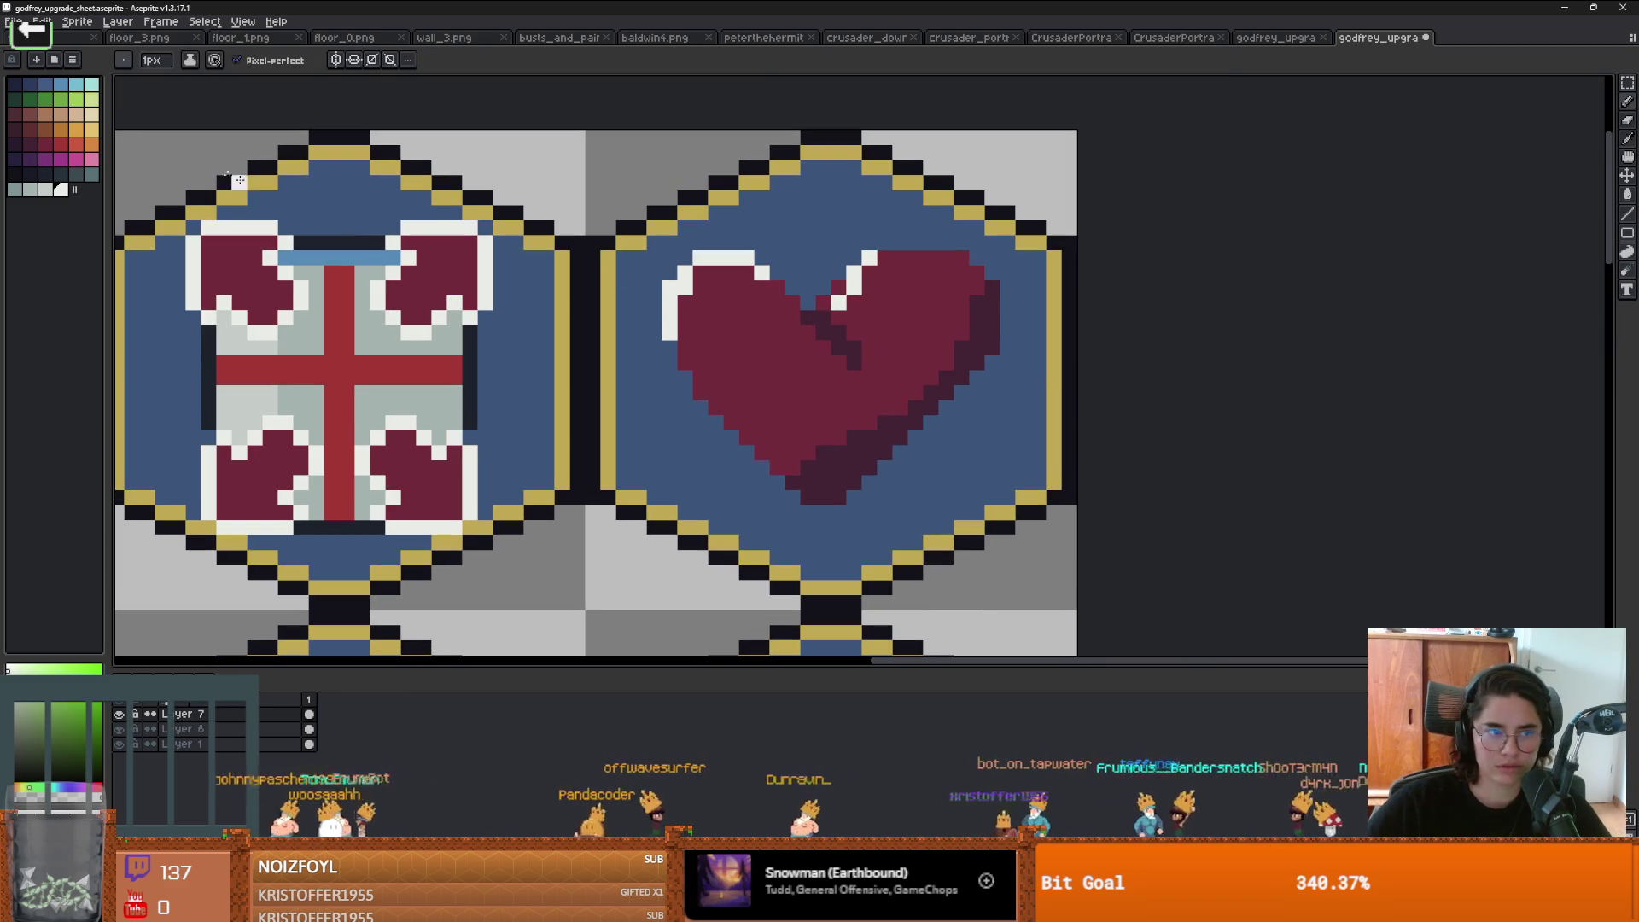
Step: Select around the heart and flood-fill the white highlight with light pink
left_click(76, 144)
key("g")
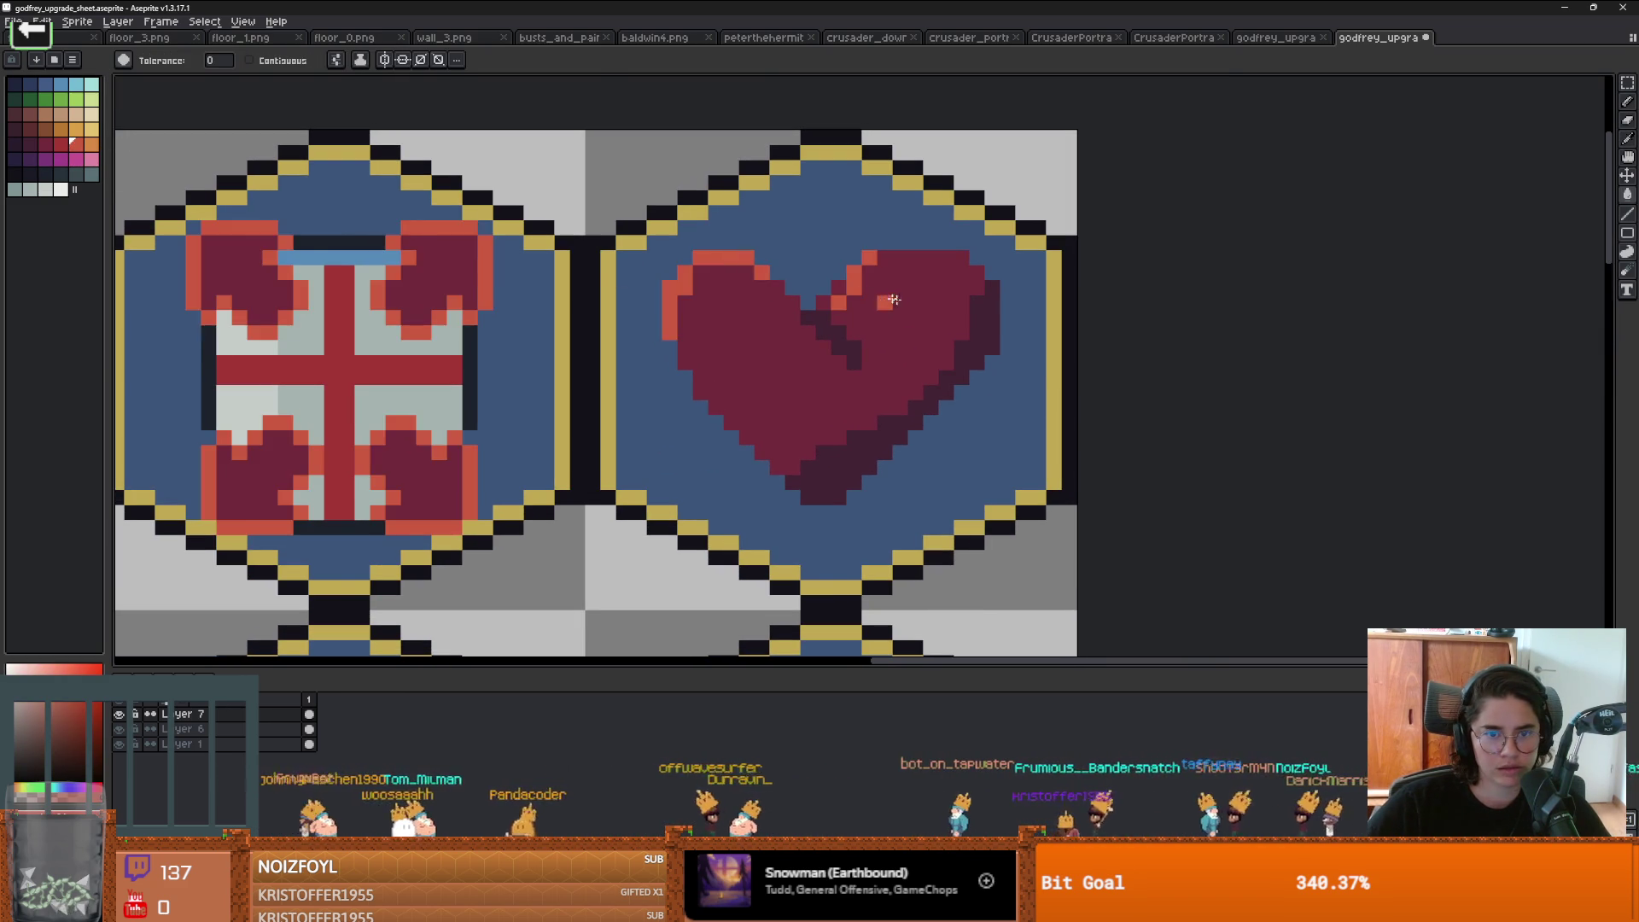
scroll(892, 331, "down", 2)
key("m")
mouse_move(940, 369)
left_mouse_down()
mouse_move(860, 330)
mouse_move(765, 235)
left_mouse_up()
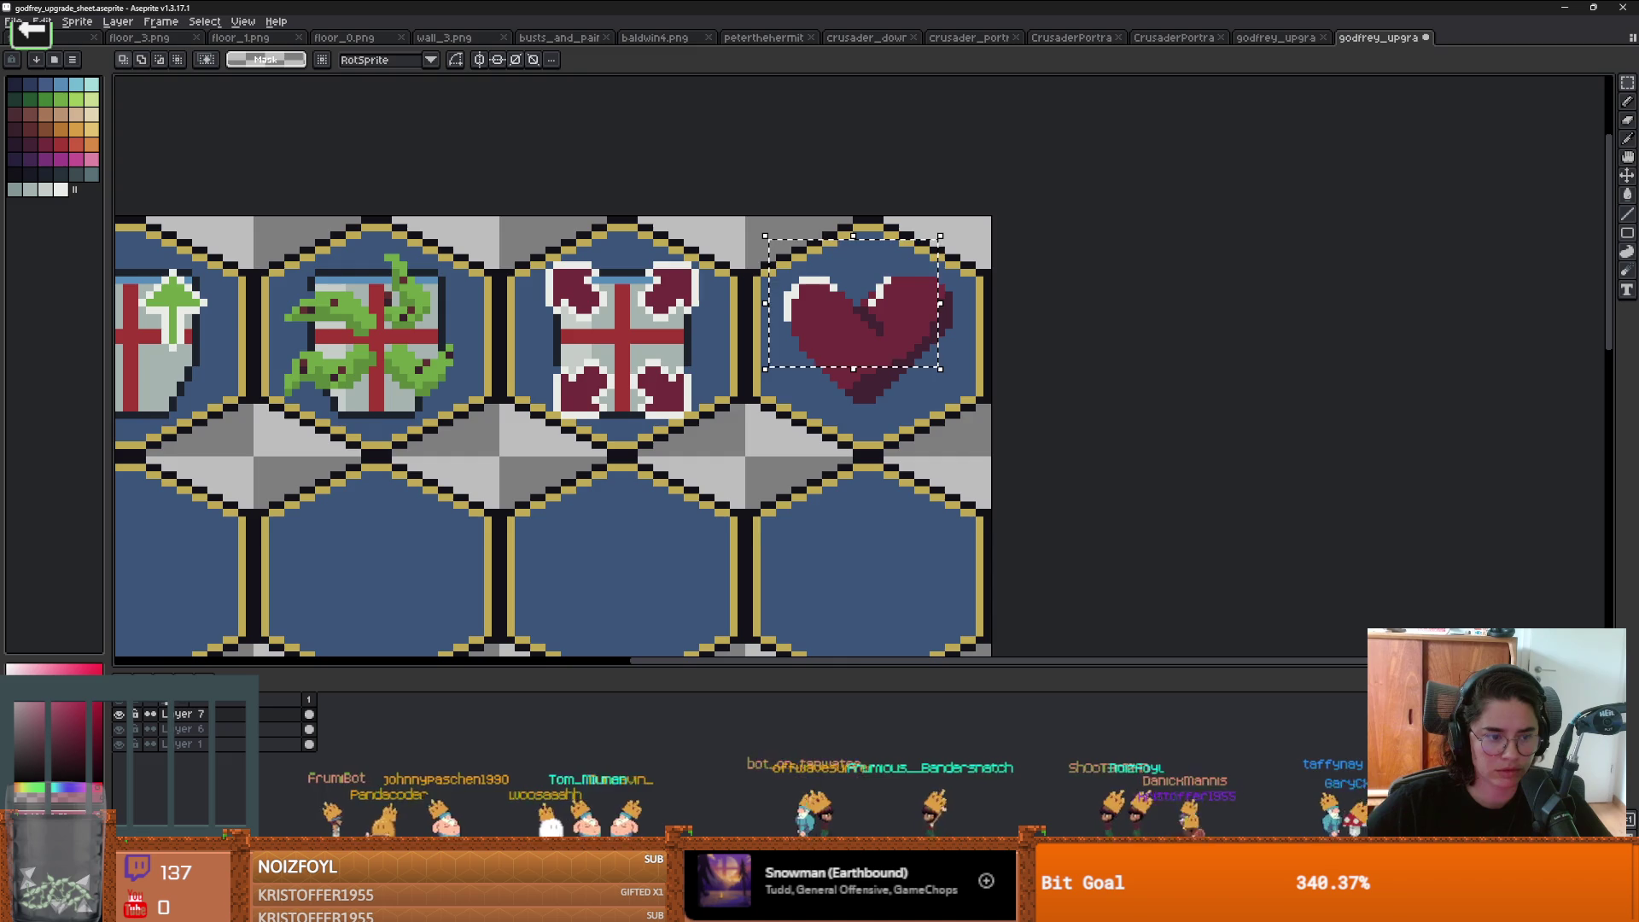
scroll(880, 376, "up", 1)
key("g")
left_click(747, 171)
scroll(748, 171, "down", 3)
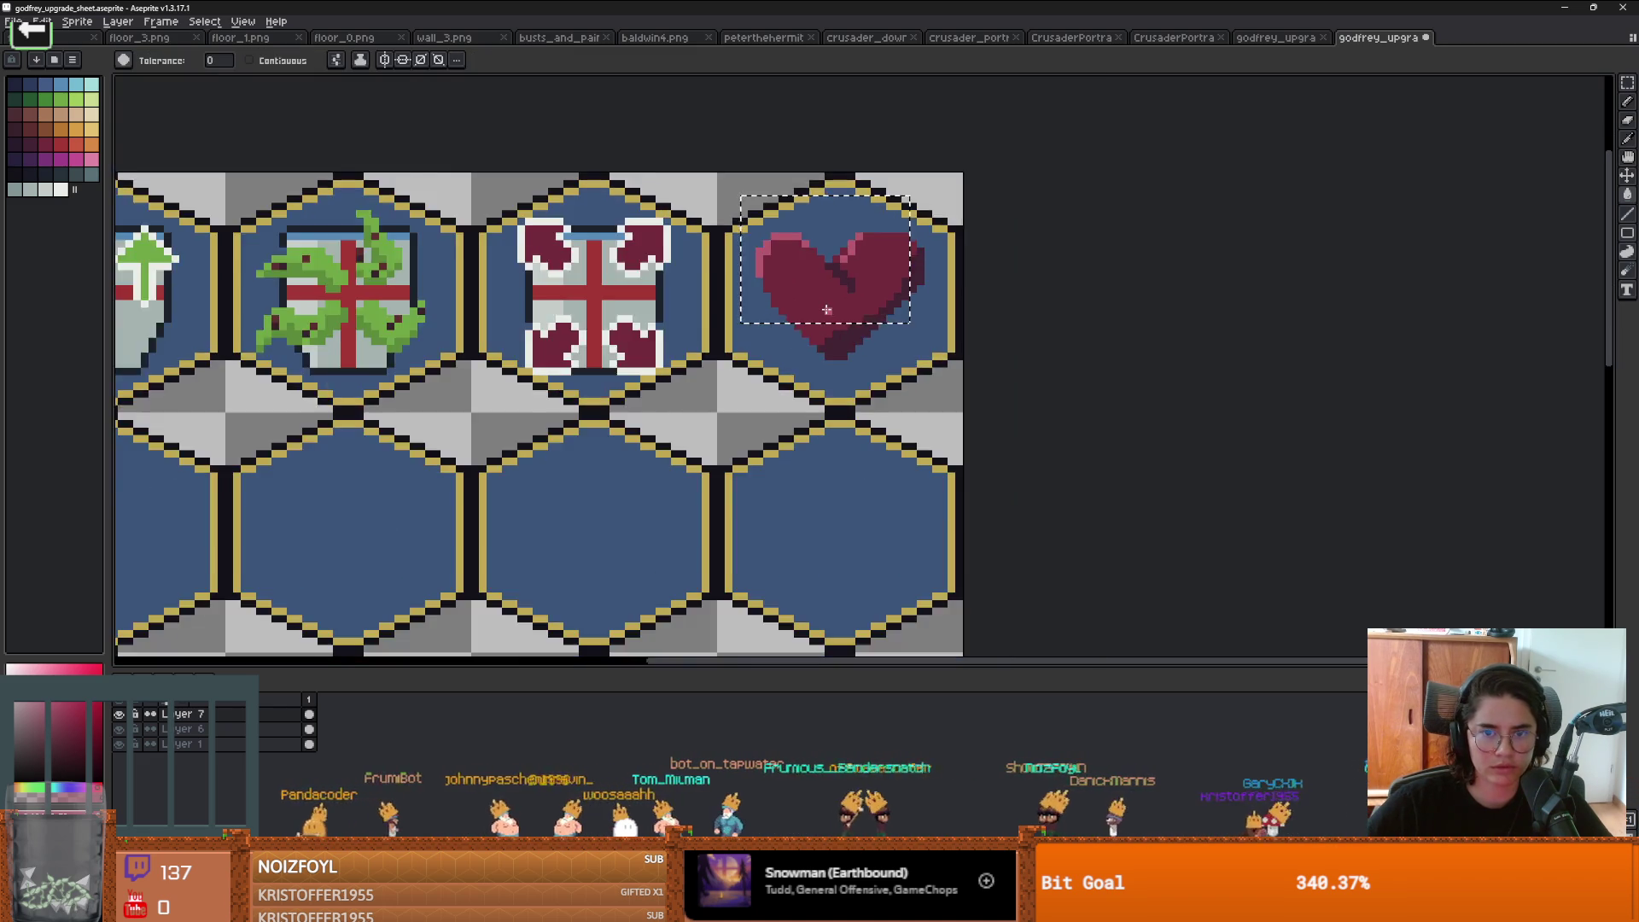
scroll(888, 389, "up", 3)
left_click(888, 389)
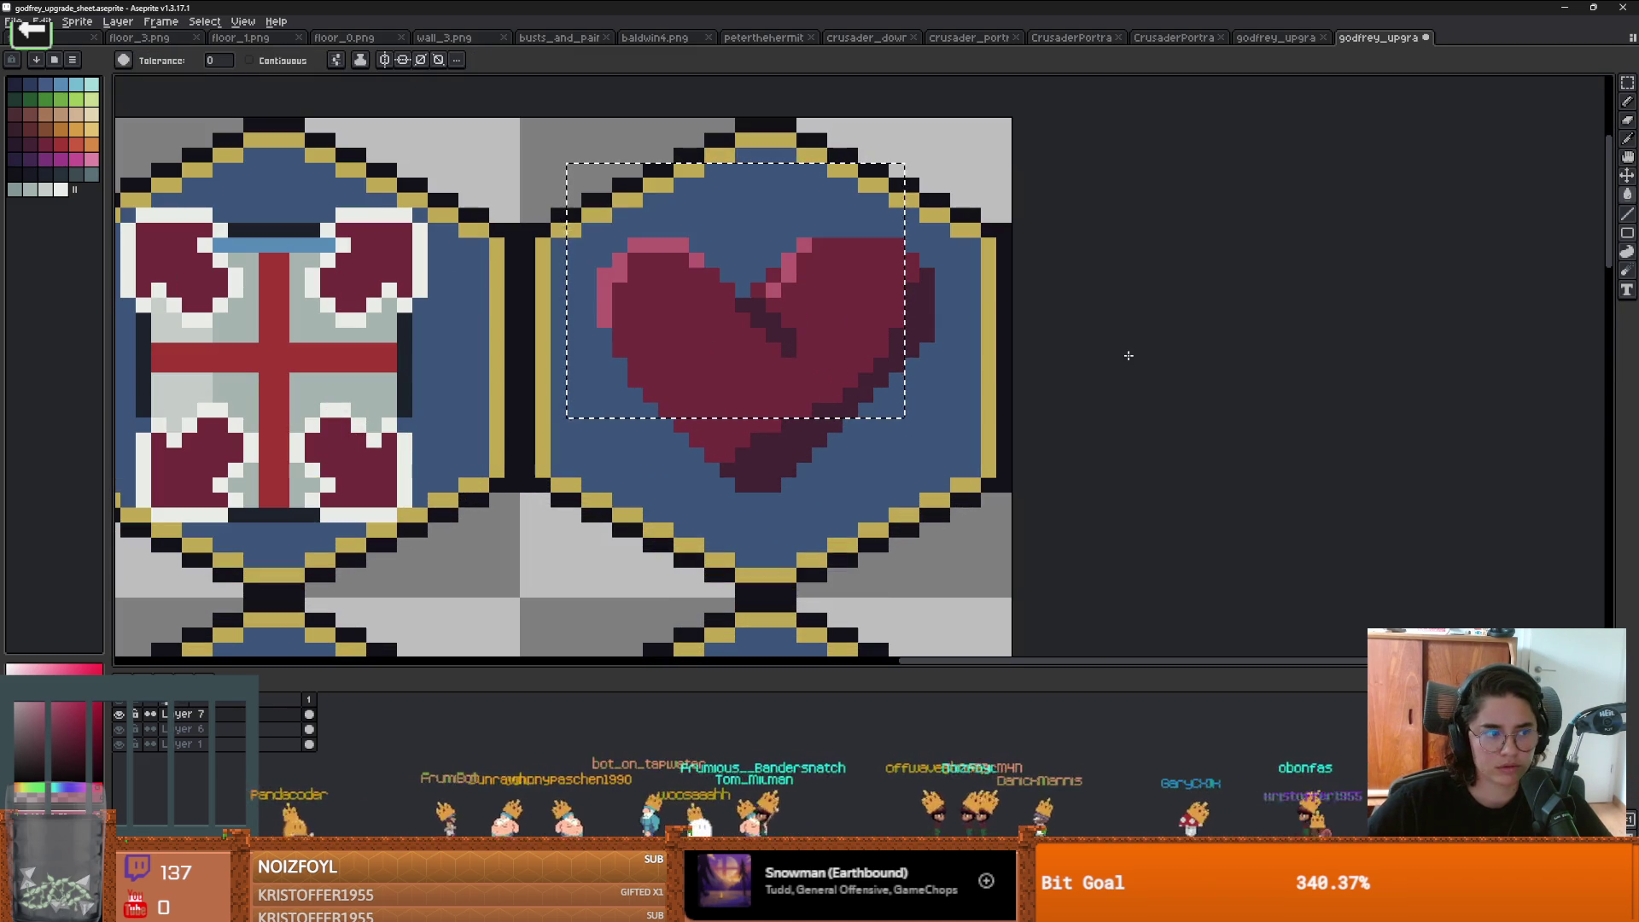
key("ctrl+z")
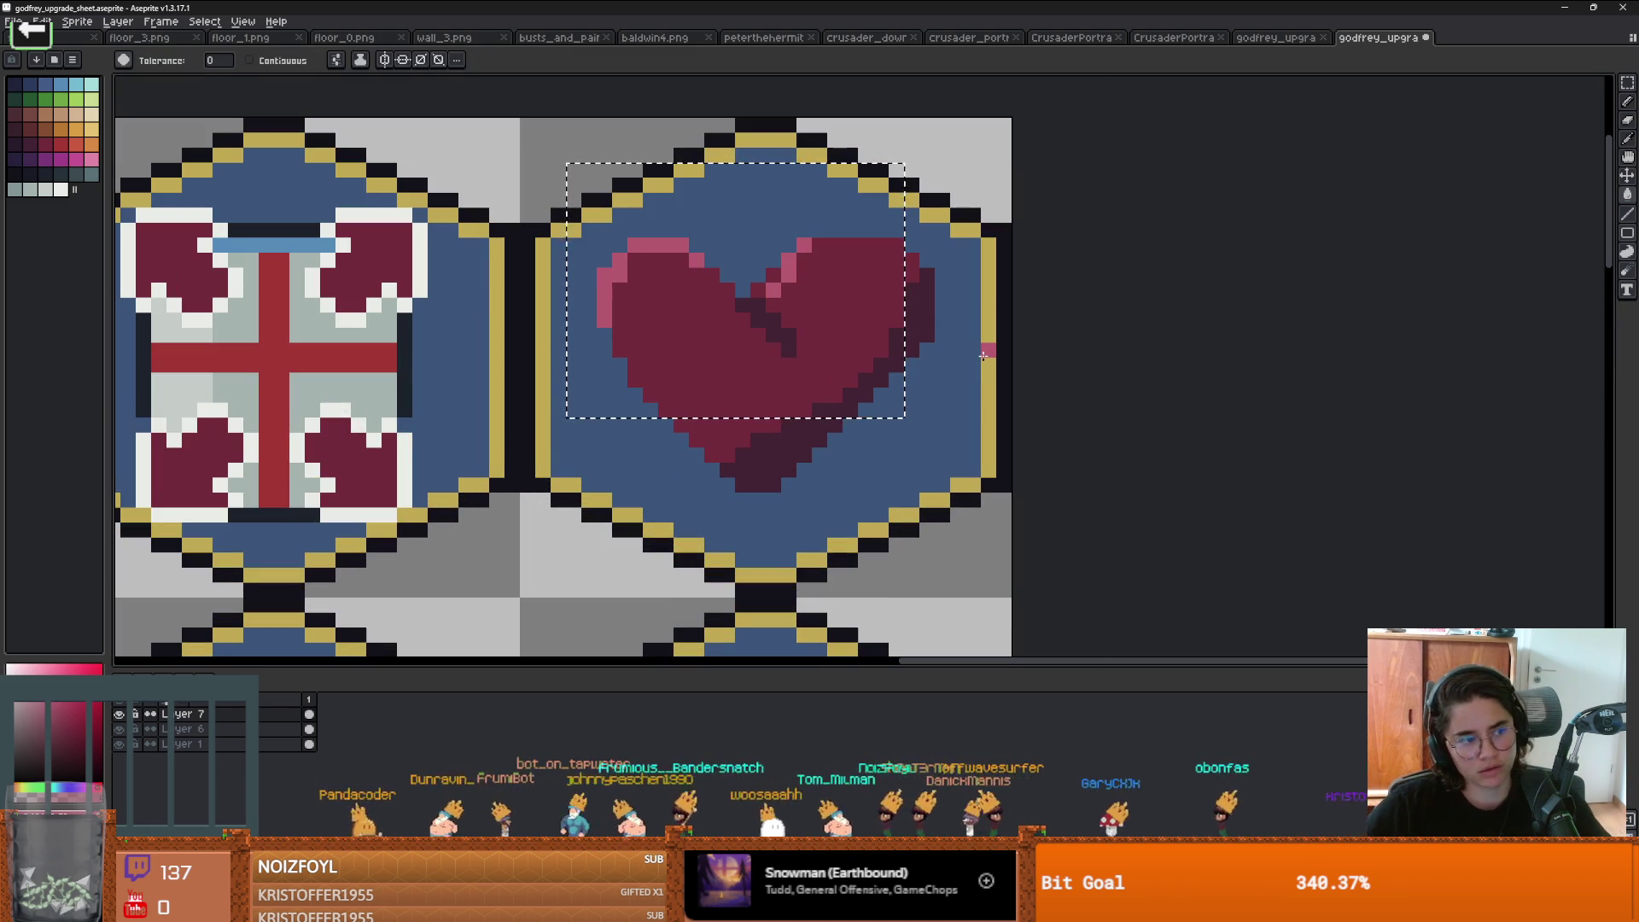
Step: Clear the selection and redraw a rectangle selection around the heart's hexagon cell
key("m")
left_click(1050, 394)
scroll(1050, 395, "down", 6)
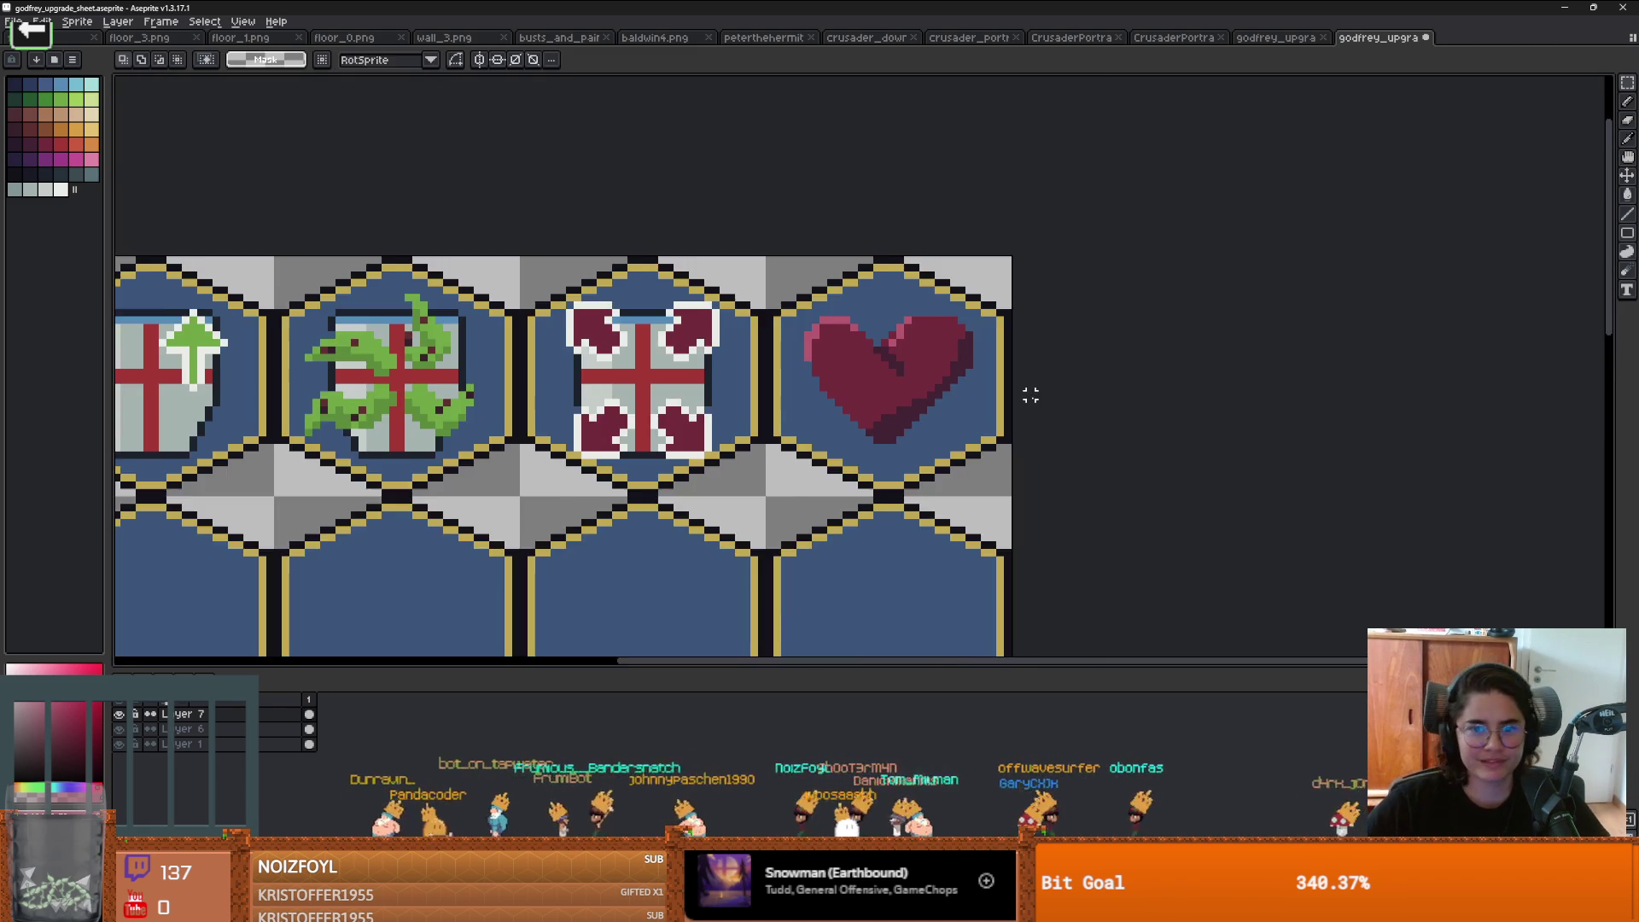
scroll(808, 432, "up", 1)
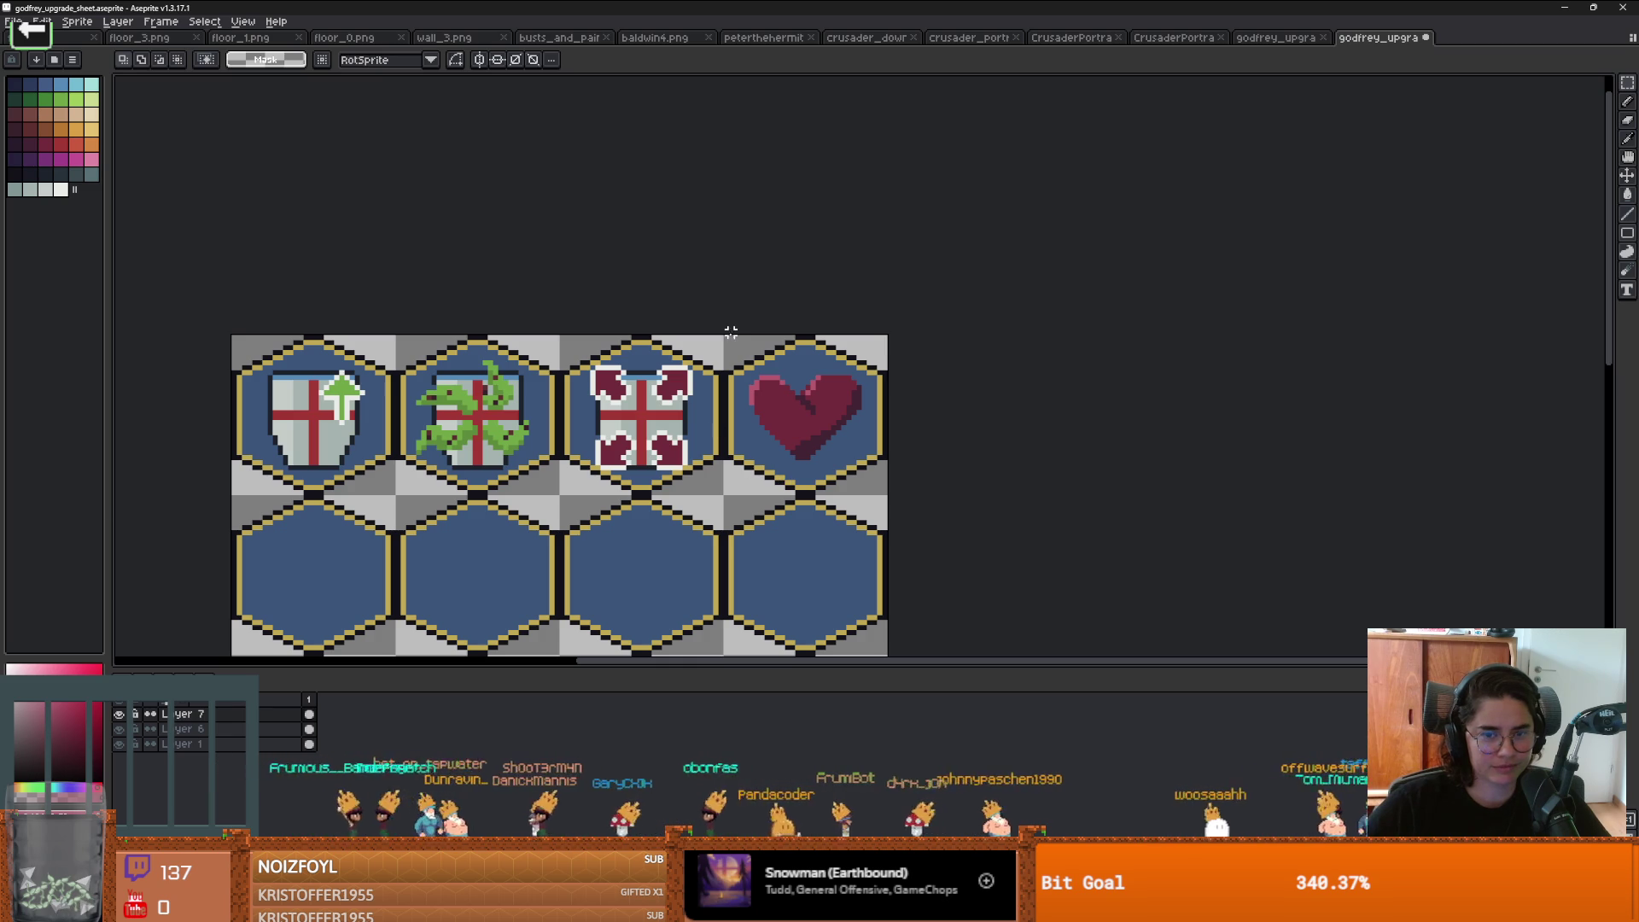
scroll(879, 486, "up", 1)
left_click(850, 412)
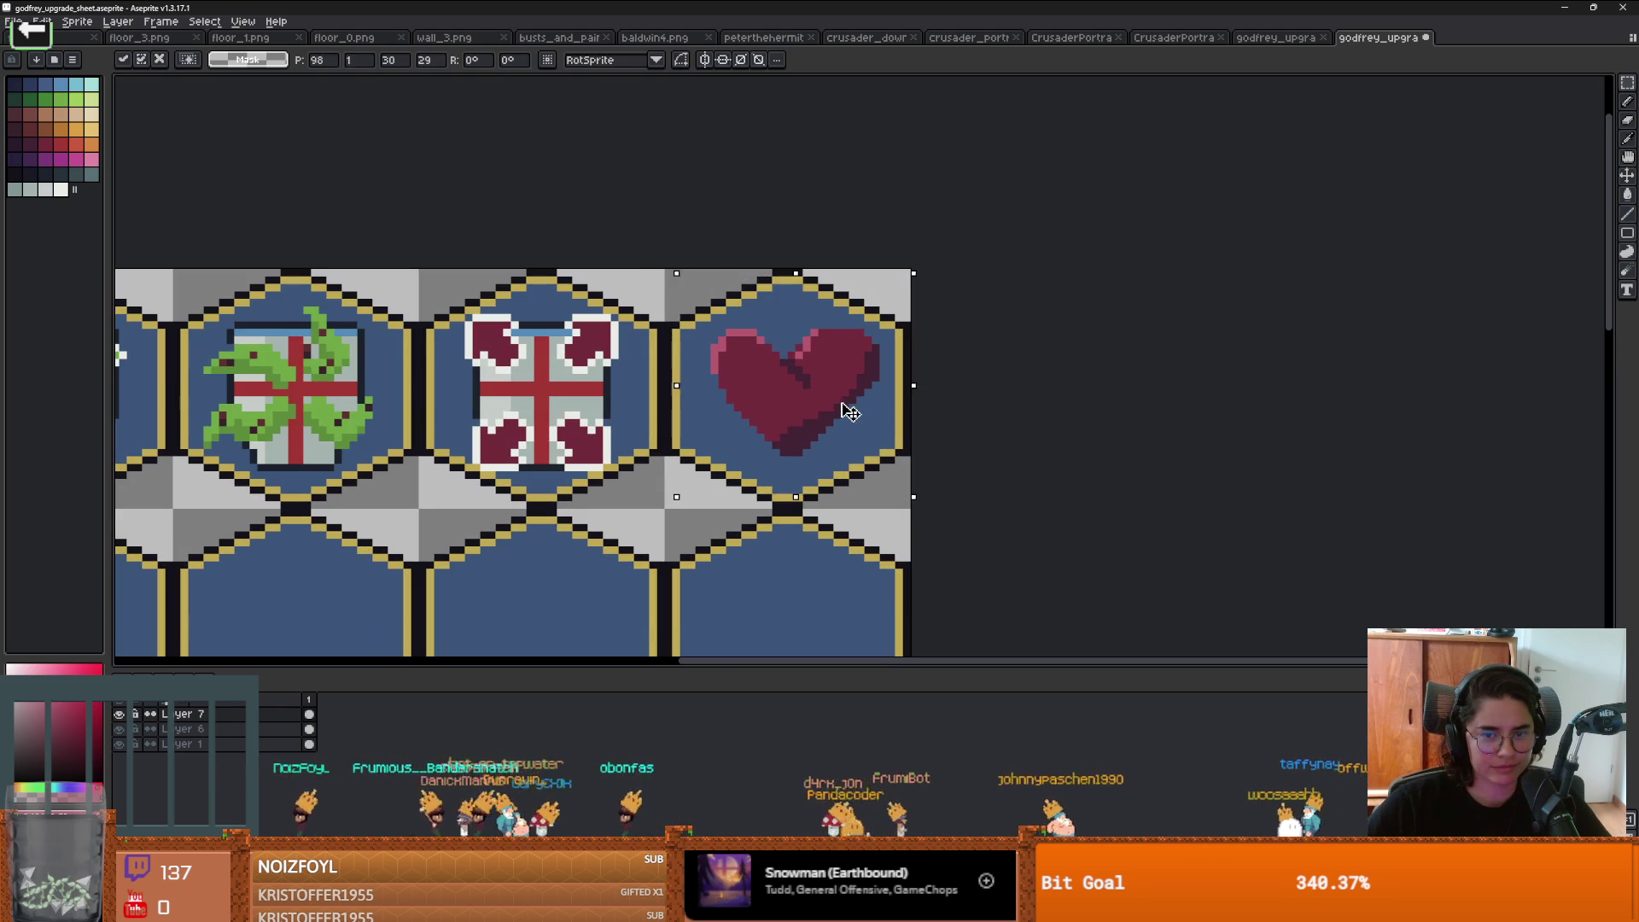
left_click(907, 281)
left_click_drag(683, 307, 940, 505)
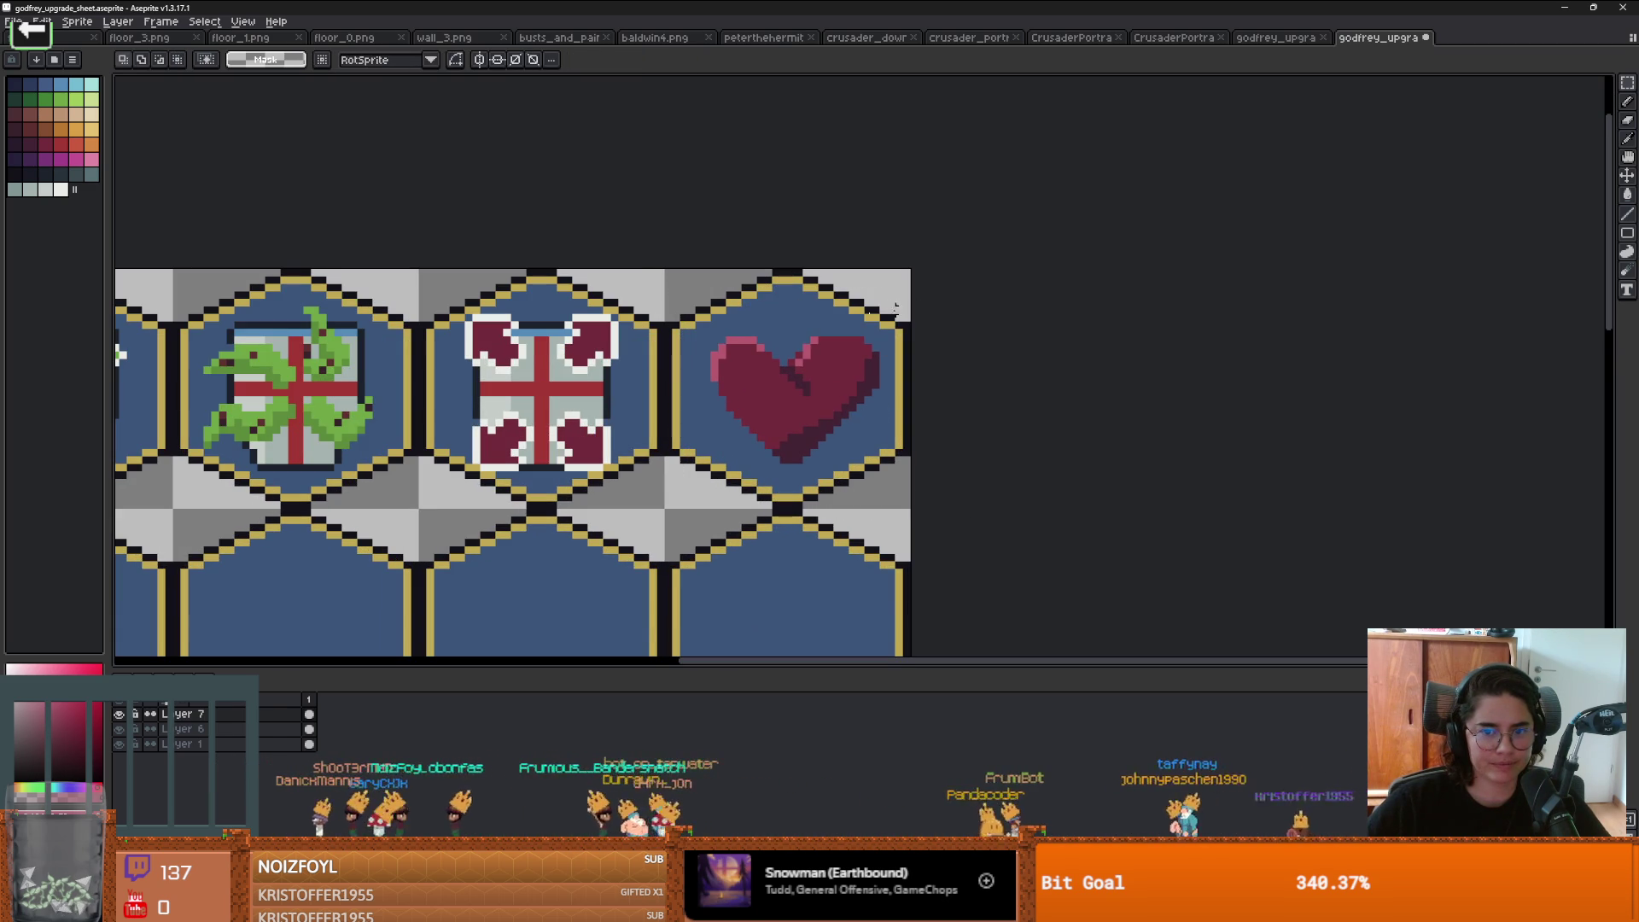
left_click_drag(662, 296, 891, 496)
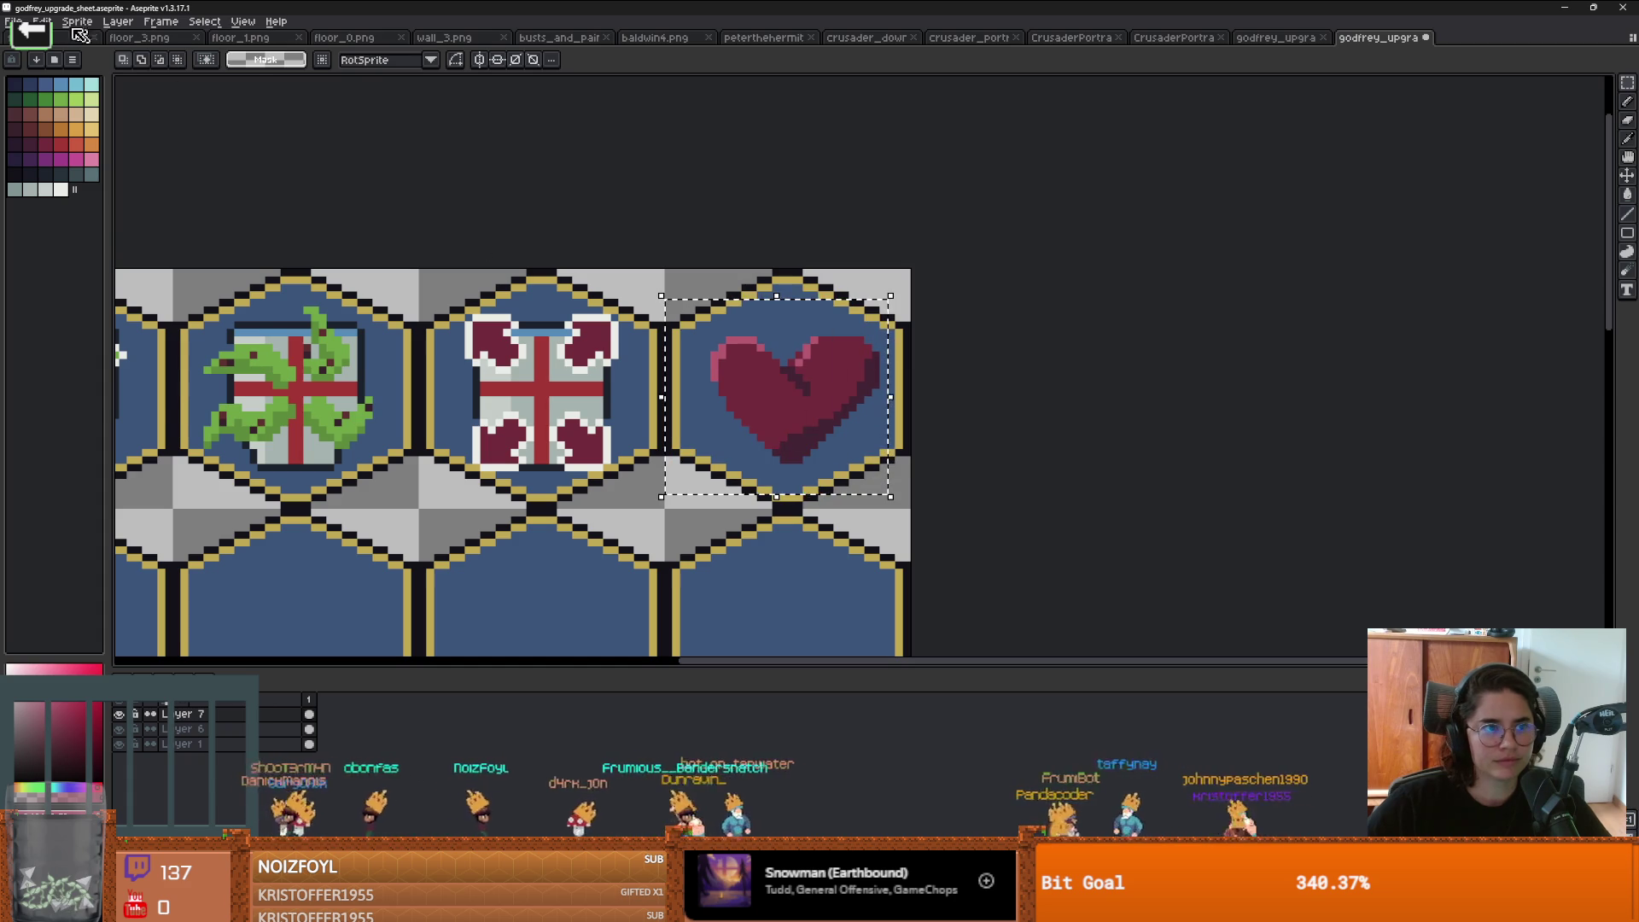
Step: Apply an Edit > FX > Outline to the heart using a dark palette colour
left_click(41, 22)
mouse_move(51, 353)
left_click(299, 355)
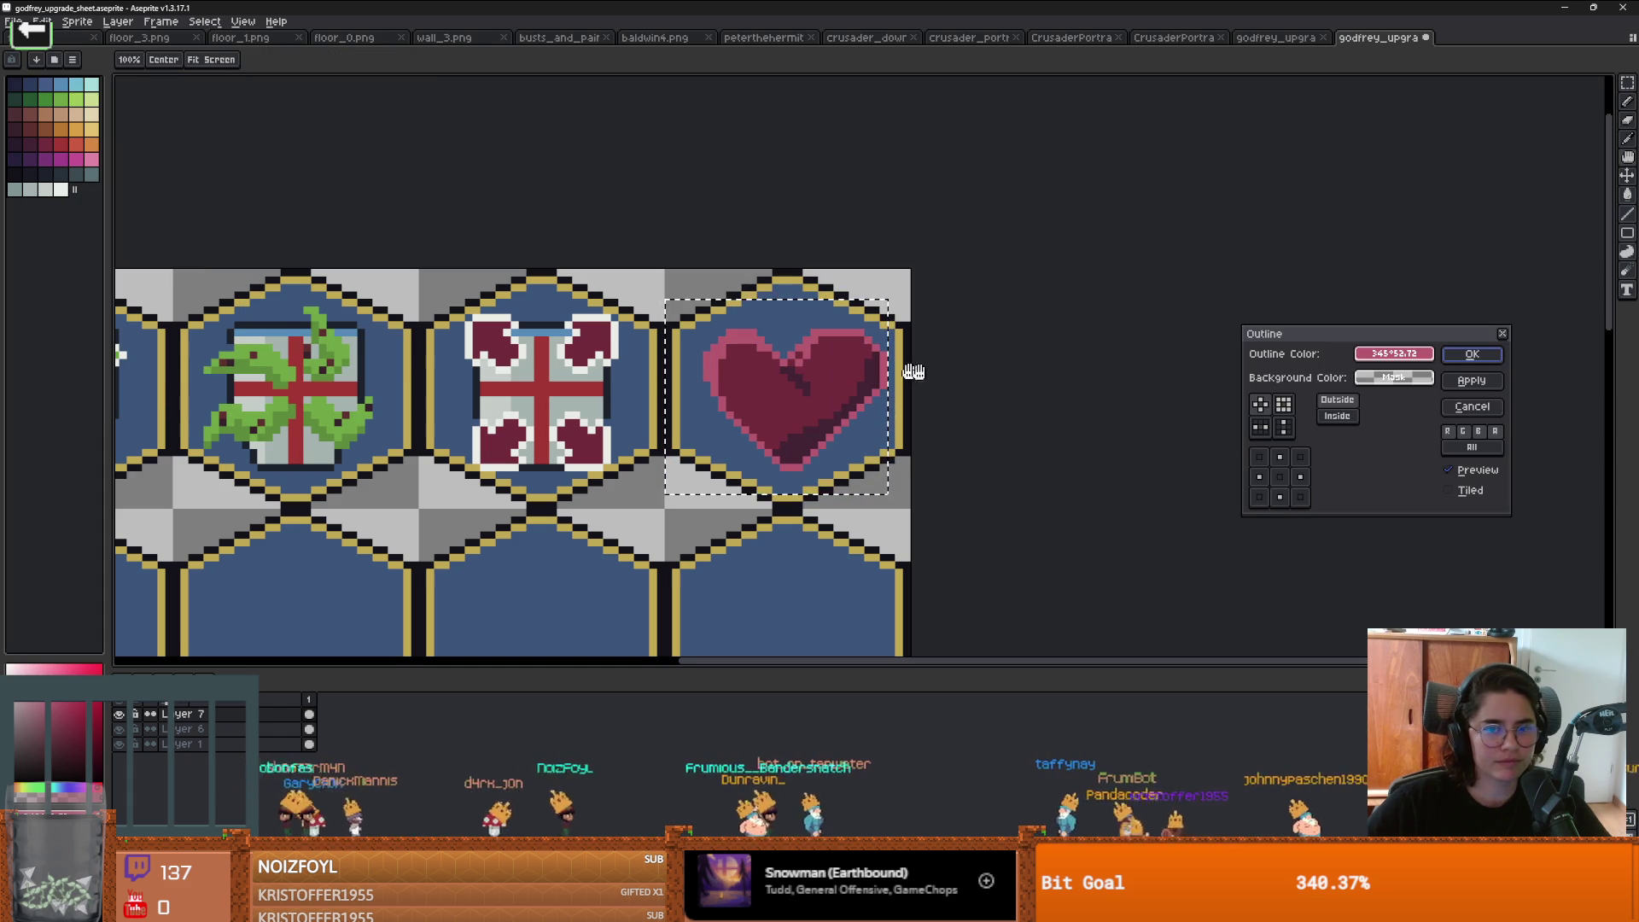
left_click(1366, 356)
left_click(1366, 356)
left_click(1366, 357)
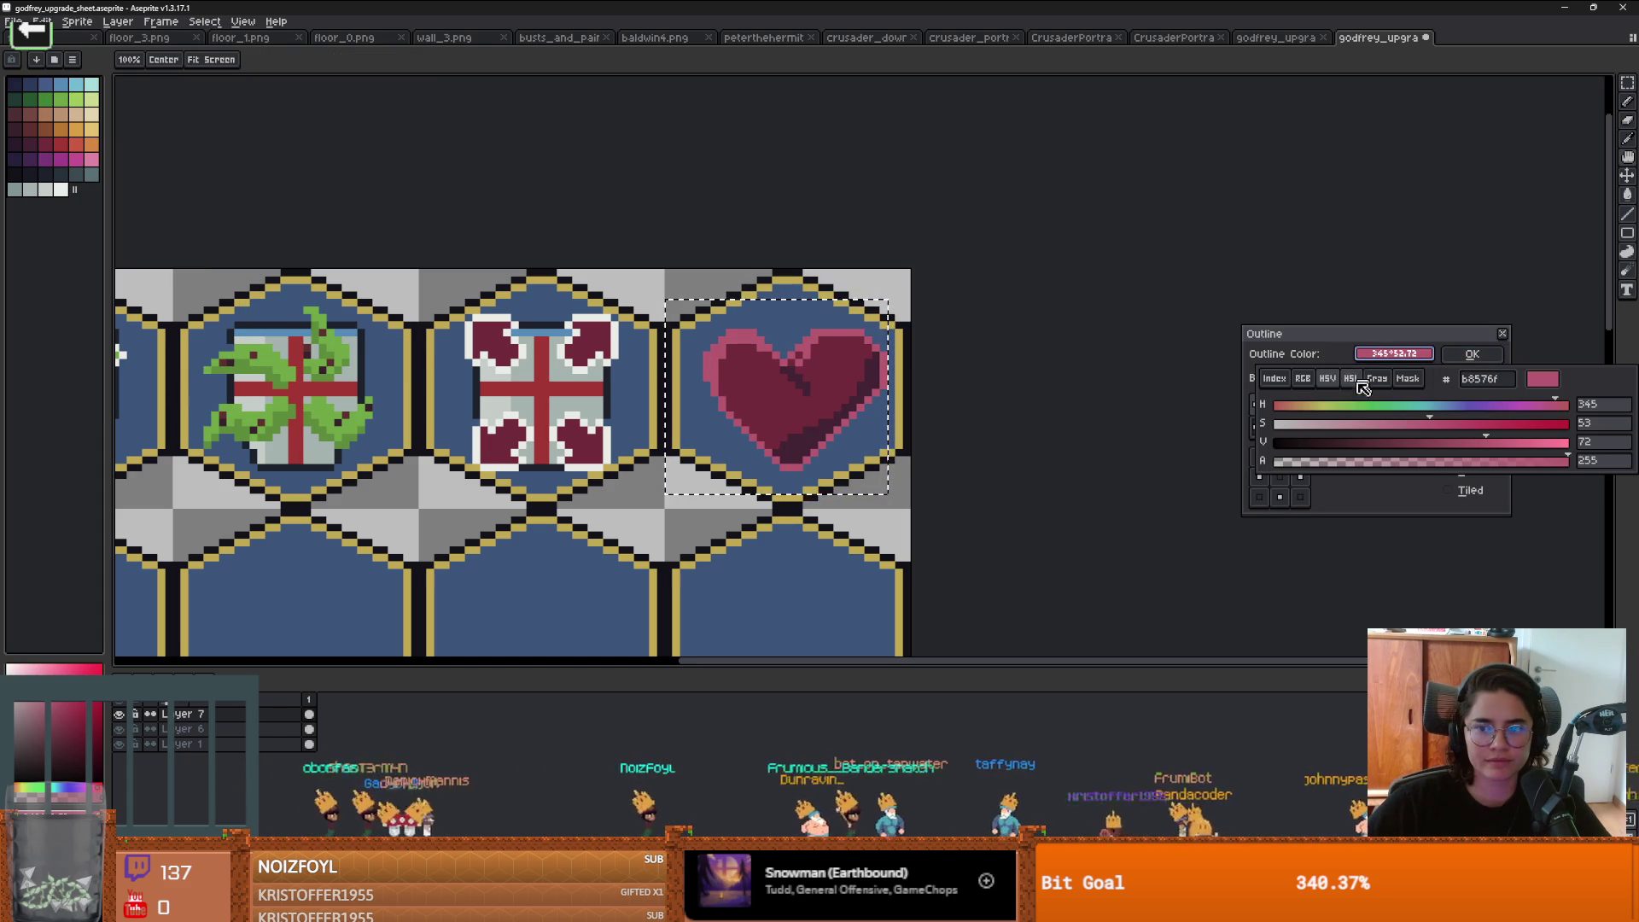
left_click(1350, 381)
left_click(1303, 379)
left_click(1353, 380)
left_click(1276, 379)
left_click(1291, 418)
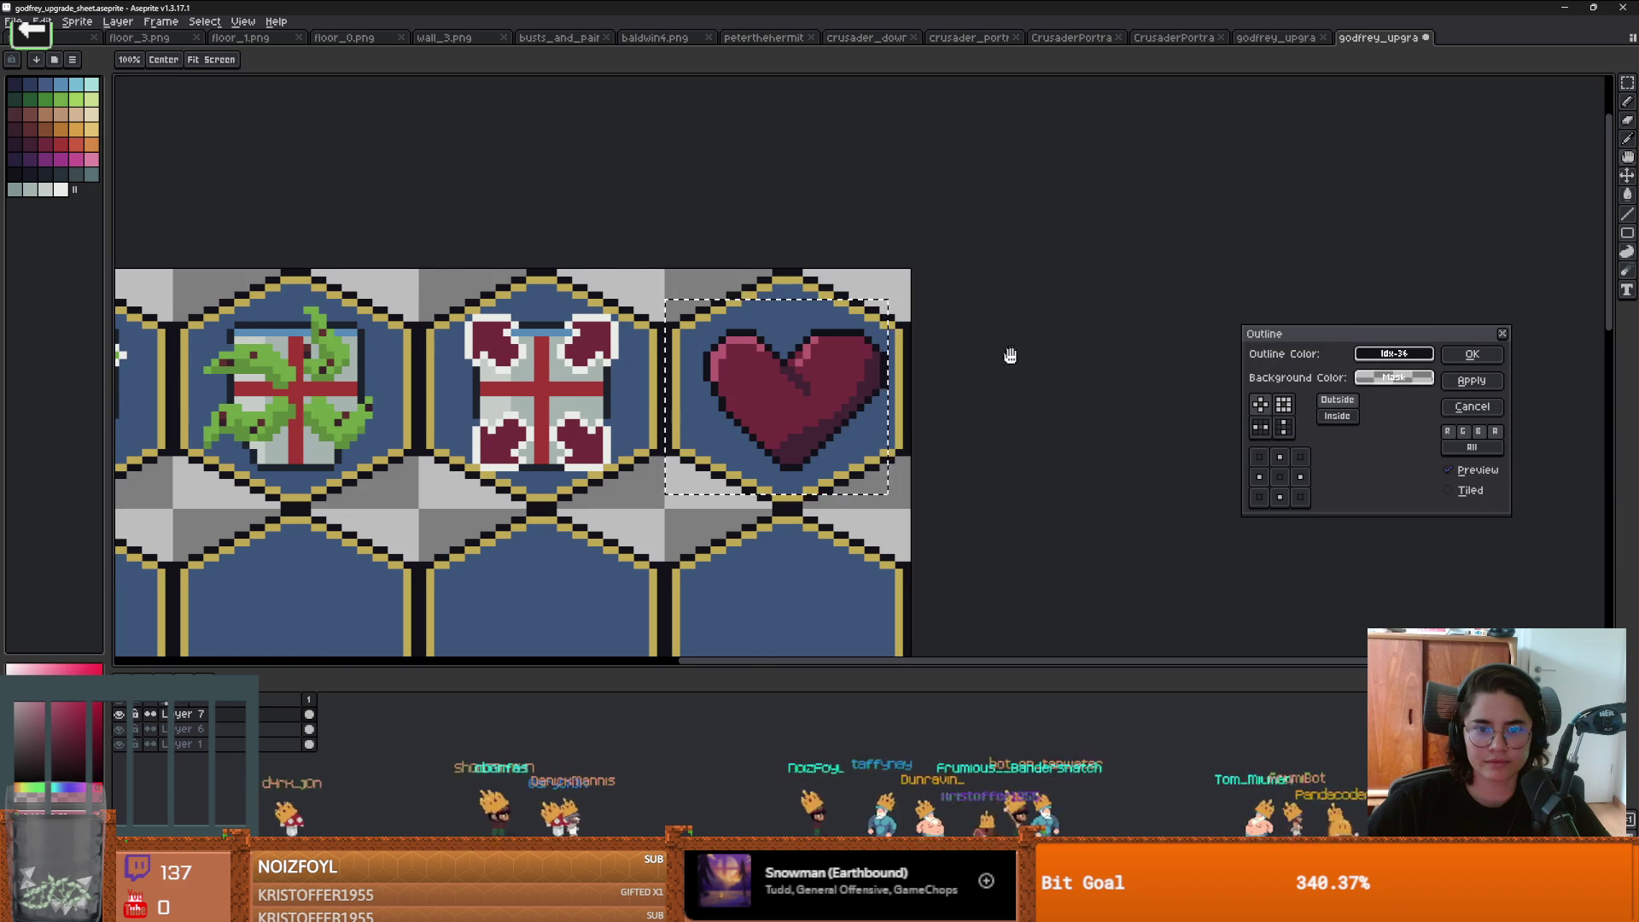
scroll(1023, 383, "down", 2)
key("Return")
Step: Nudge the heart one pixel left, commit the move, and deselect it
scroll(905, 402, "up", 1)
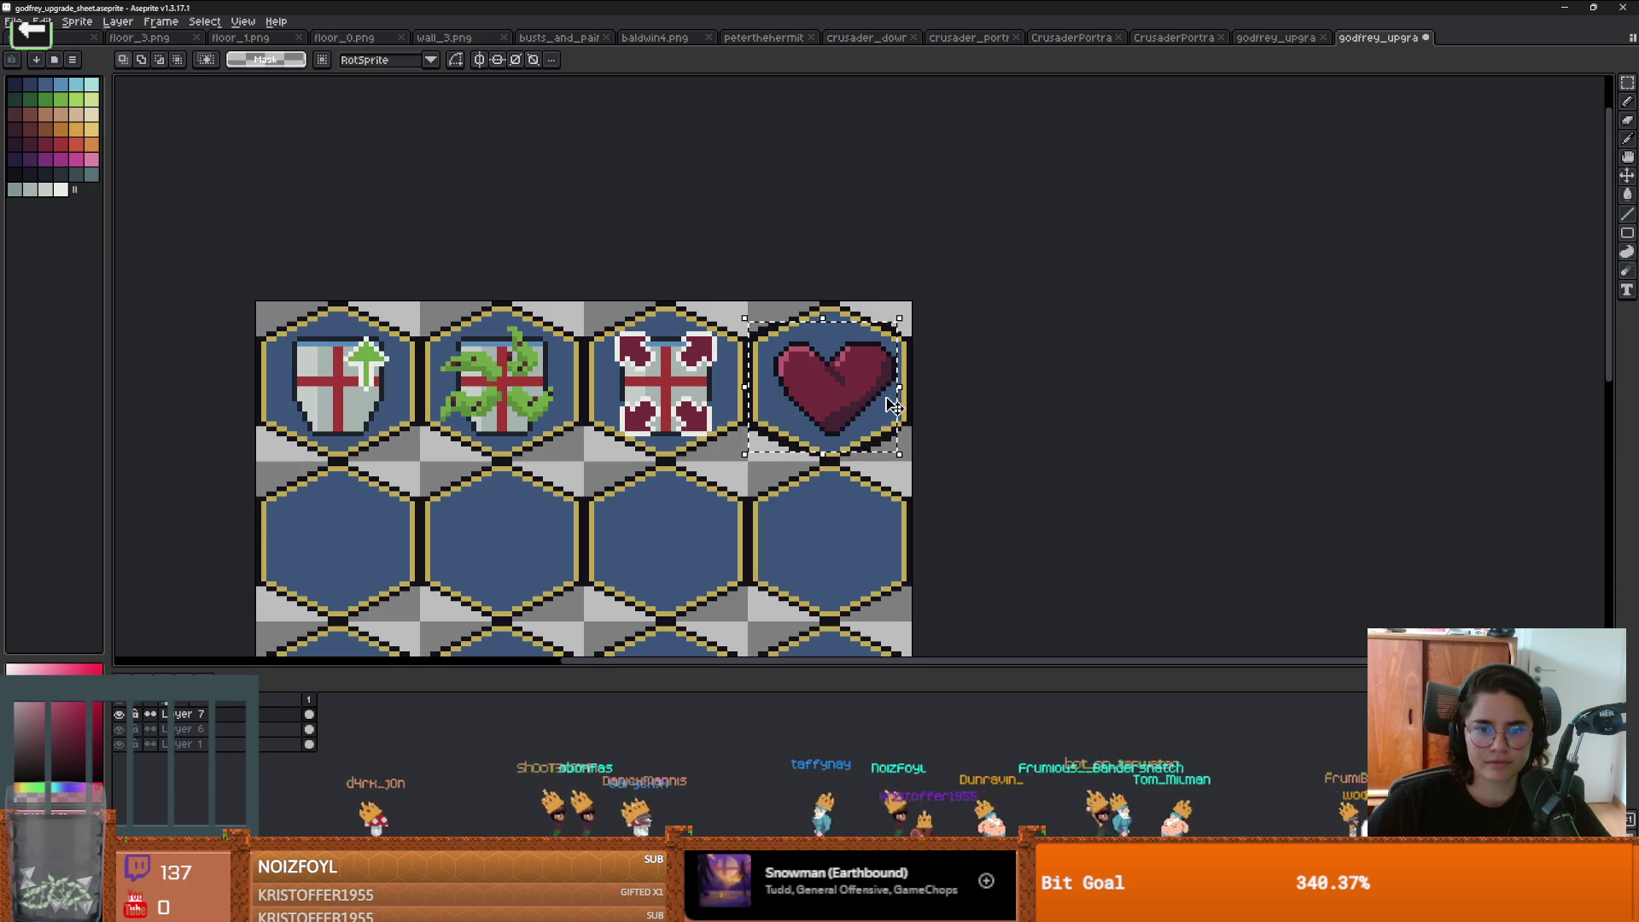
key("Left")
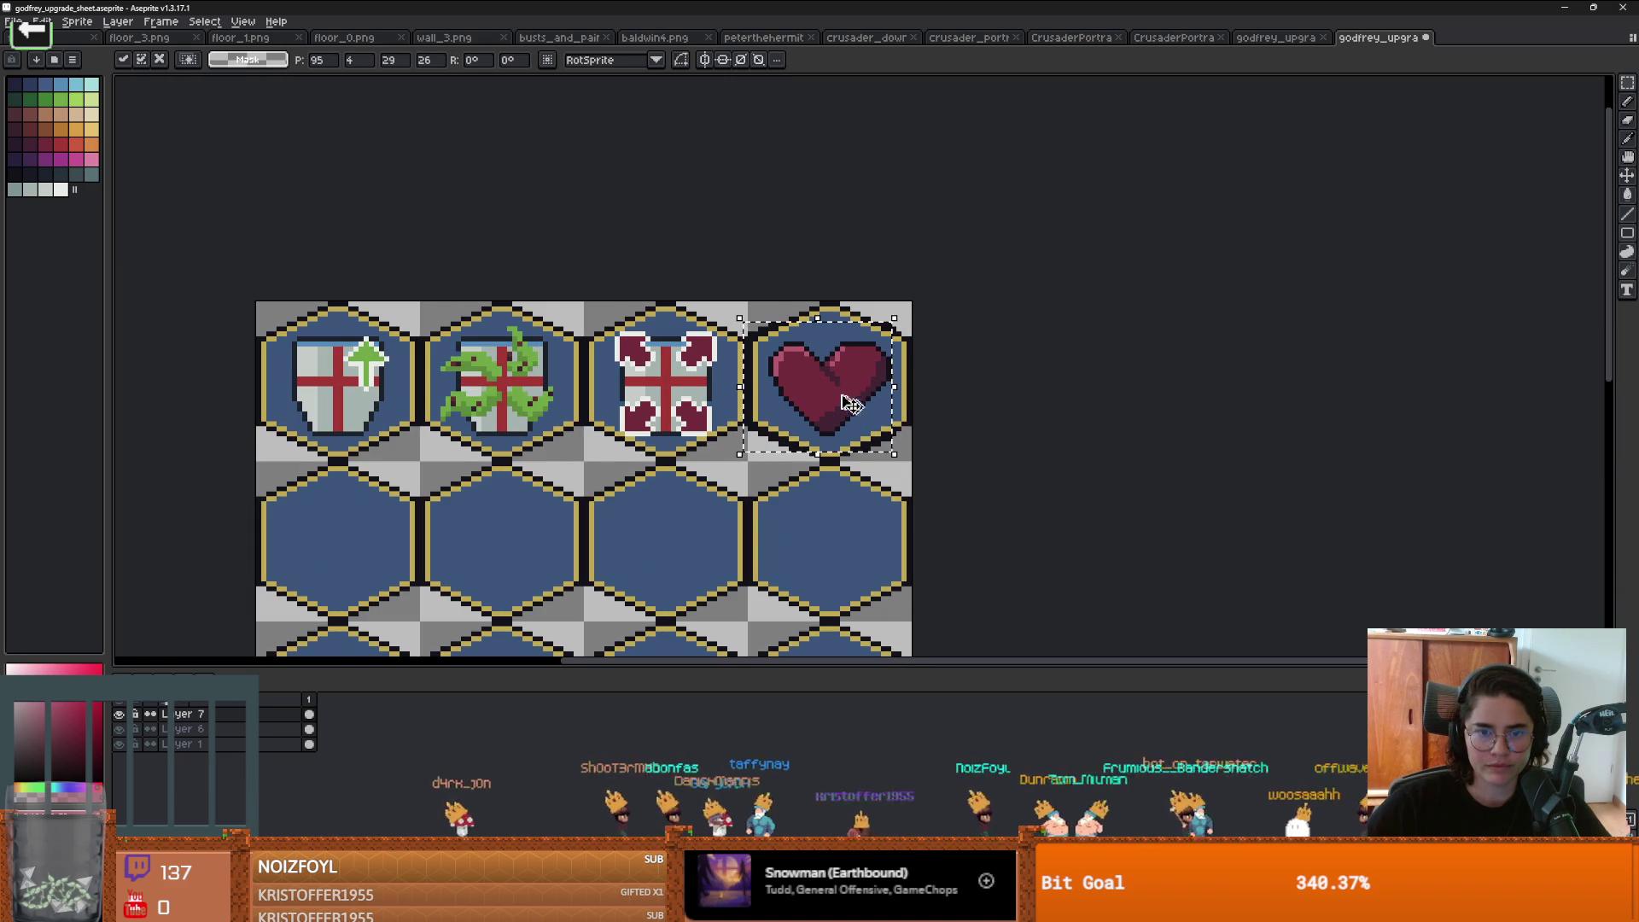
scroll(776, 316, "up", 1)
key("Return")
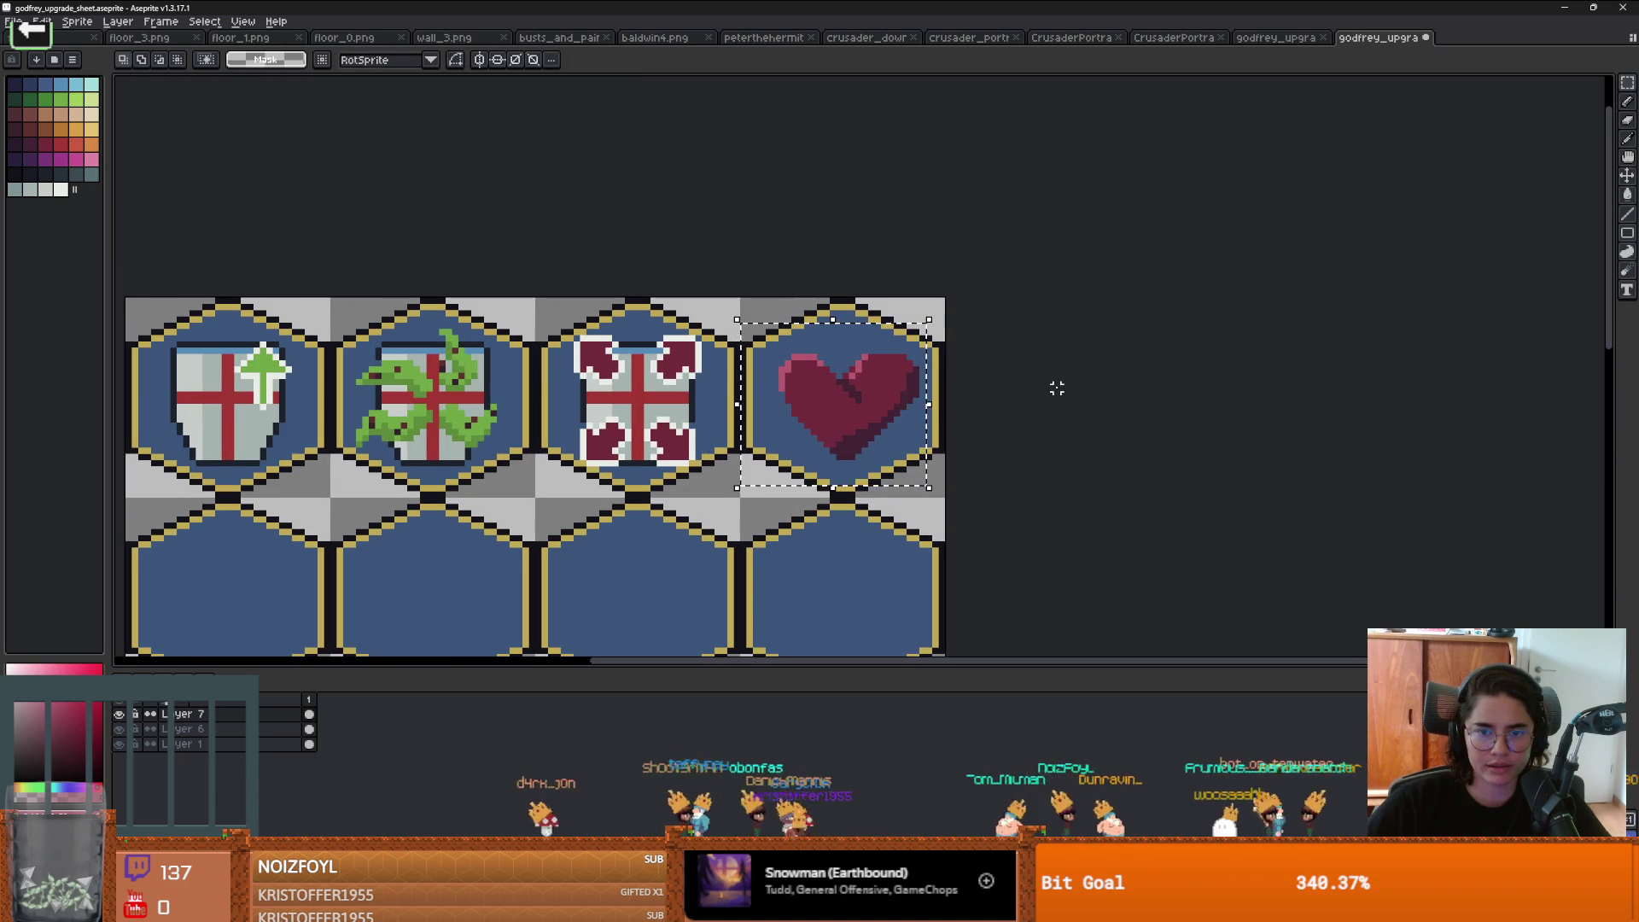
scroll(888, 400, "up", 1)
key("ctrl+d")
scroll(818, 345, "up", 1)
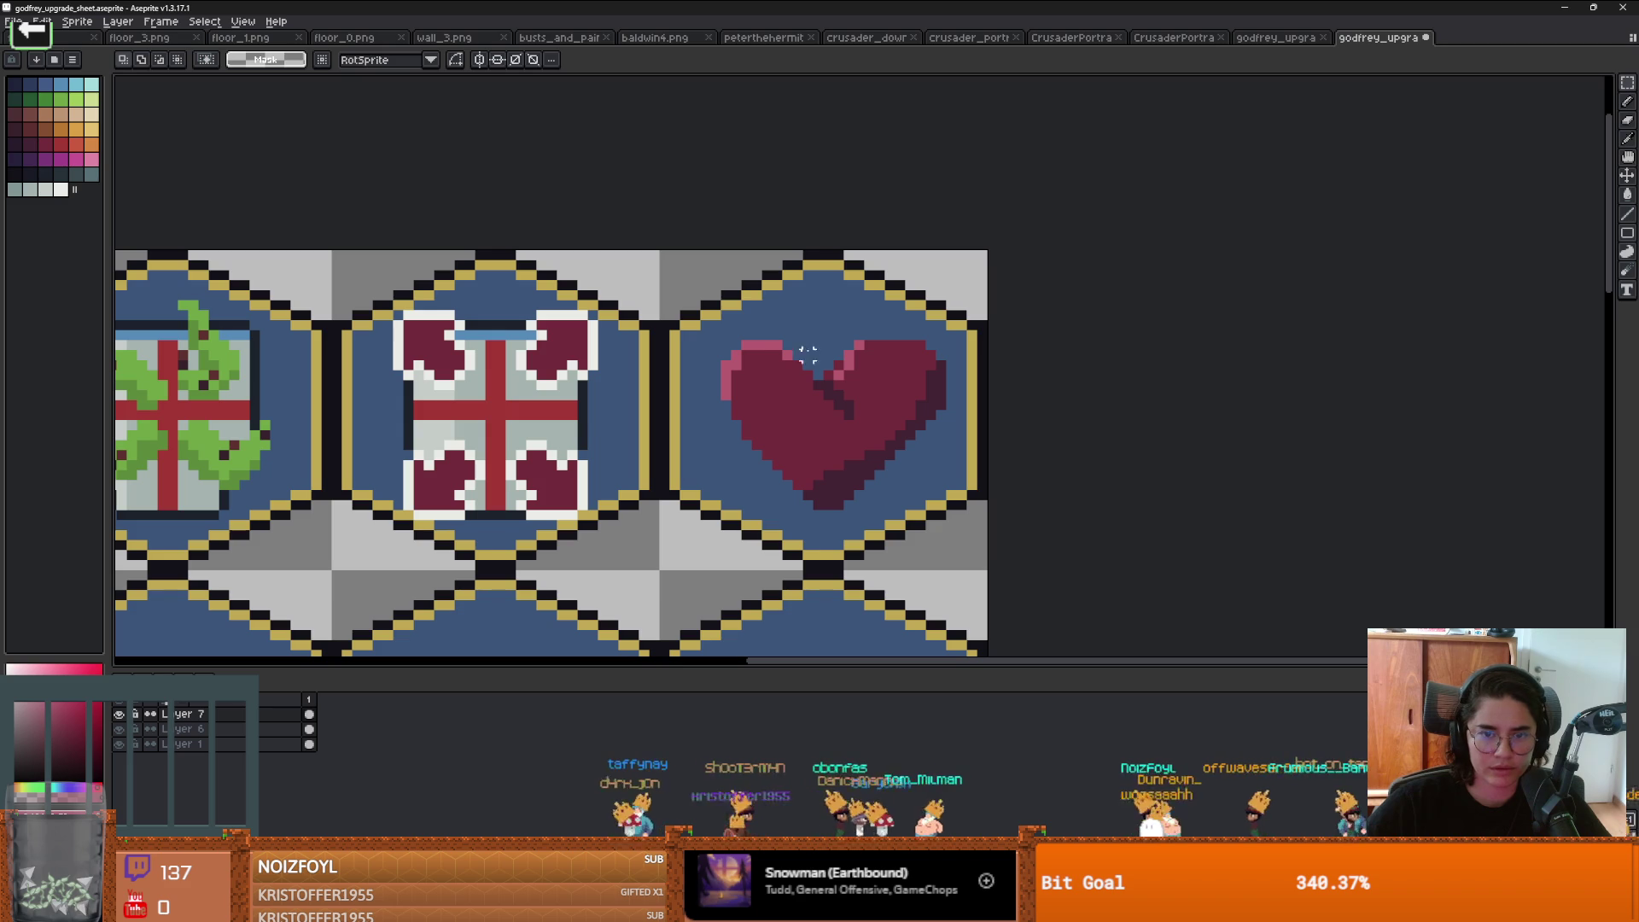
Step: Trace a freeform lasso selection around the heart inside its hexagon
left_click_drag(711, 335, 969, 523)
key("ctrl+d")
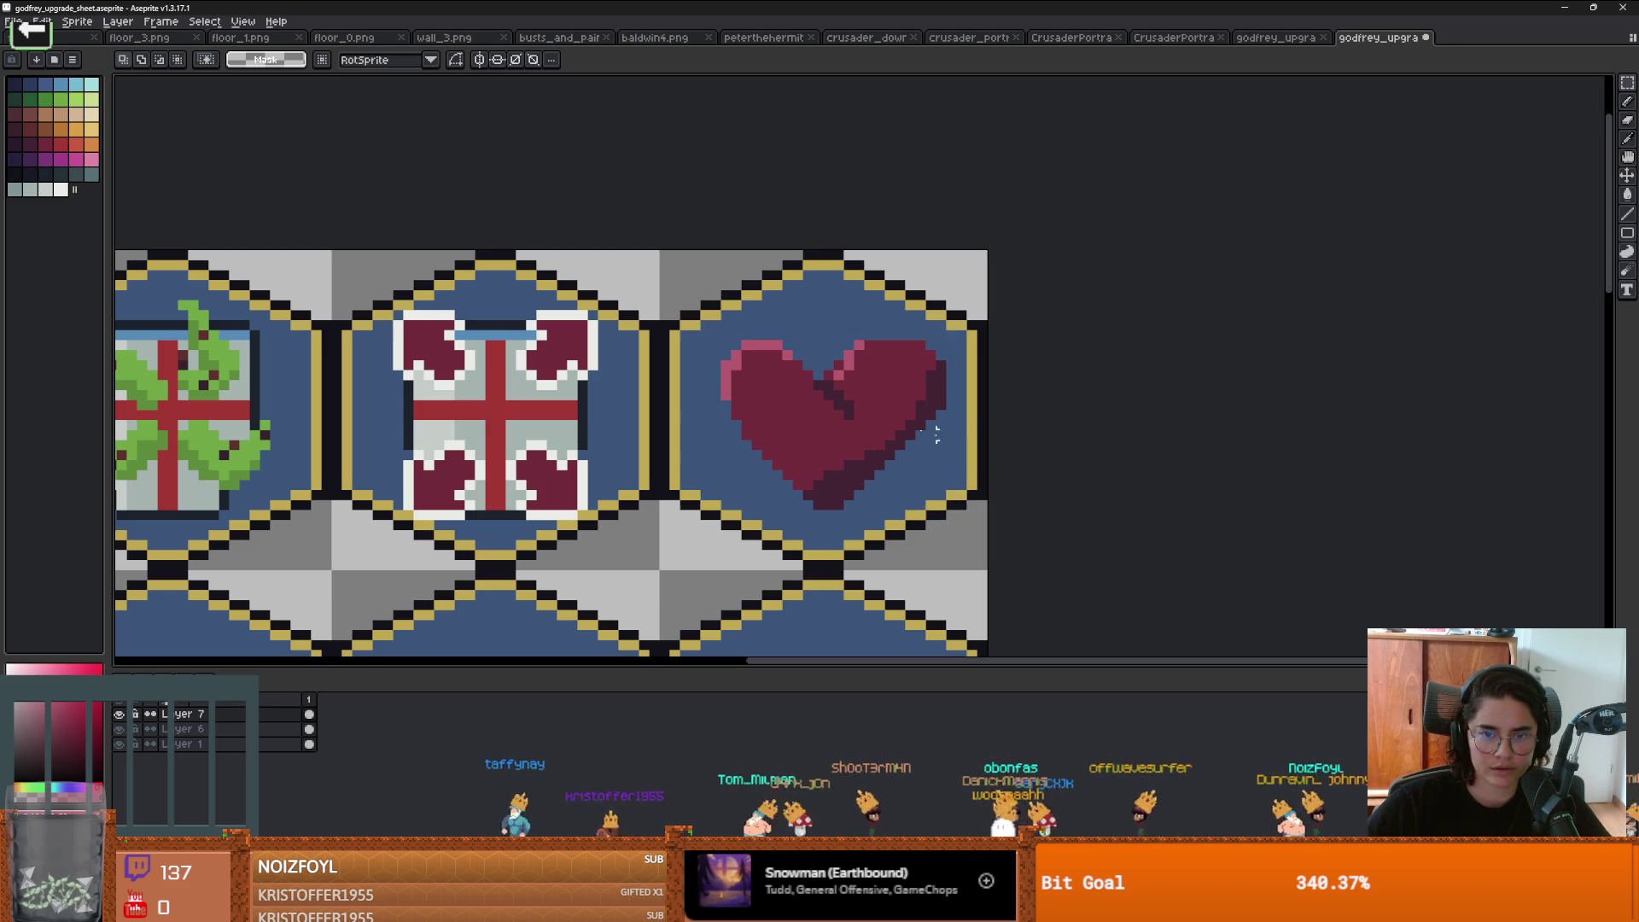
scroll(803, 397, "up", 1)
scroll(802, 397, "down", 1)
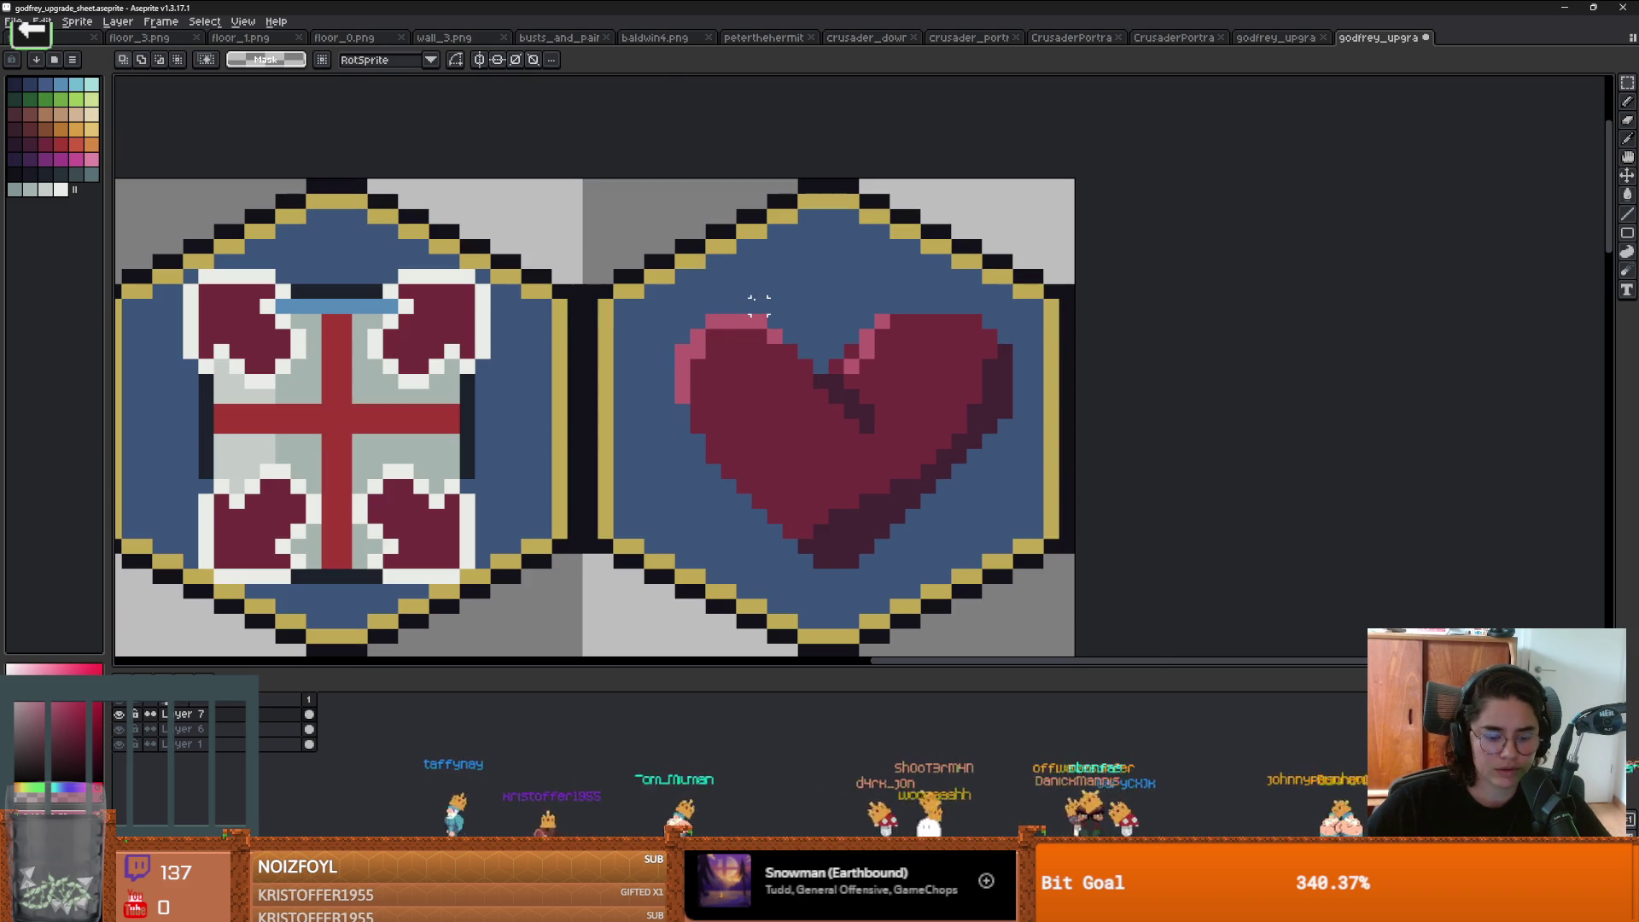
key("b")
mouse_move(762, 294)
left_mouse_down()
mouse_move(692, 314)
mouse_move(666, 418)
mouse_move(739, 538)
mouse_move(832, 589)
mouse_move(1024, 457)
mouse_move(1025, 350)
mouse_move(897, 291)
mouse_move(762, 294)
left_mouse_up()
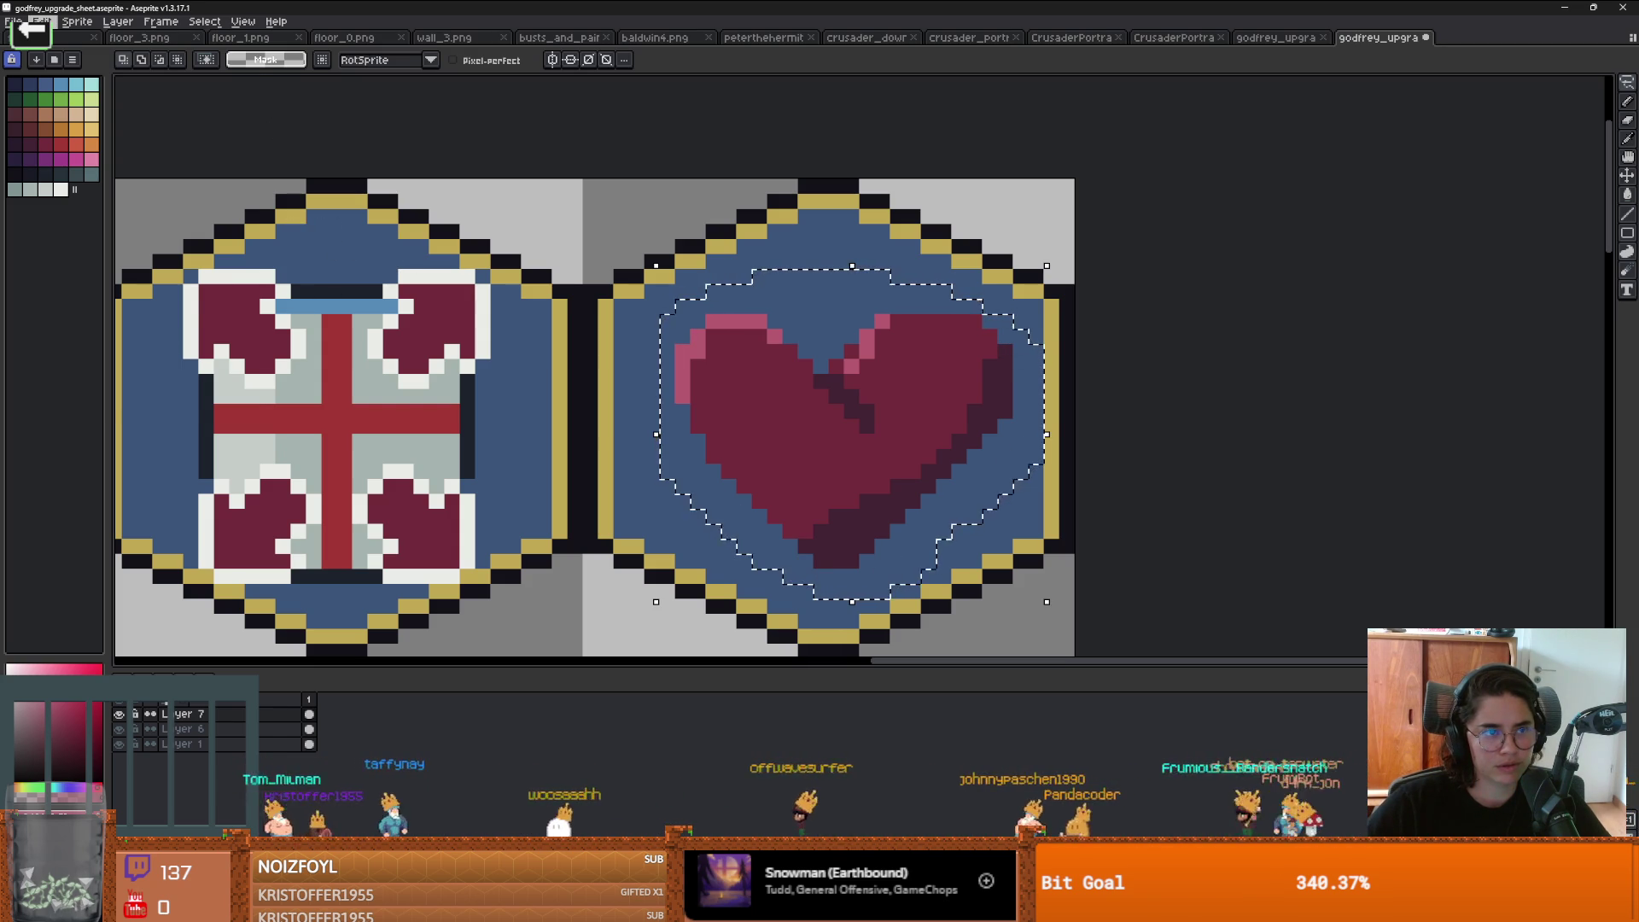
Step: Outline the selected heart with the dark palette swatch Idx-36 via Edit > FX > Outline
left_click(42, 21)
mouse_move(14, 21)
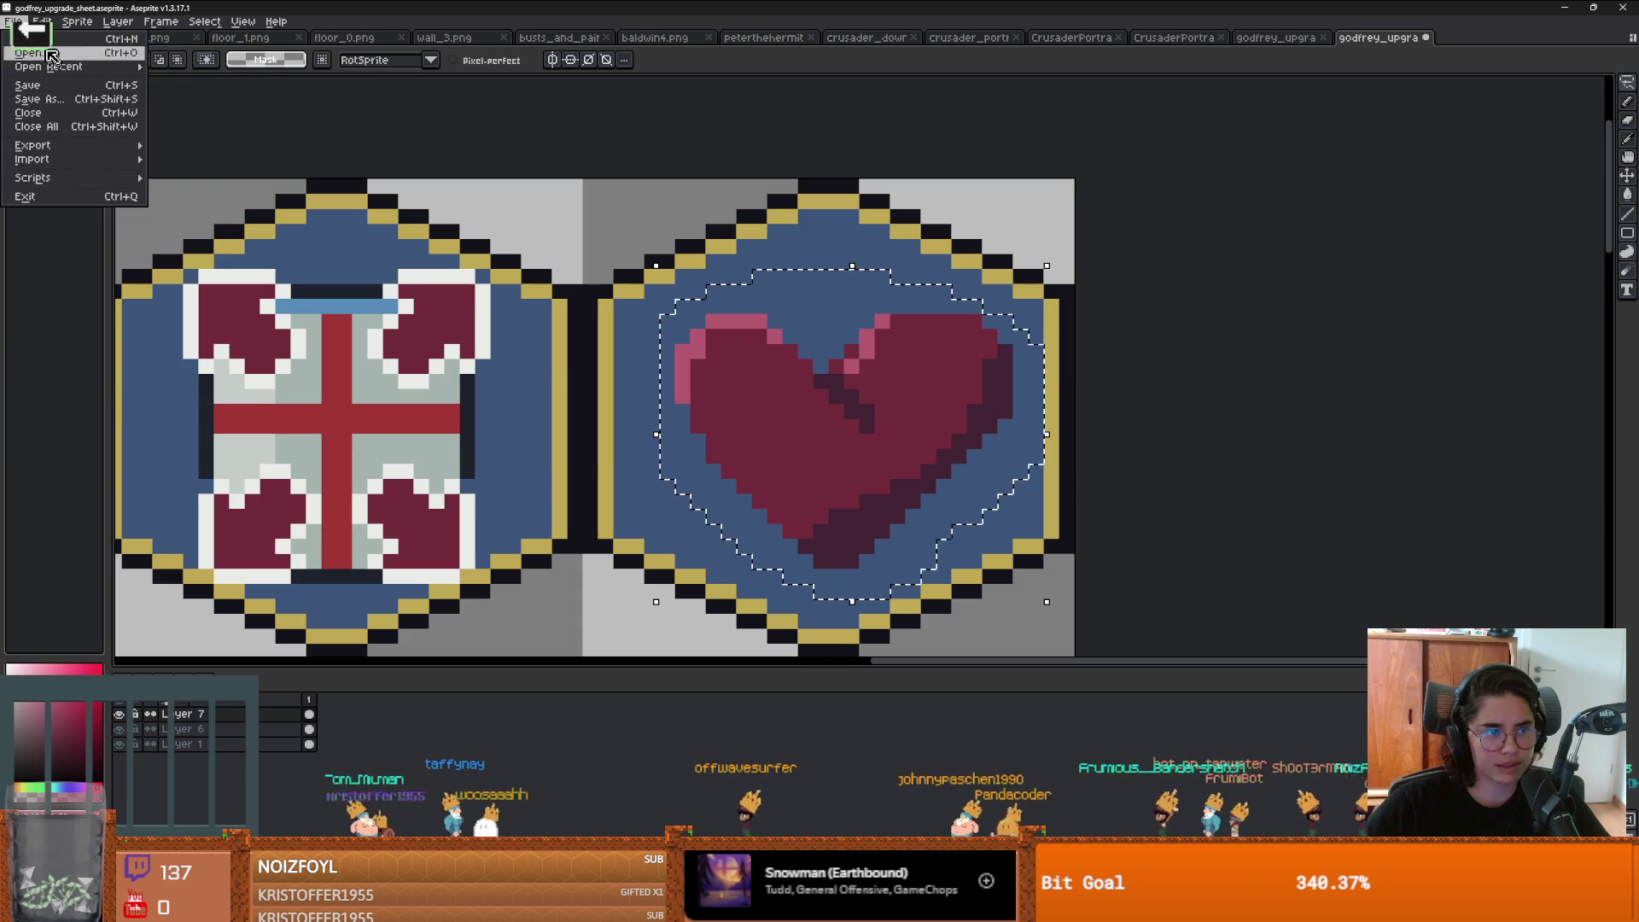
mouse_move(86, 352)
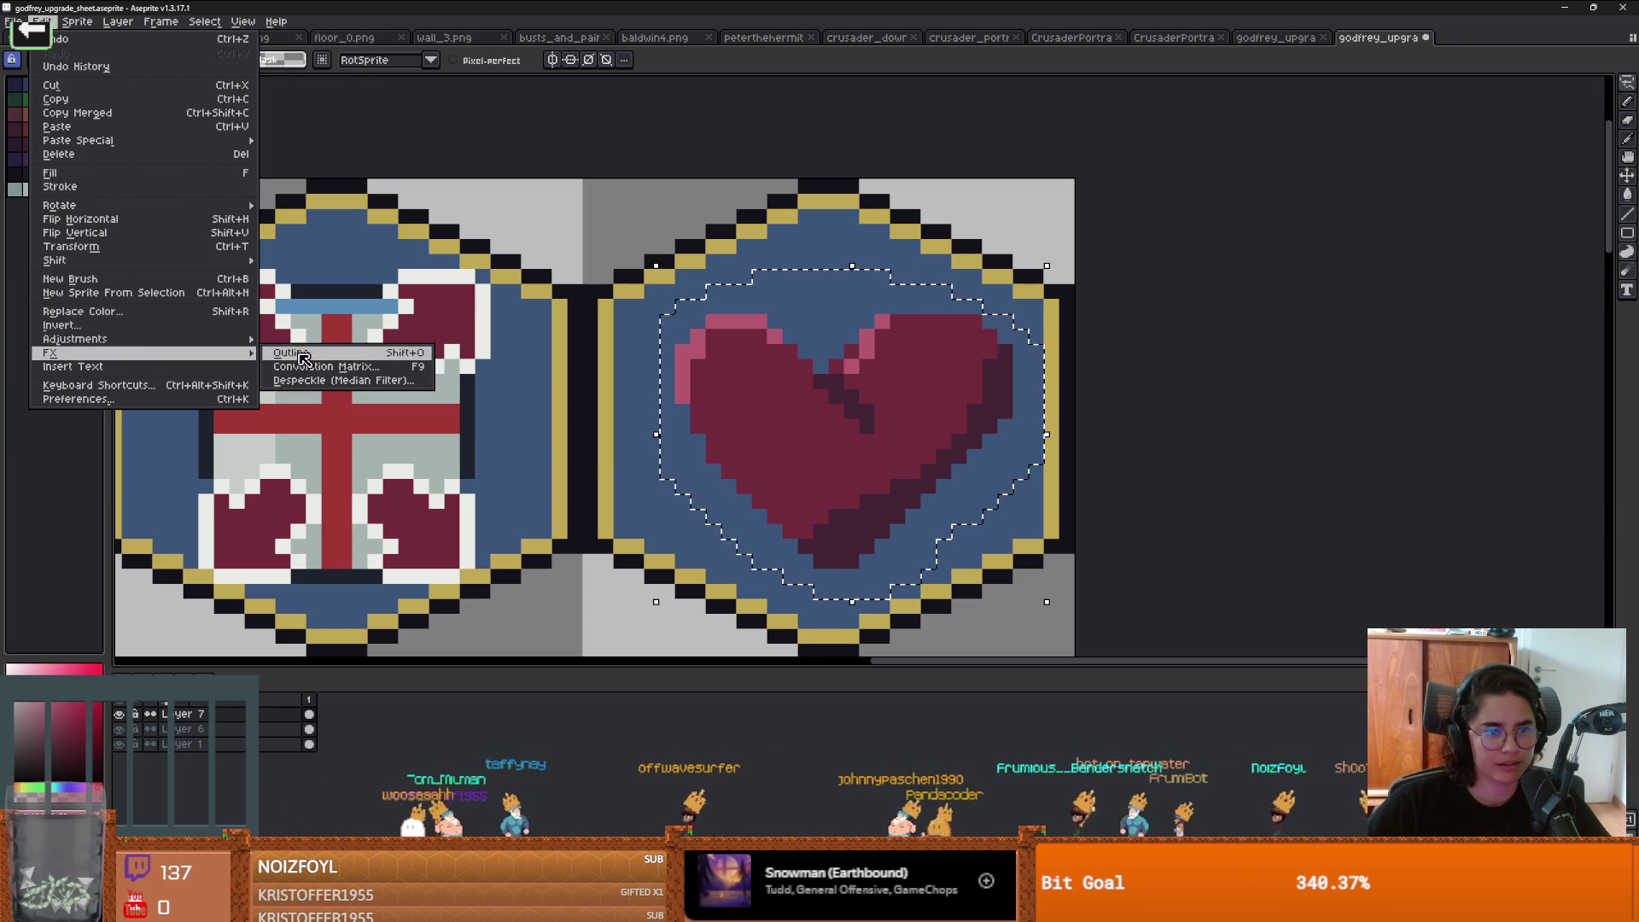
left_click(290, 352)
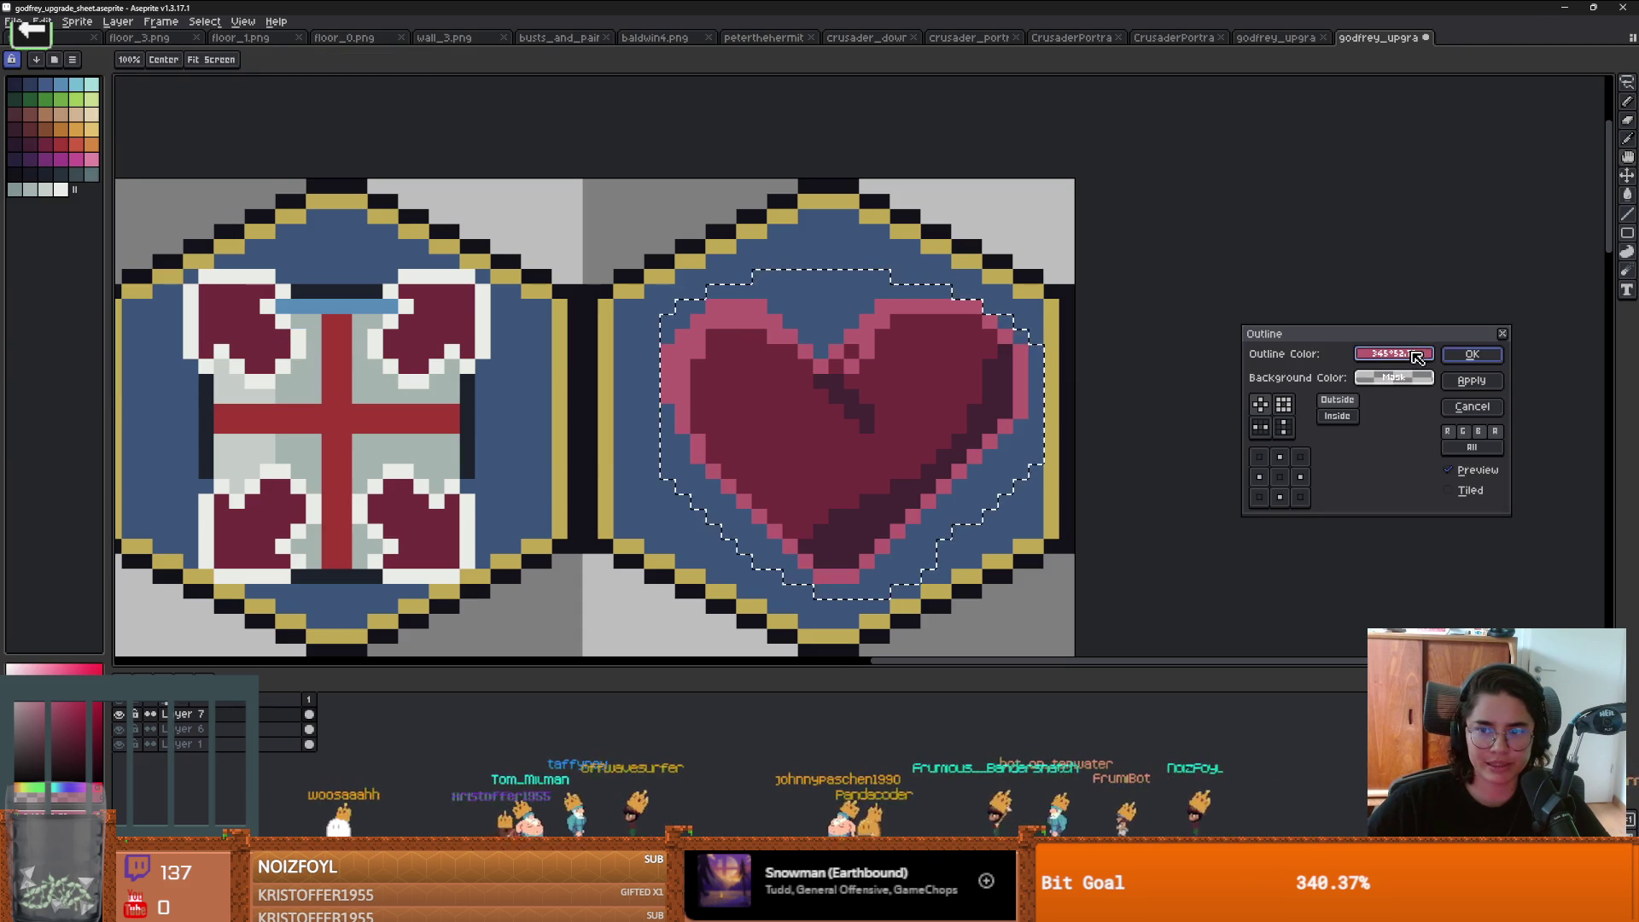
left_click(1365, 362)
left_click(1274, 378)
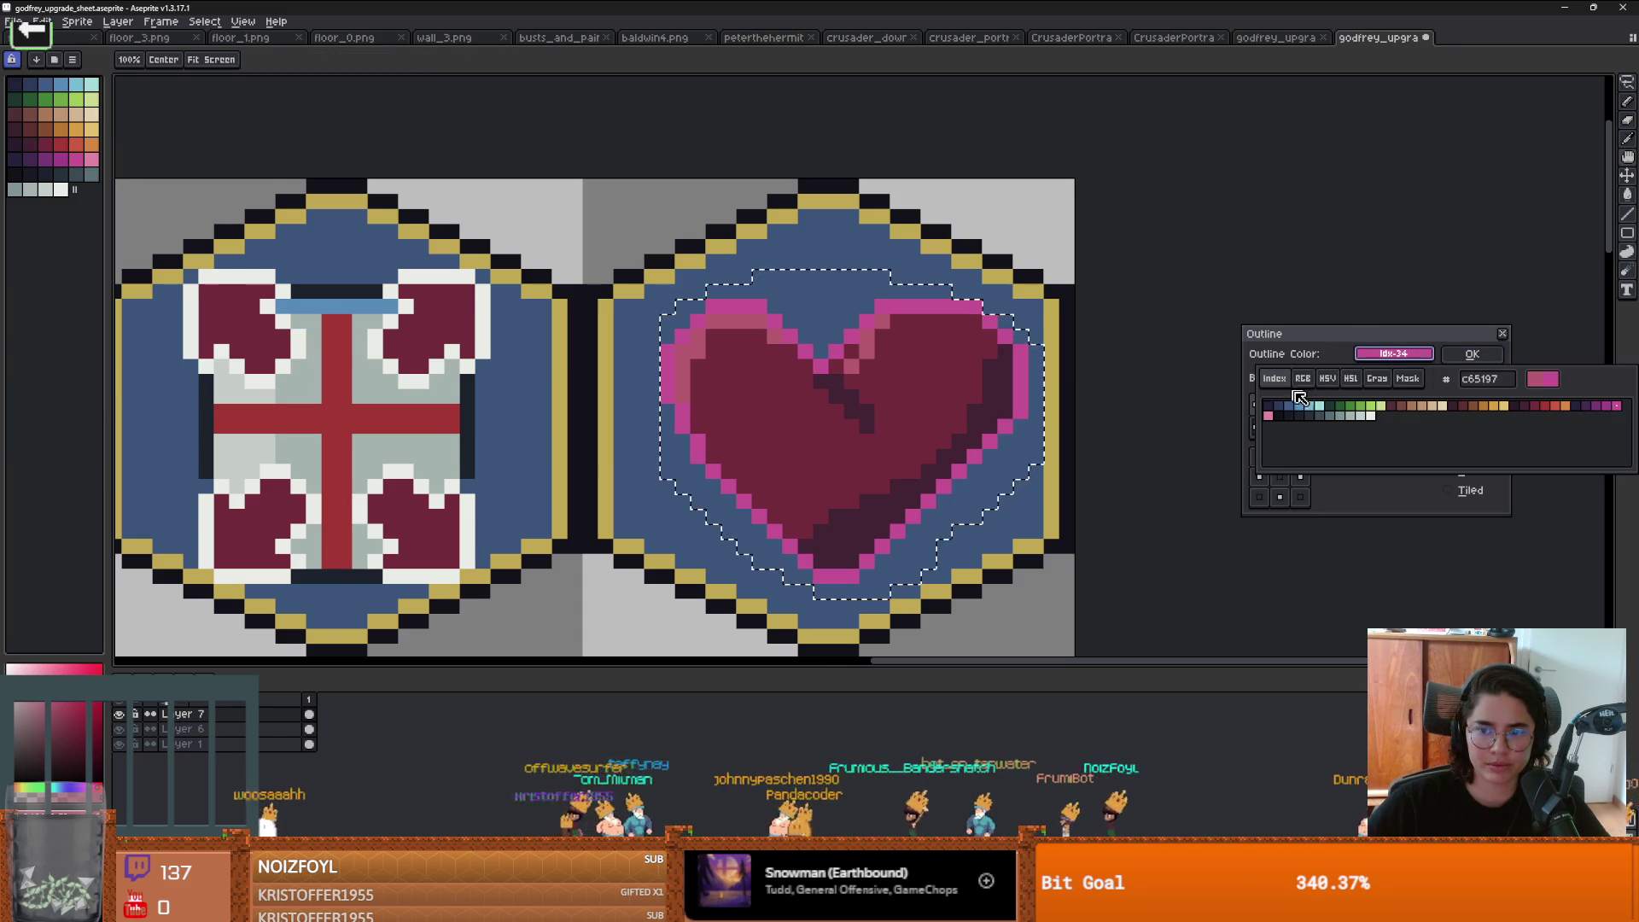
left_click(1285, 427)
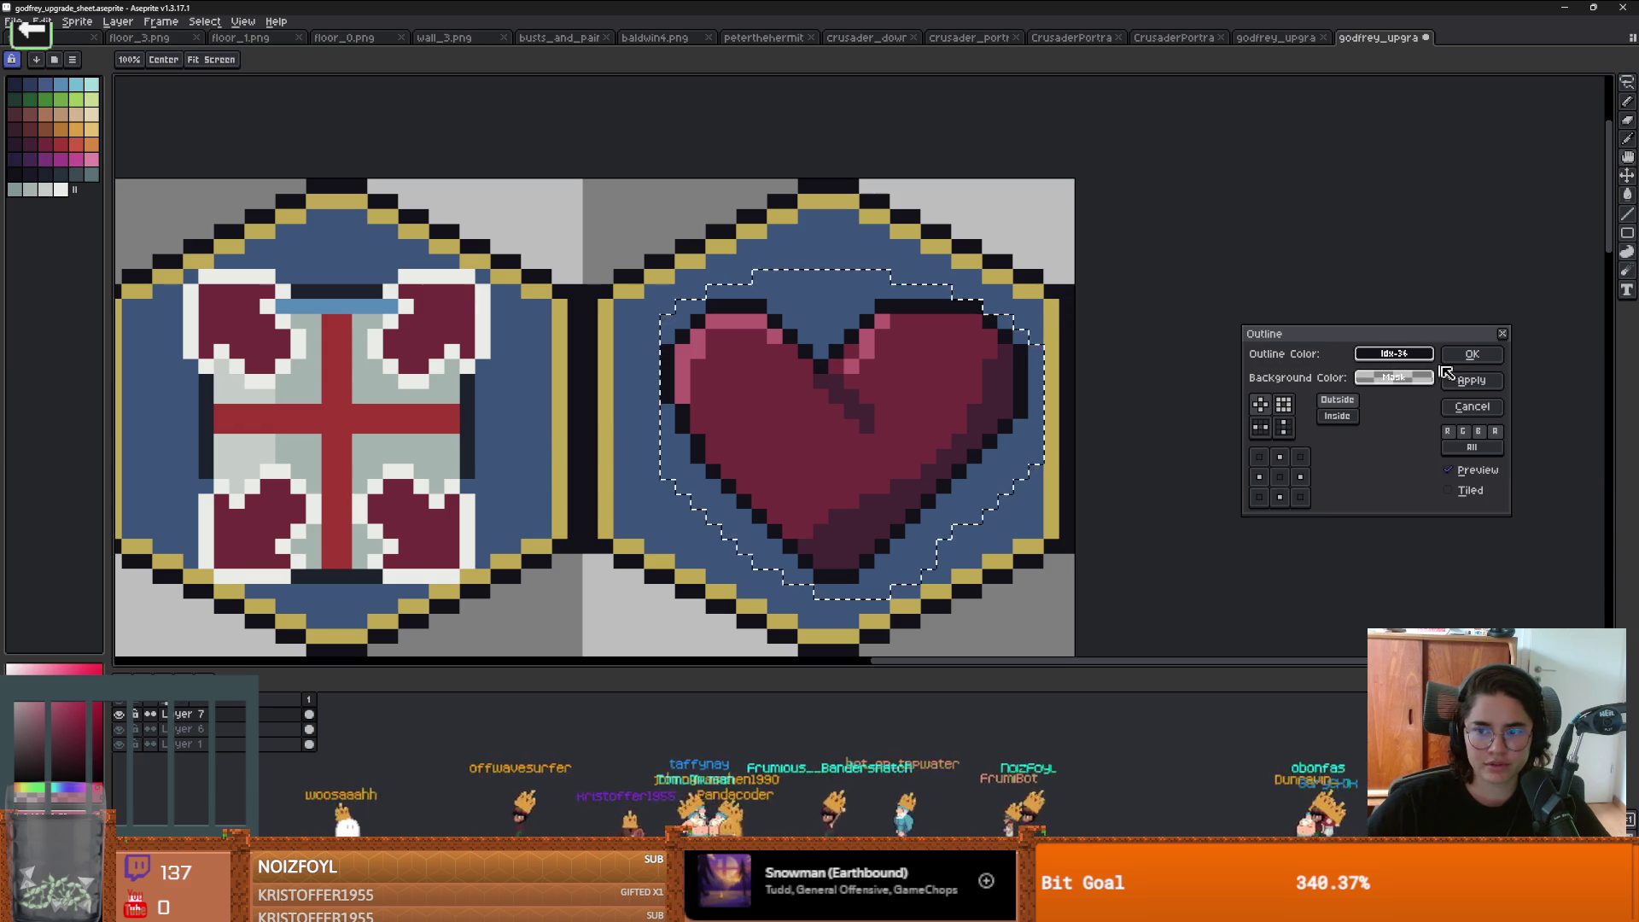
left_click(1472, 353)
scroll(1173, 364, "down", 2)
scroll(1173, 364, "down", 1)
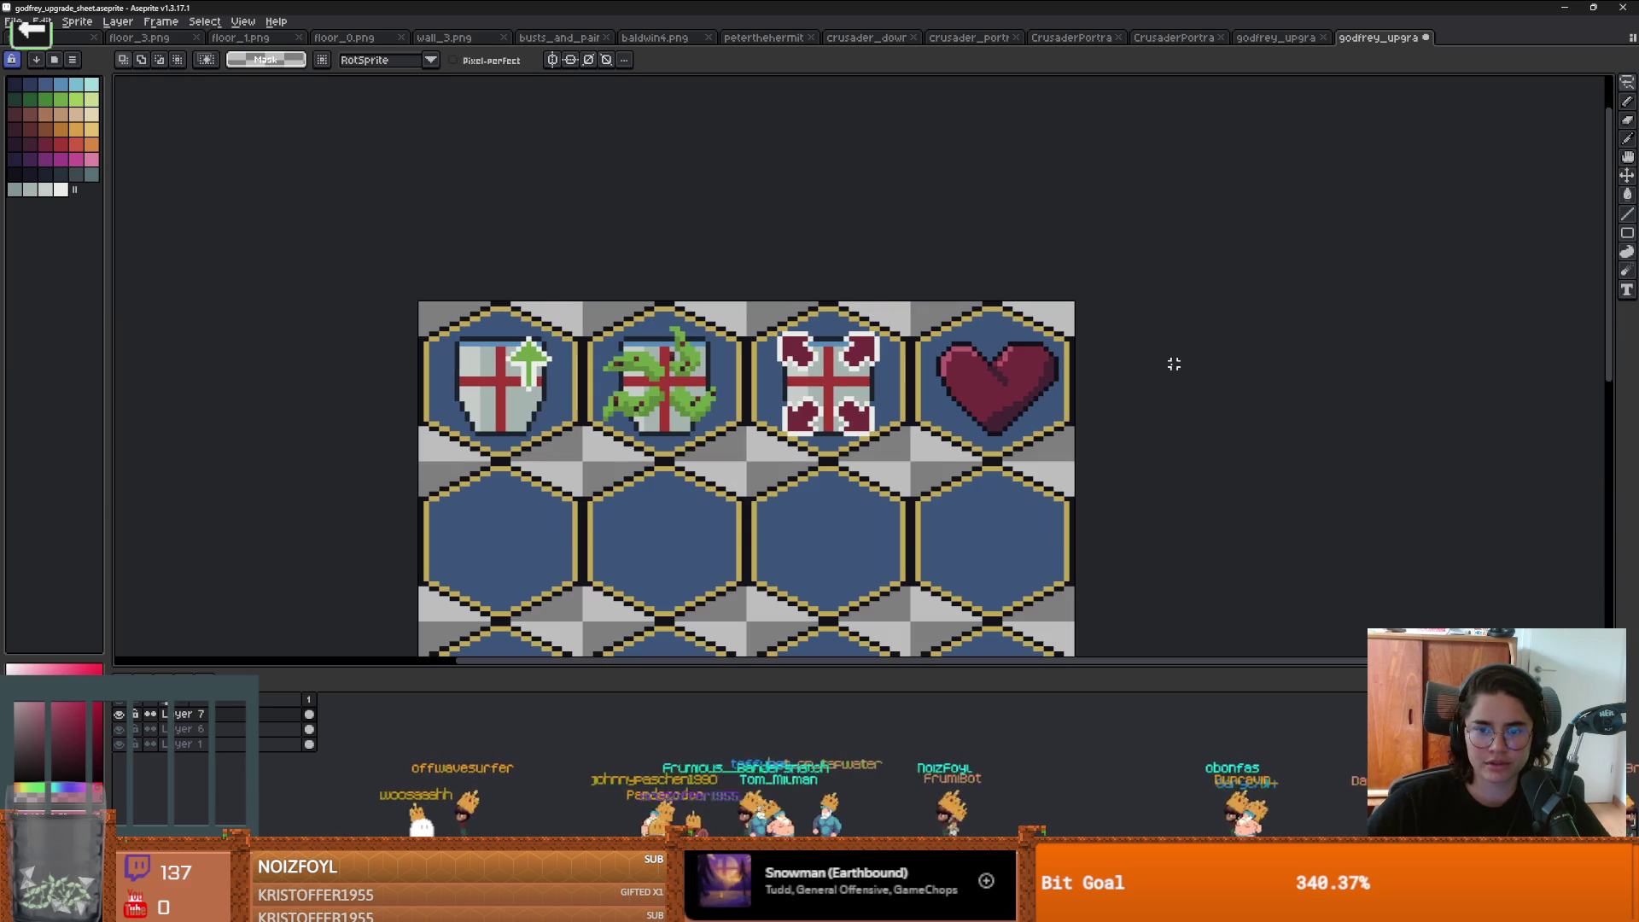
scroll(1029, 403, "up", 2)
scroll(1029, 403, "up", 1)
scroll(1029, 403, "down", 4)
scroll(1029, 403, "up", 1)
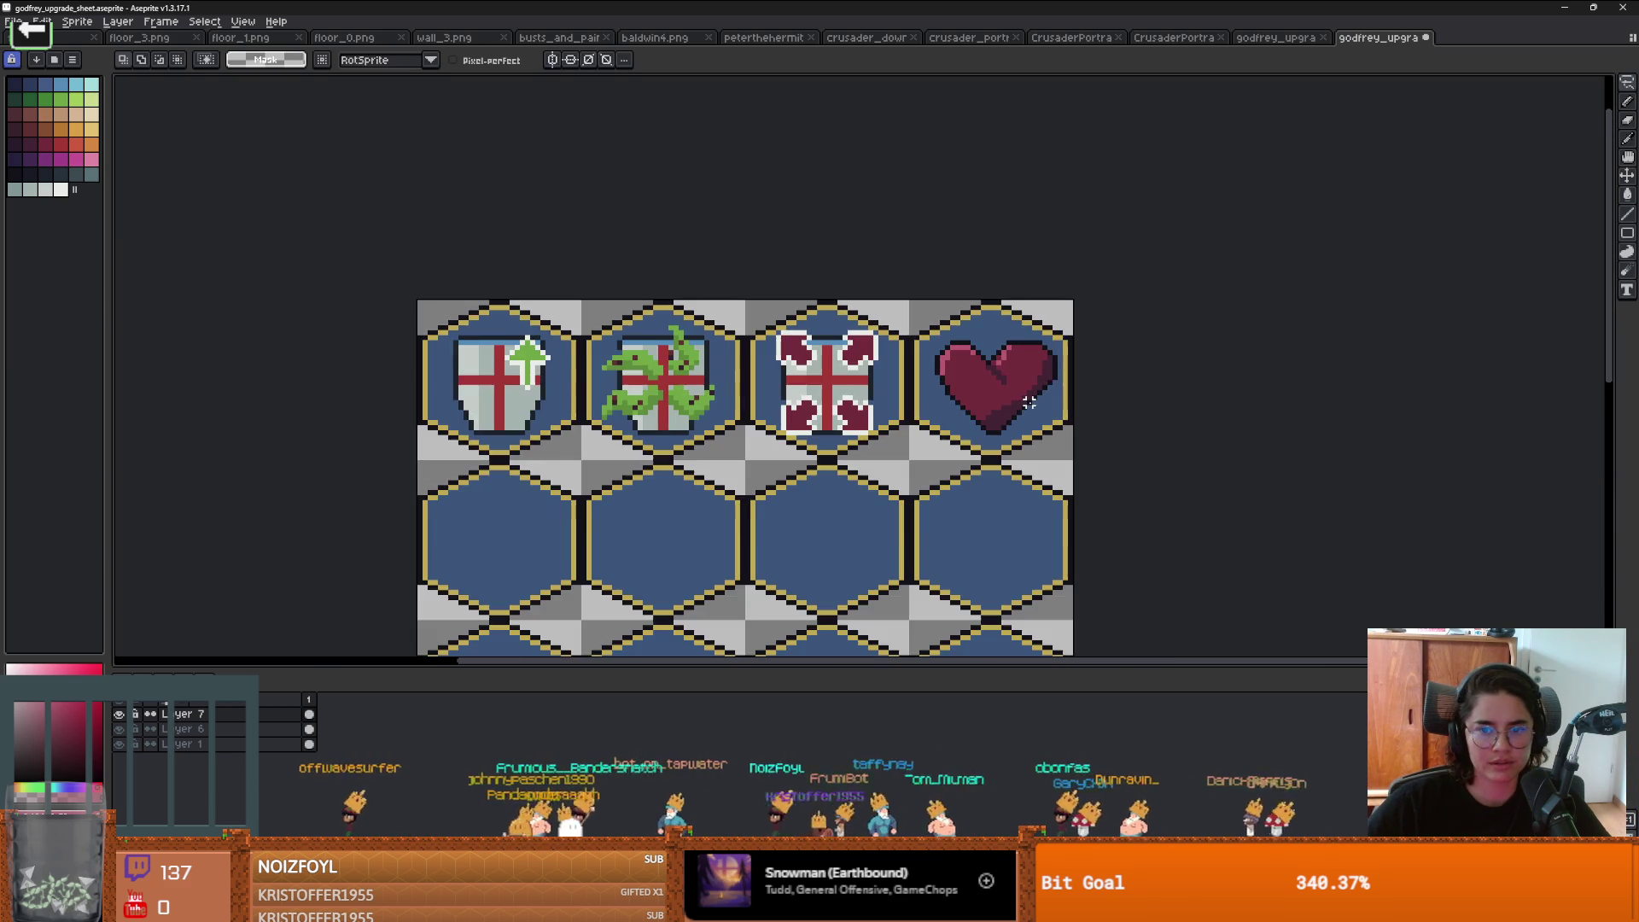
scroll(962, 366, "up", 1)
scroll(922, 264, "up", 2)
Step: Marquee-select the outlined heart and shift it slightly left within its hexagon
key("b")
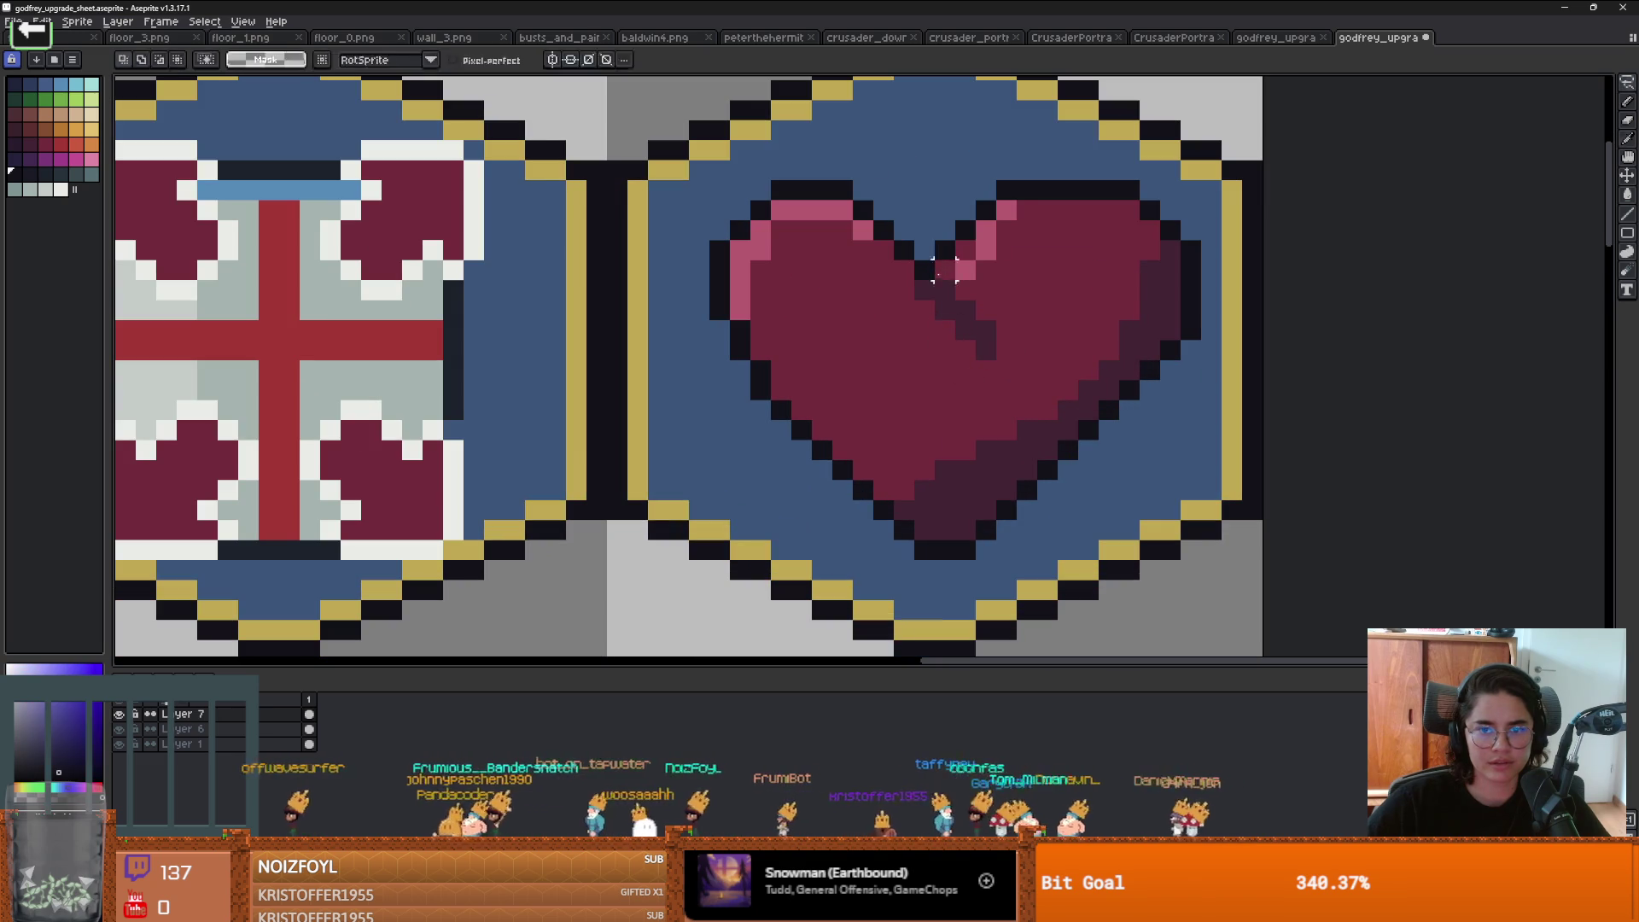
scroll(971, 313, "down", 4)
scroll(1067, 367, "up", 2)
scroll(1100, 386, "down", 1)
scroll(950, 365, "down", 1)
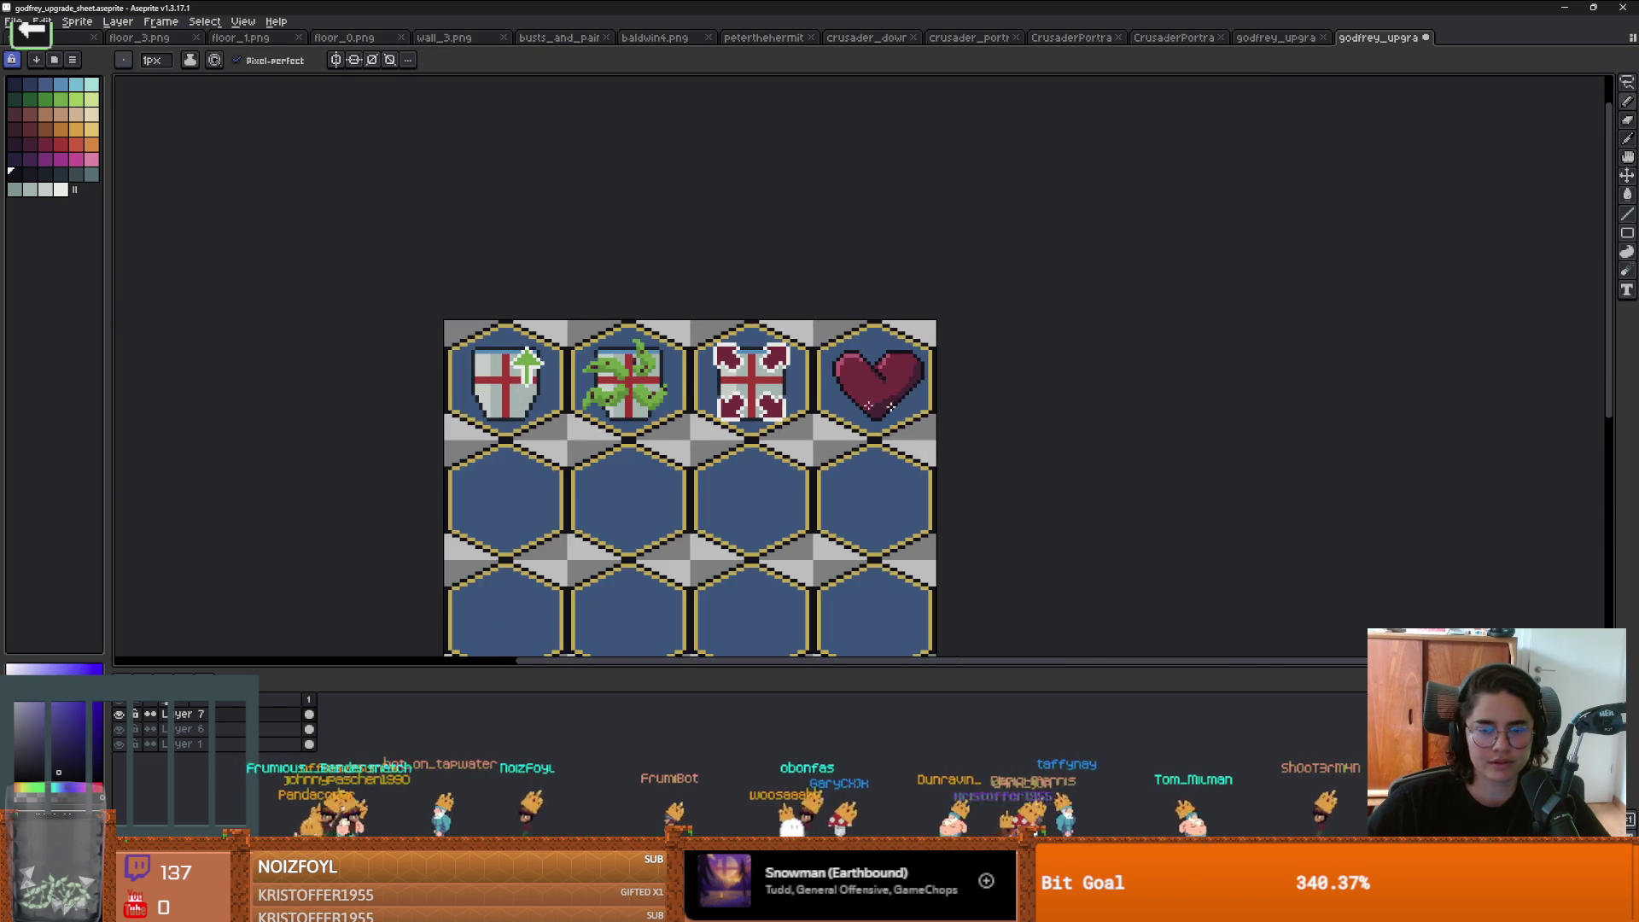
scroll(1086, 392, "up", 1)
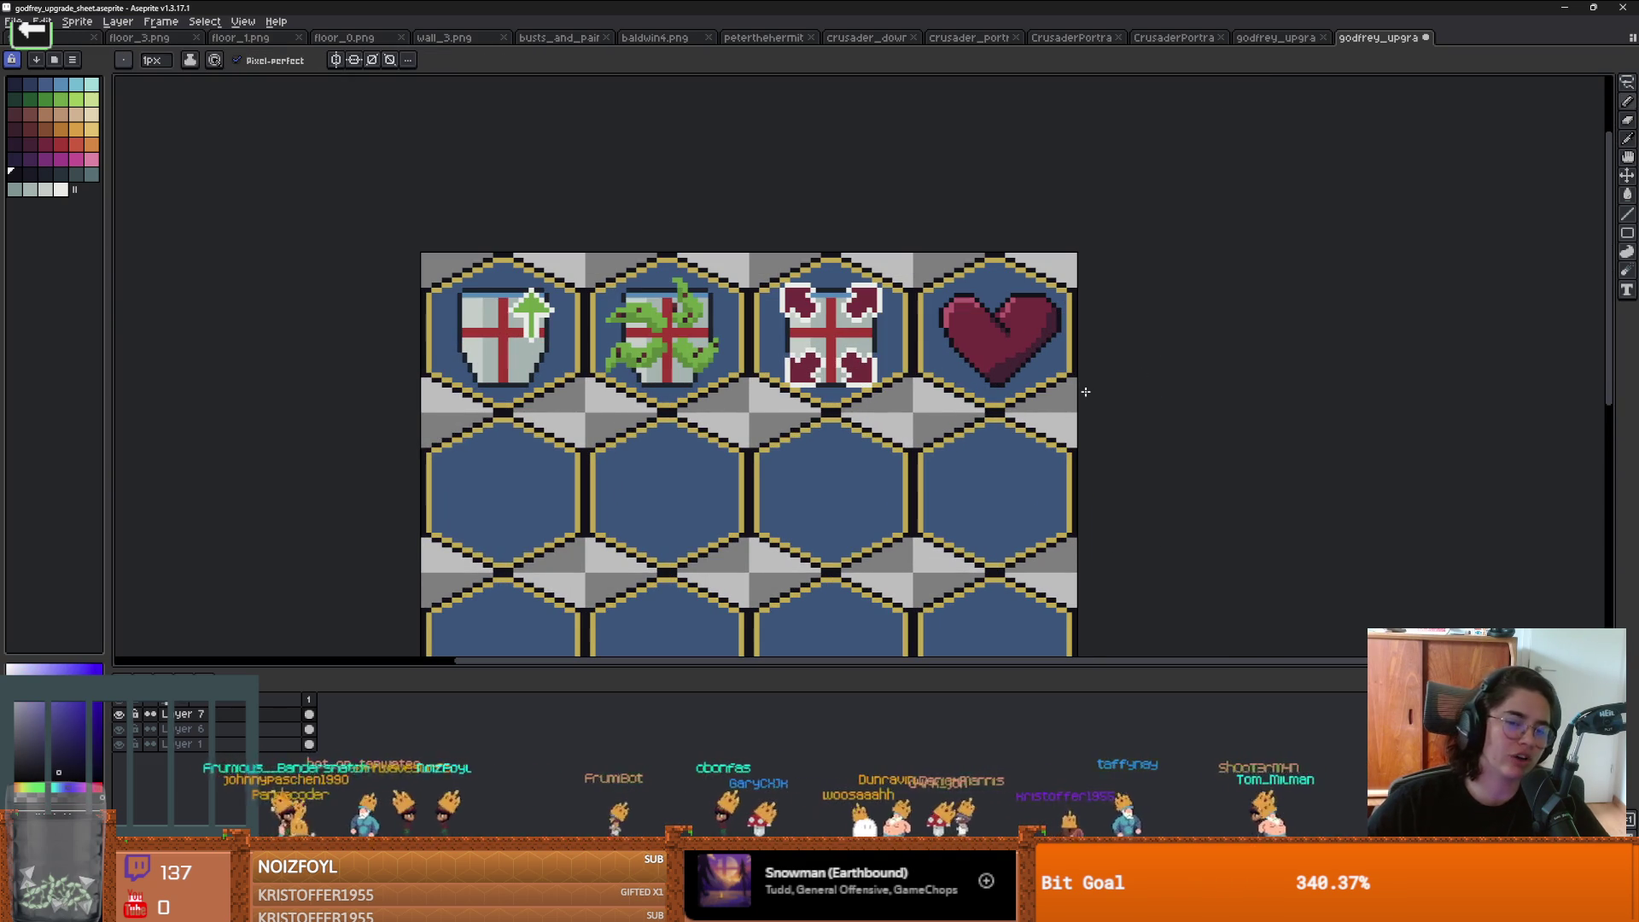
scroll(925, 399, "right", 2)
scroll(914, 380, "up", 1)
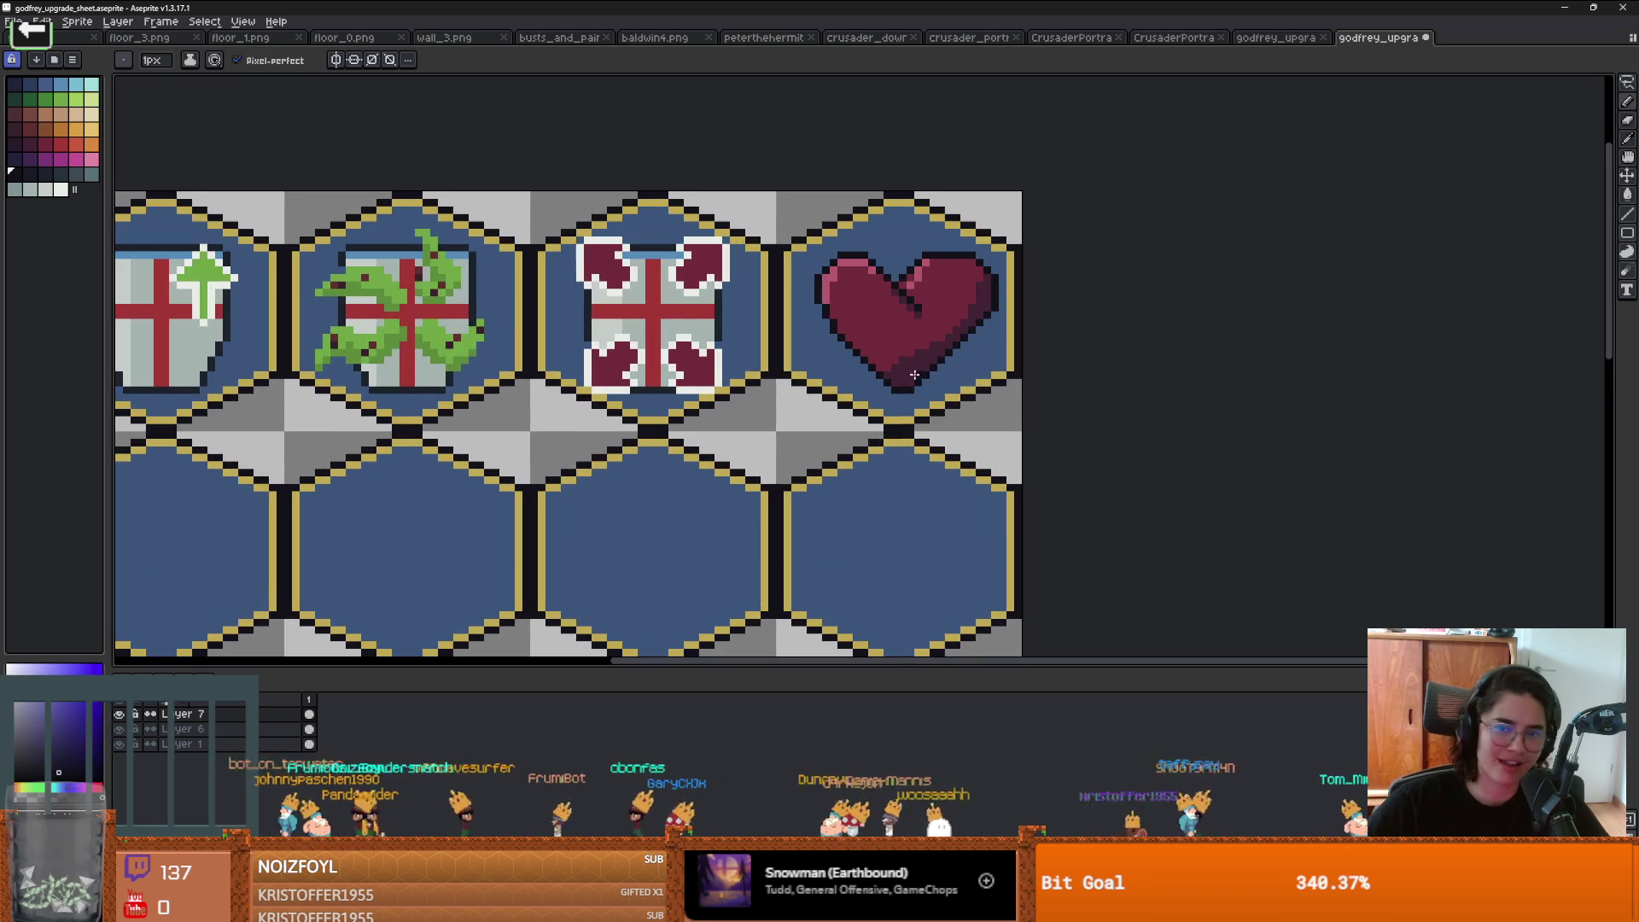
key("m")
left_click_drag(1008, 438, 807, 214)
left_click_drag(888, 279, 878, 279)
scroll(1134, 337, "down", 1)
scroll(1134, 337, "down", 3)
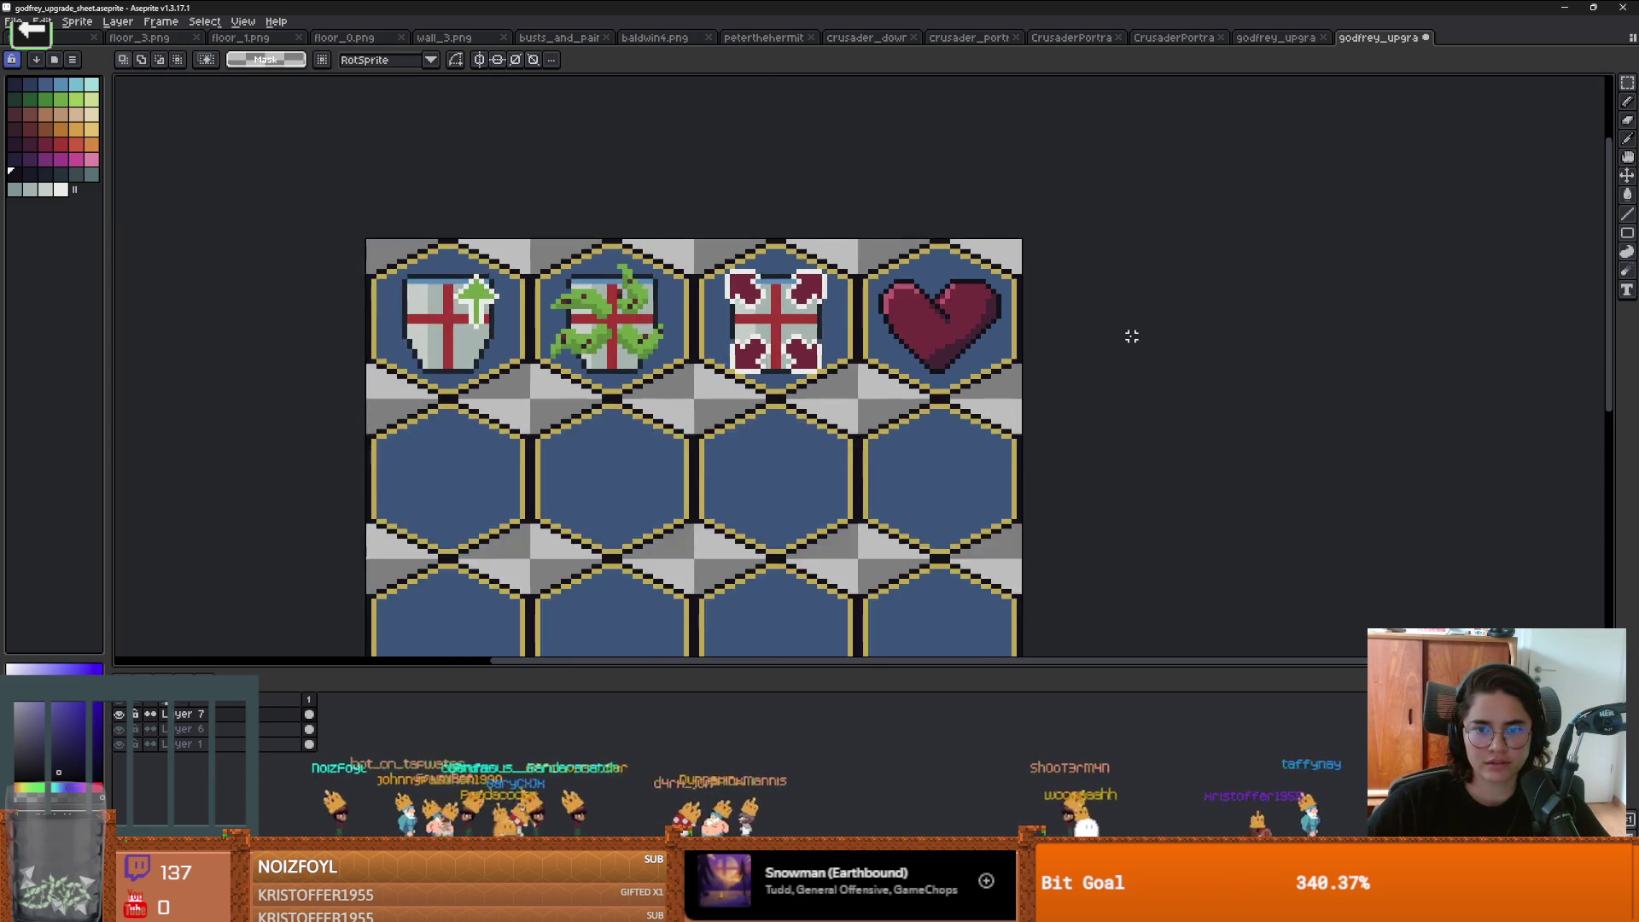
scroll(1132, 336, "up", 2)
scroll(1130, 337, "down", 1)
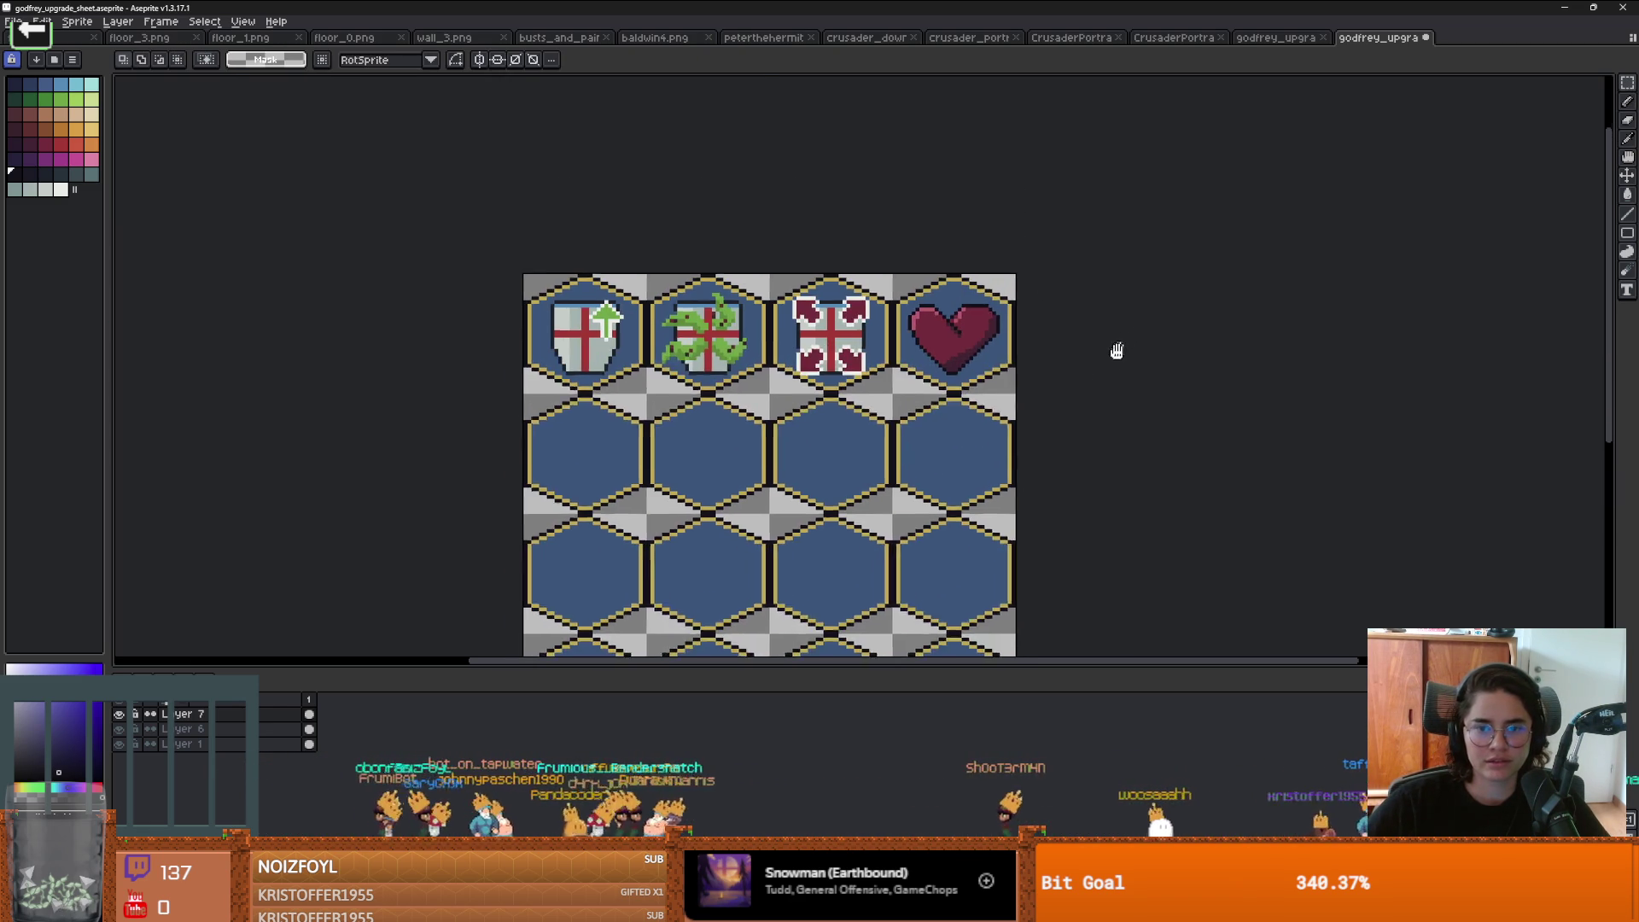
scroll(990, 346, "up", 1)
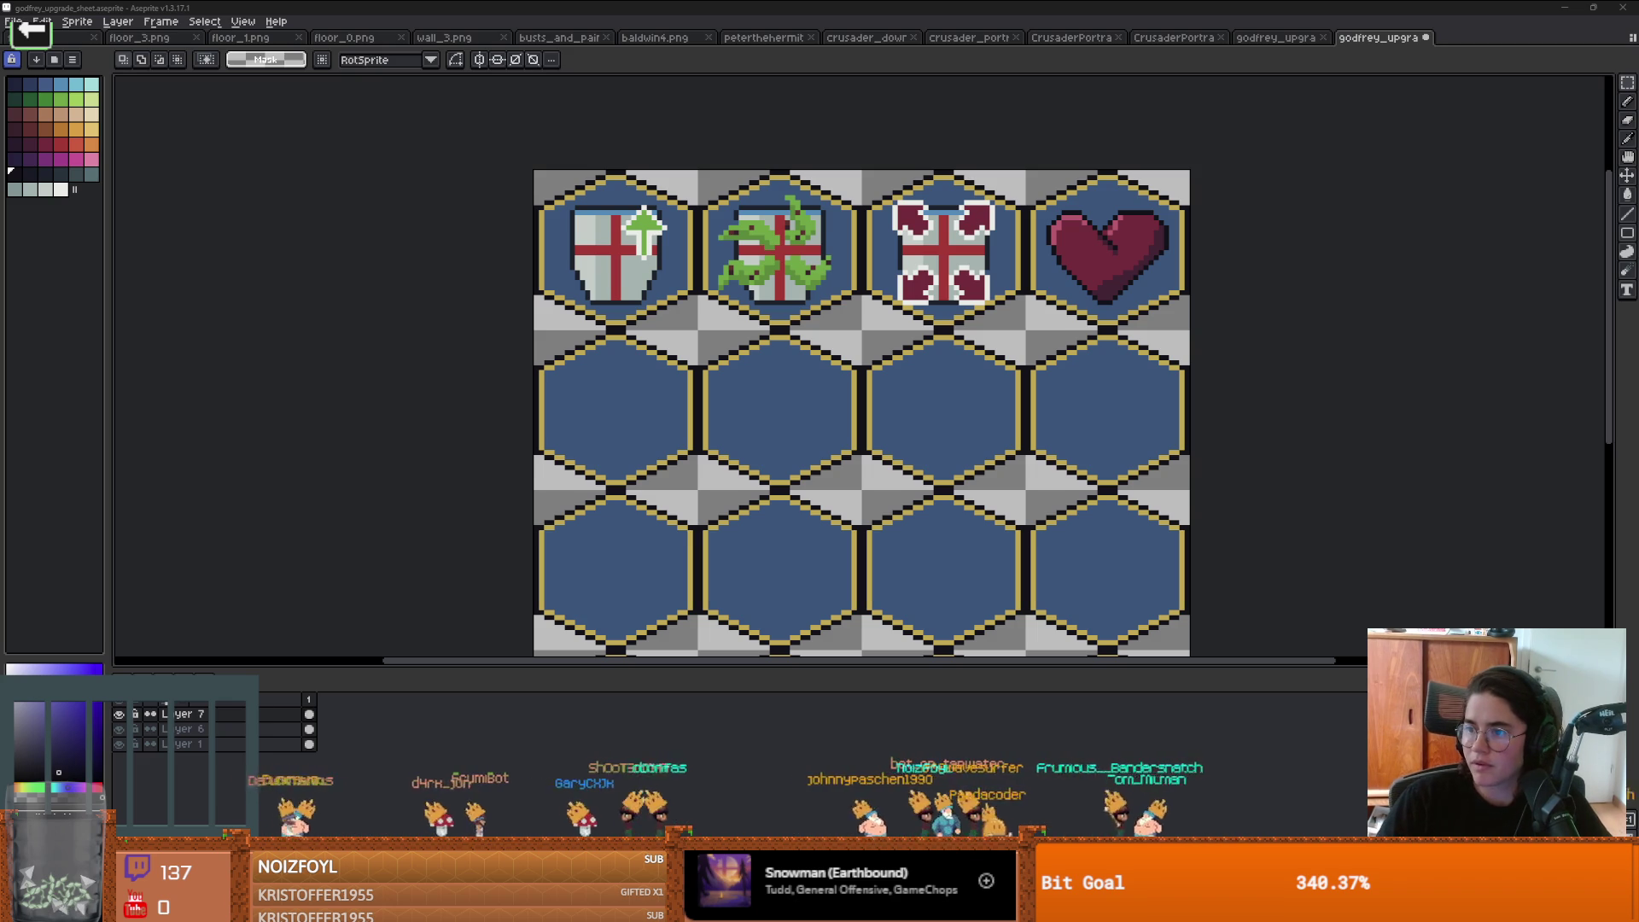
key("alt+Tab")
key("super+Up")
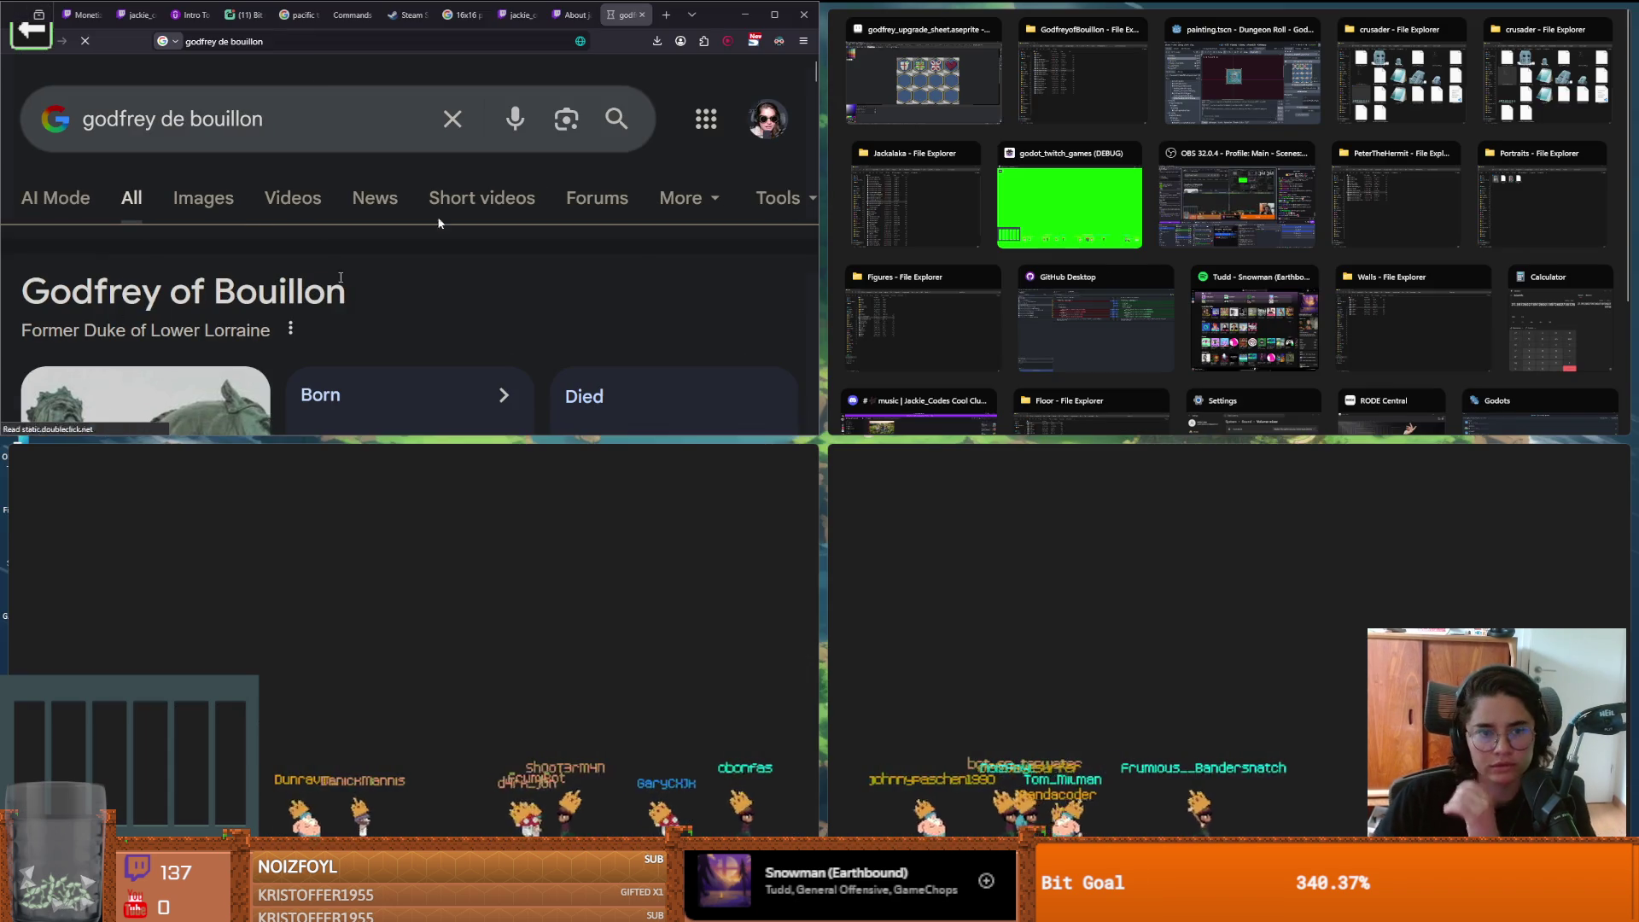
left_click(774, 15)
scroll(734, 119, "down", 8)
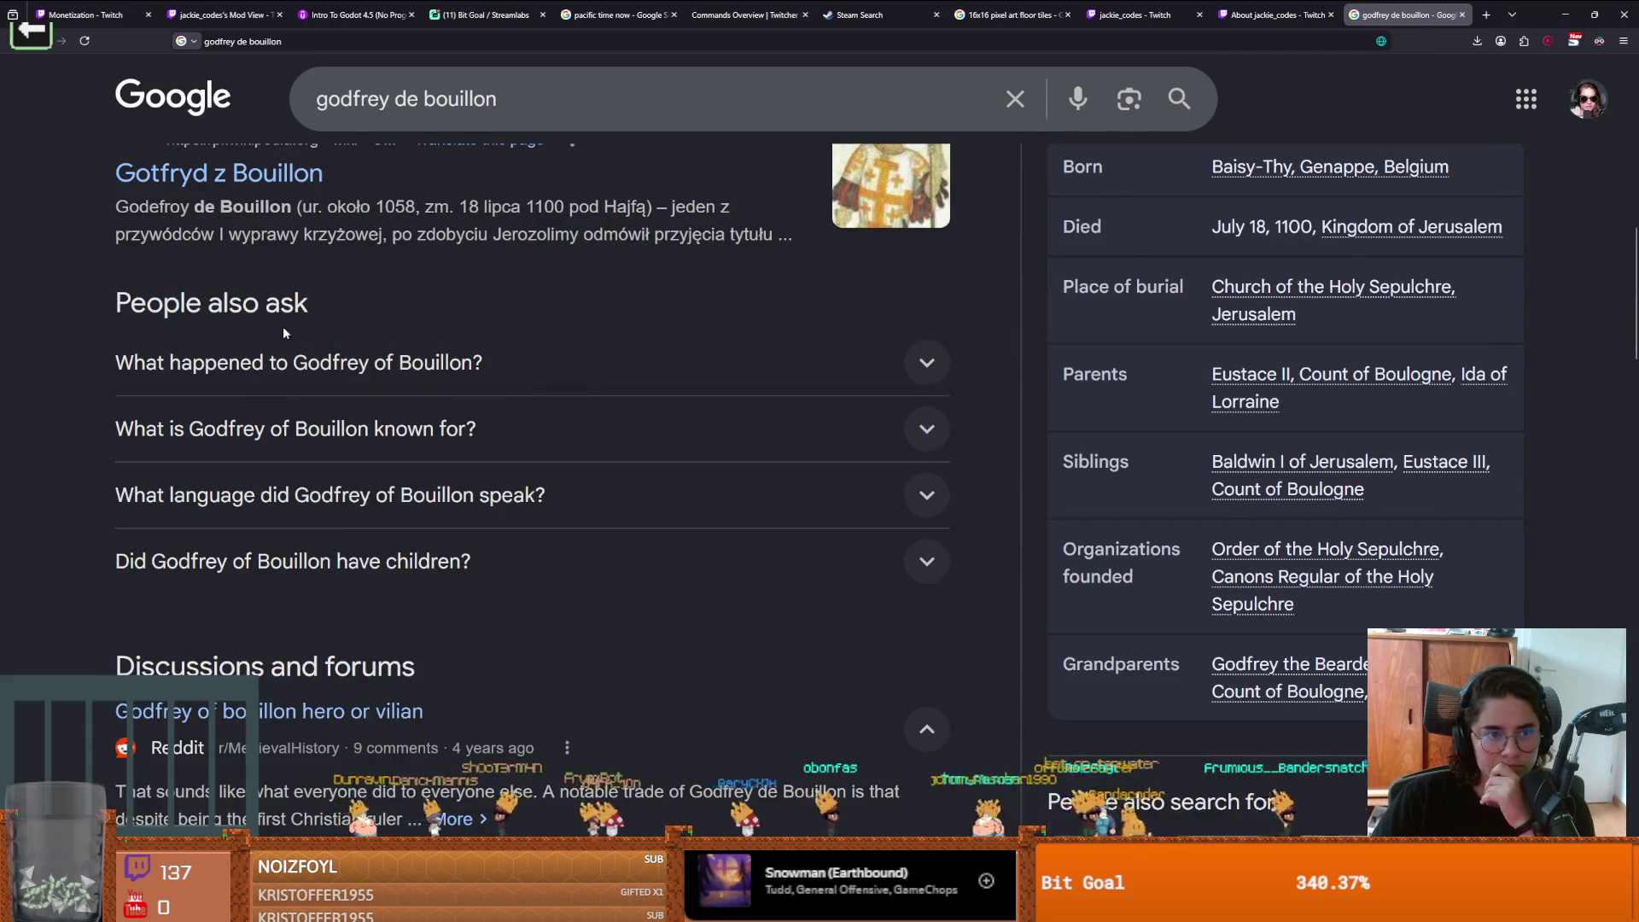
scroll(281, 359, "up", 3)
left_click(227, 215)
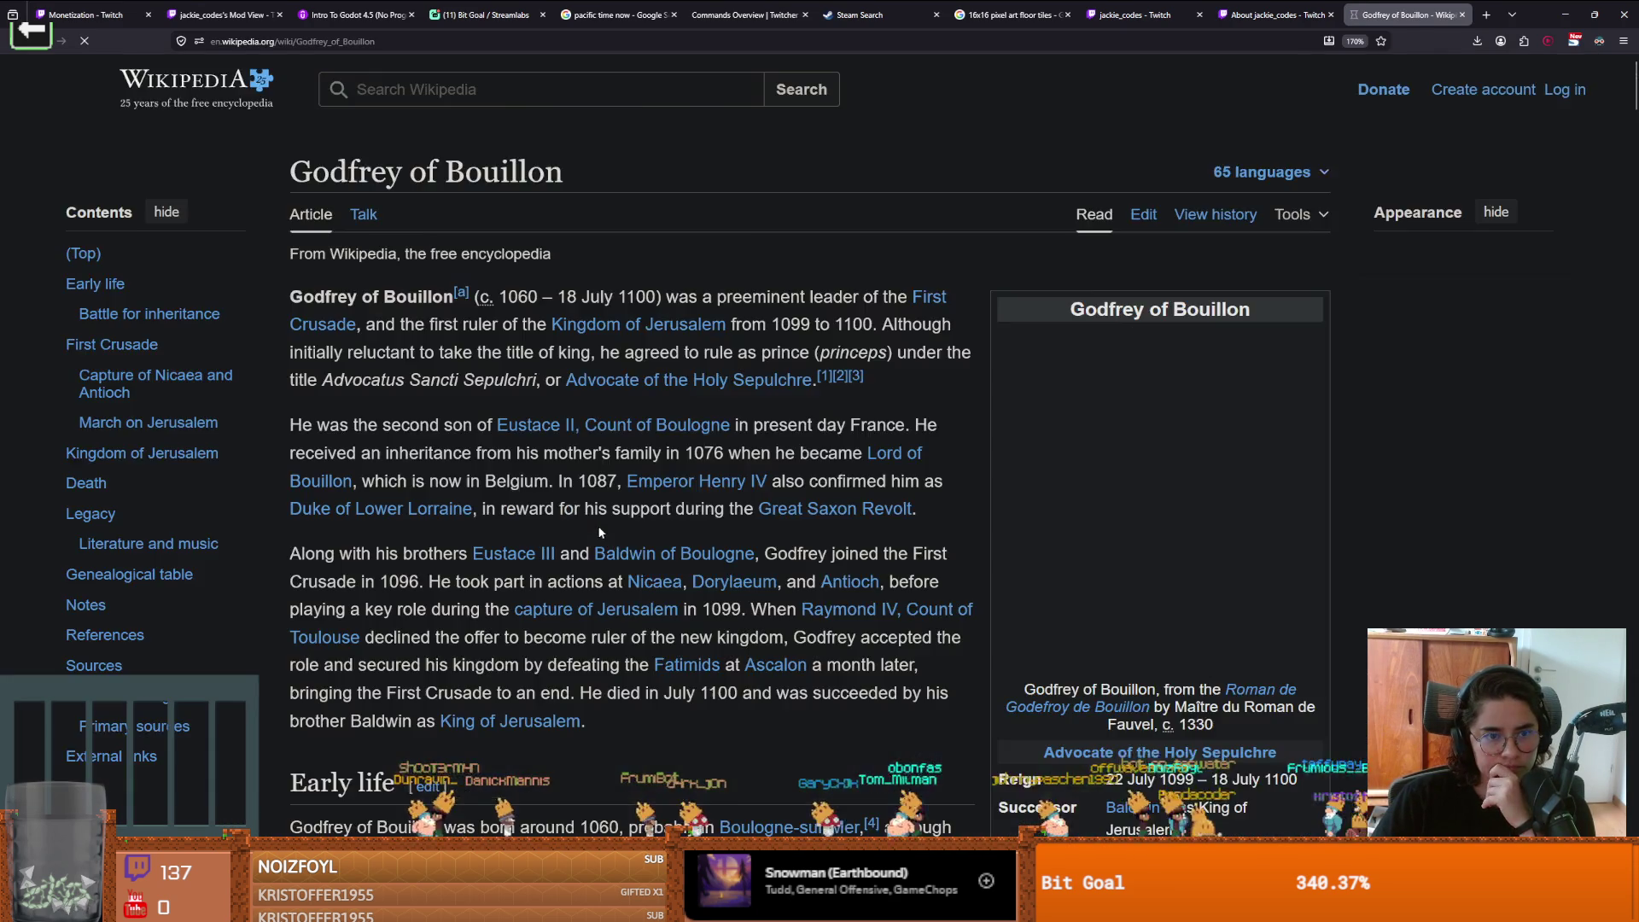
scroll(596, 535, "down", 5)
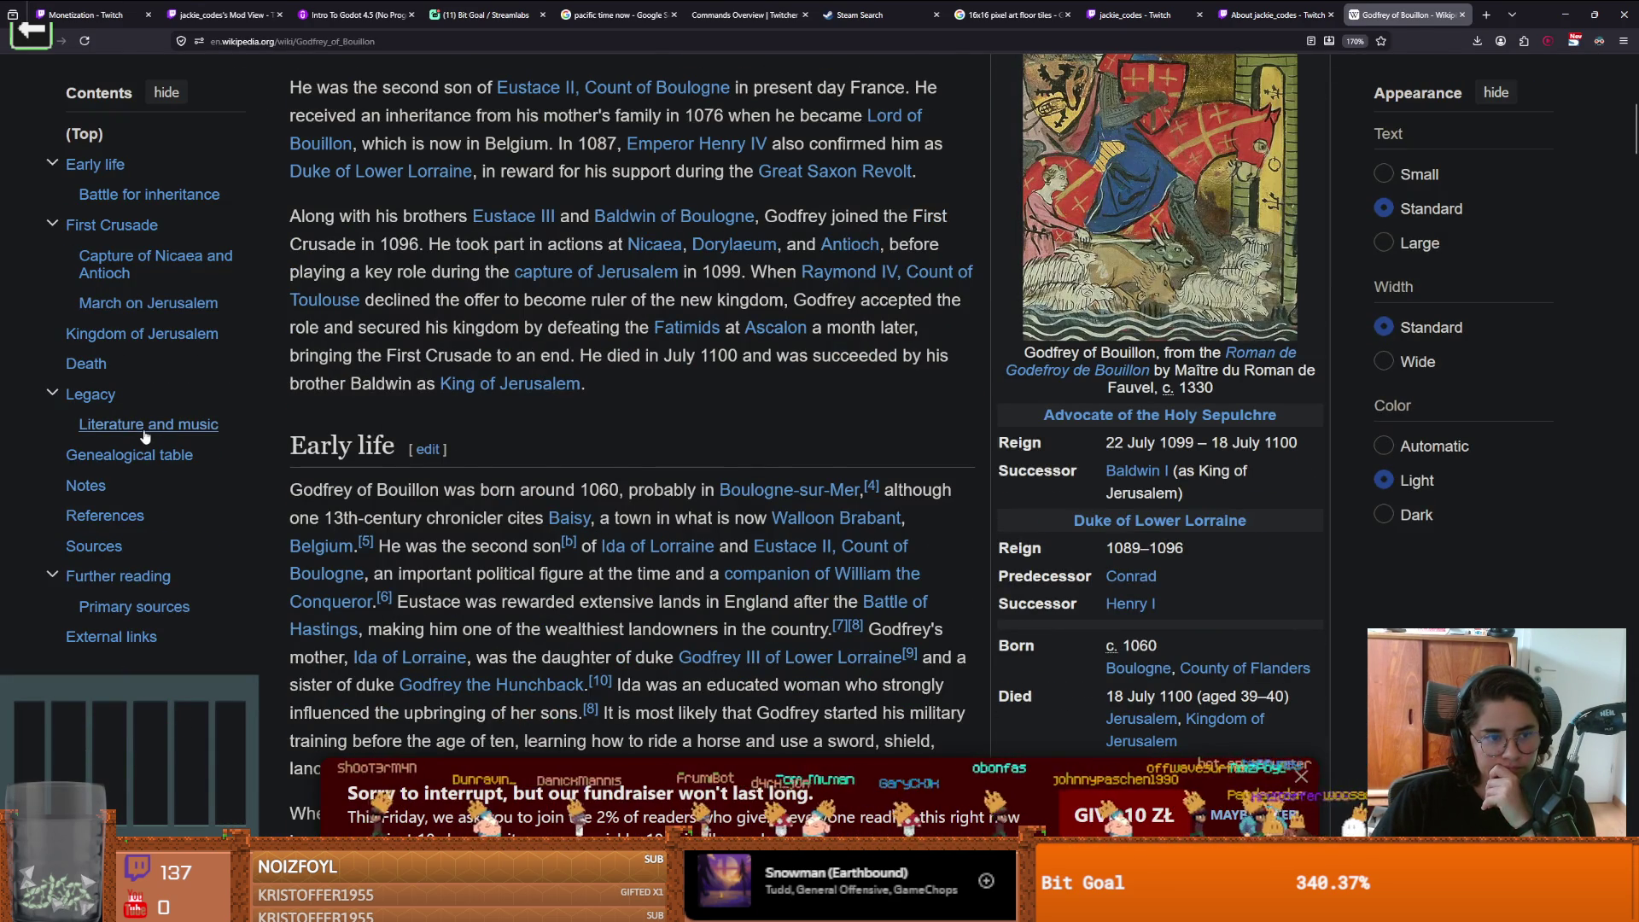
left_click(158, 429)
scroll(530, 515, "up", 1)
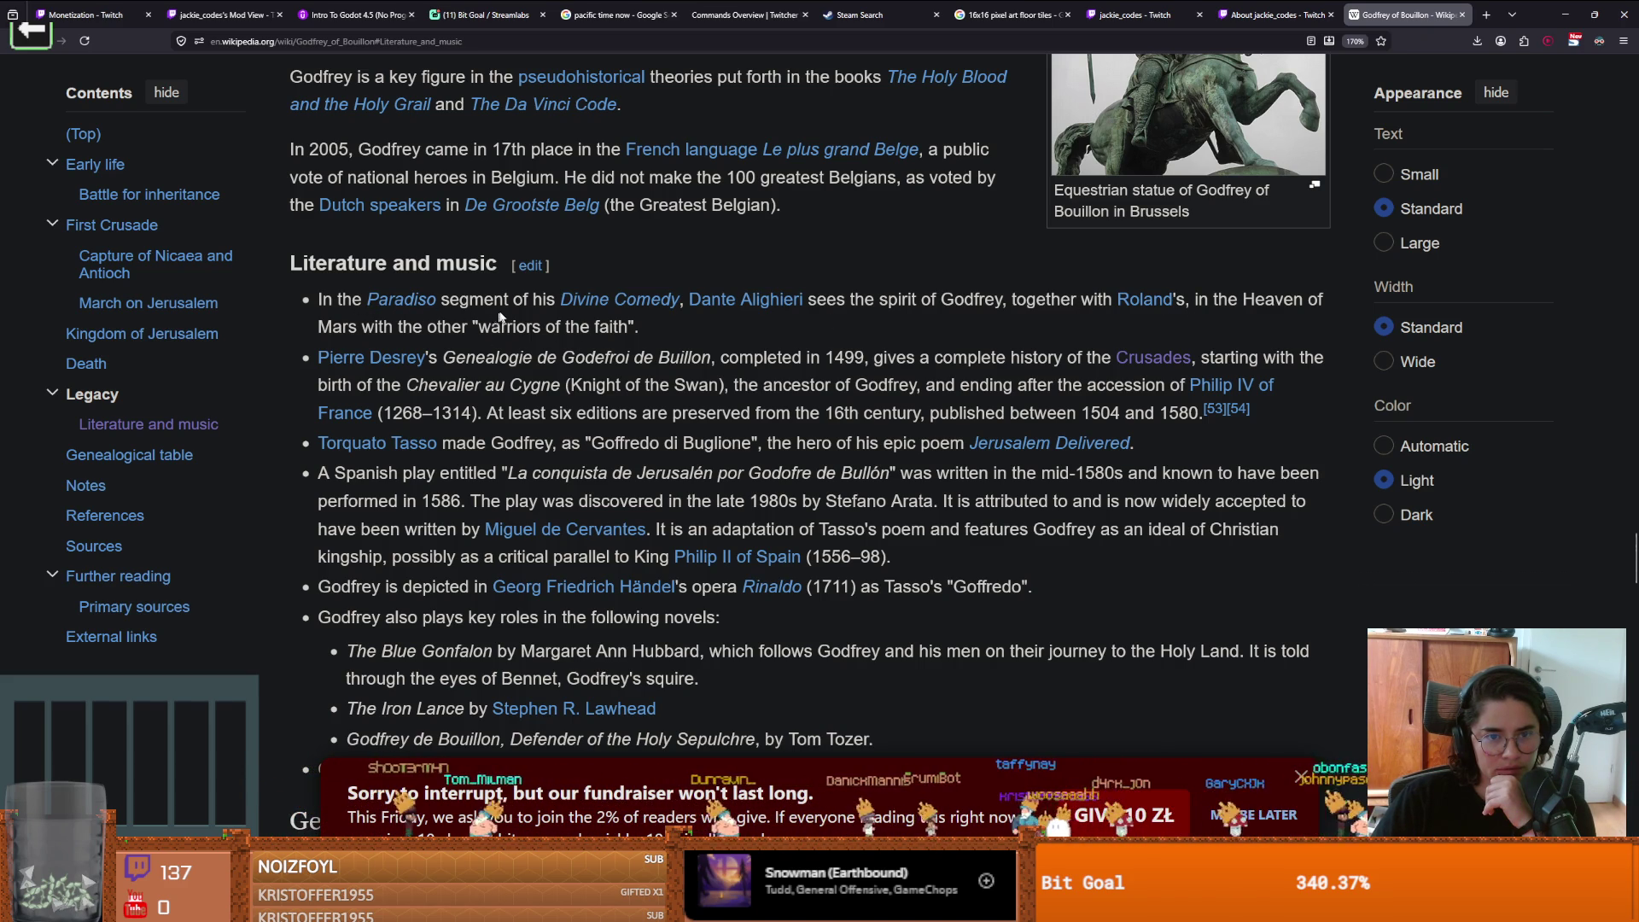
mouse_move(772, 307)
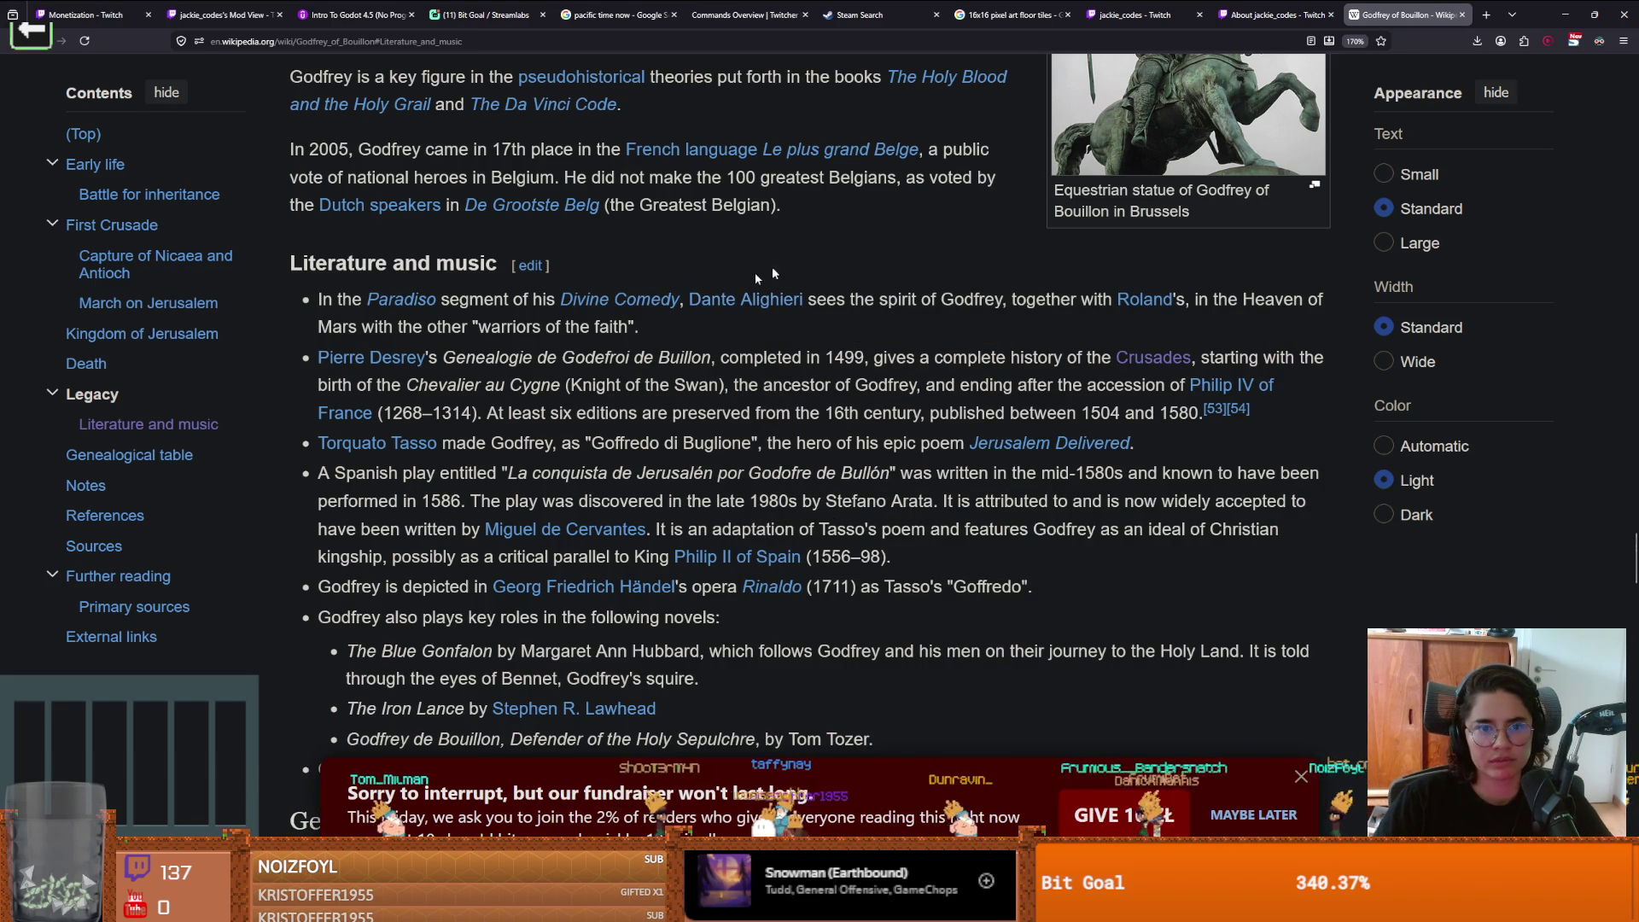
left_click_drag(300, 299, 1011, 301)
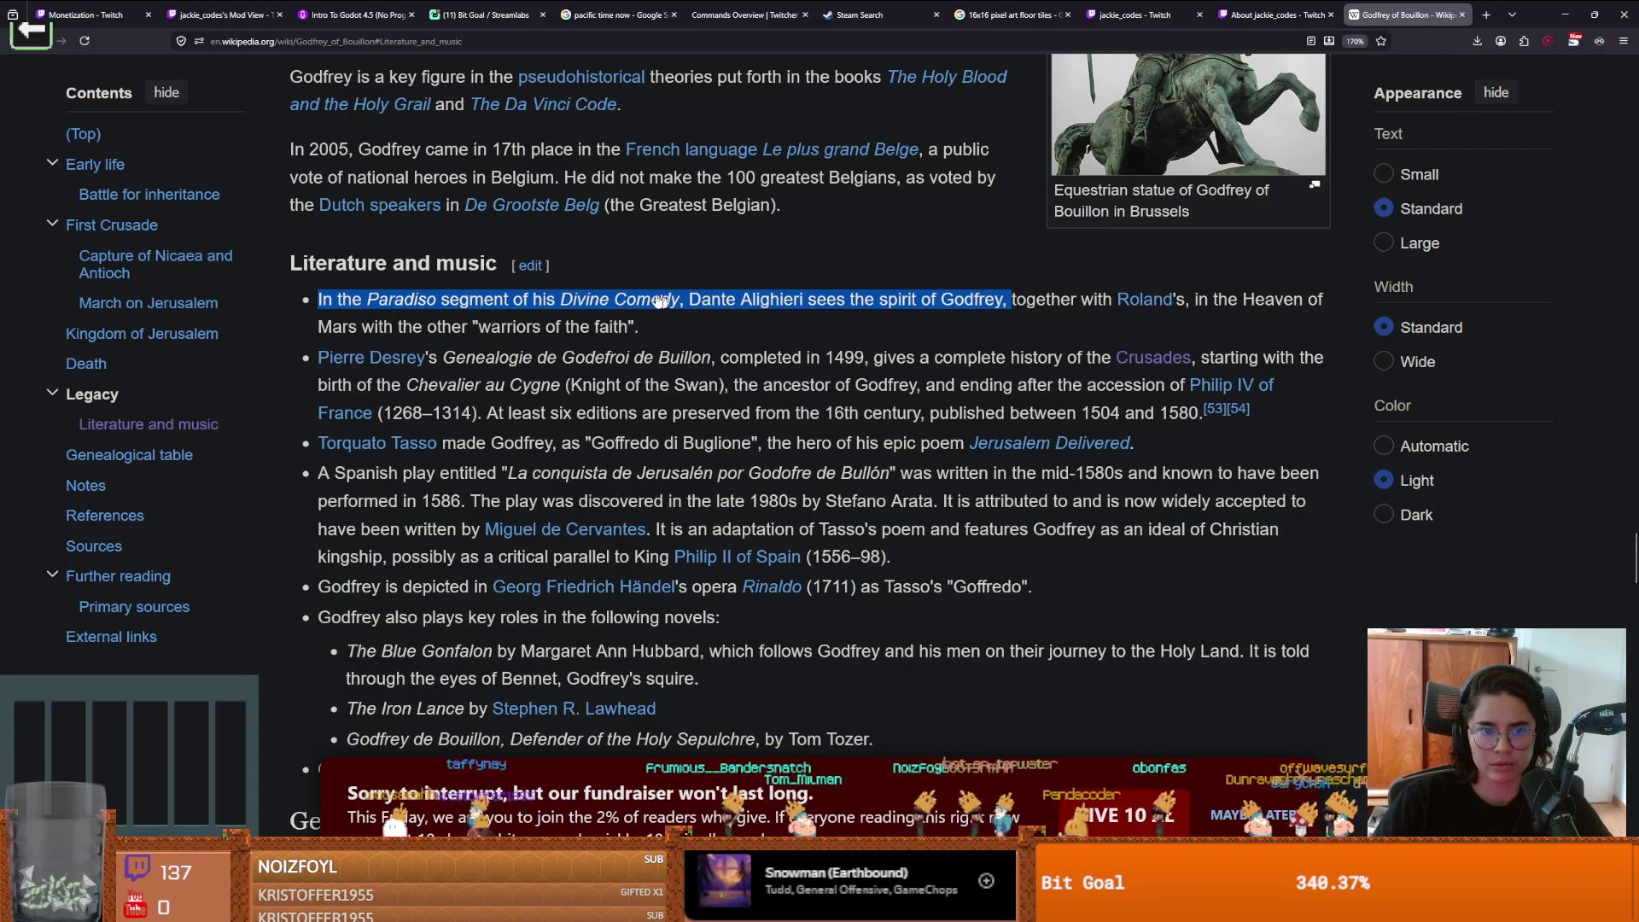
key("alt+Tab")
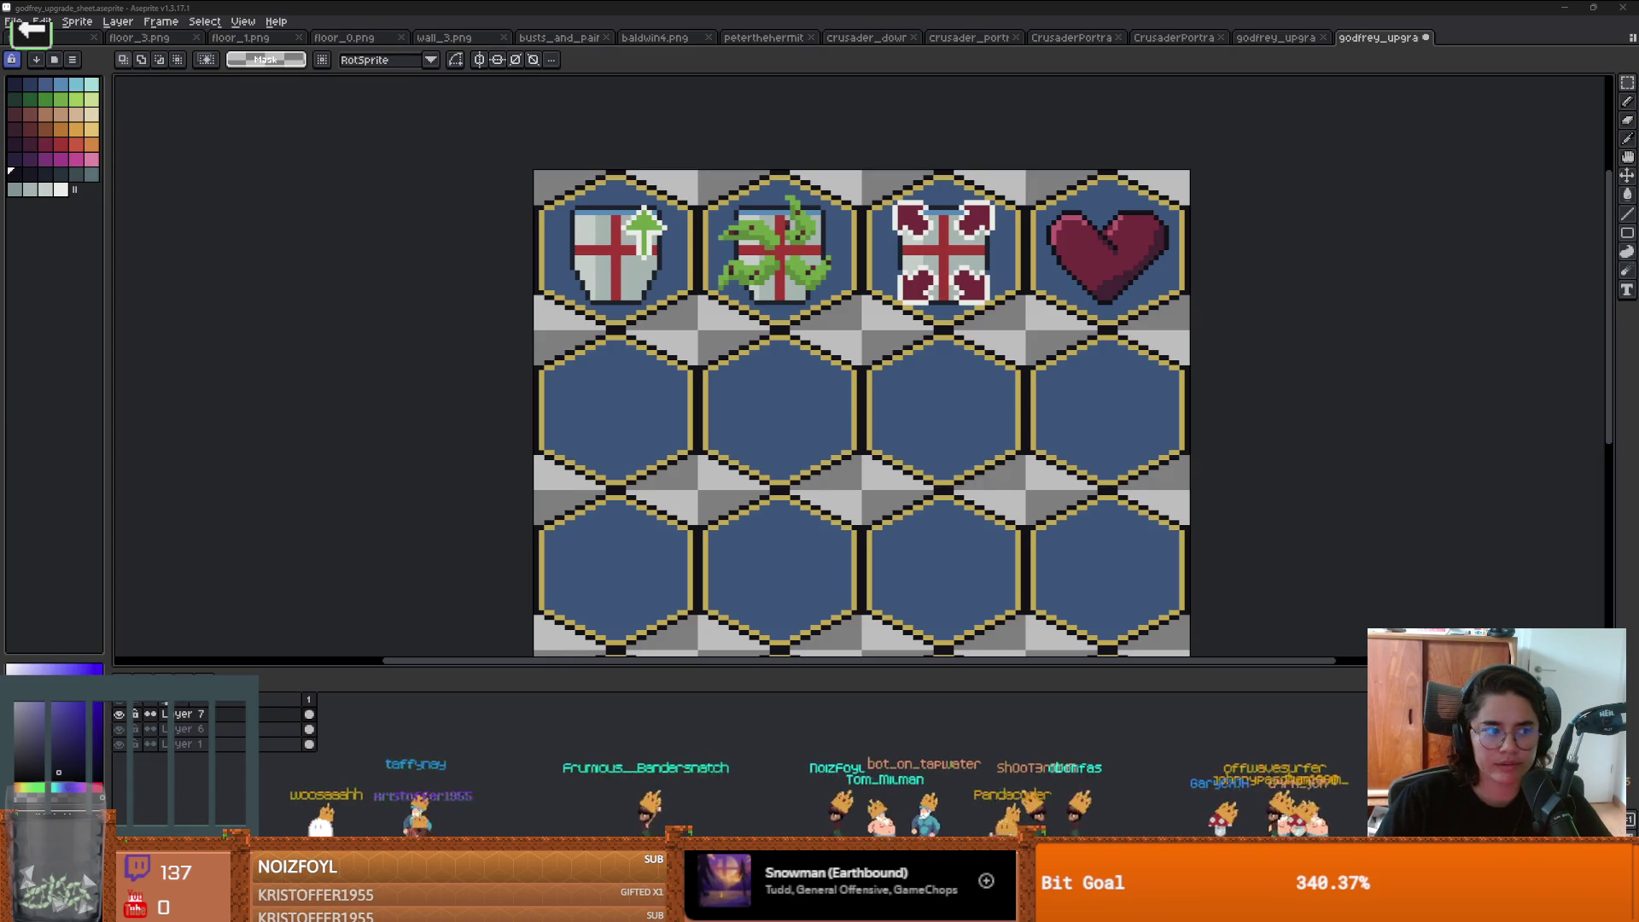
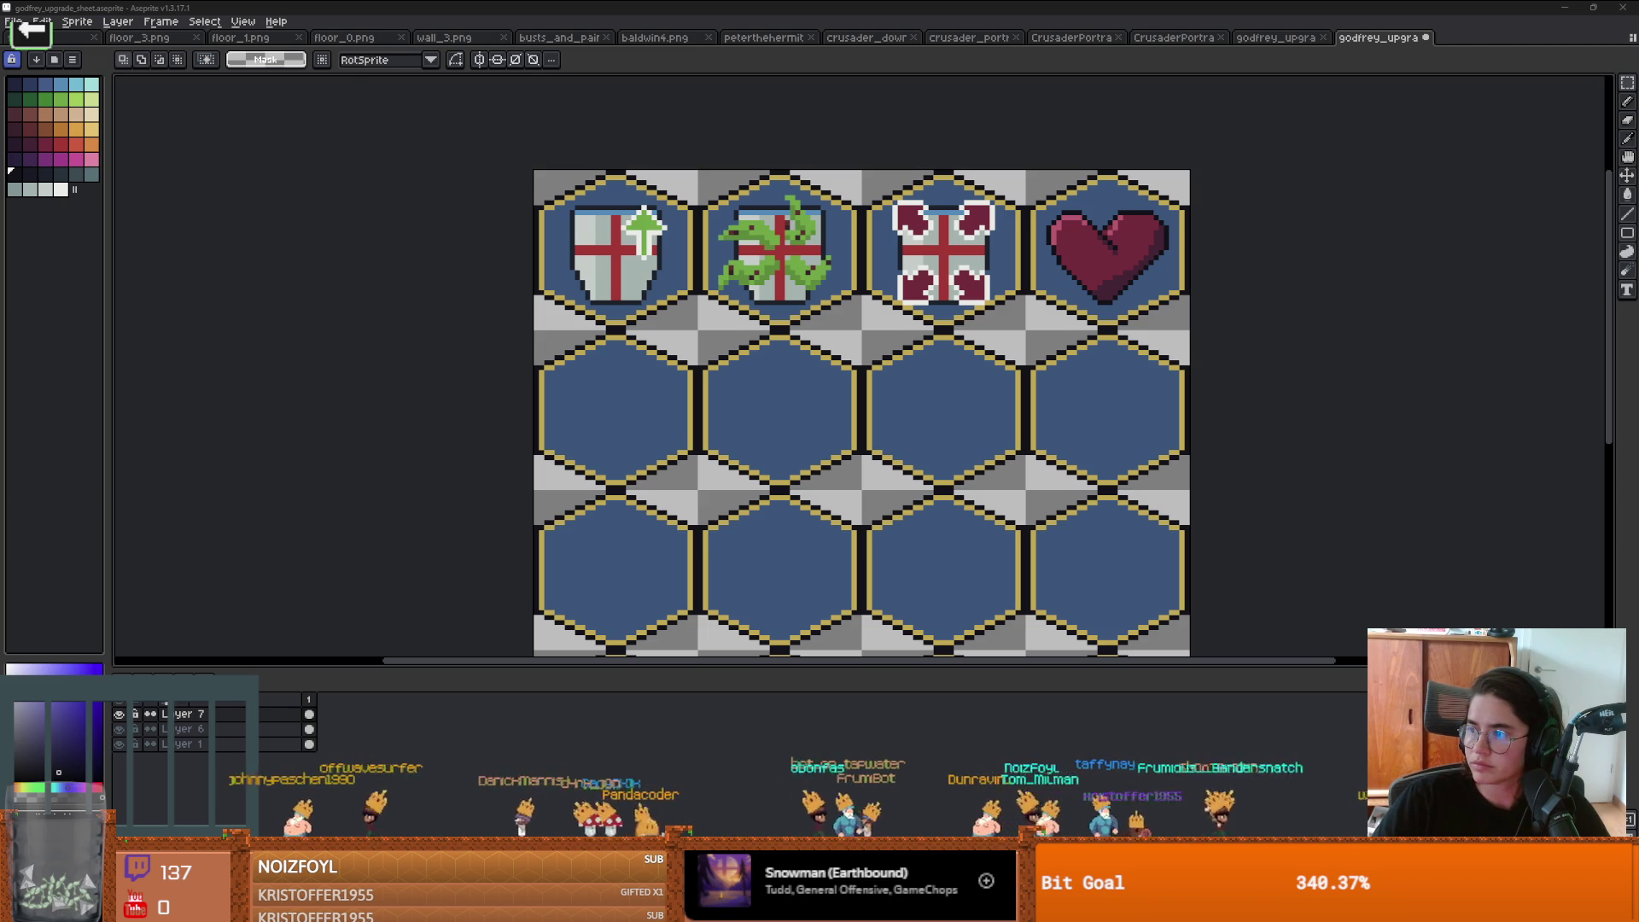
Step: Switch from the Aseprite icon sheet to the Dante Paradiso PDF in Firefox
key("alt+Tab")
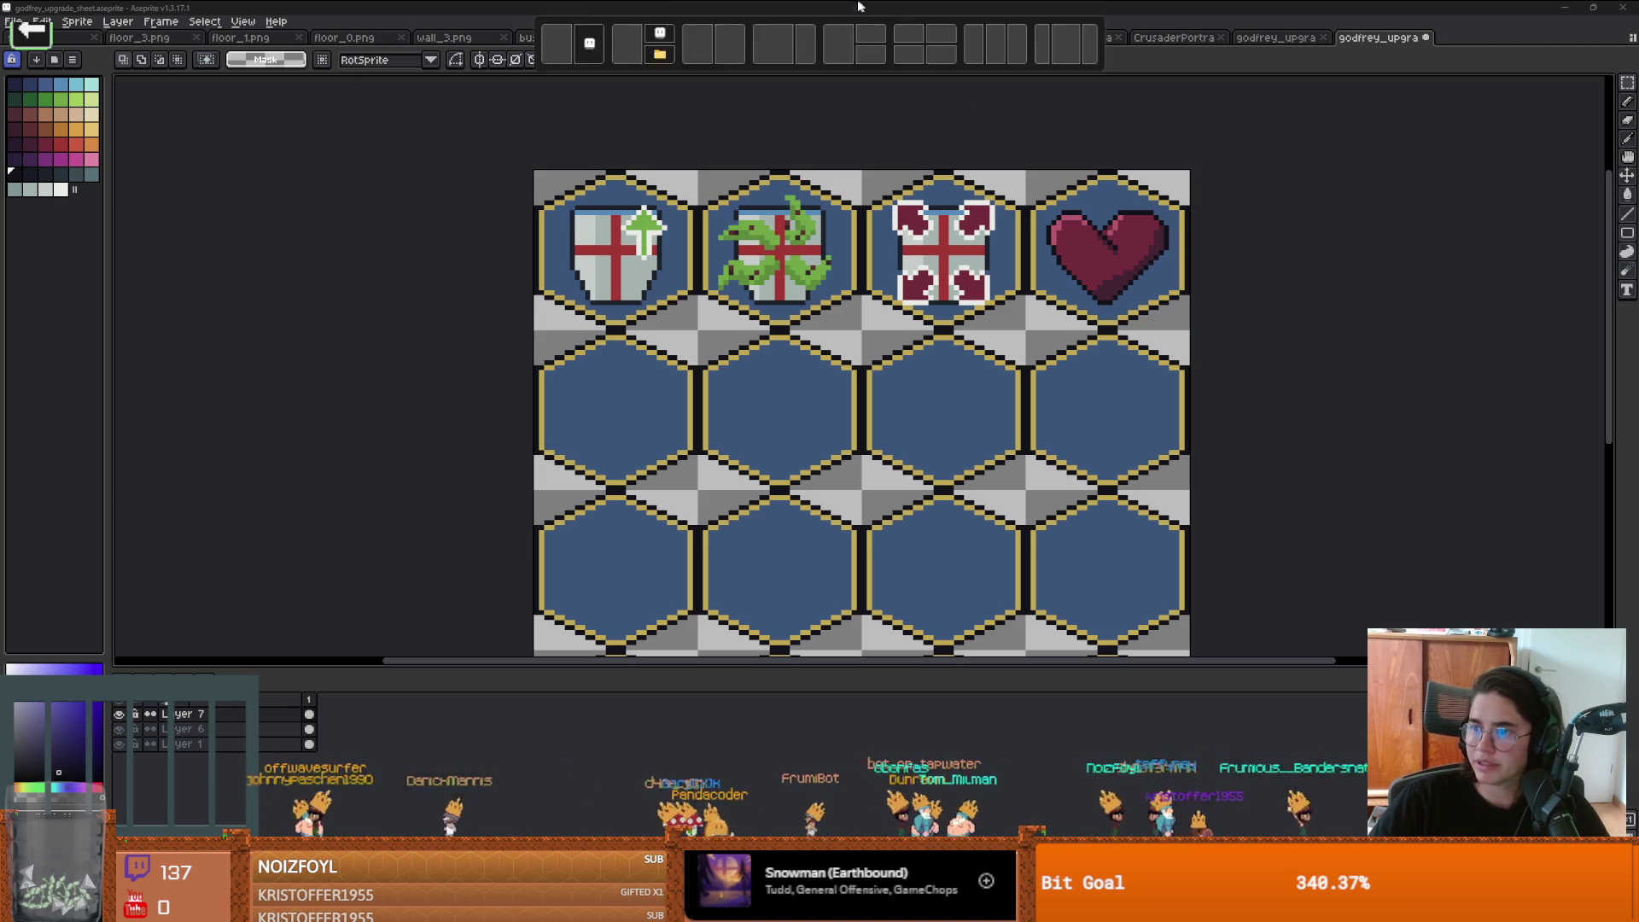
scroll(748, 422, "down", 10)
Step: Step through the 'God' search matches to the Duke Godfrey verse on page 119 and footnote 424
scroll(748, 422, "up", 3)
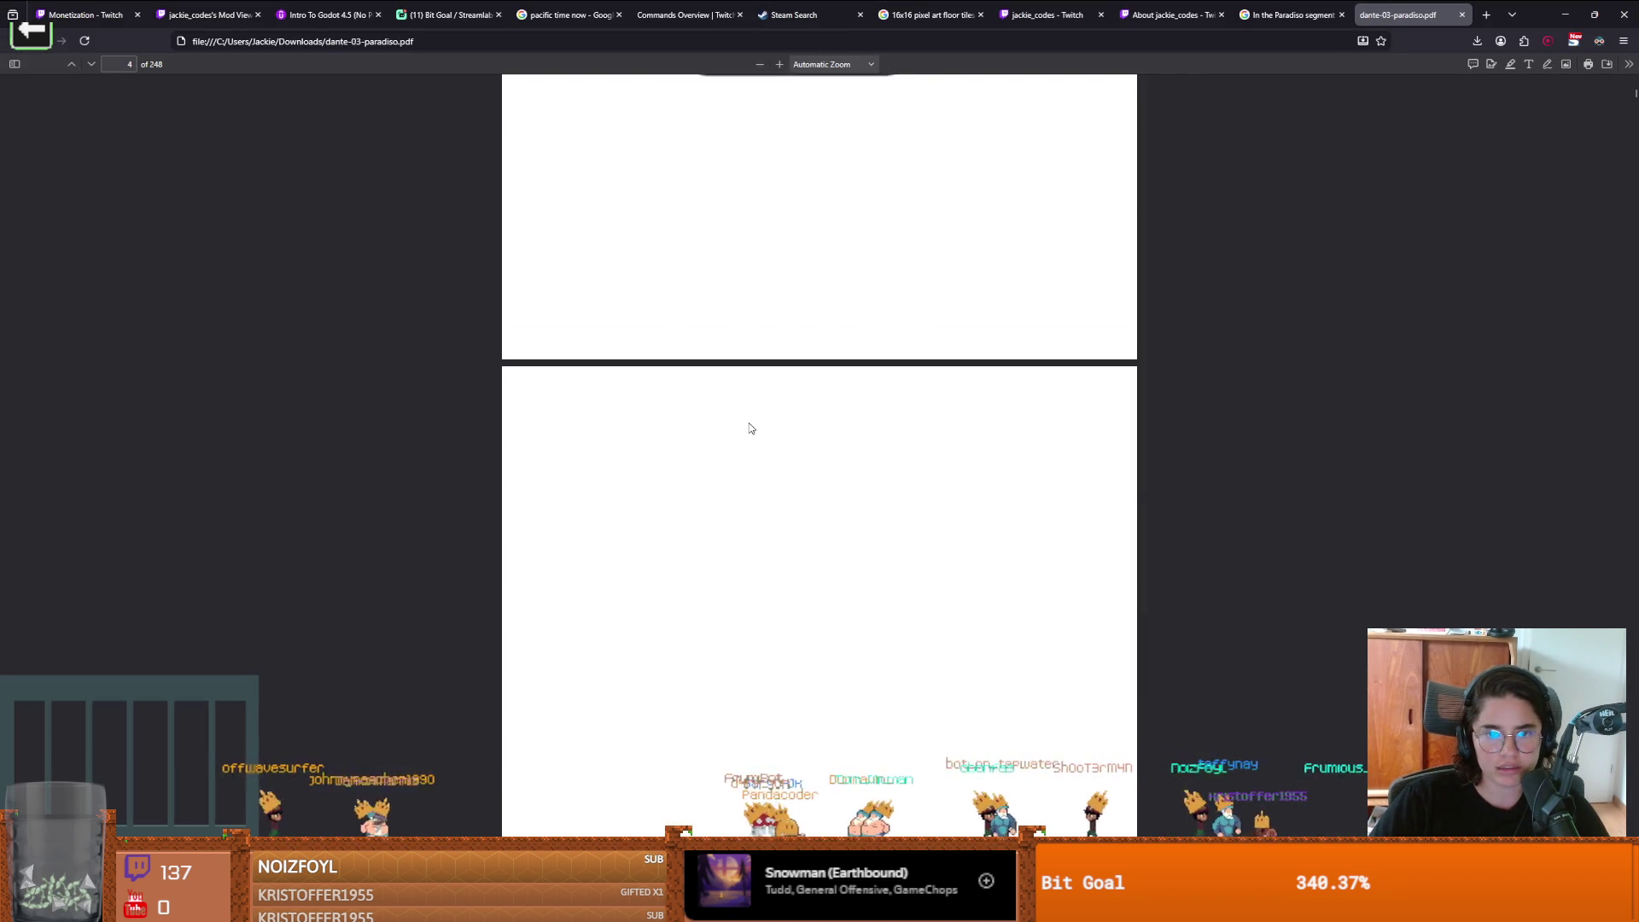
scroll(750, 427, "down", 5)
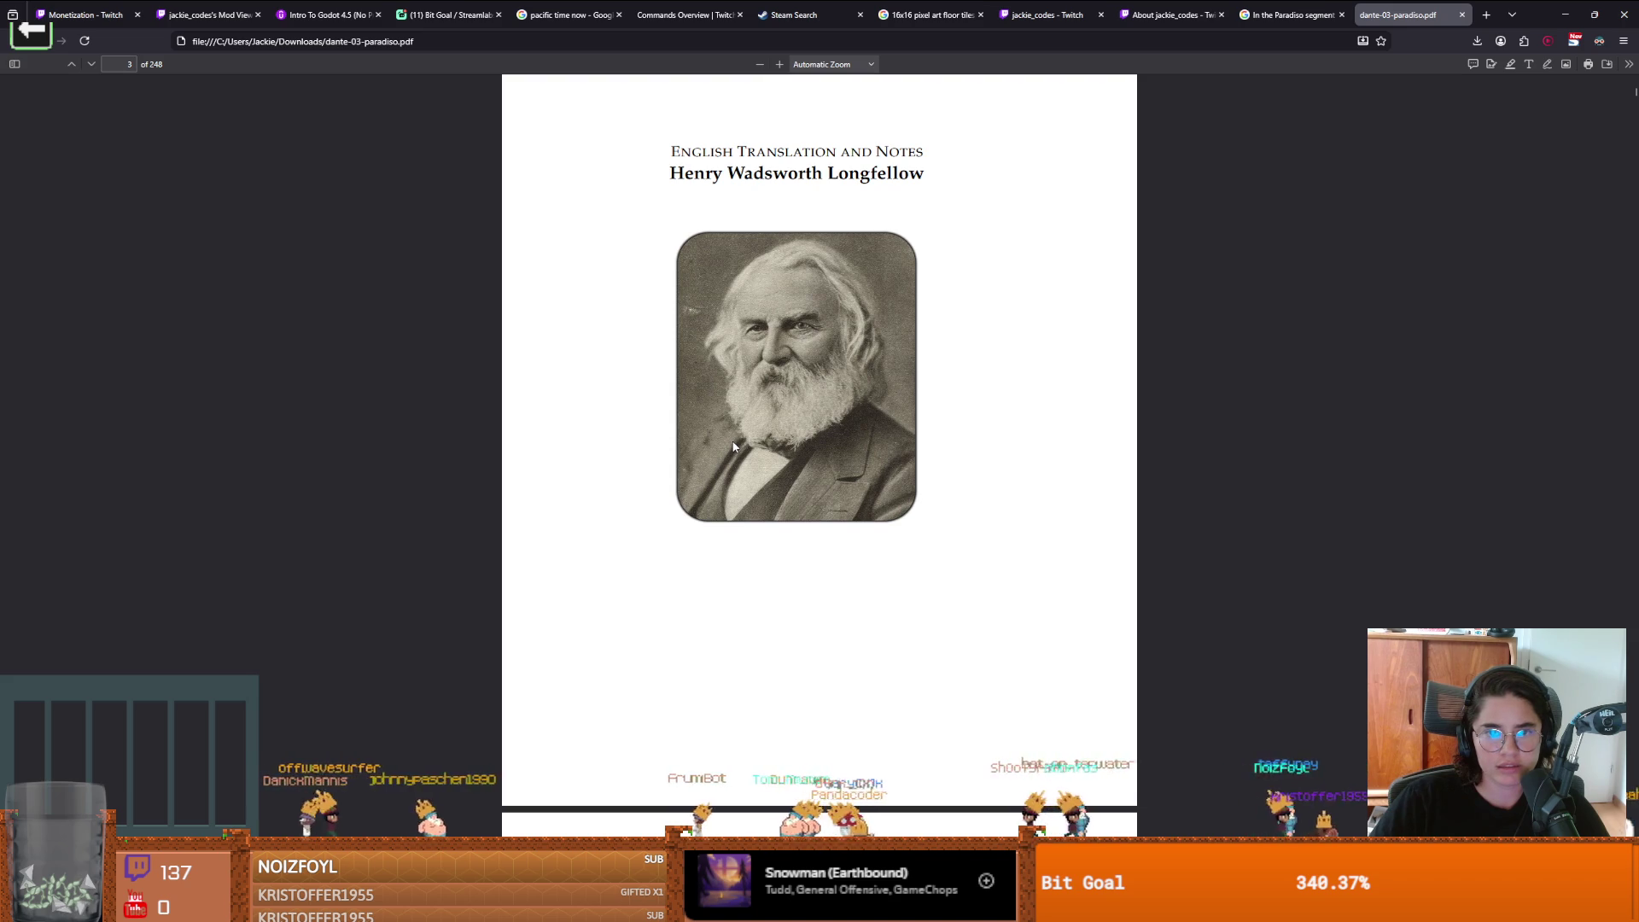
scroll(736, 448, "down", 10)
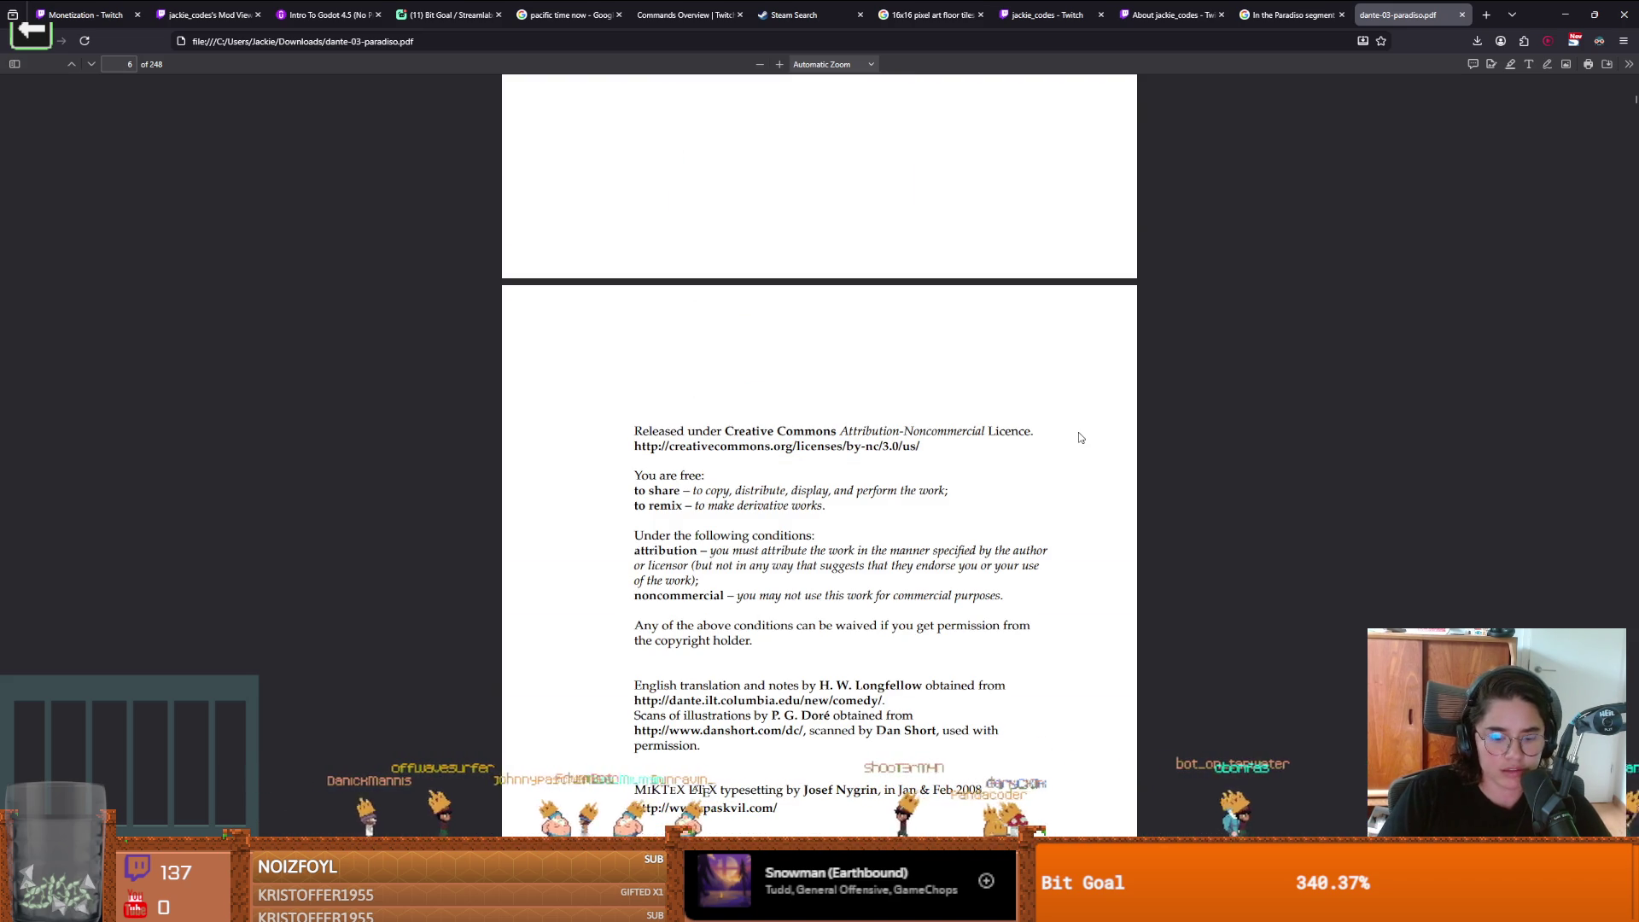
scroll(1080, 437, "down", 4)
scroll(1080, 437, "down", 20)
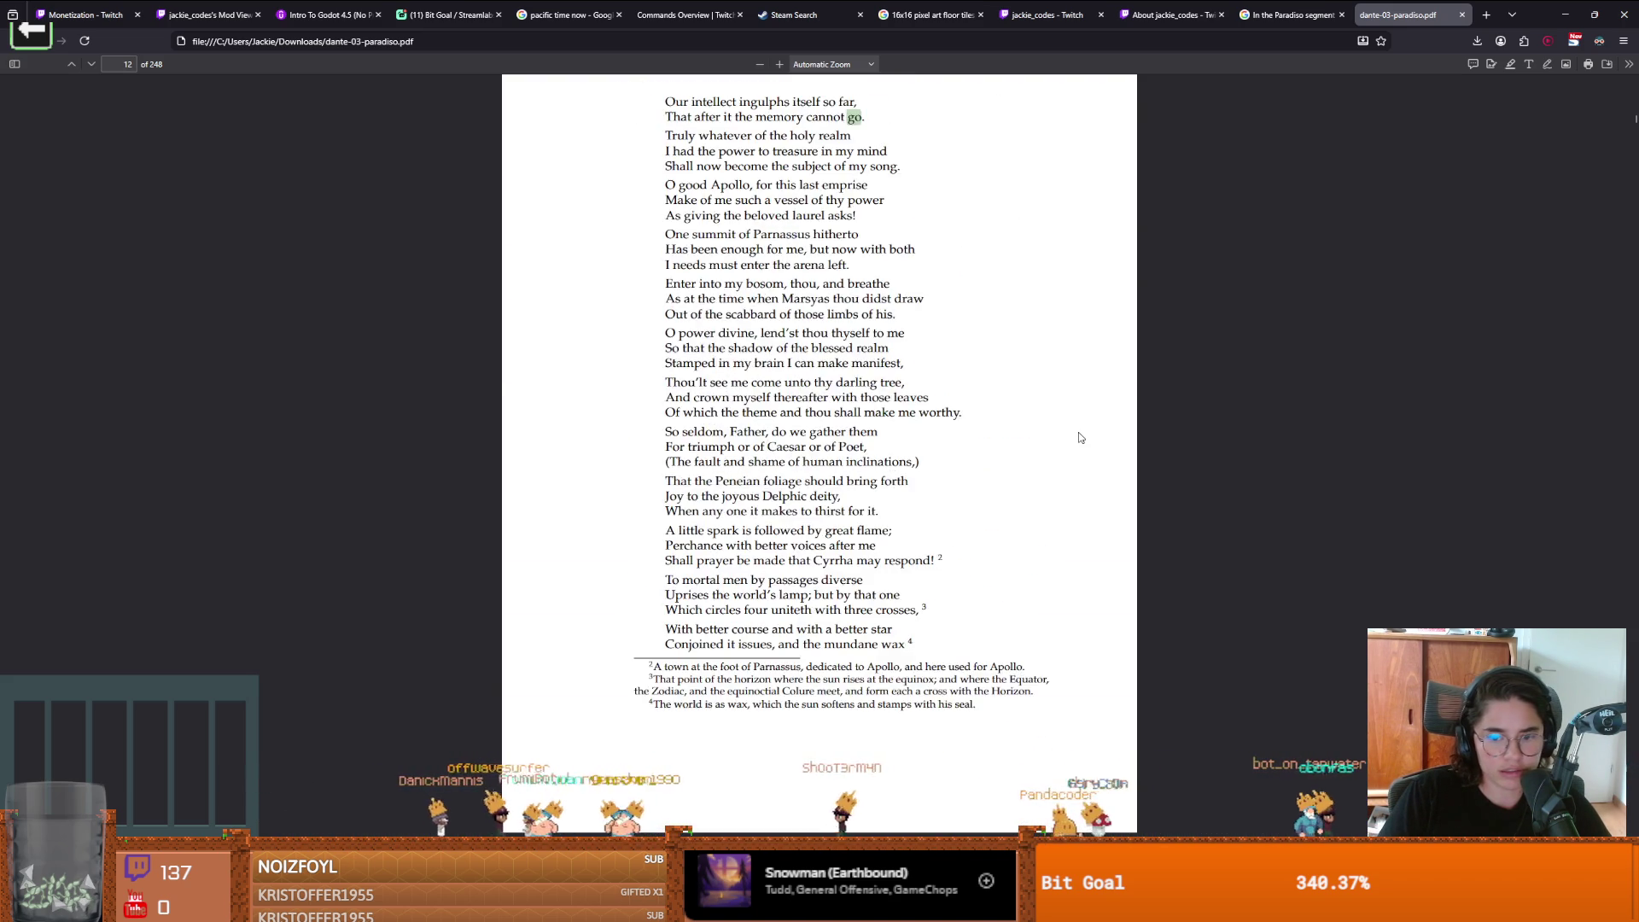
key("ctrl+g")
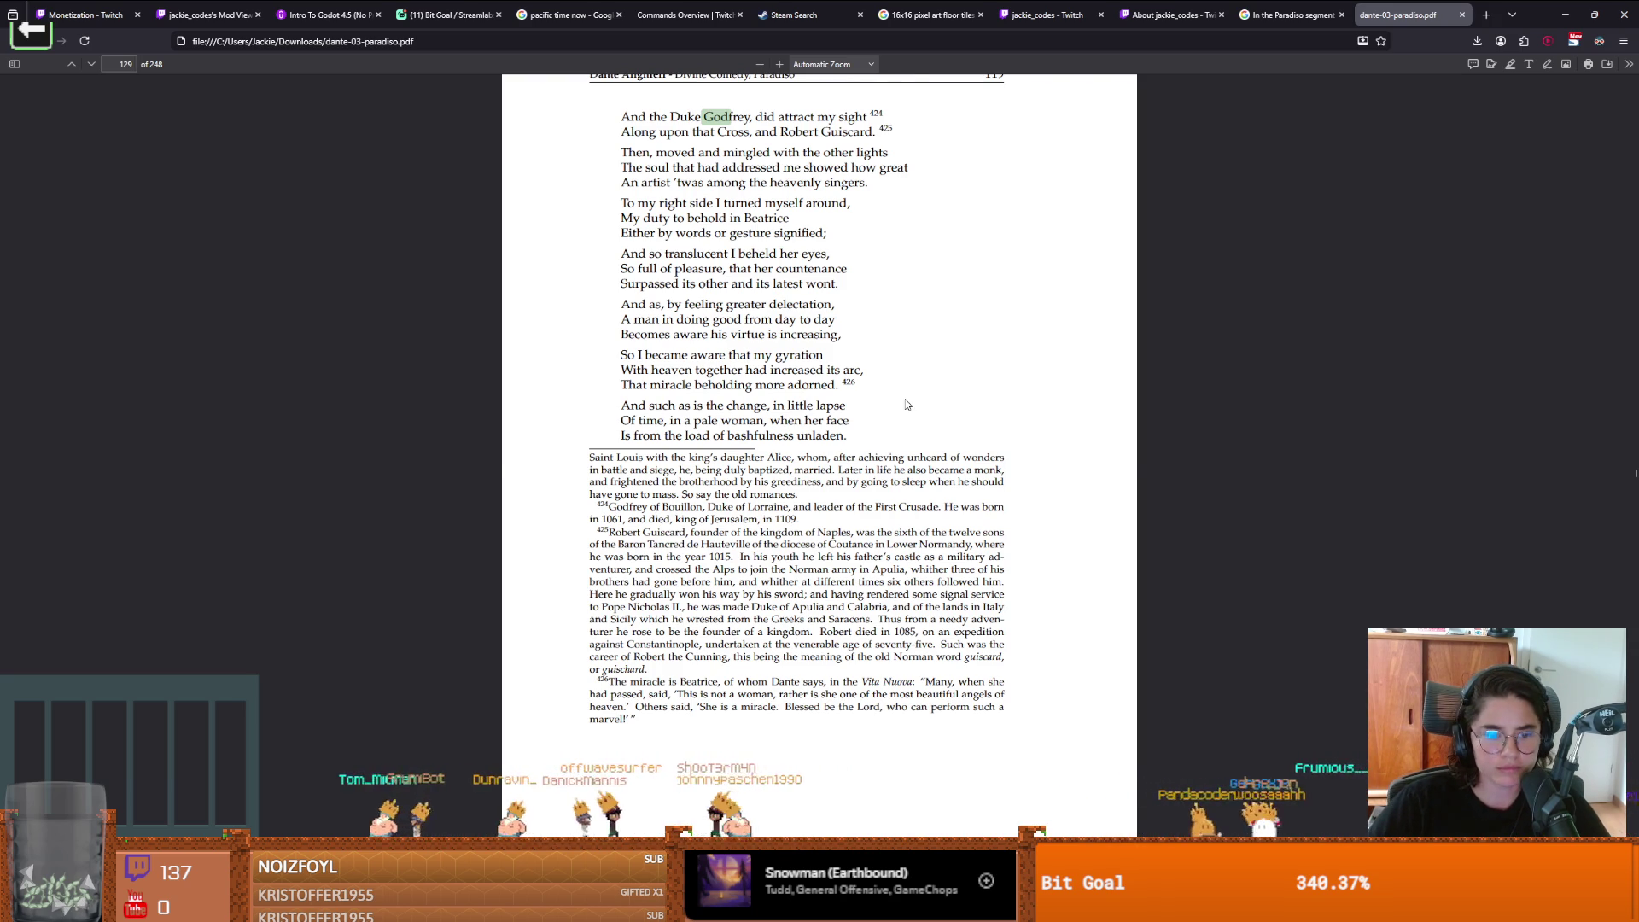
key("ctrl+g")
key("ctrl+shift+g")
scroll(787, 373, "up", 2)
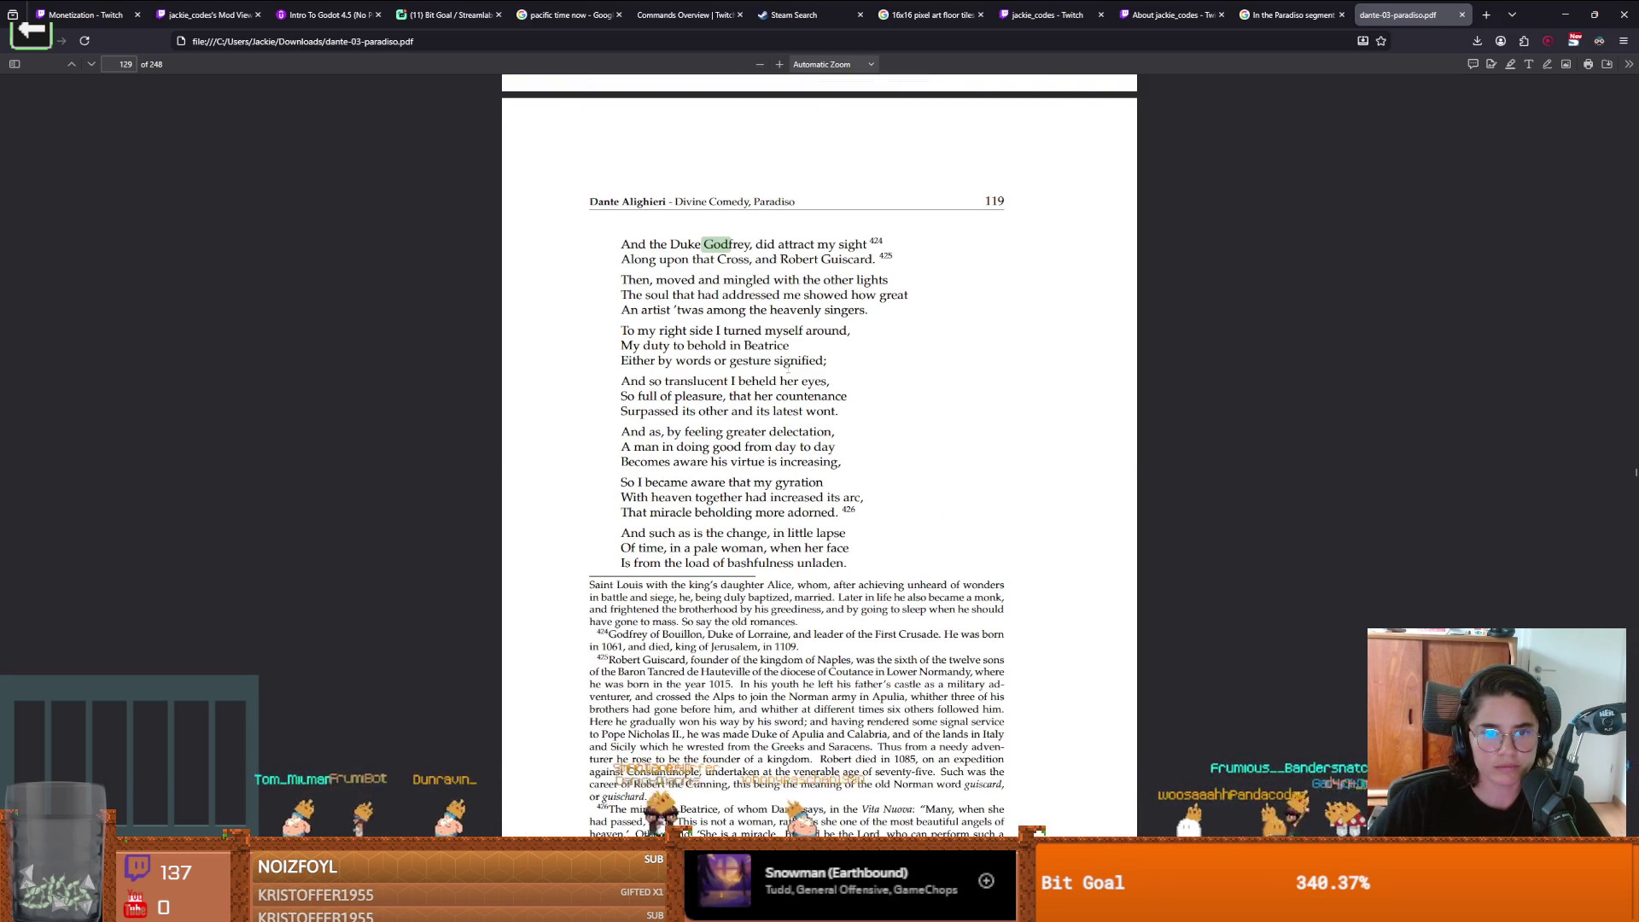
key("ctrl+g")
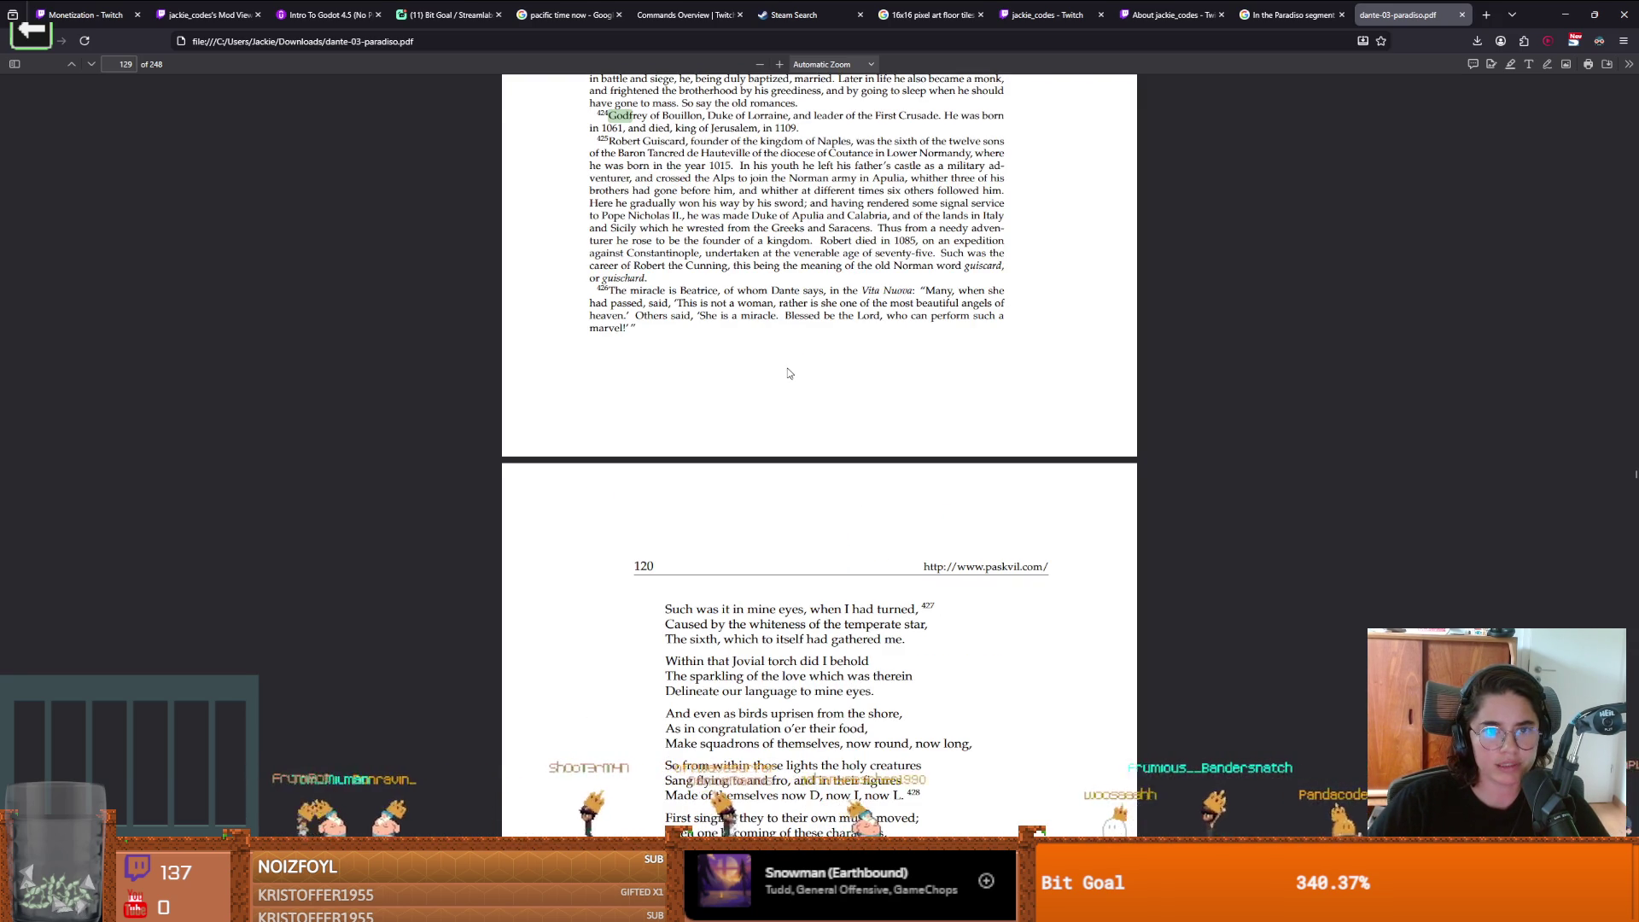
key("ctrl+shift+g")
scroll(1011, 335, "up", 1)
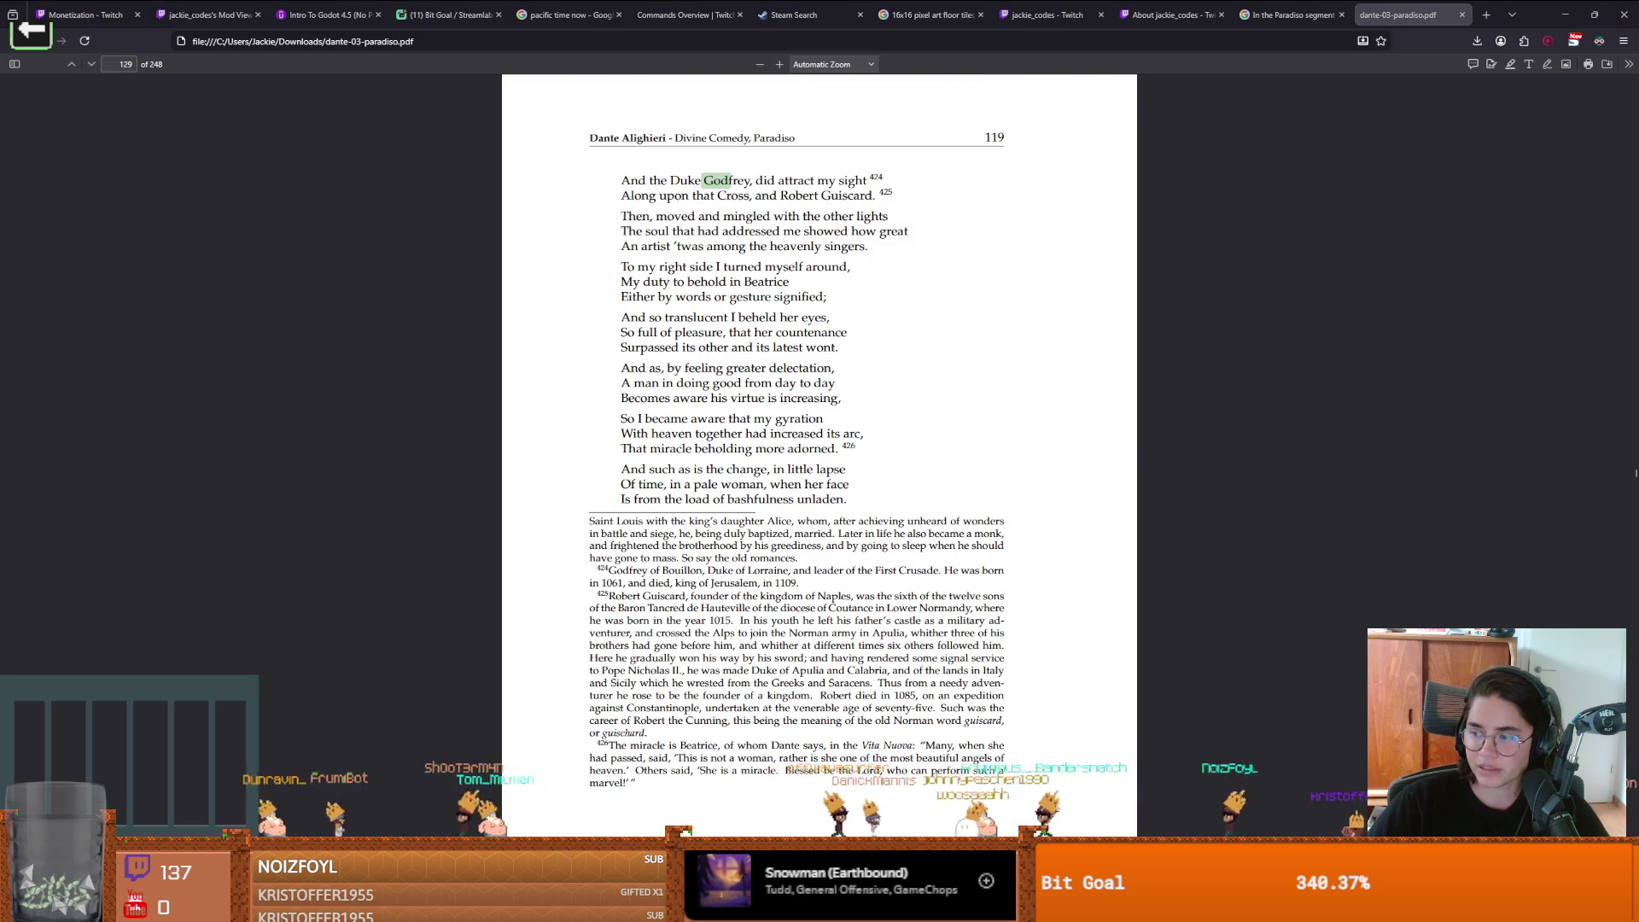
scroll(643, 322, "up", 3)
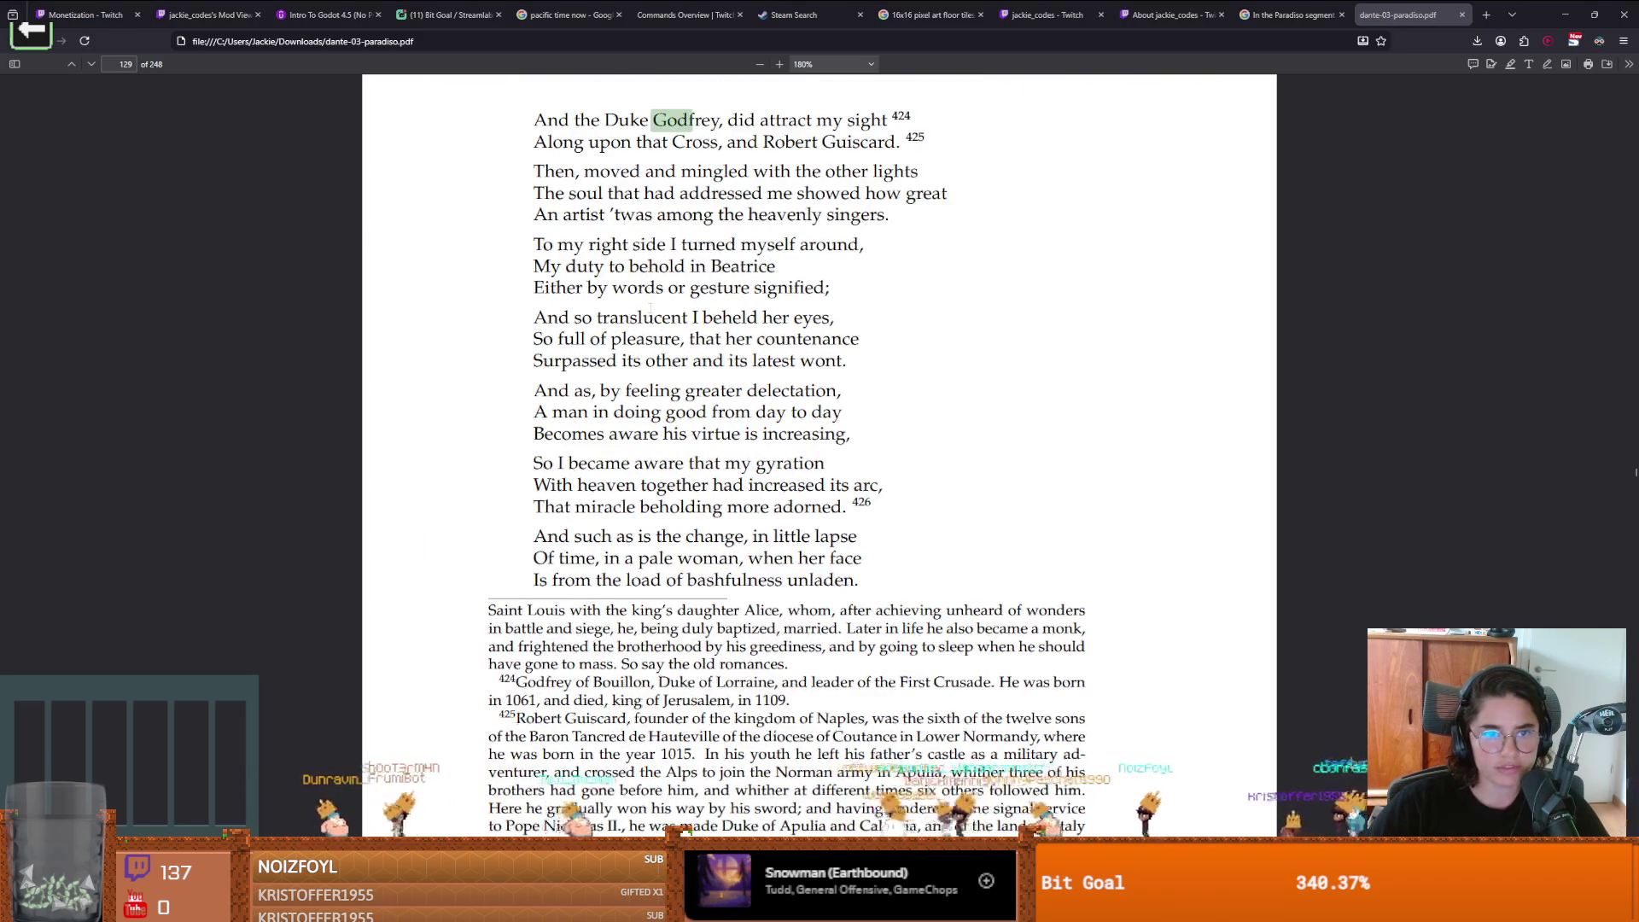
Step: Scroll back up to the start of Canto 18 on page 117
scroll(643, 322, "up", 10)
scroll(651, 306, "up", 2)
scroll(650, 306, "up", 6)
scroll(650, 306, "down", 6)
scroll(650, 306, "up", 6)
scroll(650, 306, "up", 3)
scroll(650, 305, "down", 3)
scroll(651, 306, "up", 8)
scroll(570, 205, "up", 4)
scroll(571, 204, "down", 3)
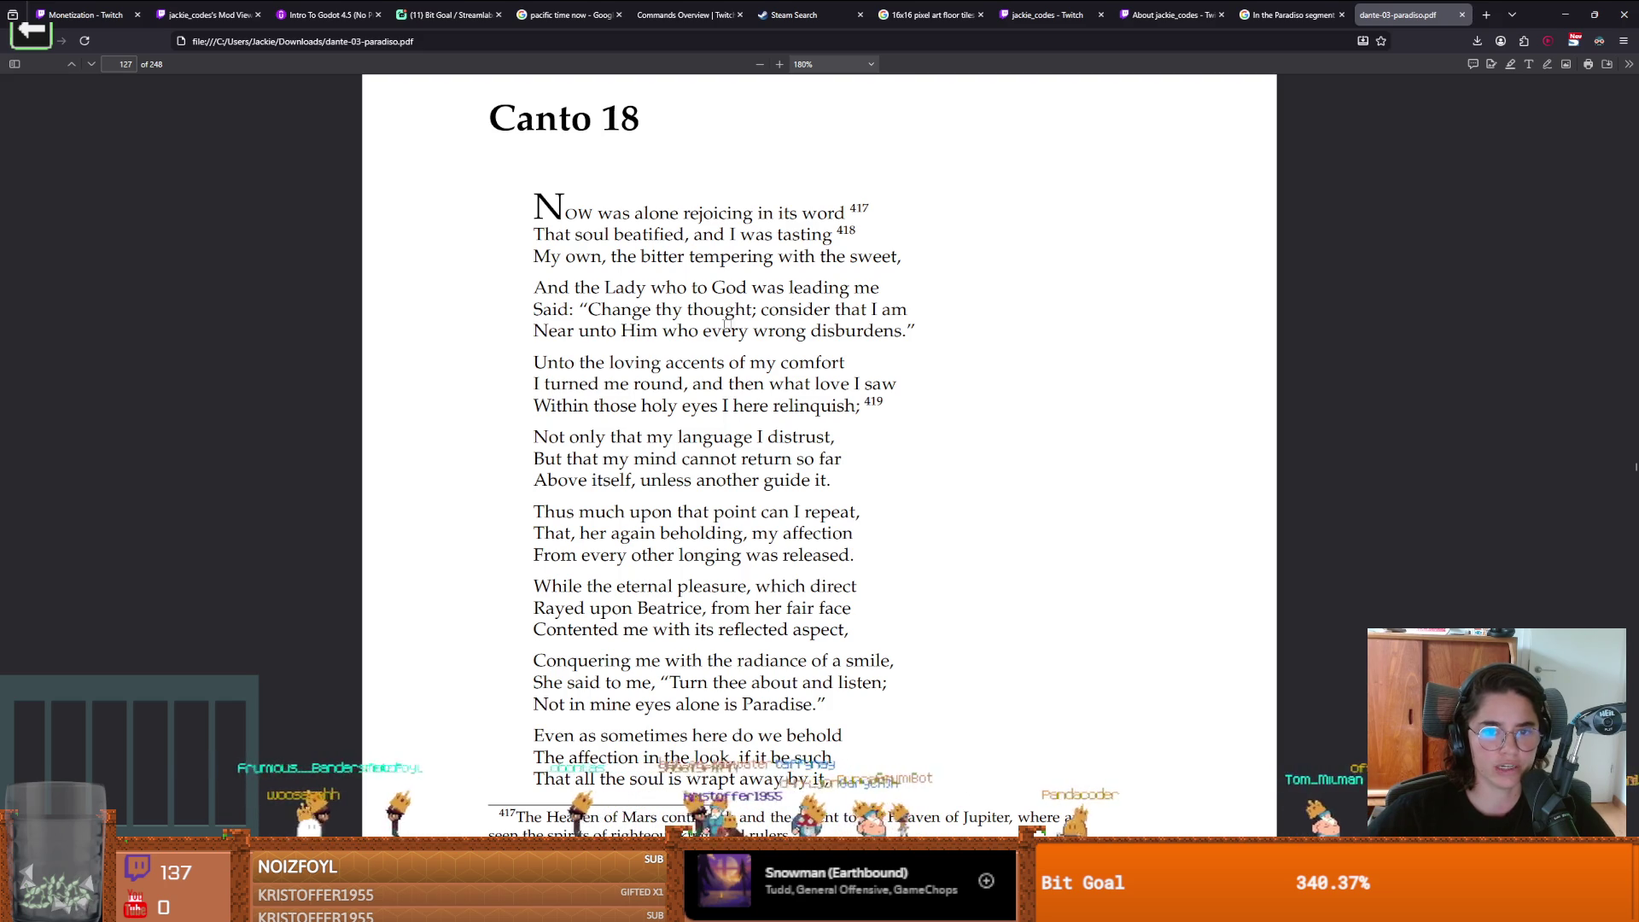
Step: Read down page 117 through footnotes 417–419 to the top of page 118
scroll(546, 362, "down", 1)
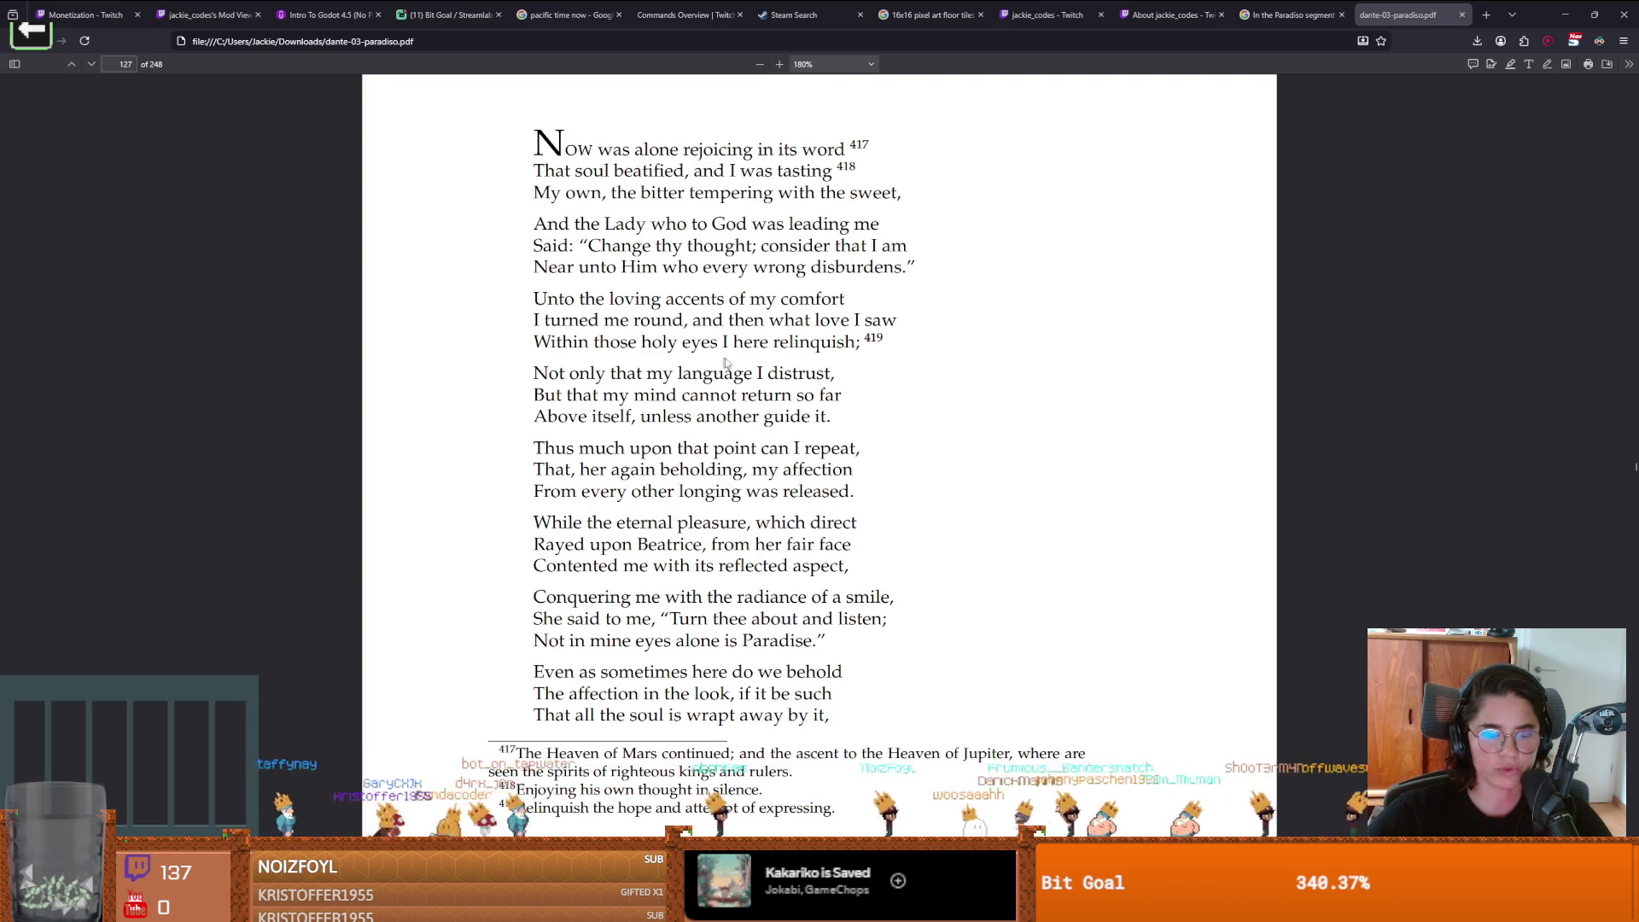
scroll(742, 368, "down", 1)
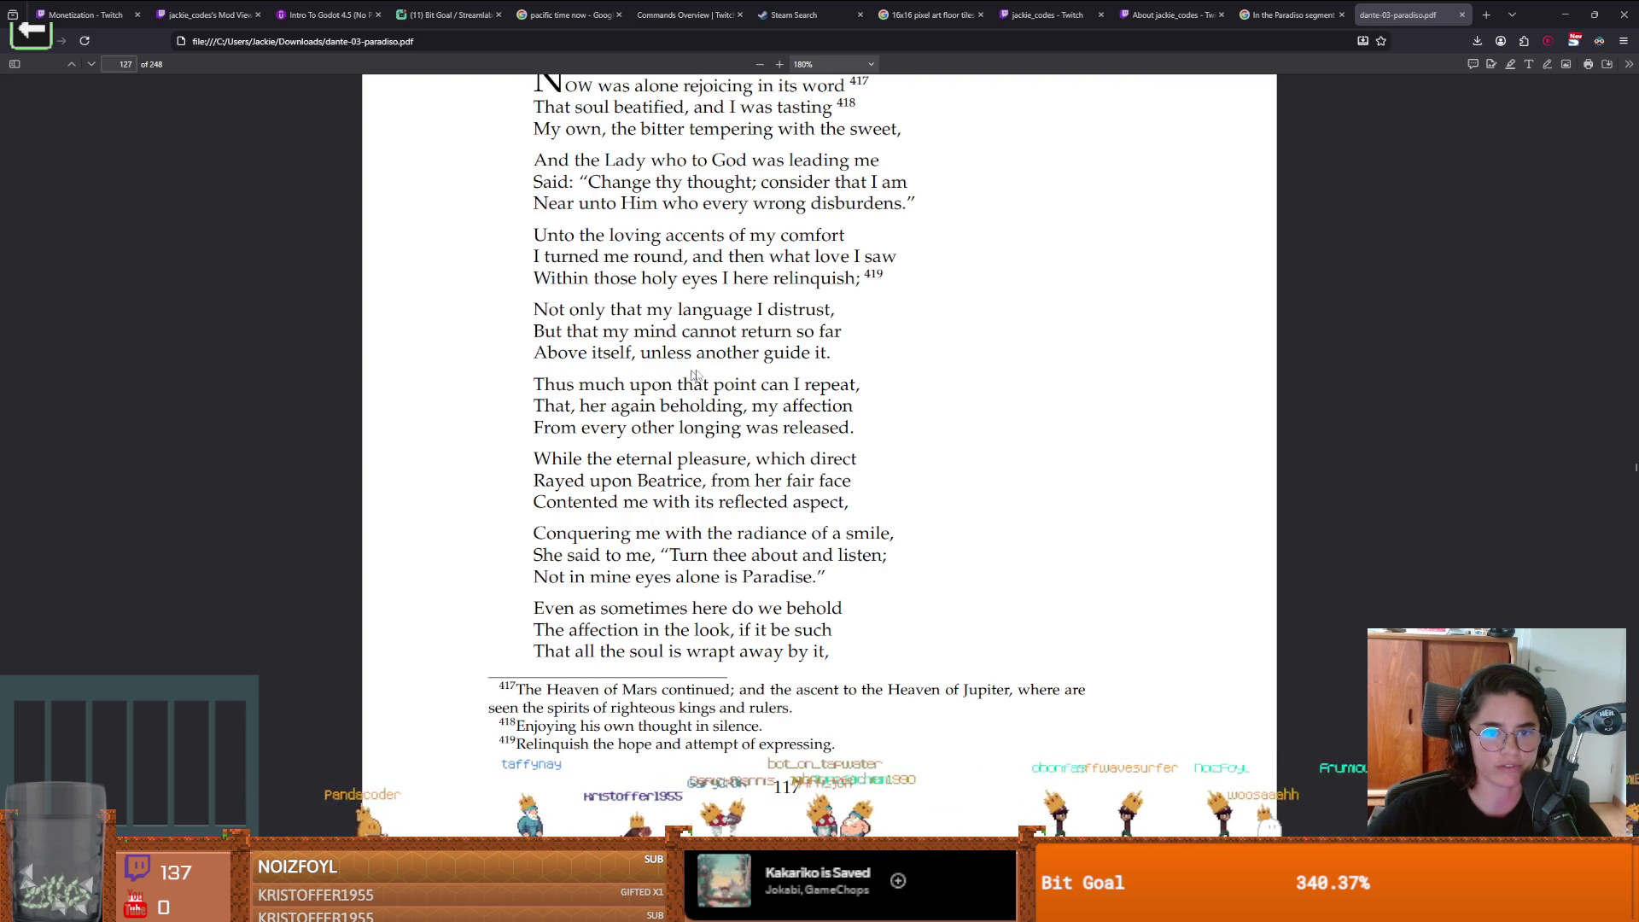
scroll(630, 377, "down", 1)
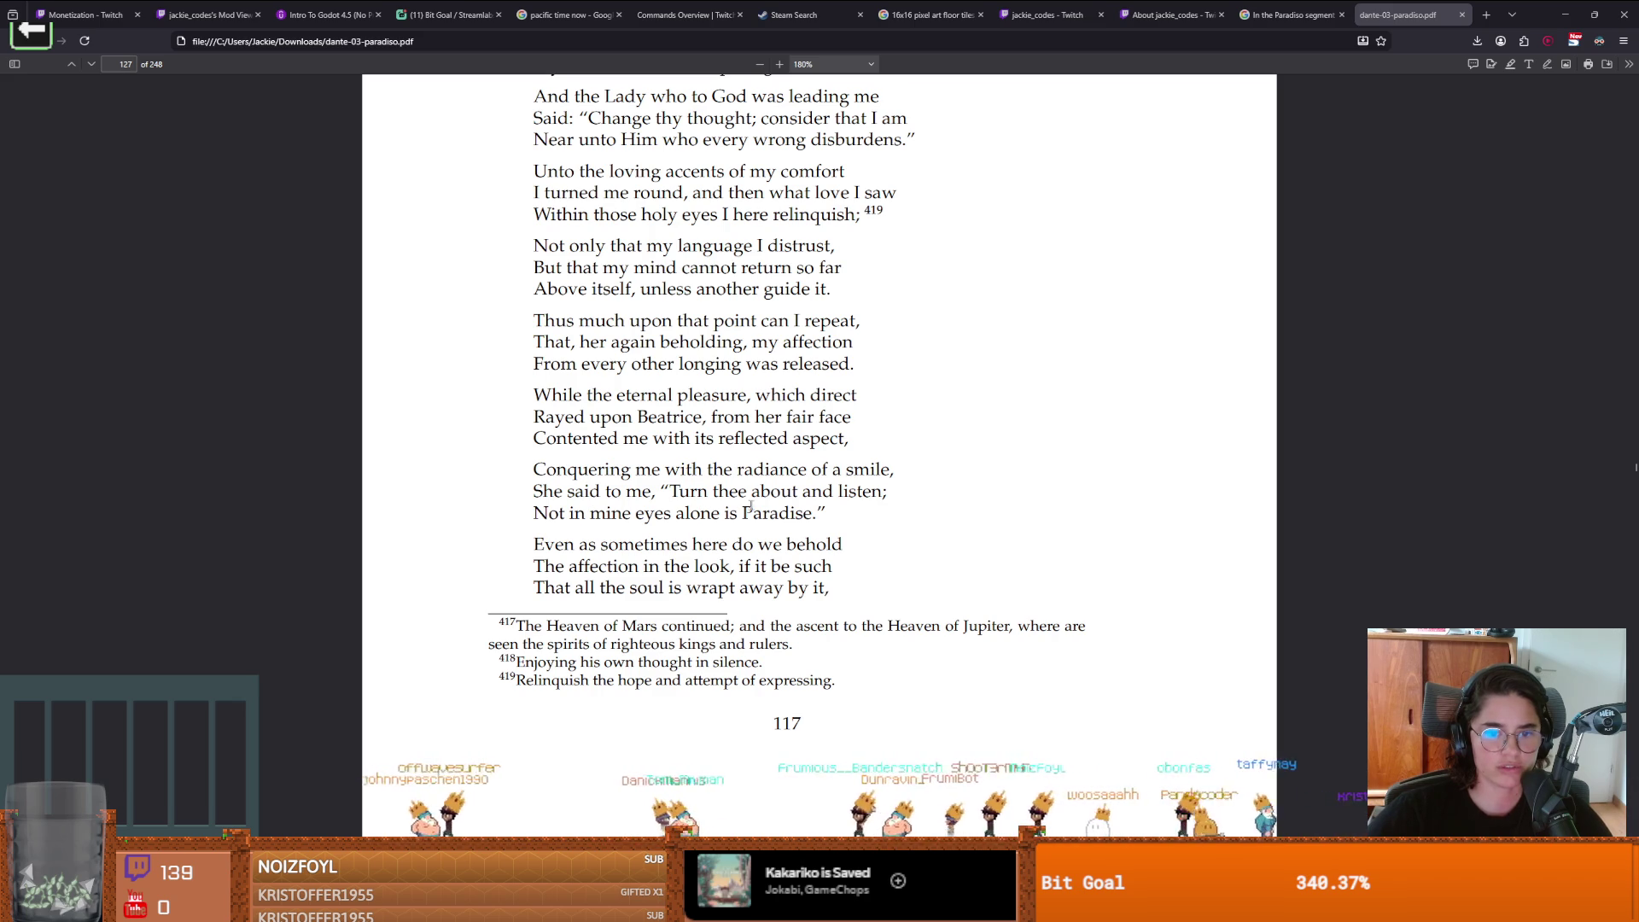
scroll(622, 531, "down", 1)
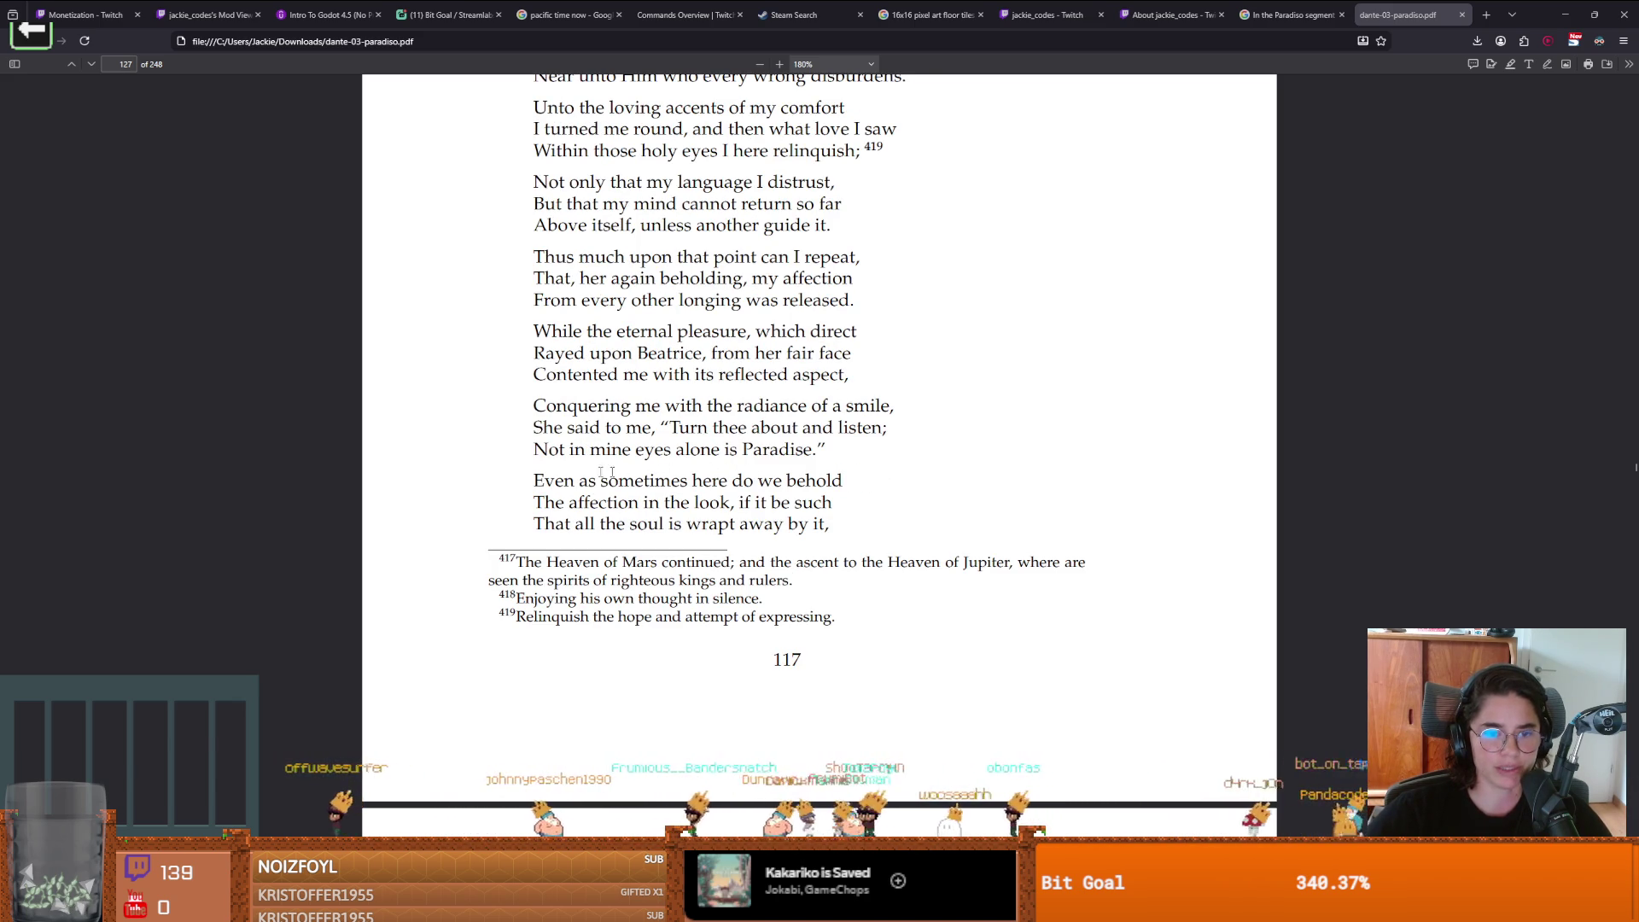
scroll(581, 486, "down", 1)
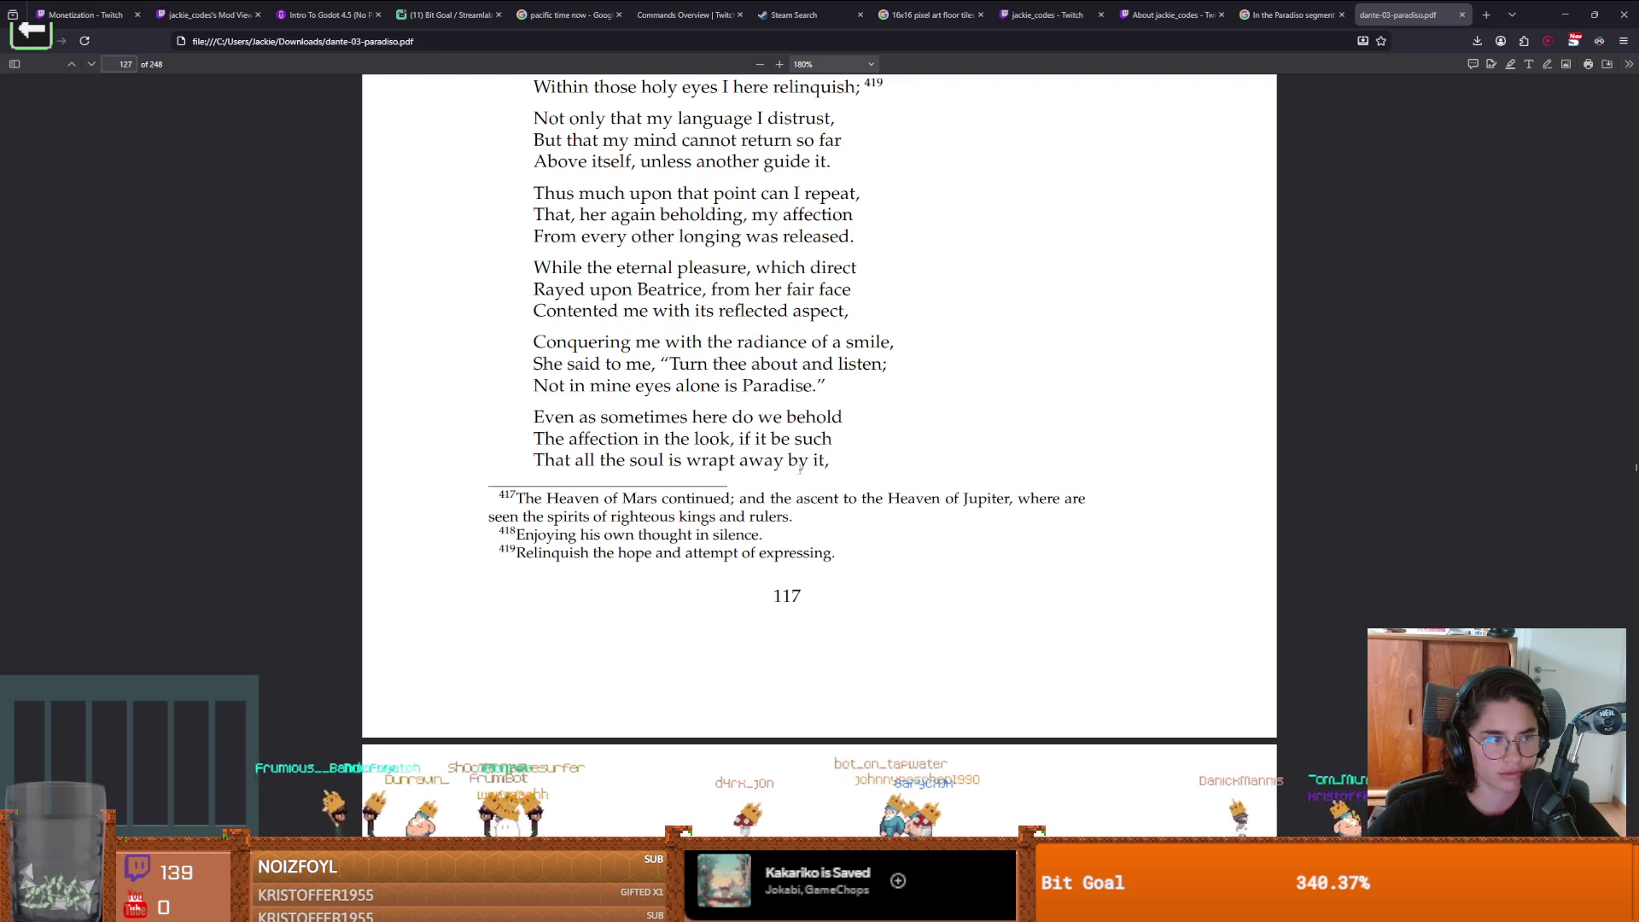
scroll(800, 467, "down", 5)
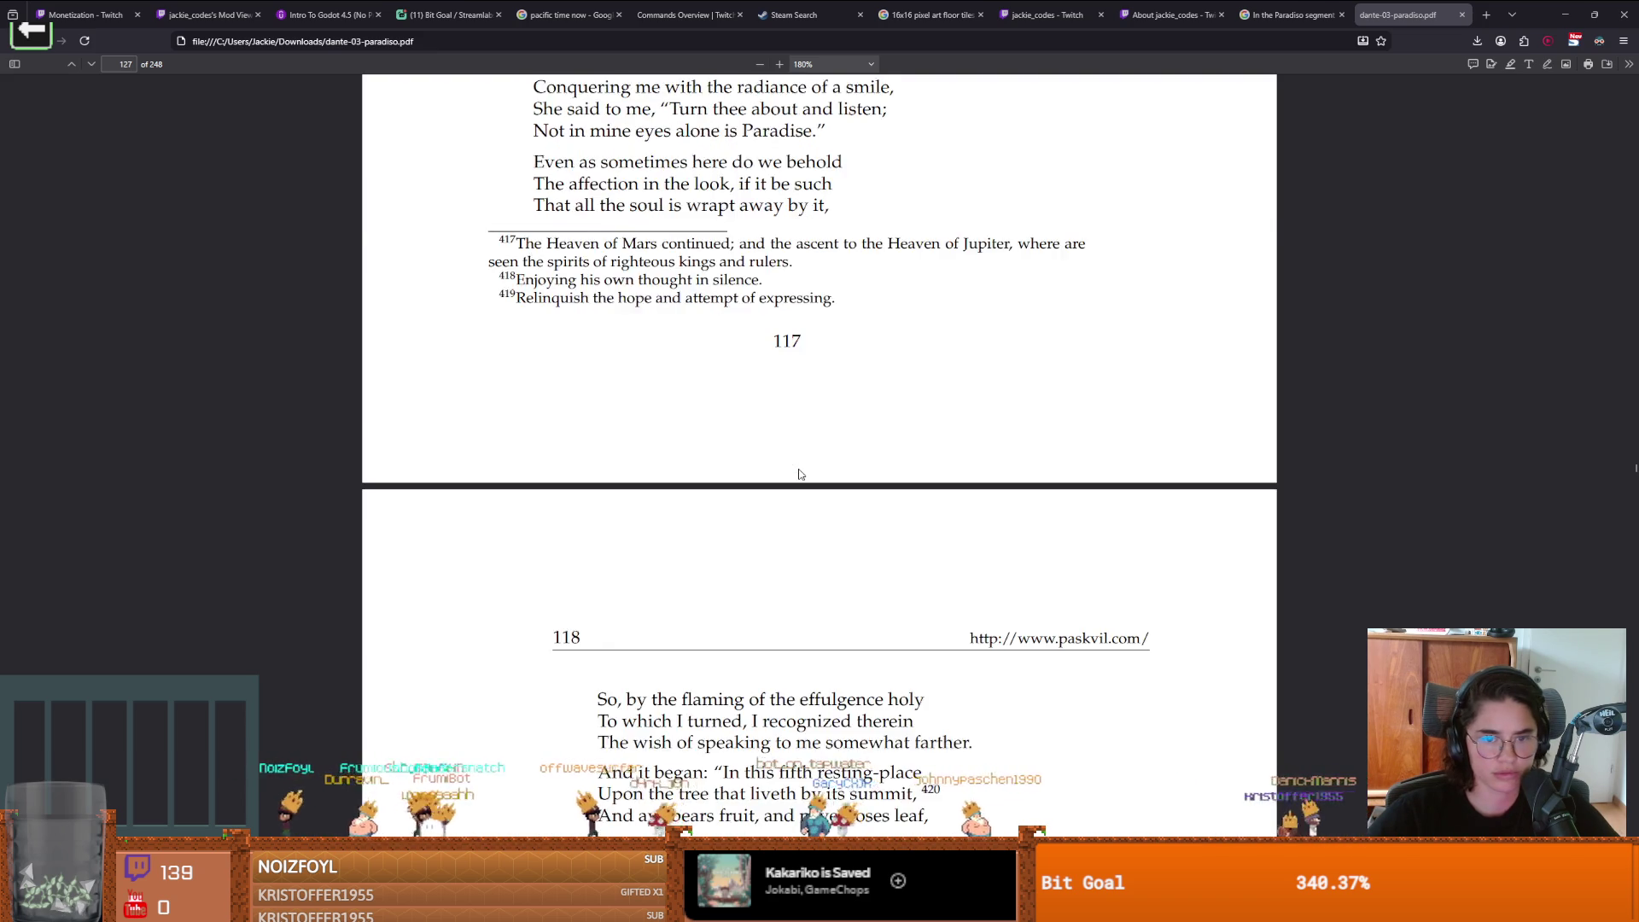
Step: Read down page 118 and its footnotes 420–423 to the Duke Godfrey verses on page 119
scroll(707, 438, "down", 1)
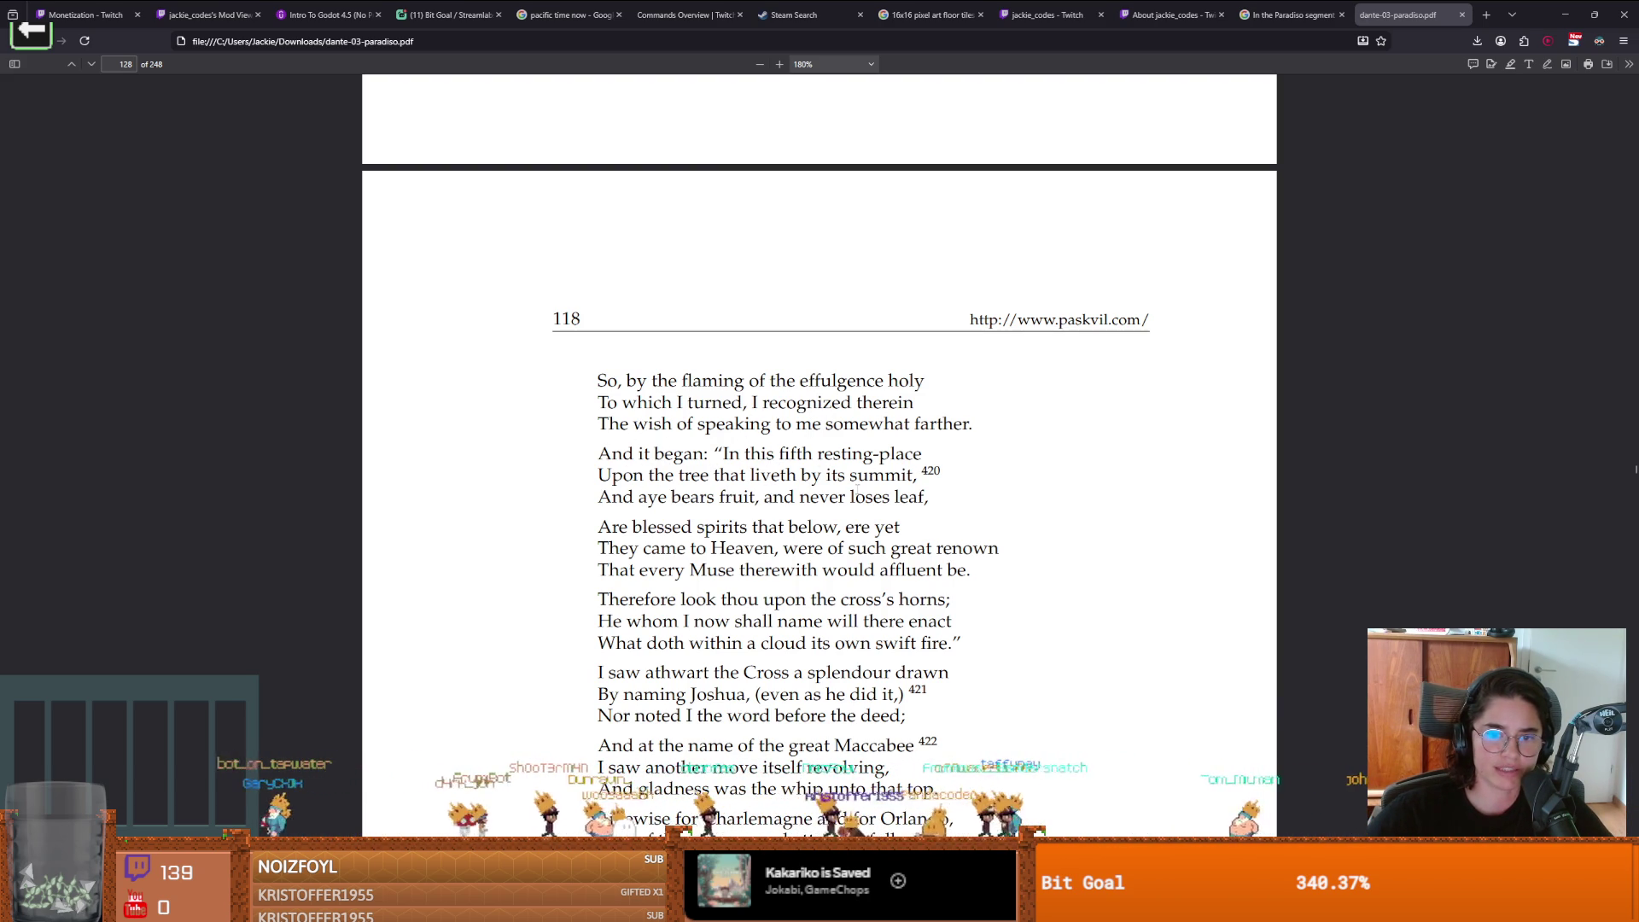
scroll(720, 519, "down", 1)
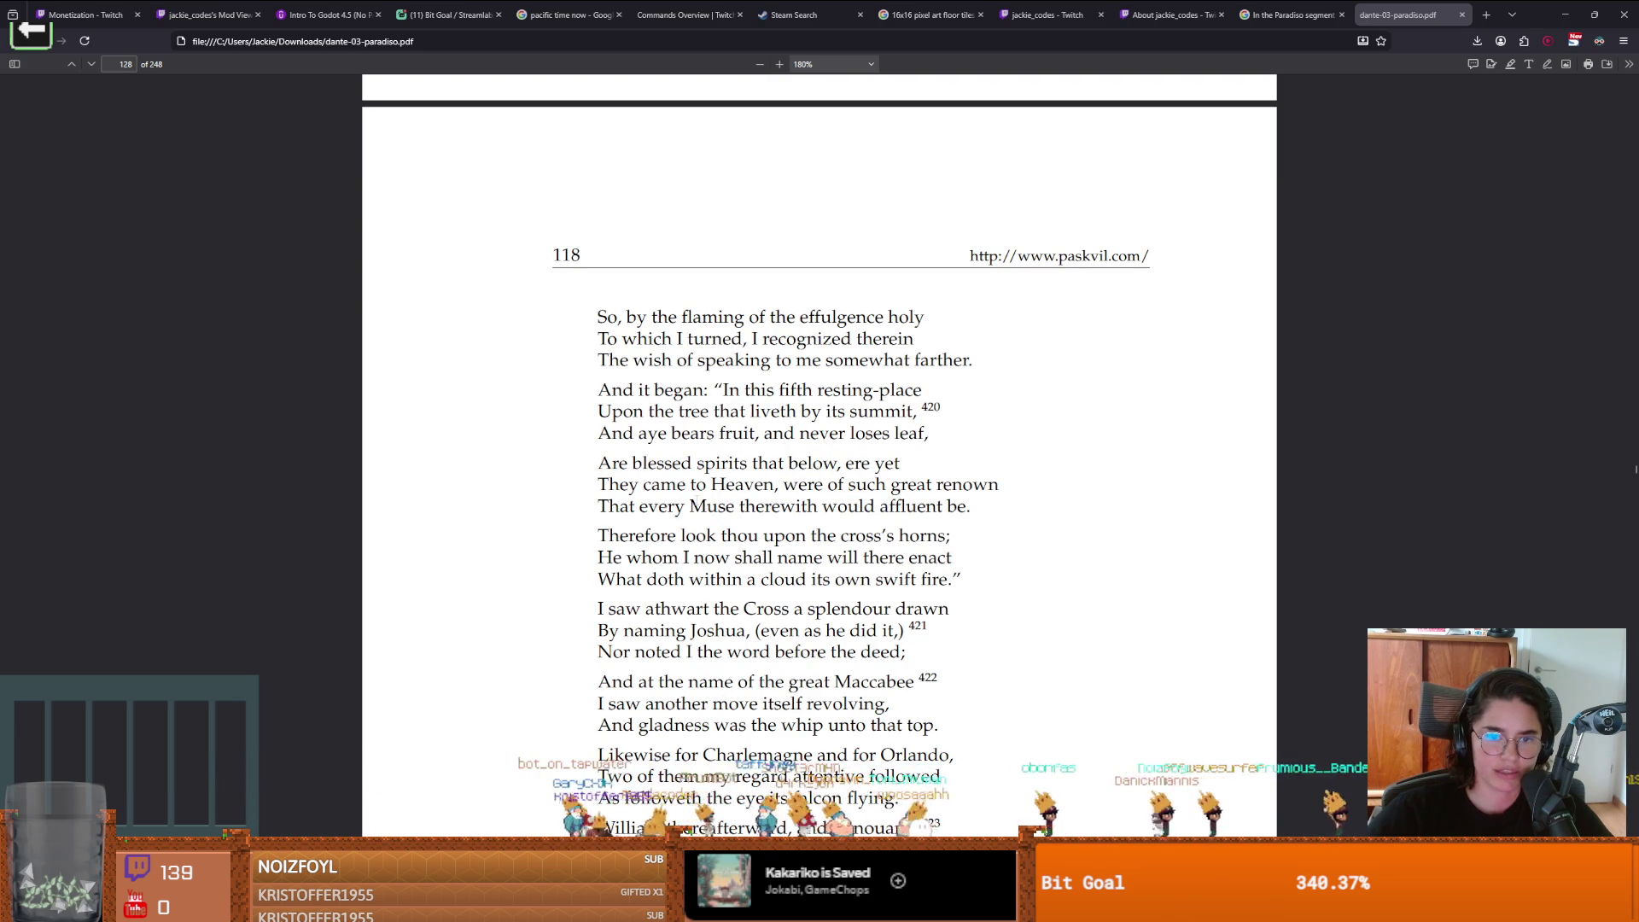
scroll(820, 461, "down", 1)
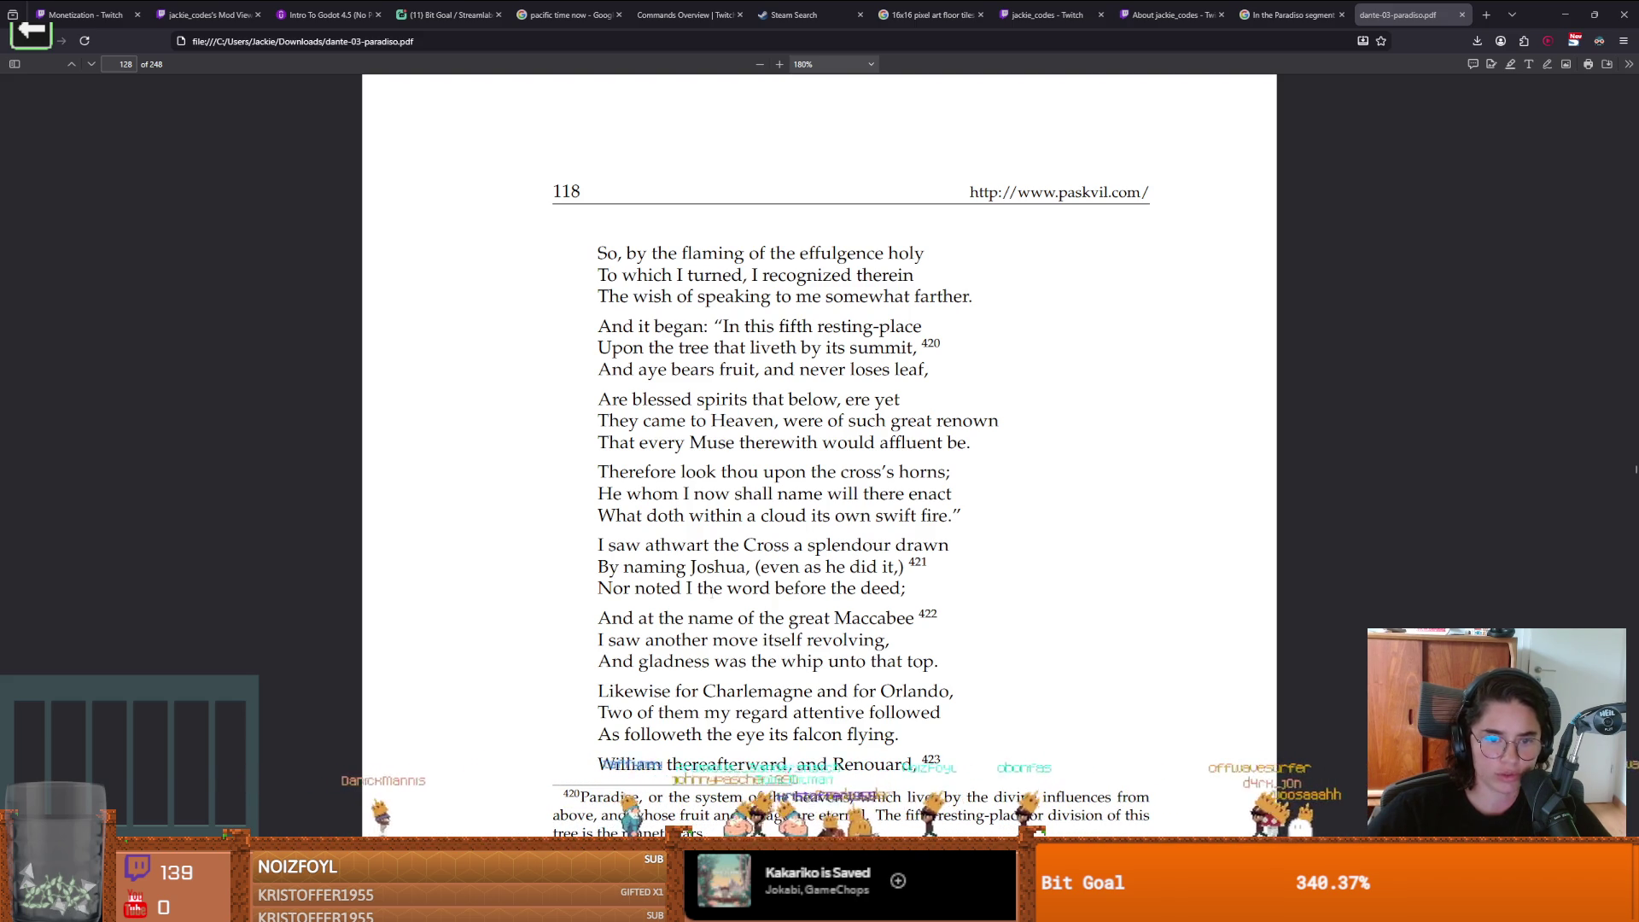
scroll(798, 602, "down", 1)
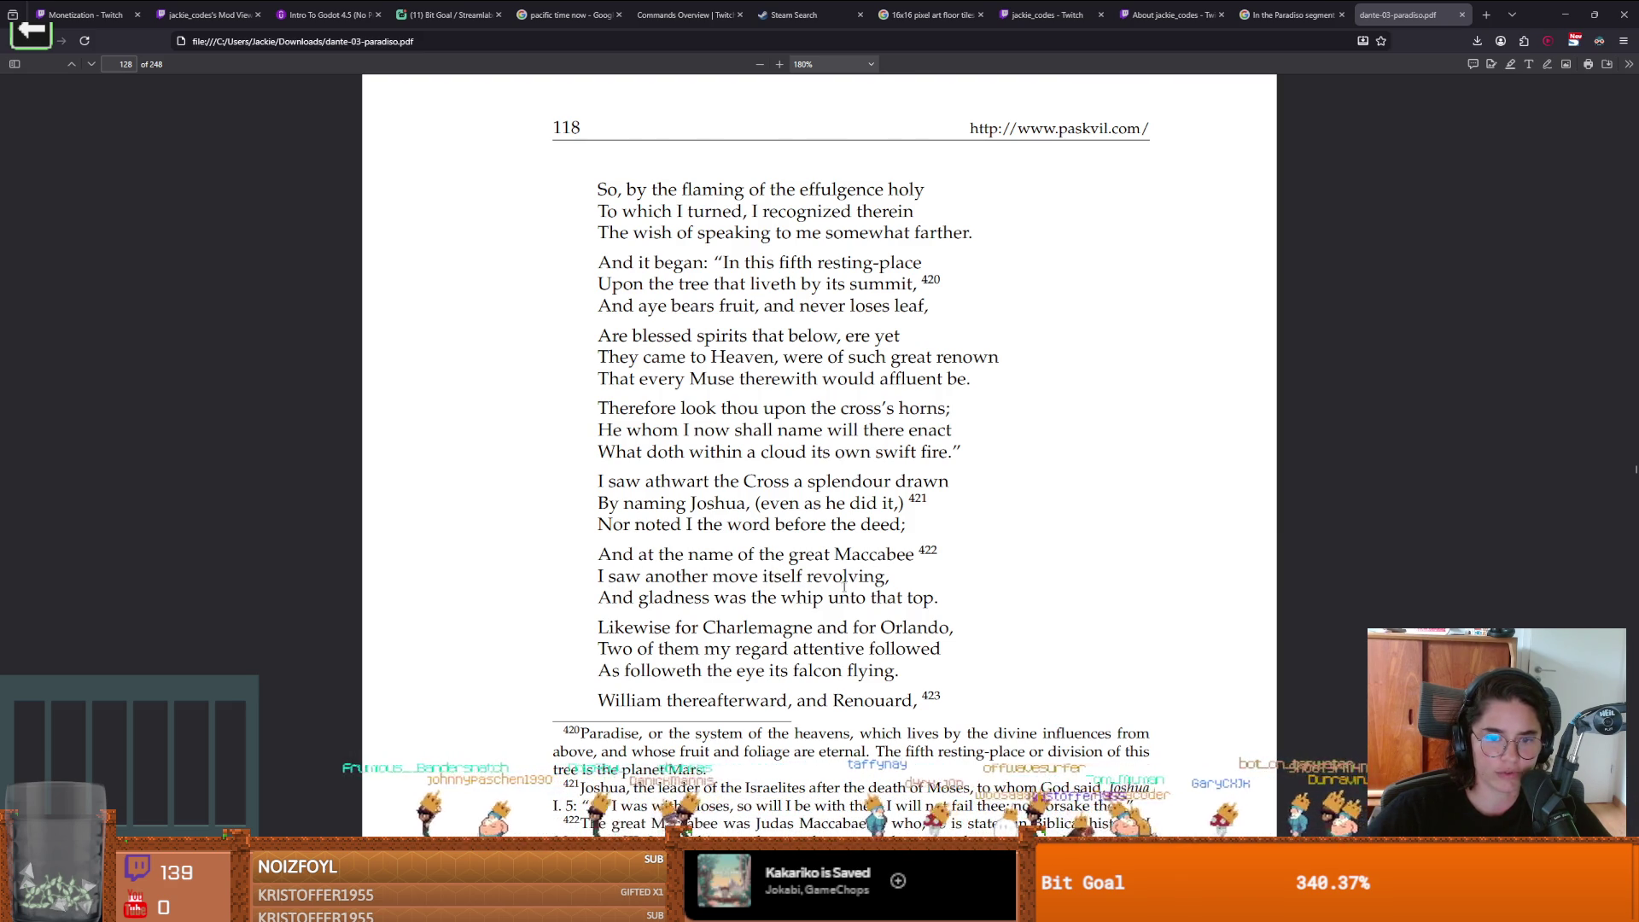
scroll(842, 587, "down", 1)
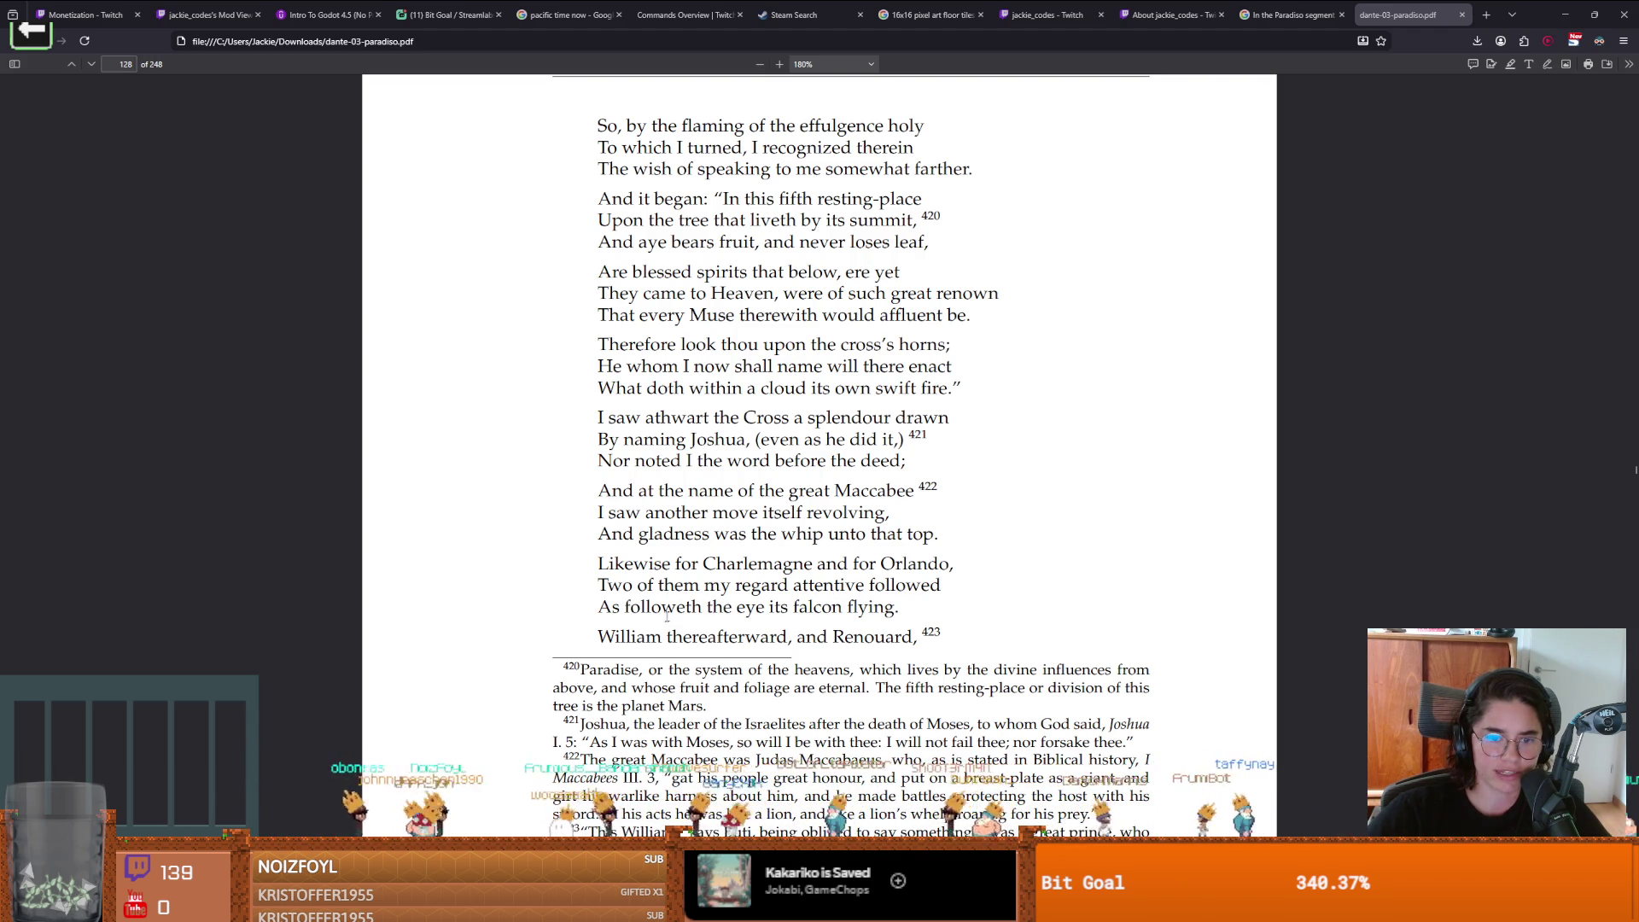
scroll(873, 639, "down", 10)
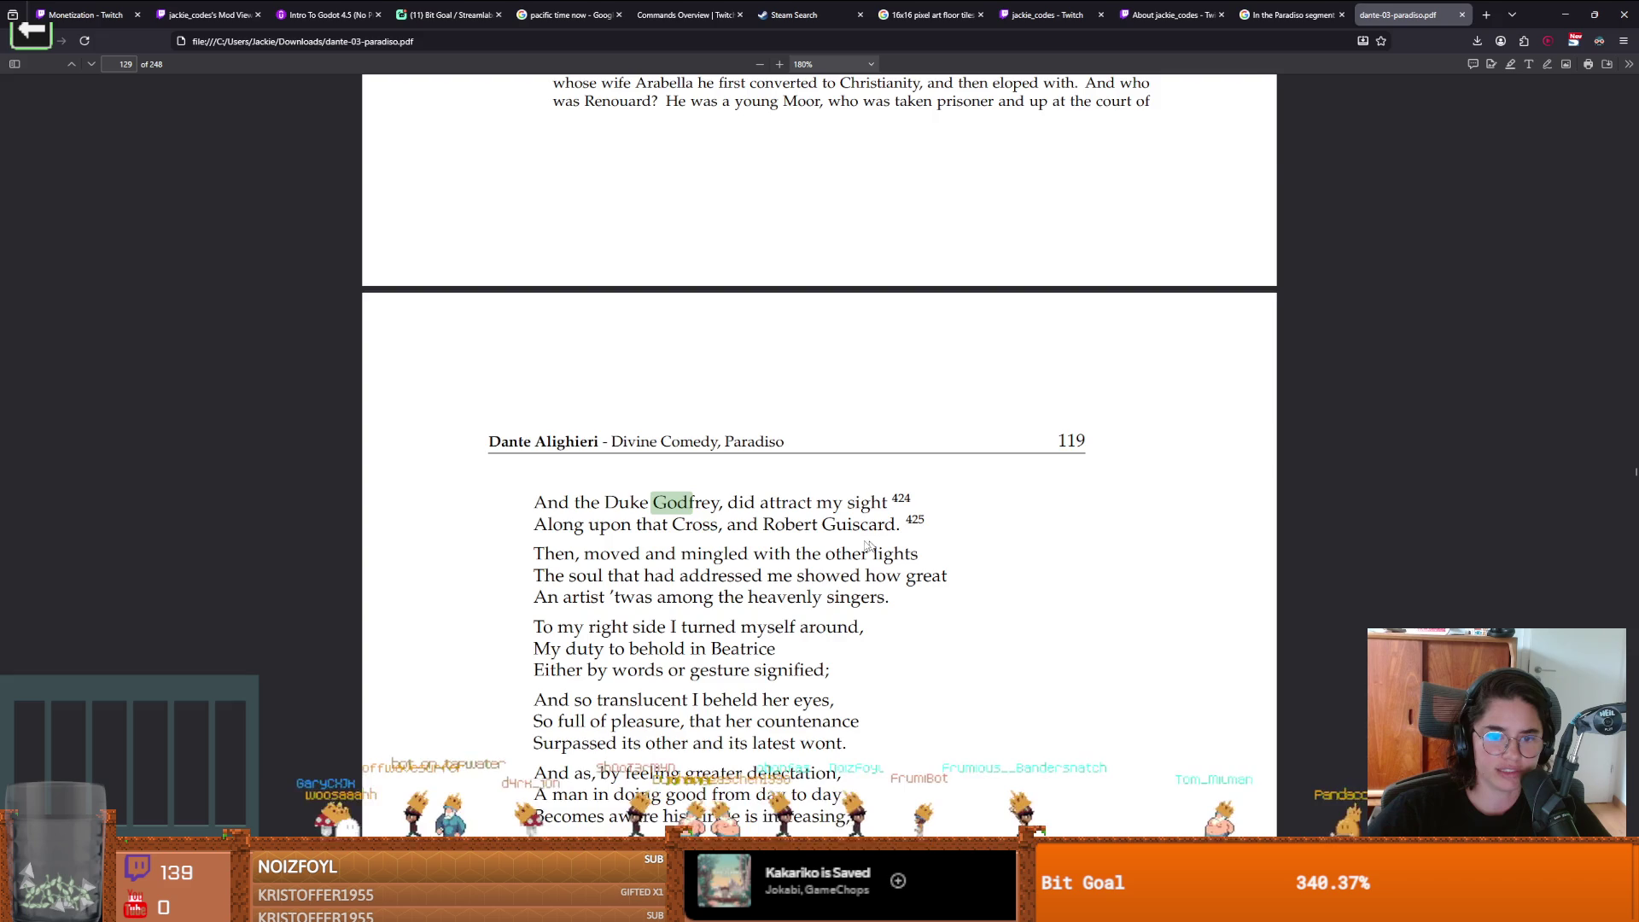
Step: Scroll down page 119 until footnotes 424–426 come into view
scroll(603, 549, "down", 3)
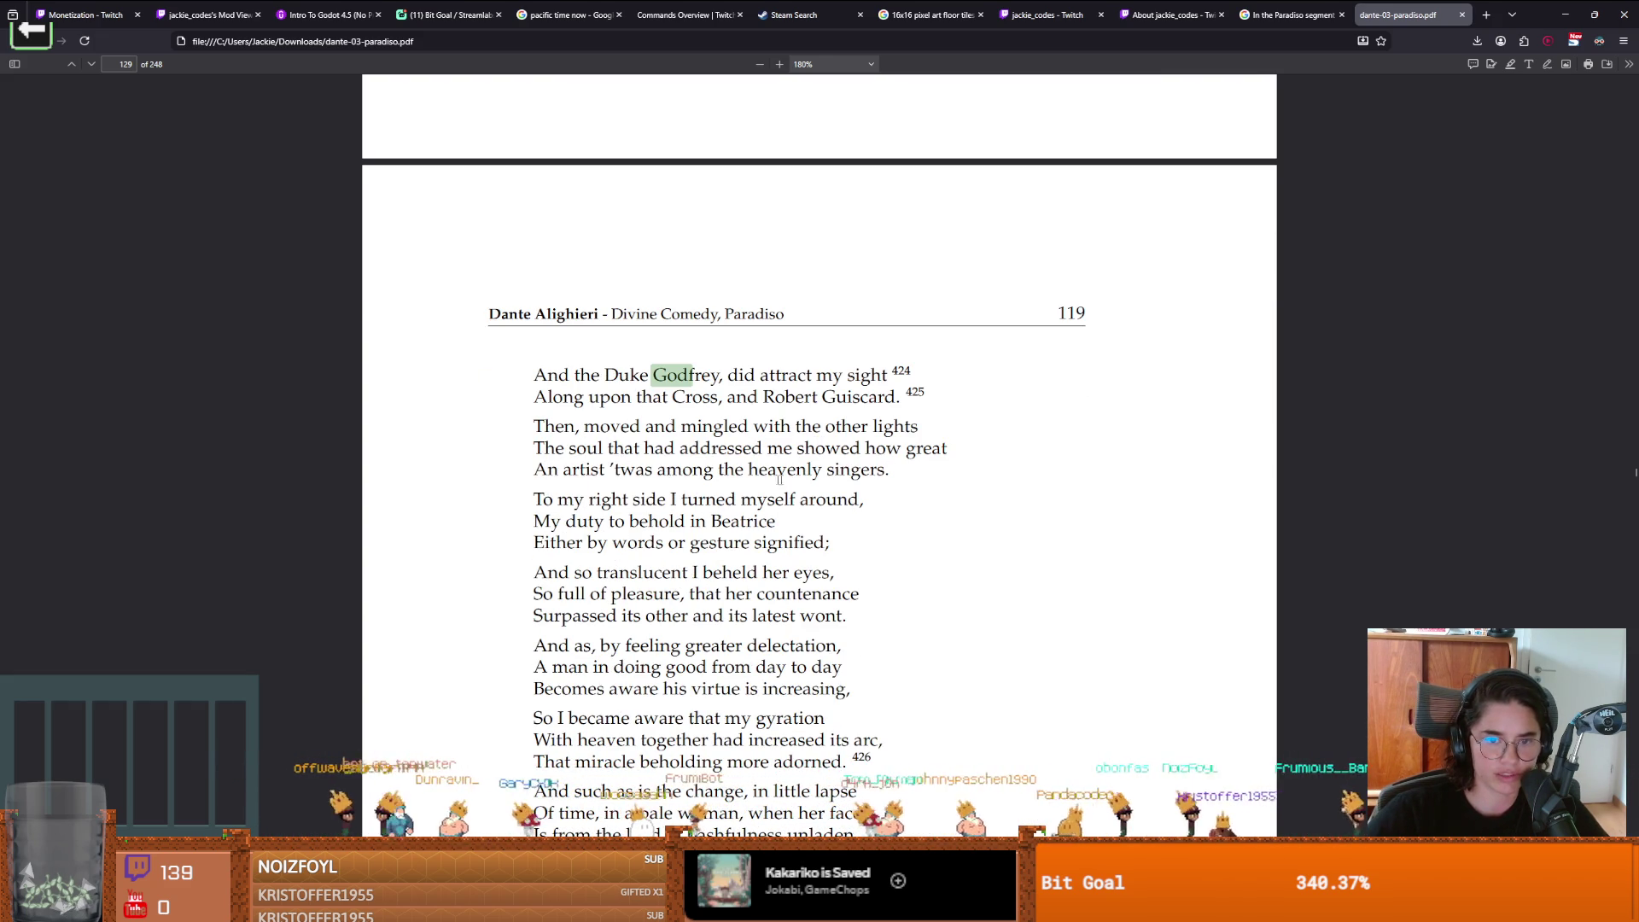
scroll(556, 502, "down", 1)
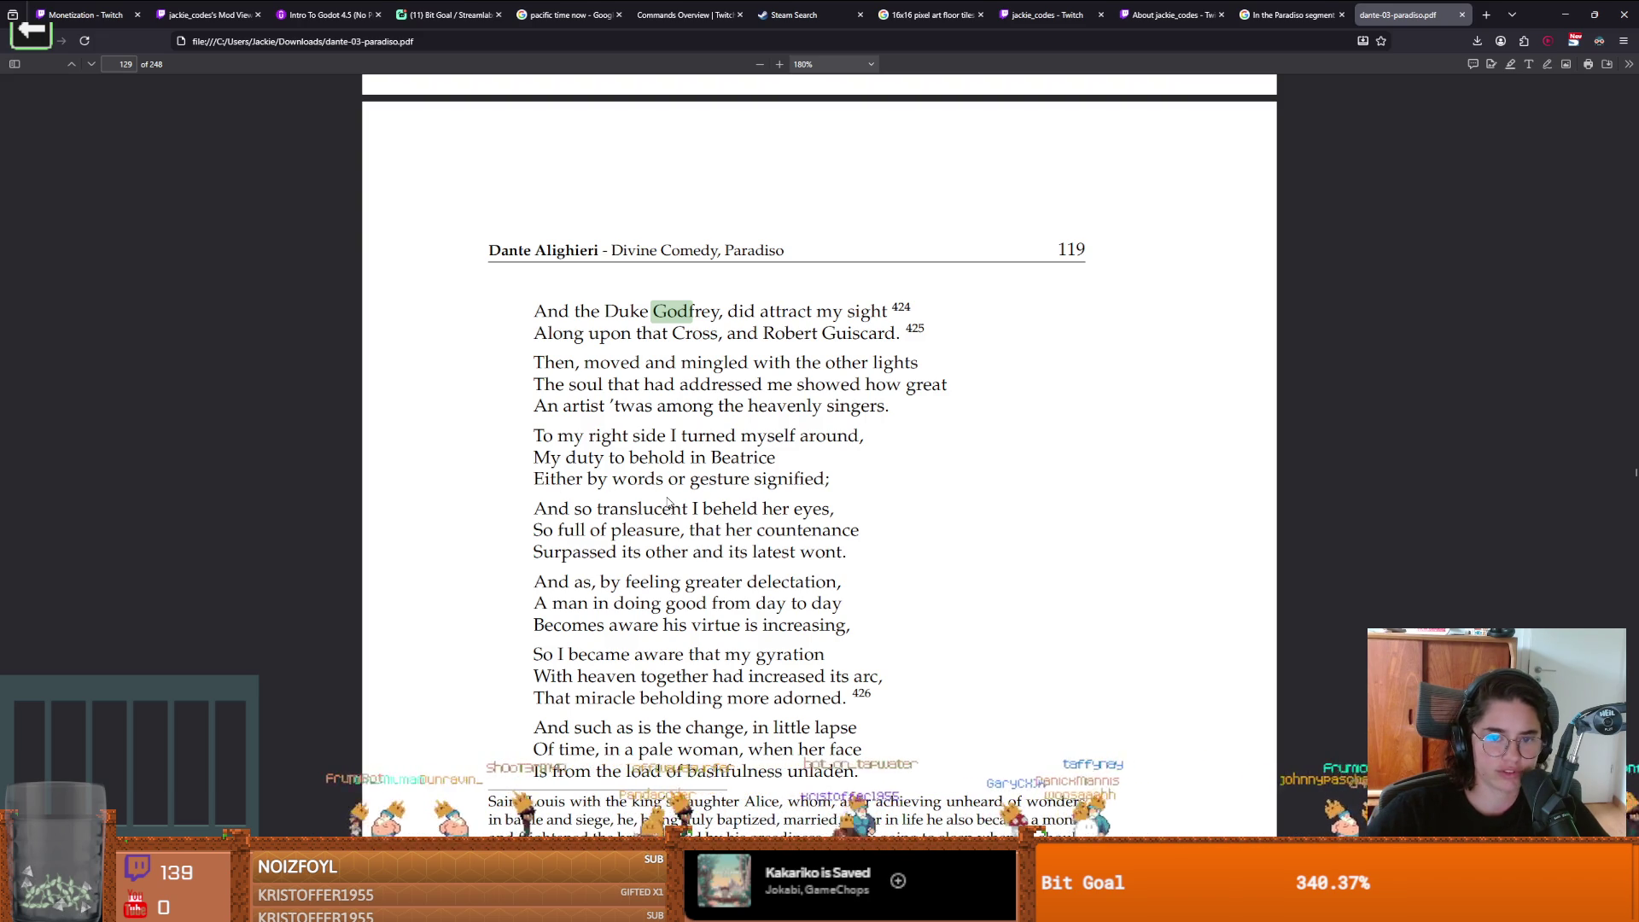
scroll(623, 450, "down", 1)
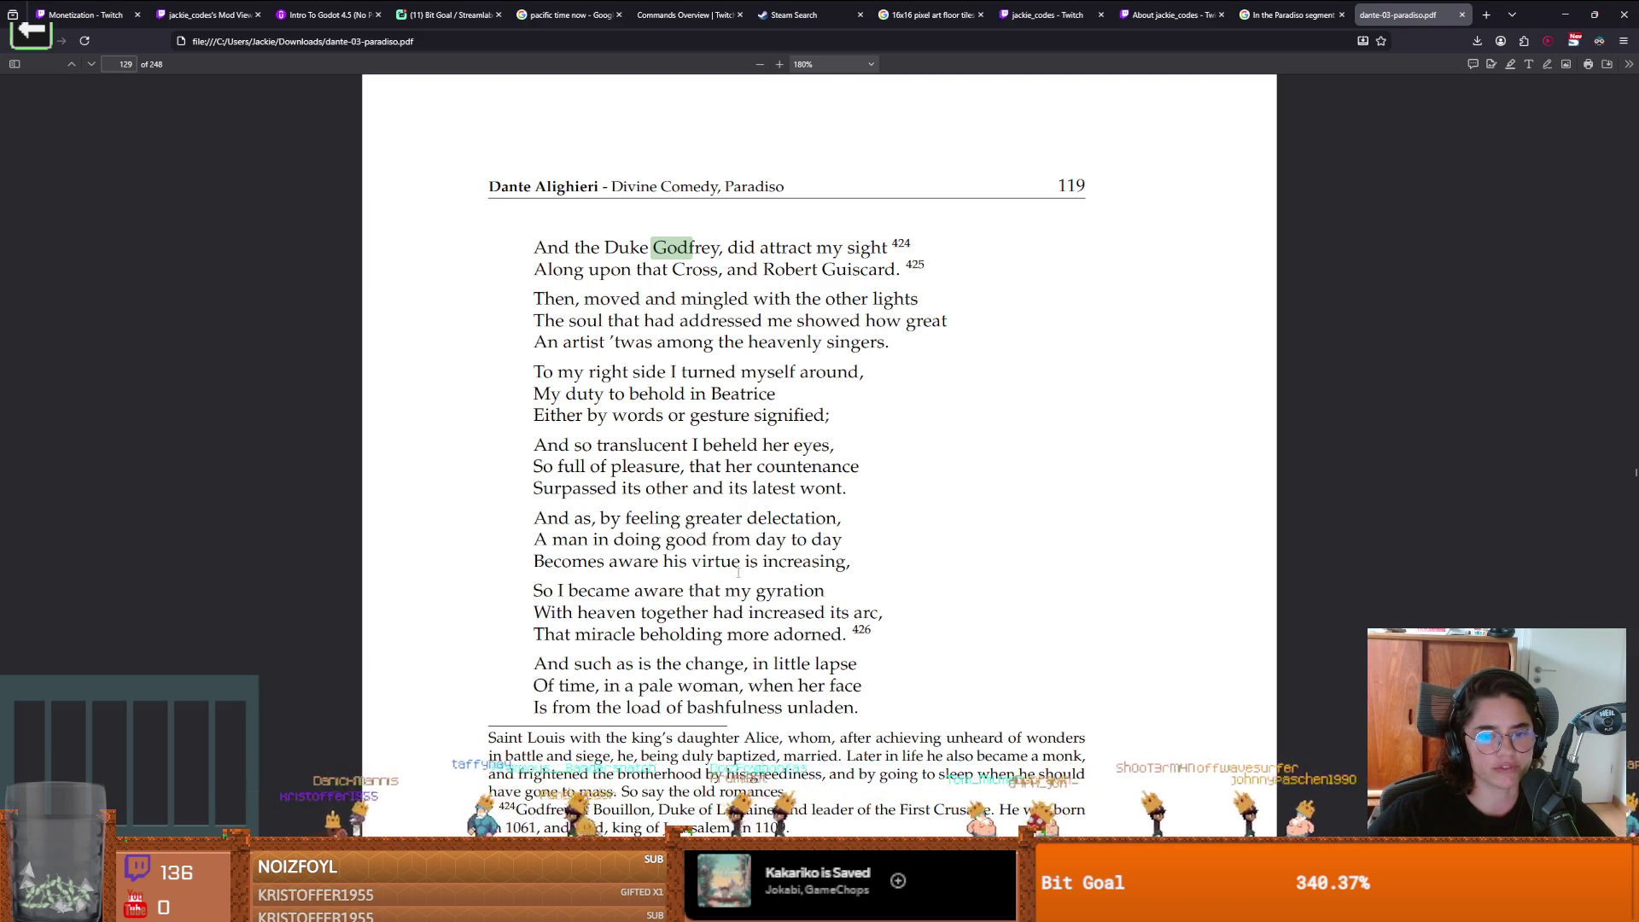
scroll(762, 580, "down", 1)
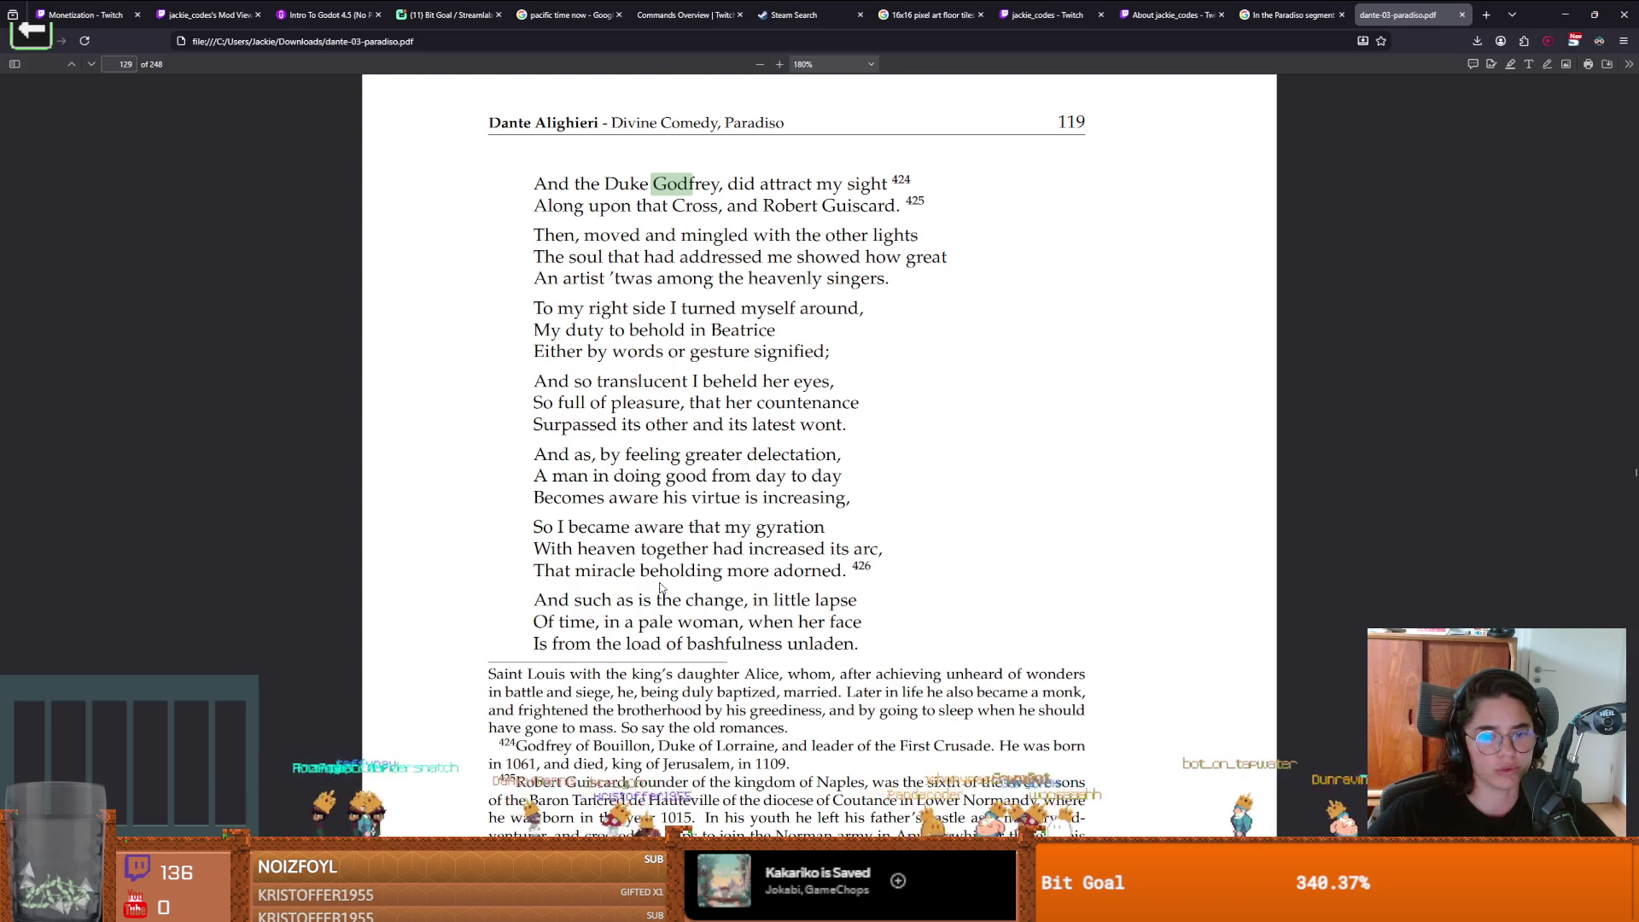
scroll(660, 588, "down", 1)
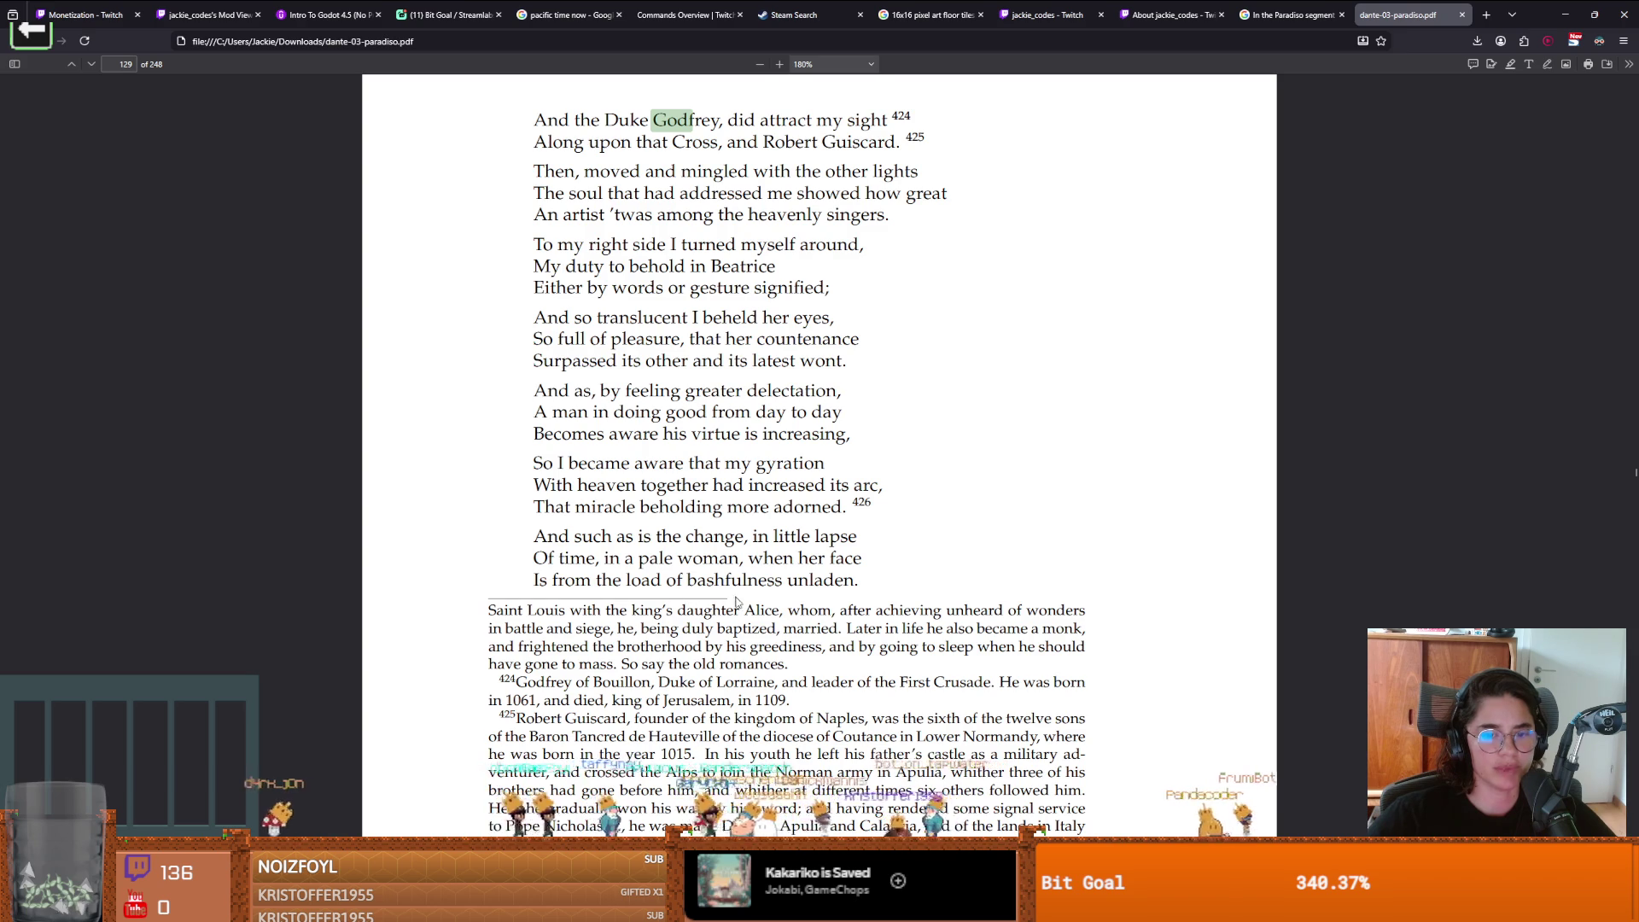
scroll(773, 605, "down", 7)
scroll(777, 601, "down", 5)
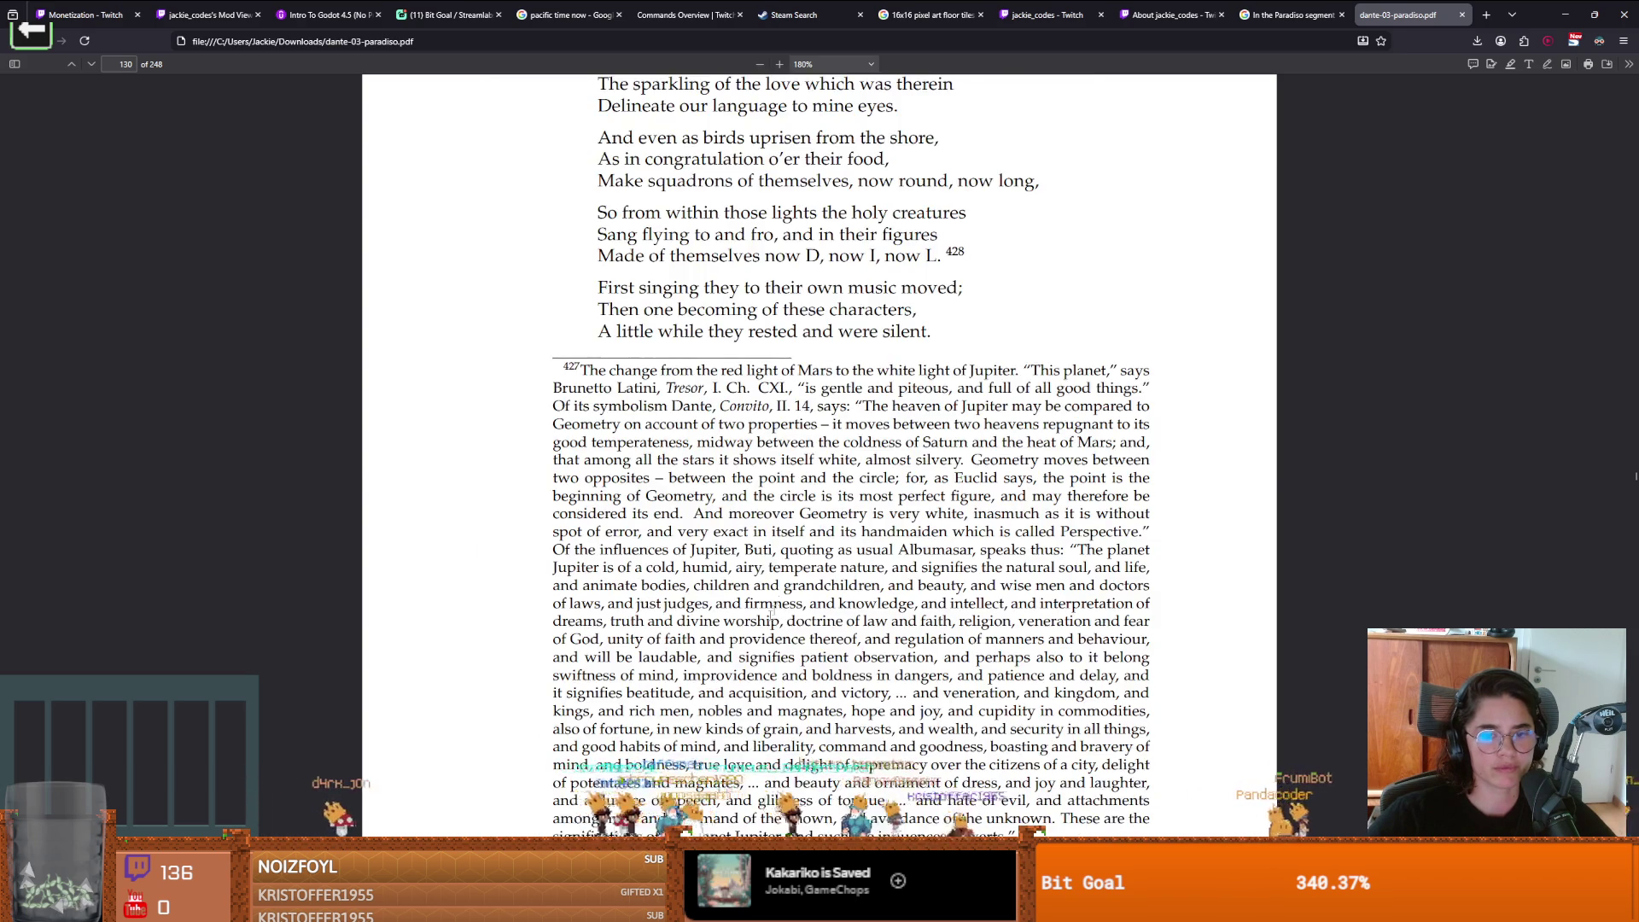
Step: Position footnote 424 on Godfrey of Bouillon in view and select its text
scroll(776, 602, "up", 3)
scroll(777, 602, "up", 10)
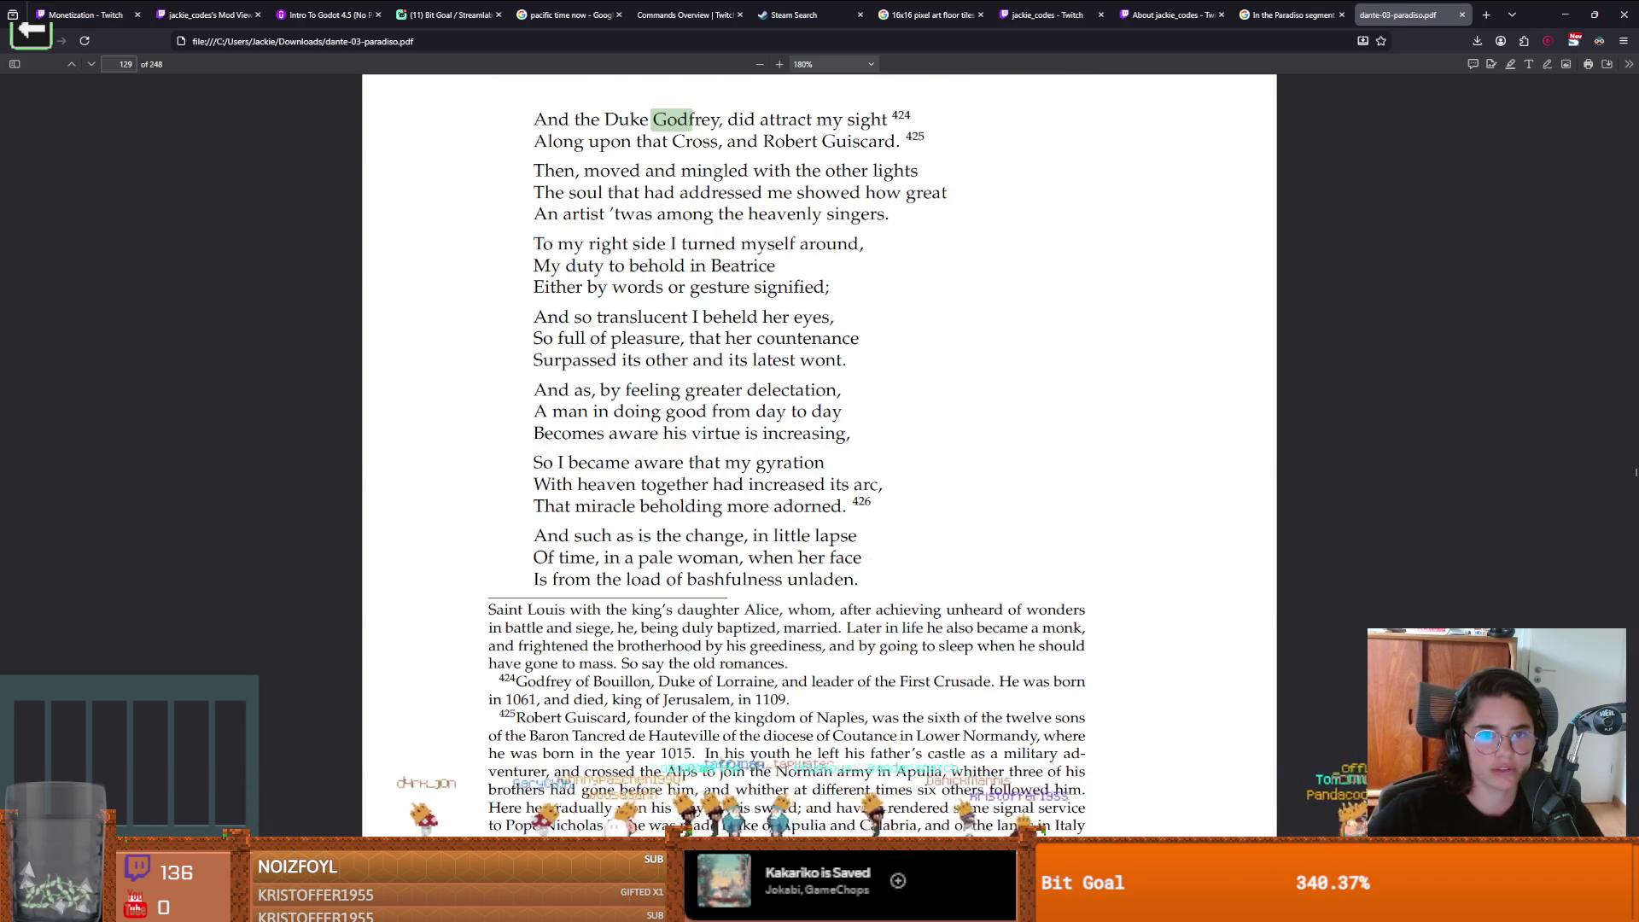
scroll(820, 453, "down", 5)
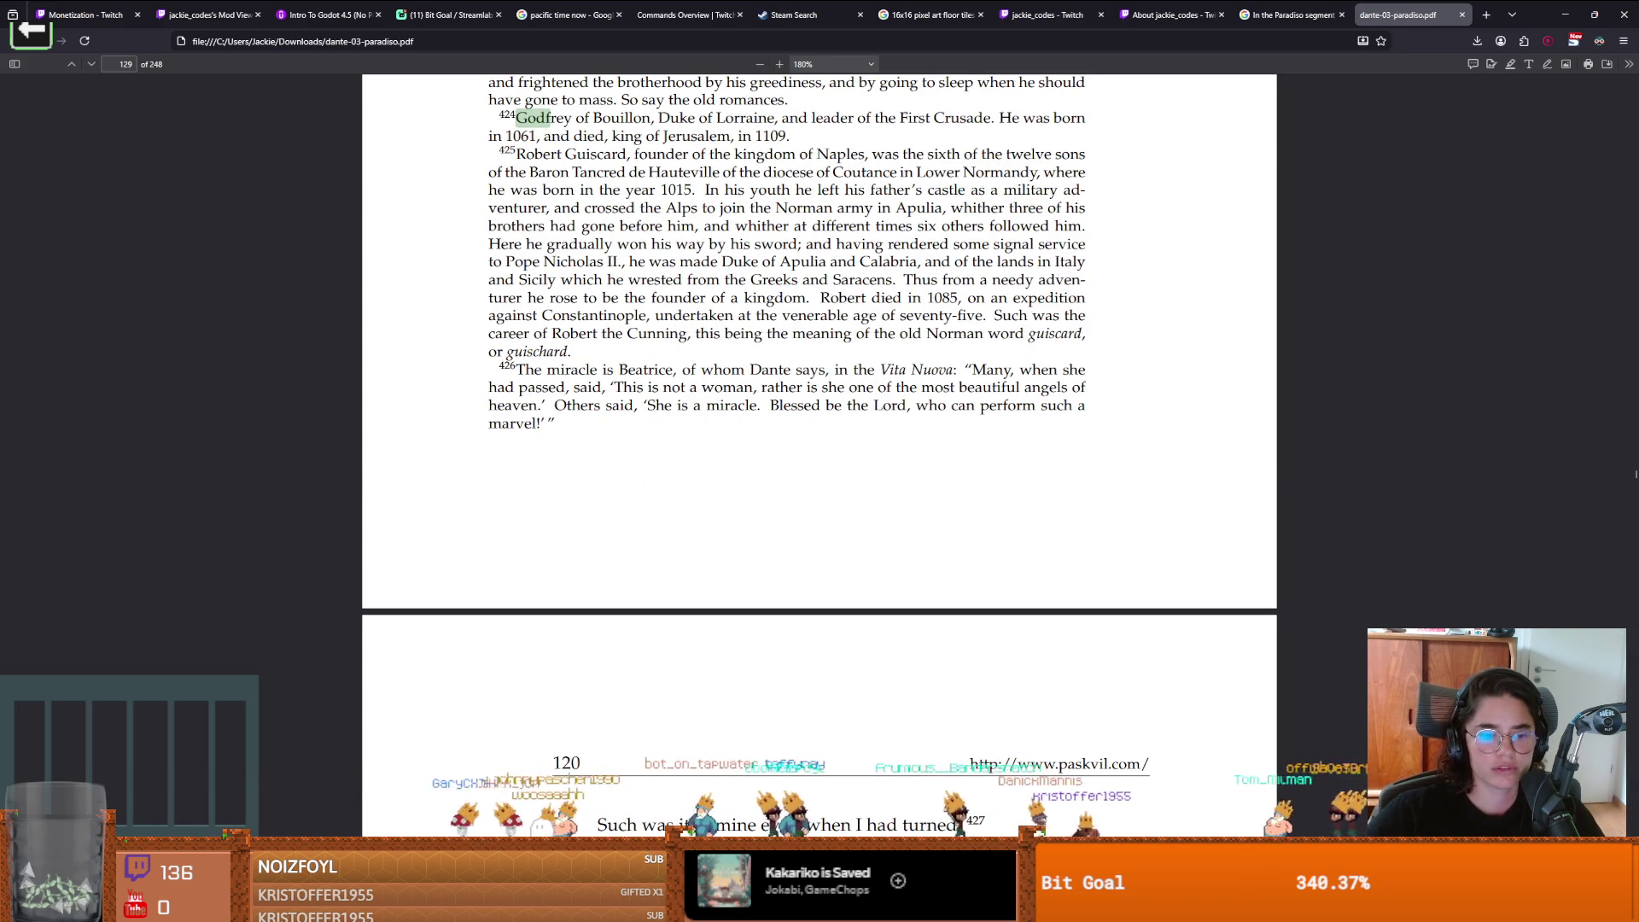
scroll(832, 504, "up", 15)
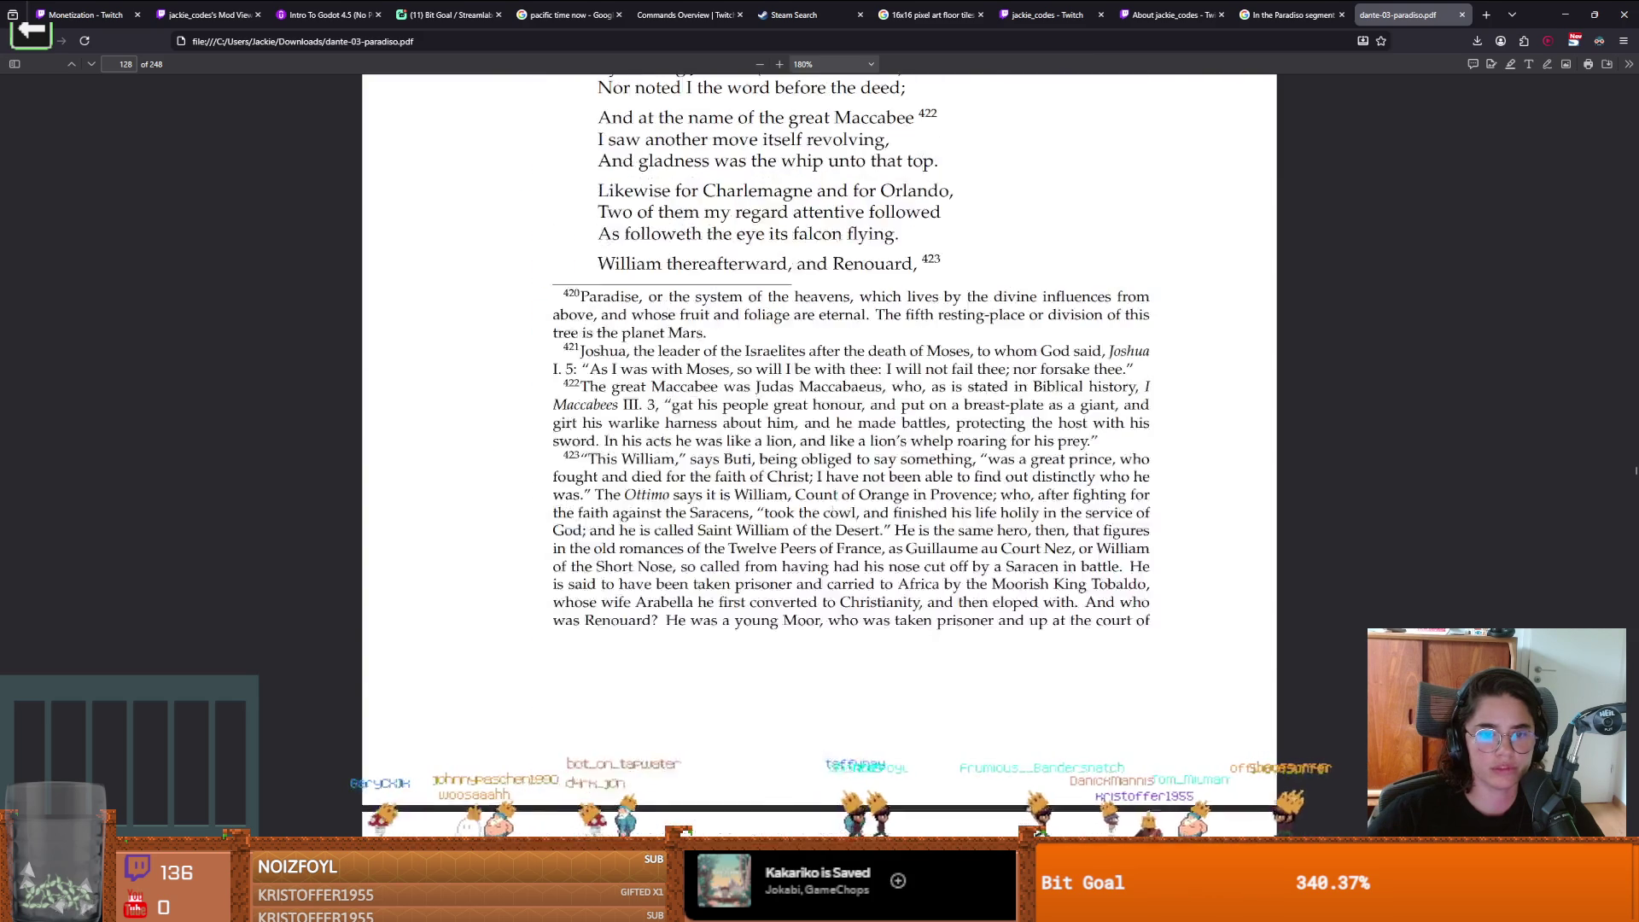
scroll(832, 506, "up", 4)
scroll(832, 506, "down", 4)
scroll(832, 506, "up", 3)
scroll(833, 512, "down", 10)
scroll(832, 514, "down", 3)
scroll(832, 512, "up", 10)
scroll(833, 511, "down", 5)
scroll(833, 509, "down", 10)
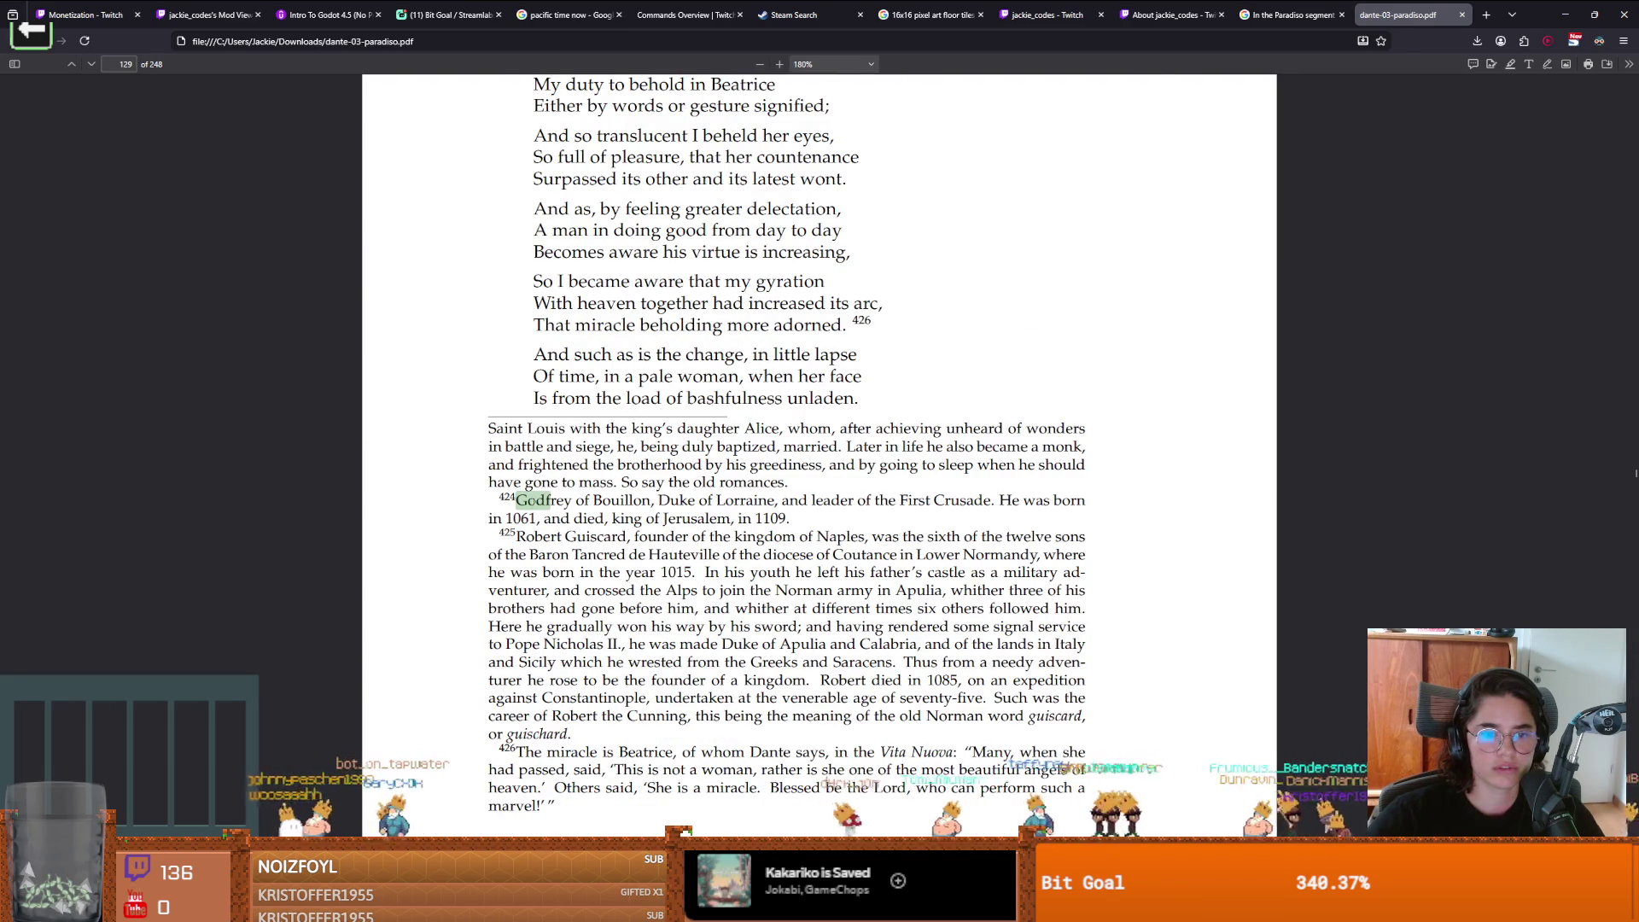
left_click_drag(551, 503, 1027, 517)
Step: Select part of the Godfrey footnote, minimise the PDF window, and switch to the Wikipedia Godfrey of Bouillon article
left_click_drag(523, 518, 621, 518)
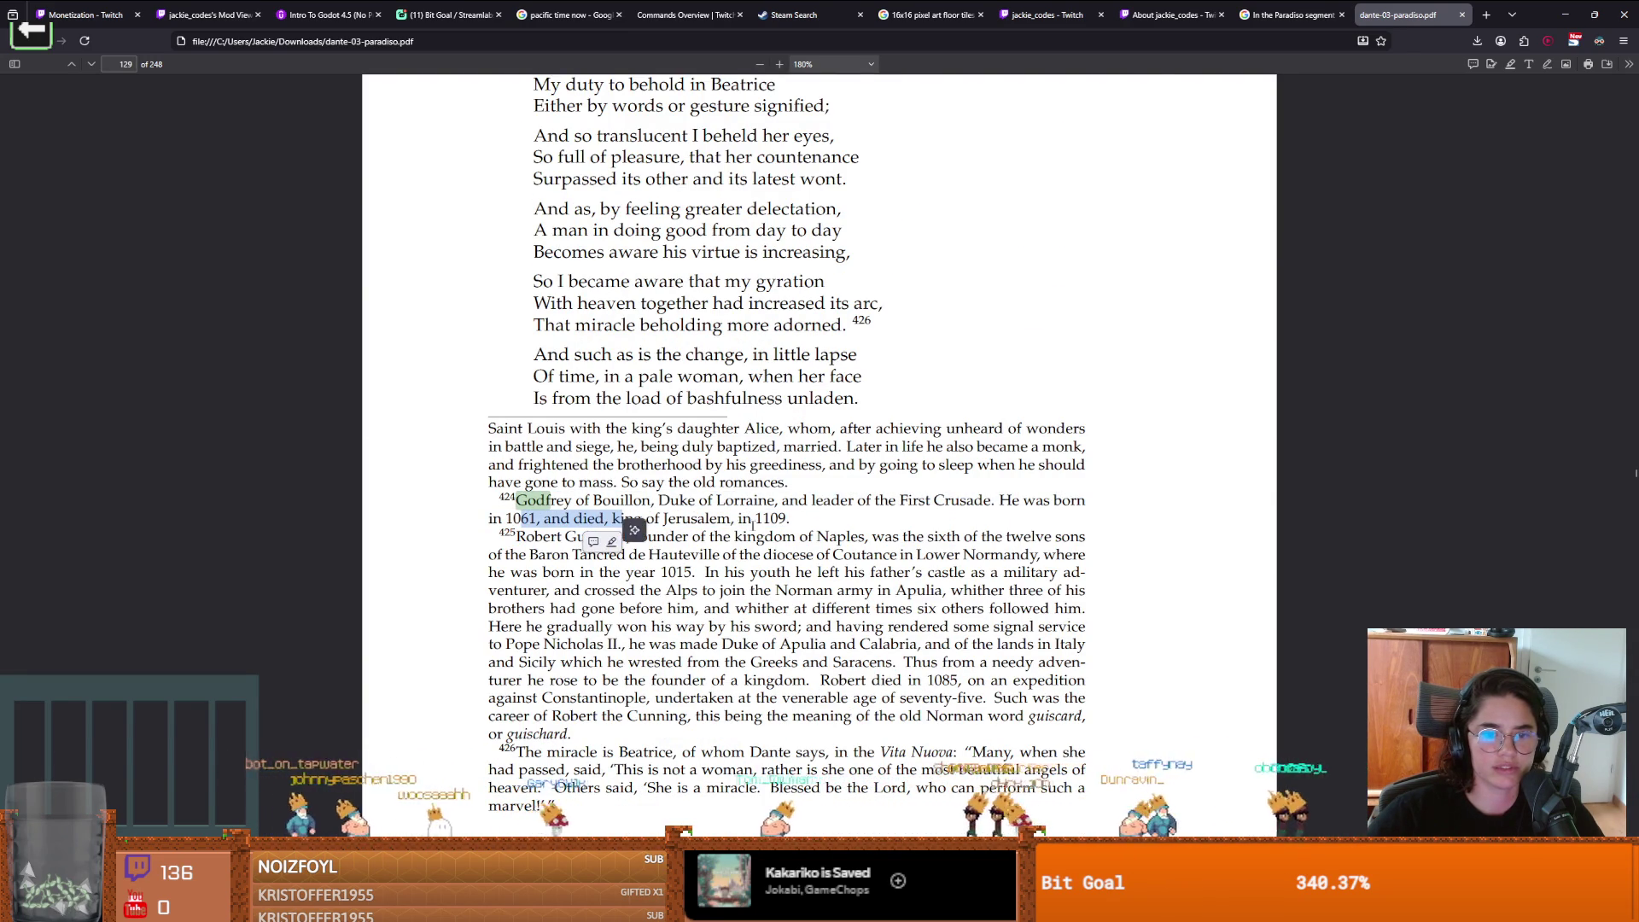
scroll(778, 524, "up", 2)
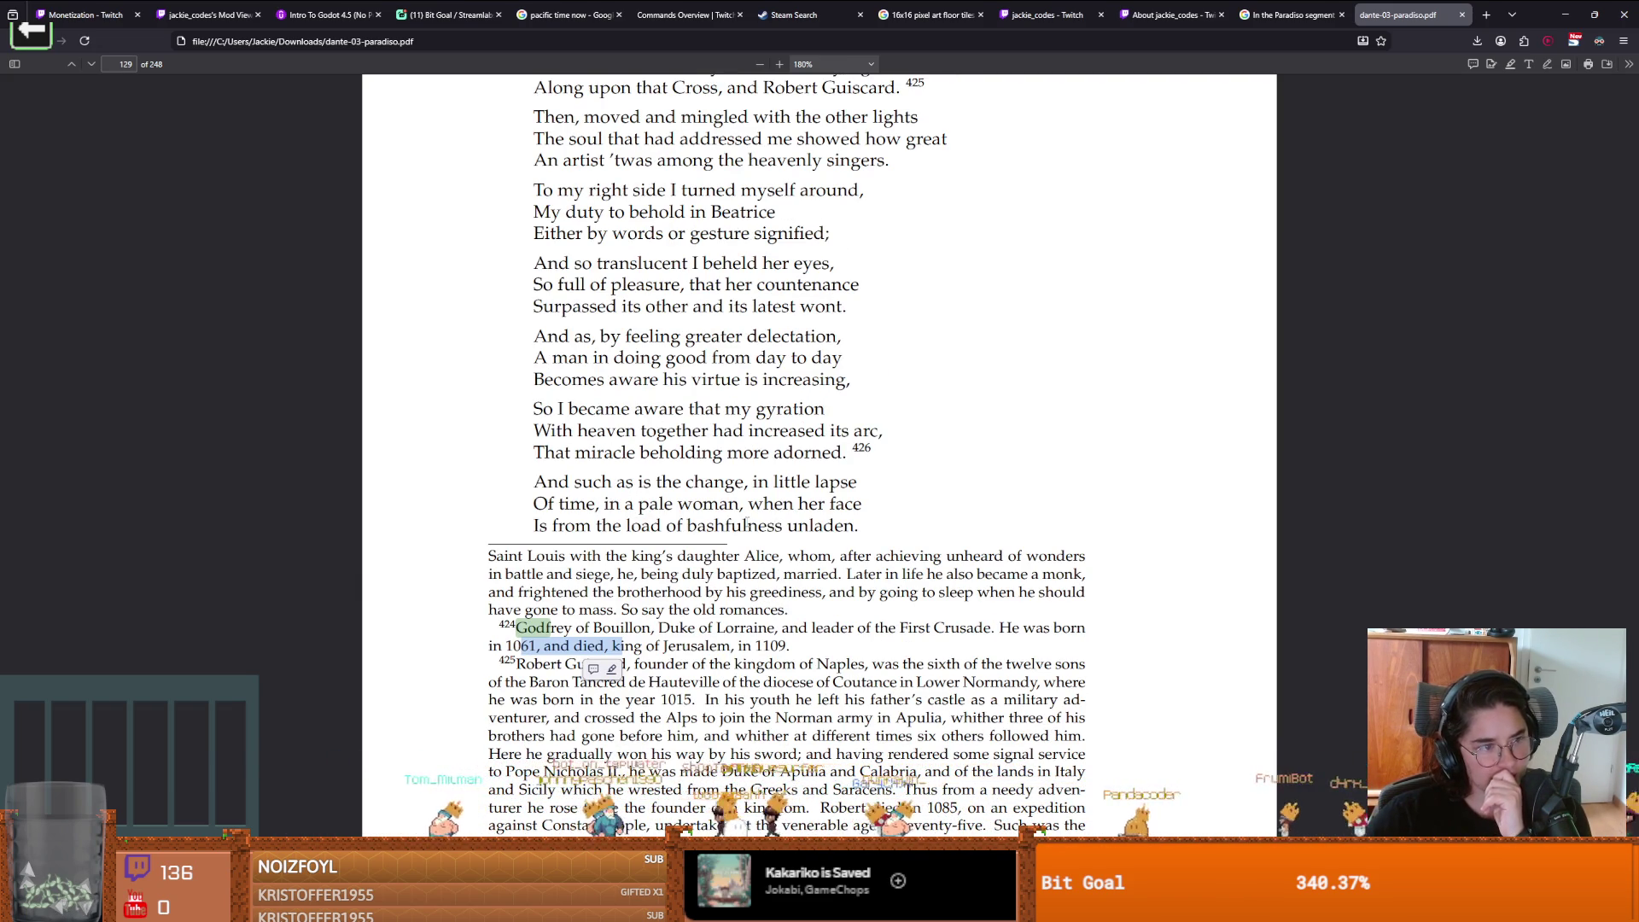
scroll(747, 520, "up", 3)
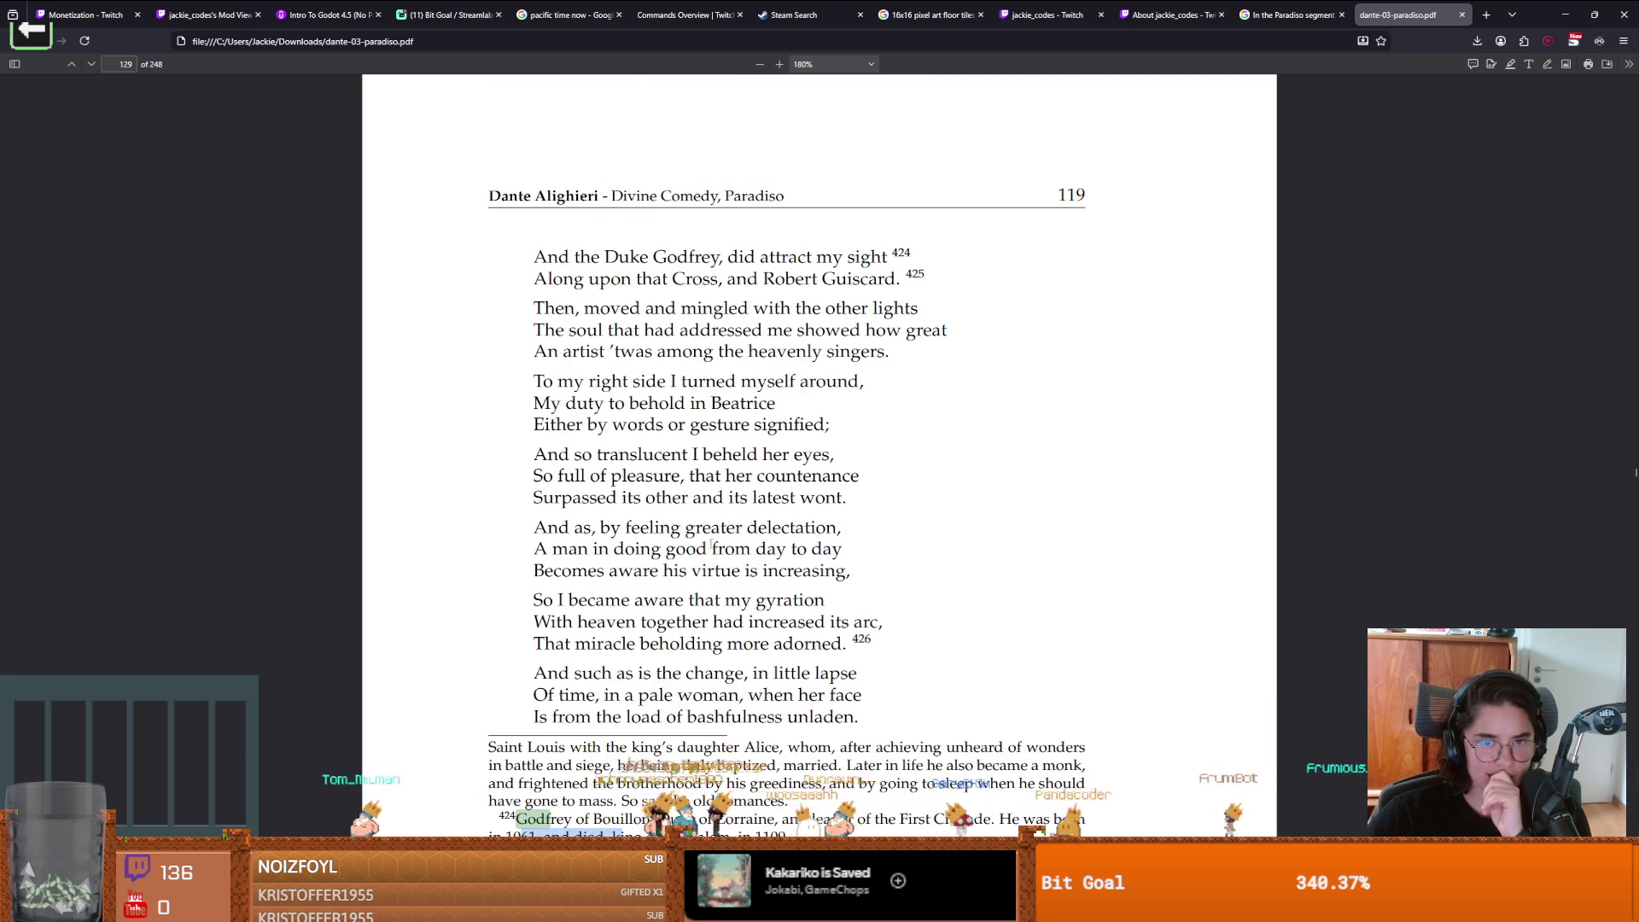
scroll(712, 546, "up", 8)
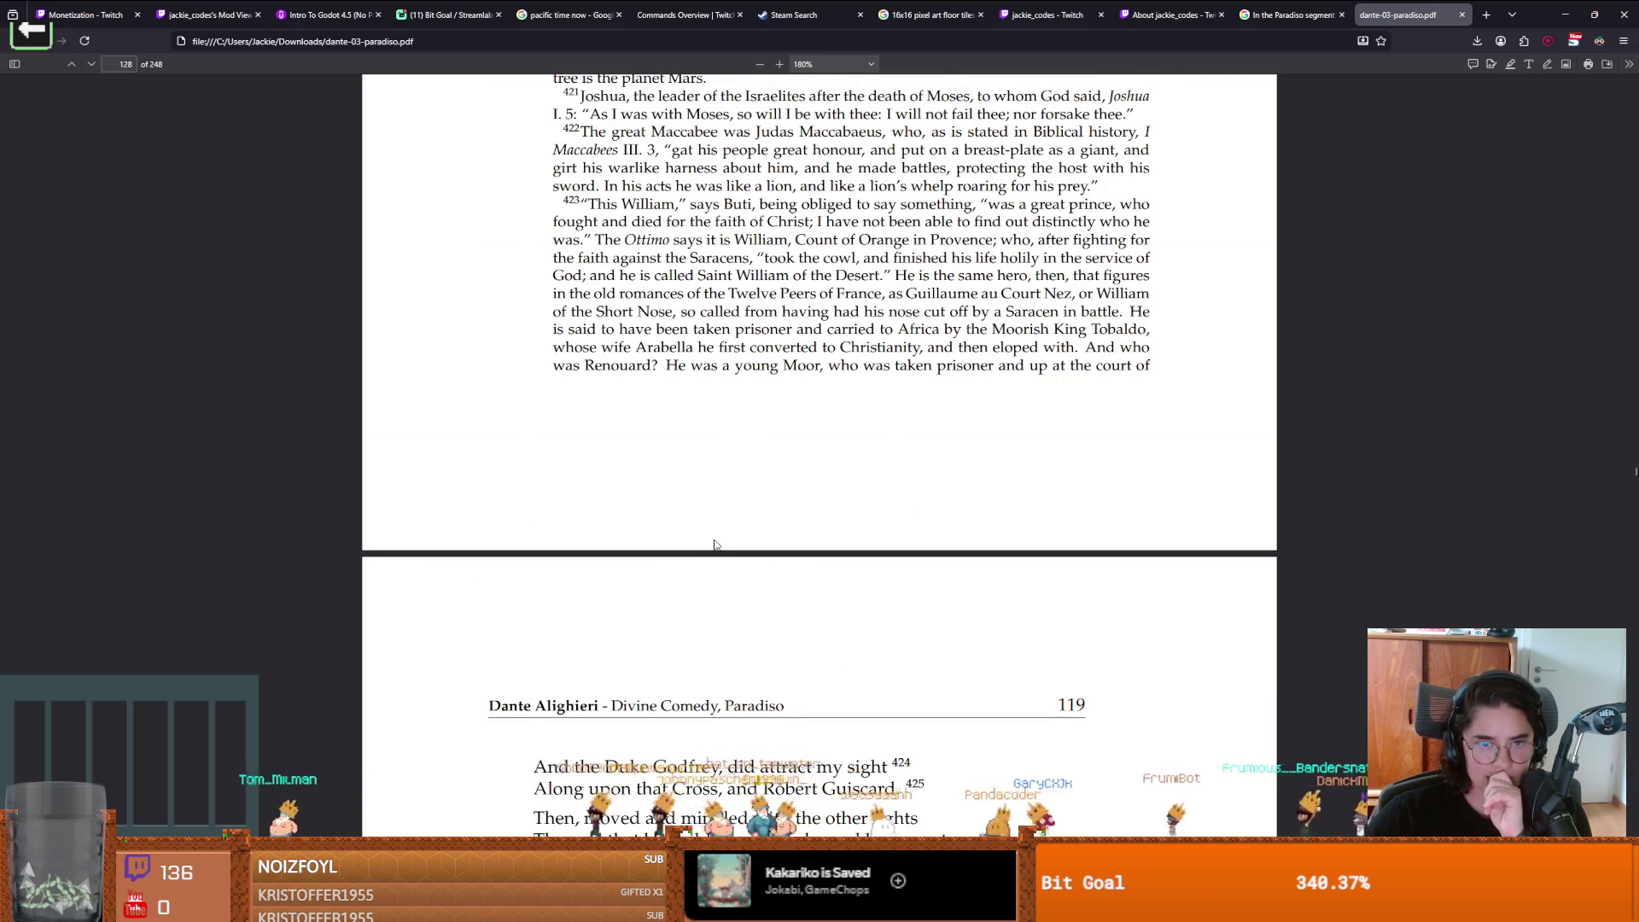
scroll(715, 545, "up", 3)
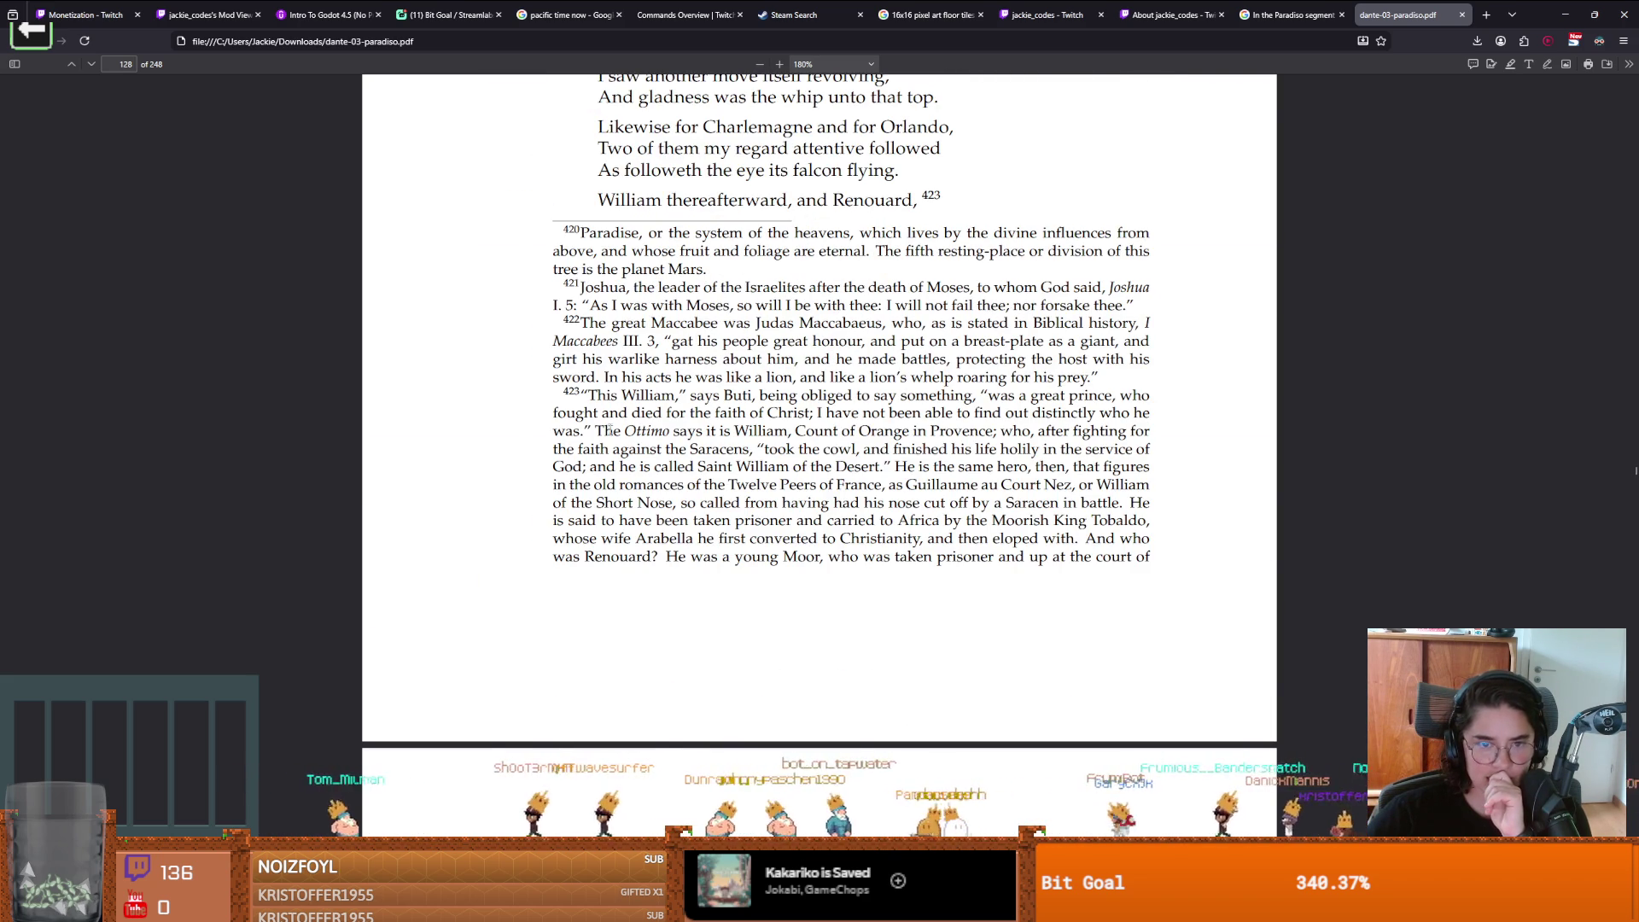
scroll(869, 496, "up", 2)
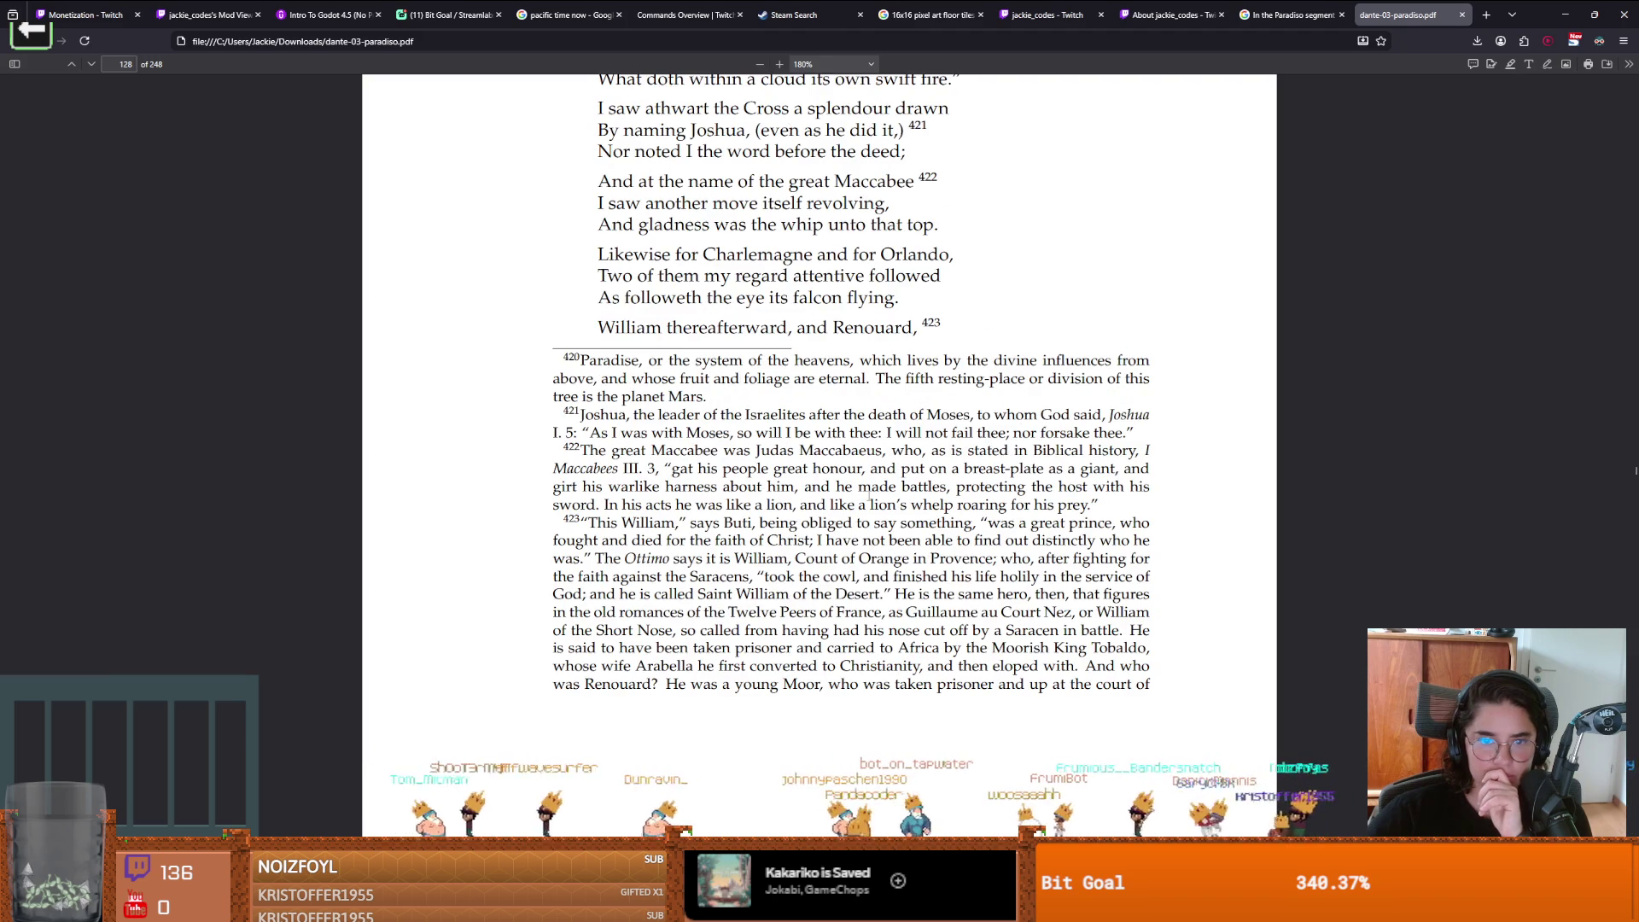
scroll(869, 497, "up", 2)
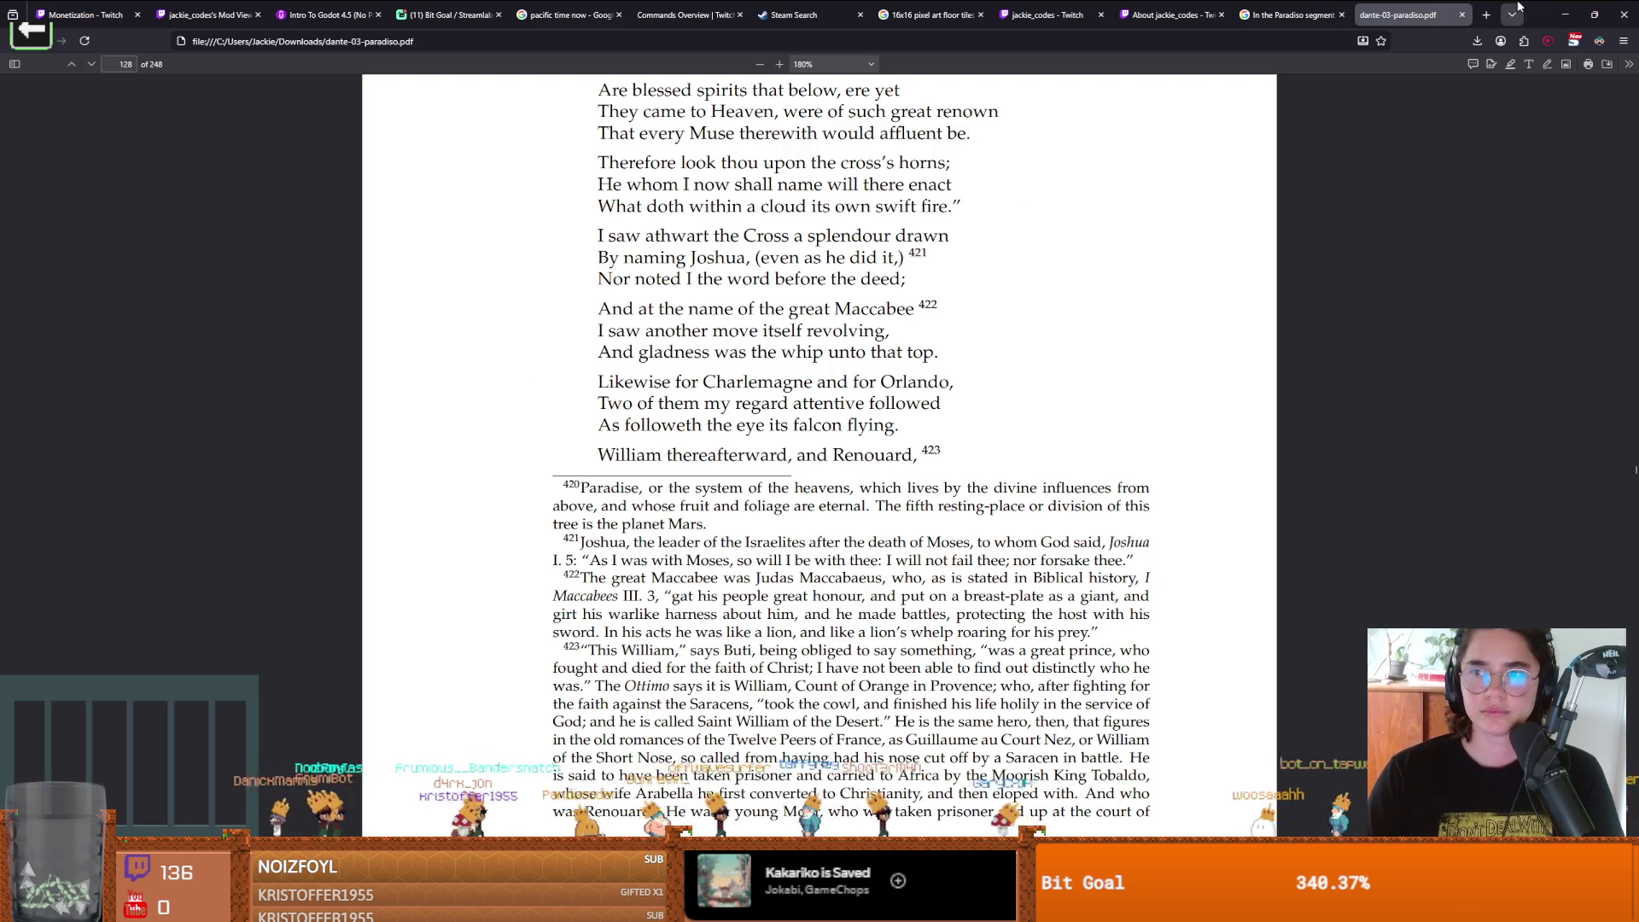
left_click(1565, 14)
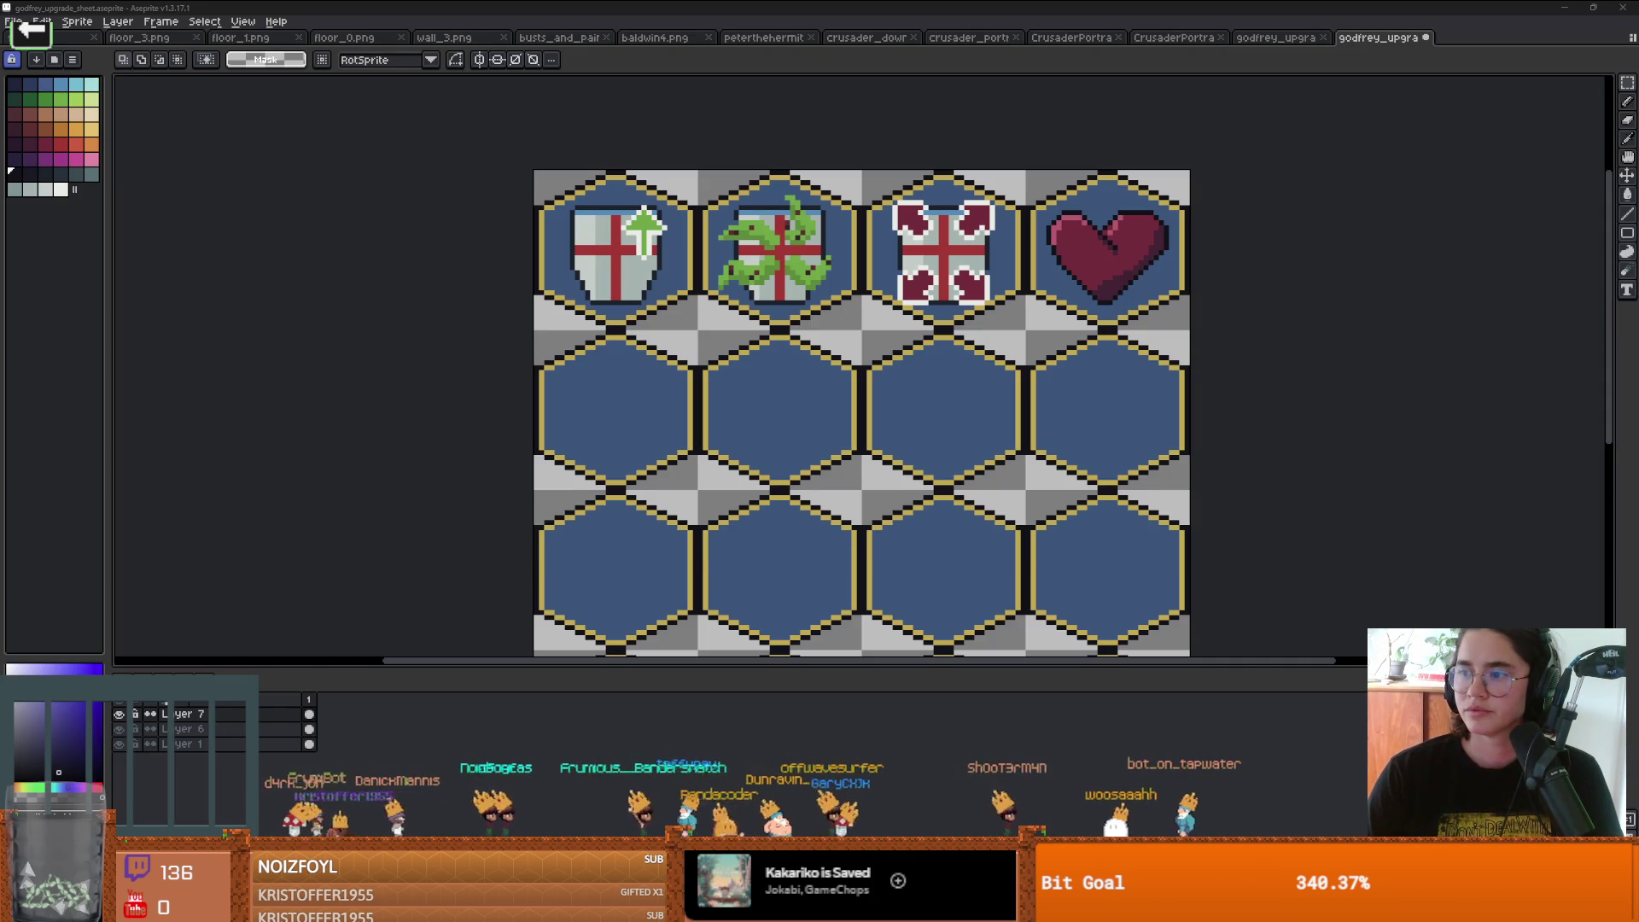
key("alt+Tab")
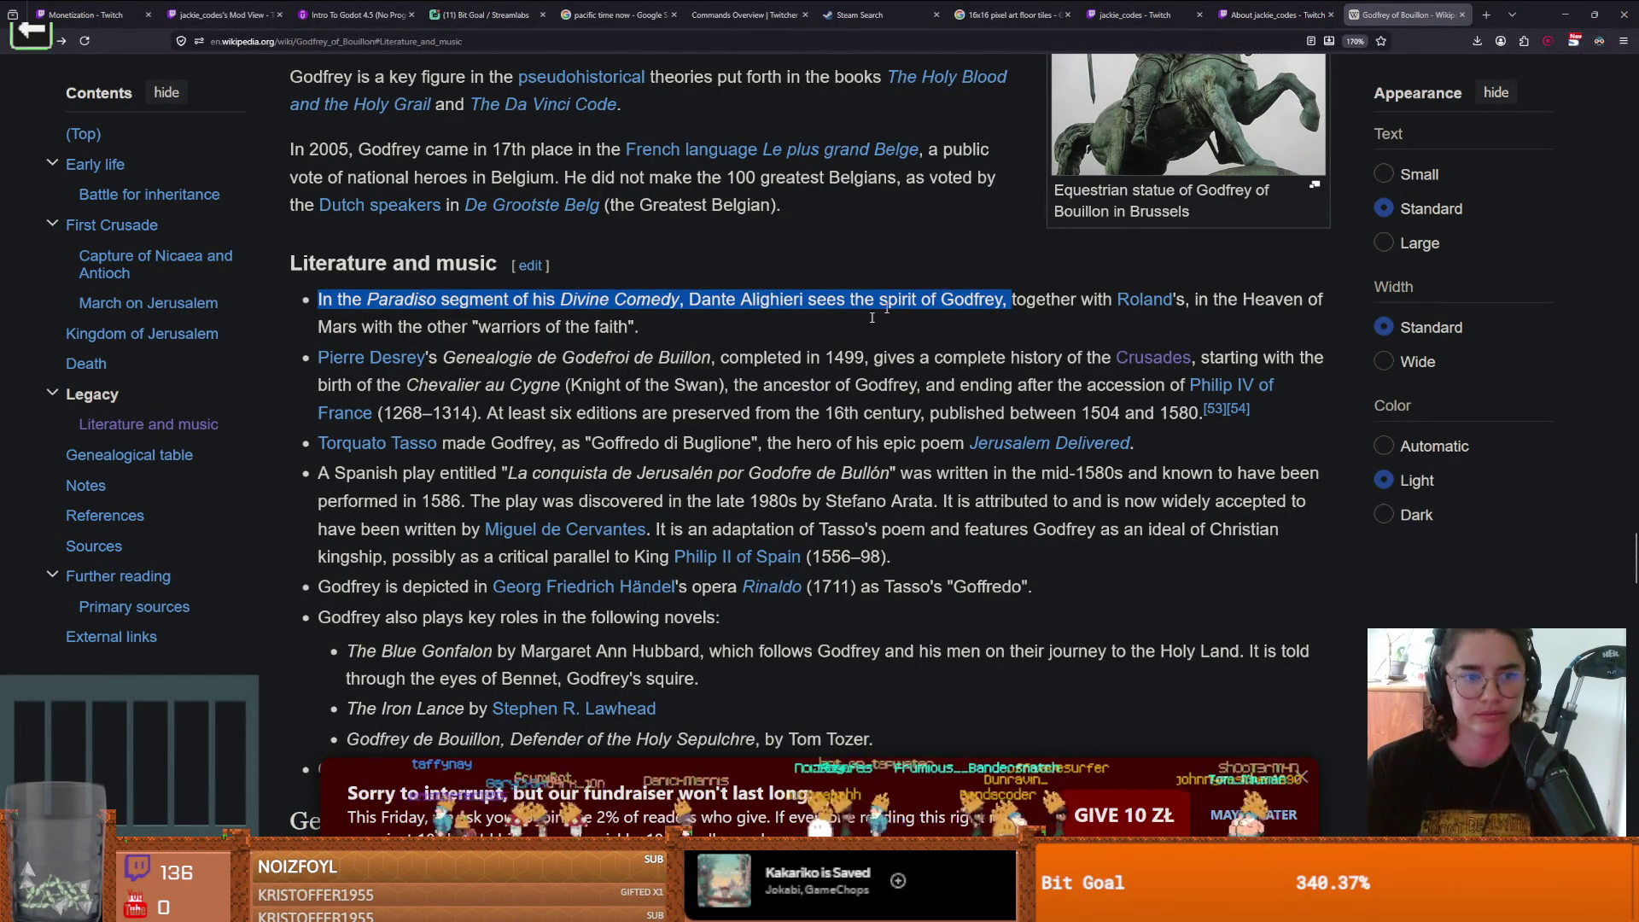
Step: Jump to the Battle for inheritance section of the Godfrey article and read on
scroll(901, 298, "up", 4)
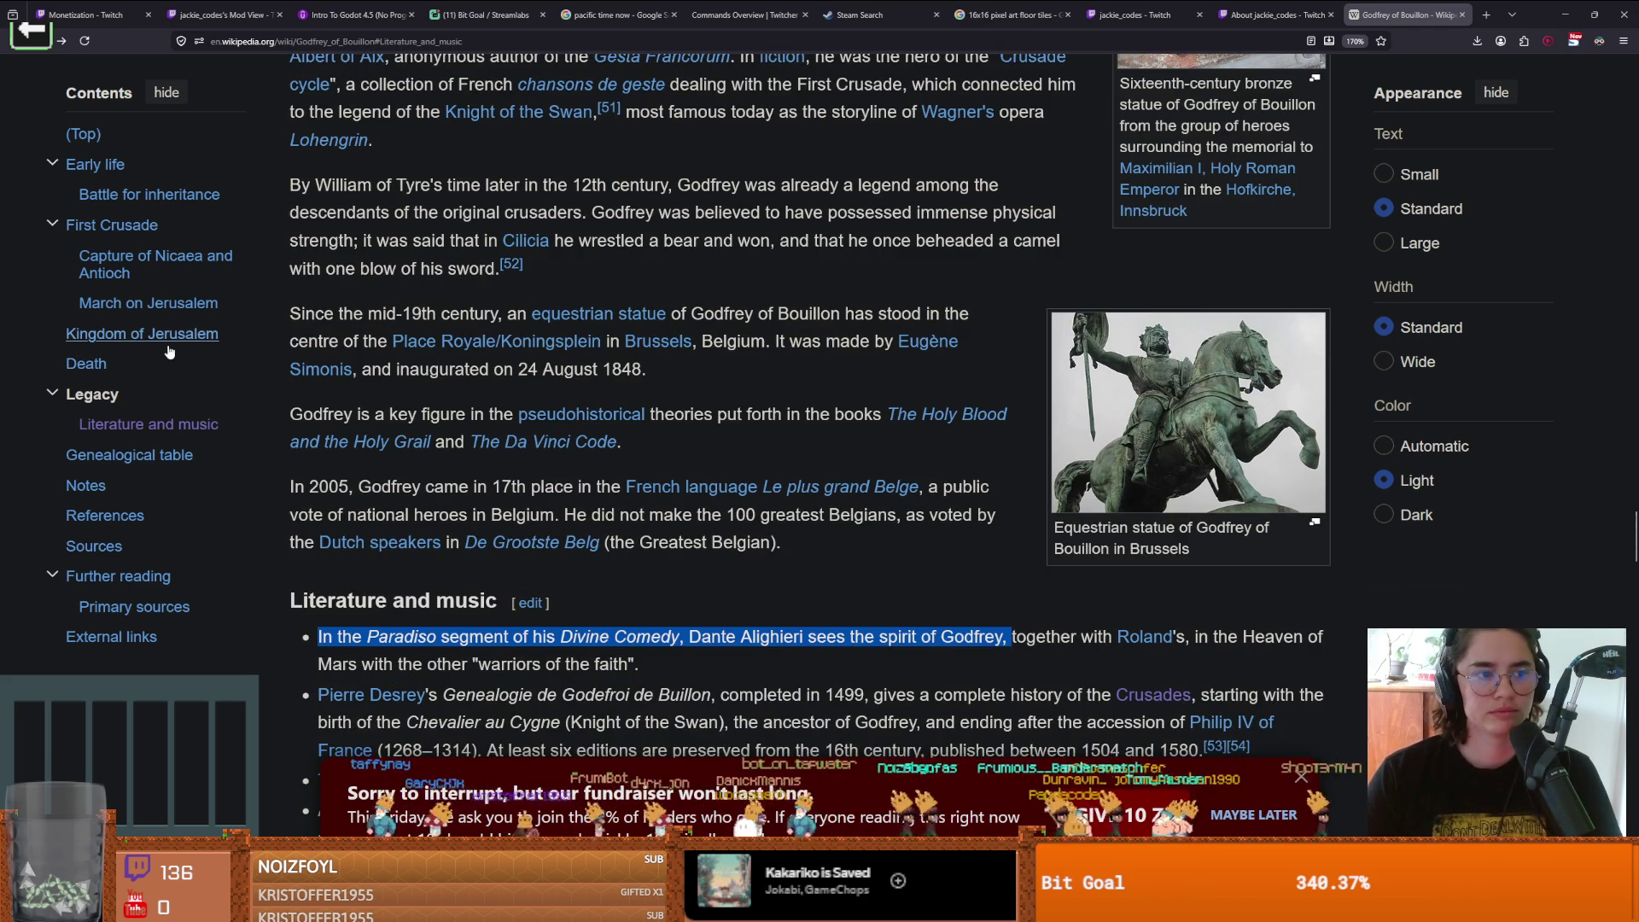
left_click(162, 193)
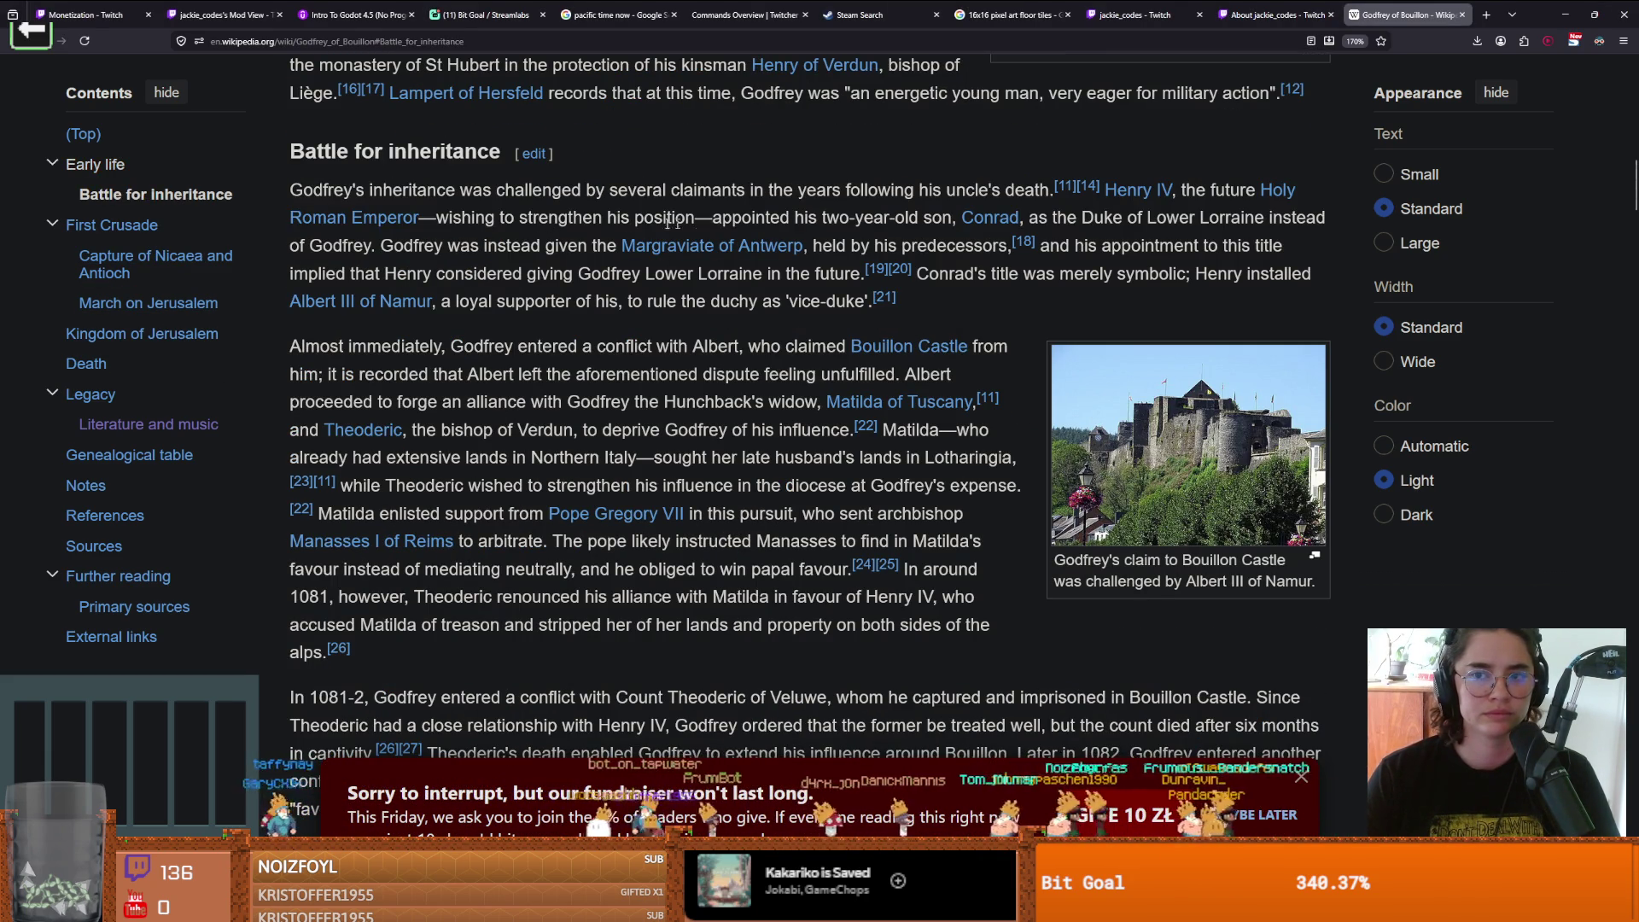
scroll(564, 273, "down", 1)
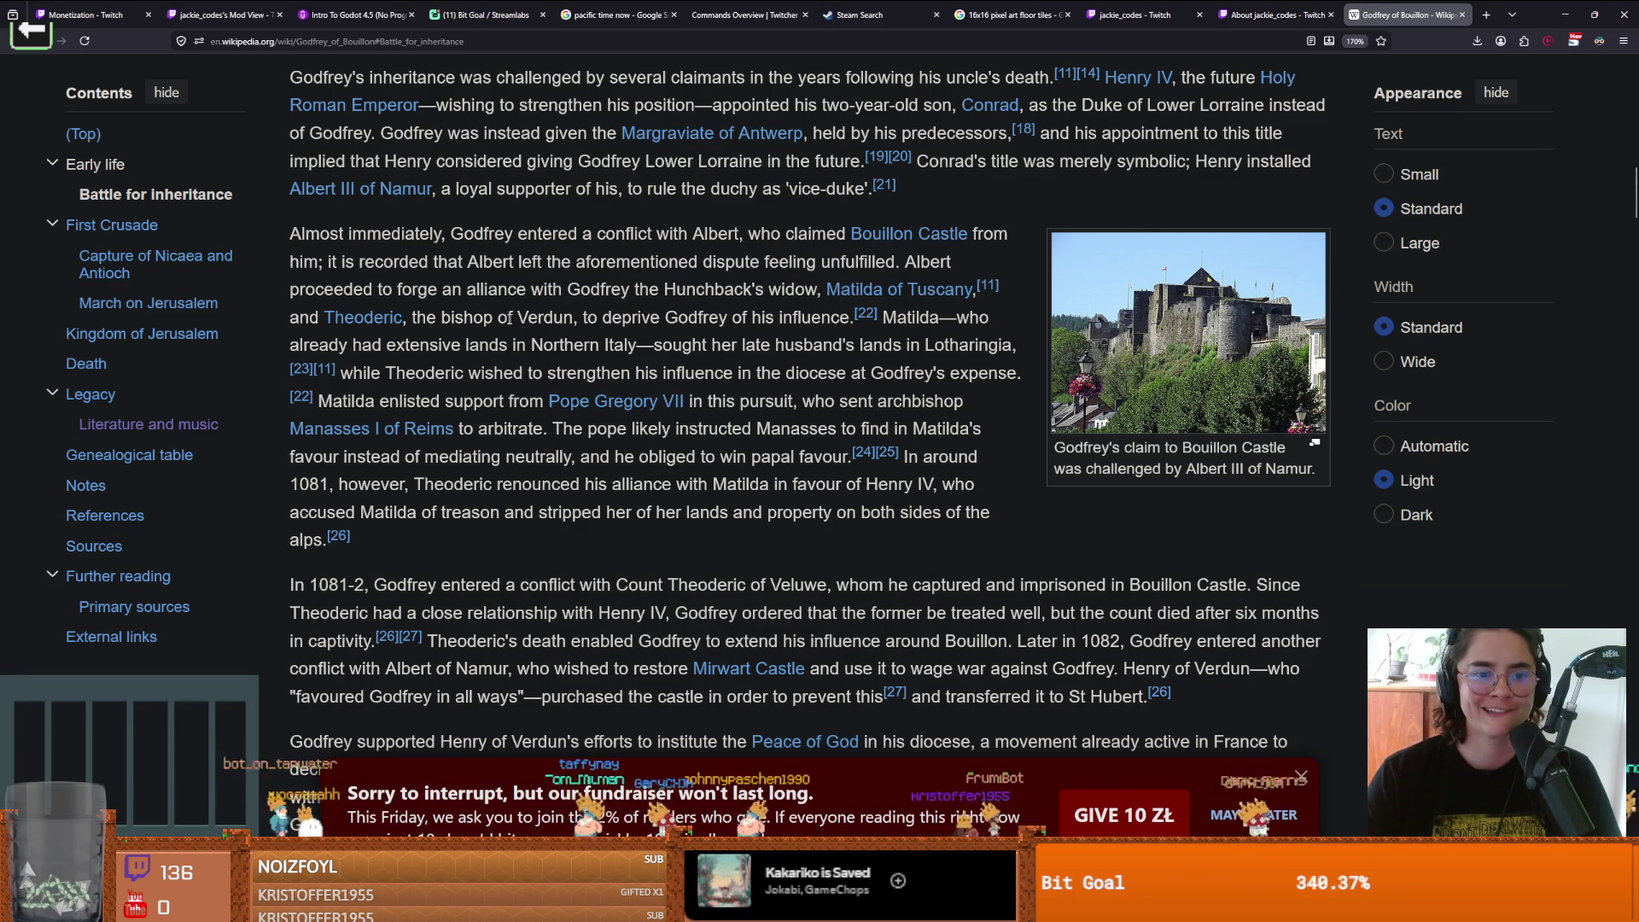
scroll(471, 353, "down", 3)
scroll(470, 353, "down", 3)
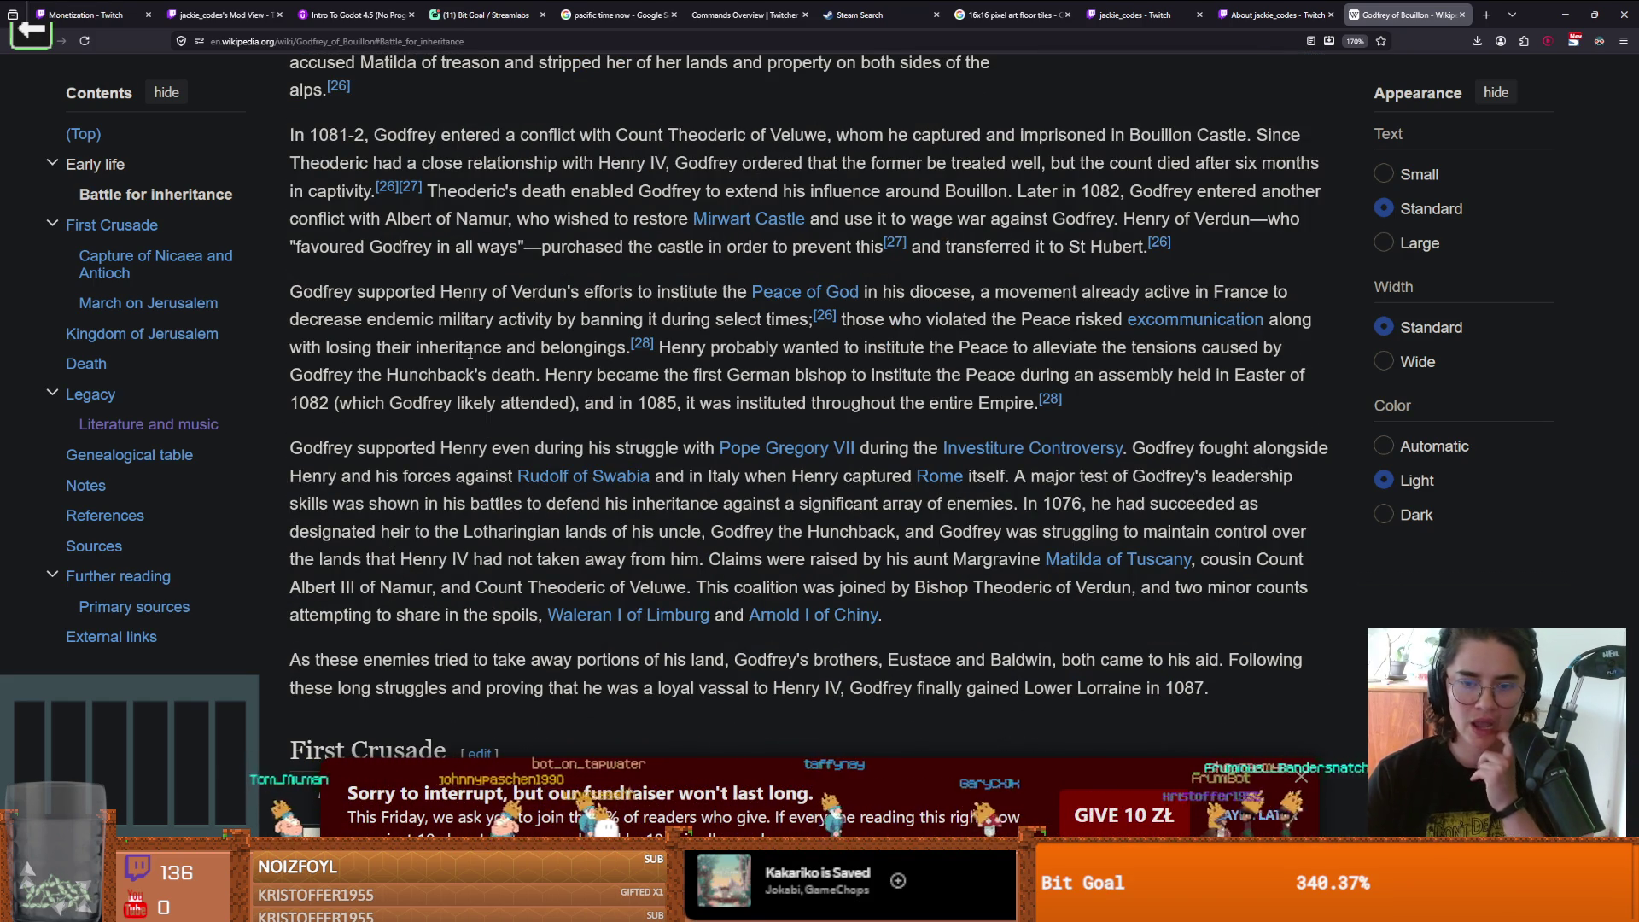
scroll(470, 351, "down", 3)
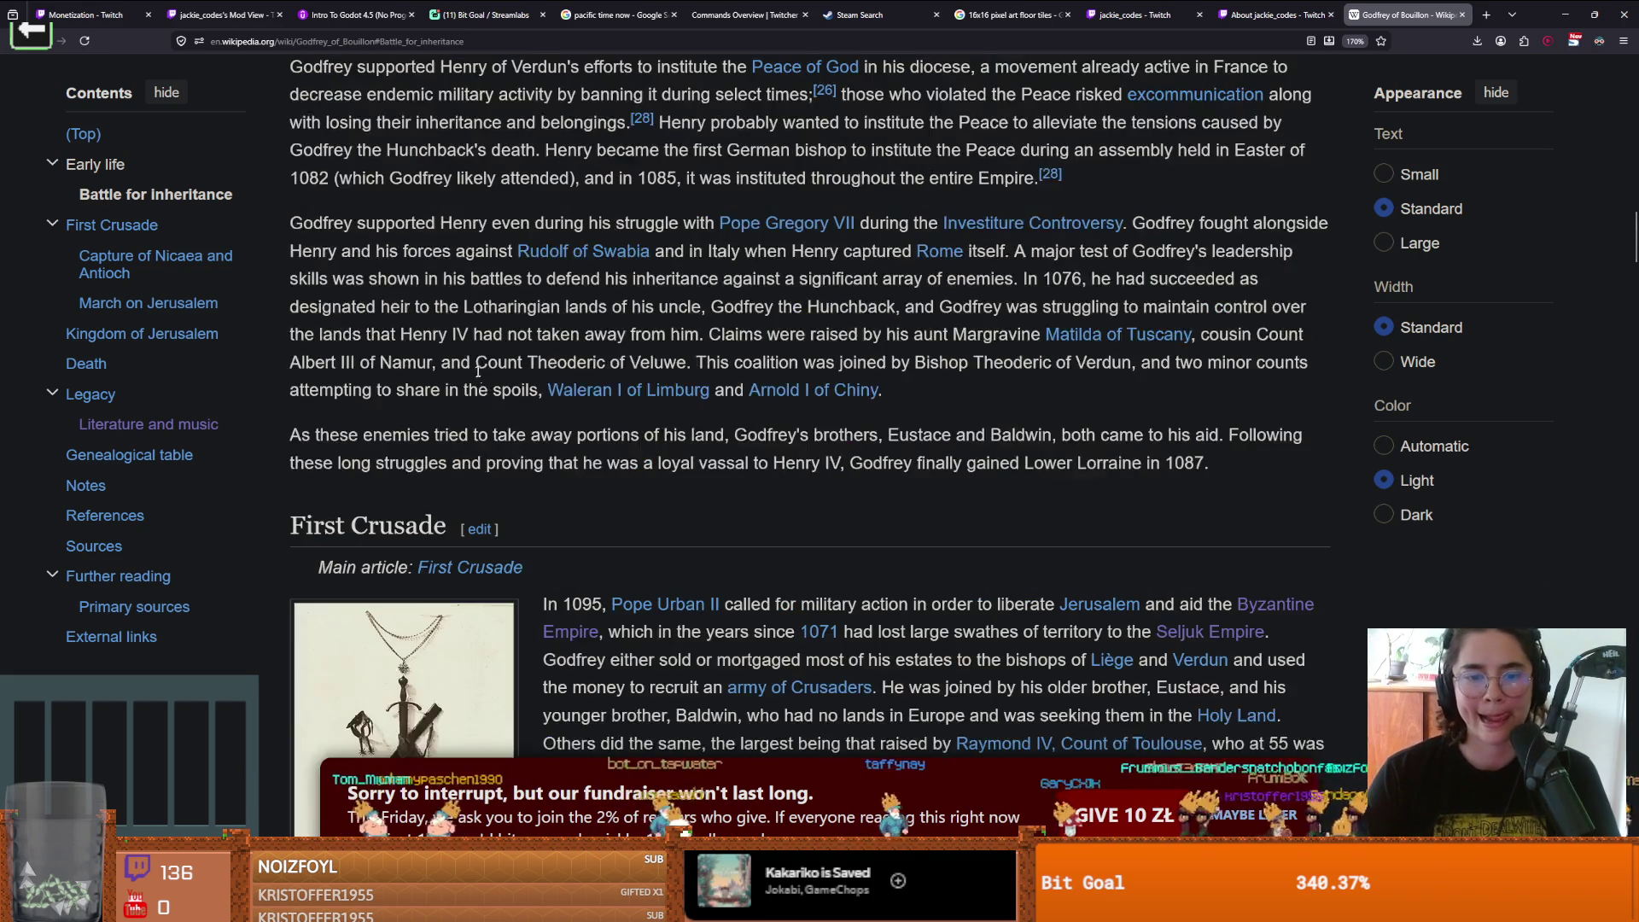
scroll(480, 373, "down", 3)
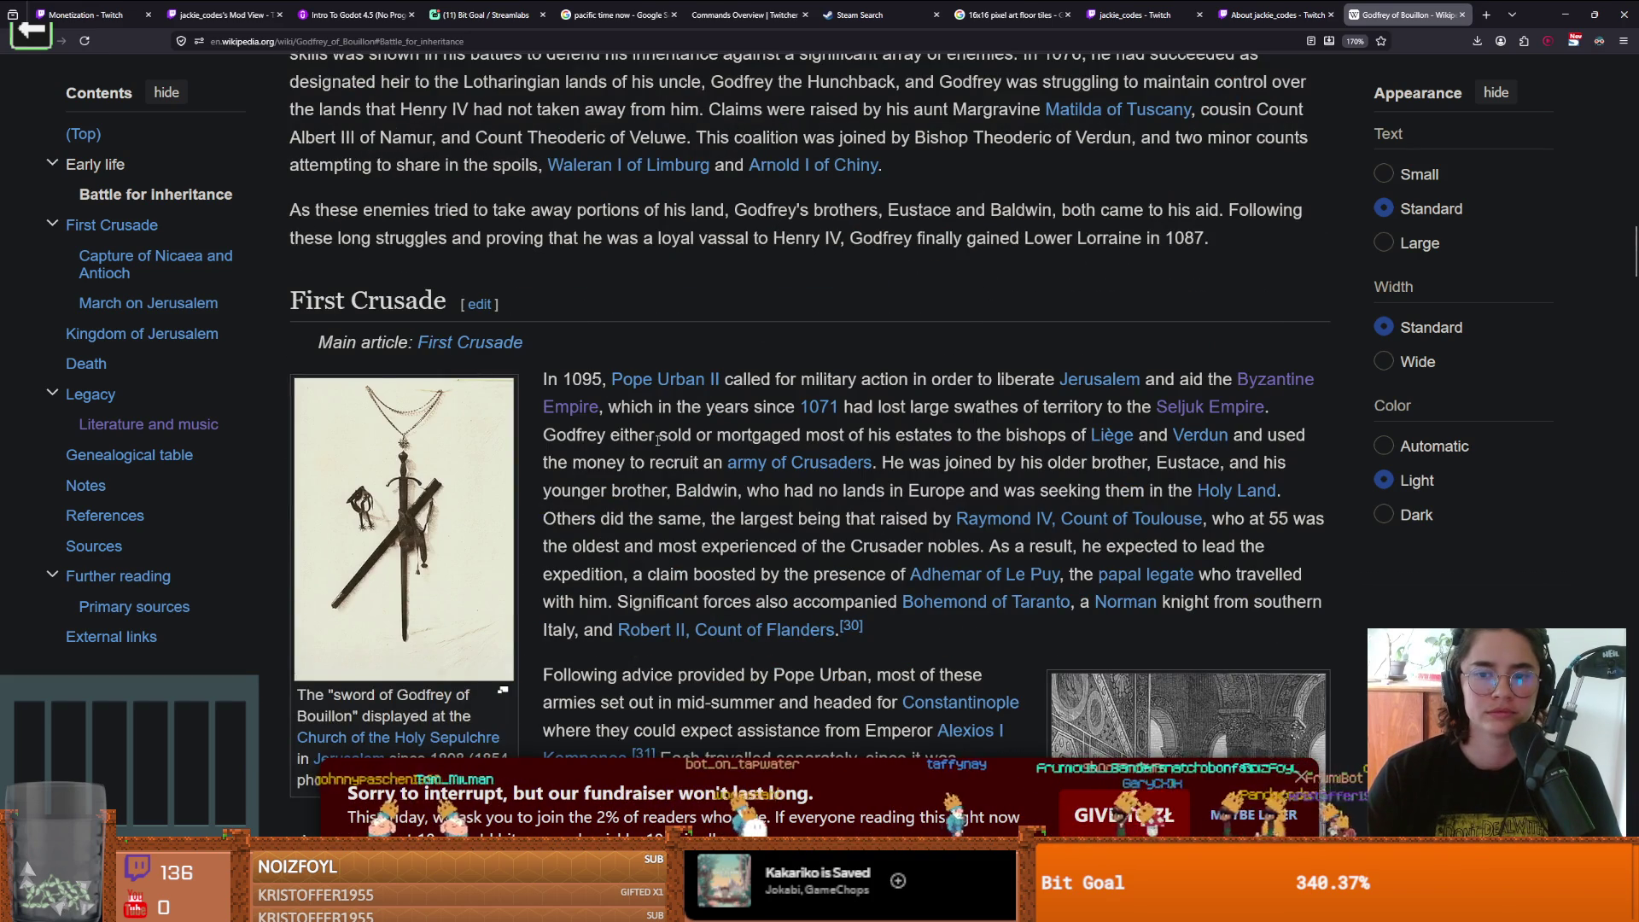
Step: Read through the First Crusade section, then return to the Aseprite upgrade sheet
scroll(657, 440, "down", 2)
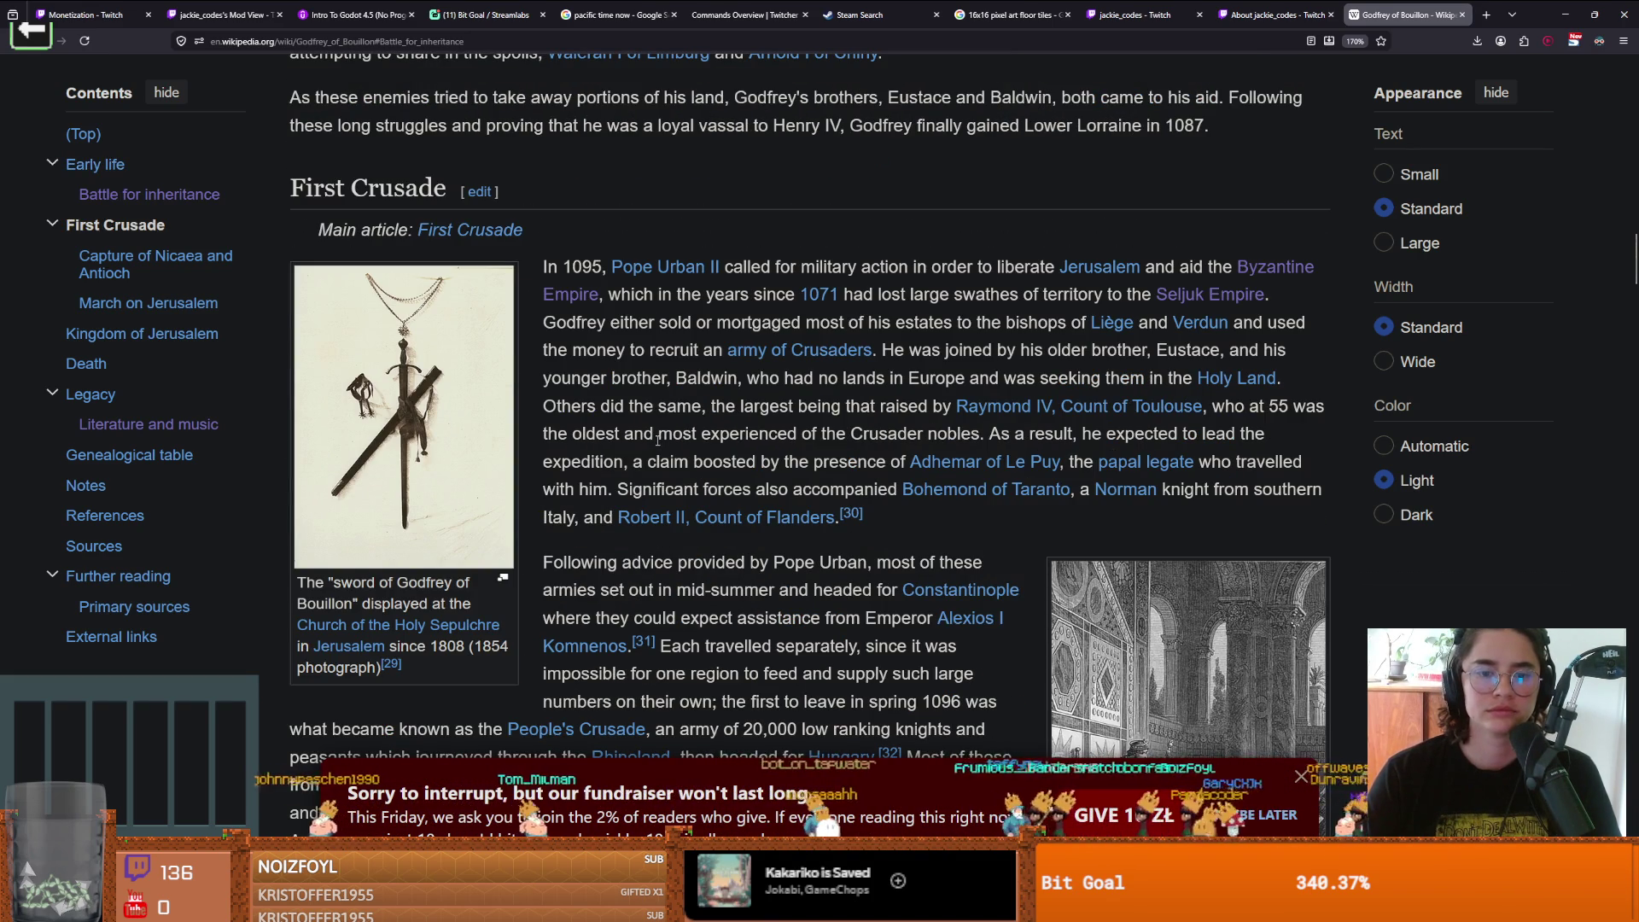
scroll(658, 439, "down", 5)
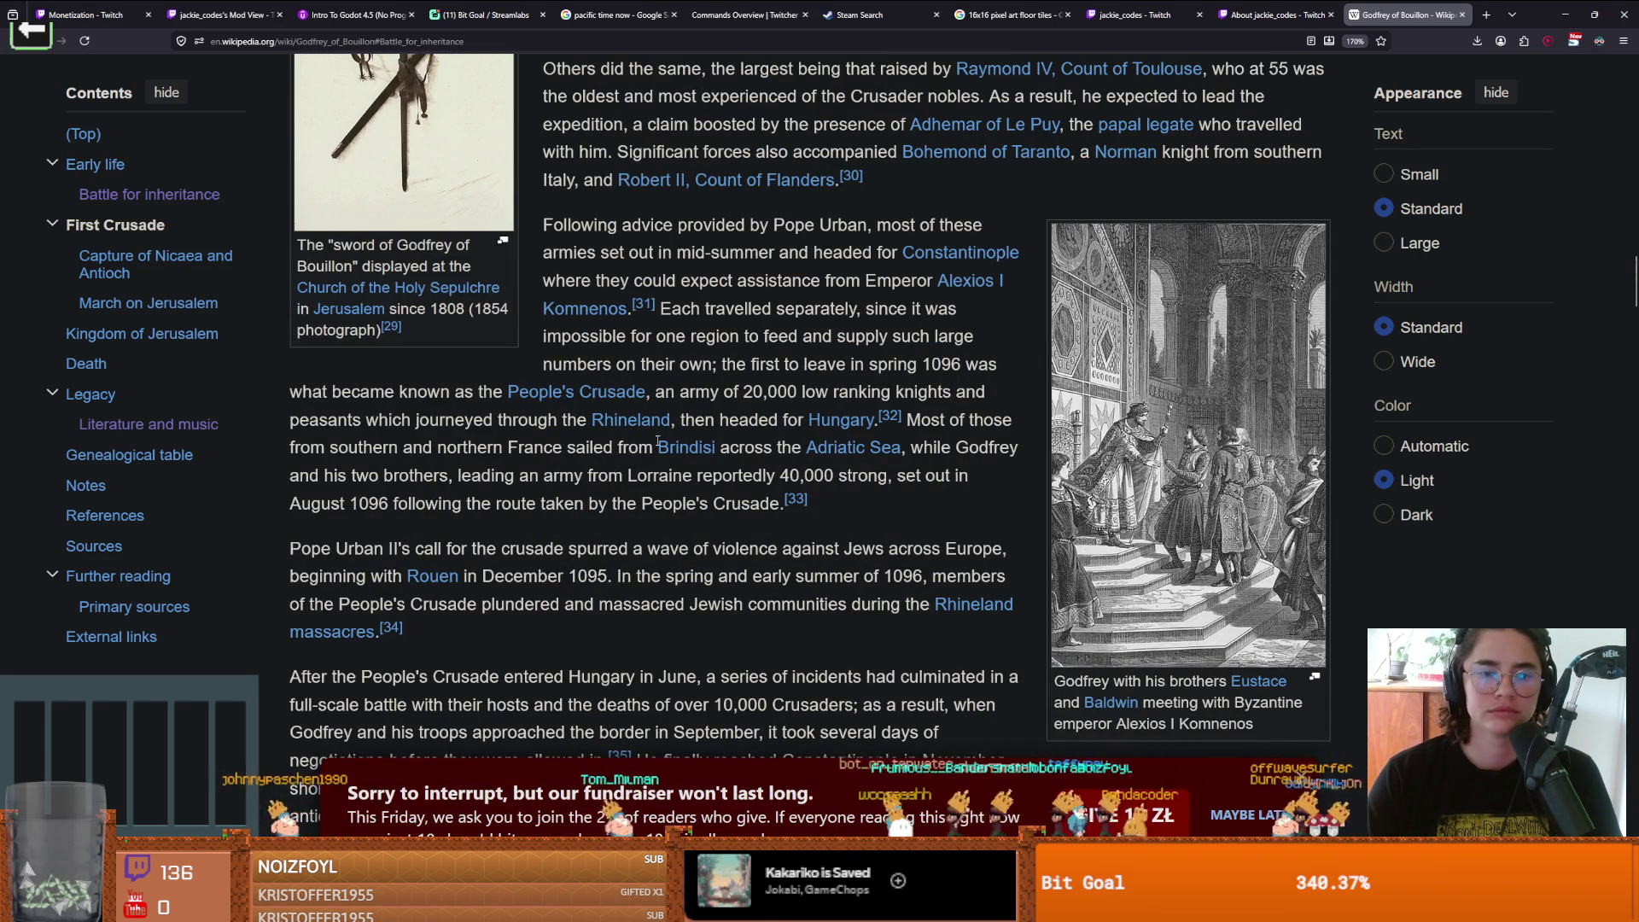
scroll(658, 440, "down", 2)
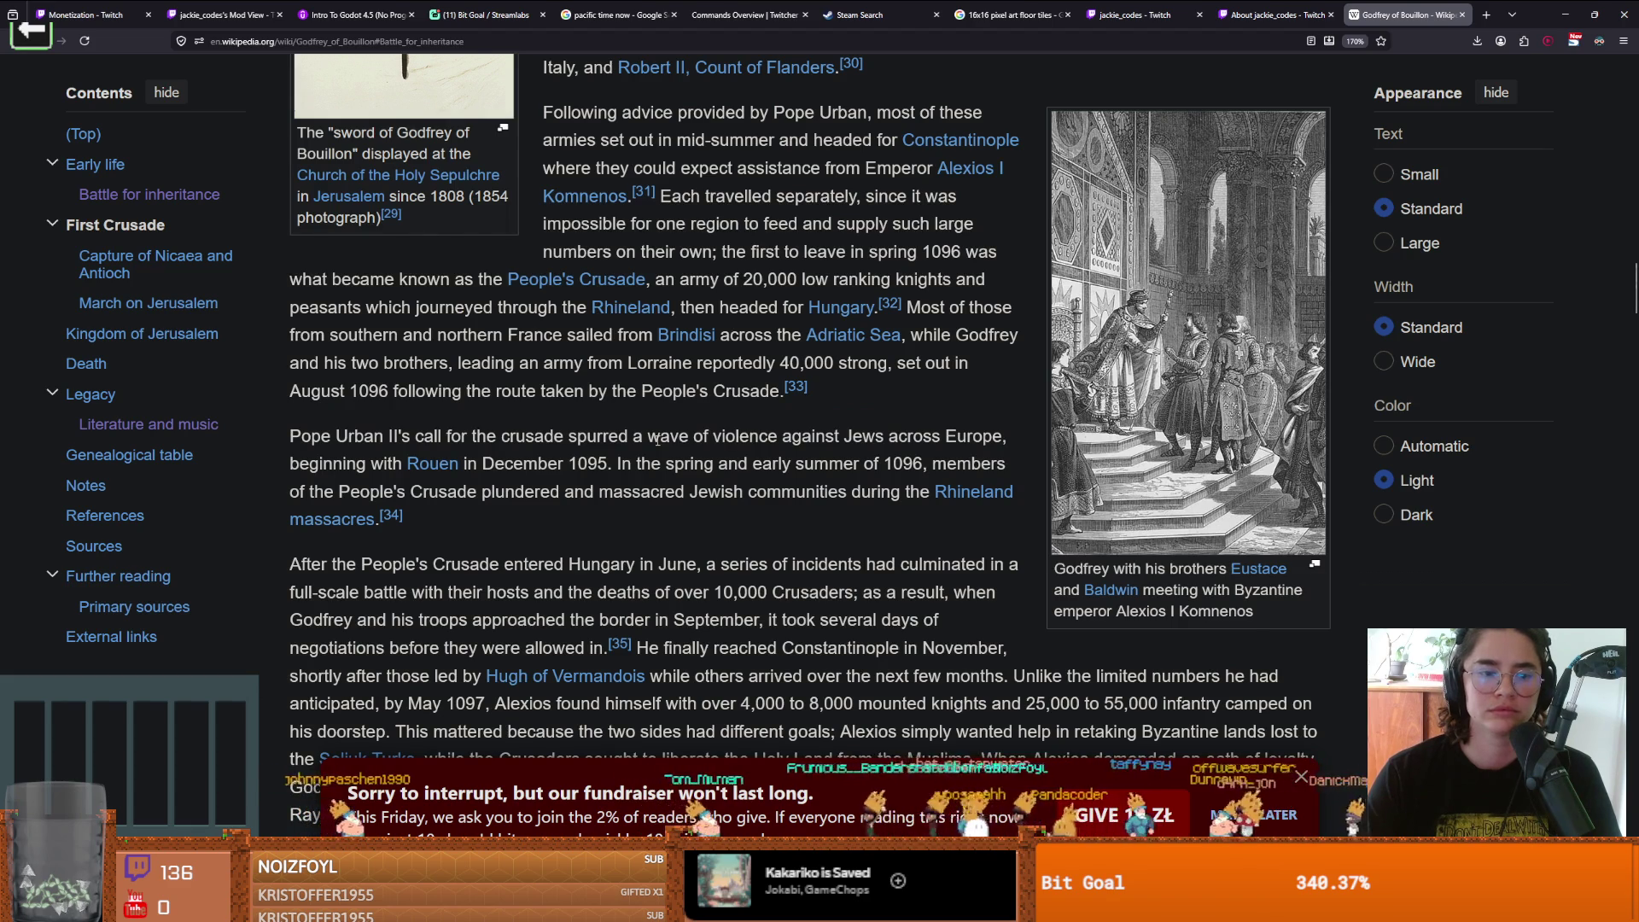
scroll(657, 439, "down", 5)
key("alt+Tab")
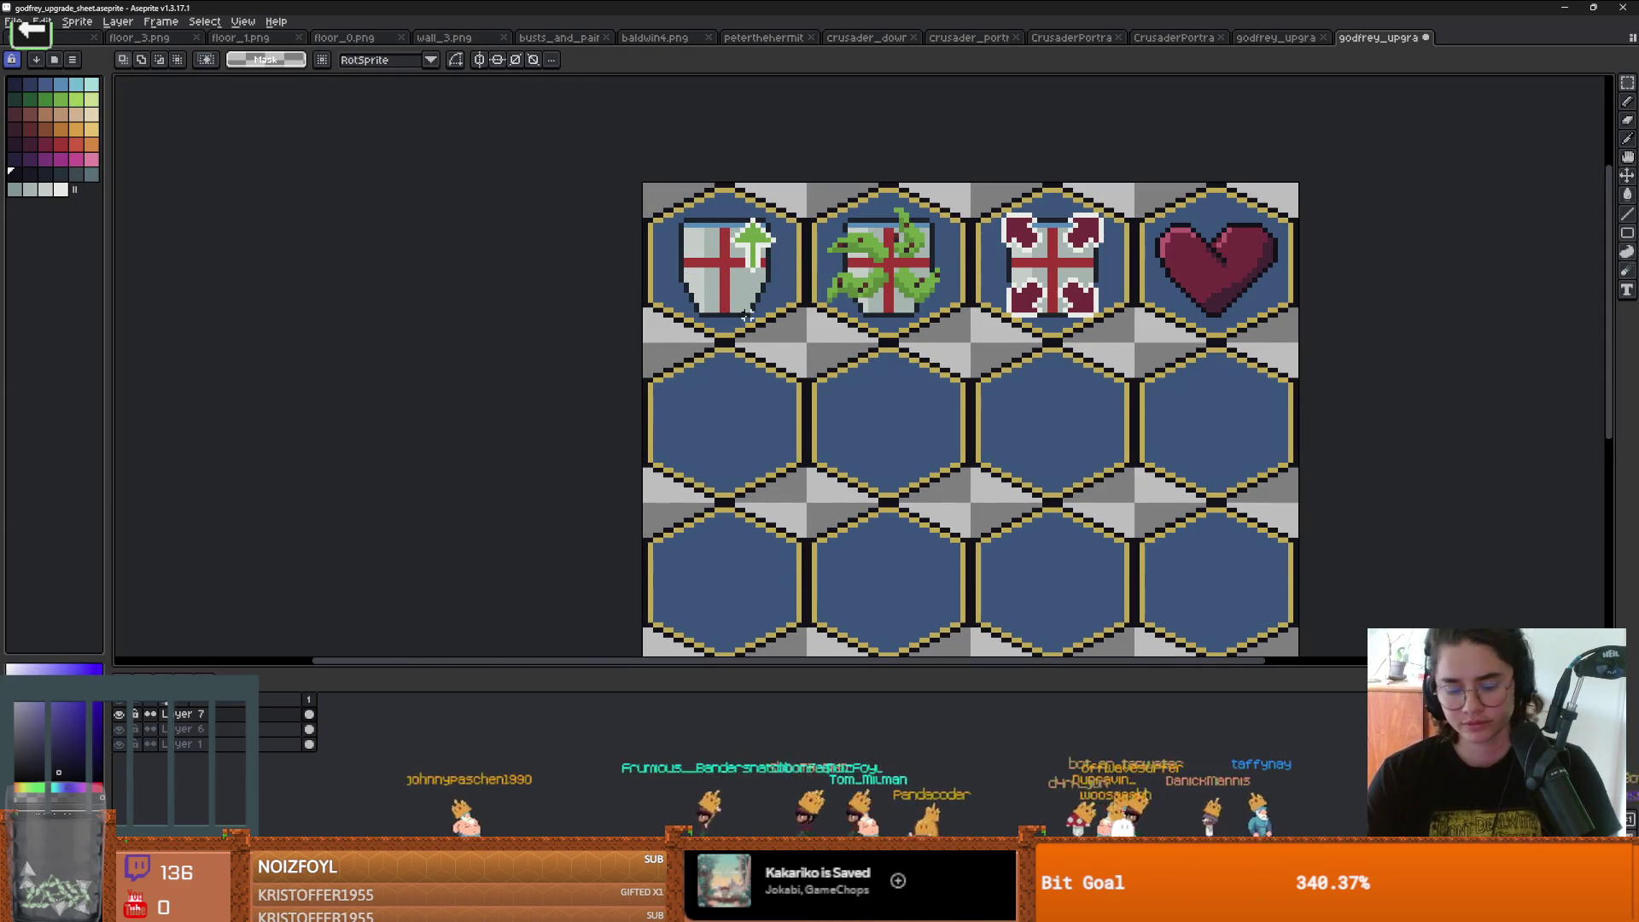
Step: On Layer 6, copy the top-left cross shield into the second row's first hex
scroll(642, 193, "up", 1)
mouse_move(636, 180)
left_mouse_down()
mouse_move(781, 290)
mouse_move(833, 376)
mouse_move(792, 355)
mouse_move(772, 505)
mouse_move(793, 531)
left_mouse_up()
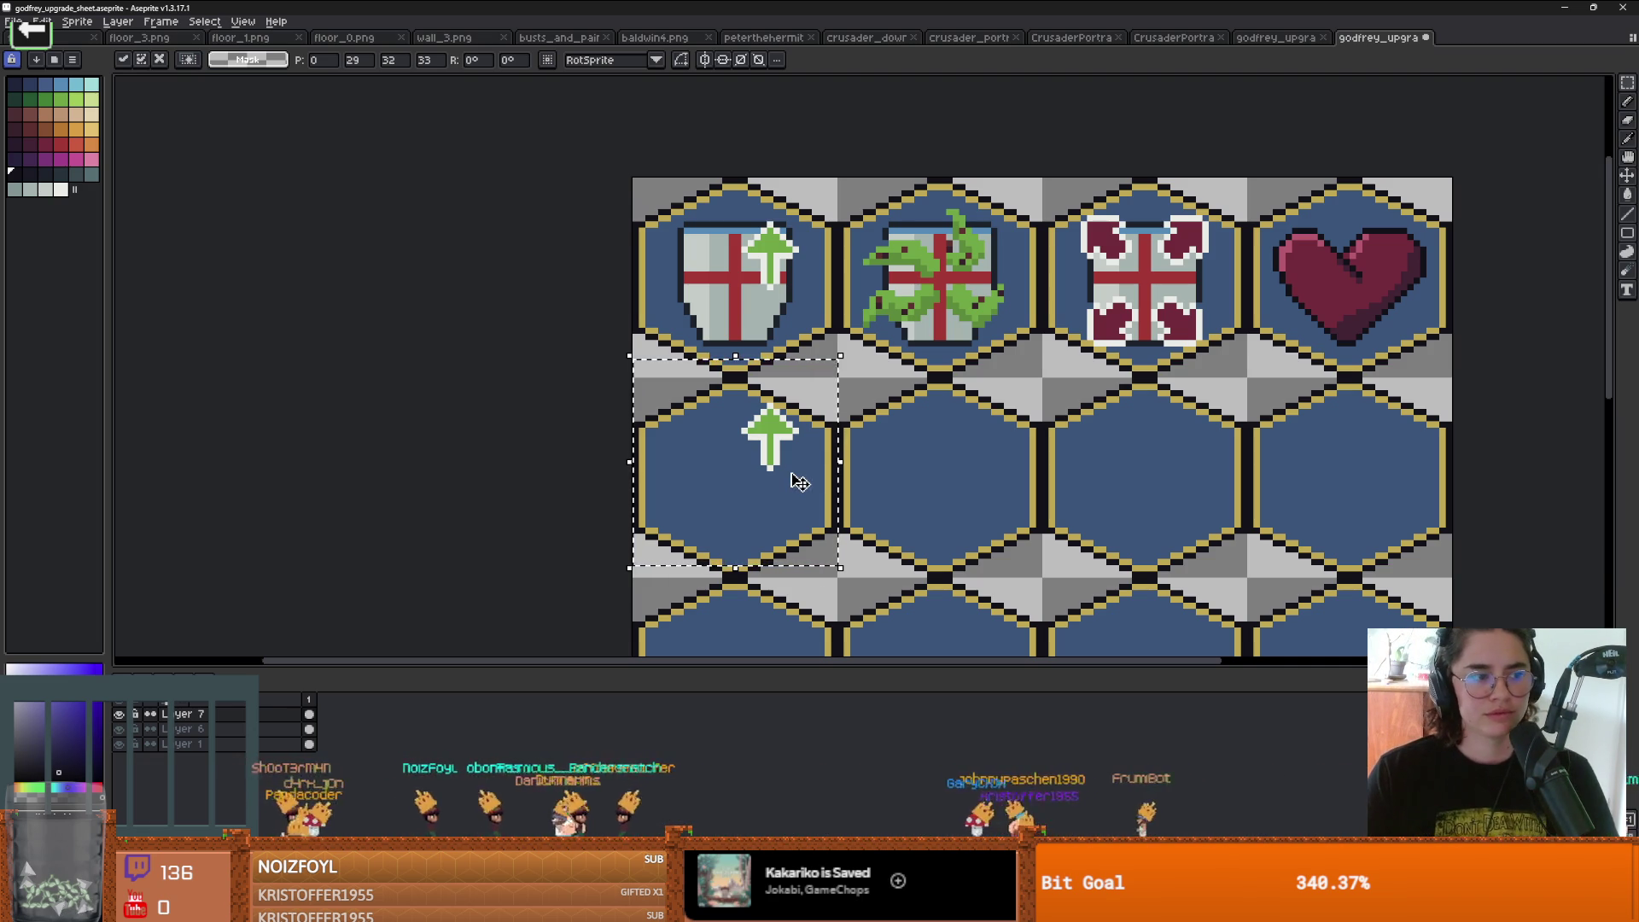
left_click_drag(819, 478, 819, 495)
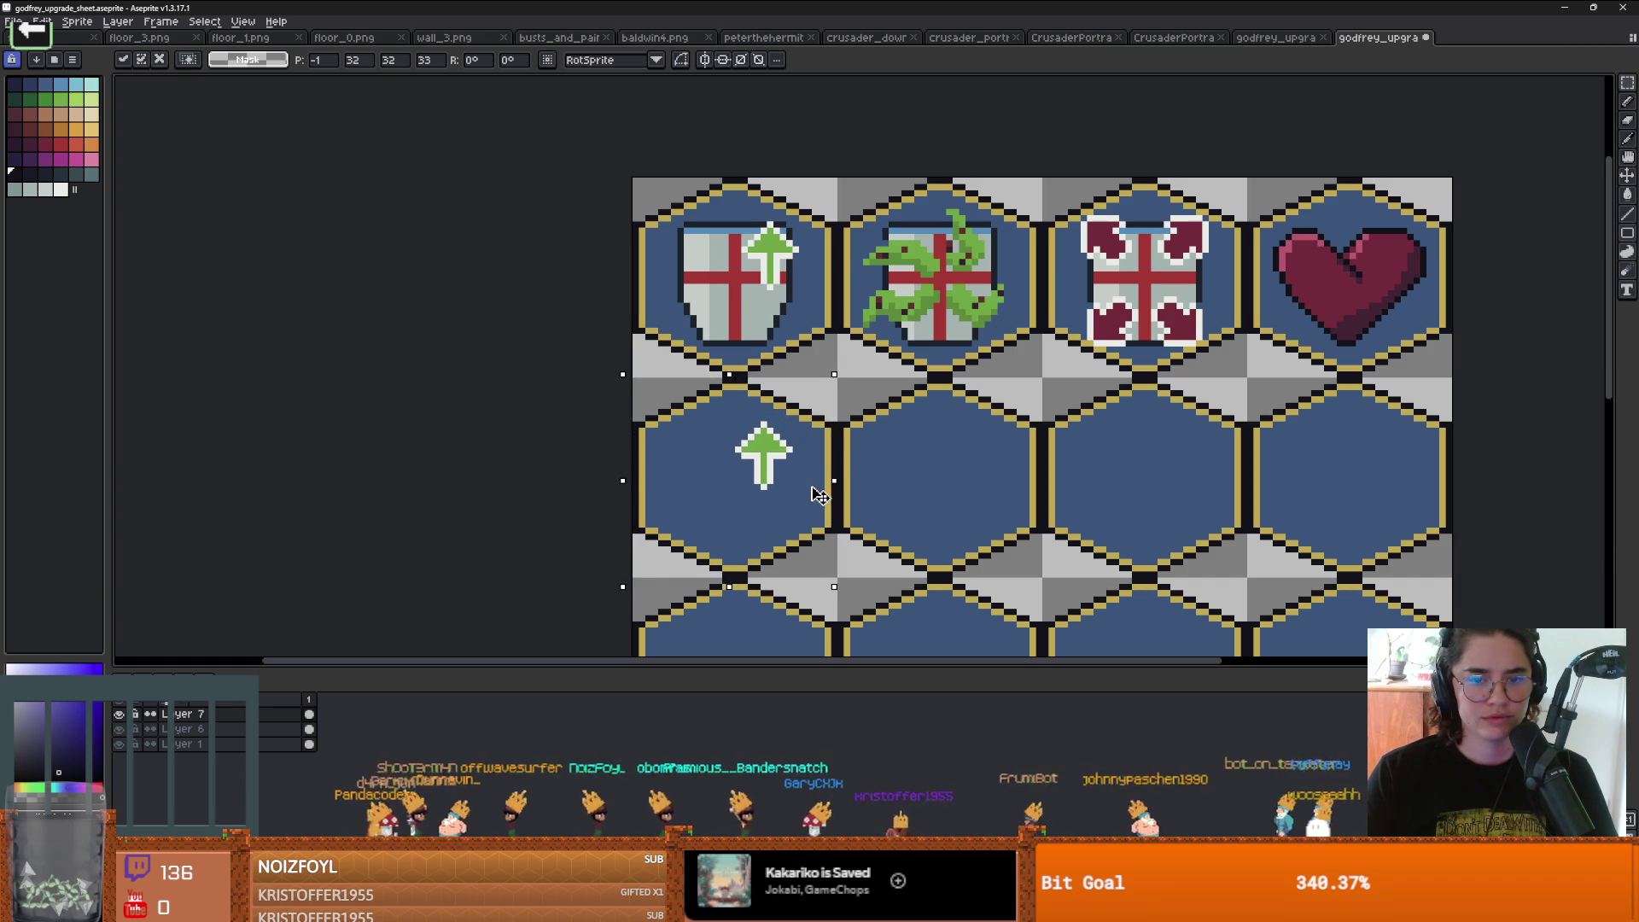
key("Escape")
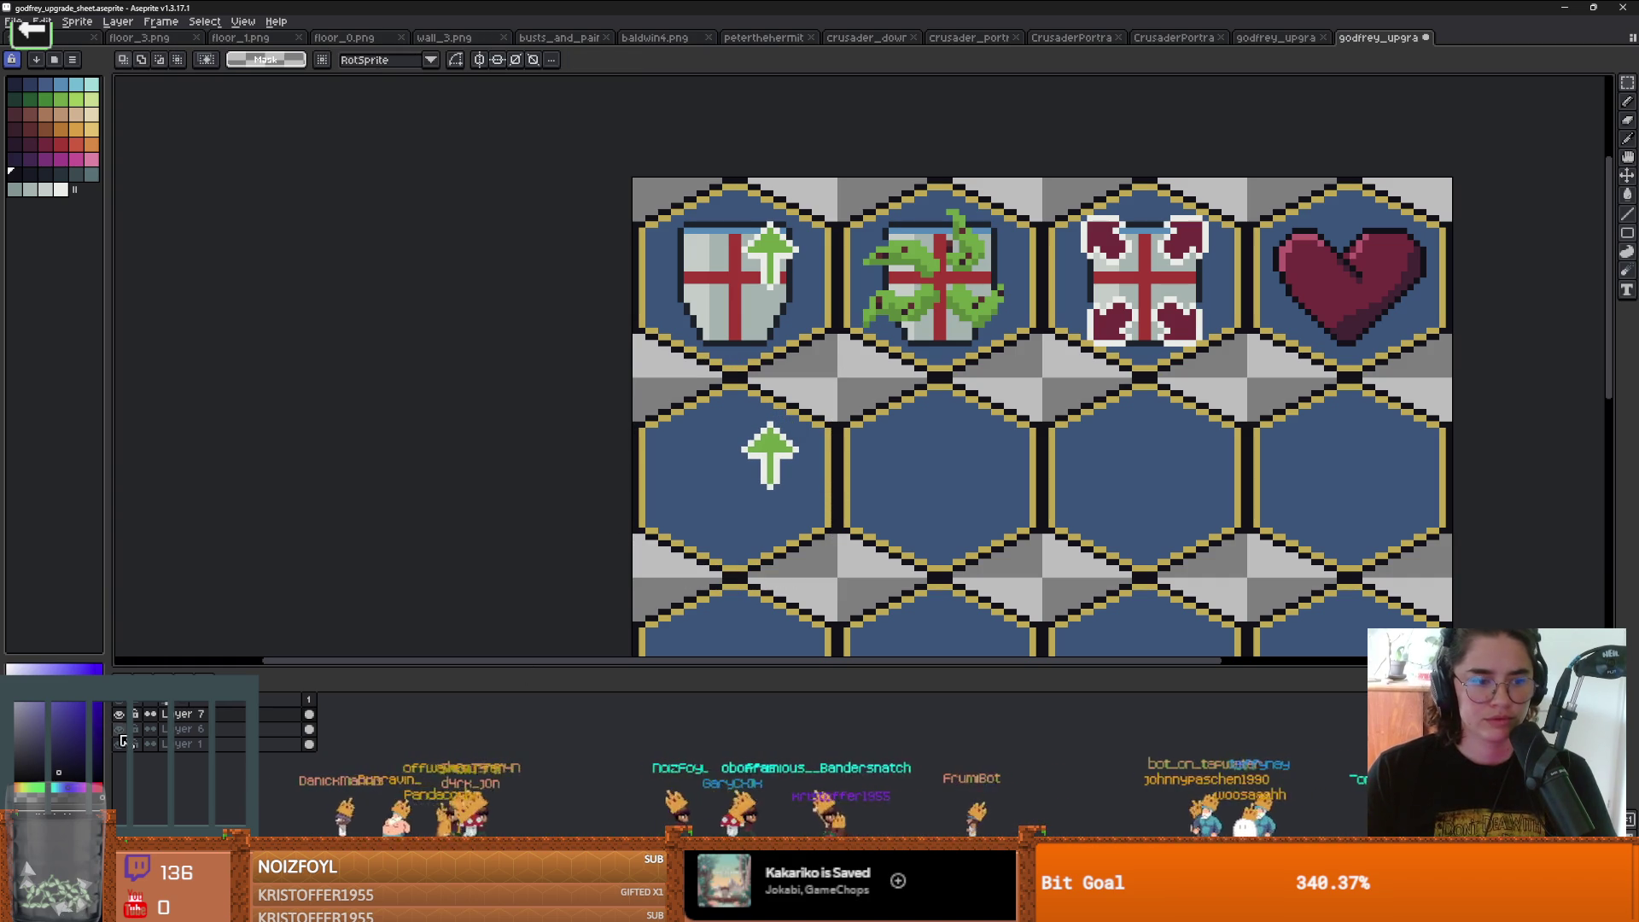
left_click(203, 728)
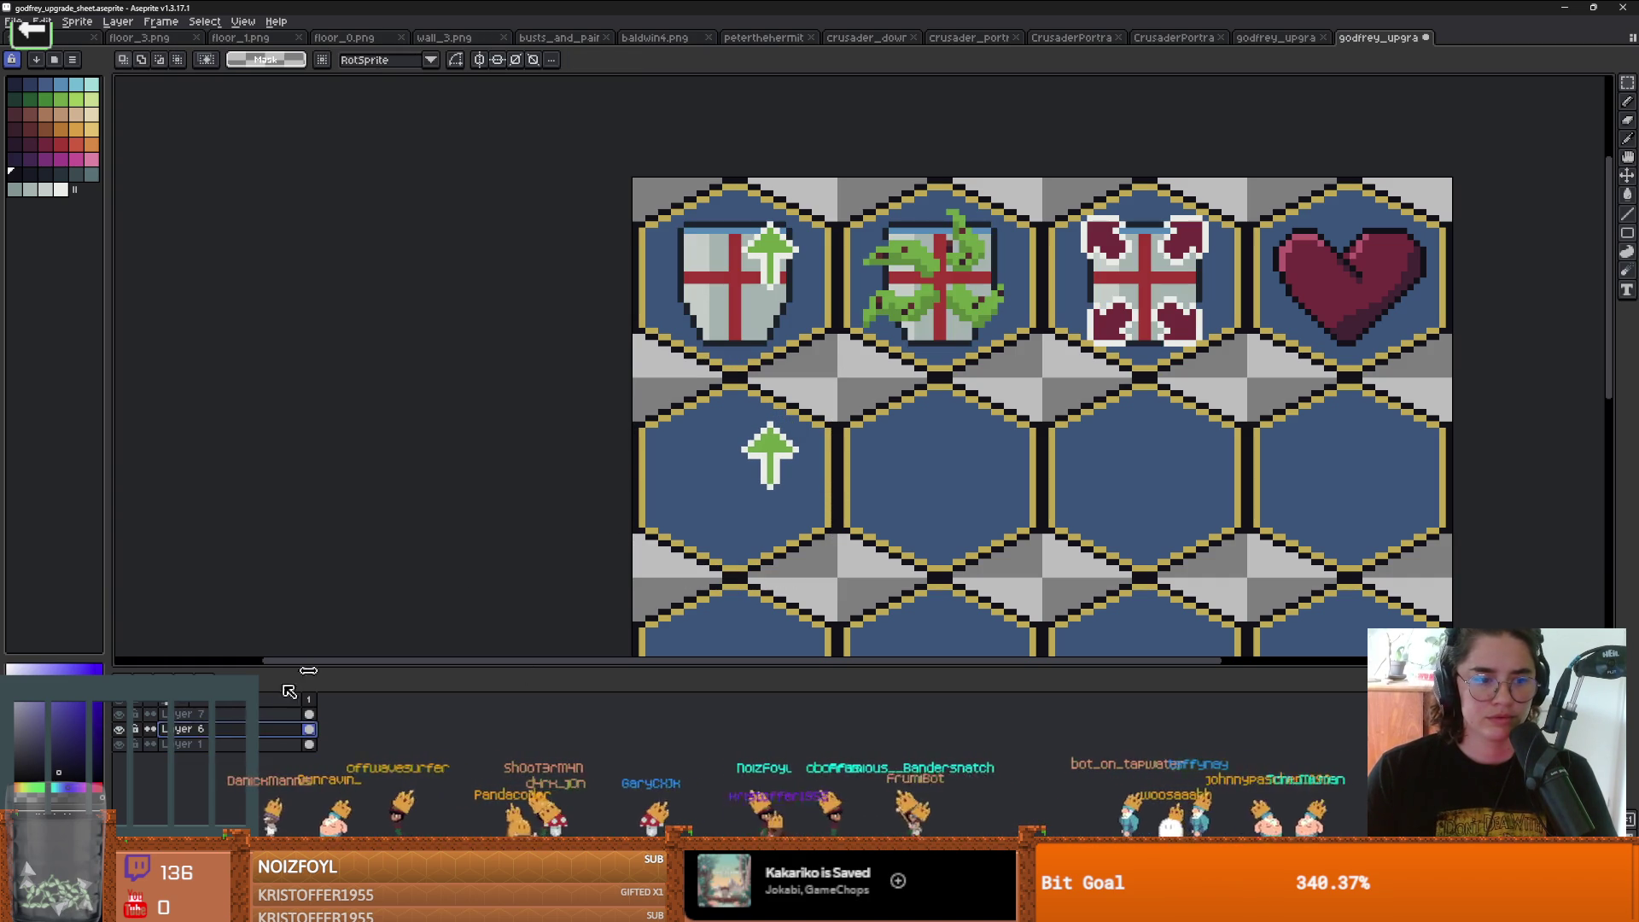
left_click_drag(833, 381, 623, 159)
left_click_drag(724, 257, 731, 475, "ctrl")
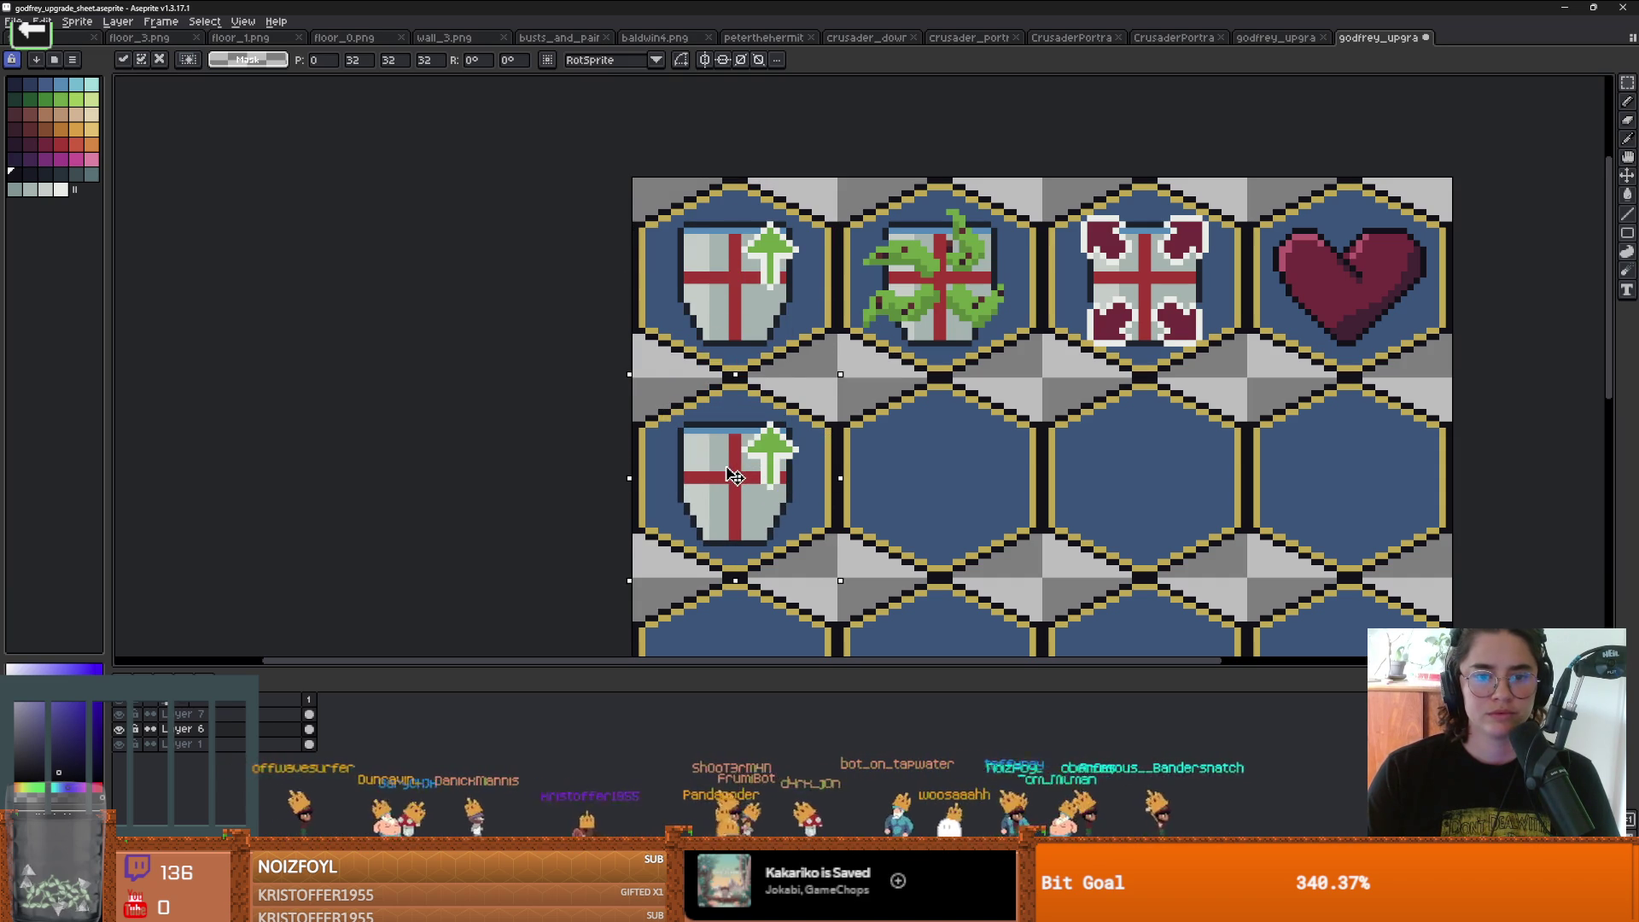
left_click(878, 467)
Step: On Layer 7, move the green arrow onto the copied shield and scale it up
left_click(179, 714)
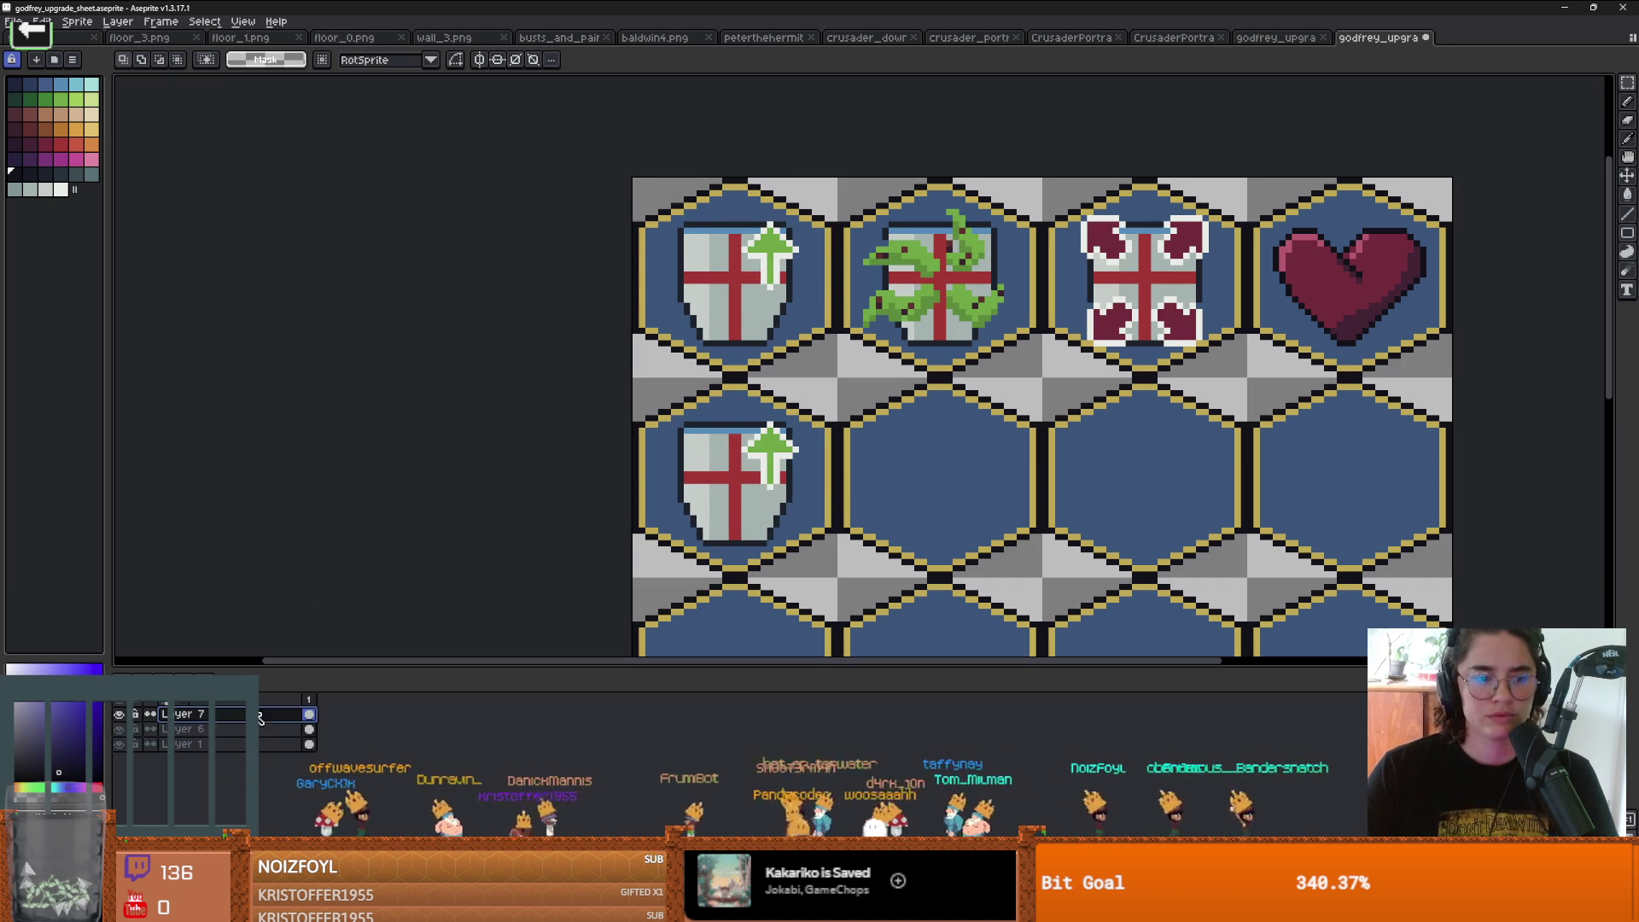
left_click_drag(719, 398, 854, 530)
left_click_drag(803, 483, 797, 475)
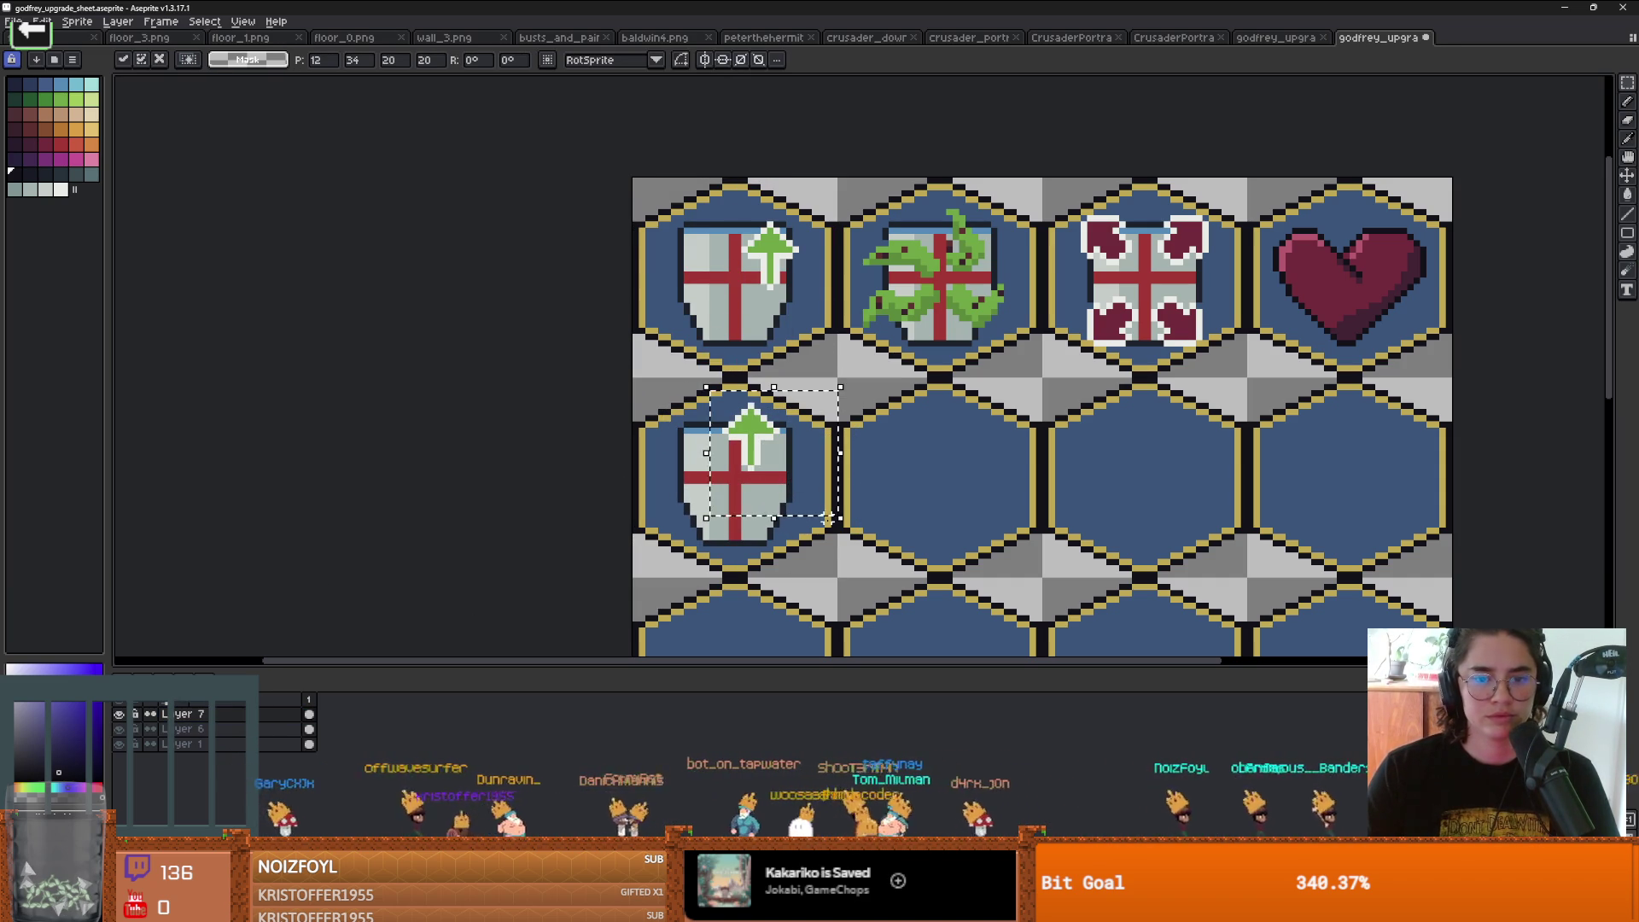
left_click_drag(854, 531, 881, 567)
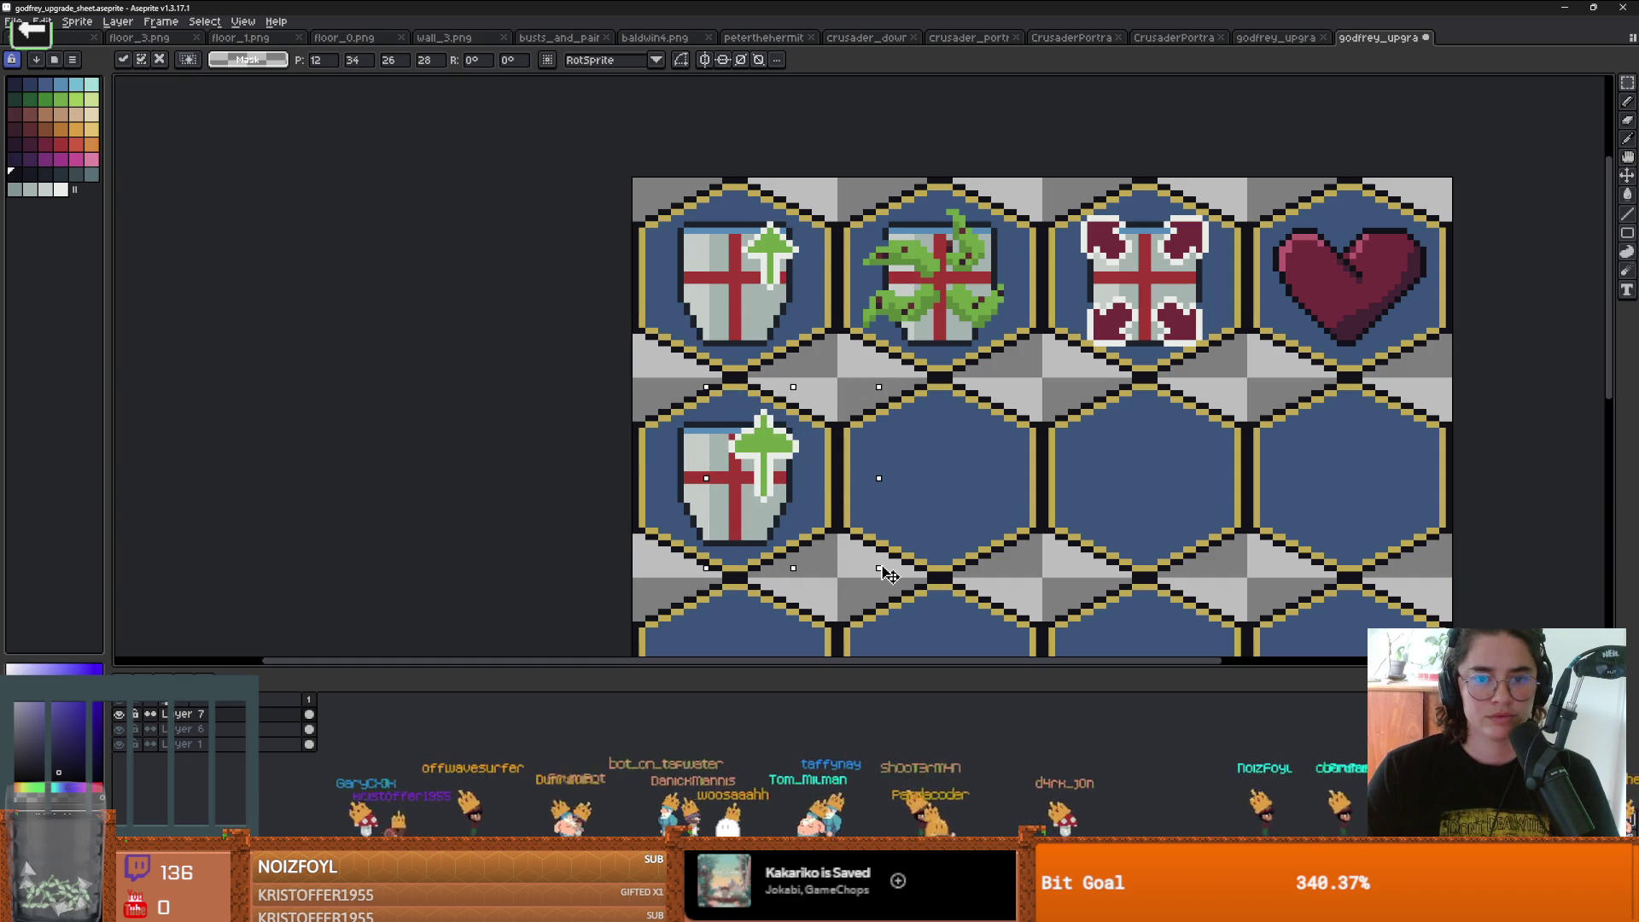
scroll(753, 444, "up", 3)
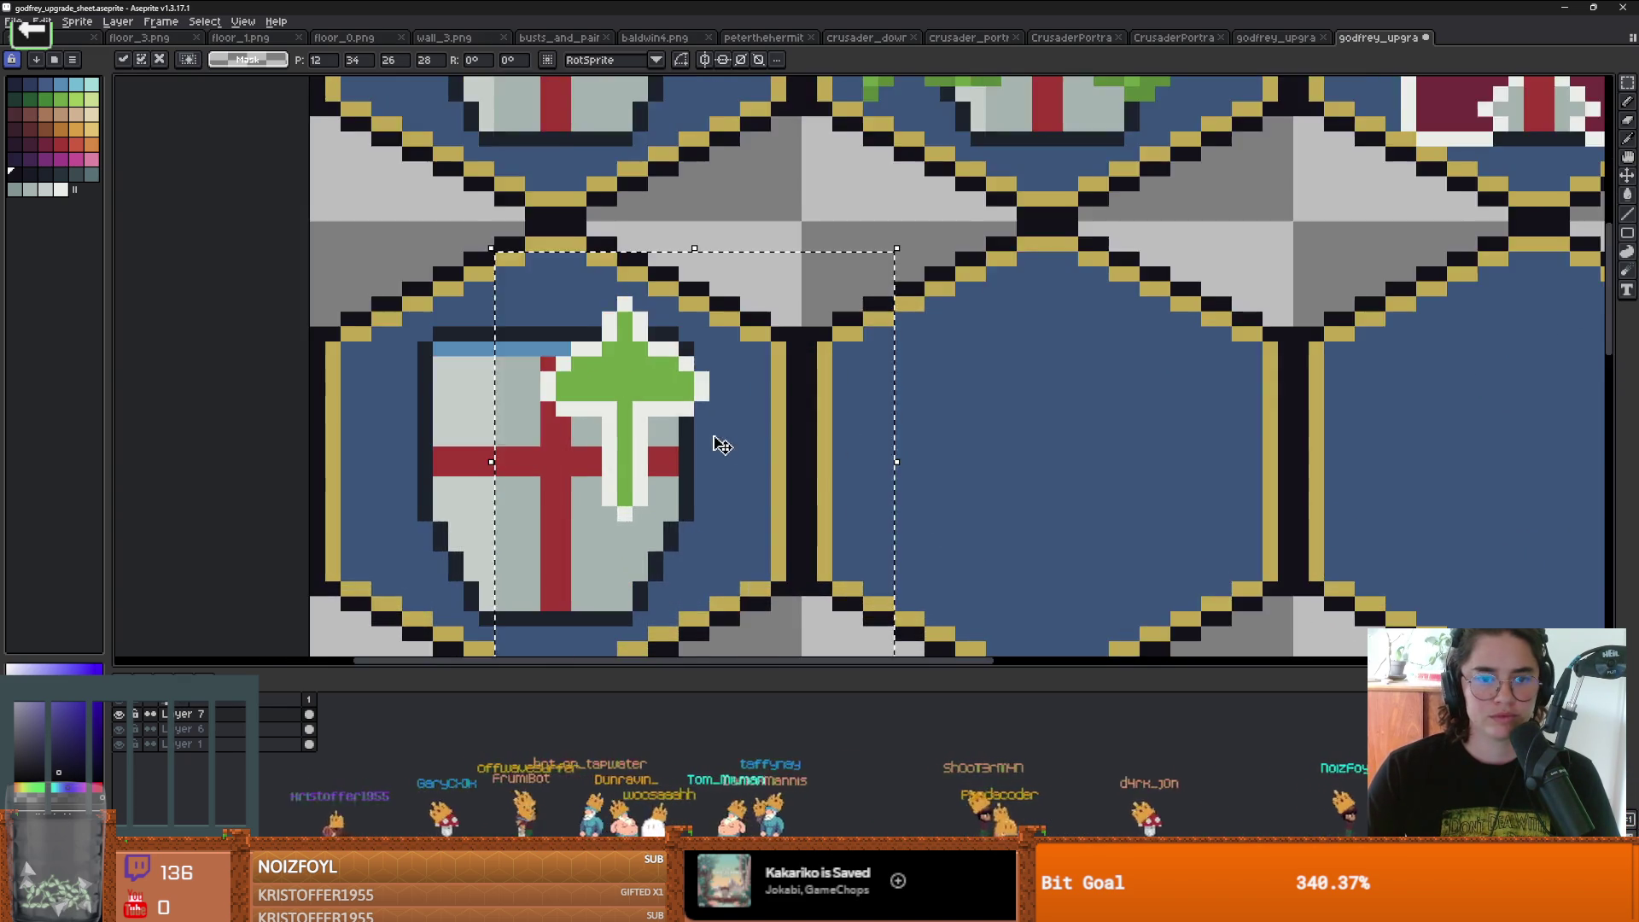
Step: Commit the enlarged arrow and bucket-fill it with the tan colour
key("Return")
key("b")
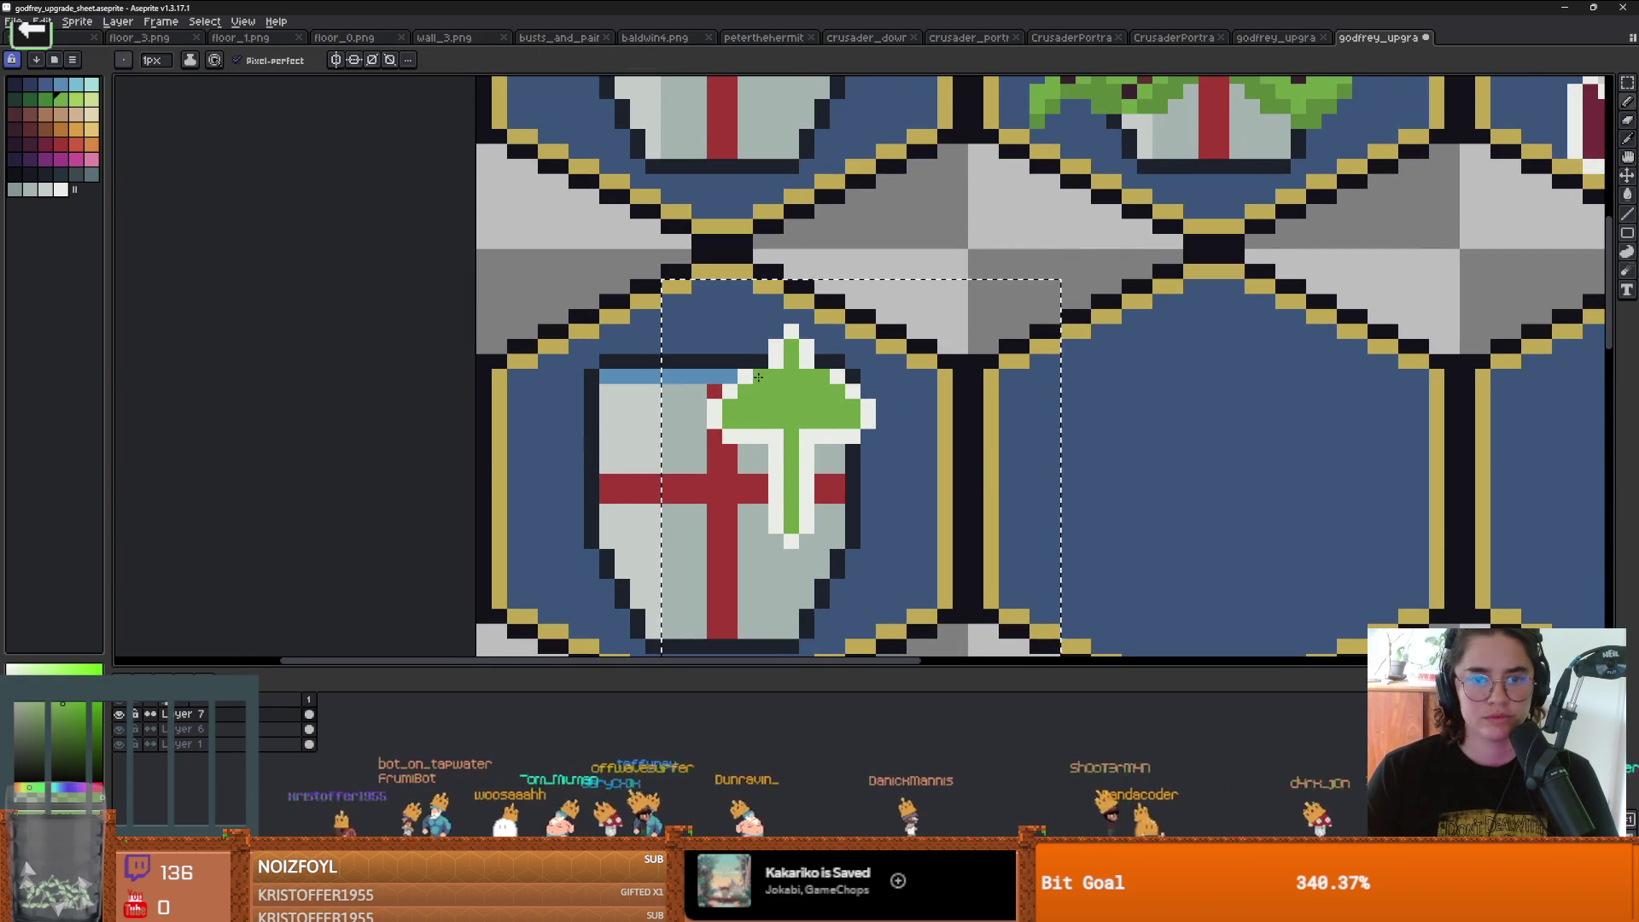
left_click(764, 362)
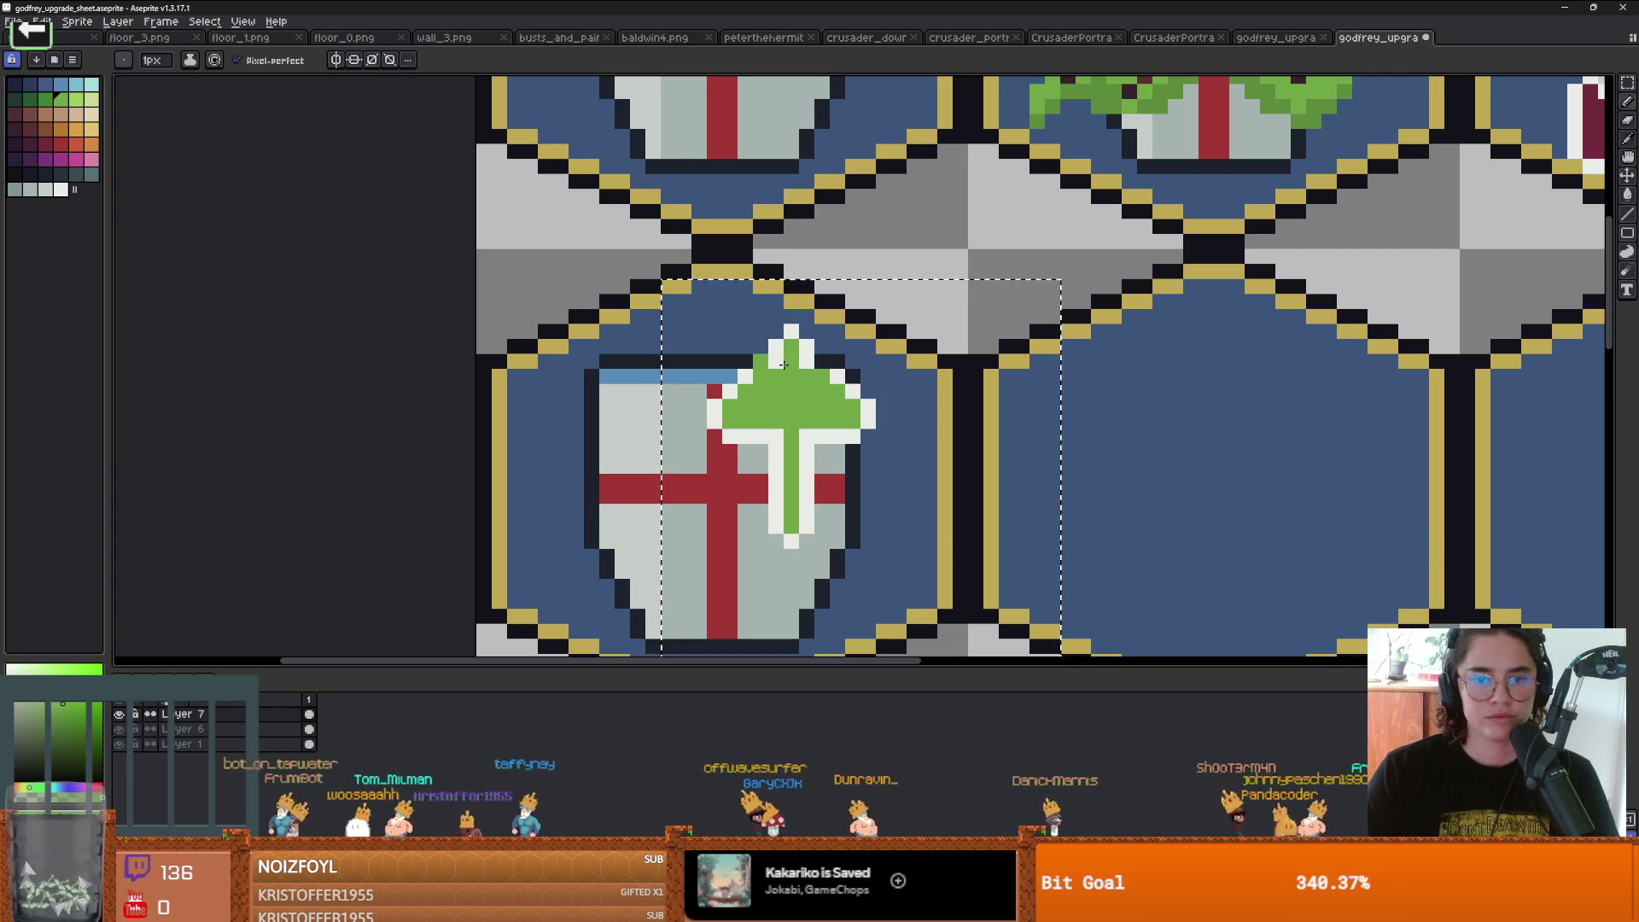
left_click(825, 363, "alt")
left_click(91, 128)
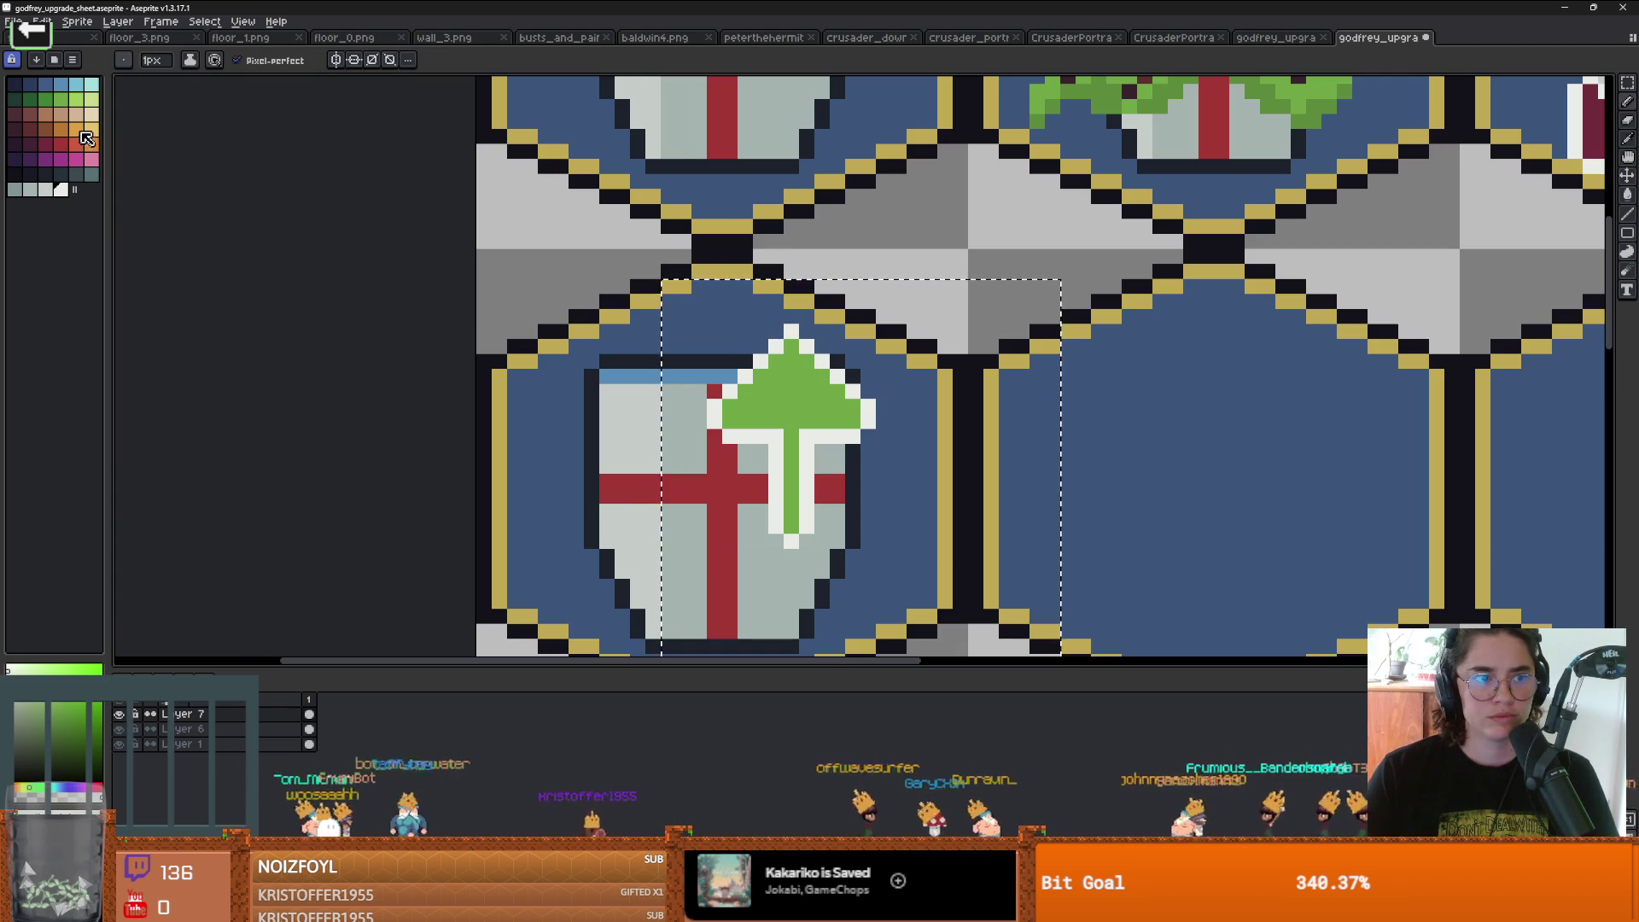
key("g")
left_click(864, 419)
Step: Shade the arrowhead's tip and right edge with orange pixels
scroll(866, 431, "down", 2)
scroll(867, 431, "up", 1)
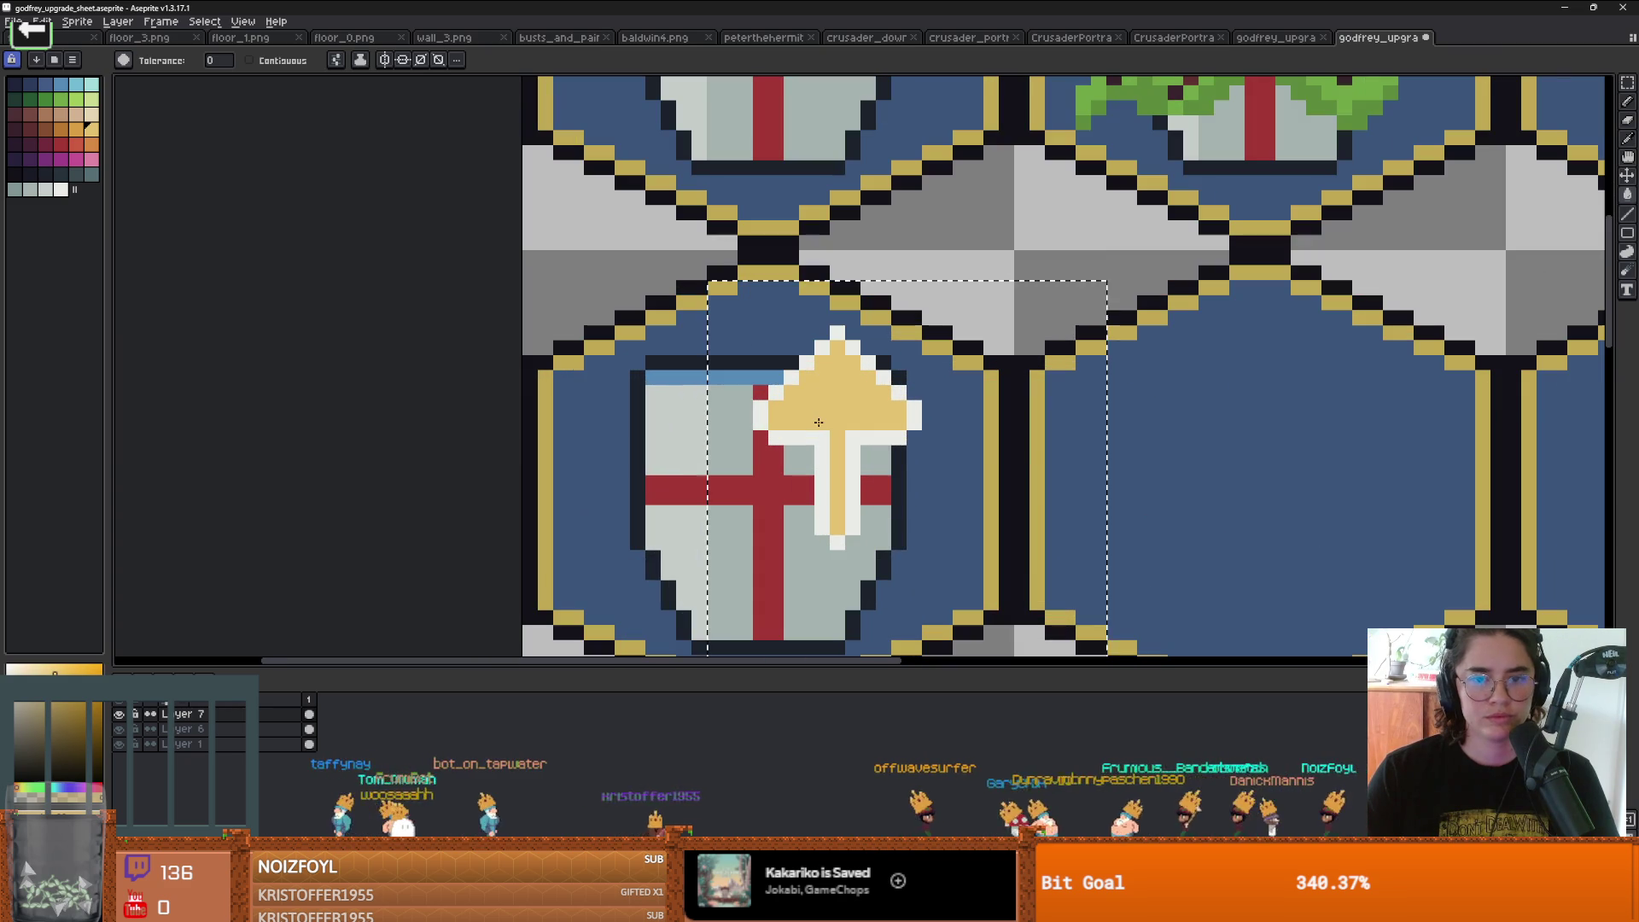
key("9")
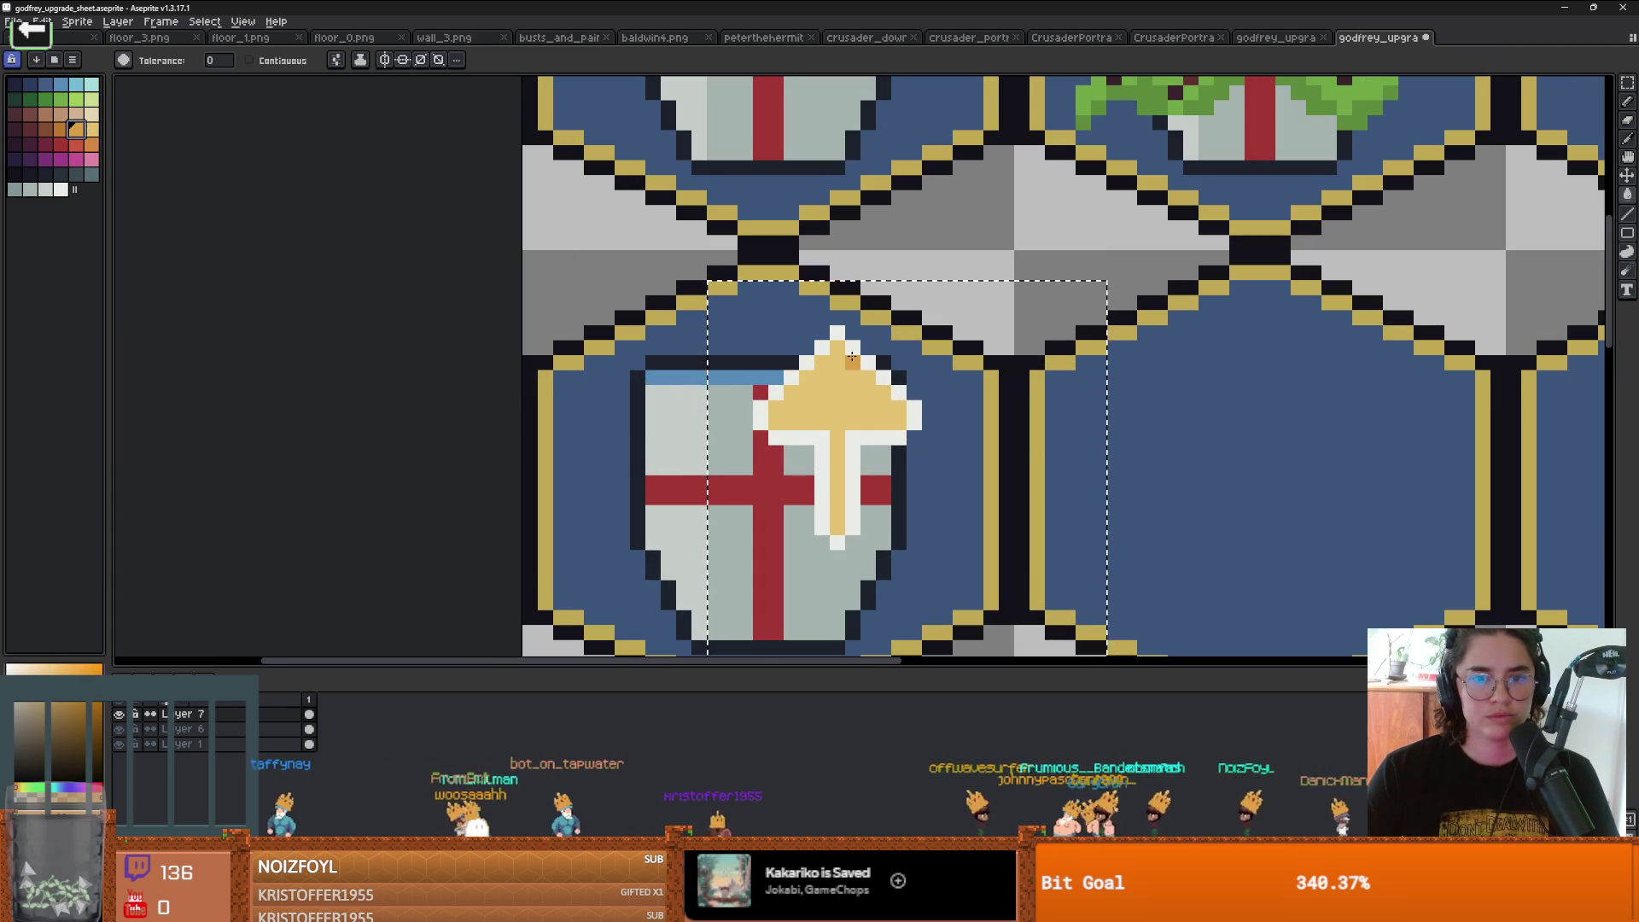
left_click(846, 358)
key("ctrl+z")
key("b")
left_click(838, 346)
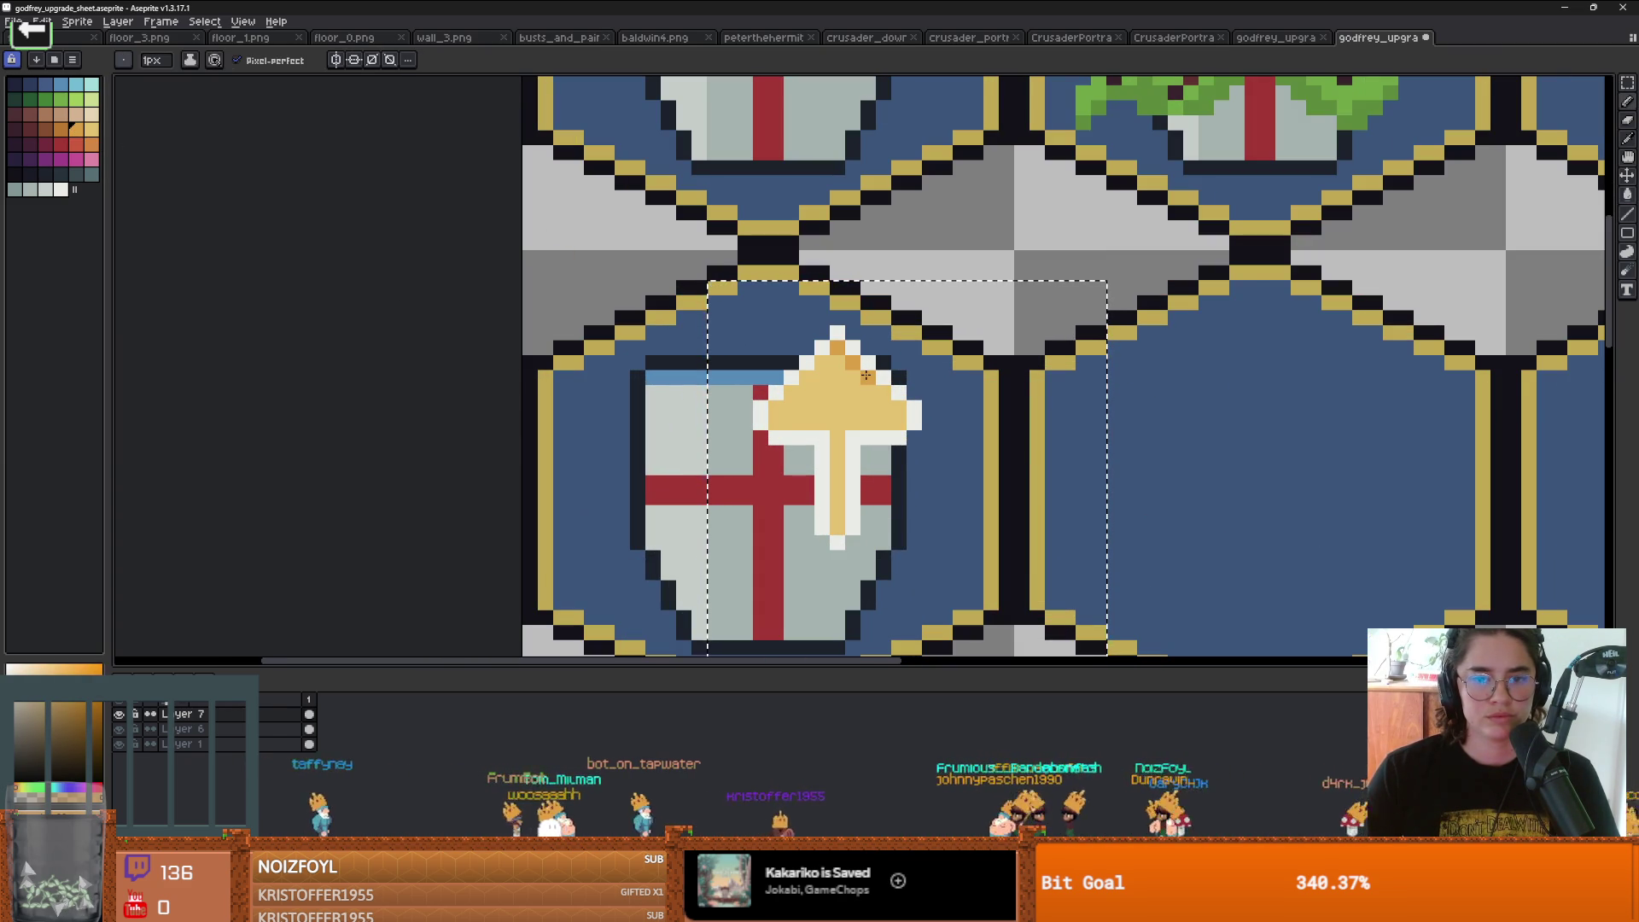
left_click(868, 376)
left_click(884, 392)
left_click(899, 407)
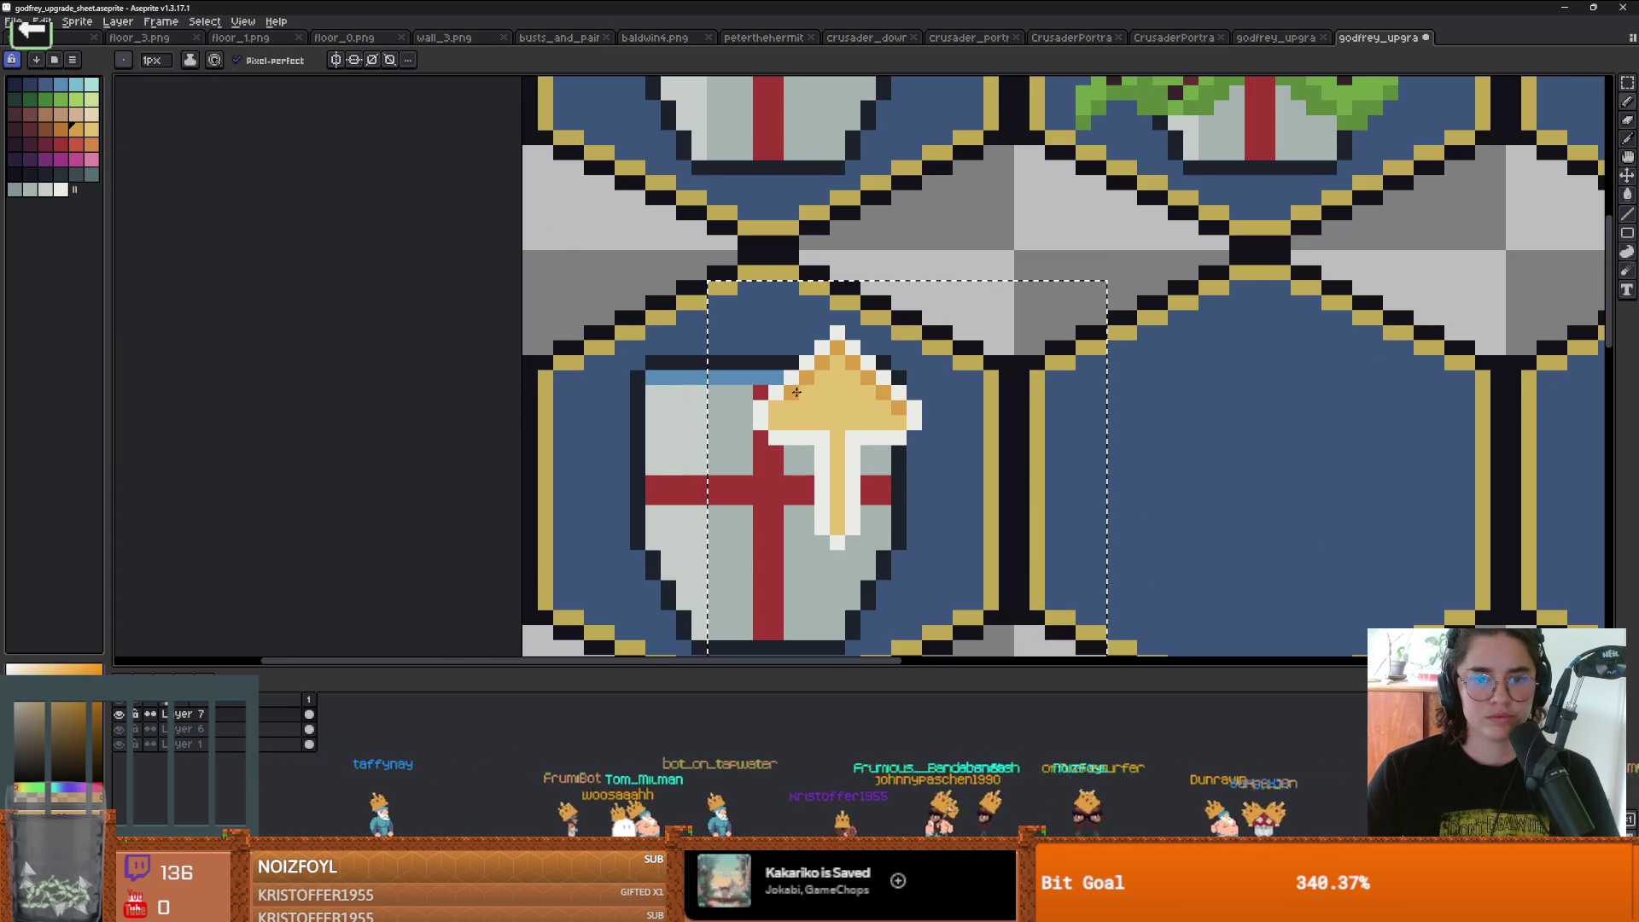
Step: Set the drawing colour back to white
scroll(986, 391, "down", 3)
scroll(986, 391, "up", 1)
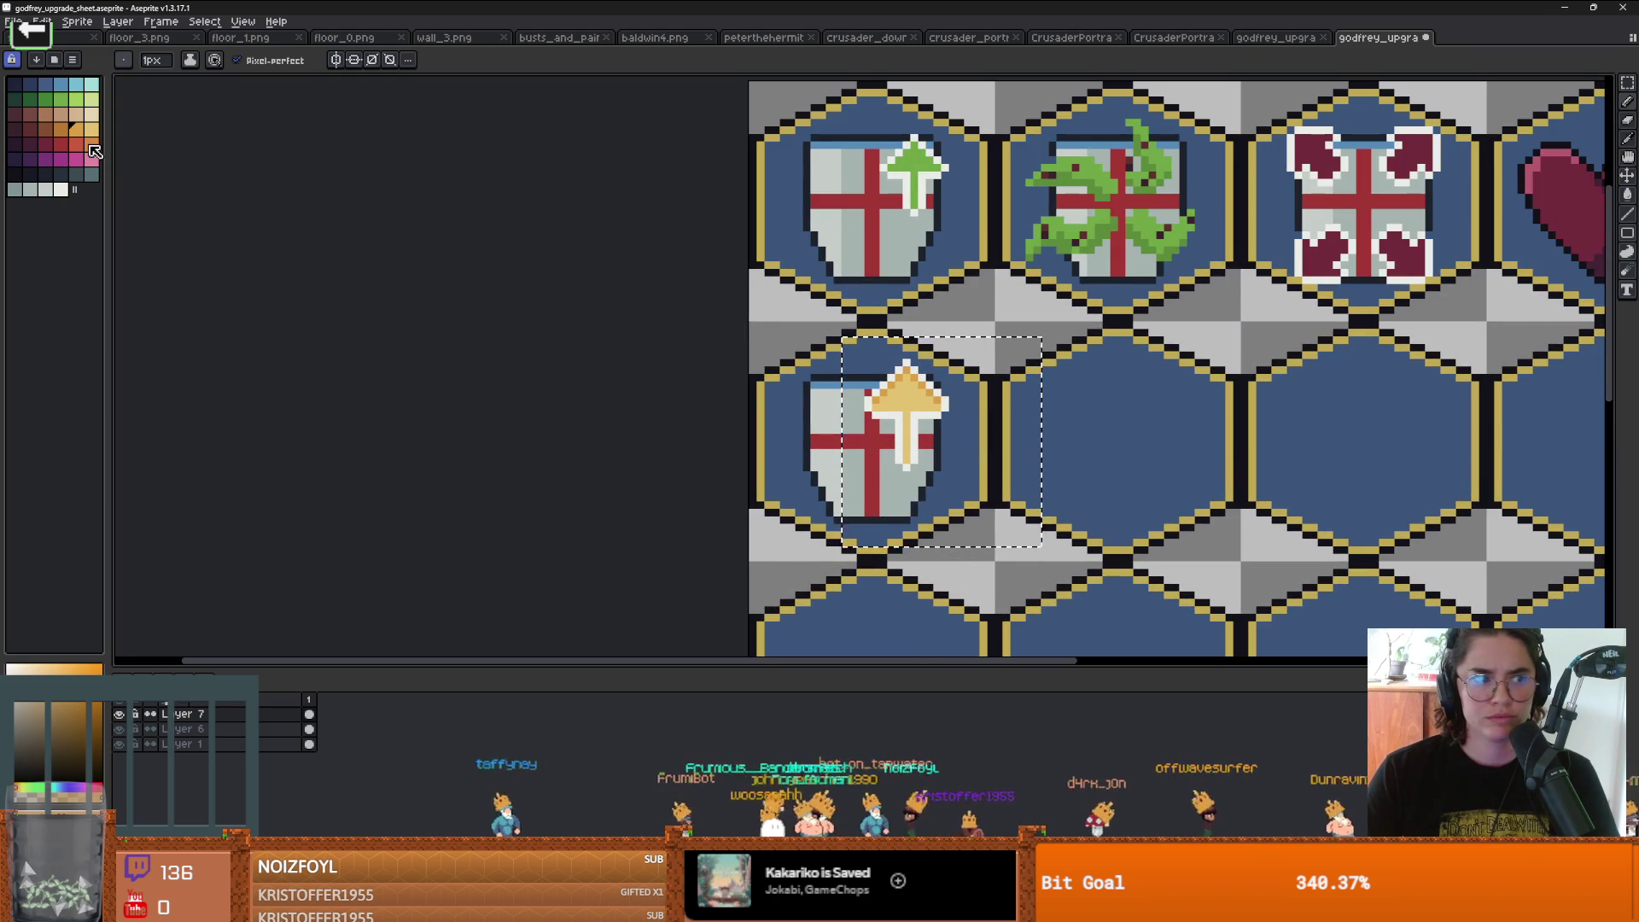
left_click(60, 189)
scroll(875, 386, "up", 2)
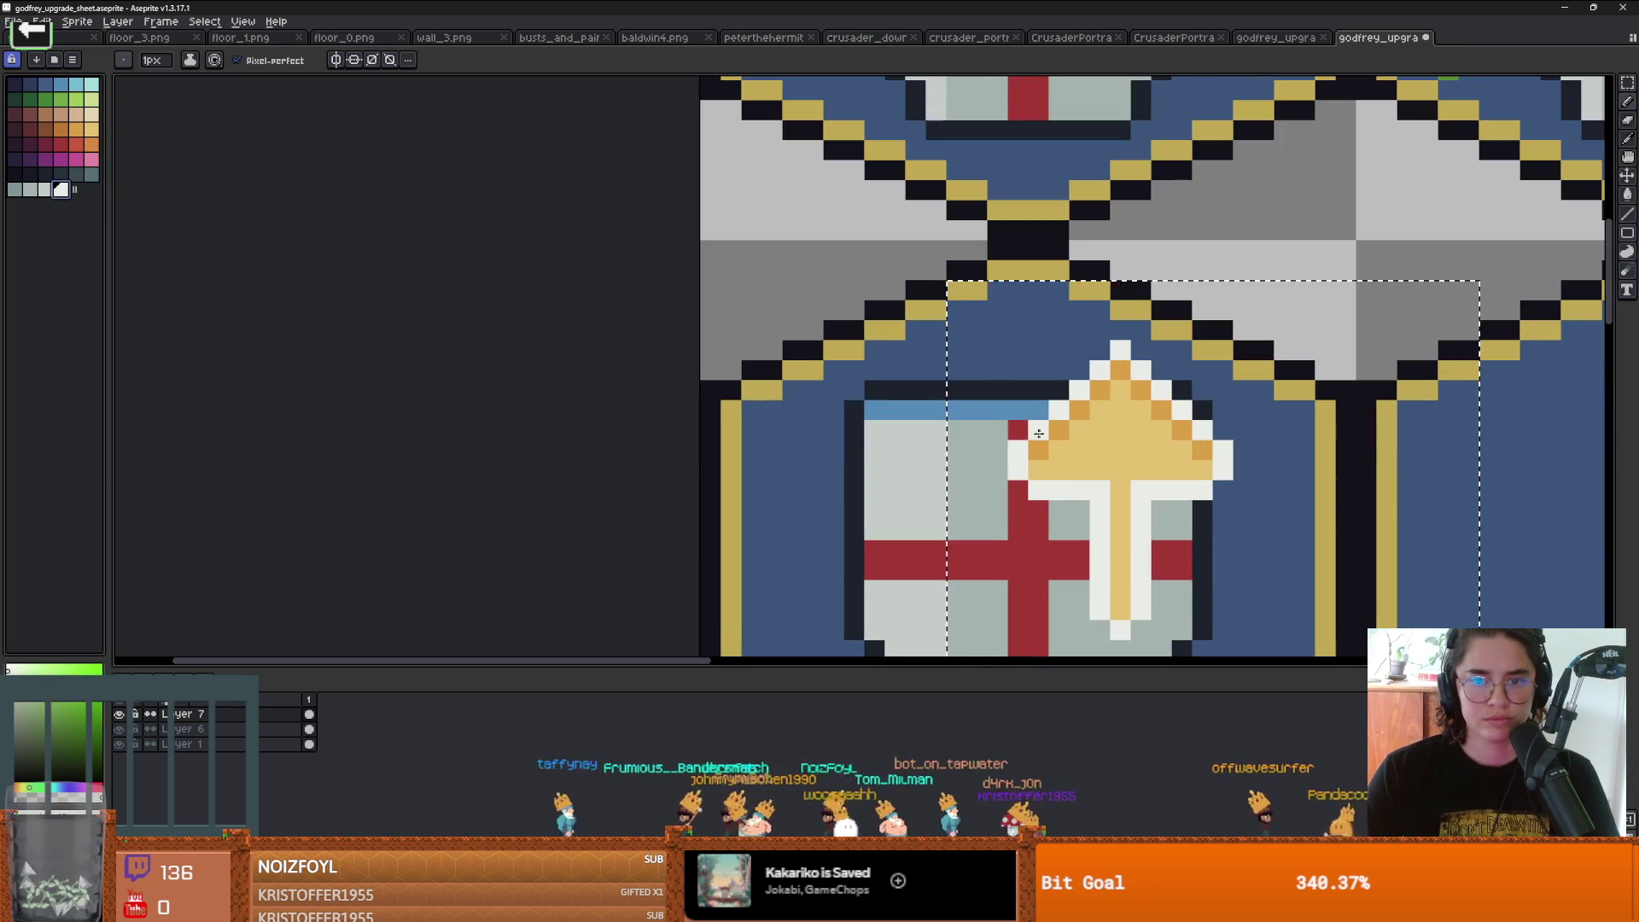
scroll(875, 386, "down", 6)
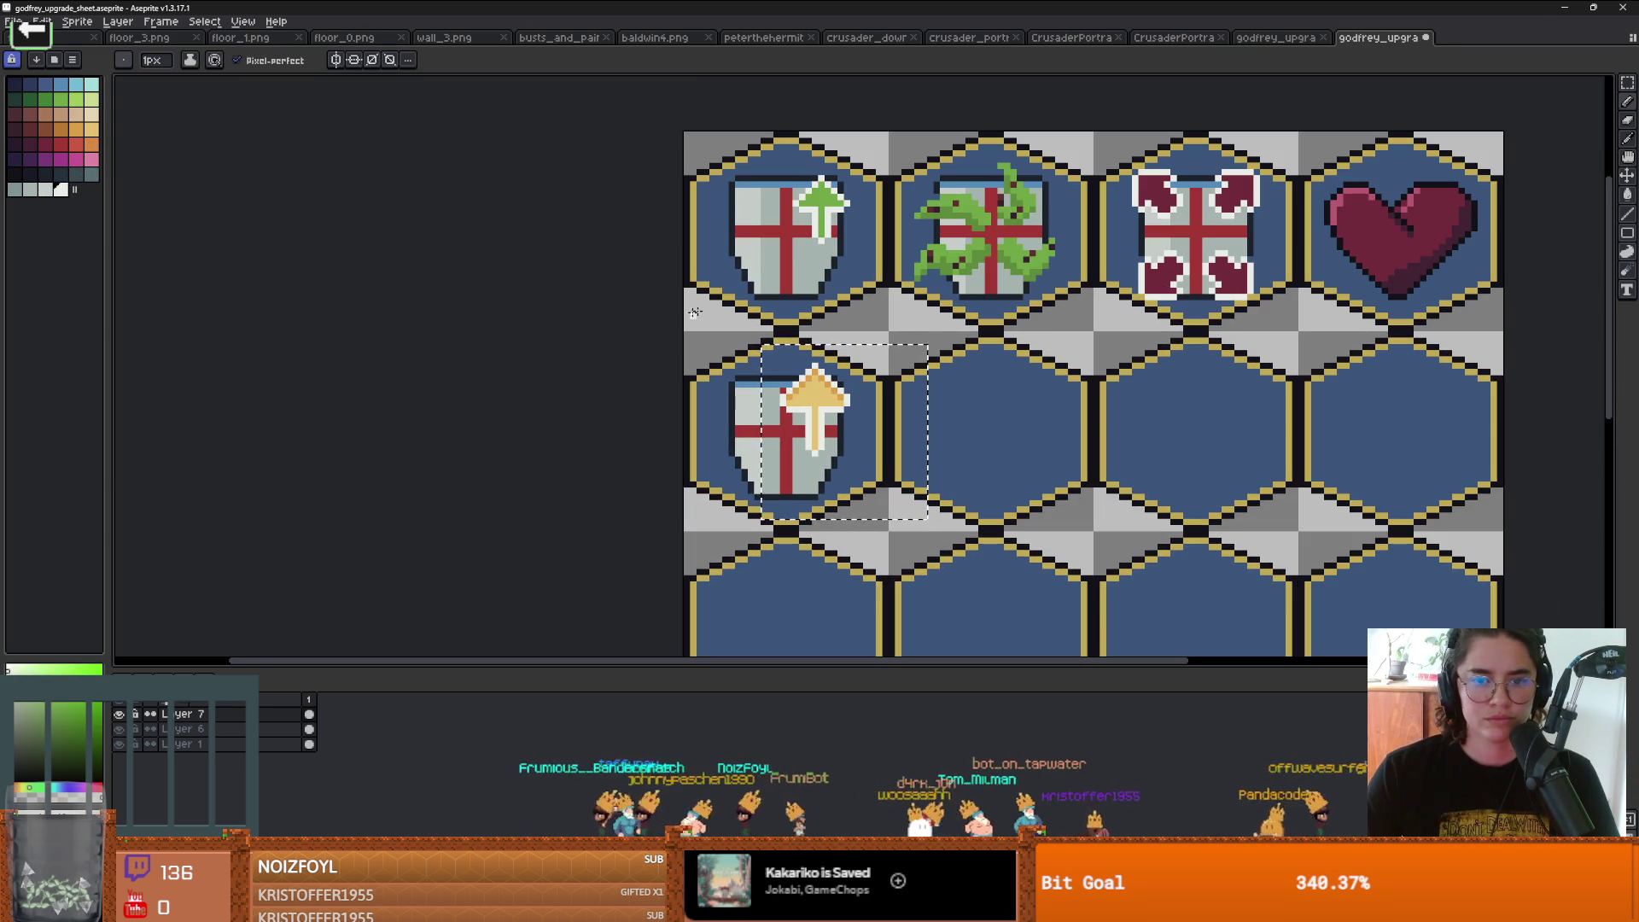
left_click(13, 20)
Step: Apply the Edit > FX Outline effect to the arrow with orange idx-22 as the colour
mouse_move(69, 165)
left_click(42, 20)
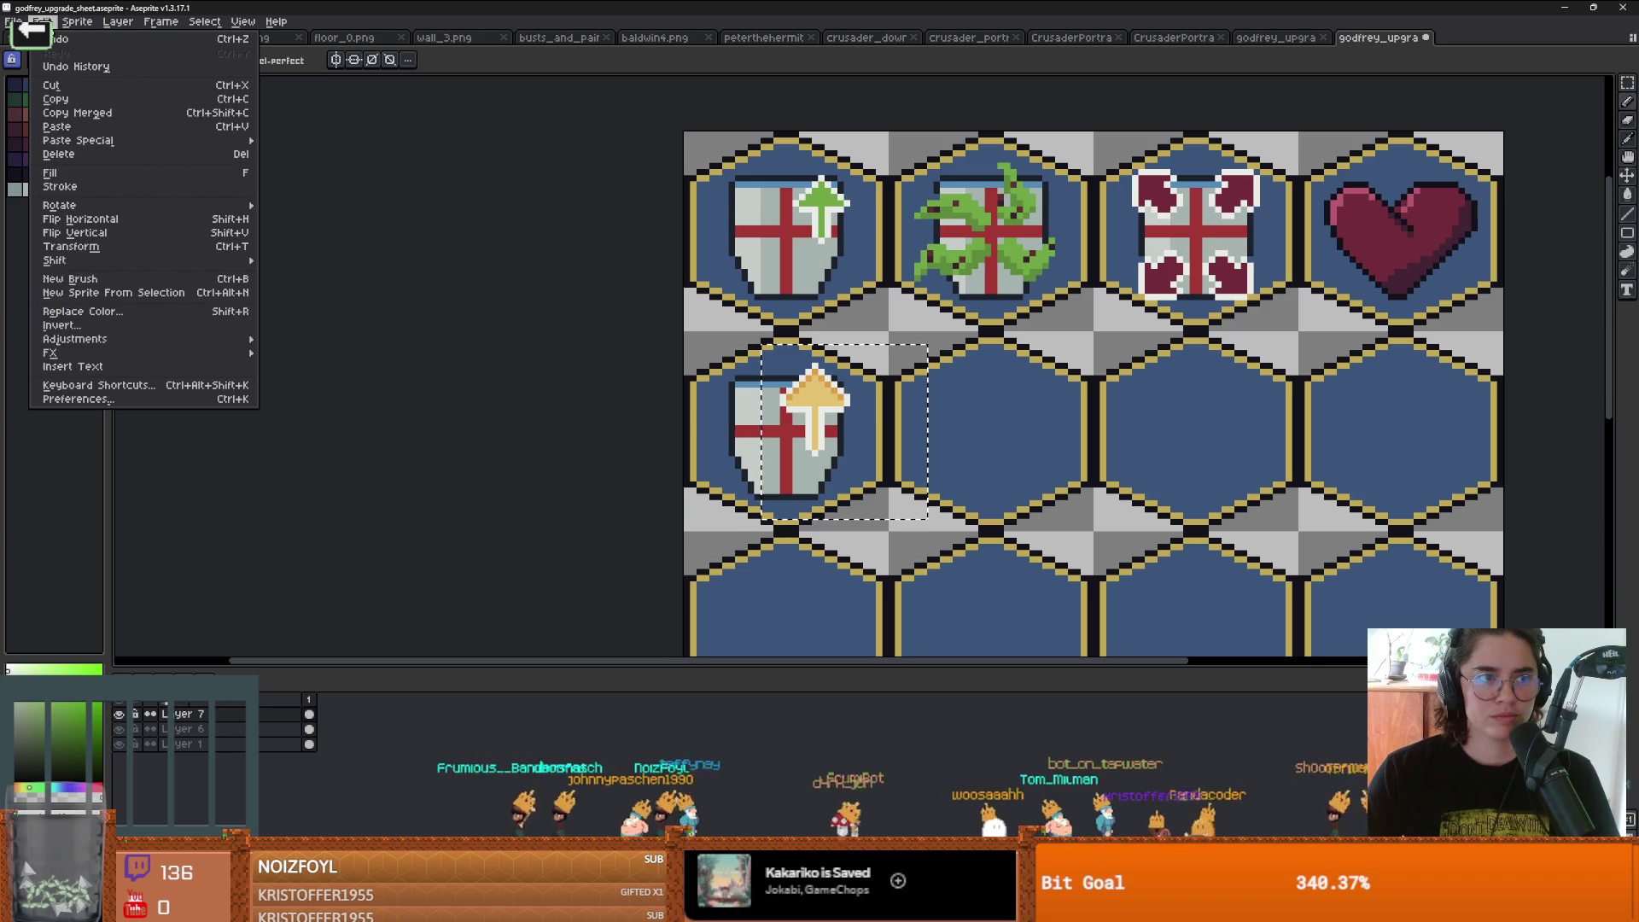
mouse_move(171, 357)
left_click(379, 359)
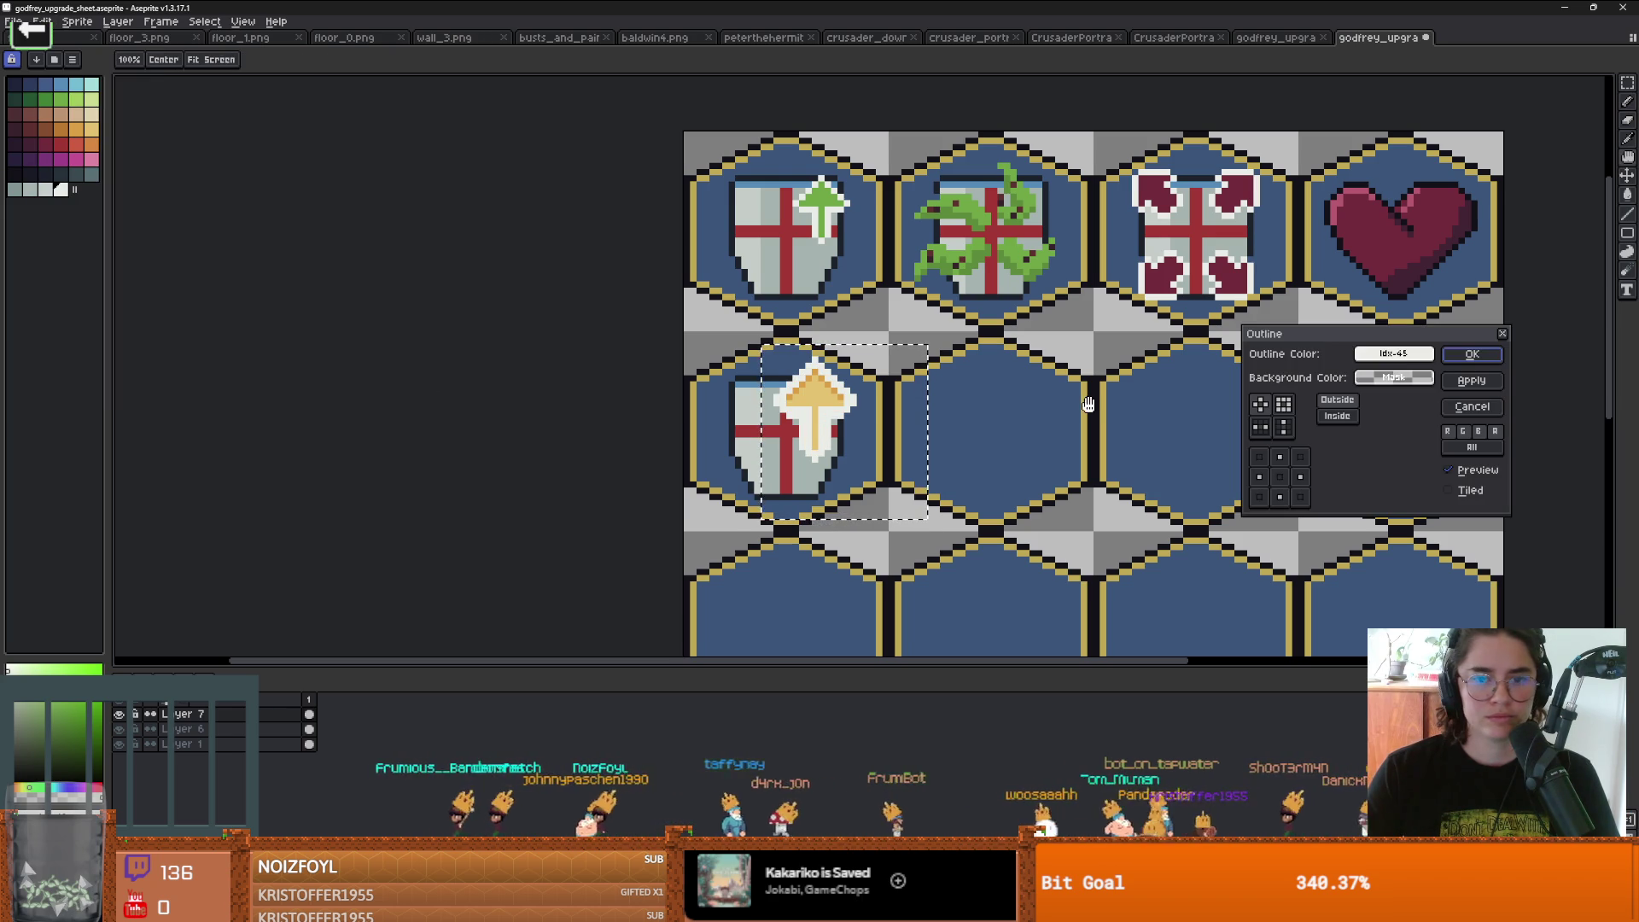
left_click(1393, 353)
left_click(1289, 416)
left_click(1300, 407)
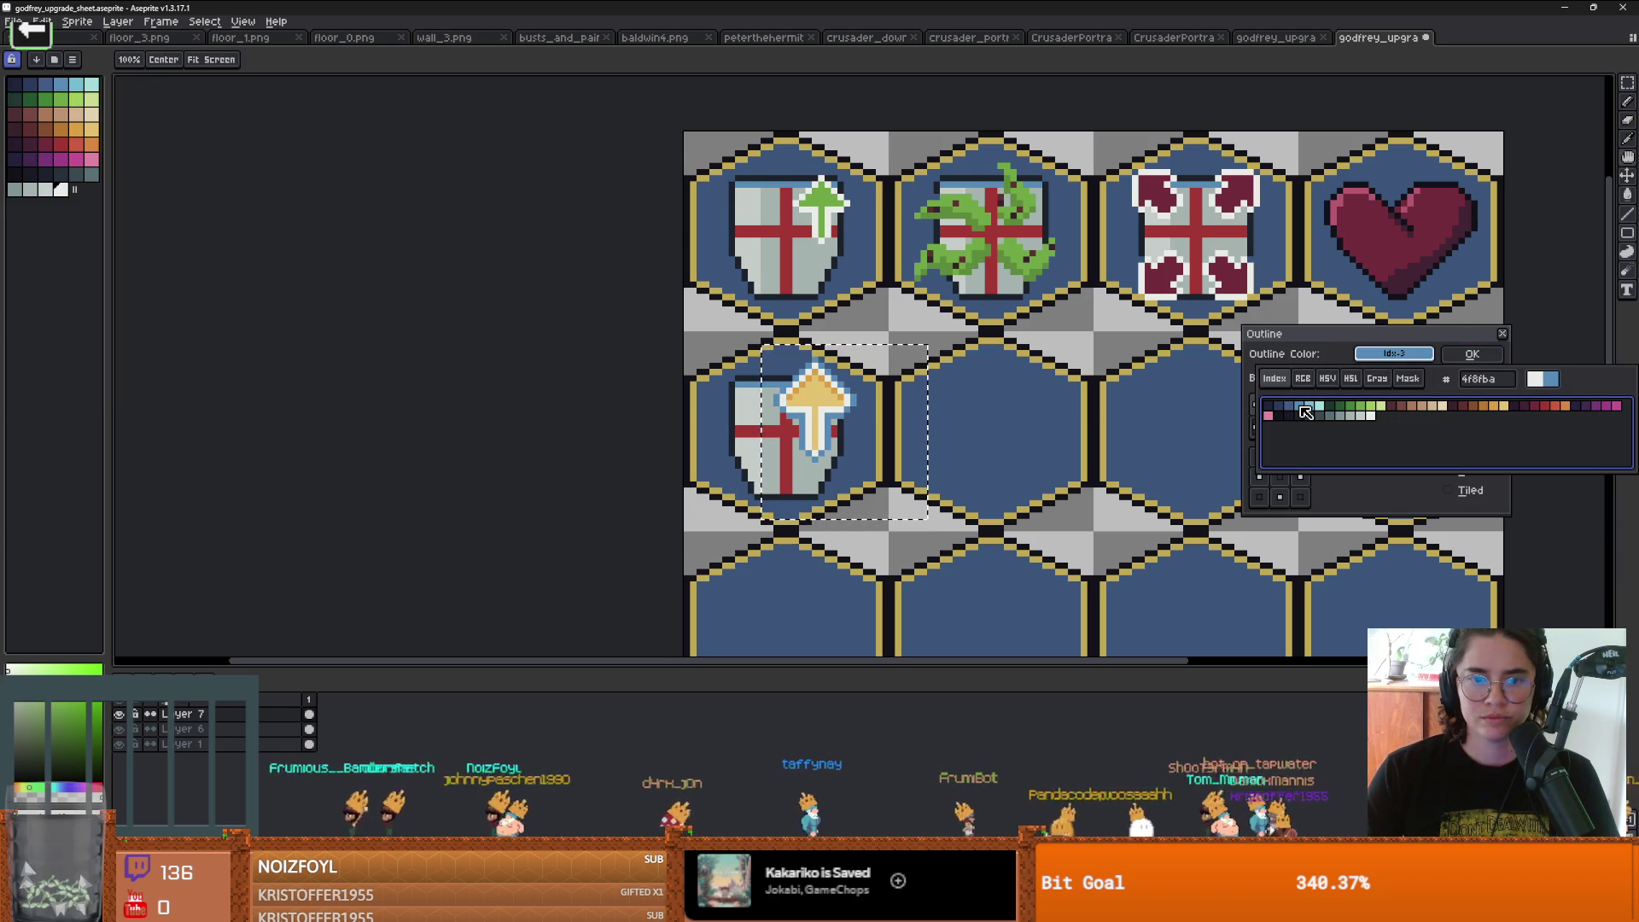
left_click(1418, 406)
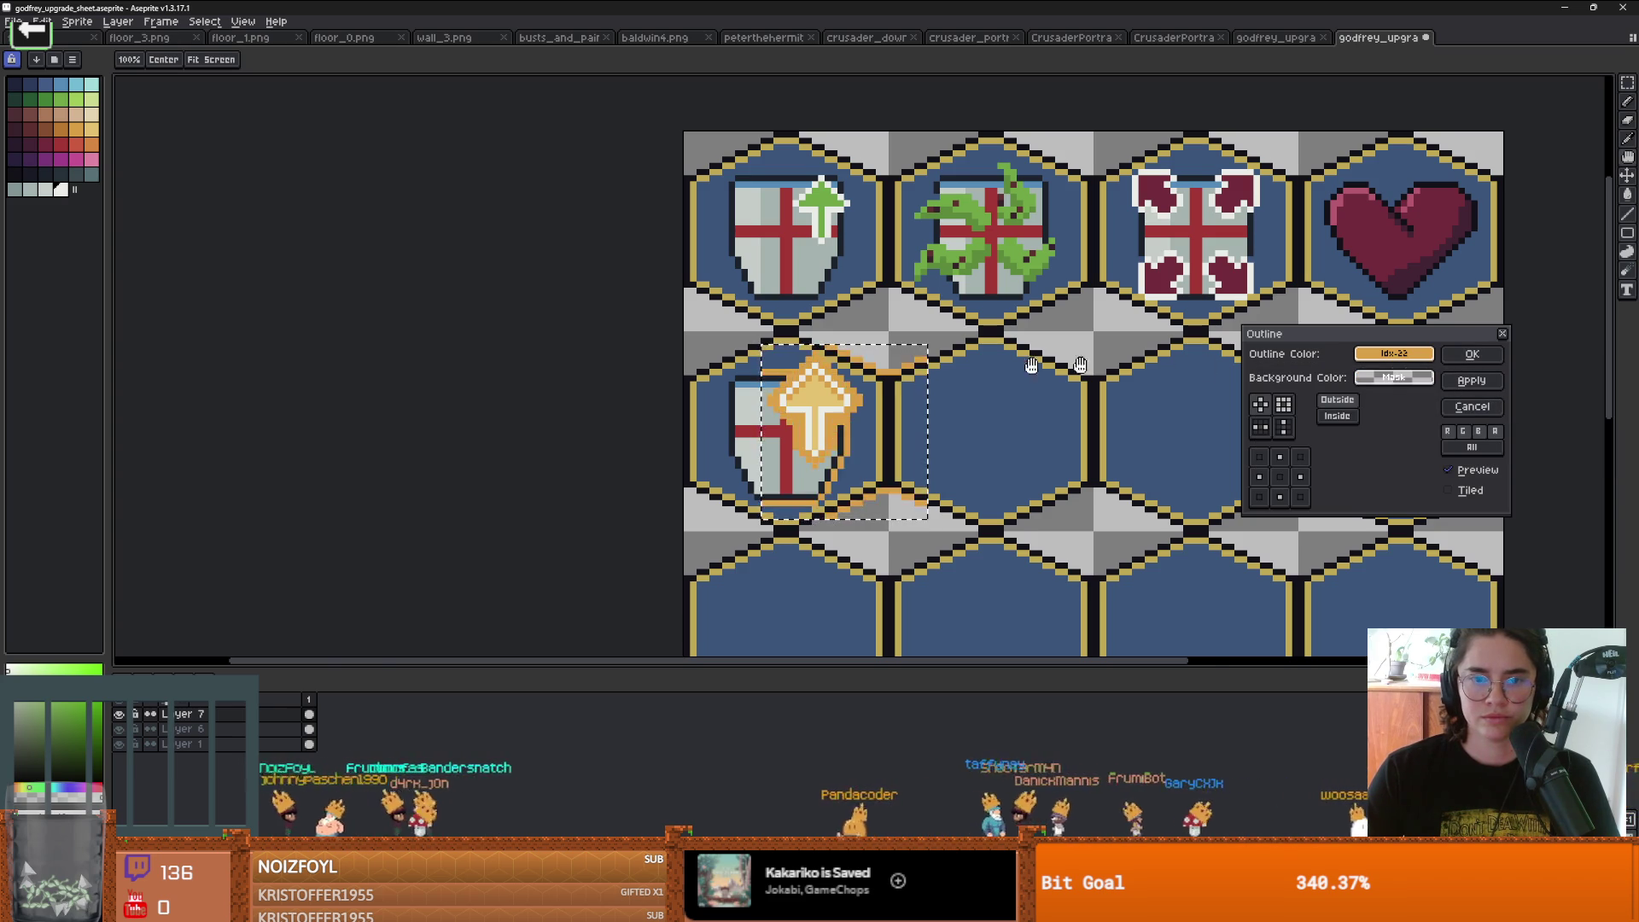
scroll(858, 395, "down", 1)
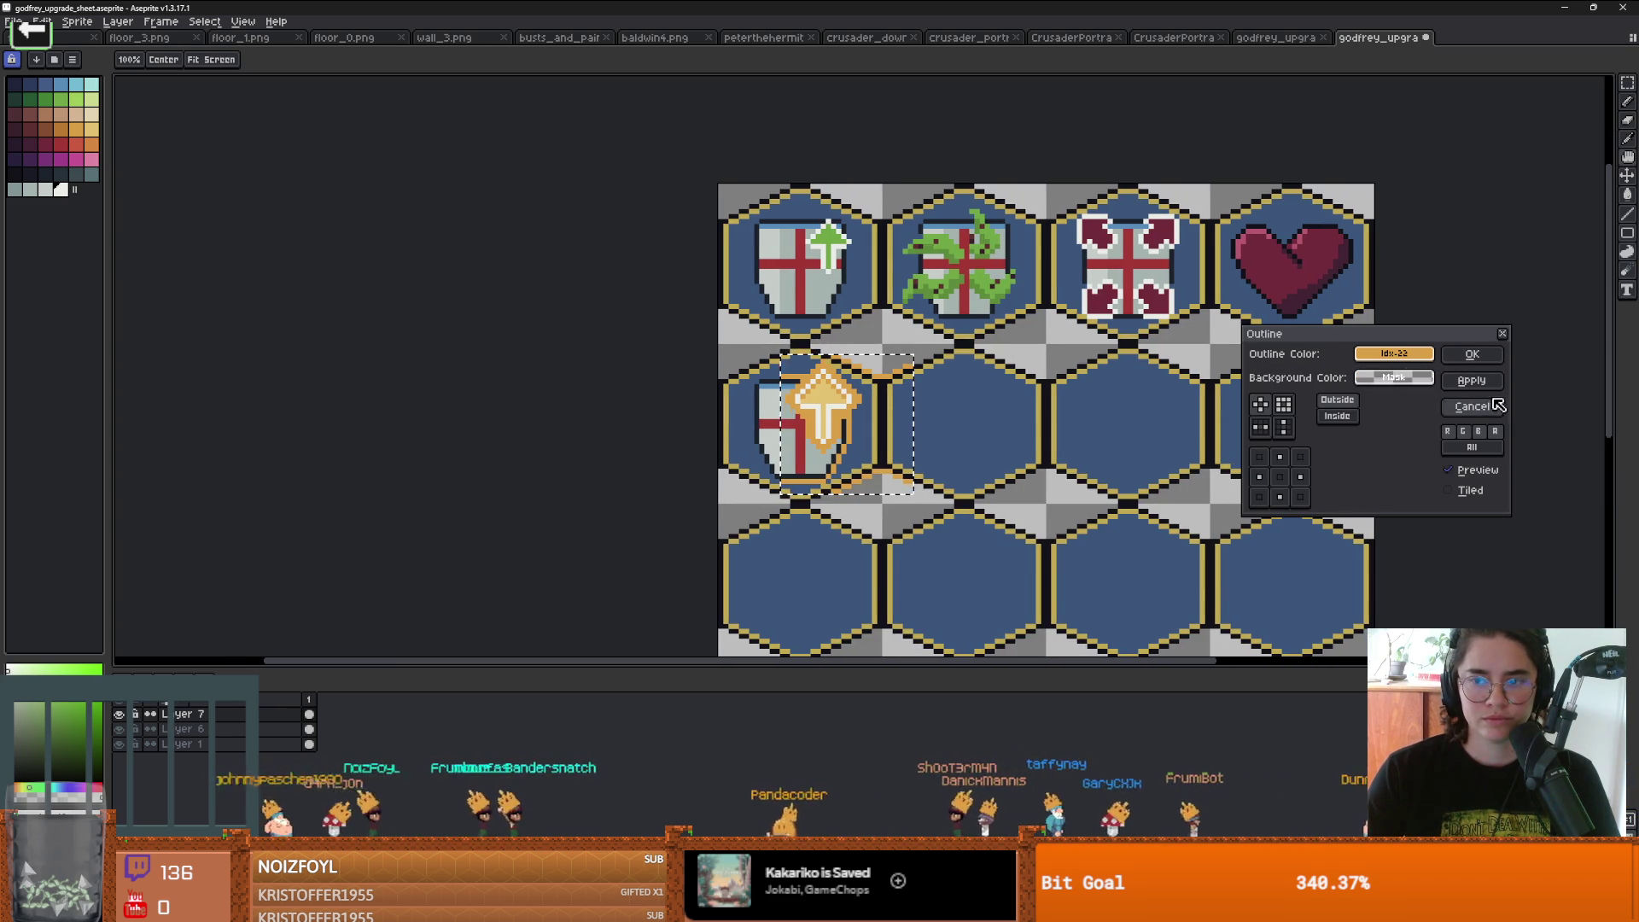
key("Return")
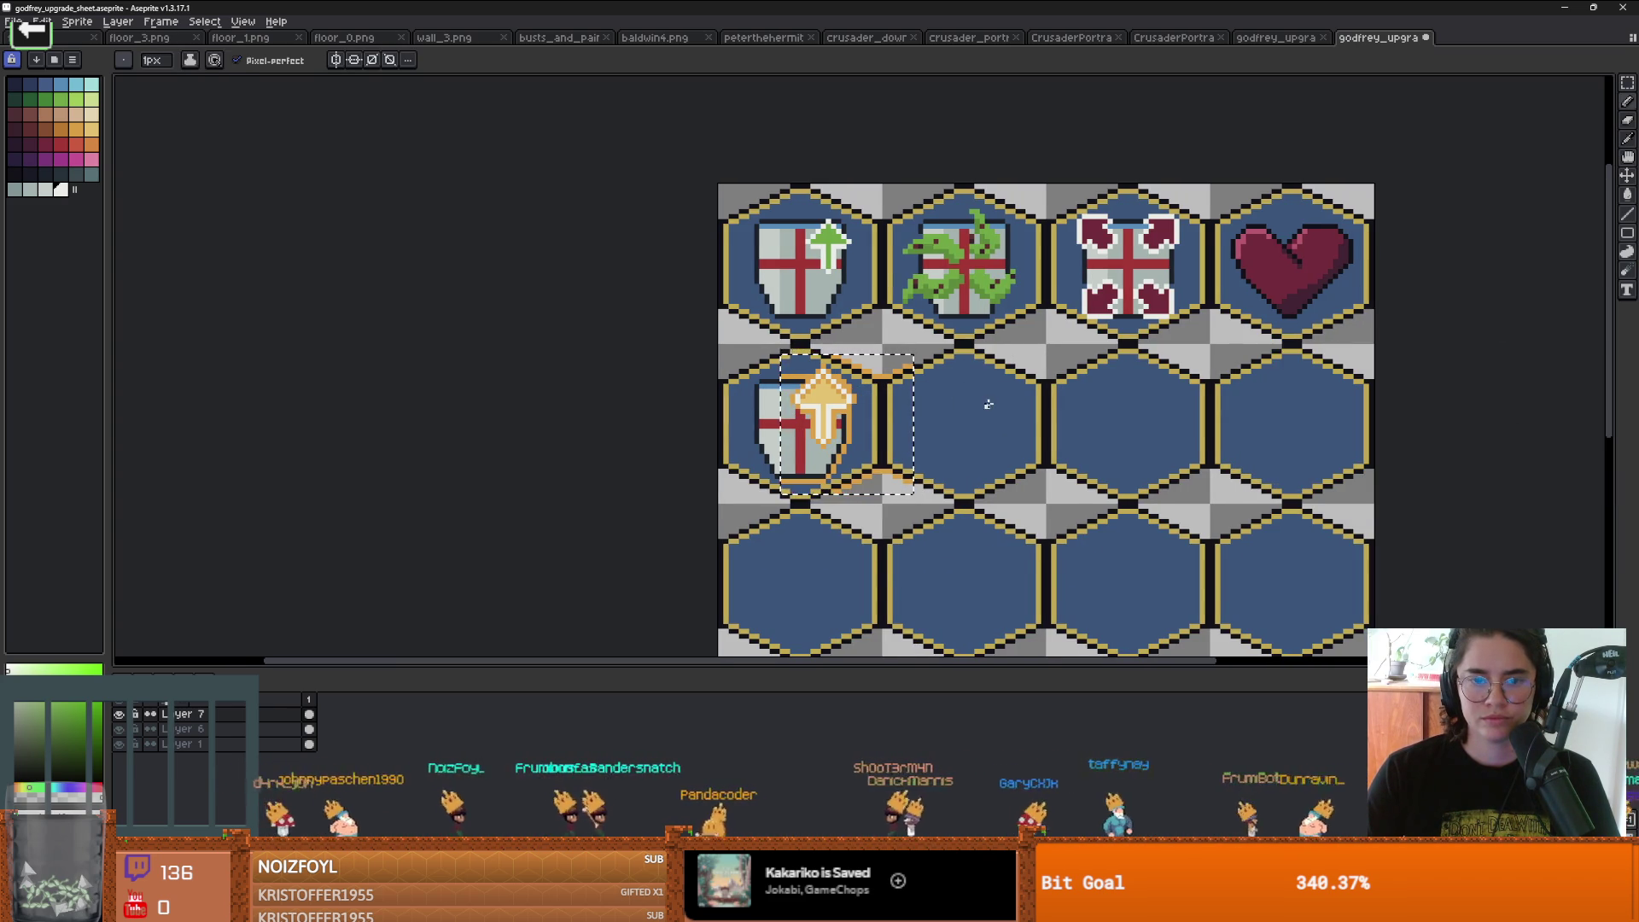
Step: Zoom in on the outlined arrow and switch to the eraser for the stray orange pixels
scroll(973, 414, "down", 1)
scroll(982, 410, "up", 2)
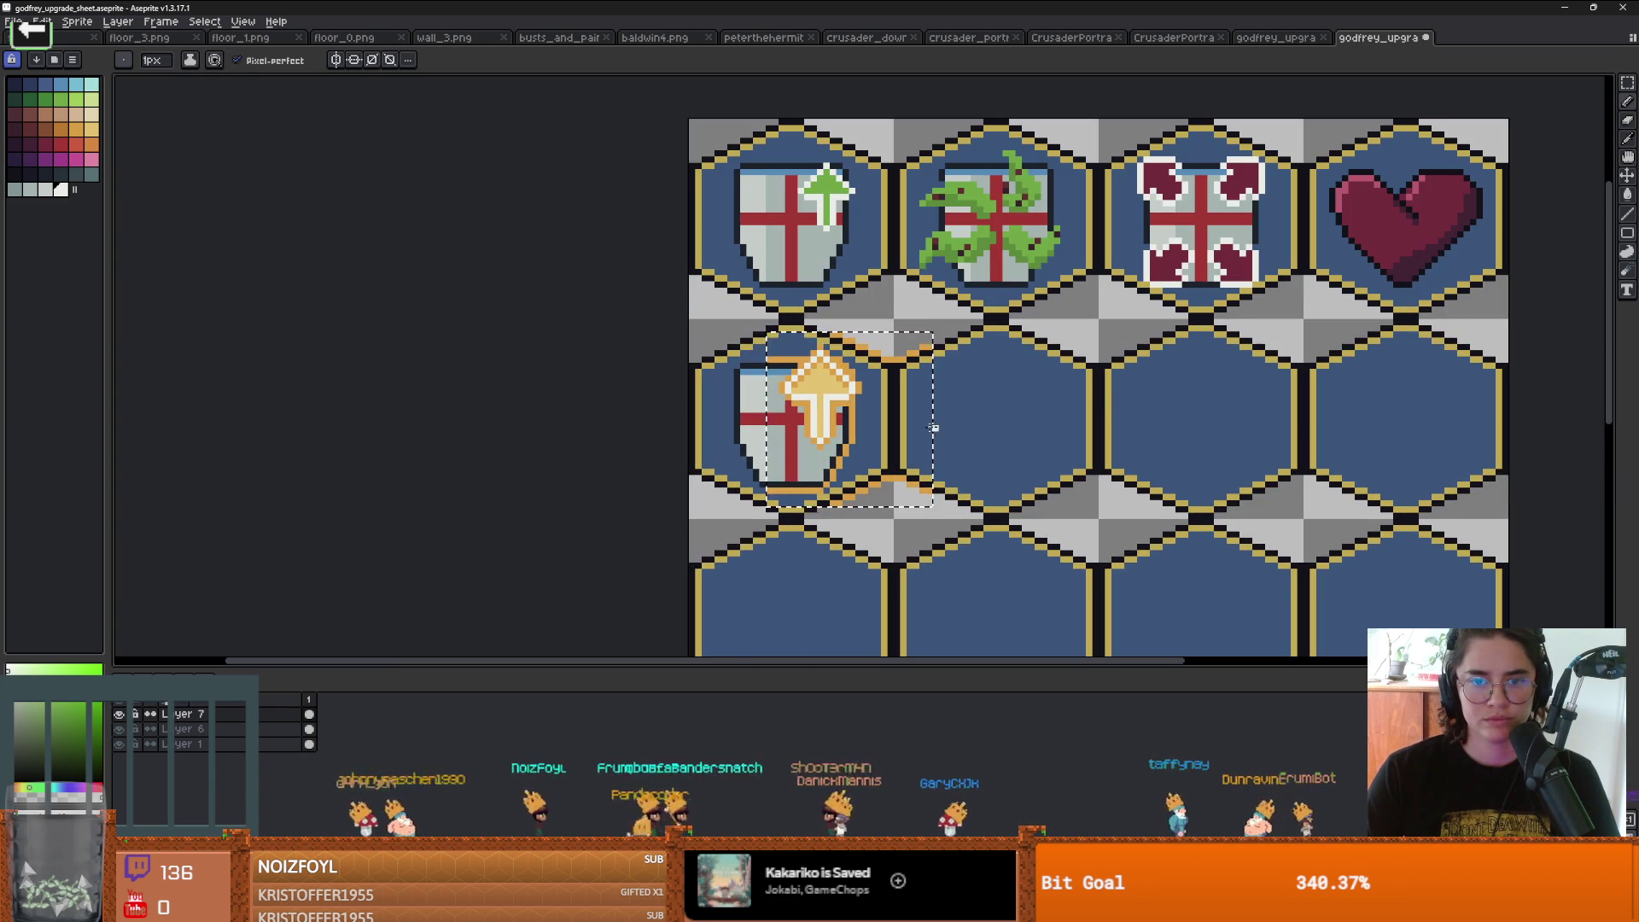
key("e")
scroll(841, 328, "up", 1)
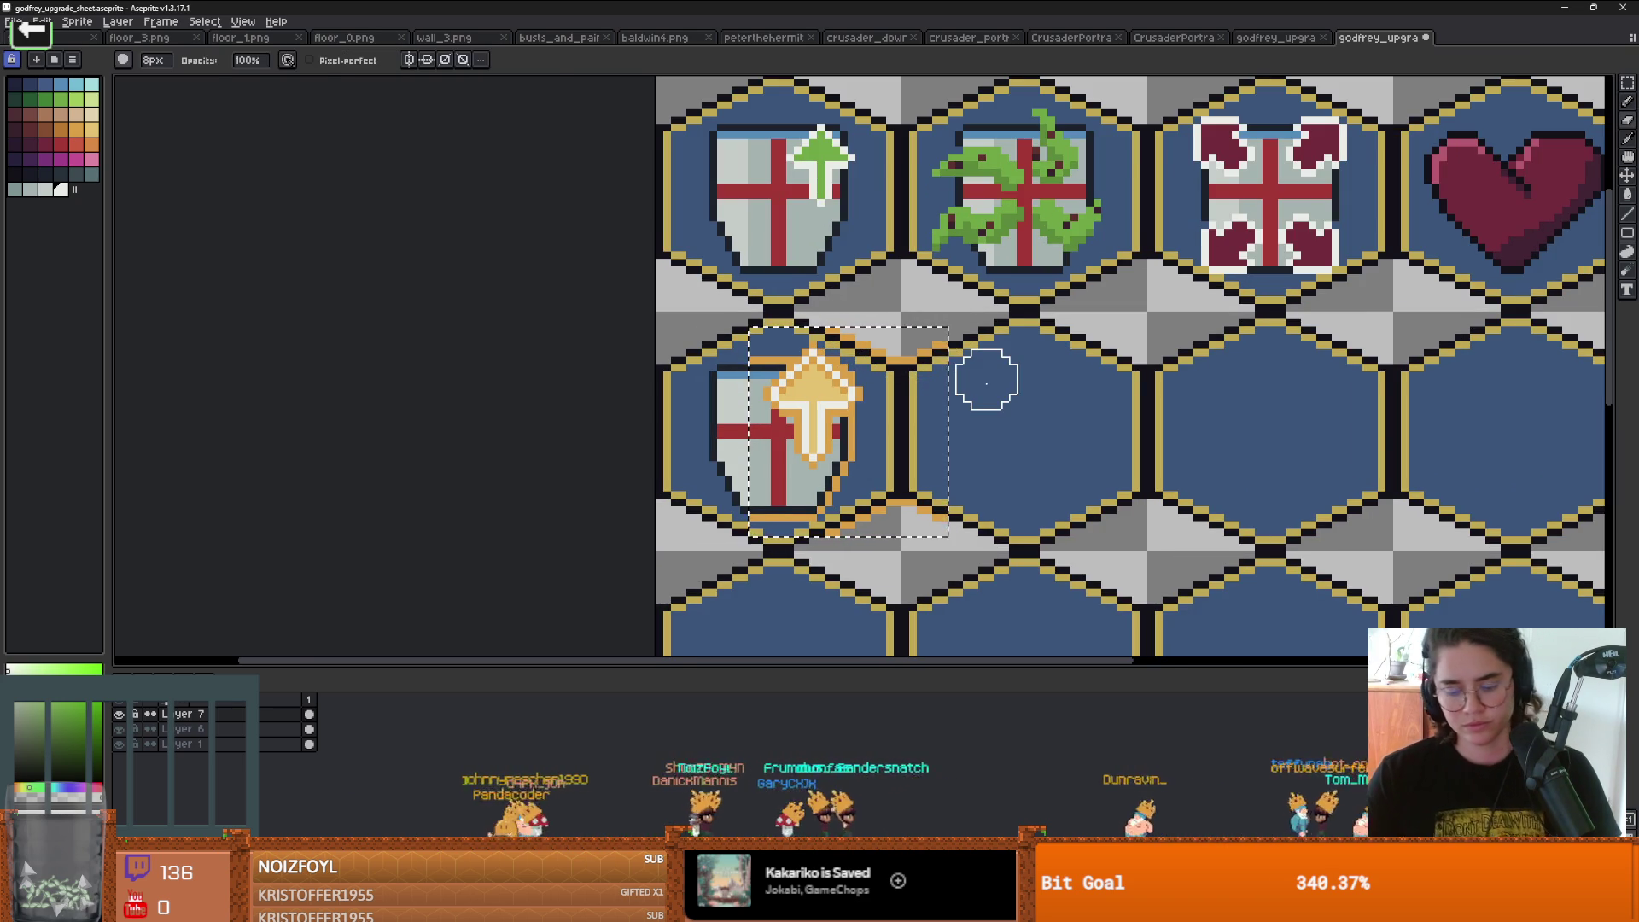
Step: Undo the orange outline on the second-row shield's arrow
key("m")
scroll(875, 325, "up", 2)
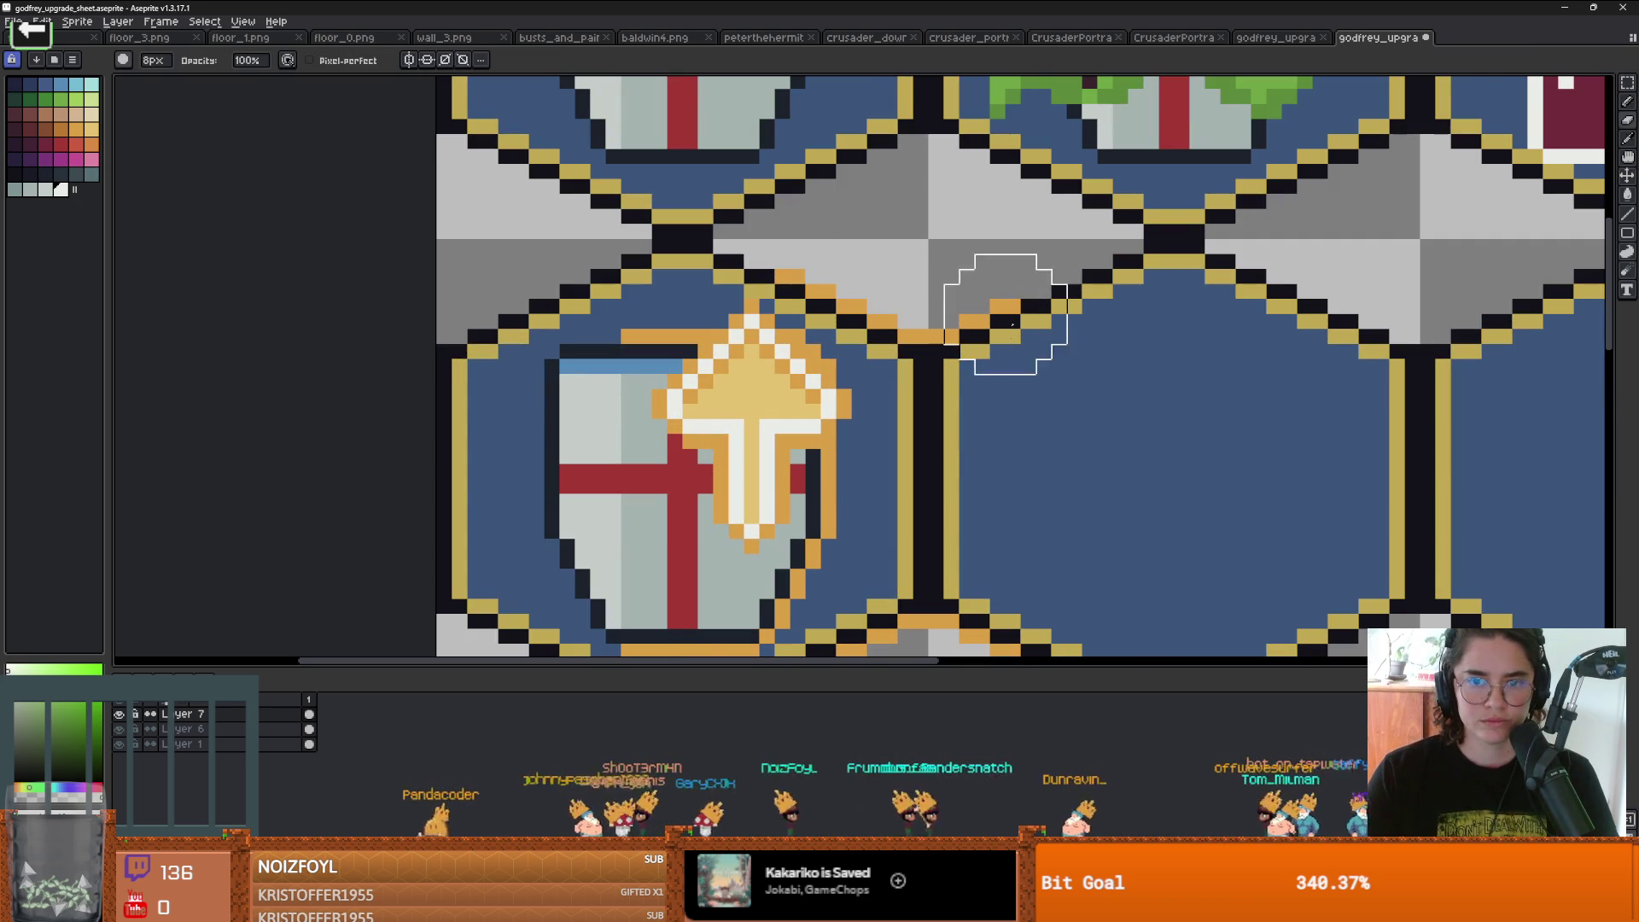
scroll(1018, 425, "down", 3)
key("ctrl")
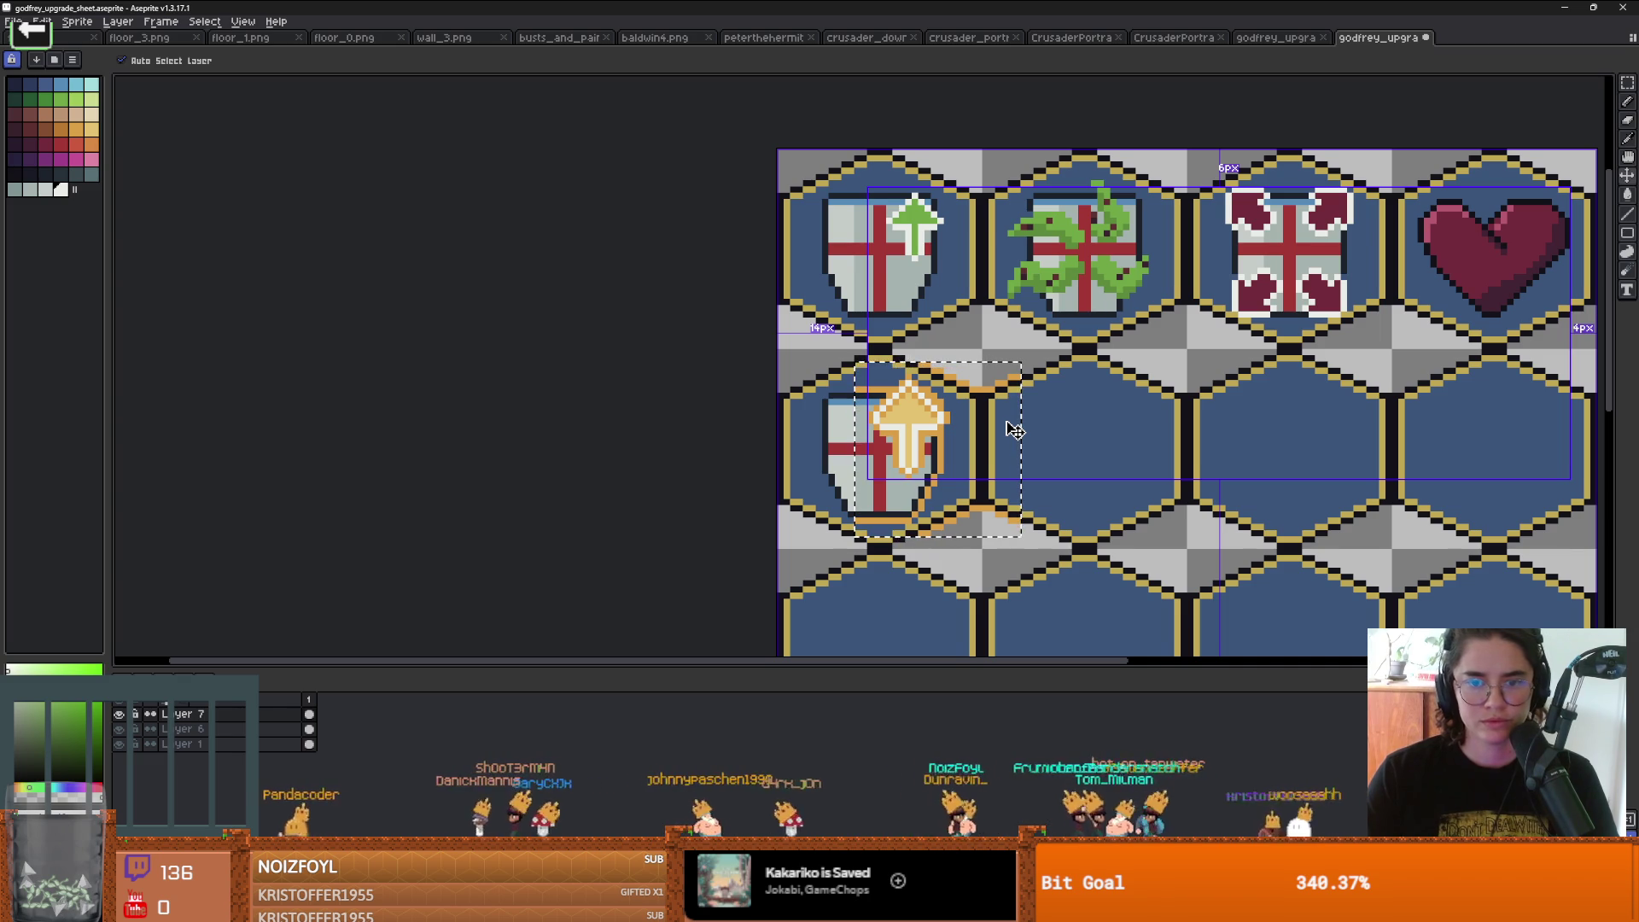
key("ctrl+z")
Step: Clear the old selection and marquee-select the arrow shield's area
scroll(1071, 400, "up", 2)
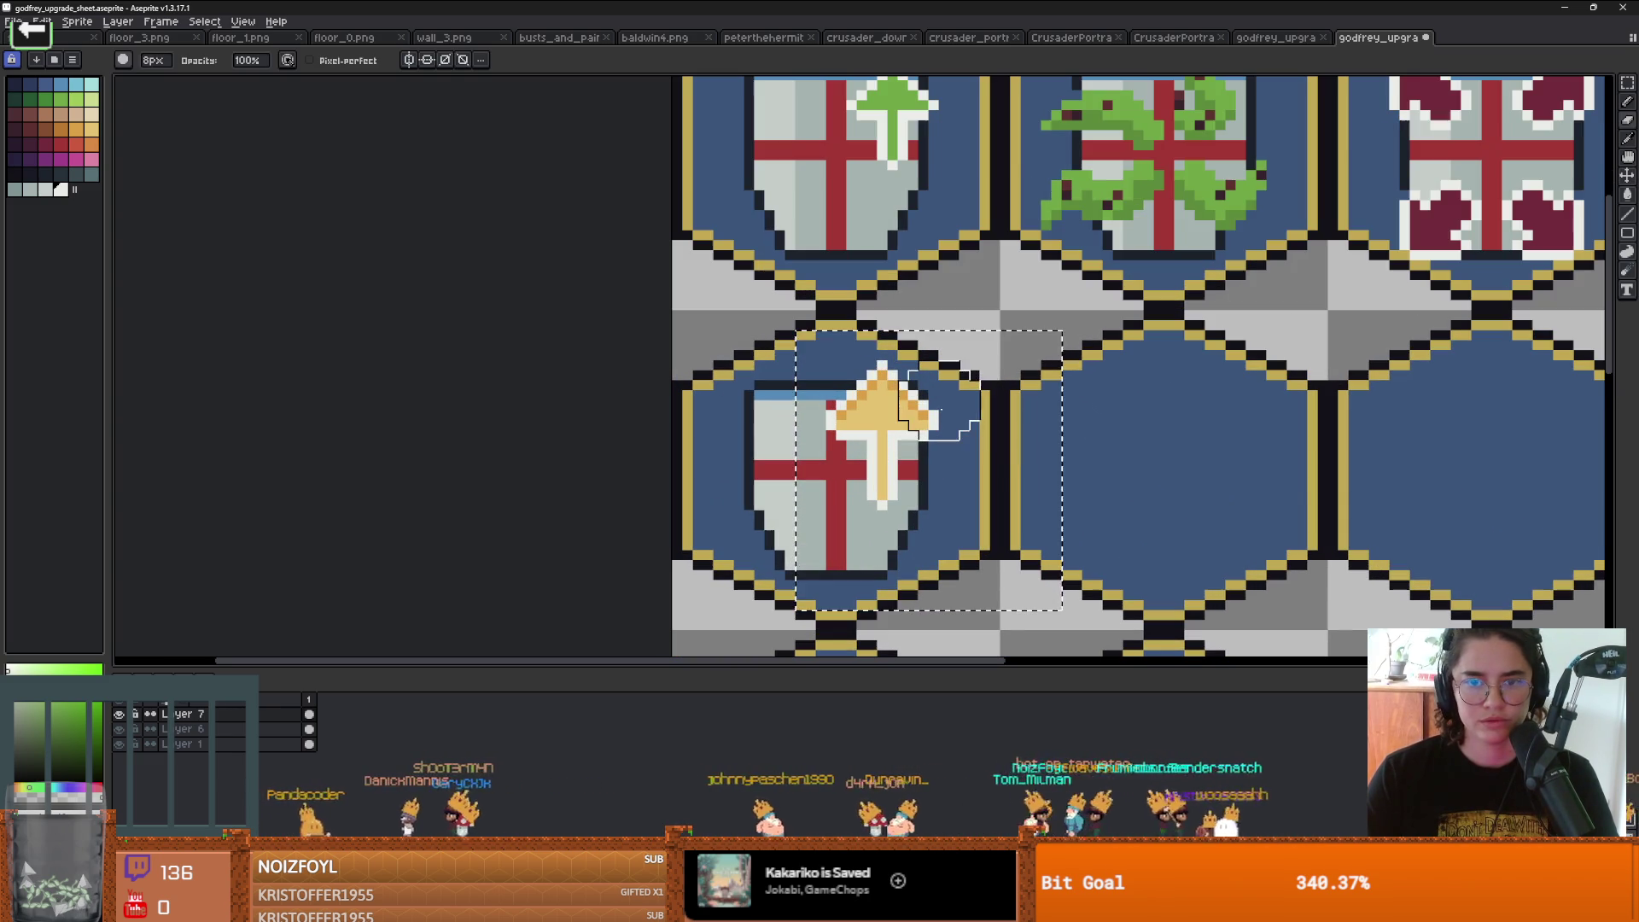
key("m")
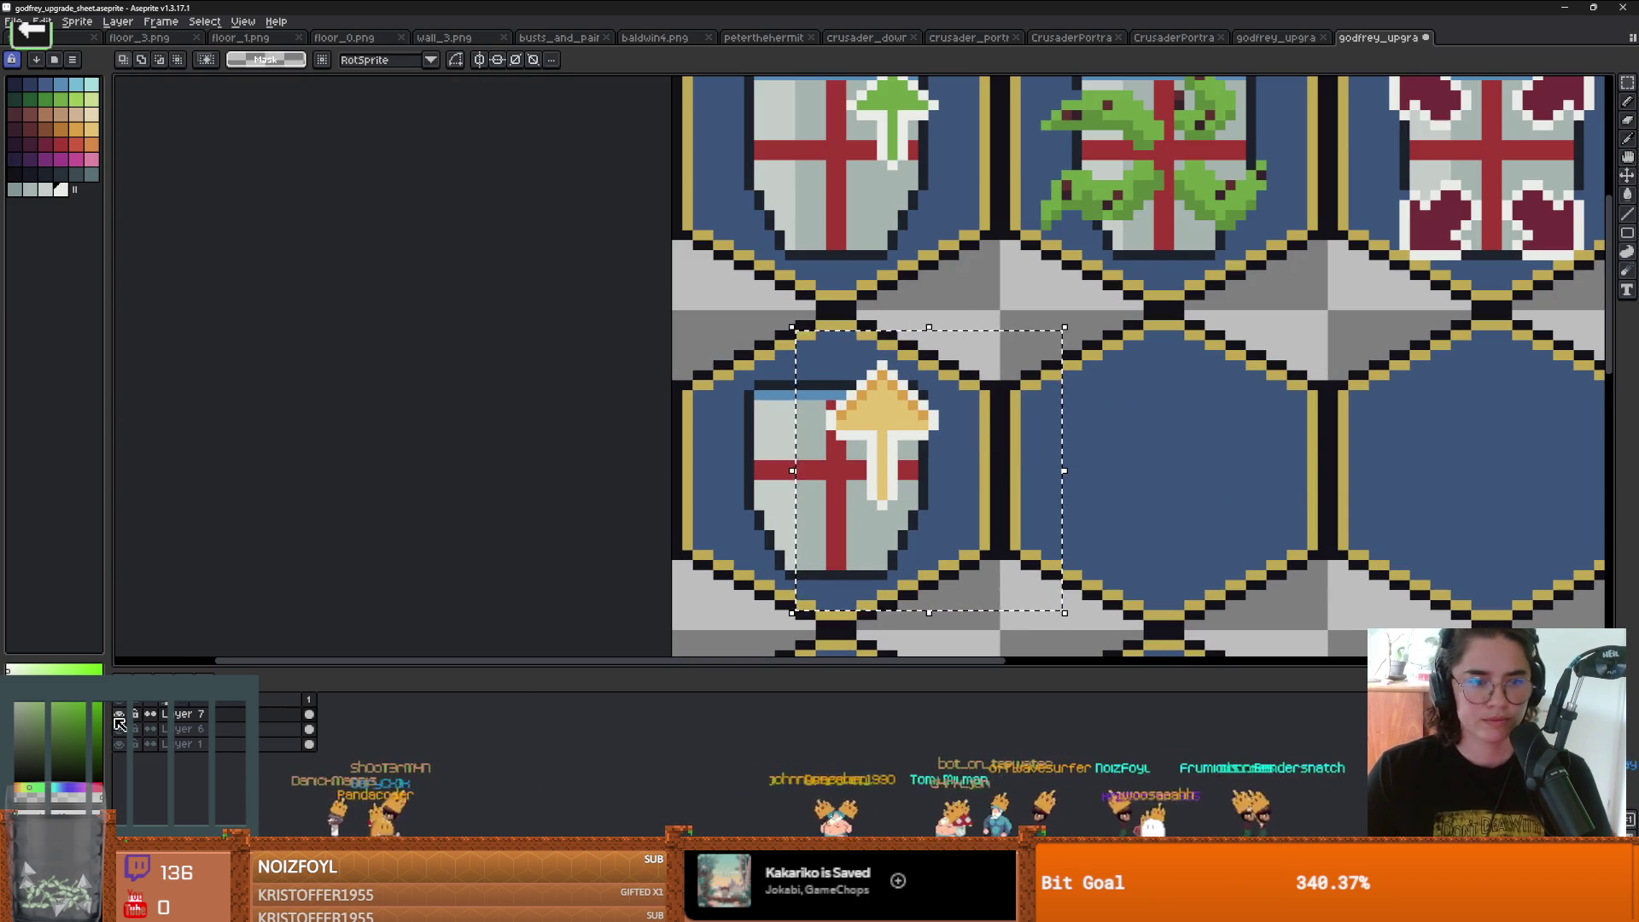
key("ctrl+d")
left_click_drag(973, 535, 992, 543)
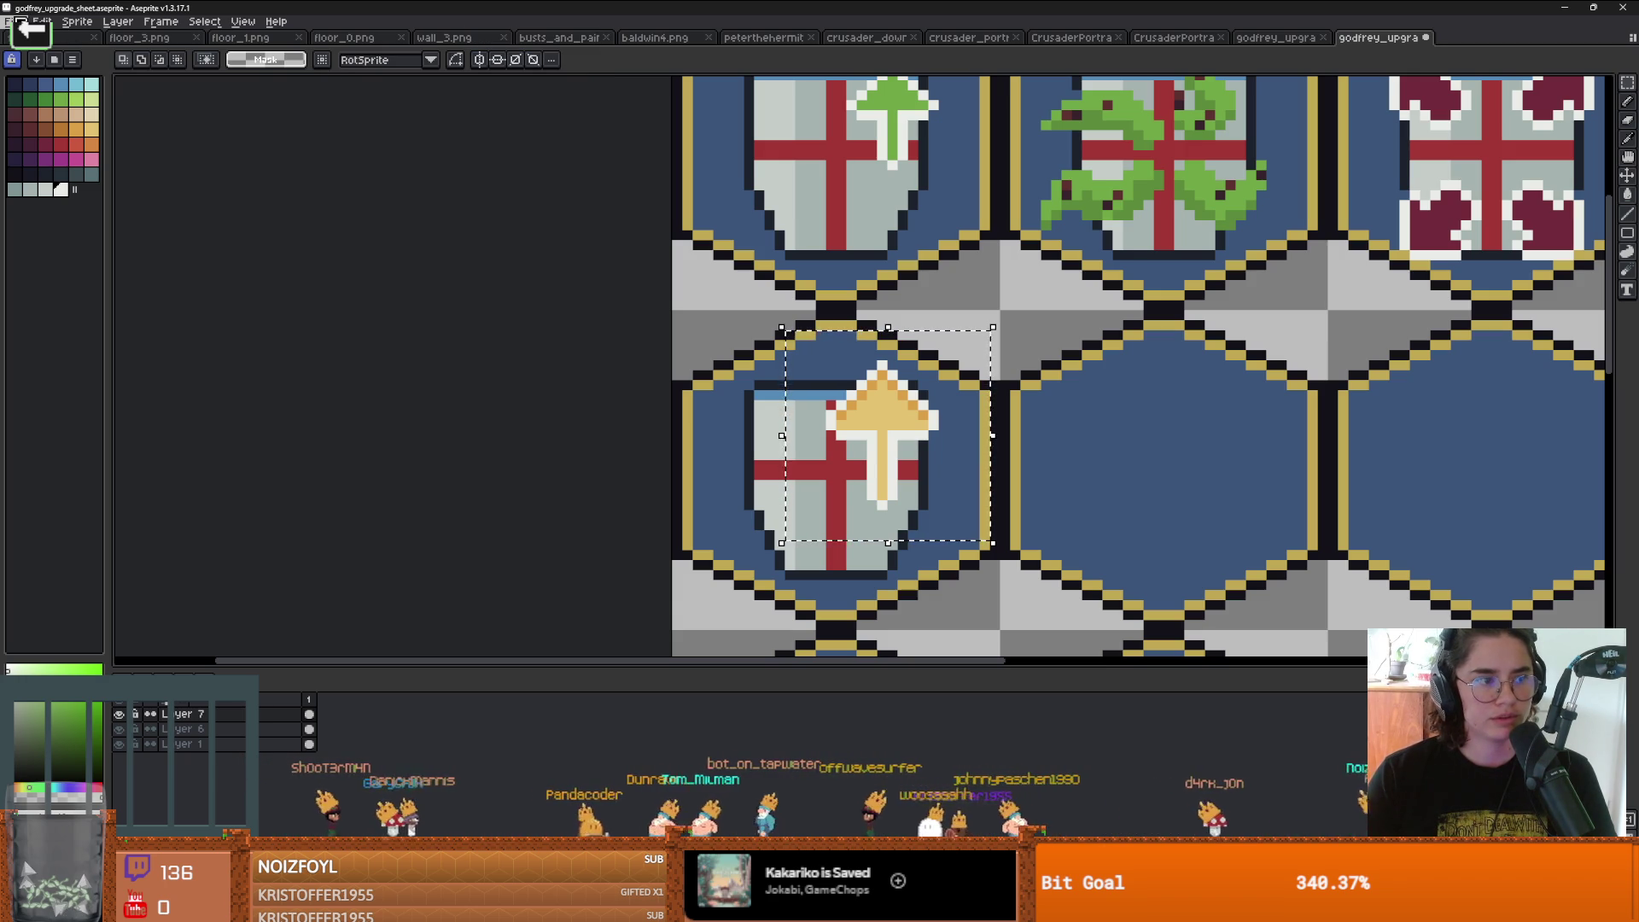
Step: Preview an orange-red Outline effect on the arrow selection, then cancel it
left_click(20, 22)
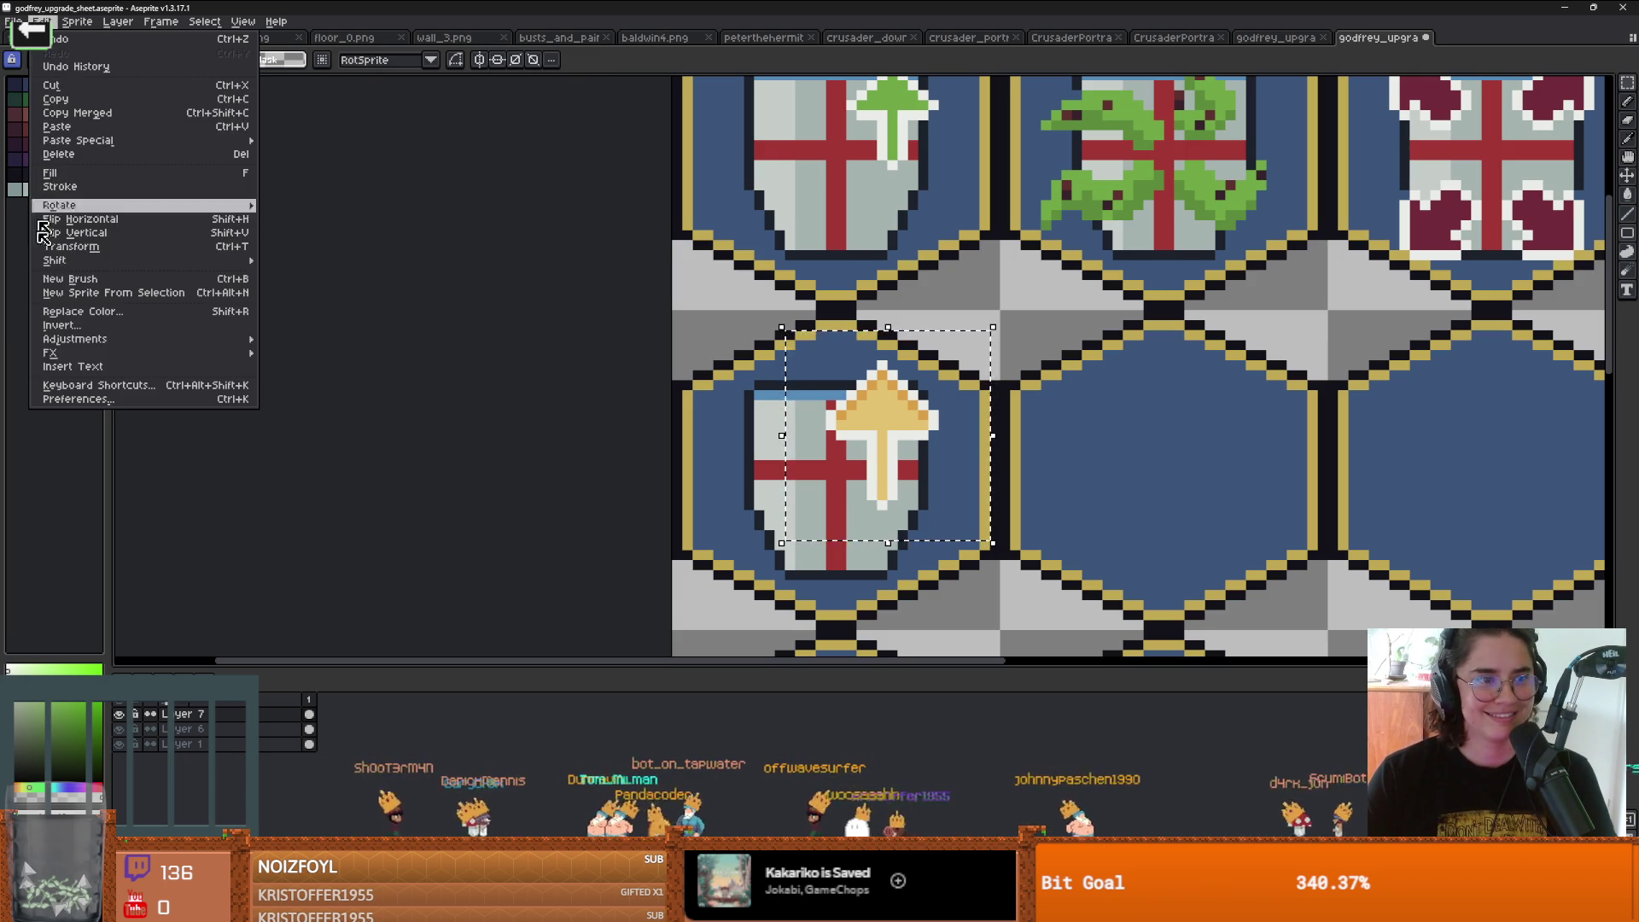
mouse_move(51, 353)
left_click(299, 354)
left_click(1360, 355)
left_click(1360, 355)
left_click(1364, 355)
left_click(1553, 408)
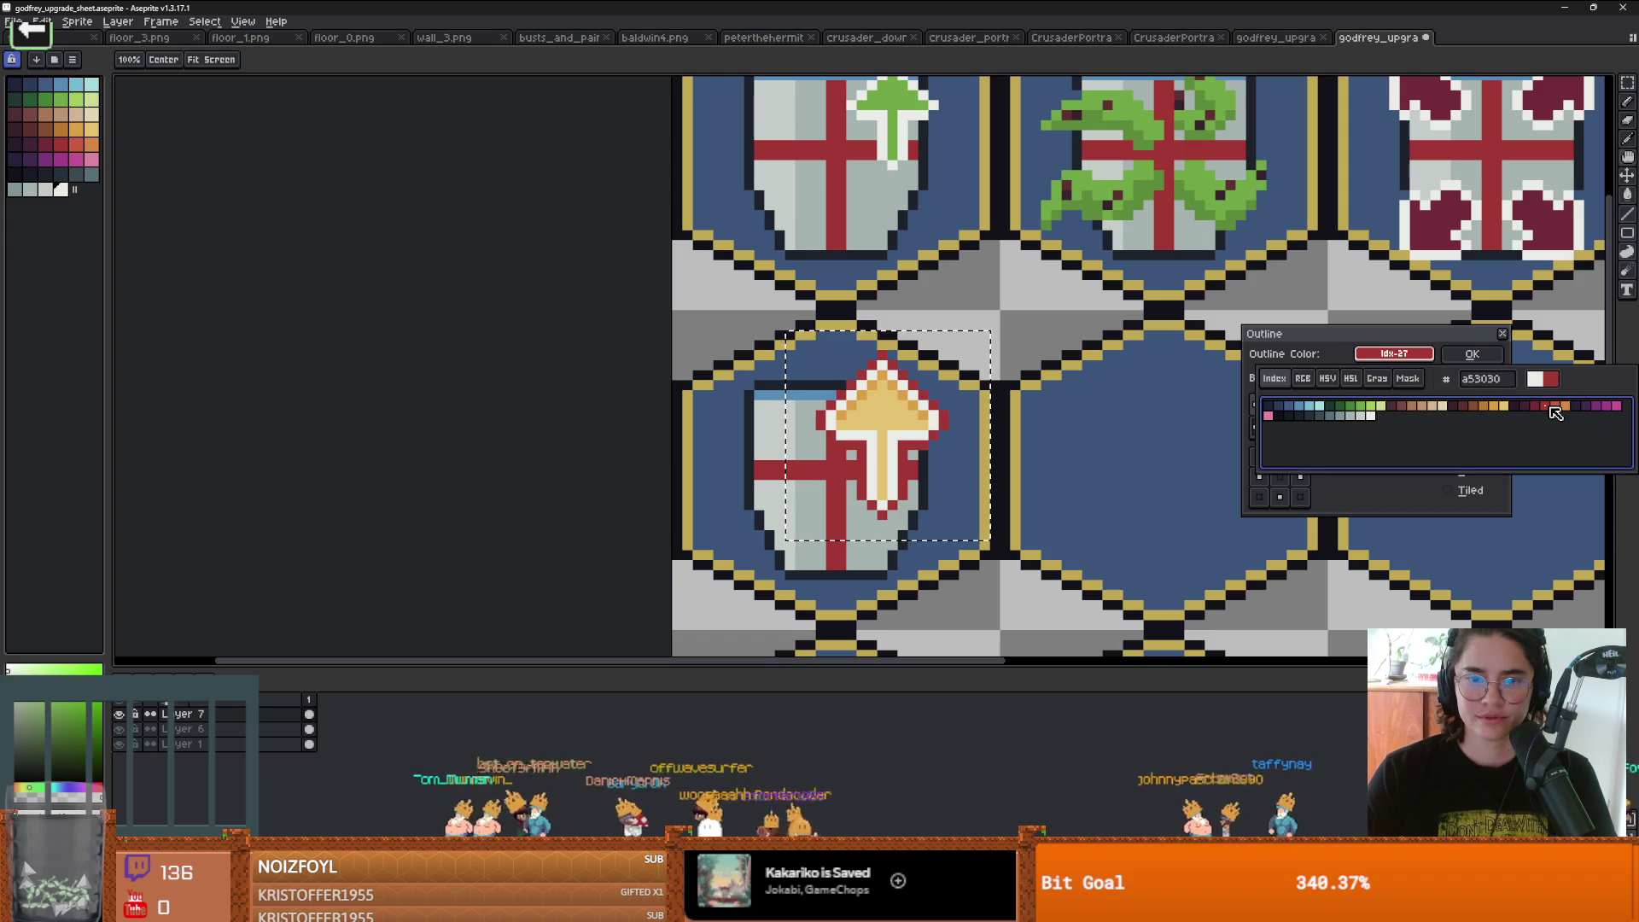
left_click(1563, 408)
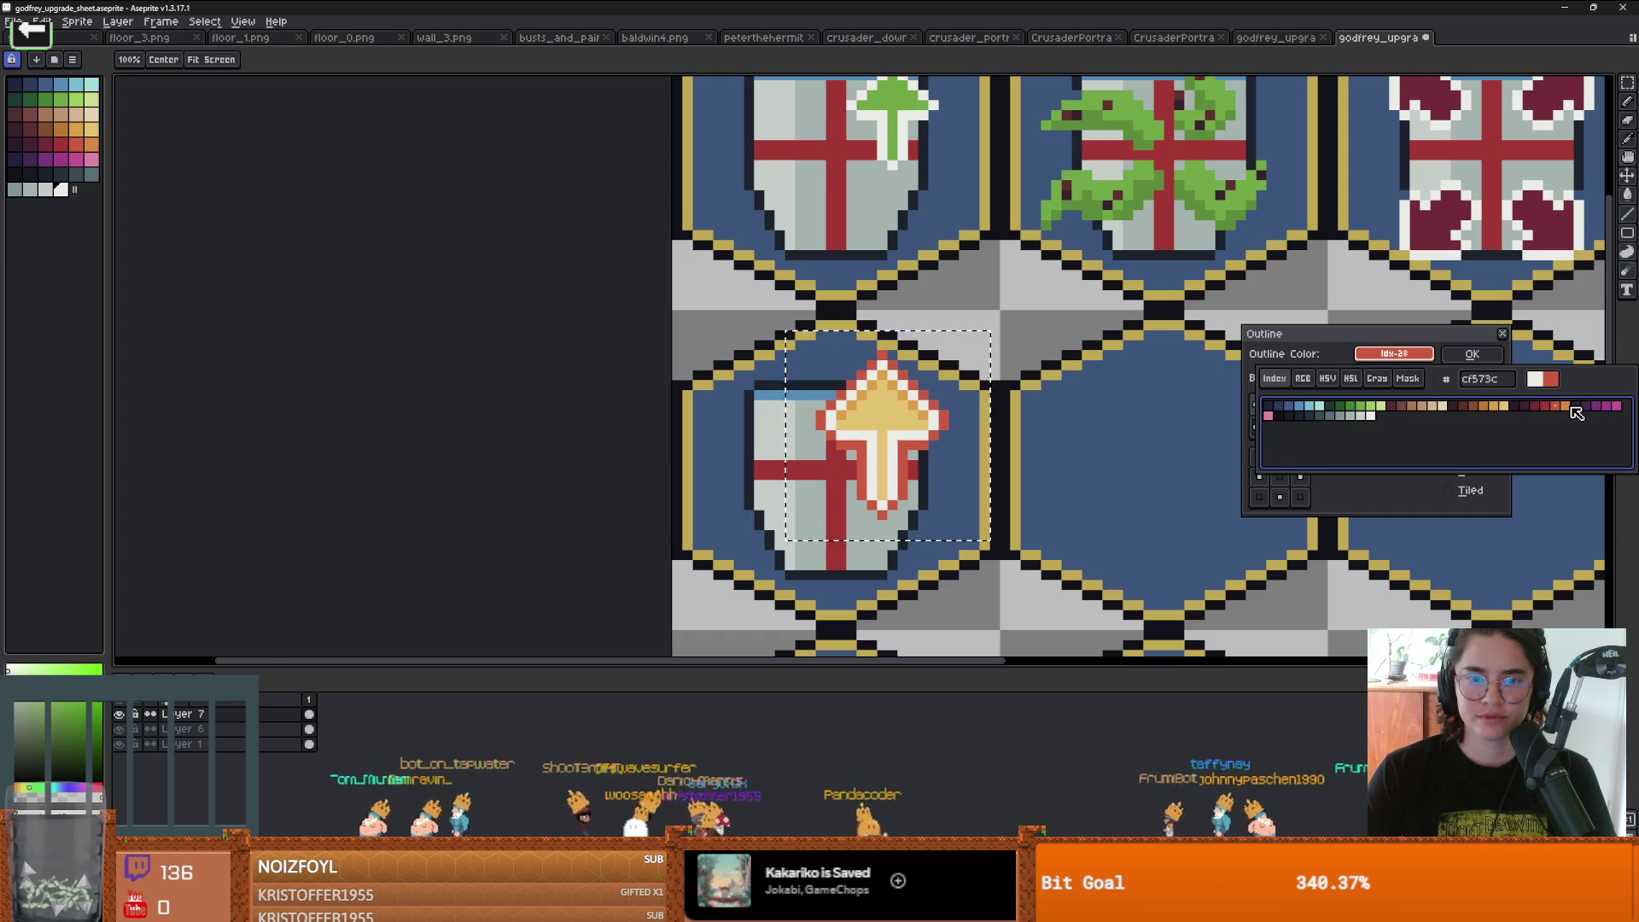
scroll(965, 325, "down", 4)
scroll(1016, 329, "up", 3)
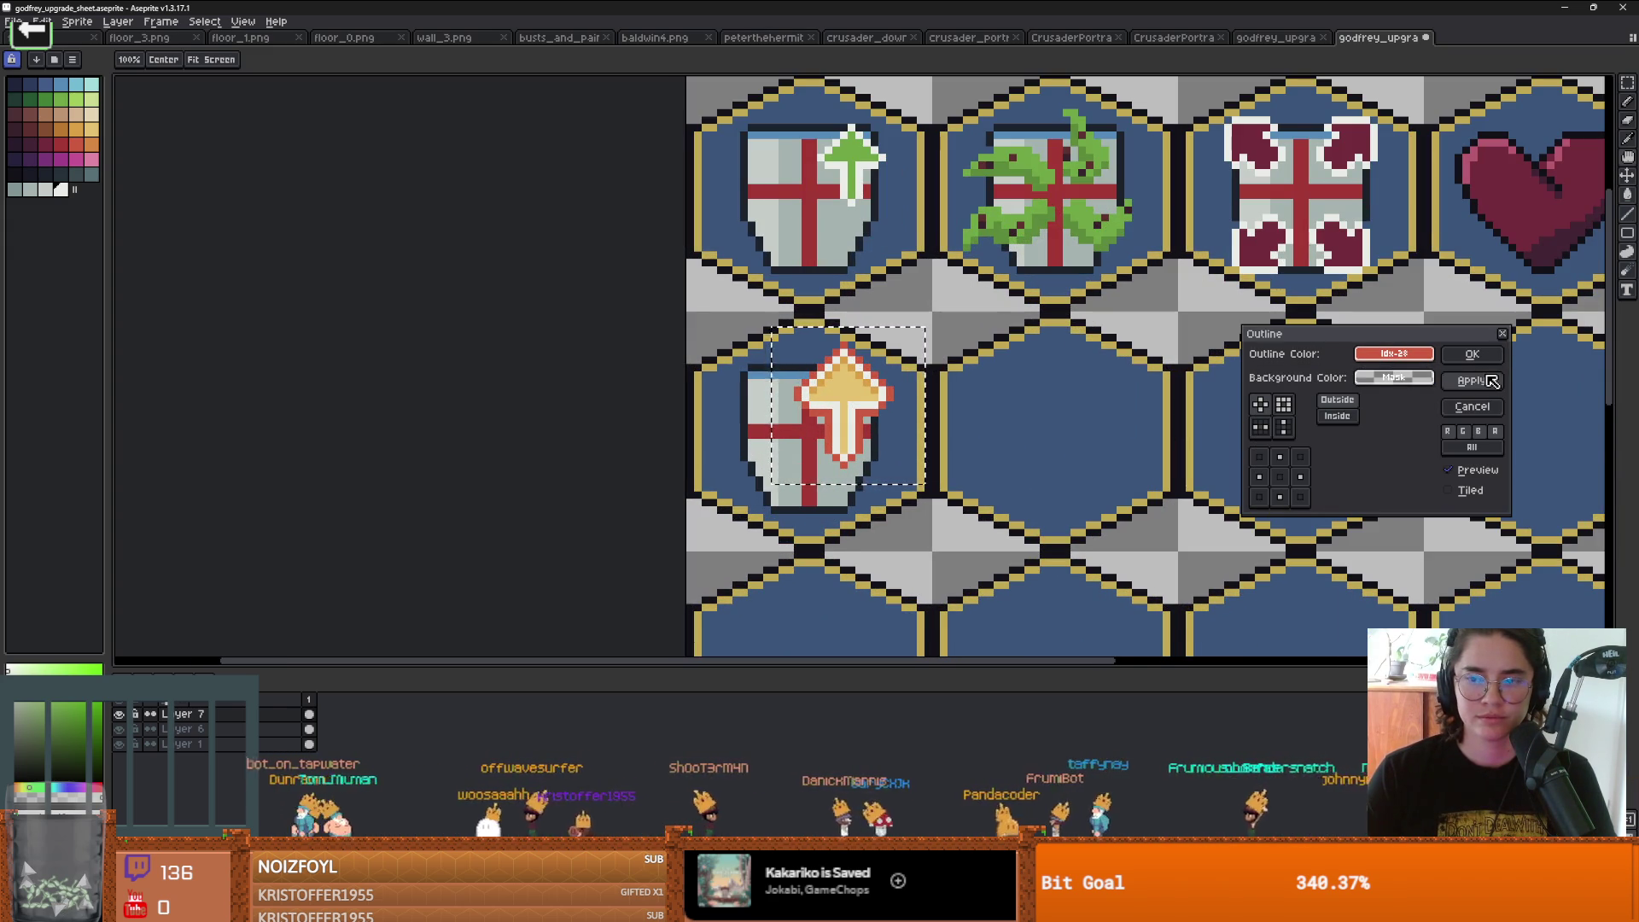
left_click(1505, 335)
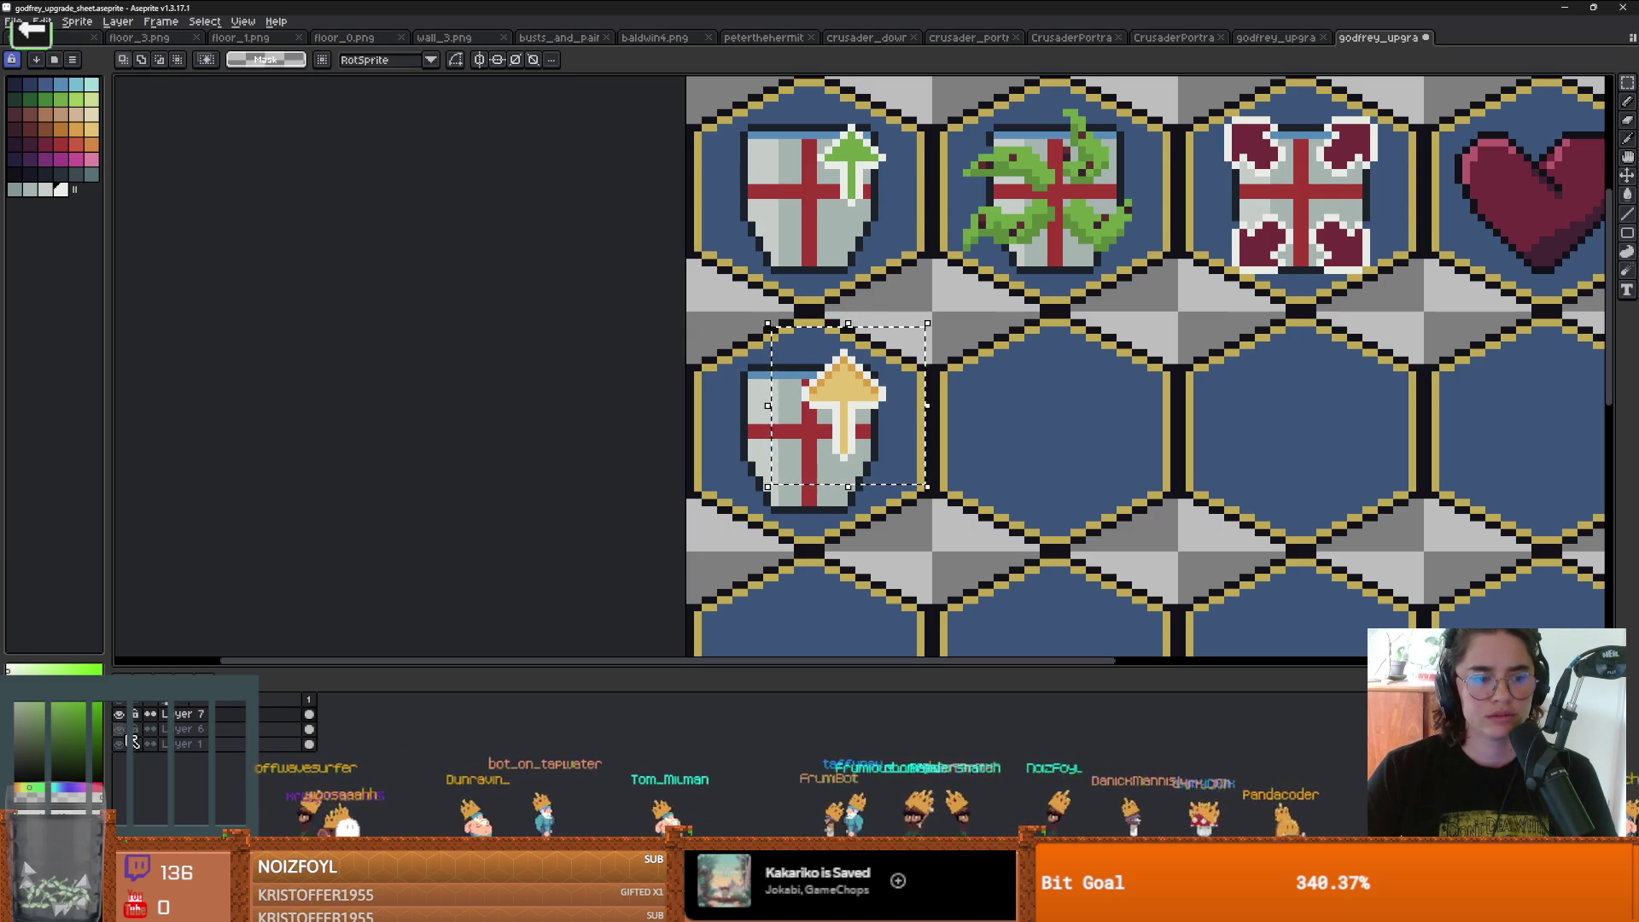
Step: Hide the shield and background layers and apply an orange outline to the arrow
left_click_drag(119, 729, 118, 745)
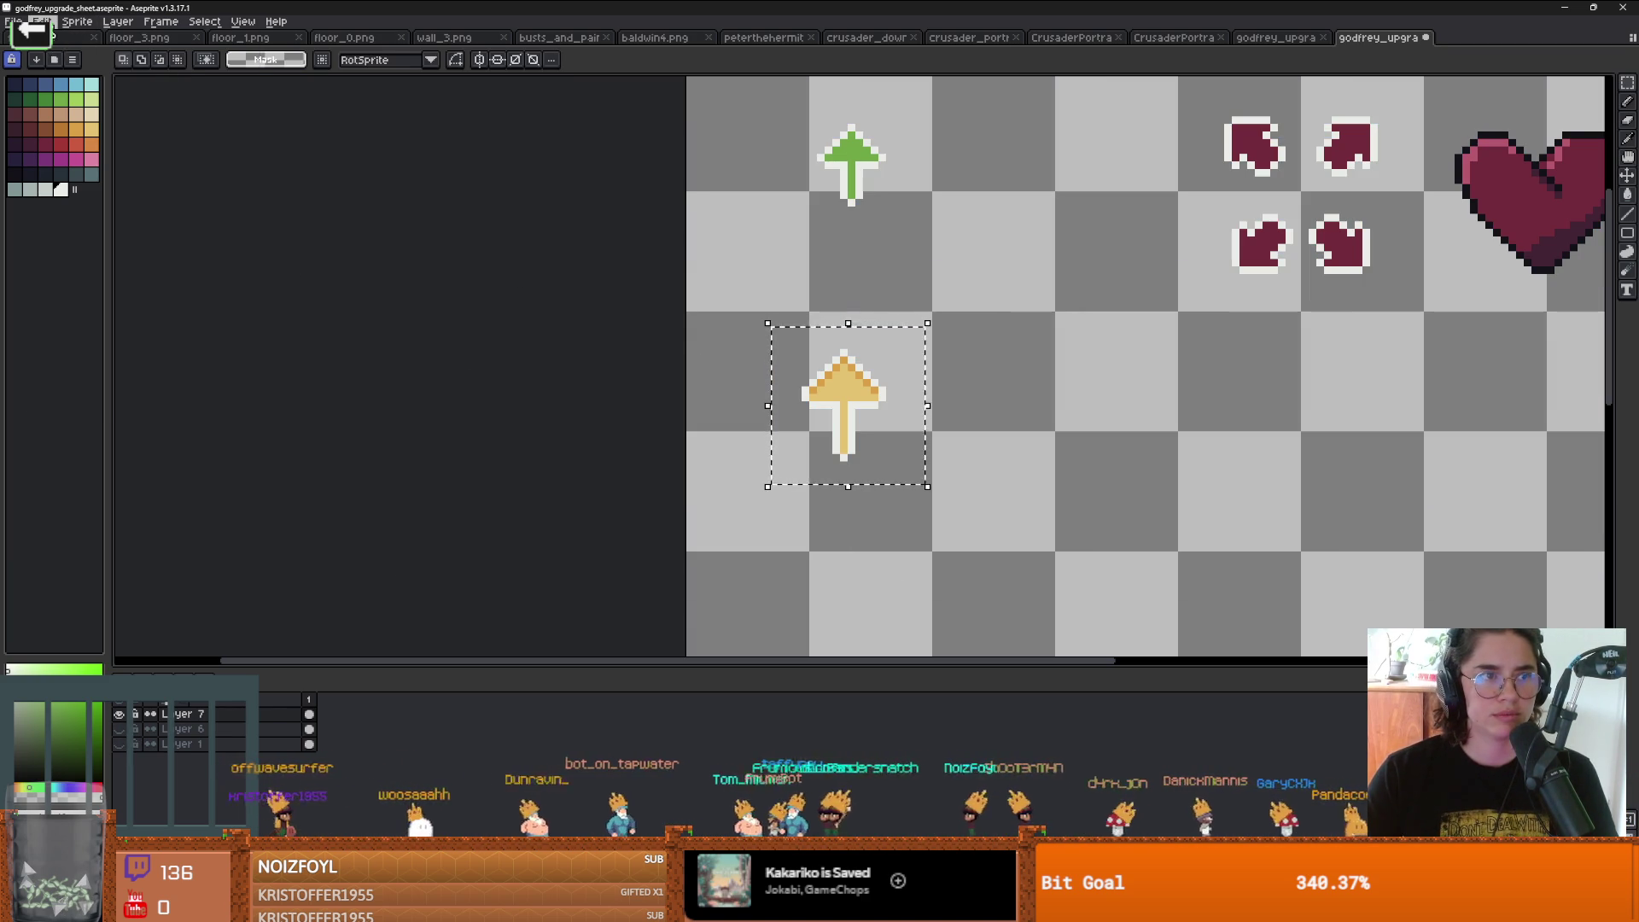
left_click(41, 20)
mouse_move(171, 353)
left_click(308, 357)
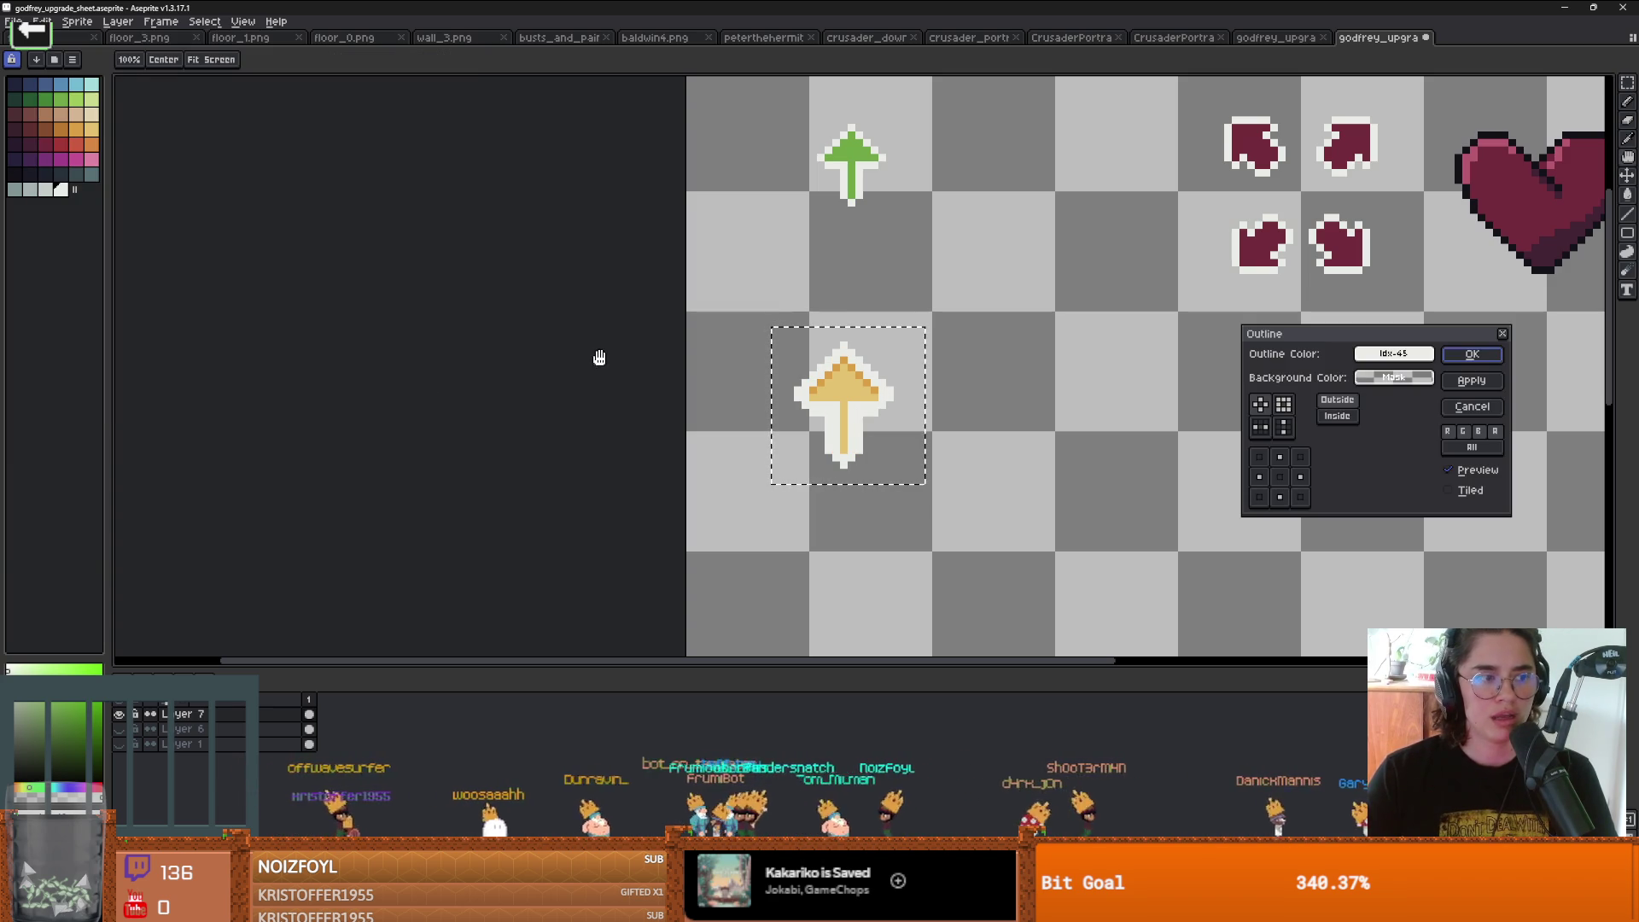
left_click(1392, 352)
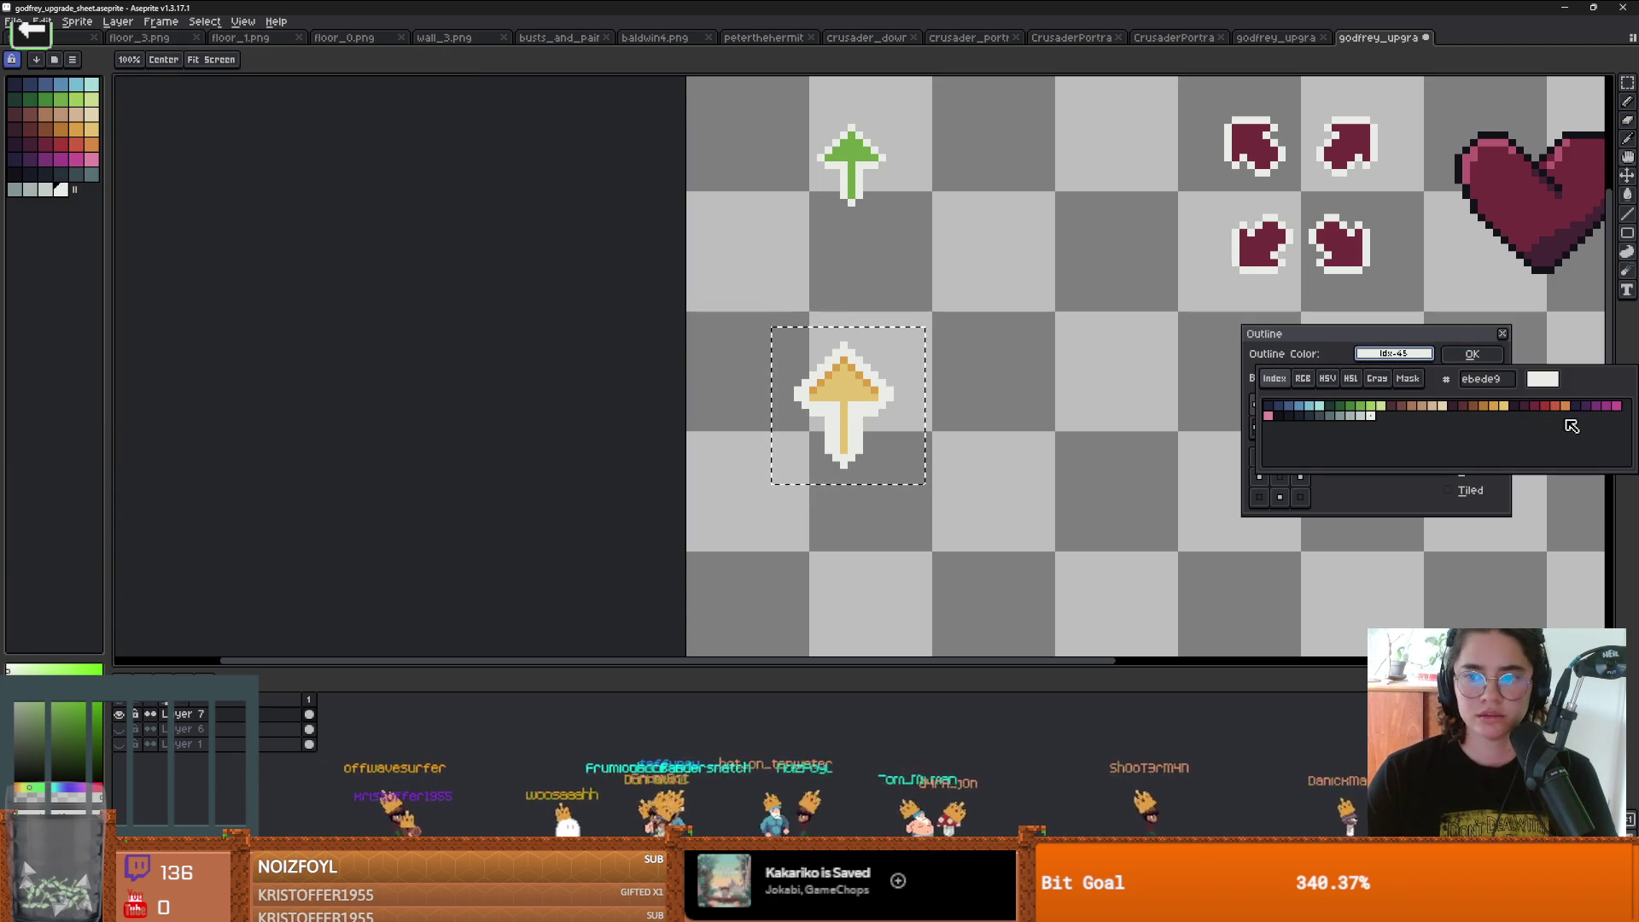
left_click(1560, 408)
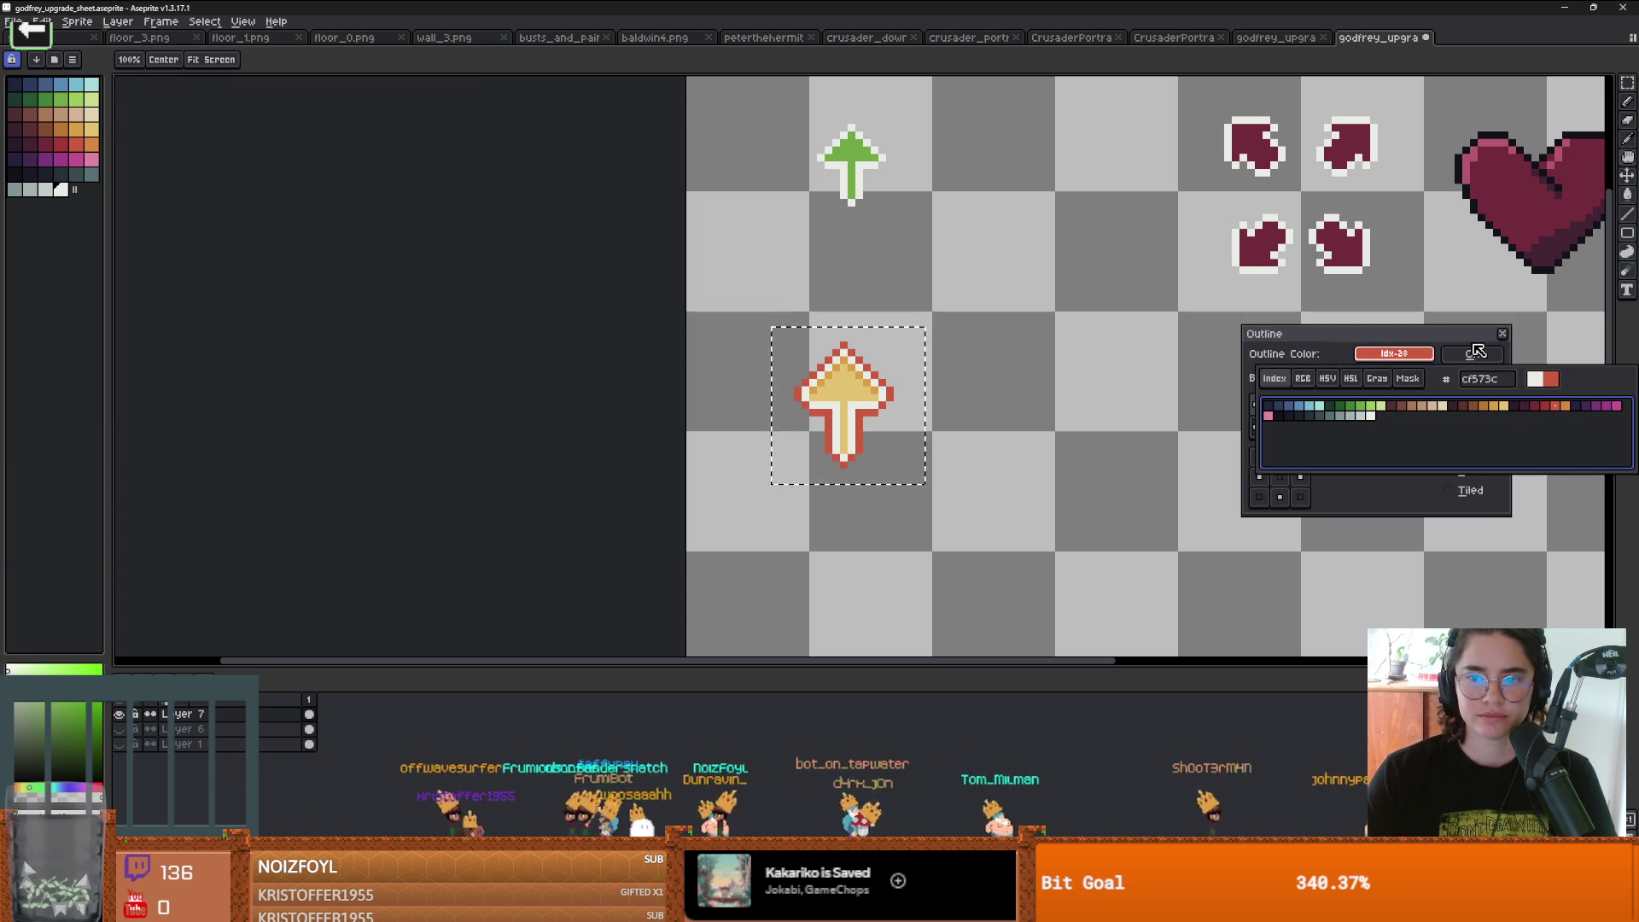
left_click(1567, 408)
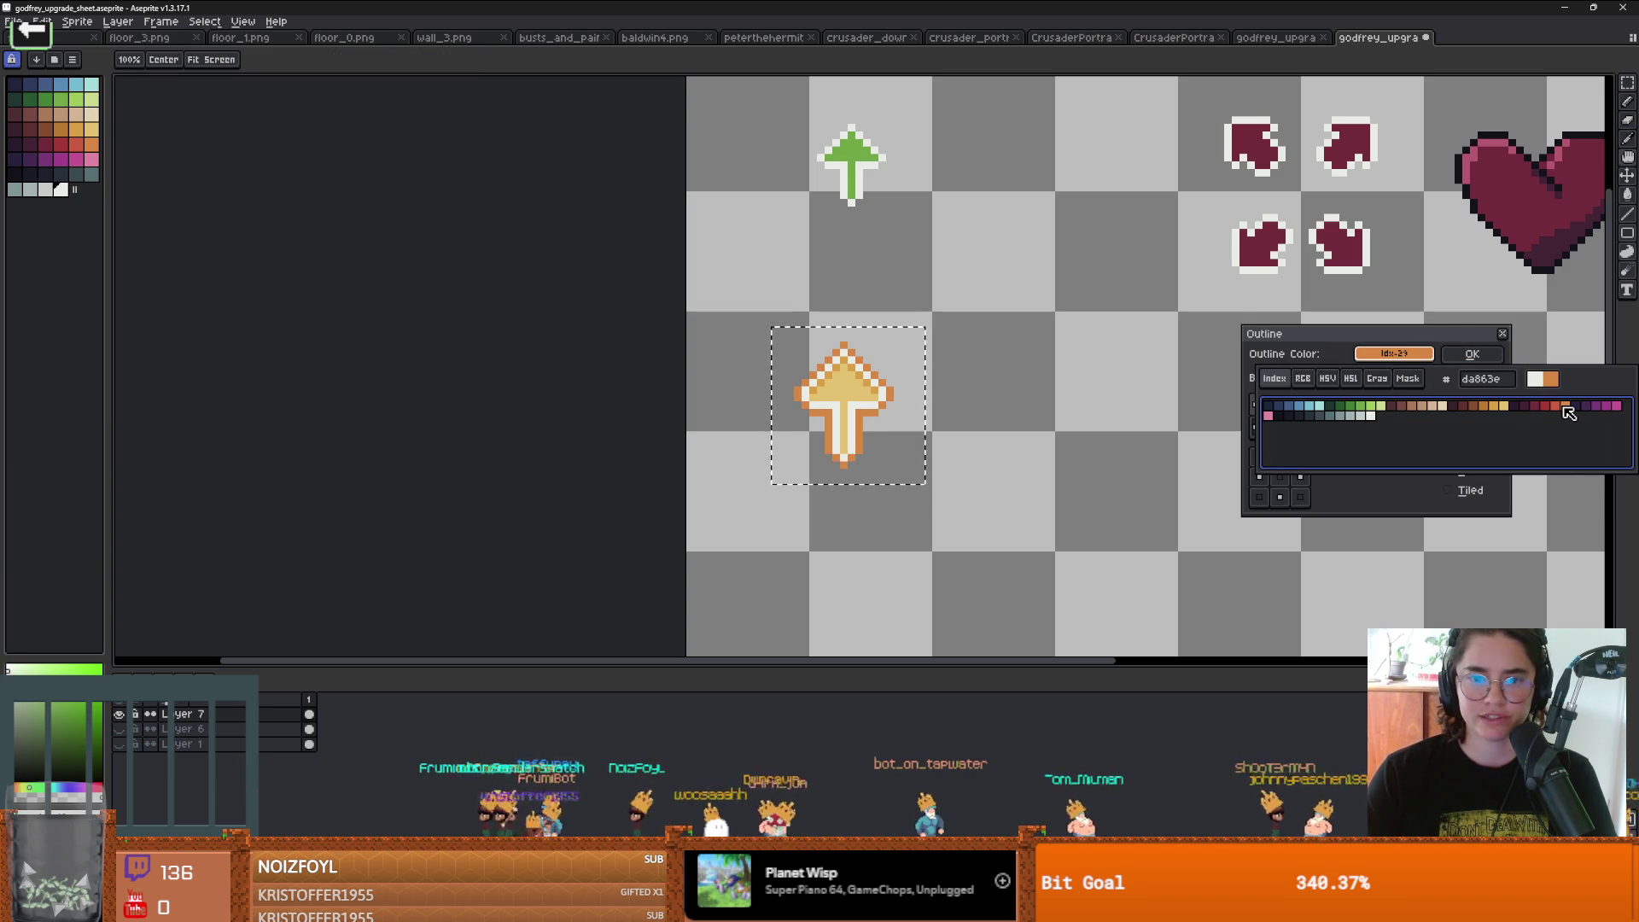
left_click(1470, 353)
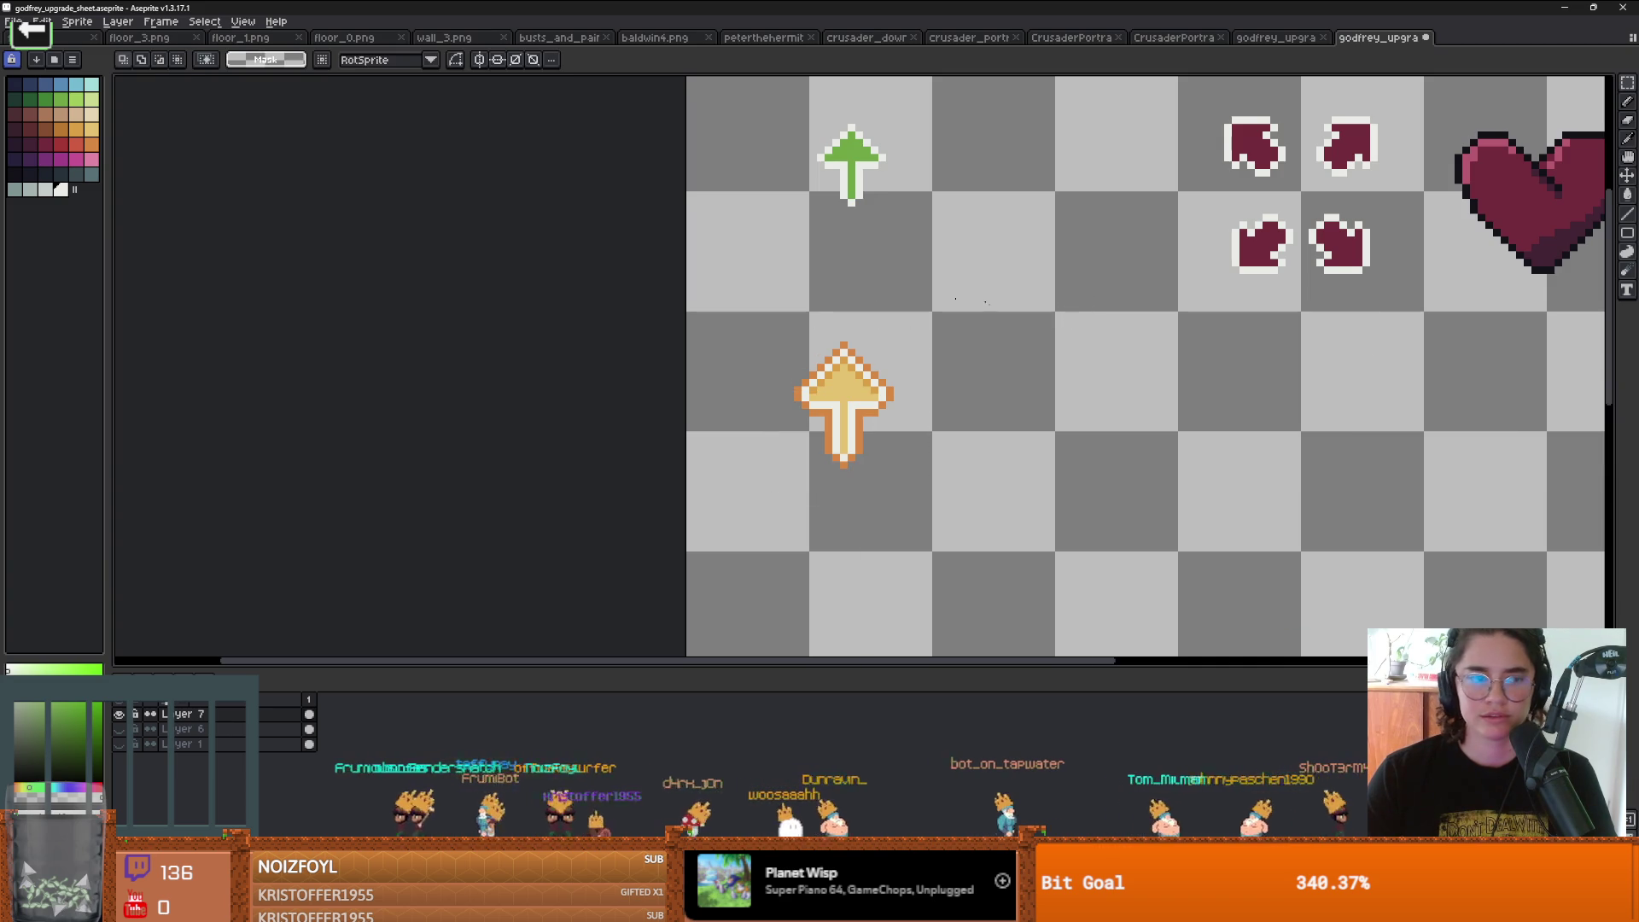
Step: Show the shield and hex background layers again and select the upper-left shield tile
left_click_drag(120, 744, 119, 729)
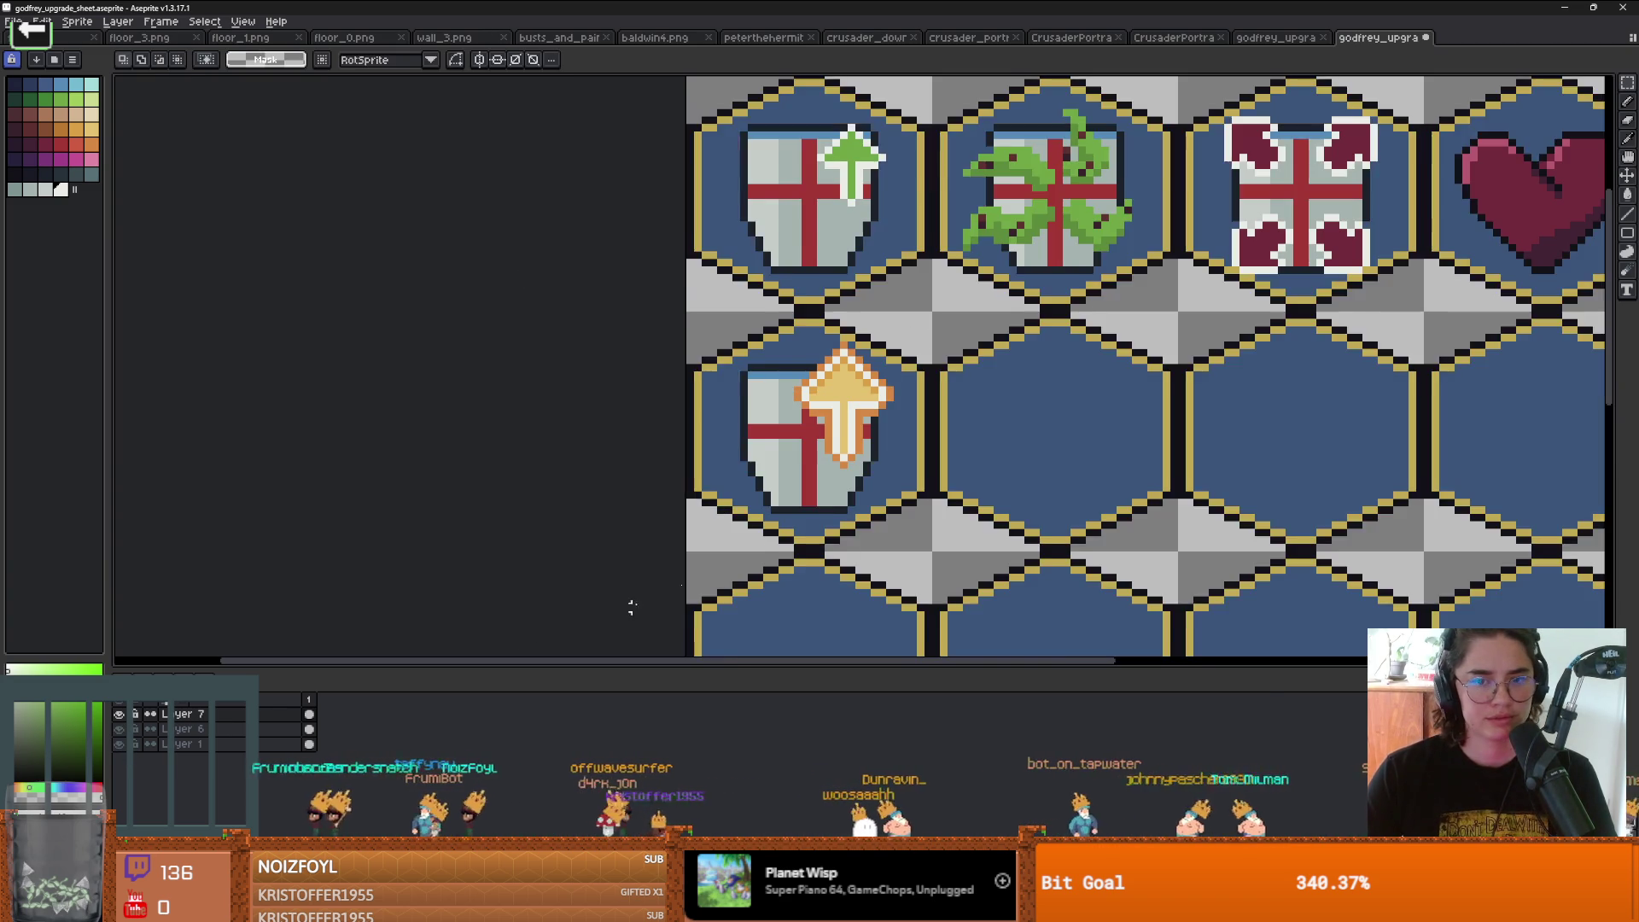
scroll(837, 499, "down", 1)
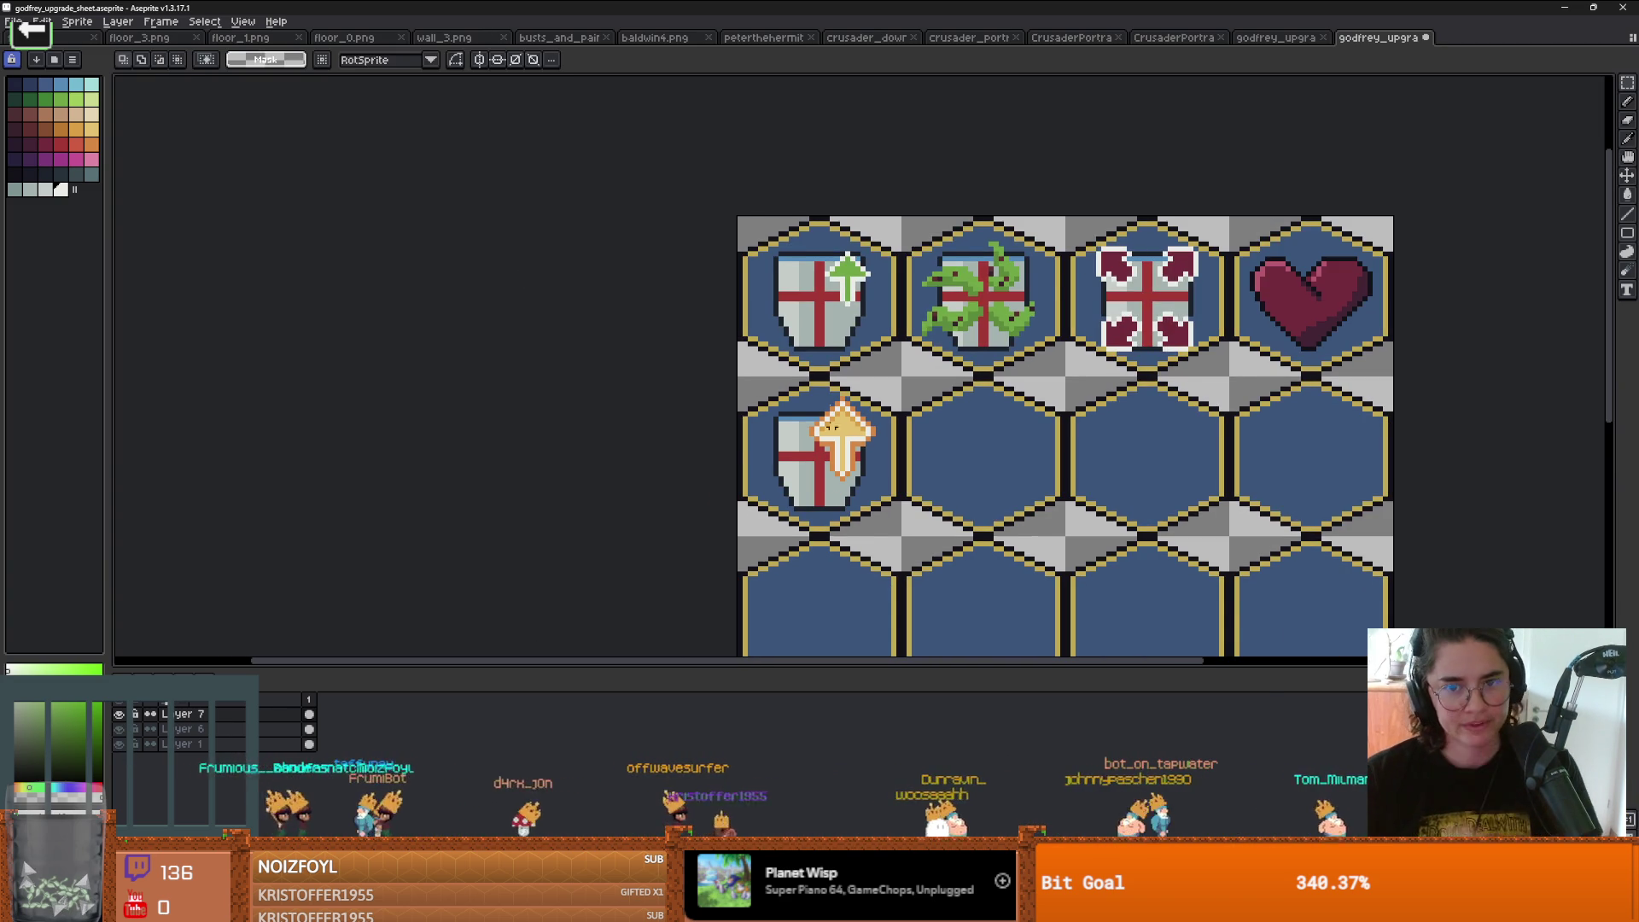
scroll(821, 335, "up", 1)
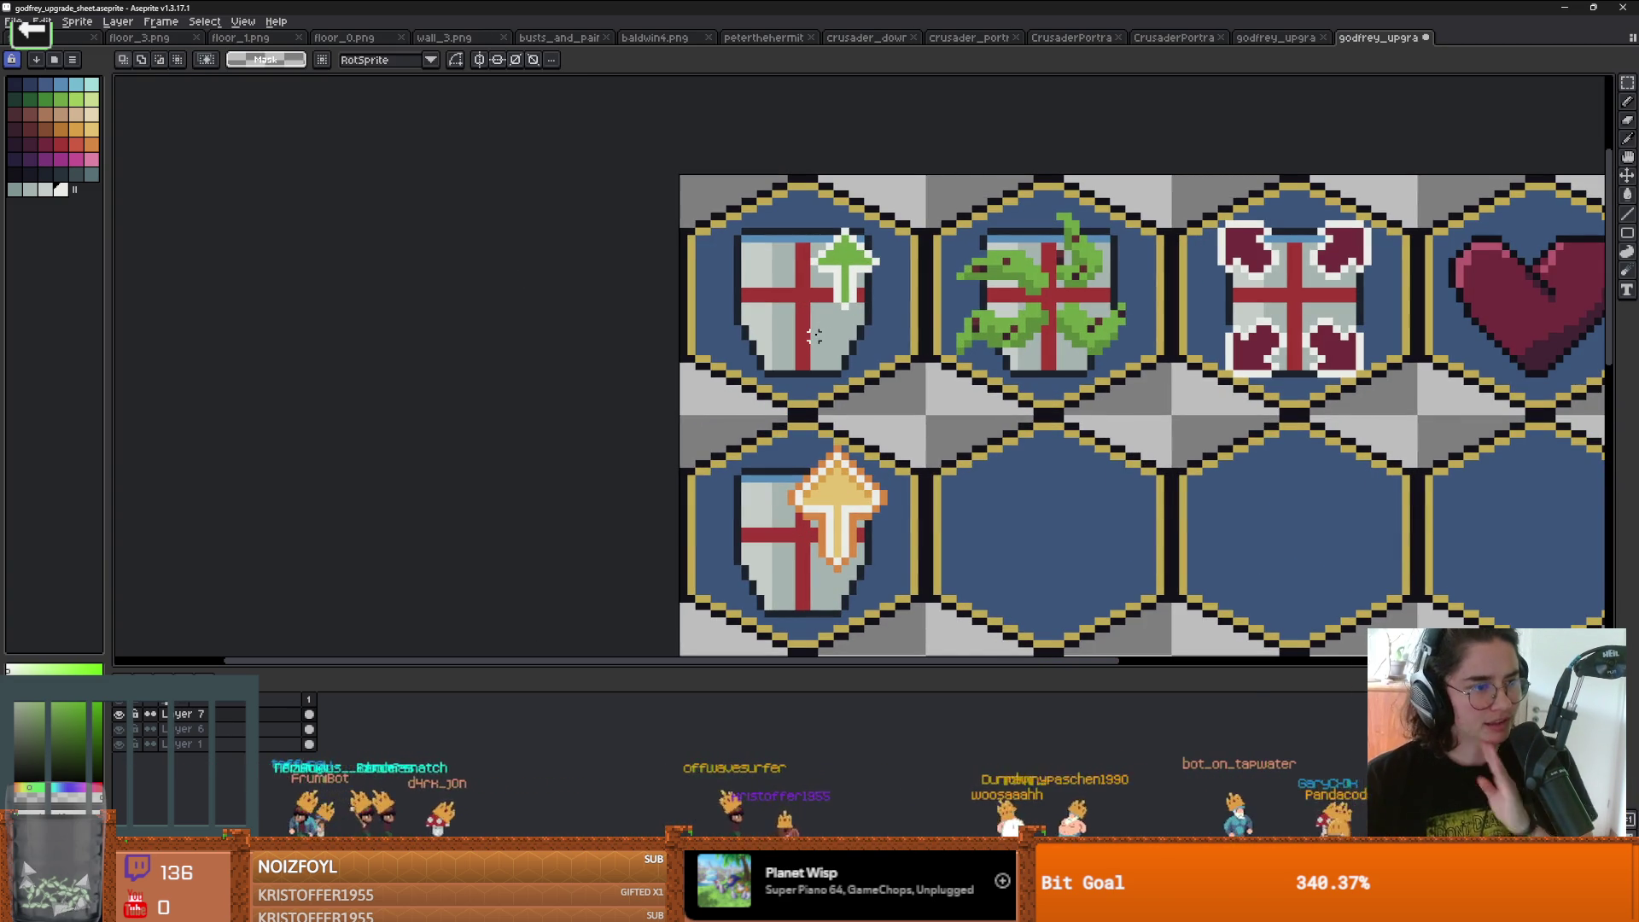
scroll(852, 233, "right", 1)
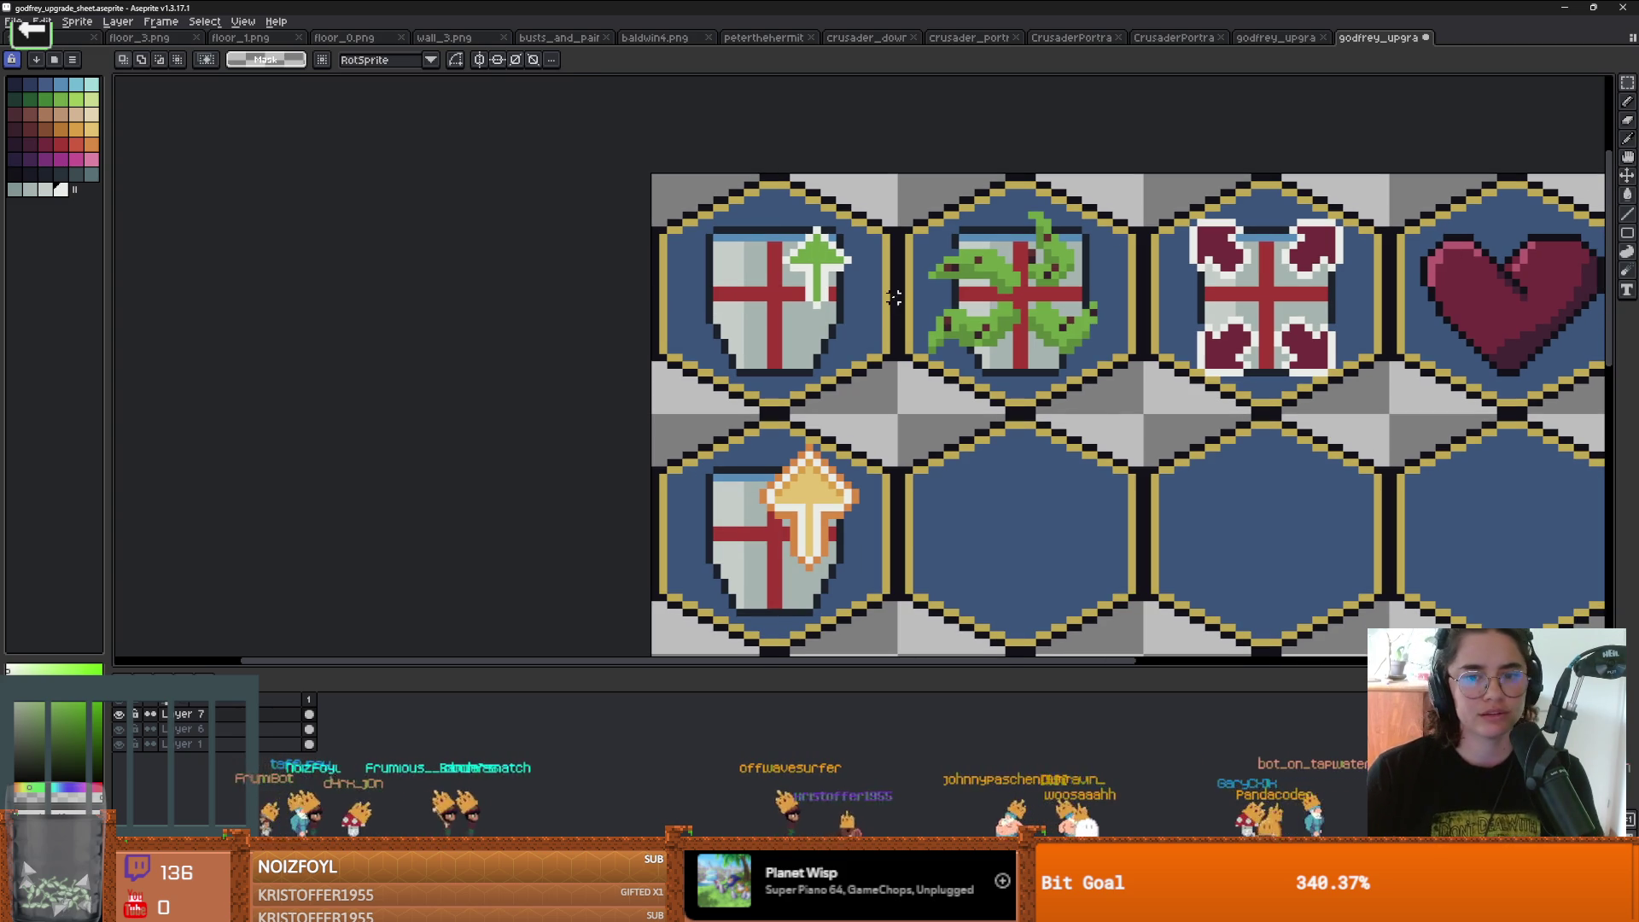
left_click_drag(654, 181, 878, 410)
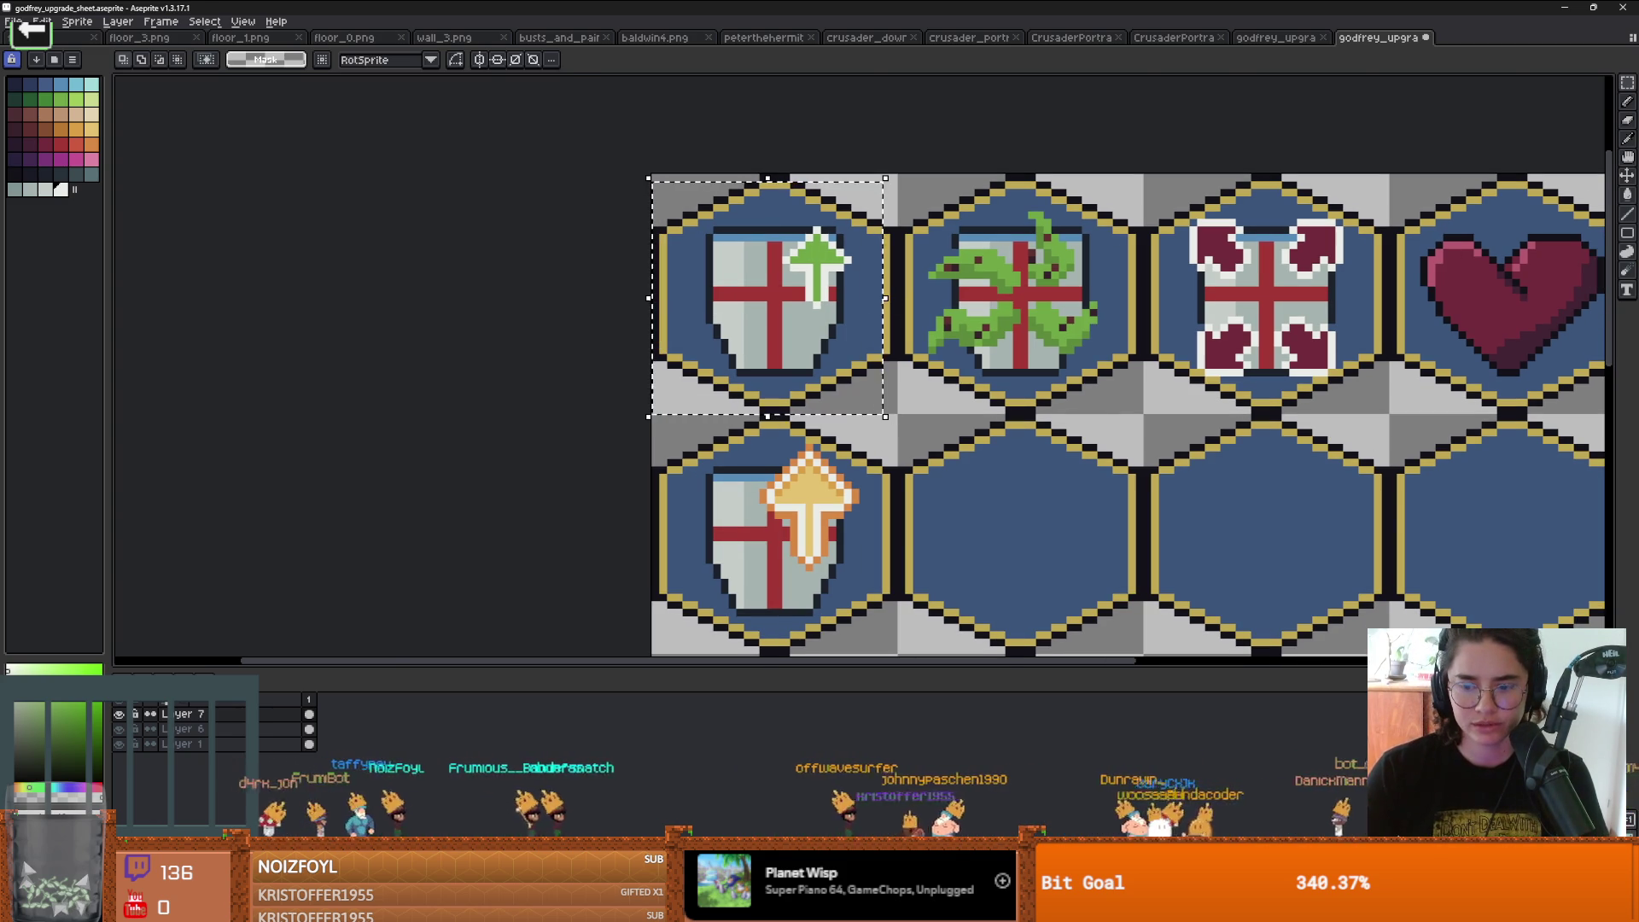
key("alt+Tab")
Step: Clear the FileSystem filter, open GodfreyLootTable.tres and expand its Rds Contents list
left_click(336, 389)
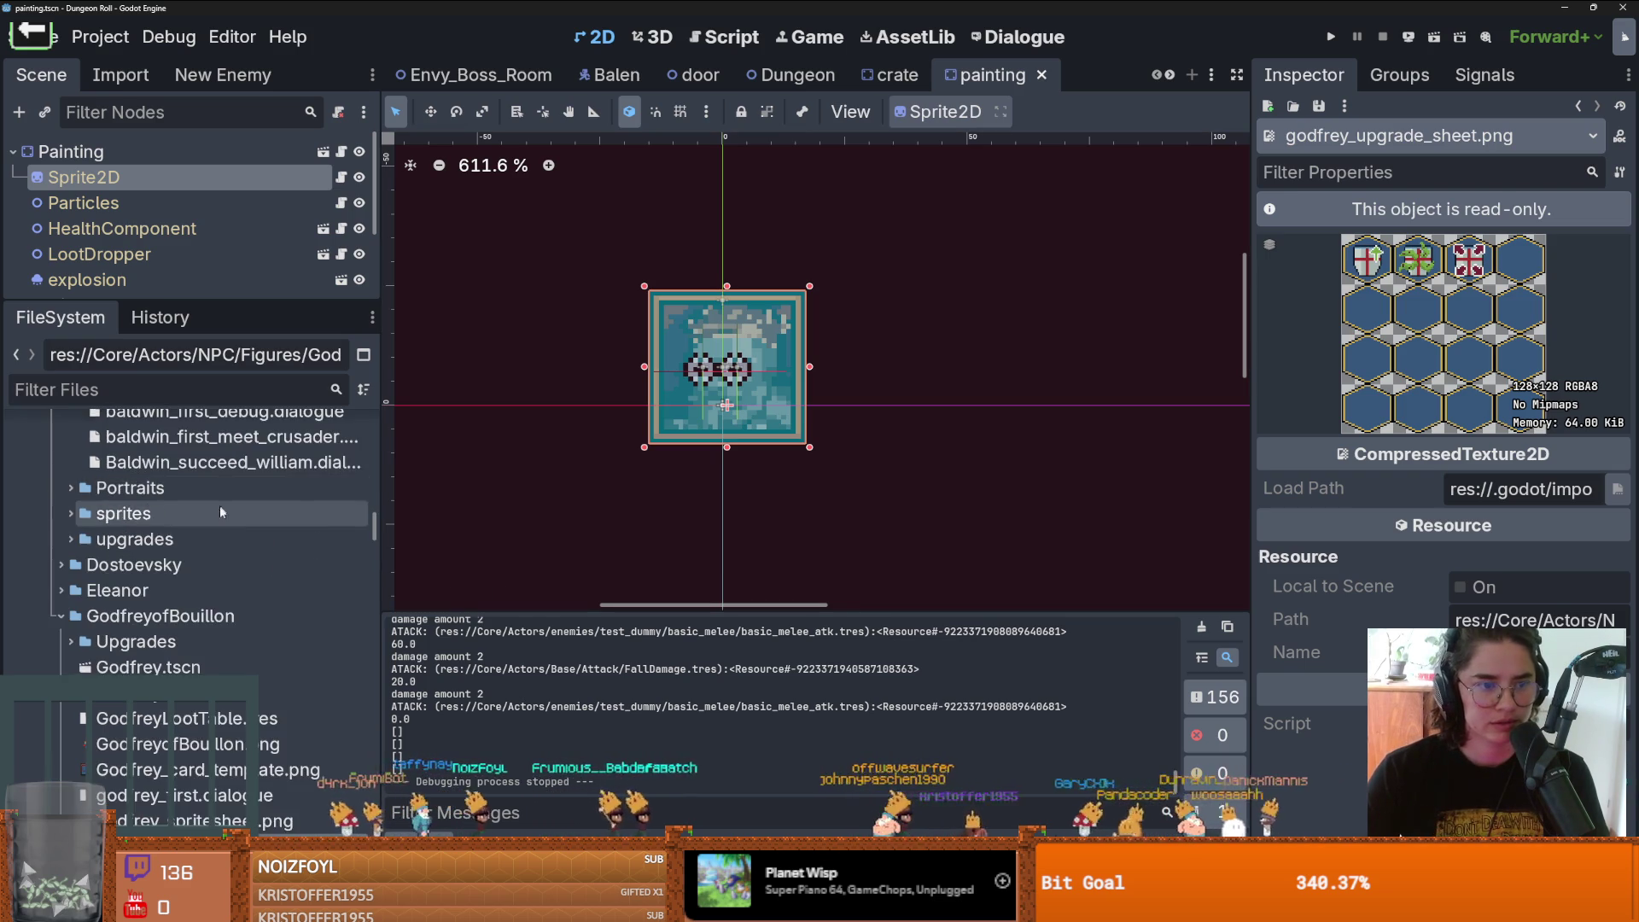
scroll(219, 499, "up", 5)
scroll(242, 541, "down", 10)
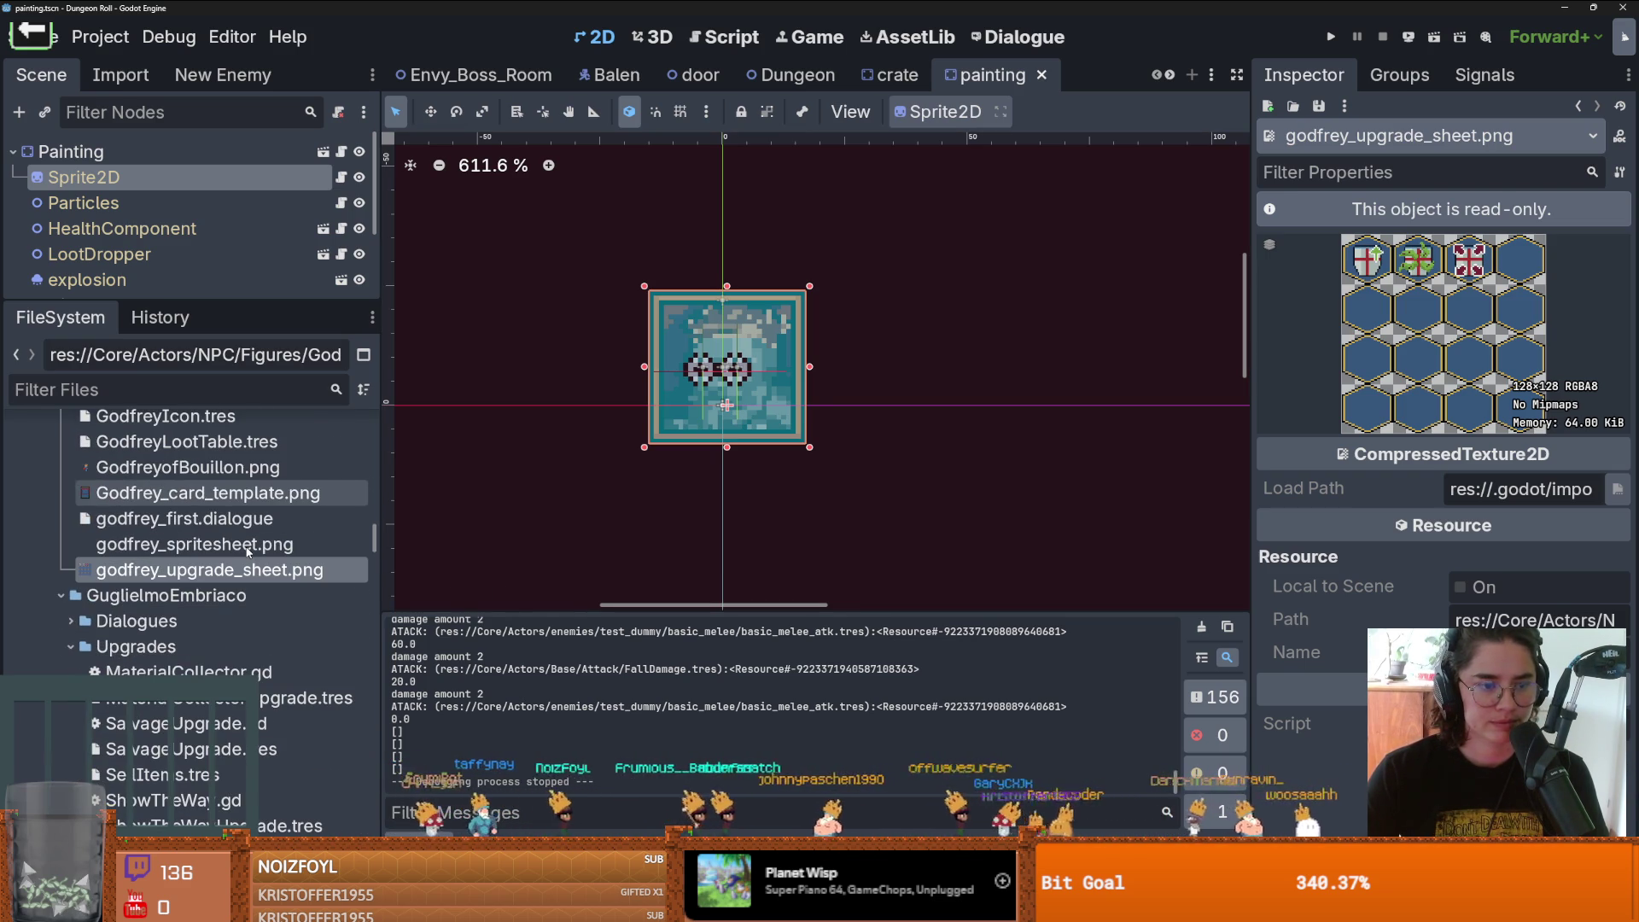
scroll(261, 540, "up", 2)
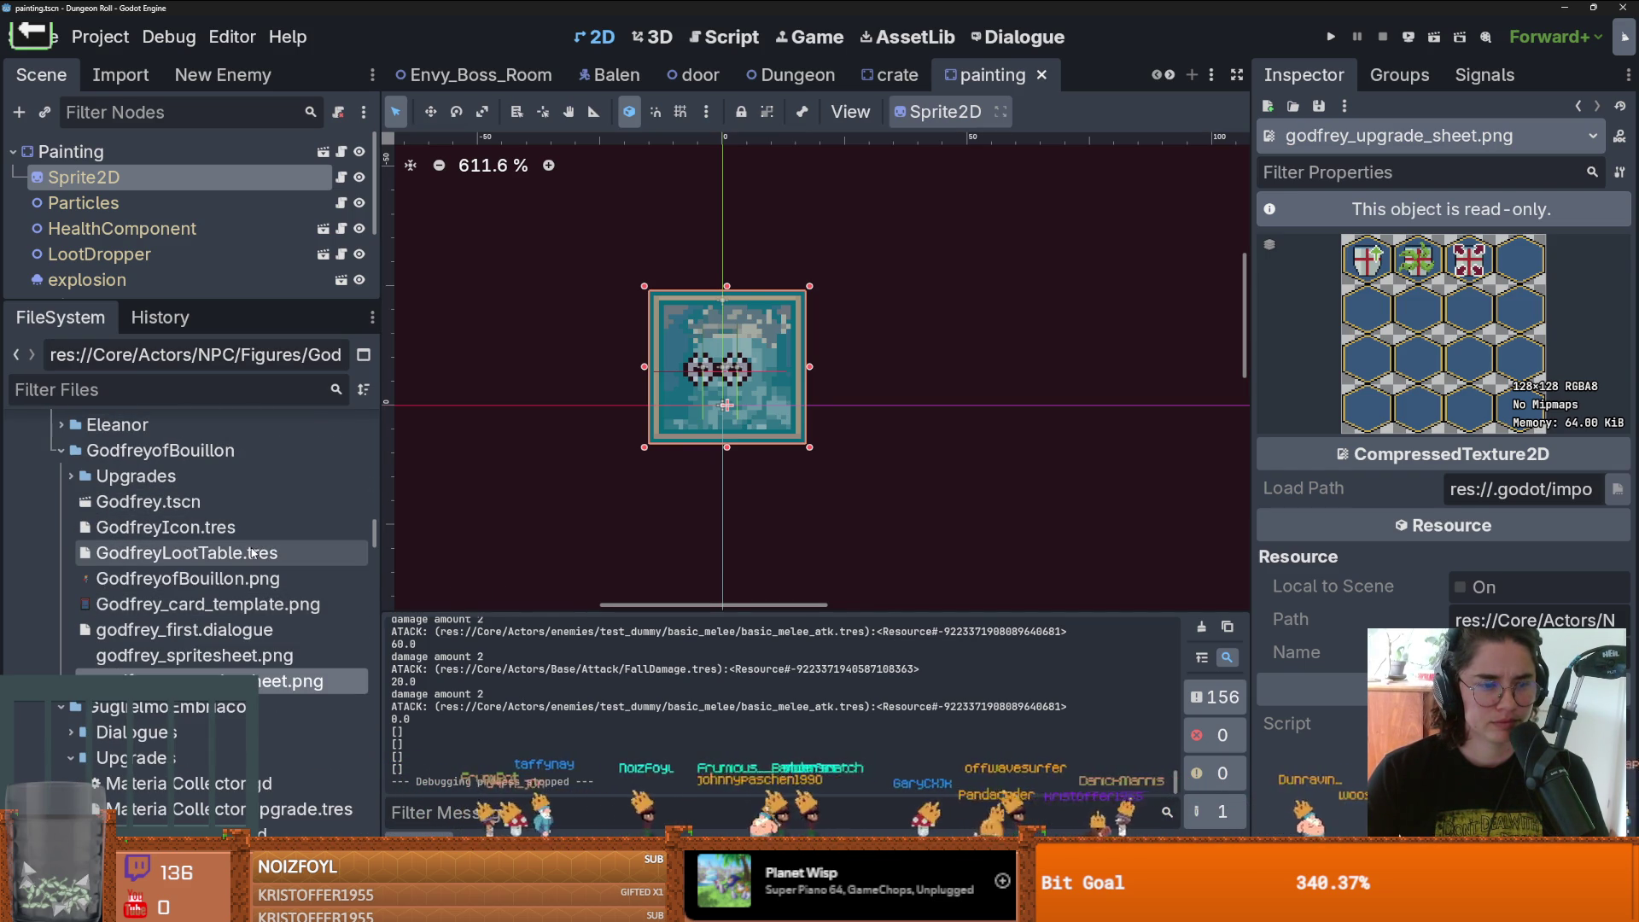
left_click(222, 552)
left_click(1537, 314)
left_click_drag(1248, 405, 953, 406)
Step: Expand DefenceBoost.tres and select the 30% value in its skill description
left_click(1449, 384)
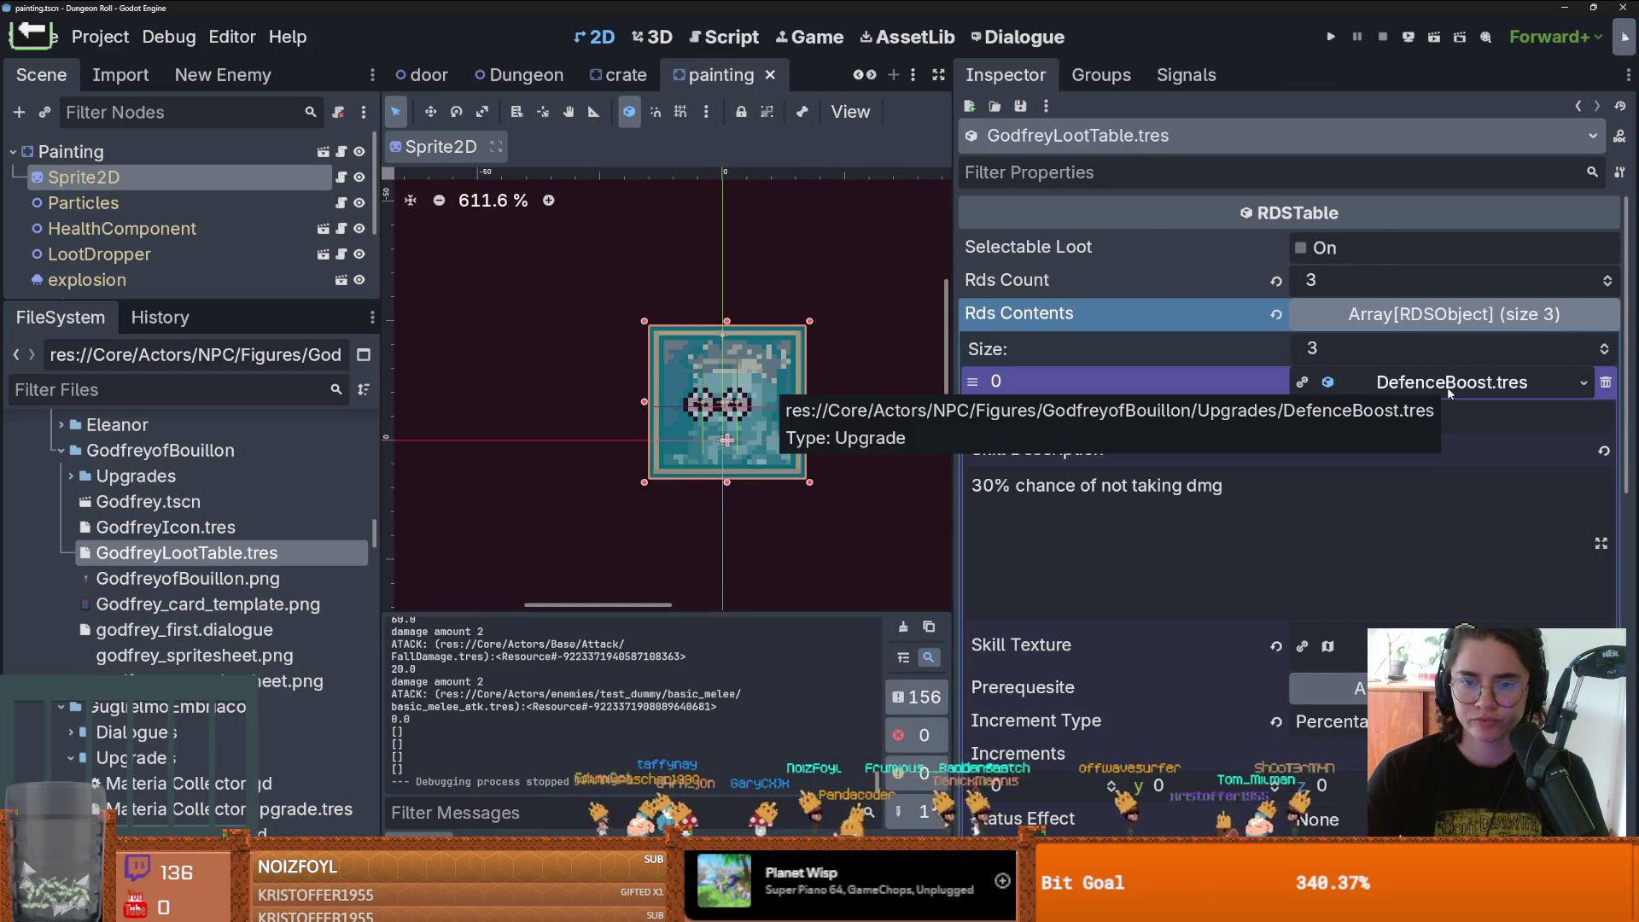
left_click(1075, 486)
left_click(1038, 485)
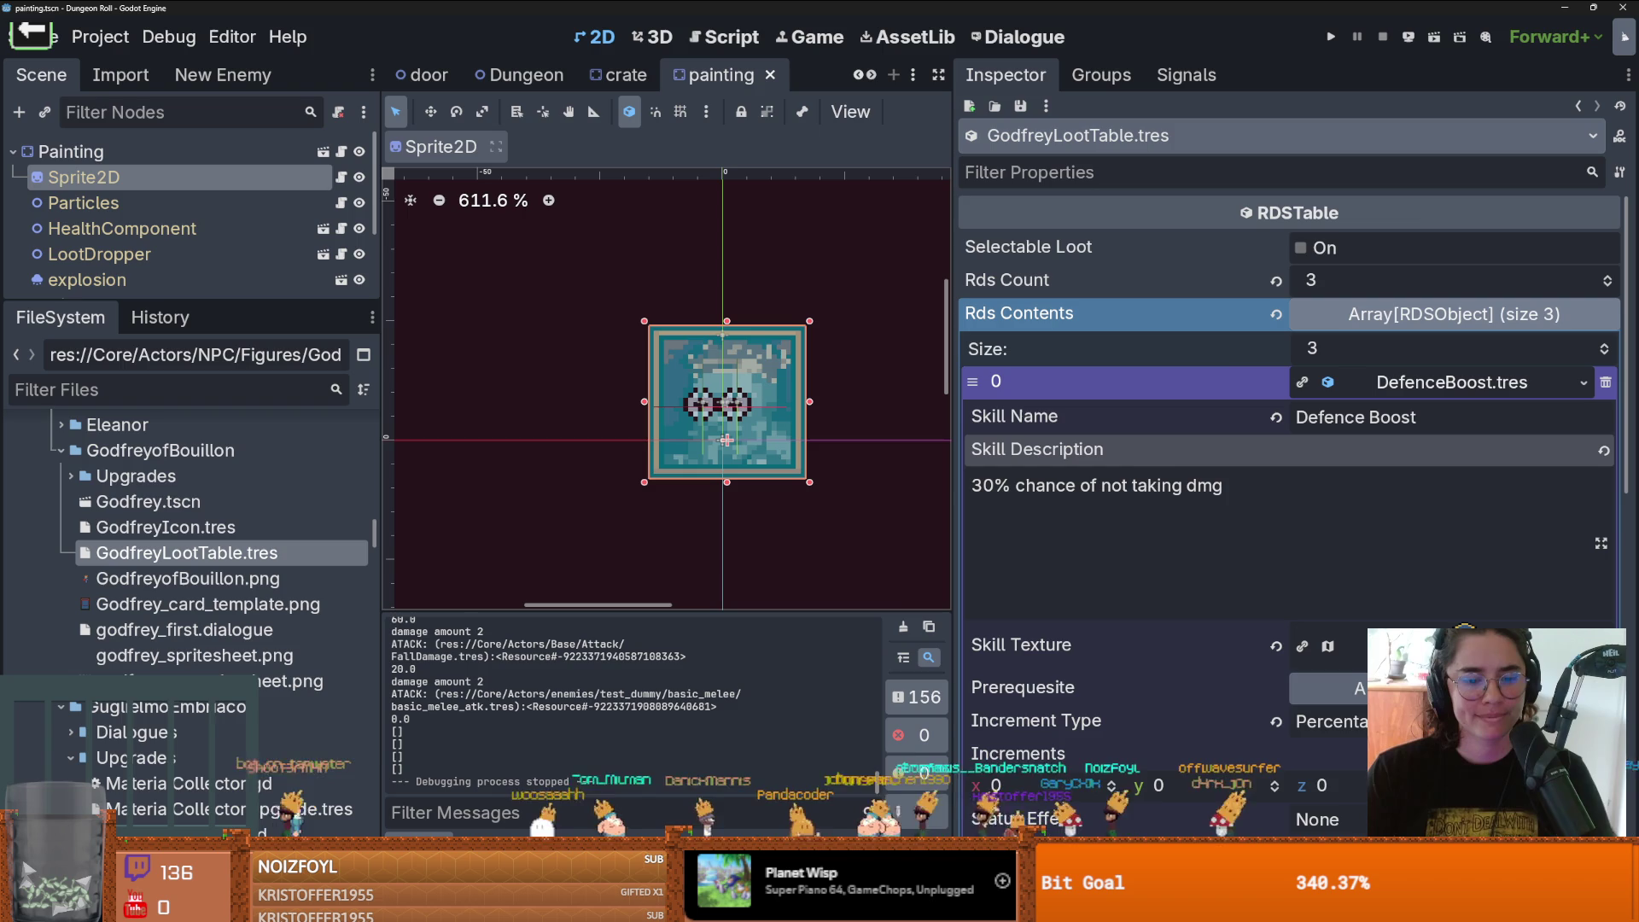
key("alt+Tab")
scroll(982, 418, "down", 1)
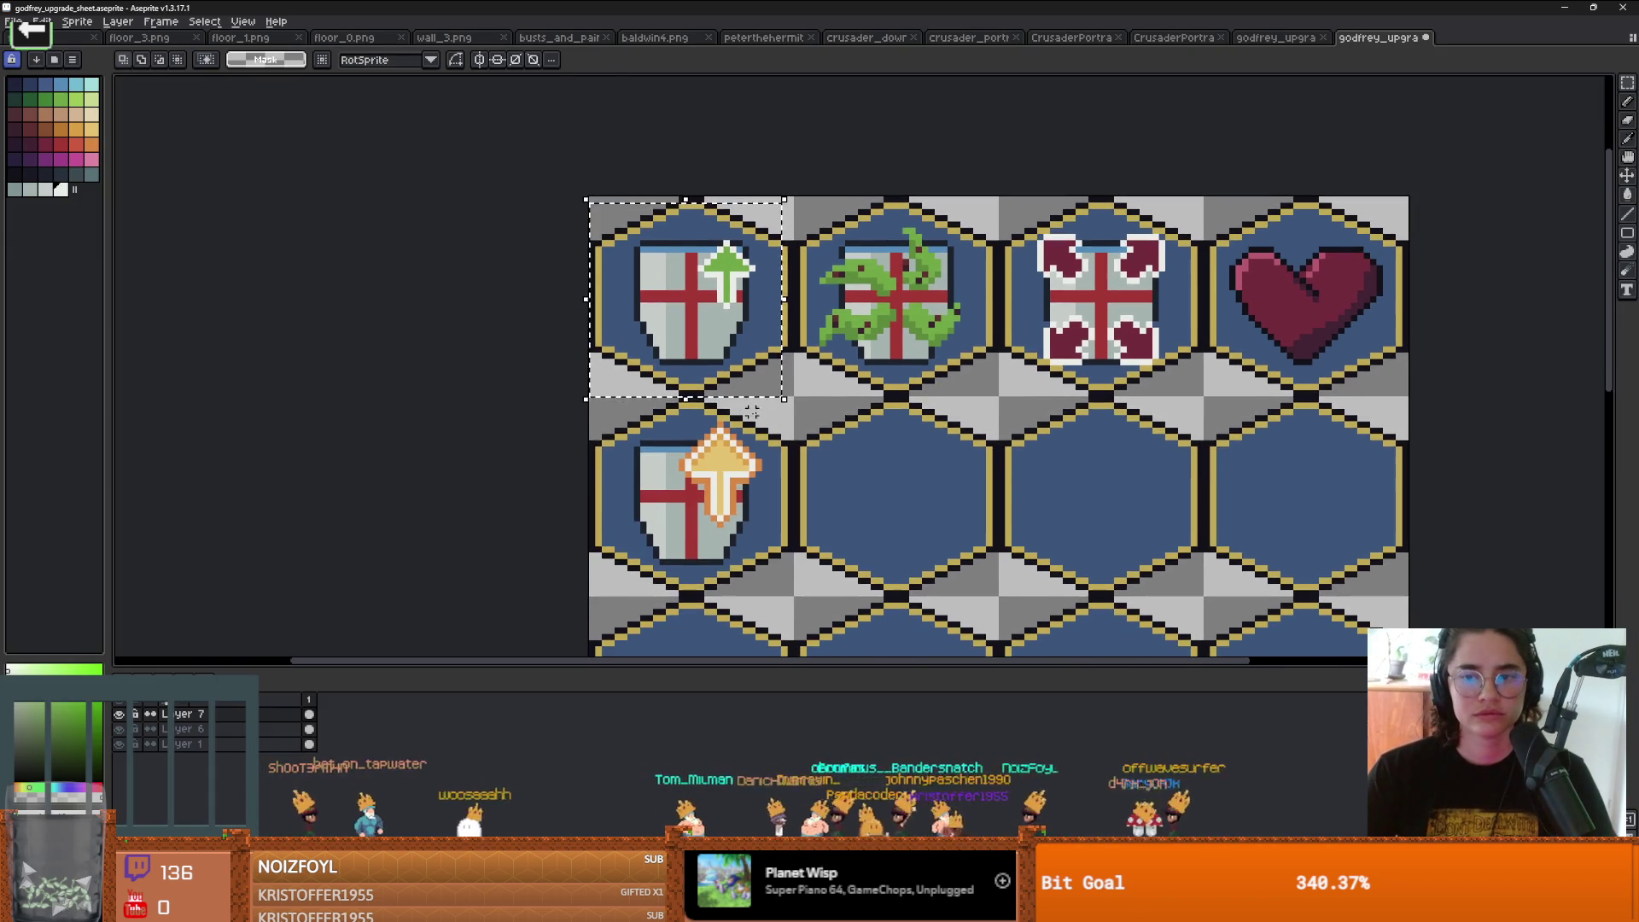
Step: Pick dark red and draw a ring in the empty hex beside the lower shield
scroll(983, 419, "down", 1)
scroll(986, 411, "up", 2)
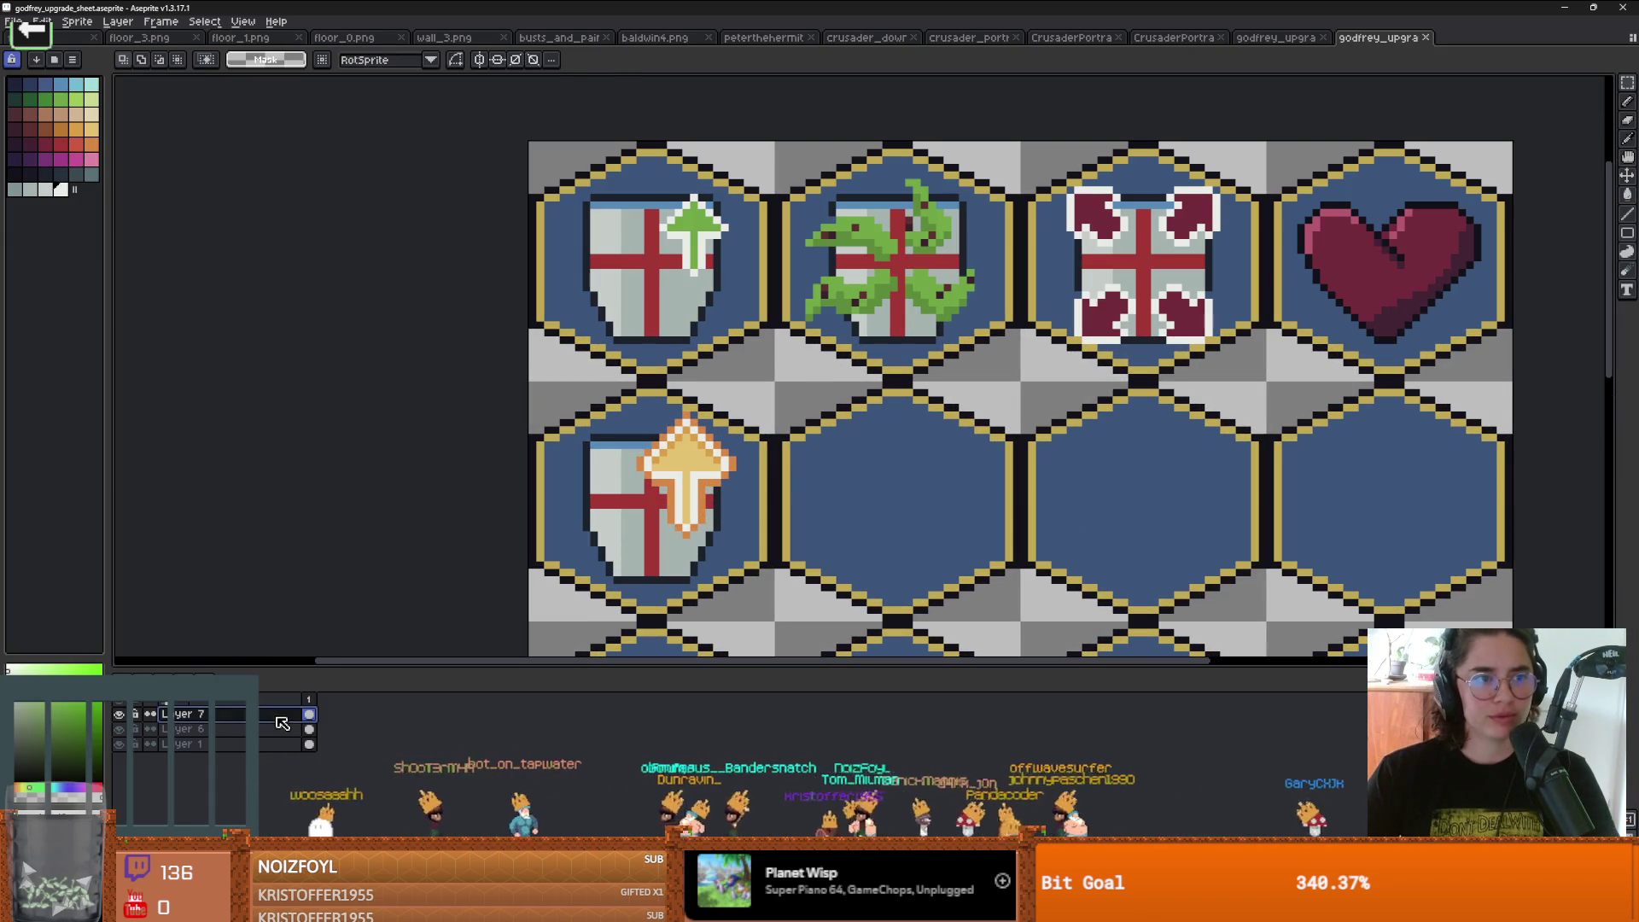
left_click(30, 128)
key("b")
scroll(751, 358, "up", 1)
mouse_move(824, 292)
left_mouse_down()
mouse_move(693, 321)
mouse_move(843, 363)
mouse_move(708, 314)
mouse_move(752, 353)
left_mouse_up()
Step: Add spikes above the ring's left and right sides with a 1-pixel pencil
scroll(796, 361, "up", 1)
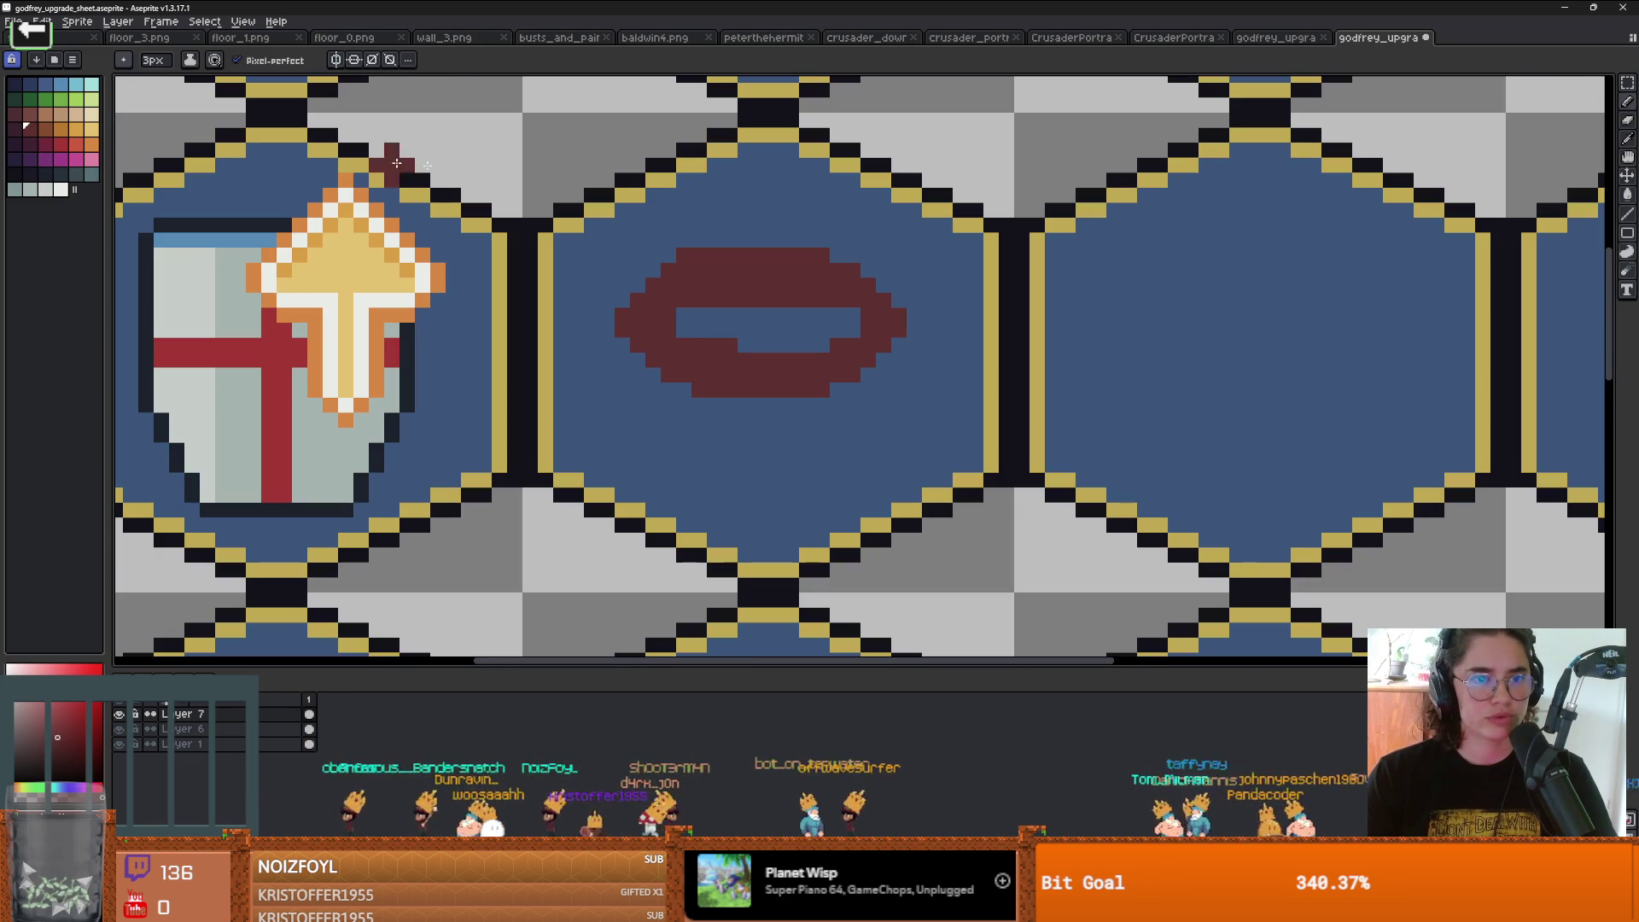
key("minus")
key("minus")
left_click_drag(623, 287, 626, 264)
mouse_move(705, 224)
left_mouse_down()
mouse_move(699, 205)
mouse_move(884, 265)
left_mouse_up()
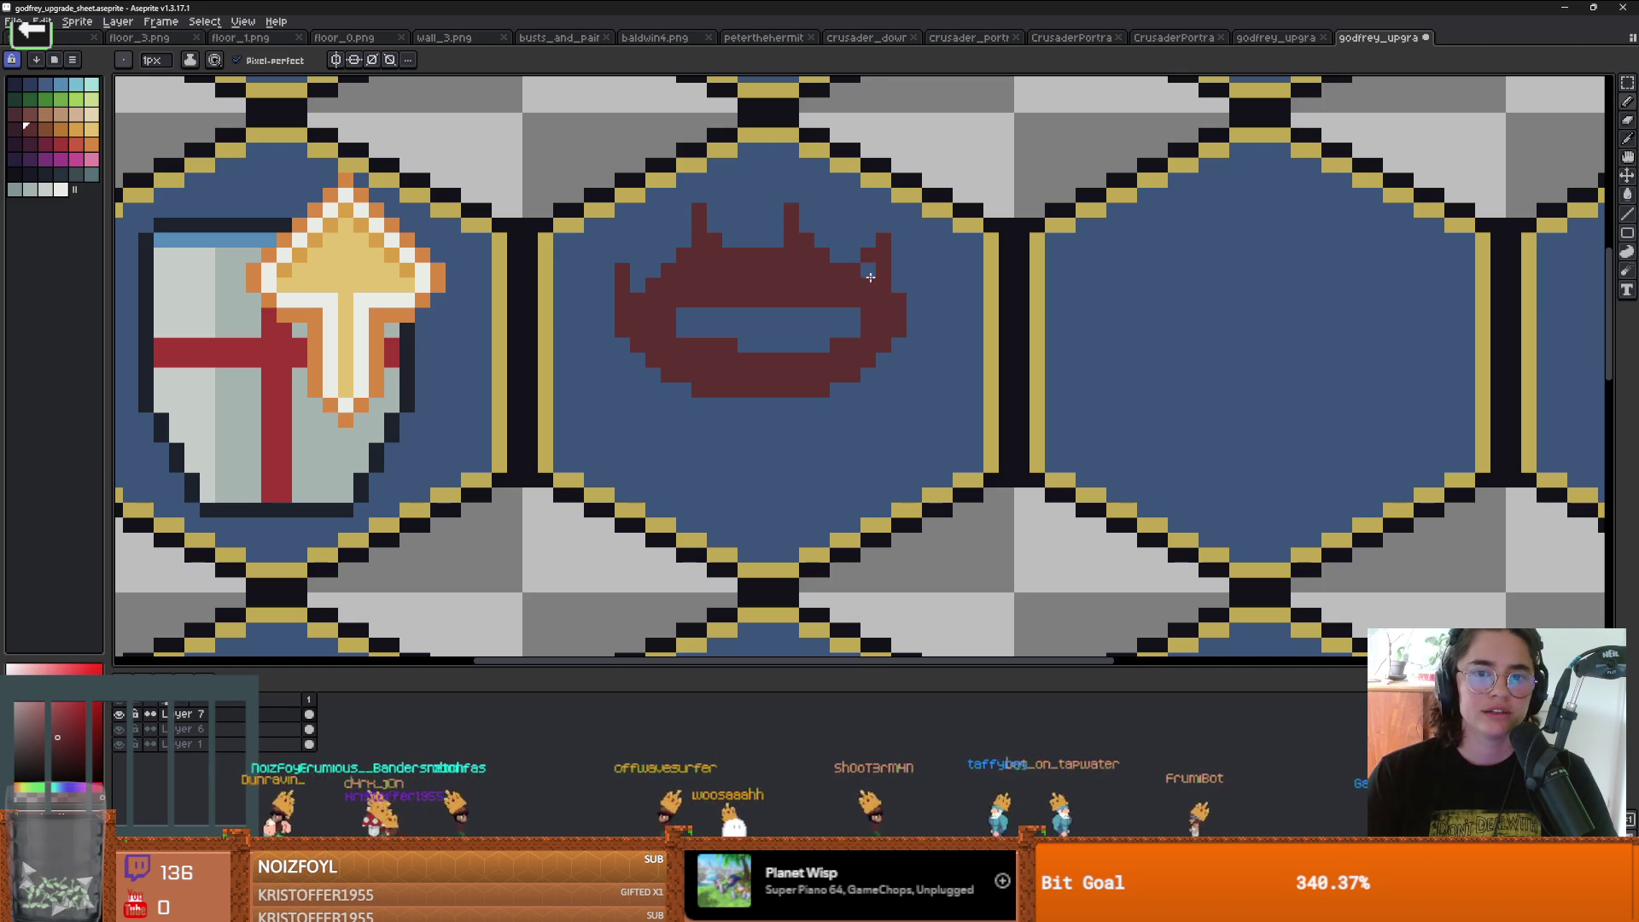
scroll(870, 270, "up", 1)
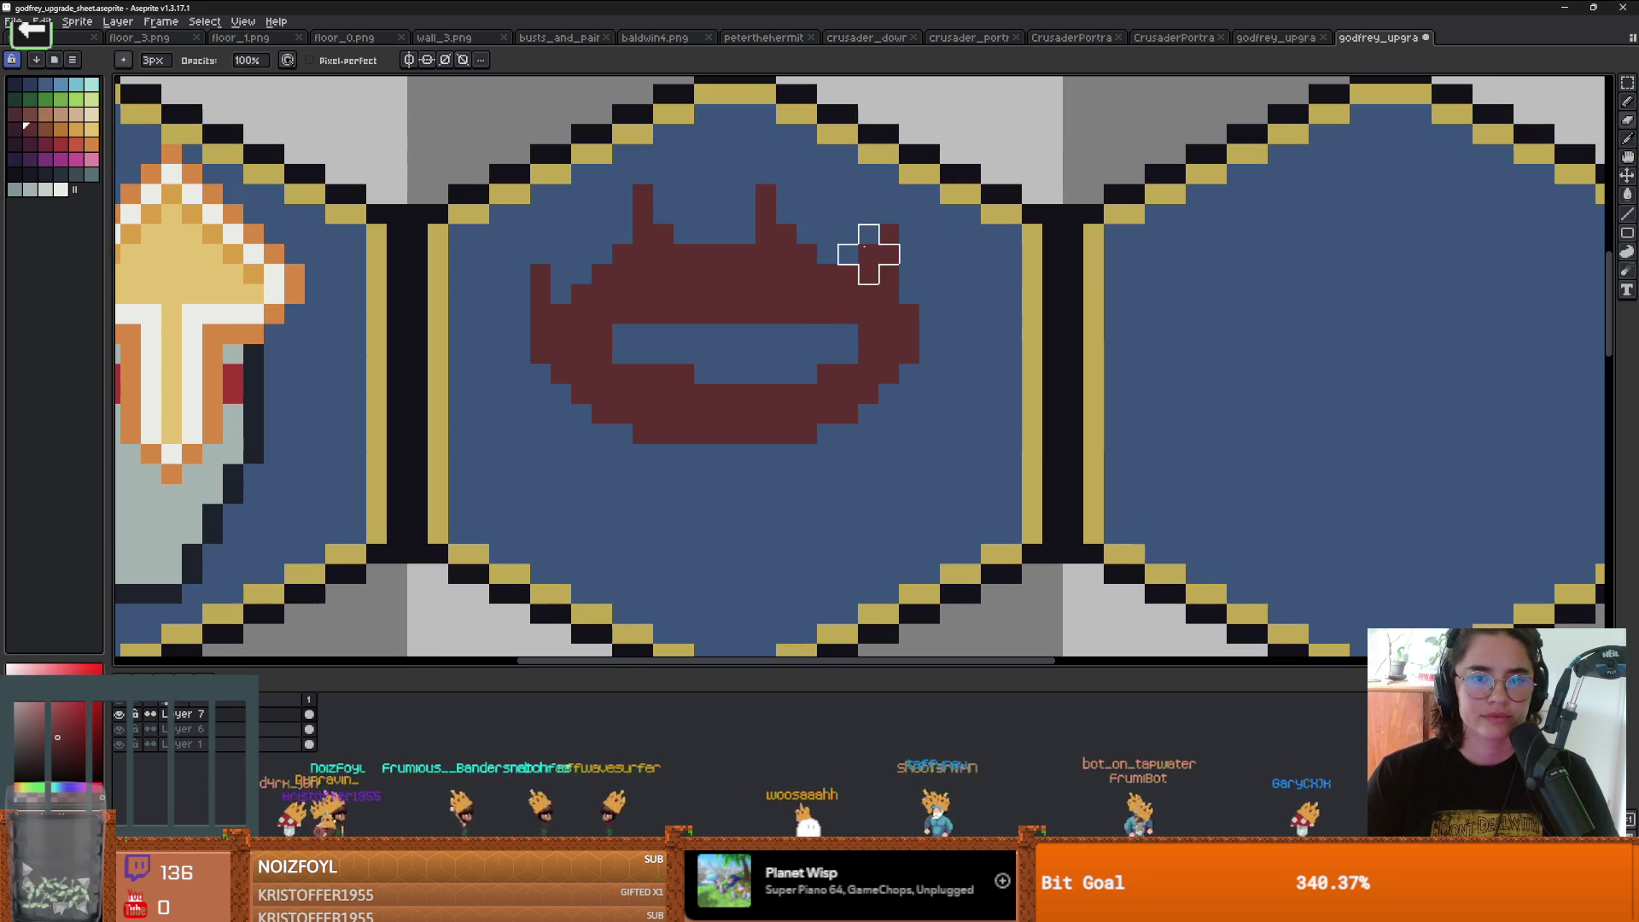
left_click_drag(868, 245, 868, 209)
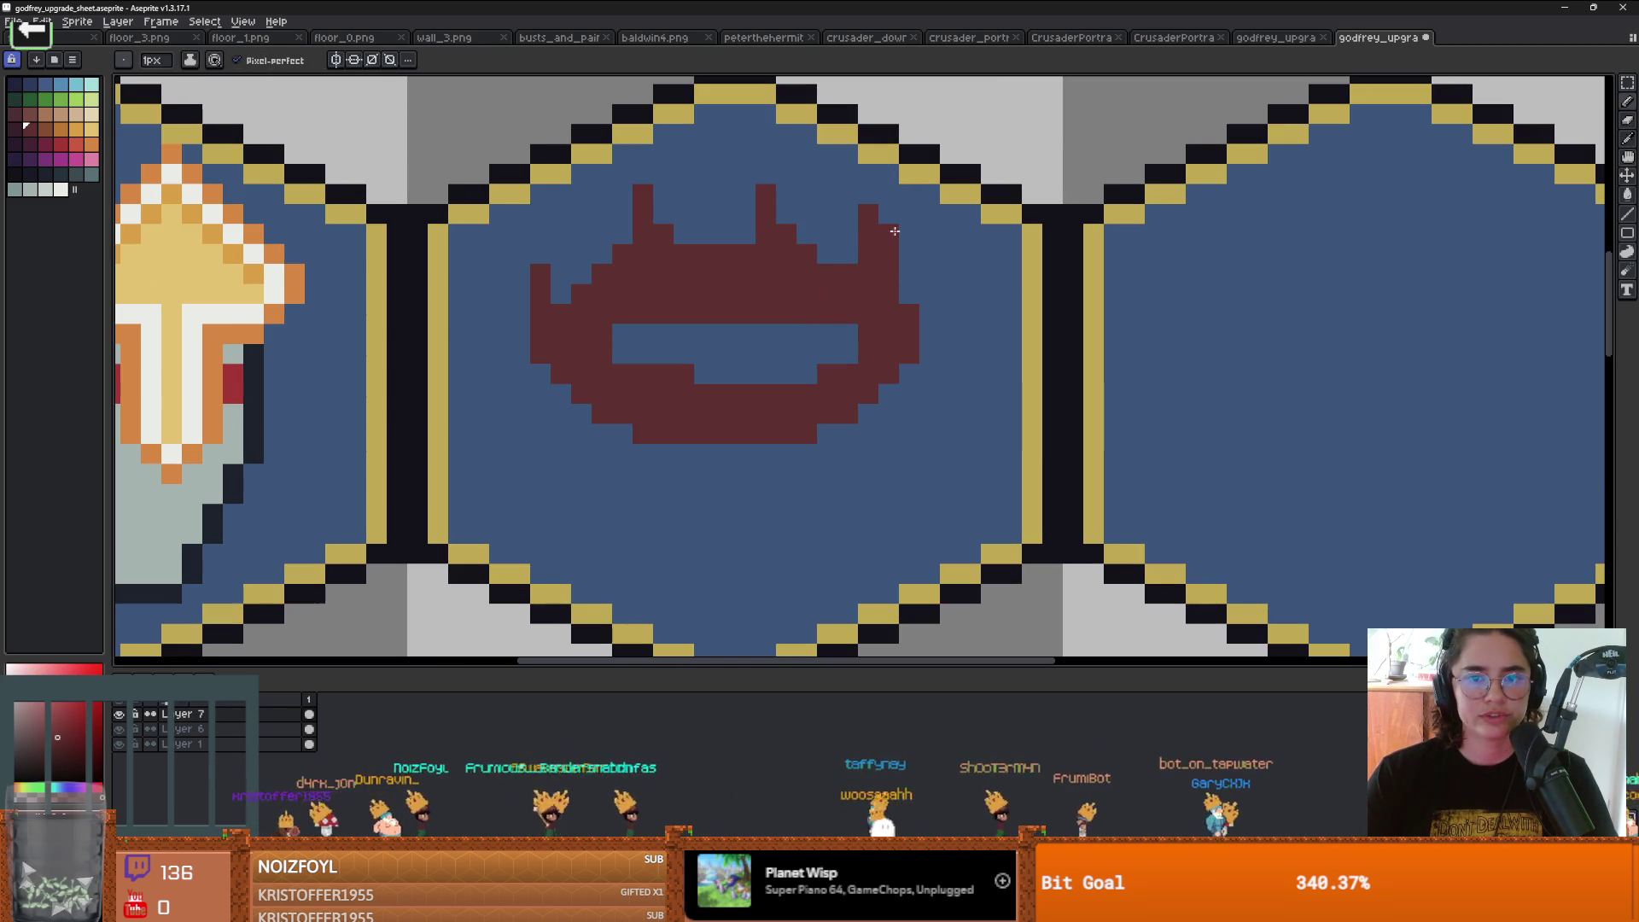
scroll(970, 293, "down", 2)
scroll(890, 337, "up", 2)
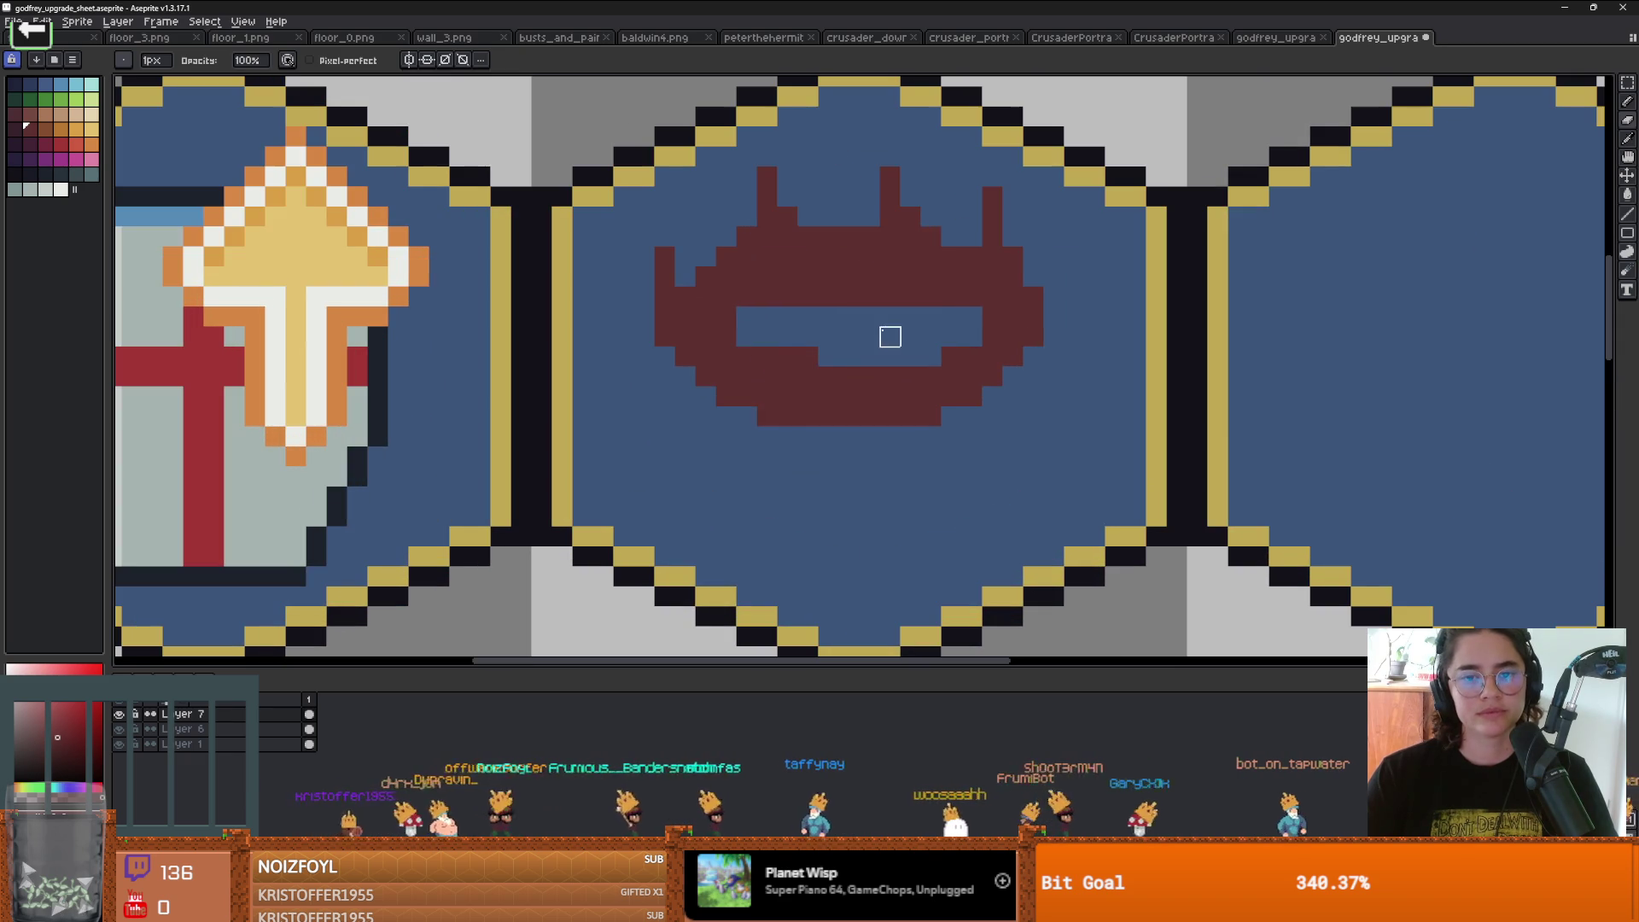
Step: Fill in red pixels around the mouth hole of the mask
mouse_move(771, 341)
left_mouse_down()
mouse_move(774, 308)
mouse_move(790, 330)
mouse_move(809, 317)
left_mouse_up()
key("e")
key("b")
left_click(887, 333)
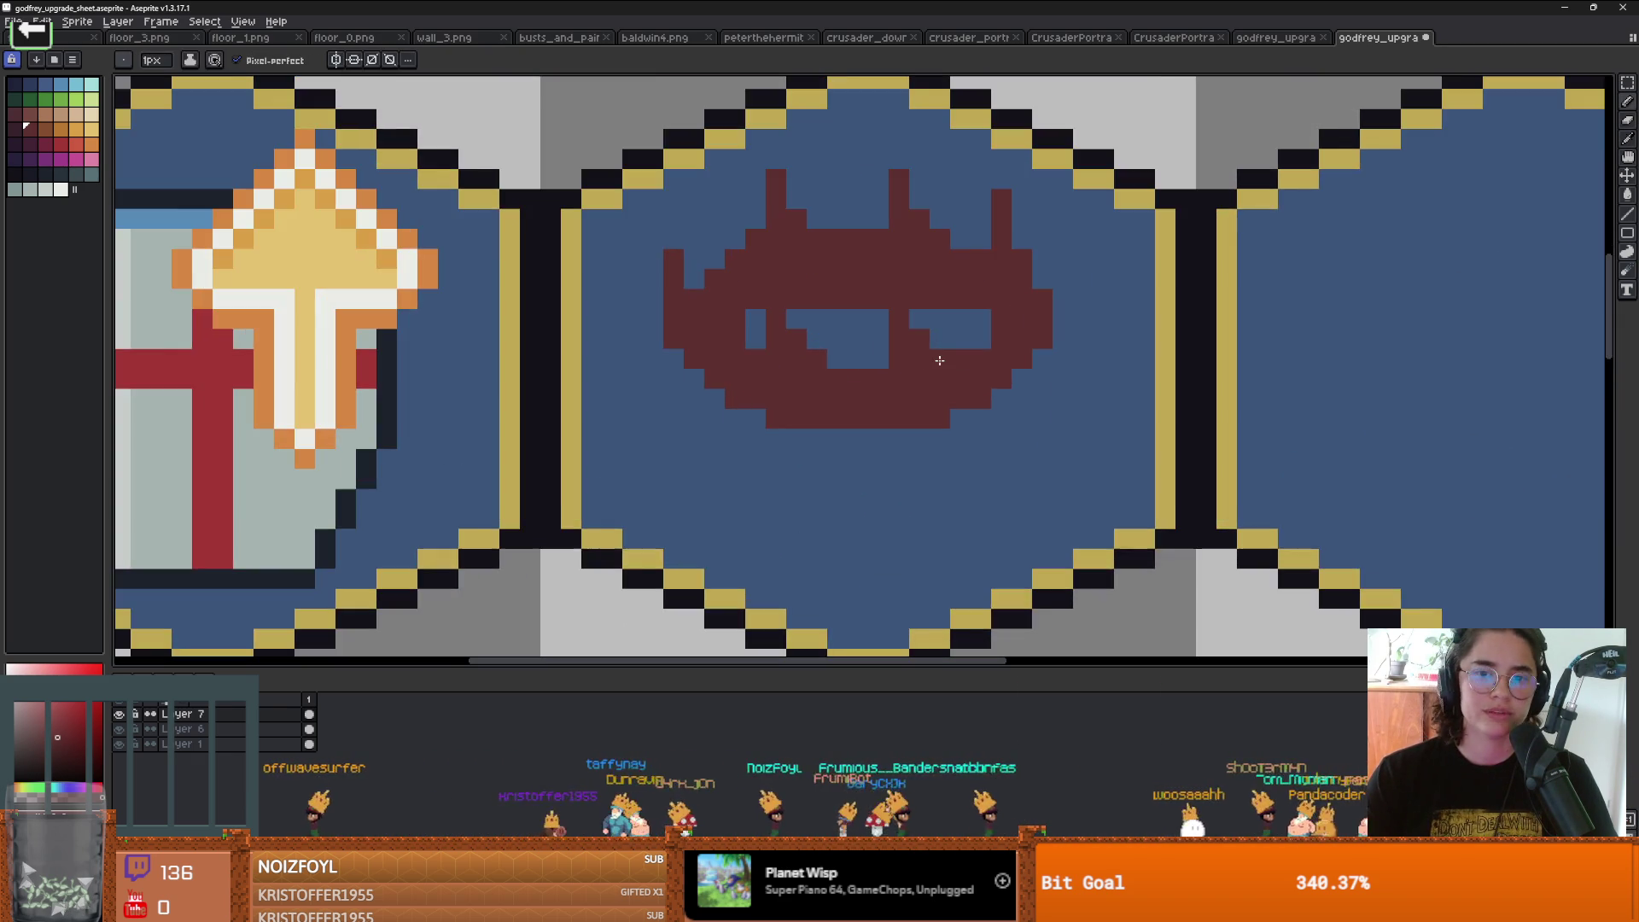
scroll(918, 346, "down", 2)
scroll(926, 333, "up", 1)
Step: Erase red pixels above the mouth to separate the two eye holes
key("e")
mouse_move(927, 329)
left_mouse_down()
mouse_move(878, 329)
mouse_move(1004, 324)
left_mouse_up()
scroll(939, 342, "up", 1)
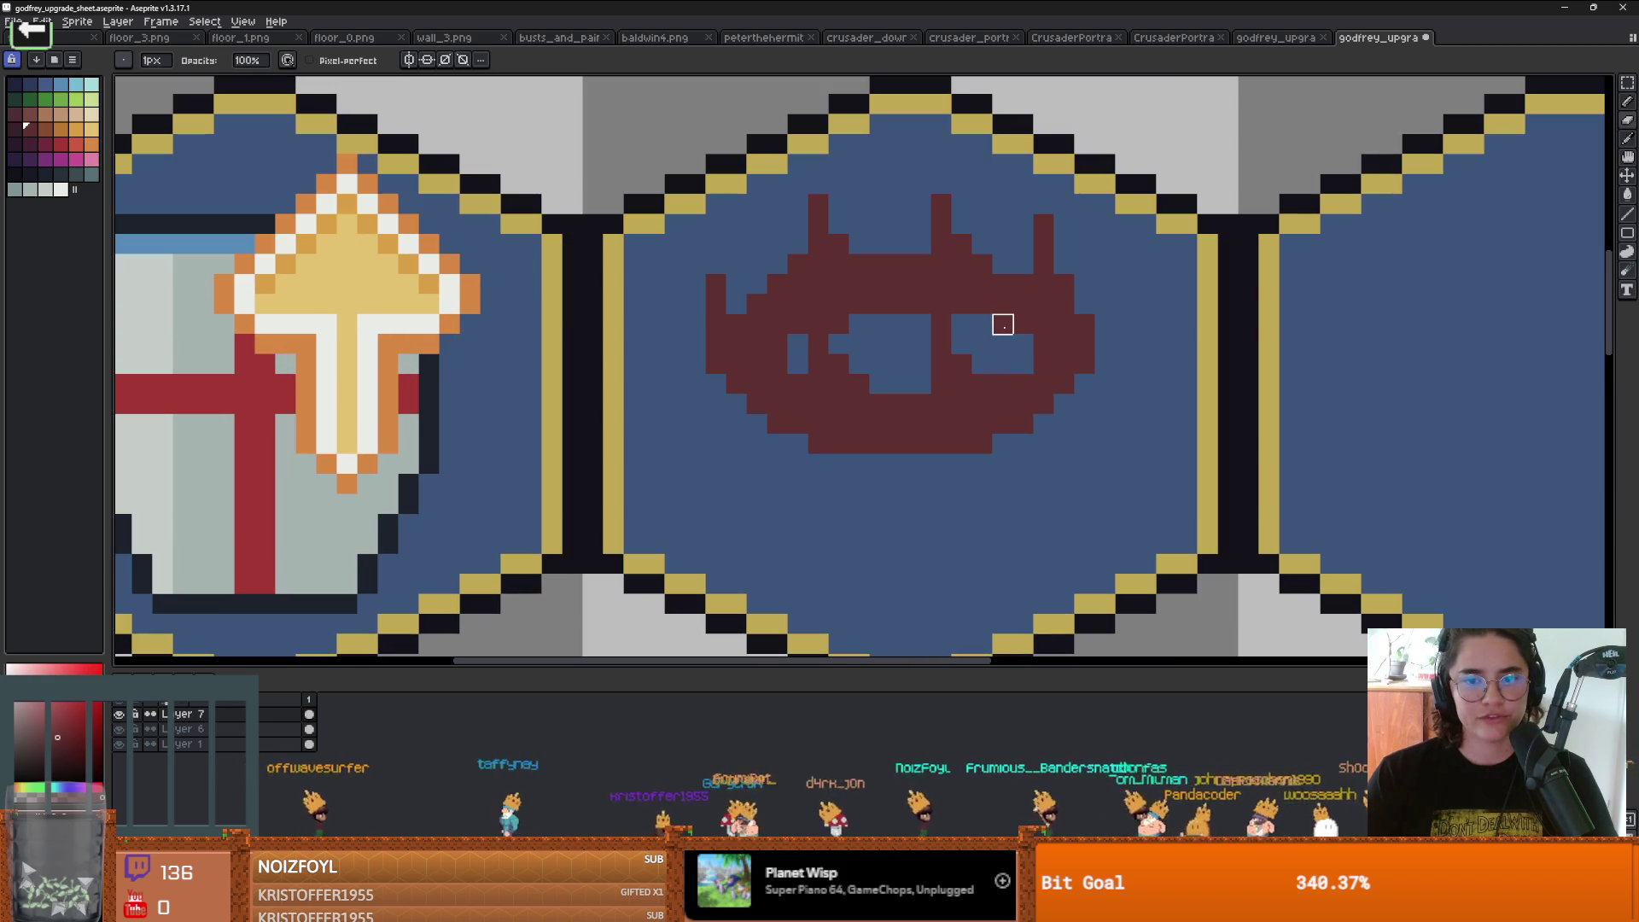
left_click(797, 325)
scroll(940, 350, "down", 1)
scroll(939, 350, "up", 1)
left_click_drag(857, 304, 898, 303)
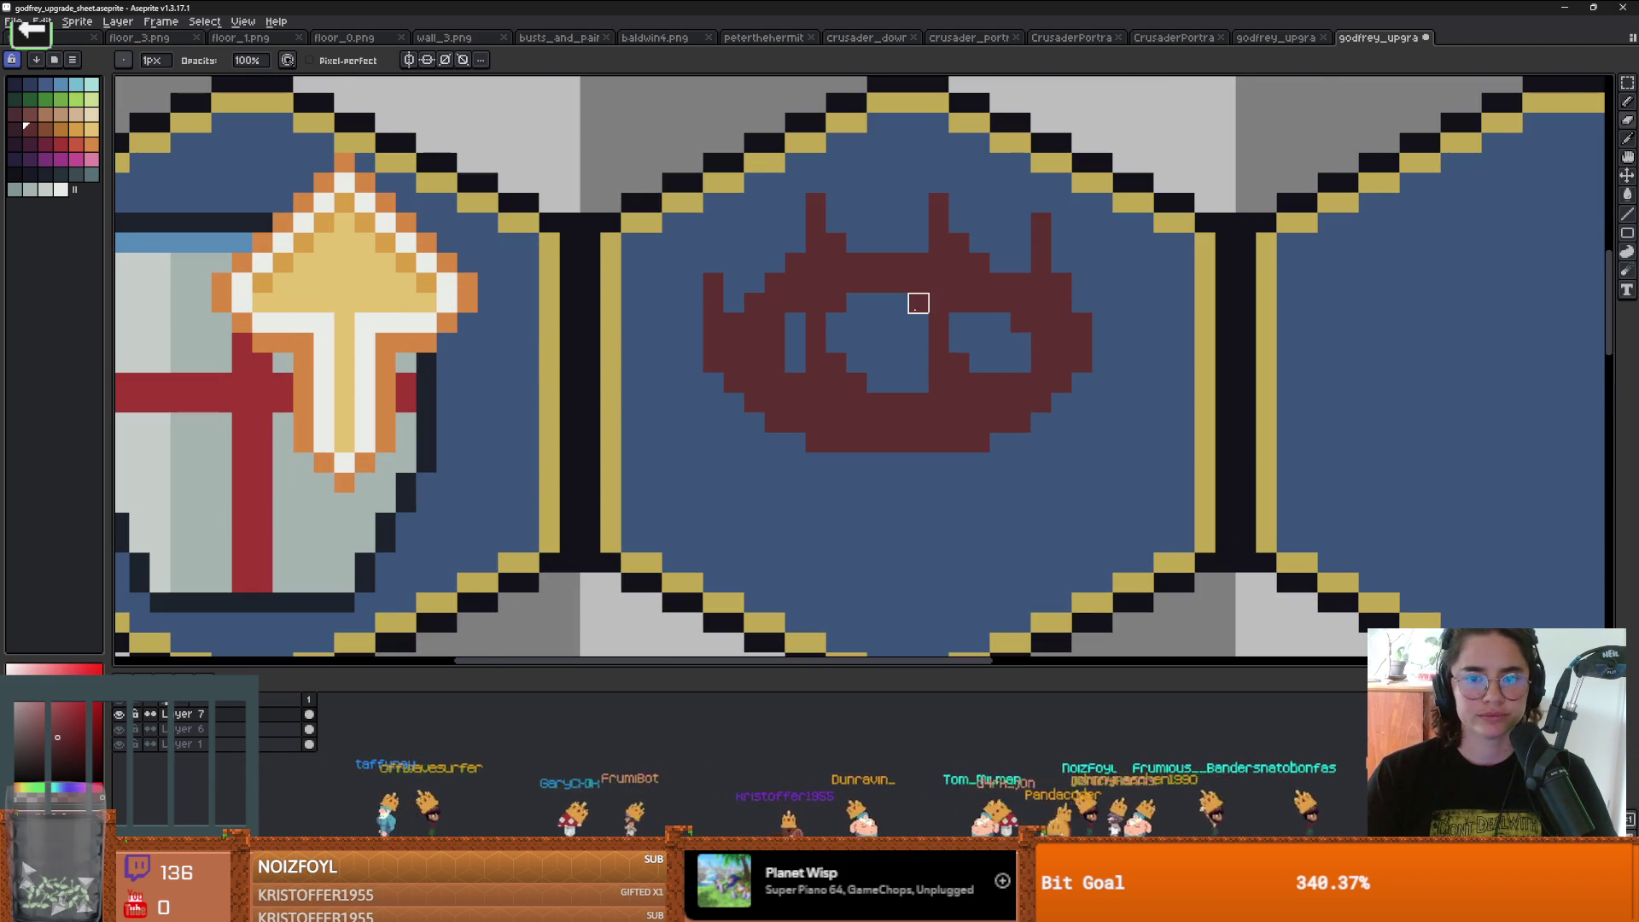
scroll(915, 342, "down", 2)
scroll(915, 375, "up", 1)
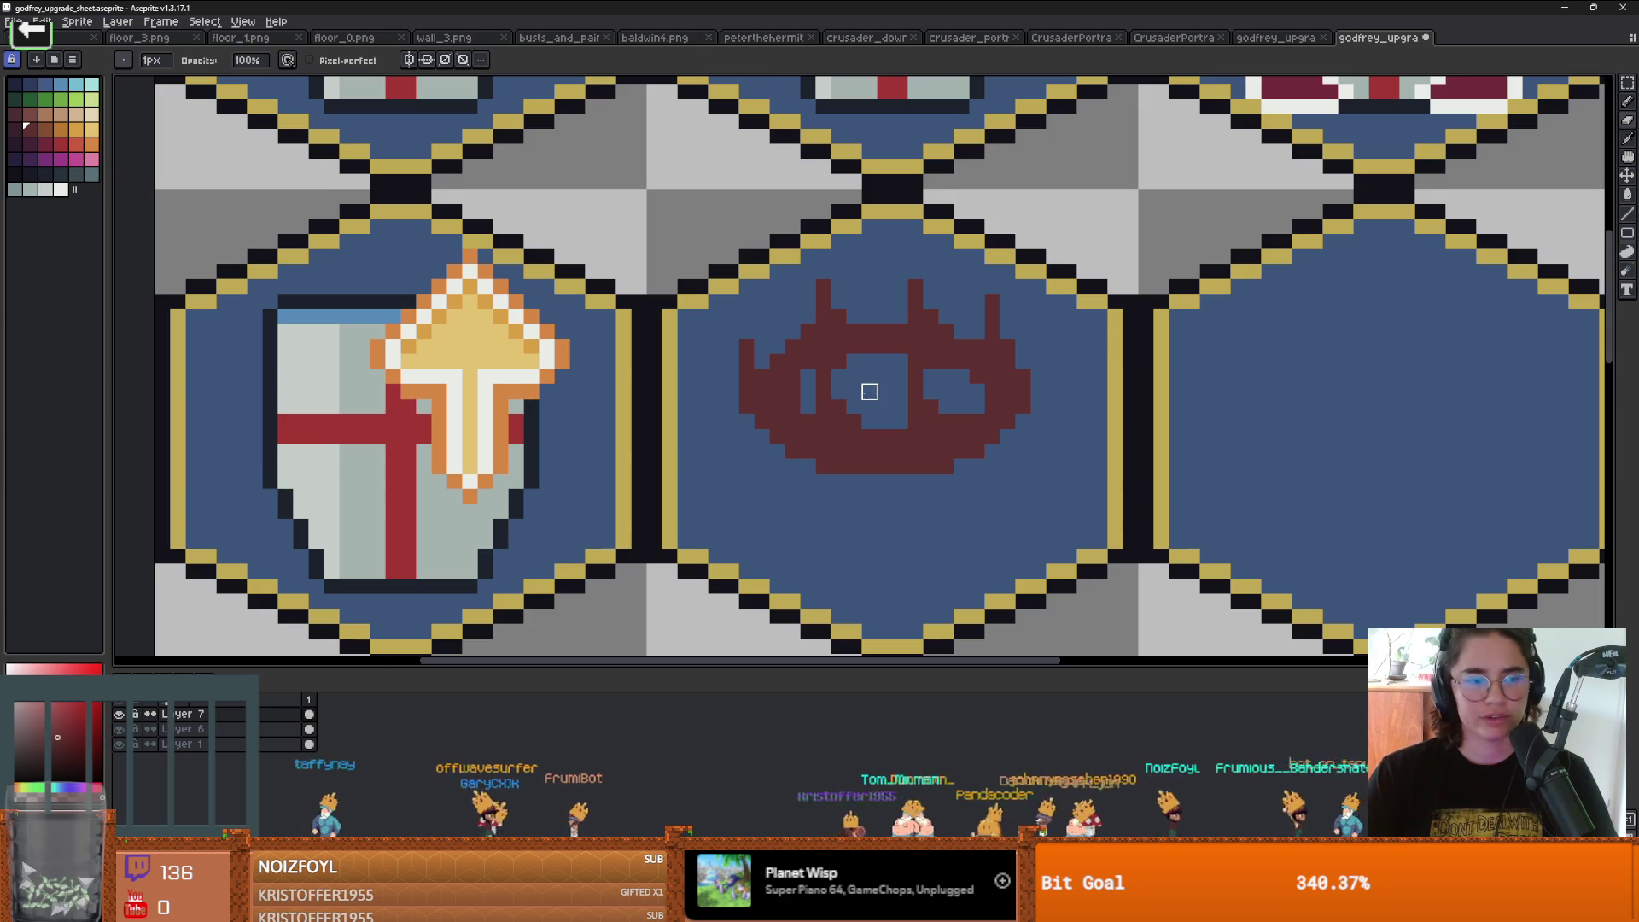
Step: Select the red mask icon, move it lower in its hex, and deselect
key("m")
left_click_drag(1080, 552, 704, 215)
left_click_drag(914, 355, 920, 382)
left_click(1207, 402)
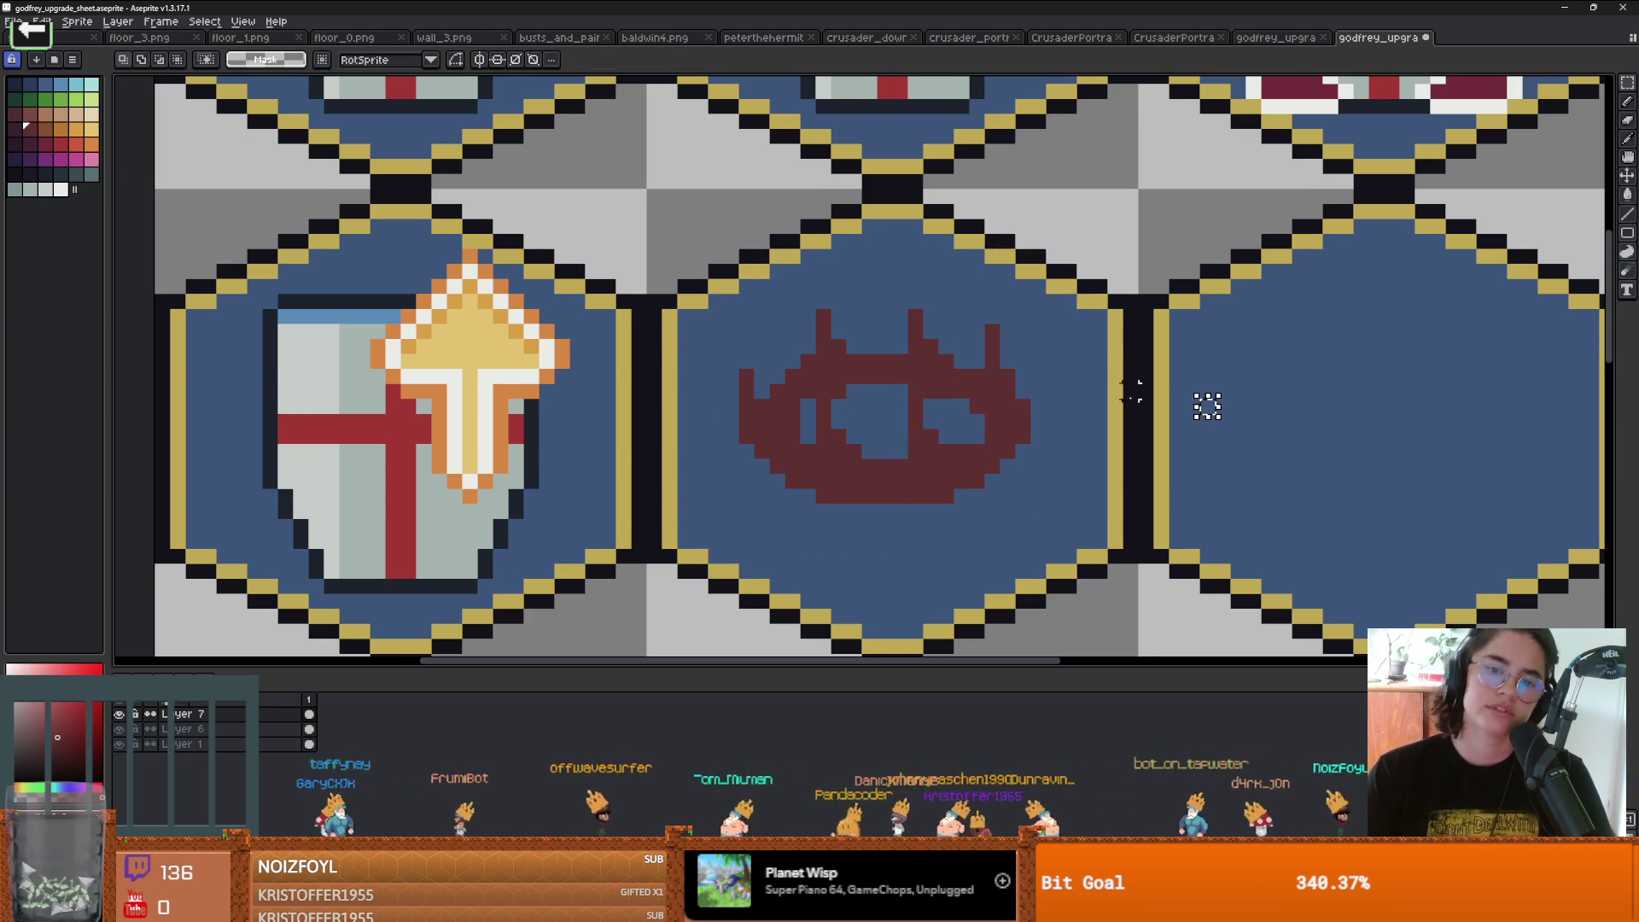
scroll(1166, 404, "down", 2)
key("ctrl+d")
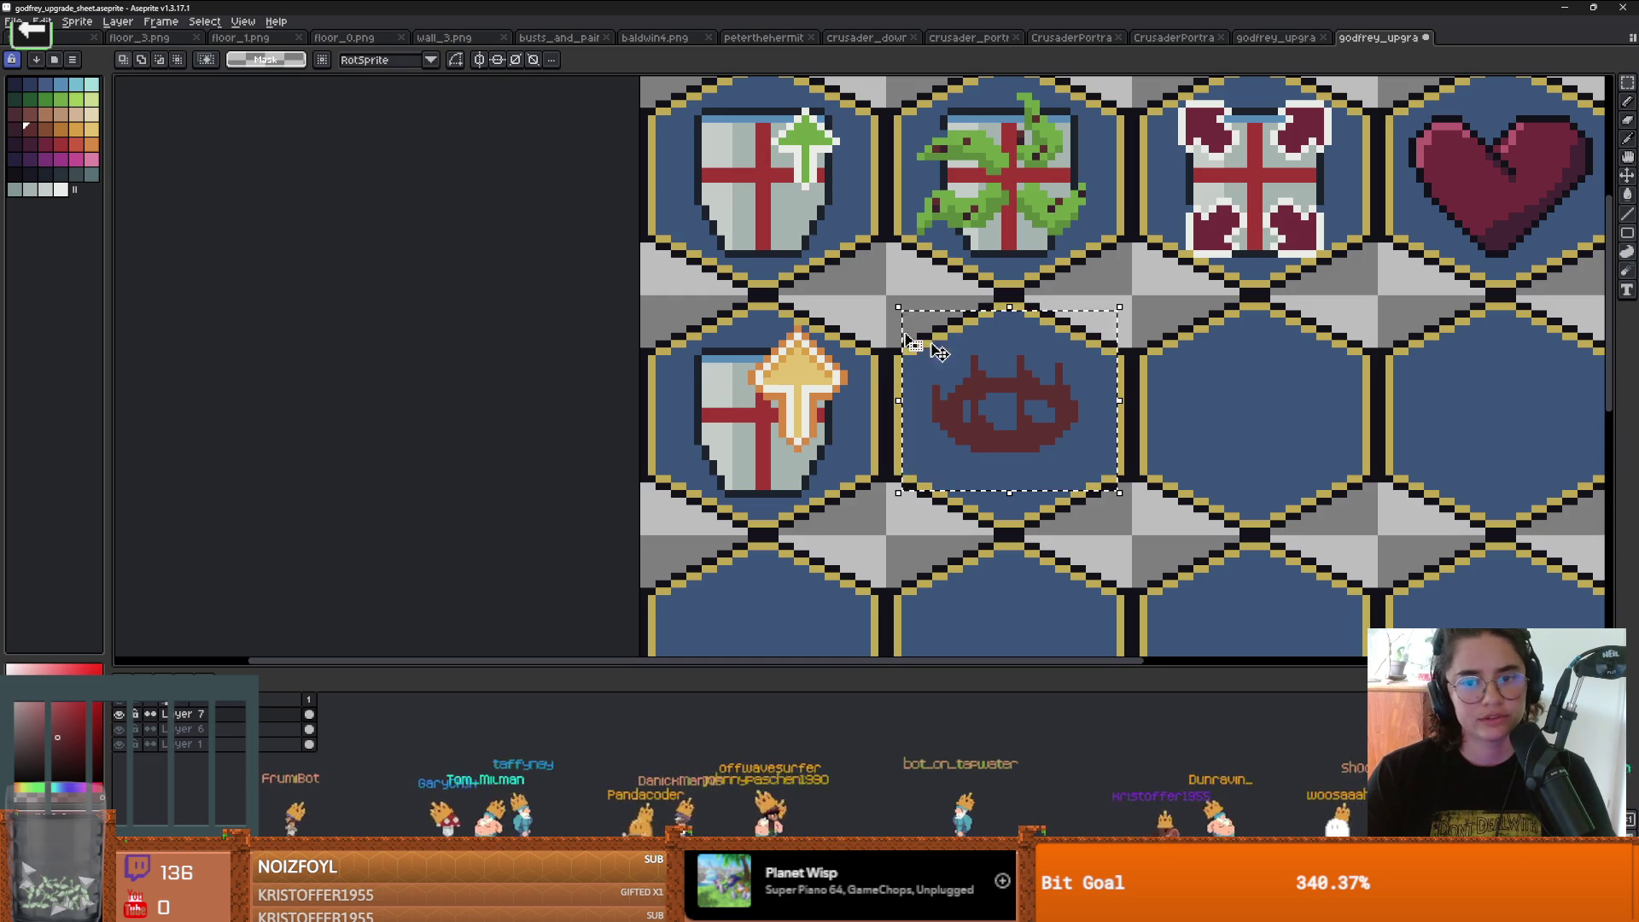
Step: Browse the Edit menu for the outline effect, closing it without applying anything
left_click(15, 22)
mouse_move(34, 146)
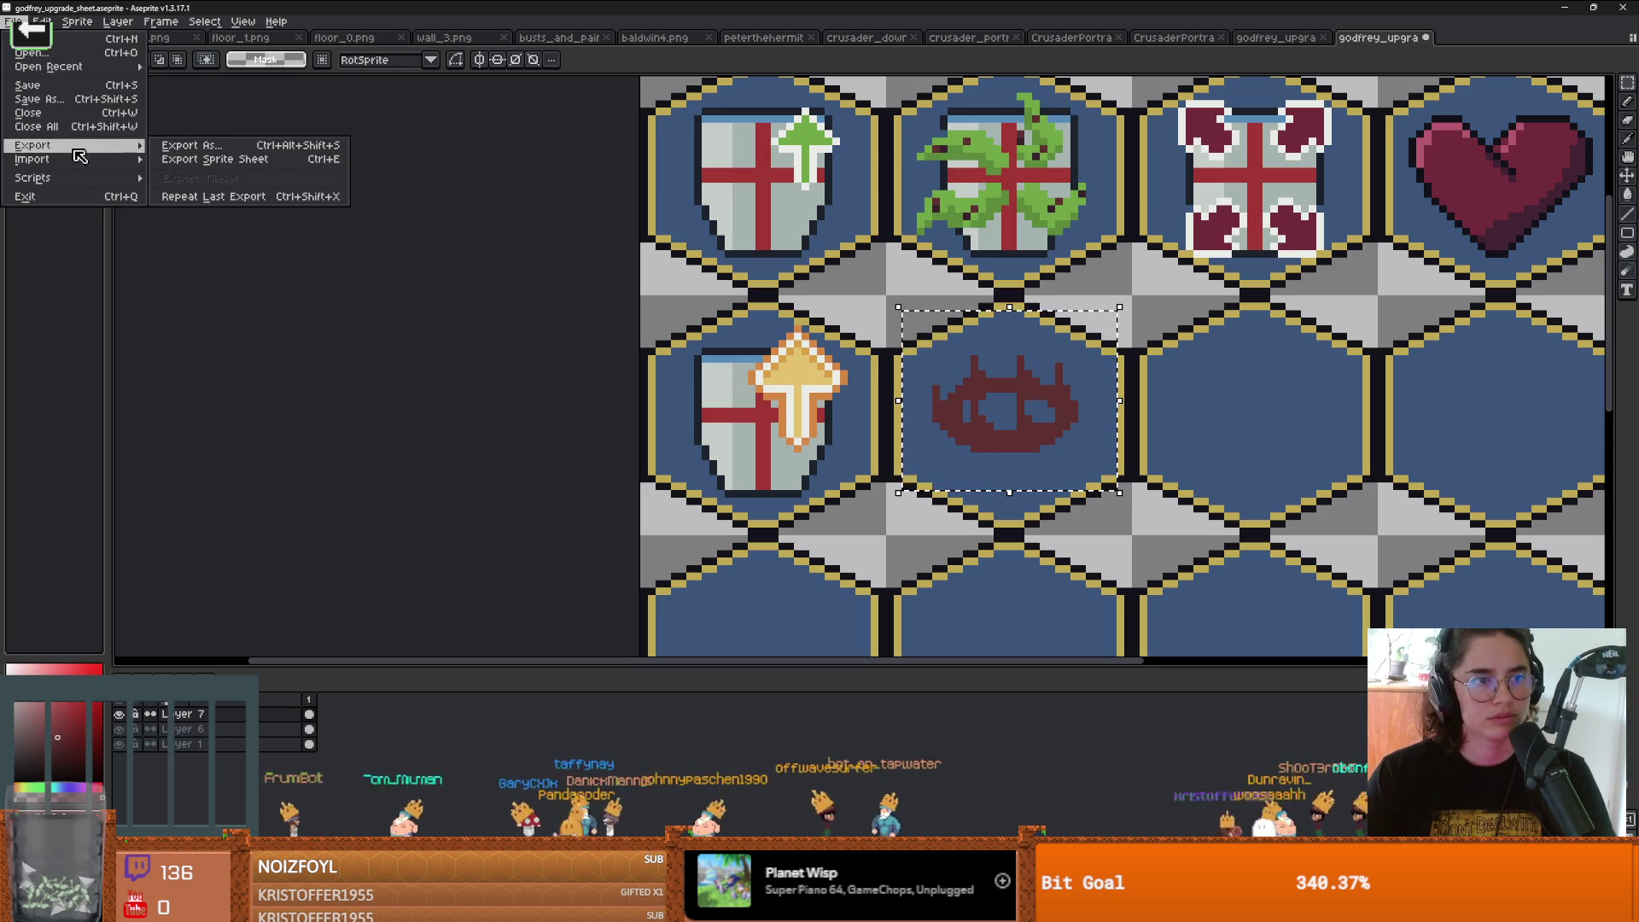
mouse_move(41, 21)
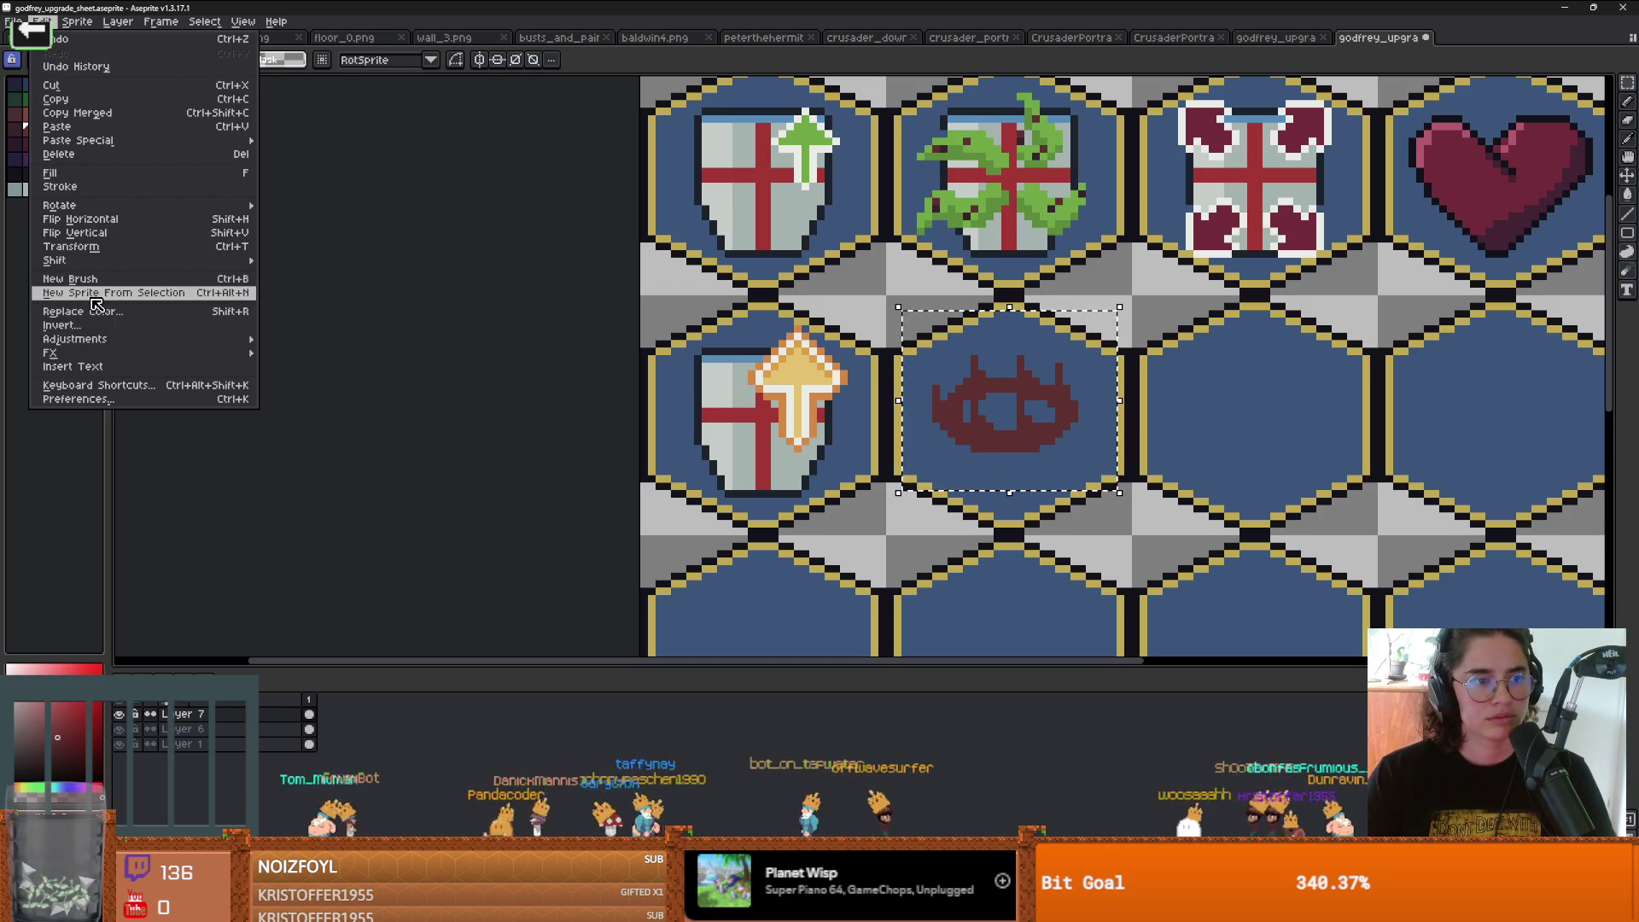
mouse_move(85, 342)
left_click(444, 292)
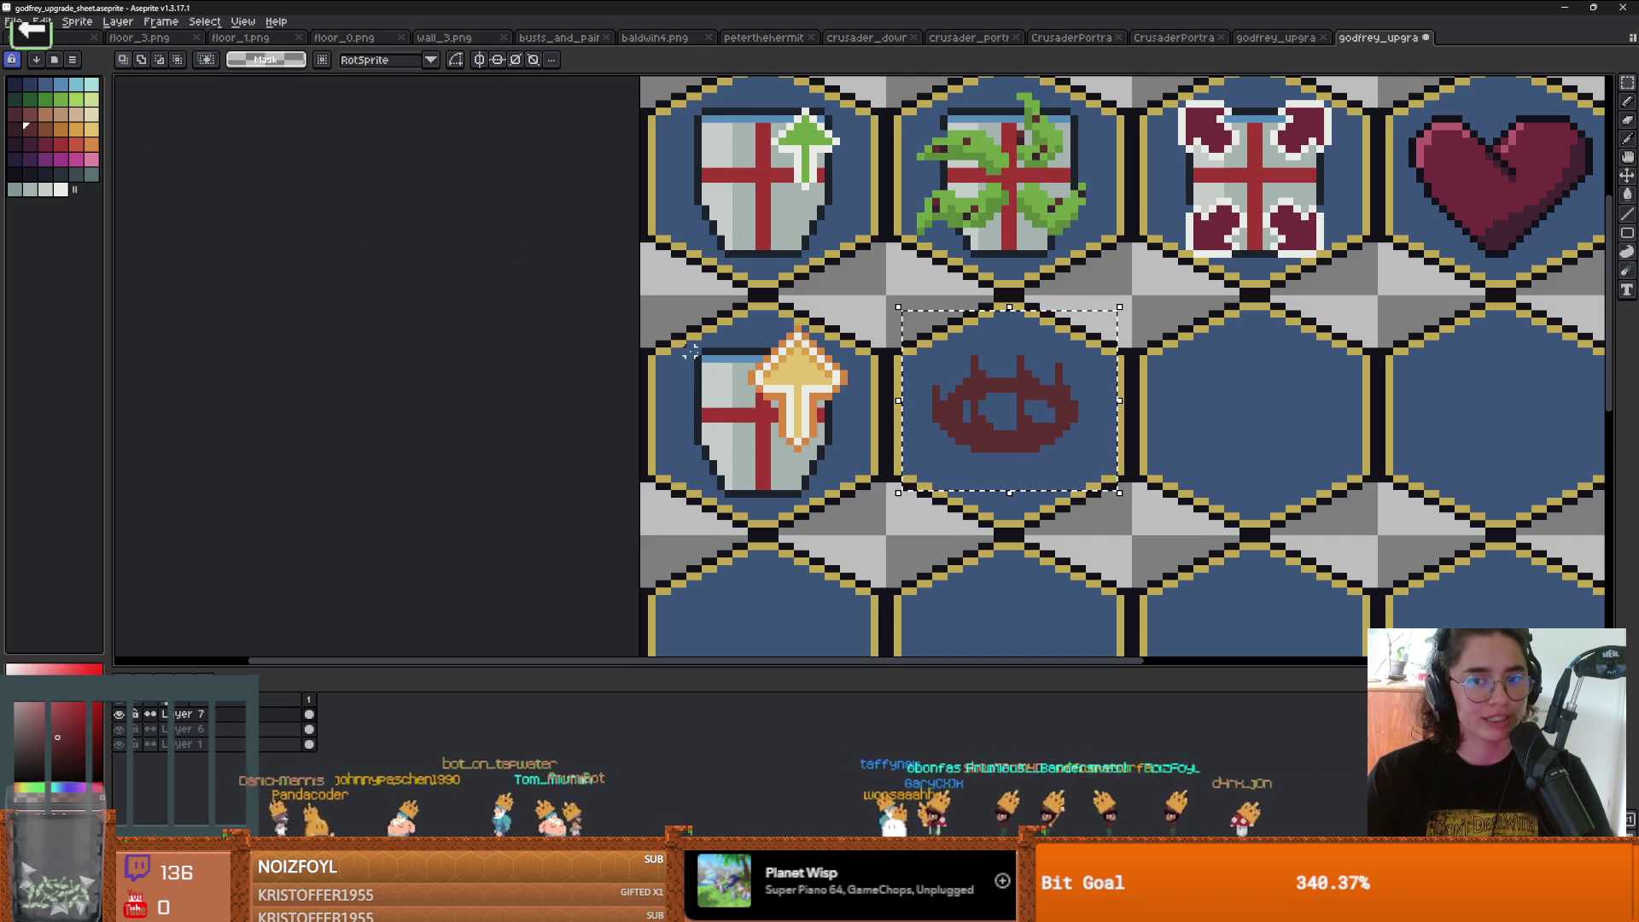
Step: Open Outline on the red mask icon and preview a darker red palette colour
left_click(49, 23)
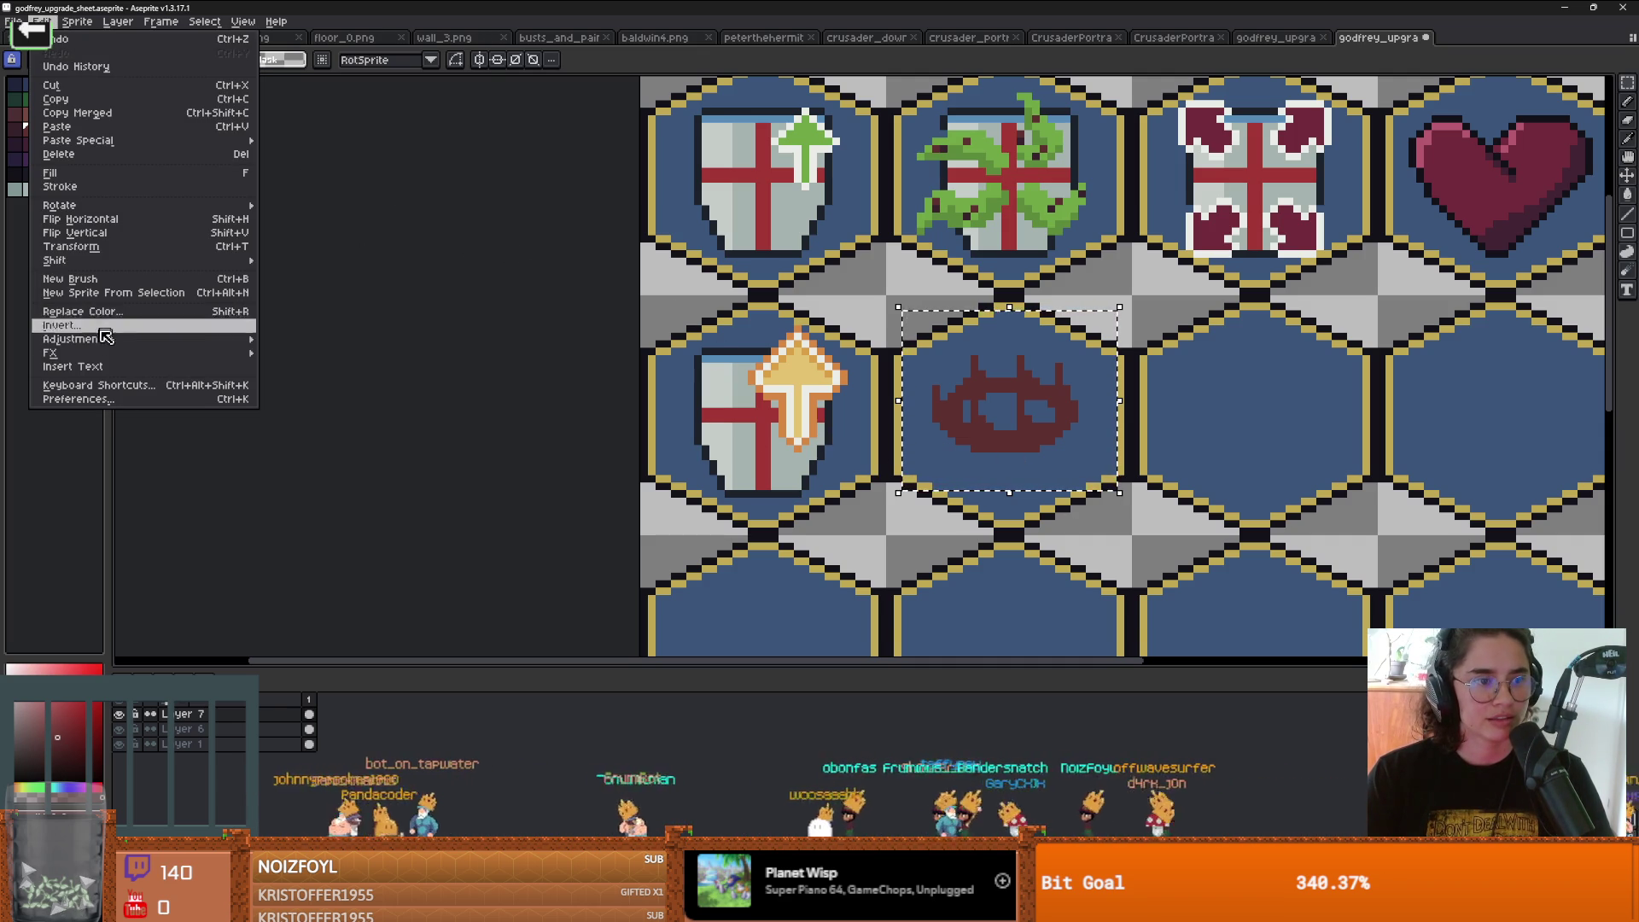
mouse_move(111, 354)
left_click(337, 357)
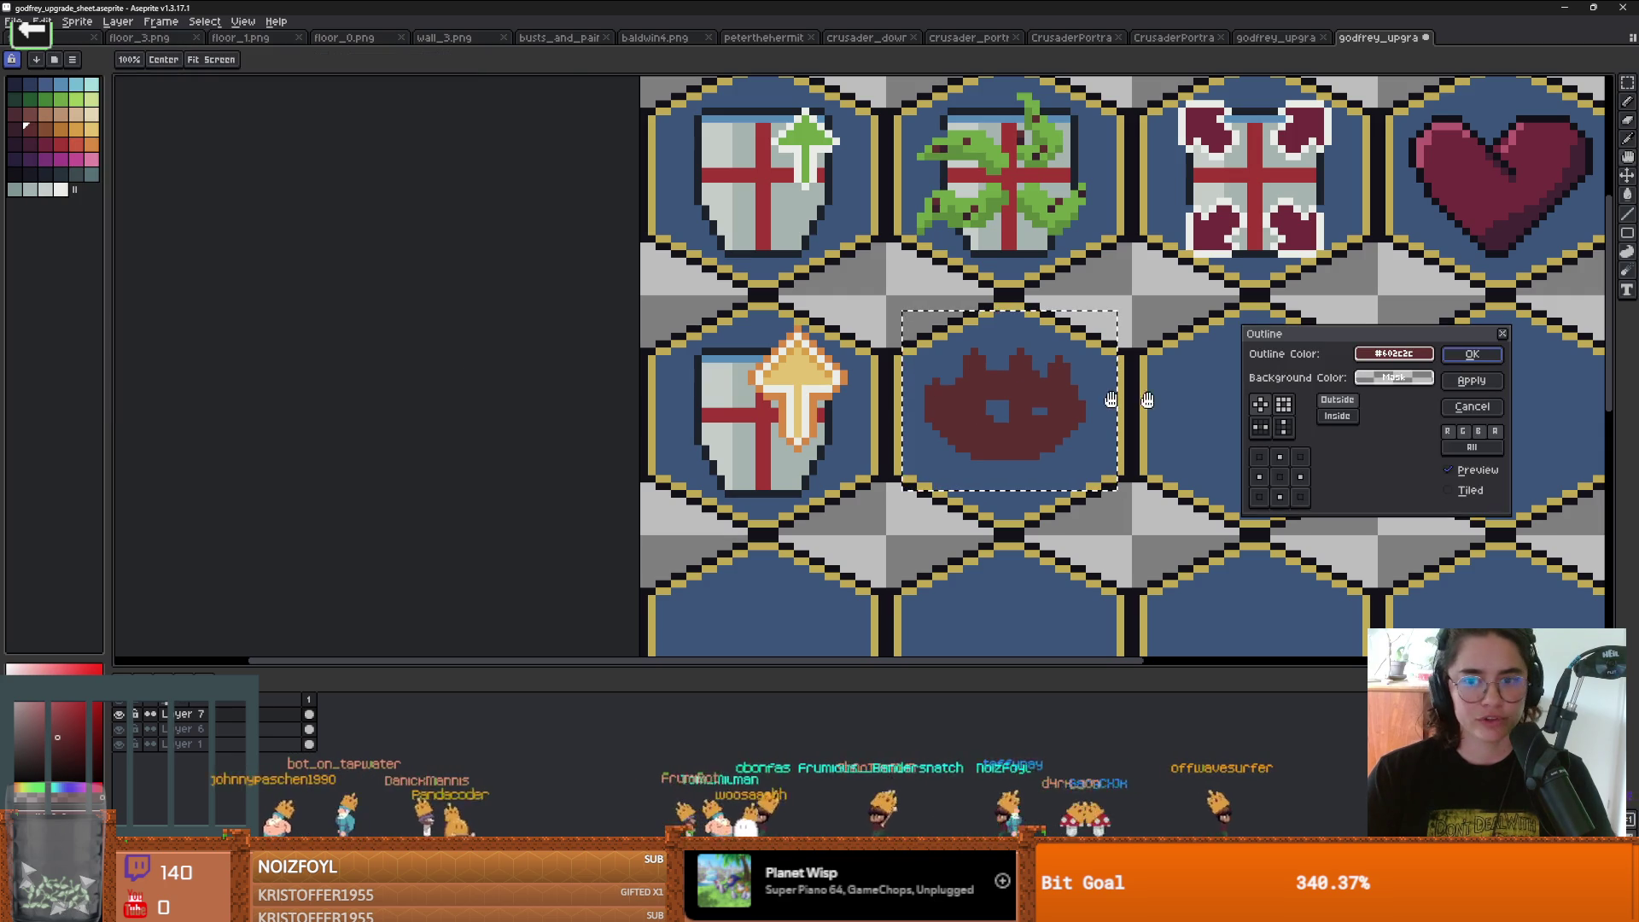
left_click(1385, 357)
left_click(1361, 359)
left_click(1392, 357)
left_click(1279, 384)
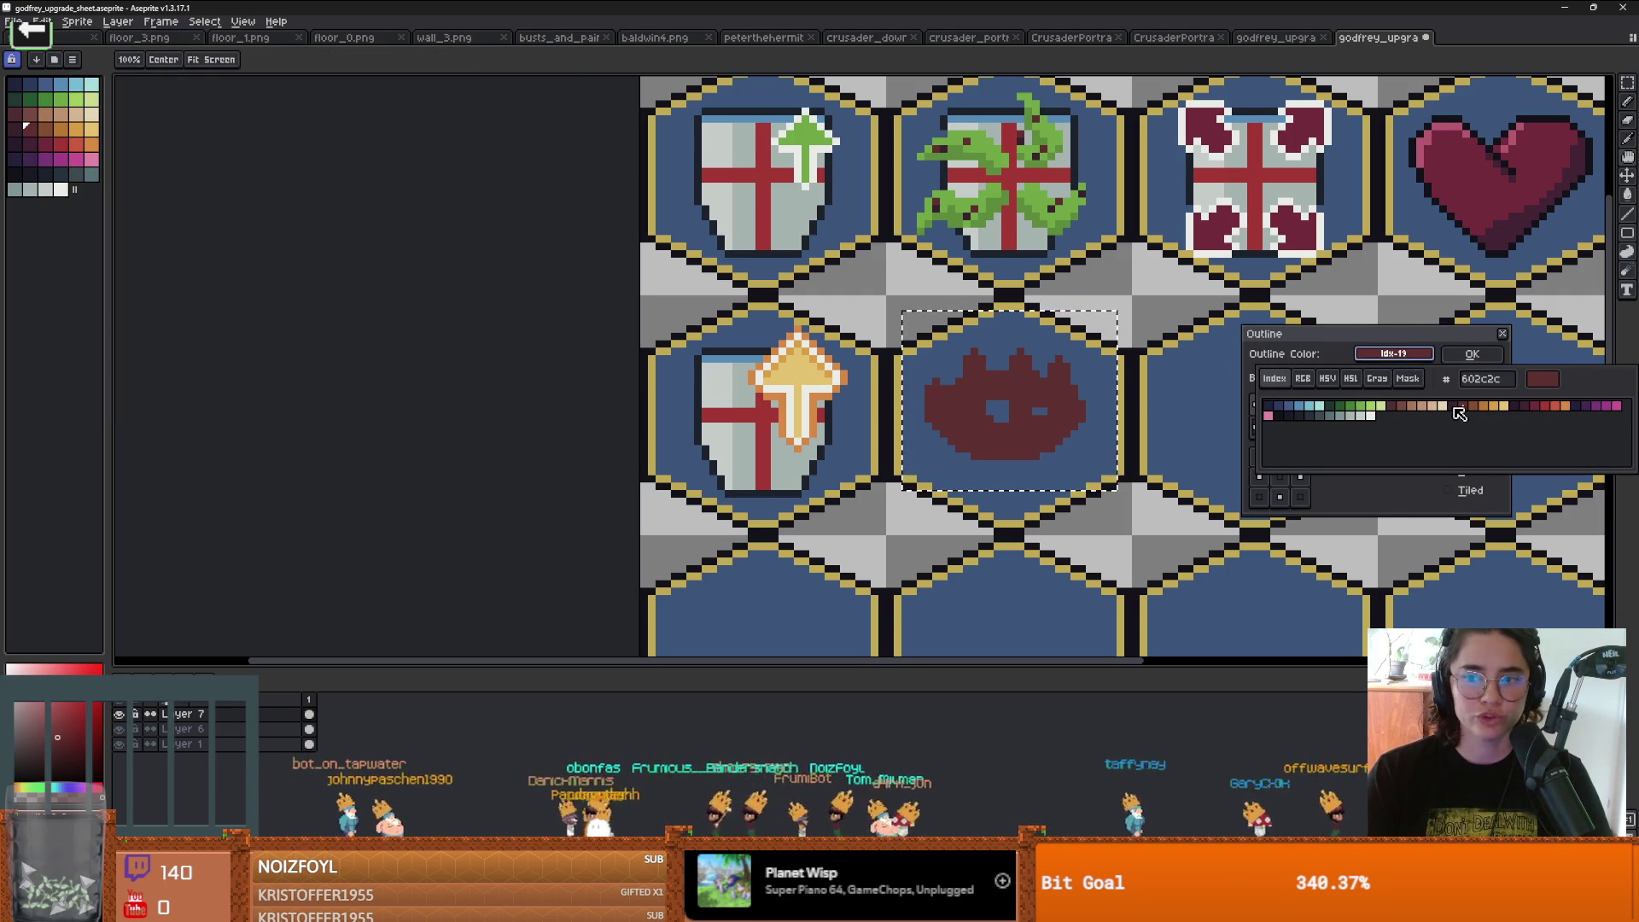
left_click(1456, 410)
scroll(1074, 429, "up", 1)
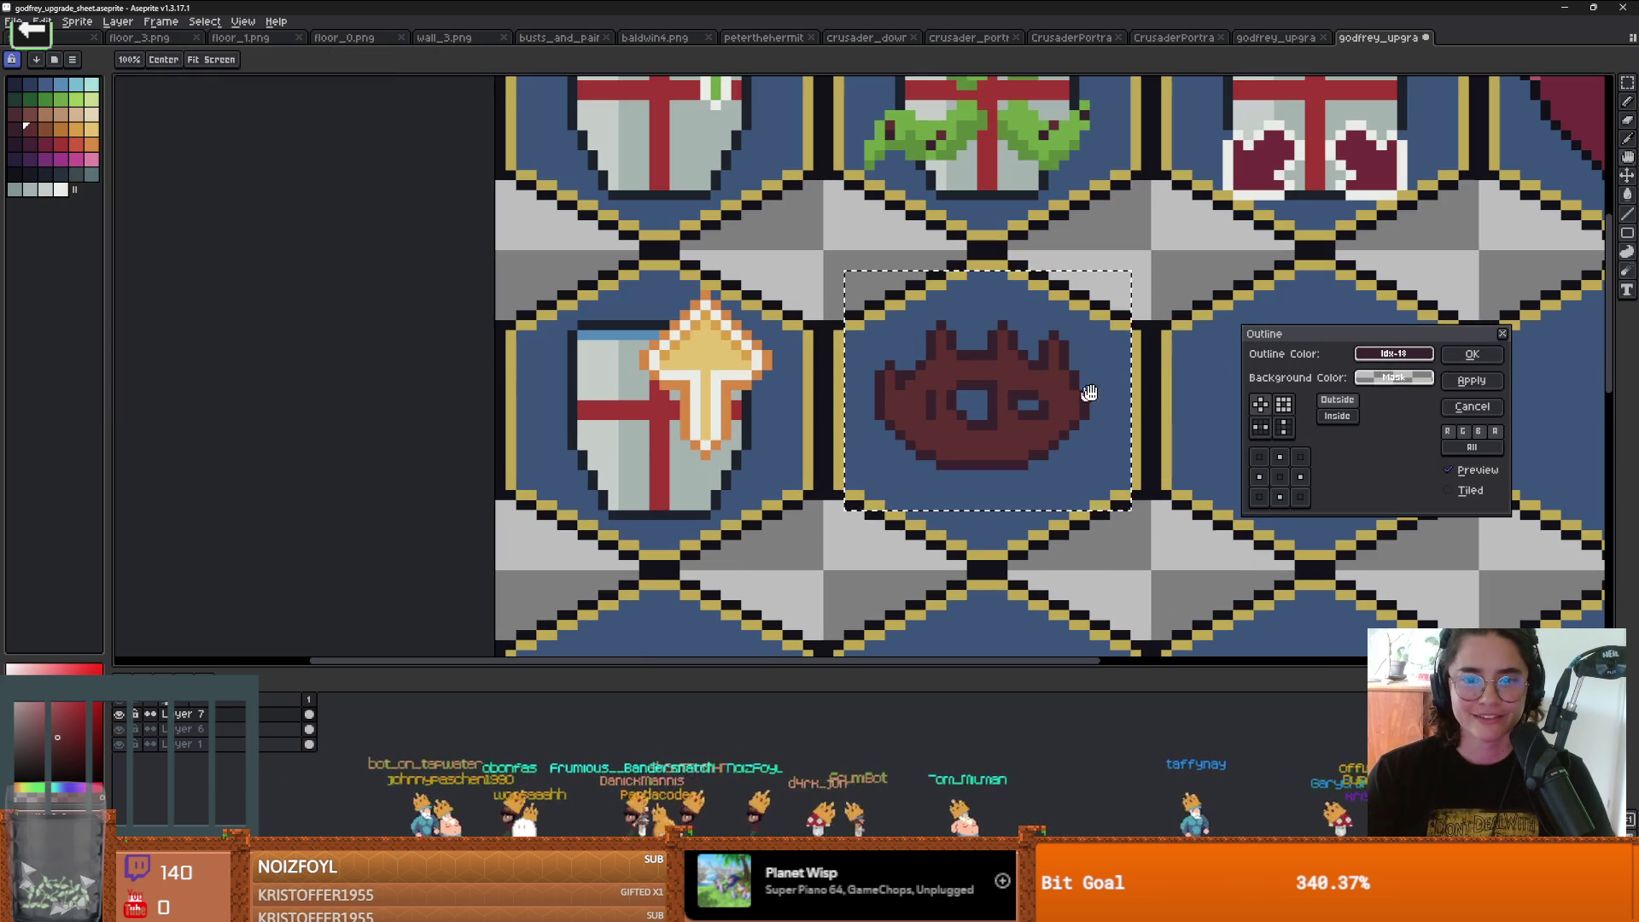
Step: Apply the darker outline to the icon, then undo it
left_click(1483, 350)
scroll(1048, 431, "up", 1)
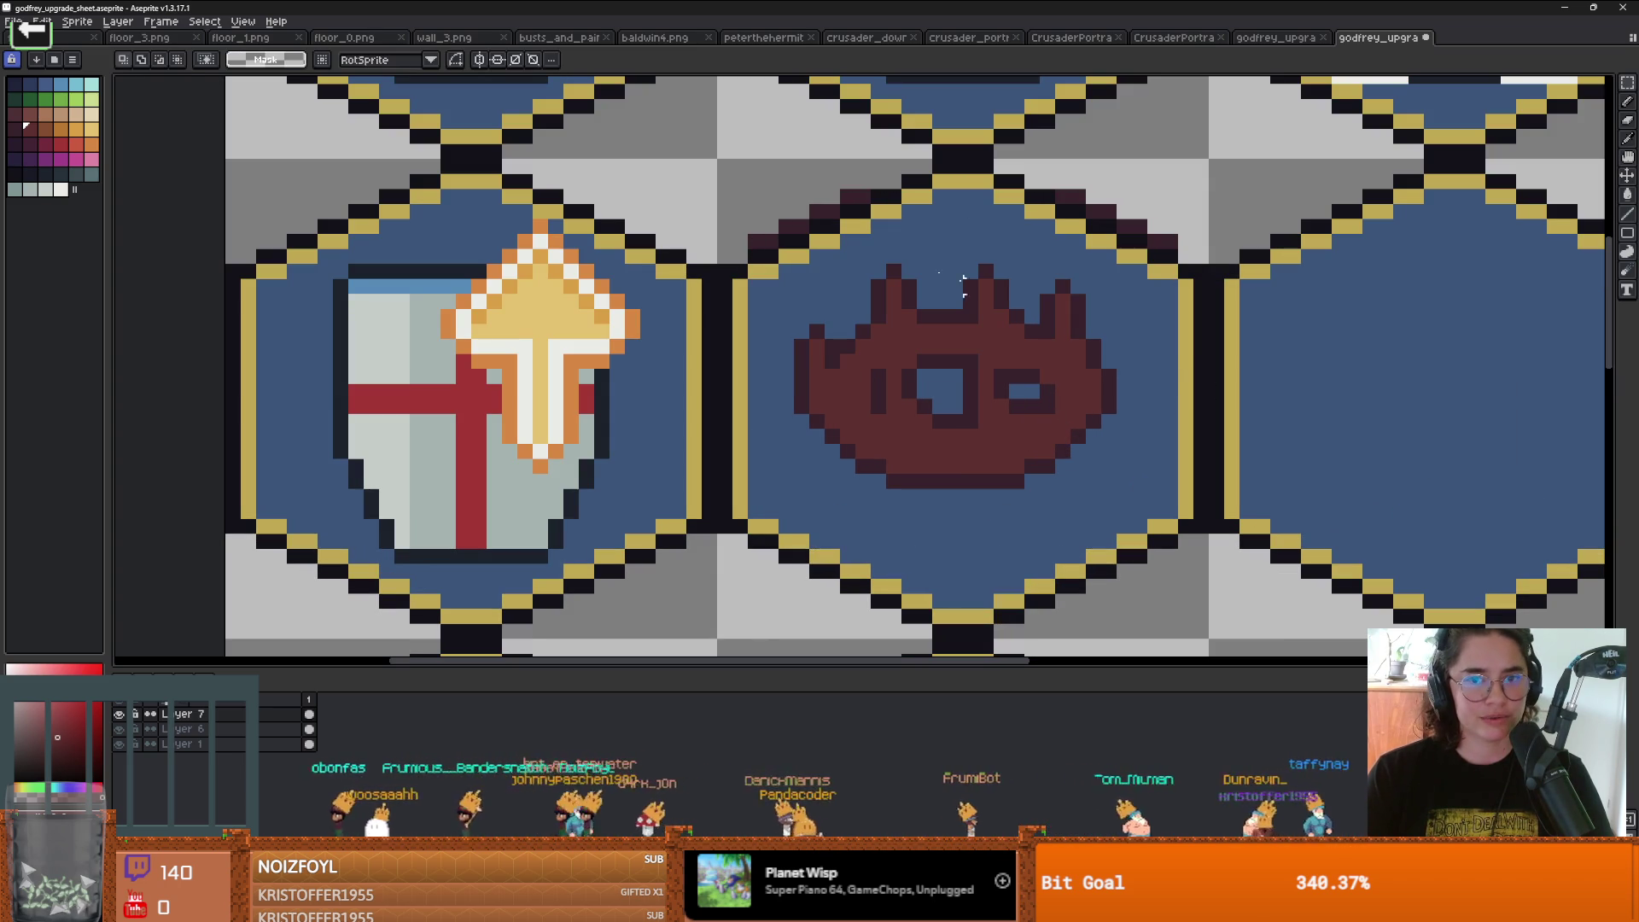
key("b")
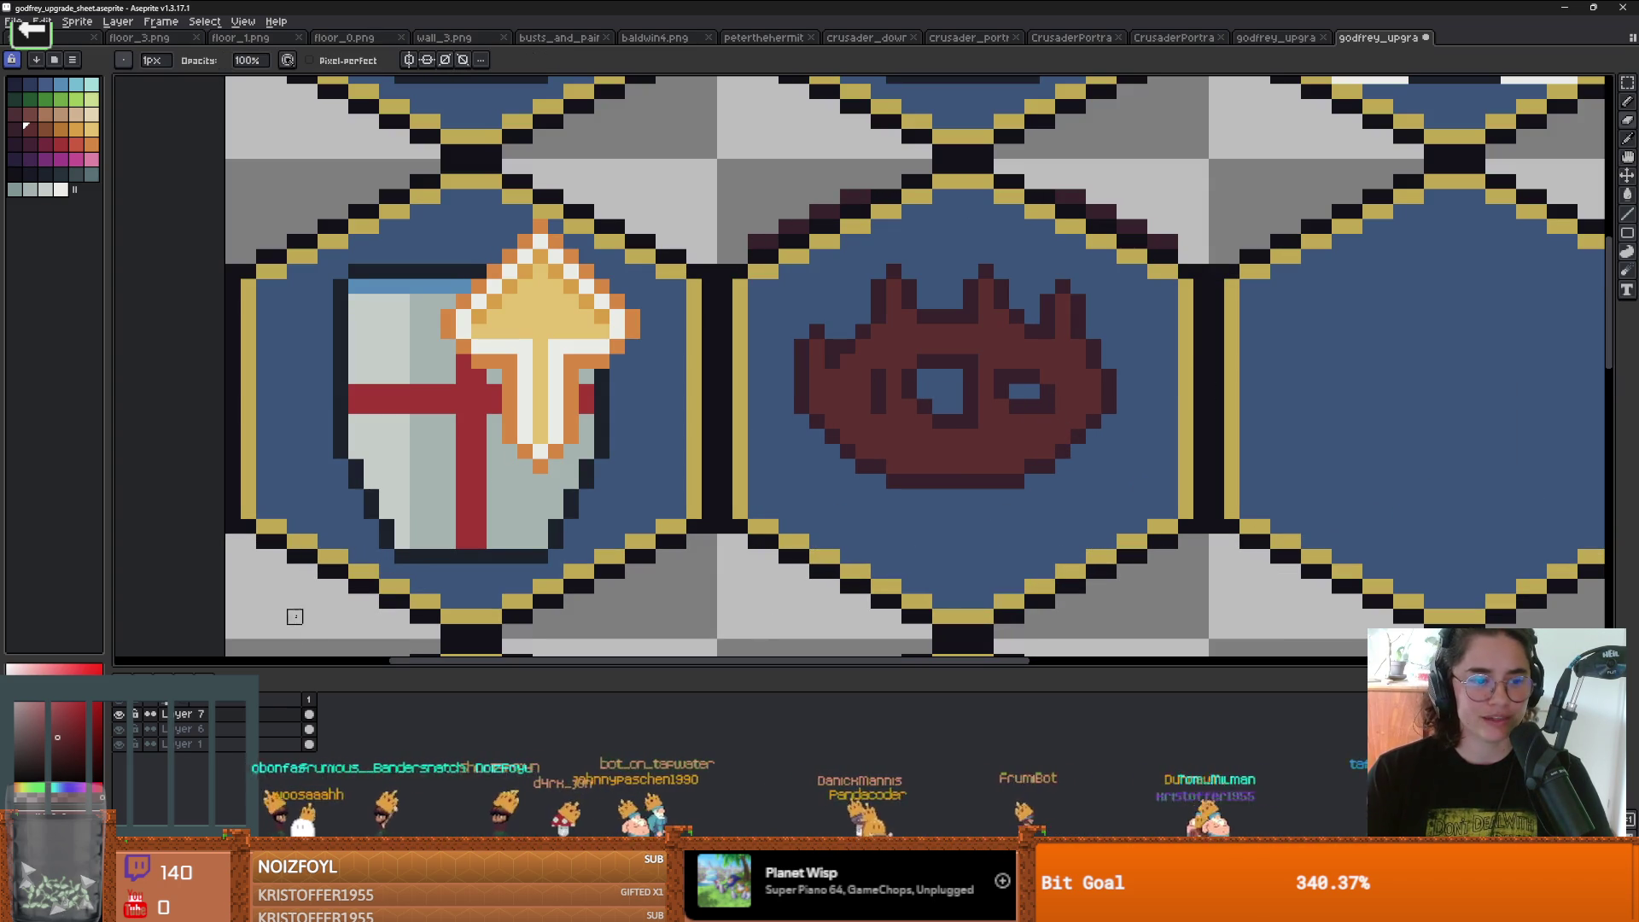
key("ctrl+z")
key("ctrl+z")
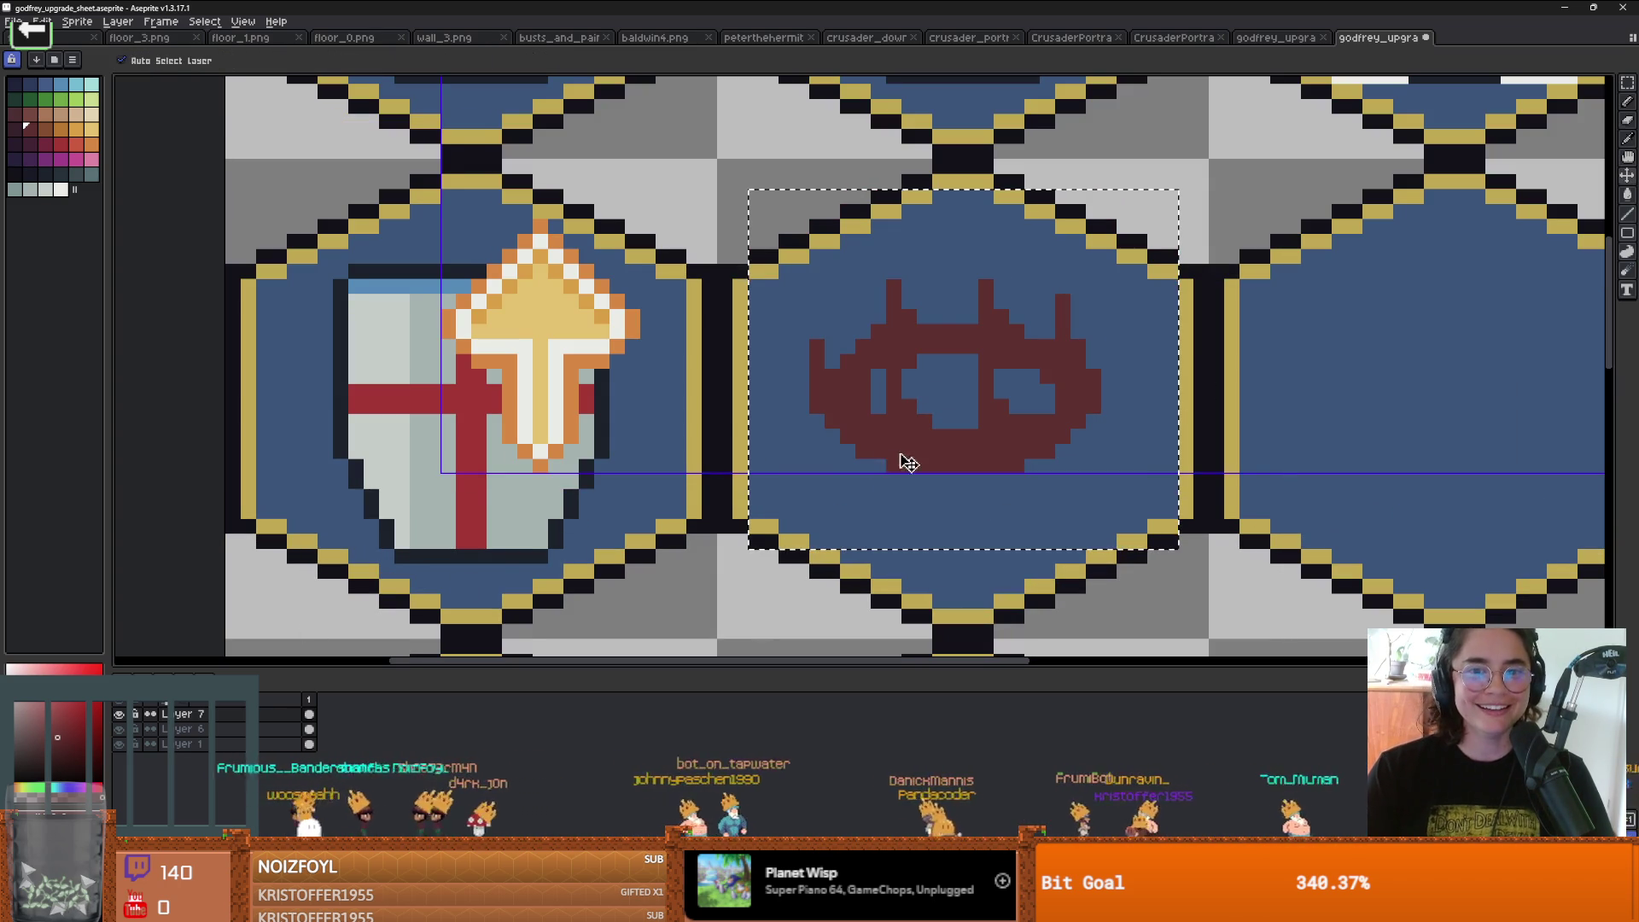
Step: Hide the shield and hexagon background layers, keeping the icons layer visible
left_click(120, 729)
left_click(121, 714)
left_click(120, 714)
left_click(119, 744)
scroll(816, 466, "down", 1)
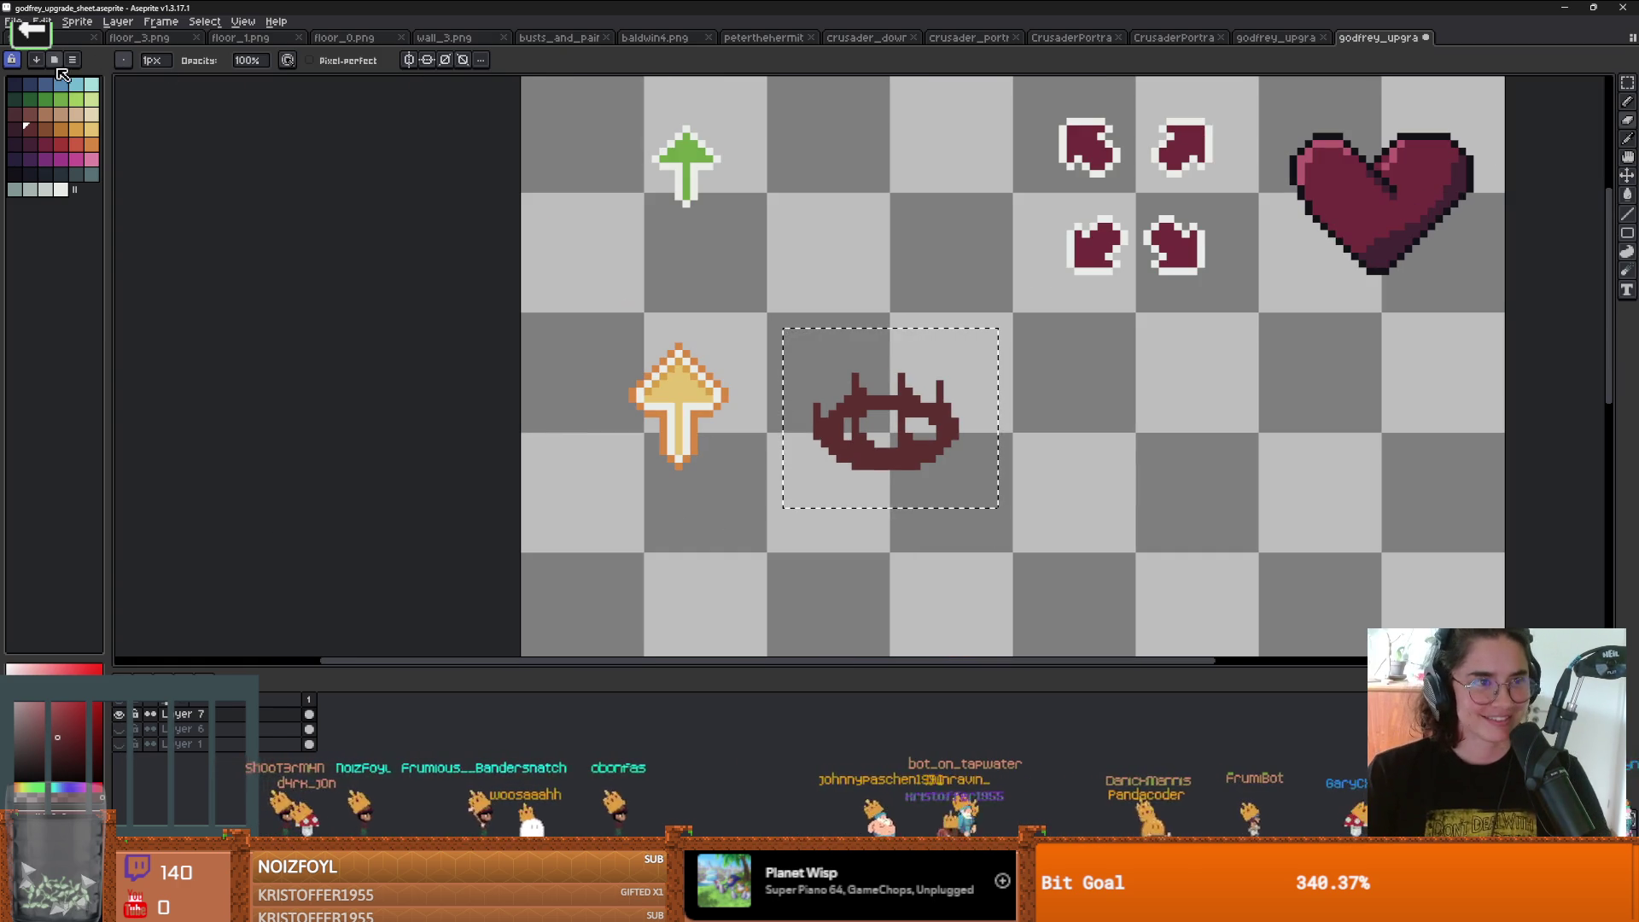
Step: Open the Edit effects list and dismiss it without applying anything
left_click(41, 21)
mouse_move(116, 353)
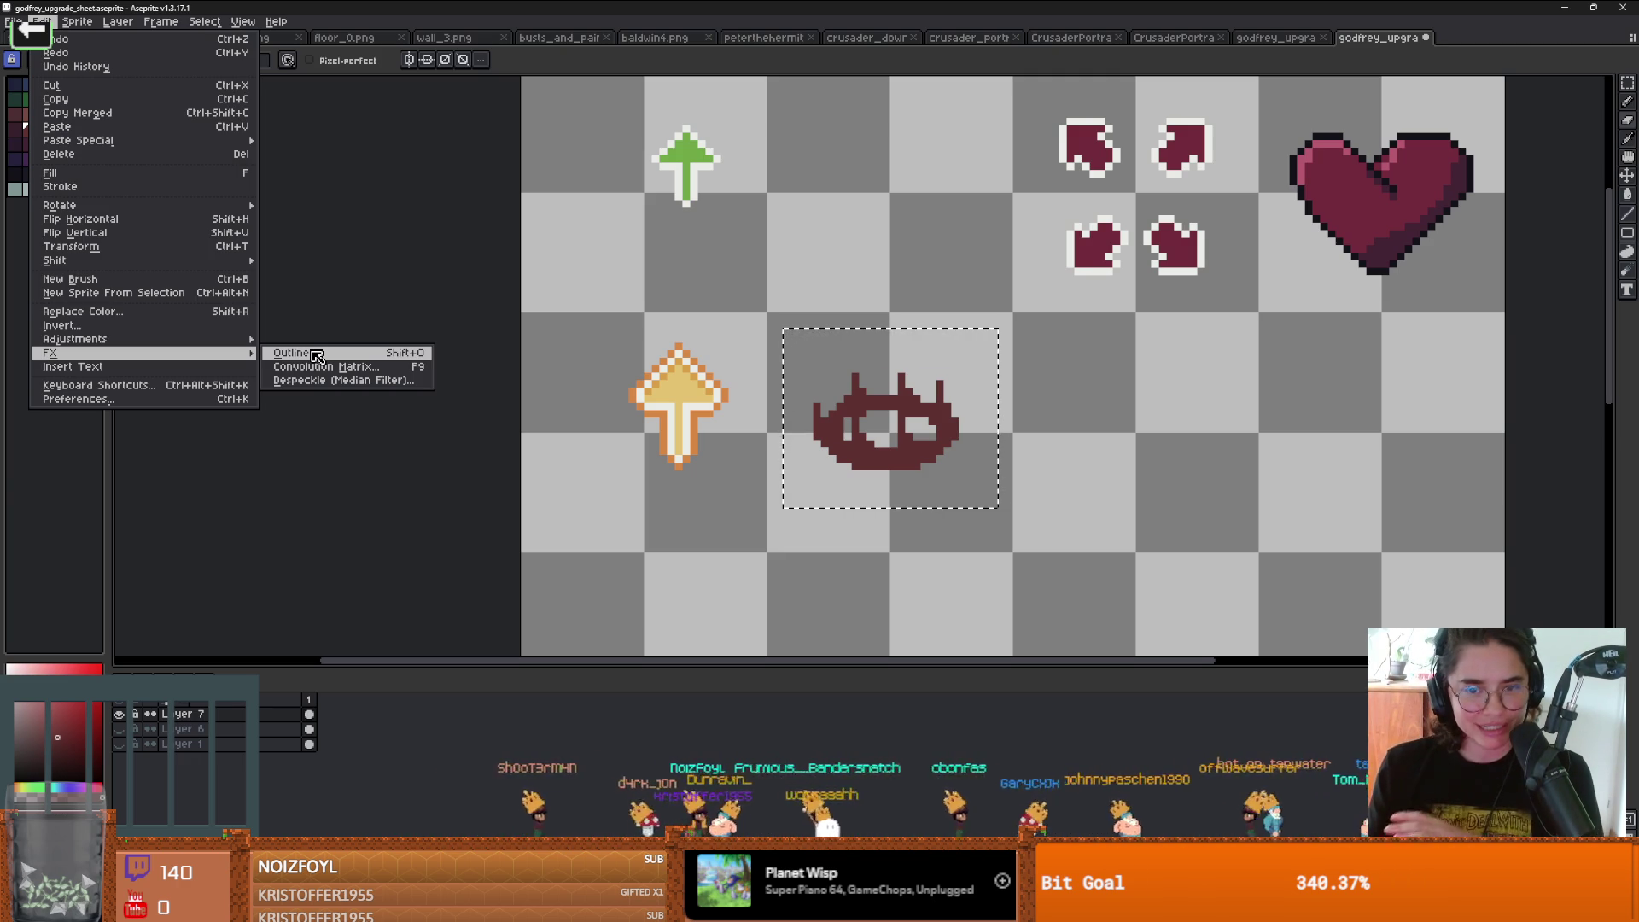
scroll(1021, 426, "up", 4)
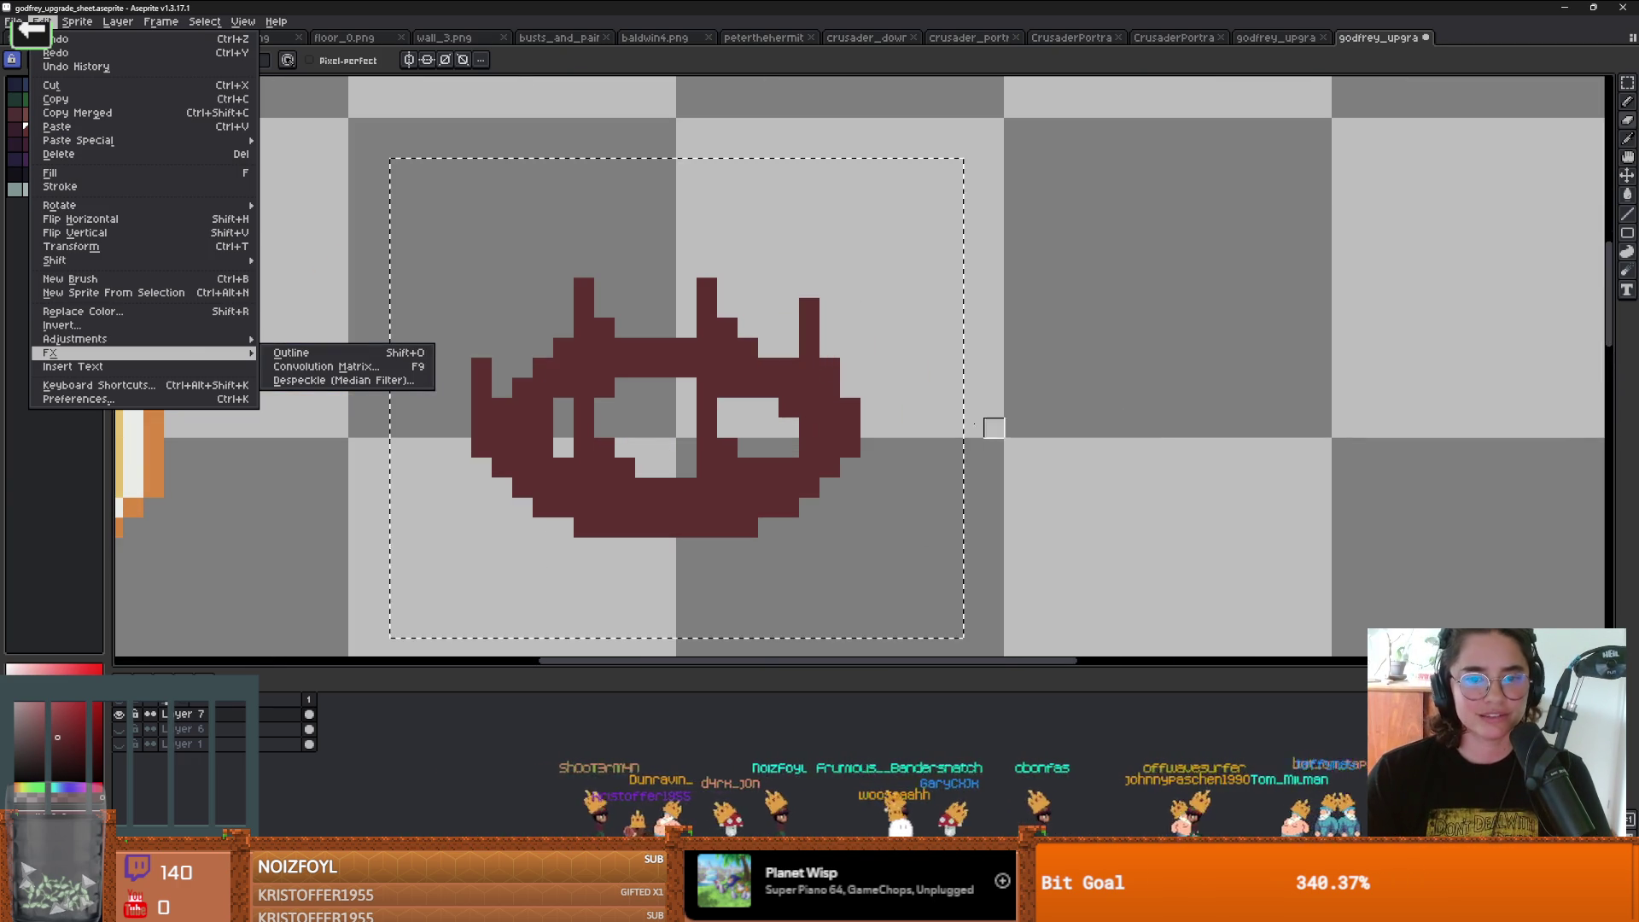
key("Escape")
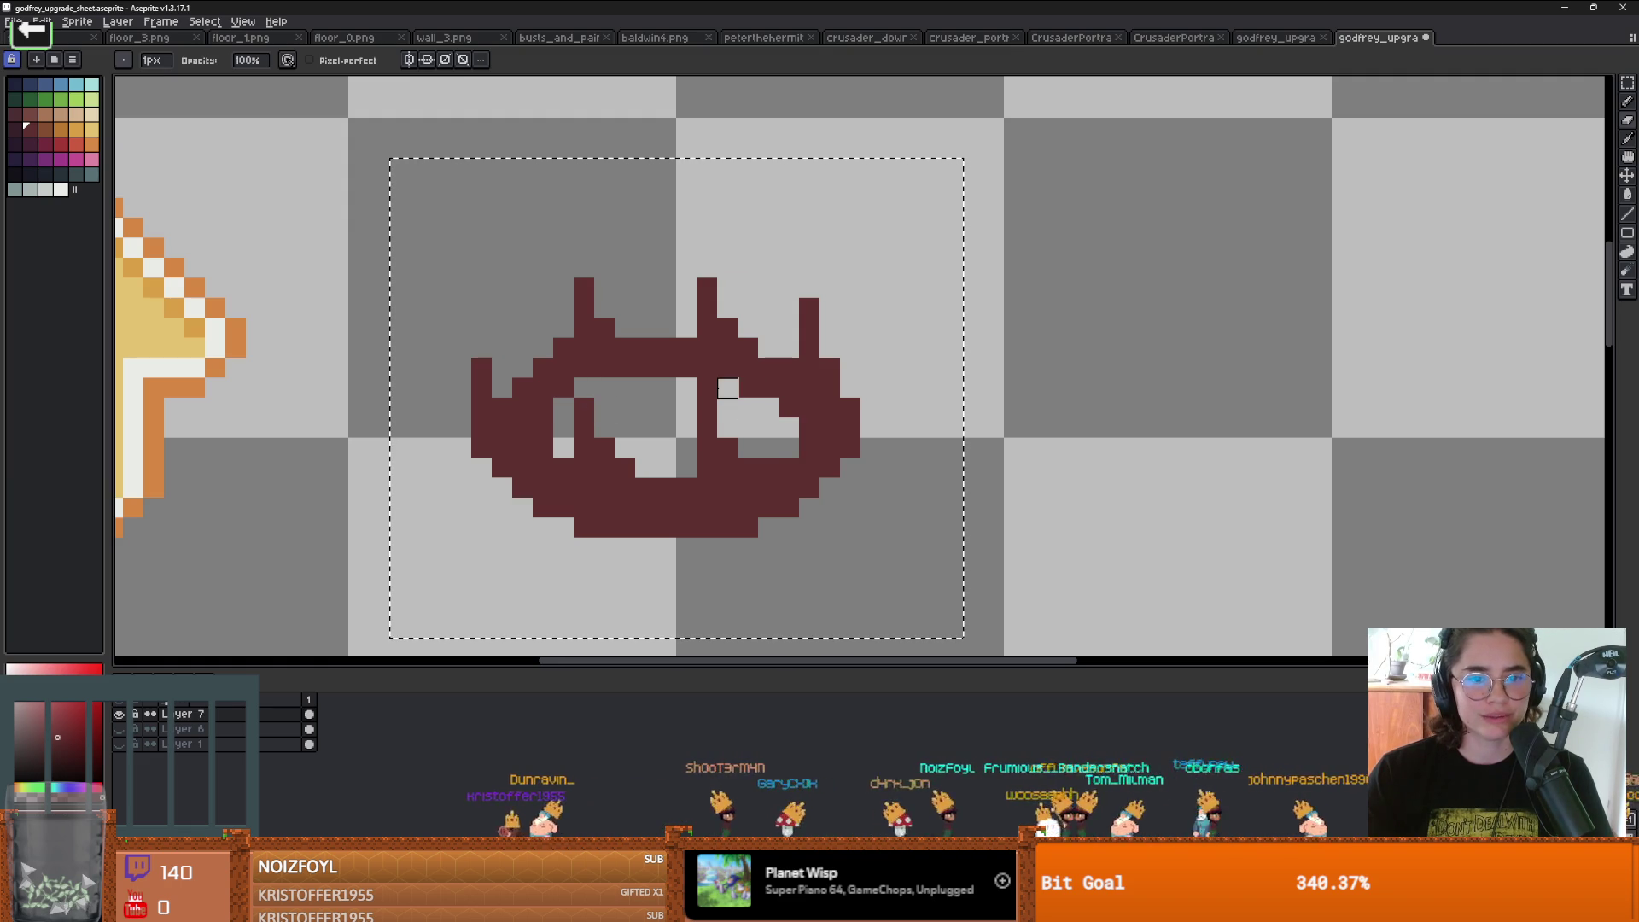
scroll(748, 408, "down", 4)
scroll(811, 414, "up", 3)
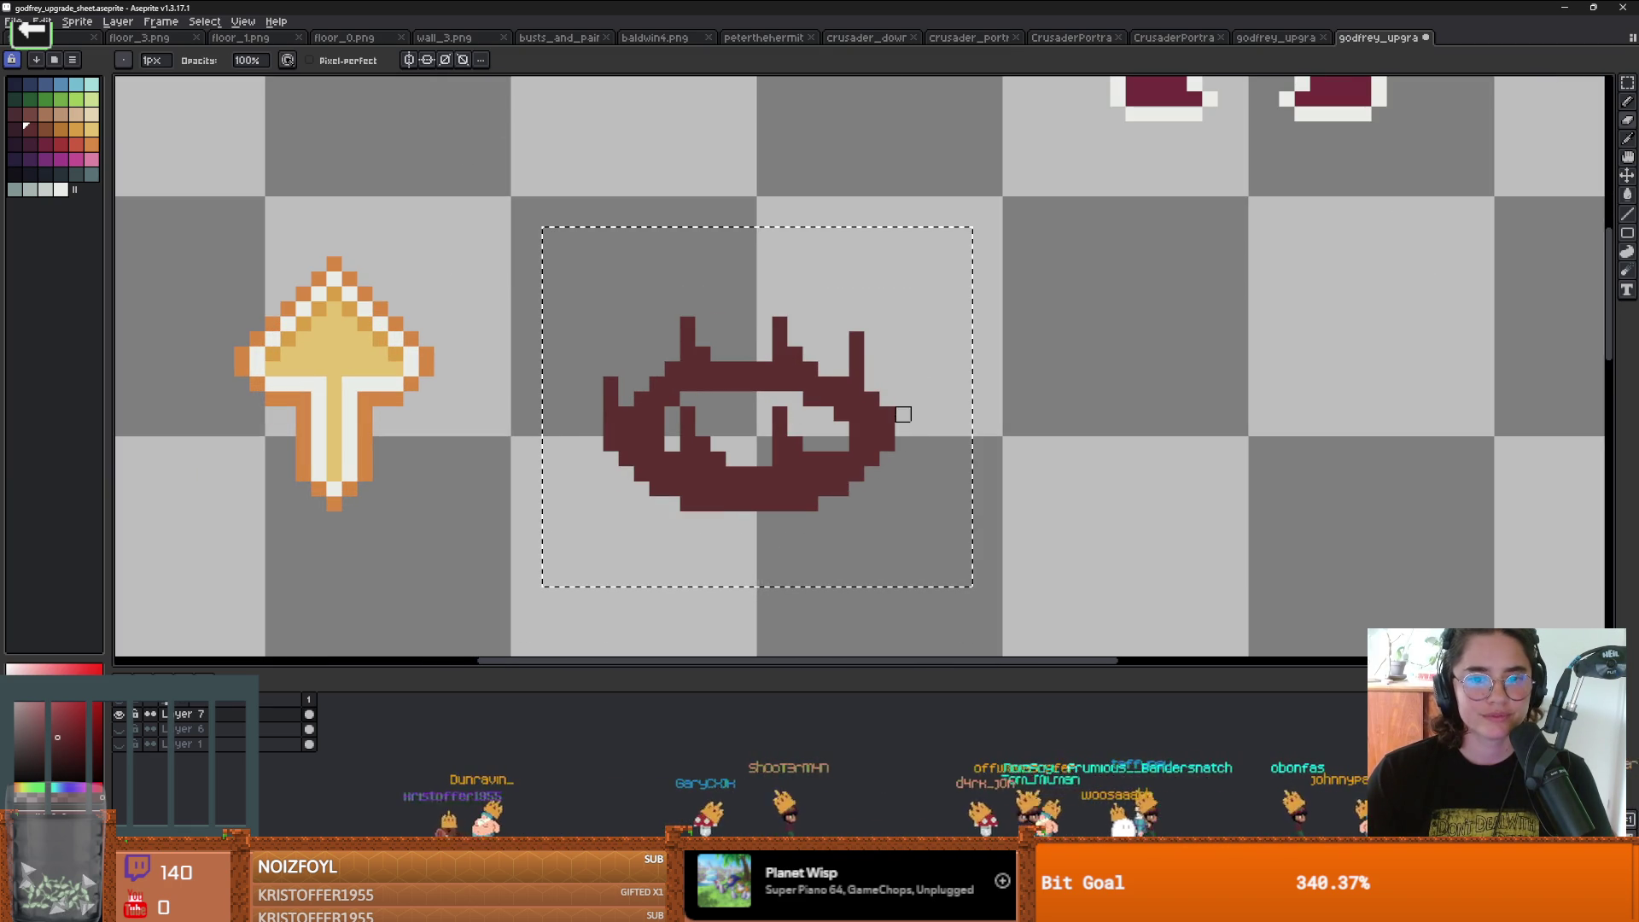
scroll(657, 430, "down", 3)
scroll(848, 452, "up", 3)
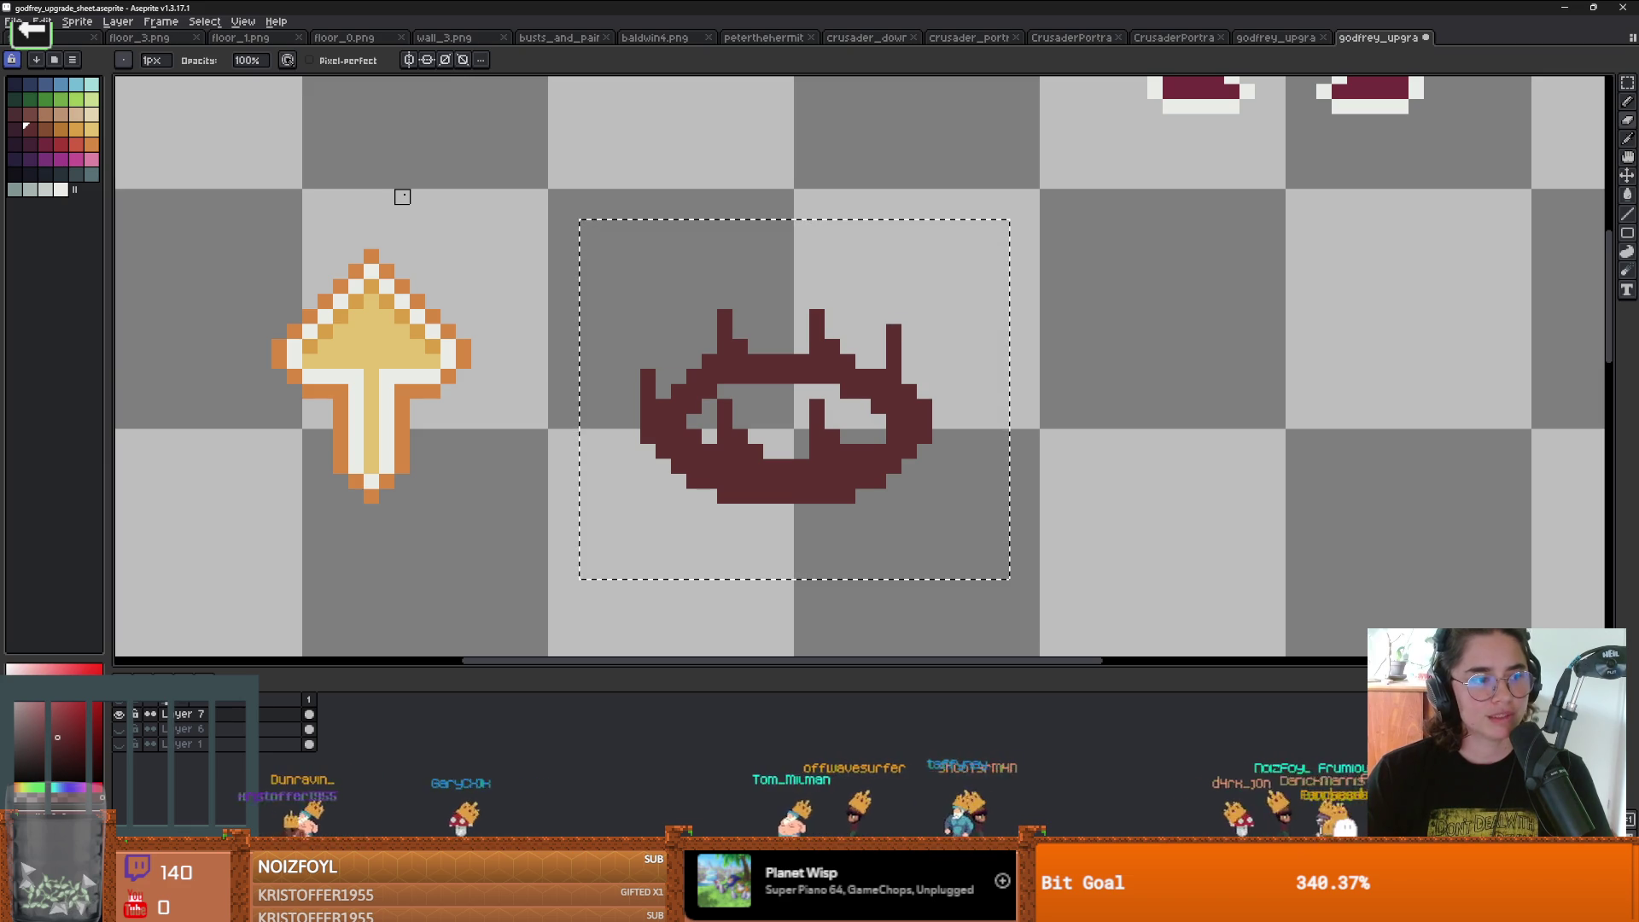
scroll(758, 304, "down", 2)
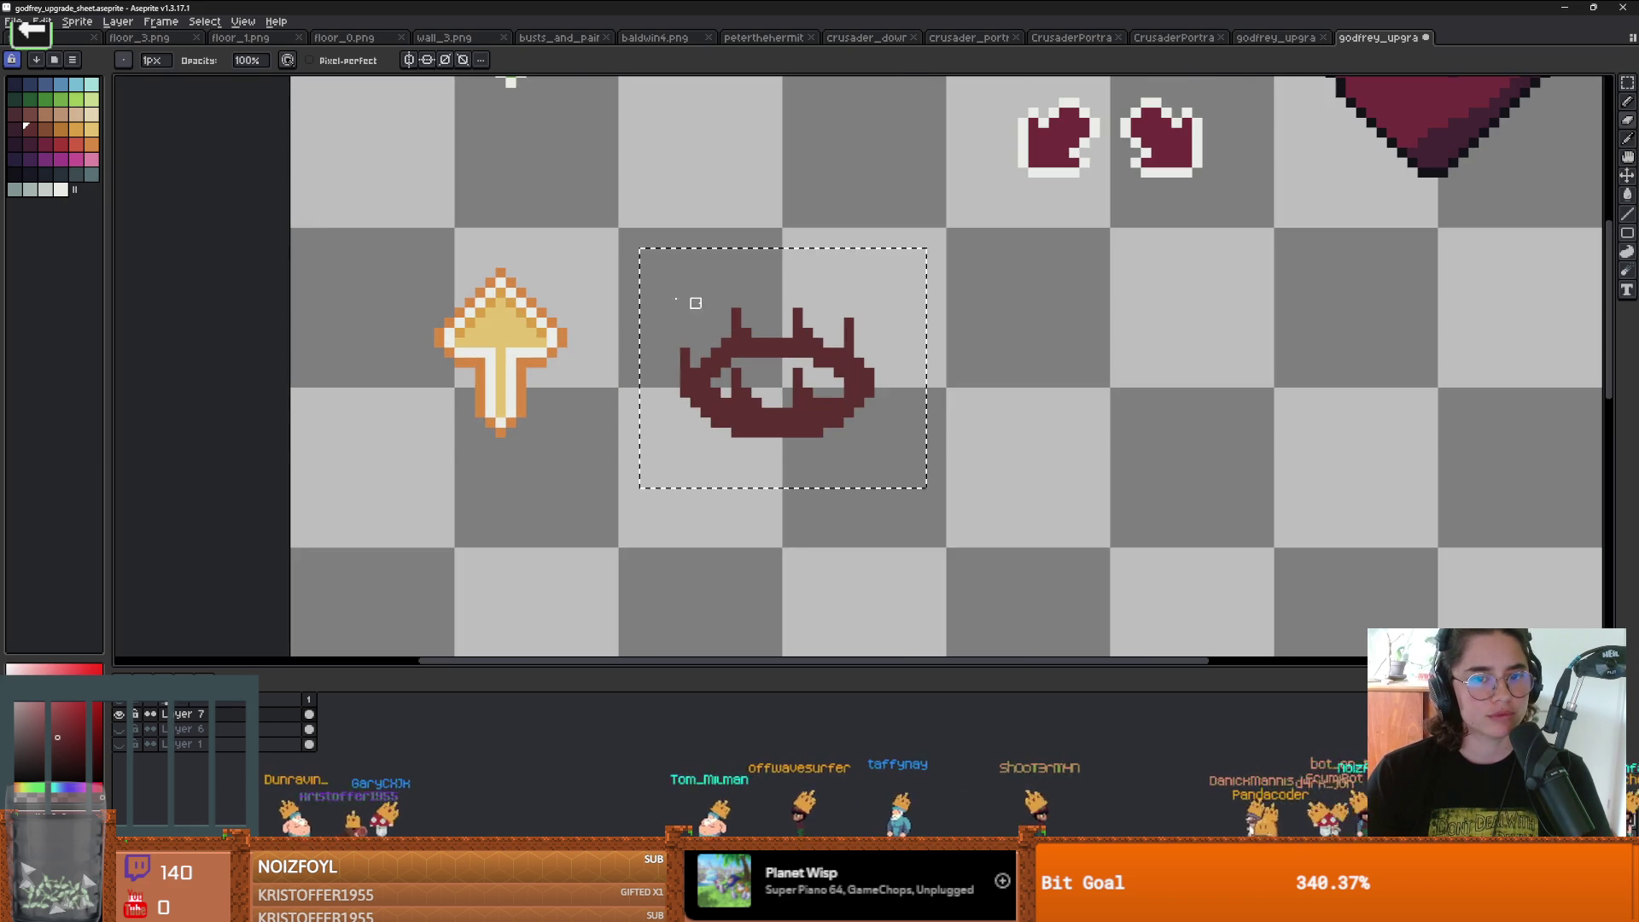
Step: Open Outline on the crown icon and set the outline colour to black
left_click(41, 21)
mouse_move(128, 346)
left_click(291, 350)
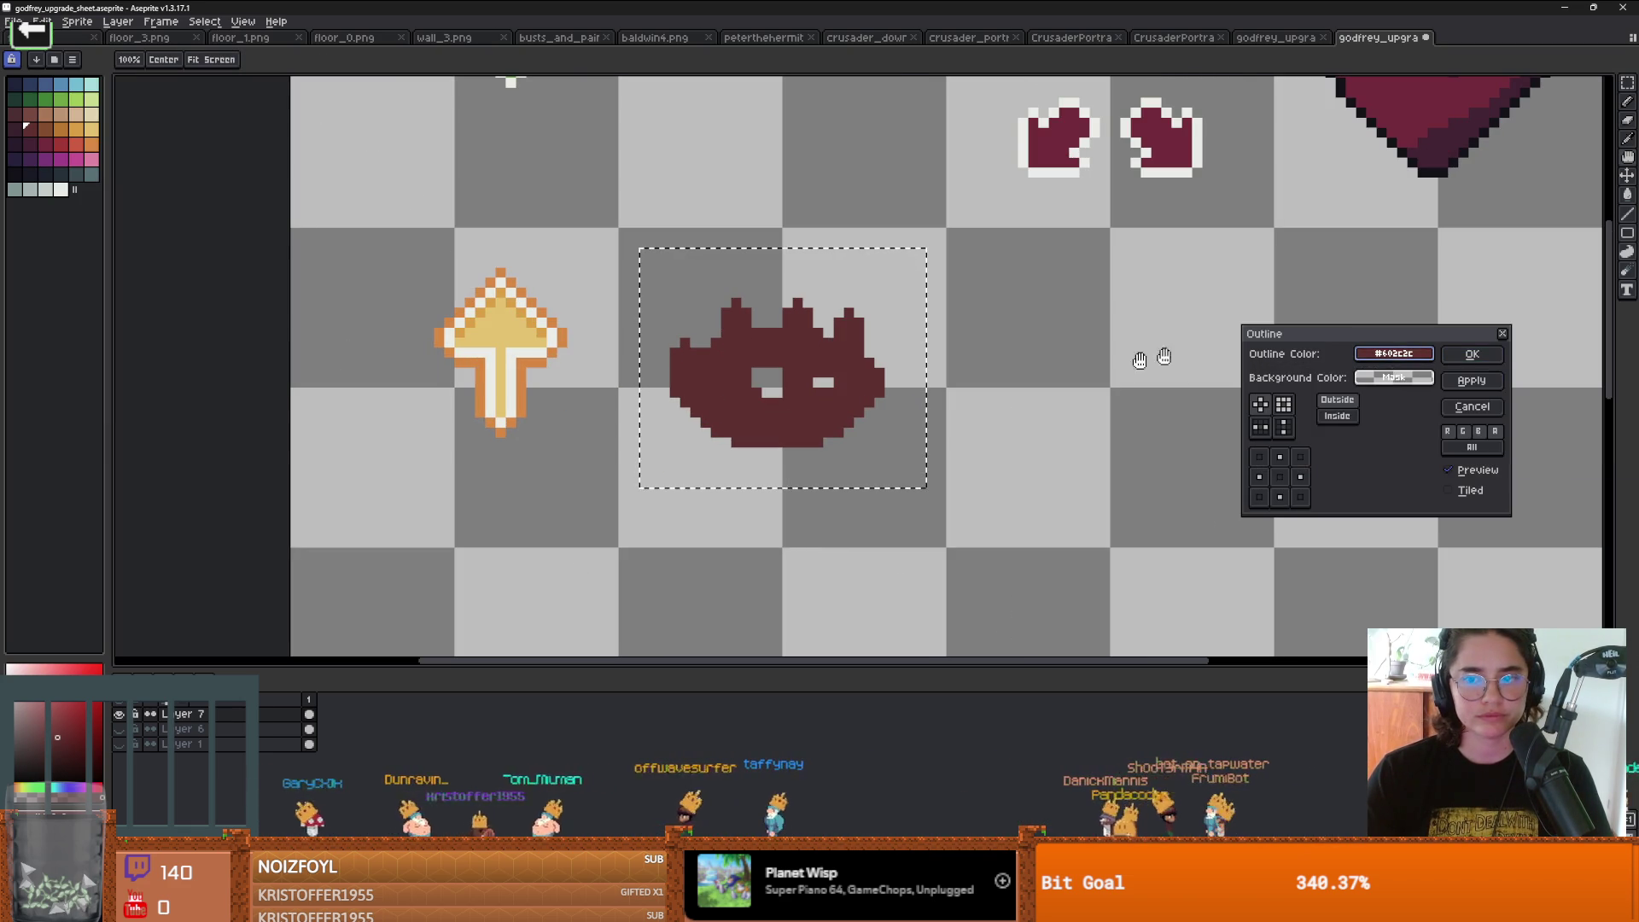
left_click(1396, 355)
left_click(1288, 380)
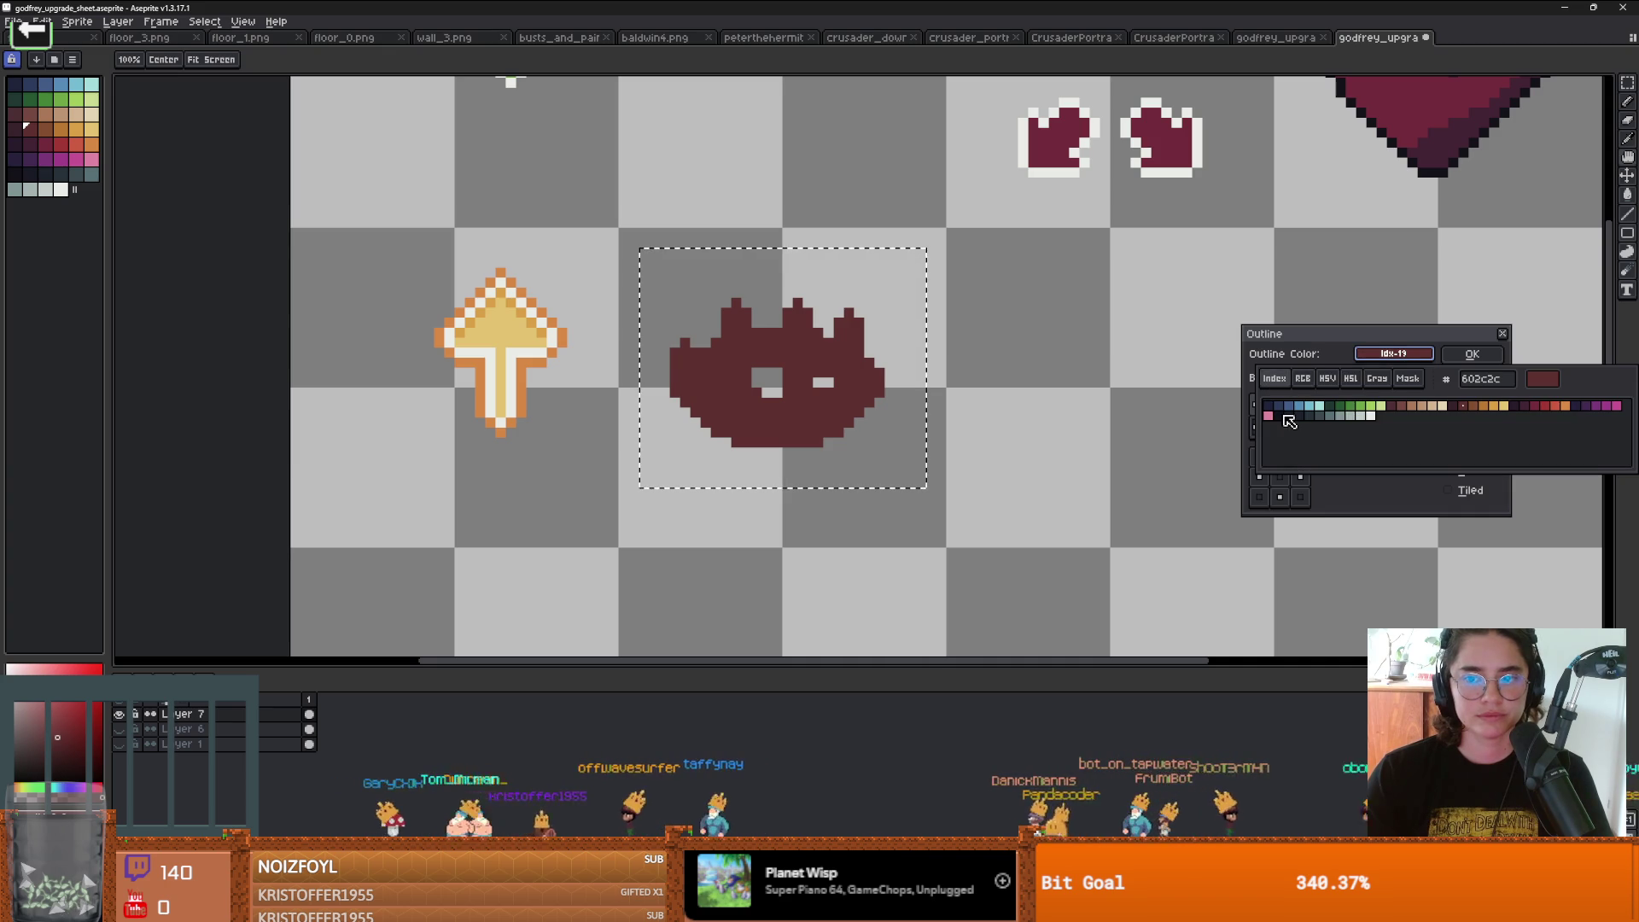
left_click(1289, 417)
scroll(944, 365, "down", 1)
scroll(939, 367, "up", 2)
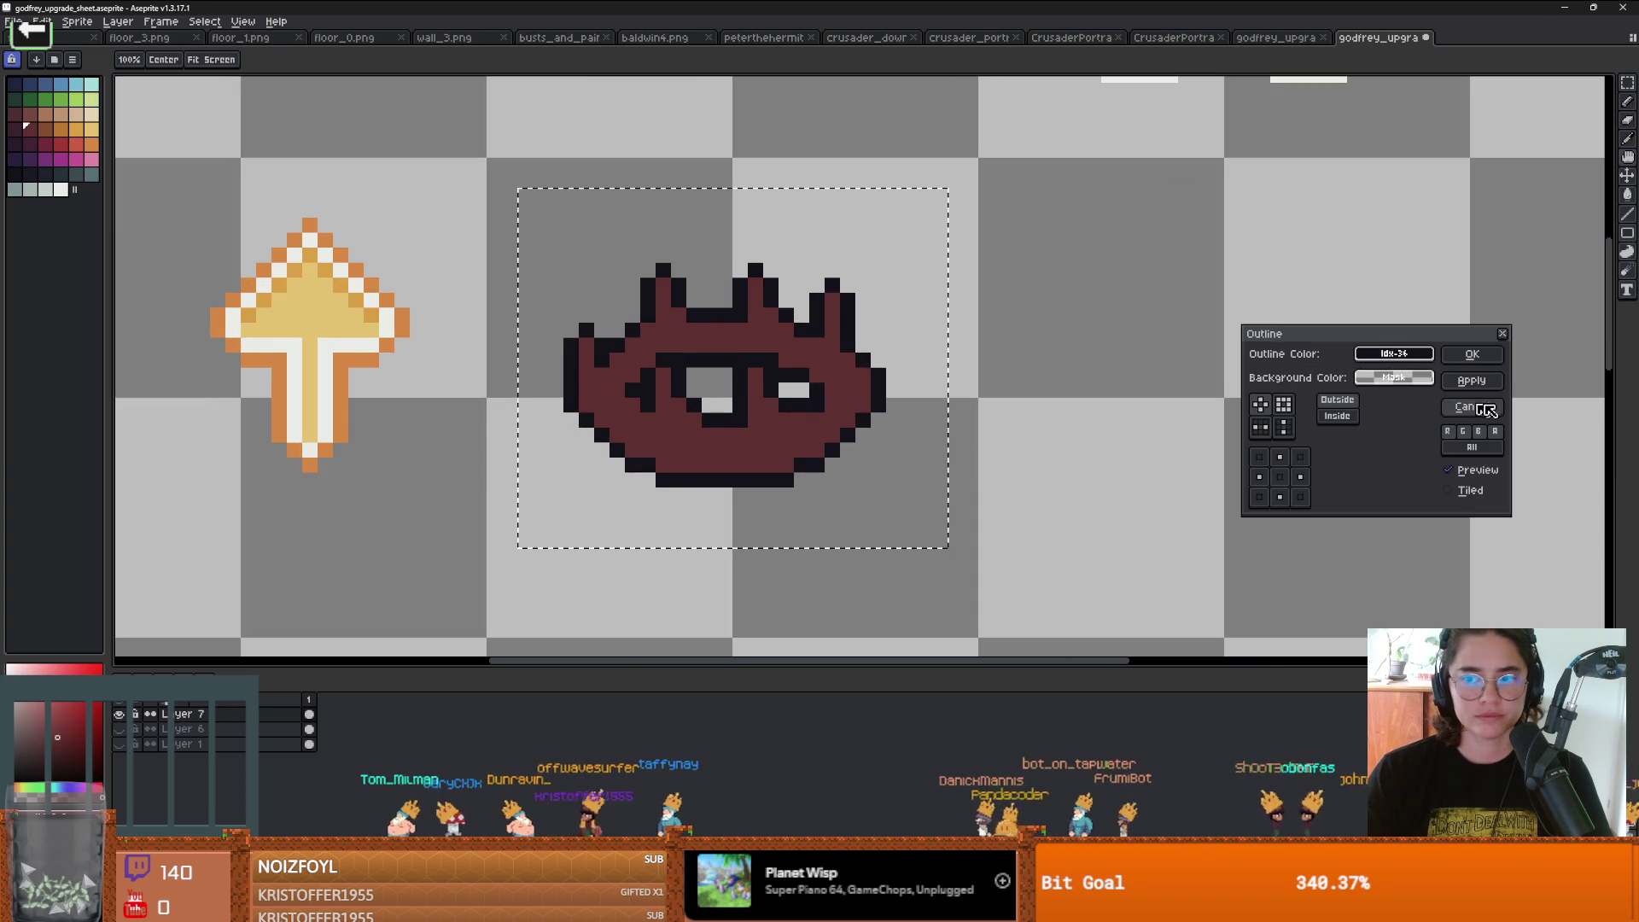
Step: Compare inside and outside placement, keep Outside, and apply the black outline
left_click(1344, 417)
left_click(1338, 400)
scroll(913, 367, "down", 1)
scroll(913, 367, "up", 1)
scroll(956, 367, "up", 1)
scroll(955, 365, "down", 2)
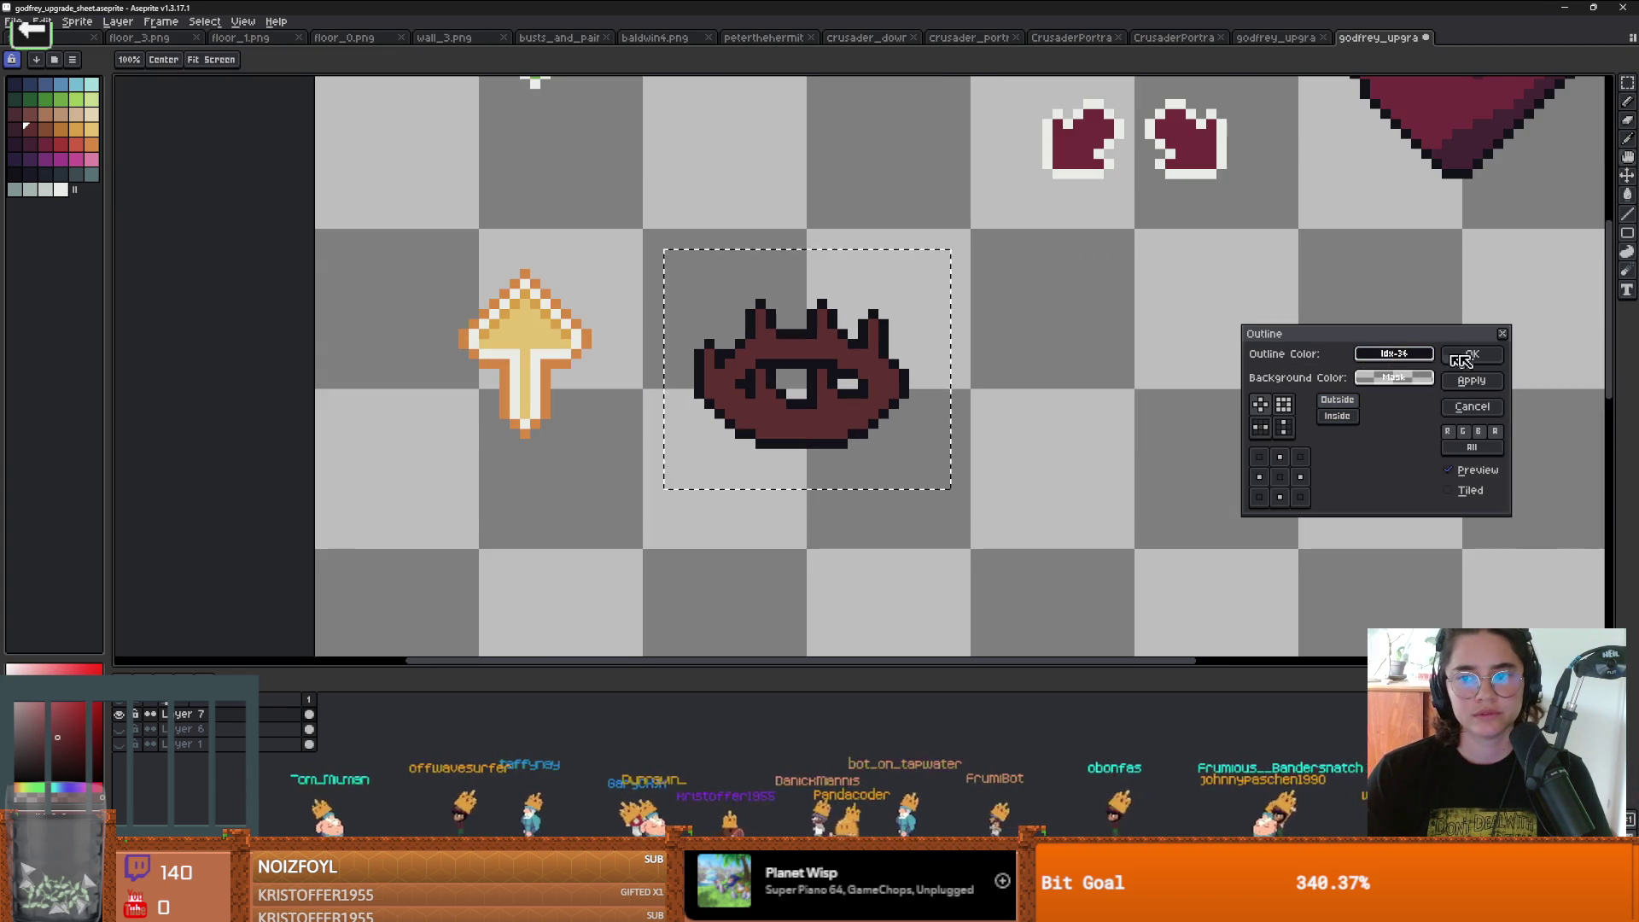
left_click(1494, 354)
scroll(757, 365, "up", 2)
Step: Pick black and paint pixels inside the crown beside the eye opening
scroll(783, 366, "up", 1)
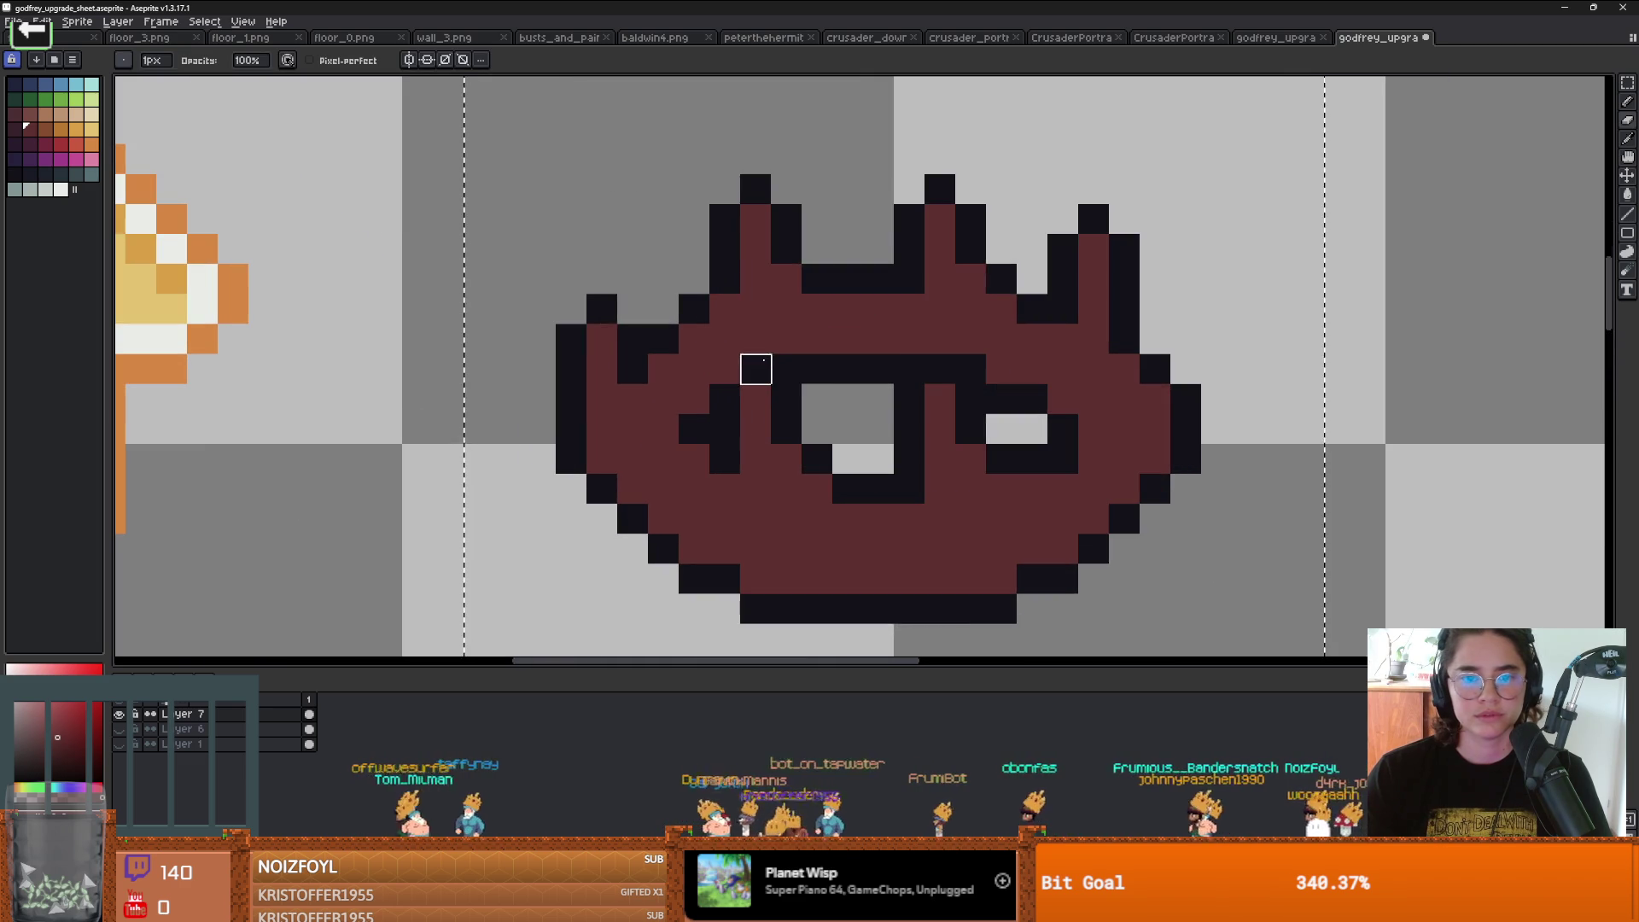
left_click(769, 359, "alt")
left_click(762, 350)
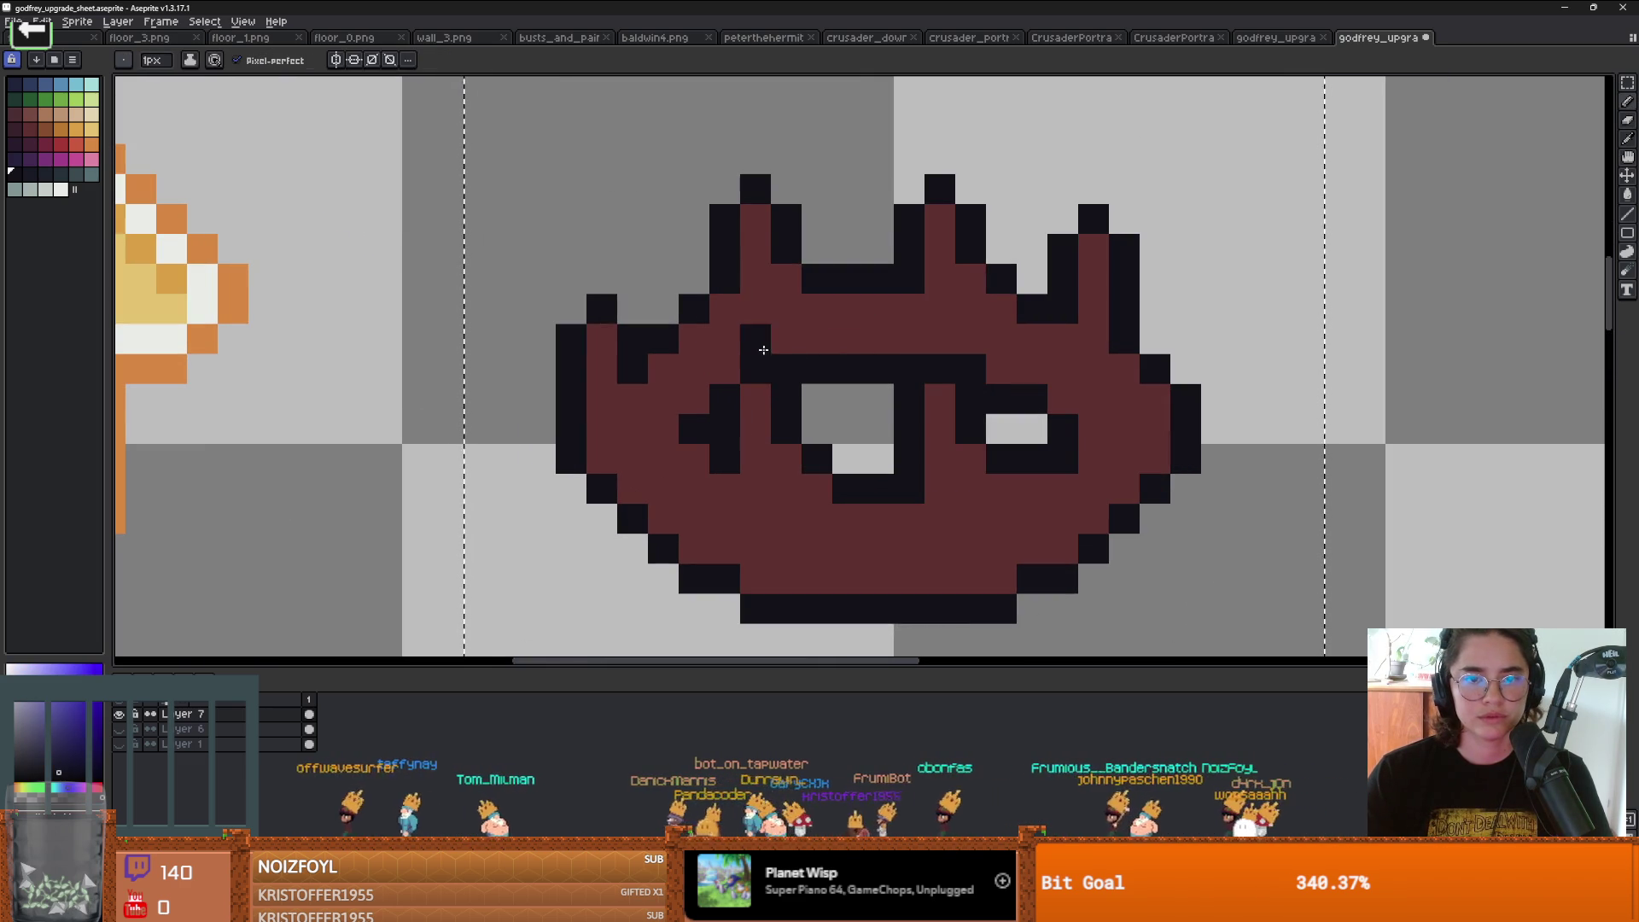
key("b")
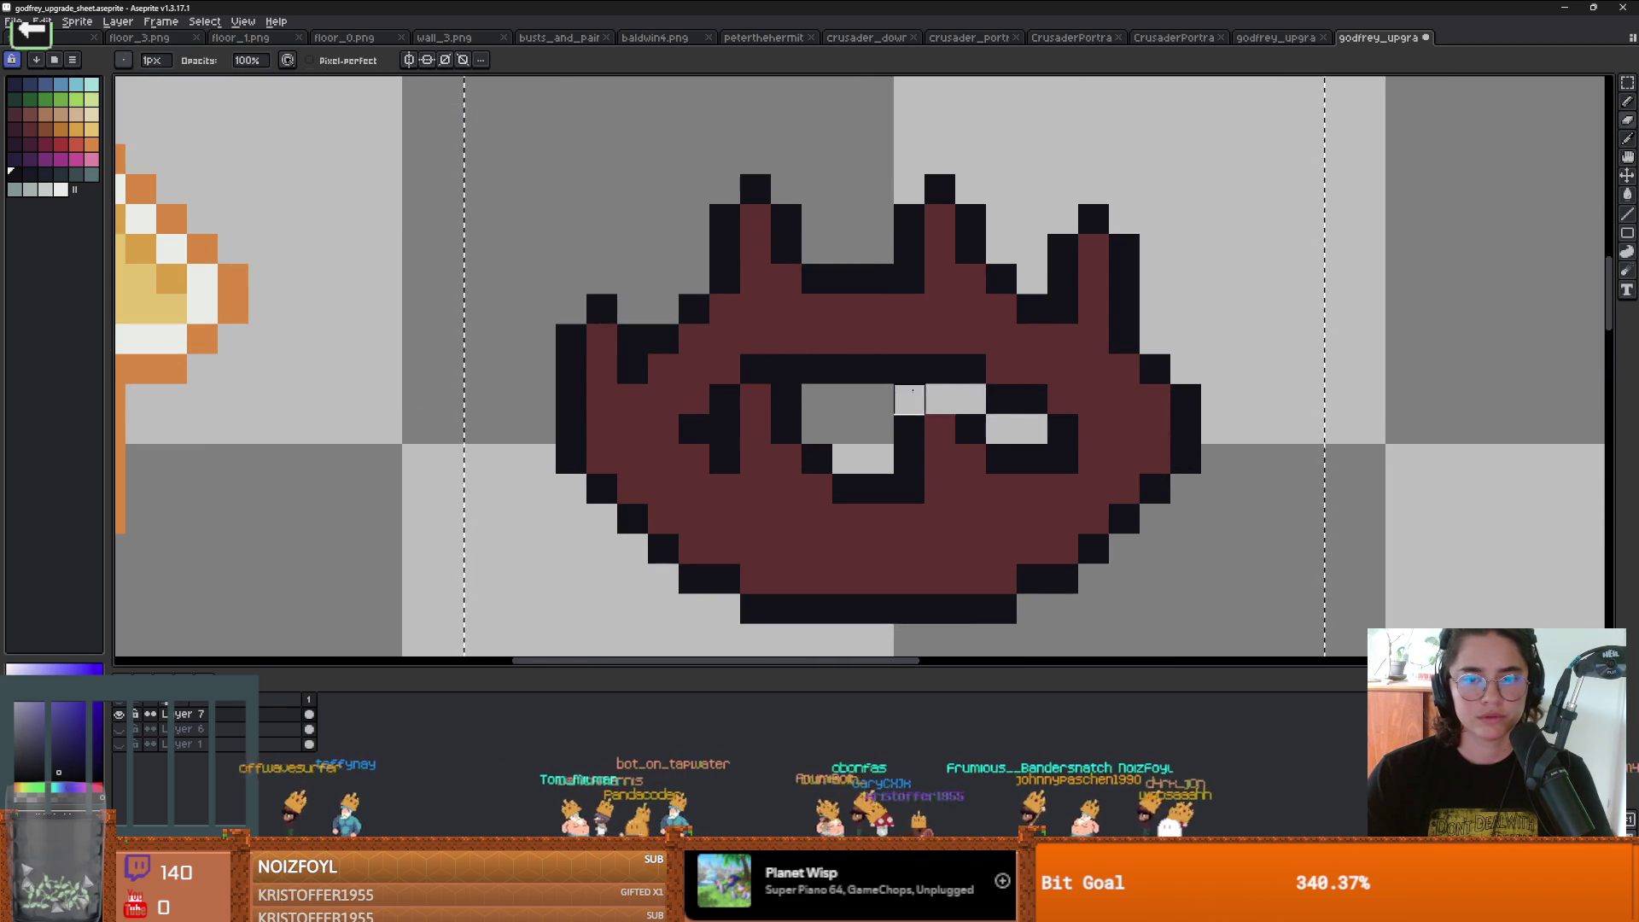
scroll(909, 399, "down", 1)
scroll(722, 388, "up", 1)
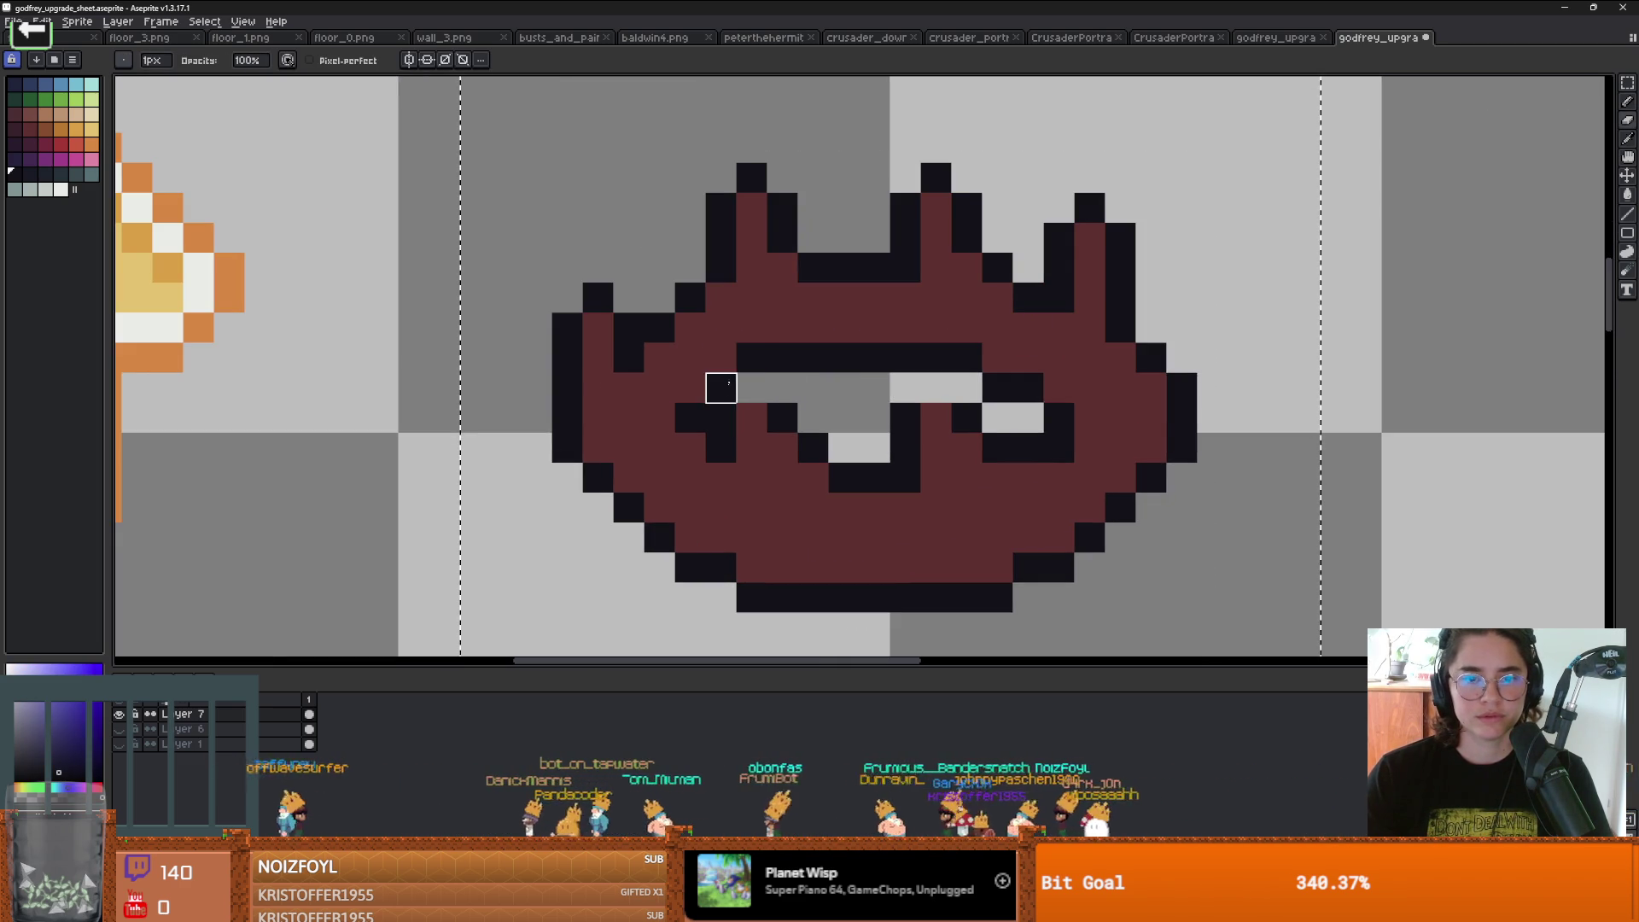
scroll(879, 417, "up", 2)
left_click(567, 421)
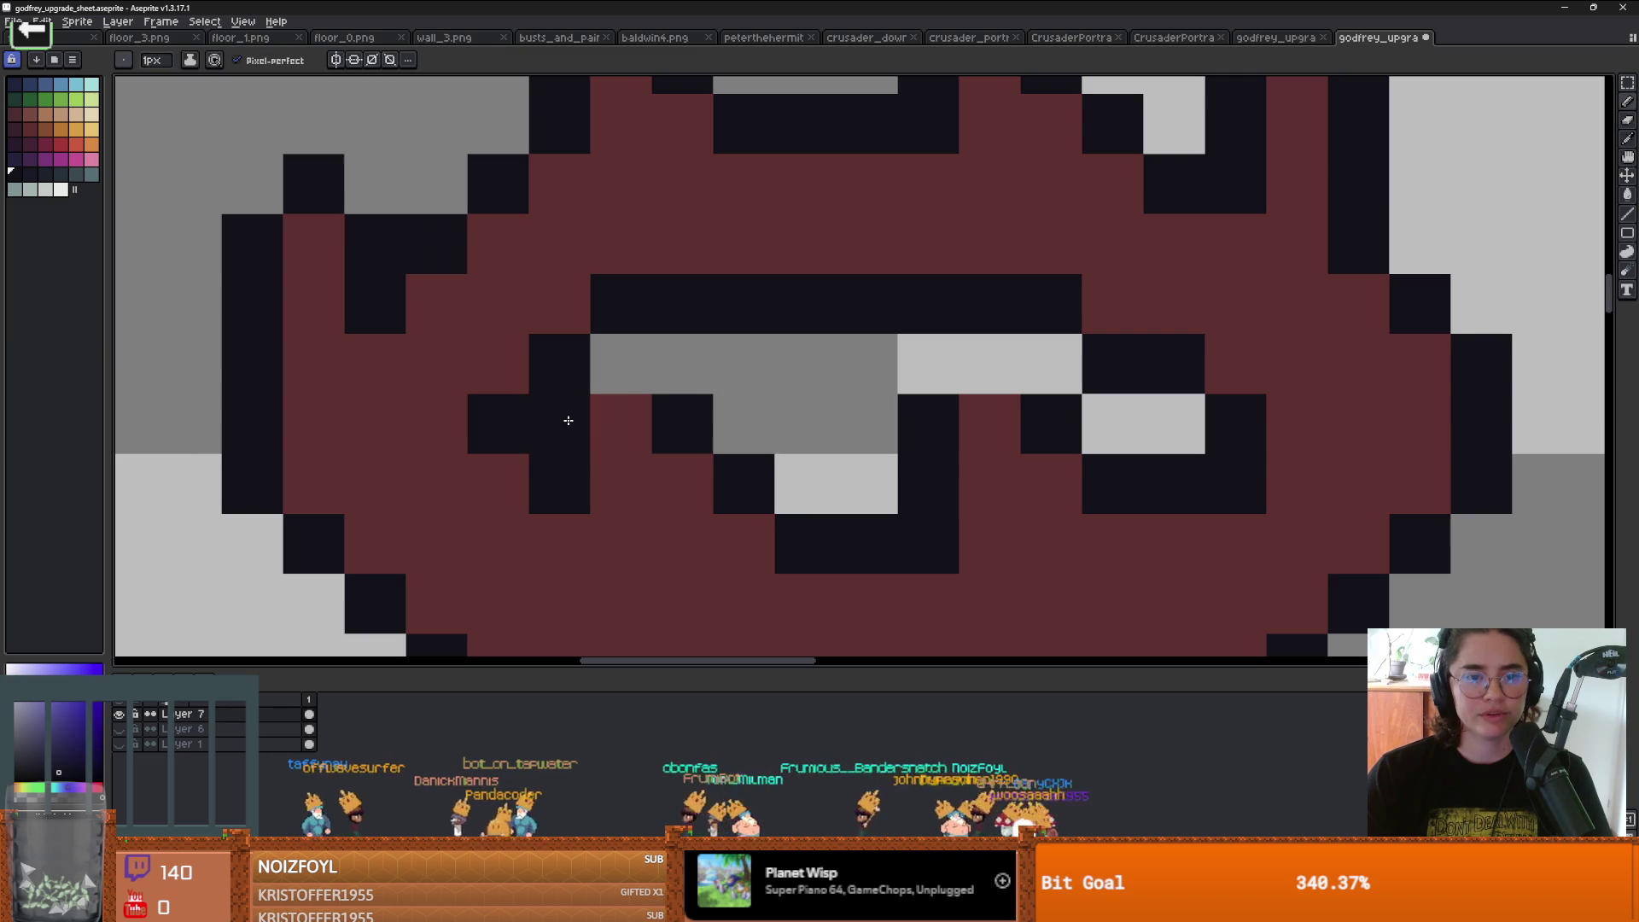
left_click(627, 365)
Step: Add black pixels beside and below the eye and along its lower right
scroll(871, 410, "down", 2)
scroll(987, 437, "down", 2)
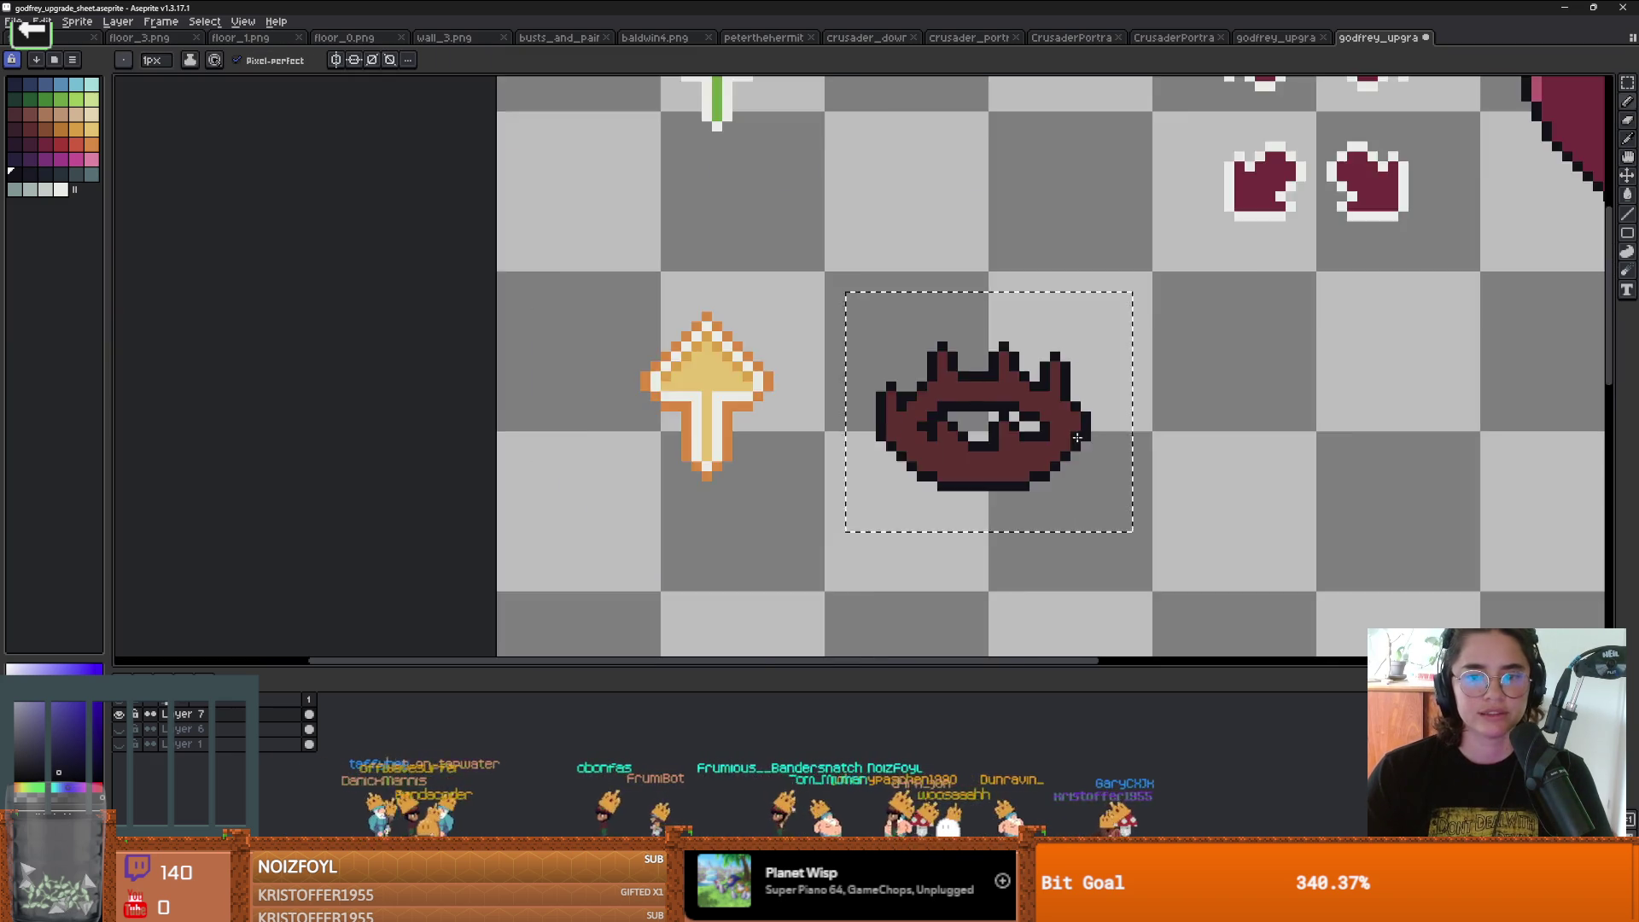
scroll(1000, 431, "down", 1)
scroll(879, 410, "up", 3)
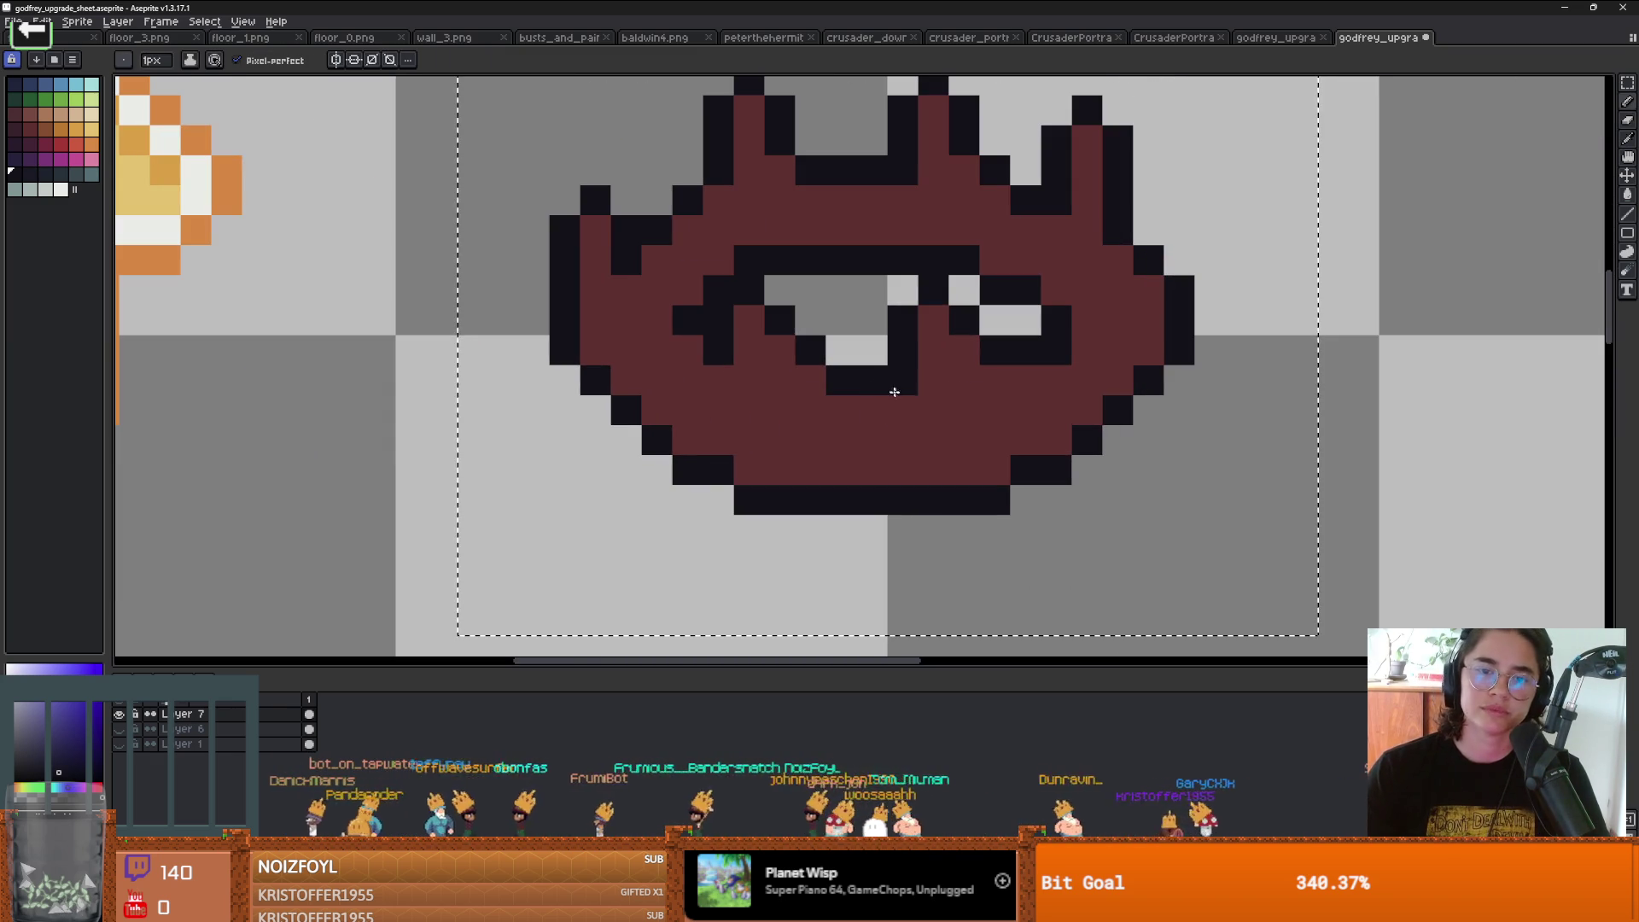
left_click(779, 350)
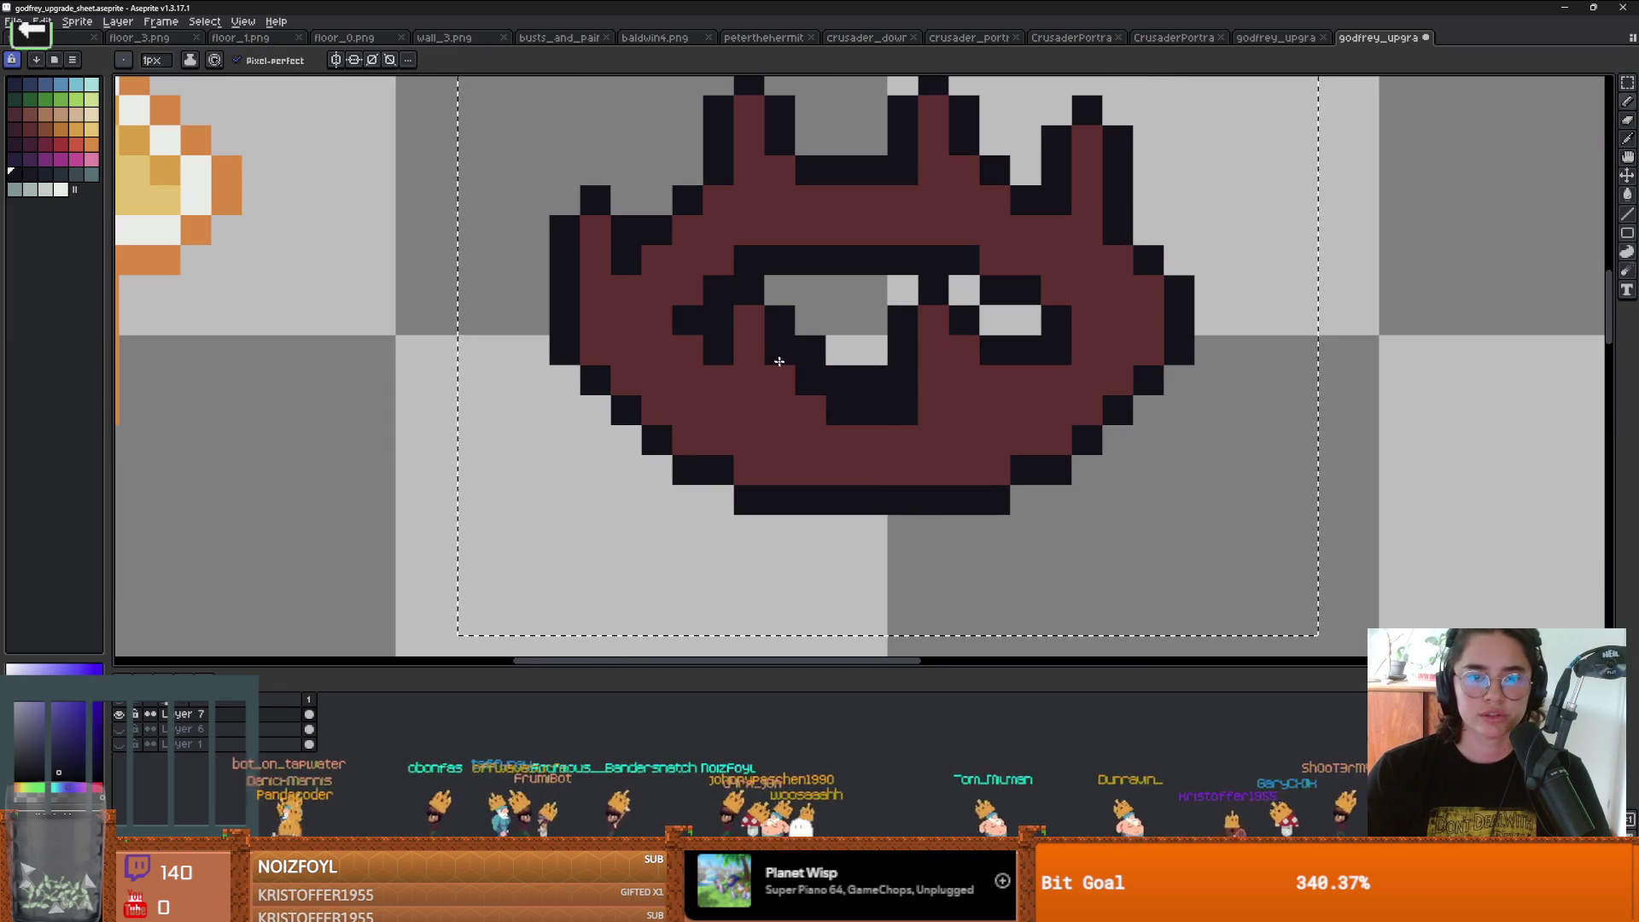
left_click(721, 377)
mouse_move(935, 380)
left_mouse_down()
mouse_move(974, 376)
mouse_move(974, 359)
left_mouse_up()
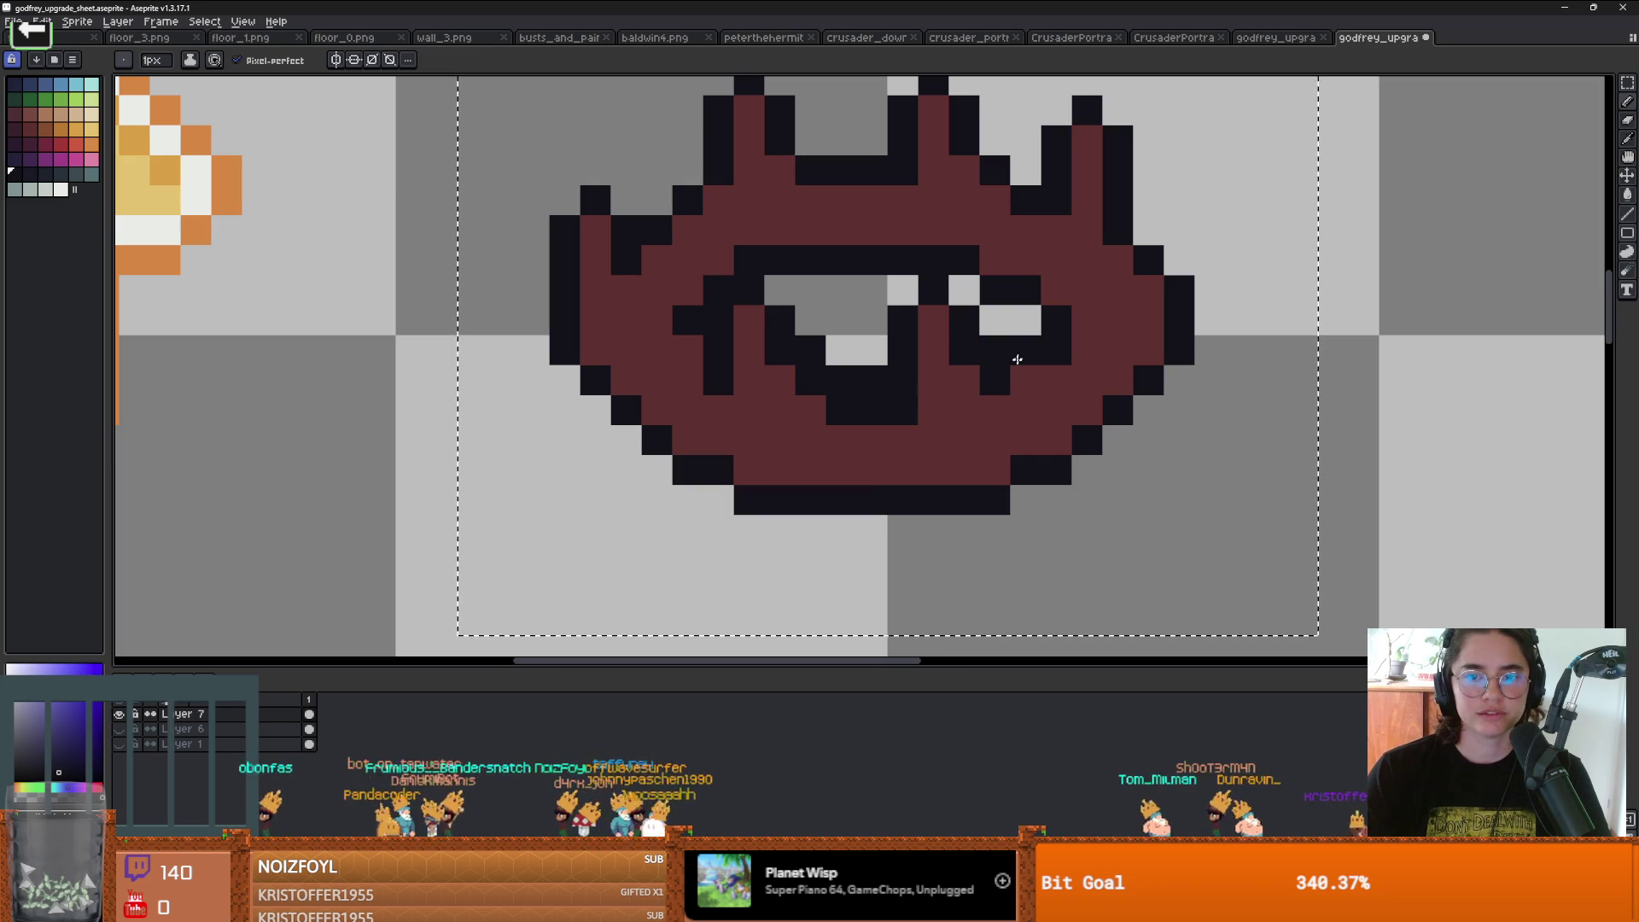
Step: Erase the stray black pixels near the eye and at its lower left
key("e")
left_click(996, 349)
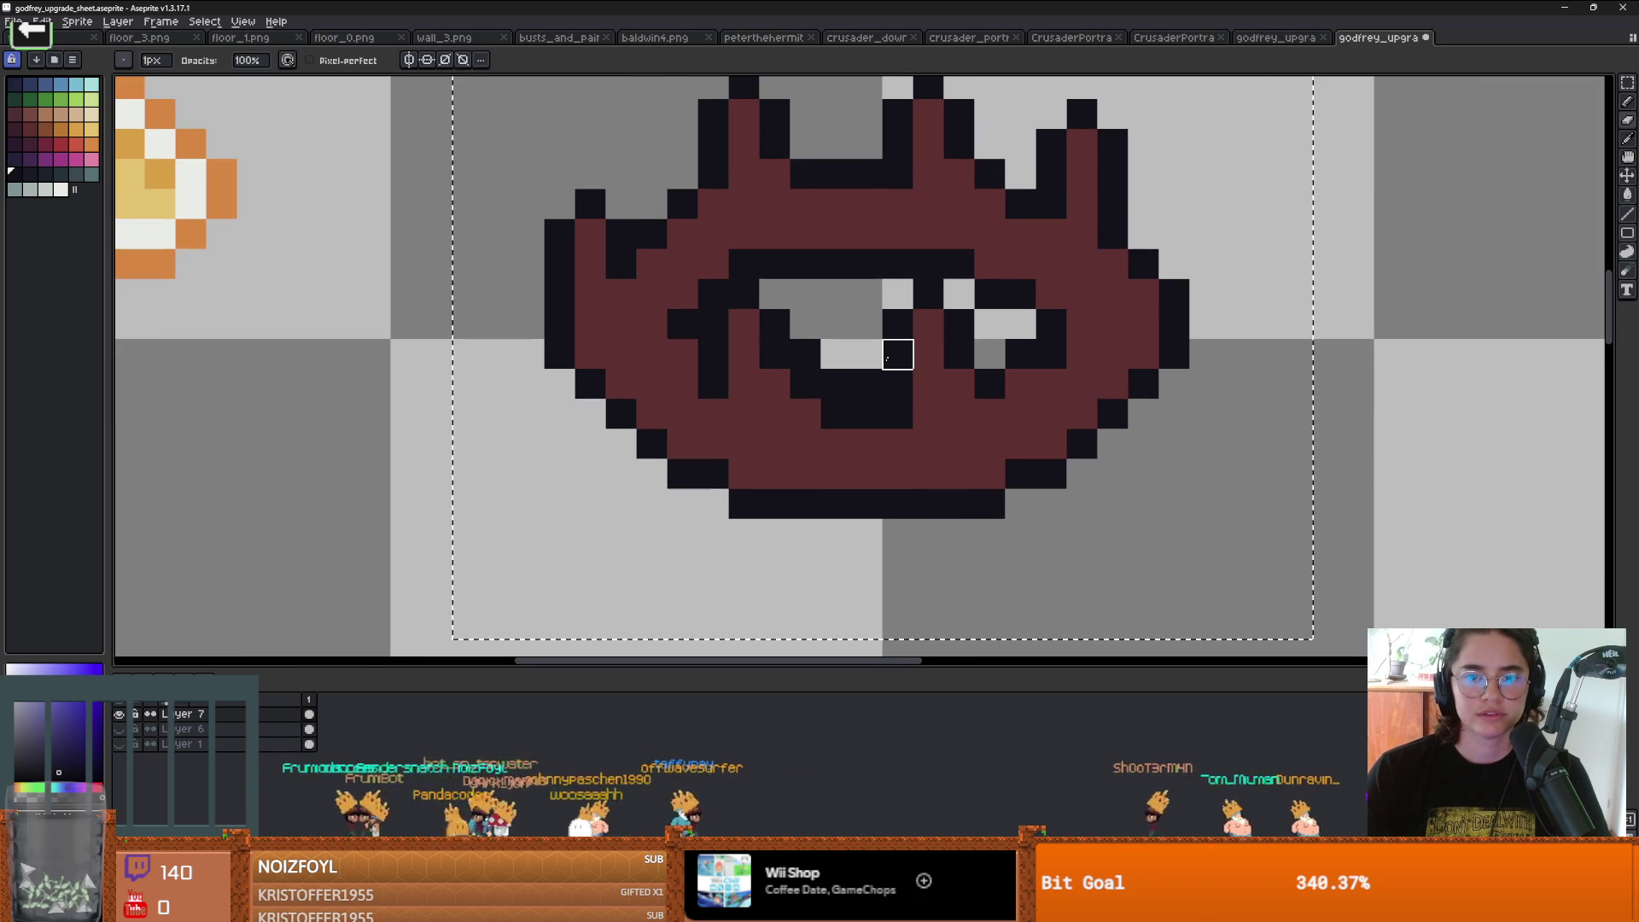
left_click(871, 380)
left_click(840, 380)
scroll(927, 390, "down", 1)
scroll(927, 390, "up", 1)
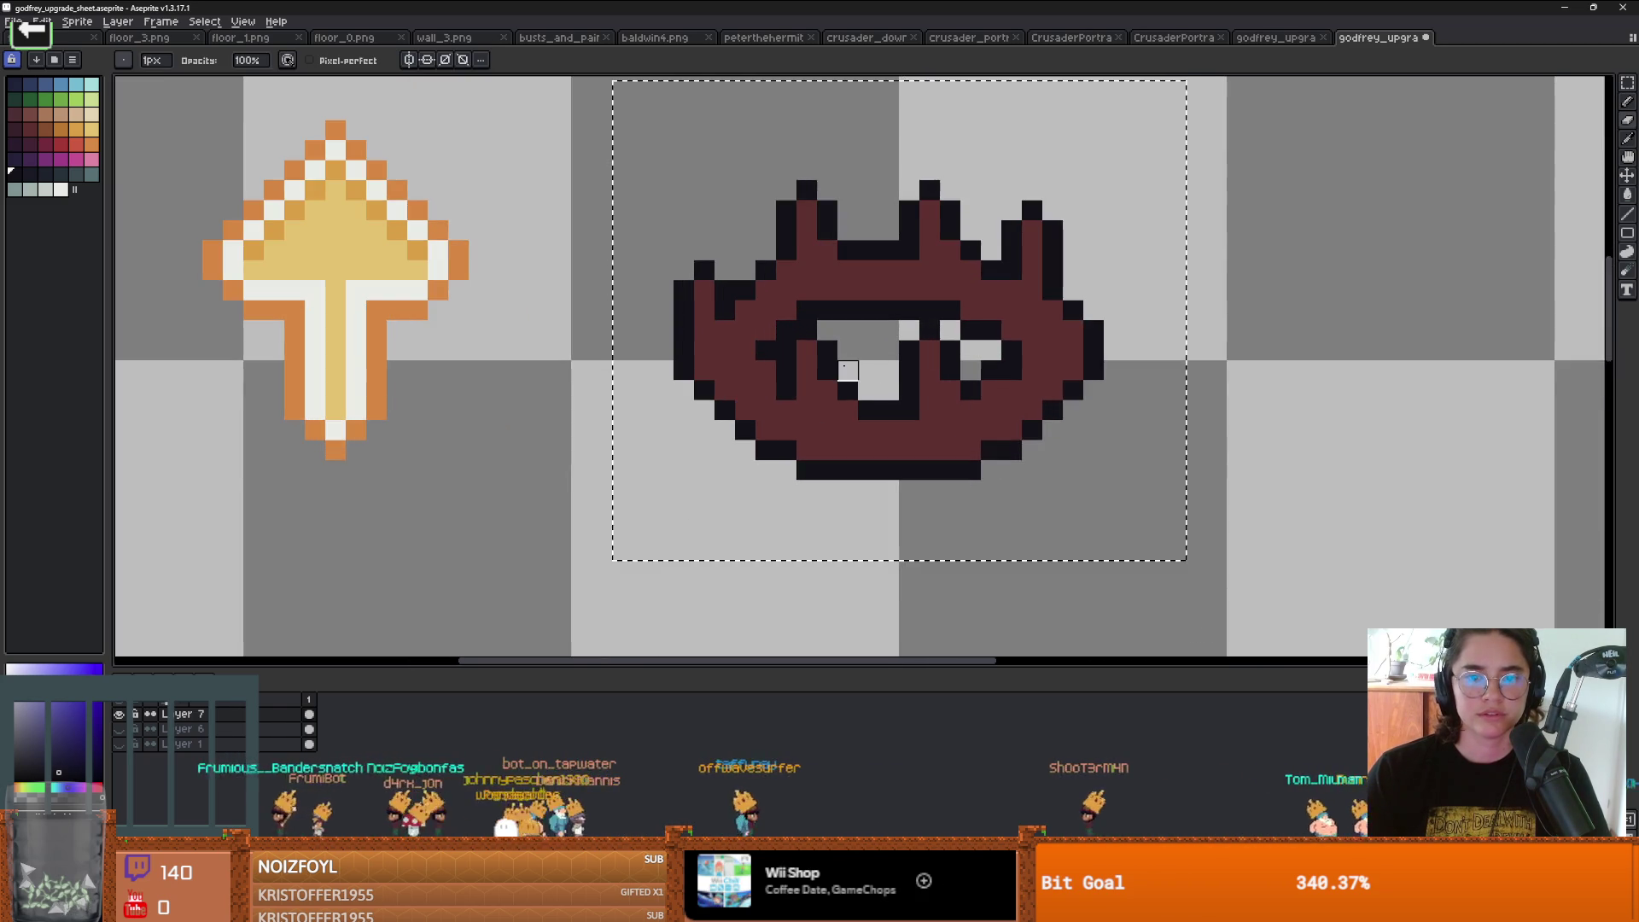
scroll(948, 384, "down", 2)
scroll(965, 367, "down", 1)
scroll(860, 384, "up", 1)
scroll(860, 384, "up", 1)
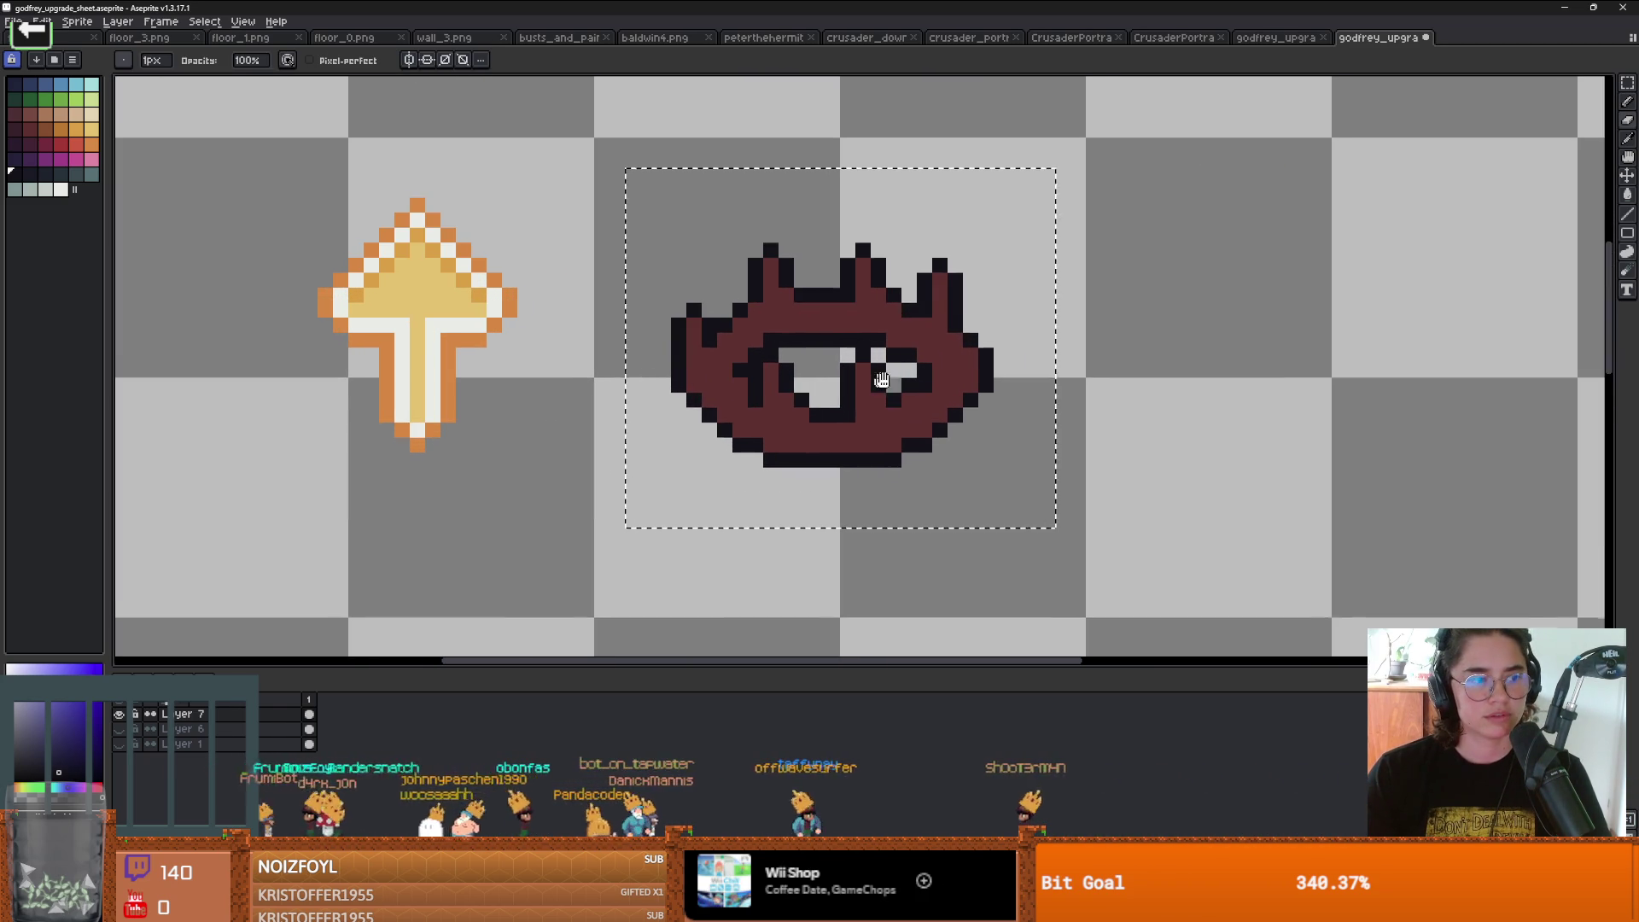
scroll(820, 312, "up", 2)
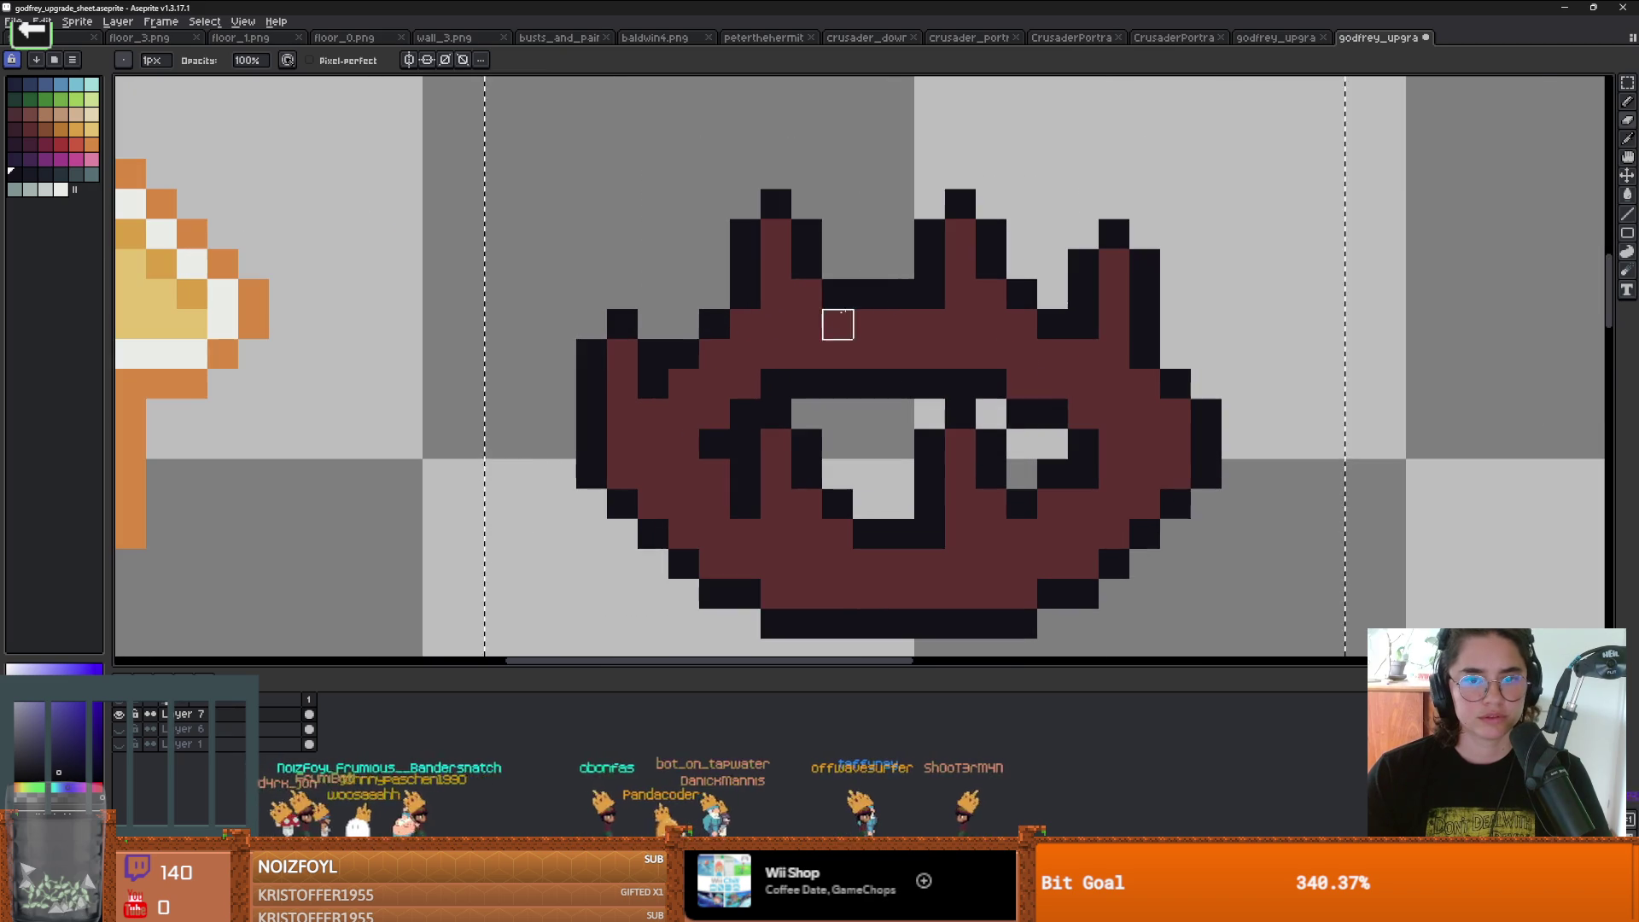
key("i")
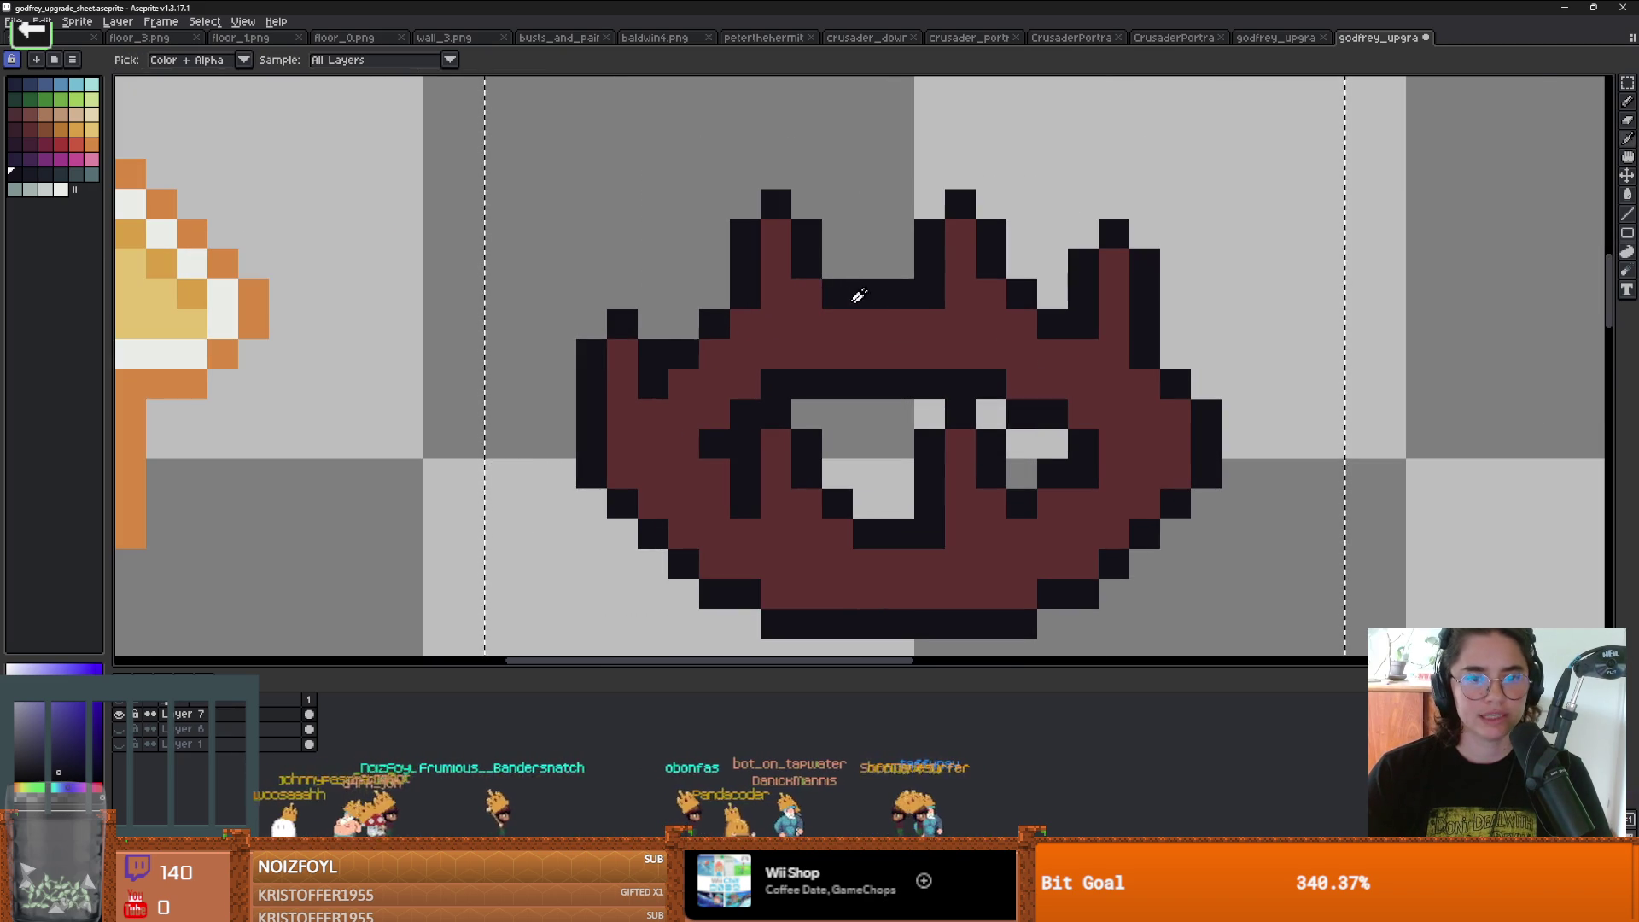
key("b")
scroll(683, 414, "down", 3)
scroll(1034, 453, "up", 2)
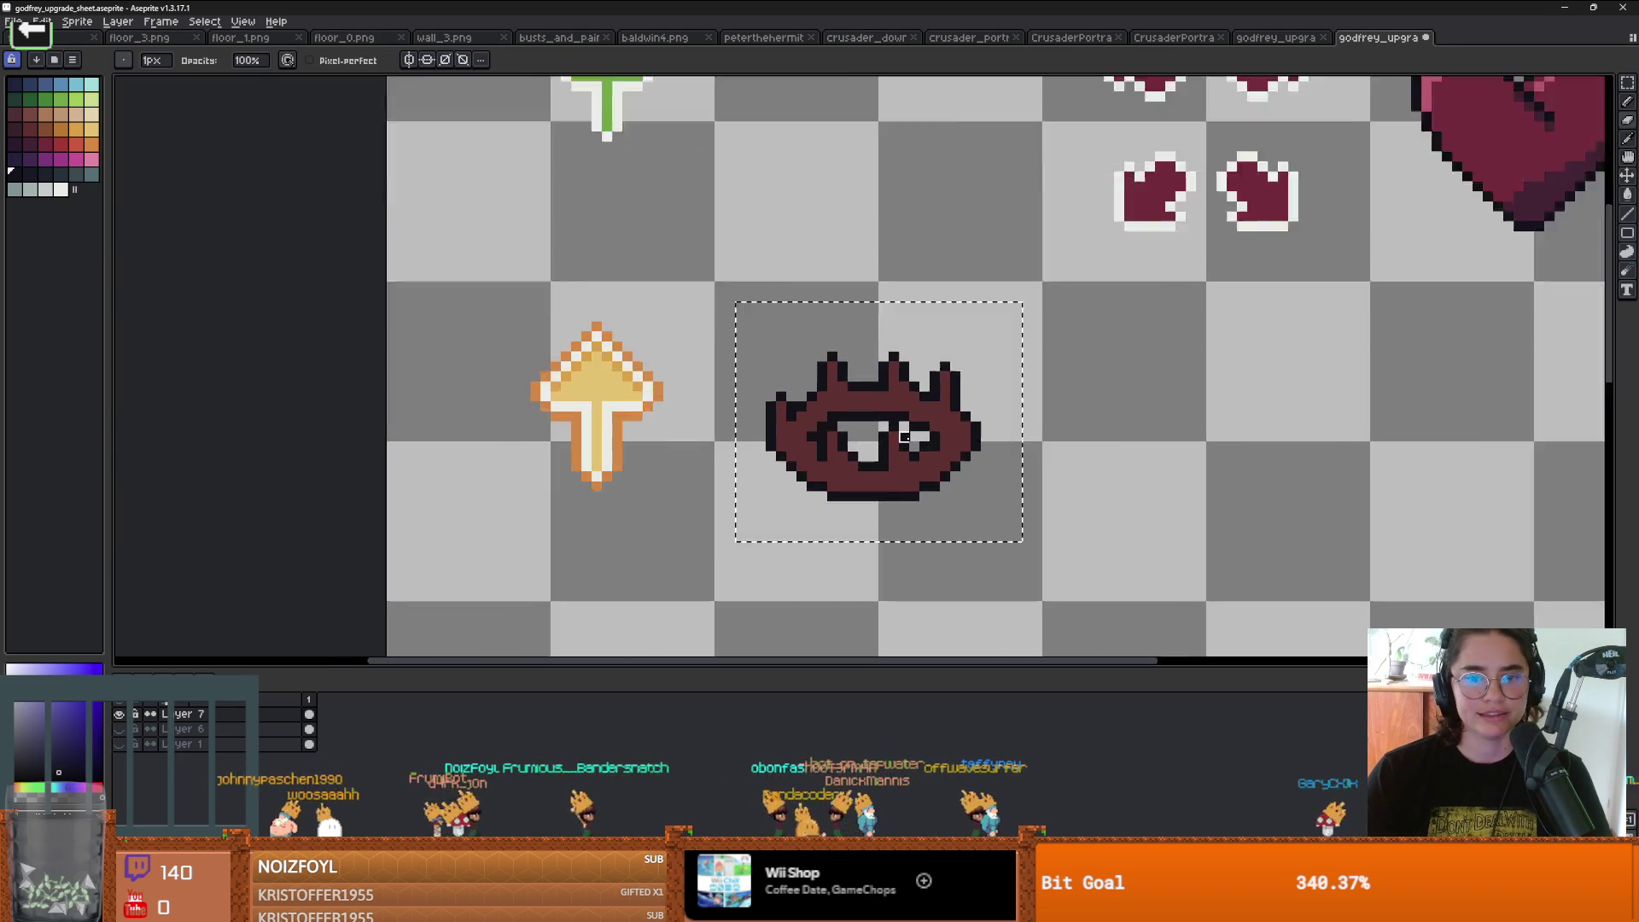
scroll(1033, 453, "down", 1)
key("v")
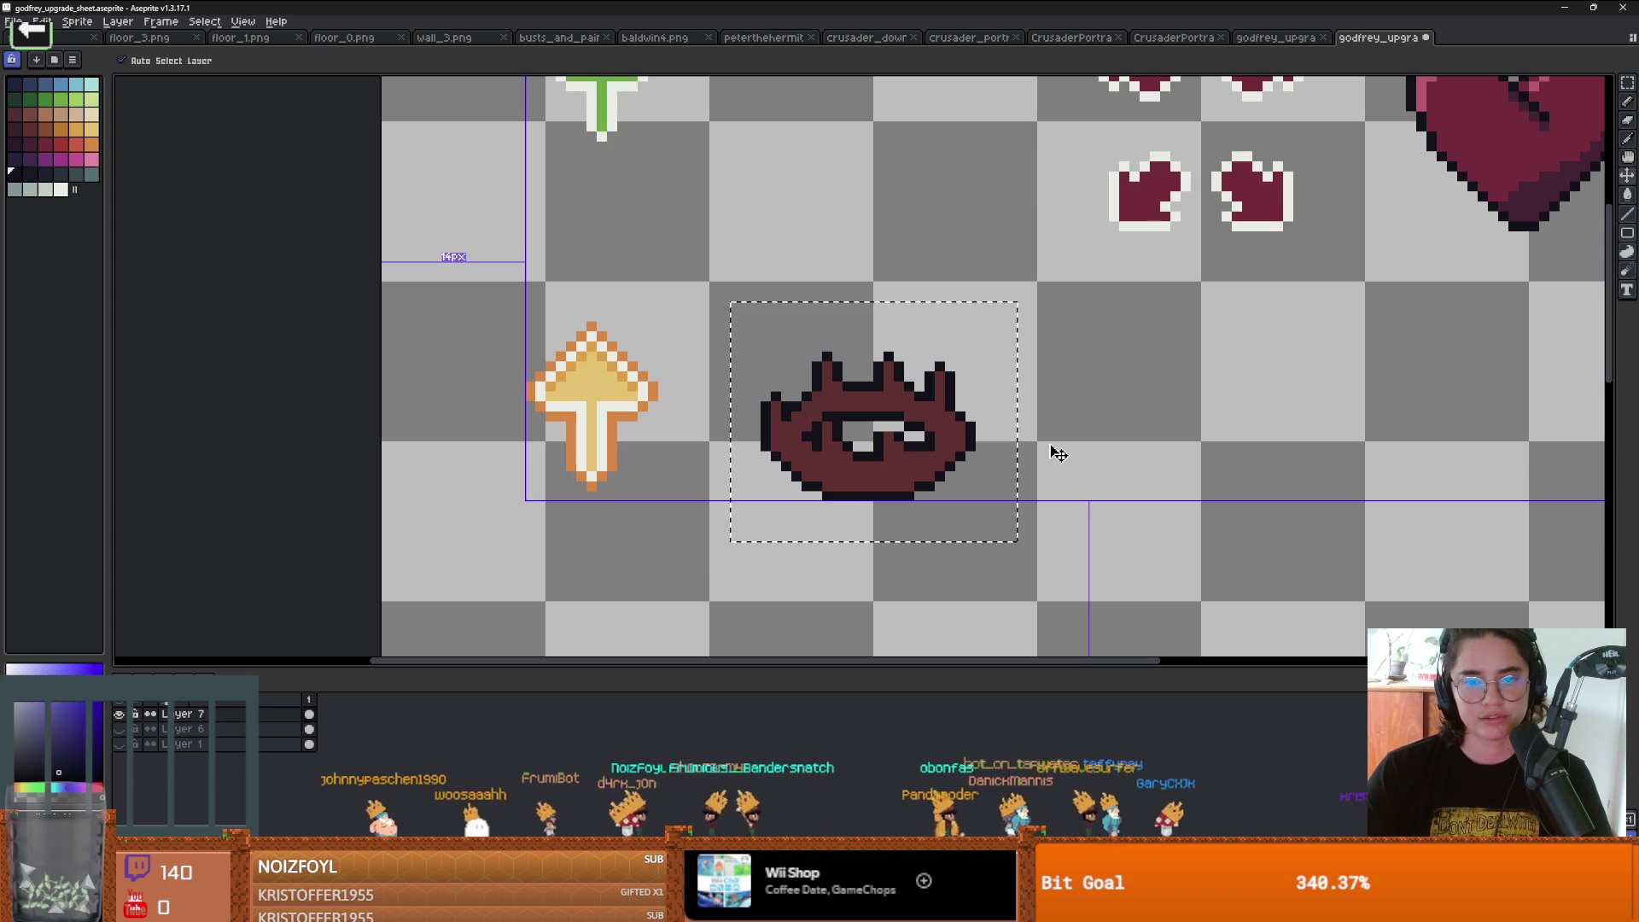
Step: Undo the old outline and redraw a diagonal dark outline up the crown's left edge
key("ctrl+z")
key("b")
scroll(1025, 440, "down", 1)
scroll(988, 426, "up", 2)
scroll(987, 426, "up", 1)
key("b")
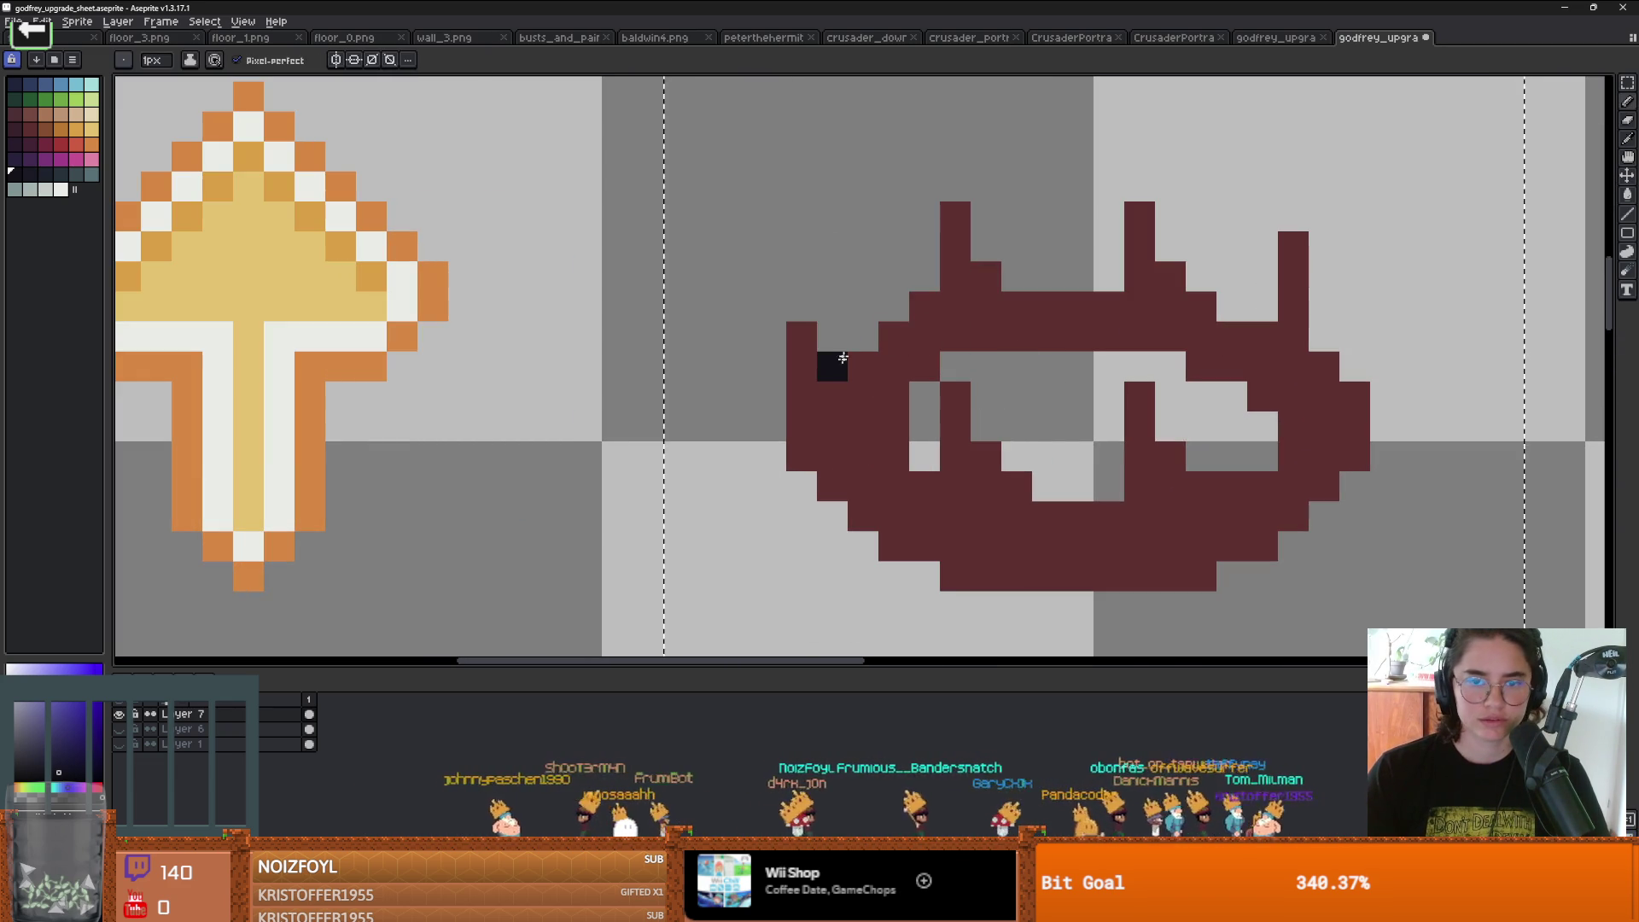
key("ctrl+z")
left_click(832, 397)
left_click(862, 367)
left_click(894, 337)
left_click(924, 308)
Step: Outline the crown's left side and lower-left edge in dark pixels
scroll(1007, 400, "down", 2)
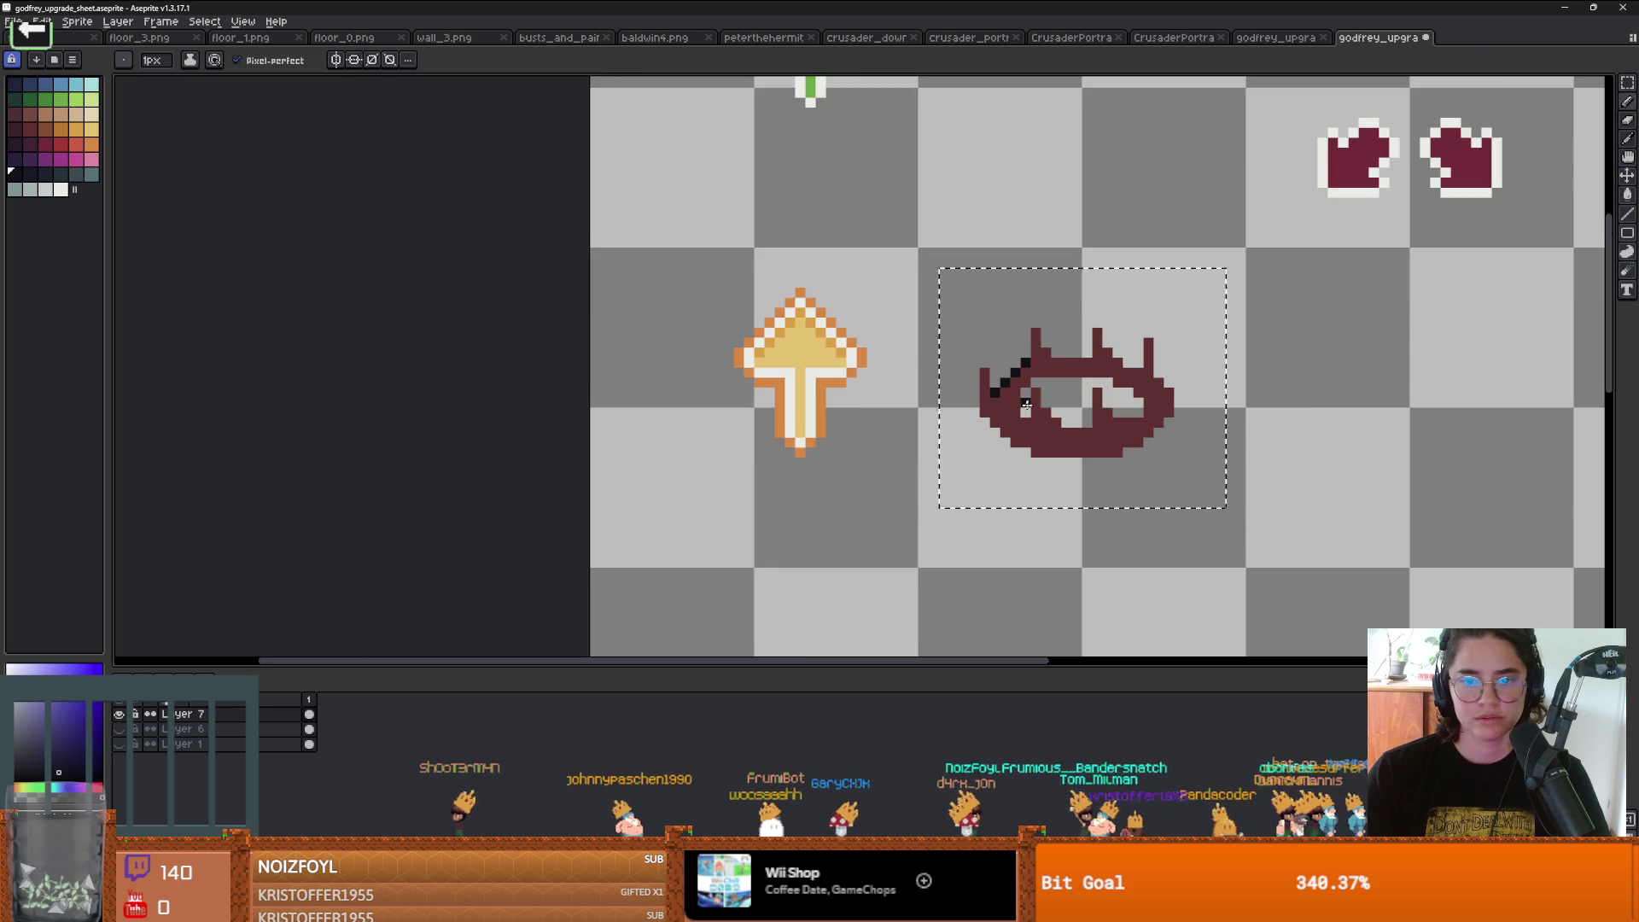
scroll(1007, 400, "up", 1)
left_click(1003, 399)
left_click(1003, 419)
left_click(1024, 440)
left_click(1065, 419)
mouse_move(953, 428)
left_mouse_down()
mouse_move(922, 396)
mouse_move(926, 344)
left_mouse_up()
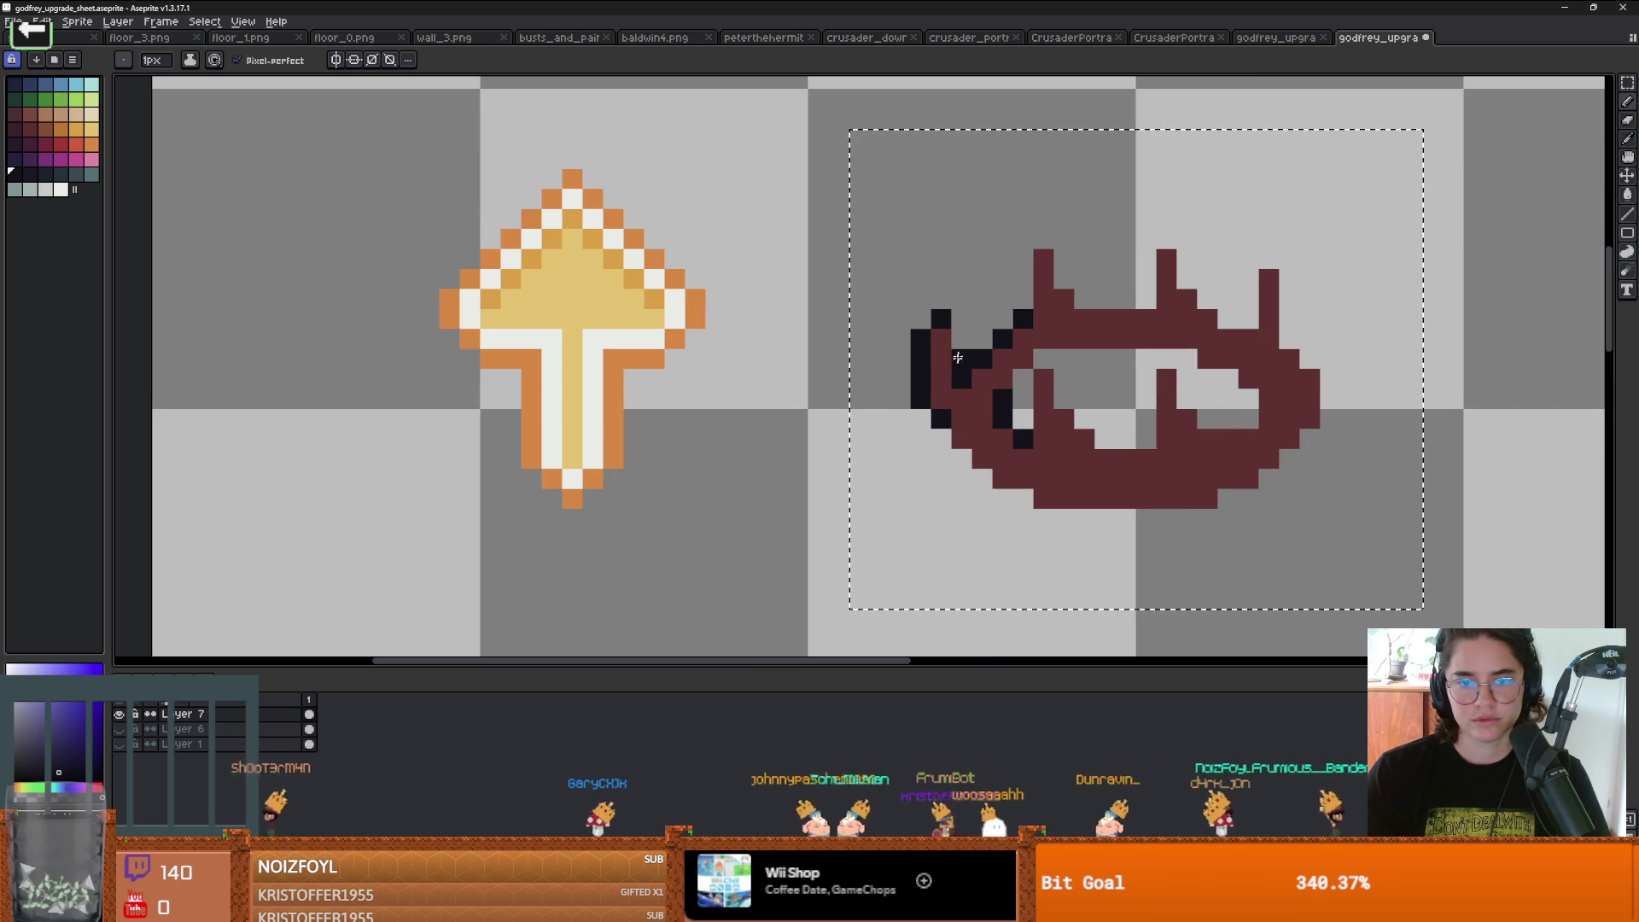
scroll(1129, 458, "down", 3)
scroll(1129, 458, "up", 2)
scroll(1130, 458, "up", 2)
mouse_move(1021, 418)
left_mouse_down()
mouse_move(990, 448)
mouse_move(1087, 511)
left_mouse_up()
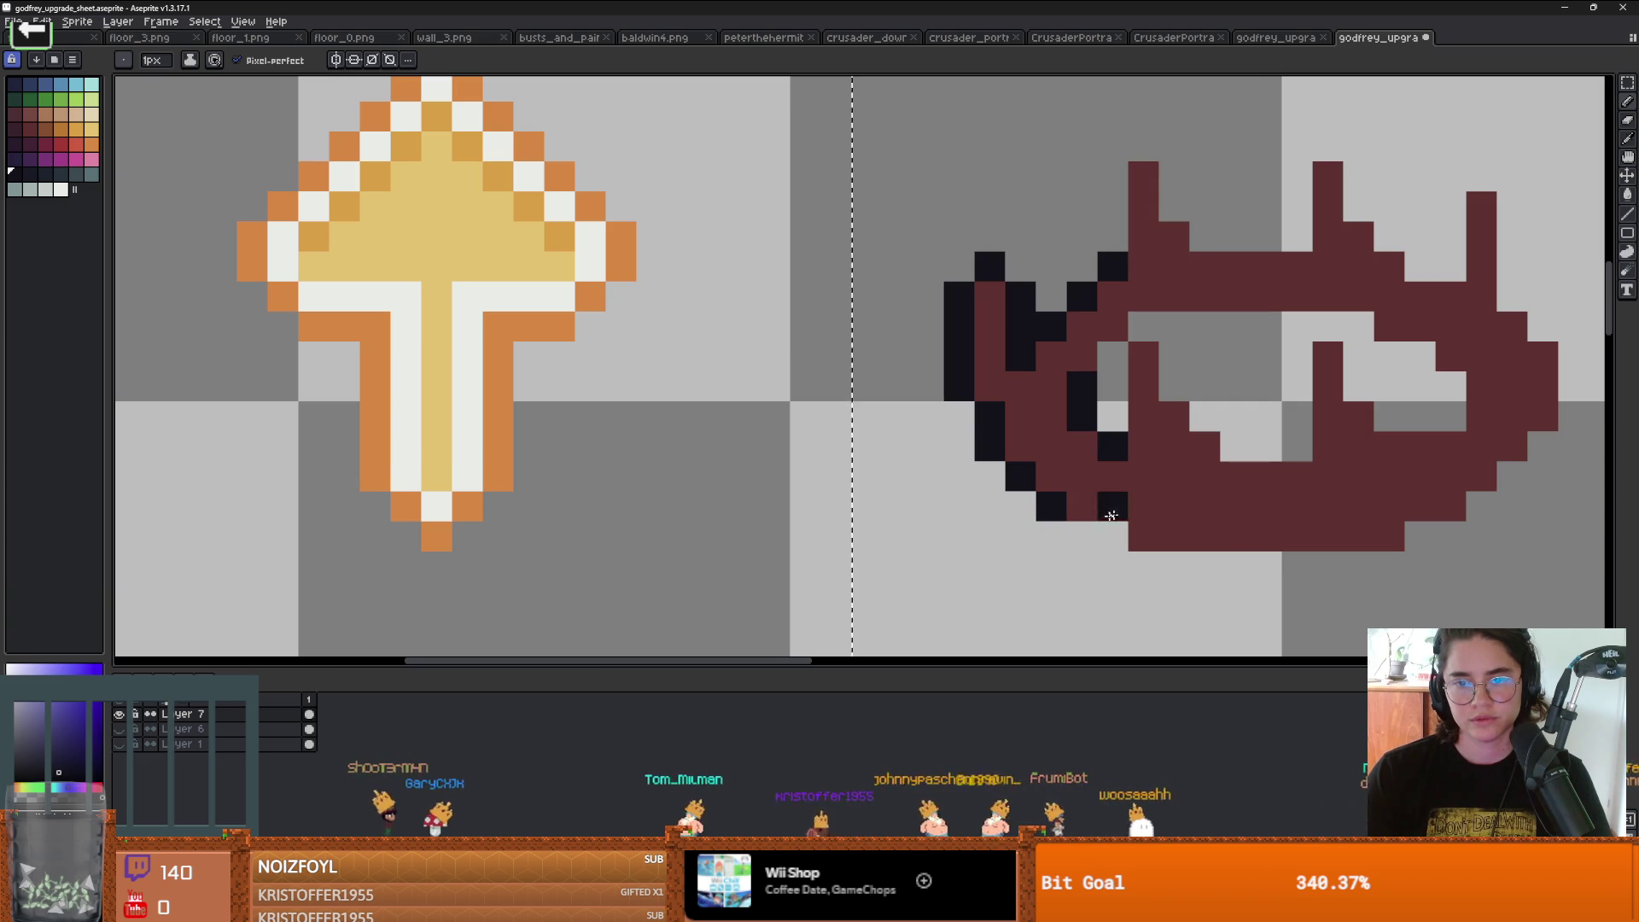
scroll(1083, 512, "down", 3)
scroll(1080, 479, "up", 2)
left_click(1122, 517)
left_click(1144, 519)
Step: Trim the lower-left outline, then outline the crown's bottom and inner bottom edge
key("e")
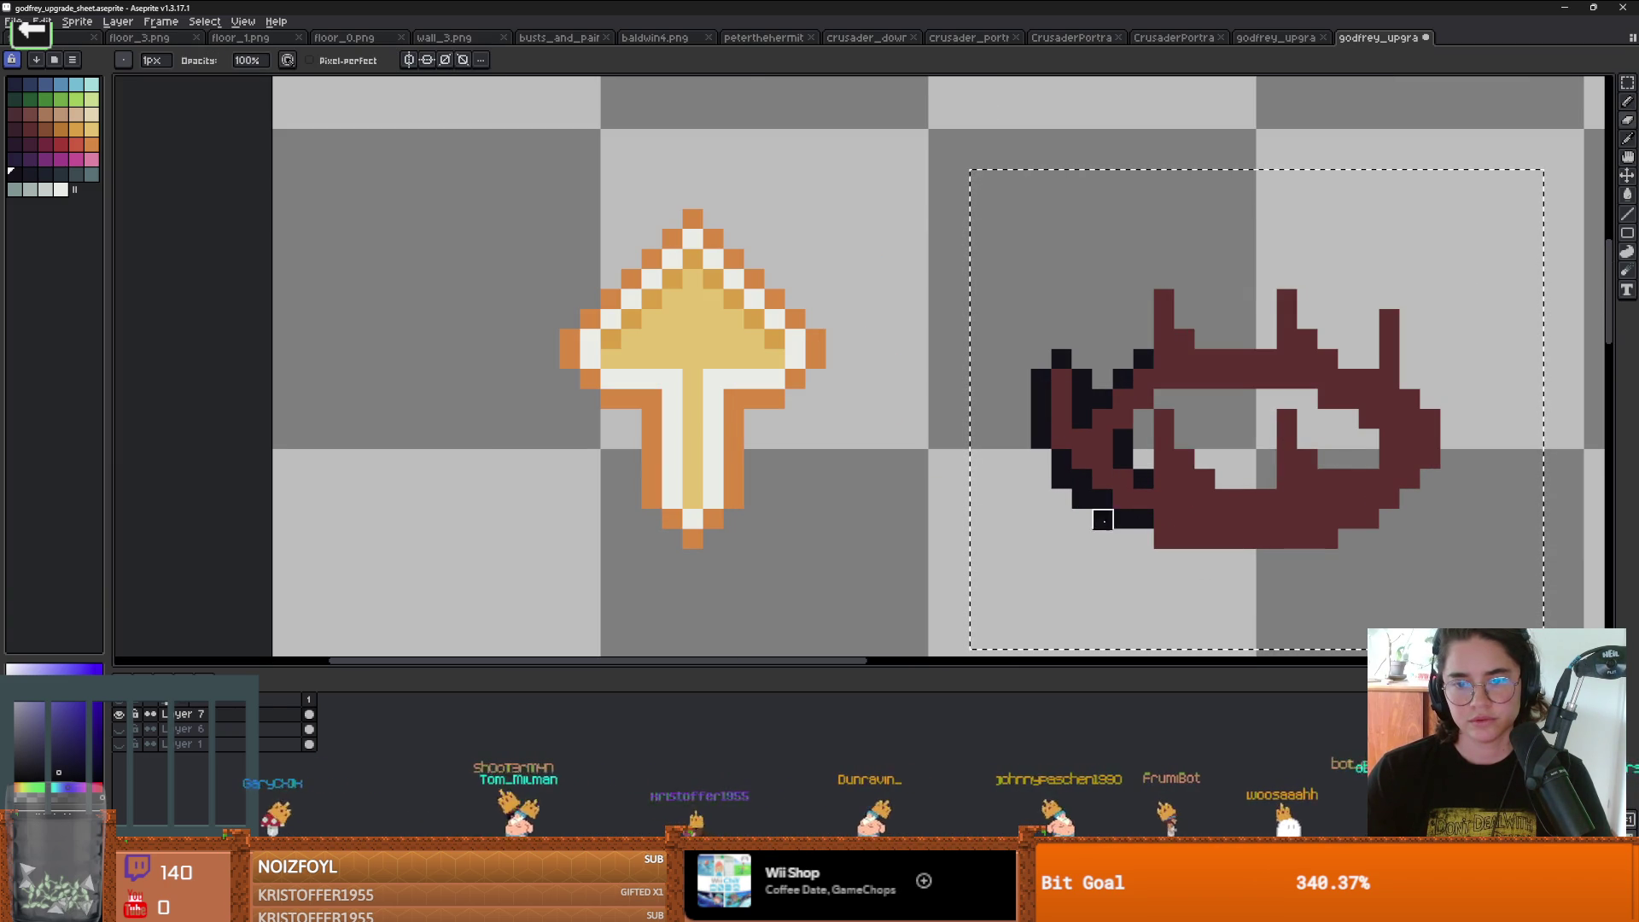
left_click(1073, 495)
scroll(1190, 513, "down", 3)
scroll(1190, 514, "up", 2)
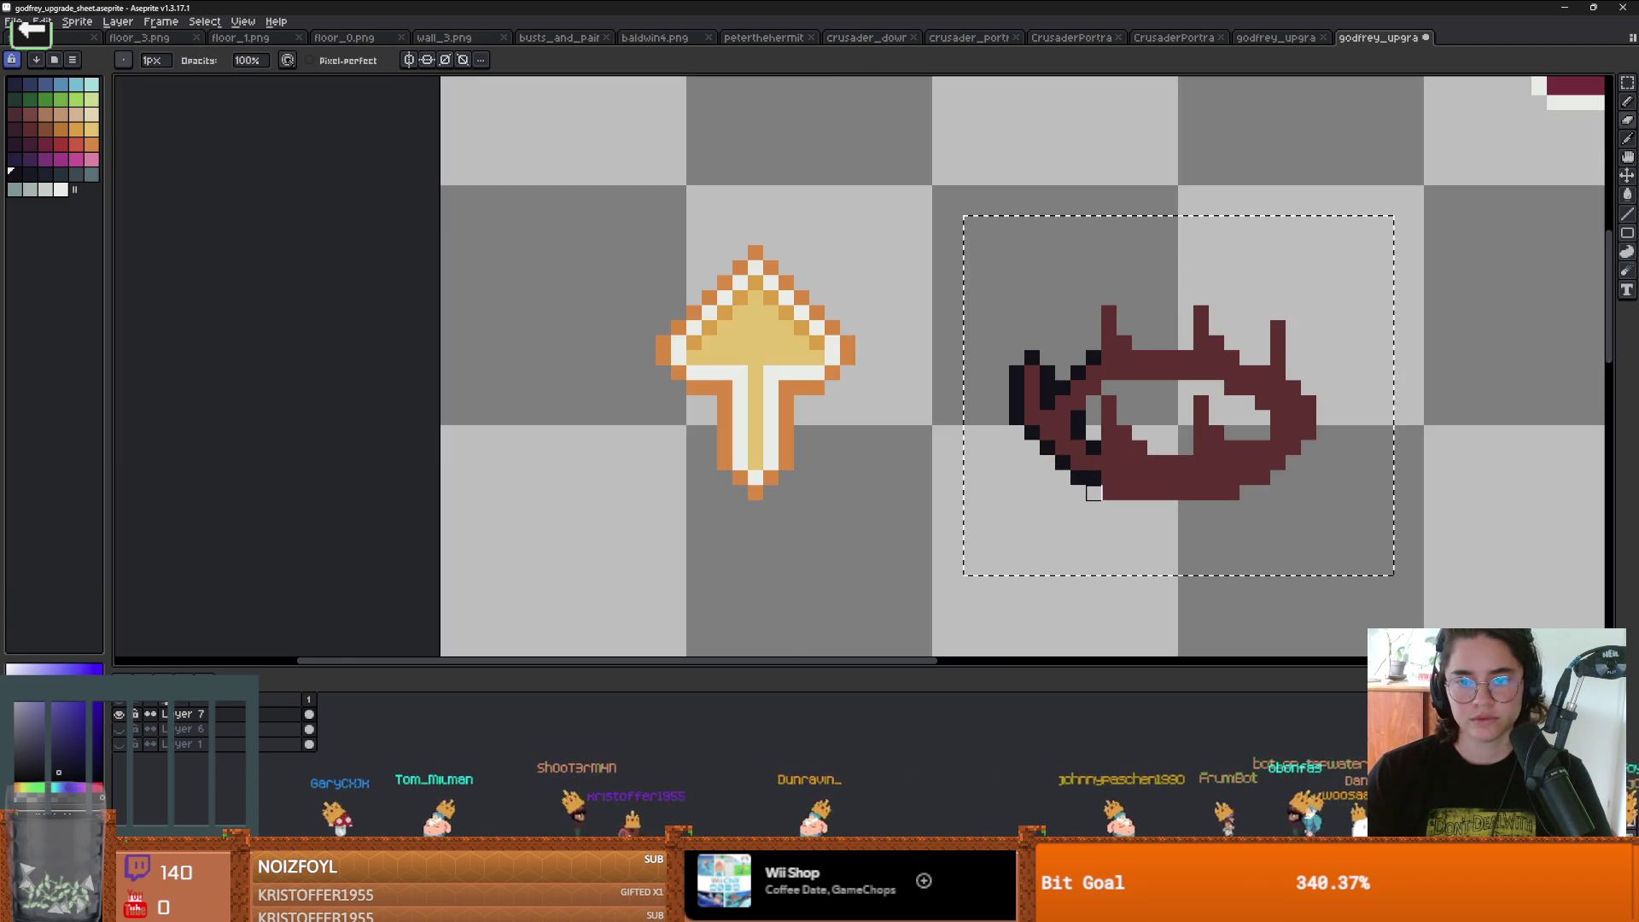
scroll(1195, 503, "up", 1)
key("b")
left_click_drag(1127, 494, 1281, 495)
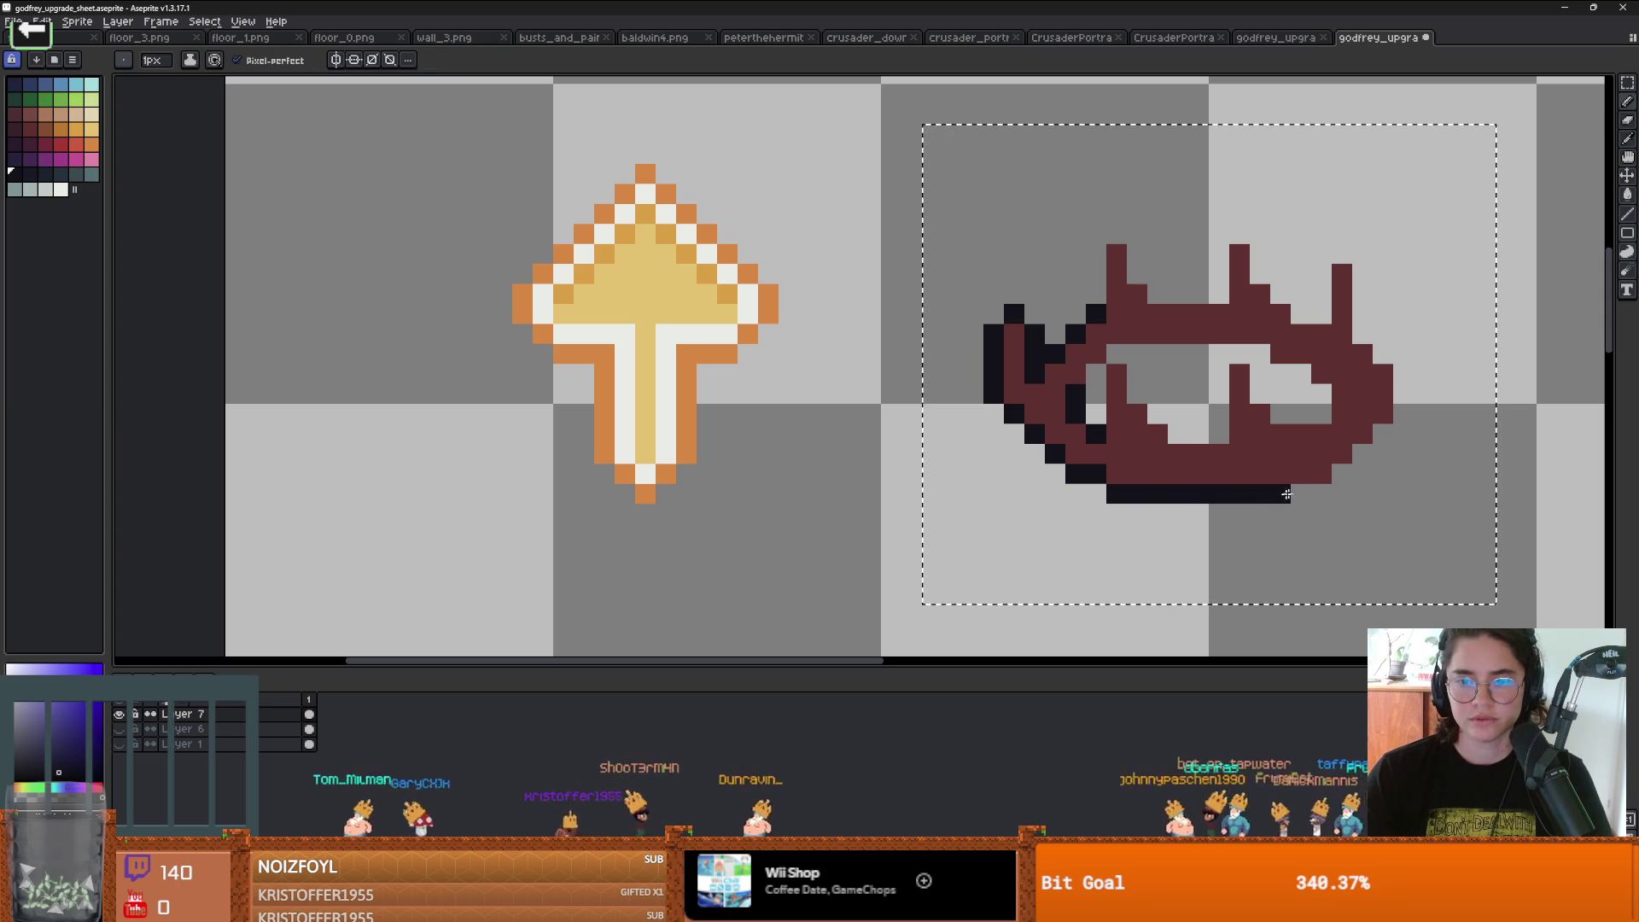
left_click(1312, 477)
scroll(1306, 477, "right", 1)
scroll(1087, 453, "up", 1)
mouse_move(1031, 453)
left_mouse_down()
mouse_move(933, 425)
mouse_move(905, 346)
mouse_move(845, 329)
mouse_move(878, 381)
mouse_move(871, 350)
left_mouse_up()
scroll(880, 376, "down", 1)
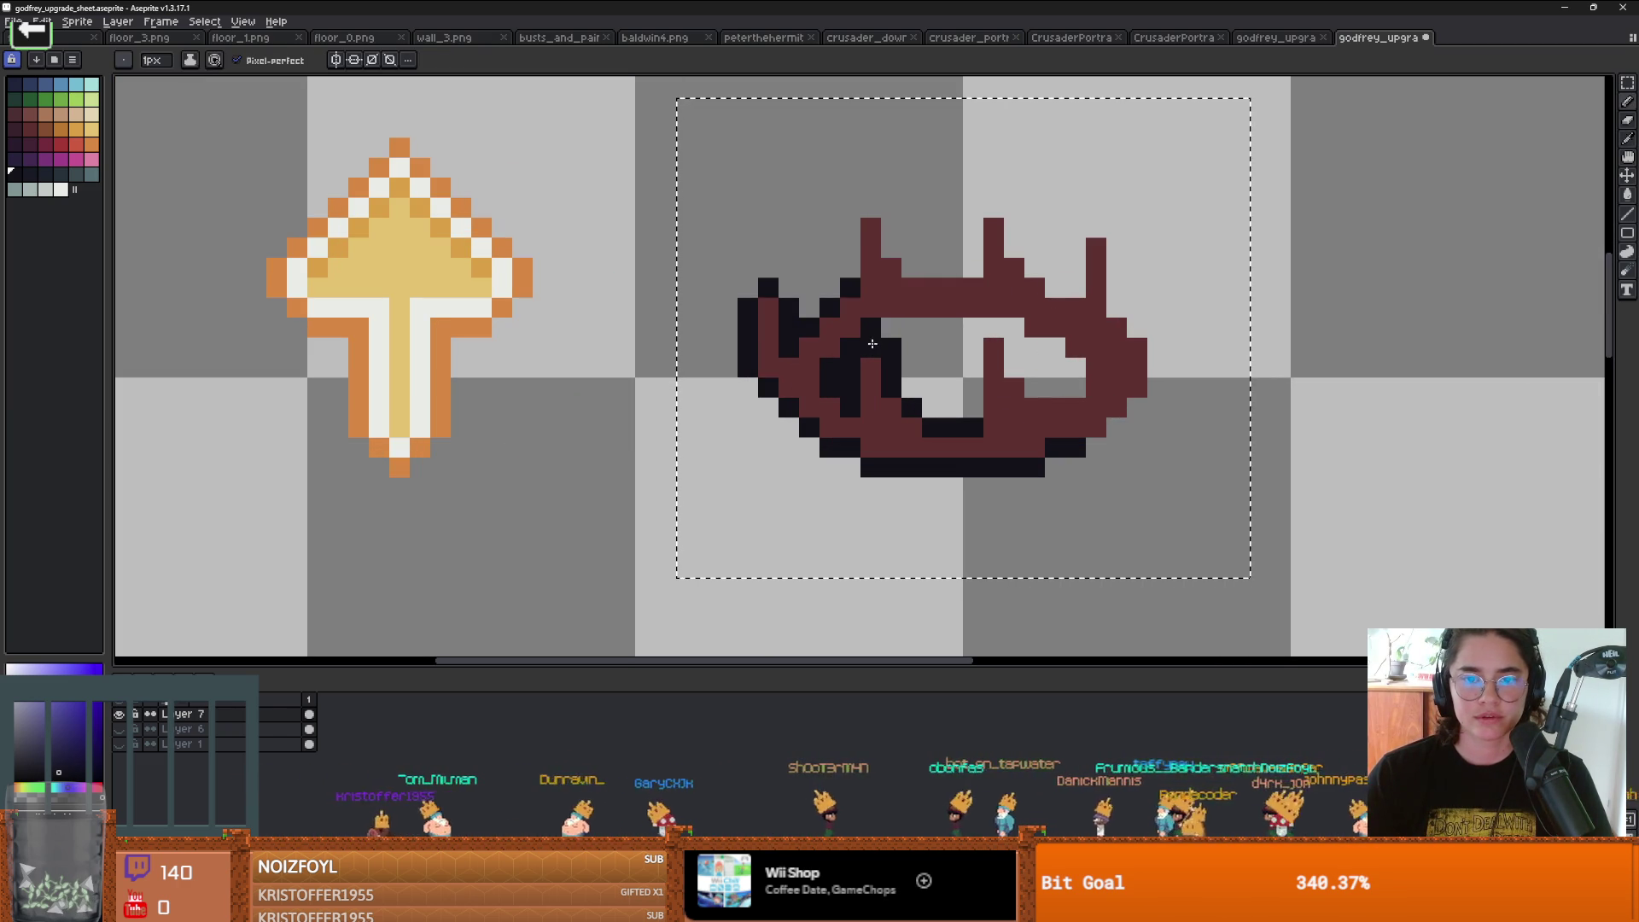
Step: Add dark pixels inside the crown's inner hole and along its inner top
key("e")
scroll(818, 382, "up", 1)
key("b")
mouse_move(849, 290)
left_mouse_down()
mouse_move(913, 263)
mouse_move(1011, 272)
left_mouse_up()
mouse_move(988, 193)
left_mouse_down()
mouse_move(905, 201)
mouse_move(885, 178)
left_mouse_up()
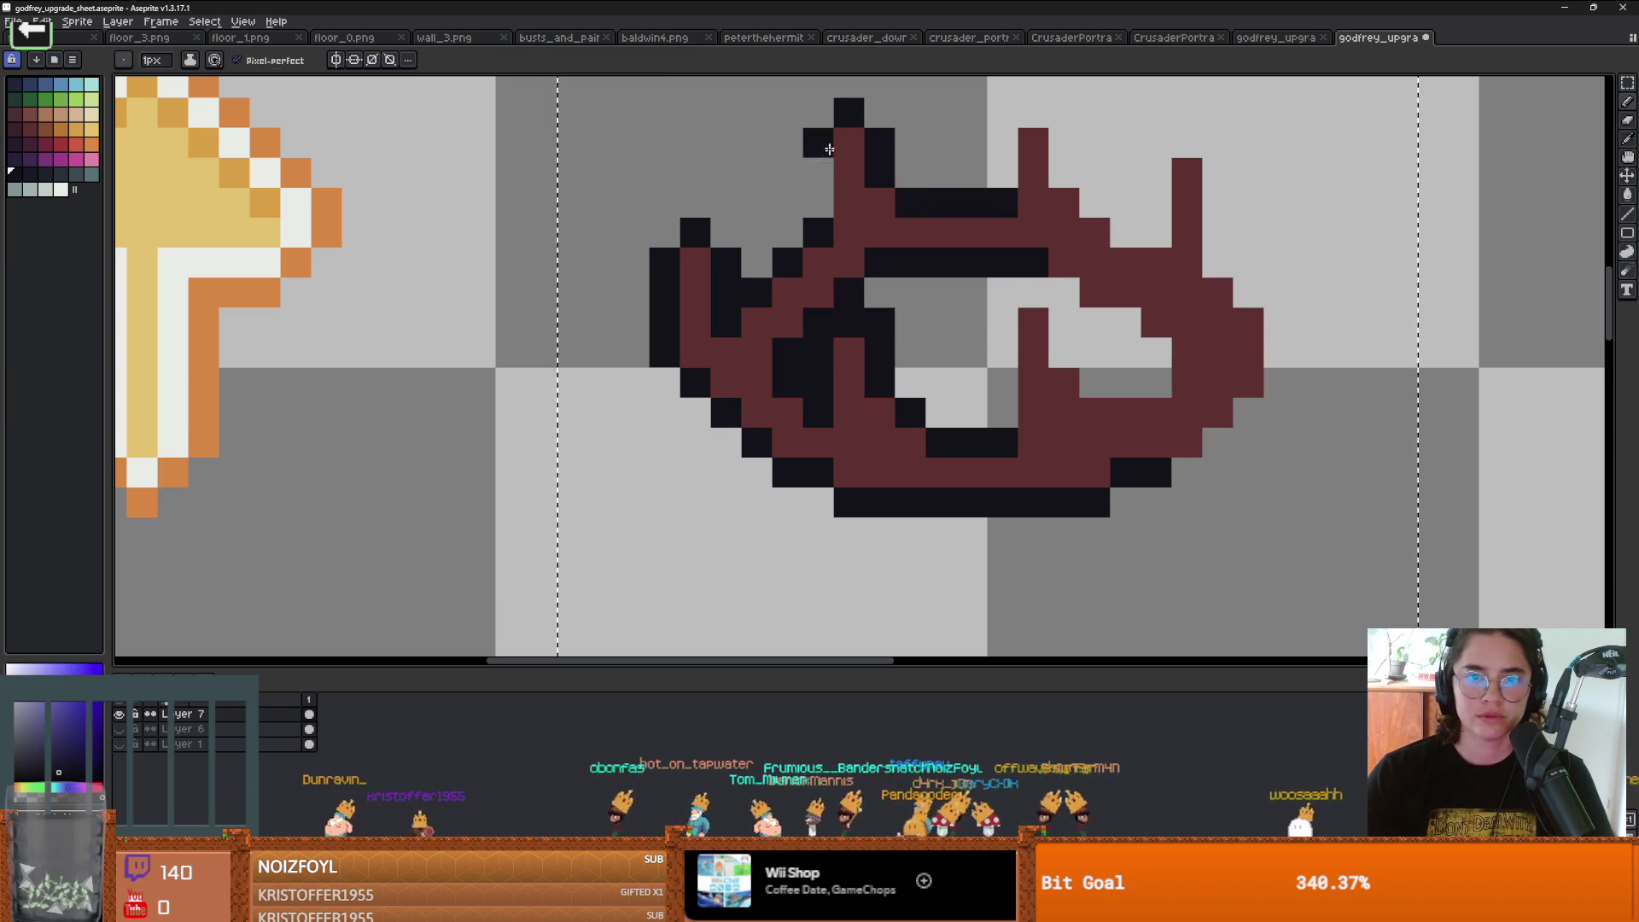
scroll(828, 141, "down", 3)
scroll(940, 363, "up", 2)
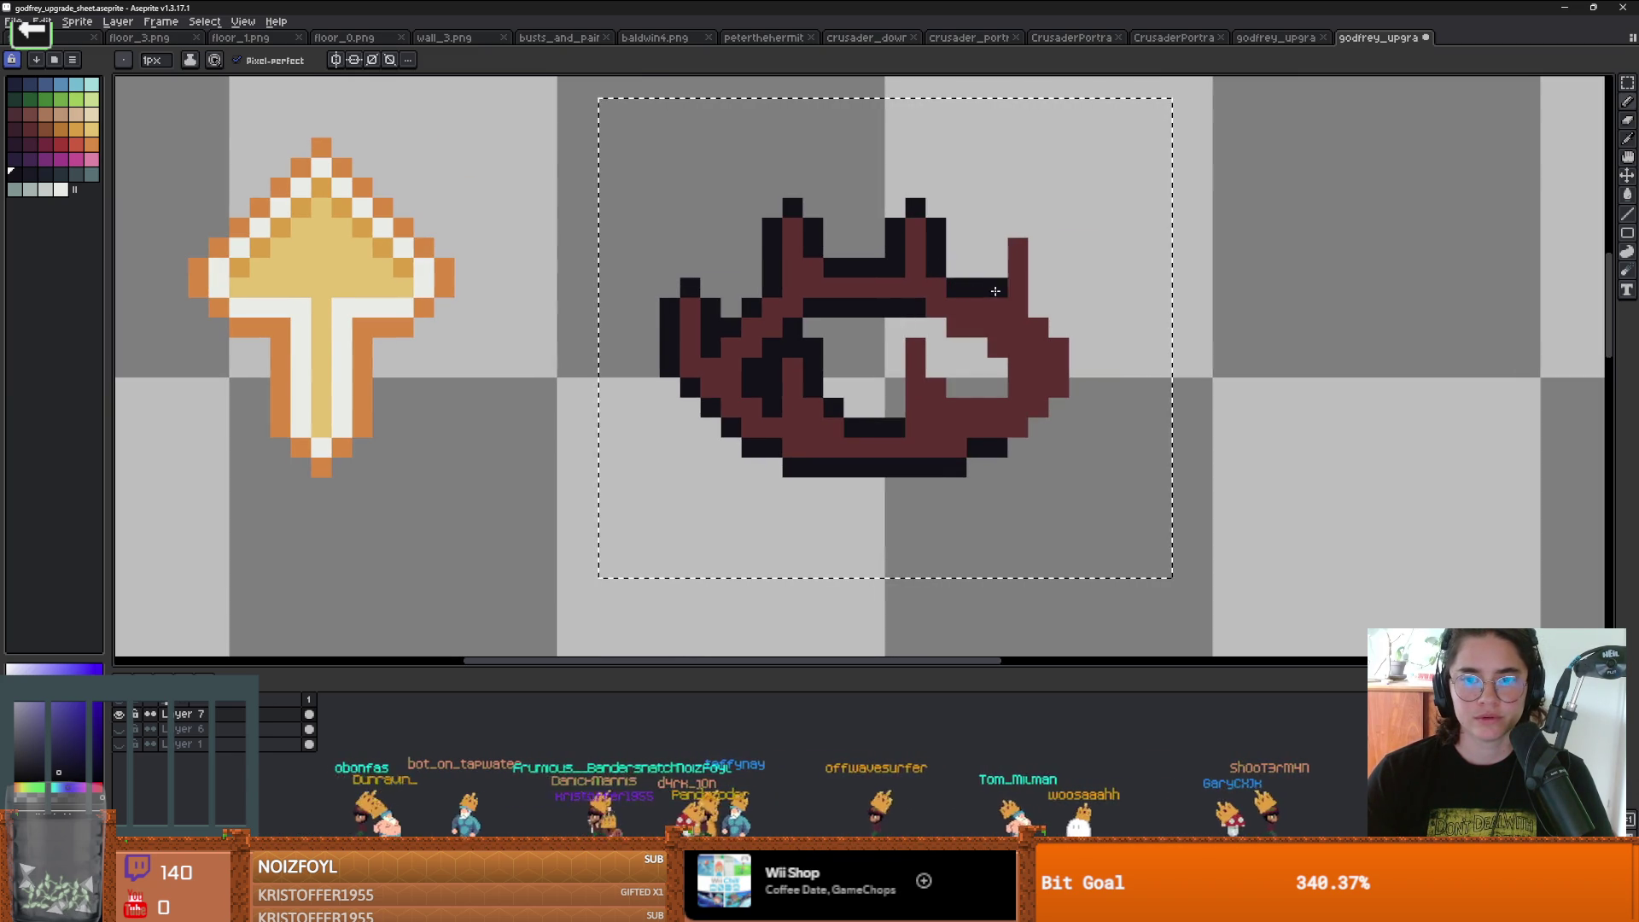
Step: Outline the crown's right tine, right edge and the bottom of its right opening in black
mouse_move(1018, 228)
left_mouse_down()
mouse_move(1040, 333)
mouse_move(1062, 335)
mouse_move(1080, 375)
mouse_move(1056, 405)
left_mouse_up()
left_click(1038, 427)
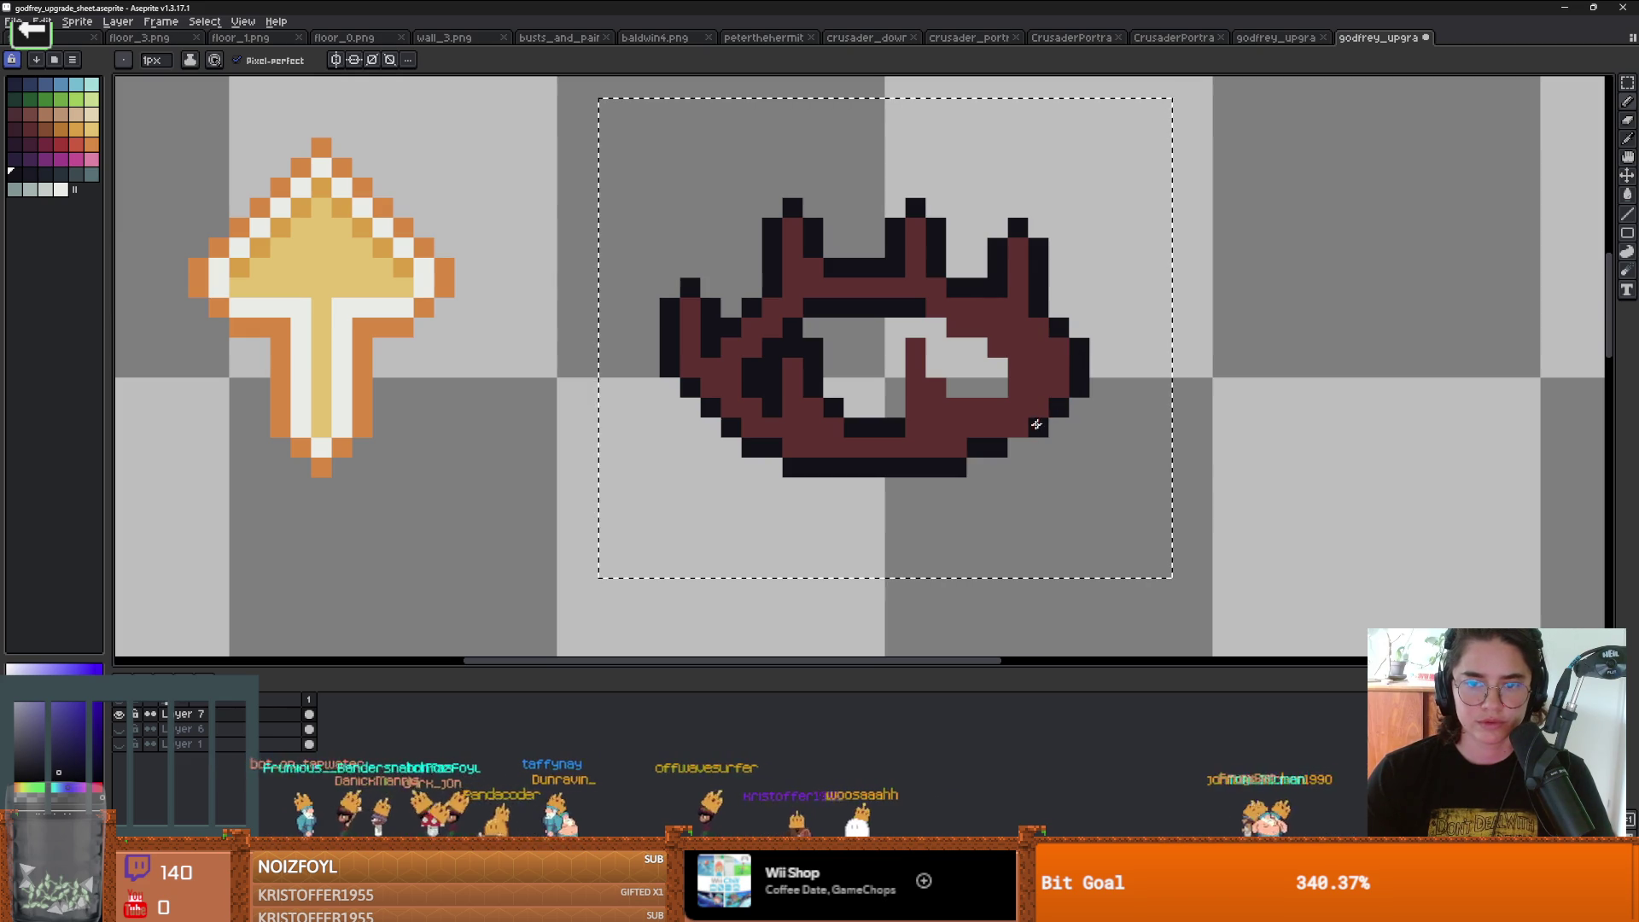
left_click(997, 368)
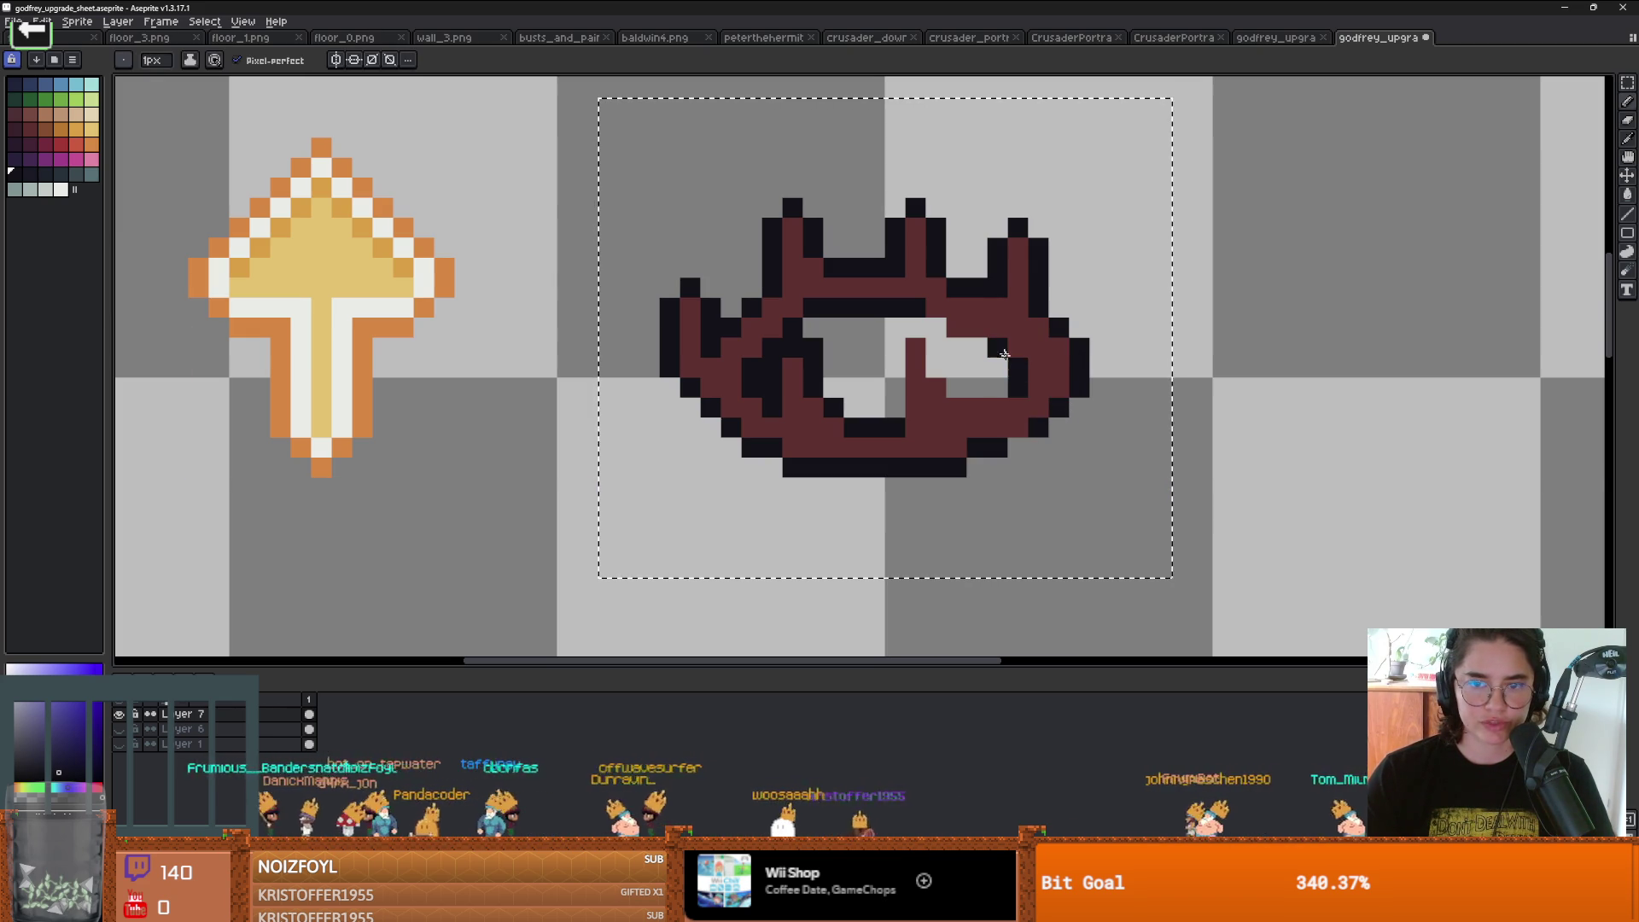
scroll(946, 335, "up", 2)
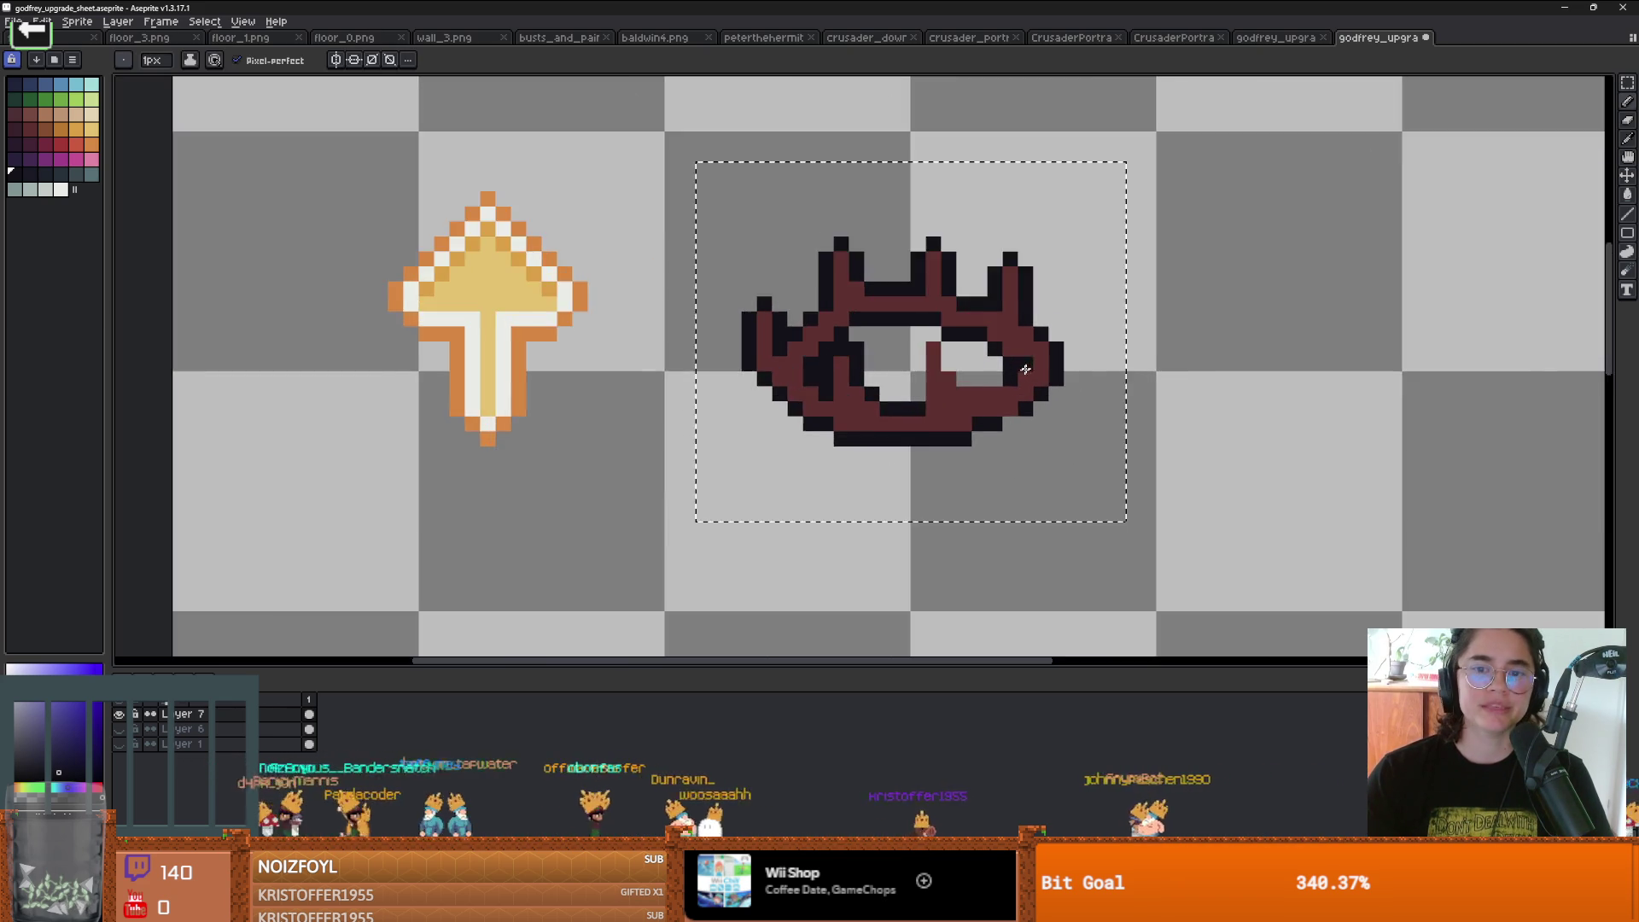
mouse_move(969, 407)
left_mouse_down()
mouse_move(908, 407)
mouse_move(843, 293)
mouse_move(818, 316)
mouse_move(816, 399)
left_mouse_up()
left_click(907, 381)
scroll(816, 398, "down", 3)
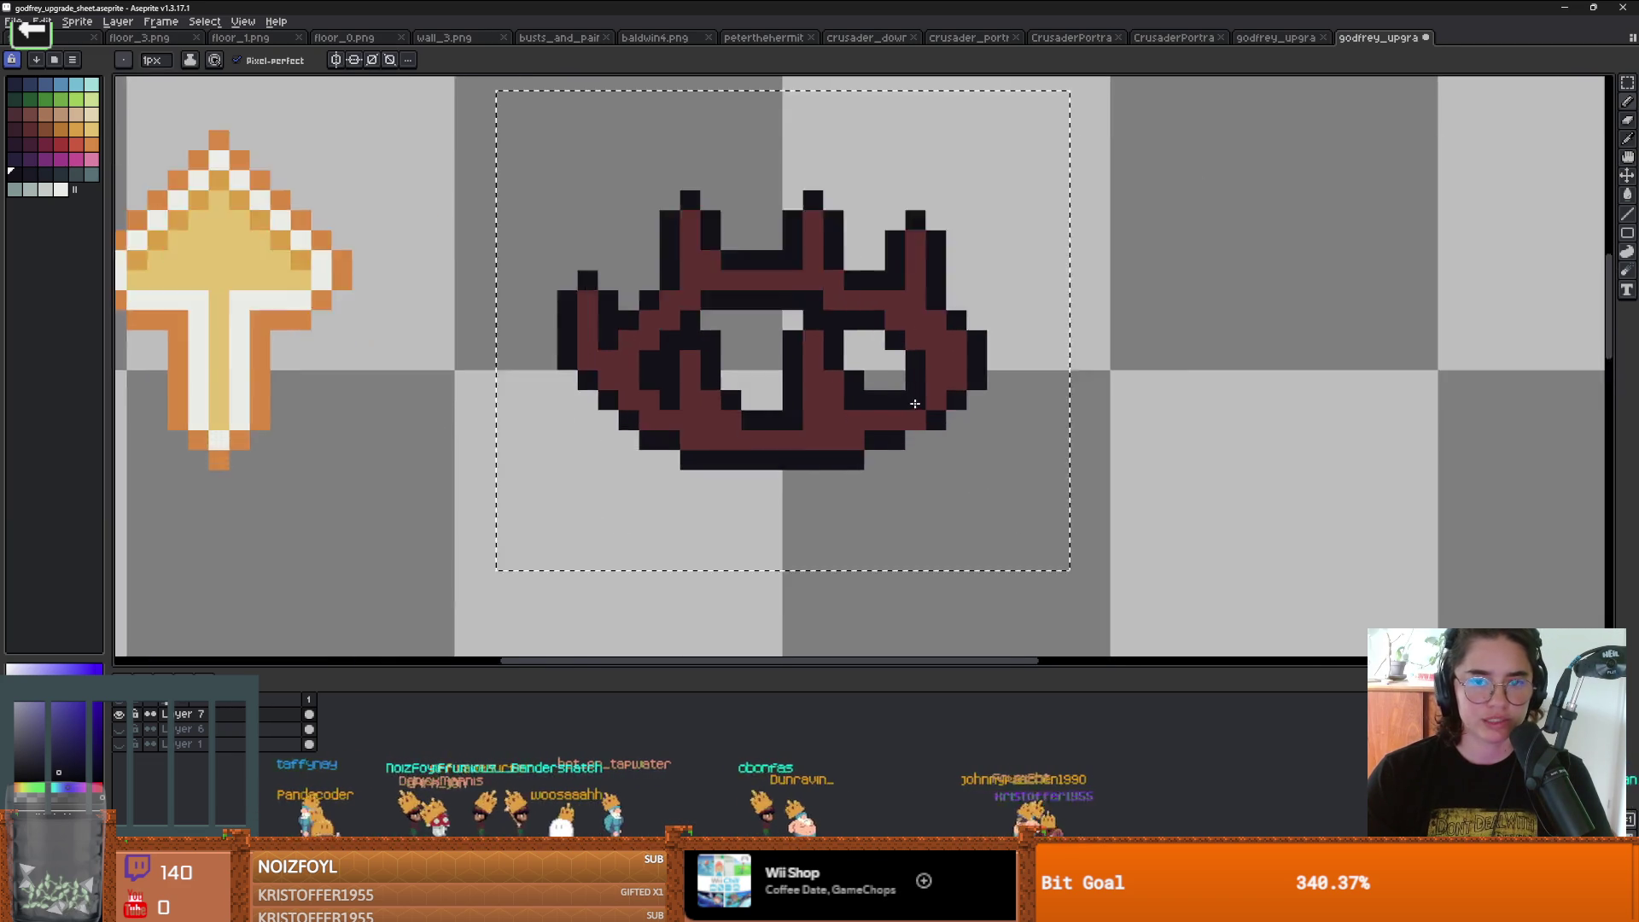
scroll(889, 413, "up", 1)
scroll(1077, 429, "down", 1)
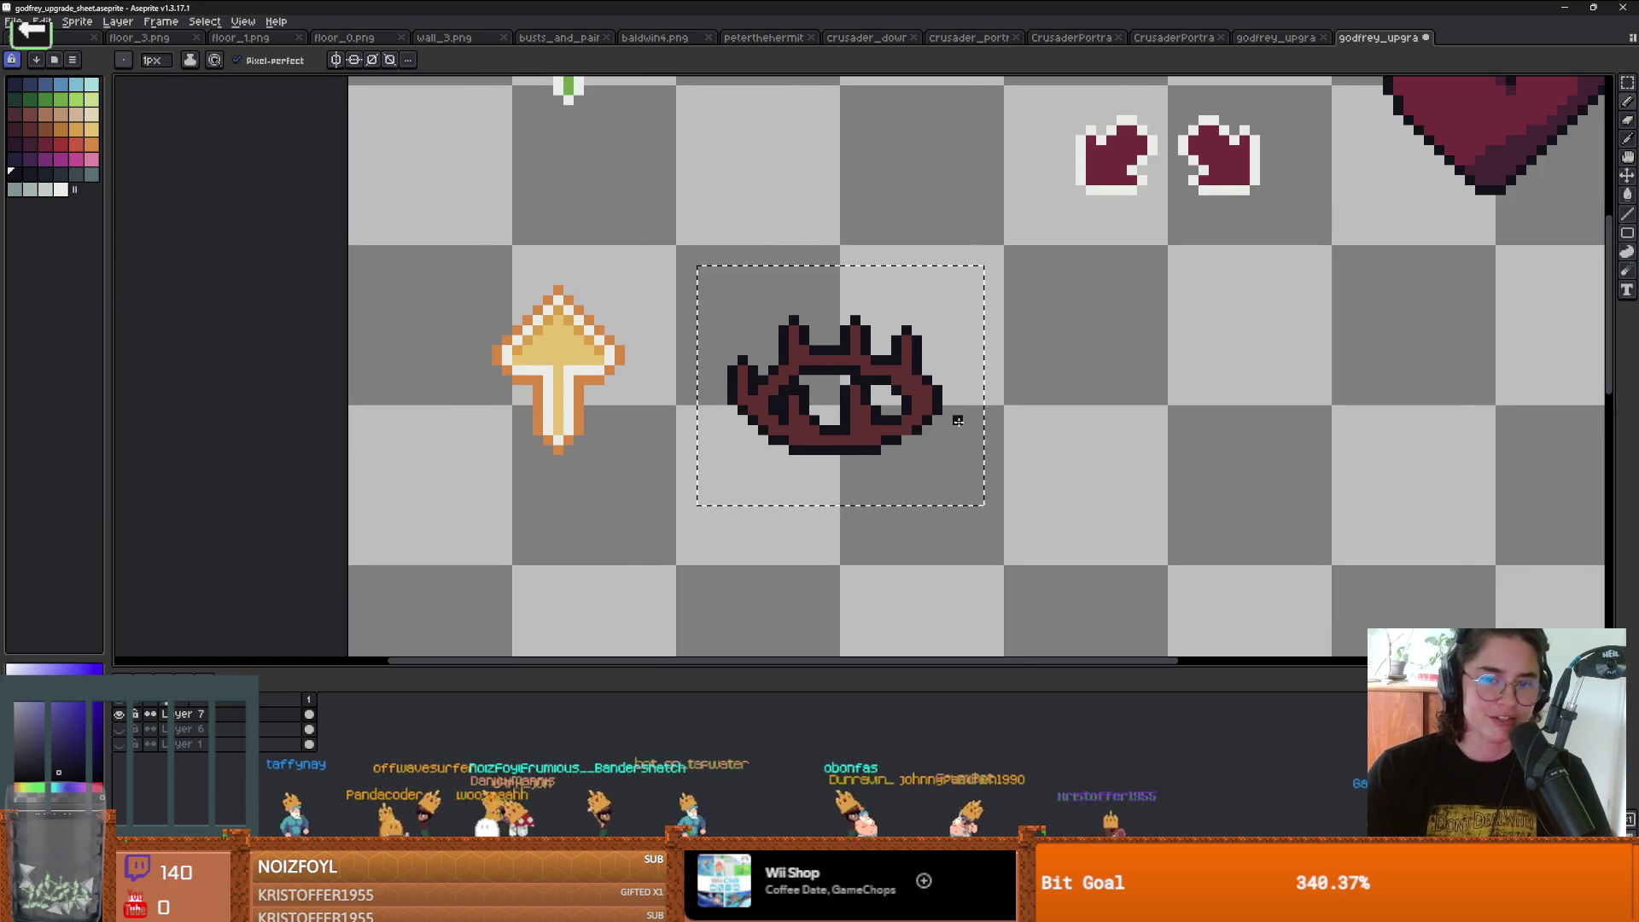
scroll(960, 414, "up", 3)
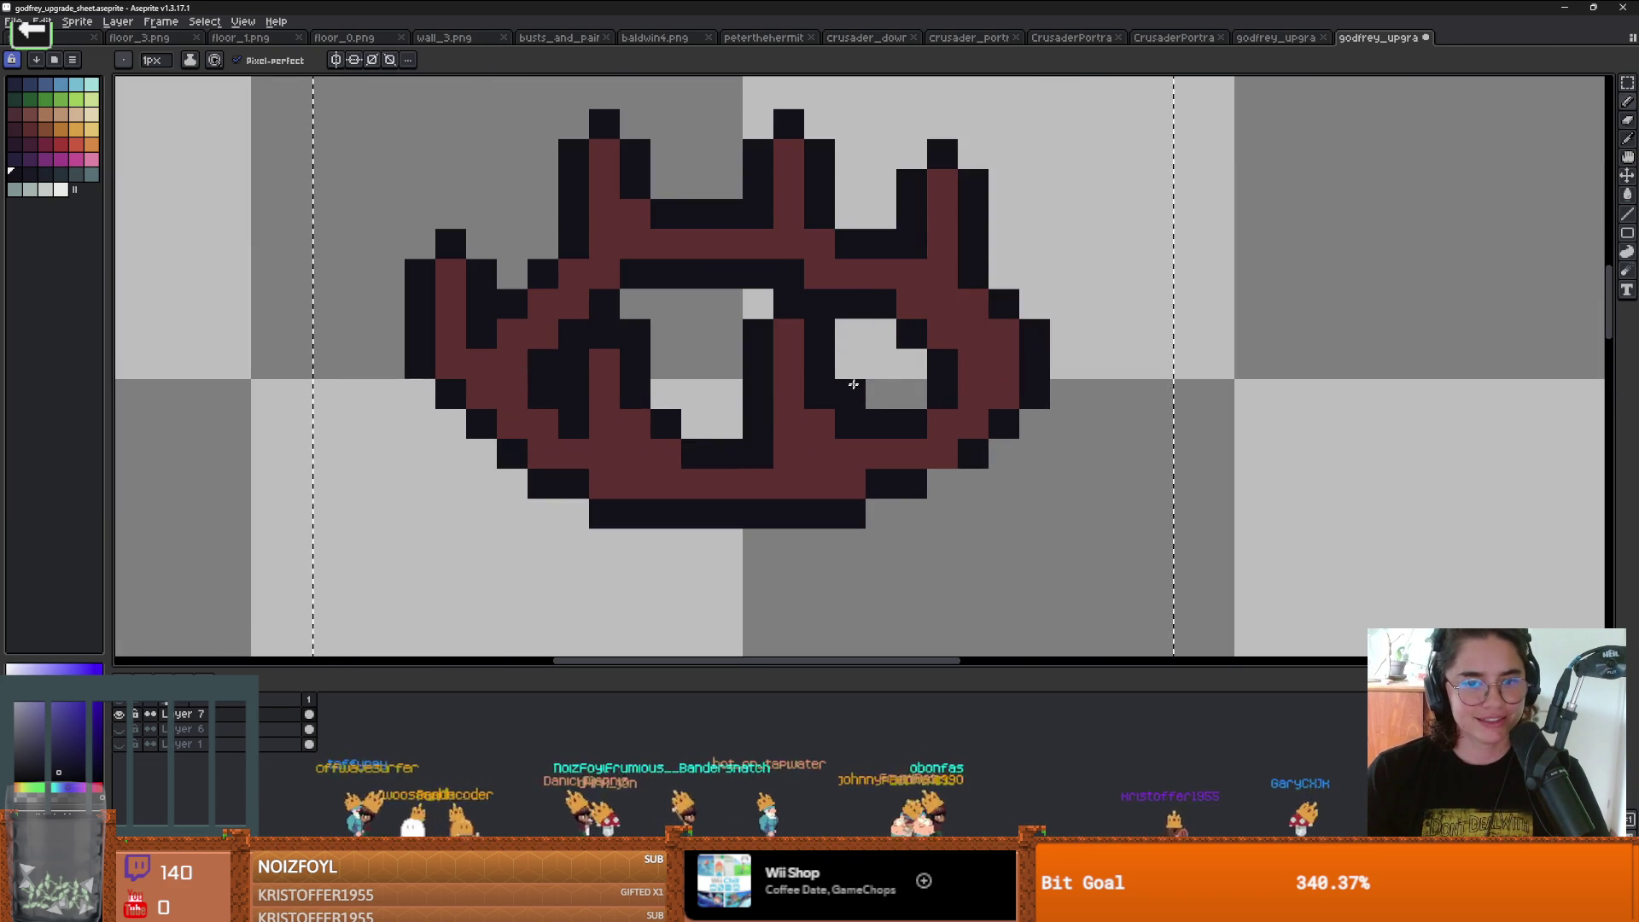
scroll(855, 380, "down", 3)
scroll(893, 392, "up", 2)
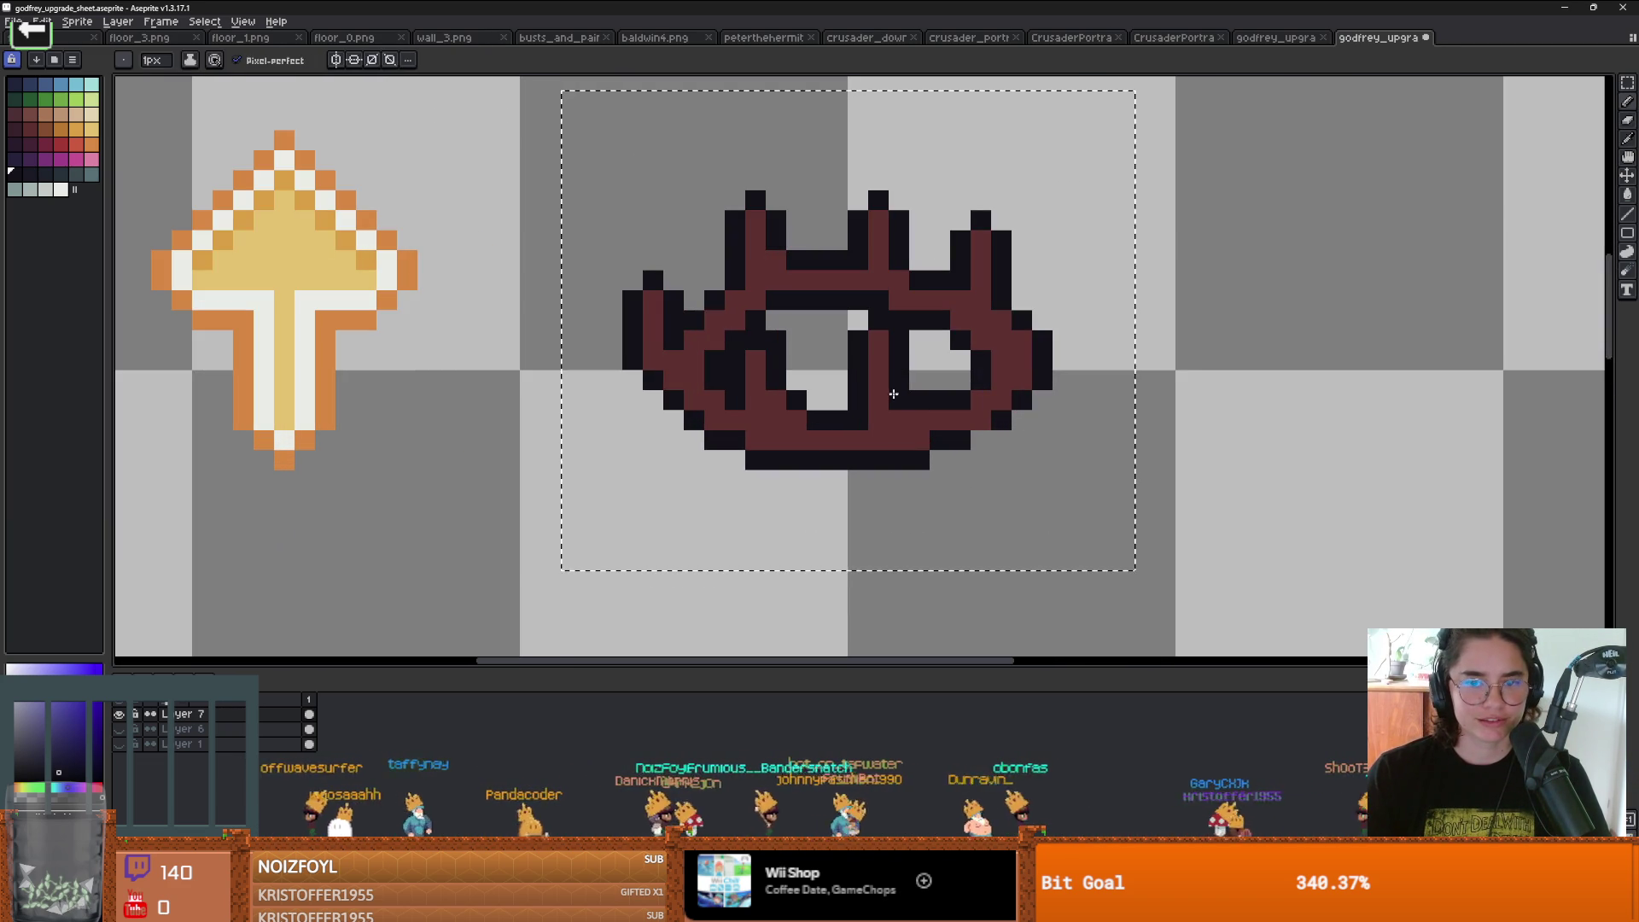
Step: Touch up the black pixels around the crown's lower-right corner
key("e")
scroll(939, 403, "down", 1)
scroll(939, 402, "up", 1)
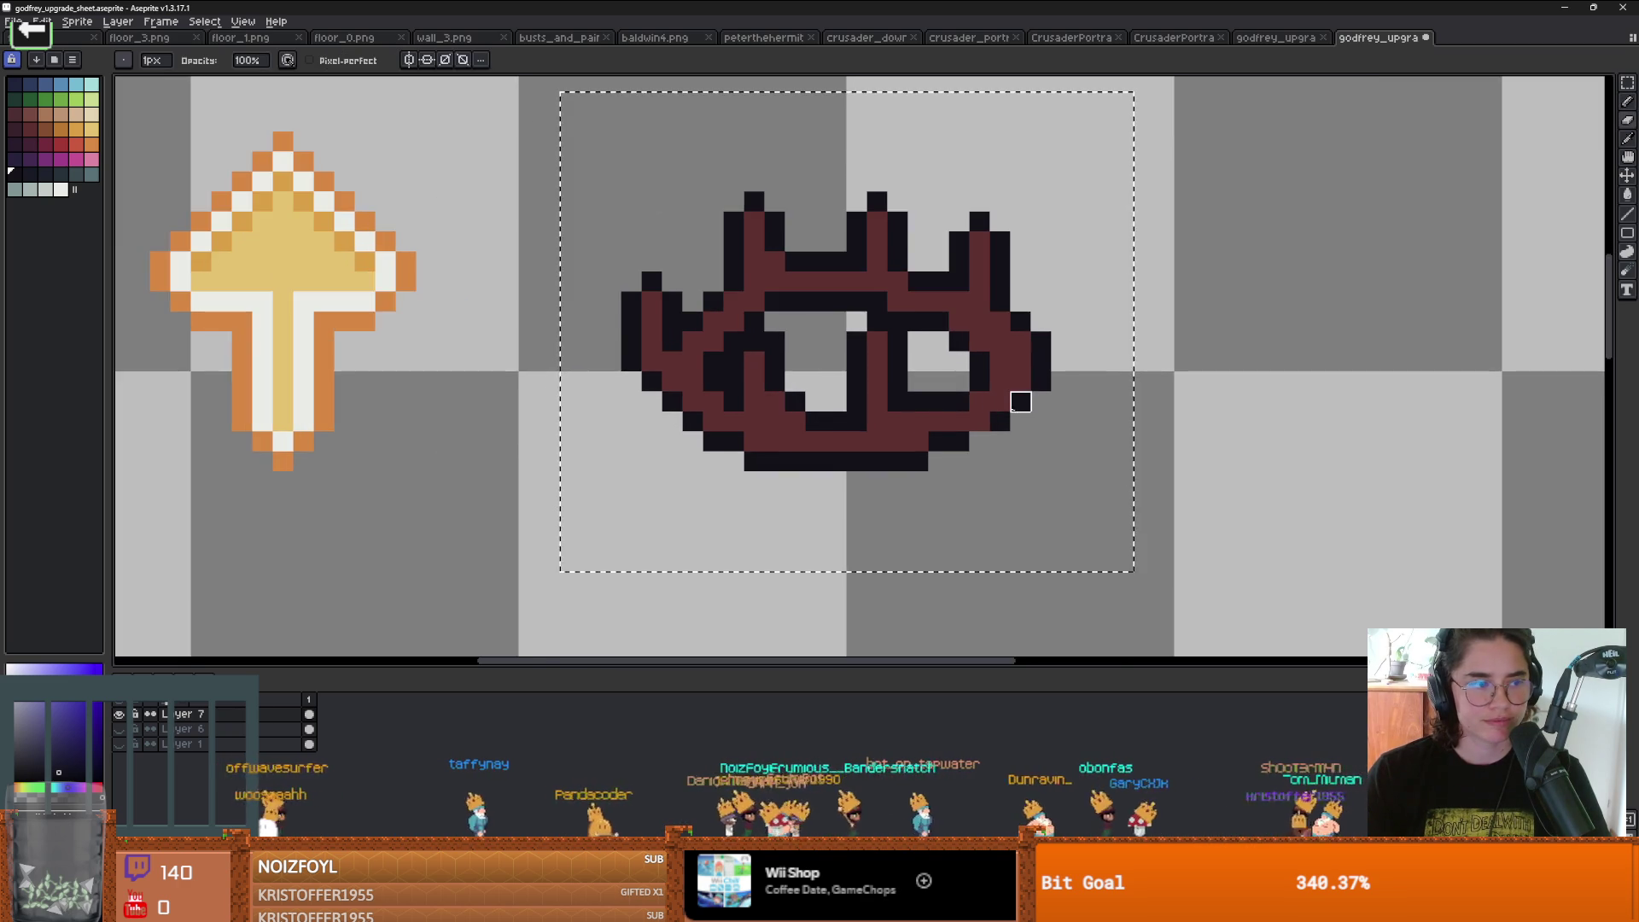
scroll(1001, 402, "up", 3)
scroll(1066, 425, "down", 3)
key("b")
left_click_drag(1066, 446, 1046, 446)
scroll(1067, 436, "down", 2)
scroll(1067, 436, "up", 3)
right_click(1068, 440)
left_click(1067, 325)
left_click(1039, 294)
key("e")
Step: Erase two black pixels in the right eye hole and show Layers 6 and 1
left_click_drag(1006, 297, 1038, 325)
scroll(1037, 325, "down", 2)
scroll(957, 385, "up", 1)
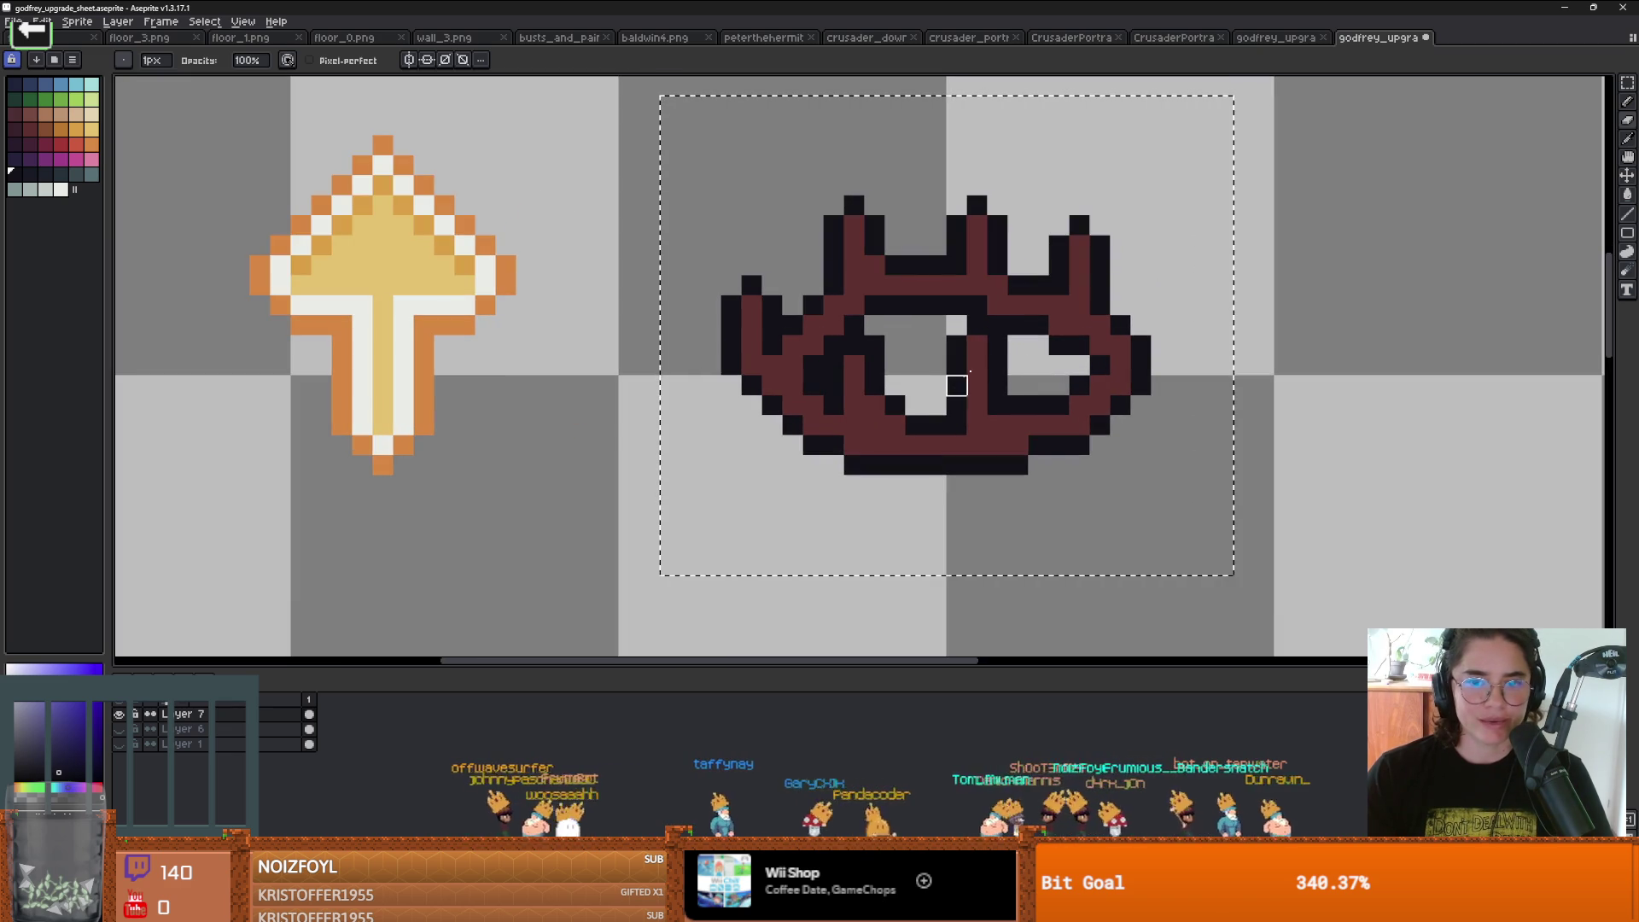
scroll(975, 390, "down", 2)
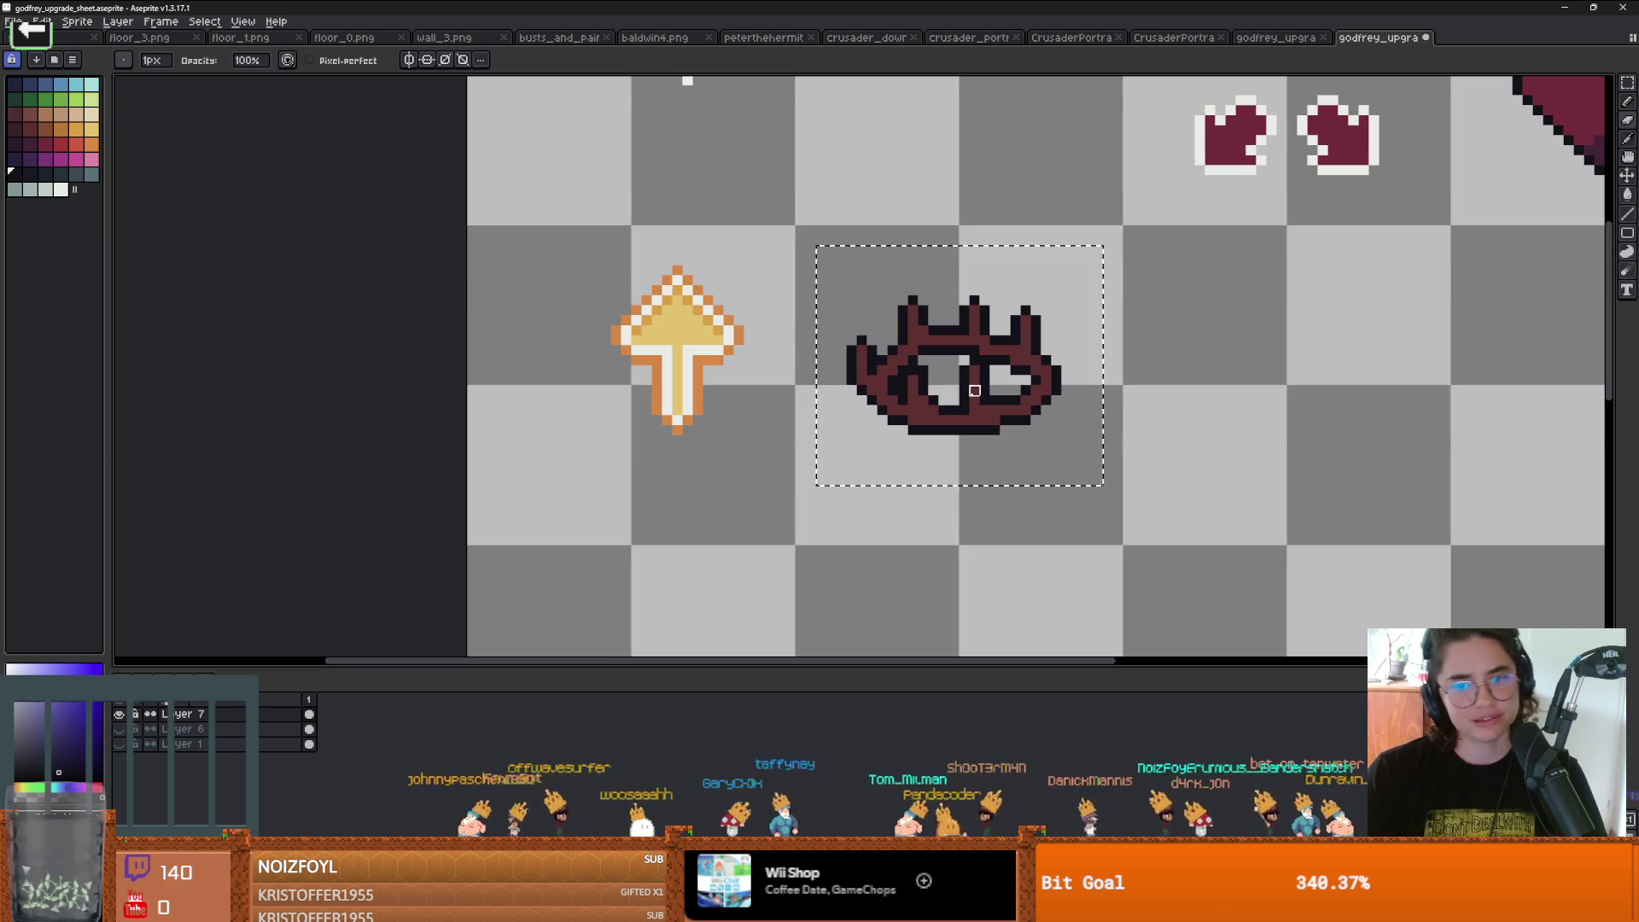
scroll(1075, 443, "down", 3)
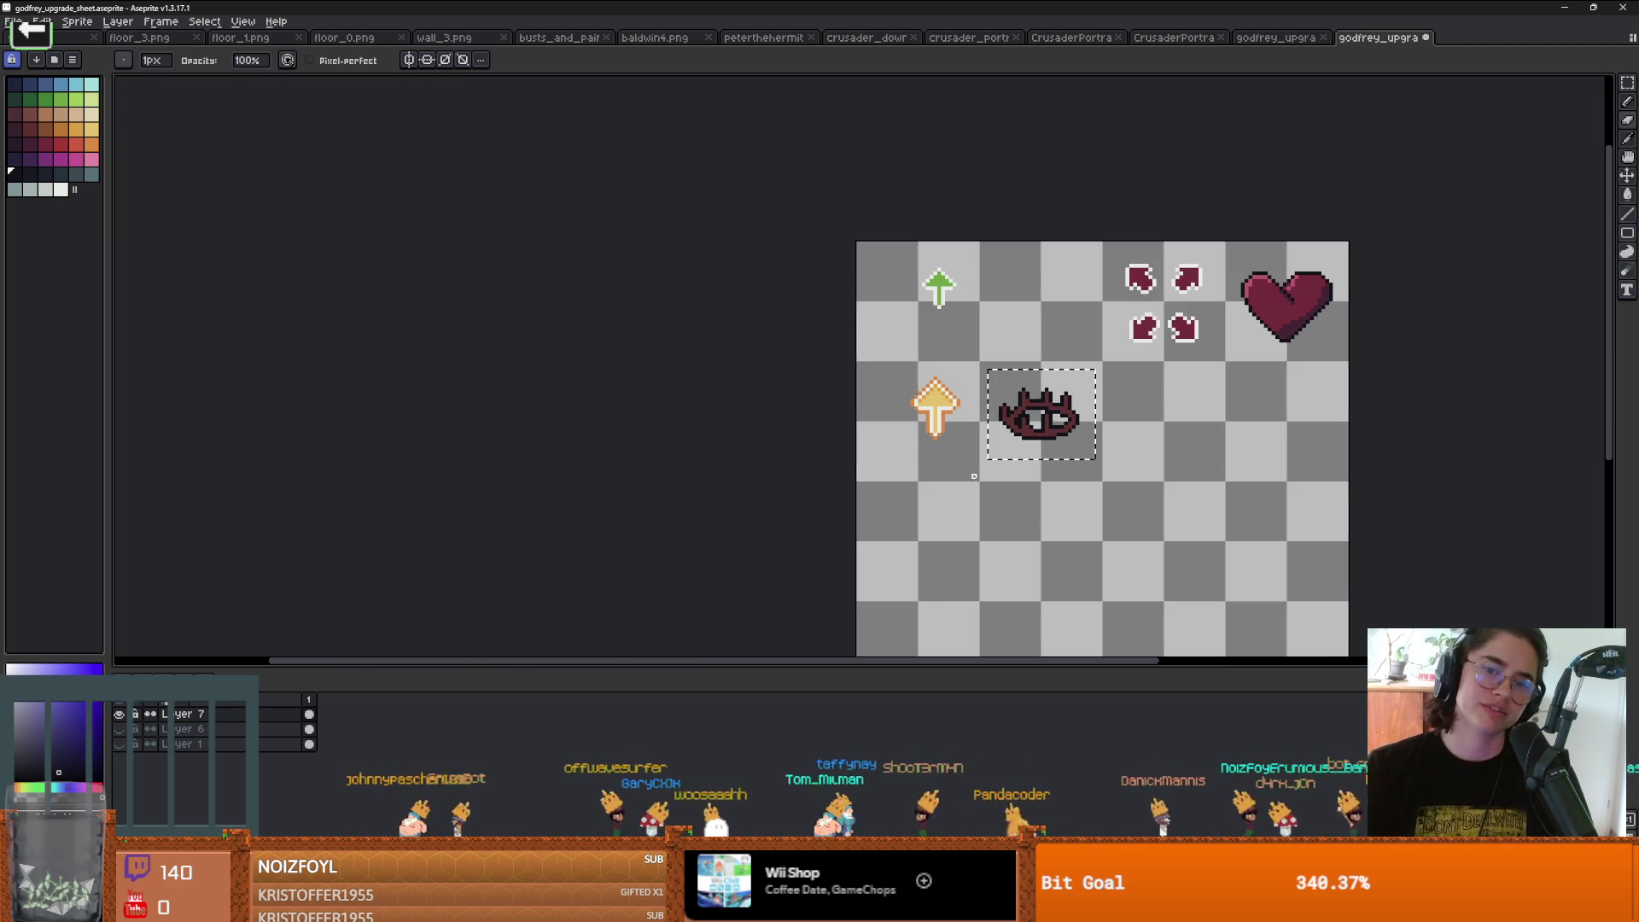
scroll(919, 500, "up", 2)
scroll(790, 376, "up", 3)
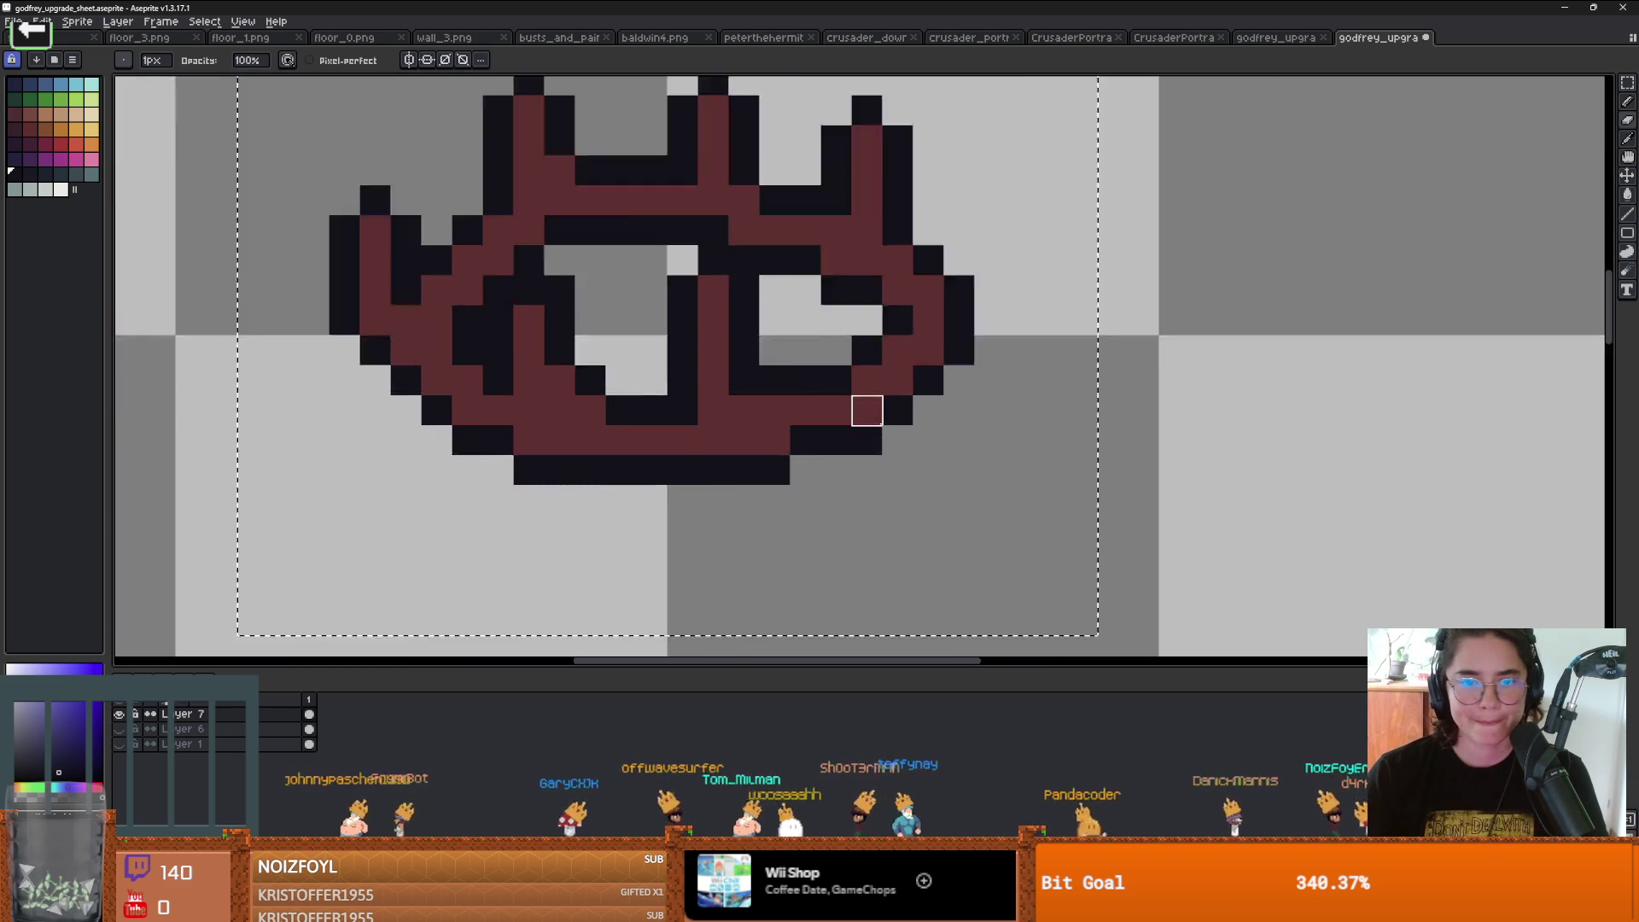
scroll(836, 444, "down", 2)
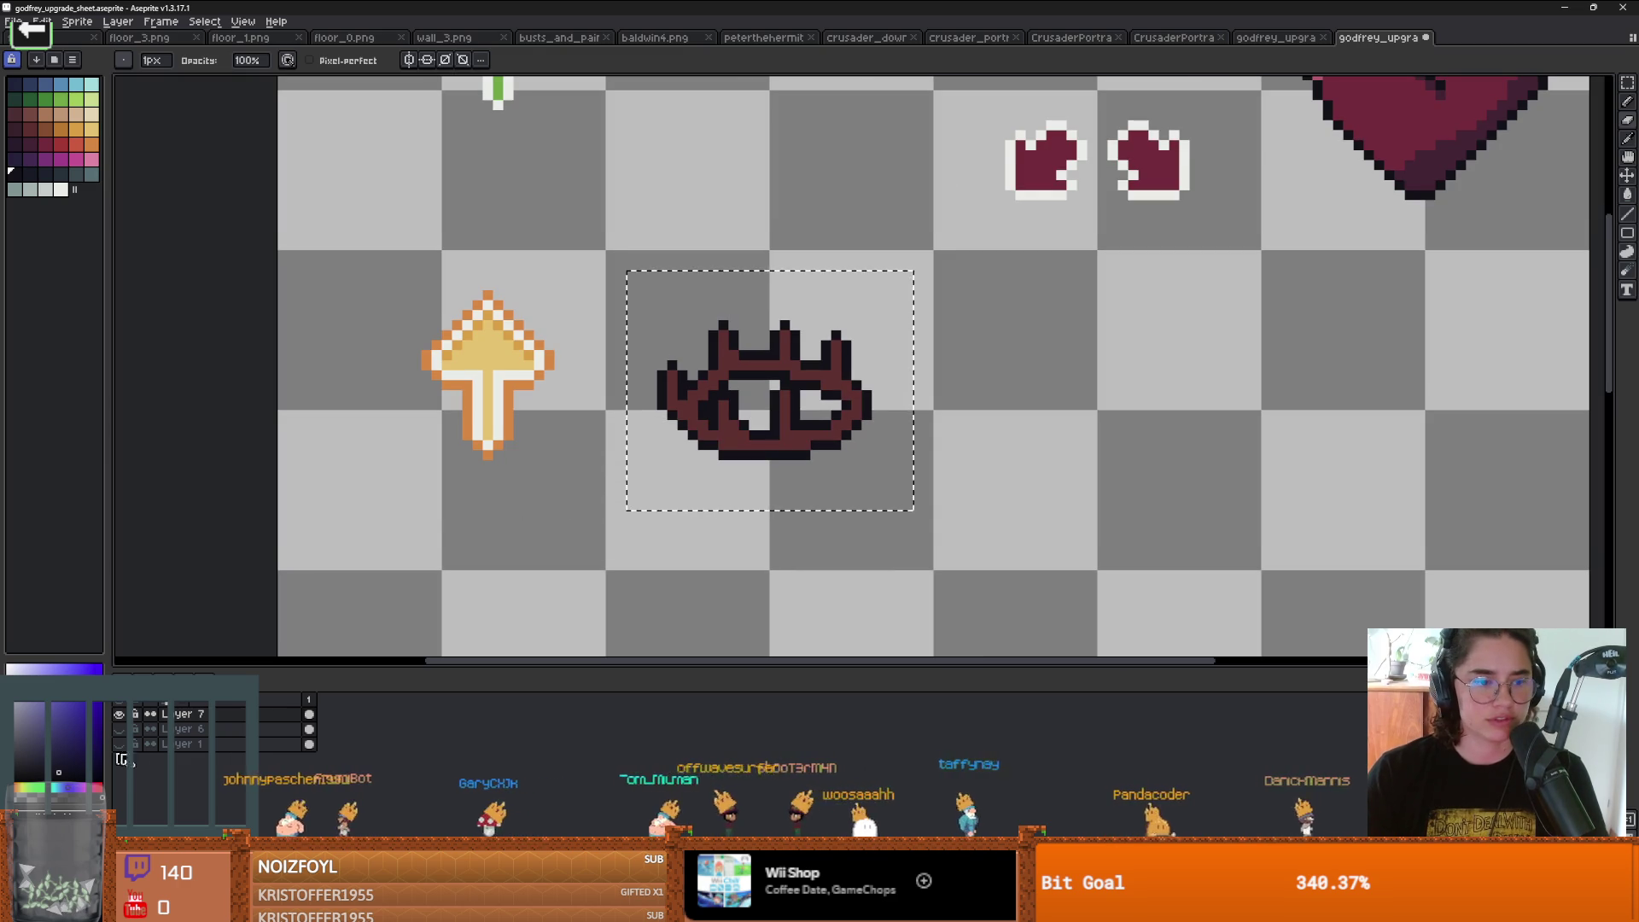
left_click_drag(118, 733, 118, 744)
scroll(602, 538, "down", 2)
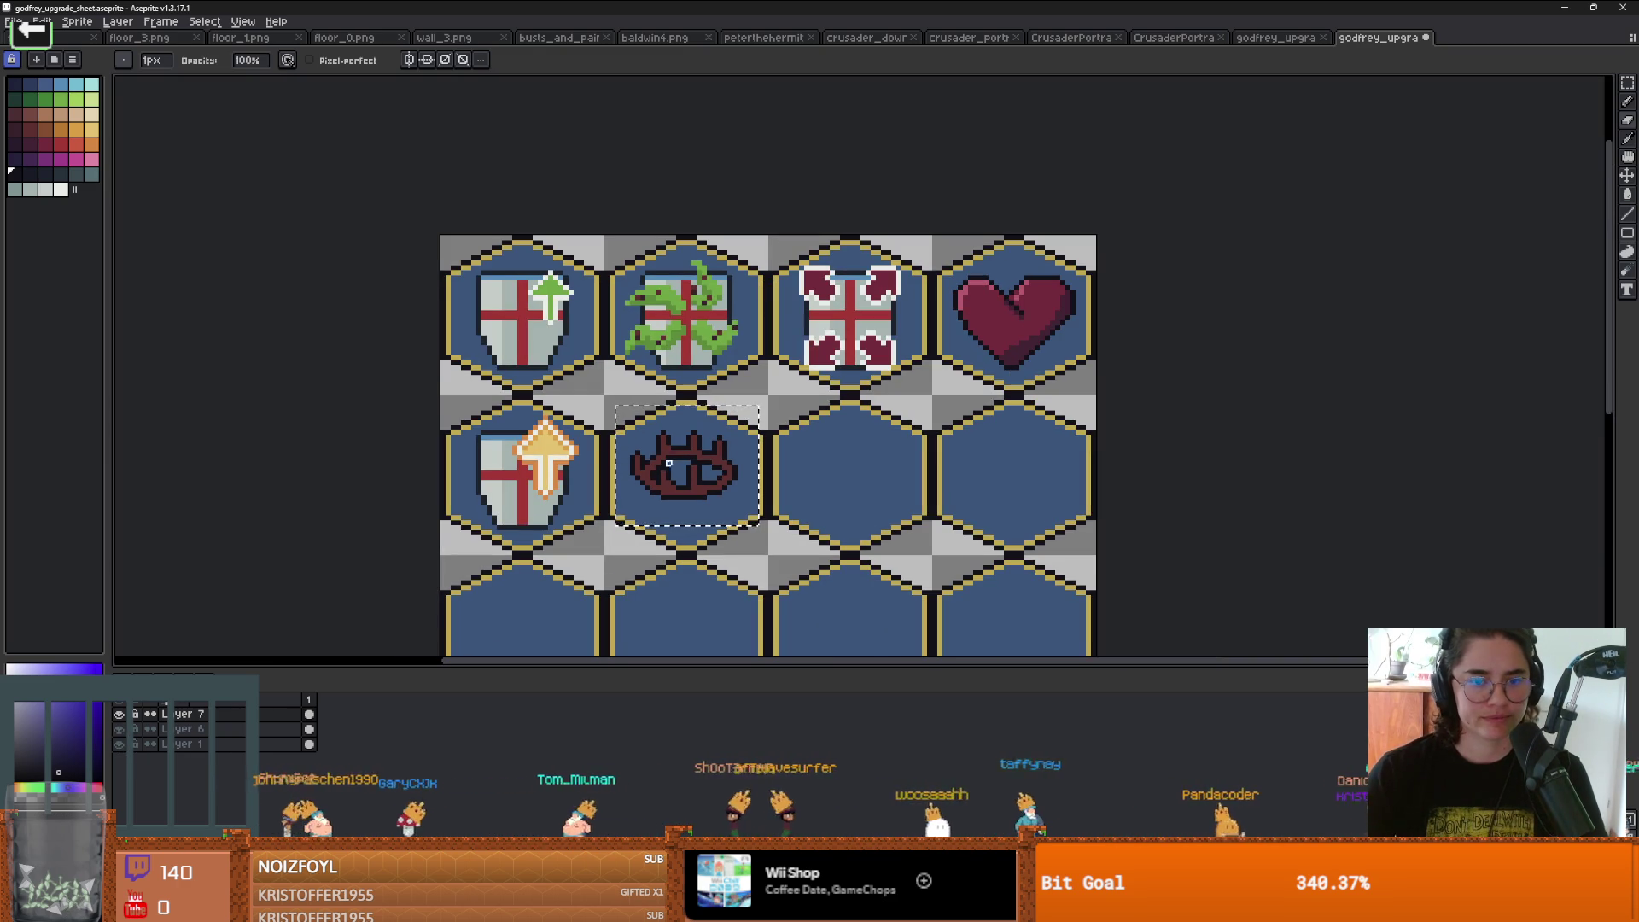
Step: Nudge the selected crown into place within its hexagon tile, then switch back to Godot
key("ctrl")
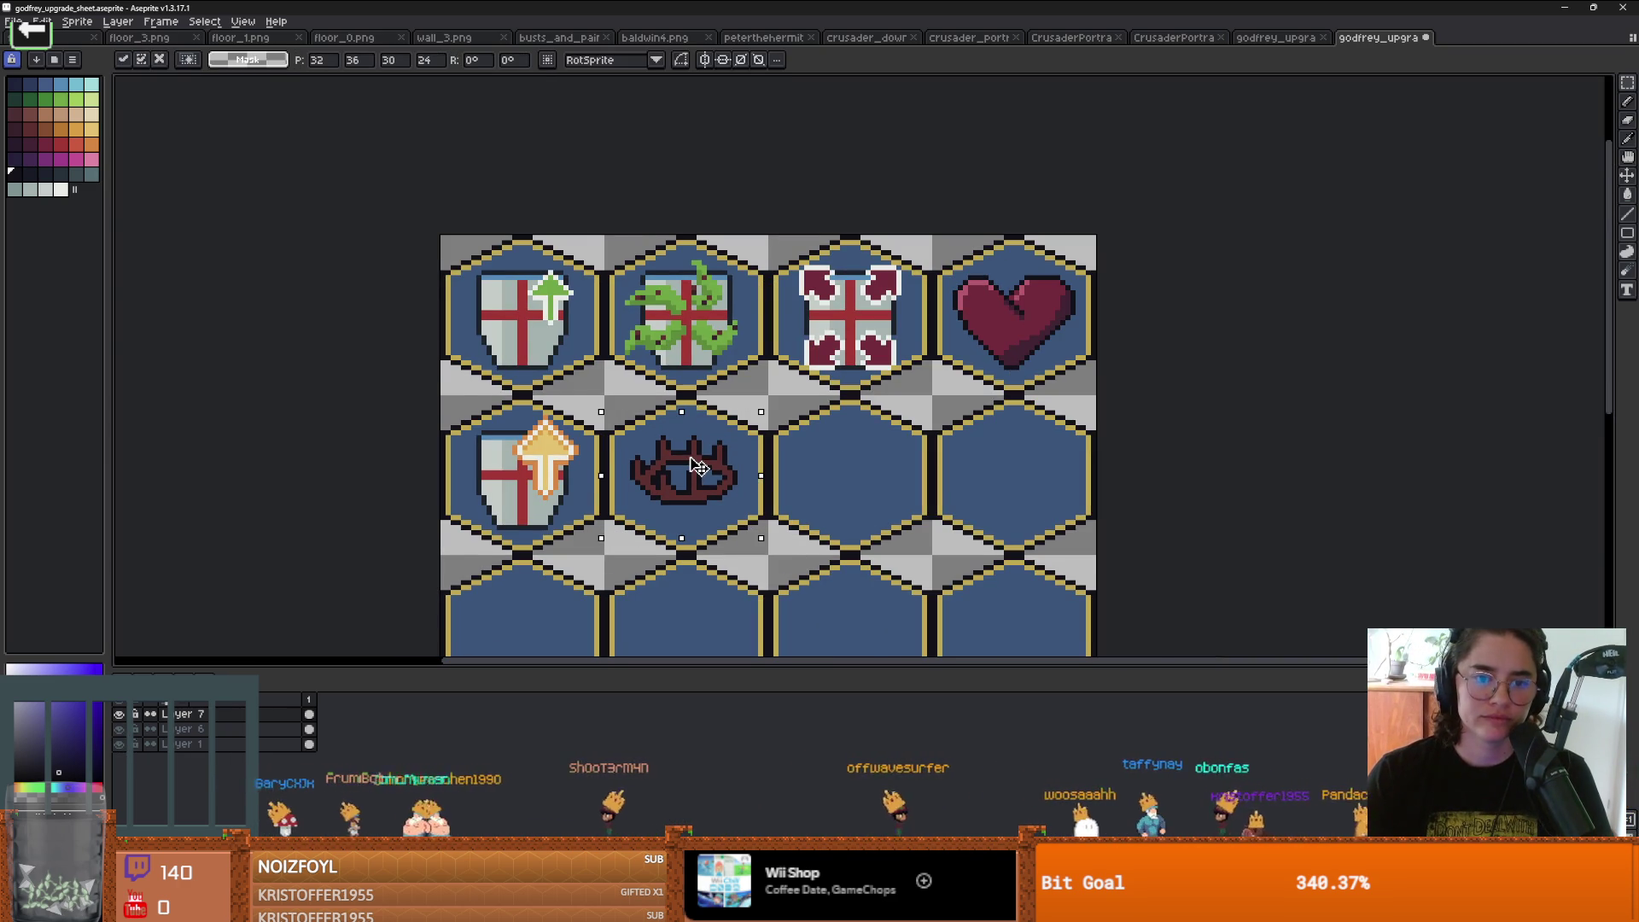
scroll(782, 510, "up", 1)
mouse_move(587, 392)
left_mouse_down()
mouse_move(762, 566)
mouse_move(557, 379)
left_mouse_up()
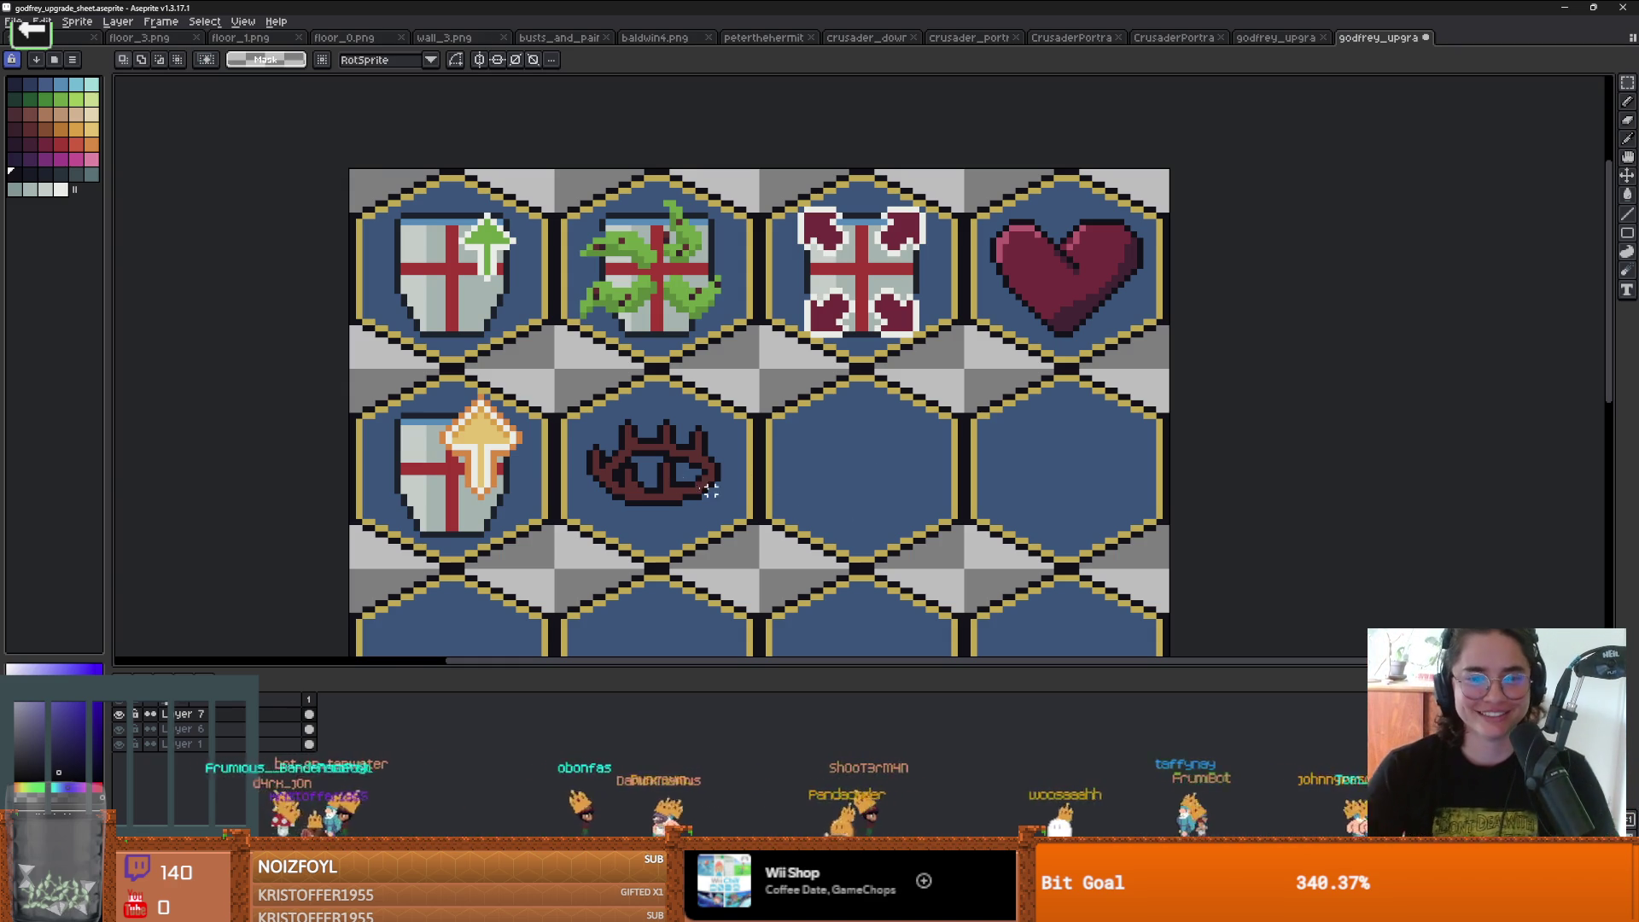
scroll(787, 491, "down", 2)
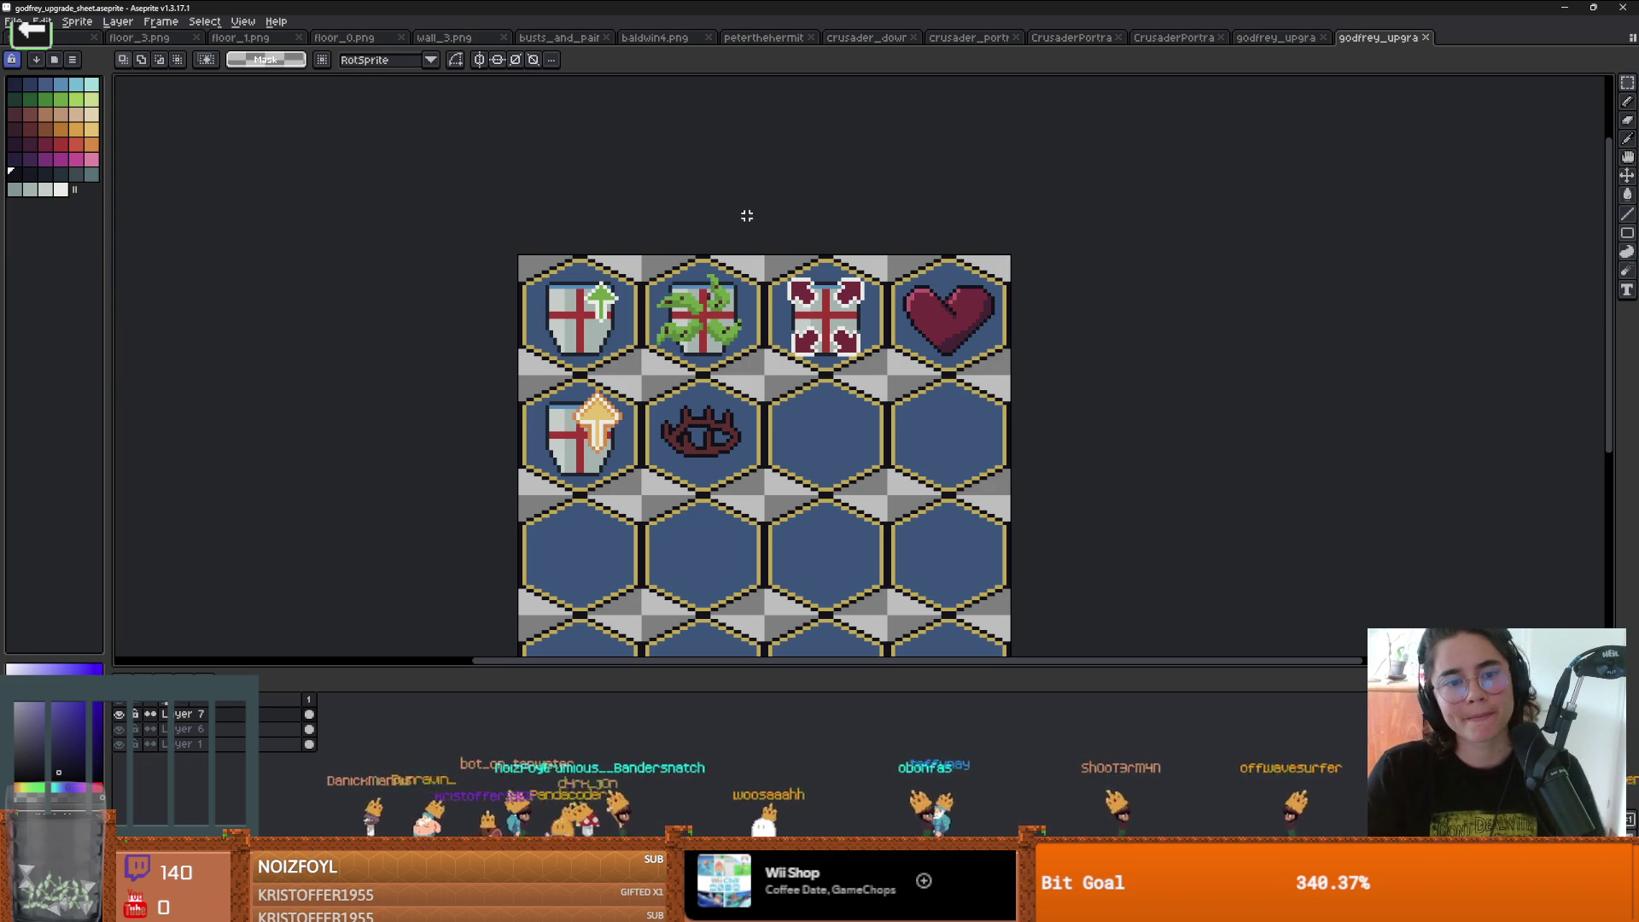
key("alt+Tab")
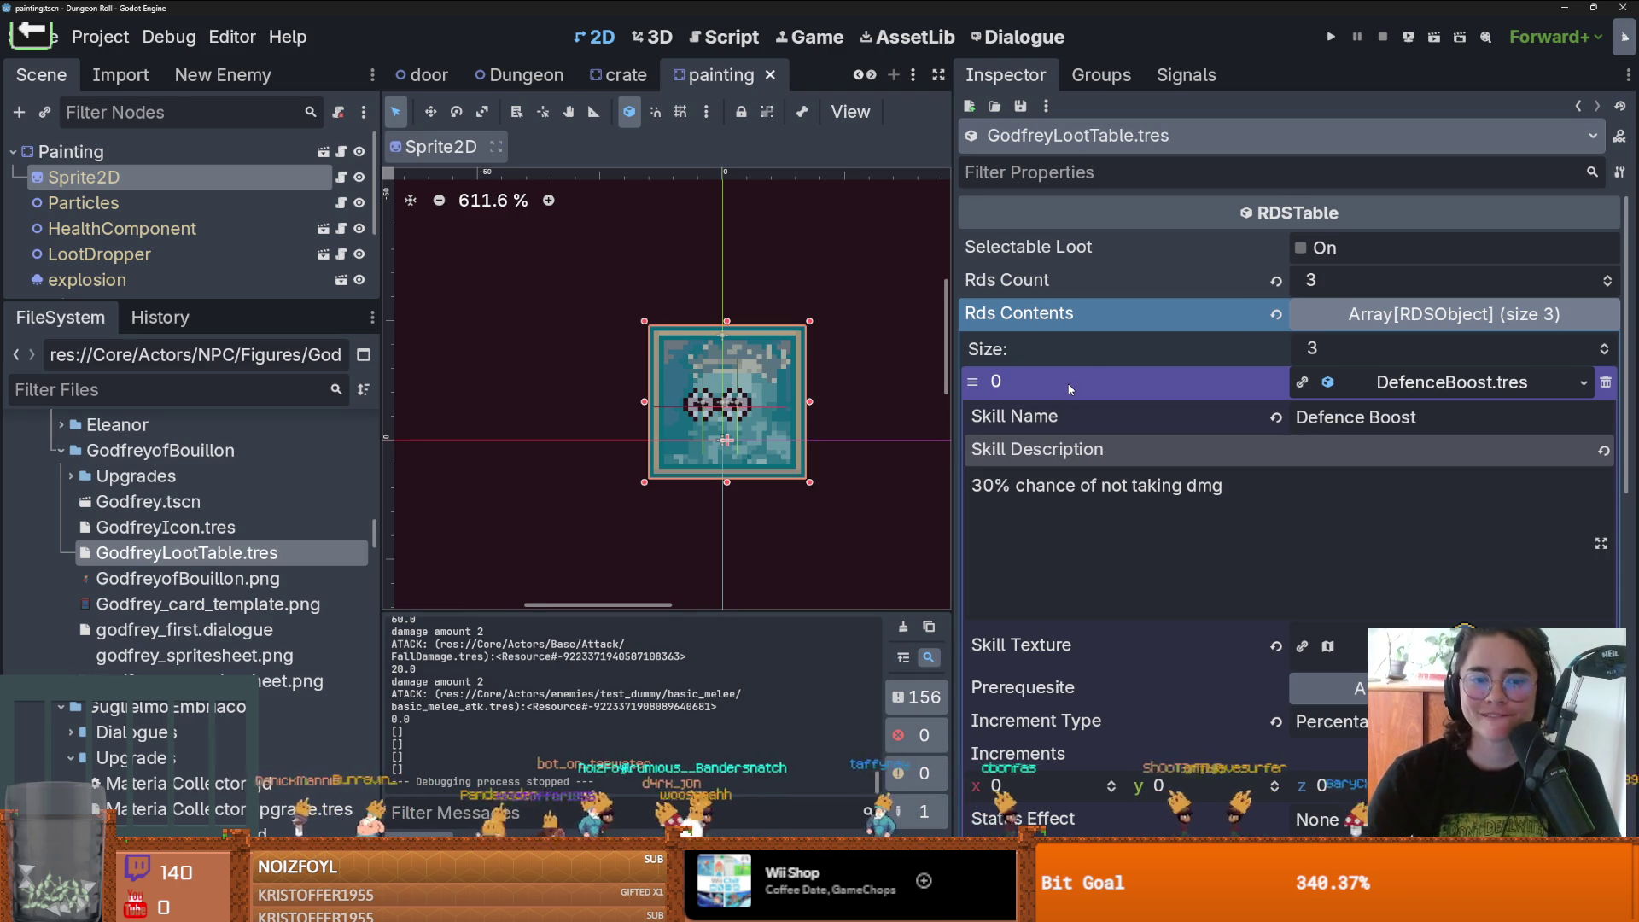
Step: Select the Godfrey scene file, save the scene, and widen the 2D scene view
left_click(145, 501)
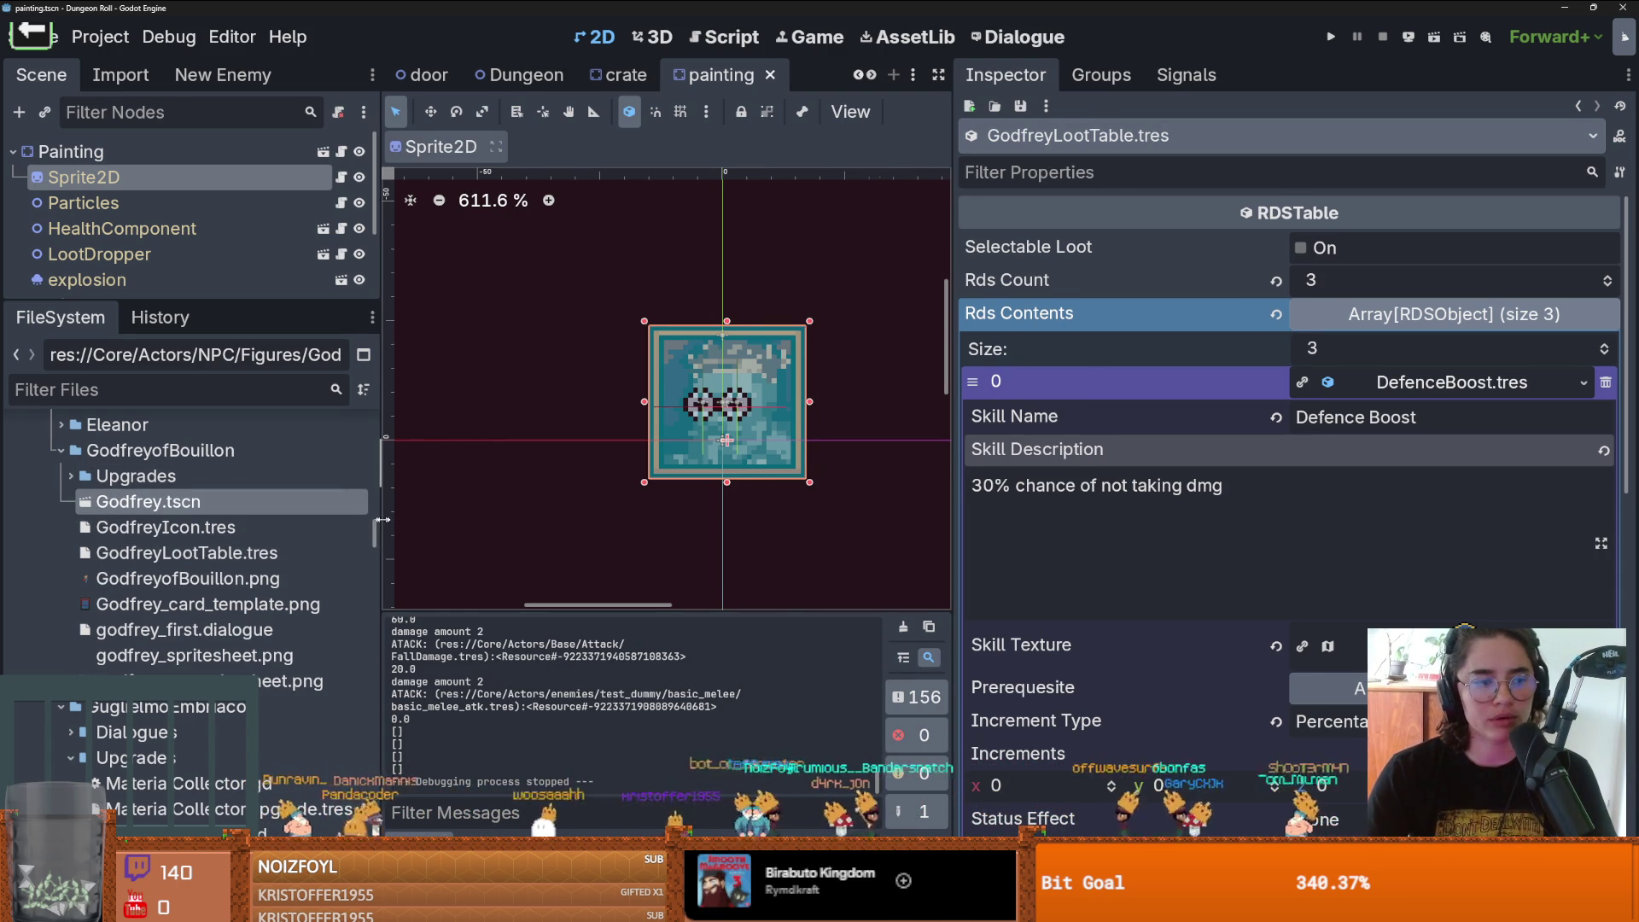
left_click_drag(382, 520, 487, 519)
key("ctrl+s")
scroll(195, 531, "down", 3)
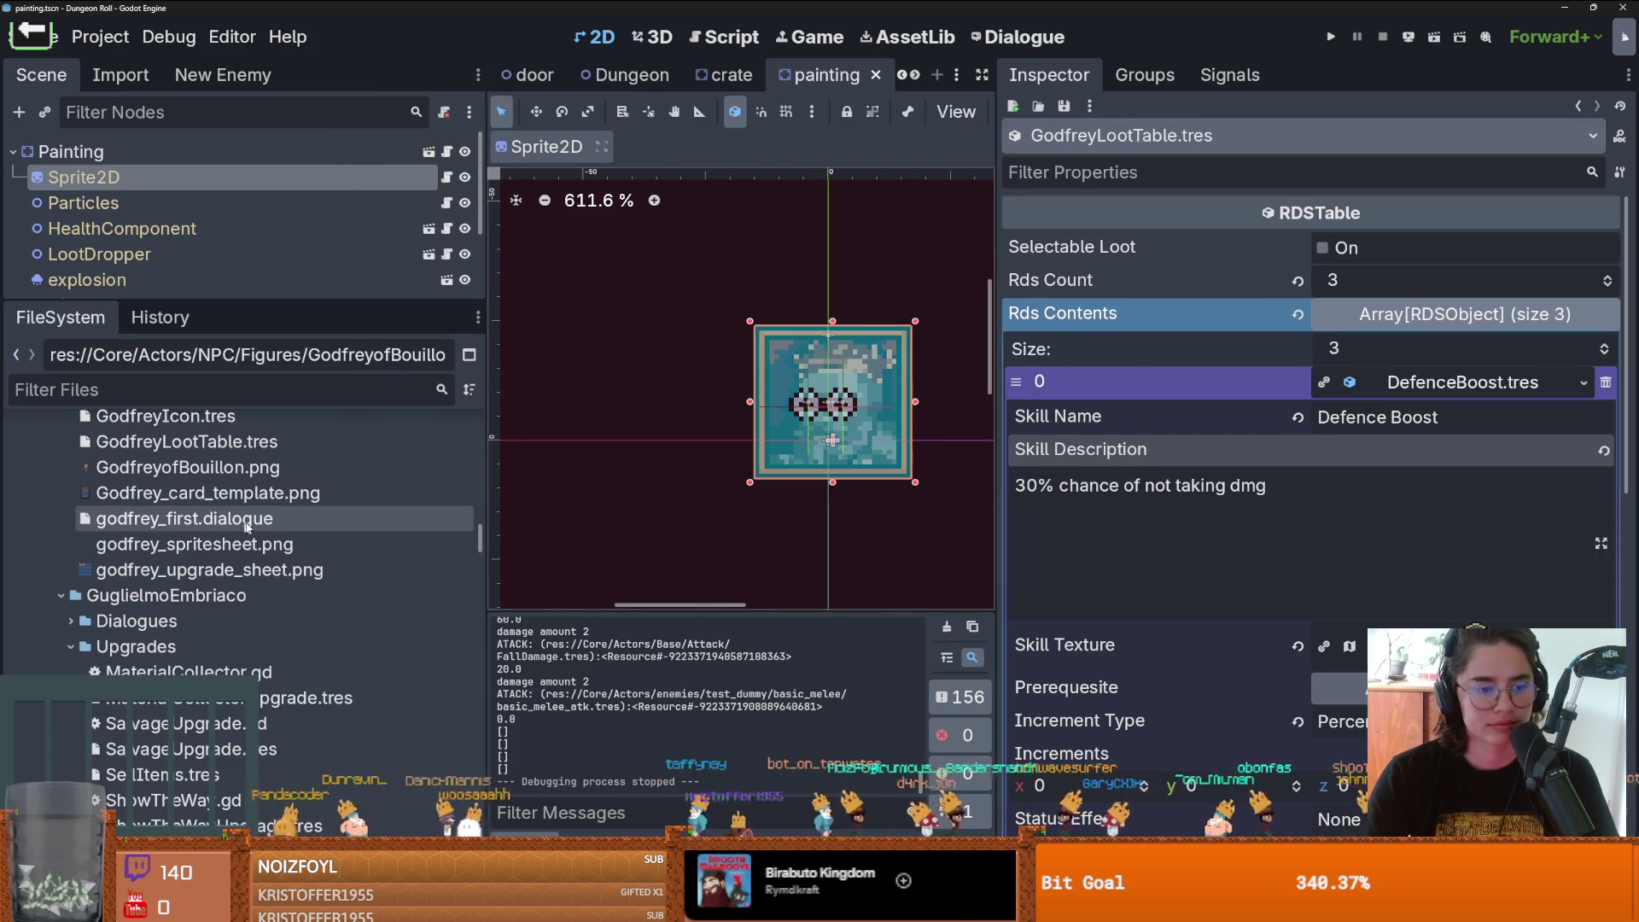
mouse_move(257, 510)
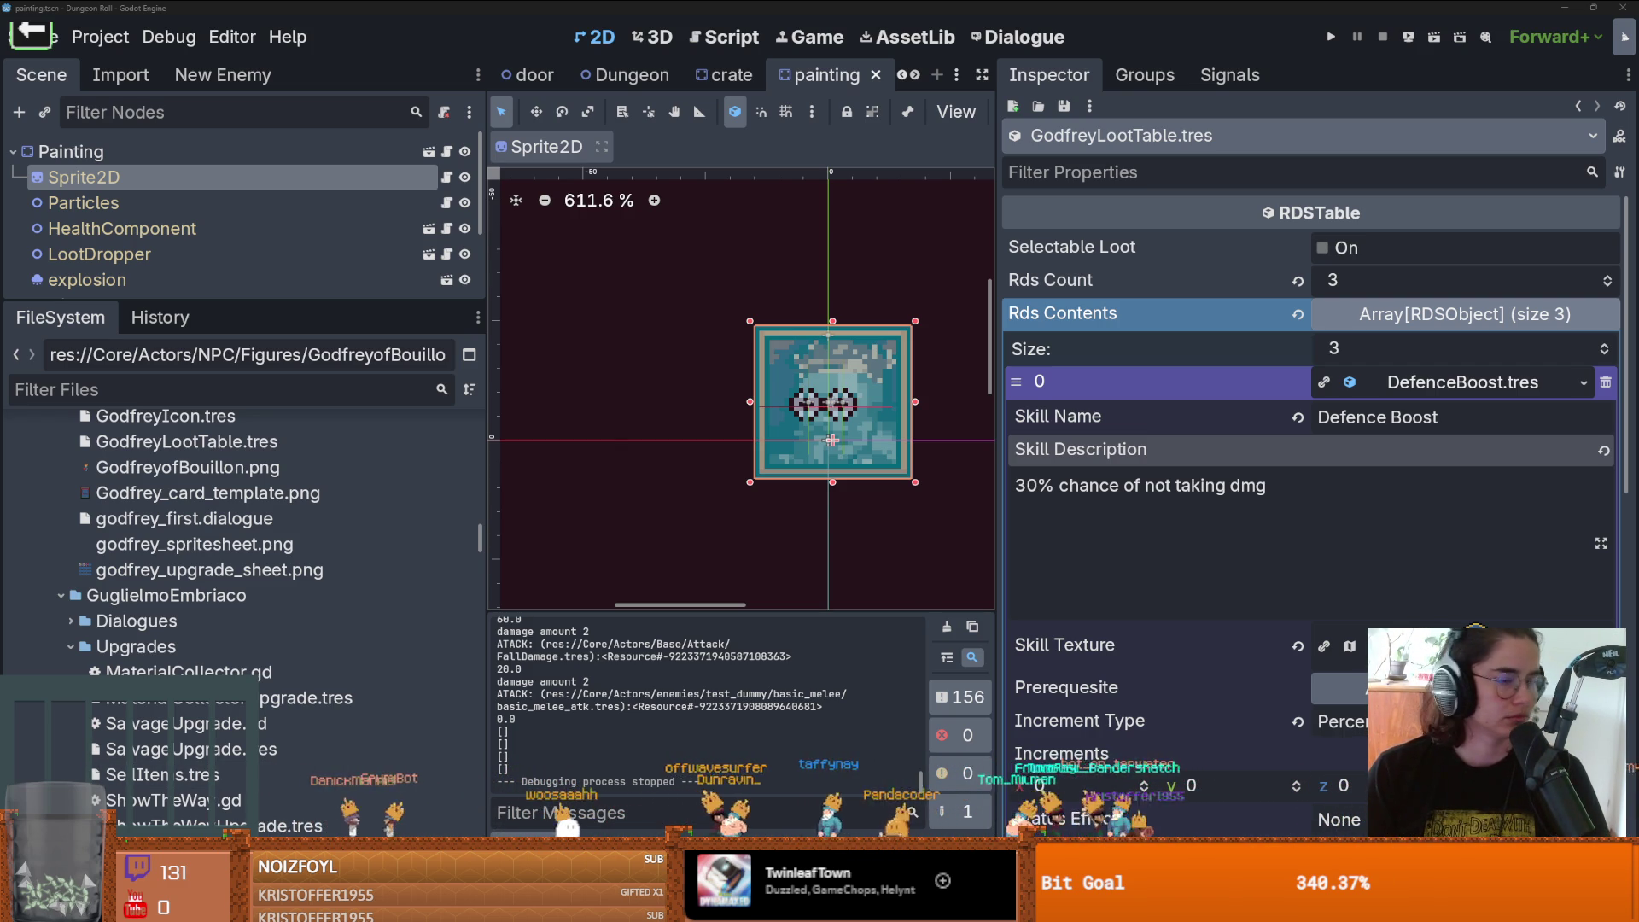
left_click_drag(996, 392, 1200, 392)
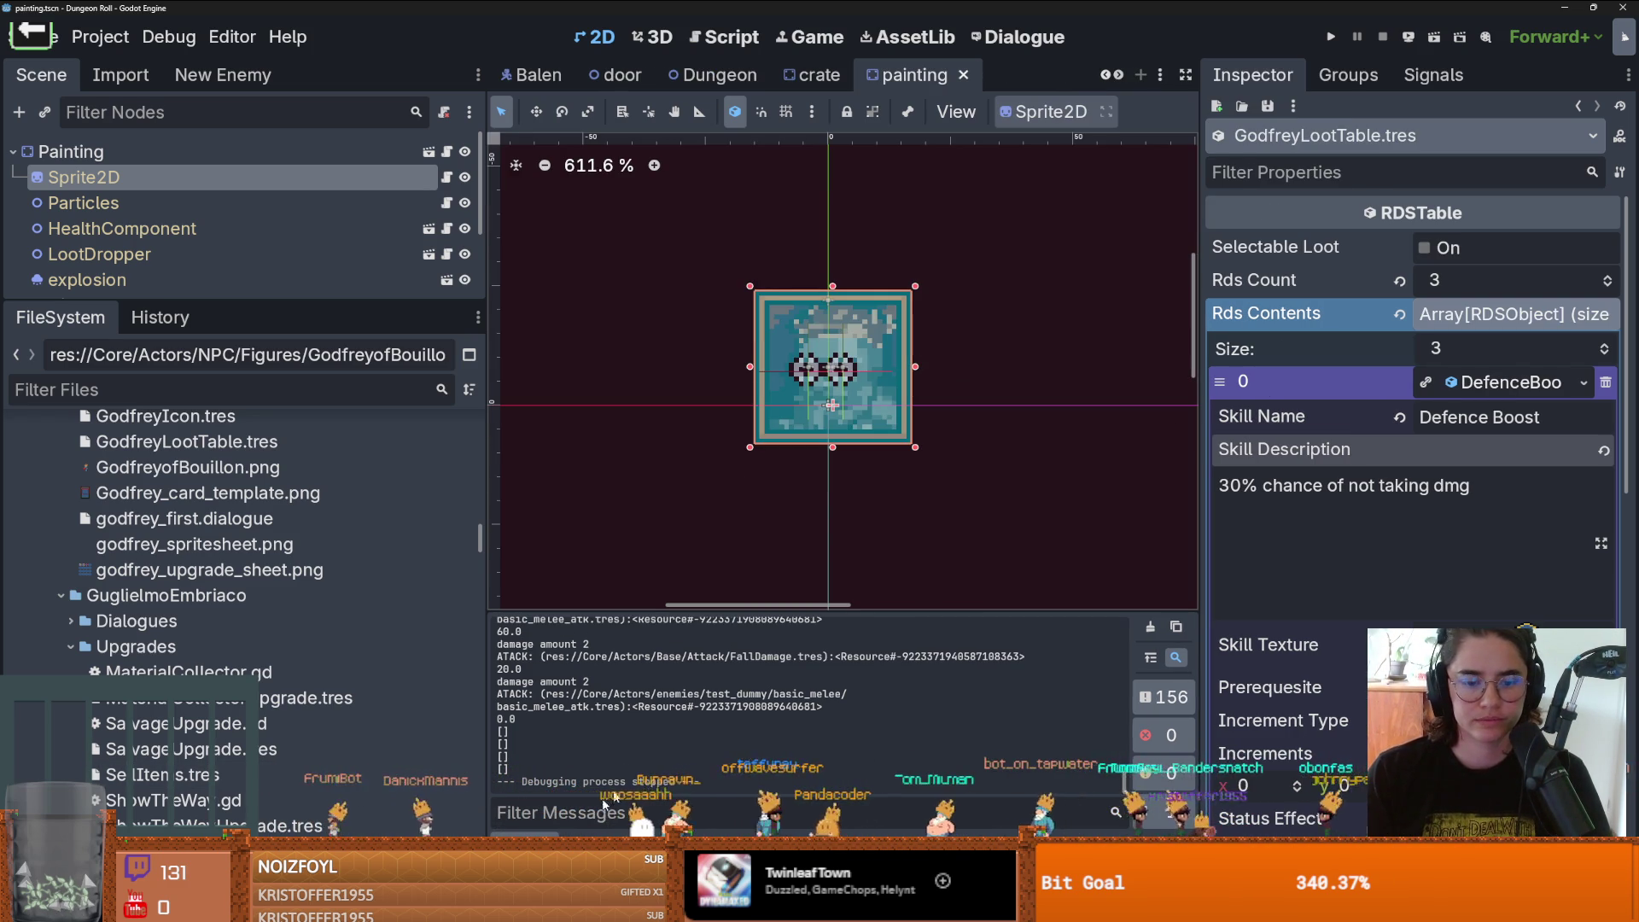
Step: Save the current scene and expand Godfrey's Upgrades folder in the FileSystem dock
key("ctrl+s")
left_click(196, 647)
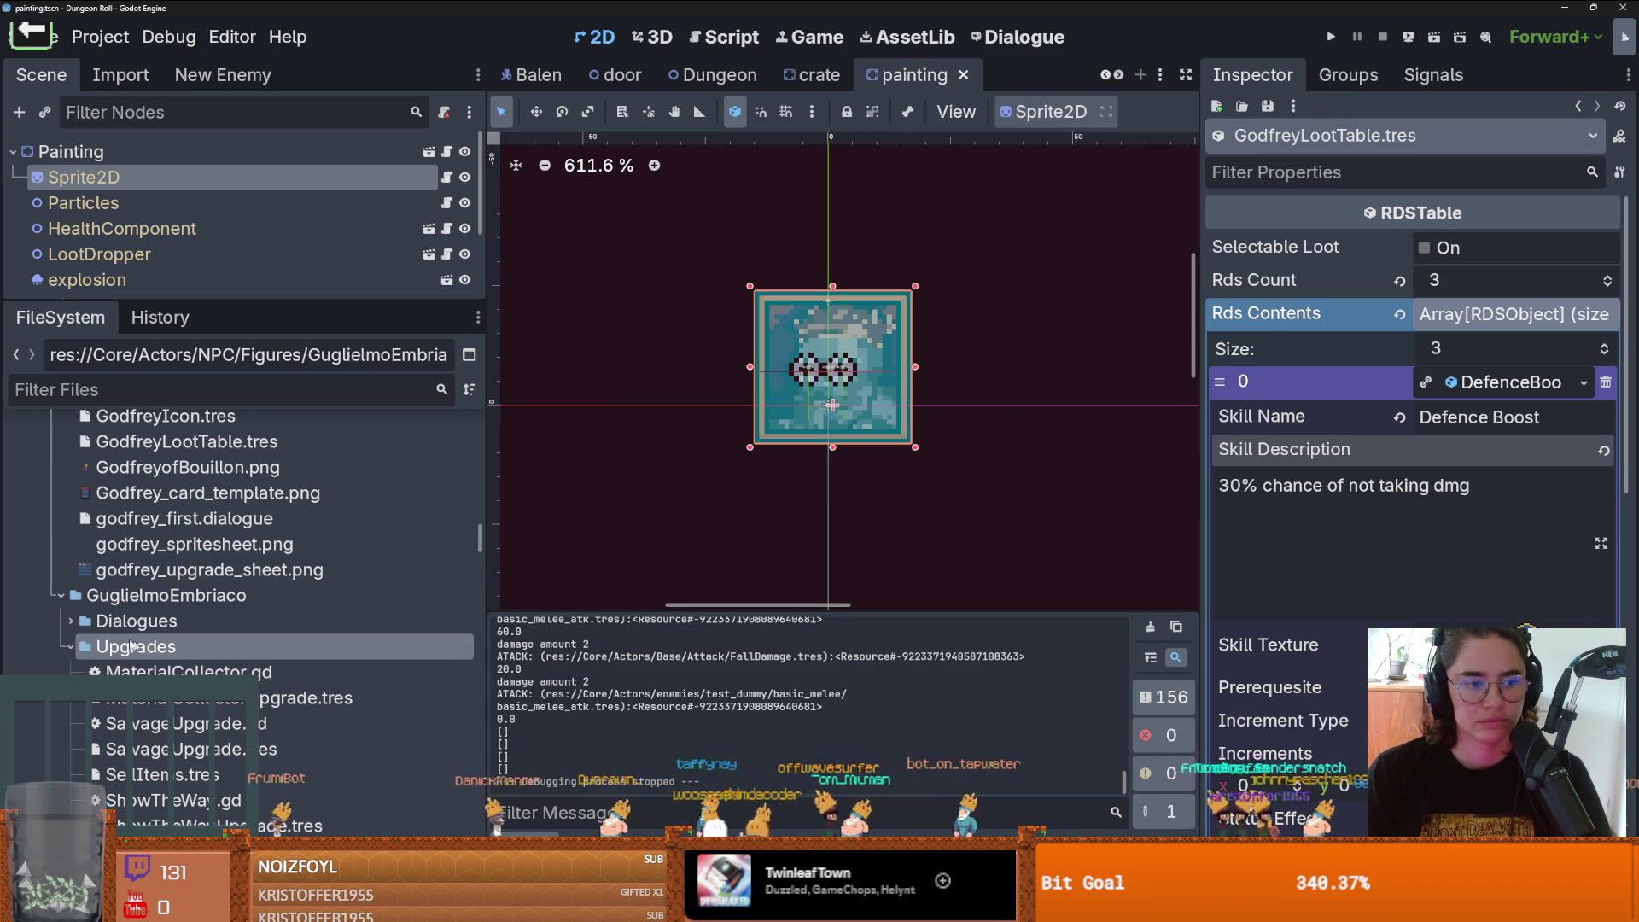
scroll(58, 633, "up", 4)
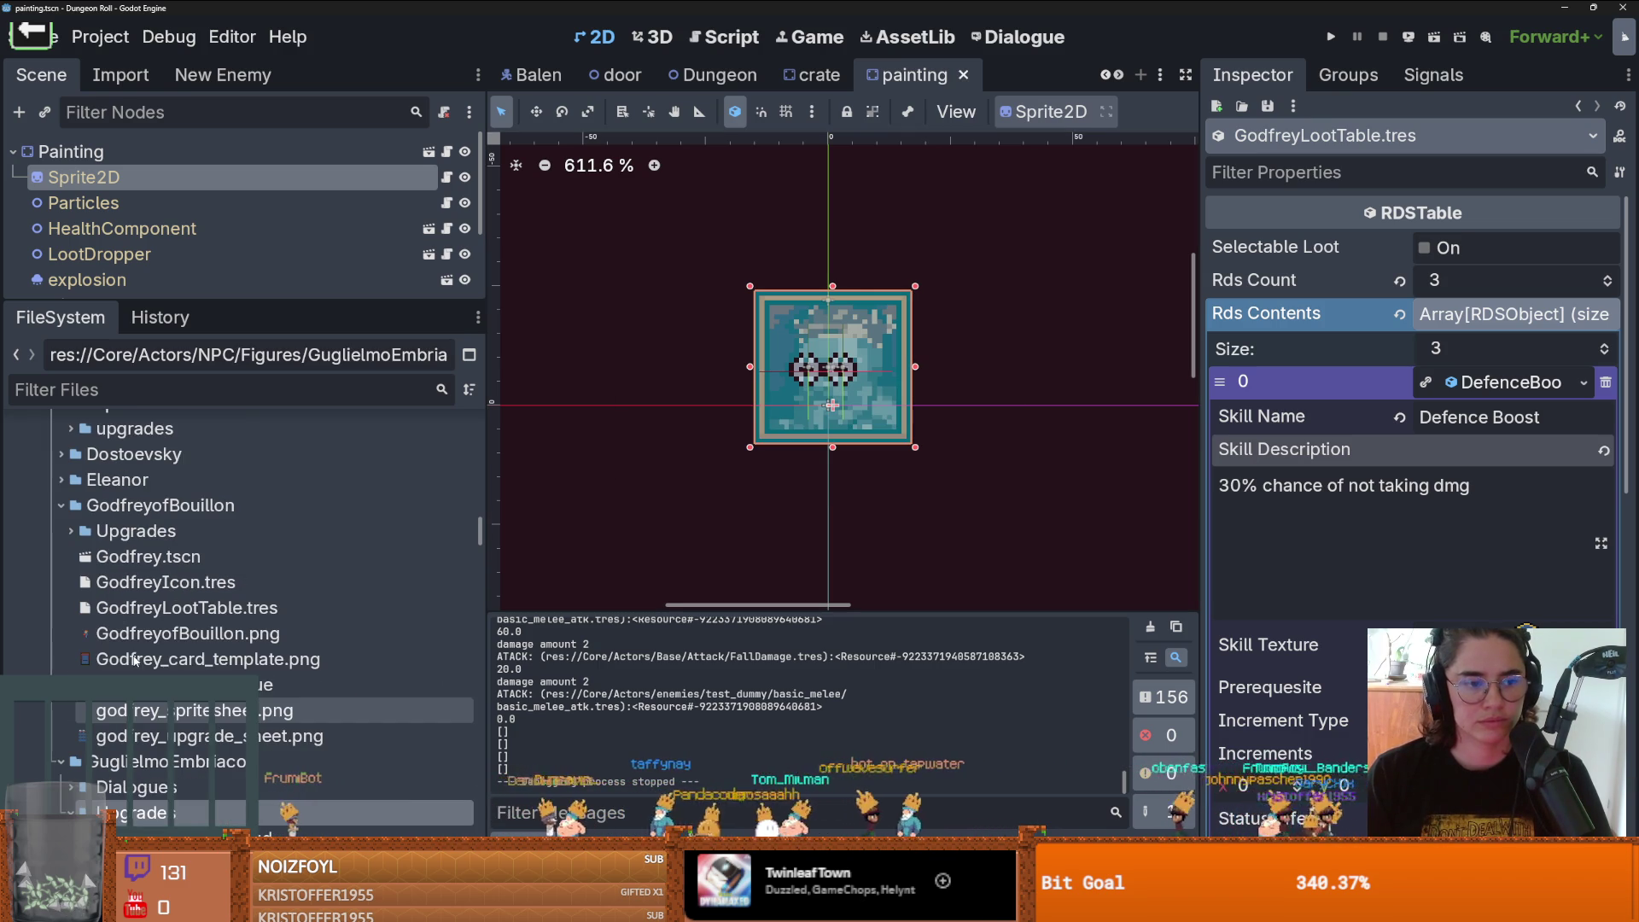
left_click(69, 531)
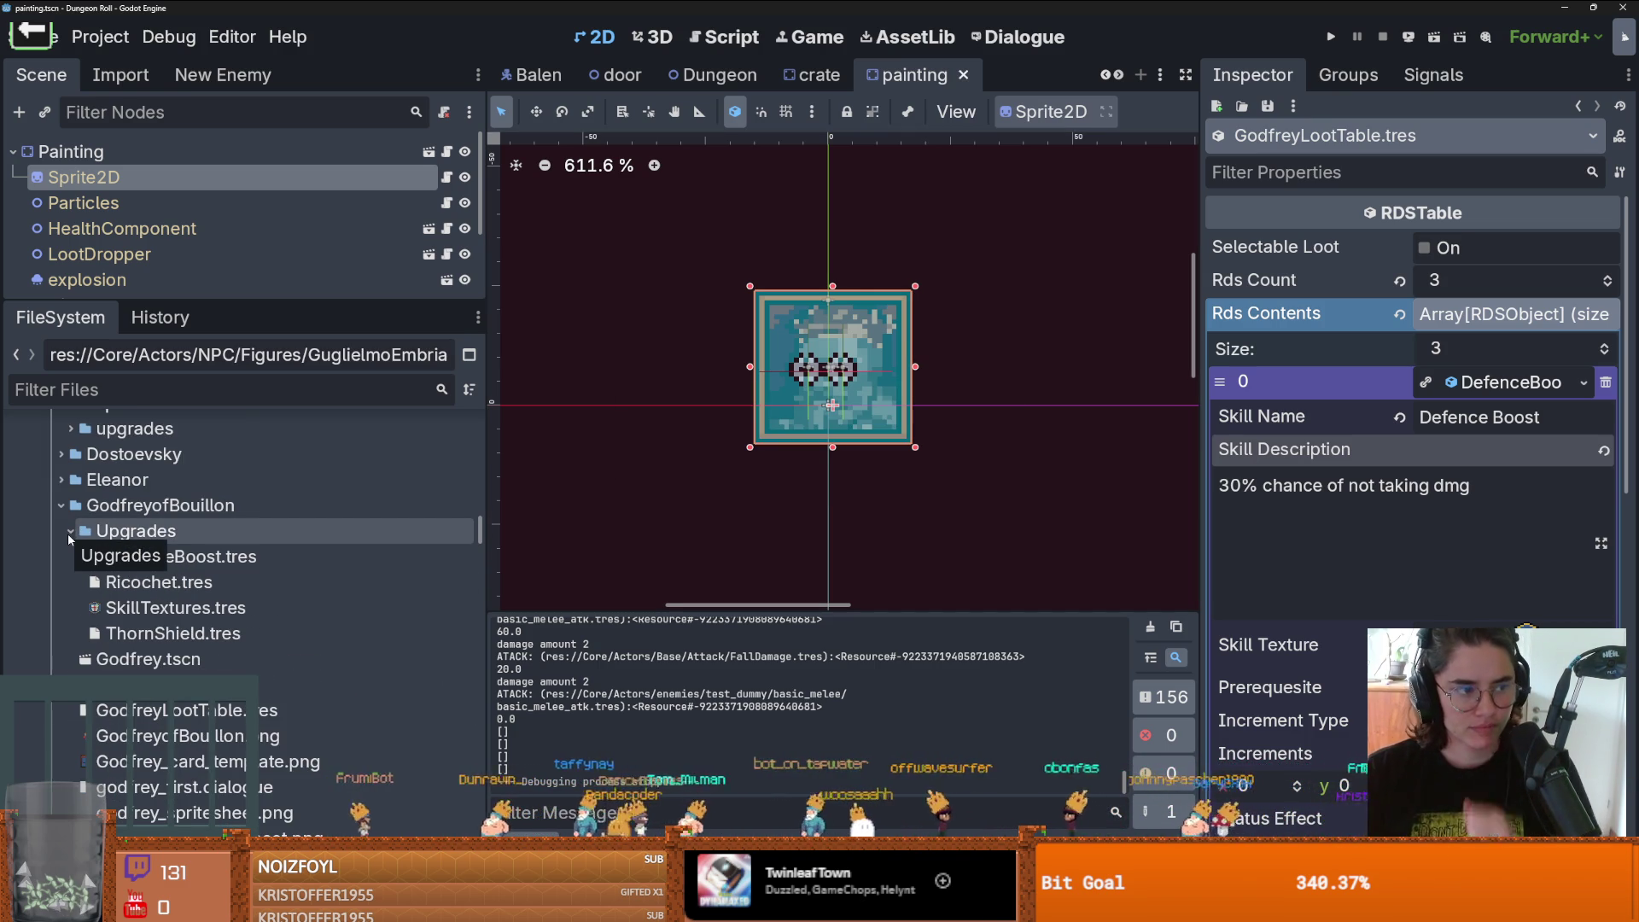
left_click(163, 534)
Step: Open Godfrey's DefenceBoost.tres upgrade resource for editing
right_click(167, 532)
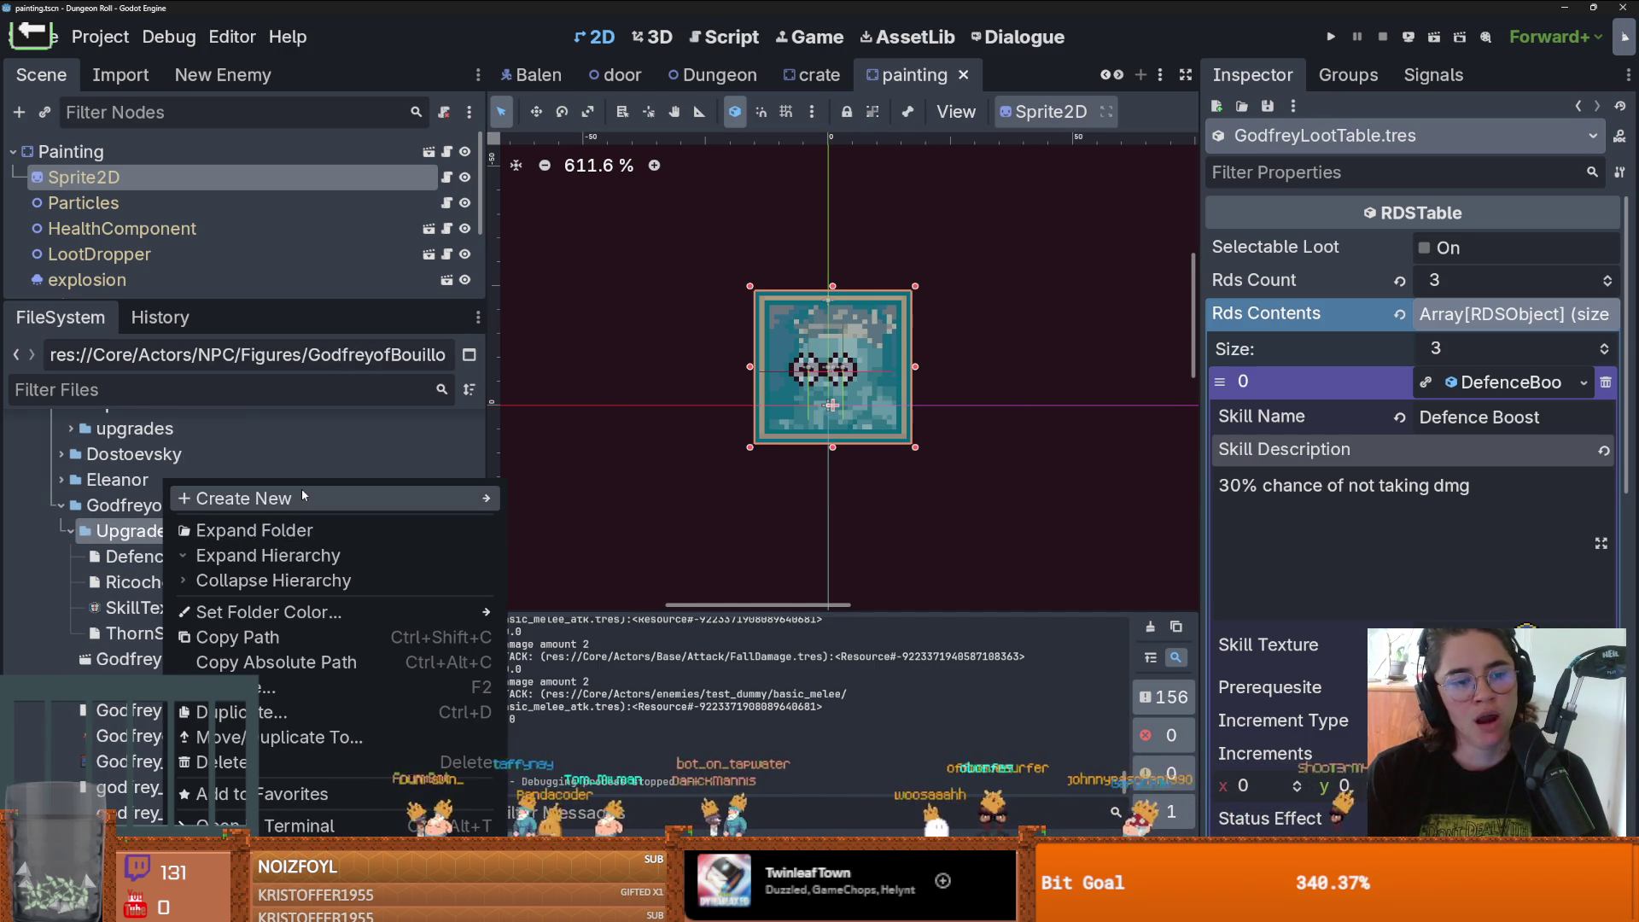
mouse_move(197, 499)
left_click(132, 518)
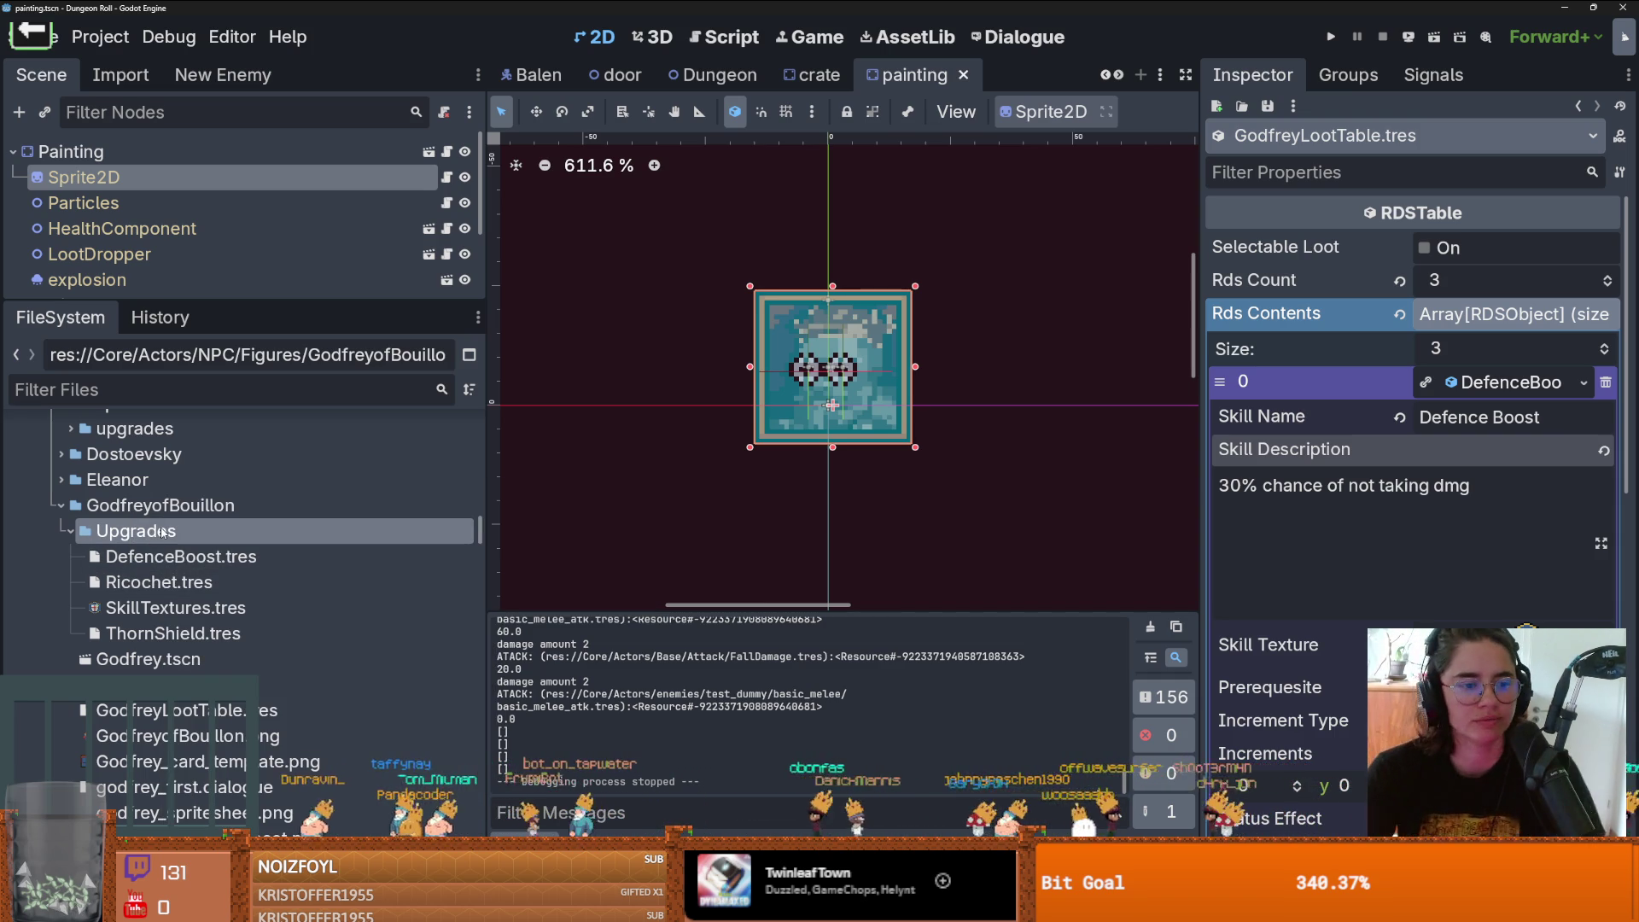
right_click(168, 531)
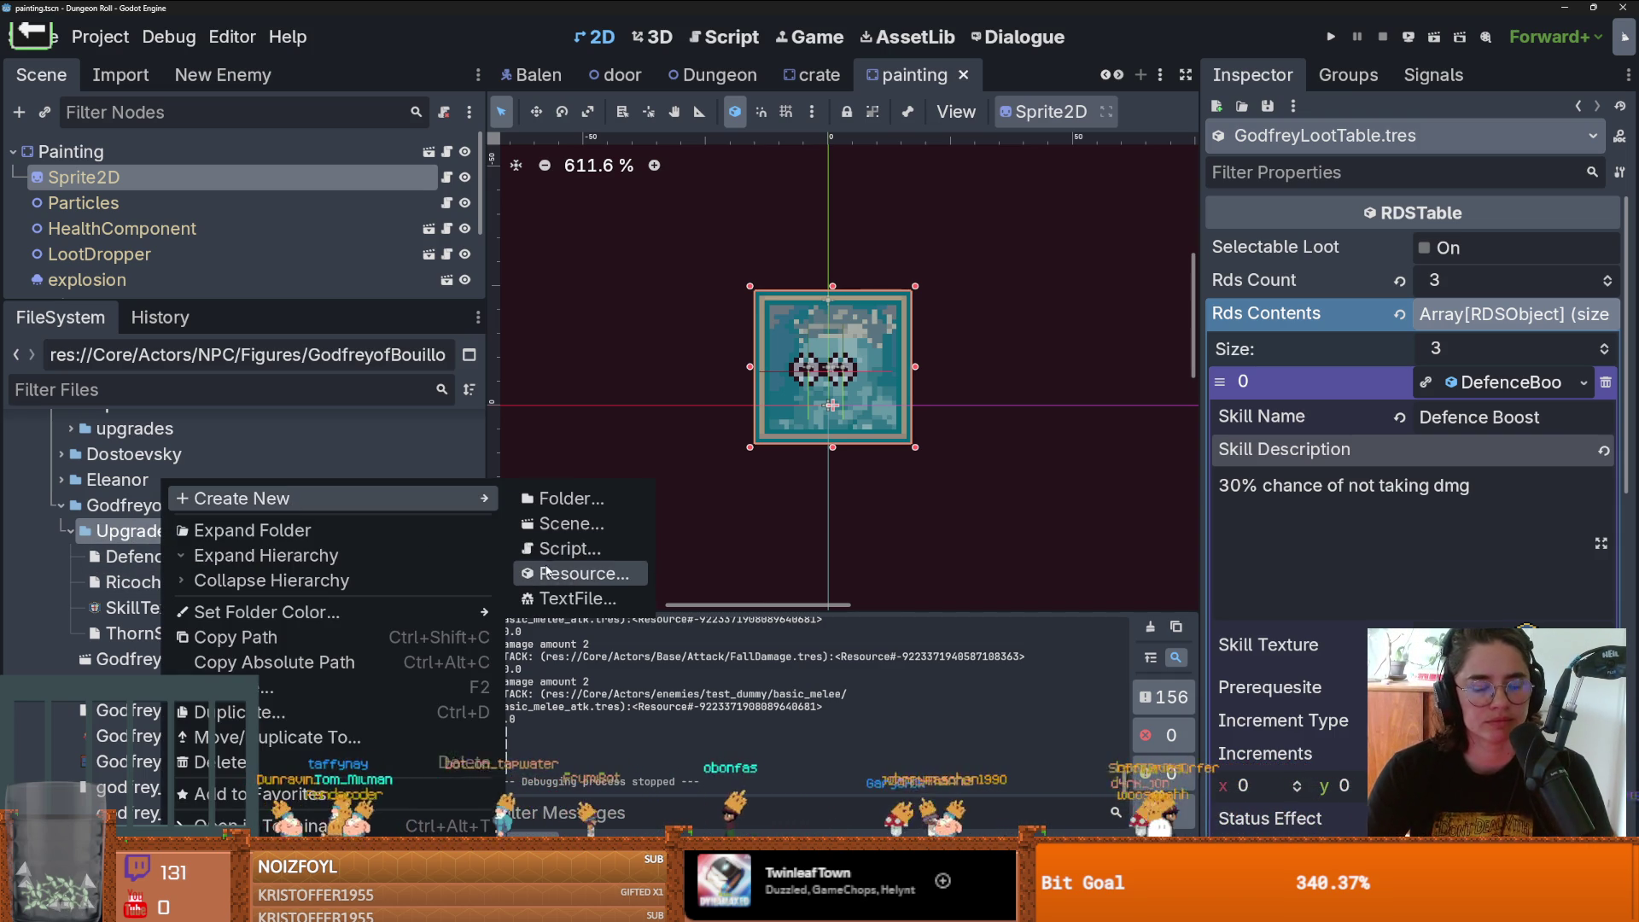
left_click(150, 553)
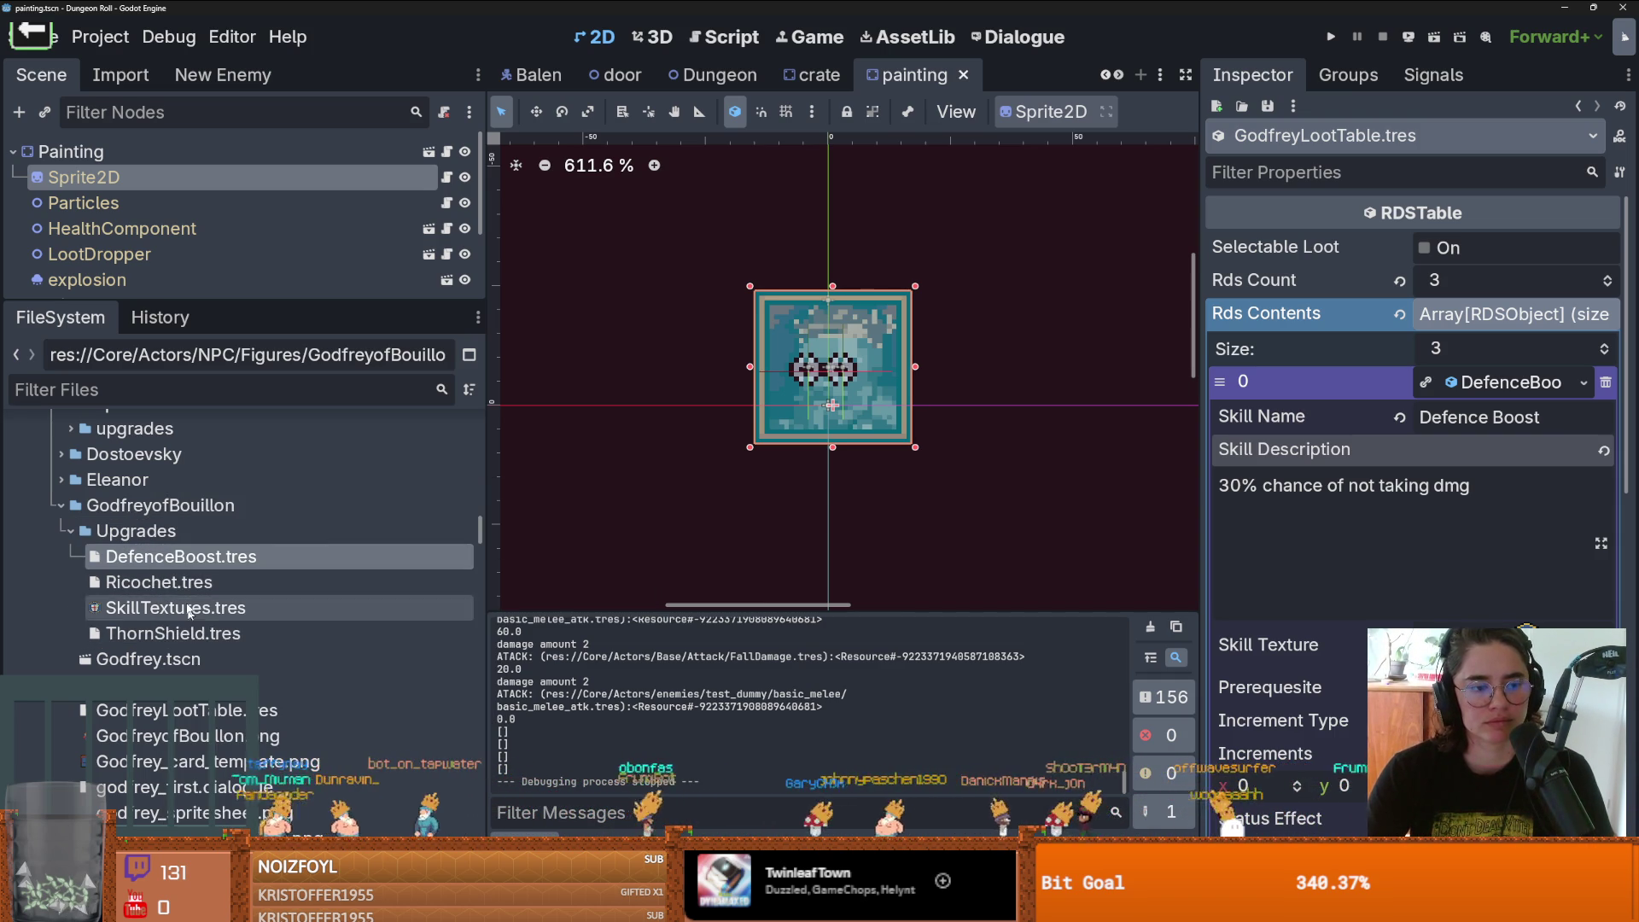
double_click(175, 557)
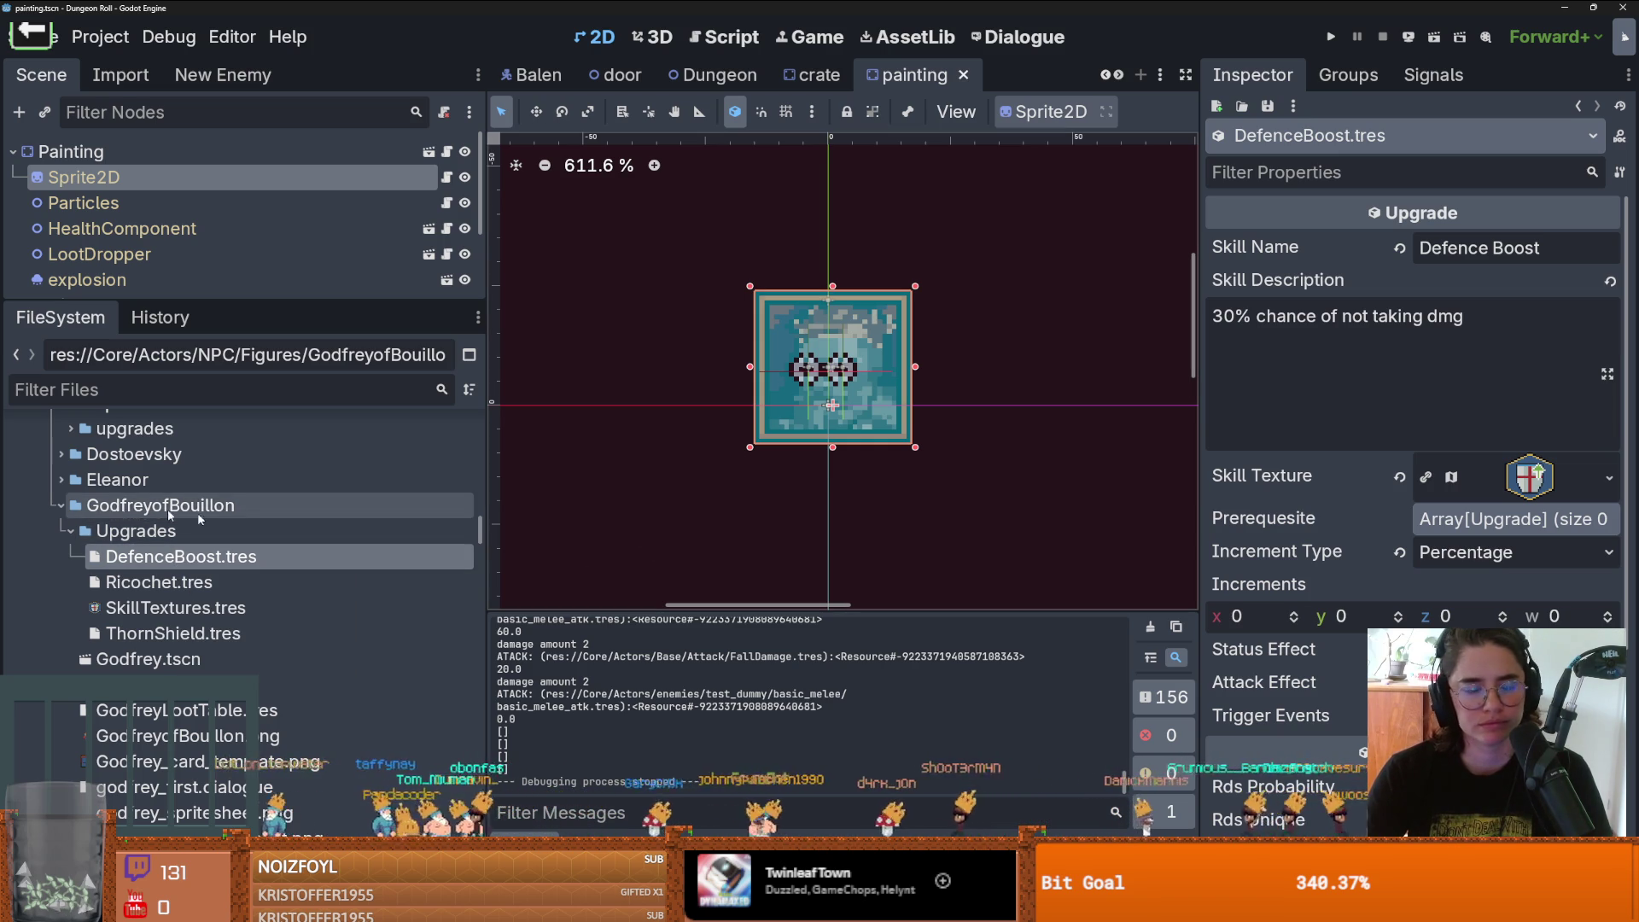
Step: Start creating a new script in the Upgrades folder, then cancel the Create Script dialog
right_click(151, 530)
mouse_move(218, 505)
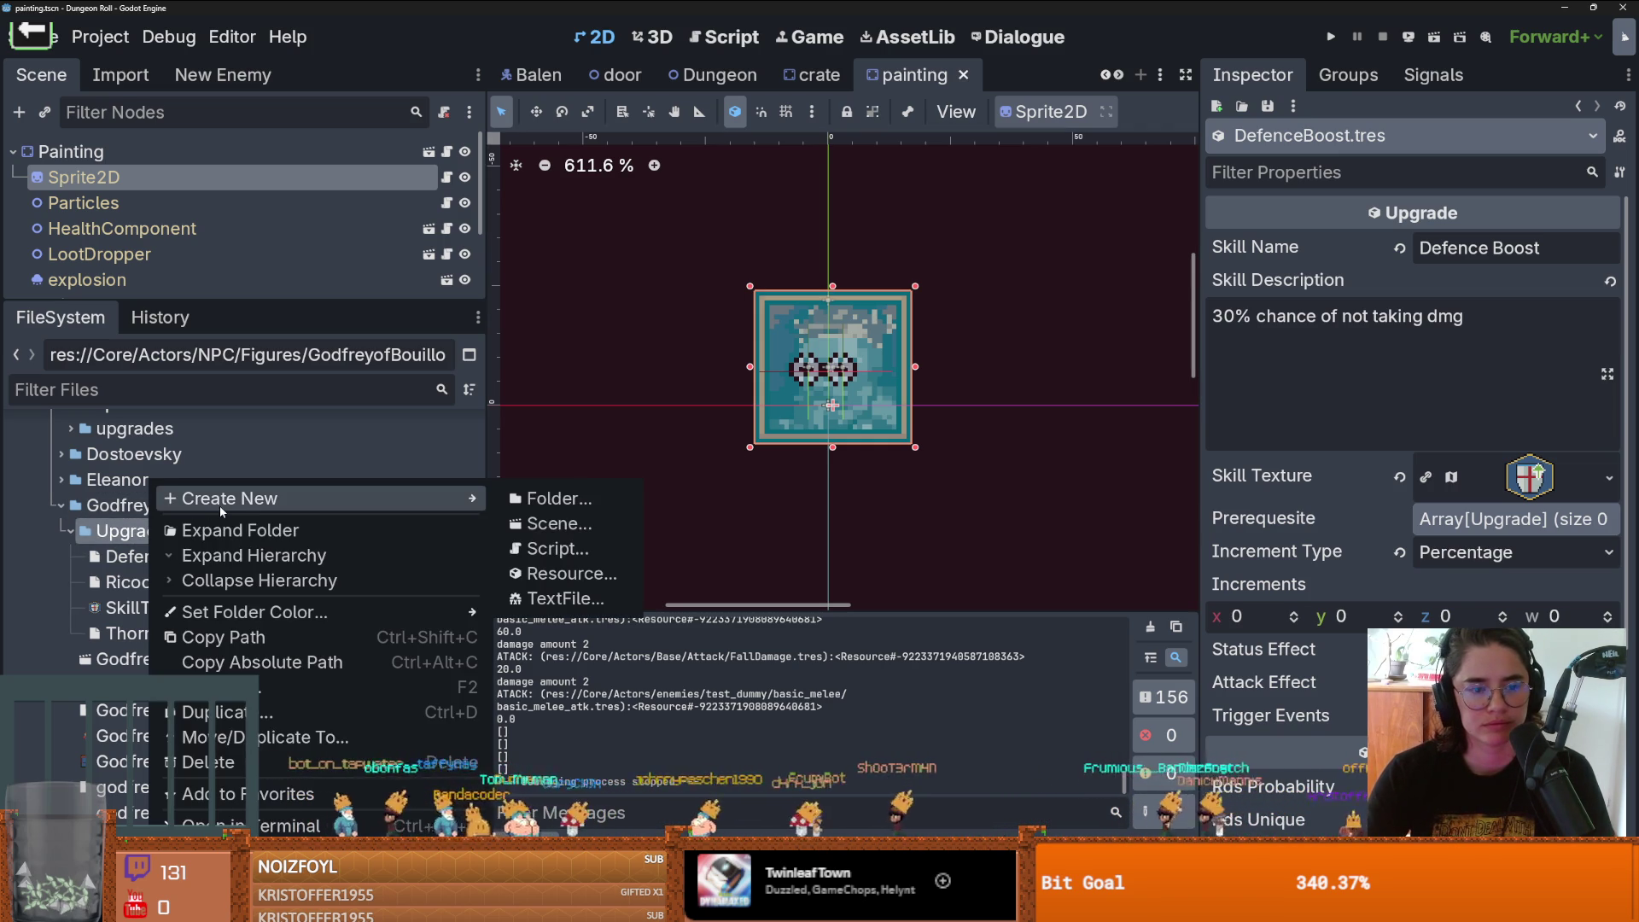
left_click(571, 557)
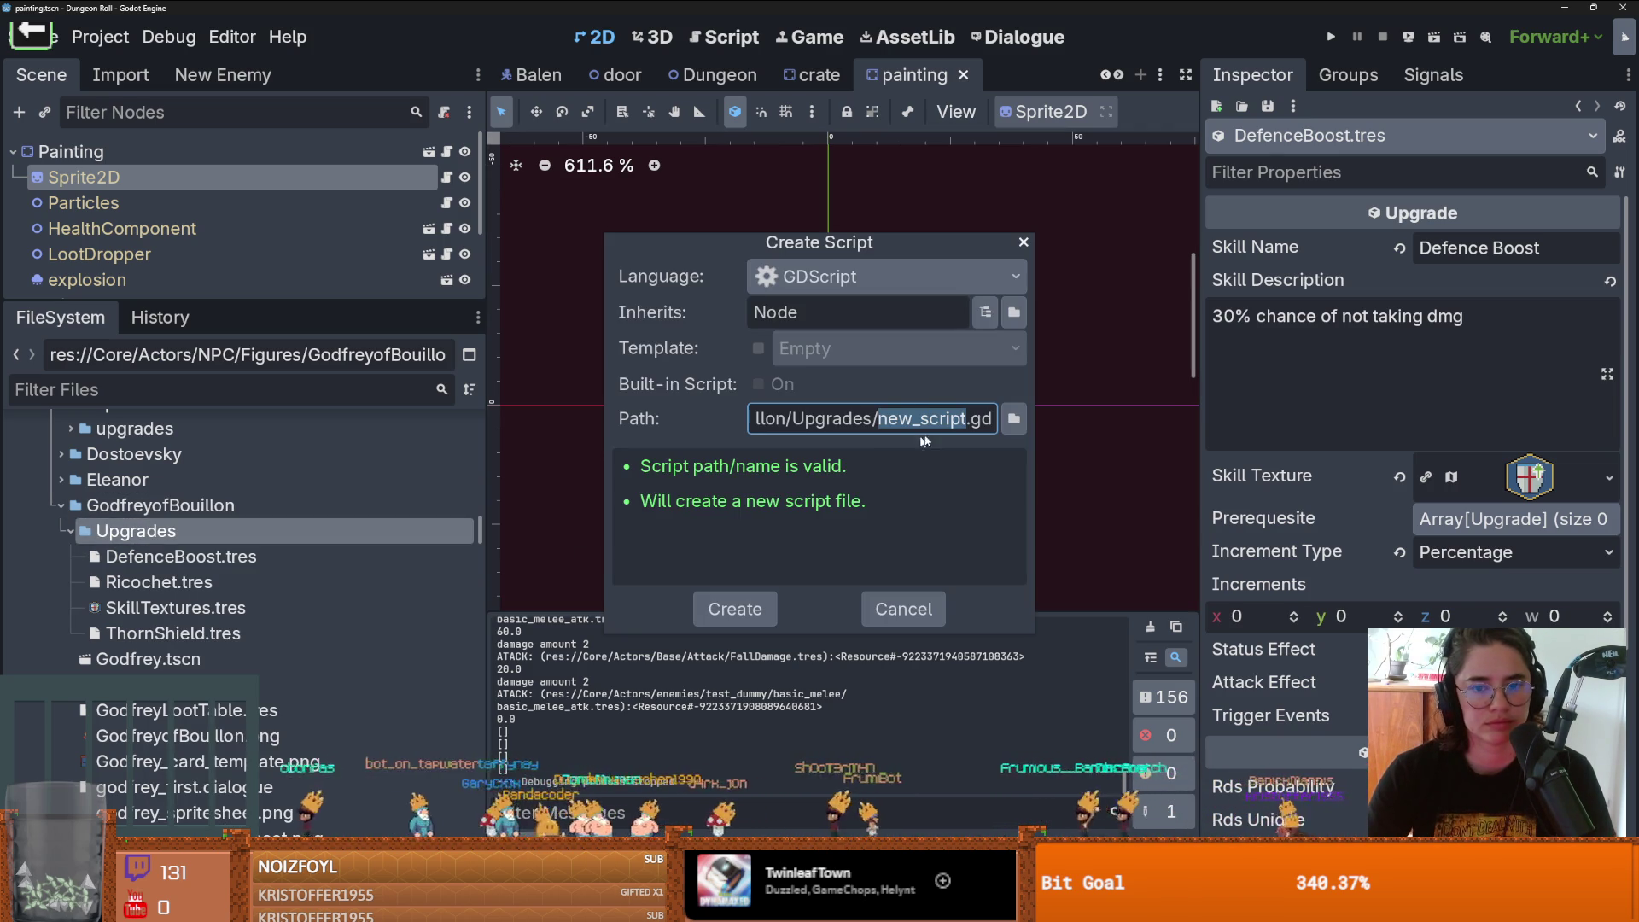
left_click(1023, 242)
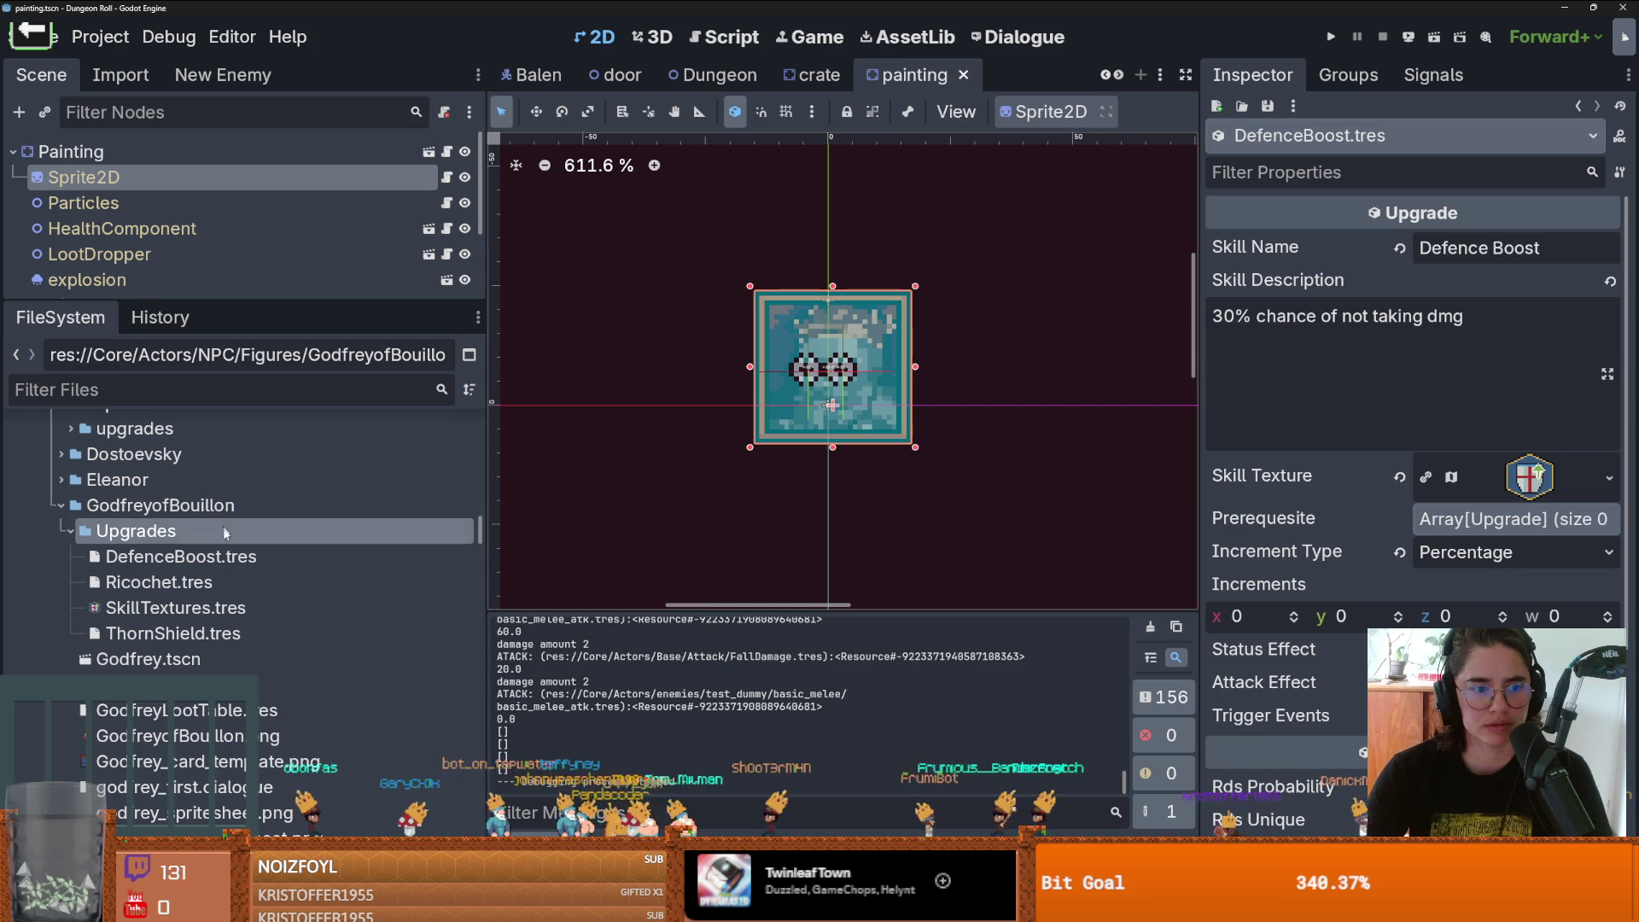
Step: Check DefenceBoost's Attack Effect choices in the Inspector, keeping it on Block
left_click(220, 557)
scroll(1320, 603, "down", 3)
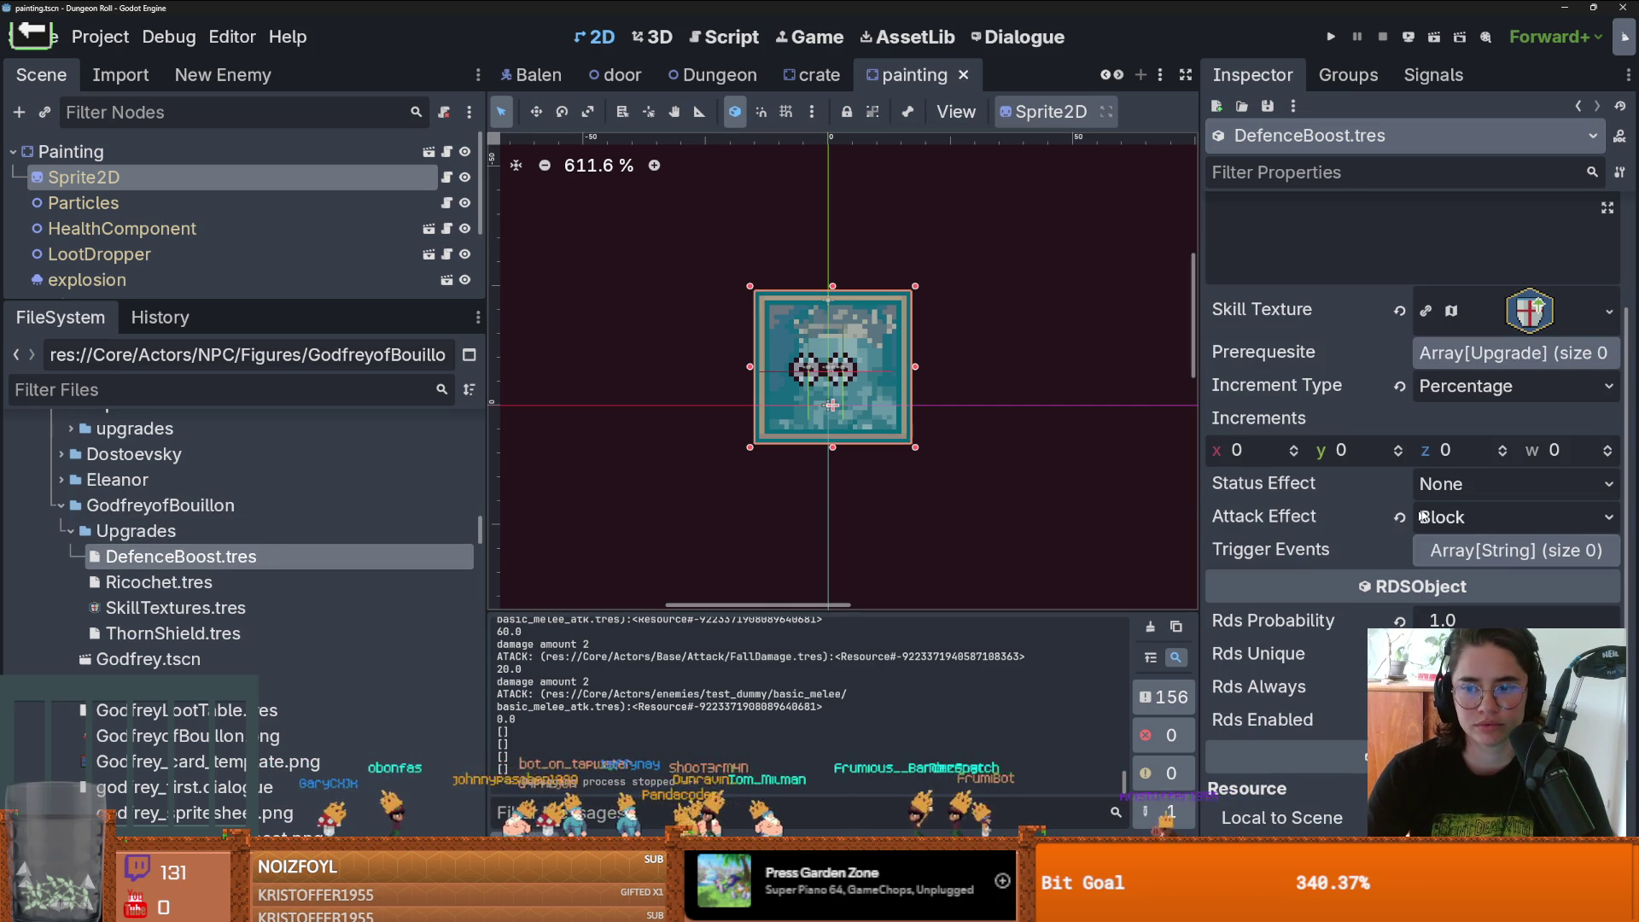
left_click(1447, 518)
left_click(1437, 517)
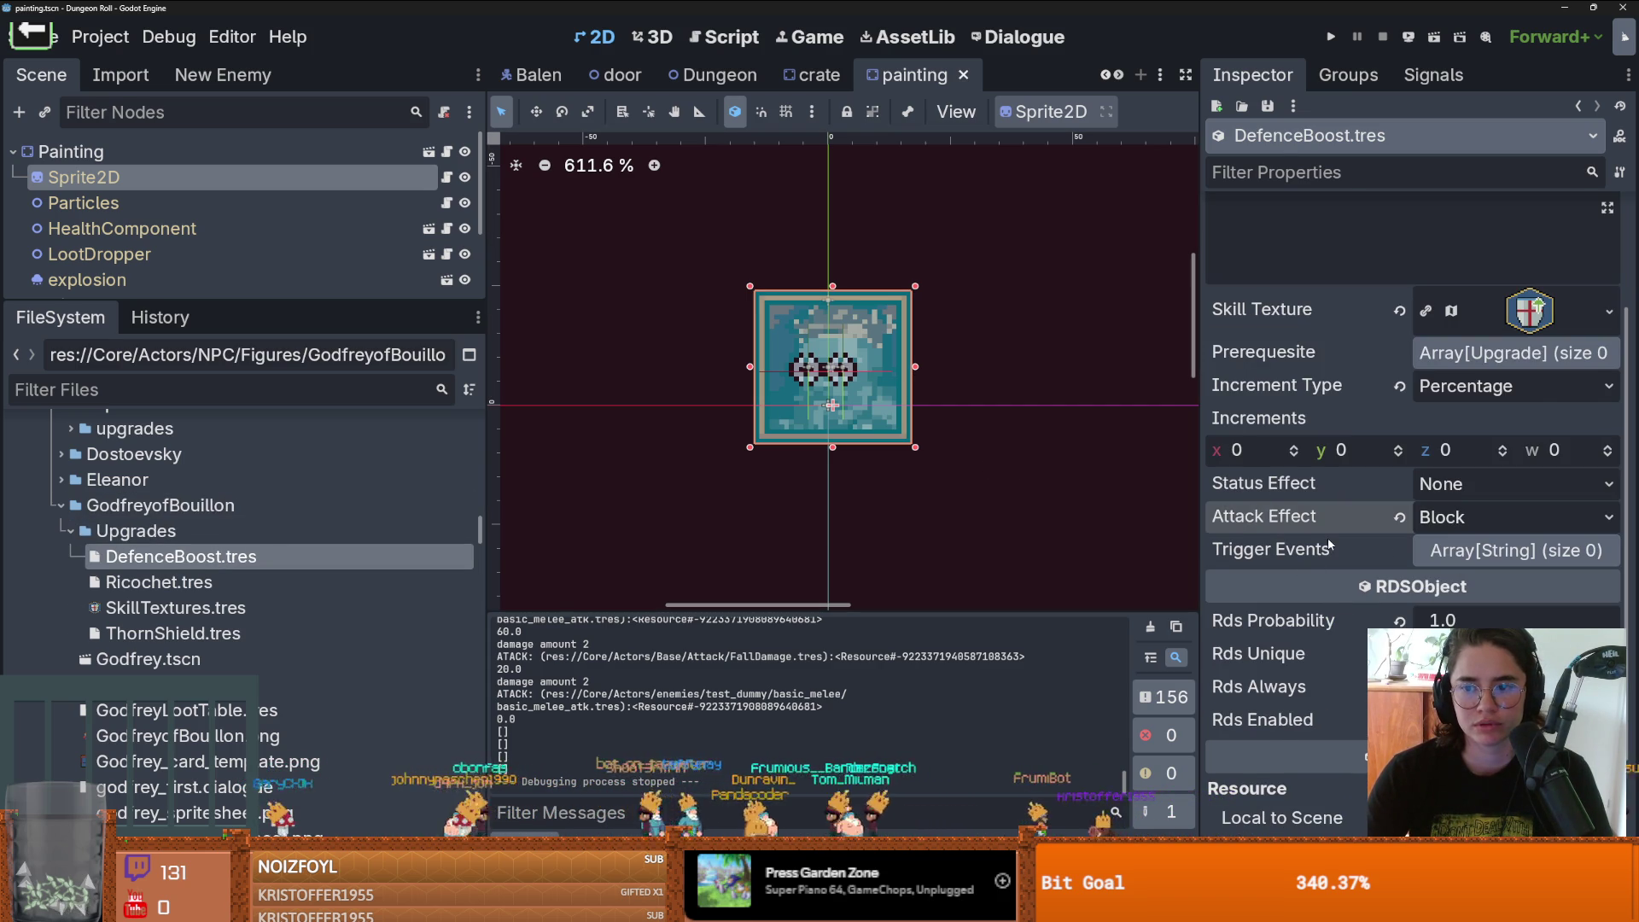
Step: Bring the earlier open scene tabs into view and widen the scene view area
scroll(1328, 545, "up", 3)
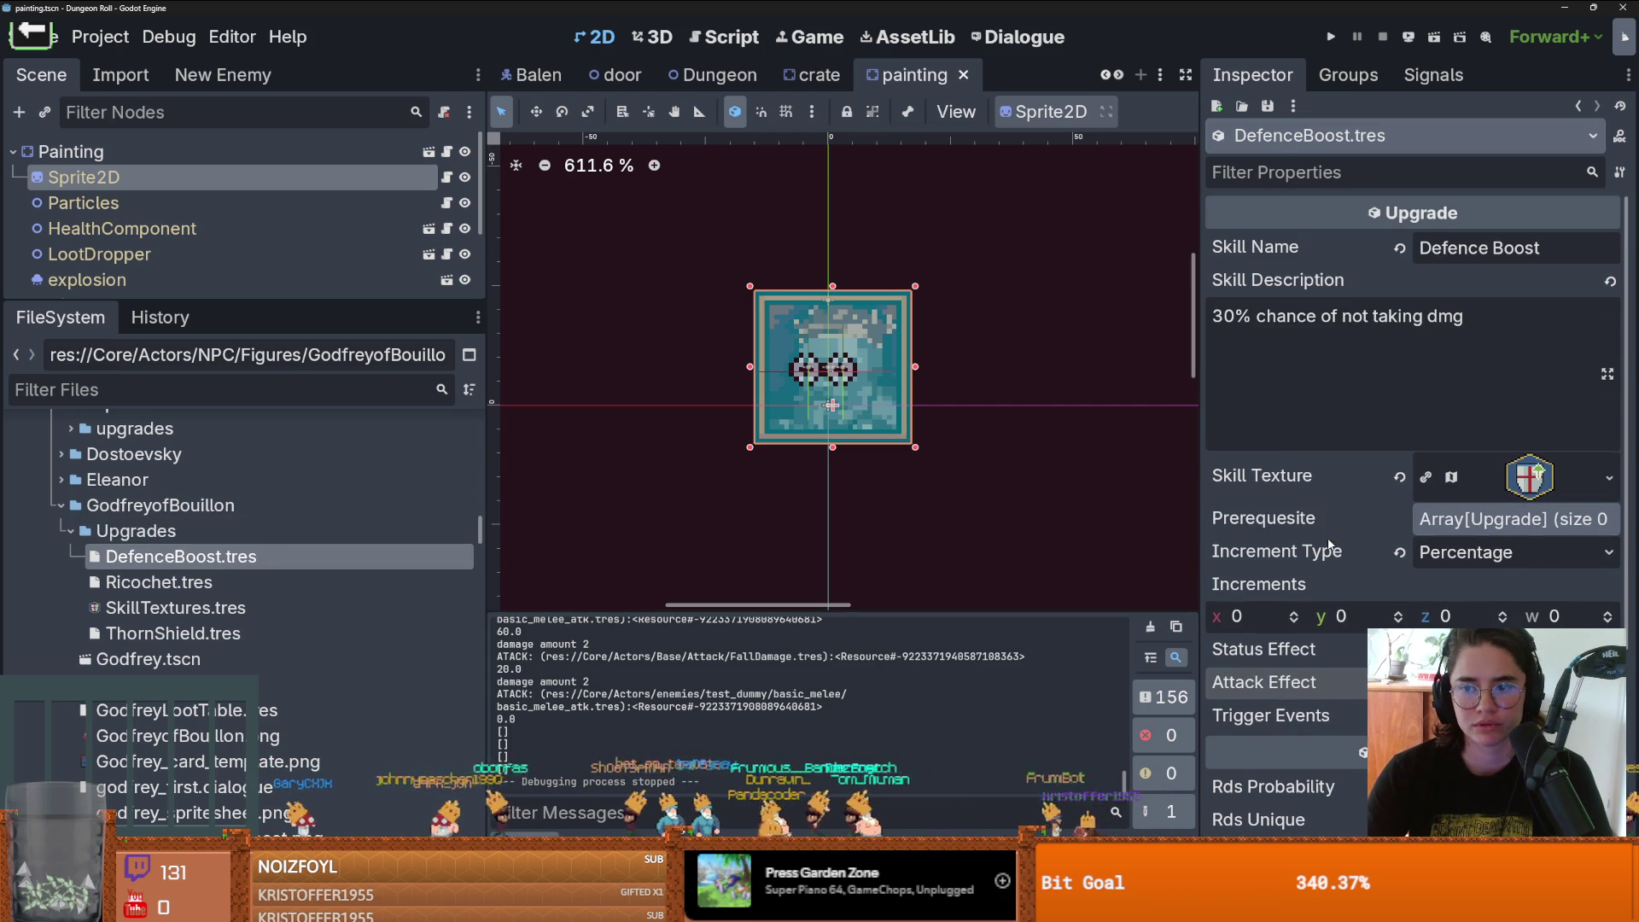
left_click(1105, 77)
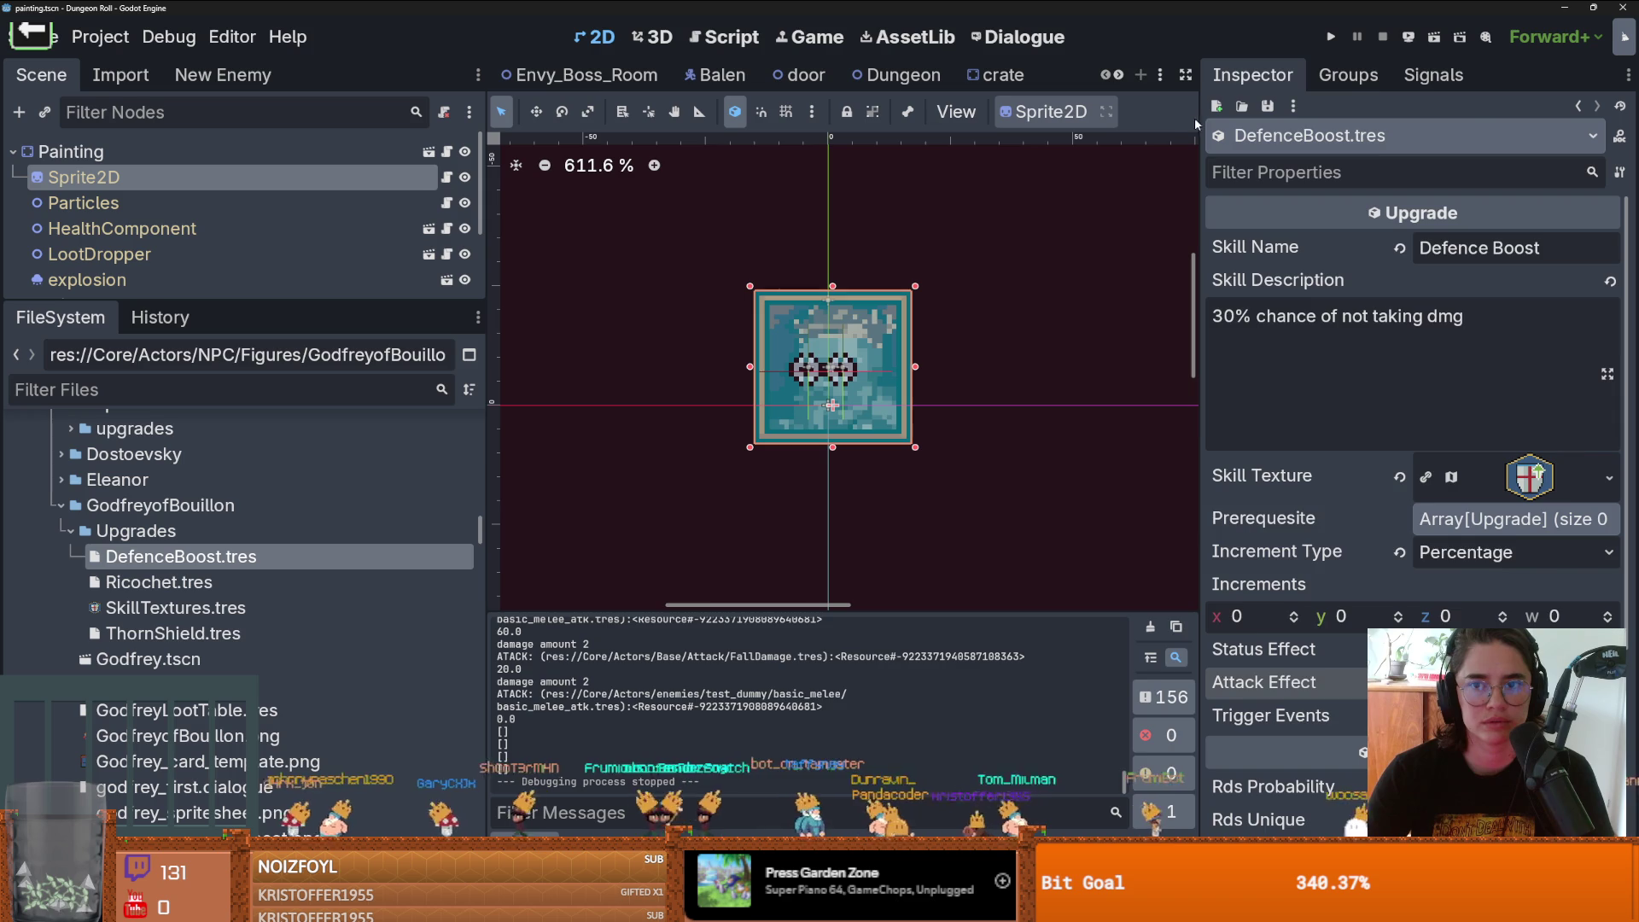
left_click_drag(1198, 124, 1412, 123)
left_click(173, 390)
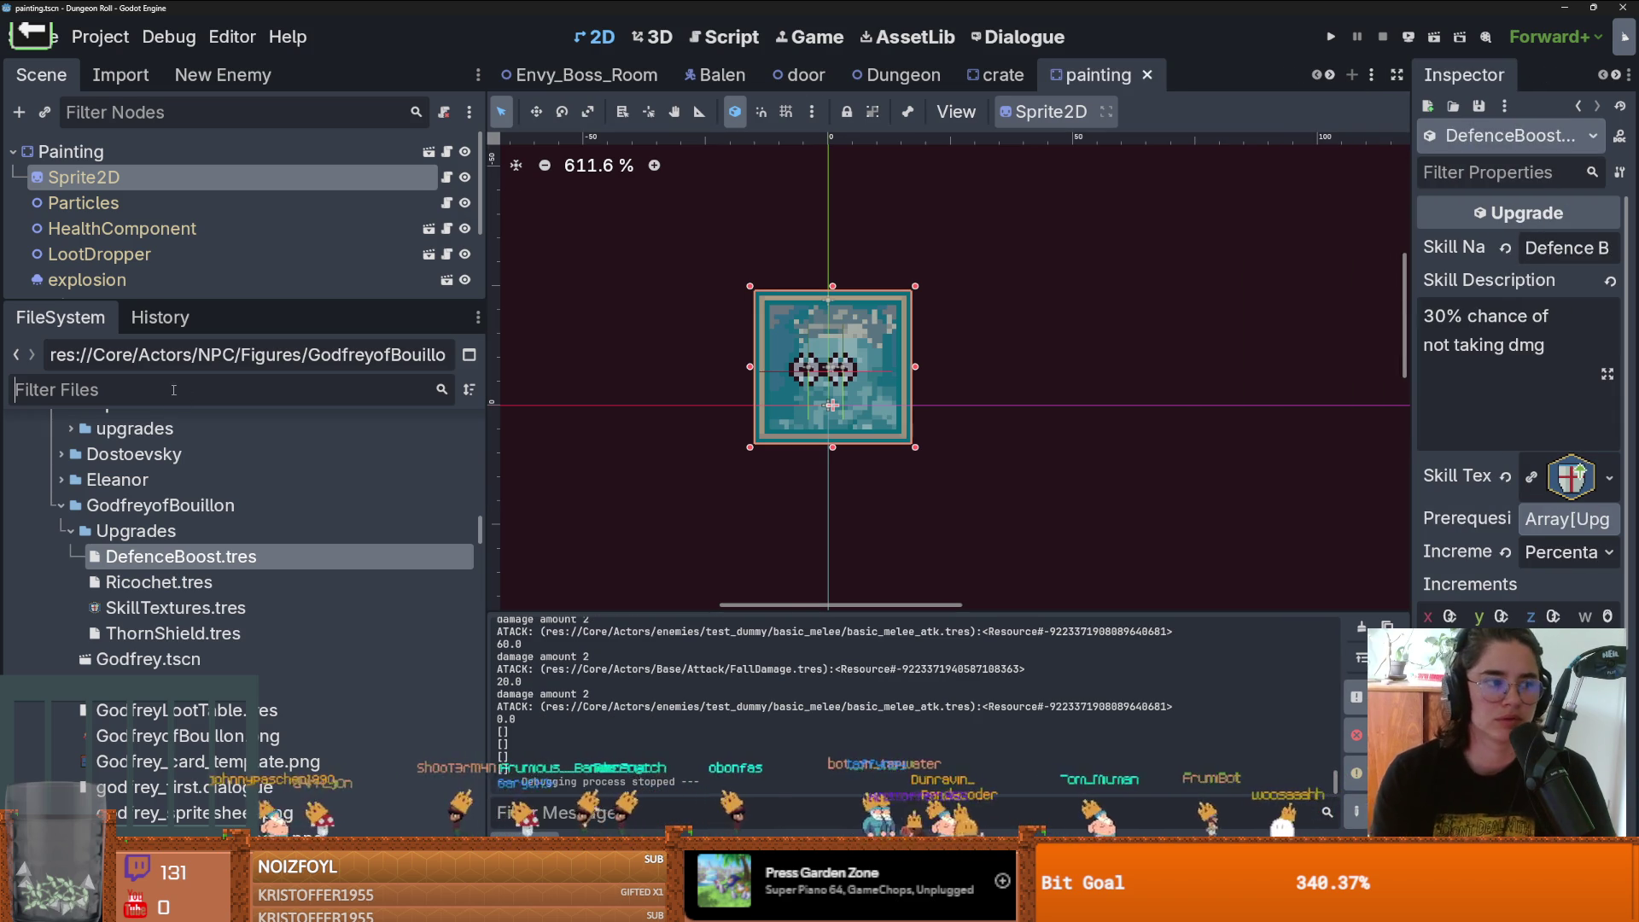
Step: Filter project files for 'crusader' and open crusader.tscn
type("crusader")
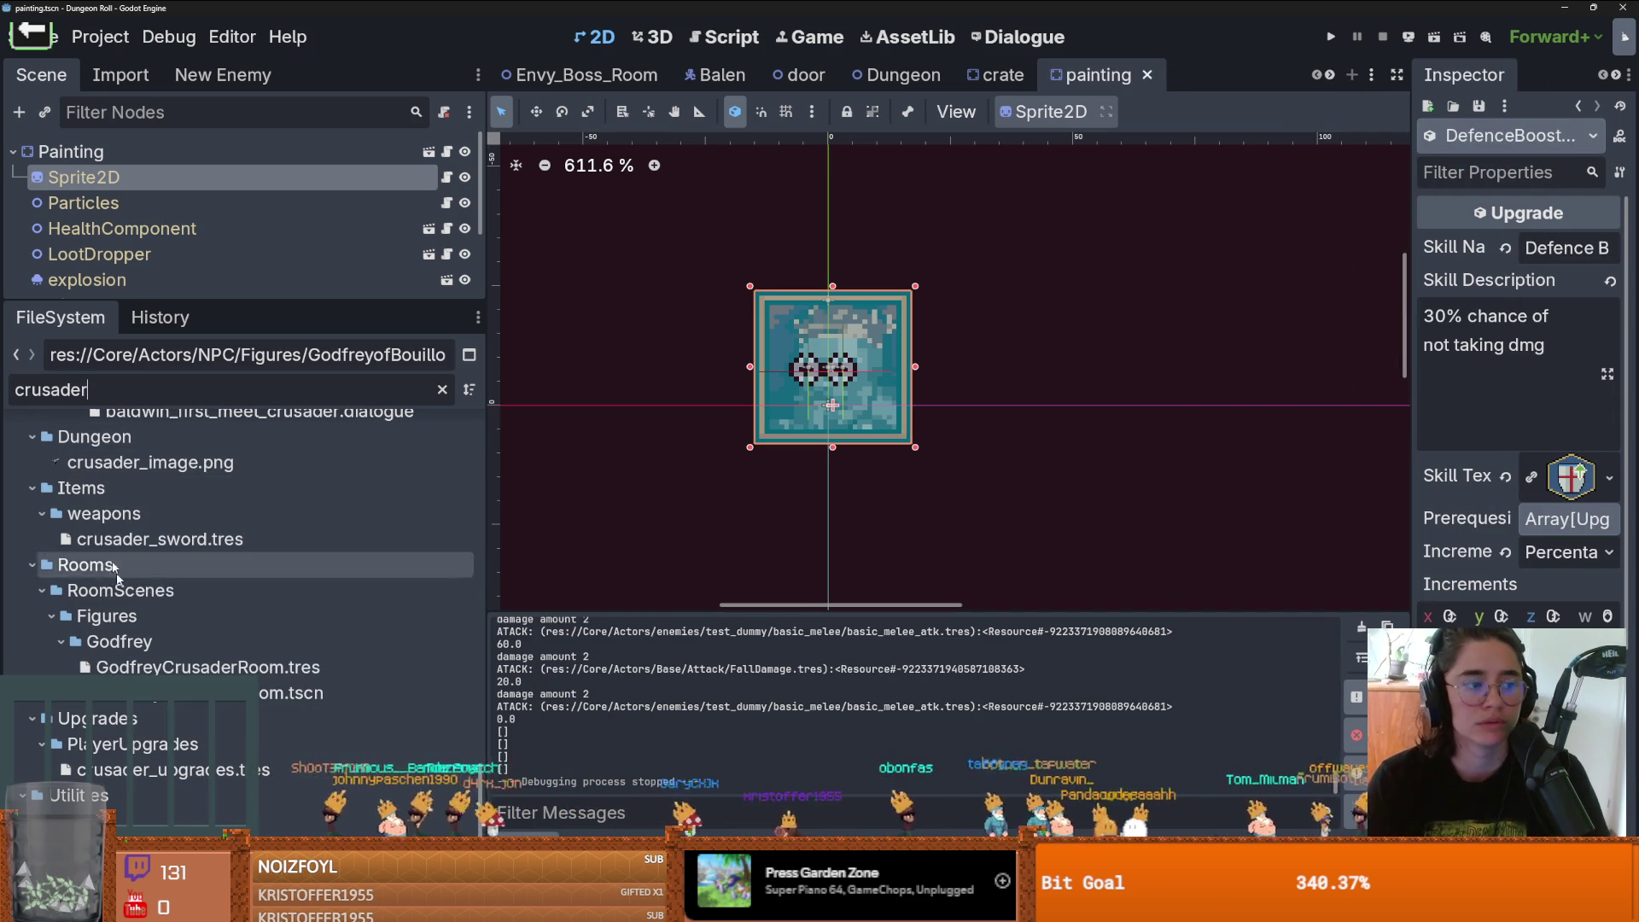
scroll(184, 621, "down", 5)
scroll(184, 622, "up", 5)
scroll(179, 597, "down", 2)
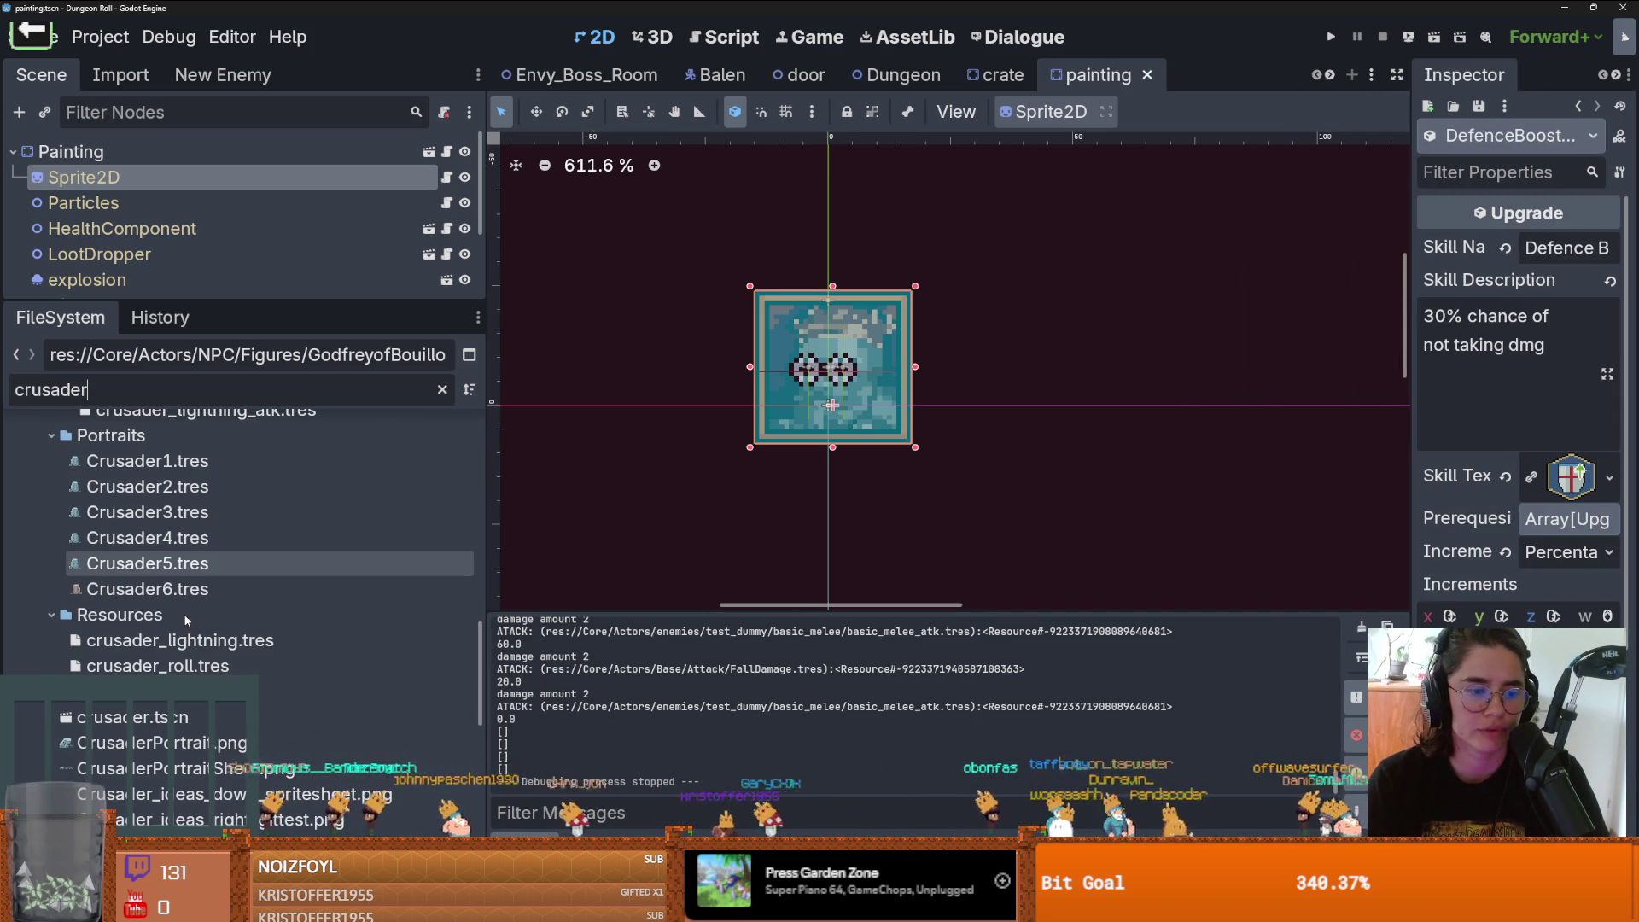
double_click(158, 717)
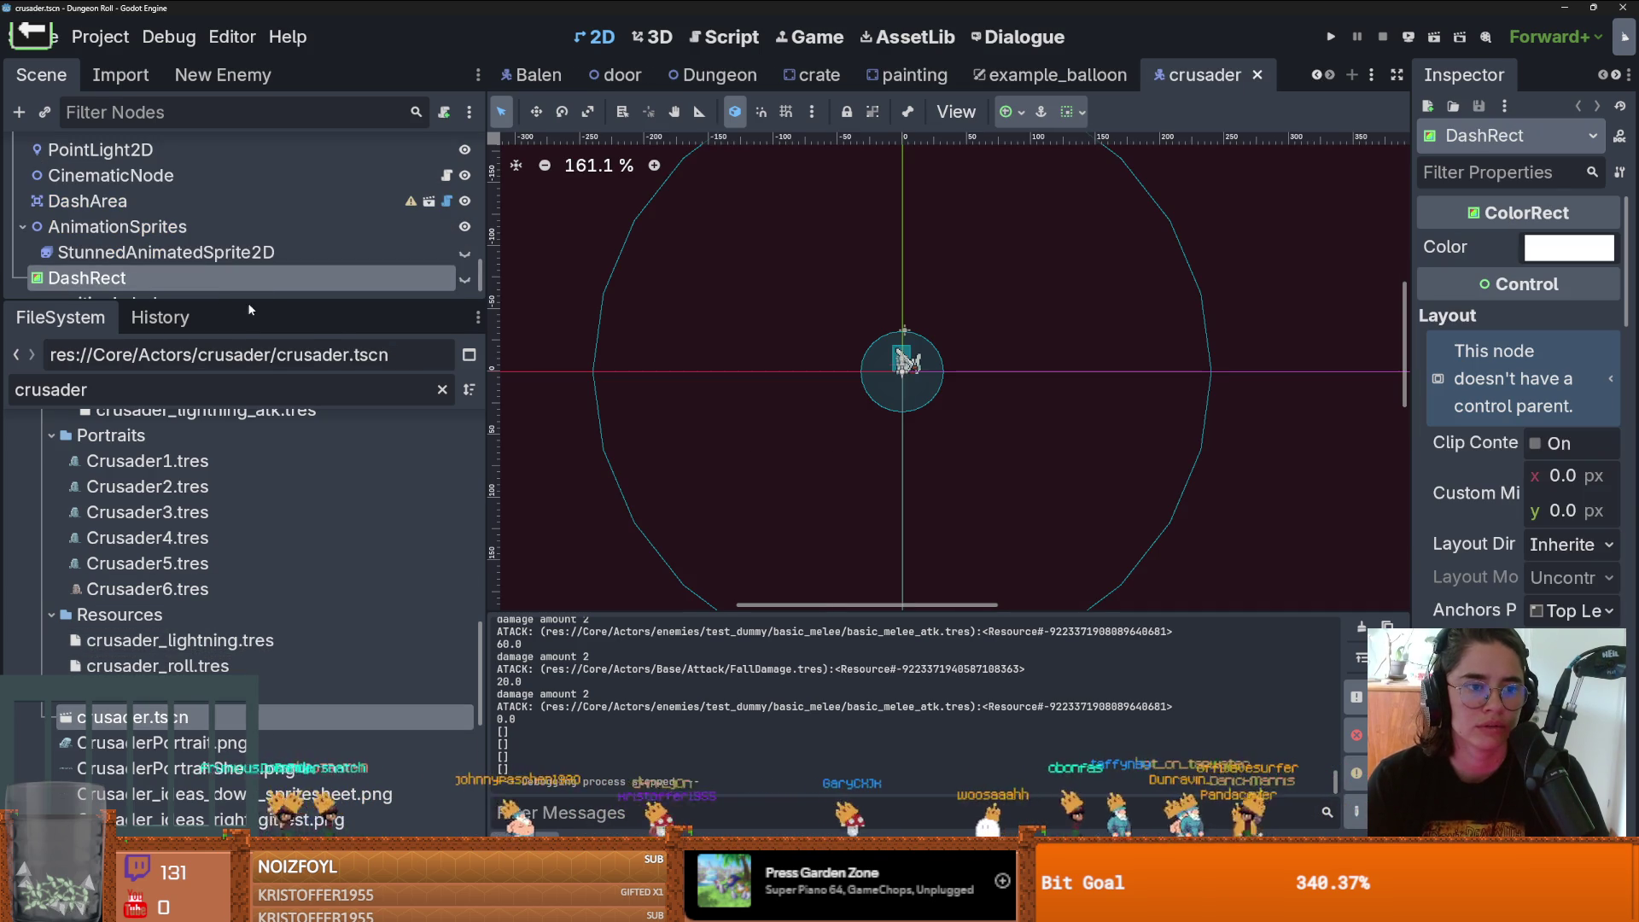
Step: Open the crusader's PlayerCharacter.gd script and scroll through its code
scroll(286, 461, "up", 1)
left_click(446, 151)
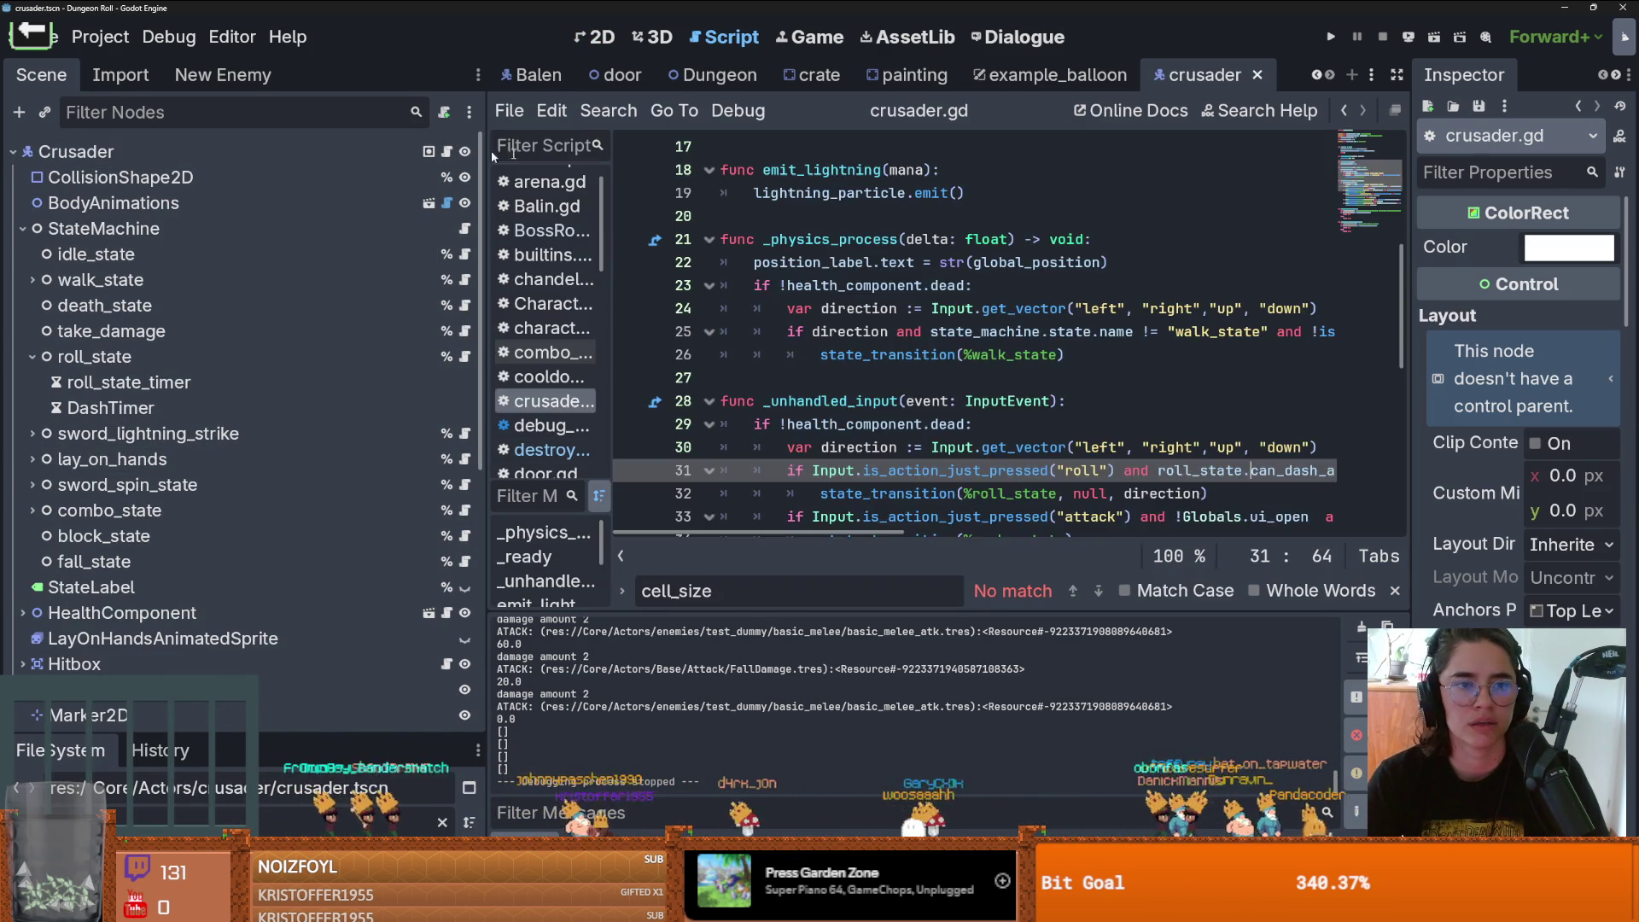
left_click(864, 155, "ctrl")
scroll(882, 401, "down", 6)
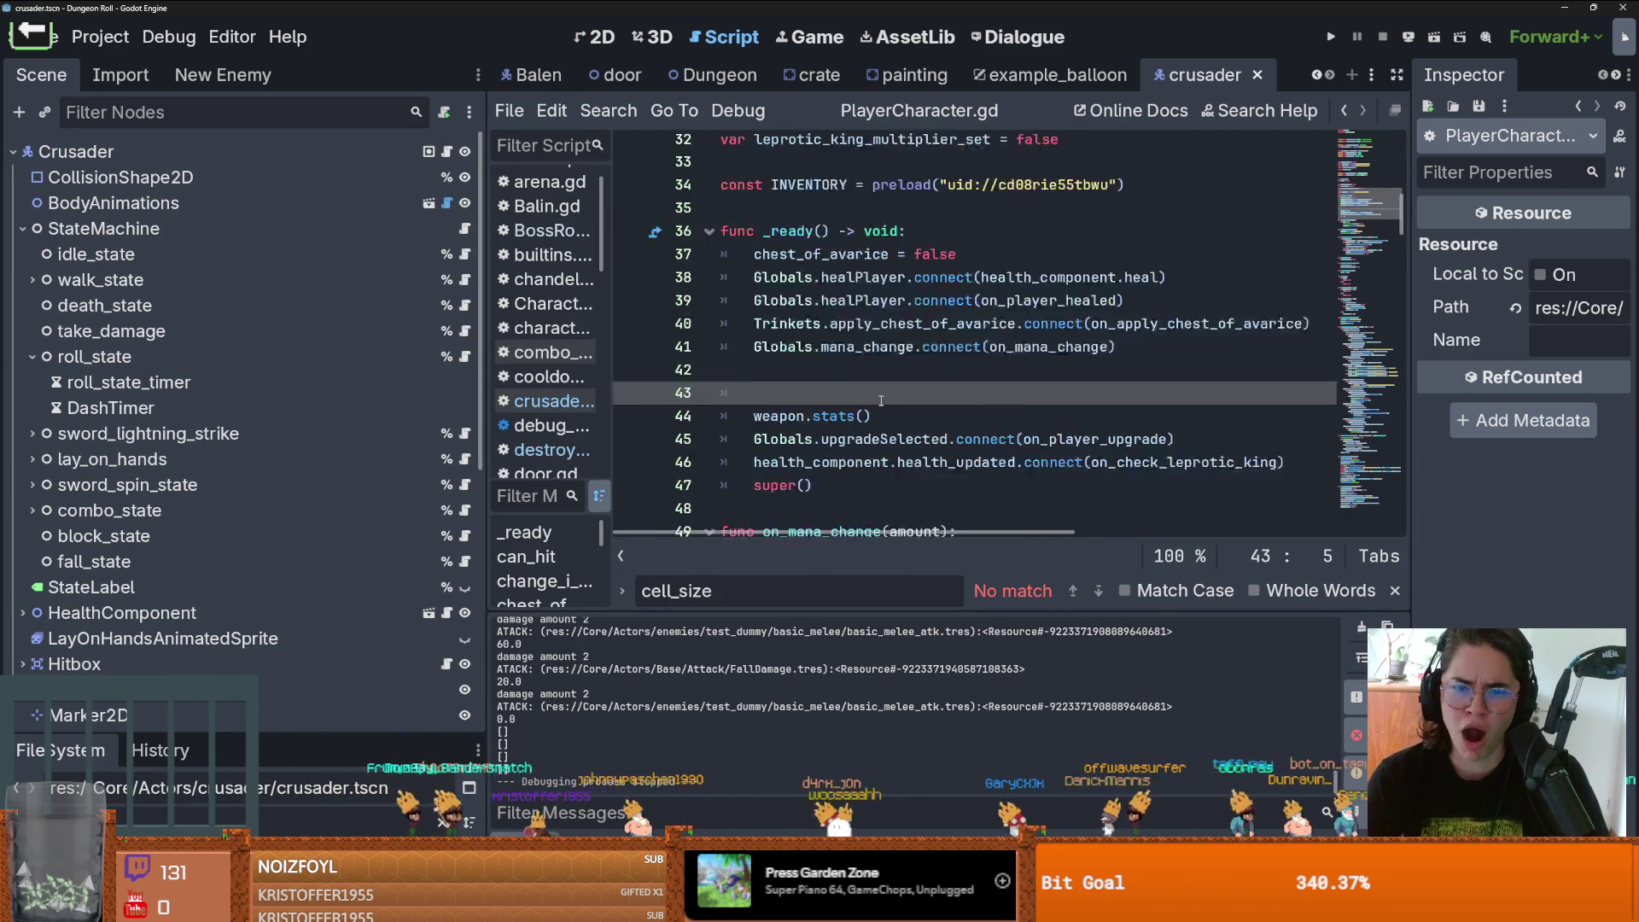
scroll(832, 423, "down", 2)
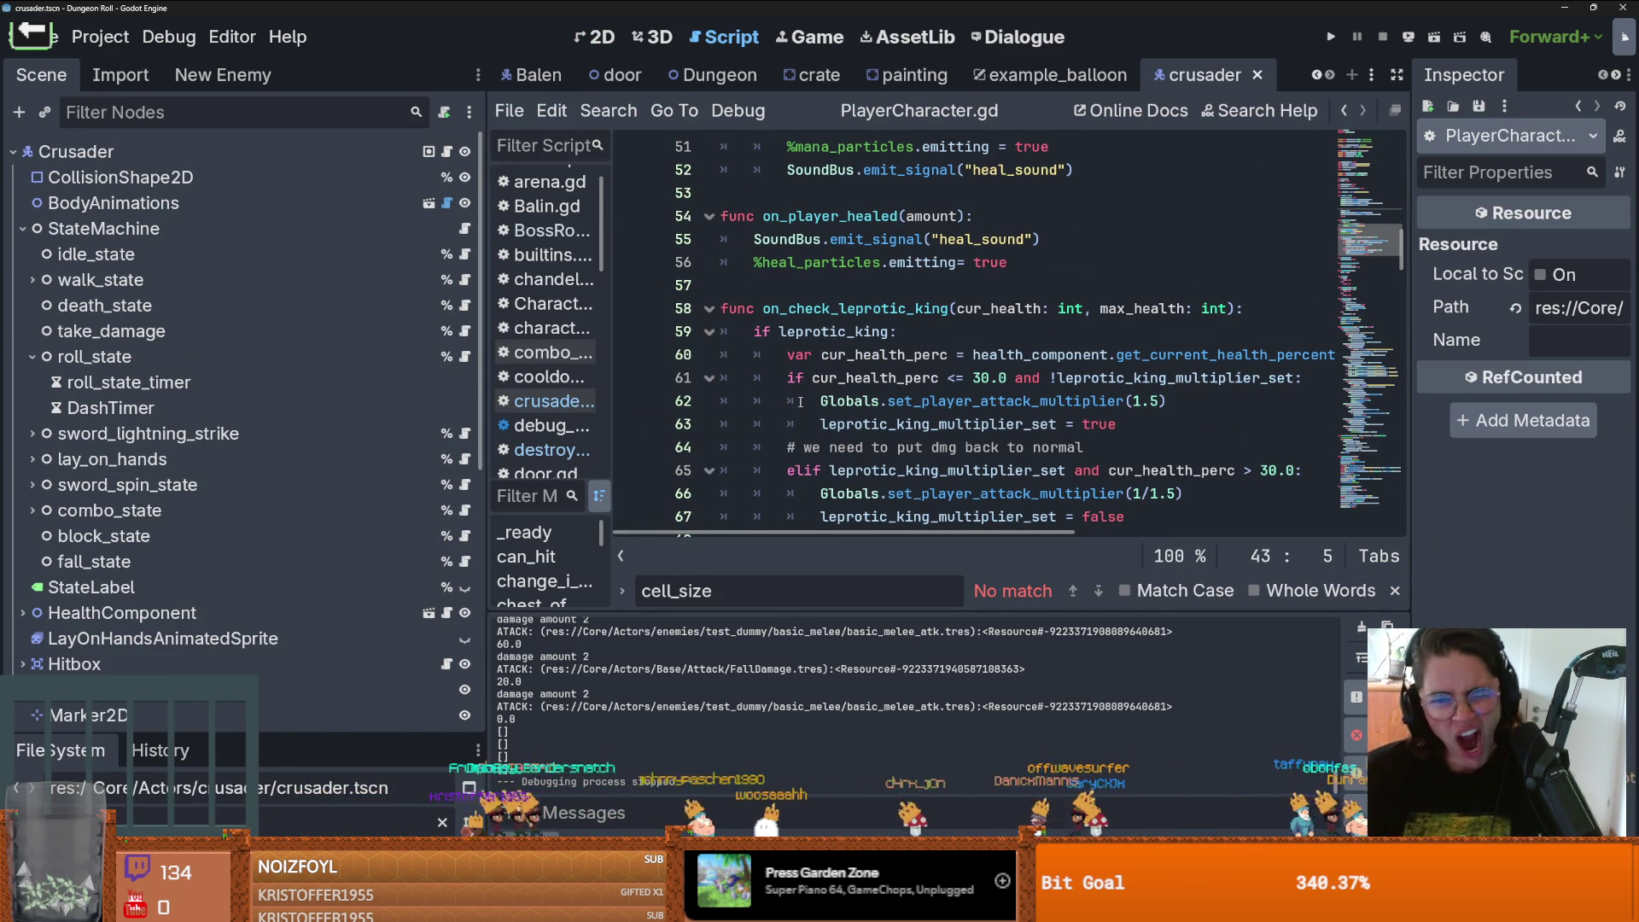
scroll(768, 387, "down", 15)
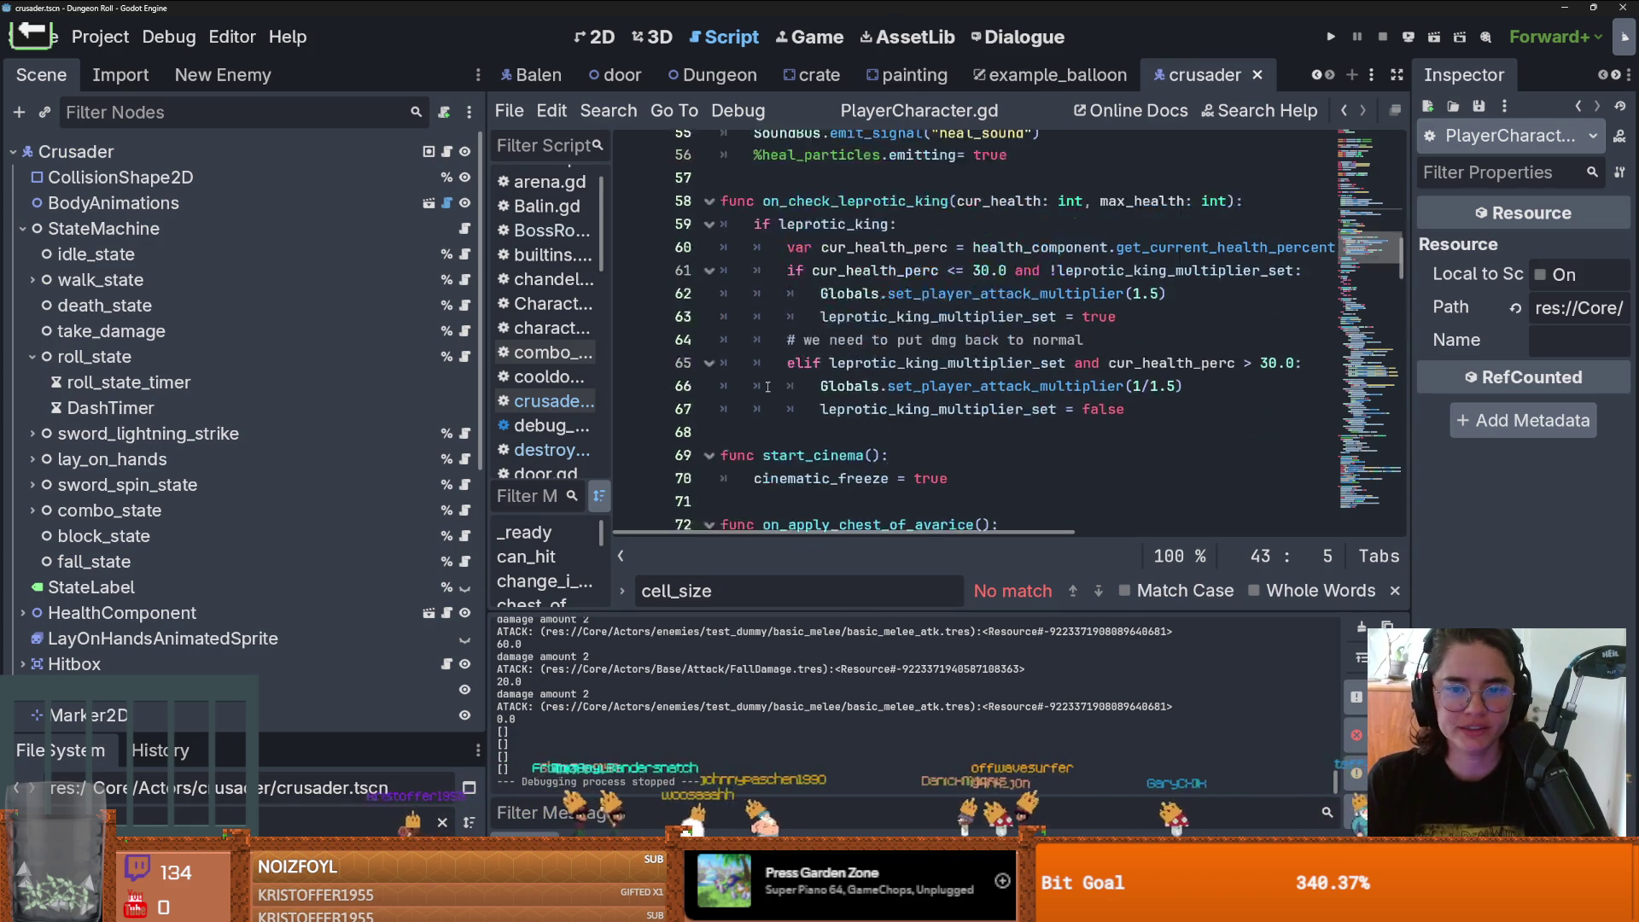
scroll(768, 387, "down", 5)
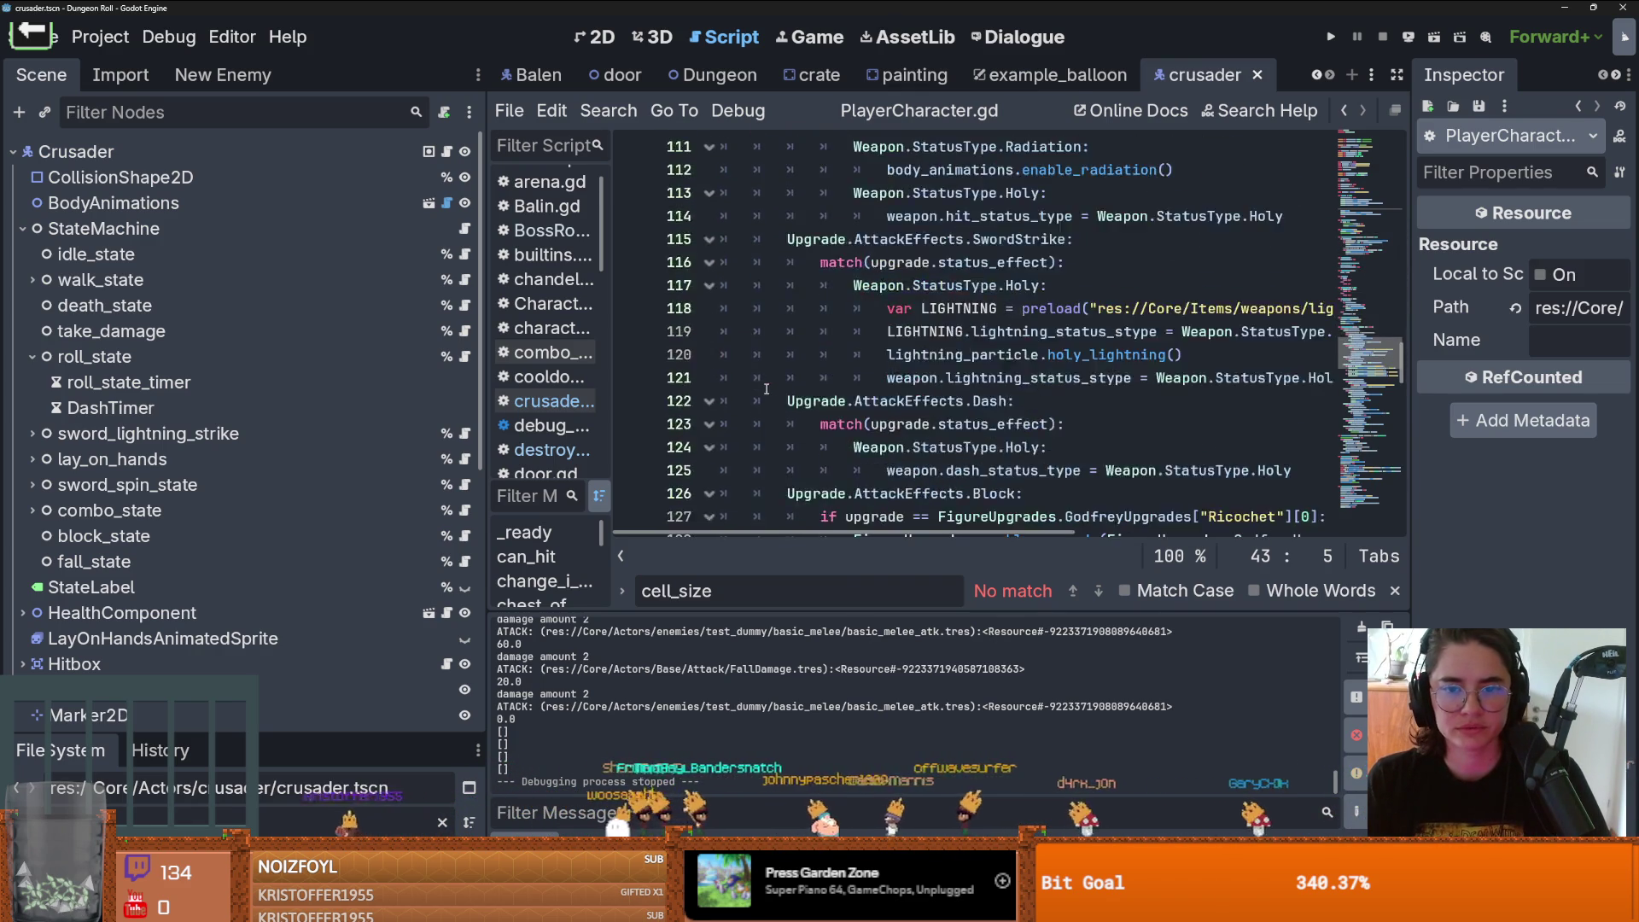
scroll(1014, 348, "down", 5)
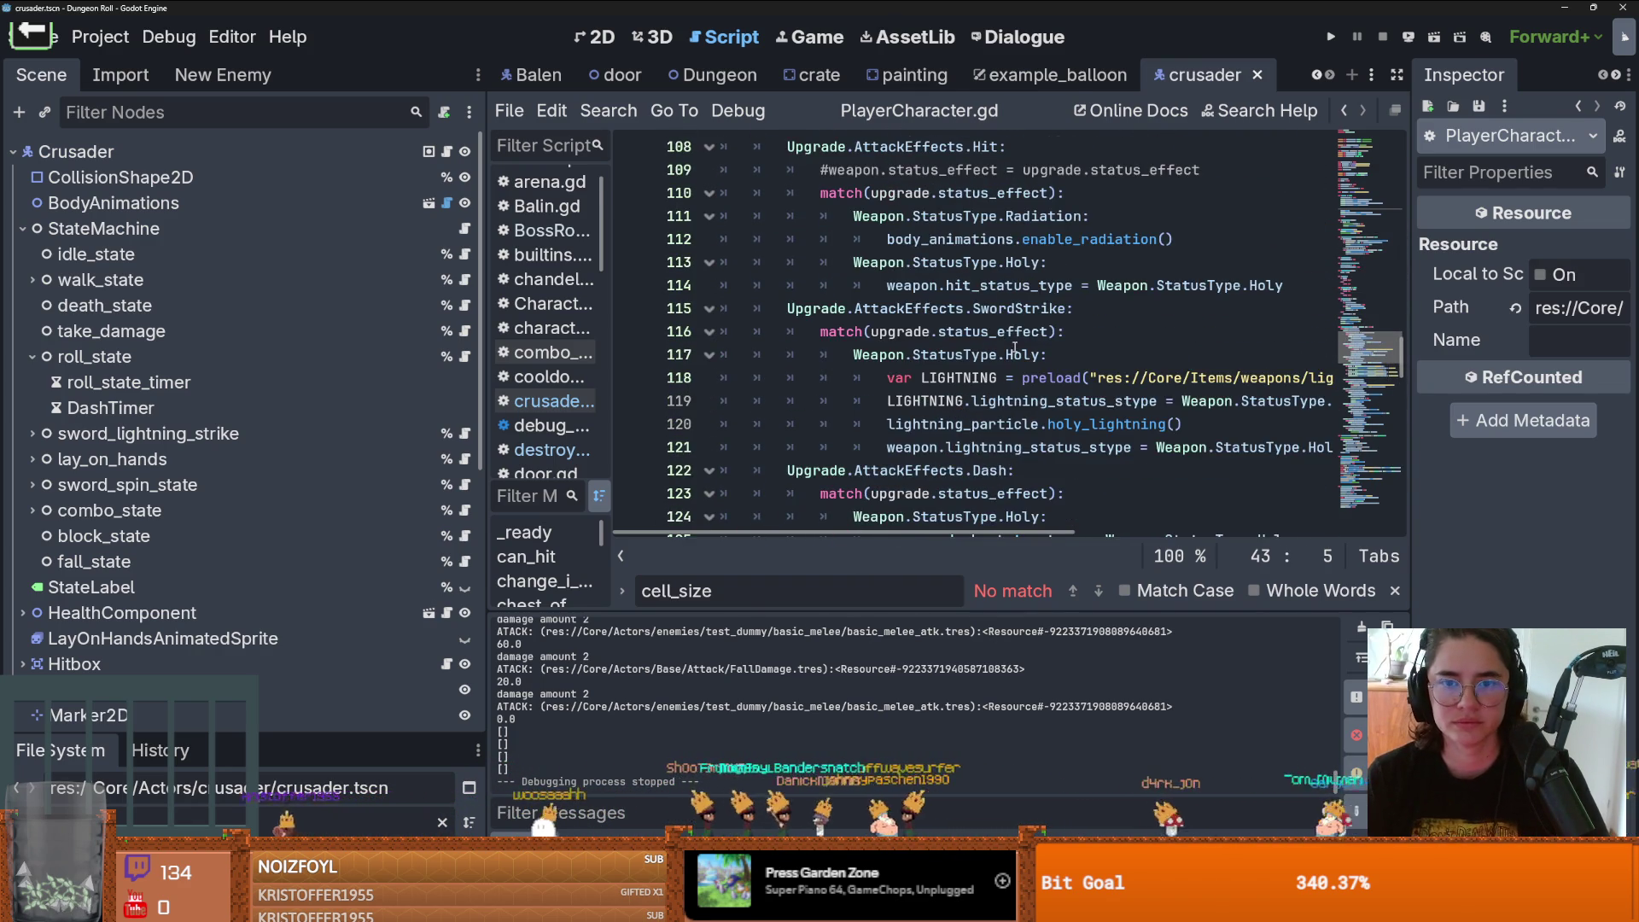
scroll(1014, 347, "down", 4)
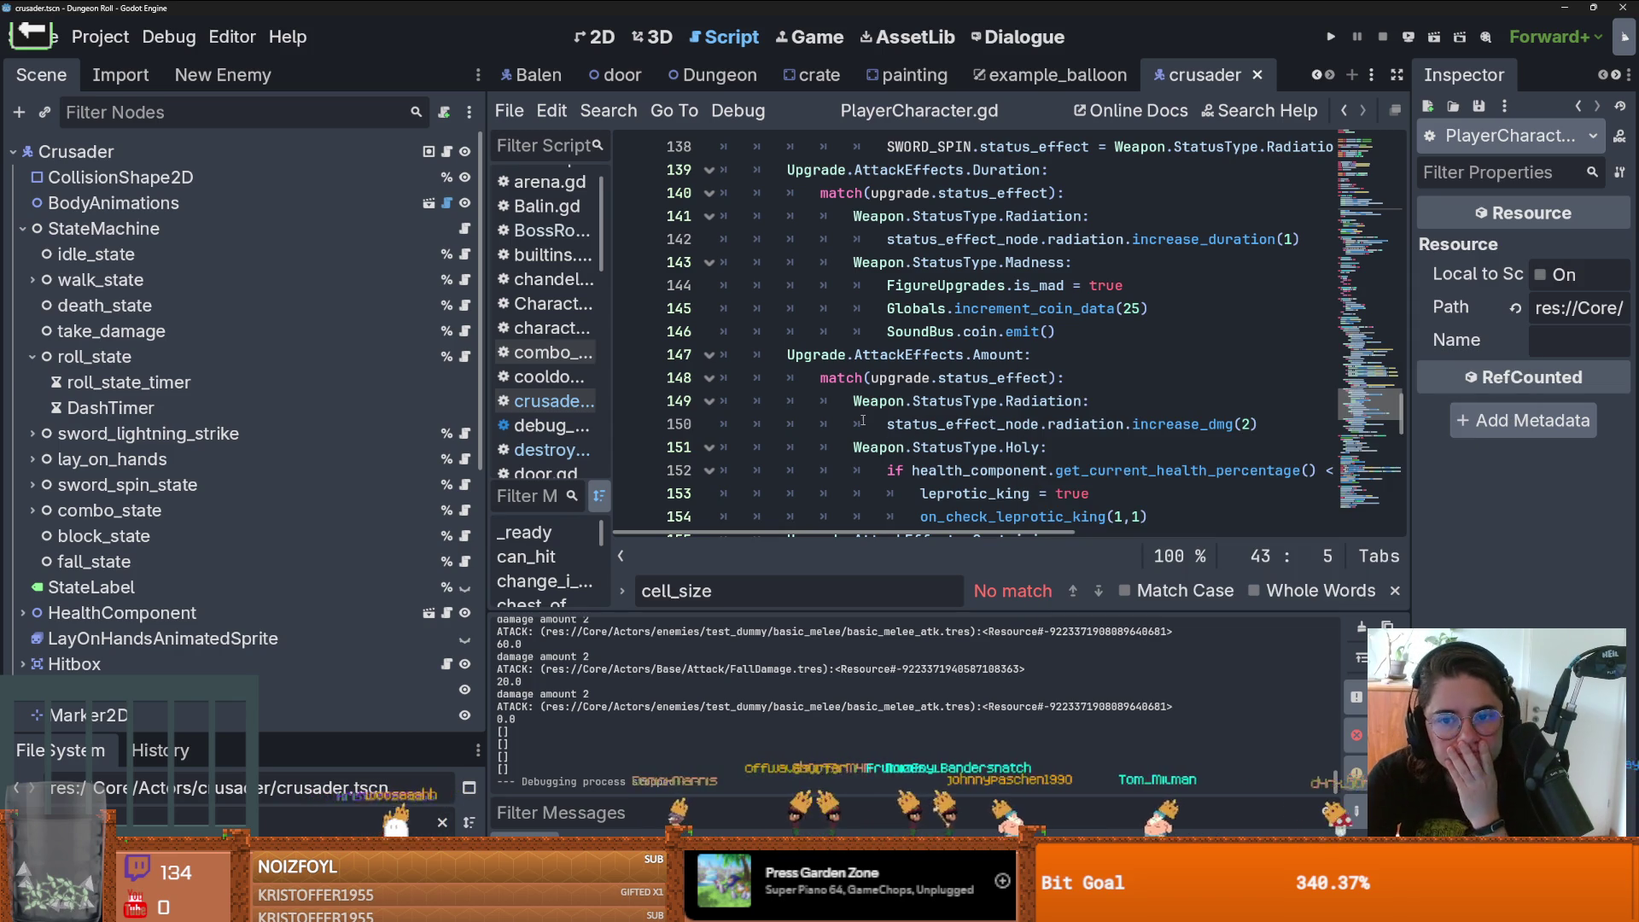
scroll(863, 420, "down", 1)
scroll(862, 420, "down", 4)
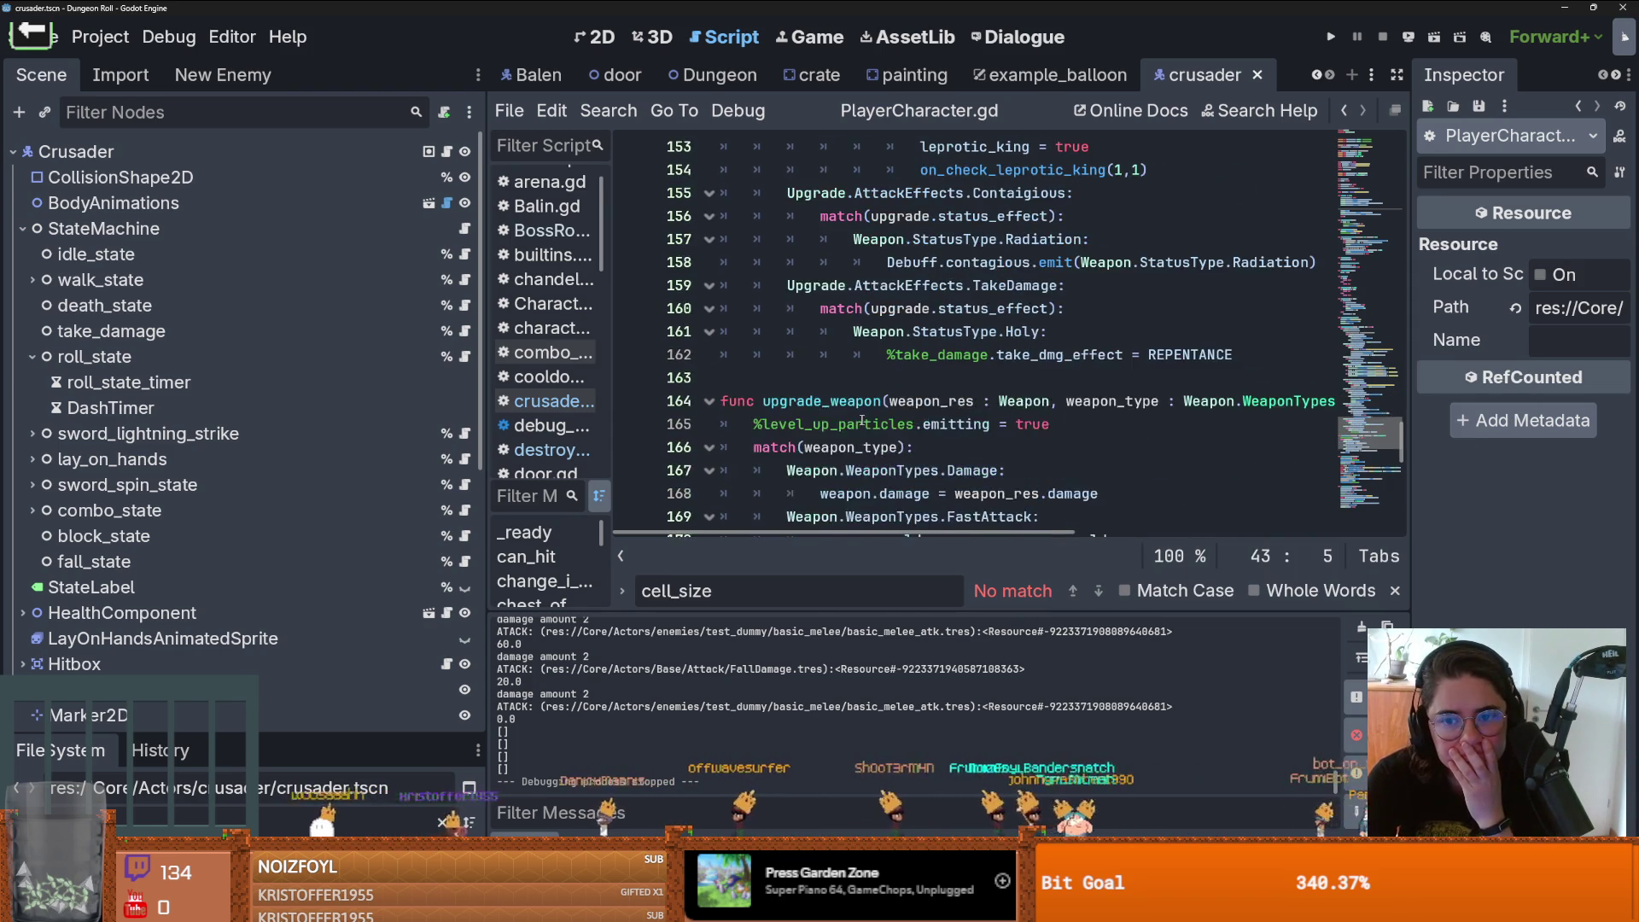
scroll(863, 420, "up", 3)
scroll(863, 421, "up", 6)
scroll(862, 421, "up", 3)
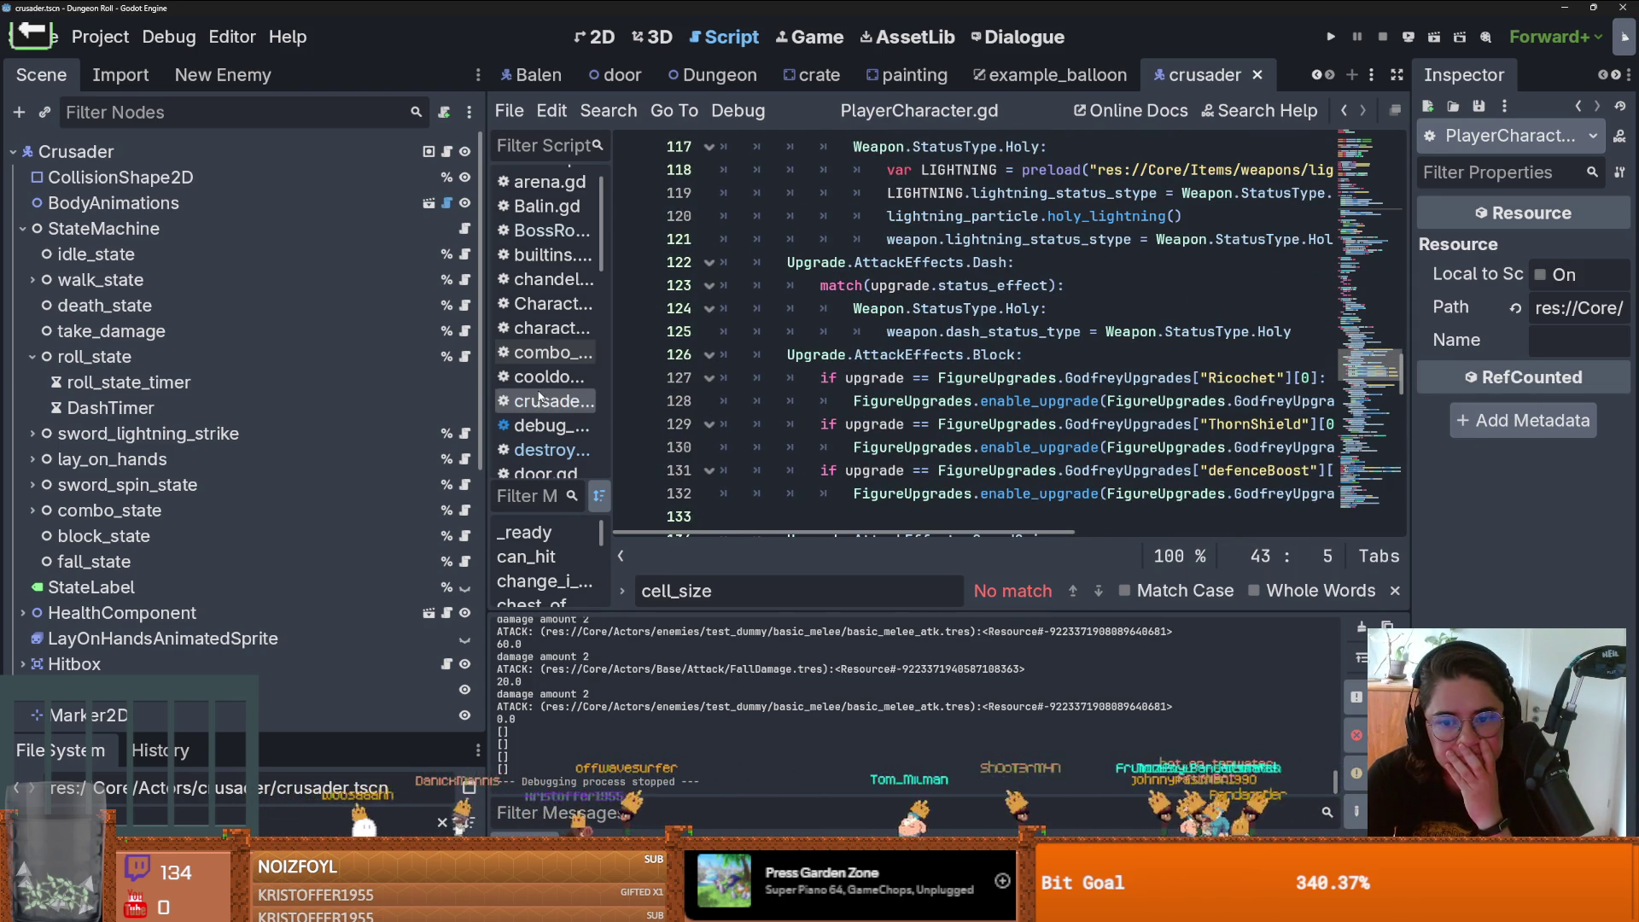
Step: Follow the Ricochet enable_upgrade call on line 128 into the FigureUpgrades.gd script
left_click_drag(492, 393, 319, 393)
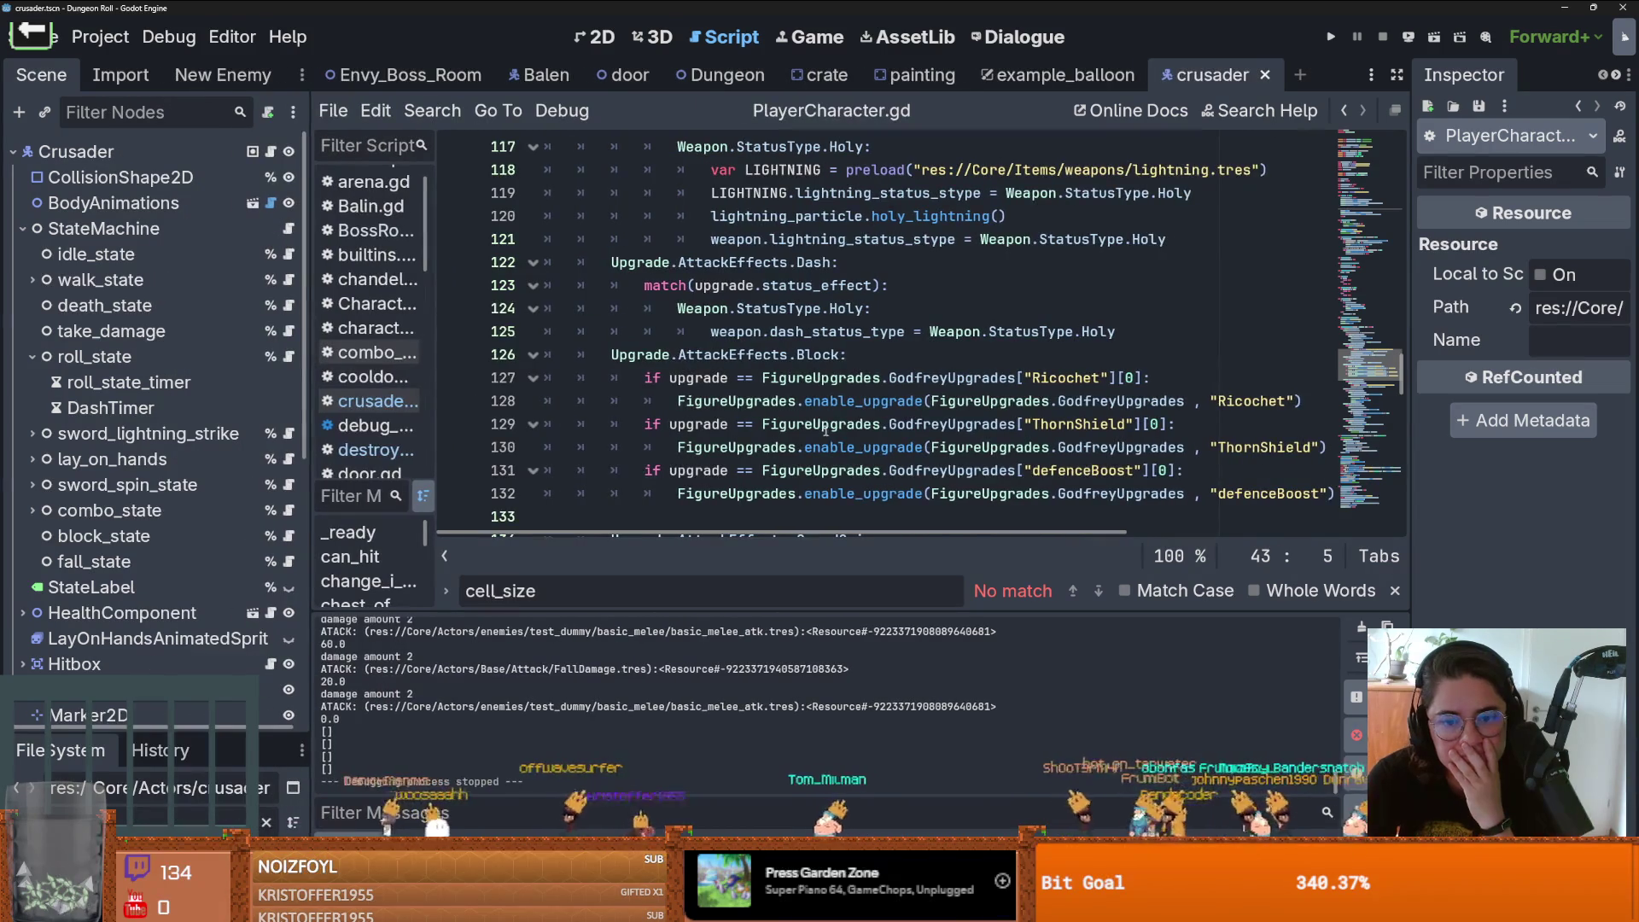
left_click(803, 406)
double_click(807, 405)
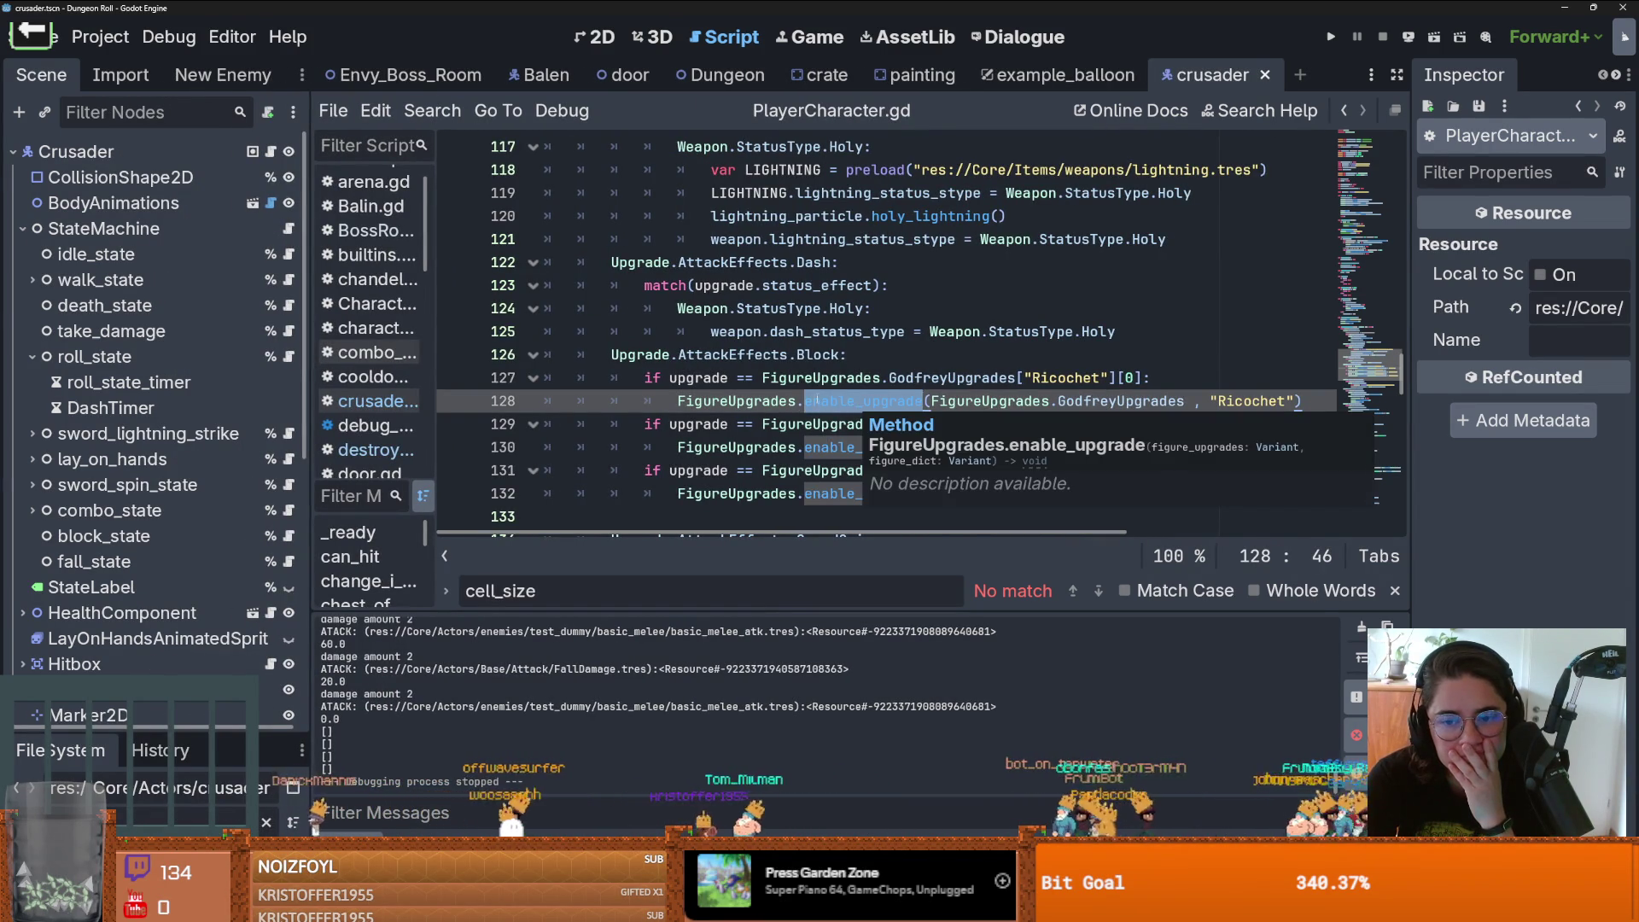
left_click(857, 403)
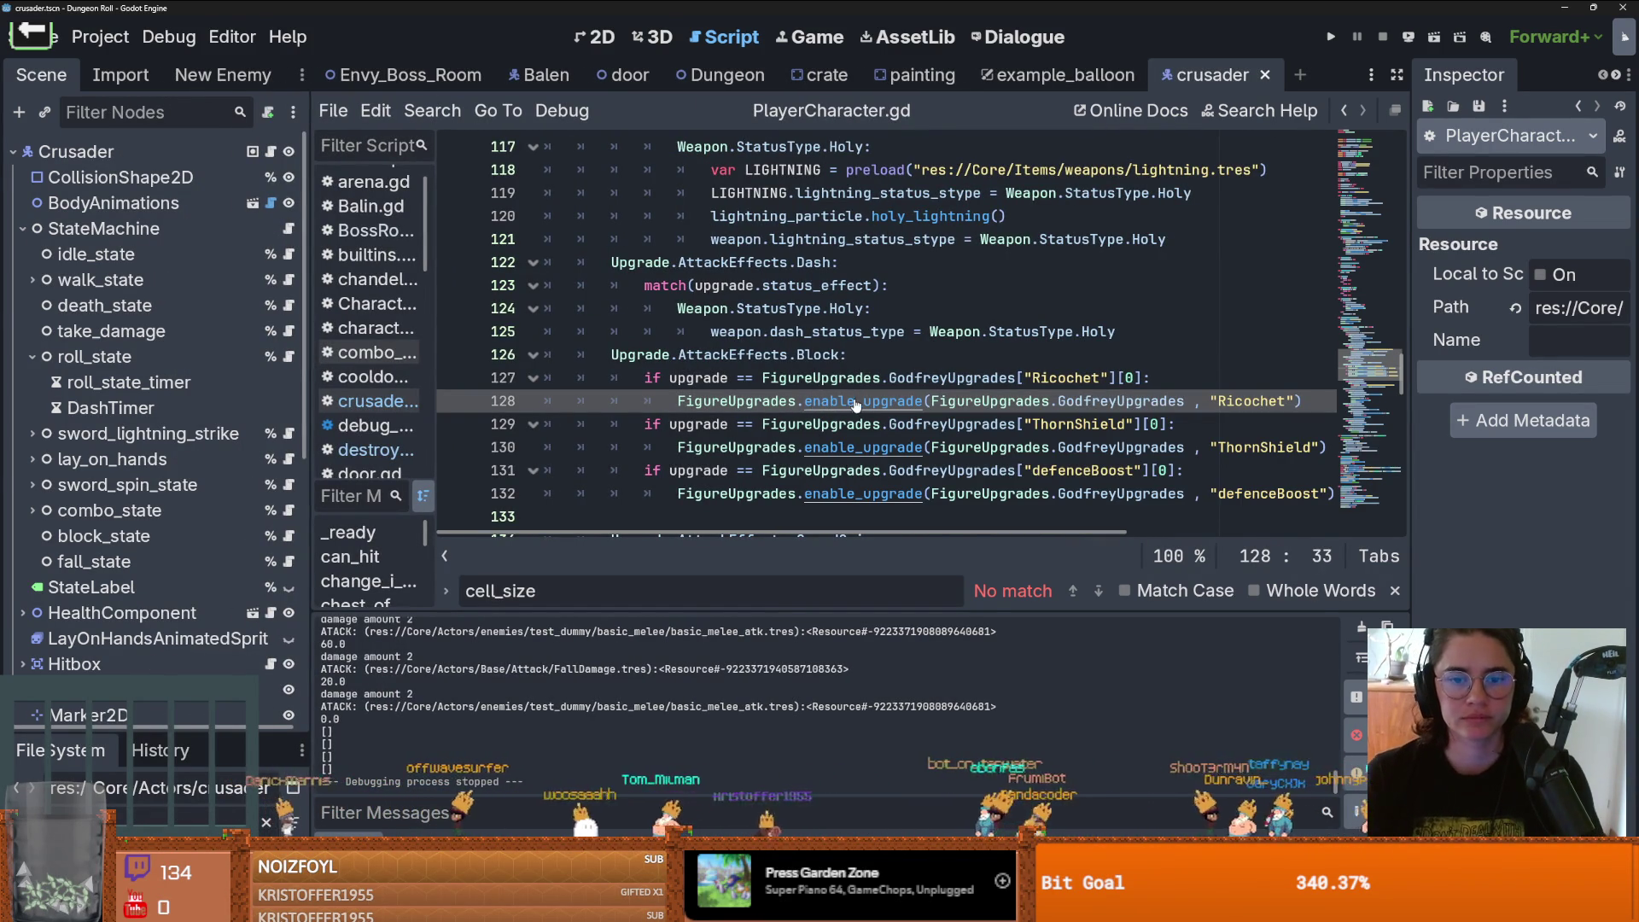
left_click(751, 403, "ctrl")
scroll(769, 401, "down", 10)
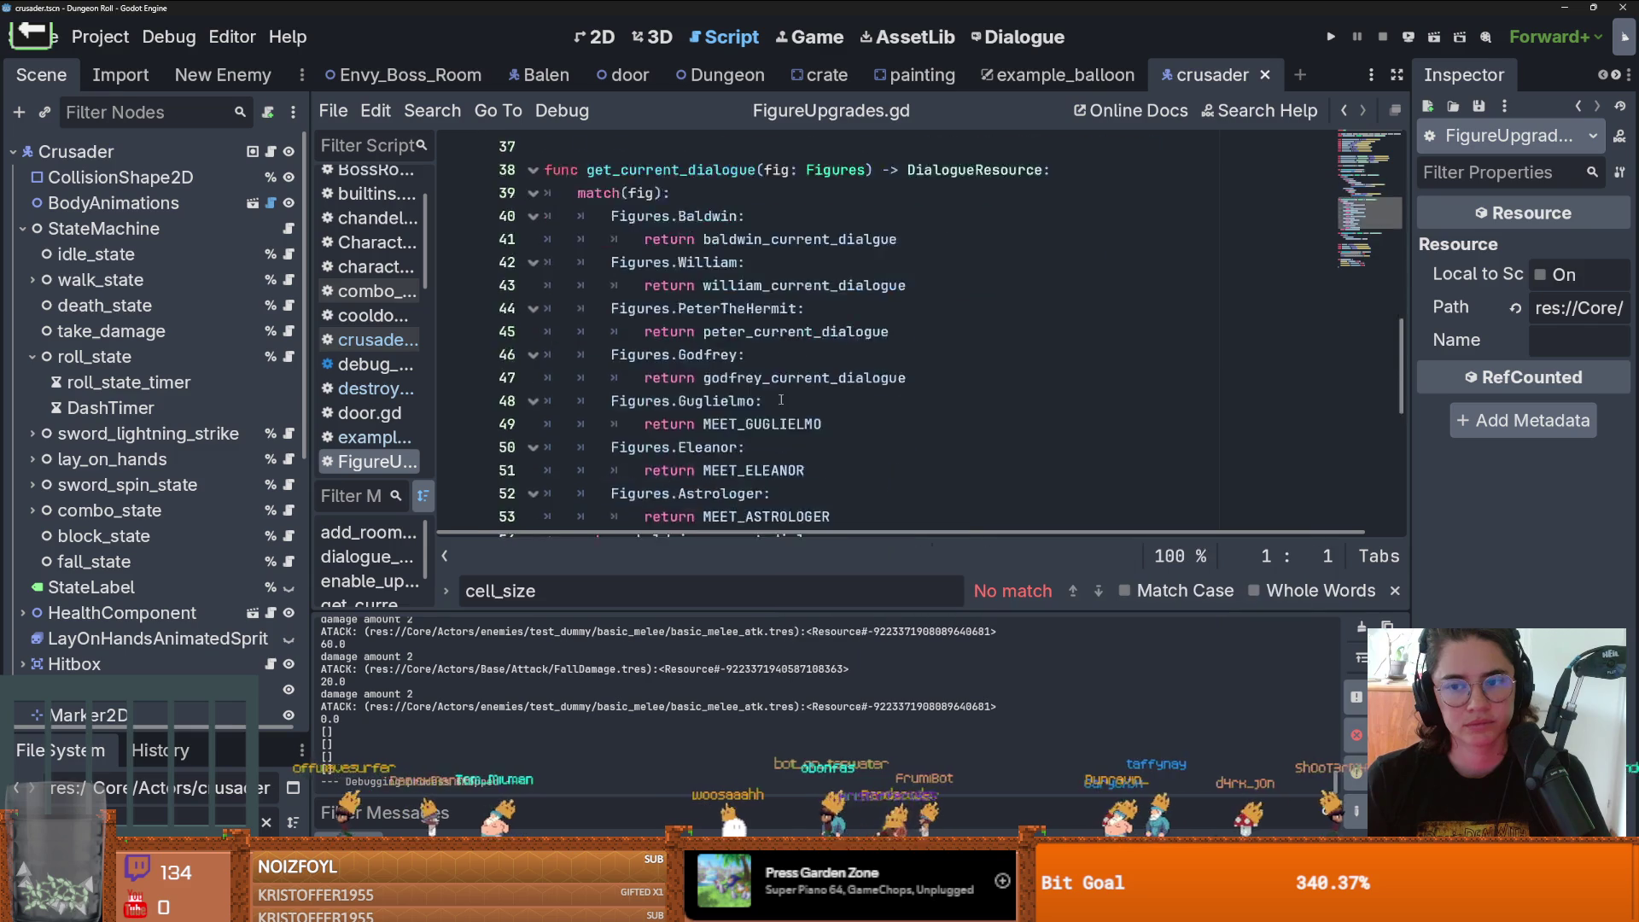
Step: Select 'defenceBoost' on line 73 of FigureUpgrades.gd and run Find in Files for it
scroll(782, 400, "down", 7)
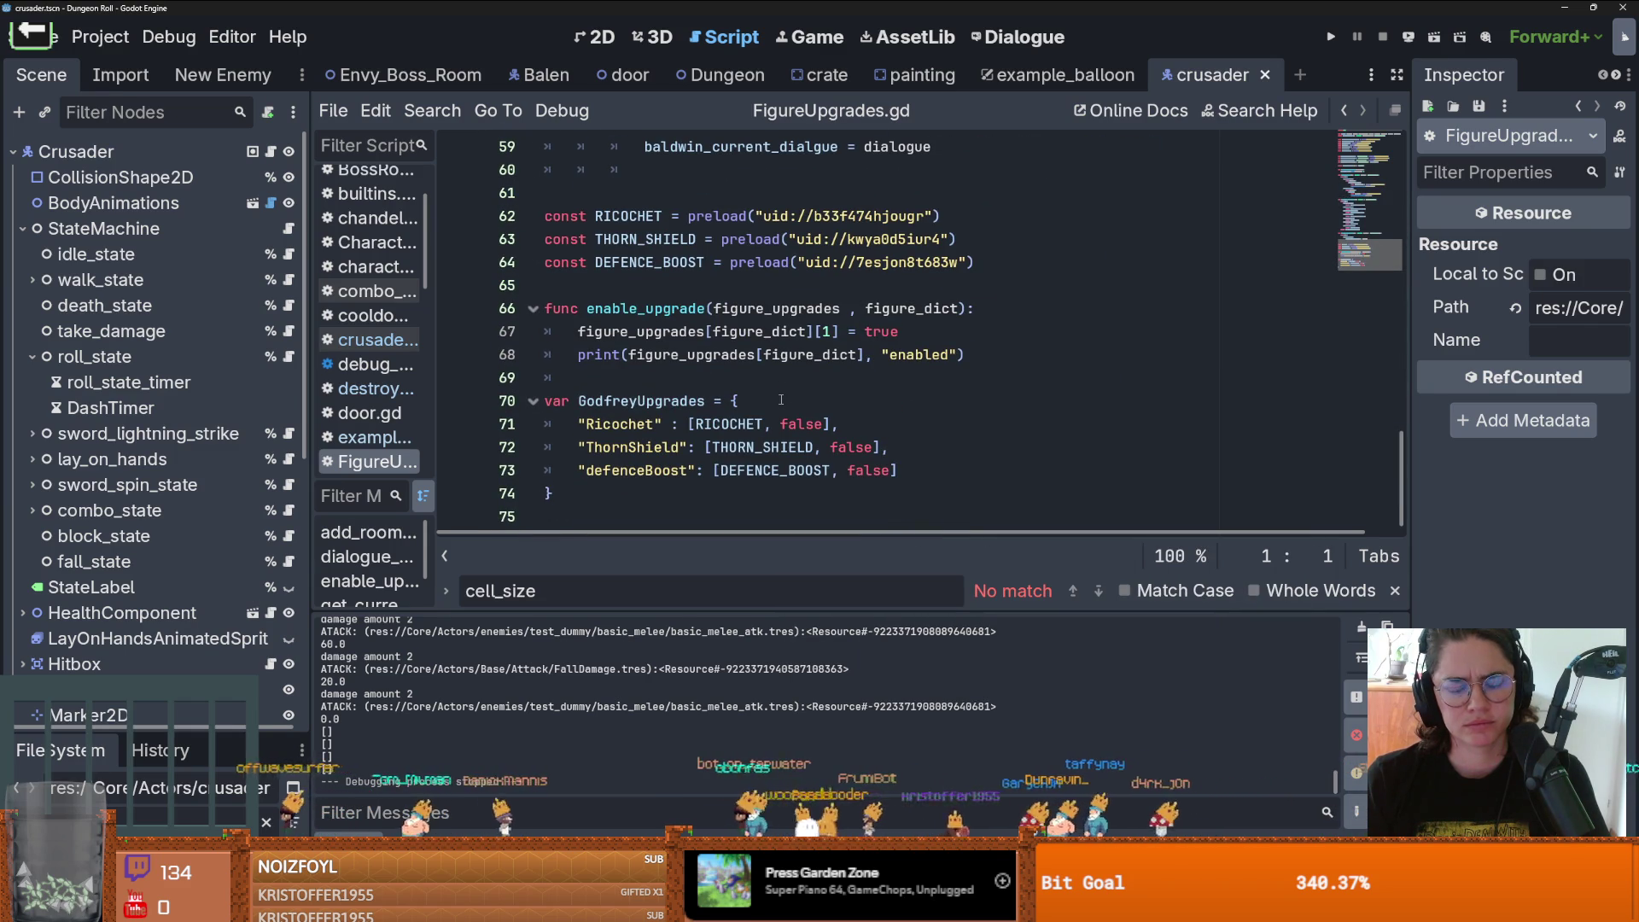
double_click(696, 401)
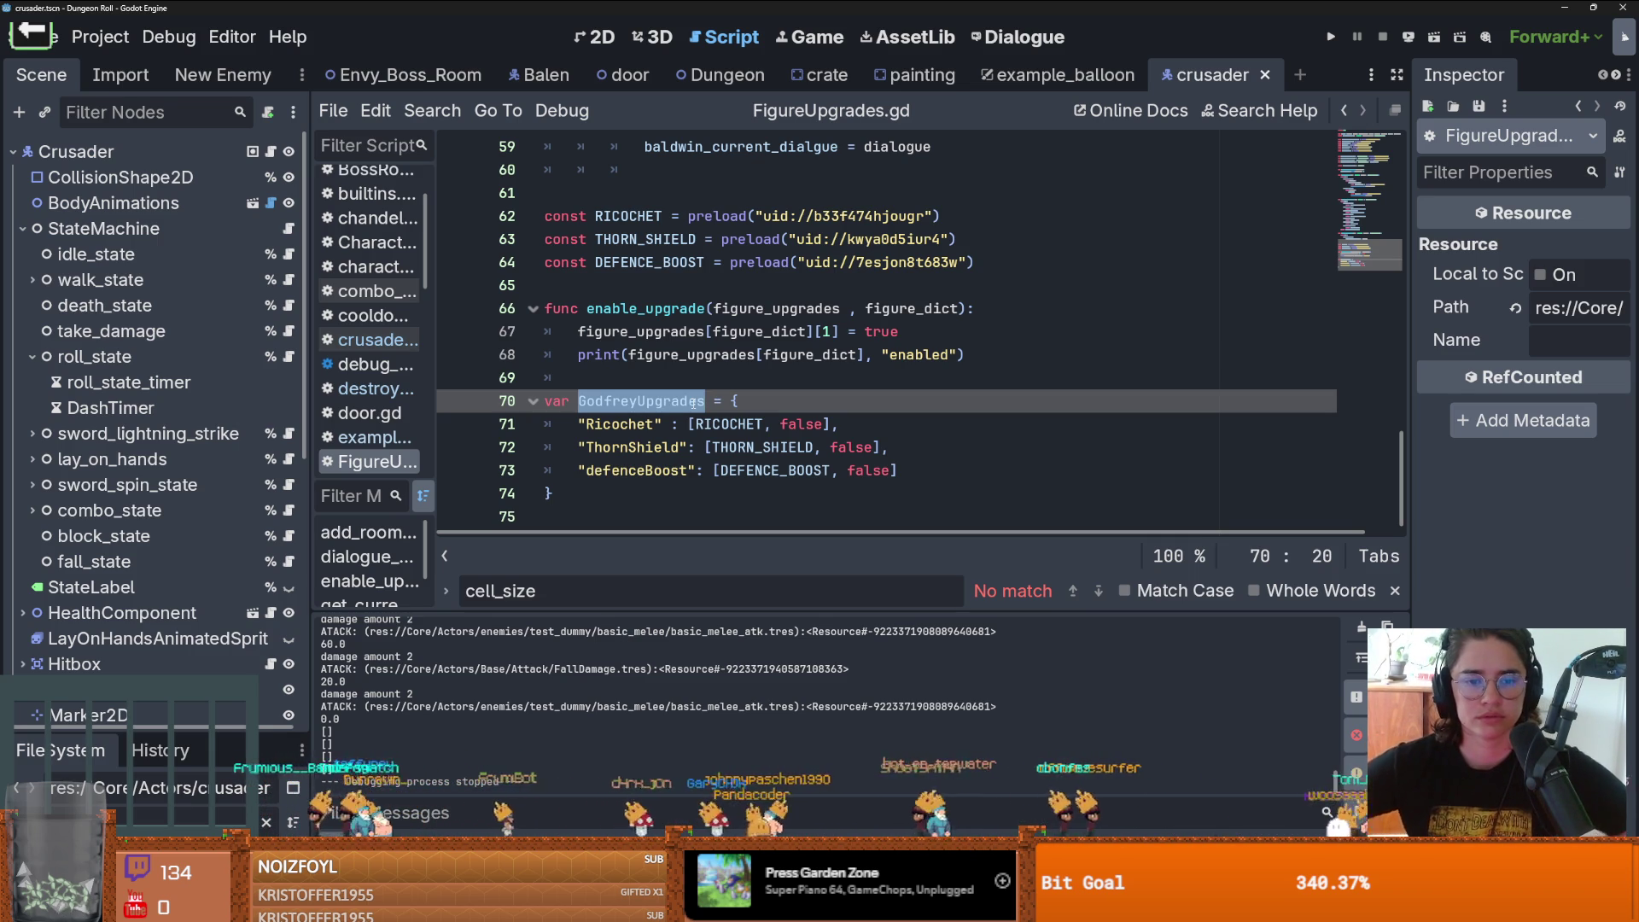
double_click(721, 469)
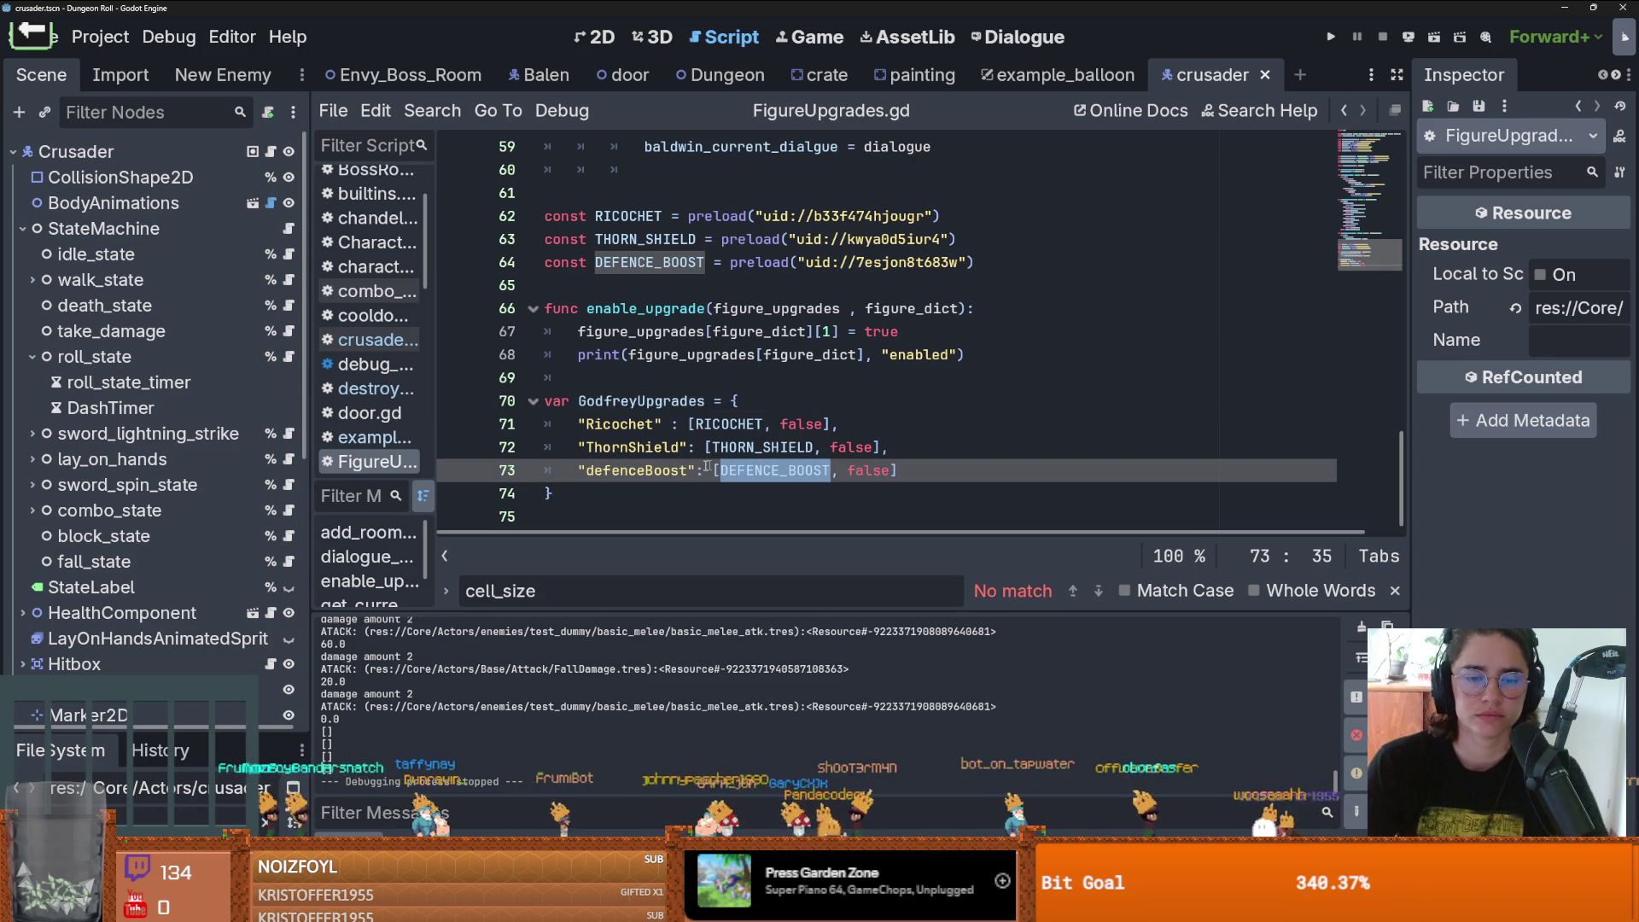
left_click_drag(695, 470, 578, 470)
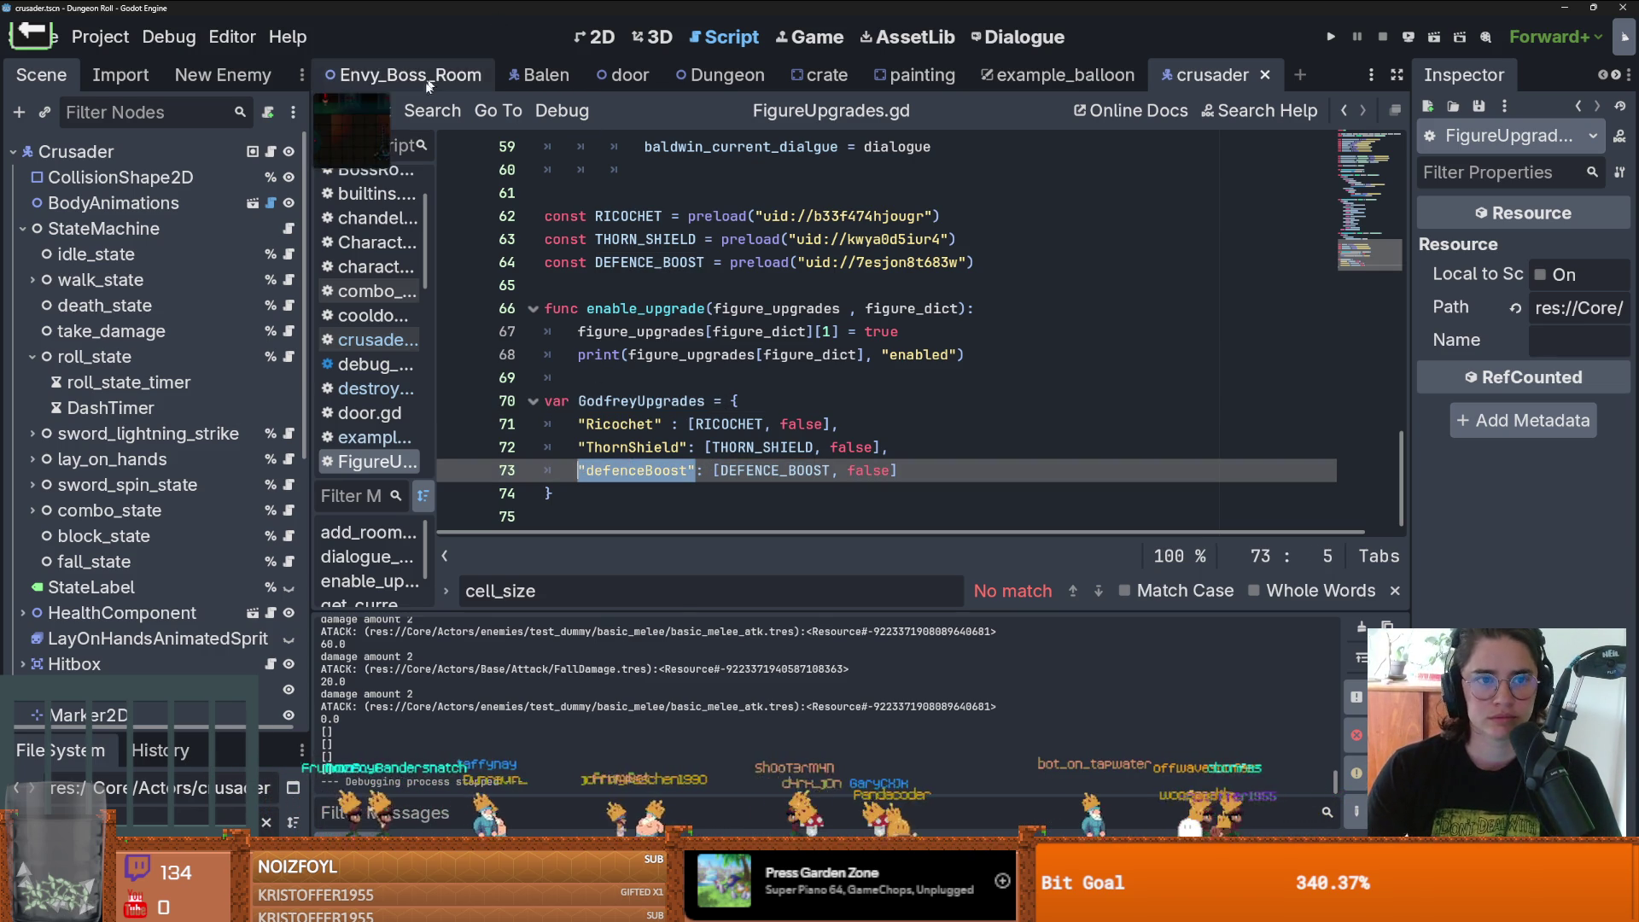
left_click(432, 111)
left_click(457, 252)
left_click(841, 538)
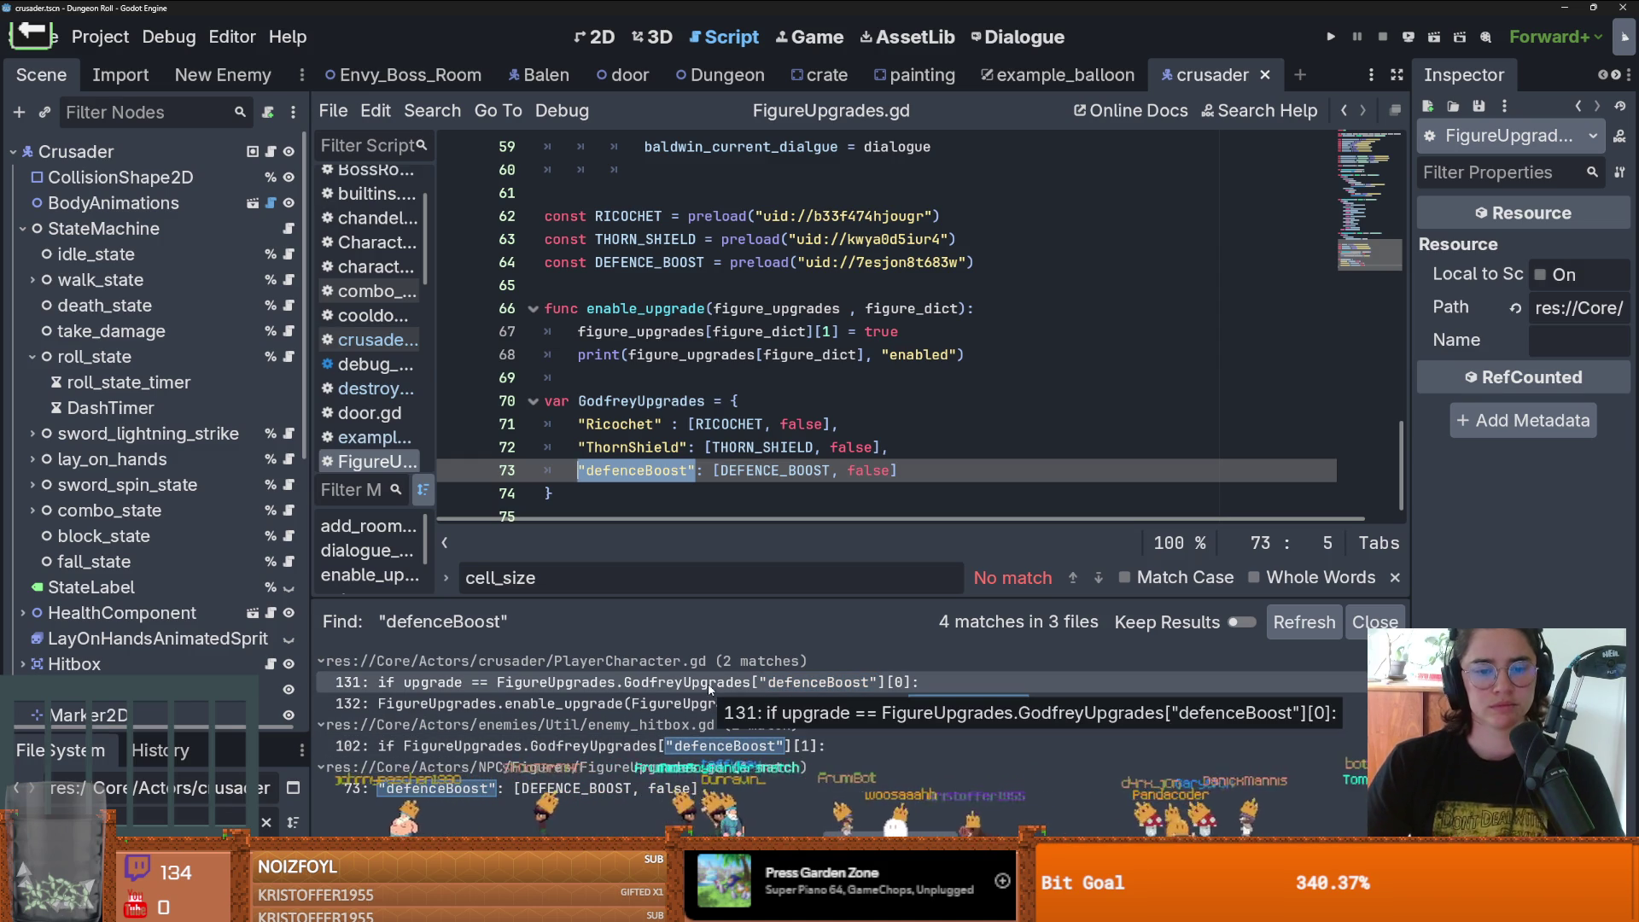
Step: Open the enemy_hitbox.gd result and inspect the GodfreyUpgrades lookup, perc and is_taking_dmg uses
left_click(703, 747)
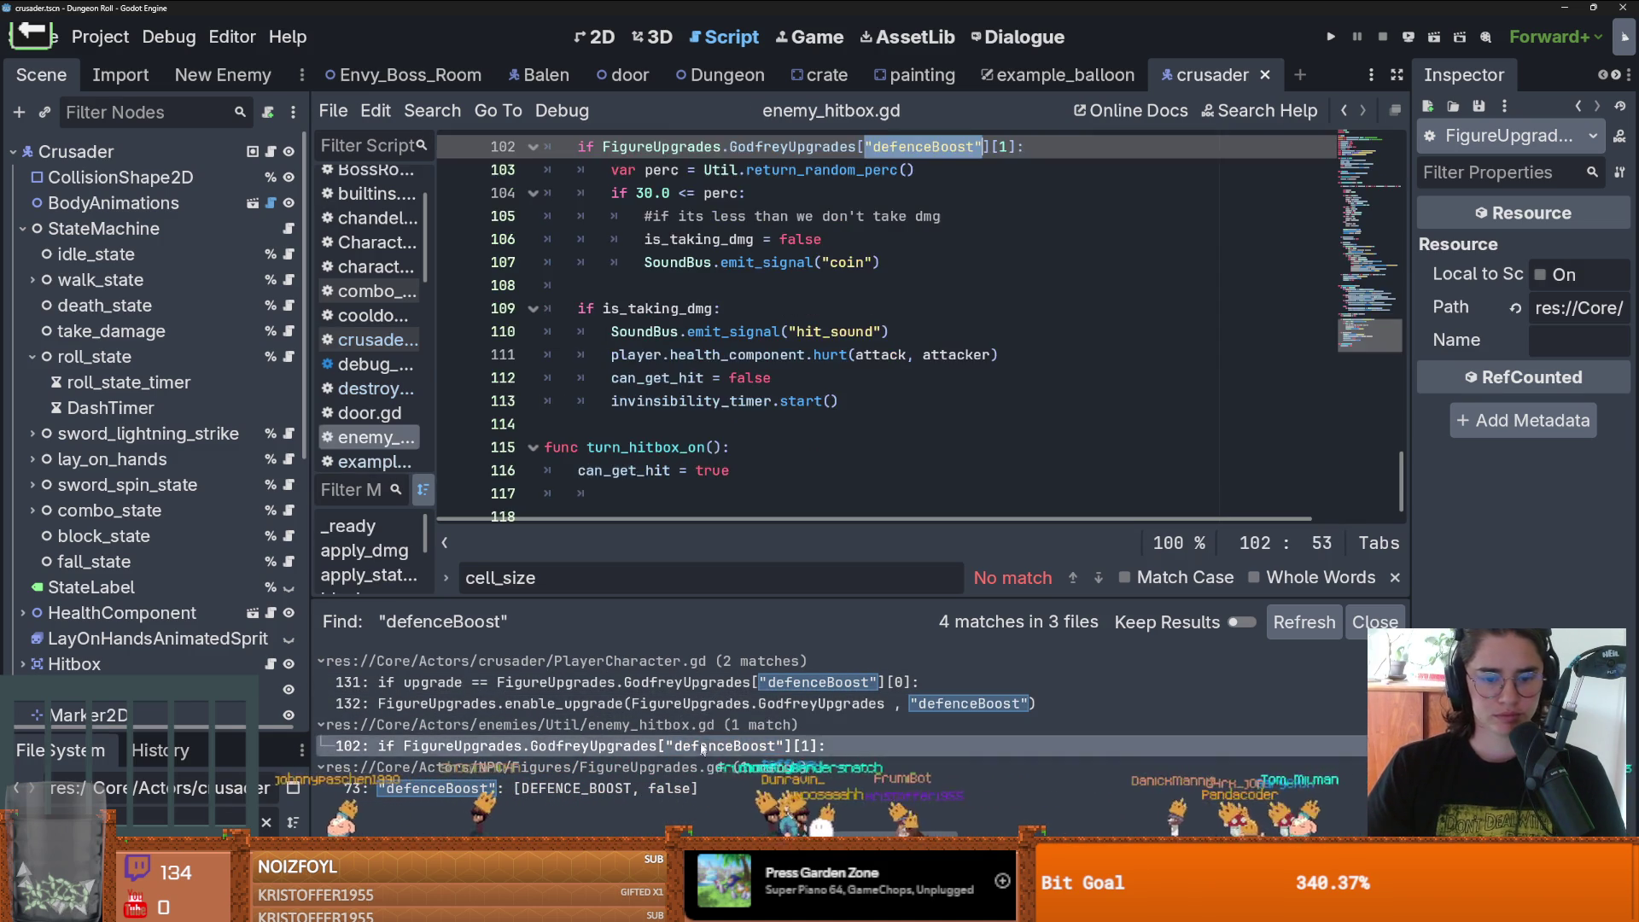
left_click_drag(619, 355, 892, 358)
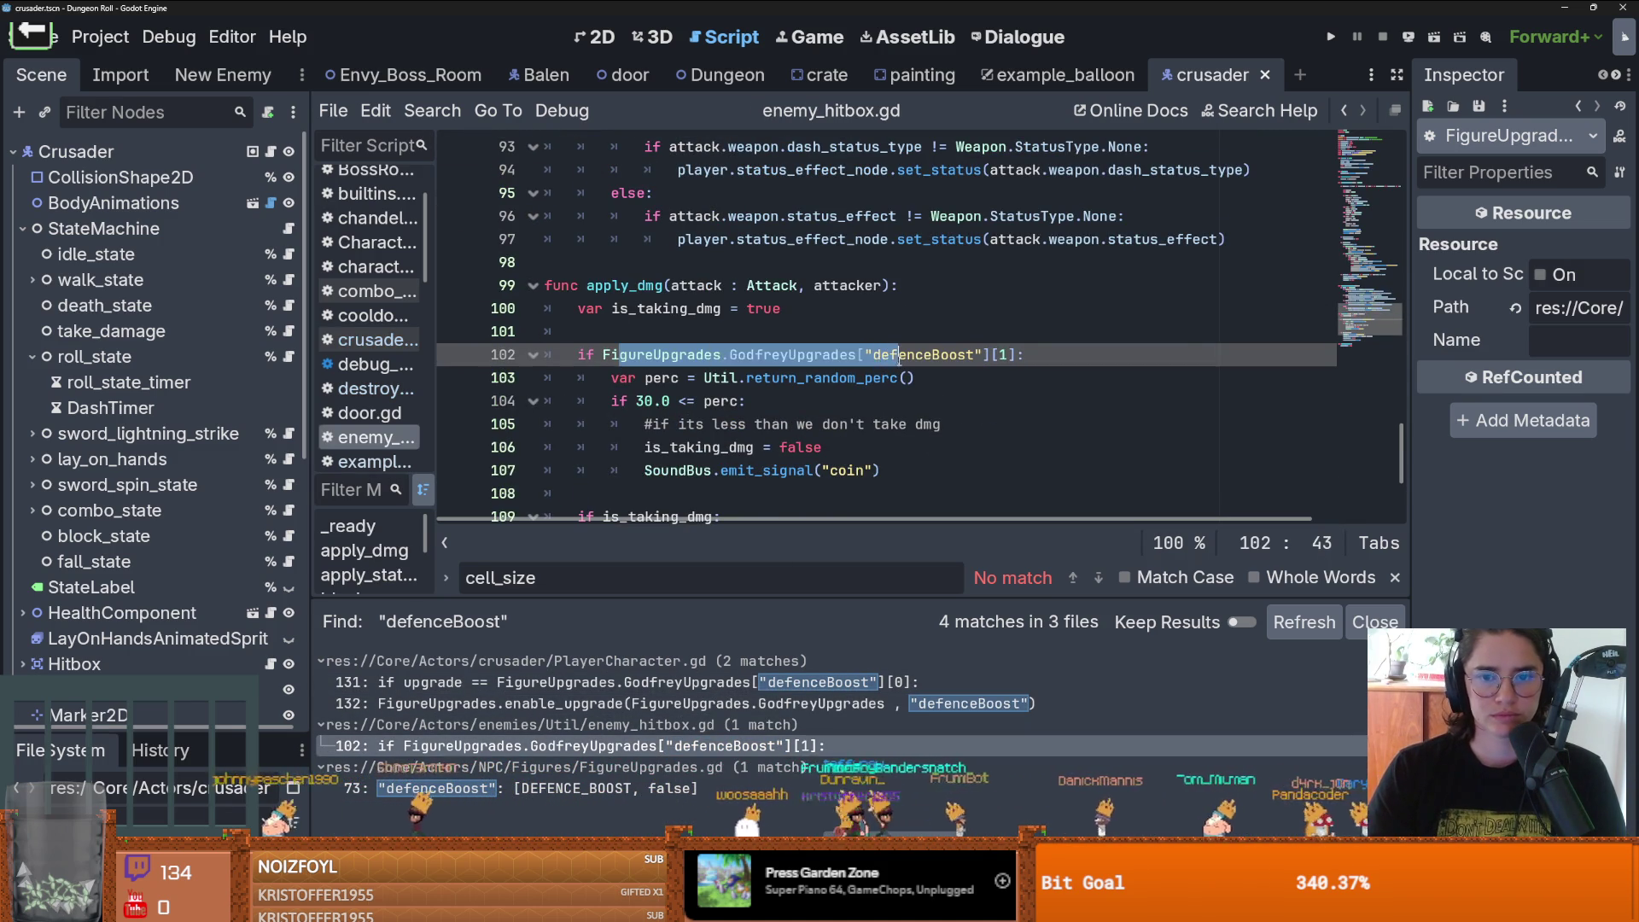
double_click(661, 378)
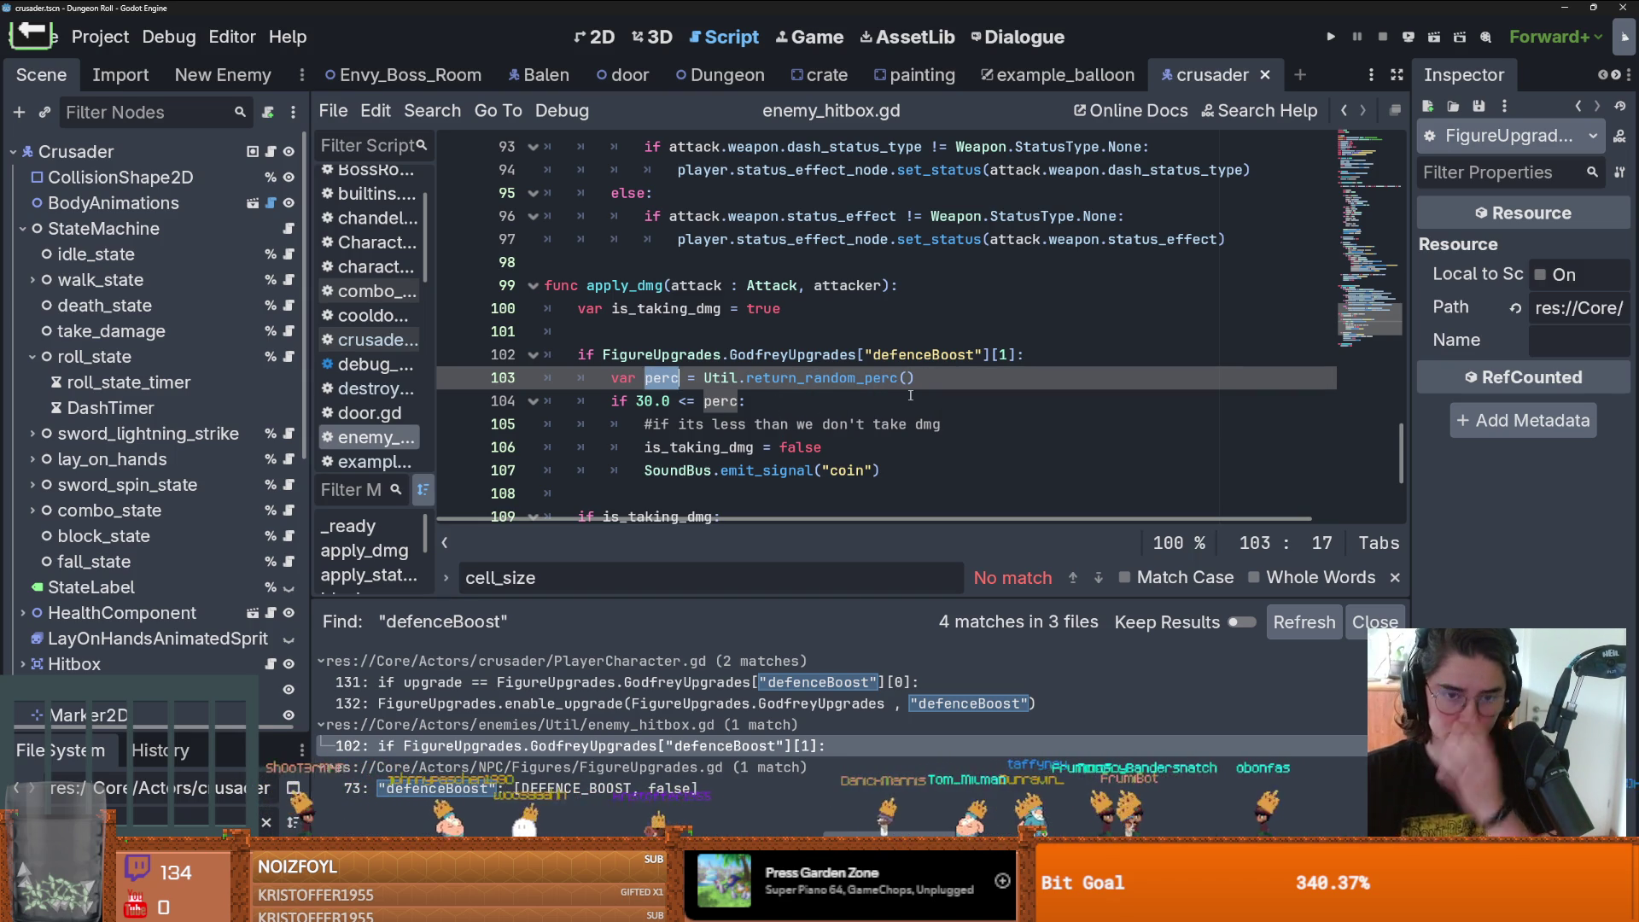
scroll(820, 389, "down", 1)
left_click(729, 378)
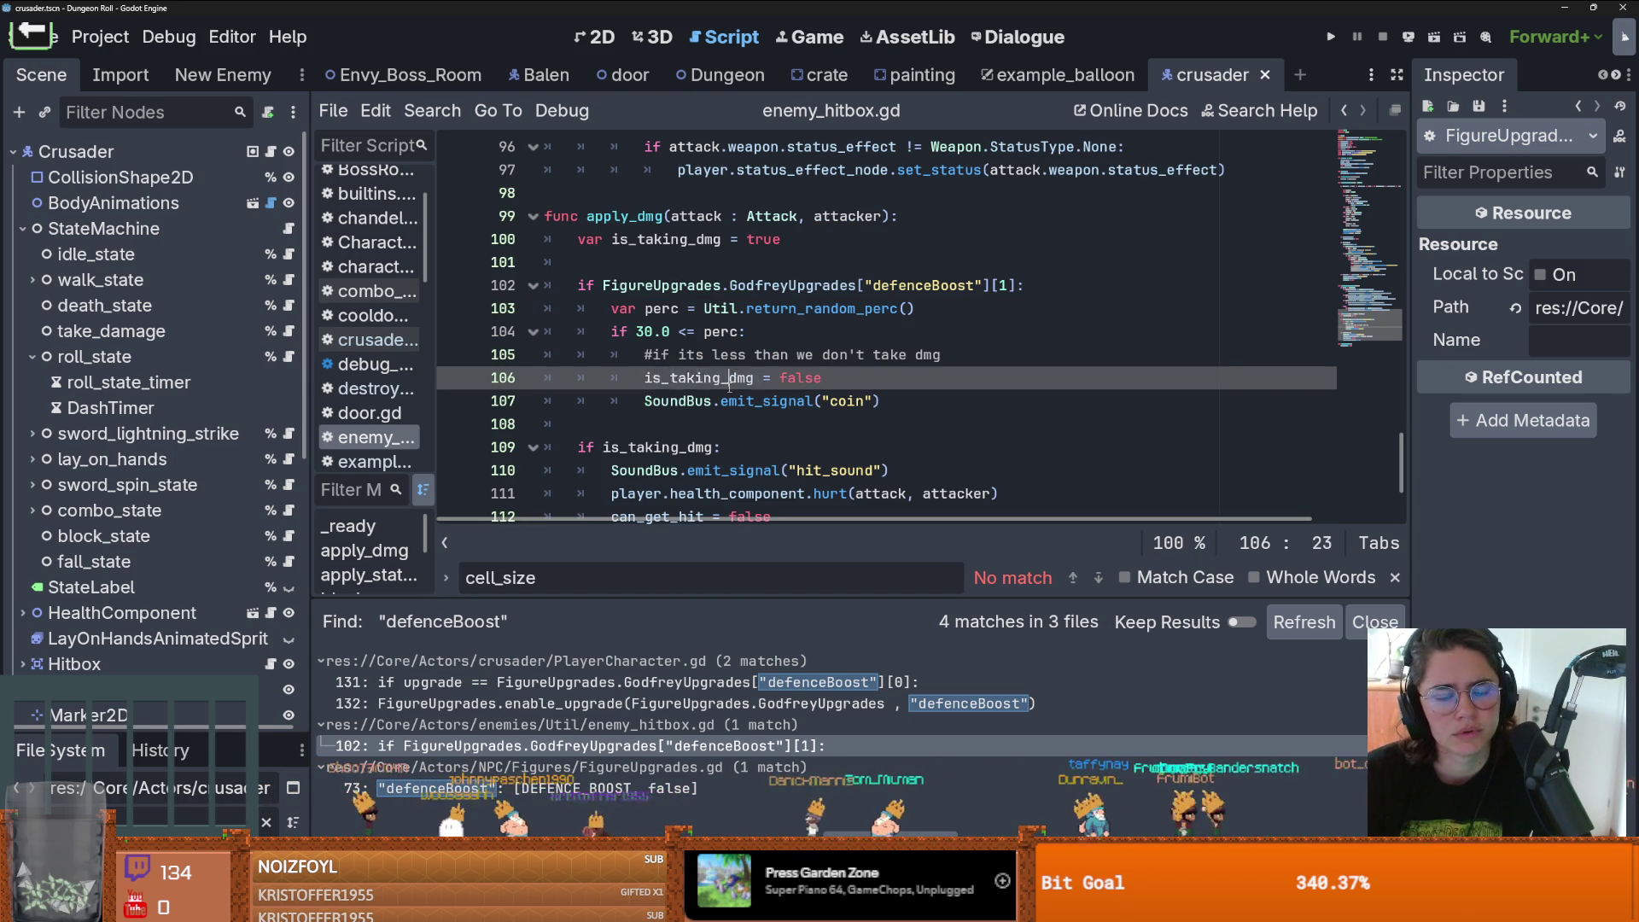
double_click(729, 378)
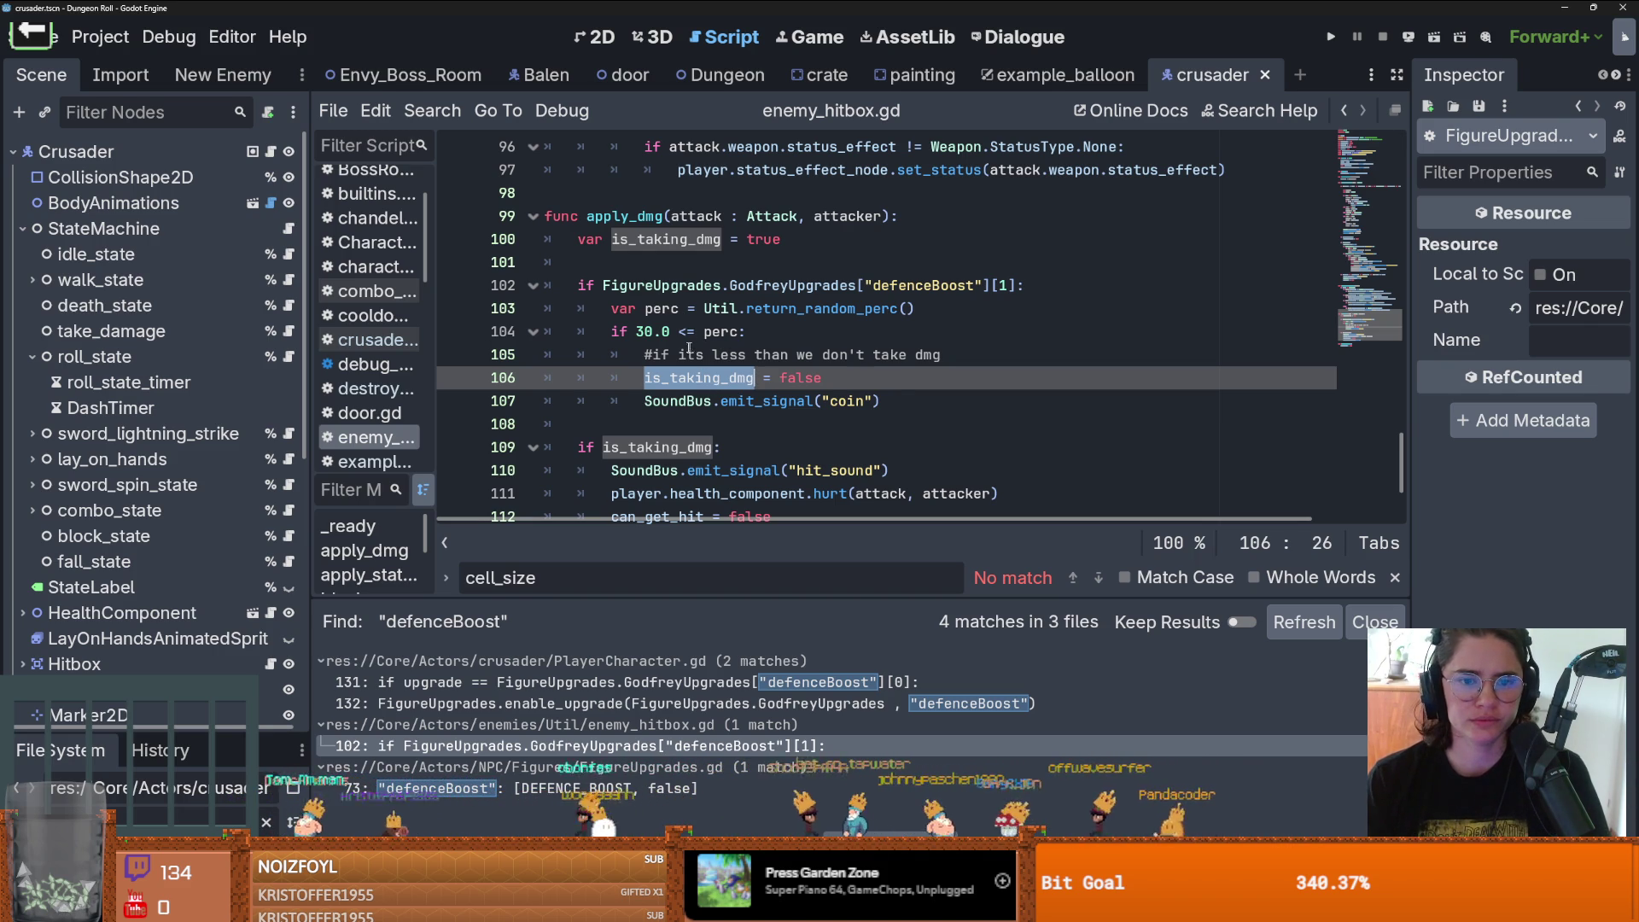
Step: Review apply_dmg's damage check, then jump from line 102 to the GodfreyUpgrades definition
left_click(653, 353)
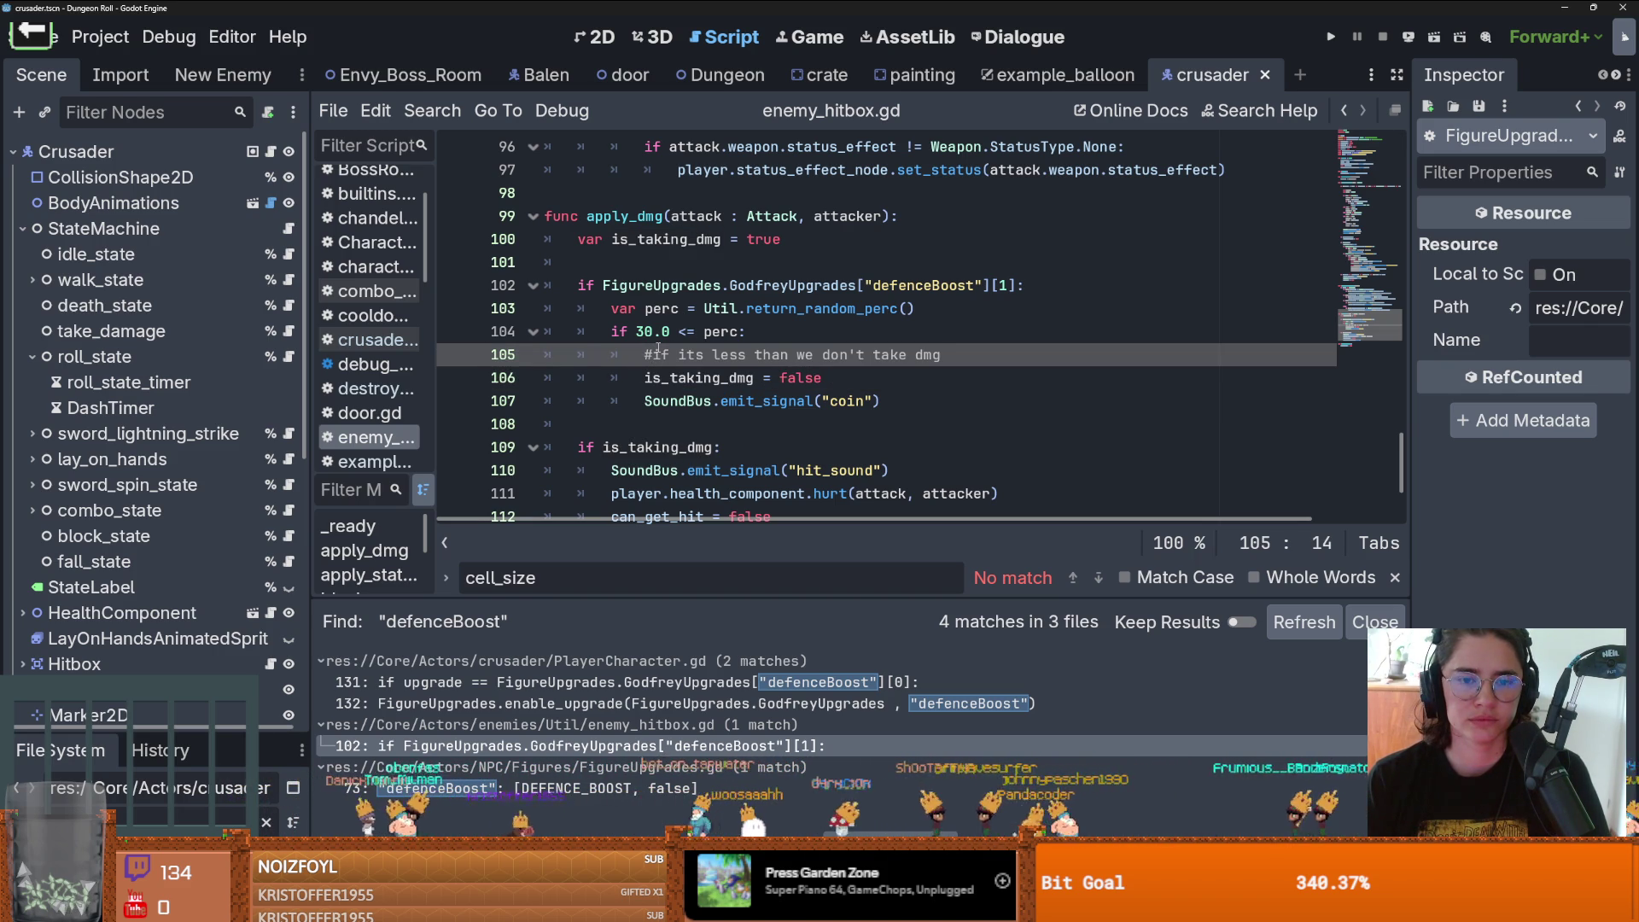
double_click(715, 378)
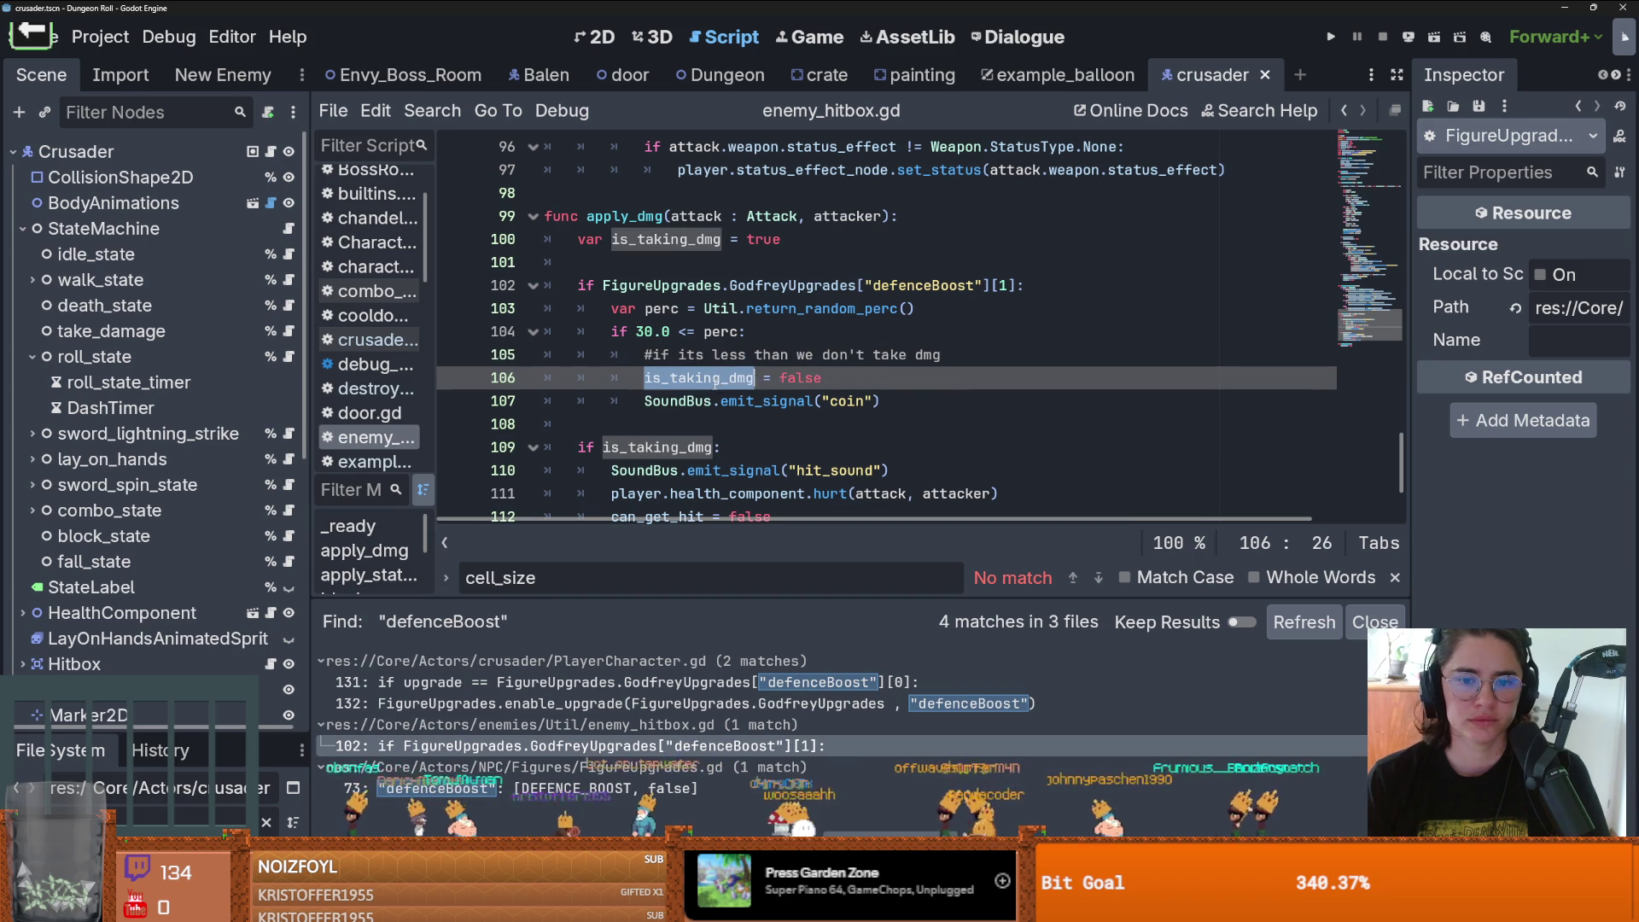
double_click(812, 377)
double_click(706, 447)
scroll(706, 446, "down", 1)
scroll(740, 416, "up", 1)
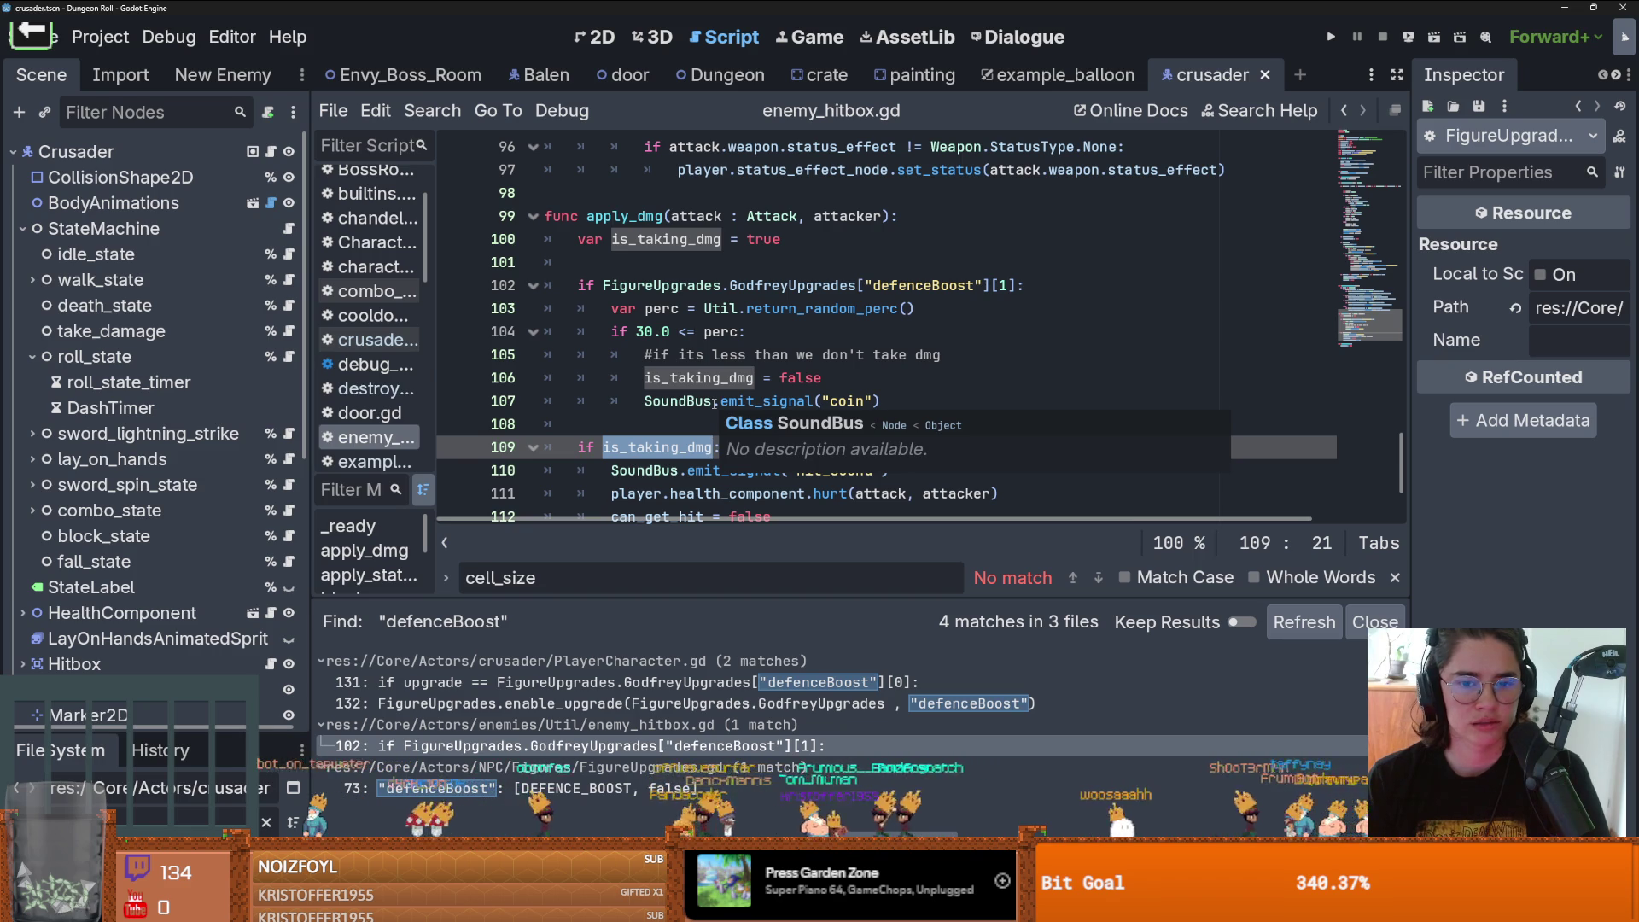
left_click(713, 401)
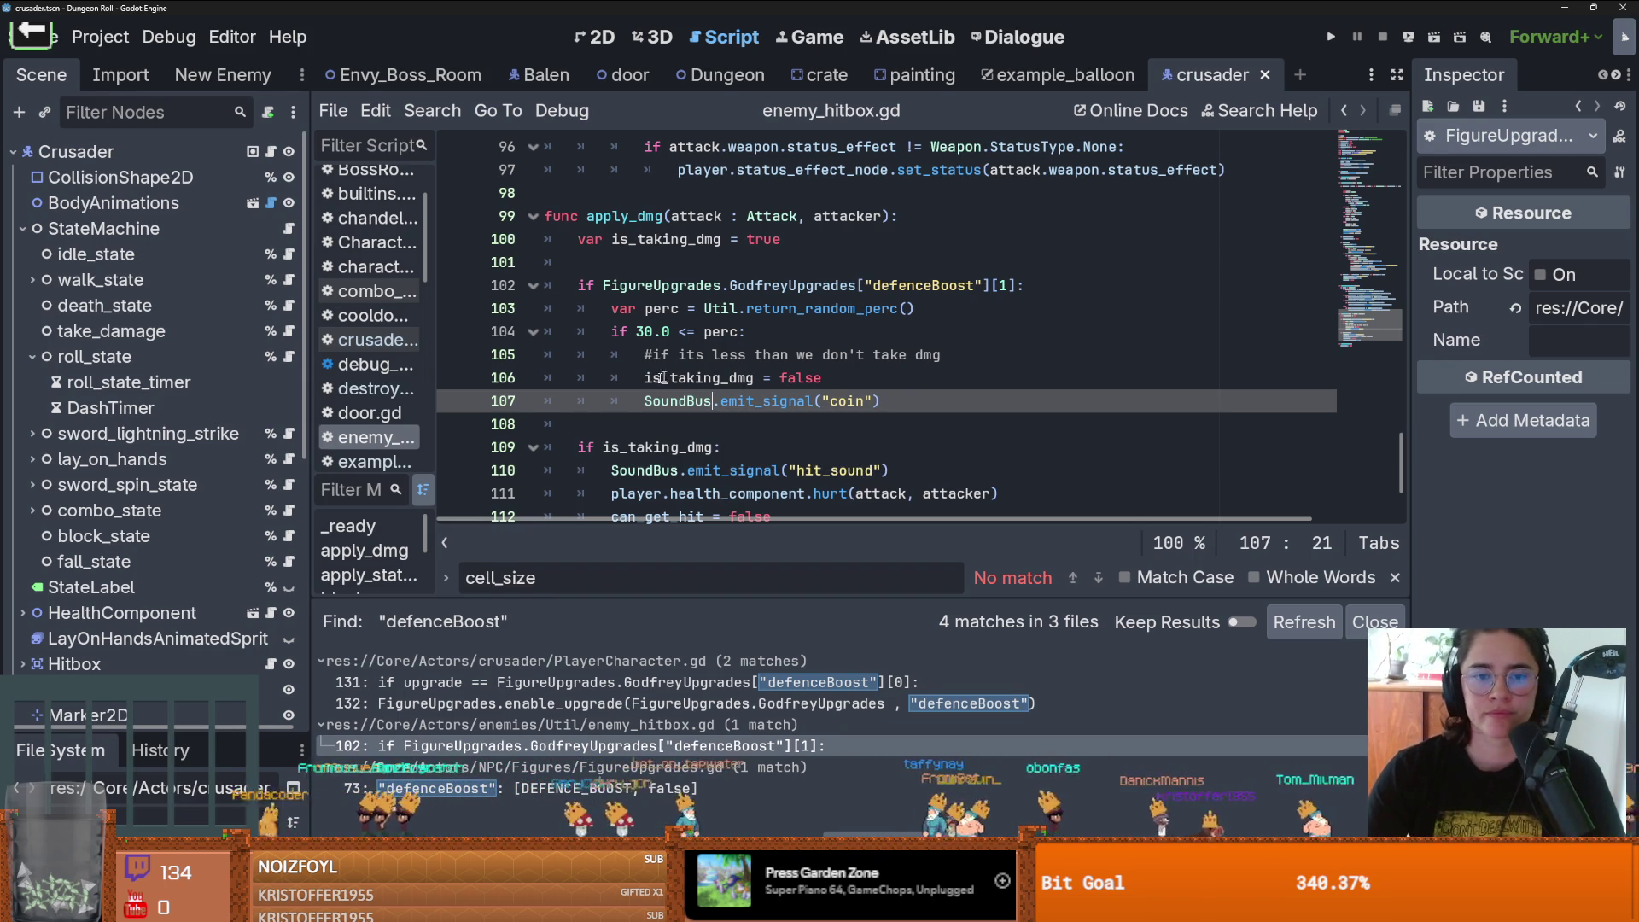
double_click(976, 285)
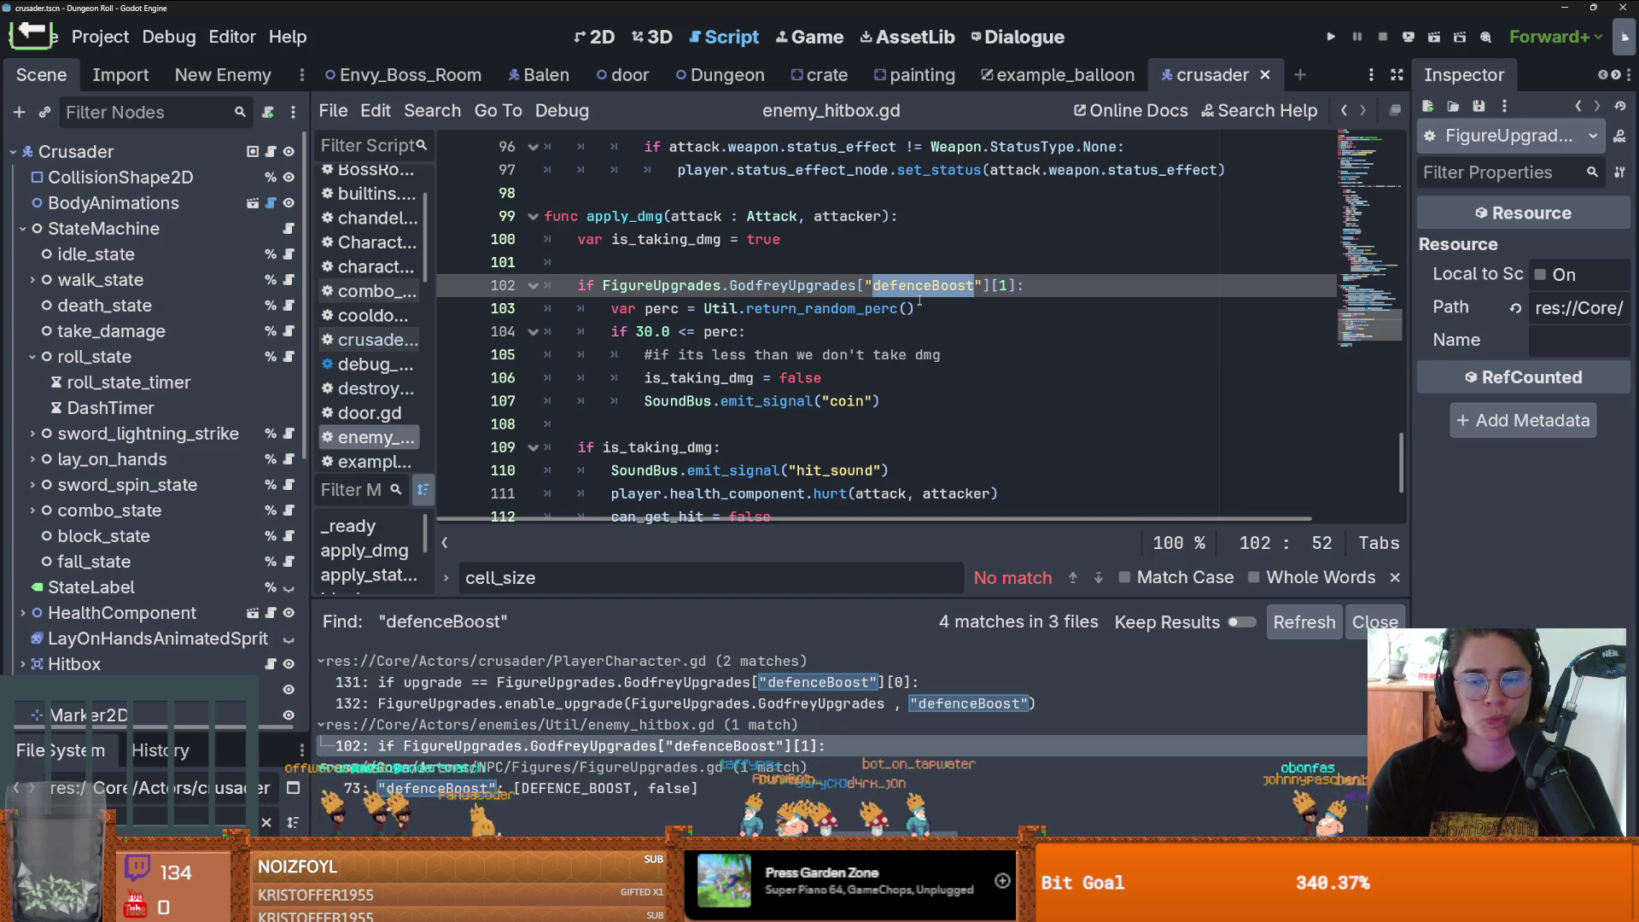
left_click(794, 286, "ctrl")
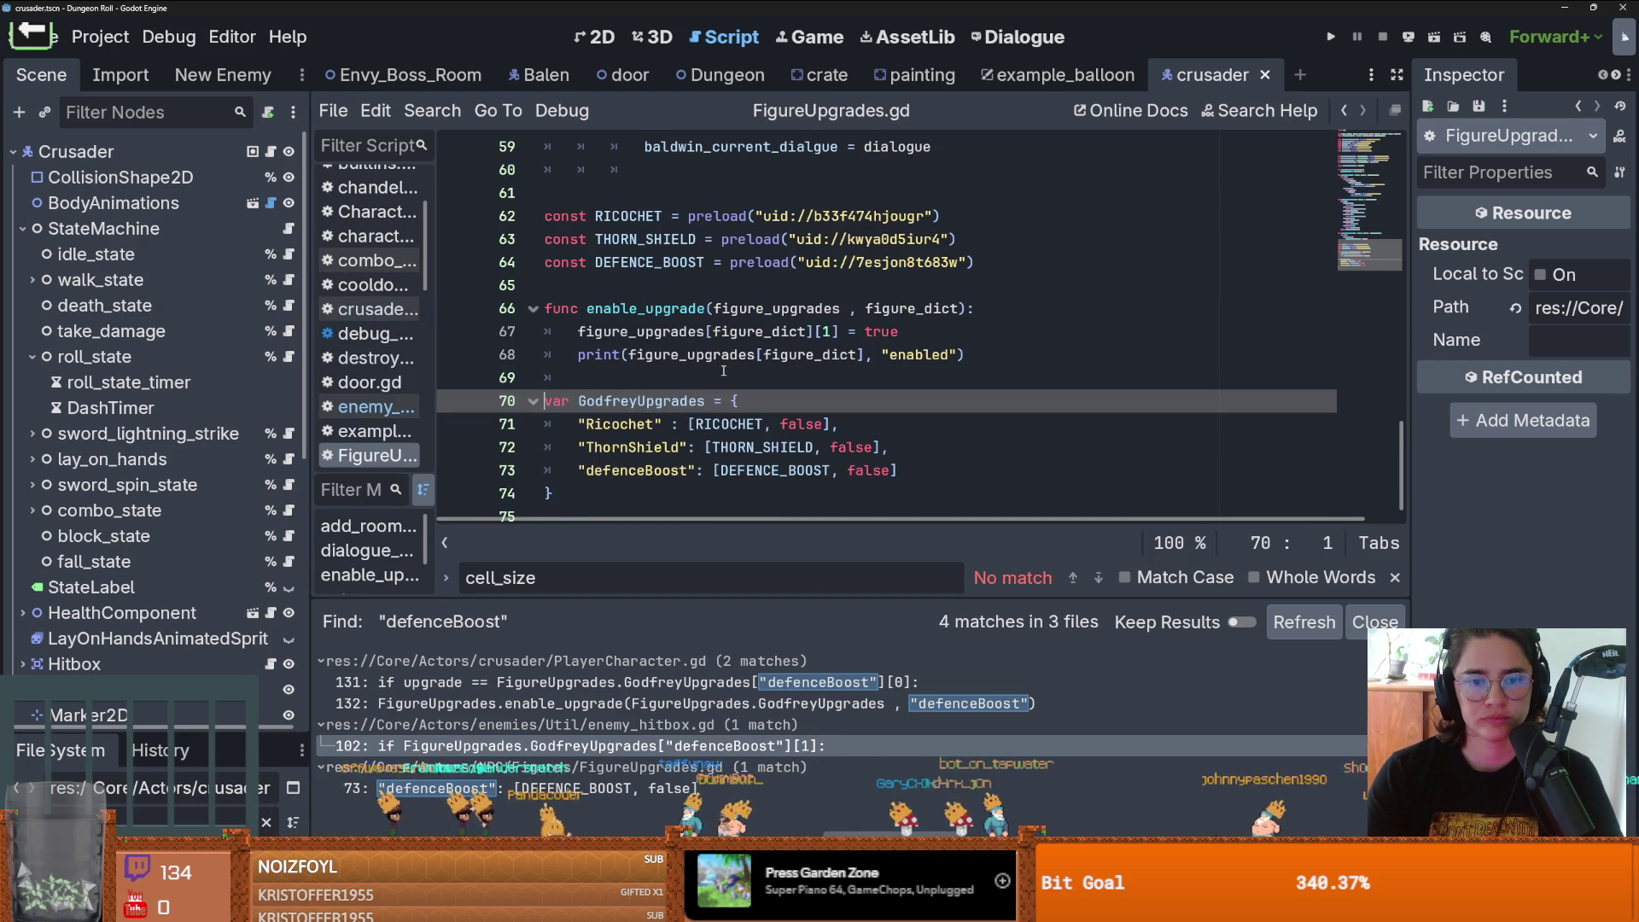
Step: Append a third value after false in line 73's defenceBoost array and save the script
double_click(623, 471)
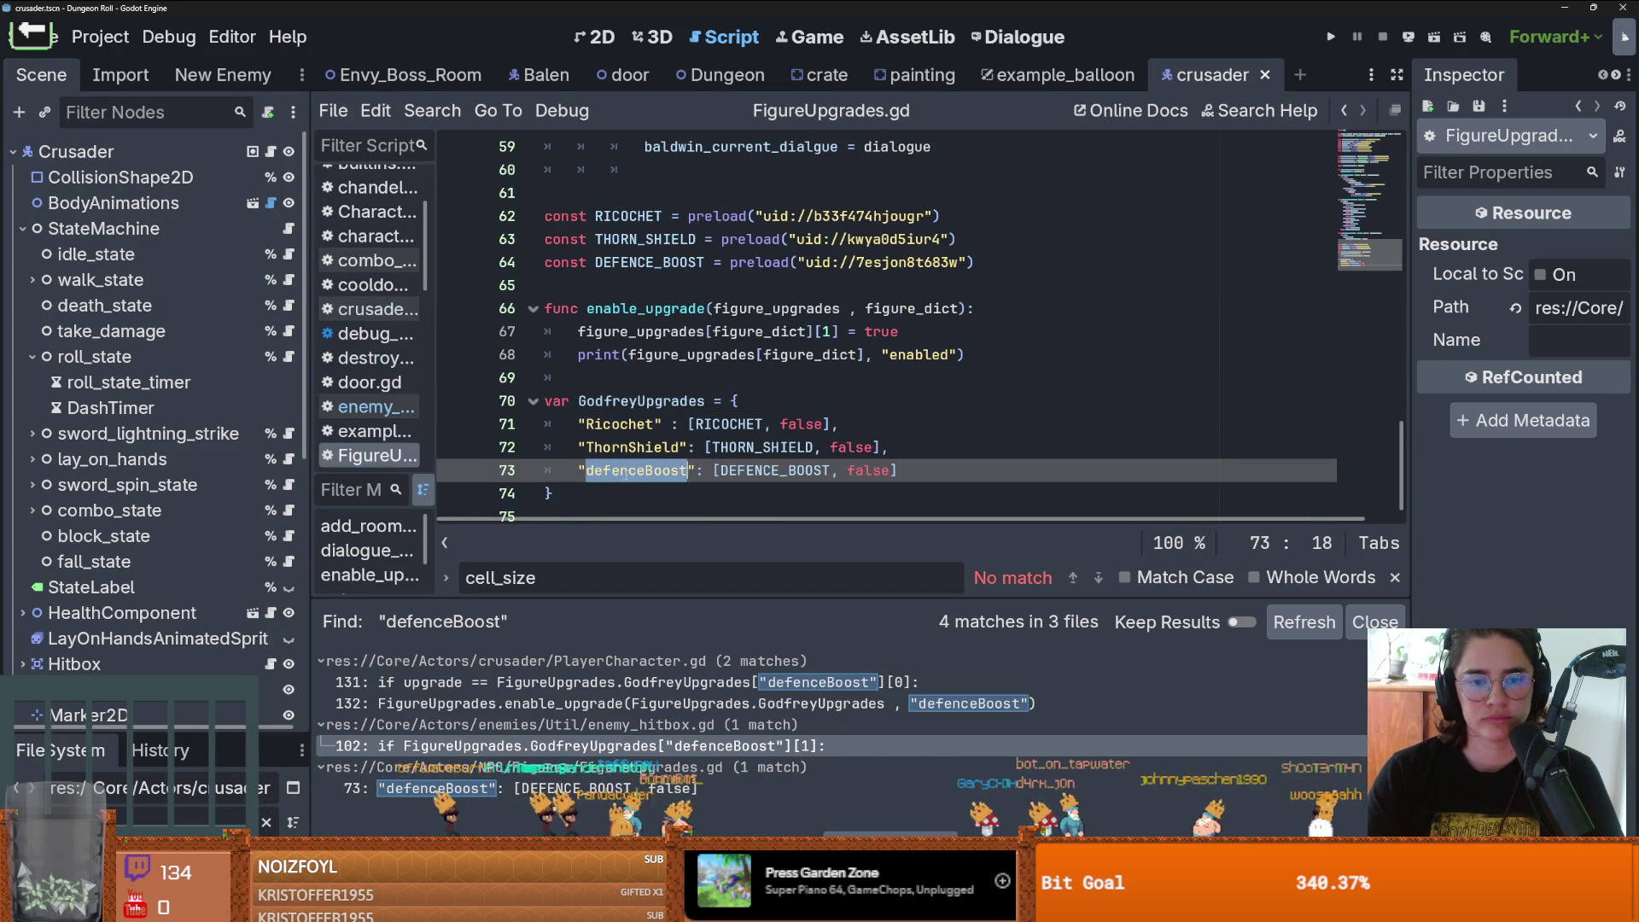
double_click(770, 469)
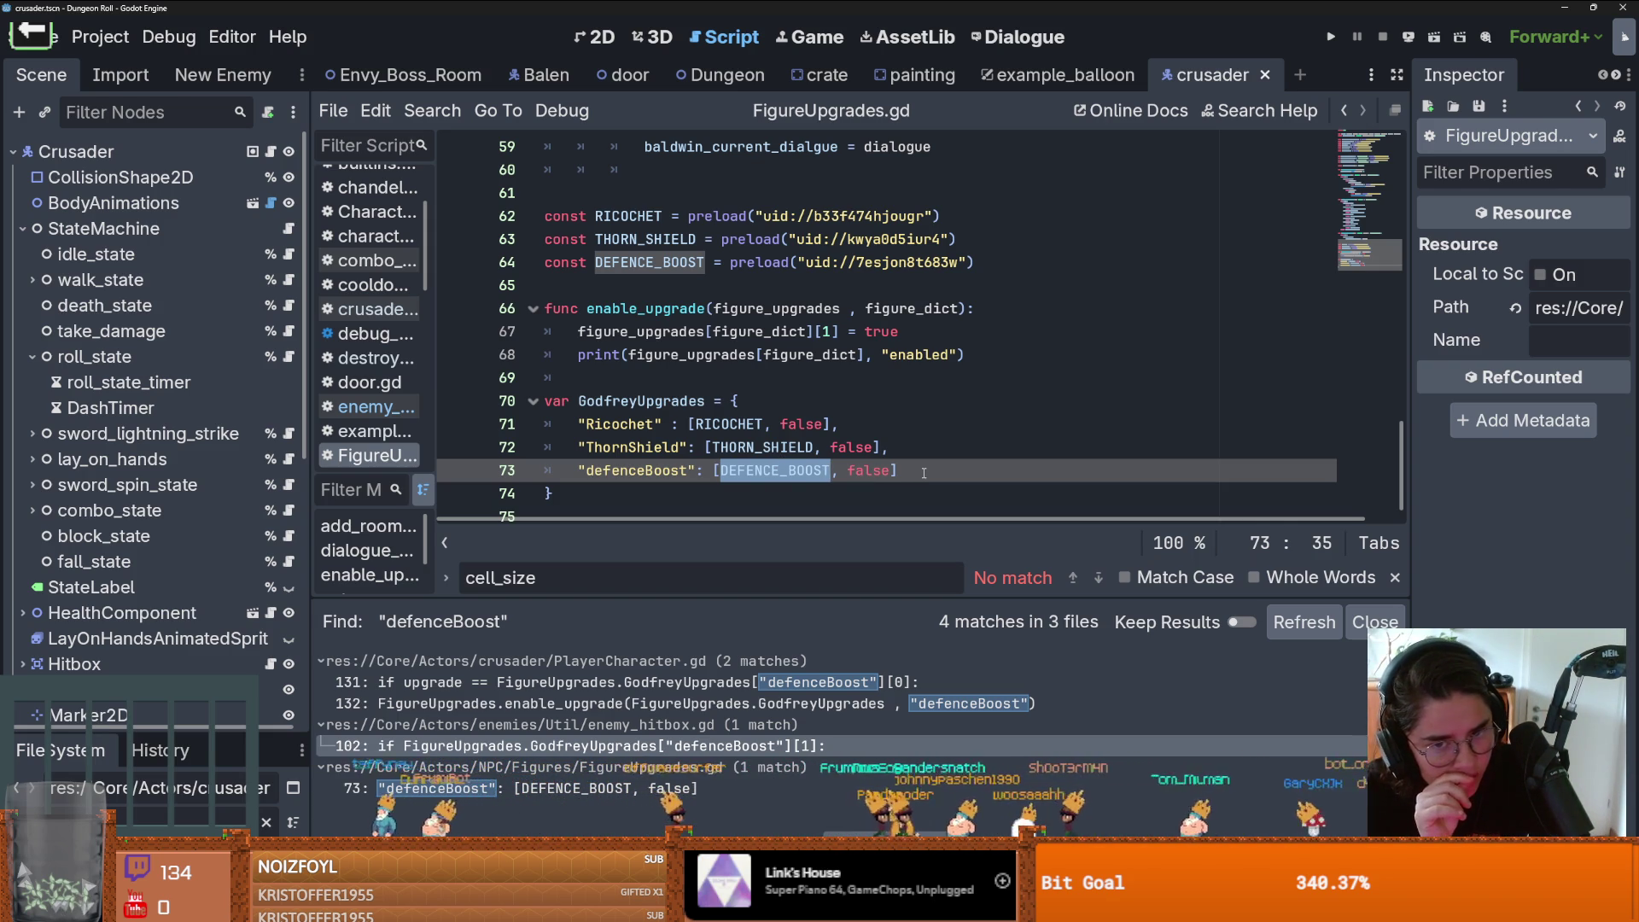
left_click(893, 471)
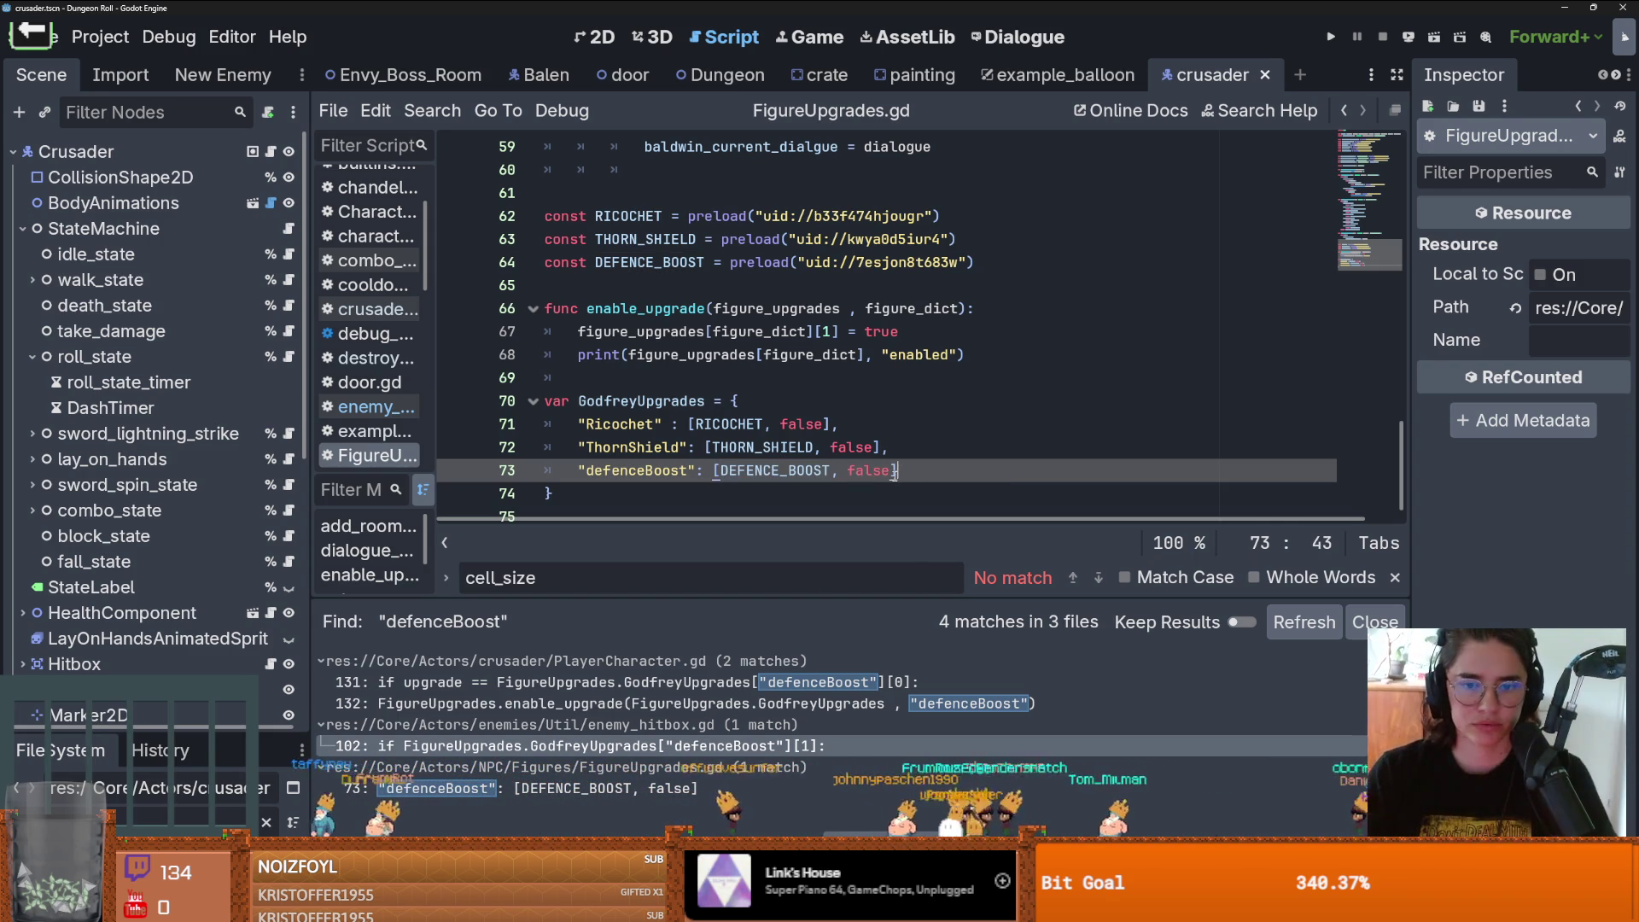
type(", 10")
key("ctrl+s")
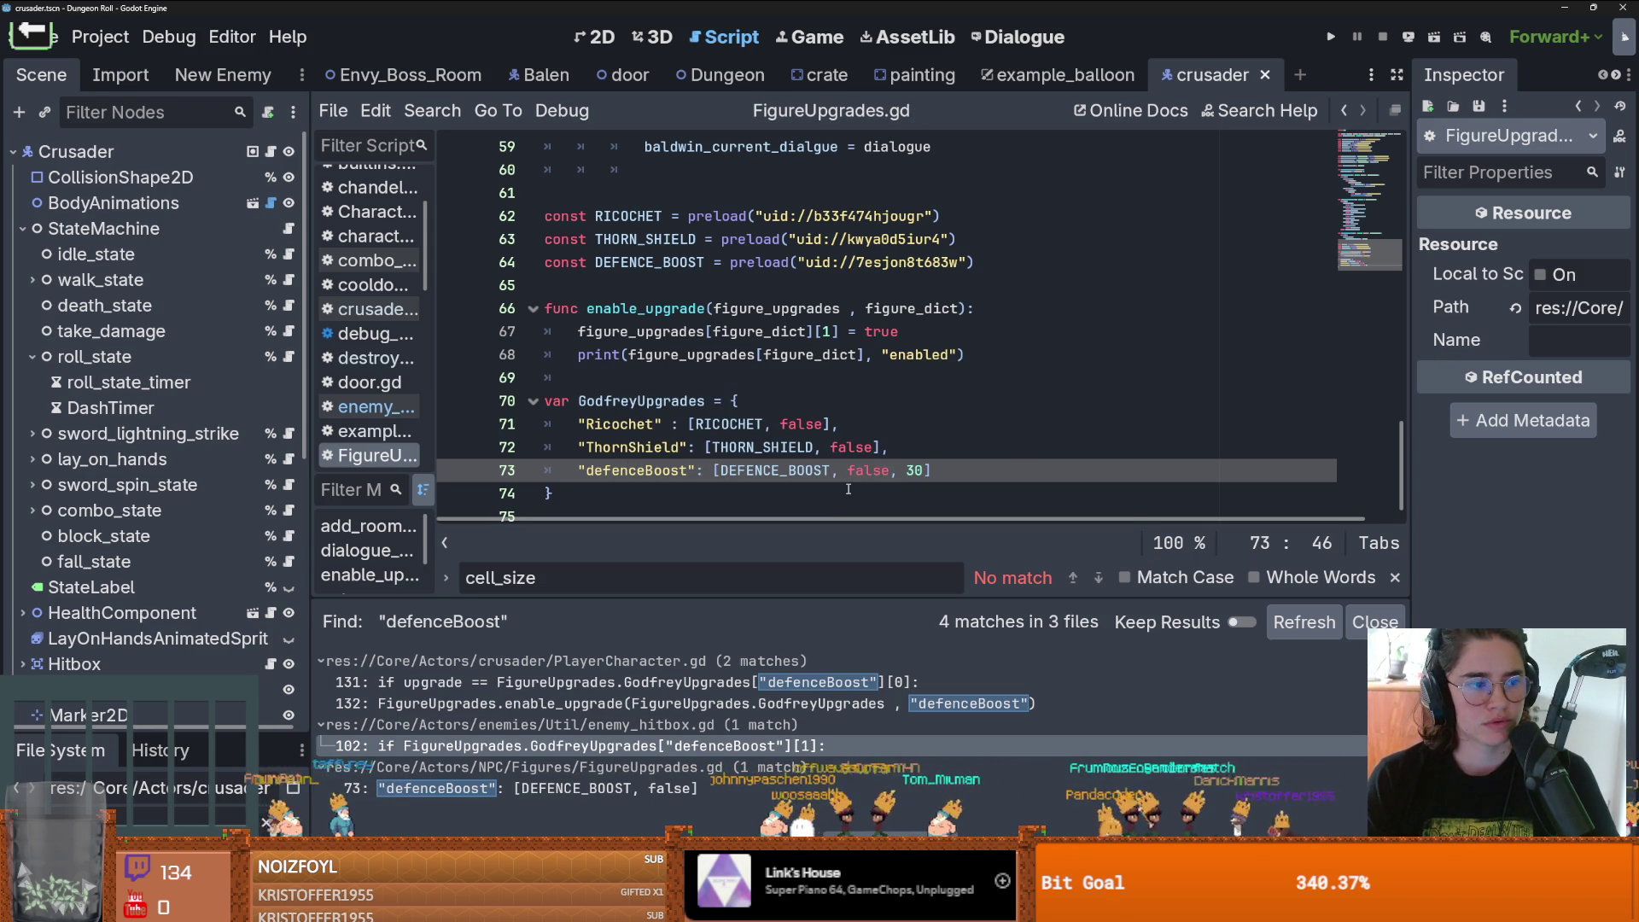
left_click_drag(692, 470, 576, 468)
key("ctrl+s")
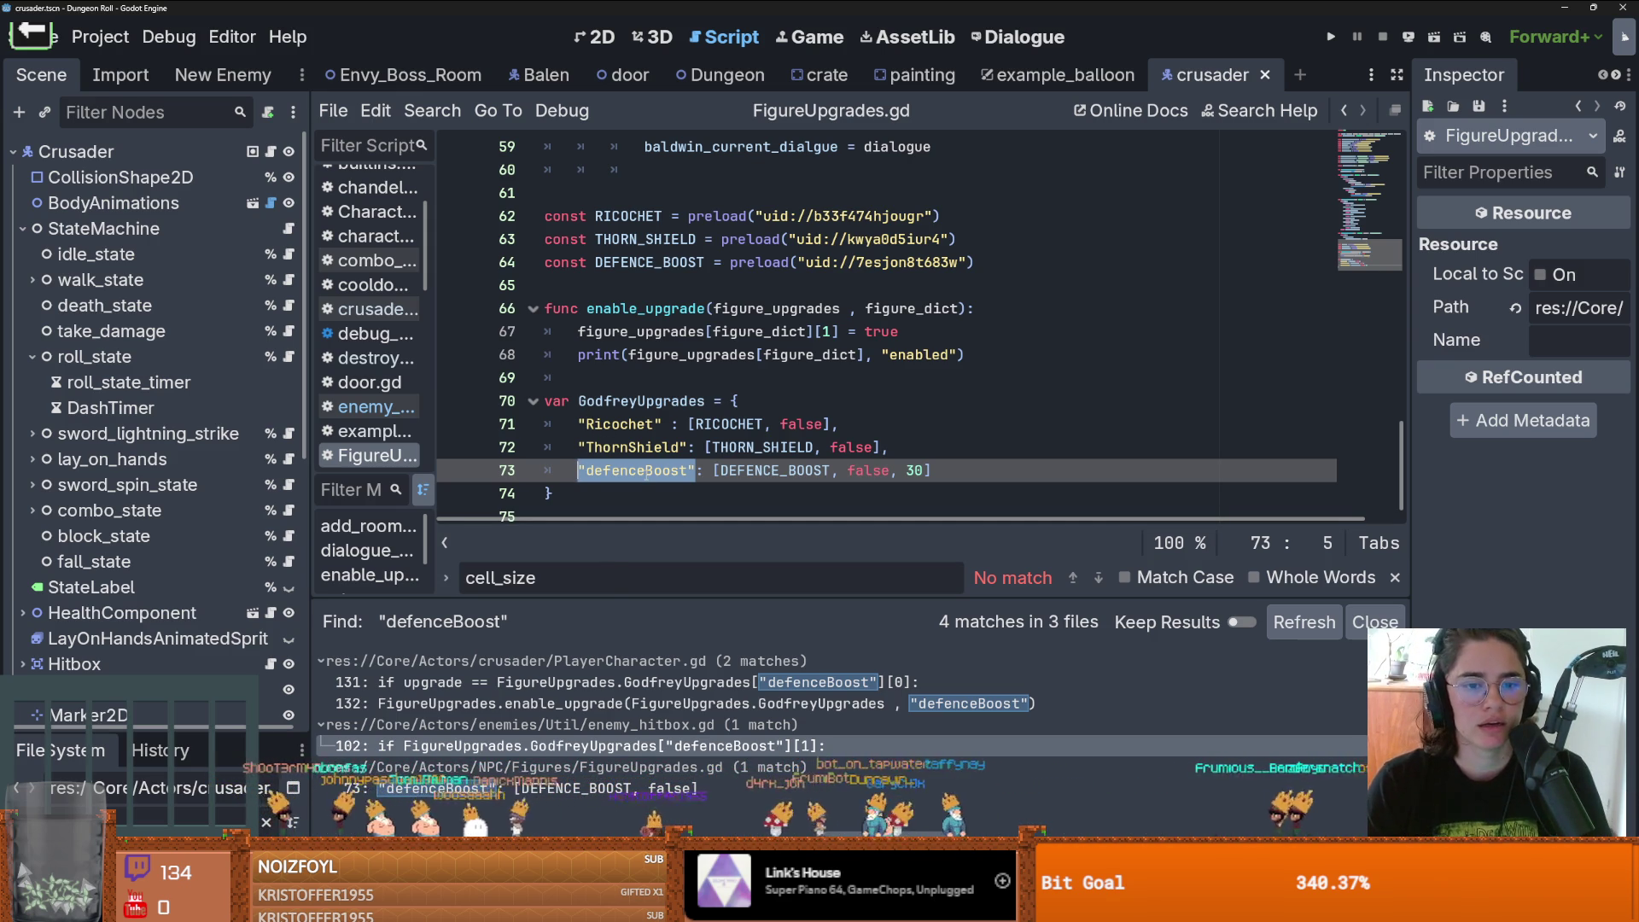
left_click(560, 745)
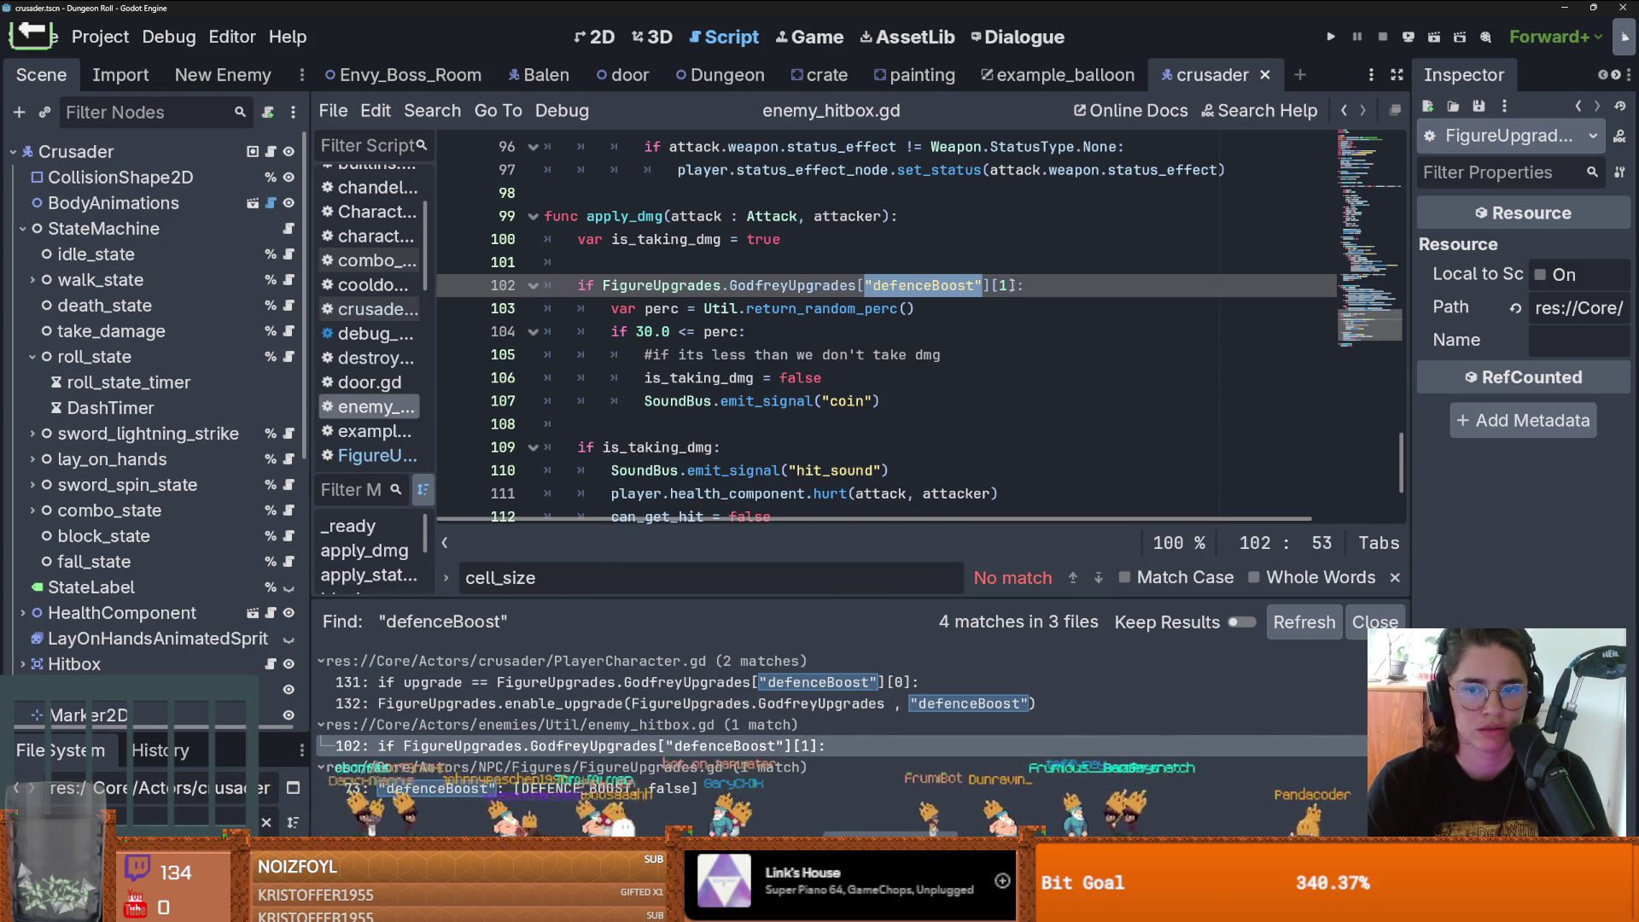
Step: Add 'var percentage' holding GodfreyUpgrades["defenceBoost"][2] inside the apply_dmg check and save
left_click_drag(1015, 285, 603, 285)
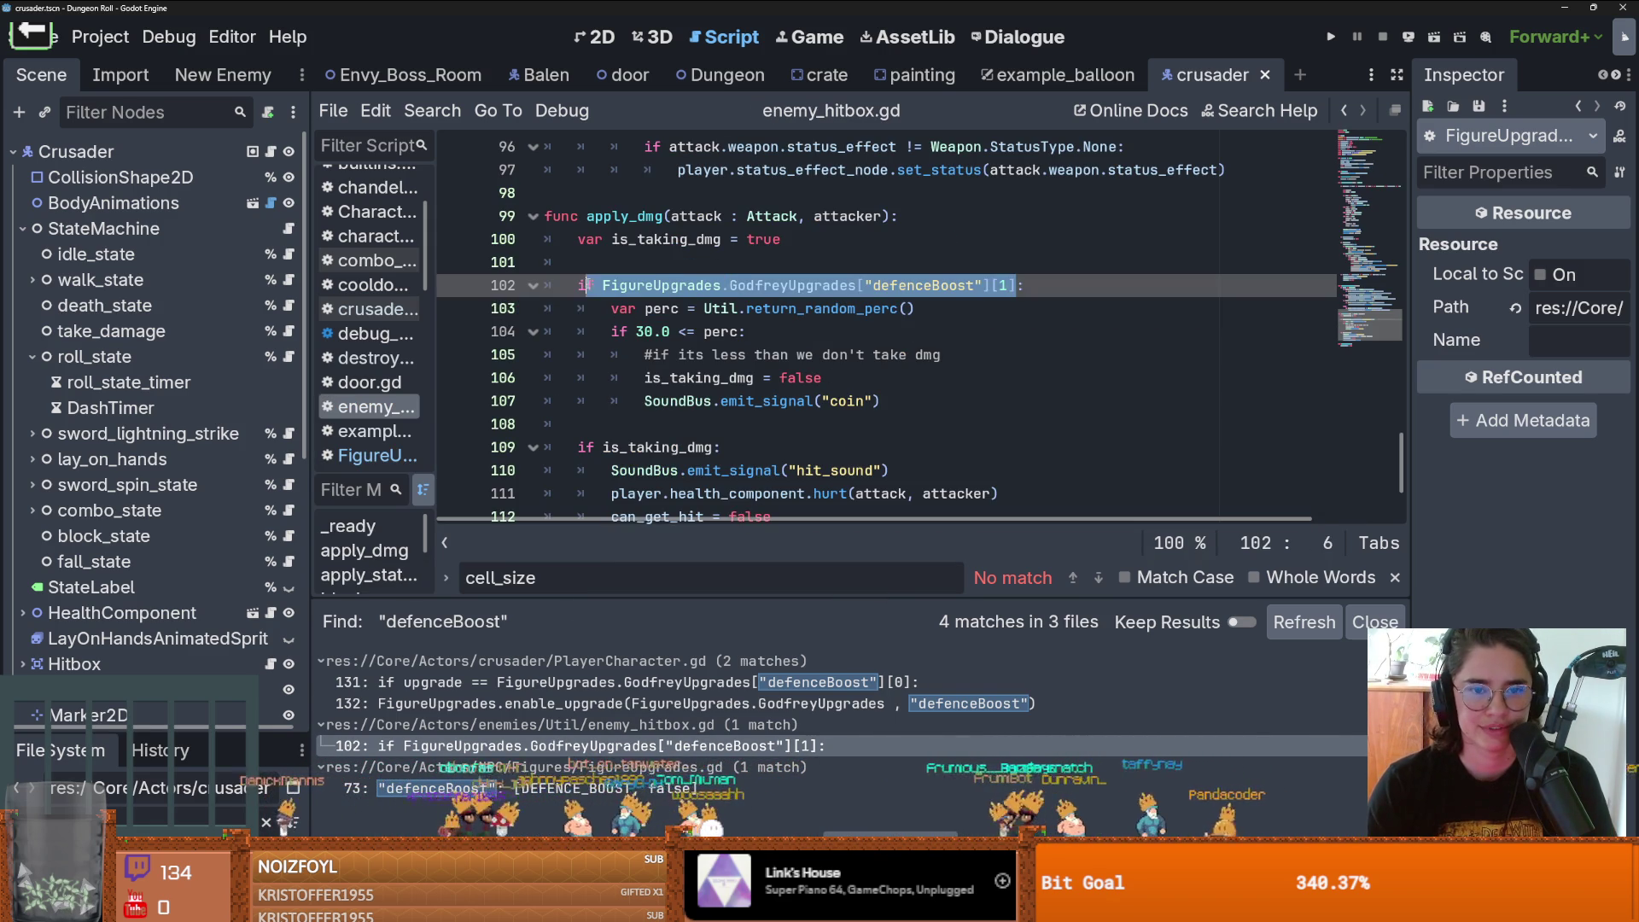
left_click(1024, 287)
key("Return")
type("var p")
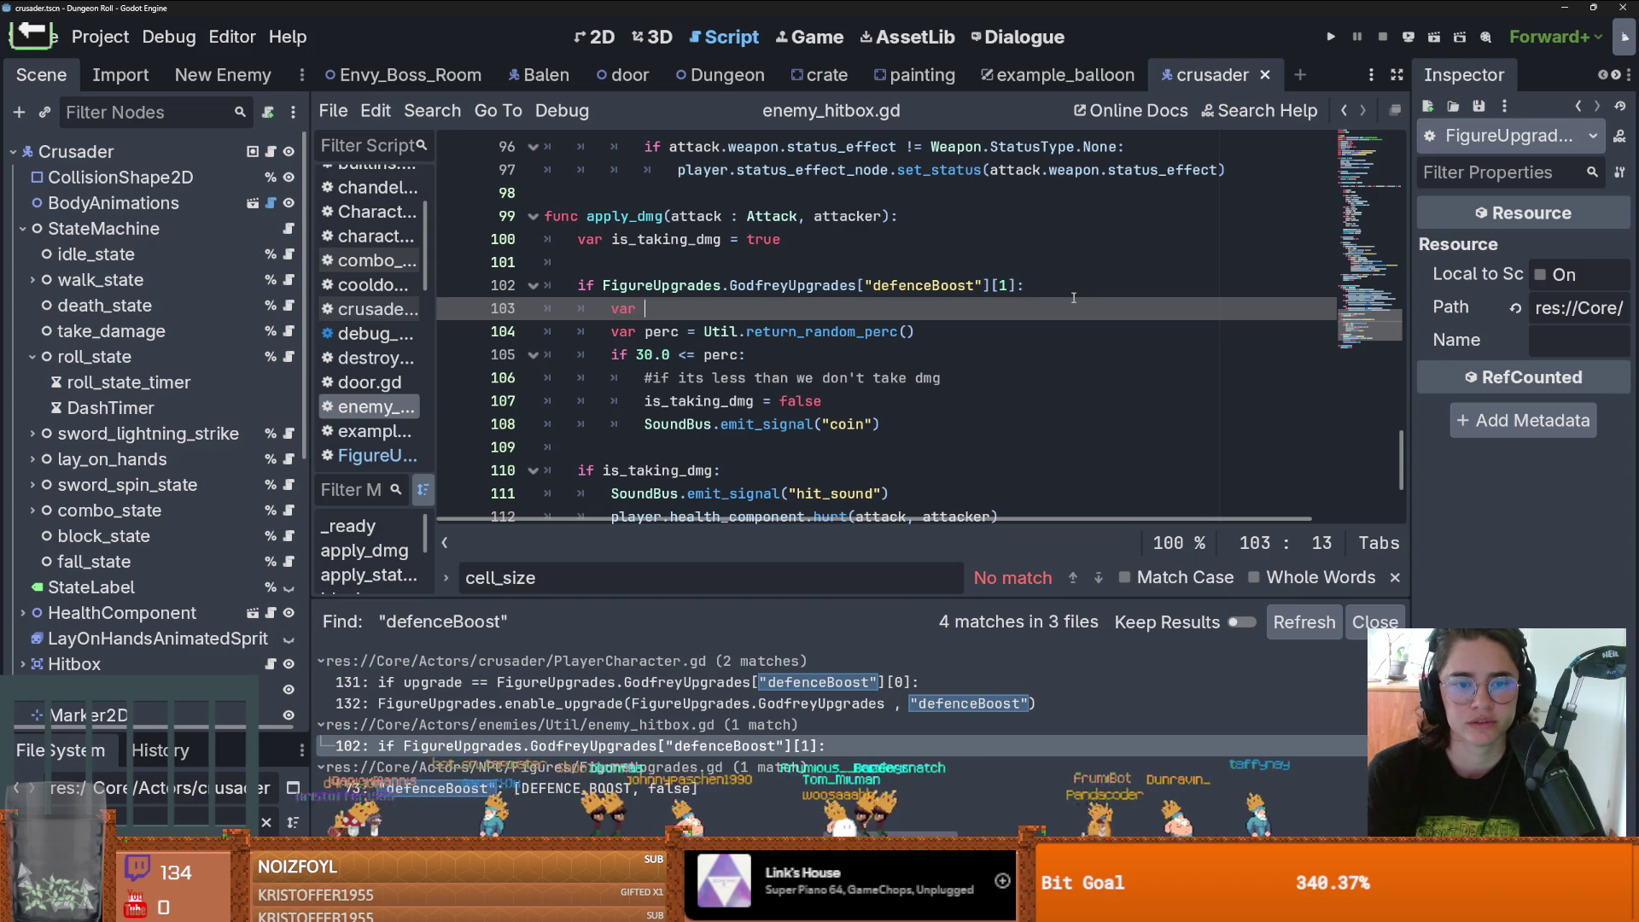
type("ercentage")
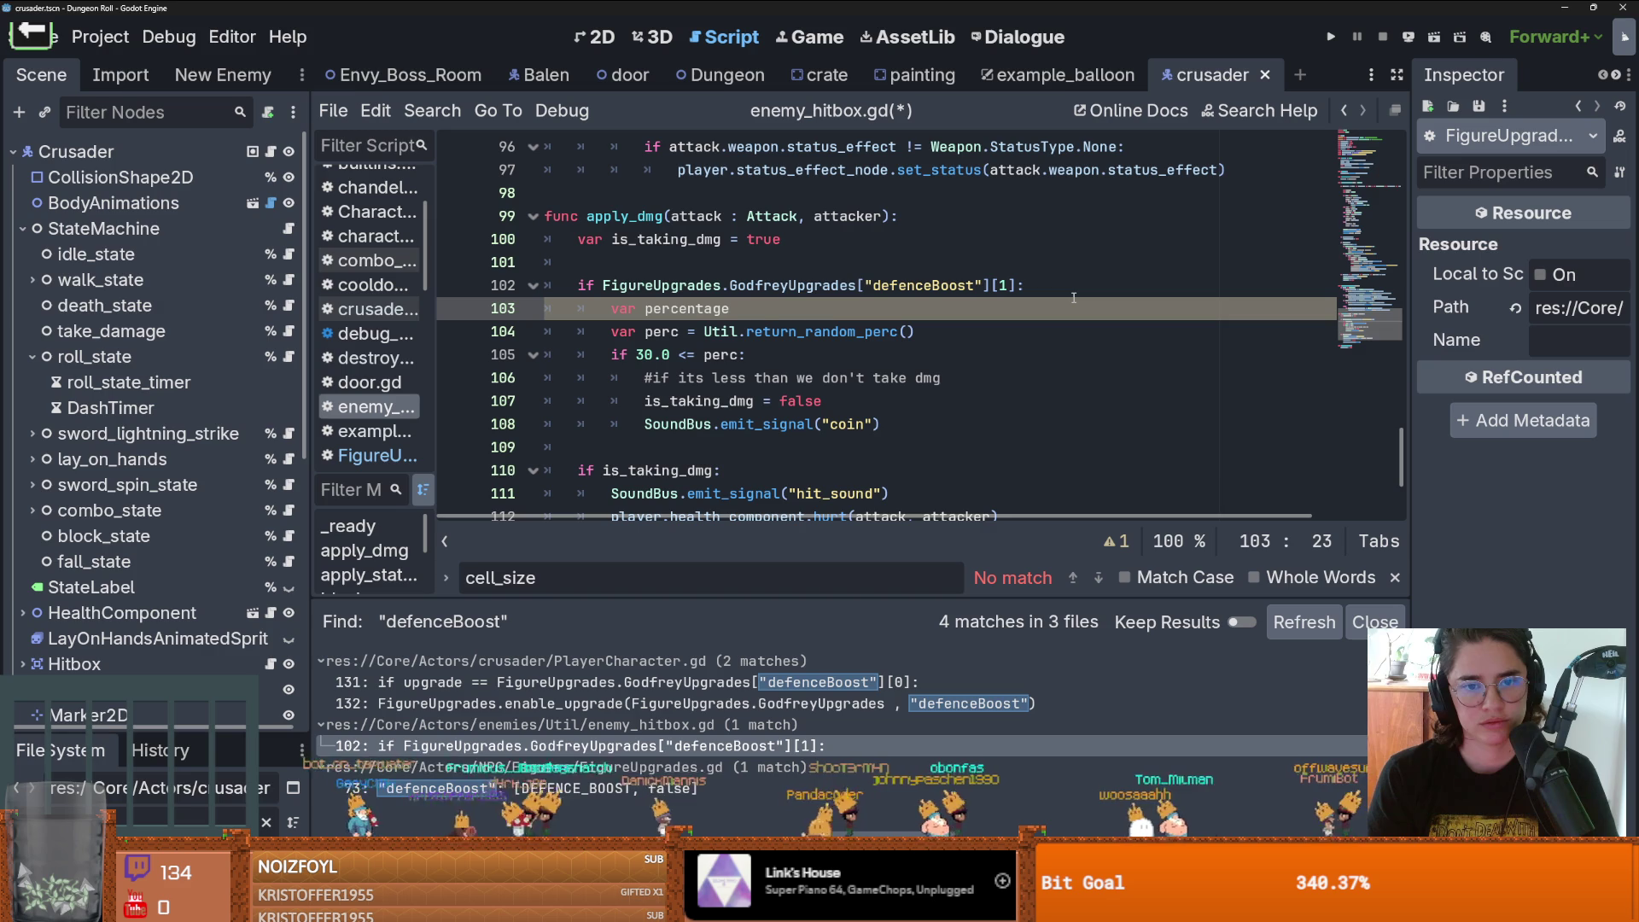
type("=")
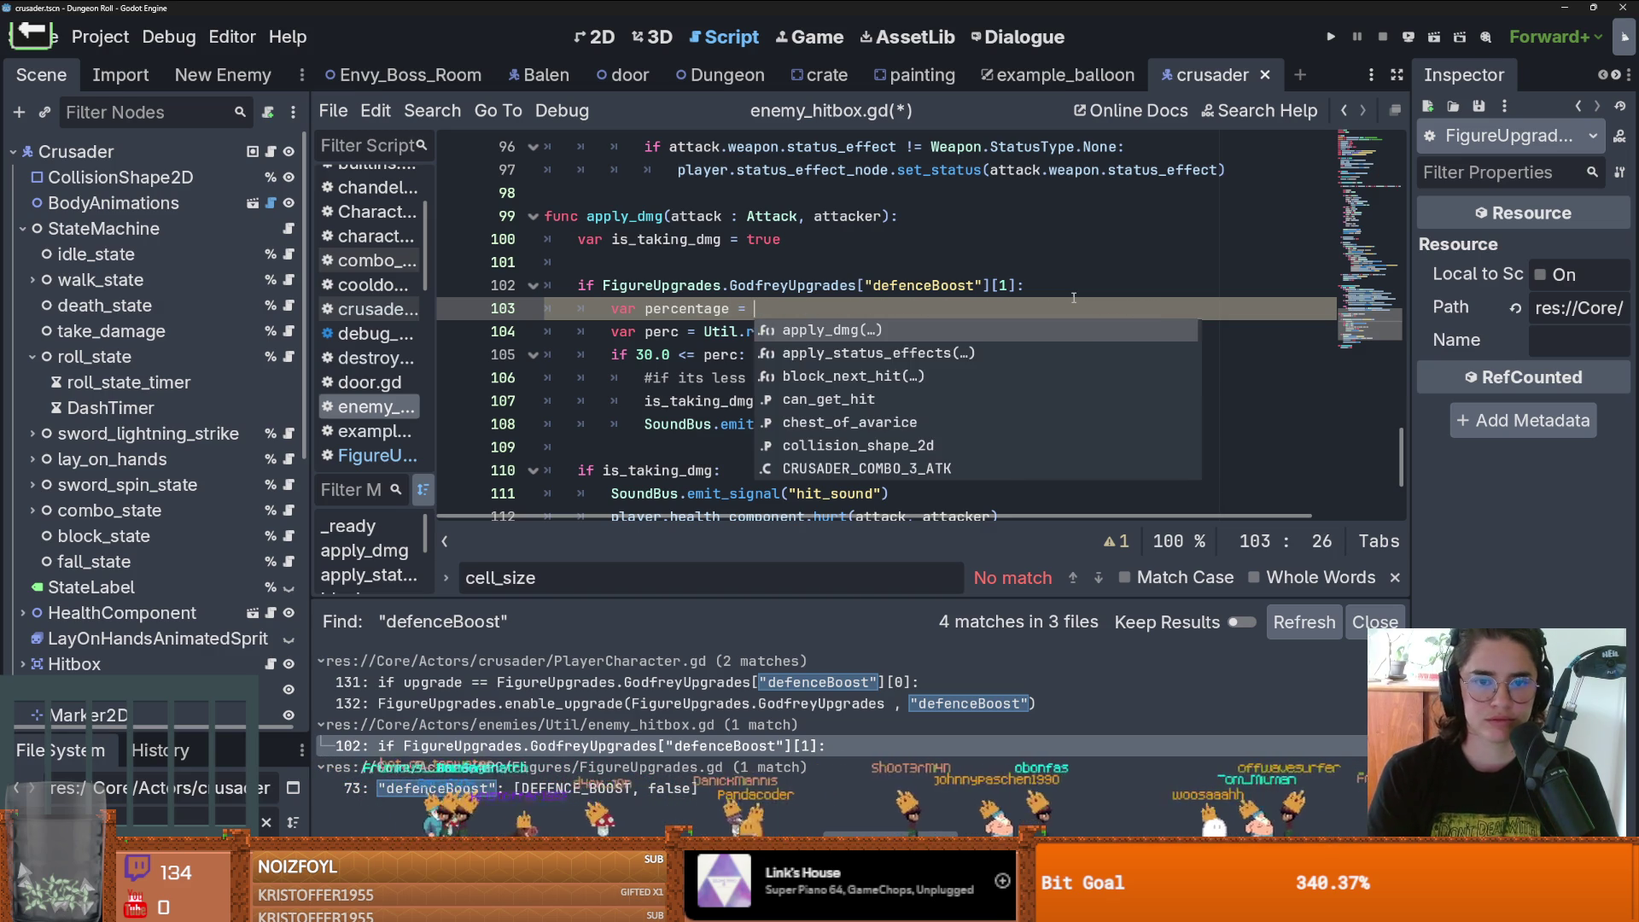
type("FigureUpgrades.GodfreyUpgrades[\"defenceBoost\"][1]")
double_click(1151, 311)
type("2")
key("ctrl+s")
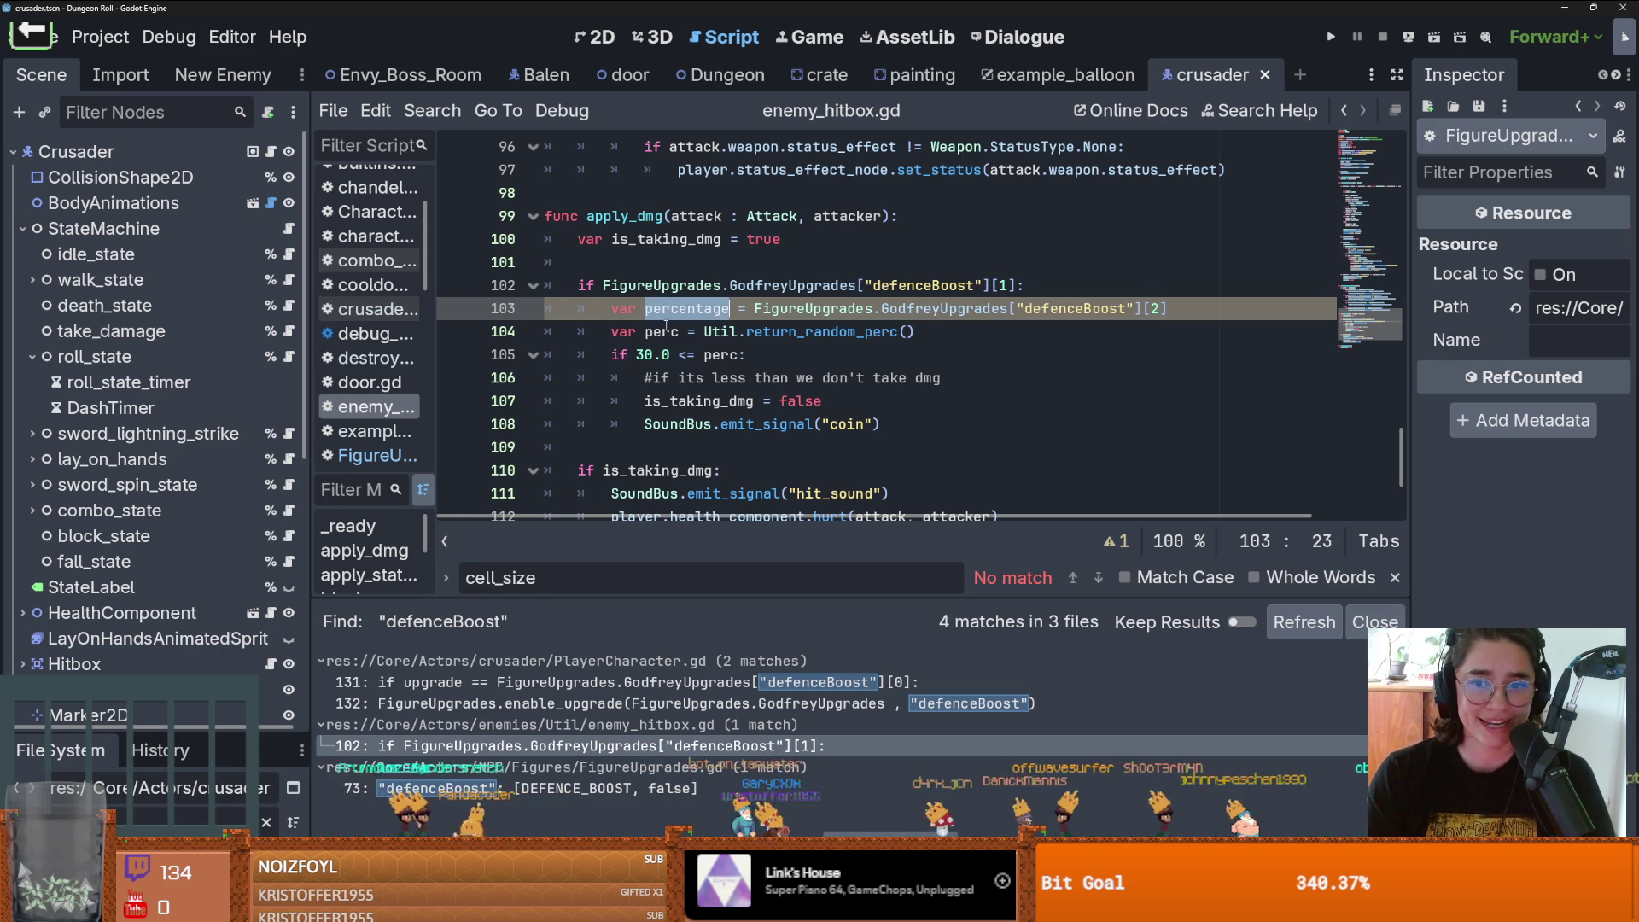
Step: Replace the hard-coded 30.0 threshold with percentage and save
left_click(645, 354)
double_click(644, 354)
type("percentage")
key("ctrl+s")
Step: Change defenceBoost's third value in FigureUpgrades.gd to 30.0
left_click(762, 285)
left_click(762, 285, "ctrl")
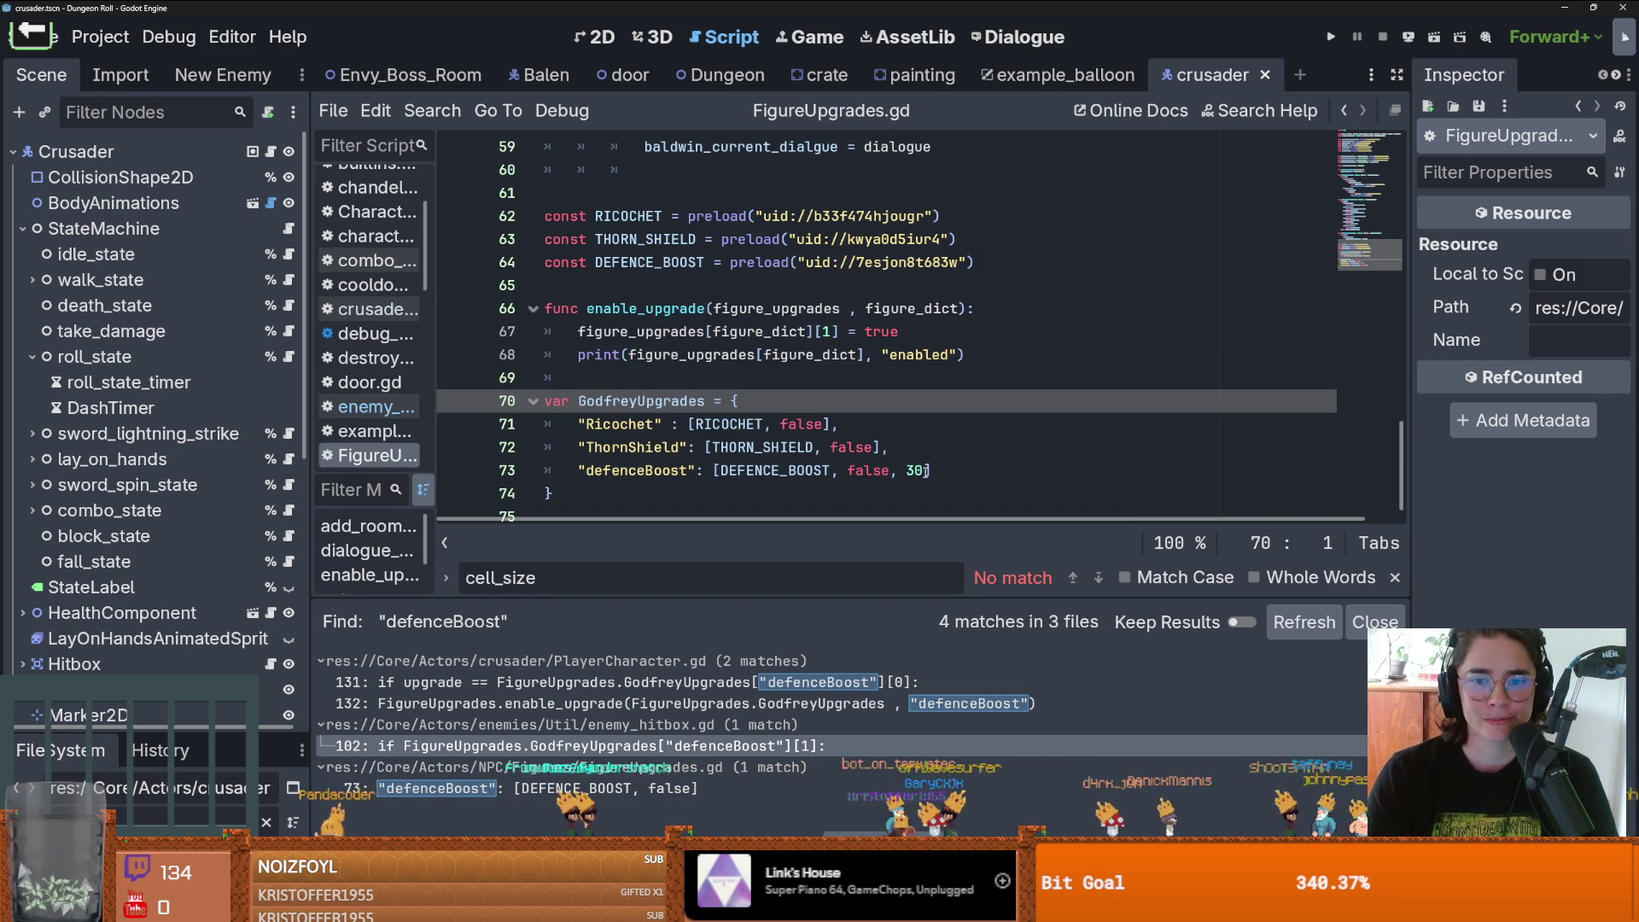
left_click(890, 470)
type(", 30.0")
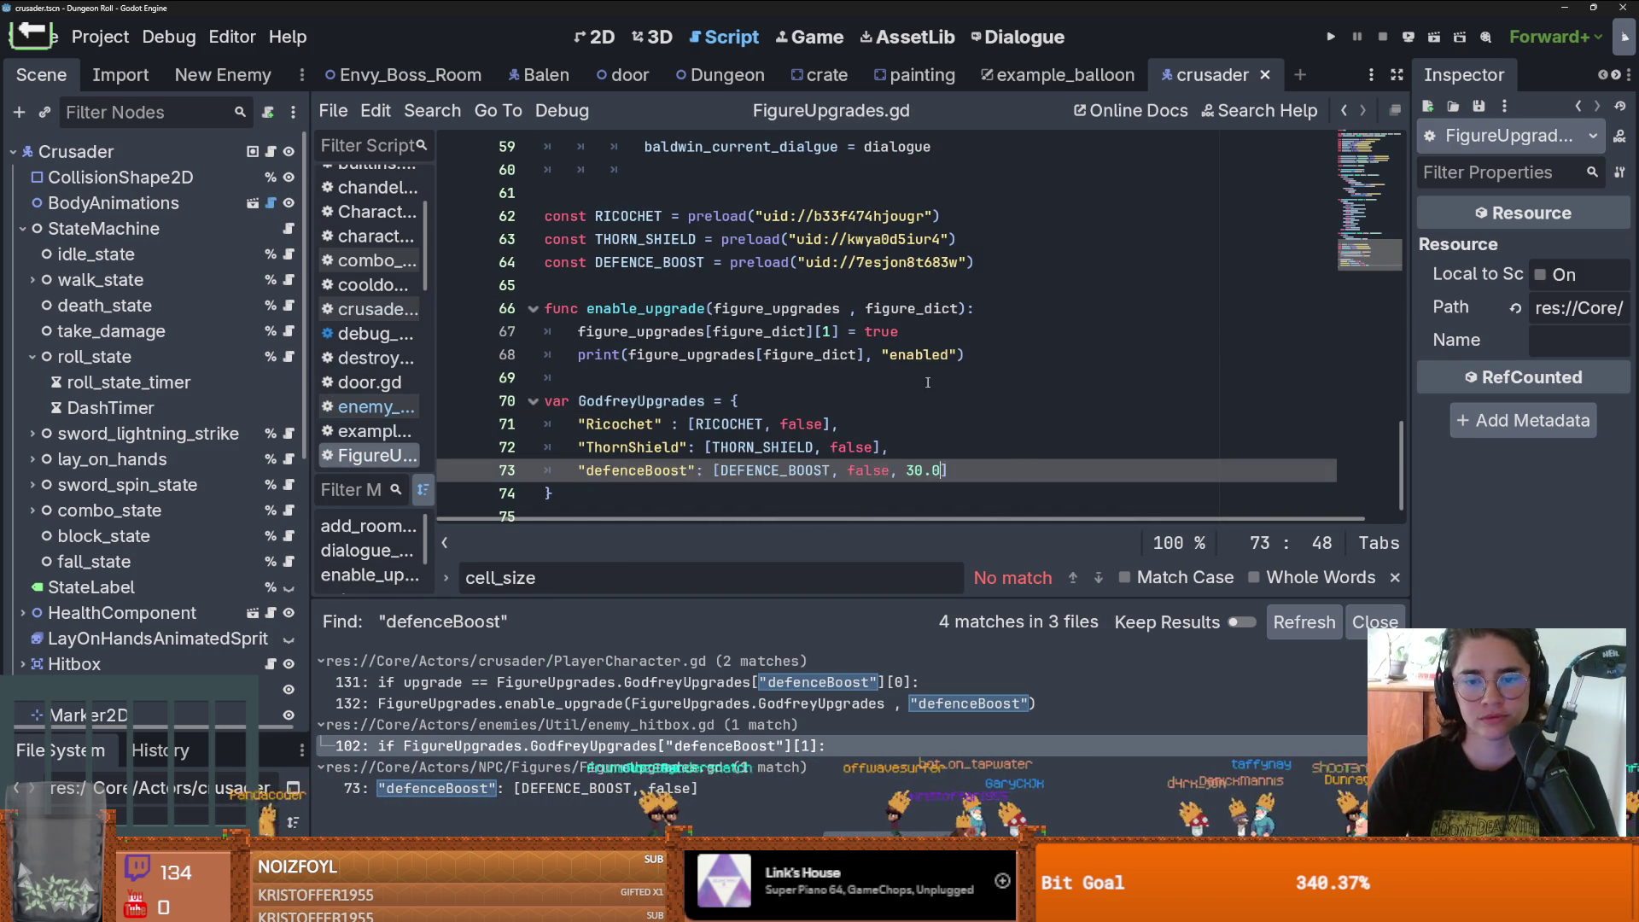
key("Up")
key("Up")
key("Up")
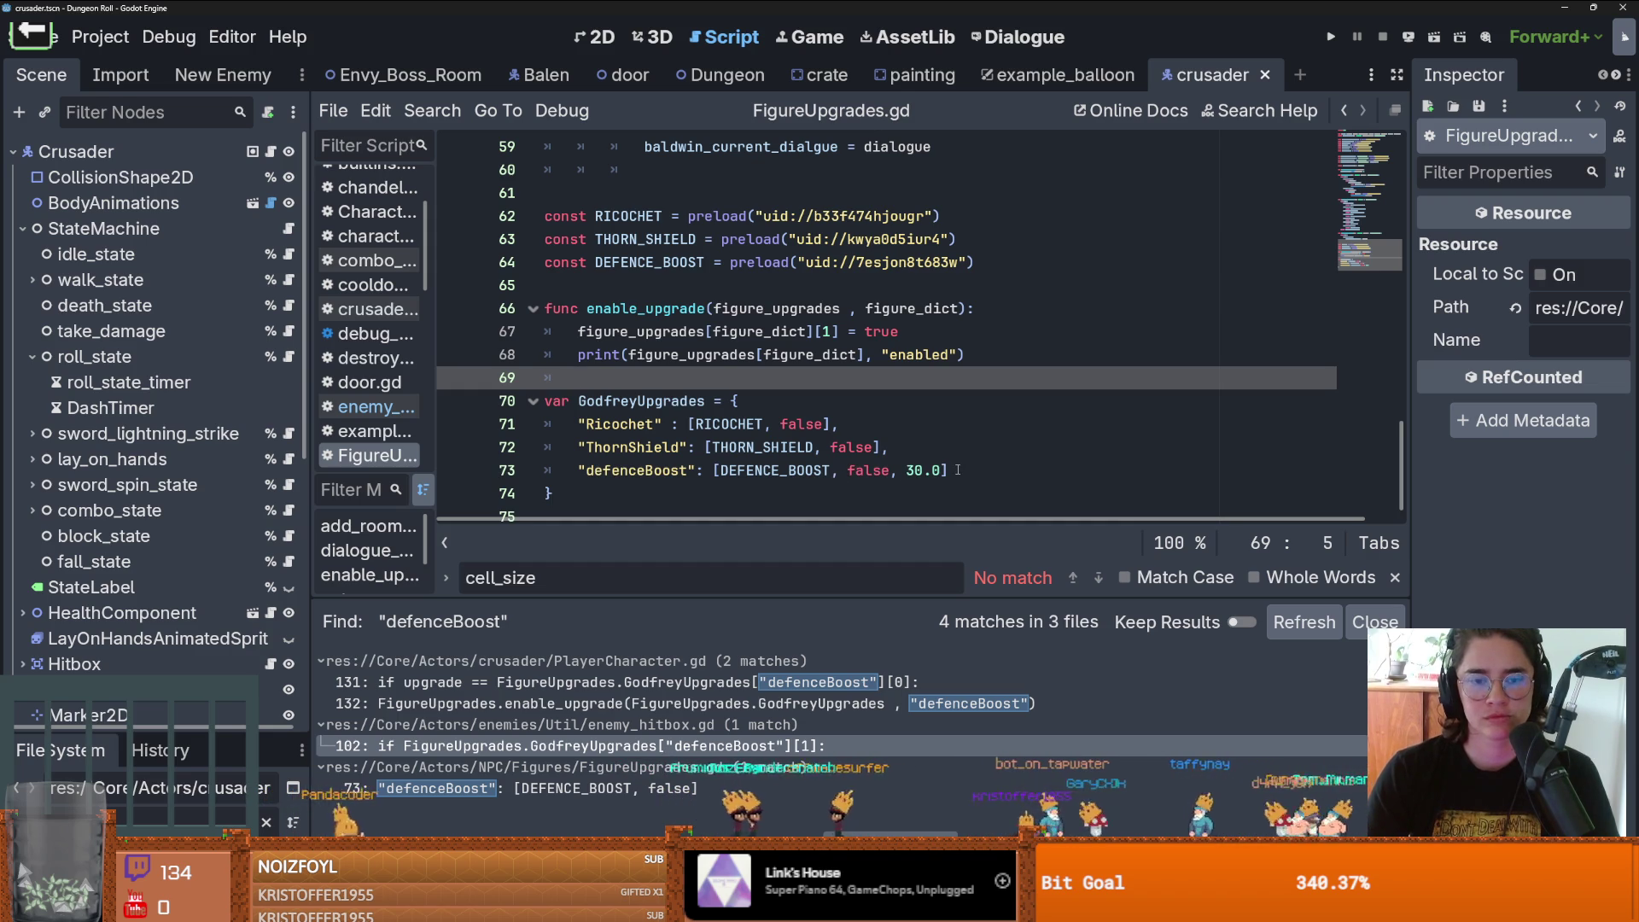
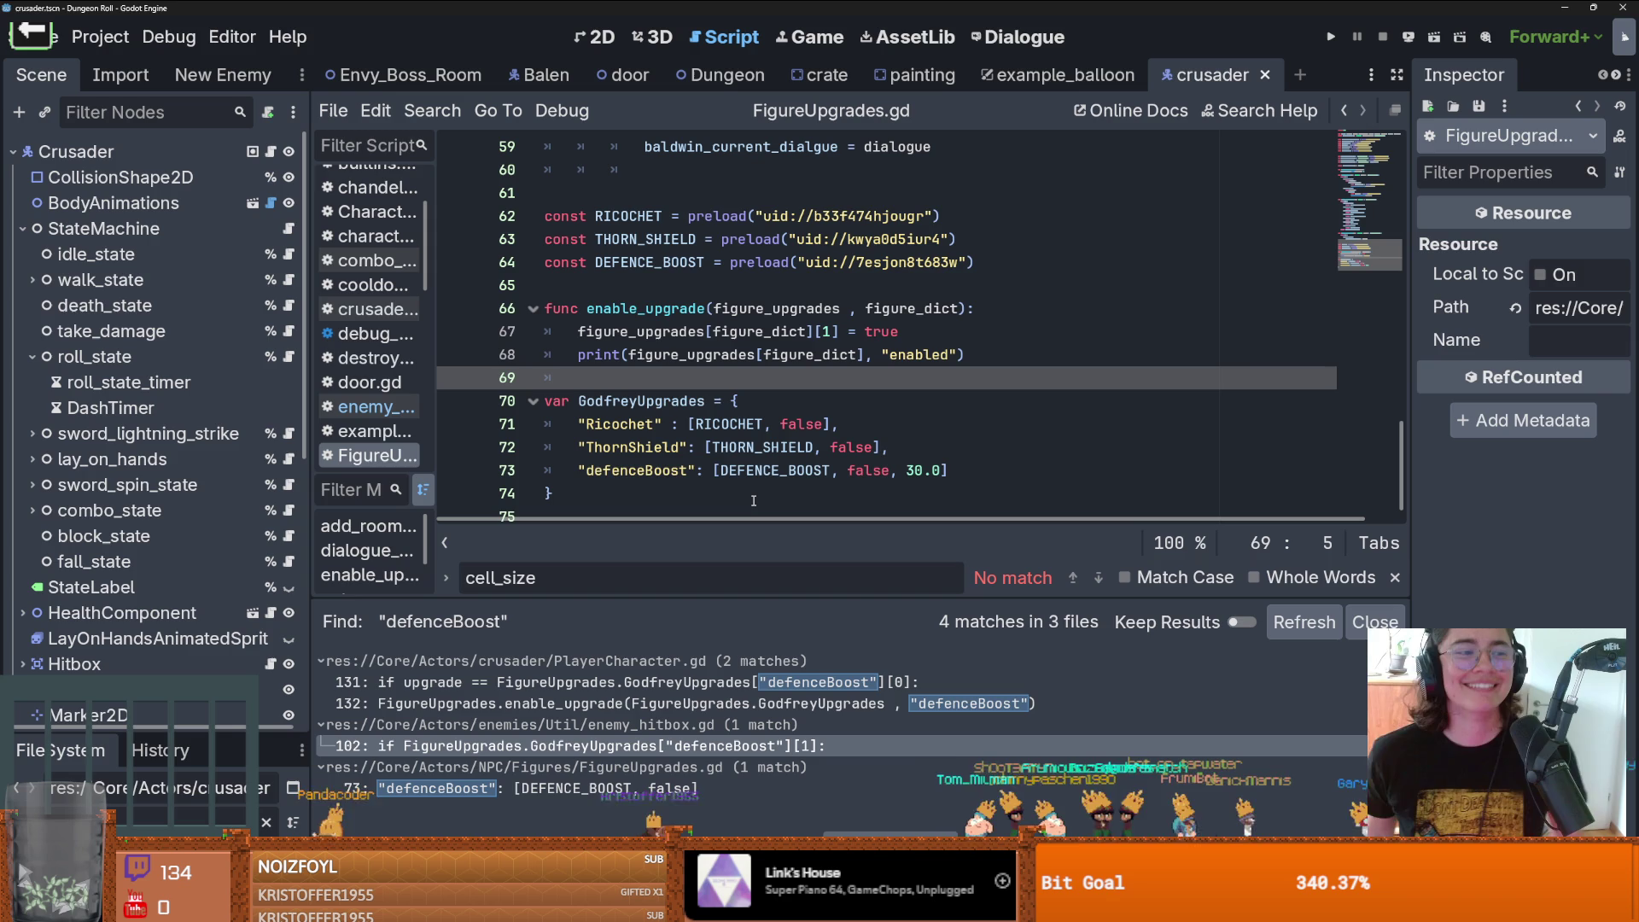
Step: Check the RICOCHET entry and enable_upgrade's print line in FigureUpgrades.gd, then save
left_click(705, 425)
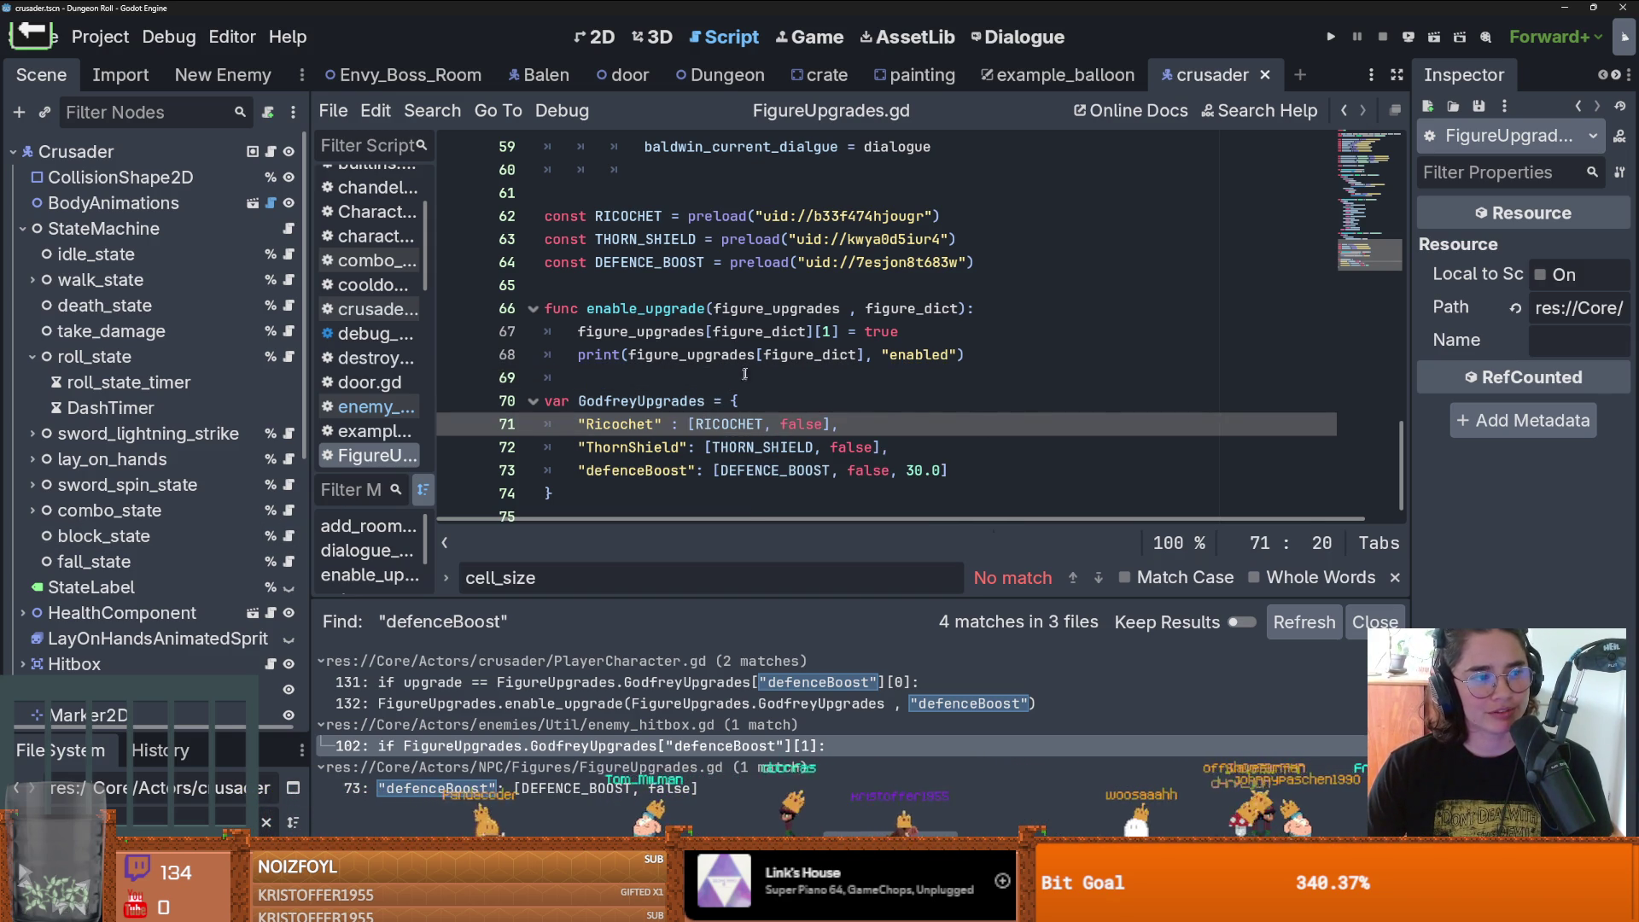
mouse_move(786, 357)
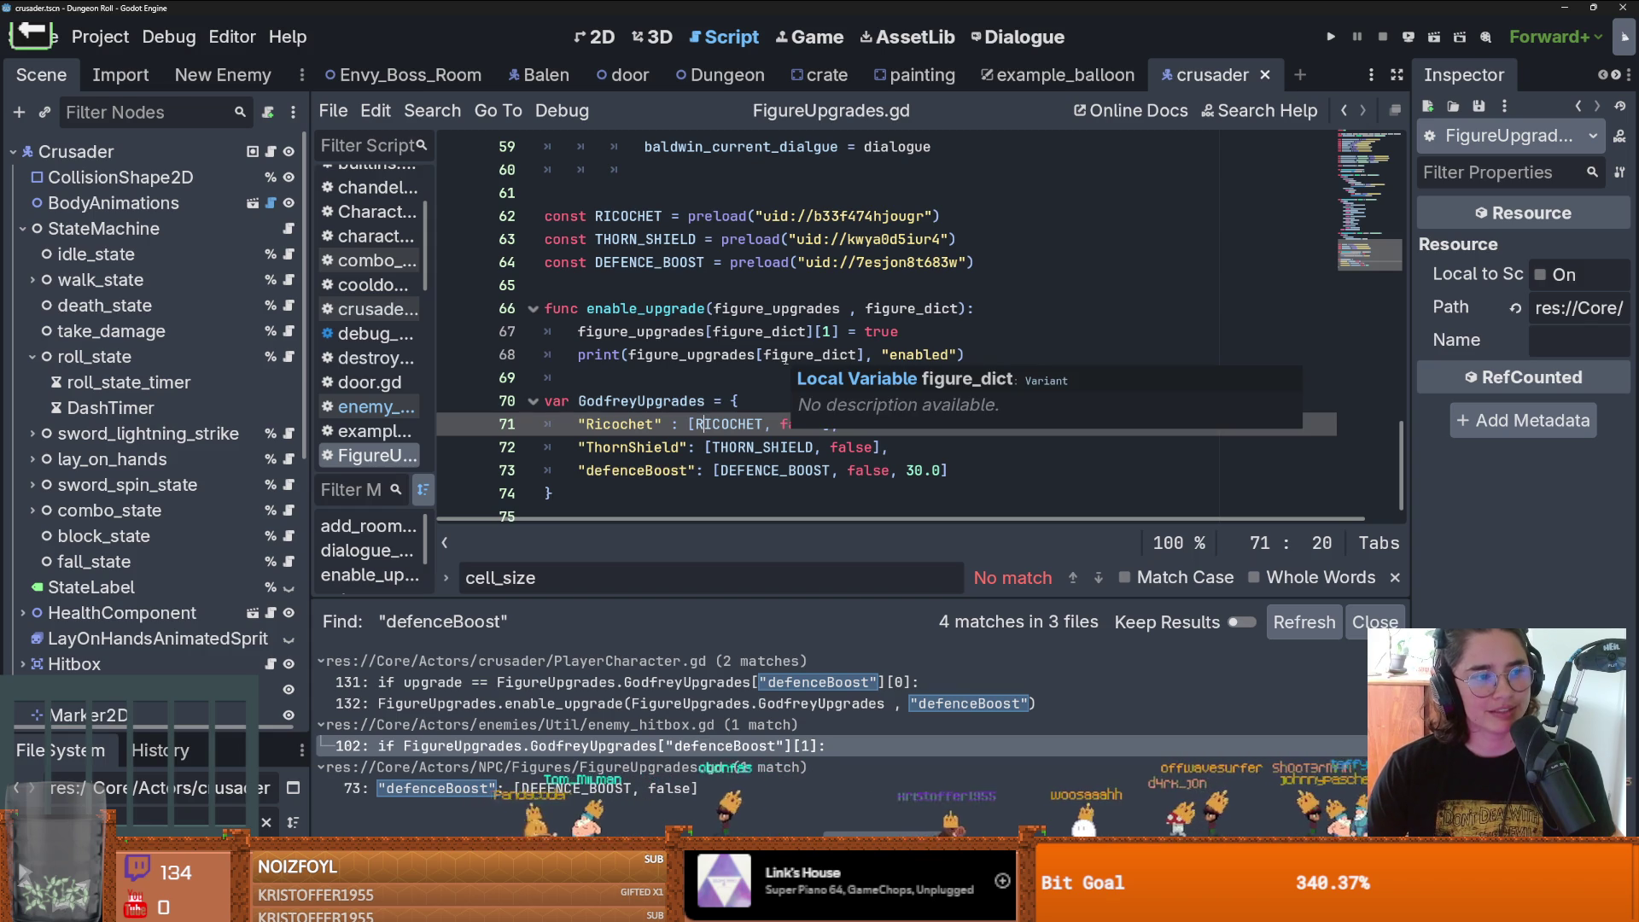
left_click(786, 355)
key("ctrl+s")
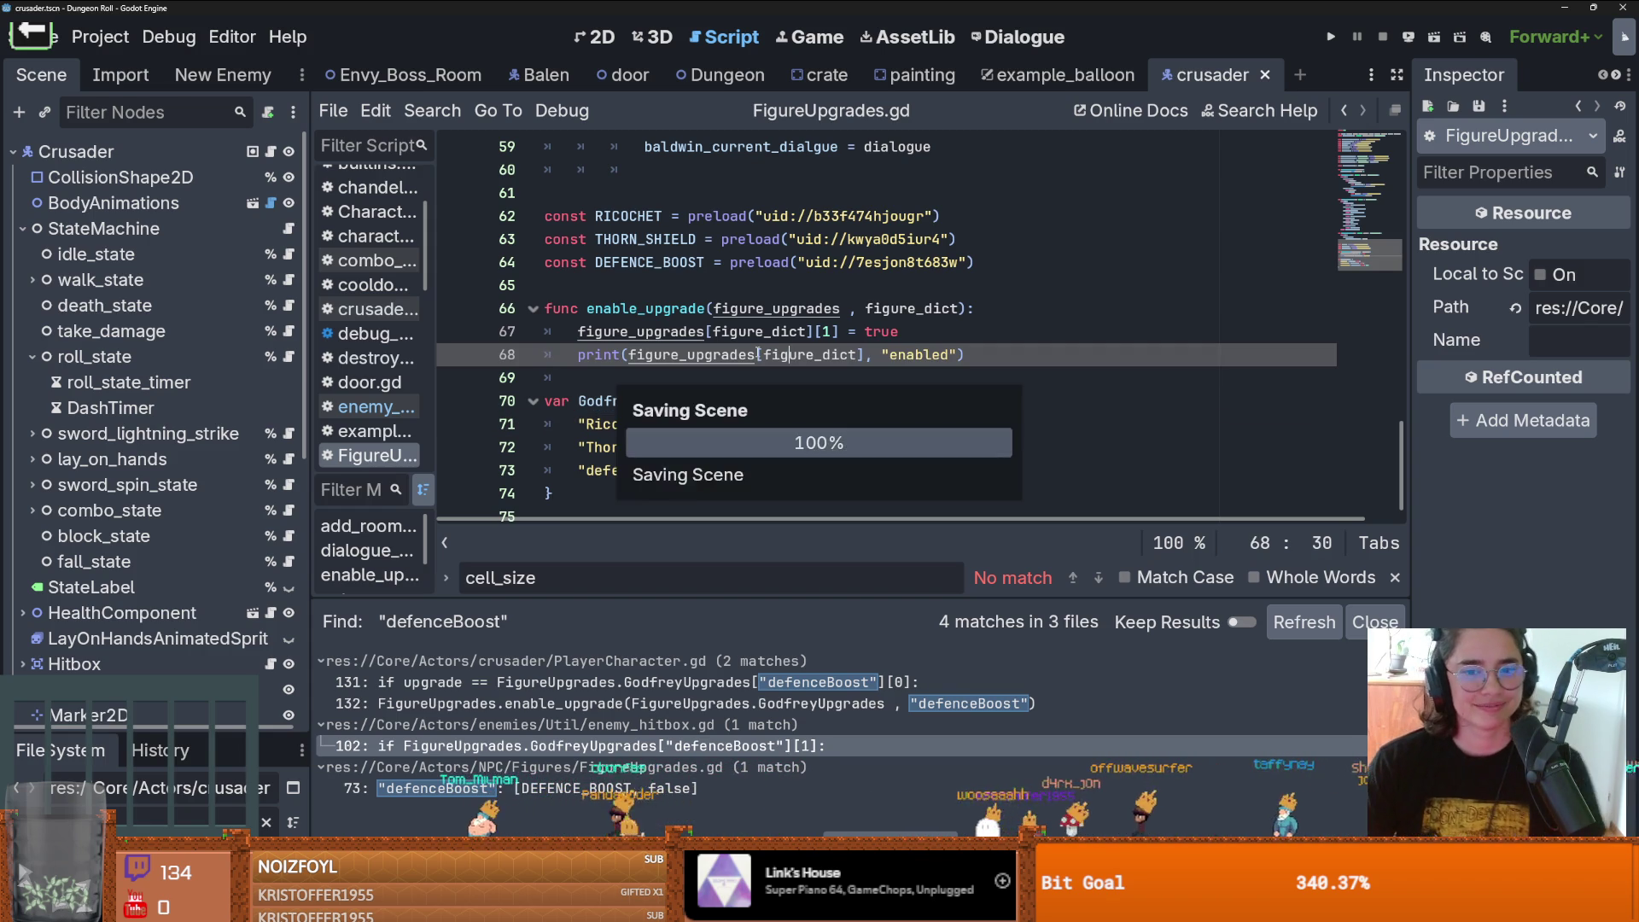
left_click(782, 408)
double_click(640, 401)
key("ctrl+s")
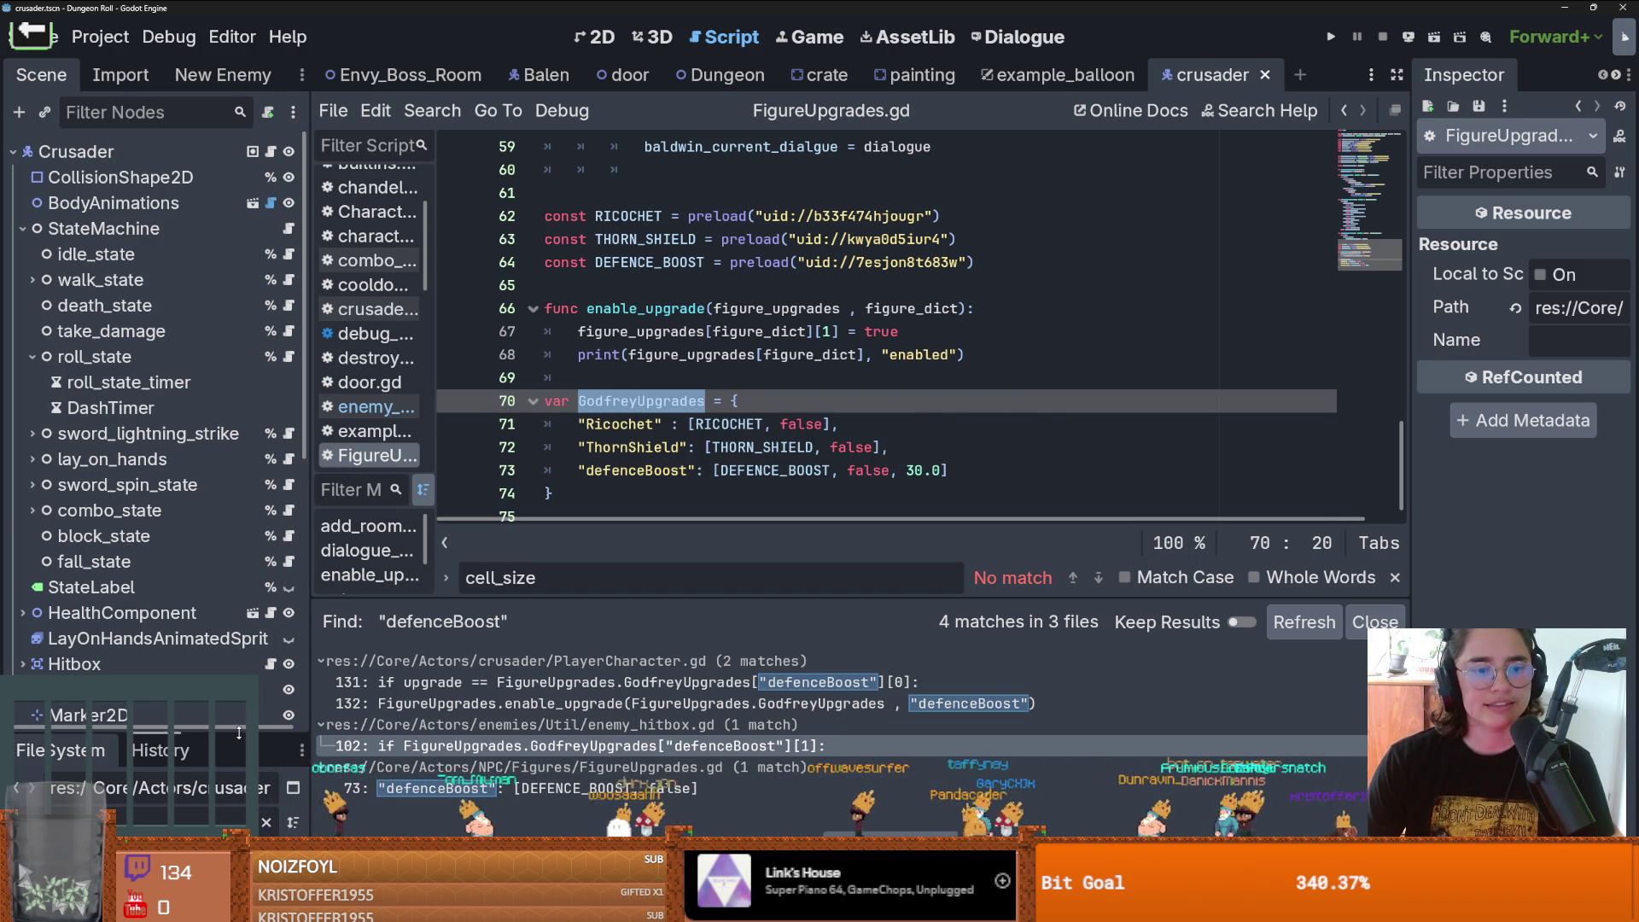
Step: Enlarge the FileSystem dock by widening and heightening the left-side panels
left_click_drag(162, 735, 162, 462)
left_click_drag(314, 548, 413, 548)
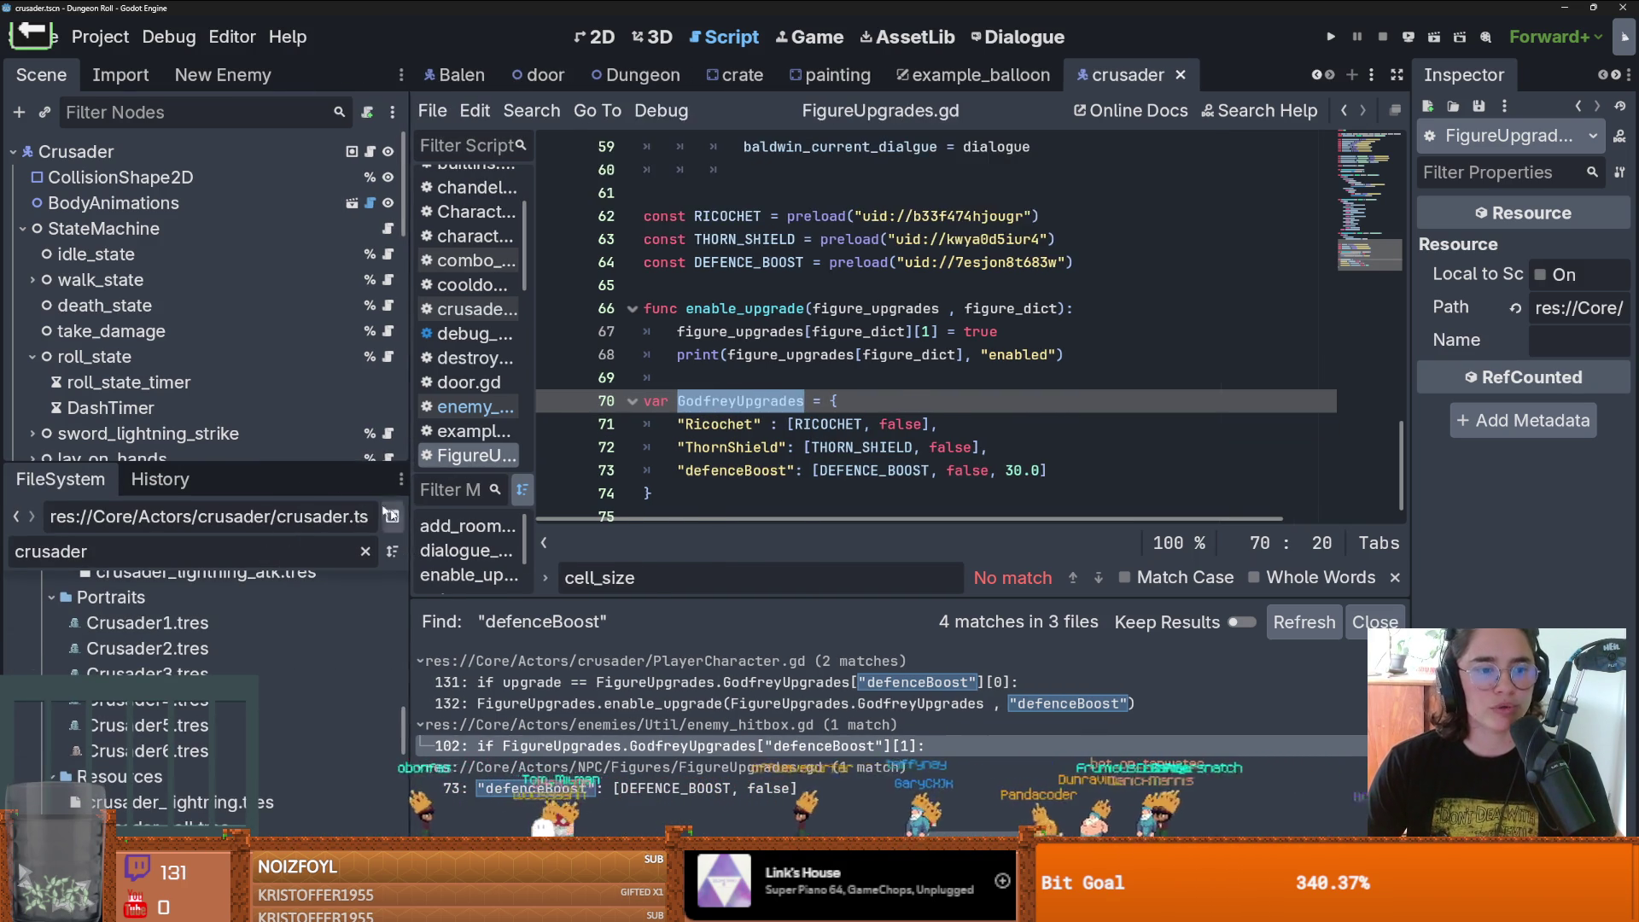
left_click_drag(243, 463, 242, 222)
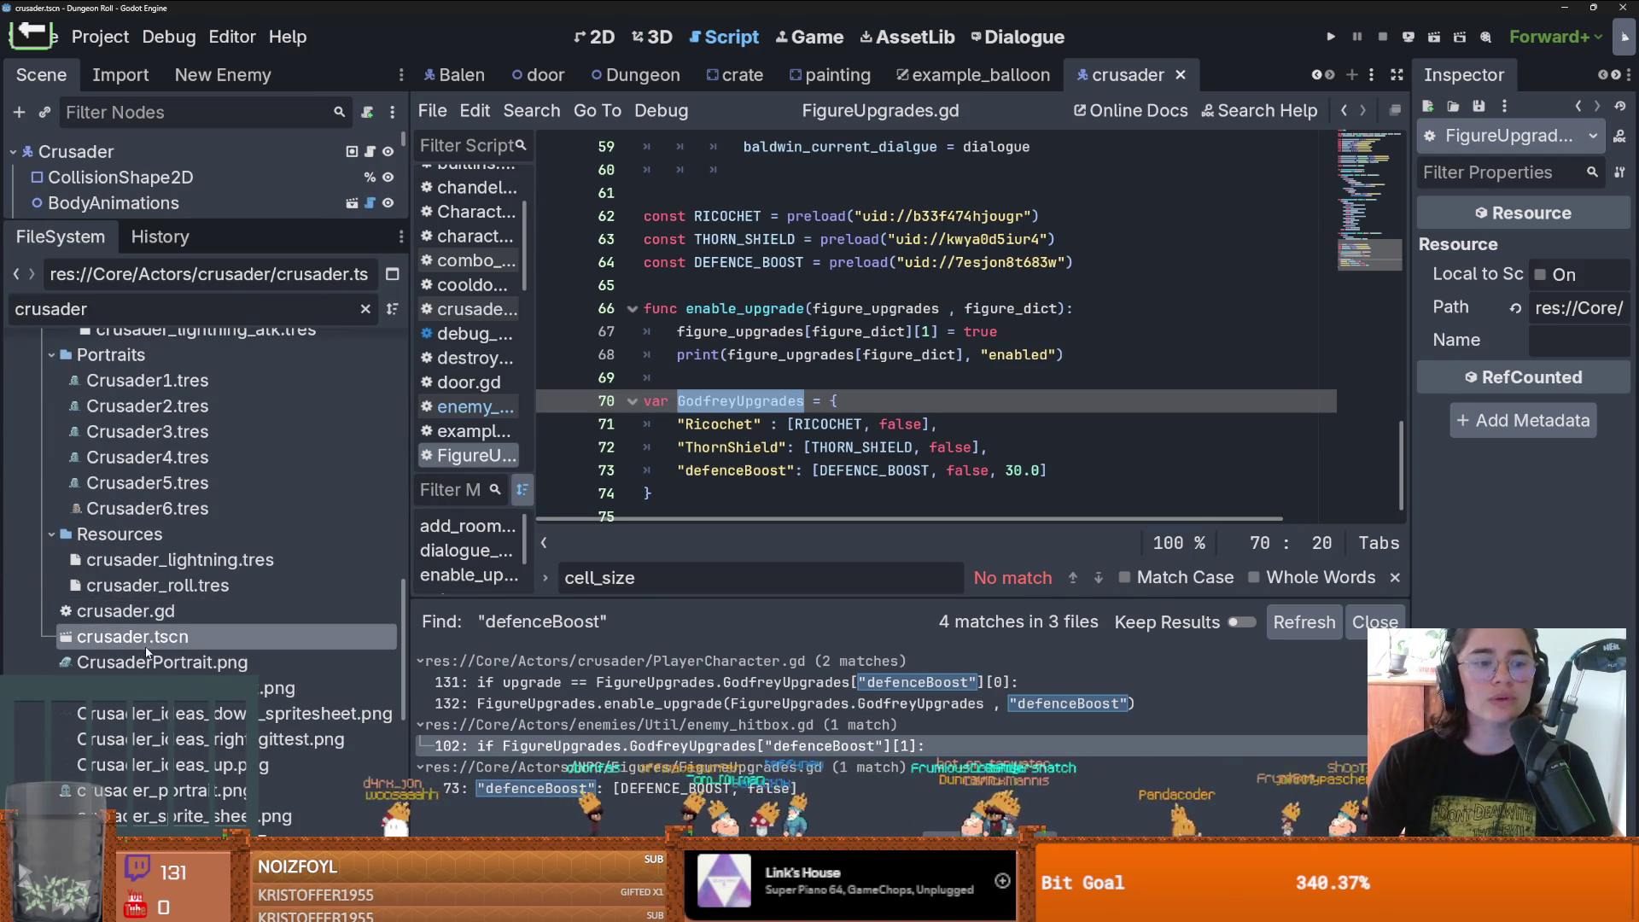
scroll(151, 642, "down", 3)
scroll(191, 535, "up", 3)
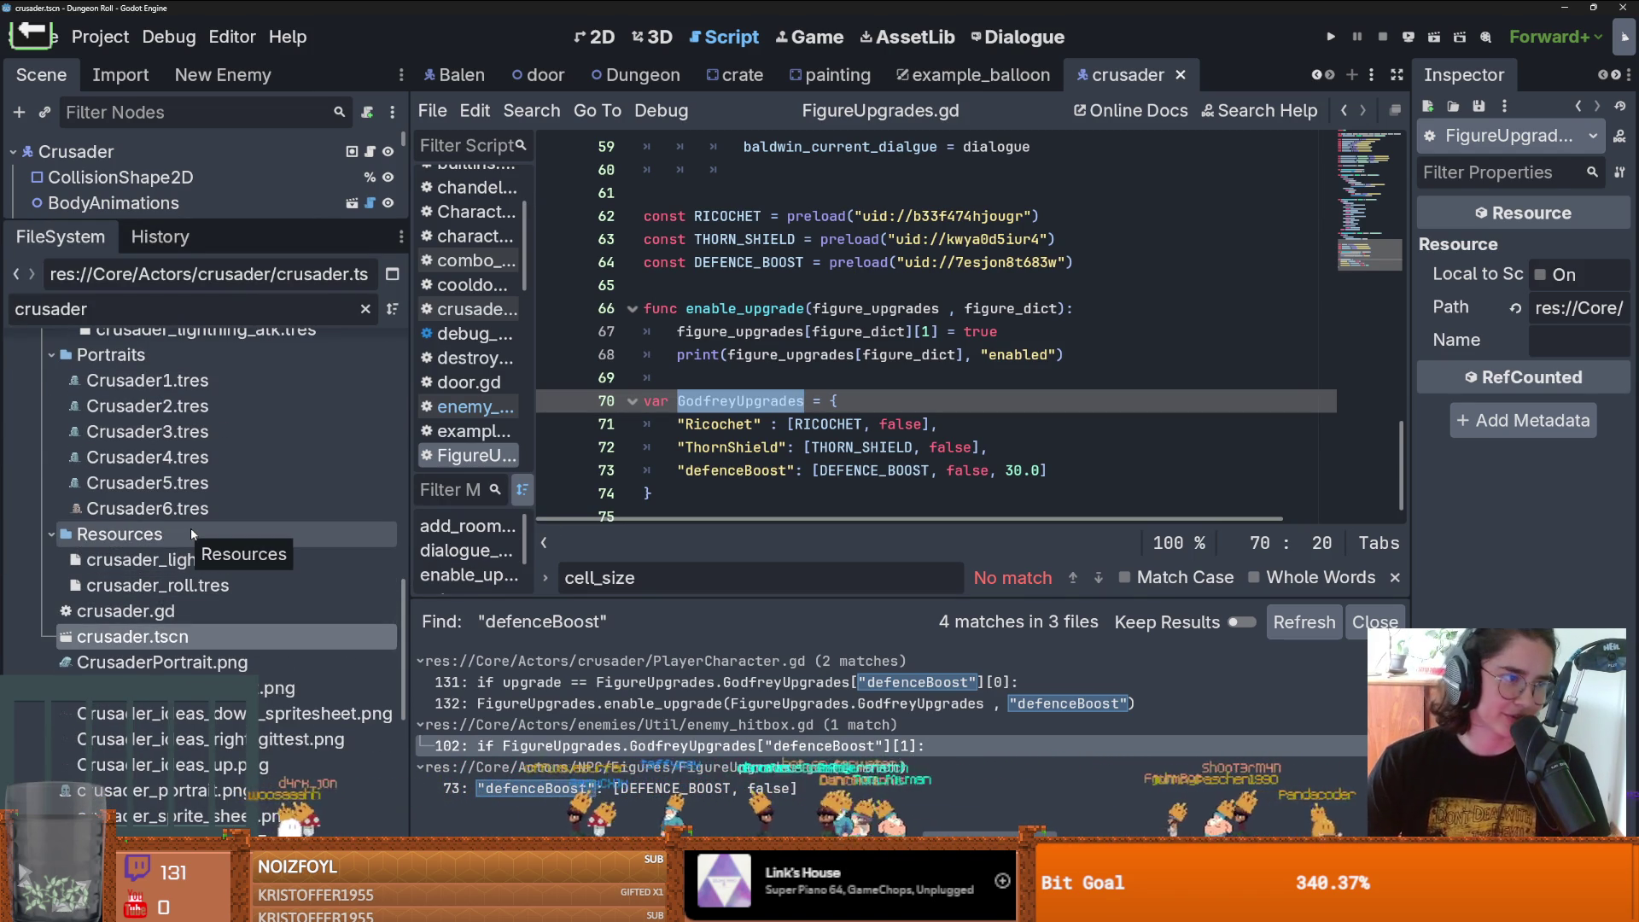
Step: Collapse the crusader folders (combo3, combo2, Lightning, attacks, Portraits, Resources, Base)
left_click(140, 559)
scroll(141, 559, "up", 4)
left_click(52, 525)
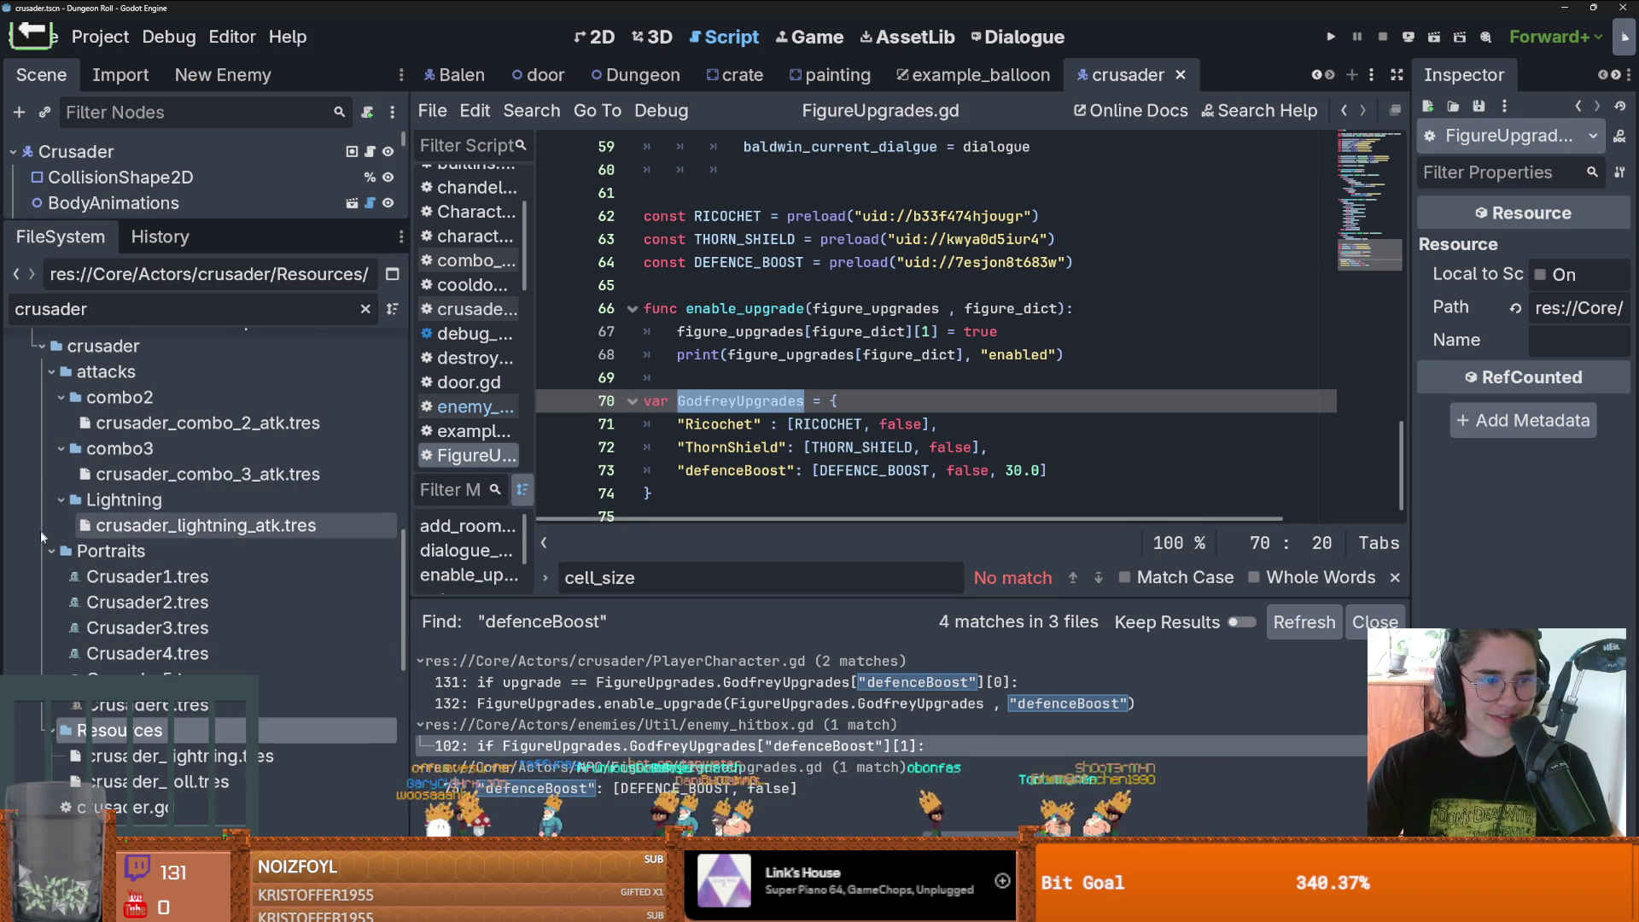
left_click(62, 448)
left_click(61, 398)
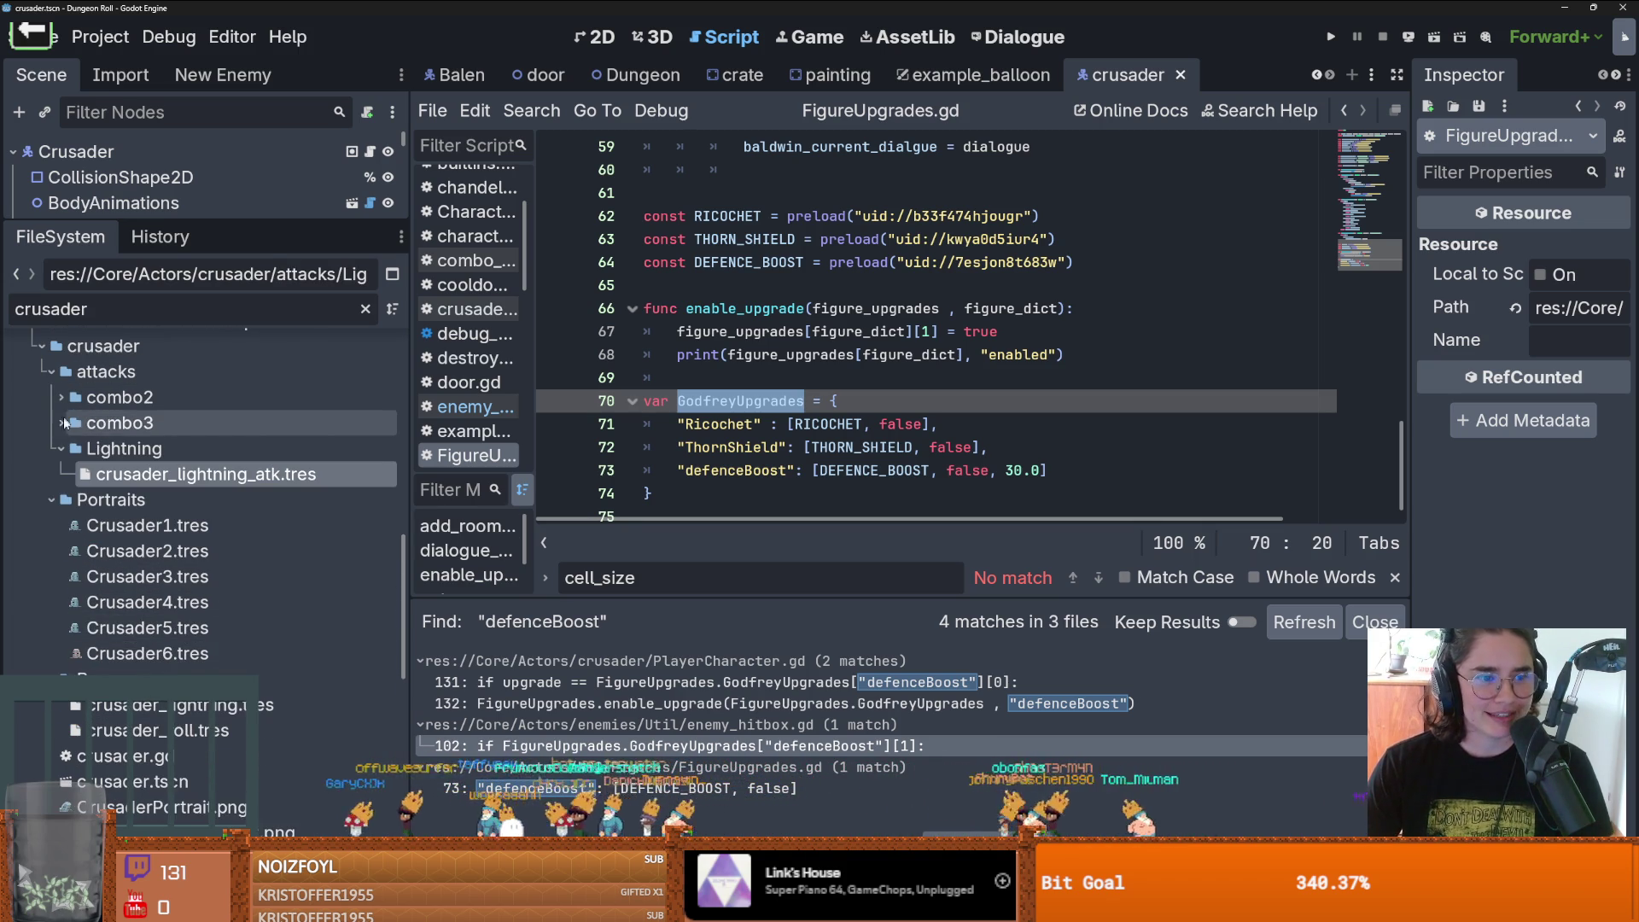
left_click(59, 448)
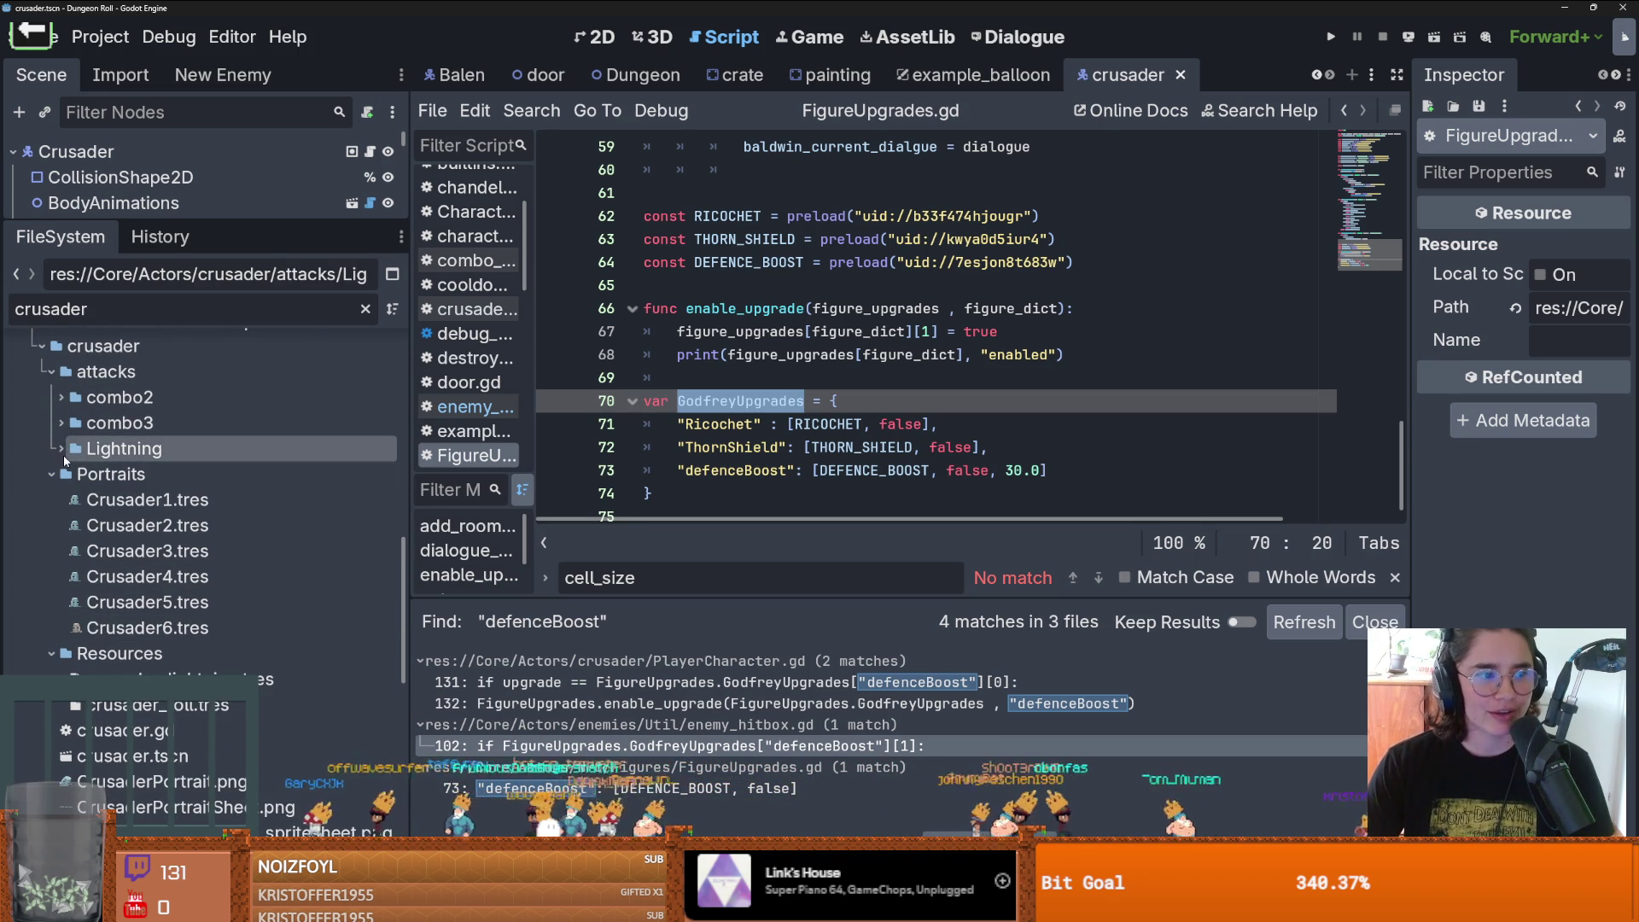
left_click(52, 371)
left_click(50, 398)
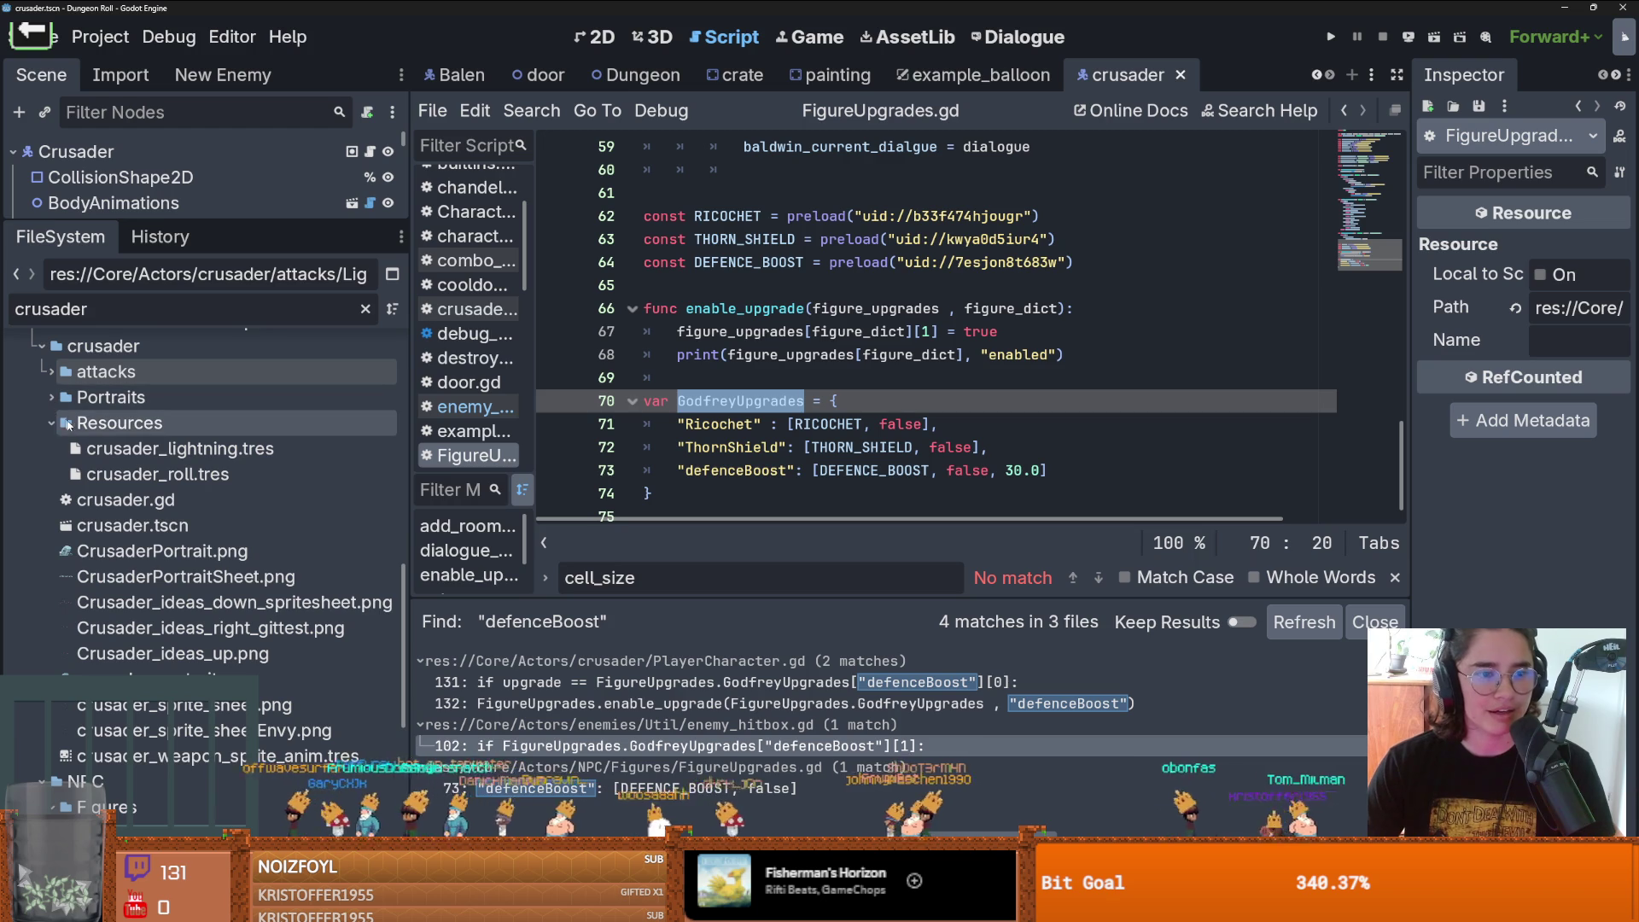
left_click(41, 424)
scroll(93, 505, "up", 2)
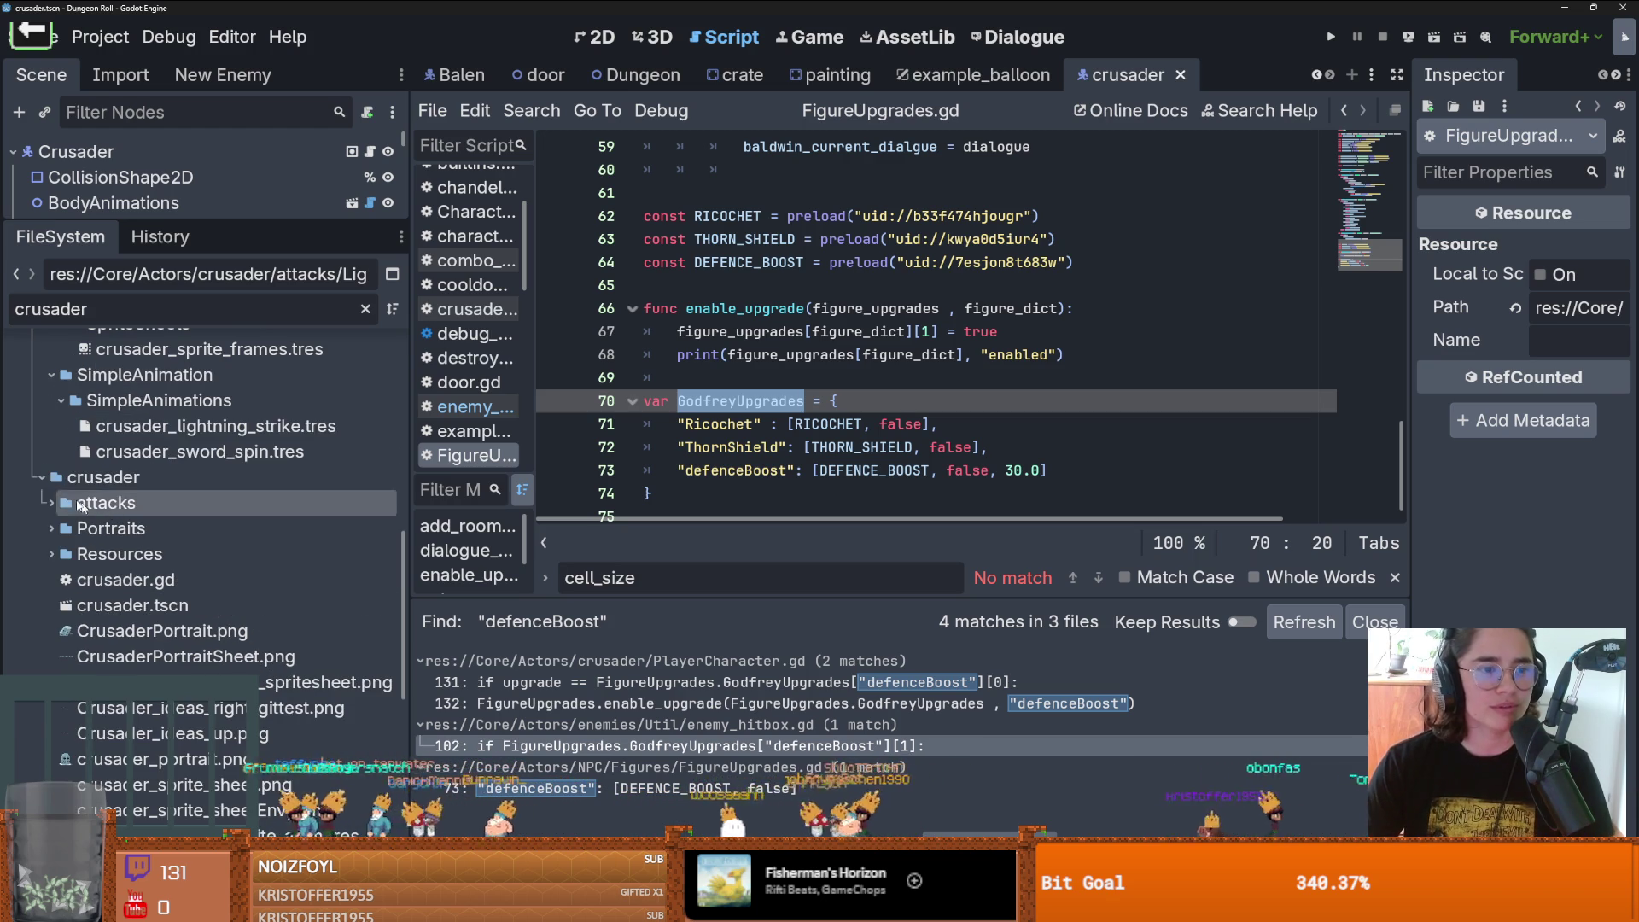
left_click(37, 477)
scroll(37, 478, "up", 4)
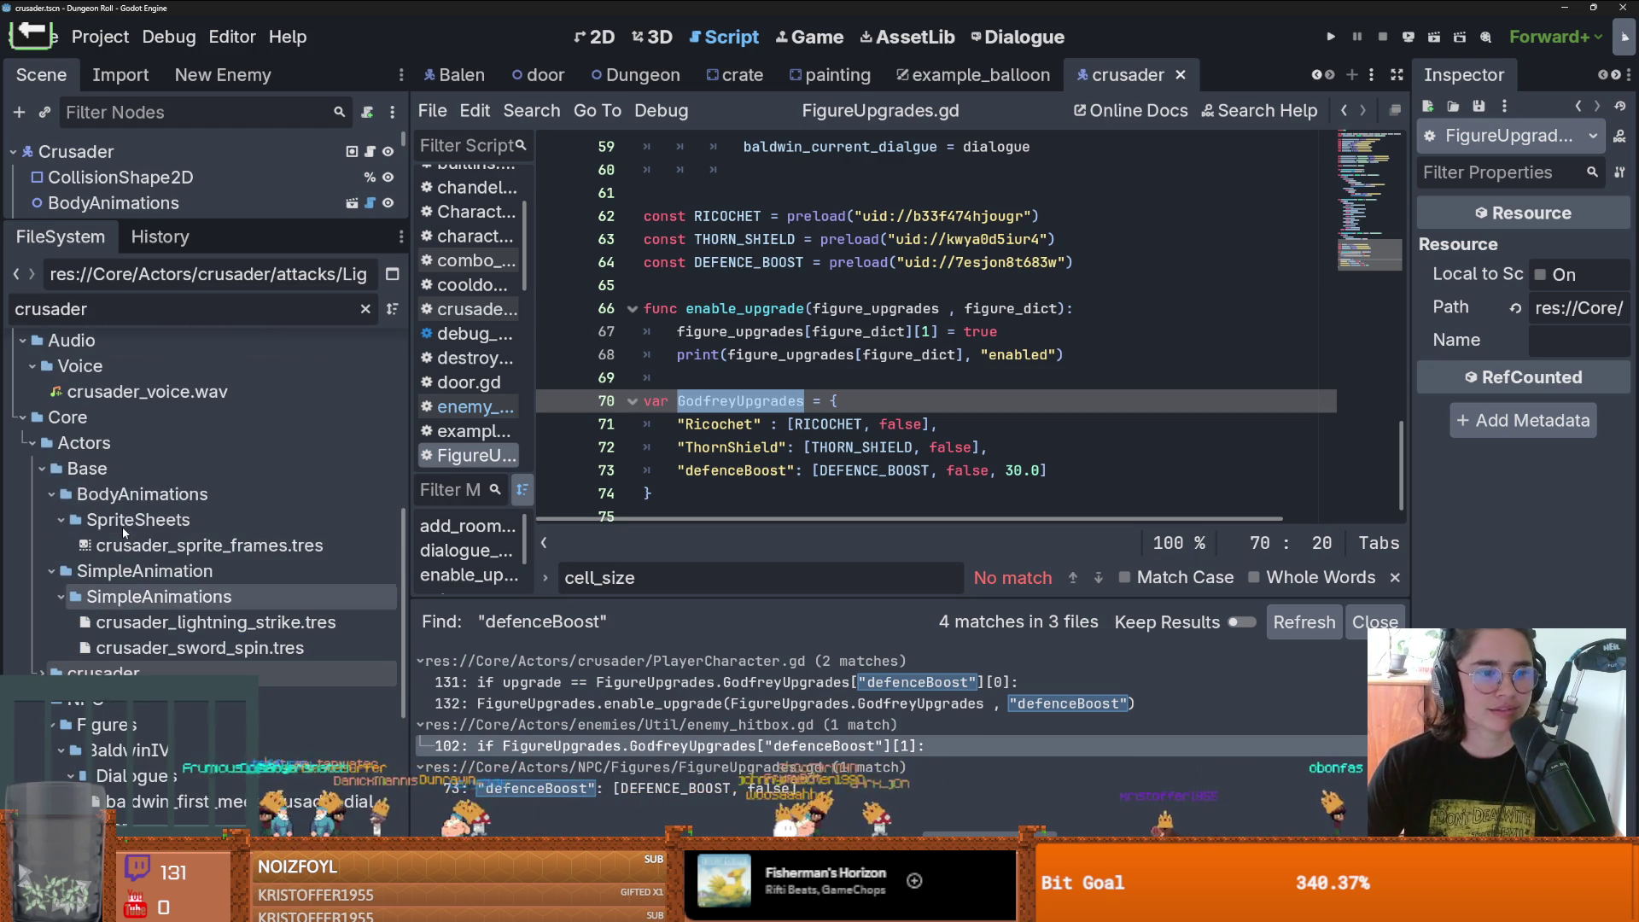
left_click(49, 495)
left_click(51, 517)
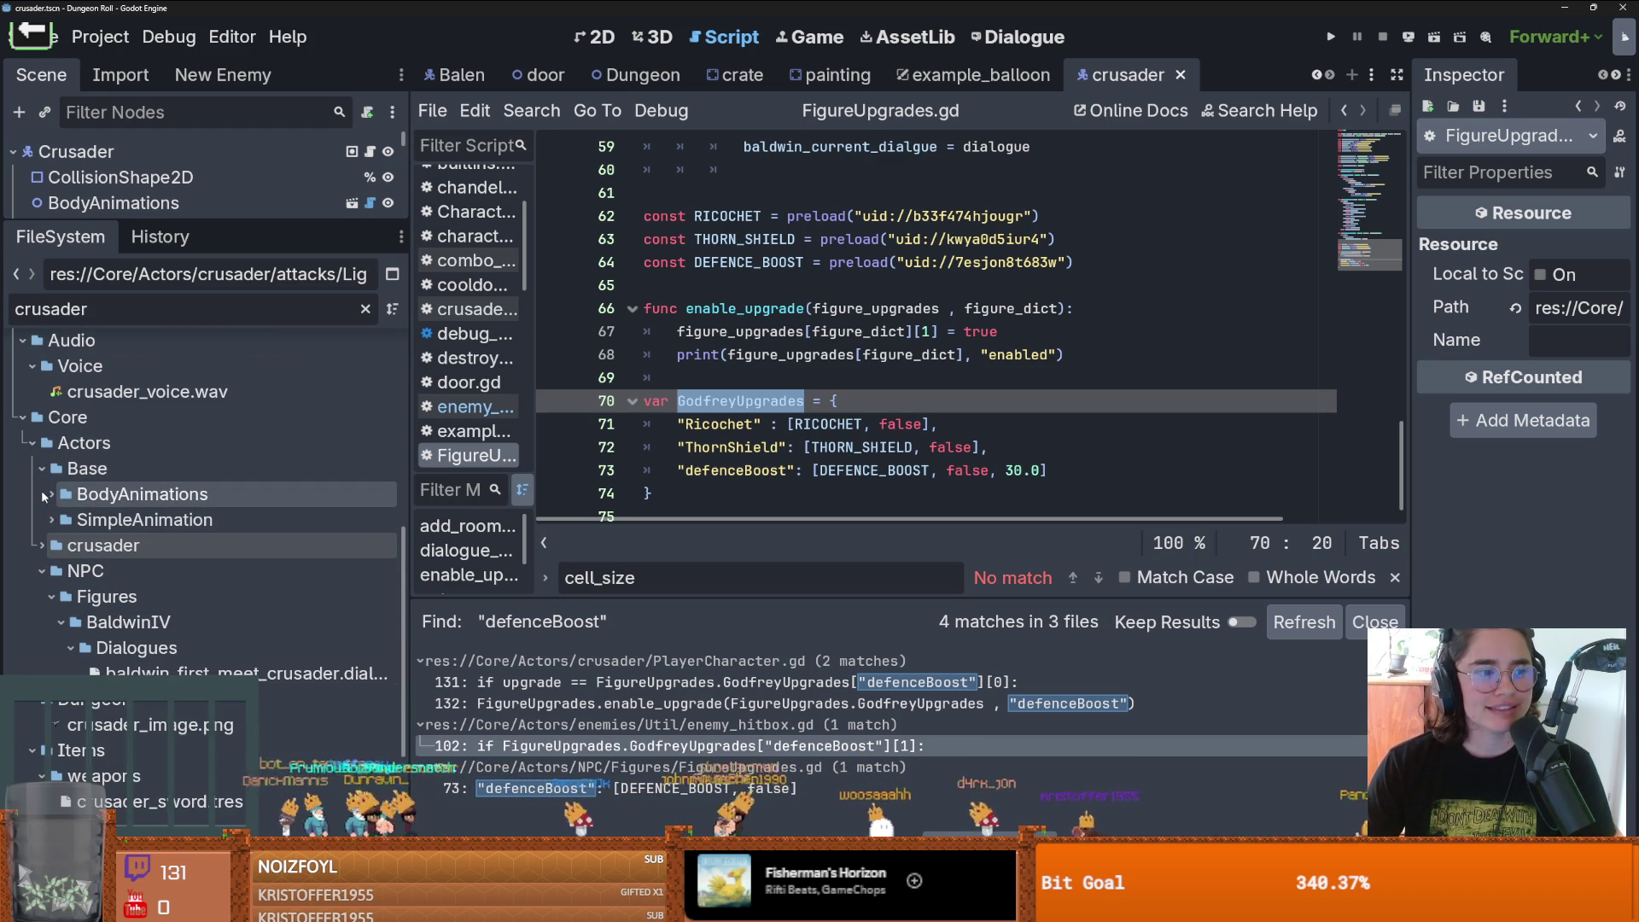
left_click(34, 470)
scroll(141, 520, "down", 5)
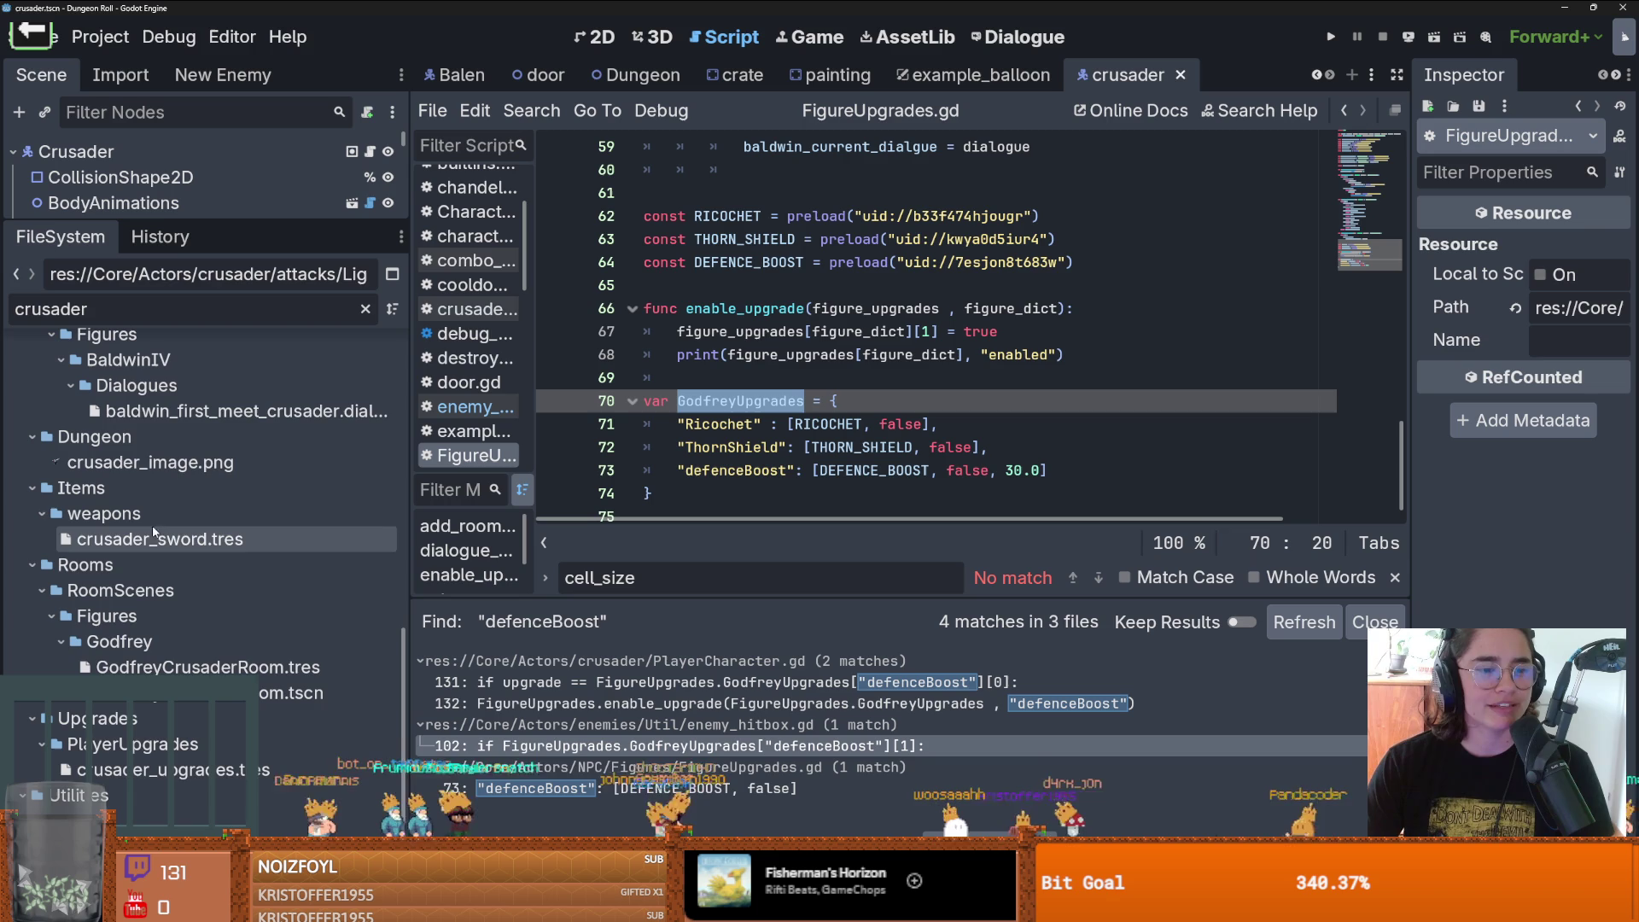
left_click(124, 641)
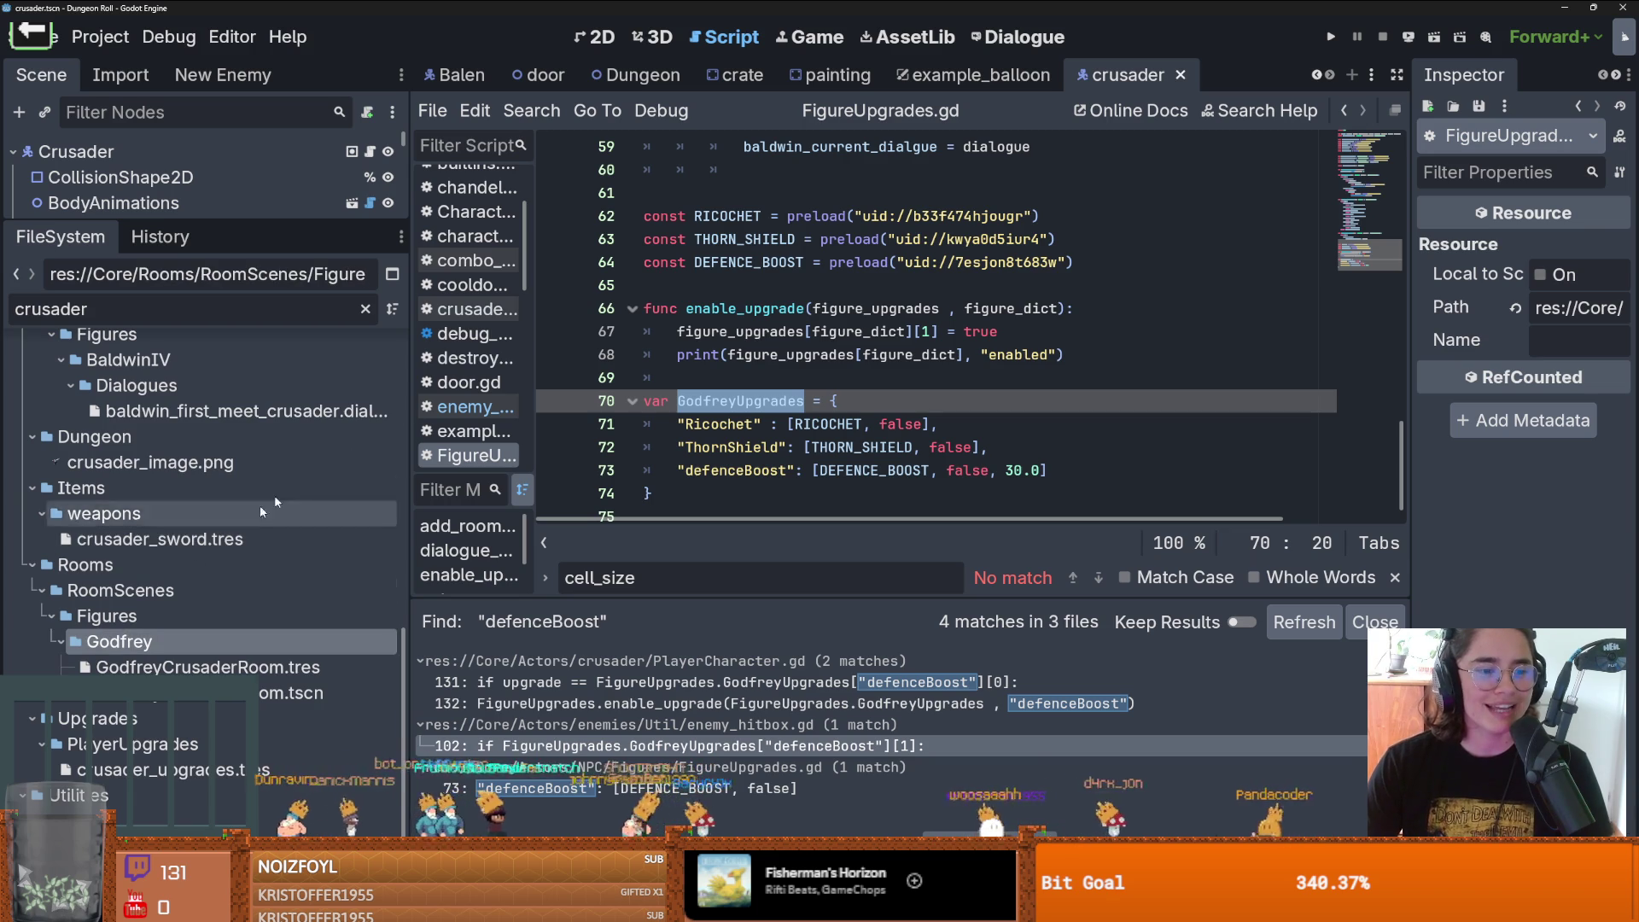
Step: Clear the crusader filter and select GodfreyofBouillon's Upgrades folder
left_click(365, 310)
scroll(377, 658, "down", 3)
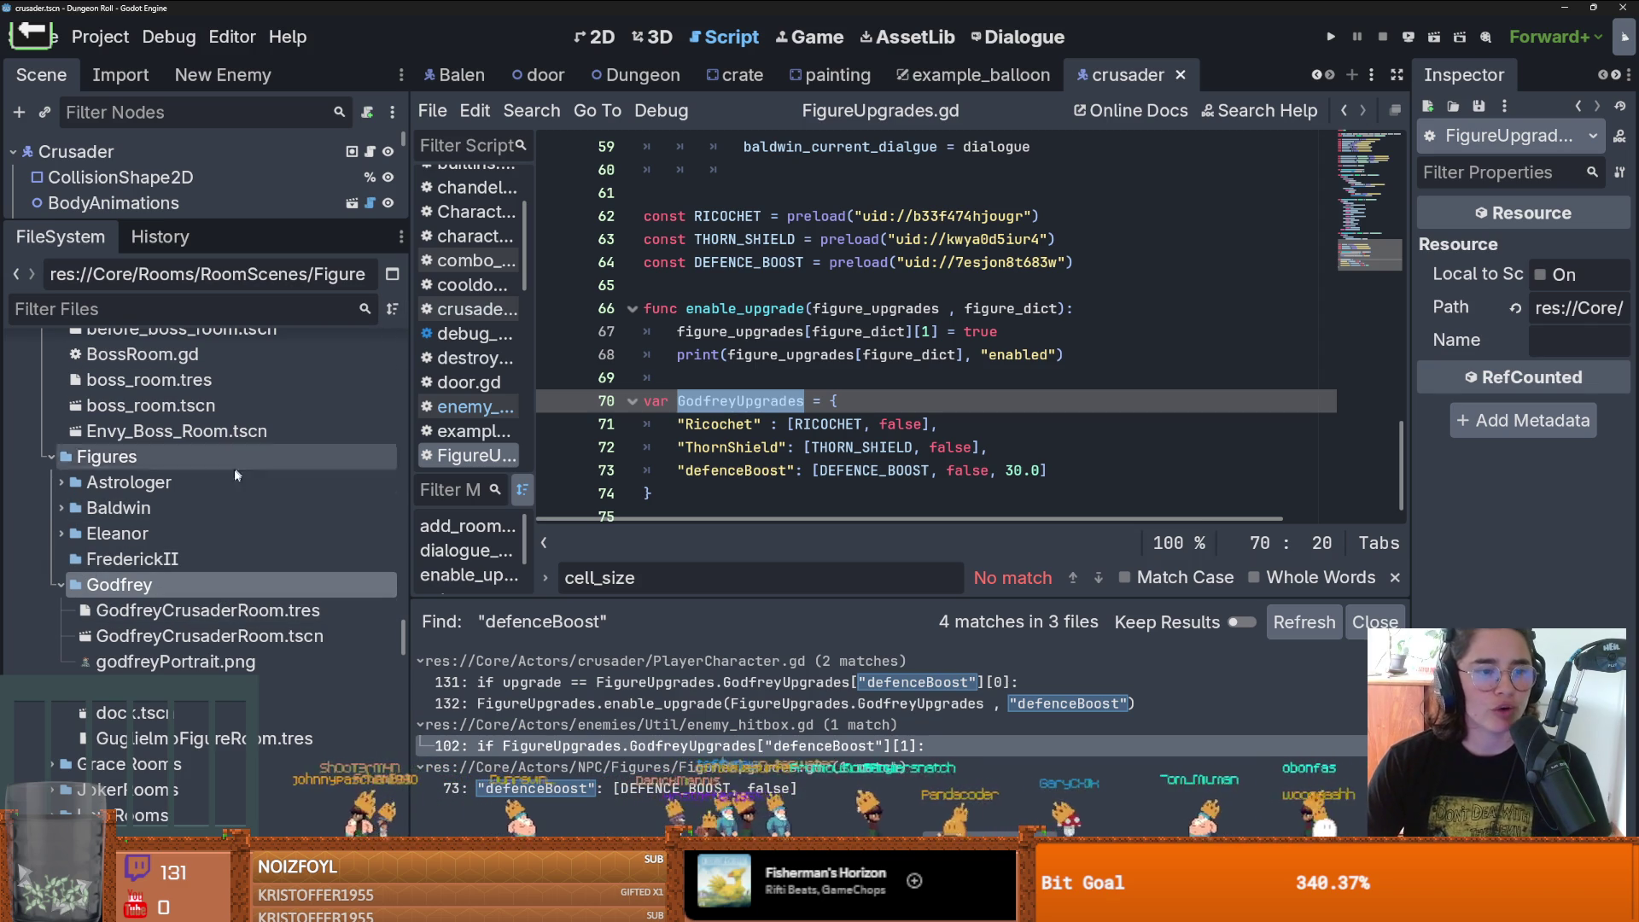
scroll(256, 466, "up", 2)
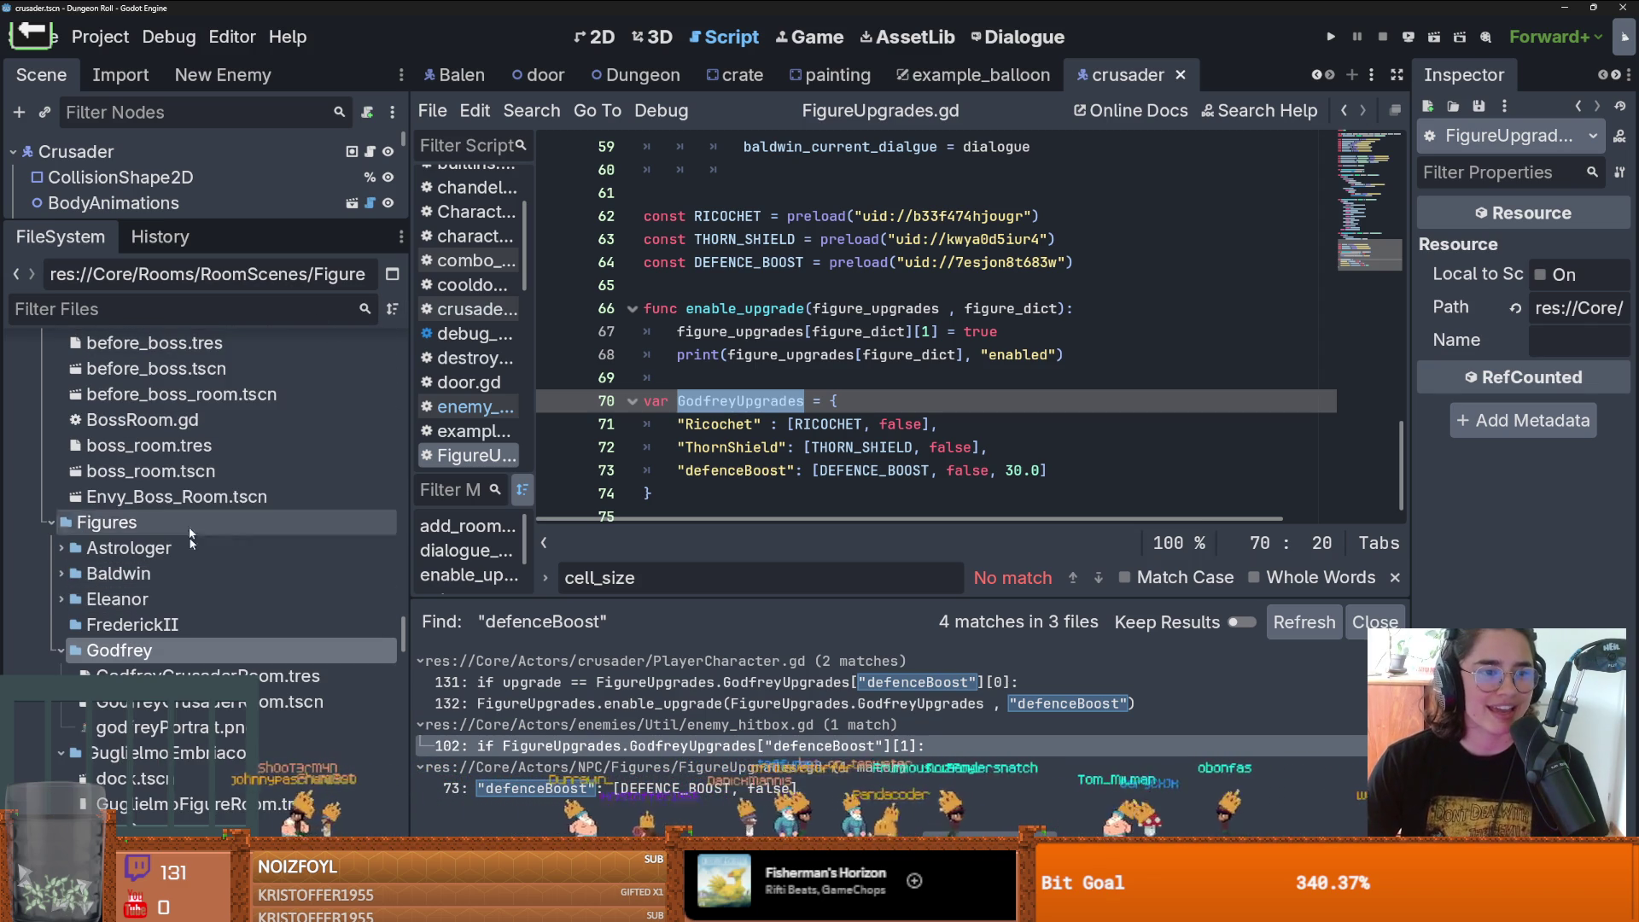
scroll(308, 512, "down", 3)
scroll(270, 603, "down", 1)
scroll(270, 601, "down", 10)
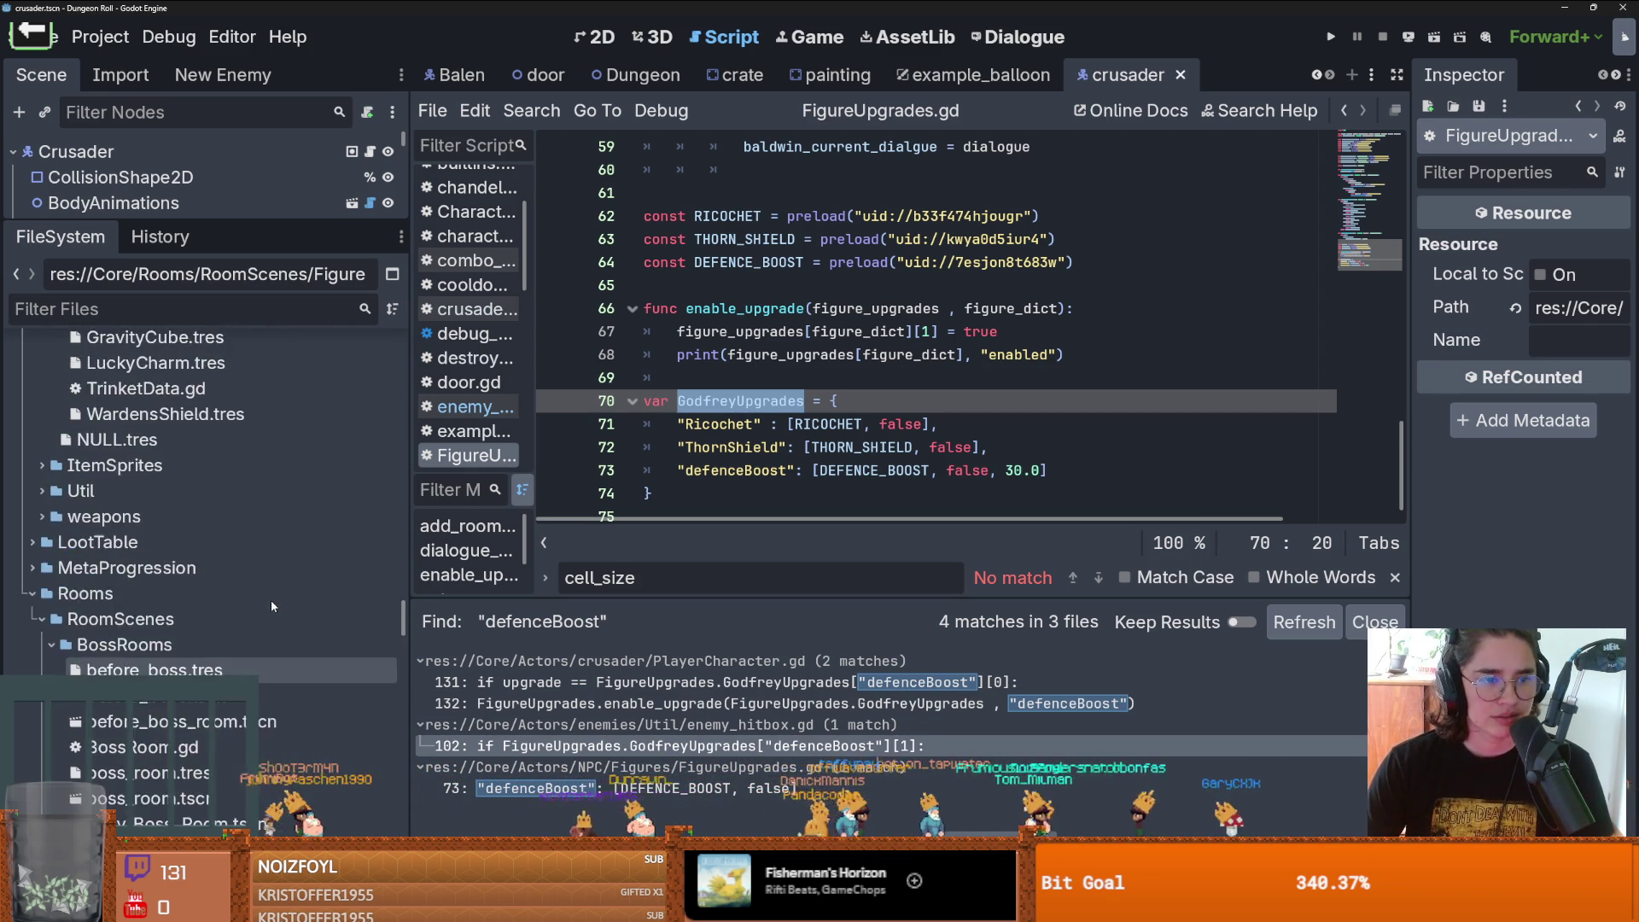
scroll(273, 597, "up", 15)
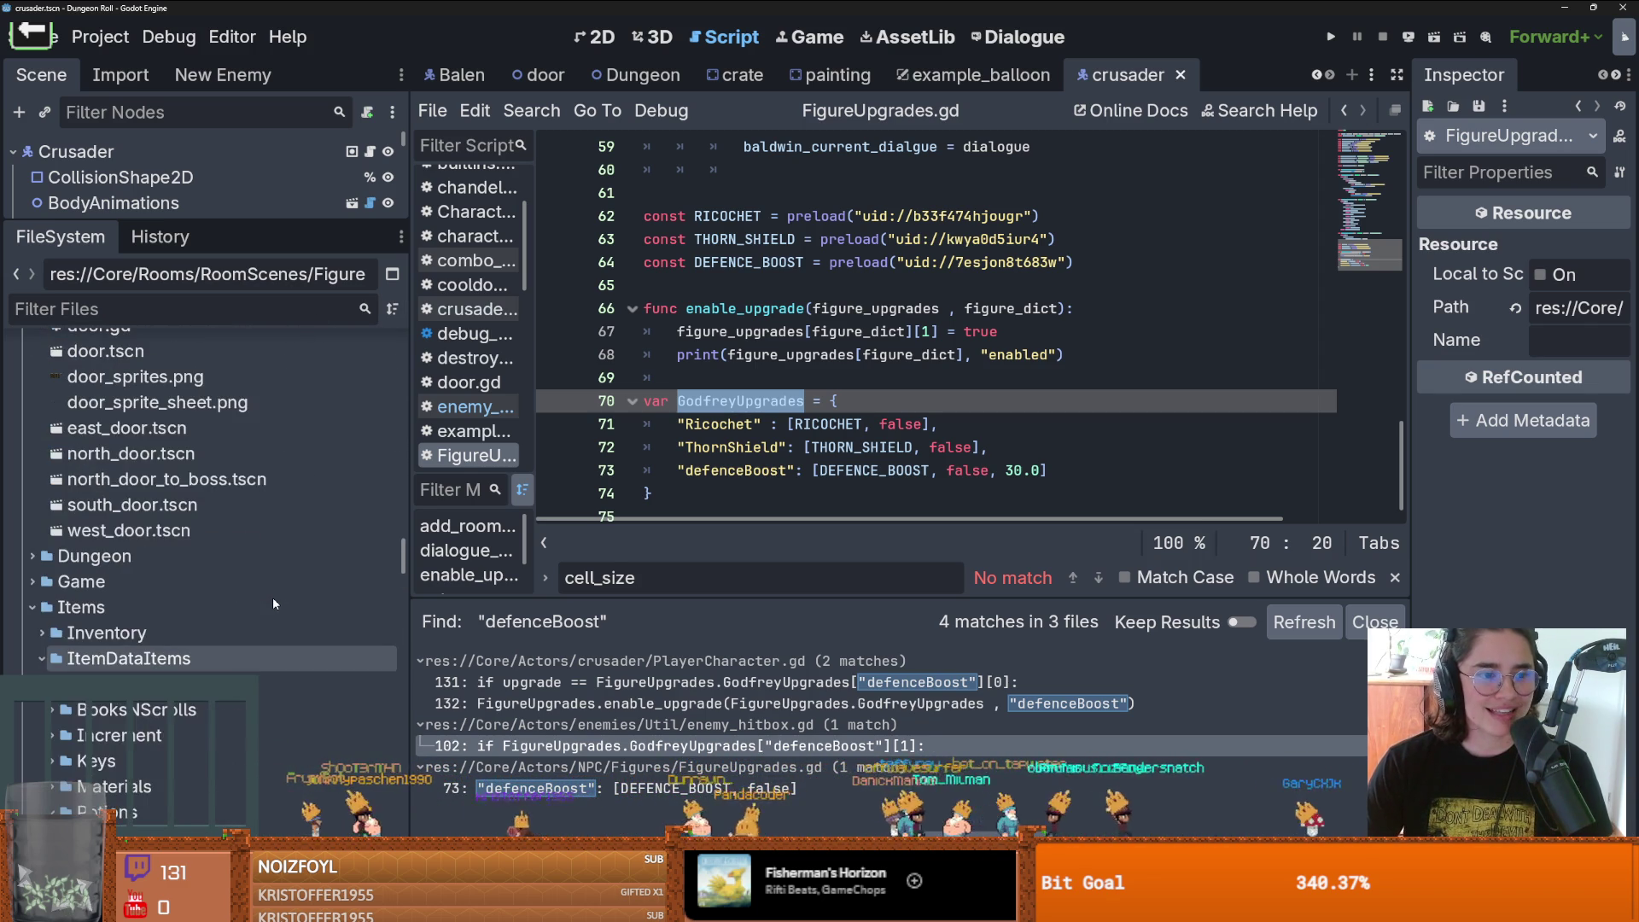
scroll(100, 581, "up", 10)
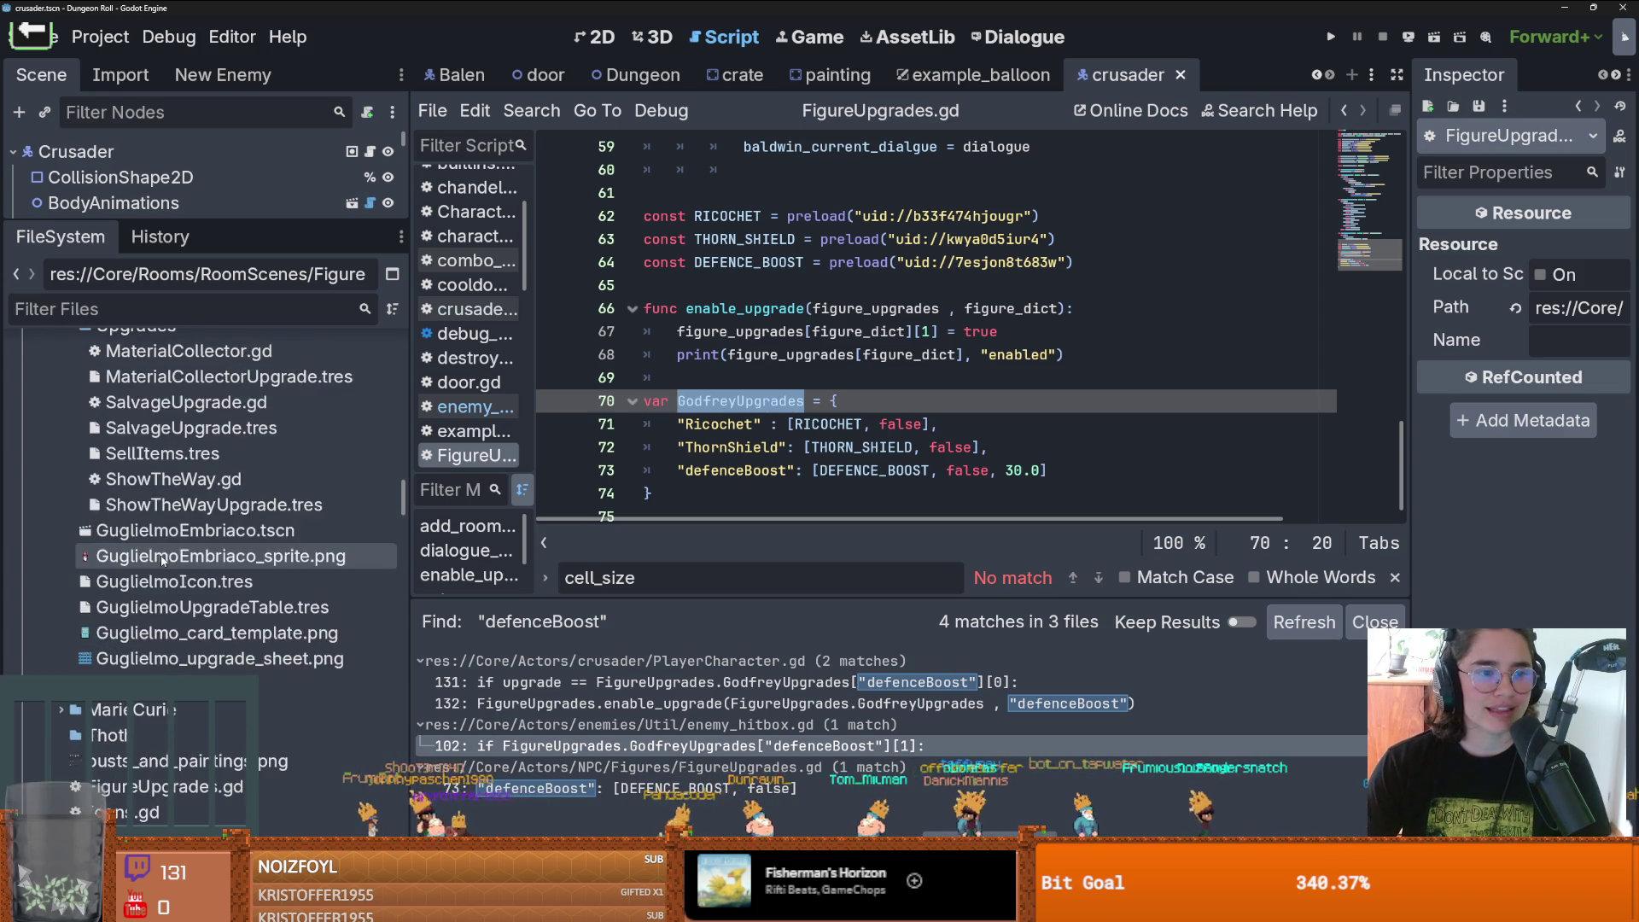
left_click(137, 465)
right_click(175, 466)
Step: Create script DefenceBoost1.gd in the Upgrades folder, inheriting from Upgrade
mouse_move(270, 480)
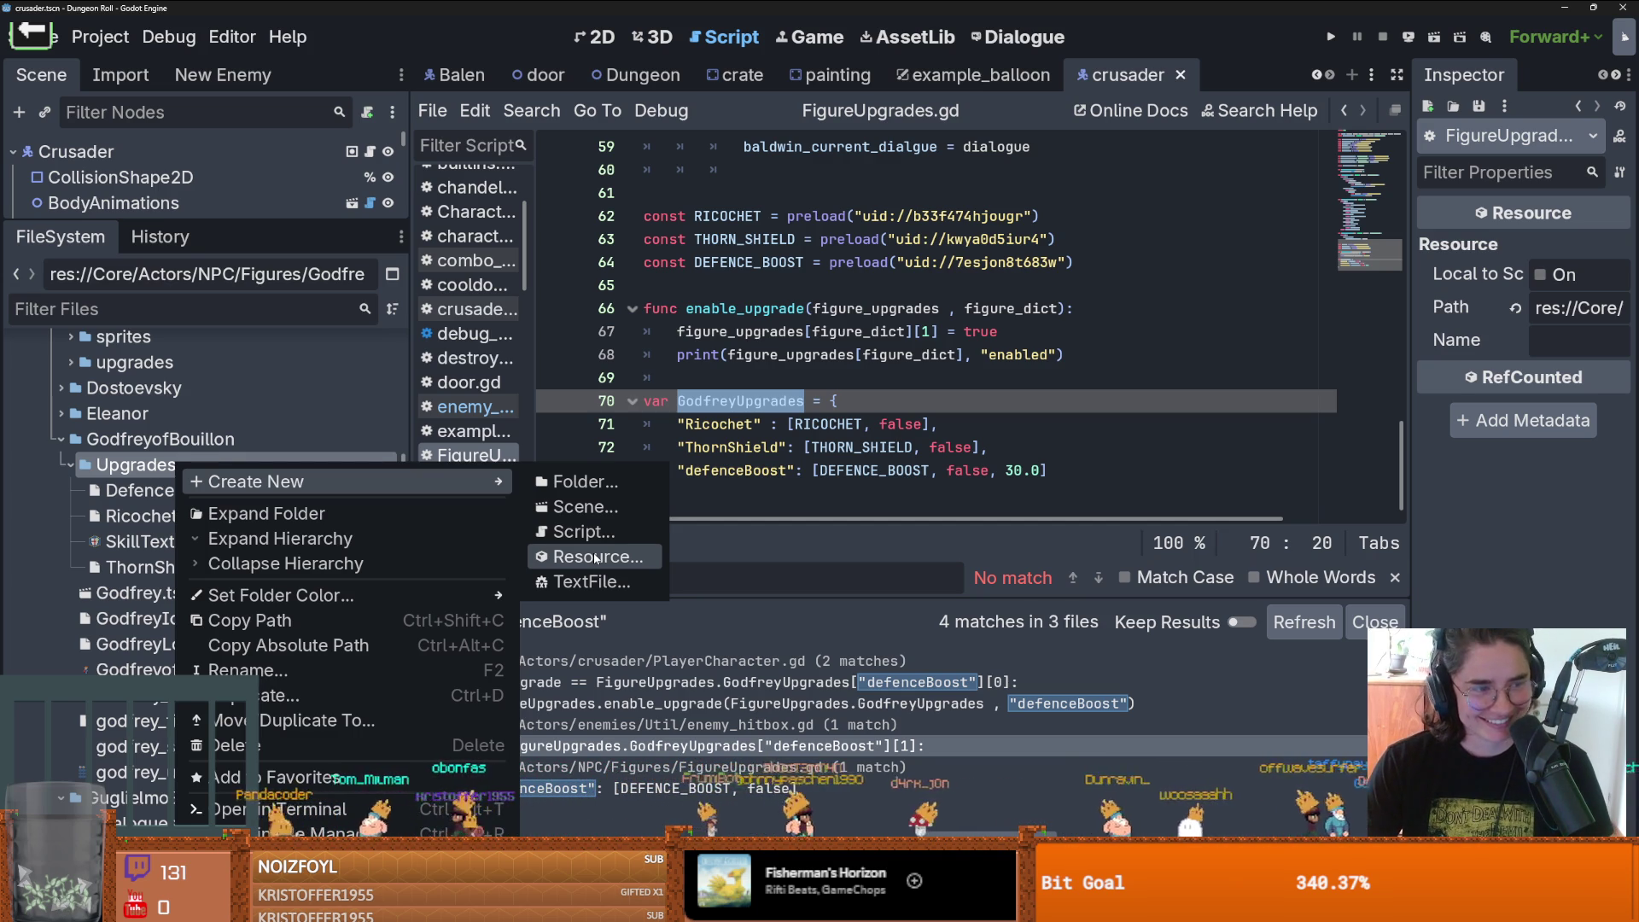
left_click(595, 532)
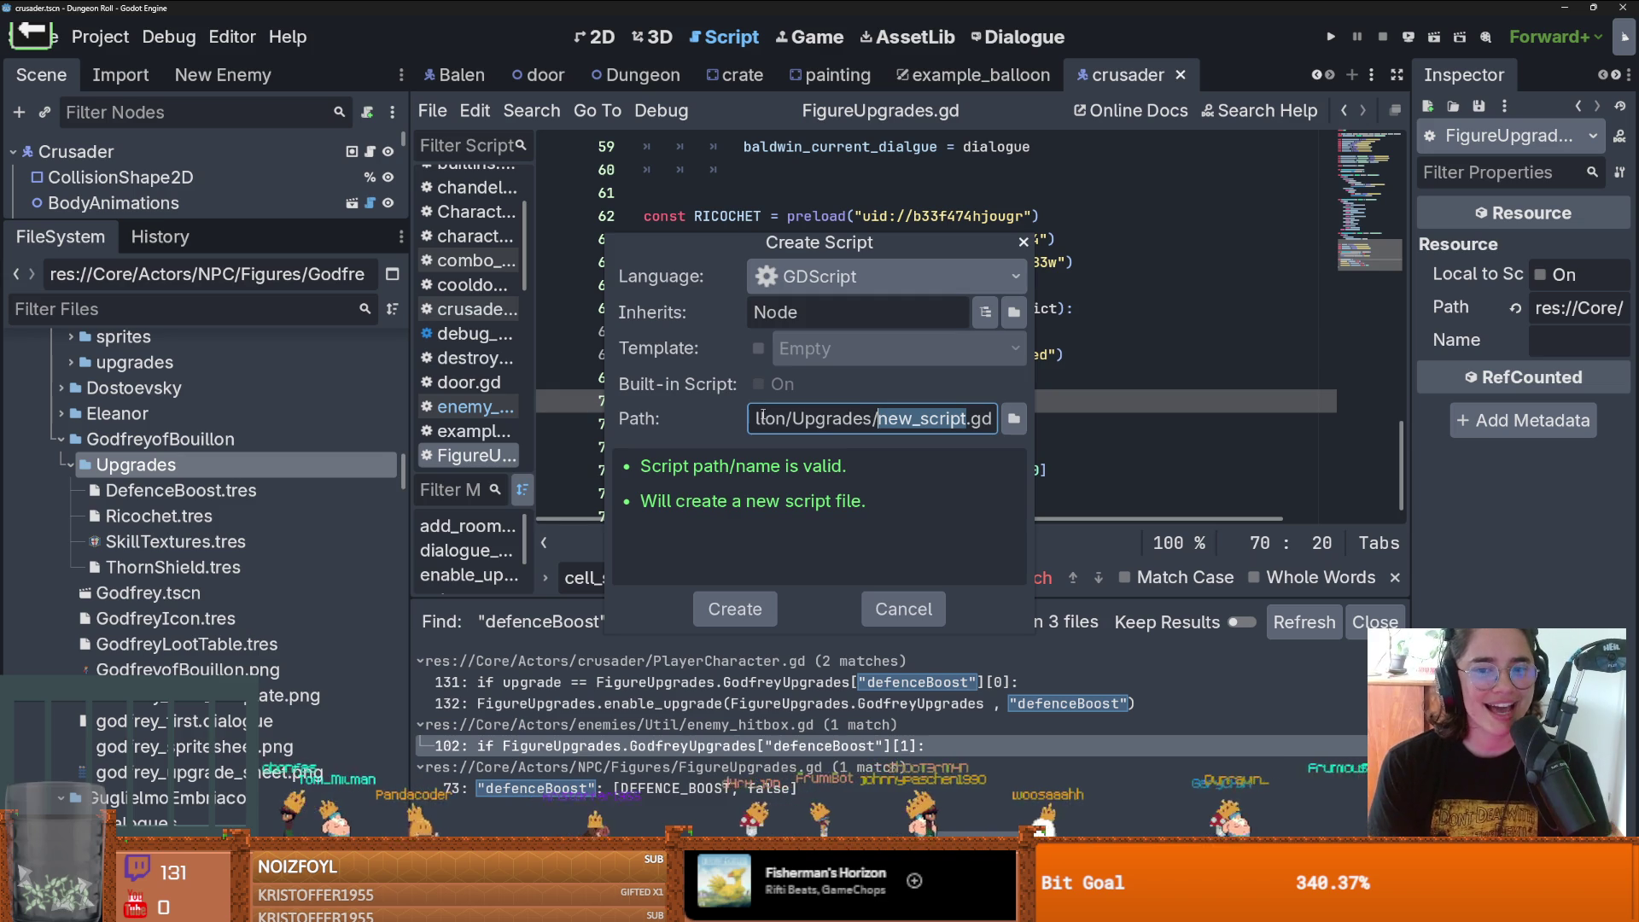
type("Defence")
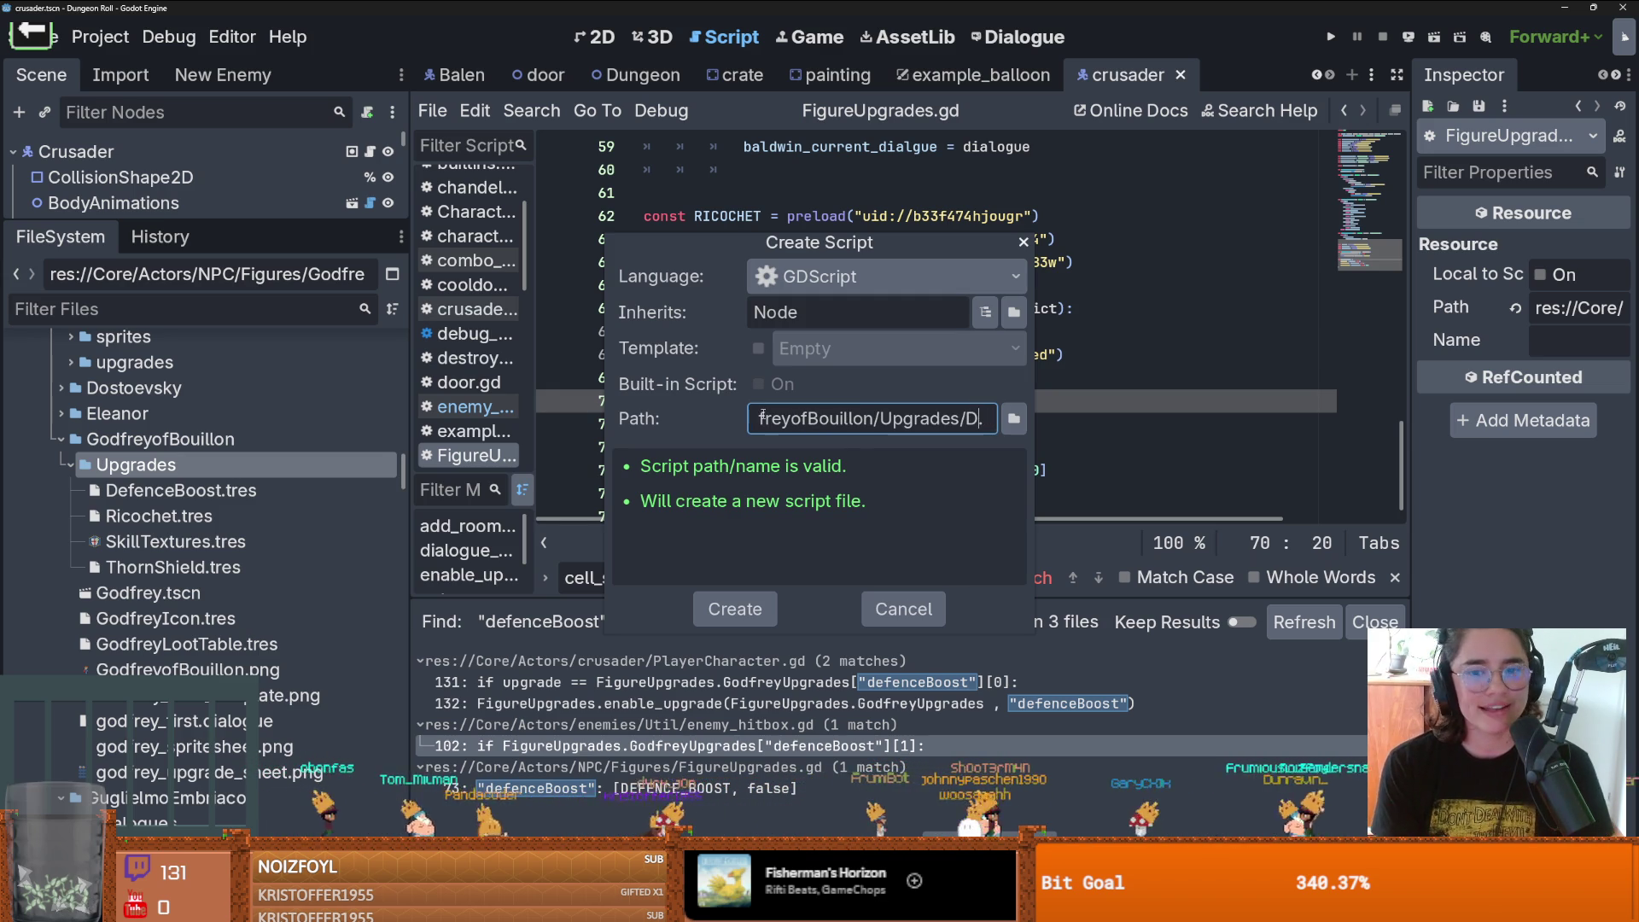
type("Boost")
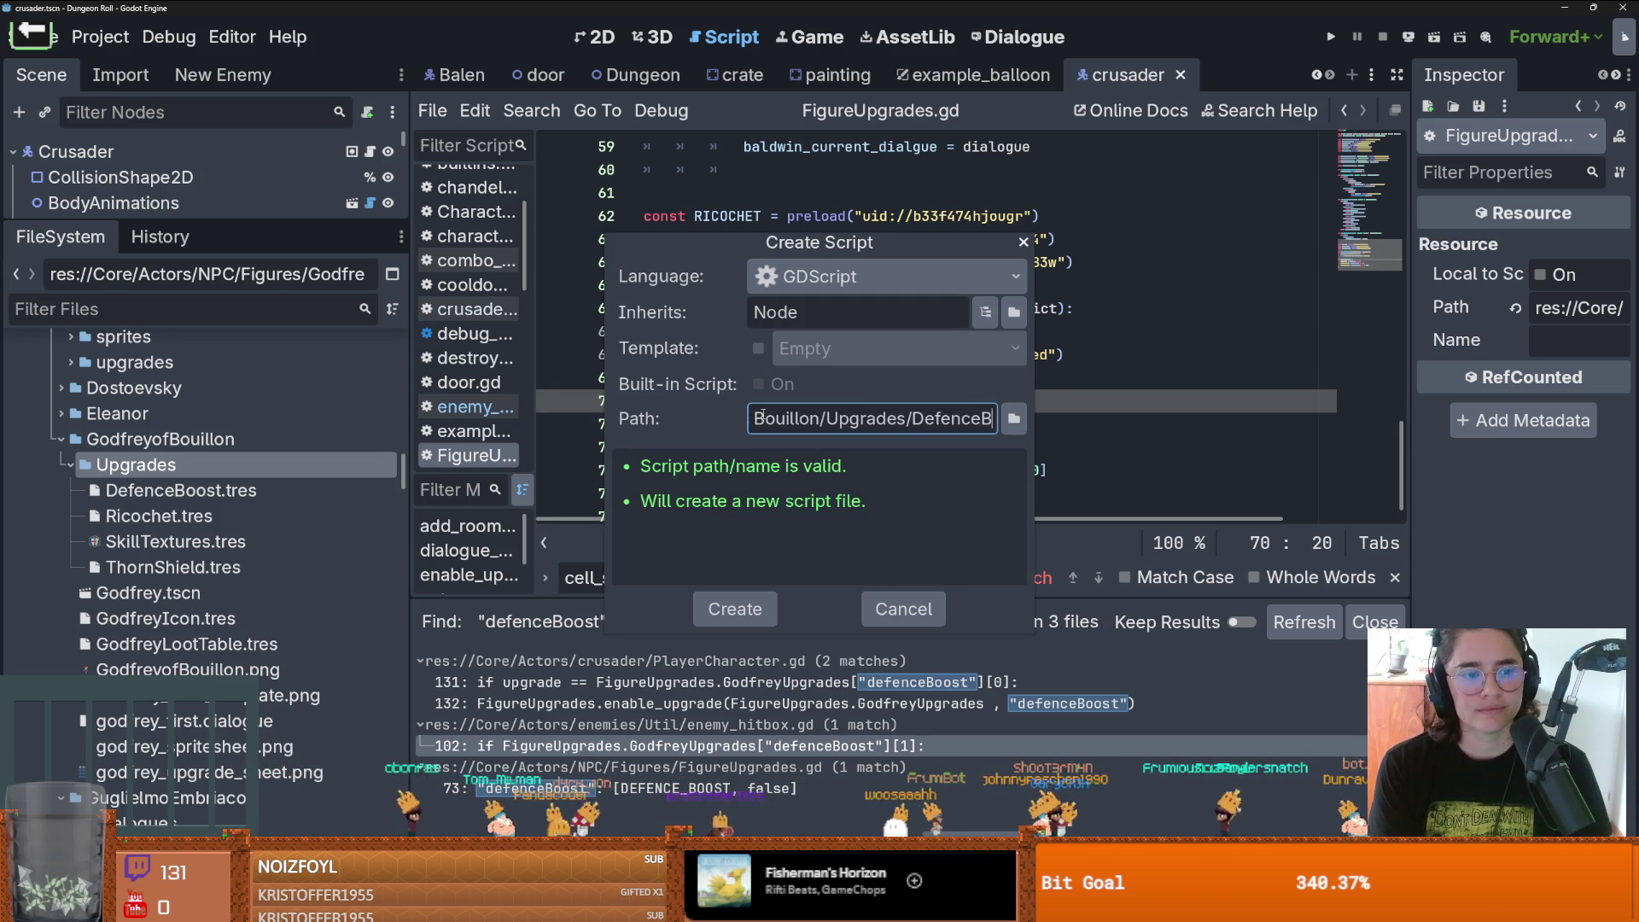
type("1")
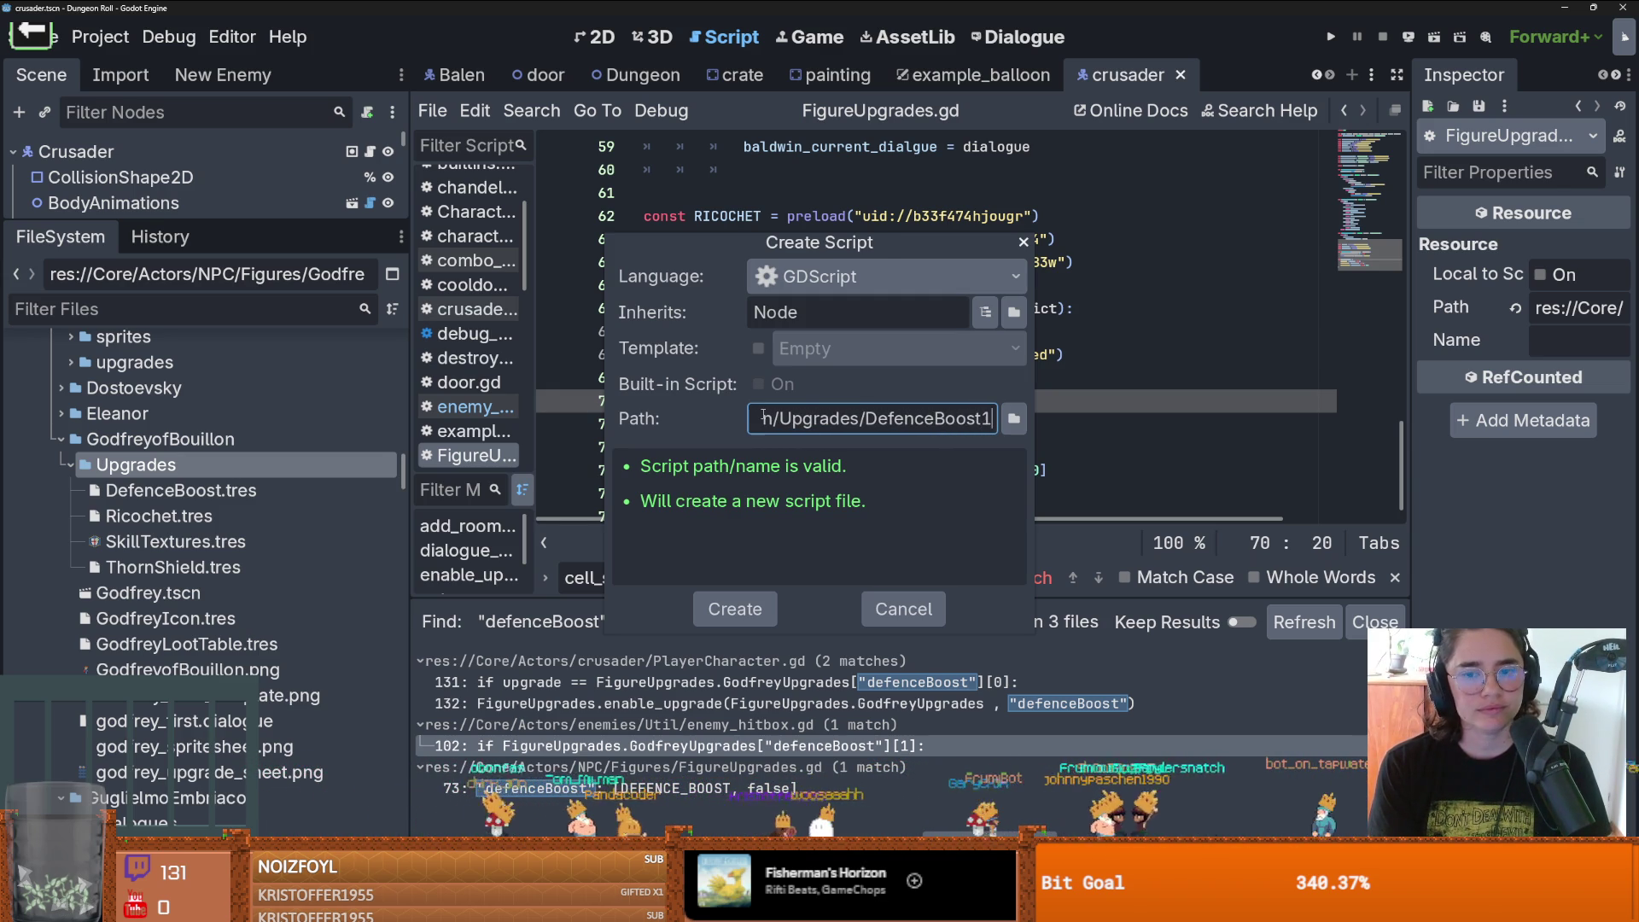
key("shift+Tab")
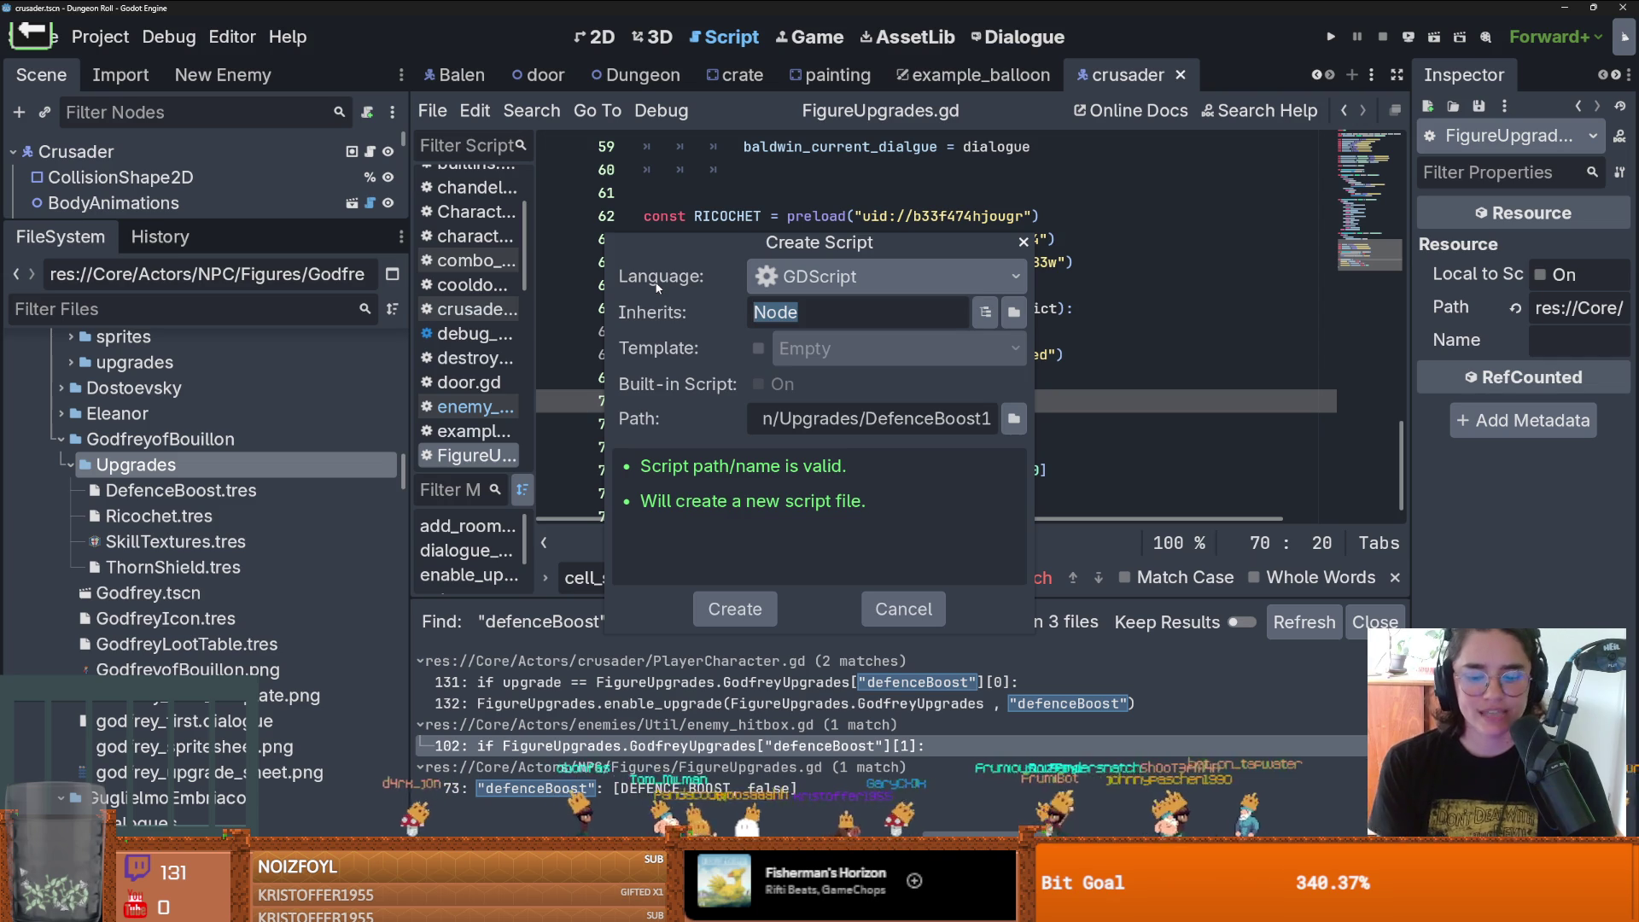
type("Upg")
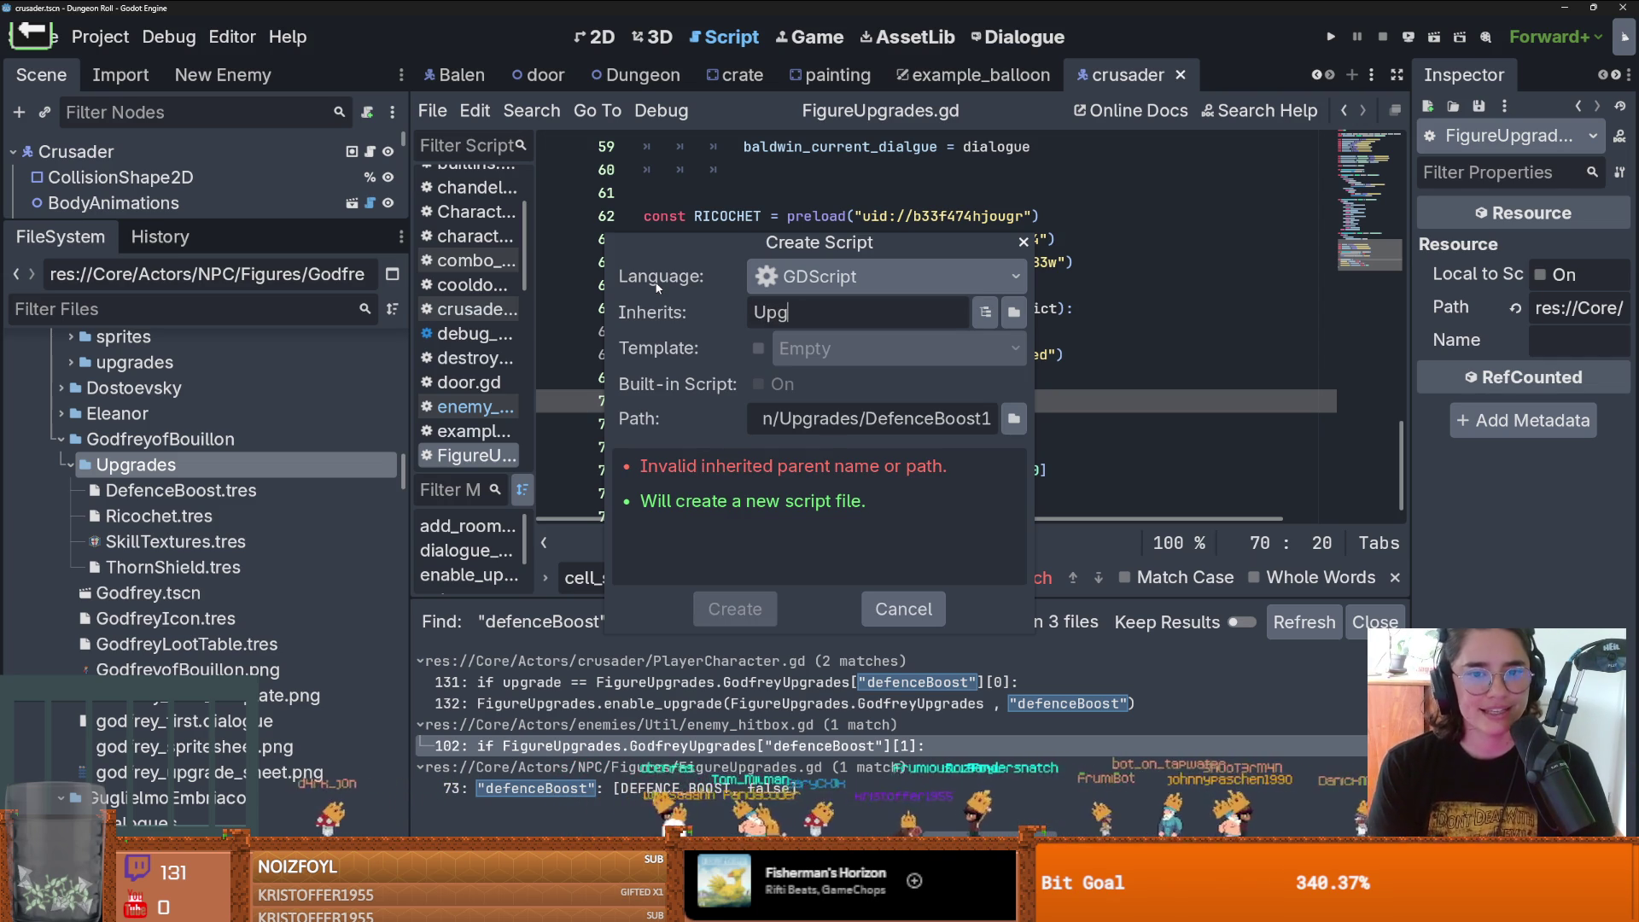
type("e")
key("Return")
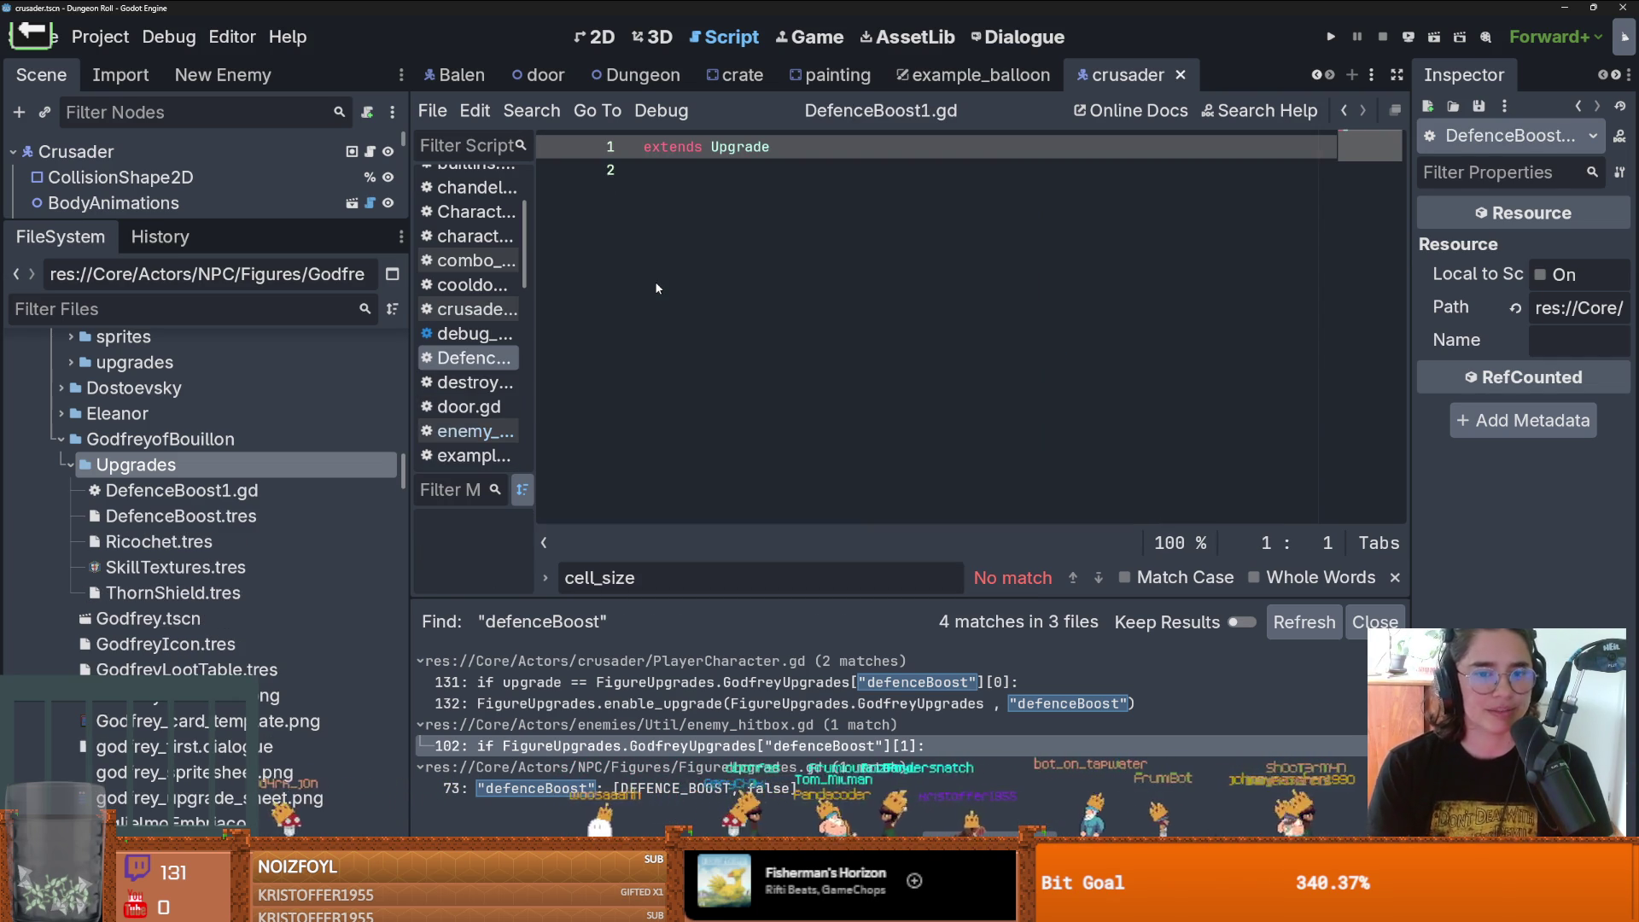
Step: Declare class_name DefenceBoost1 in the new script and save
type("class_nam")
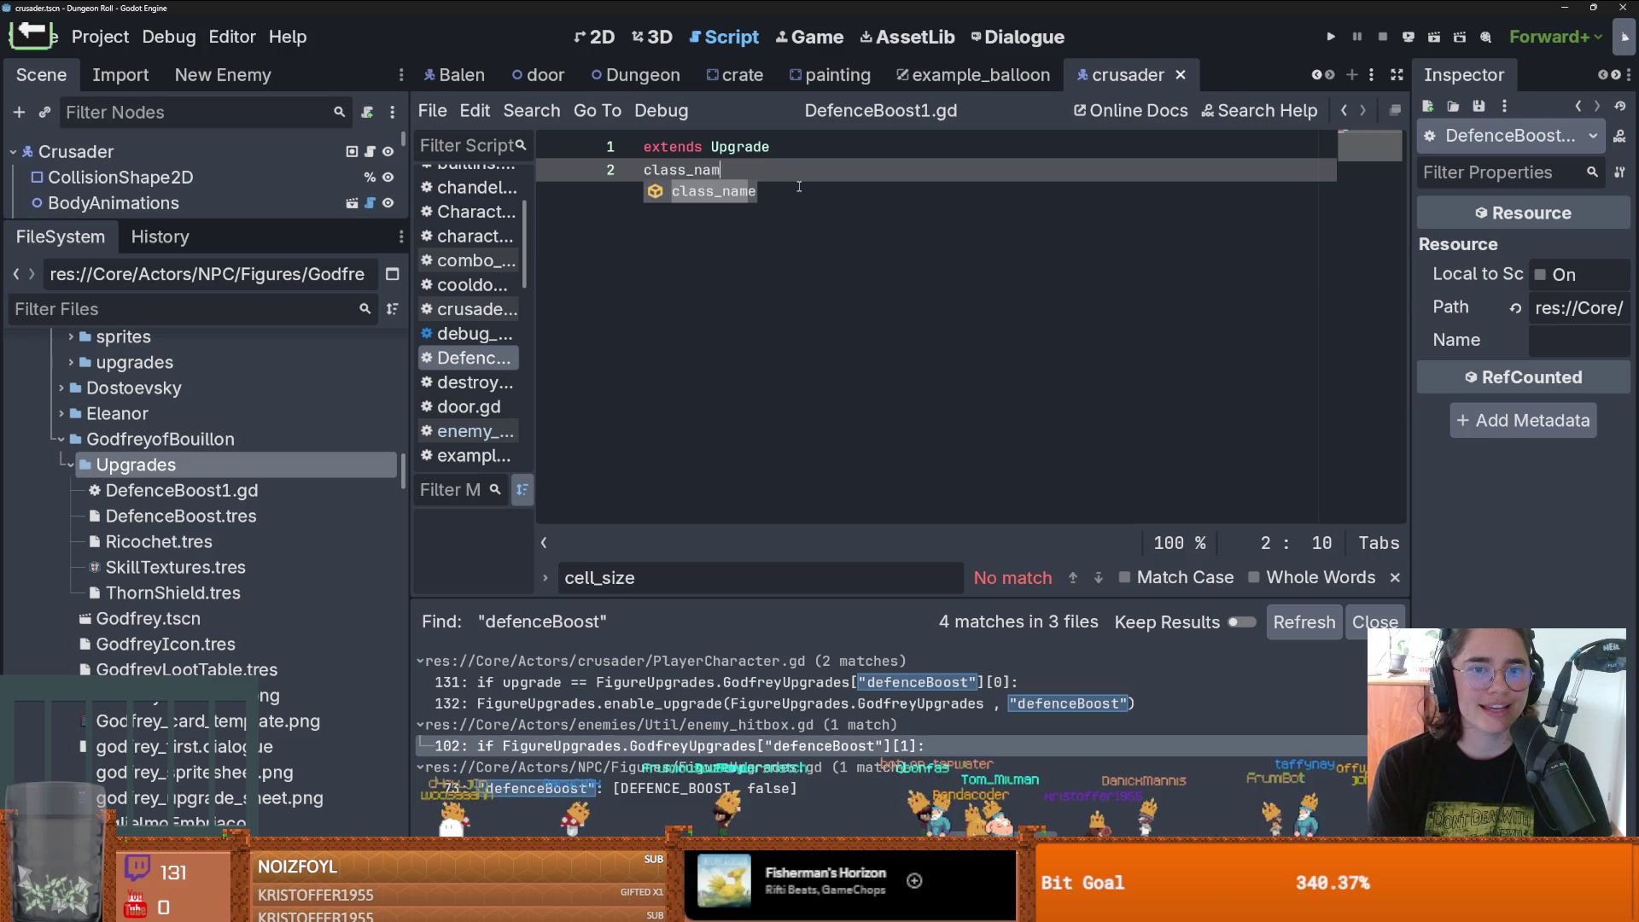
type("e De")
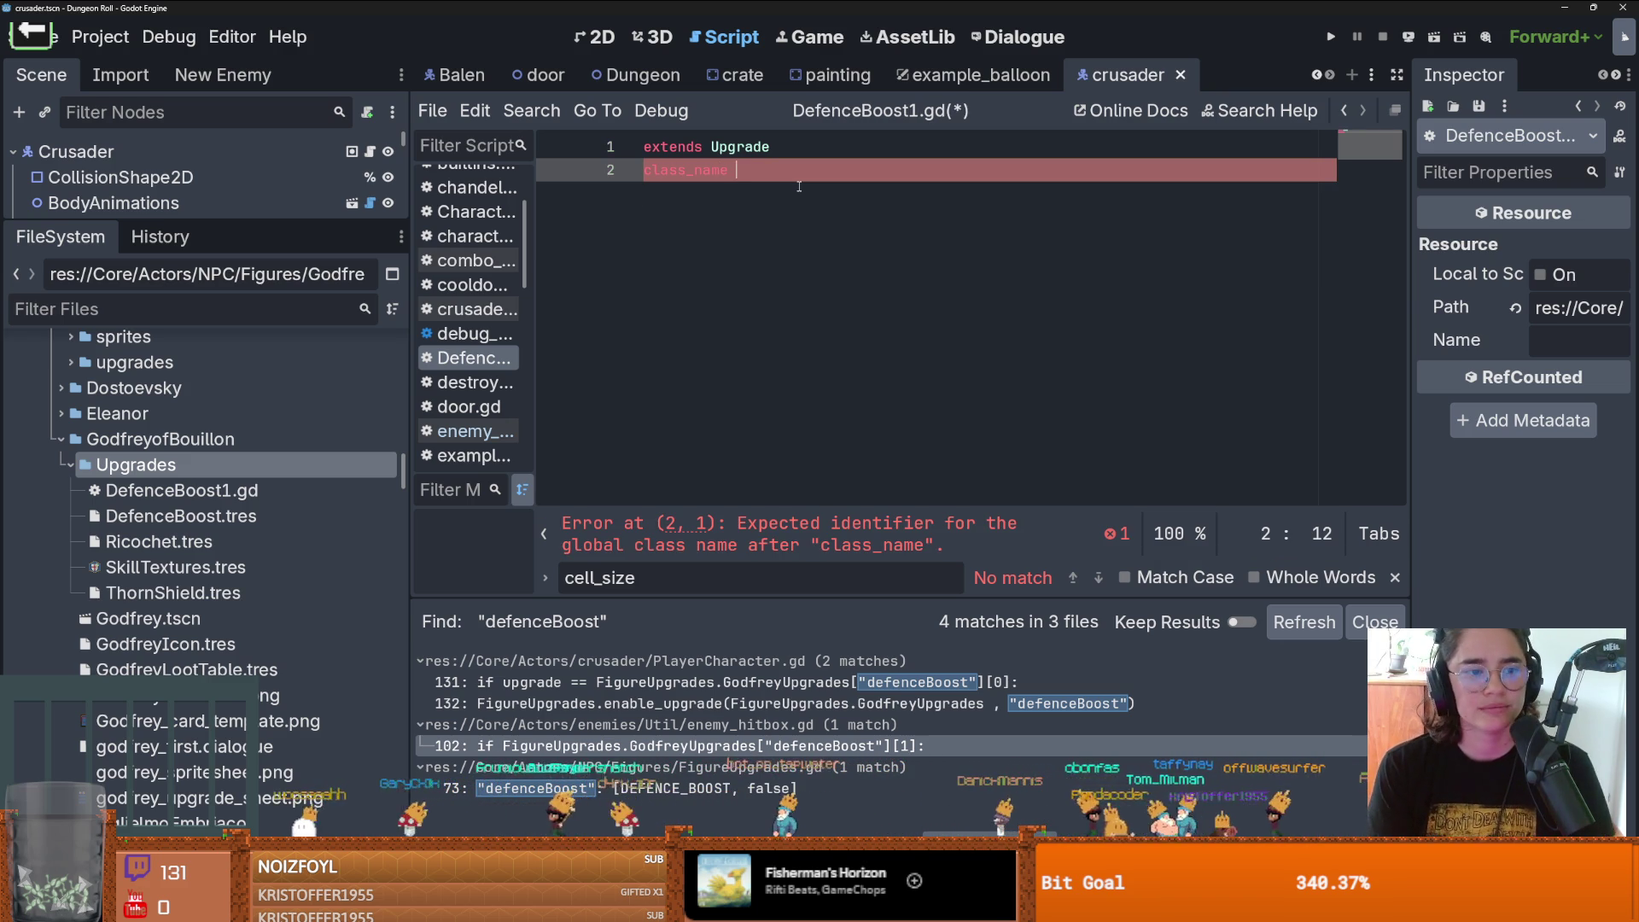
type("fenceBoost1")
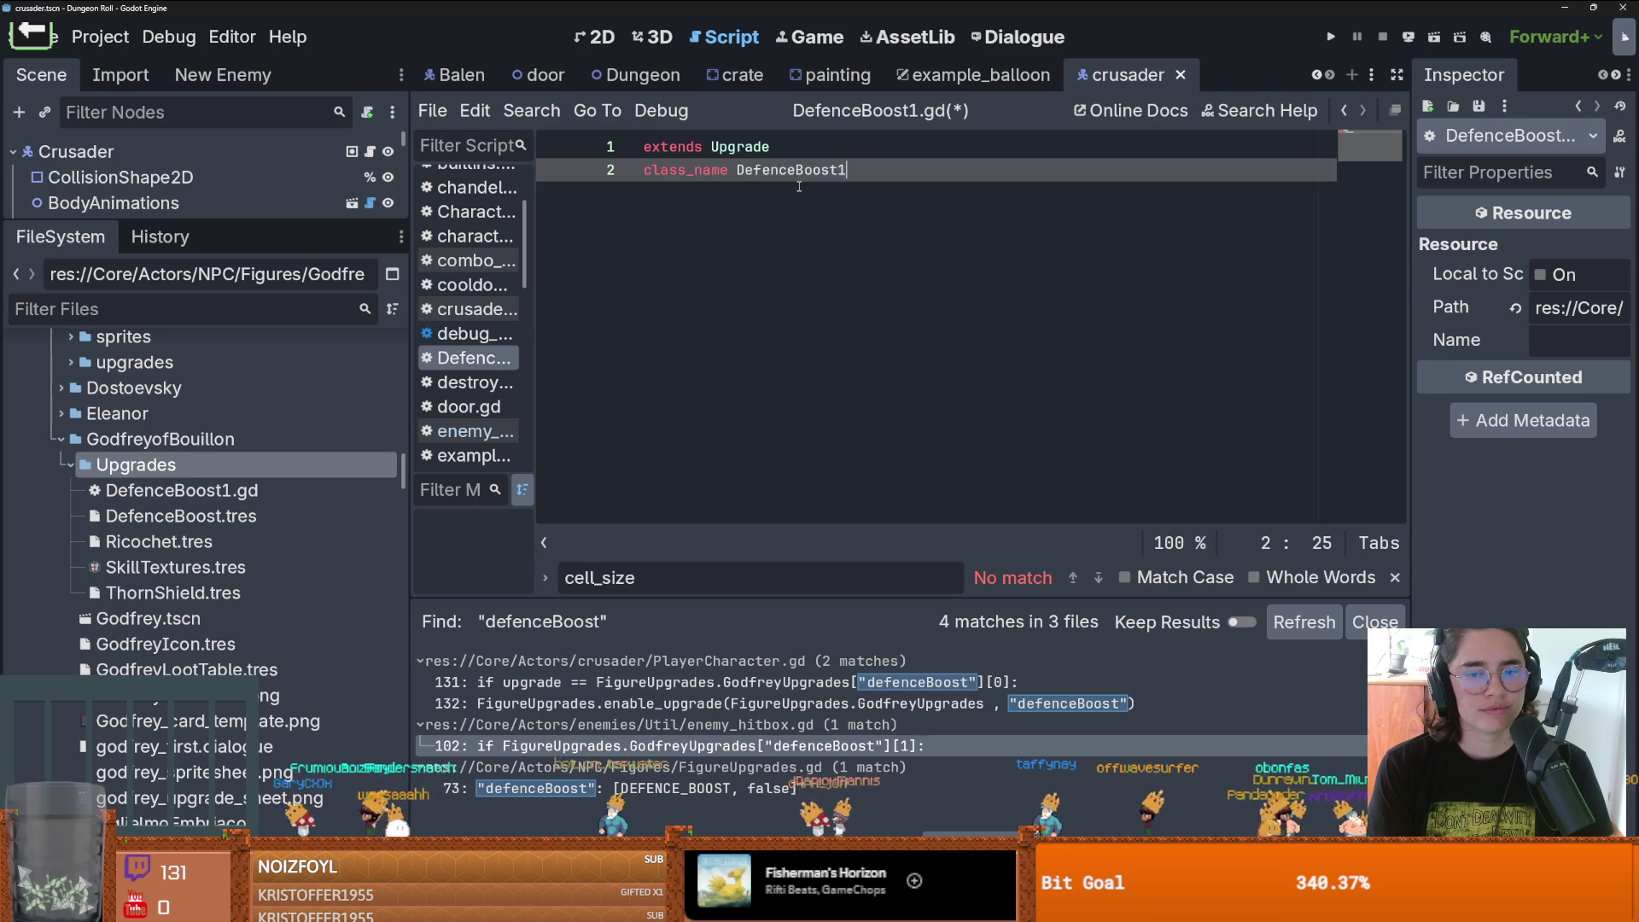
key("Return")
key("ctrl+s")
key("Return")
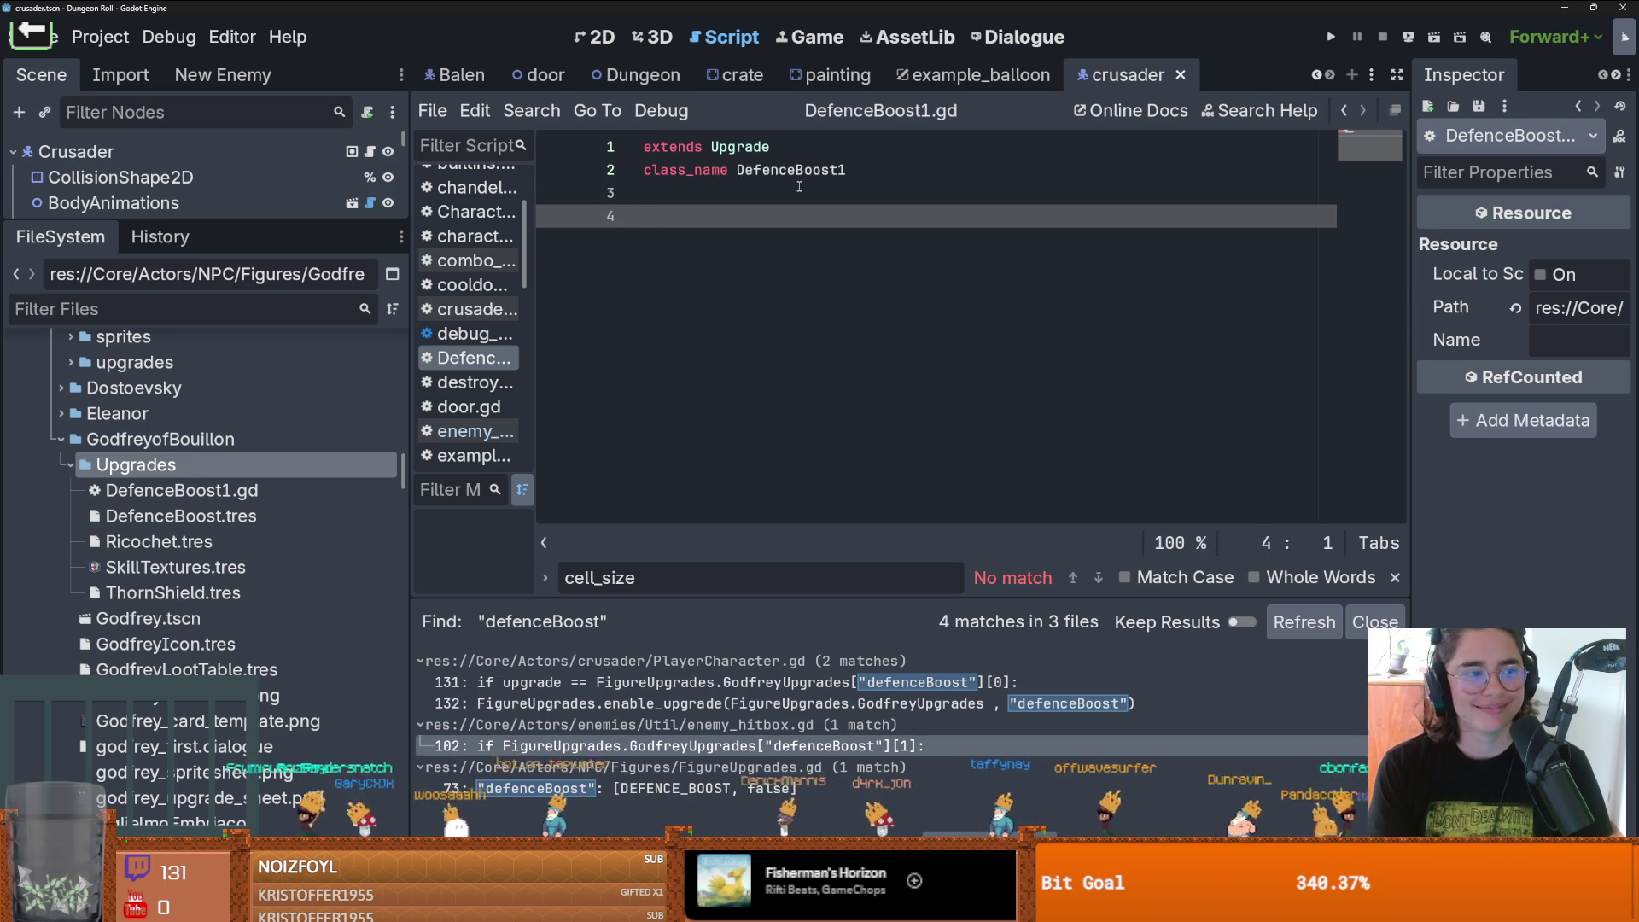
type("@expo")
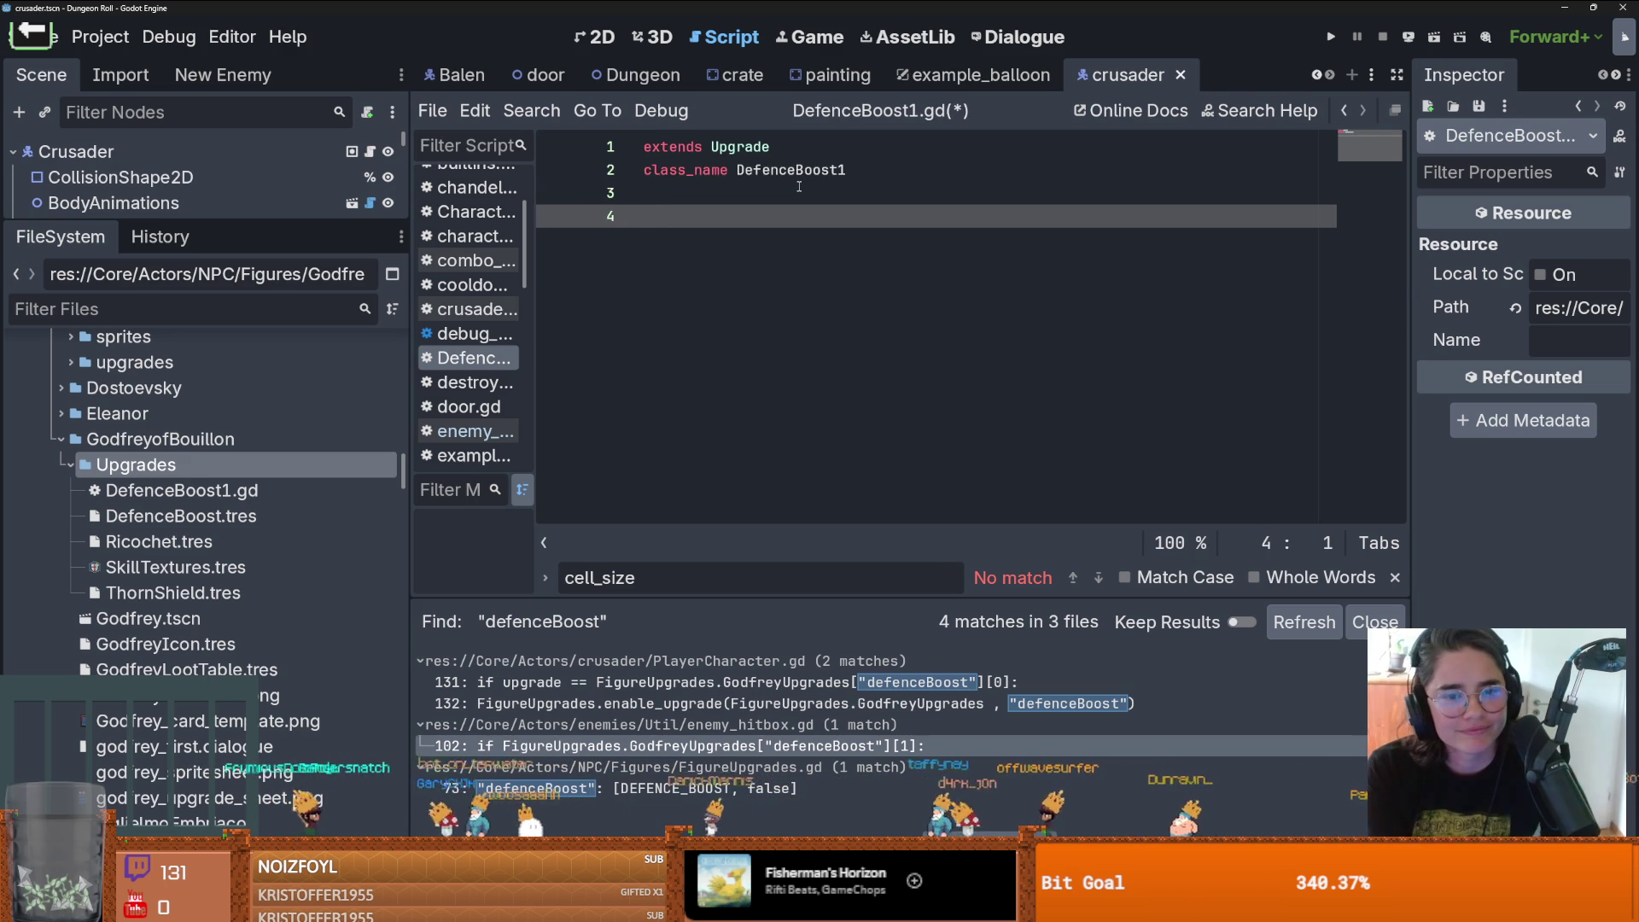
type("rt vbar")
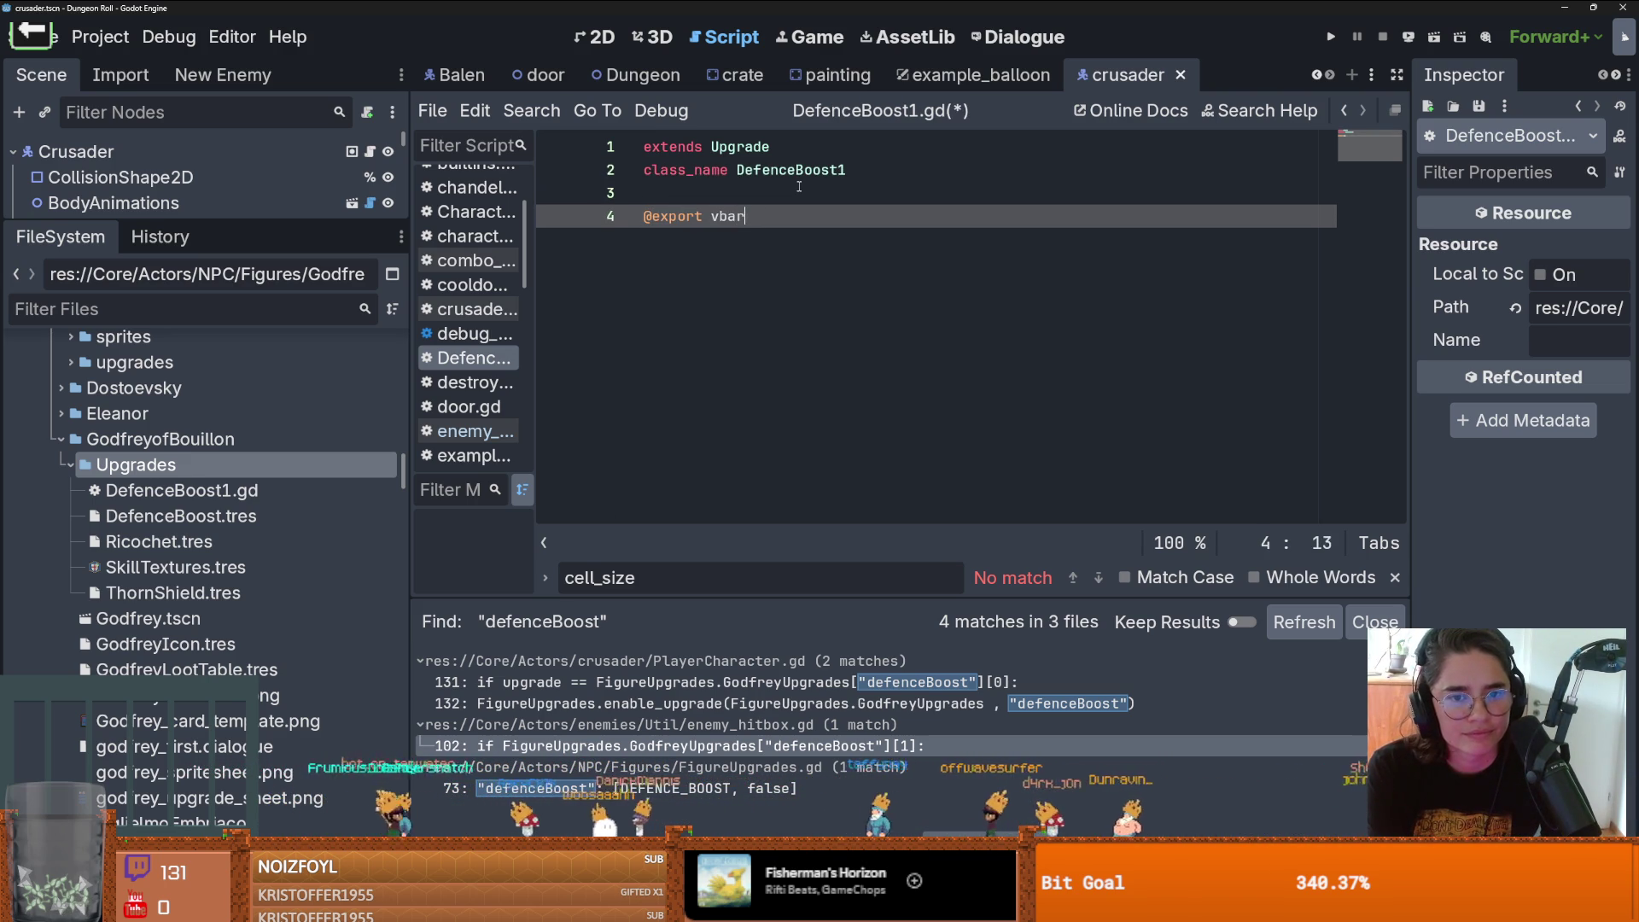
key("BackSpace")
key("BackSpace")
key("BackSpace")
type("var percentage_not_to_hit : fl")
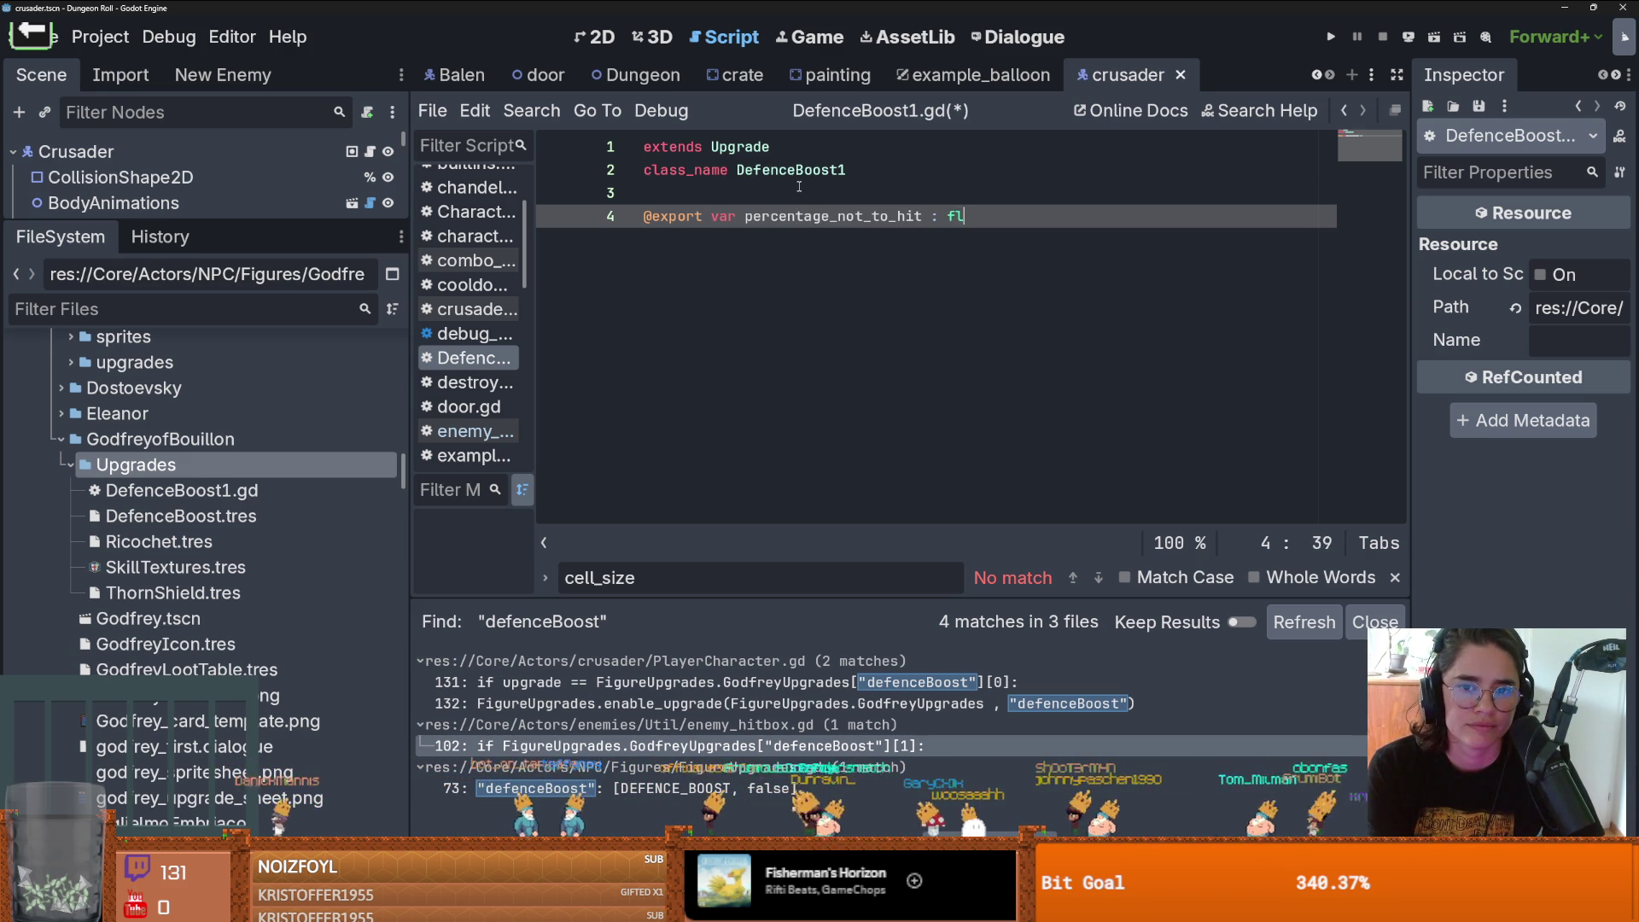
type("30/")
key("BackSpace")
type(".0")
key("ctrl+s")
key("Return")
key("ctrl+s")
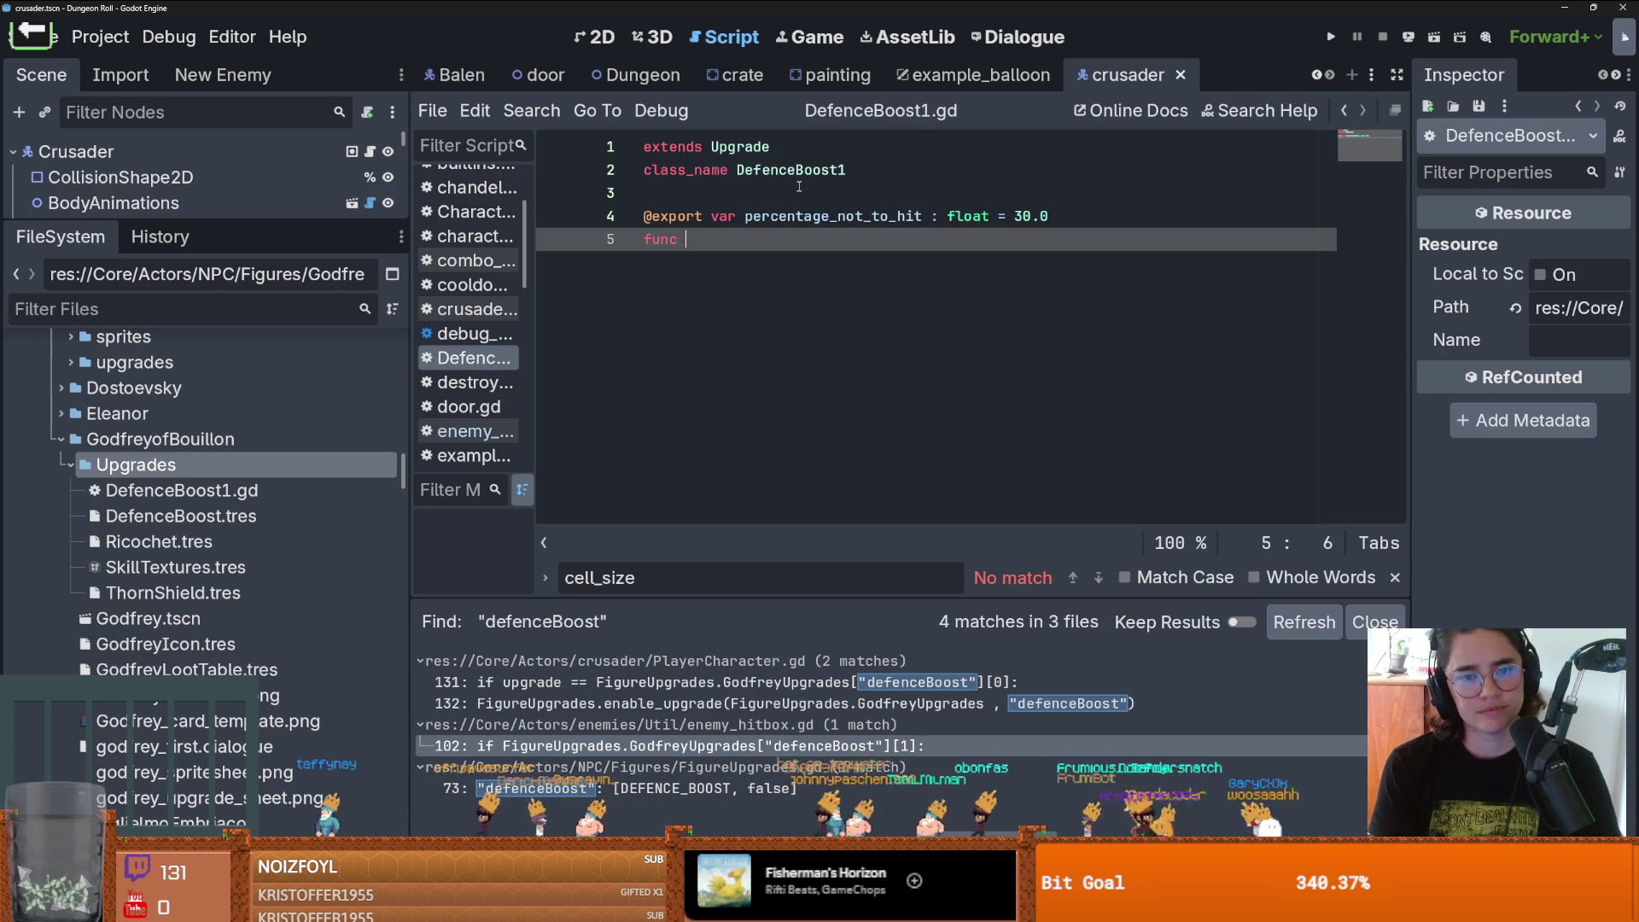
type("f")
key("BackSpace")
key("Return")
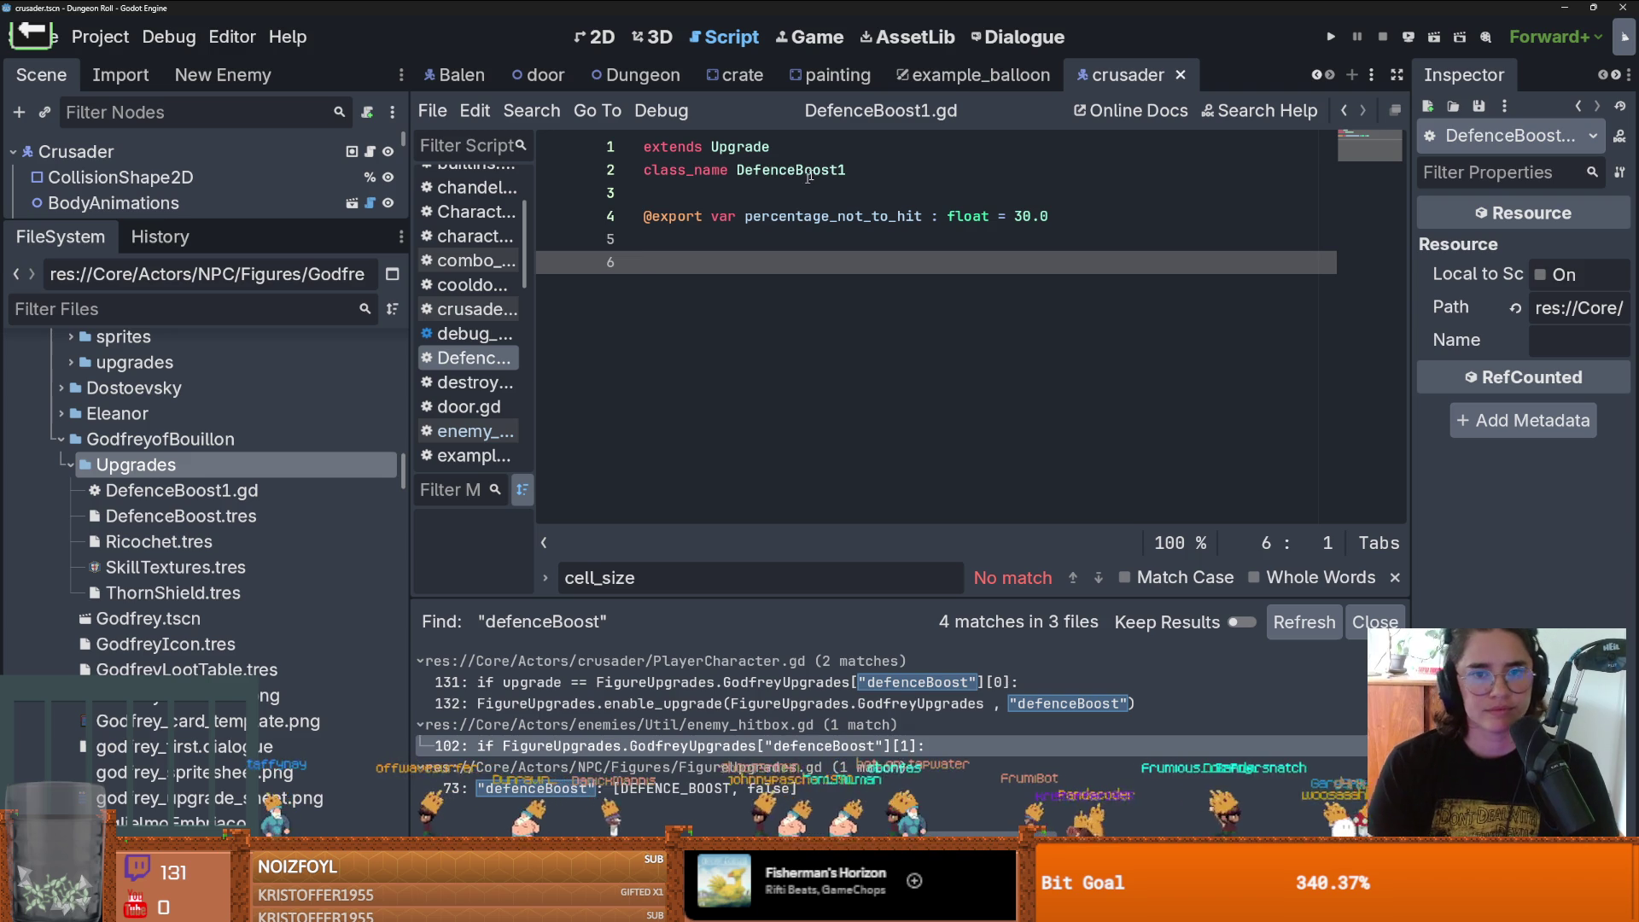
left_click(740, 147, "ctrl")
scroll(782, 404, "down", 1)
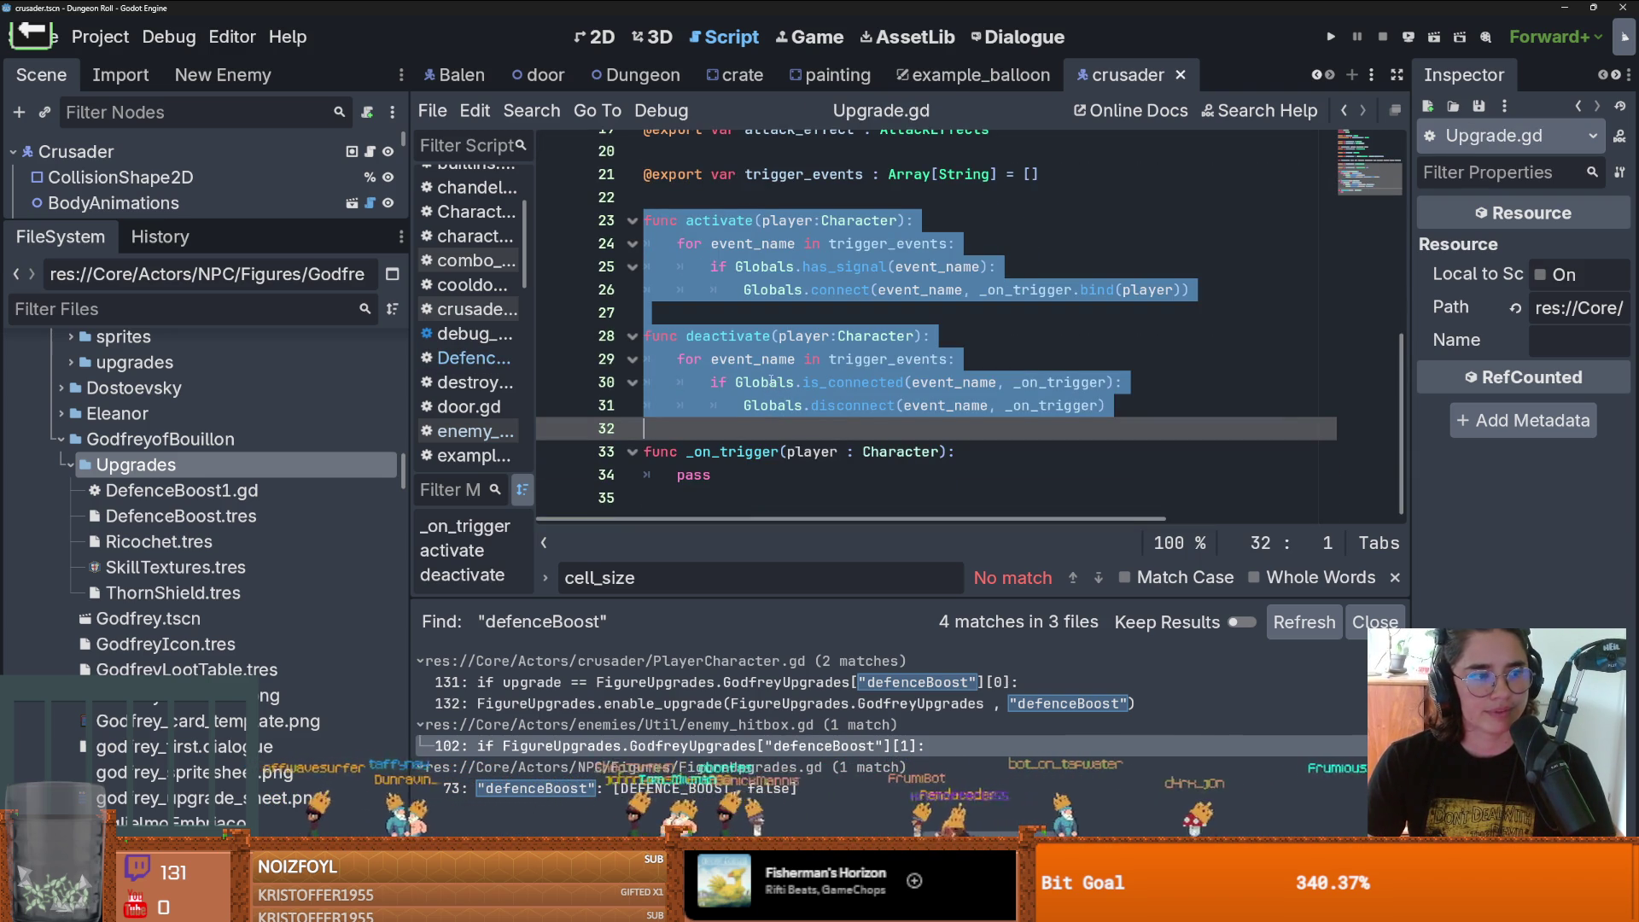
mouse_move(768, 380)
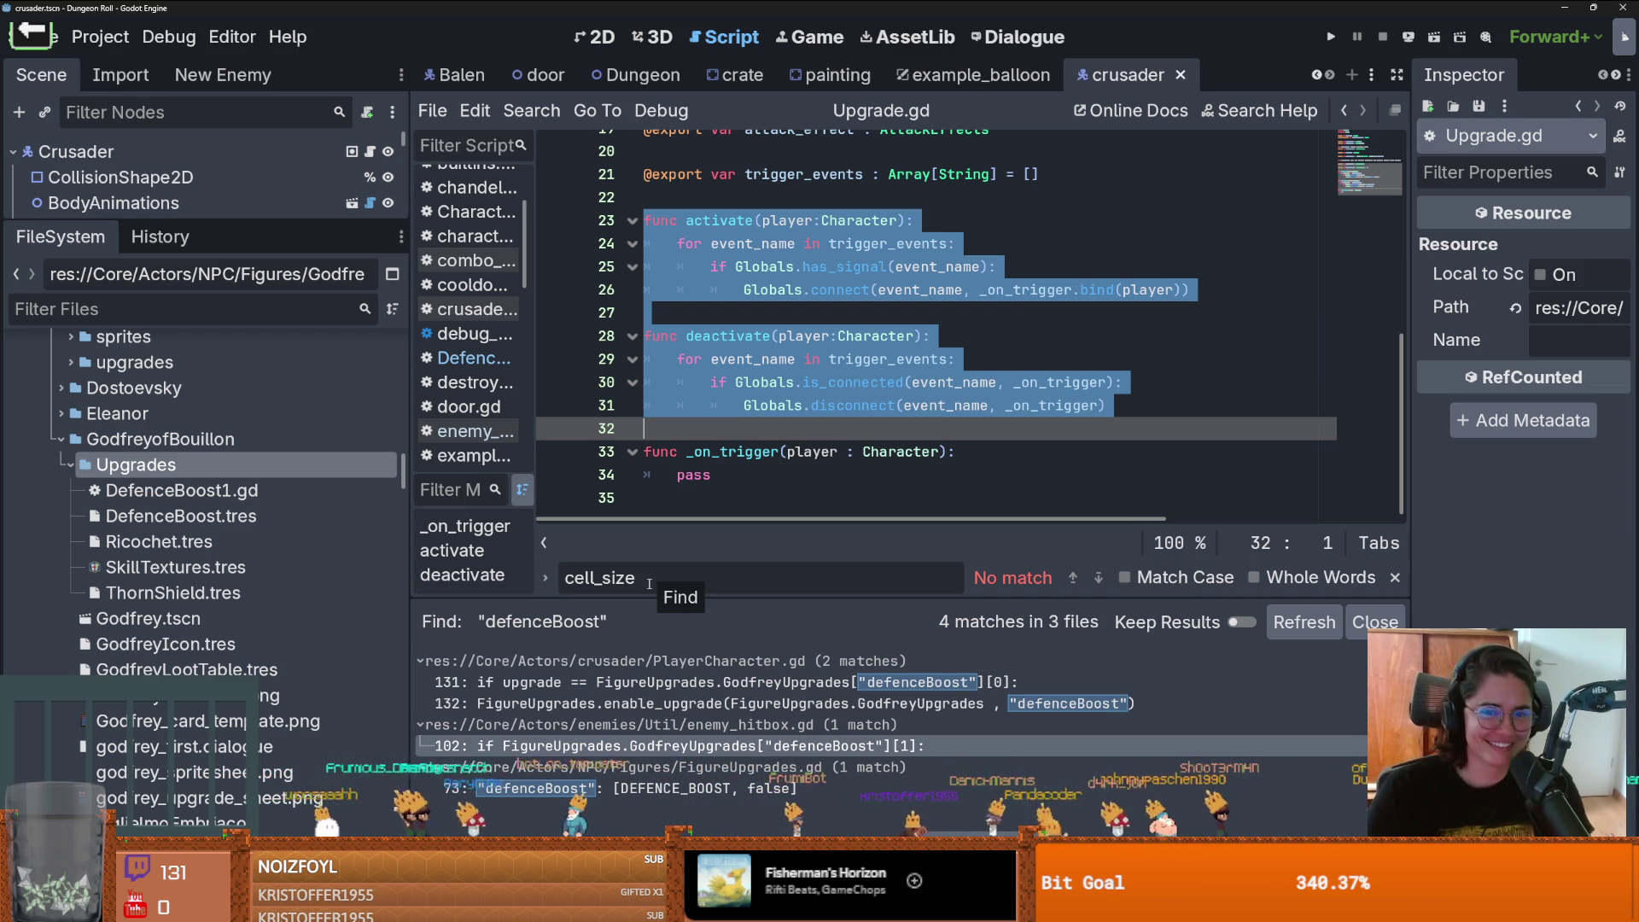
Step: Copy Upgrade.gd's activate and deactivate functions into DefenceBoost1.gd below the export line
left_click(827, 418)
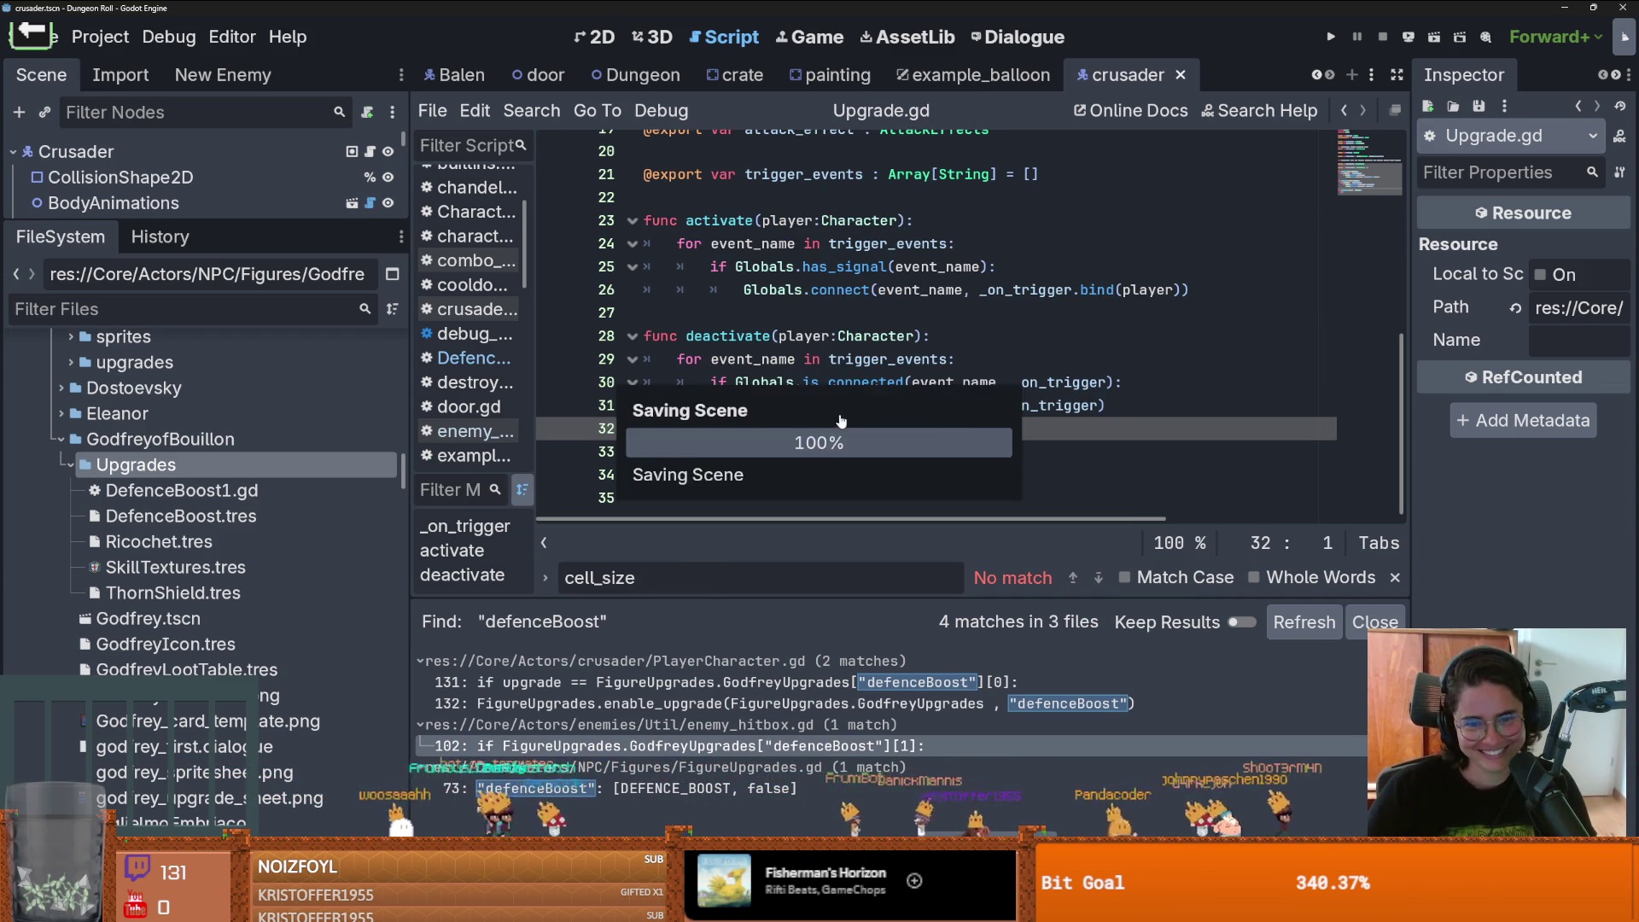
left_click_drag(841, 424, 644, 220)
key("ctrl+c")
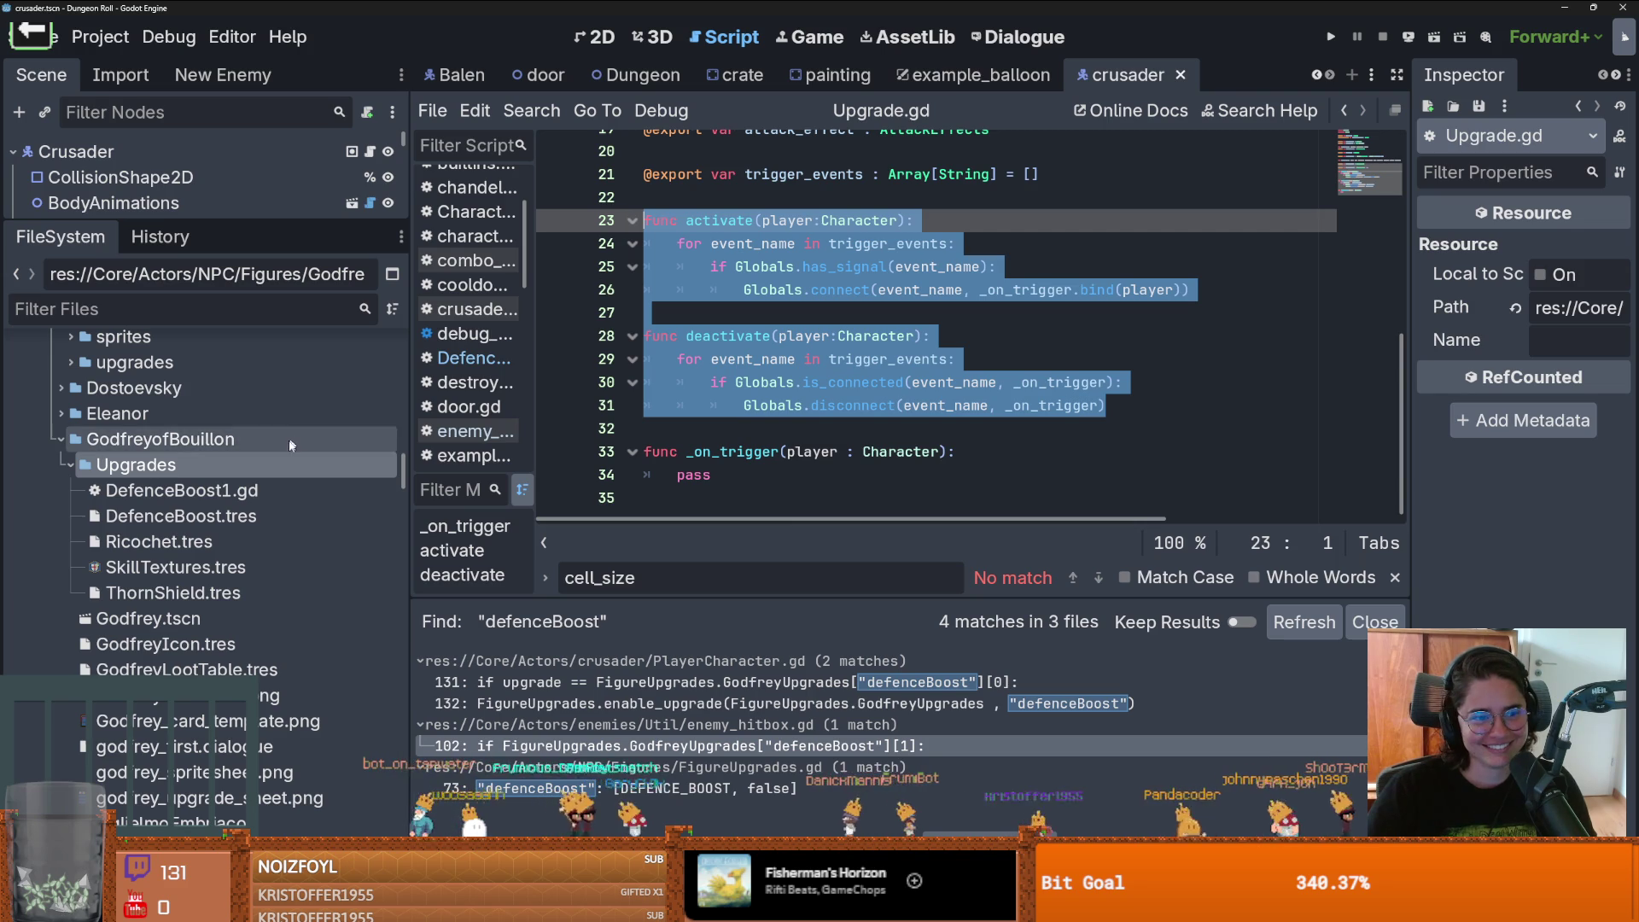
double_click(244, 492)
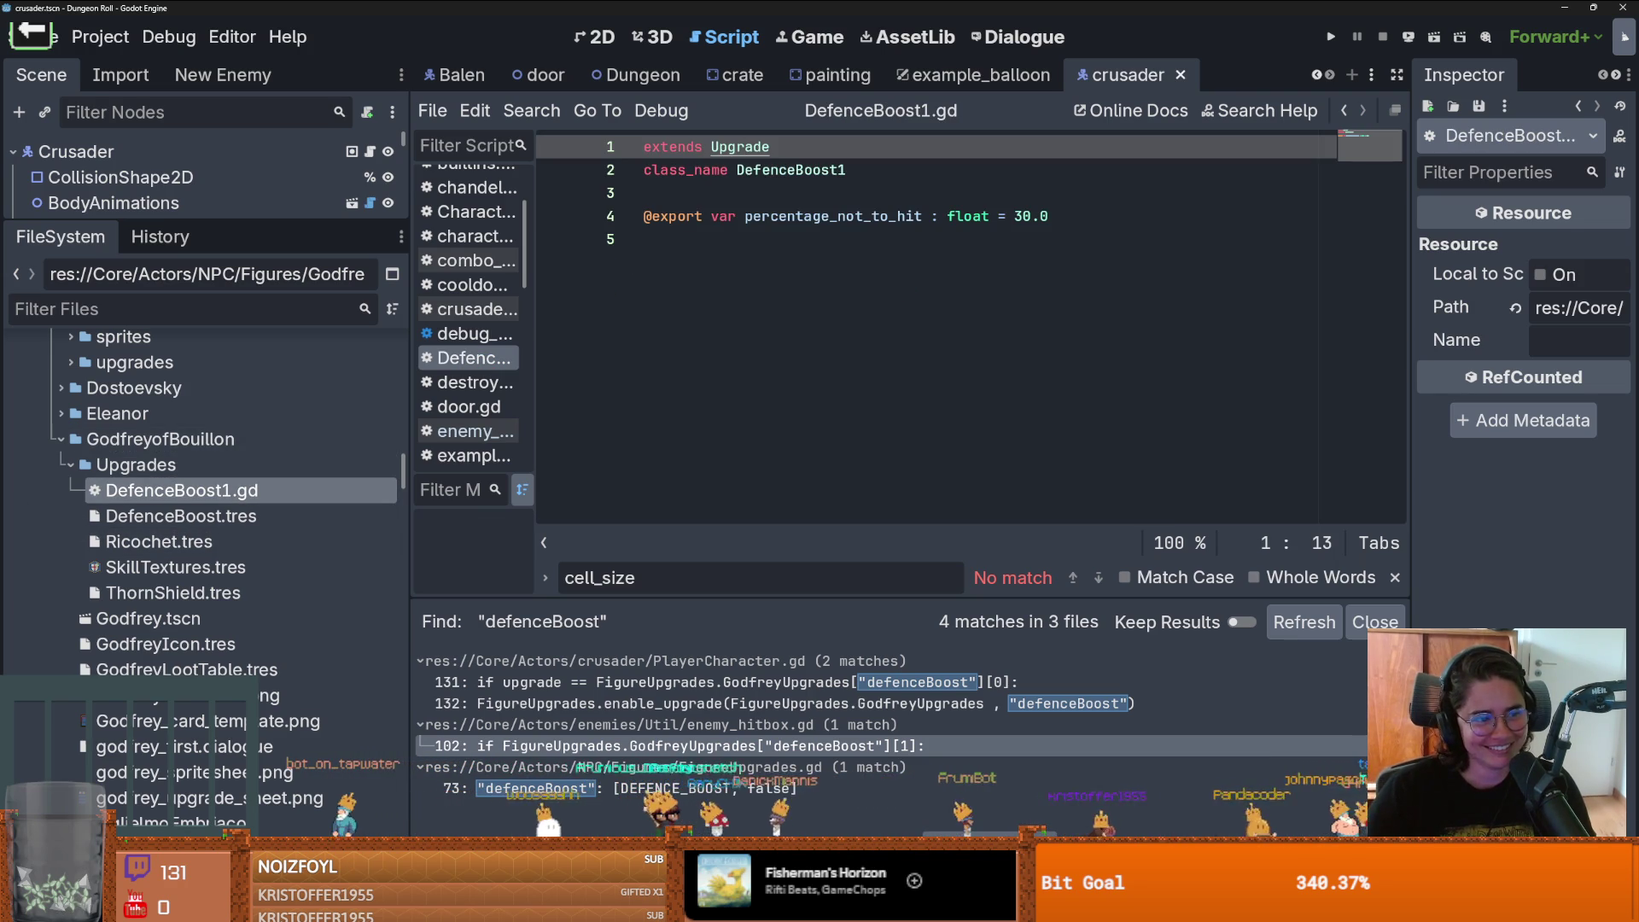
left_click(807, 325)
key("Return")
key("ctrl+v")
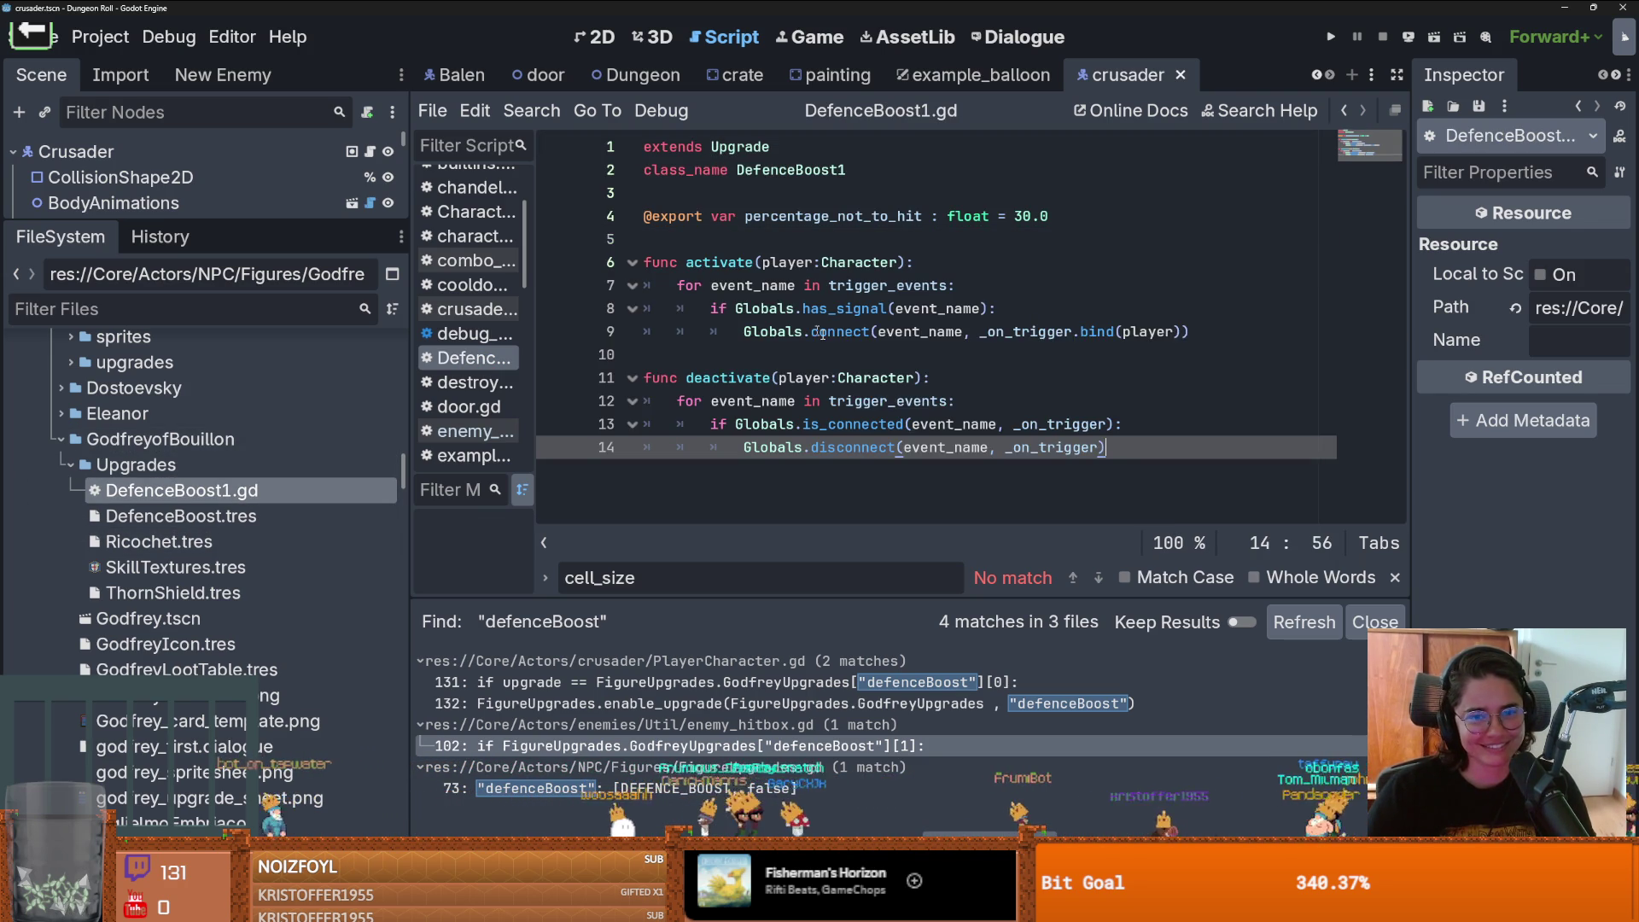
Step: Replace the bodies of both activate and deactivate with pass
left_click_drag(1223, 342, 683, 285)
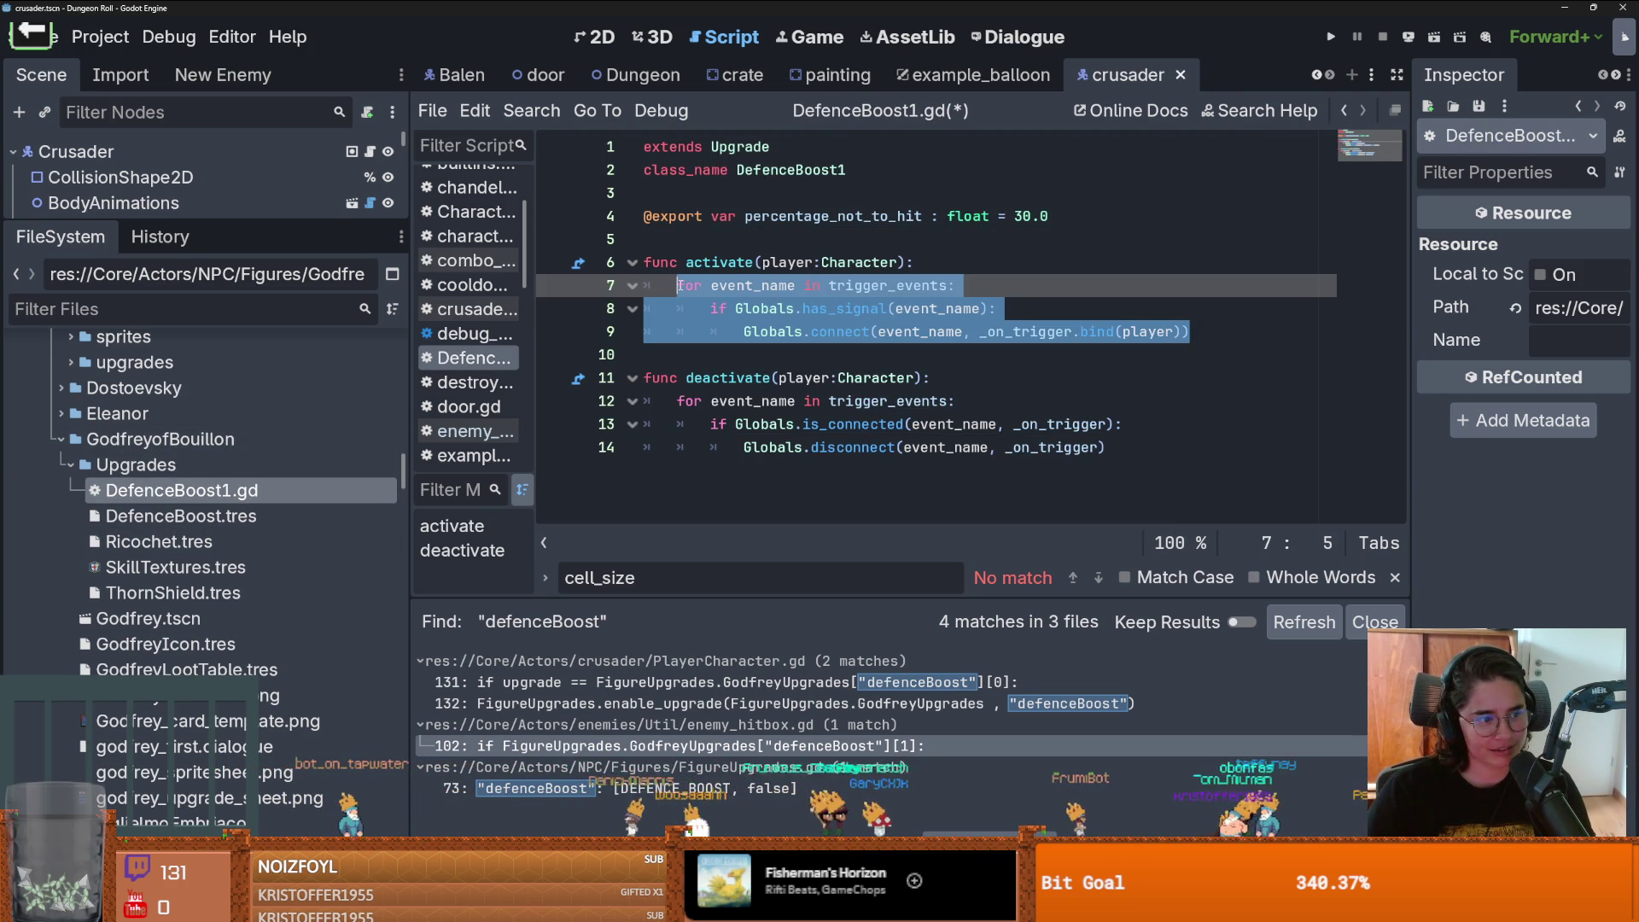
type("pass")
key("ctrl+s")
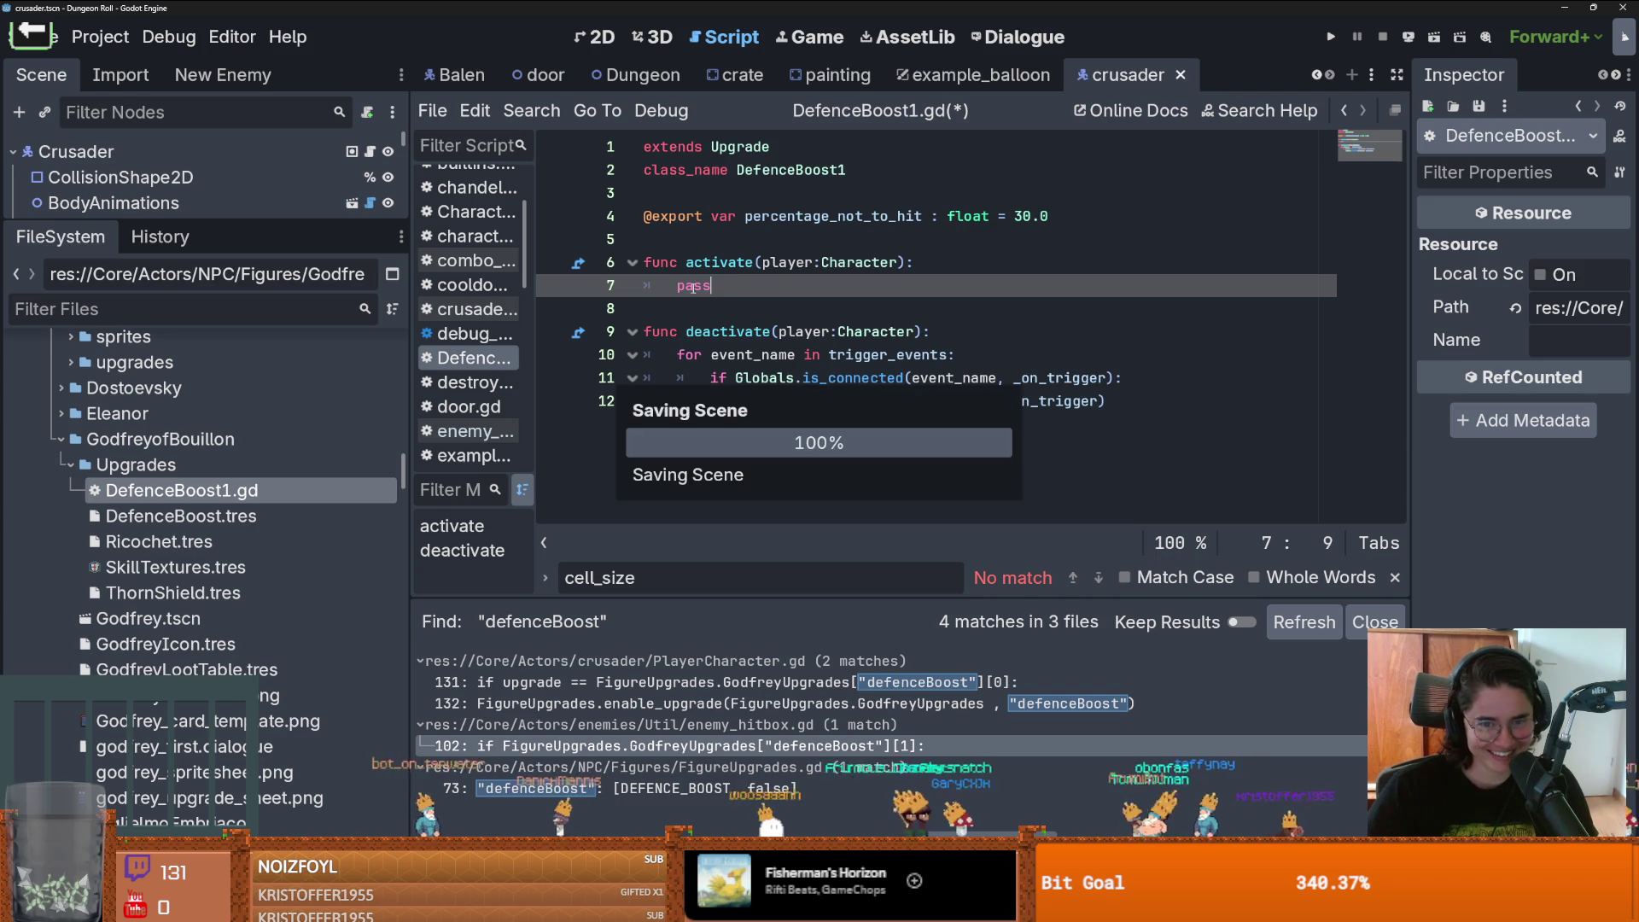
key("Left")
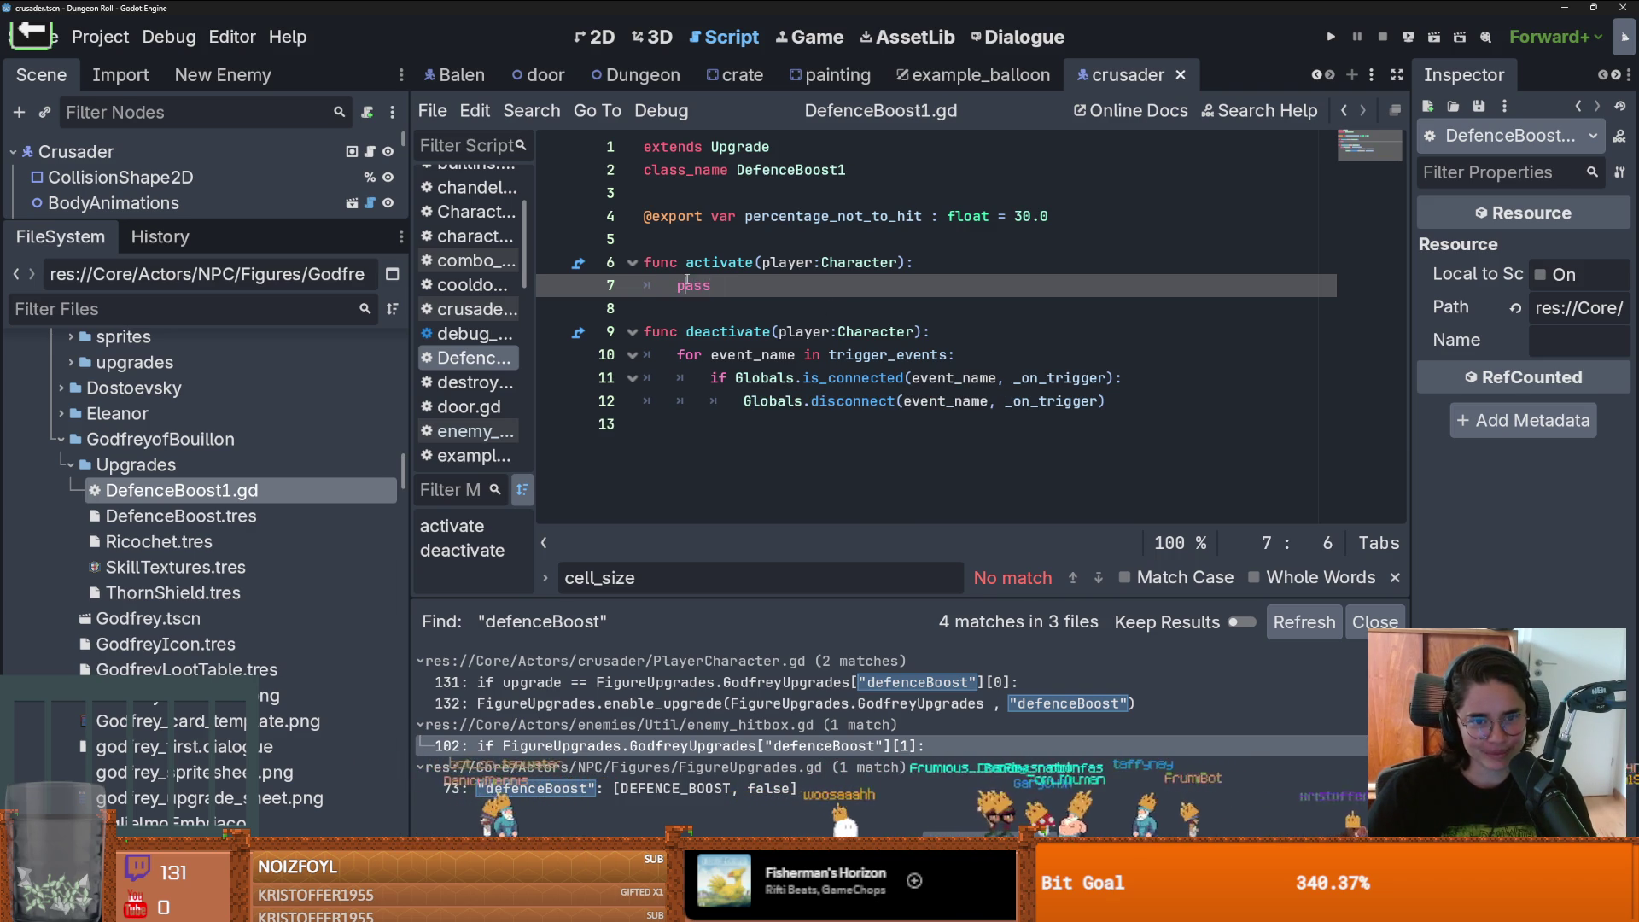
key("ctrl+c")
left_click_drag(1109, 402, 677, 355)
key("ctrl+v")
Step: Add a commented-out FigureUpgrades.add_room_to_loot line inside activate and save
double_click(693, 287)
type("Fig")
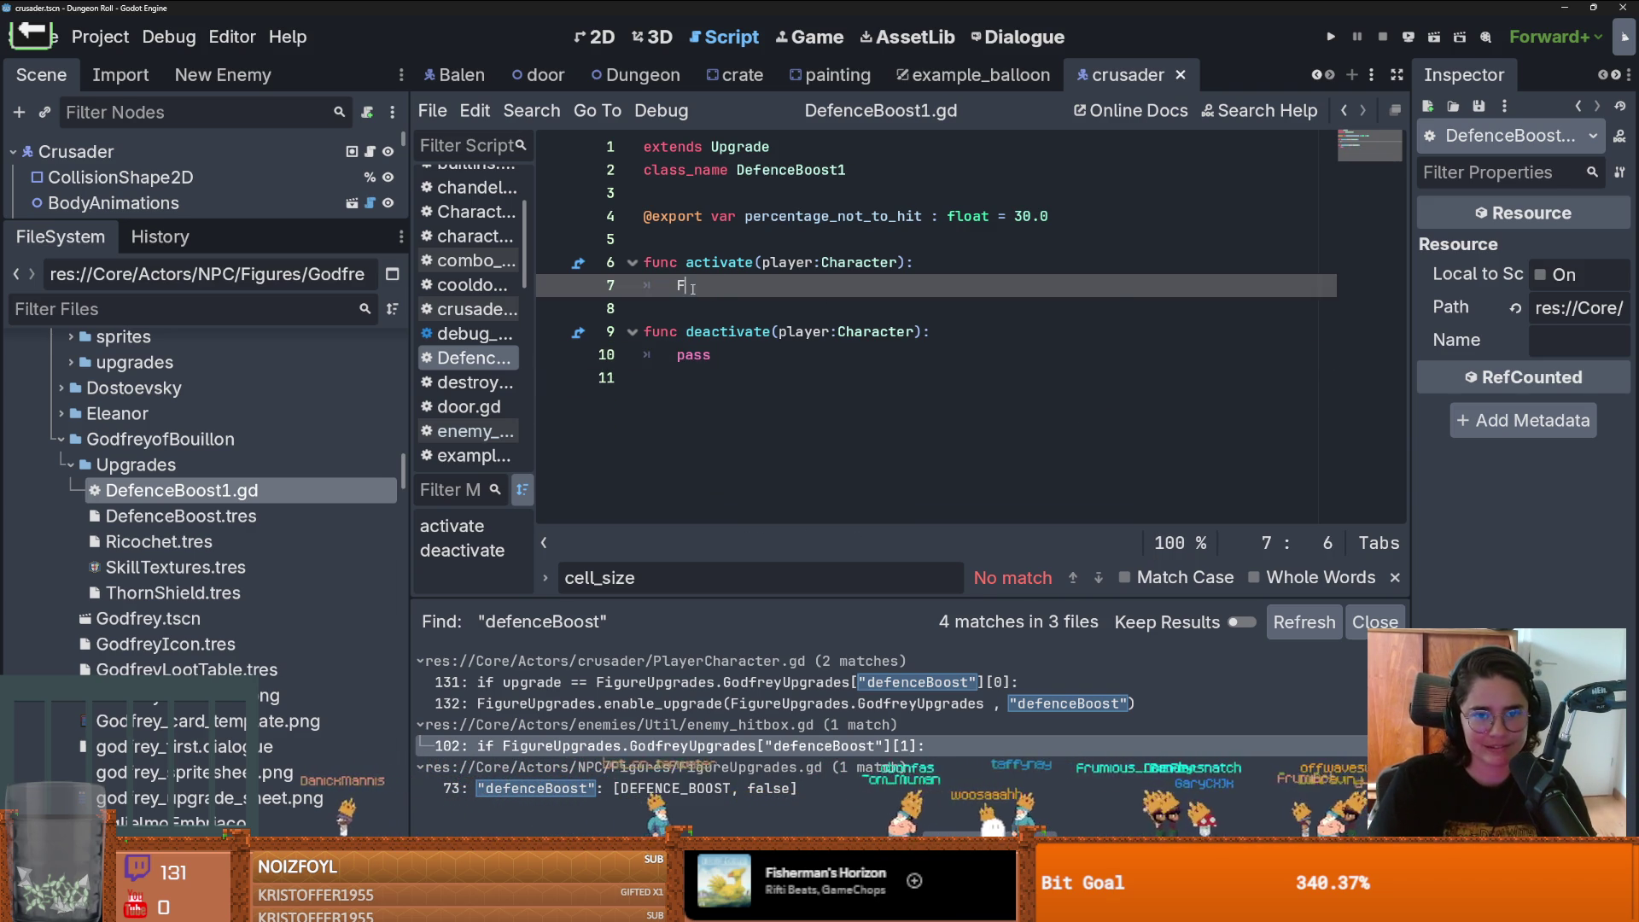
key("Return")
type(".")
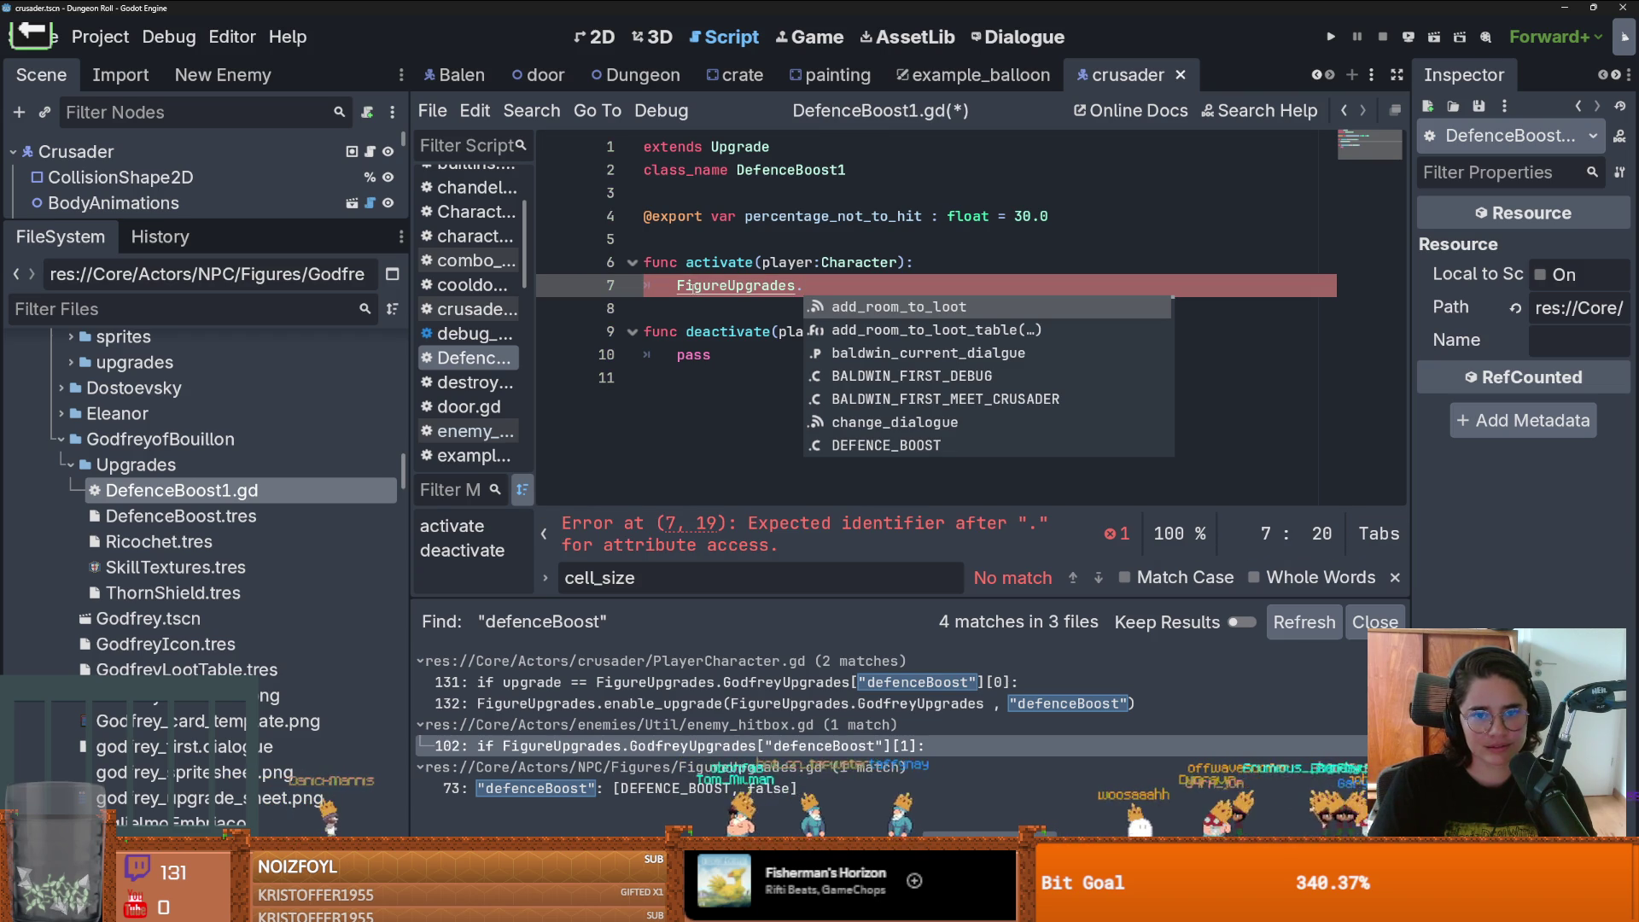
key("BackSpace")
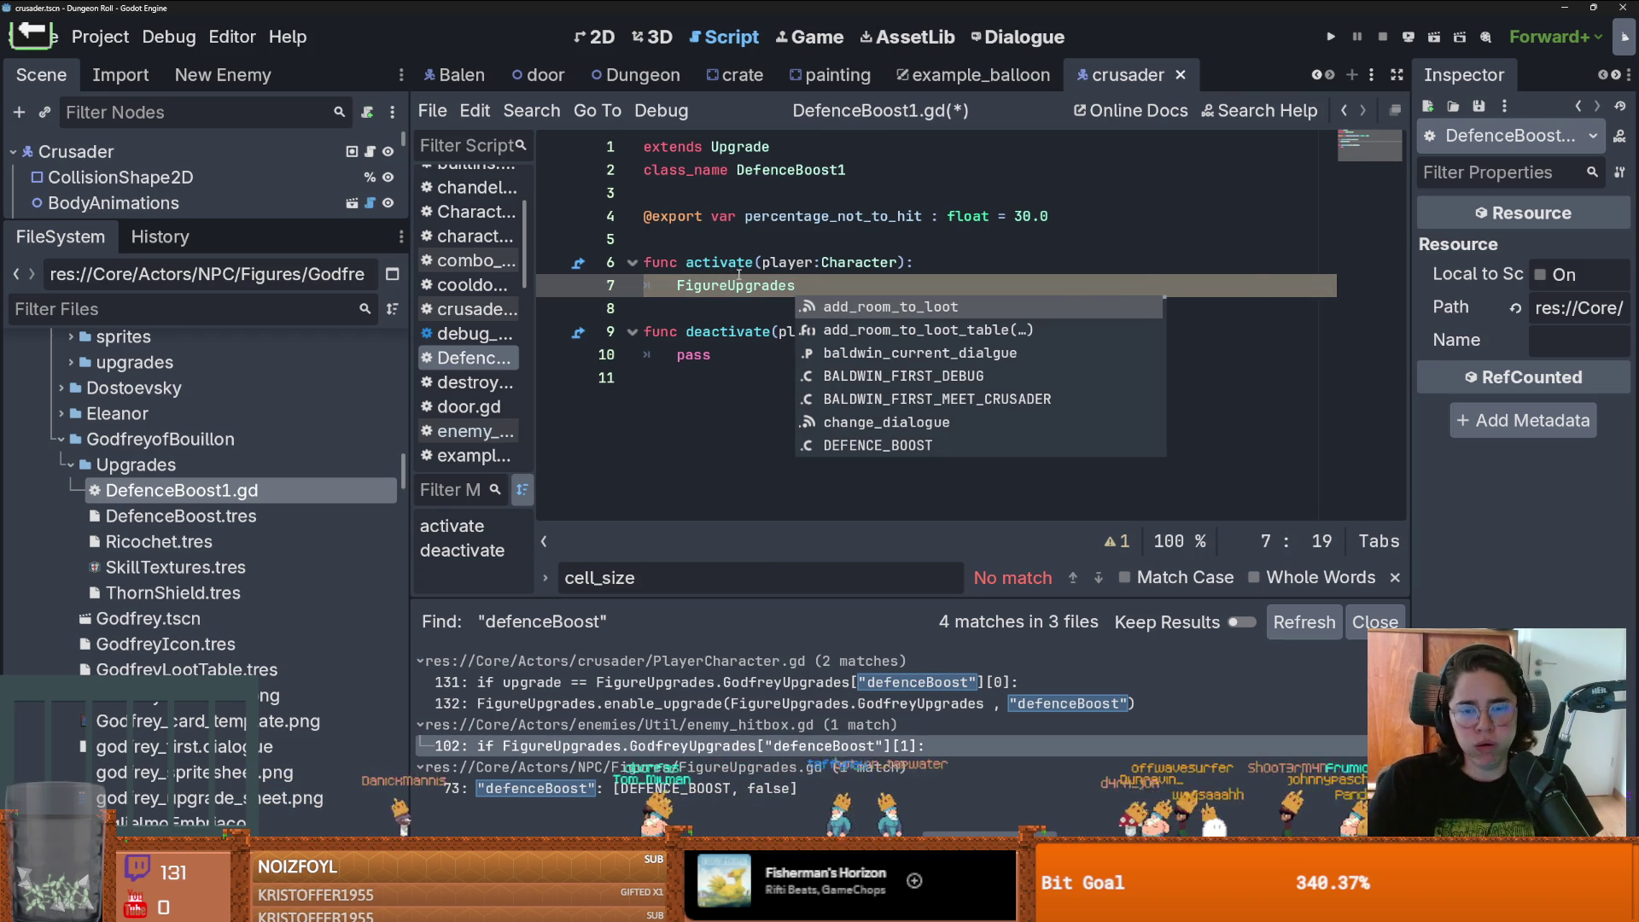
type("add")
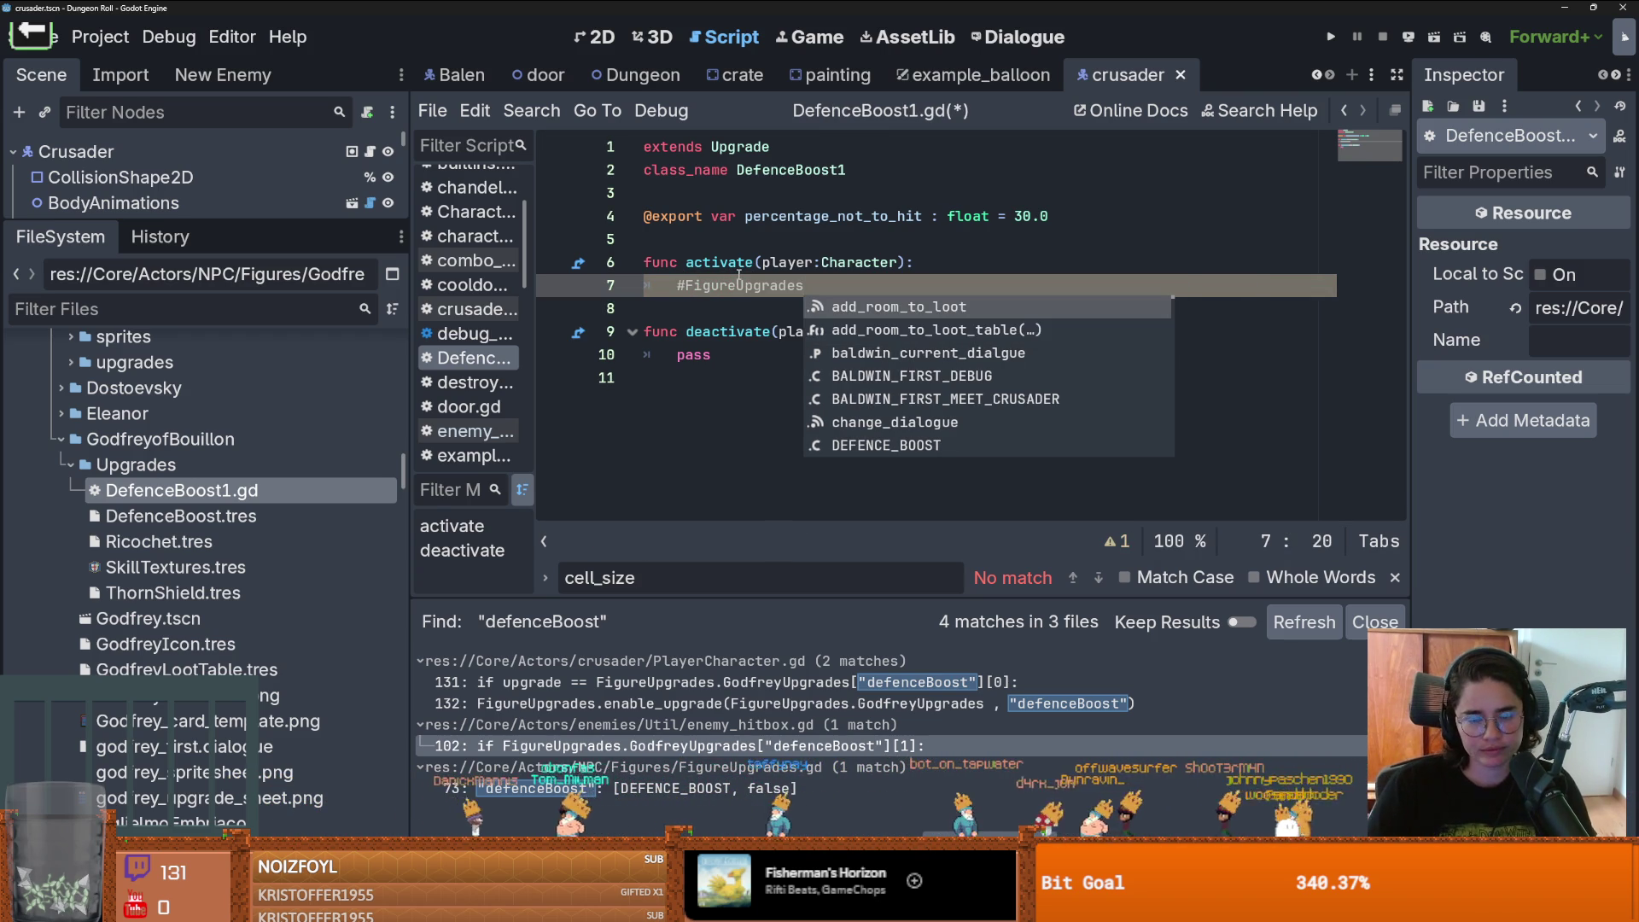
key("Return")
key("ctrl+k")
key("Return")
type("s")
key("ctrl+s")
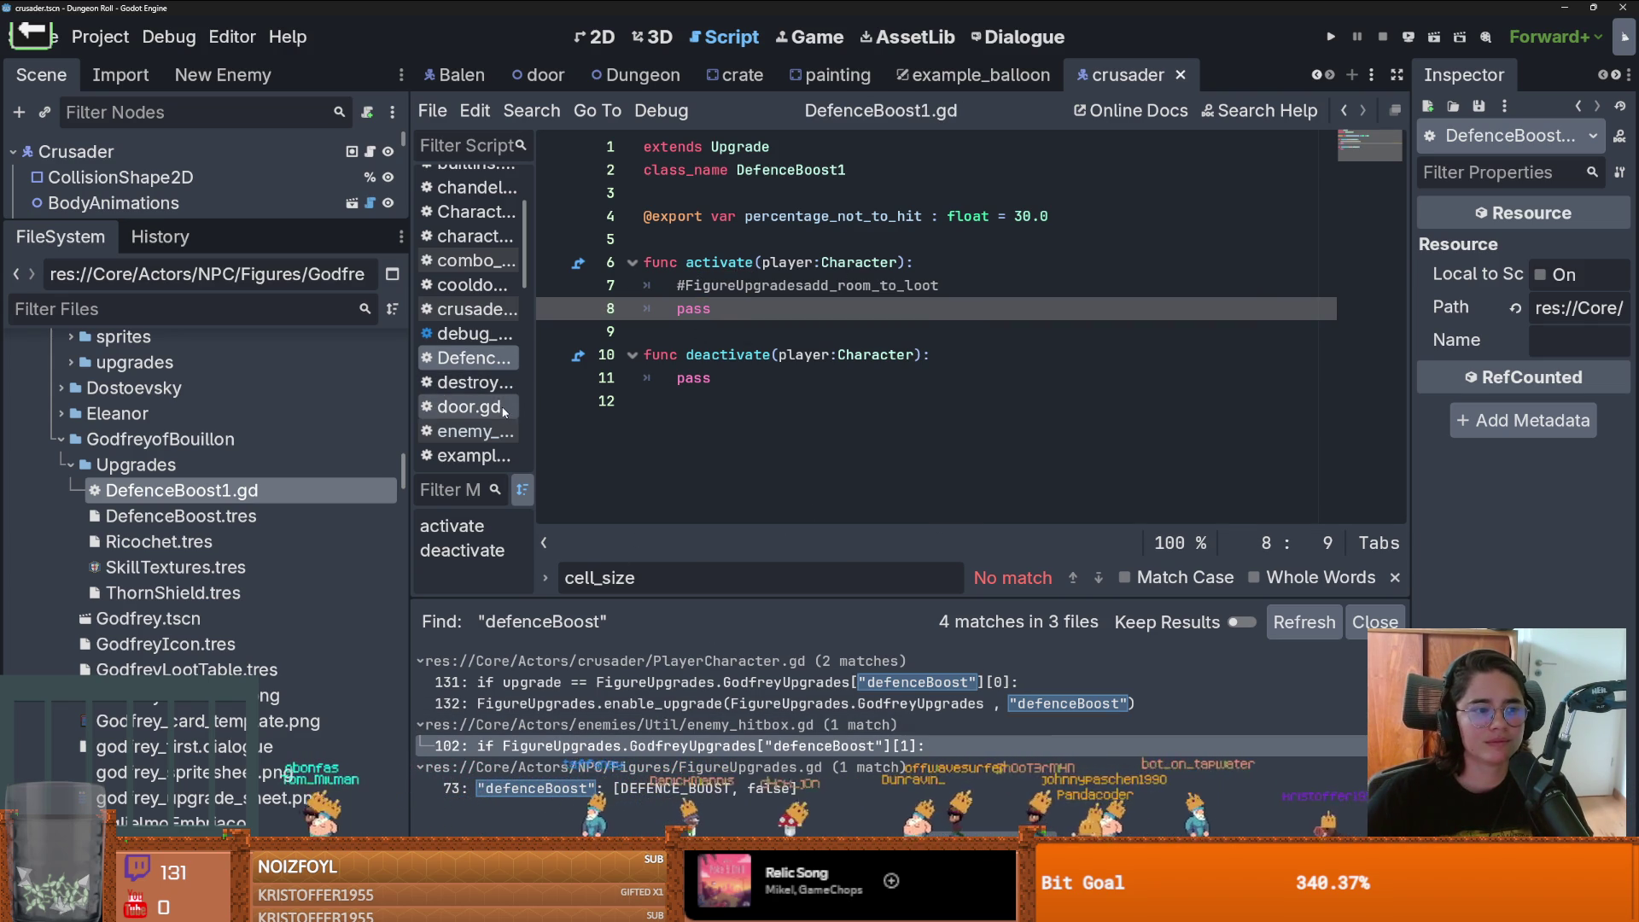
left_click_drag(230, 220, 230, 410)
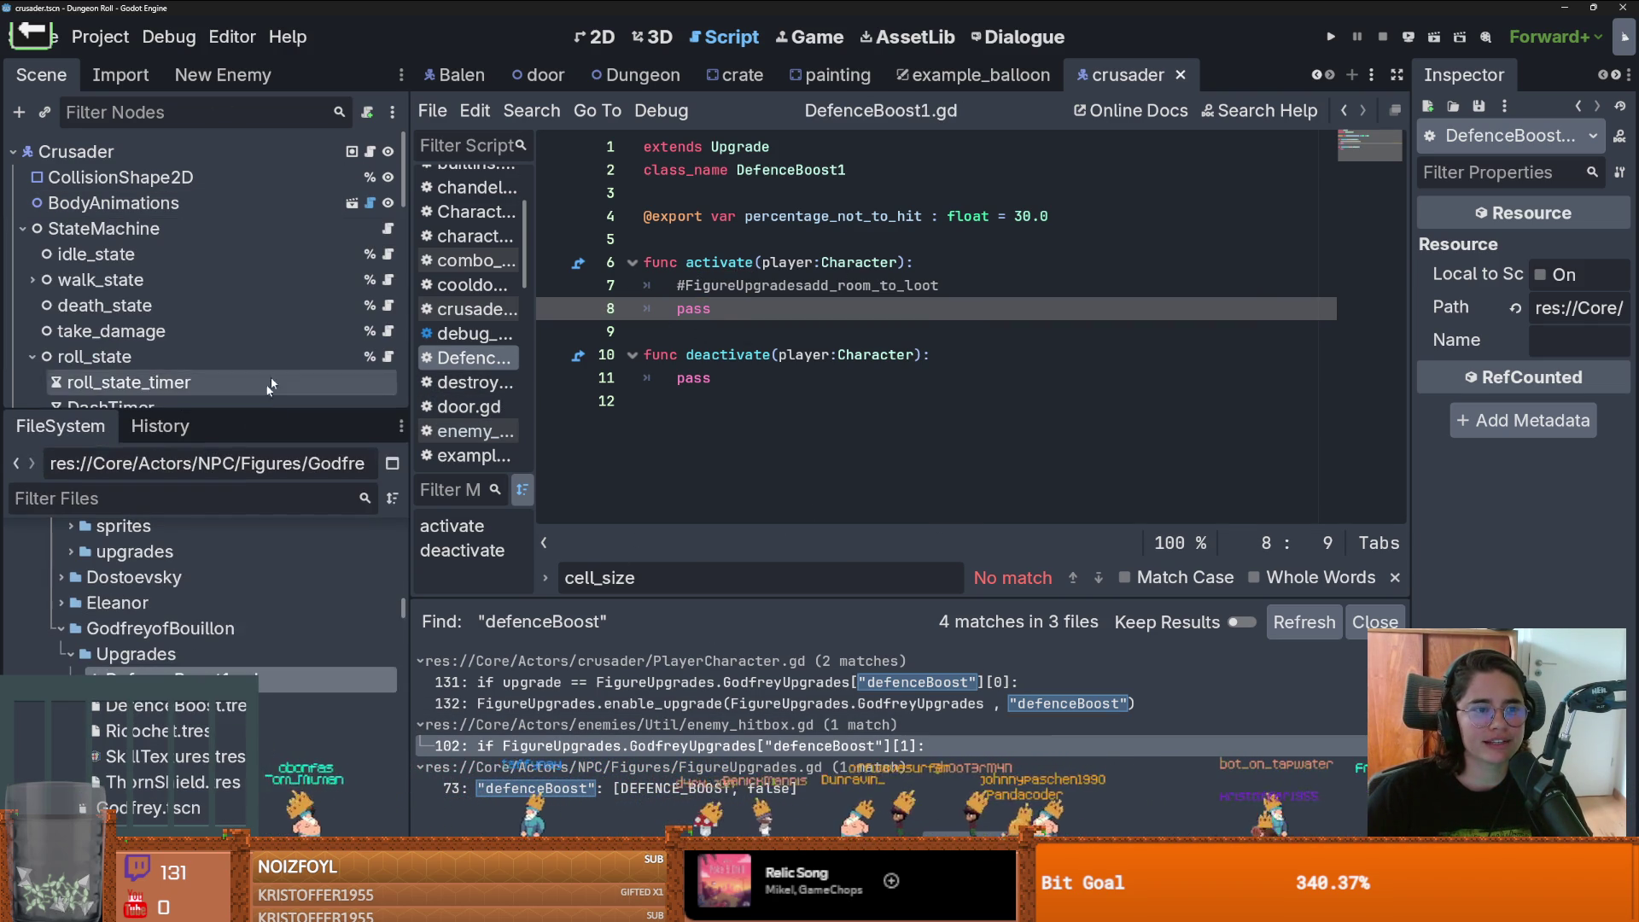
Step: Locate the defenceBoost enable_upgrade call on line 132 of PlayerCharacter.gd, then return to DefenceBoost1.gd
left_click(370, 151)
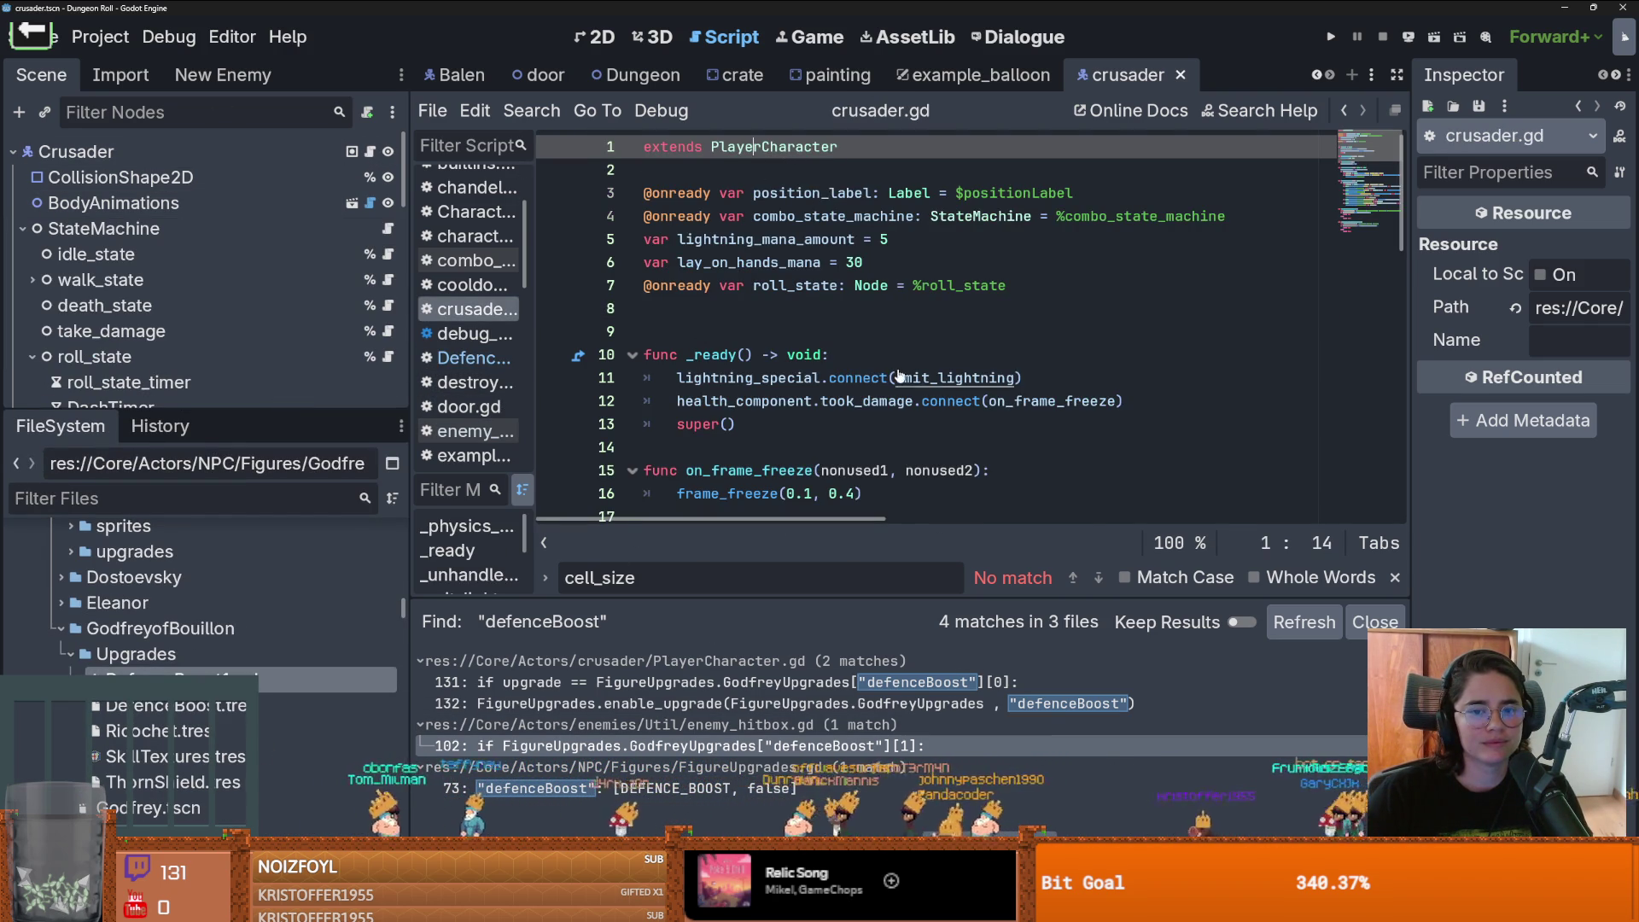
left_click(792, 147, "ctrl")
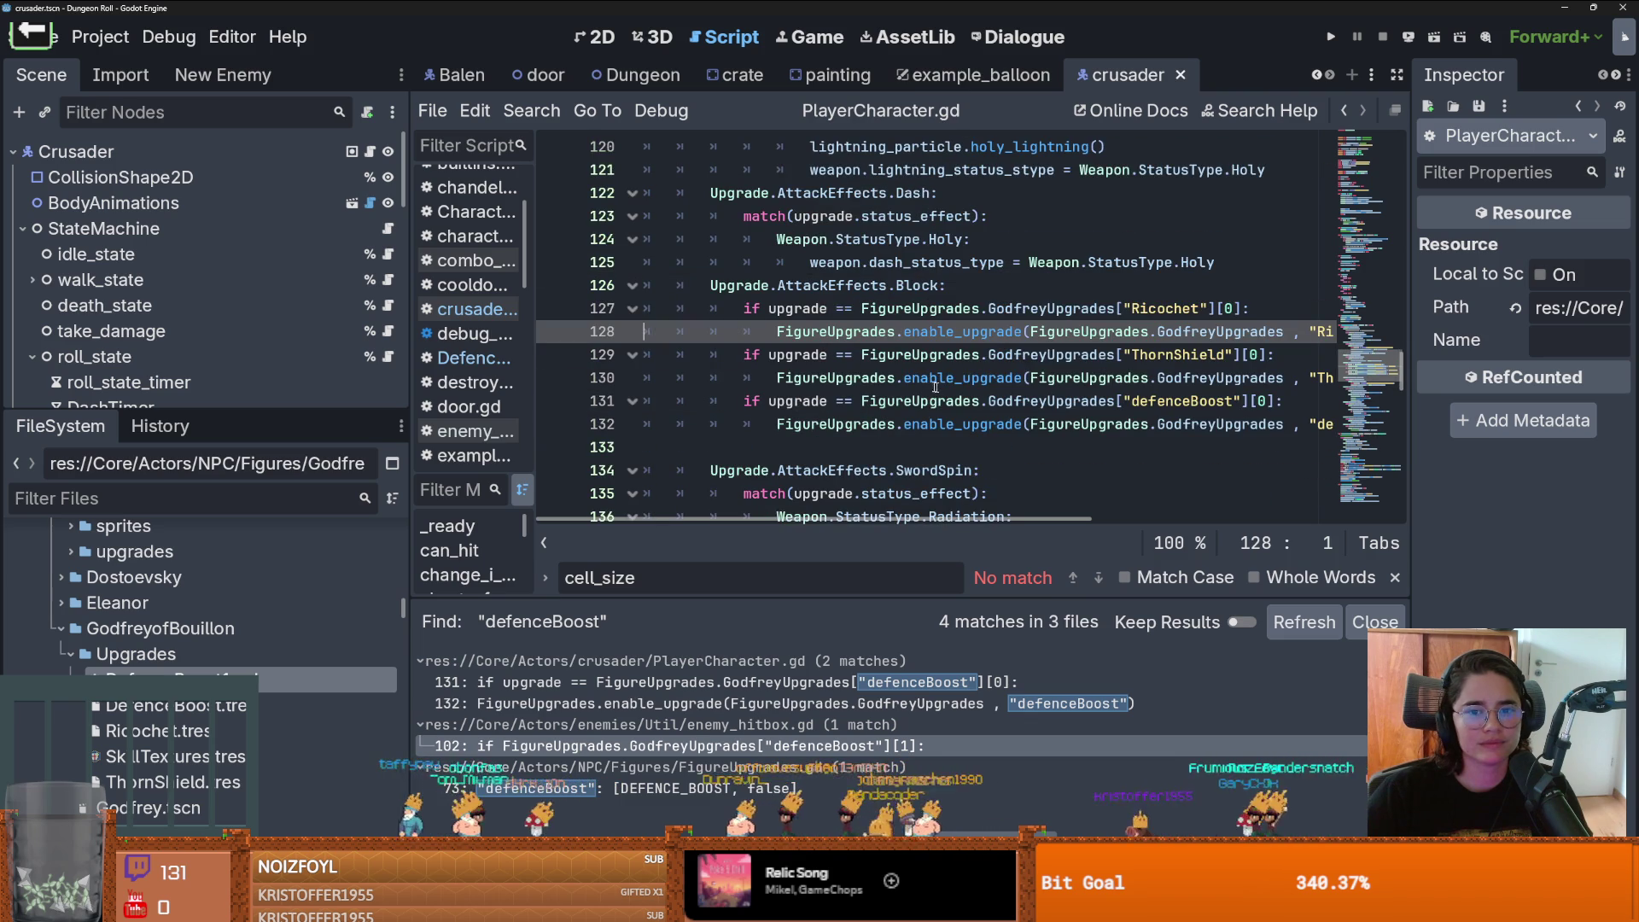
left_click_drag(1413, 351, 1461, 352)
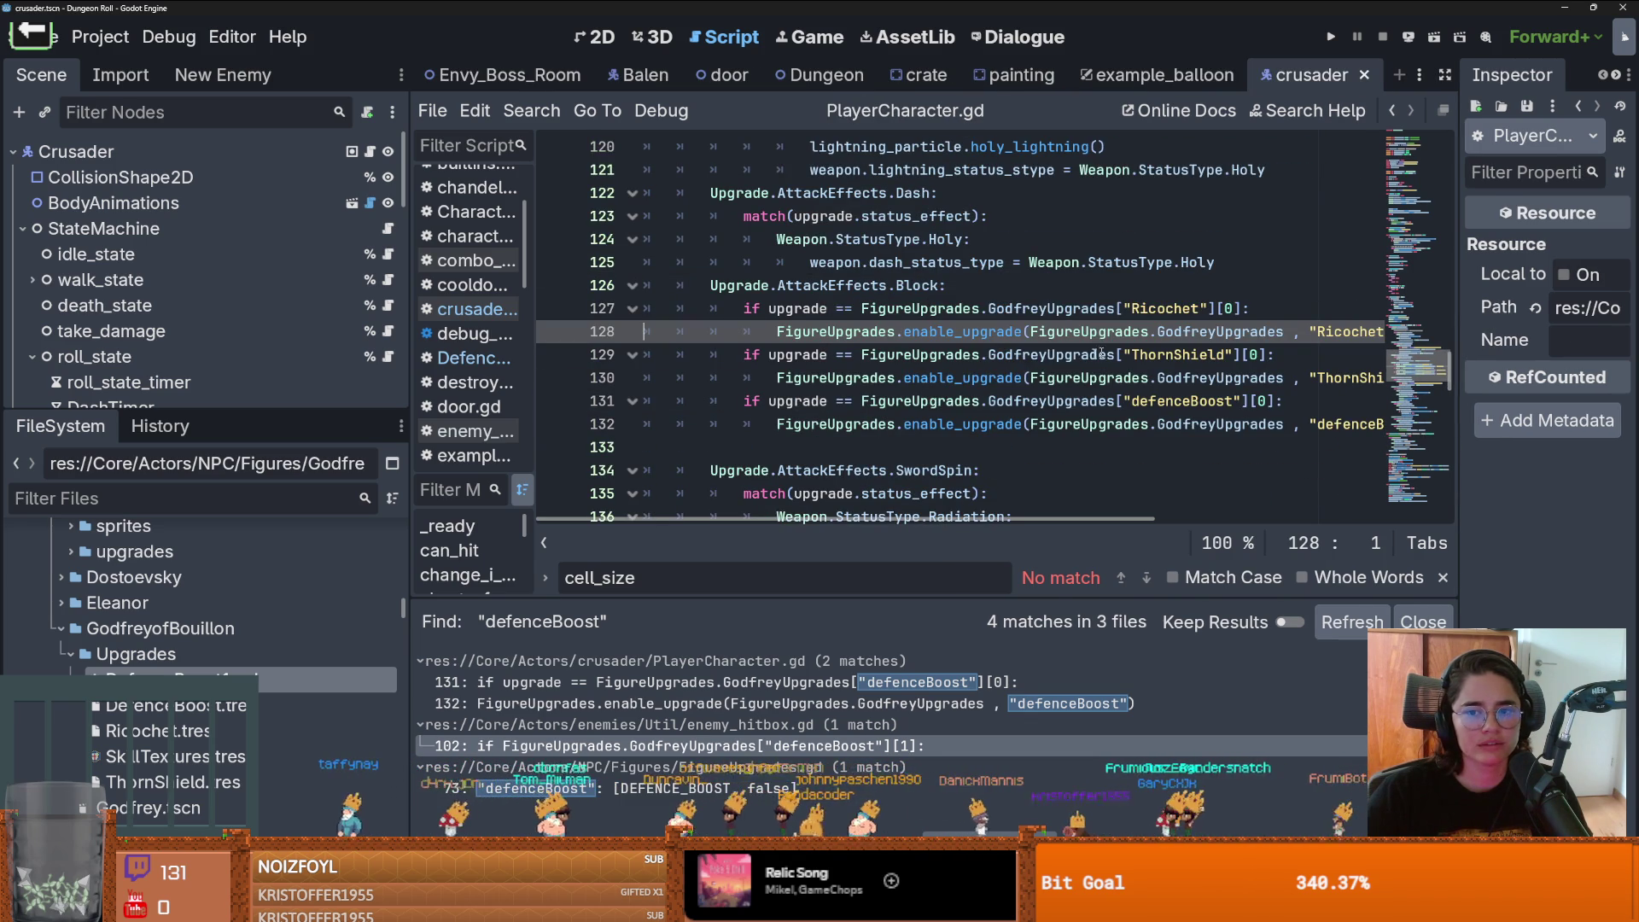
scroll(1087, 354, "right", 3)
left_click_drag(1311, 424, 779, 424)
key("ctrl+c")
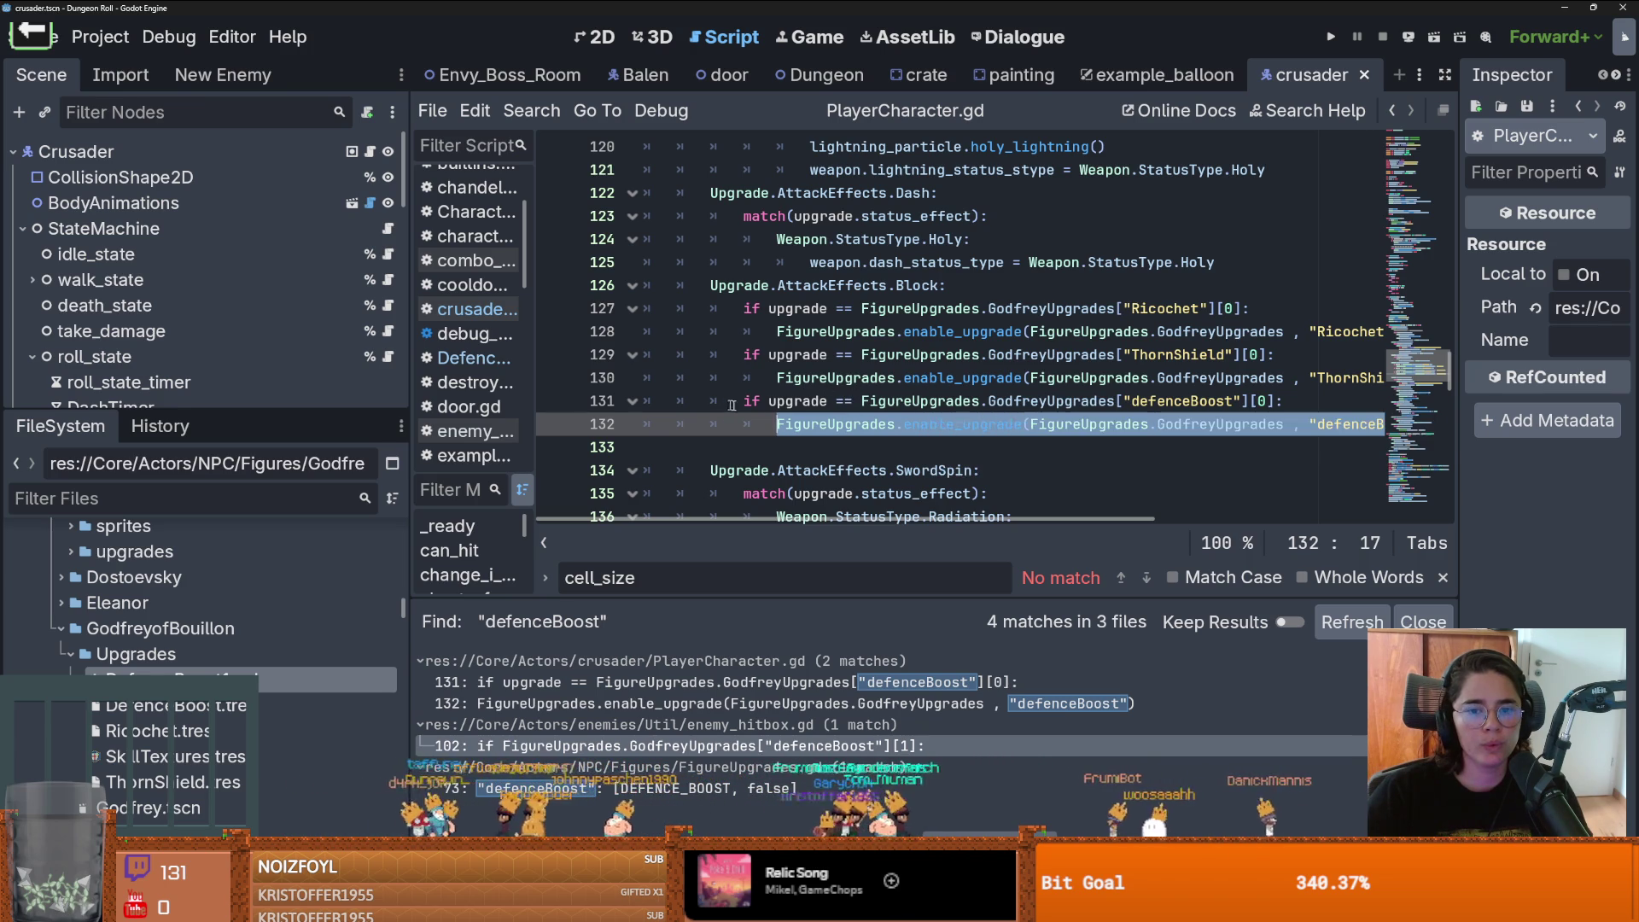
key("BackSpace")
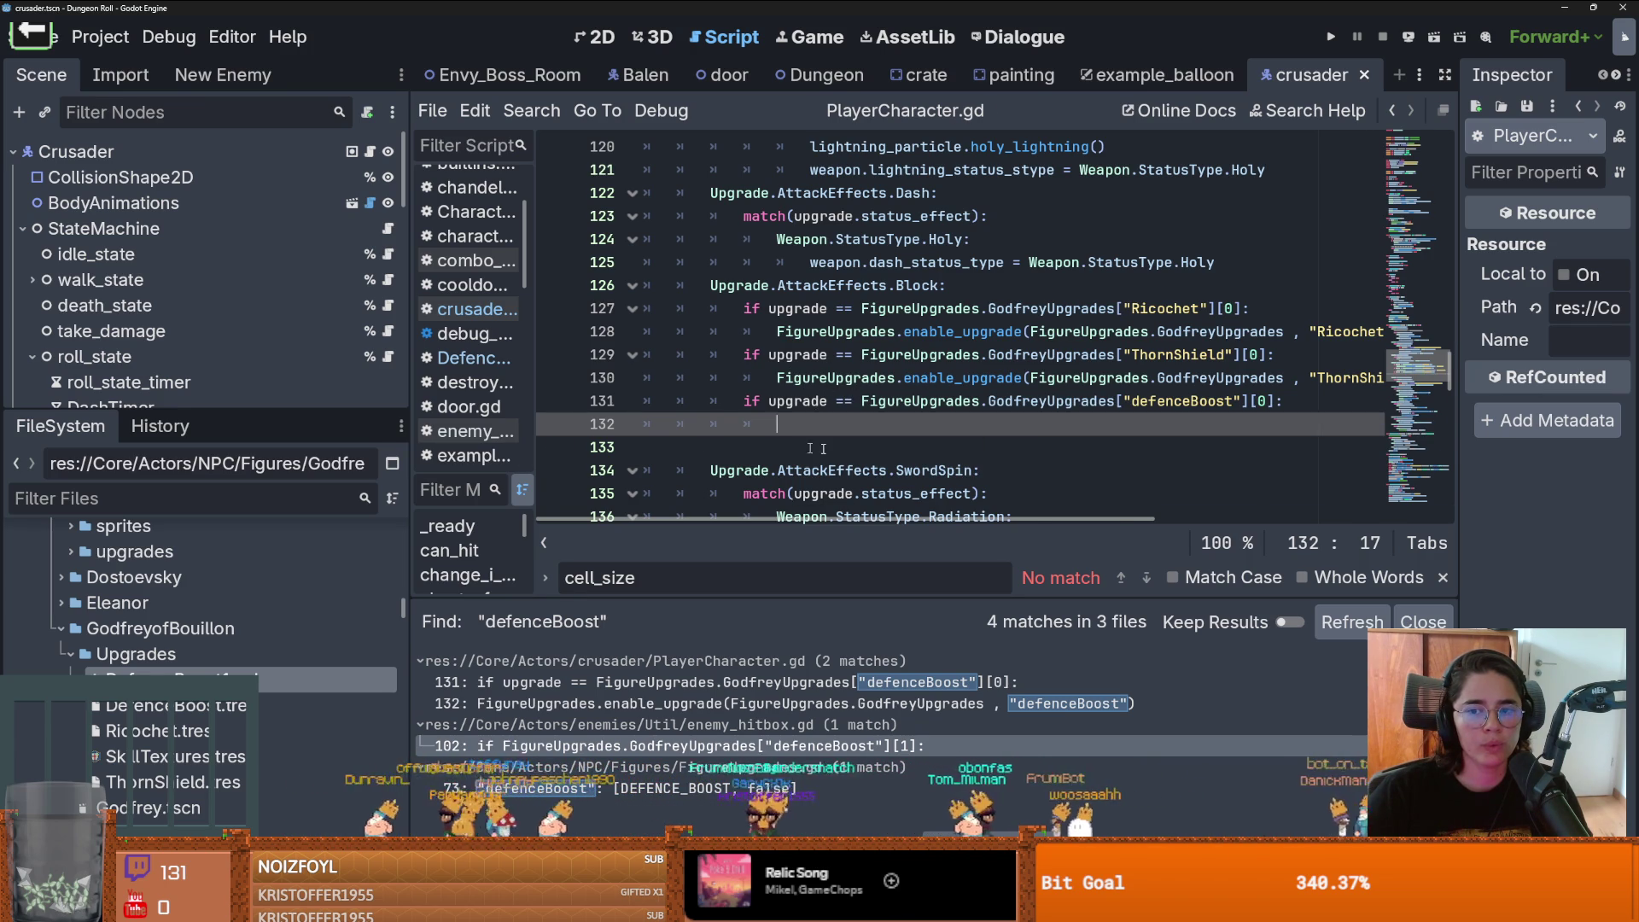
key("ctrl+z")
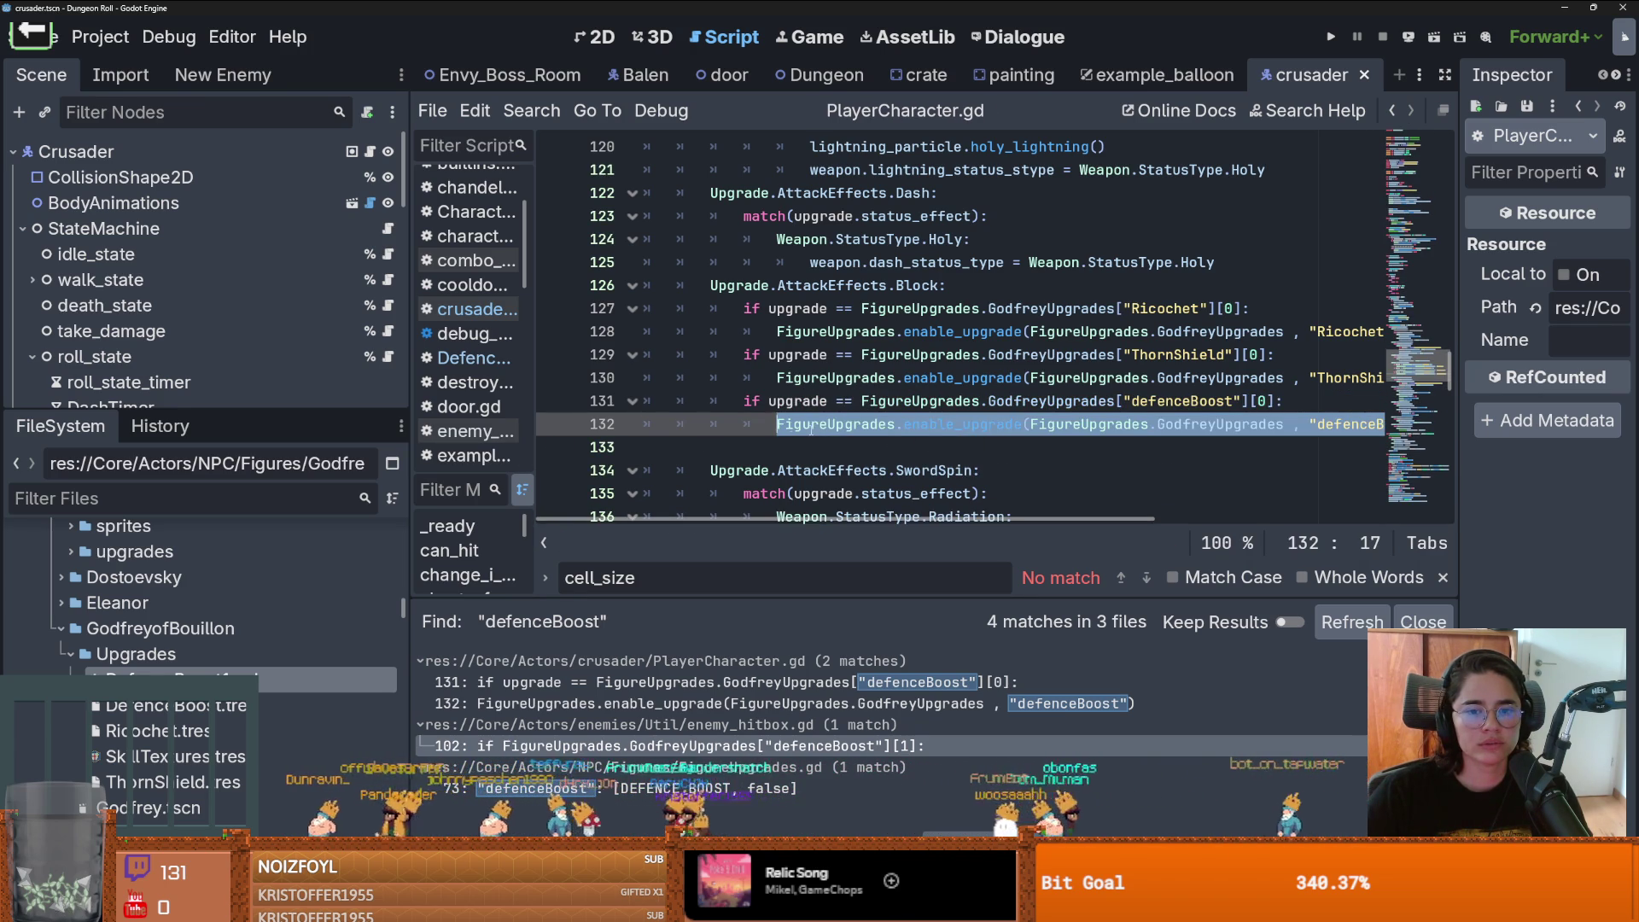
left_click(469, 358)
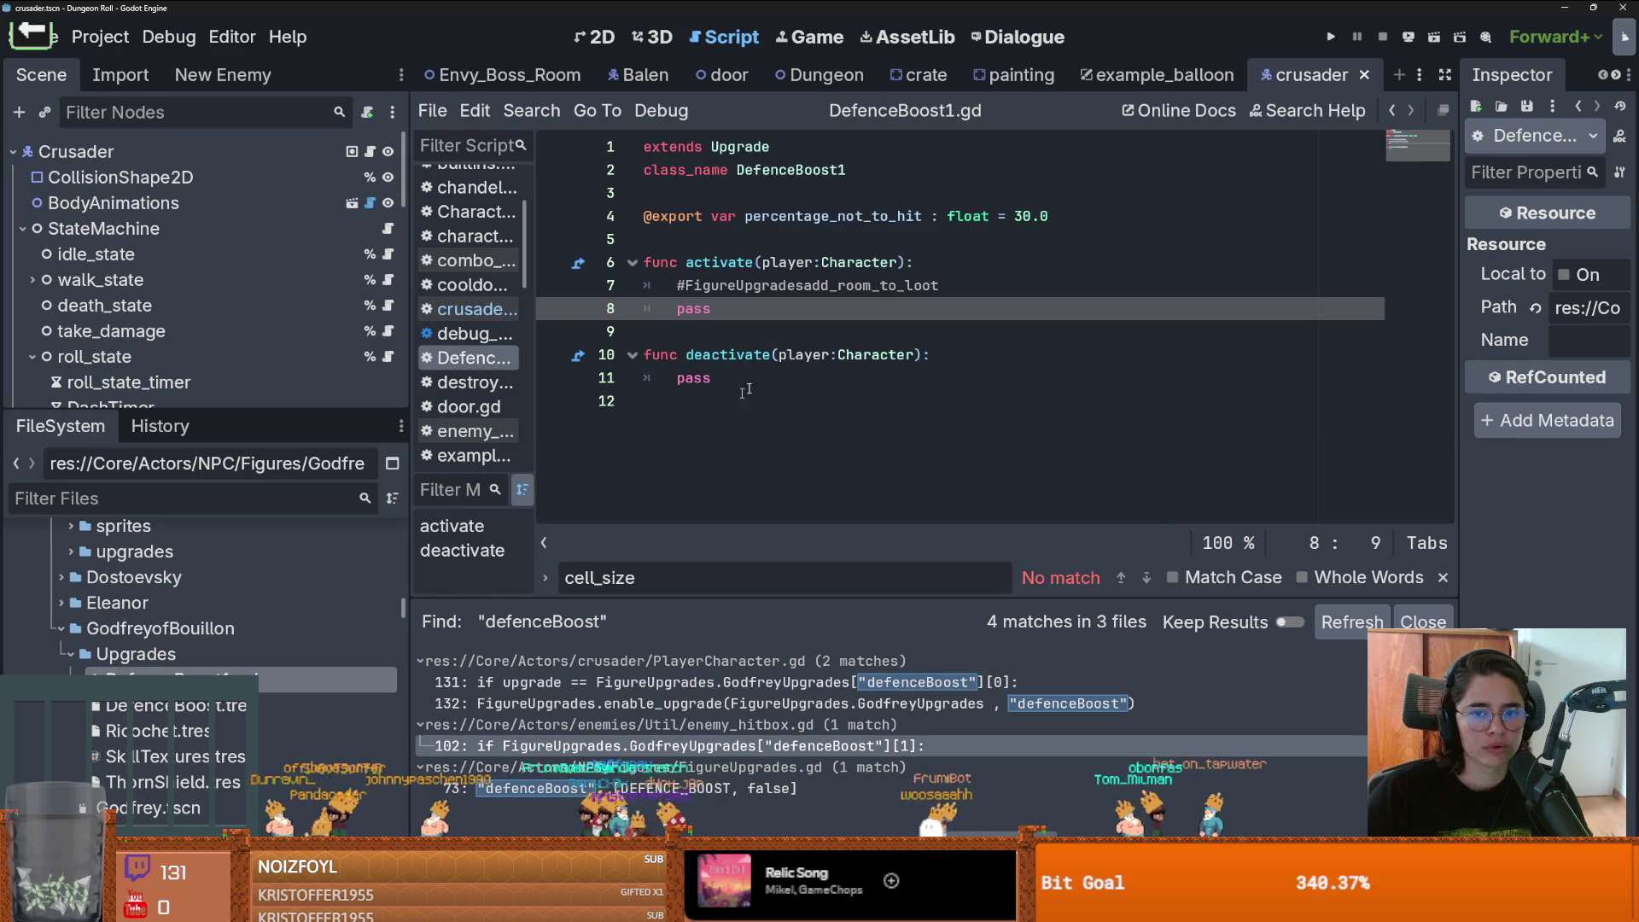
Step: Put the enable_upgrade call for "defenceBoost" in activate, with percentage_not_to_hit as a third argument
left_click_drag(740, 307, 645, 285)
key("ctrl+v")
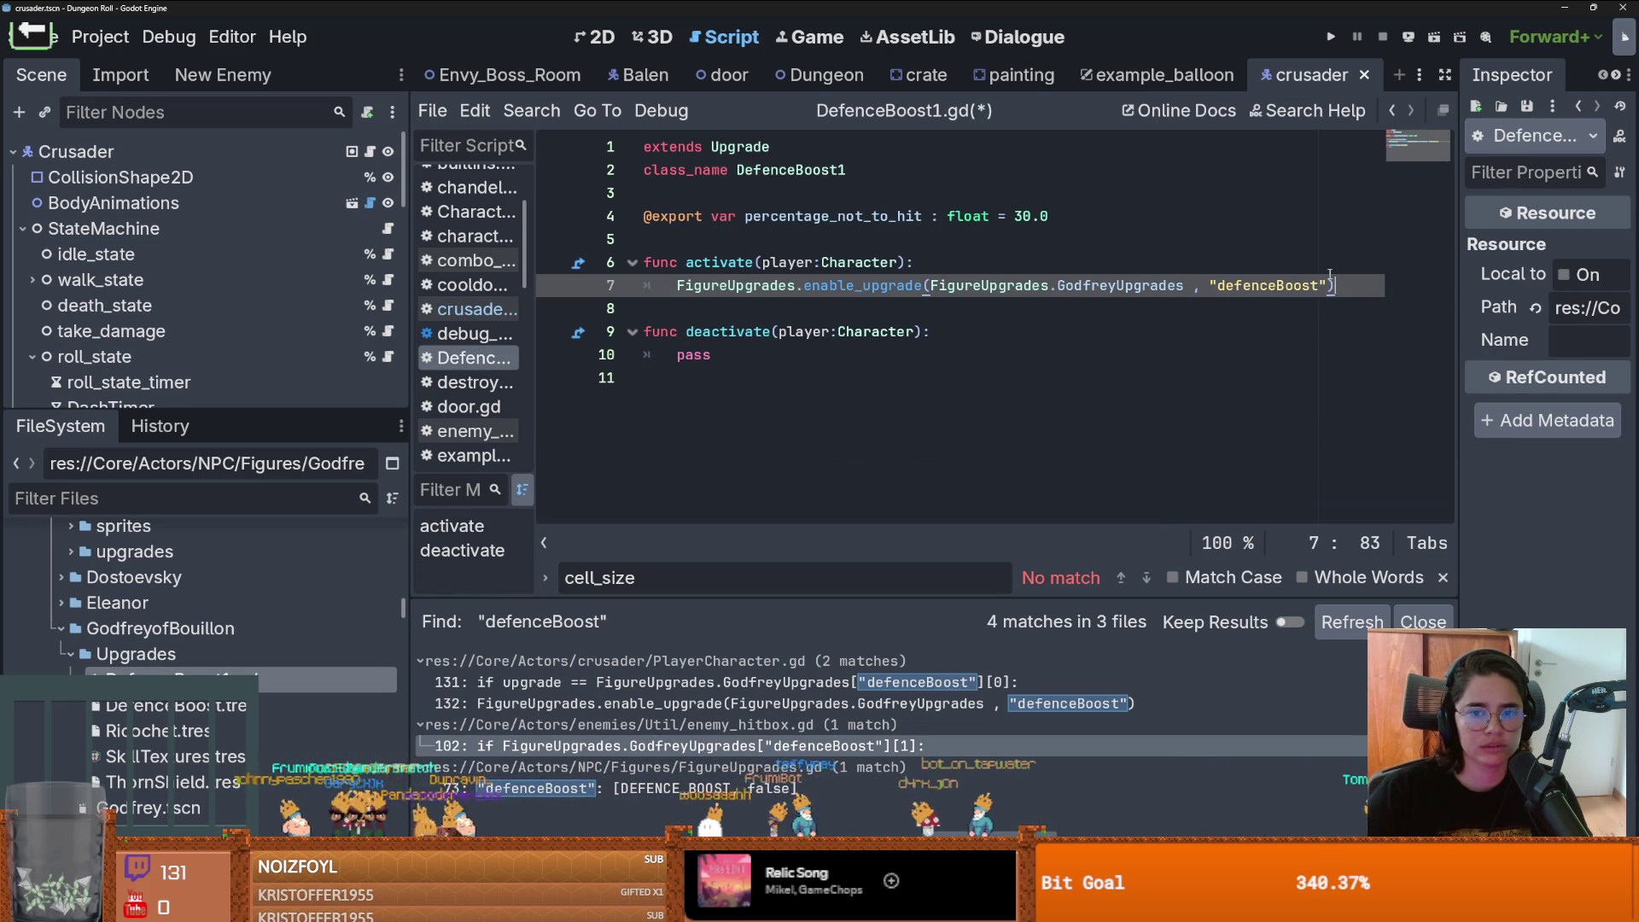
left_click(1013, 209)
double_click(832, 216)
key("ctrl+c")
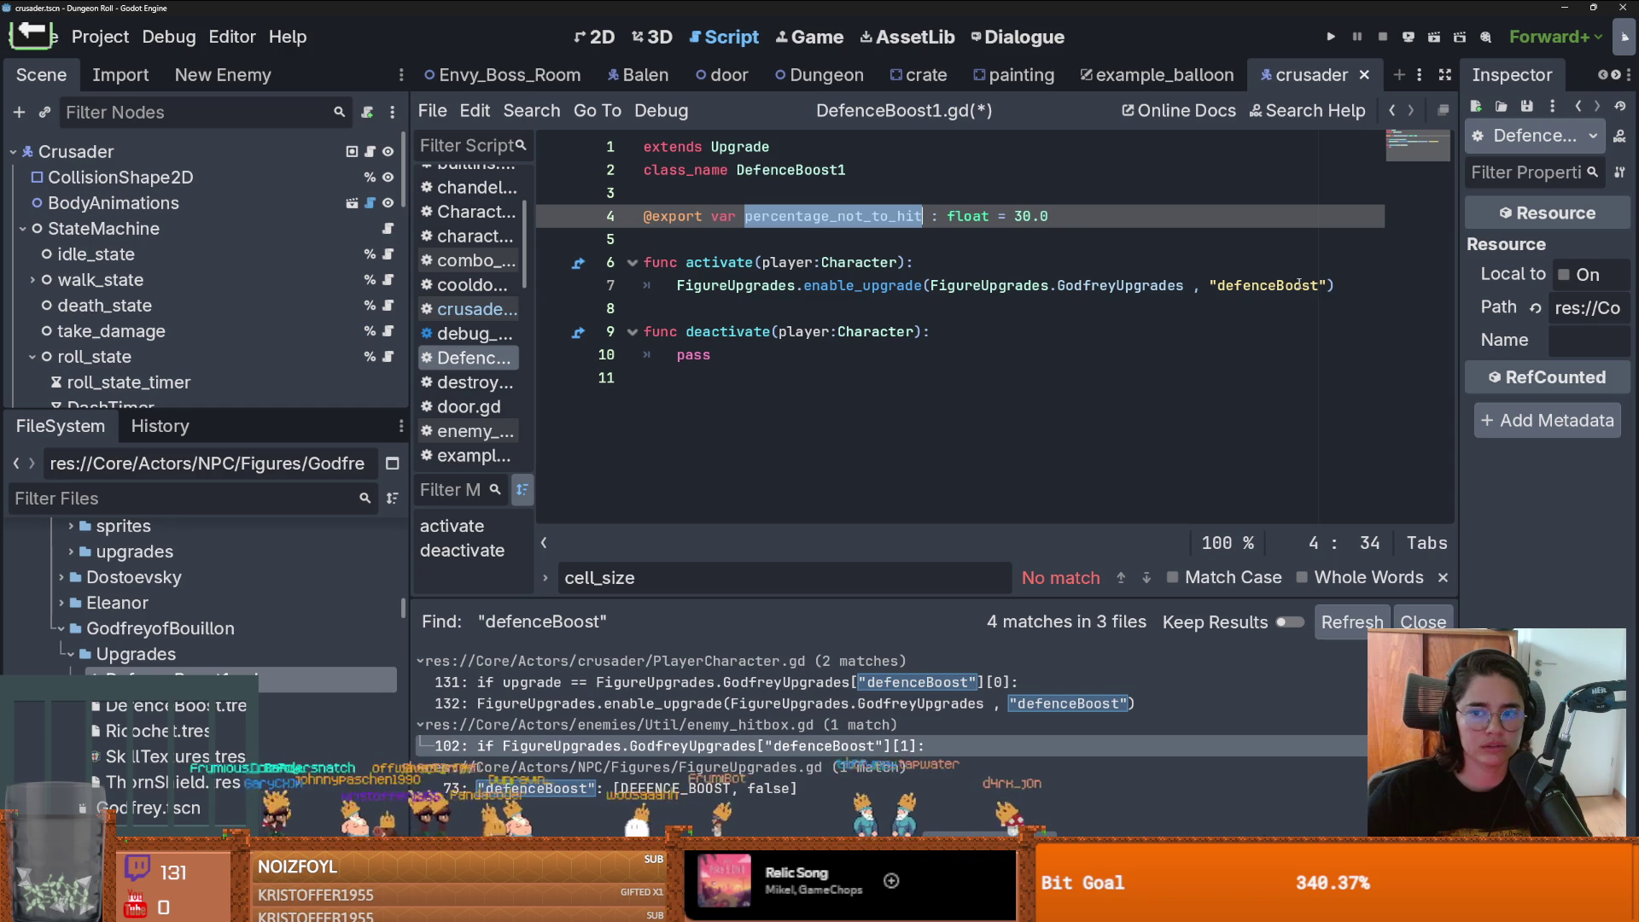
left_click(1330, 287)
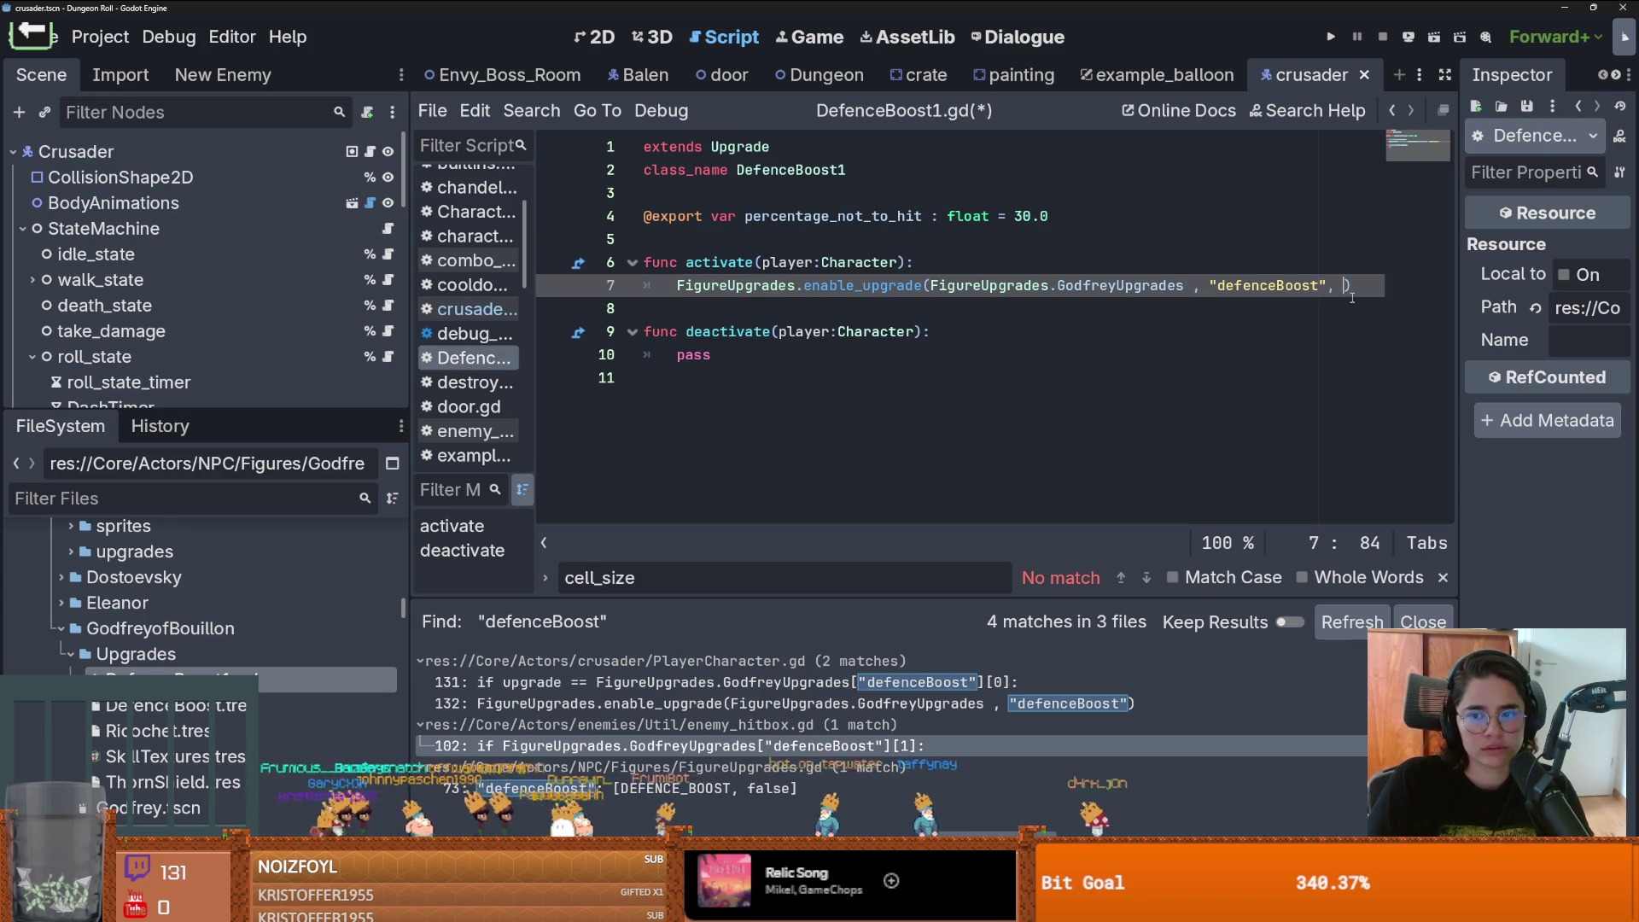
type(",")
key("ctrl+v")
key("Down")
key("Down")
key("Down")
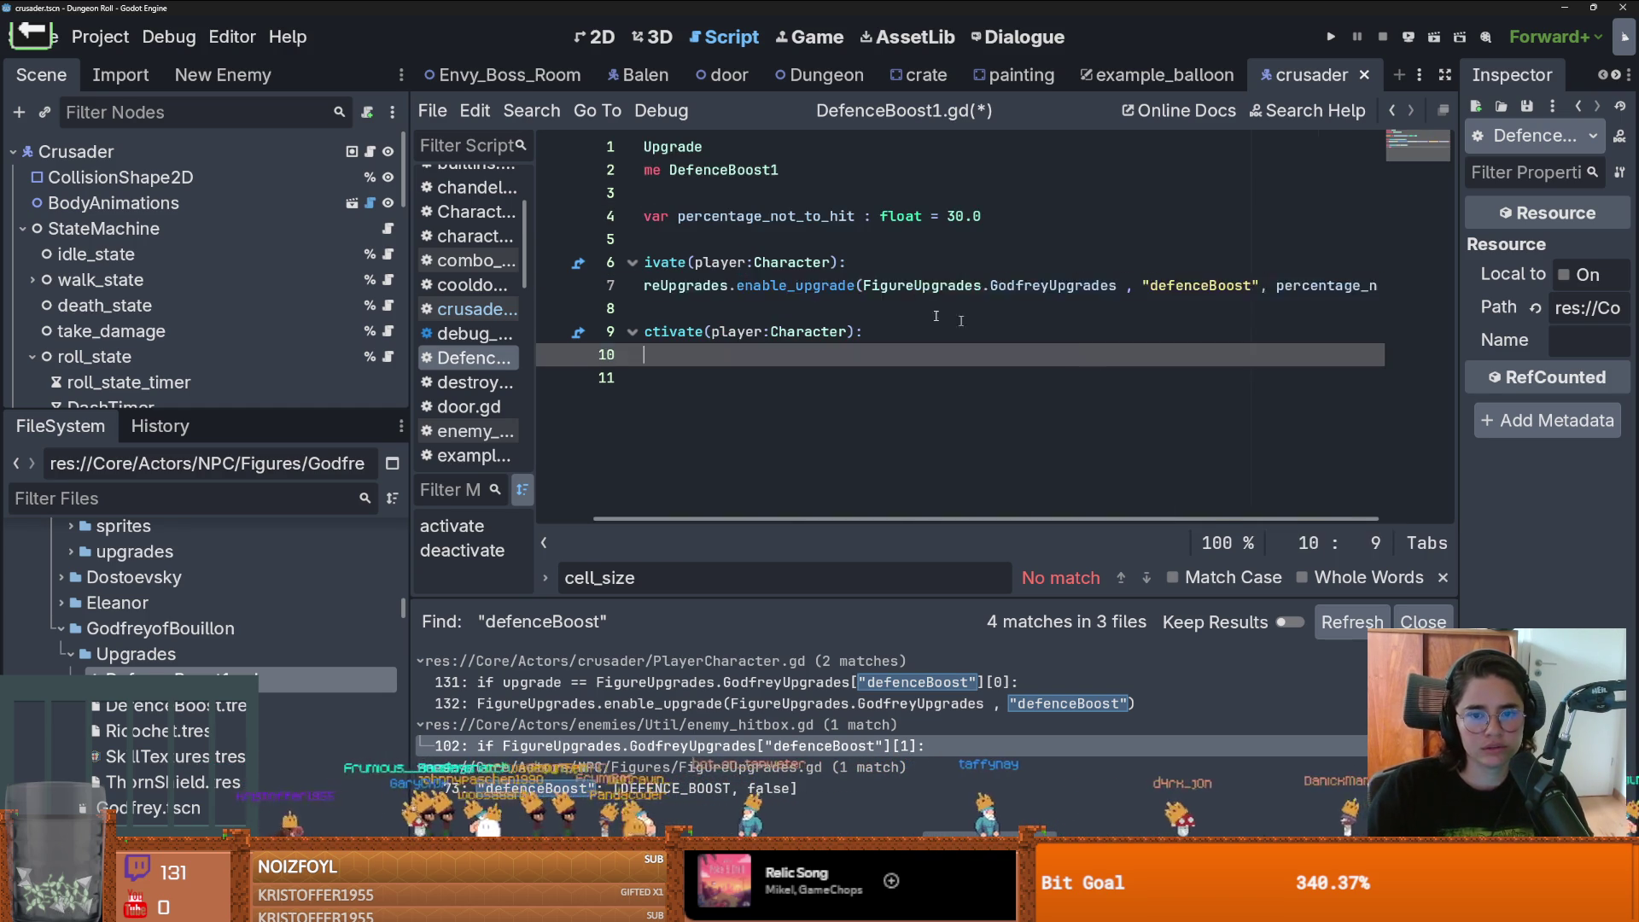
left_click(786, 289, "ctrl")
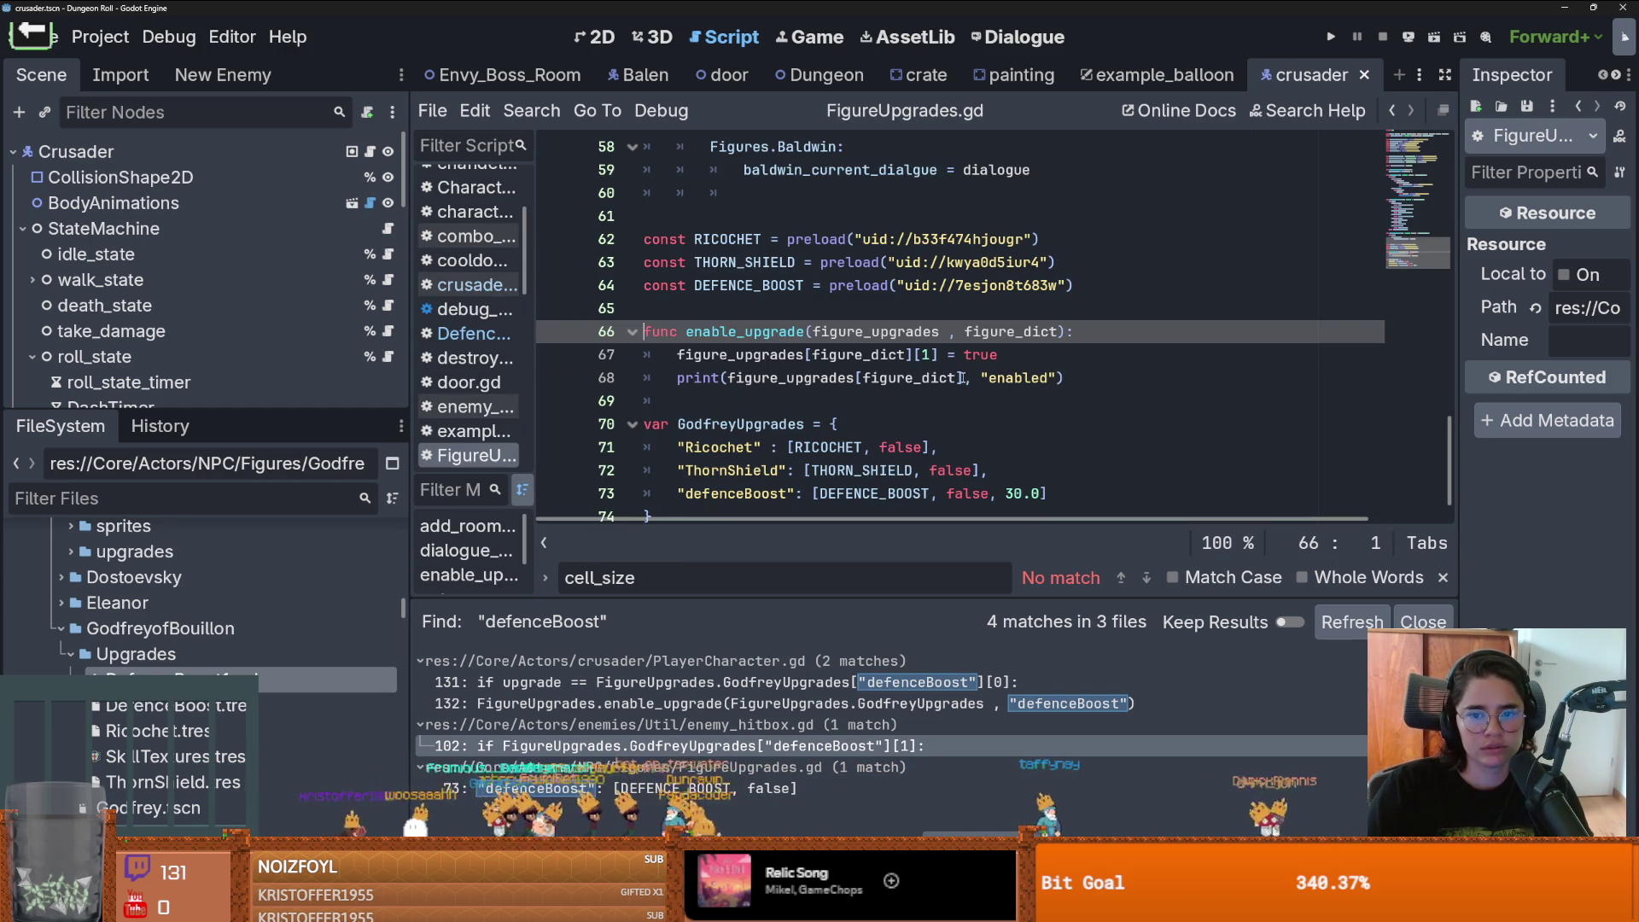
Step: Inspect enable_upgrade's true assignment and GodfreyUpgrades' defenceBoost 30.0 value, then return to DefenceBoost1.gd
scroll(966, 380, "up", 1)
scroll(967, 380, "down", 1)
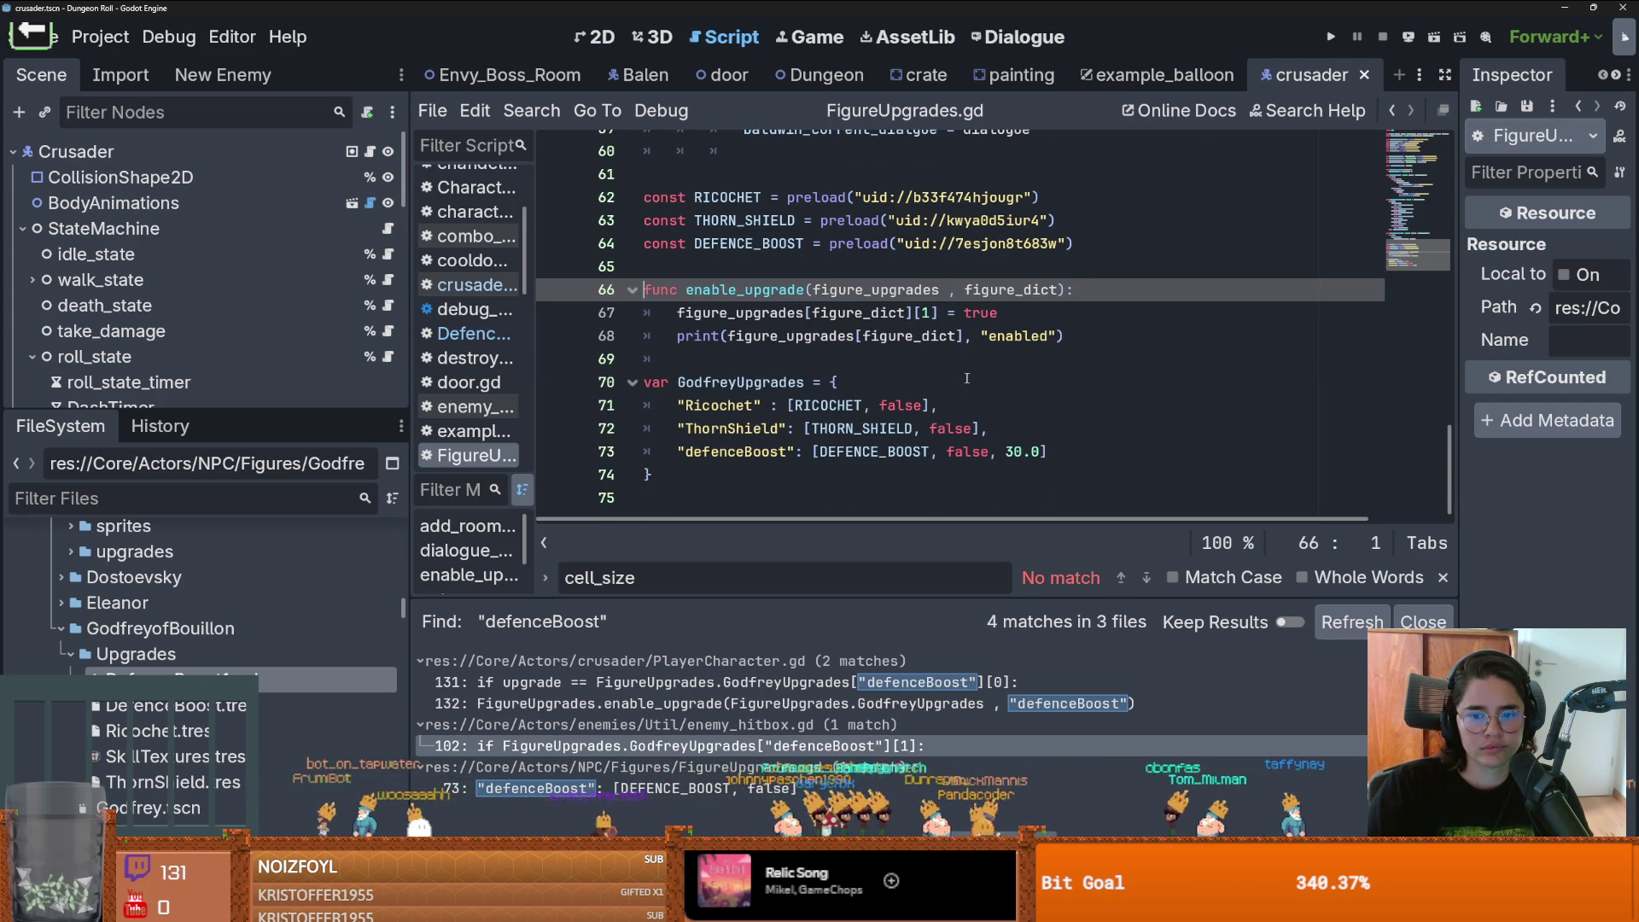
double_click(766, 384)
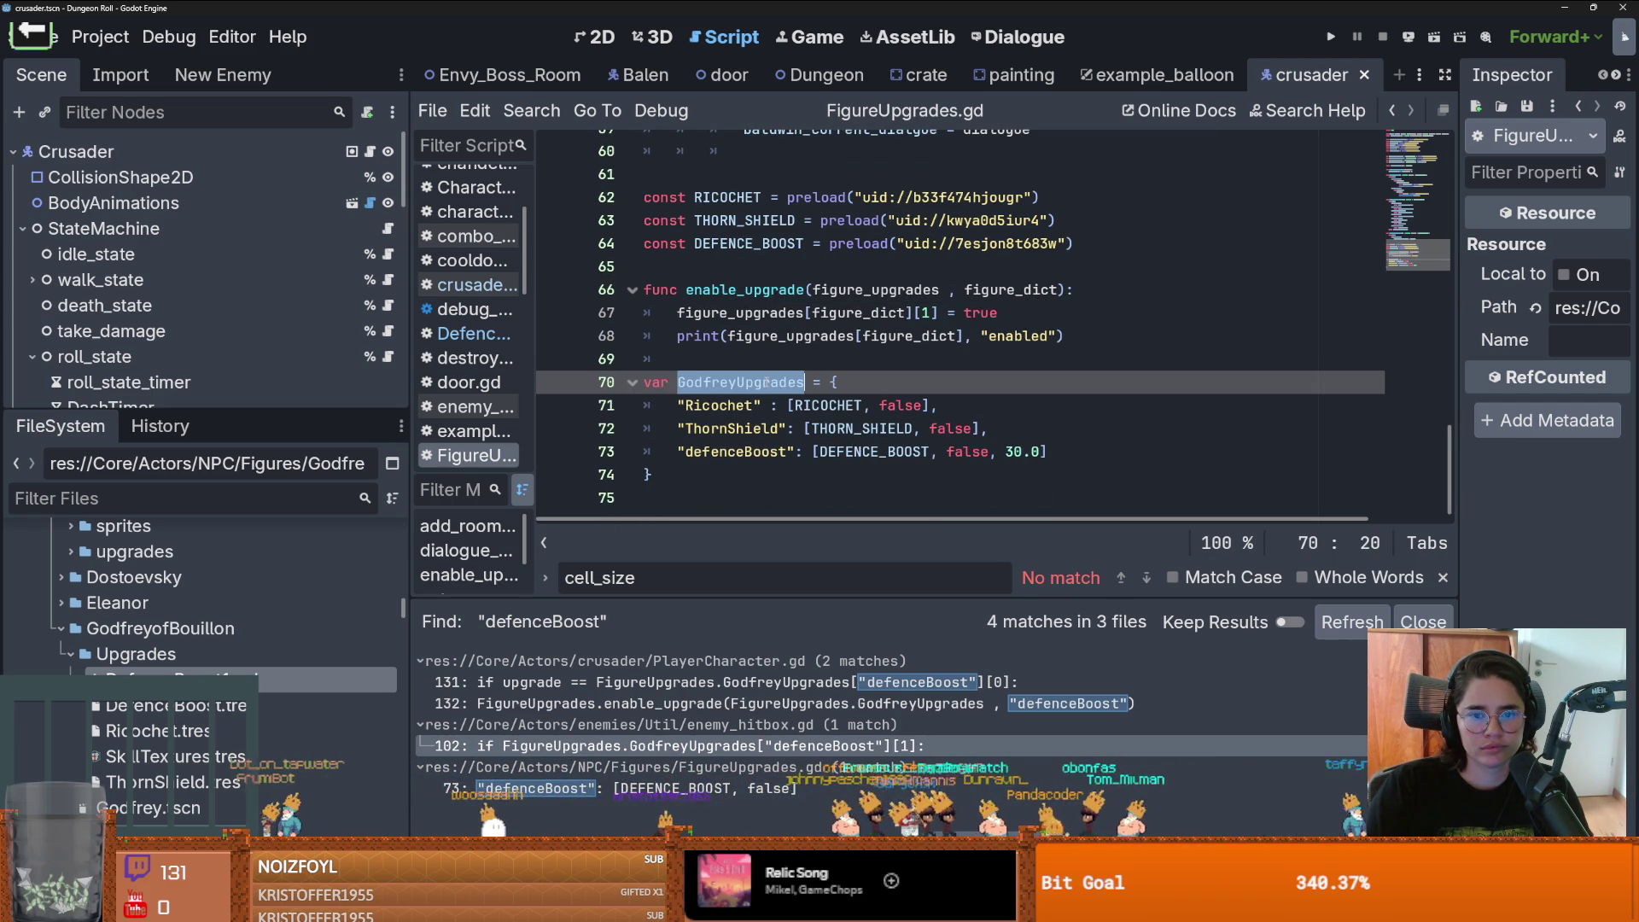
double_click(772, 336)
double_click(771, 314)
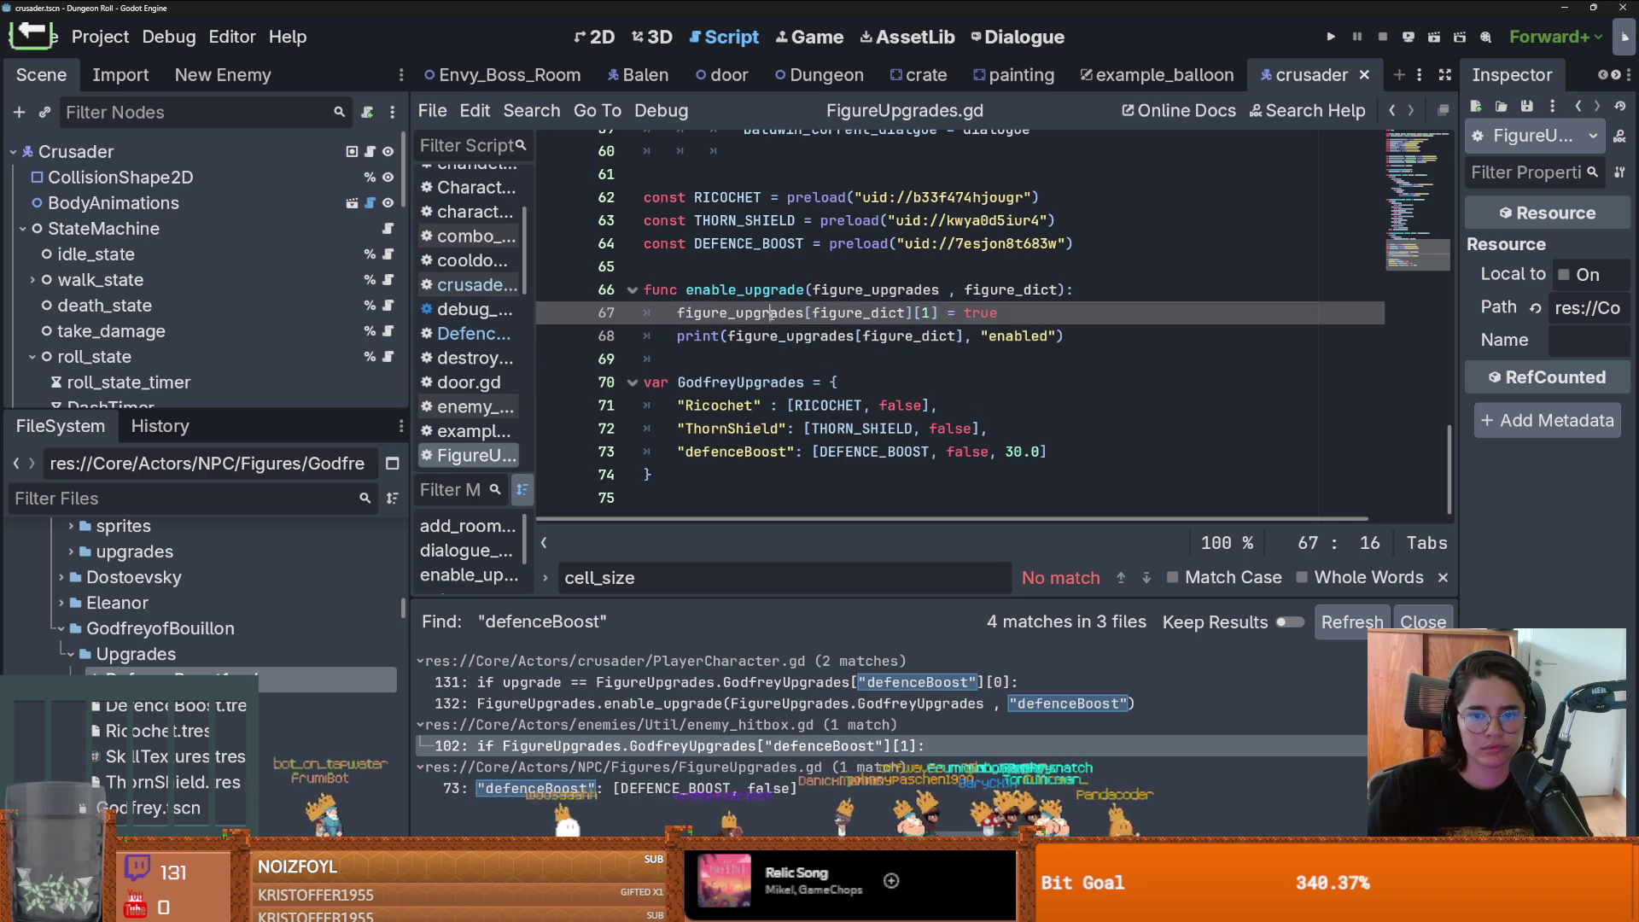
double_click(981, 313)
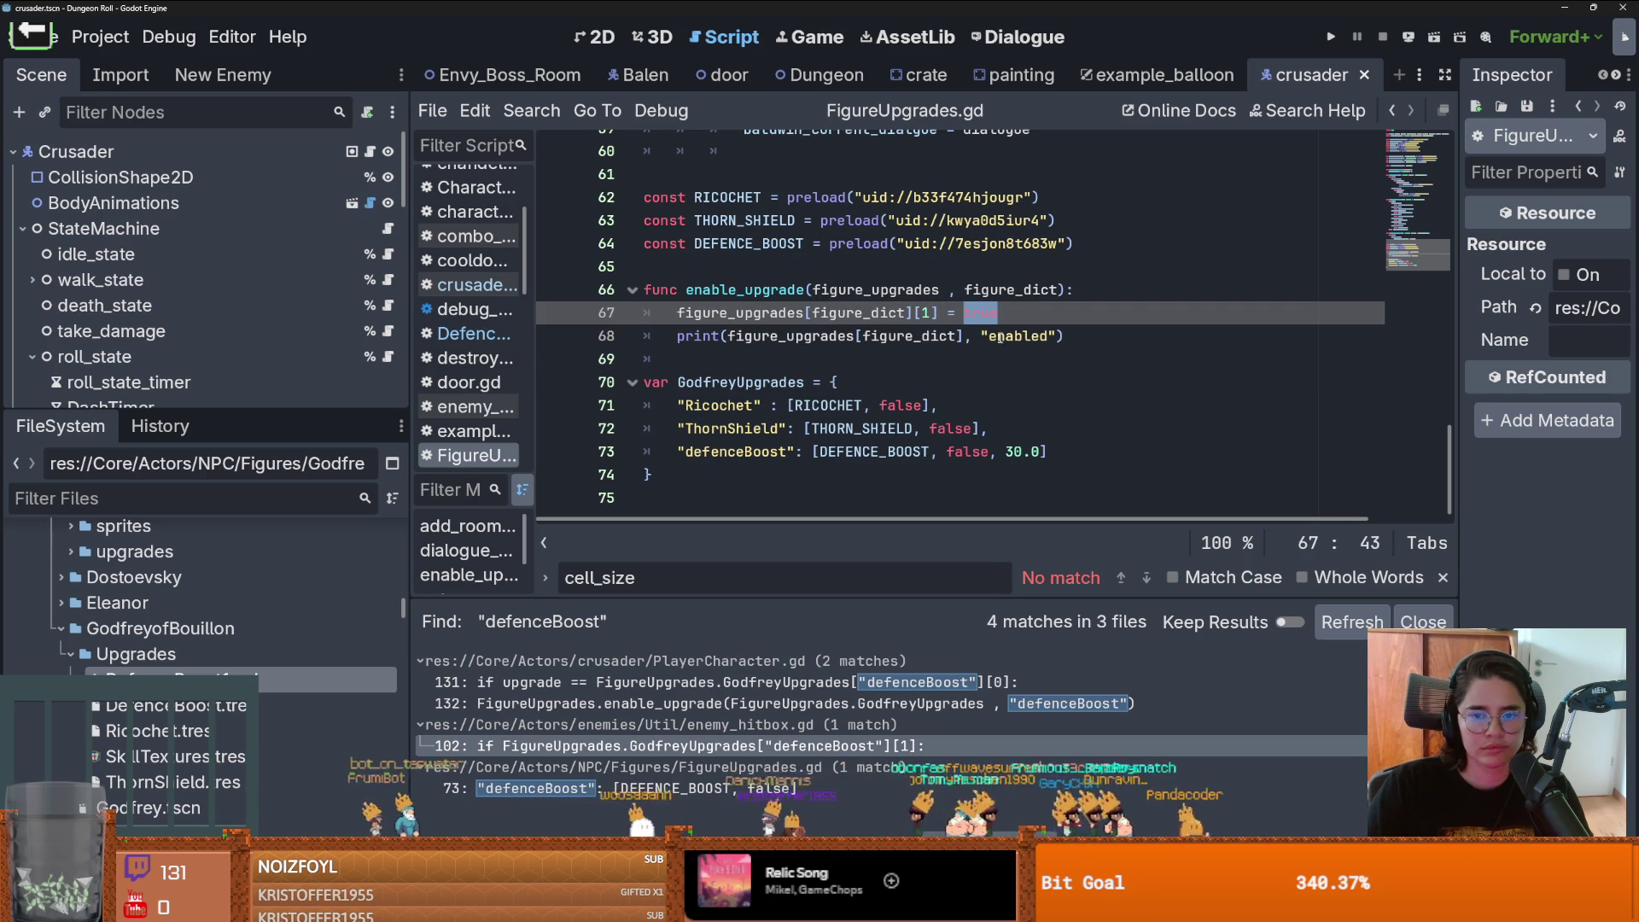
left_click(1012, 451)
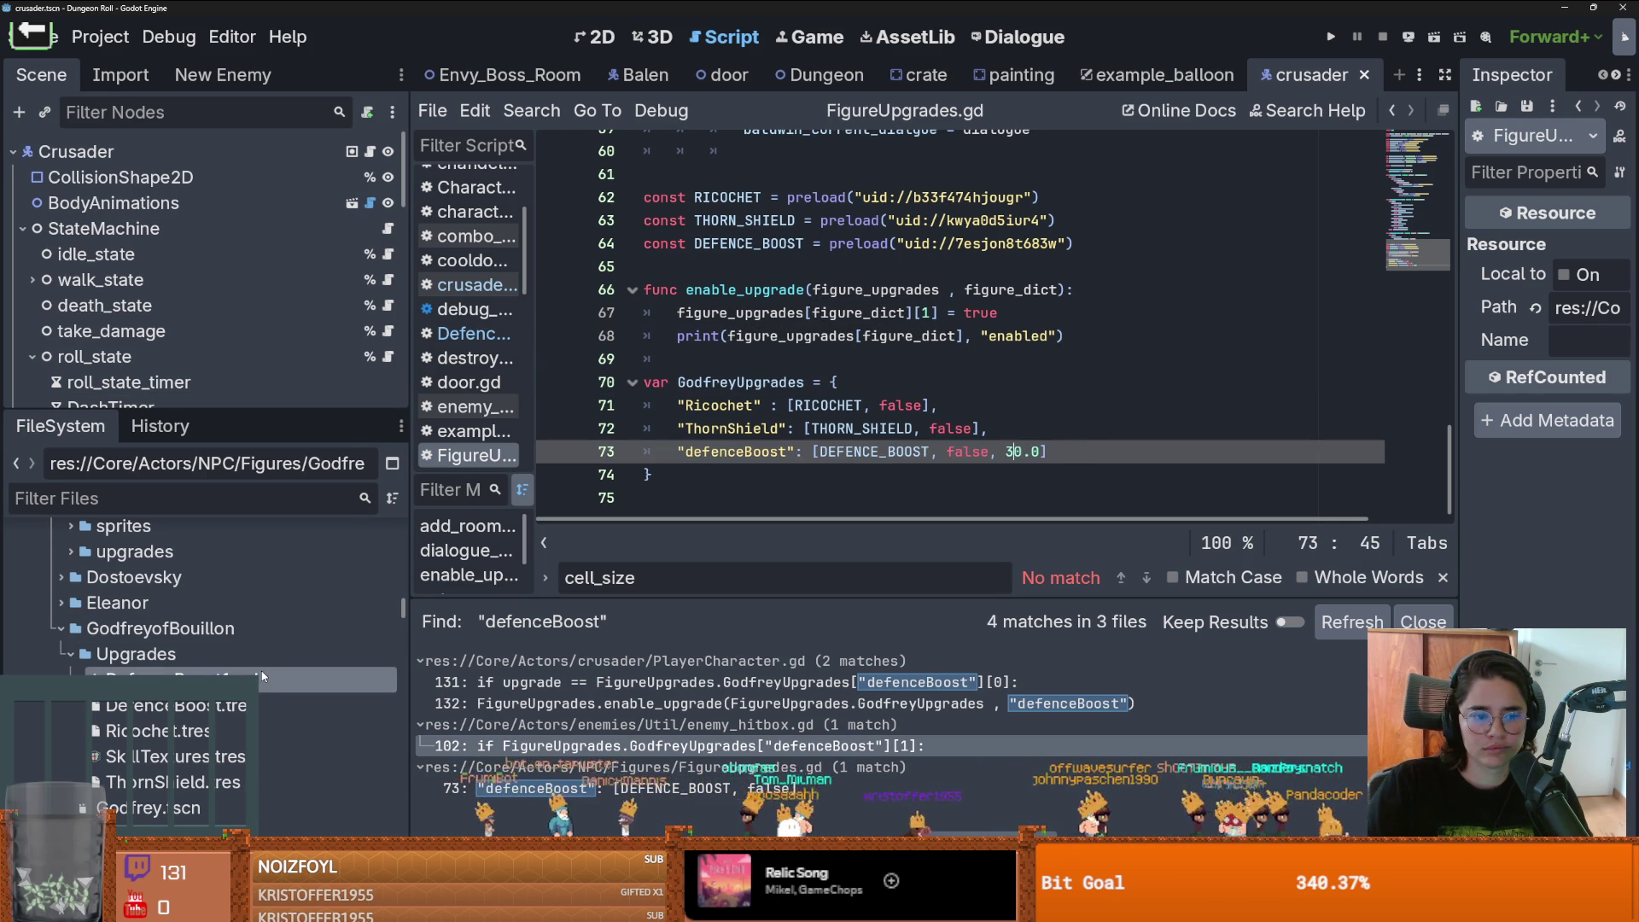
left_click(472, 333)
left_click(1150, 352)
scroll(1151, 353, "right", 3)
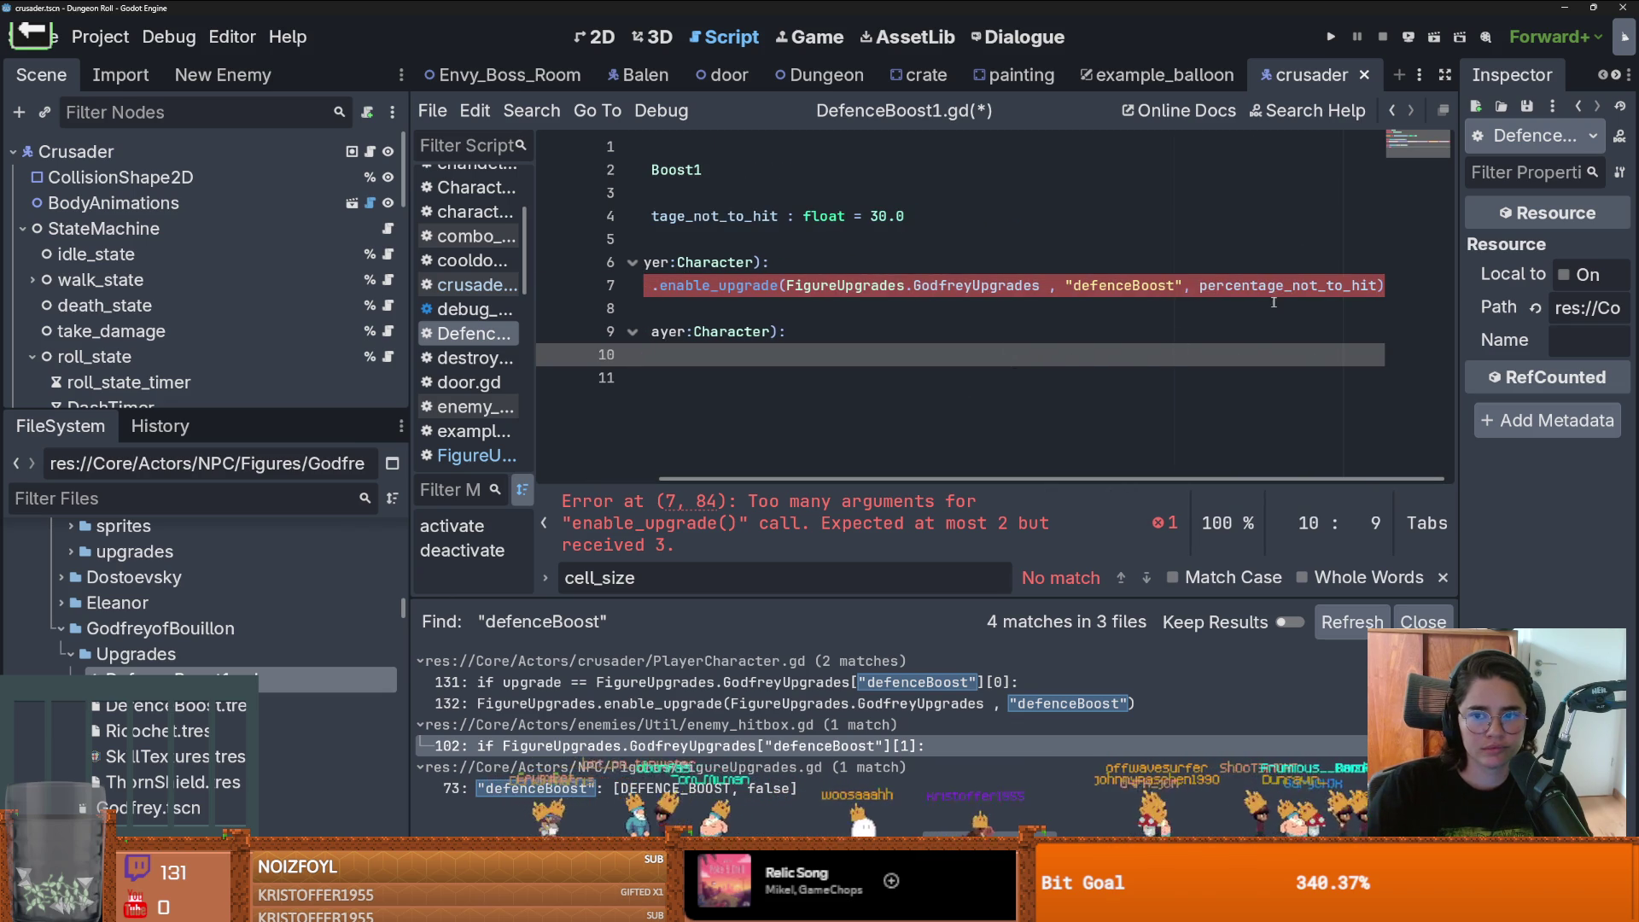
Step: Delete the percentage_not_to_hit argument from the enable_upgrade call and save DefenceBoost1.gd
double_click(1236, 287)
key("BackSpace")
left_click(1235, 287)
key("ctrl+s")
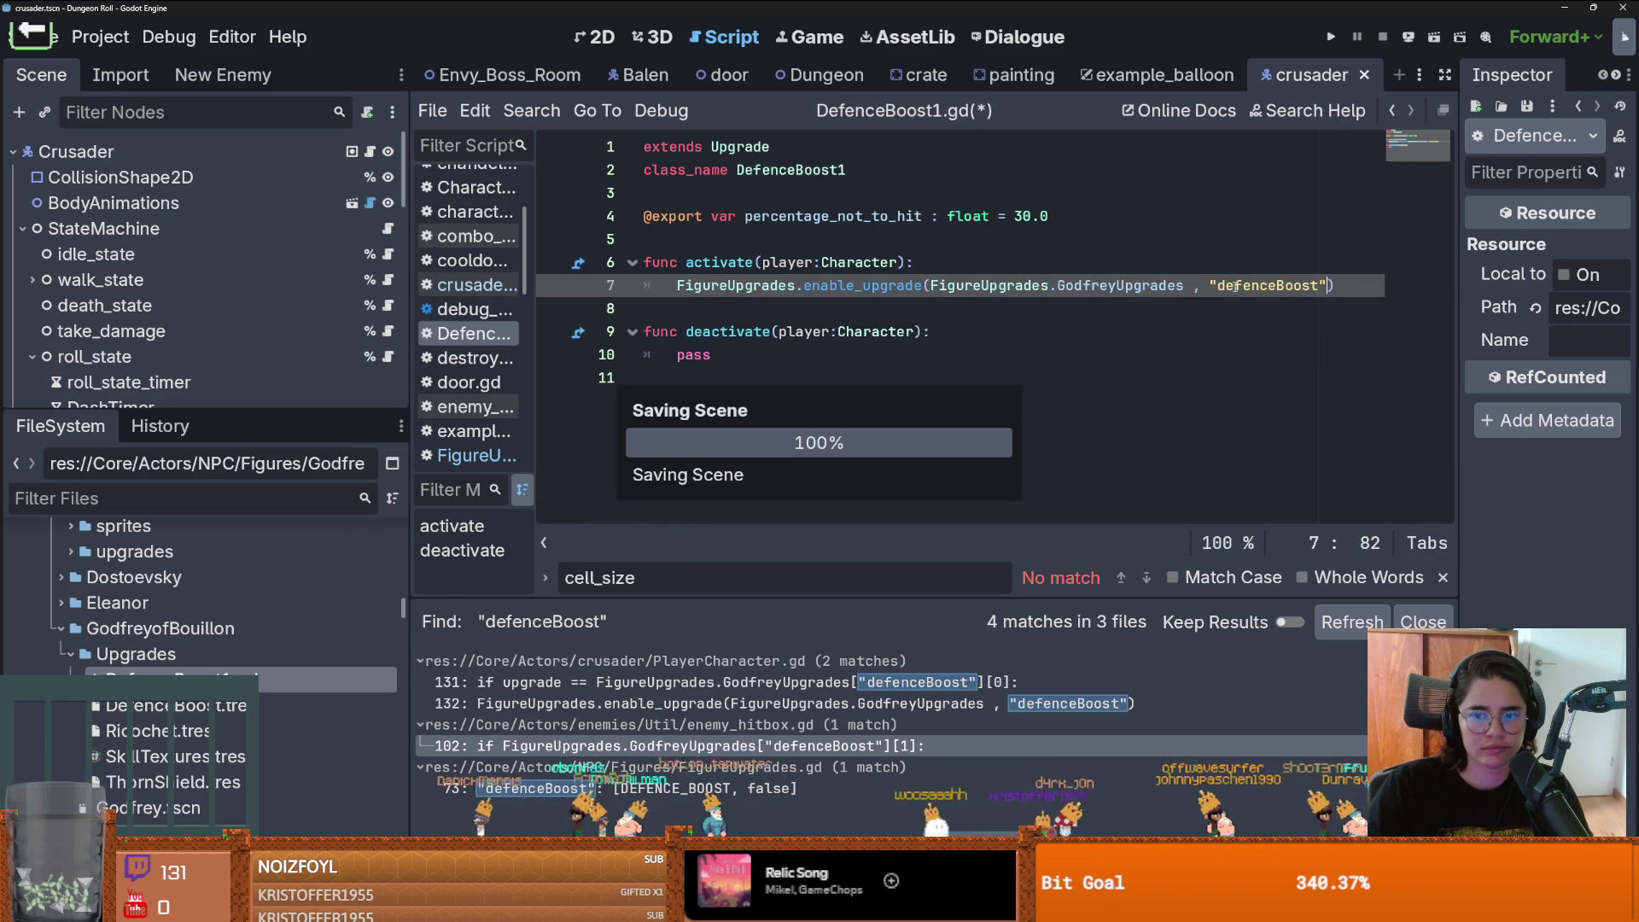
key("Return")
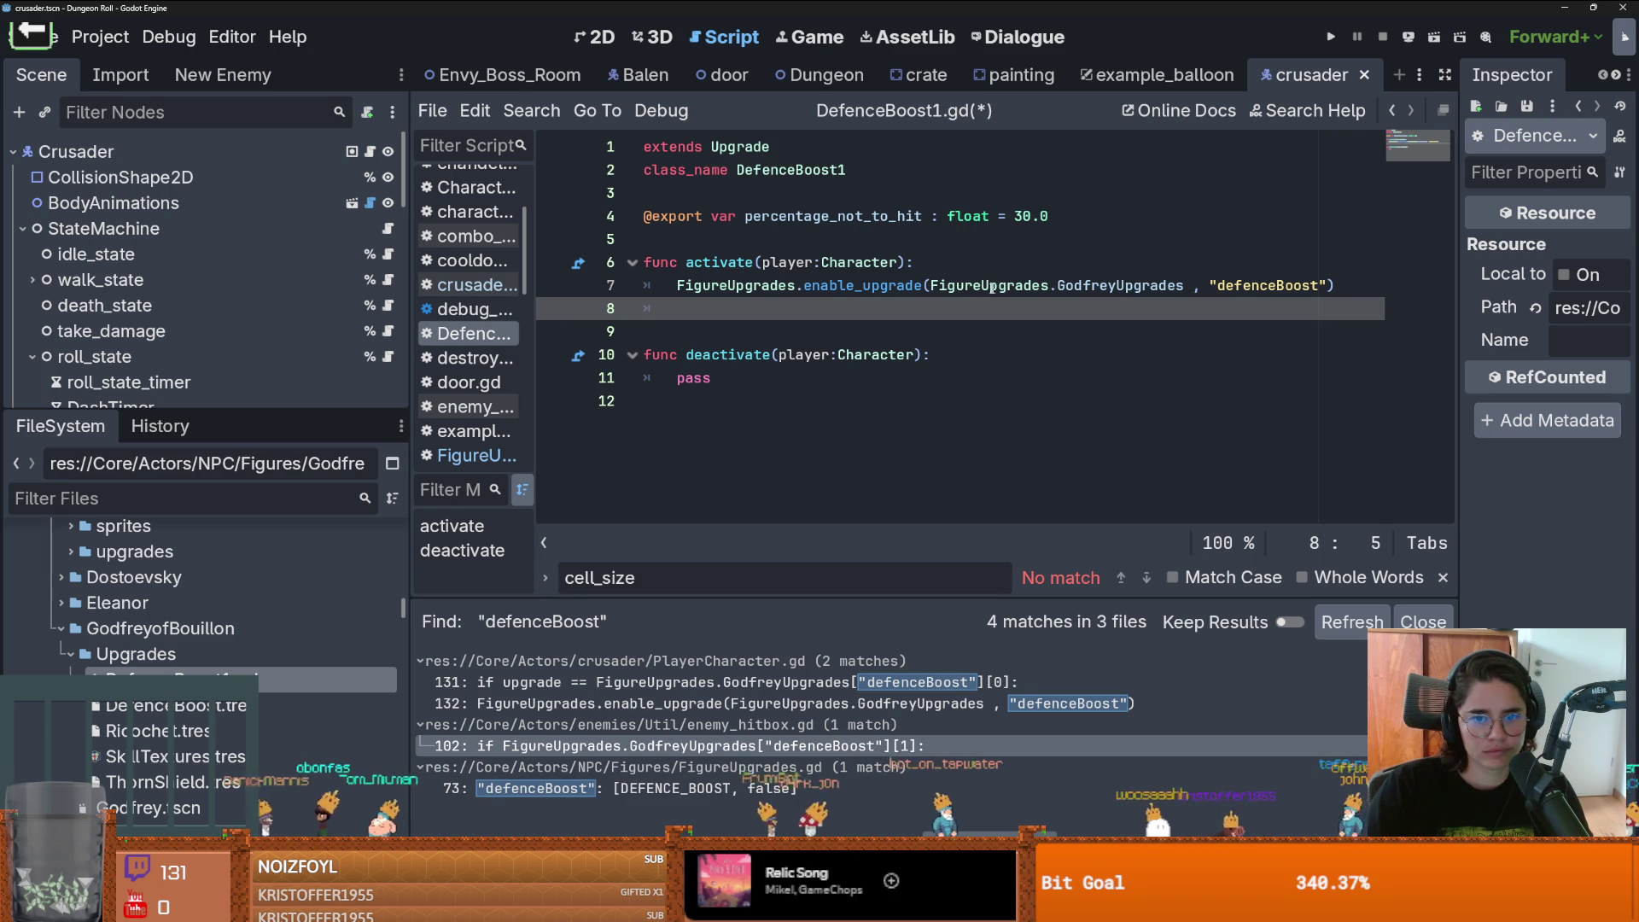
left_click(851, 285, "ctrl")
double_click(898, 353)
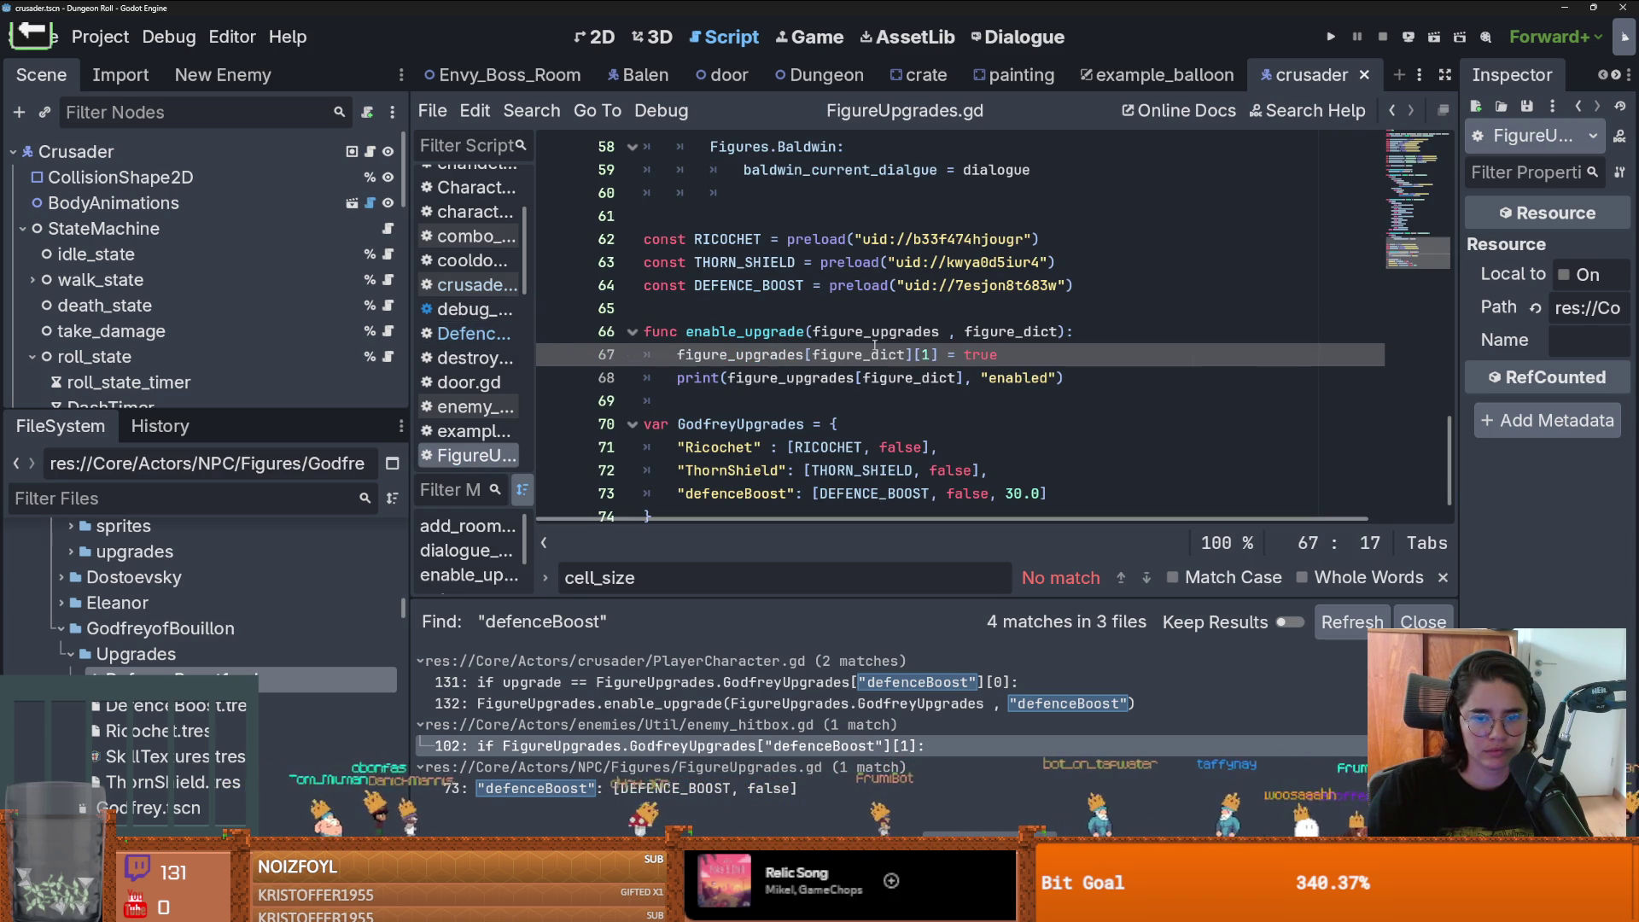
Step: Insert blank lines after enable_upgrade's print line, then select the GodfreyUpgrades name
key("End")
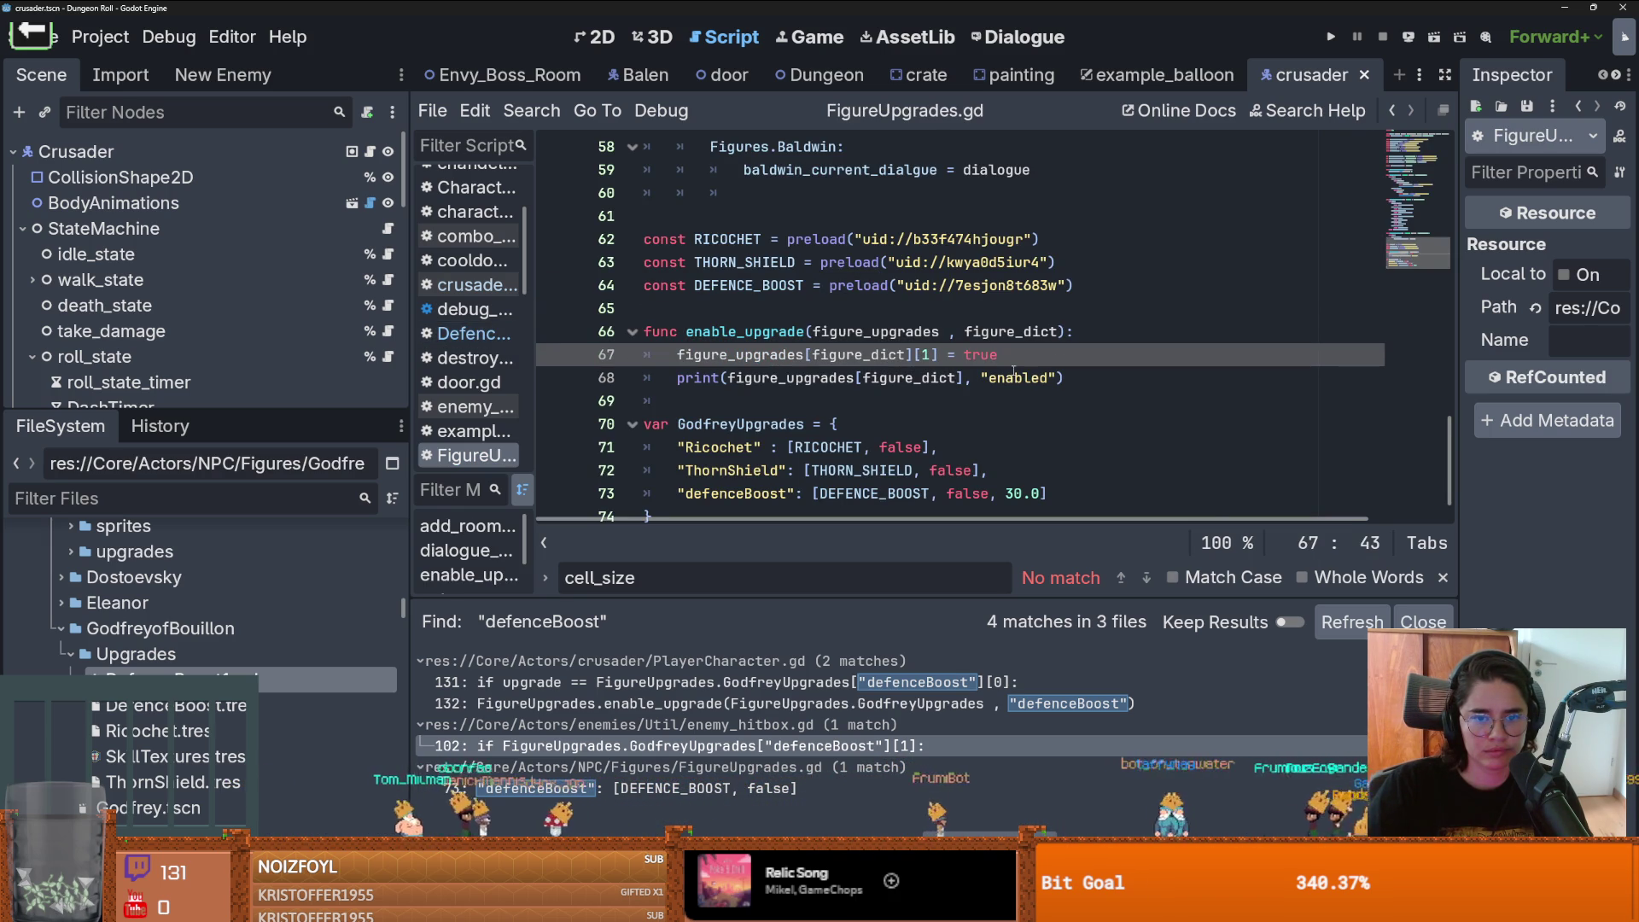
scroll(806, 385, "down", 1)
left_click(663, 382)
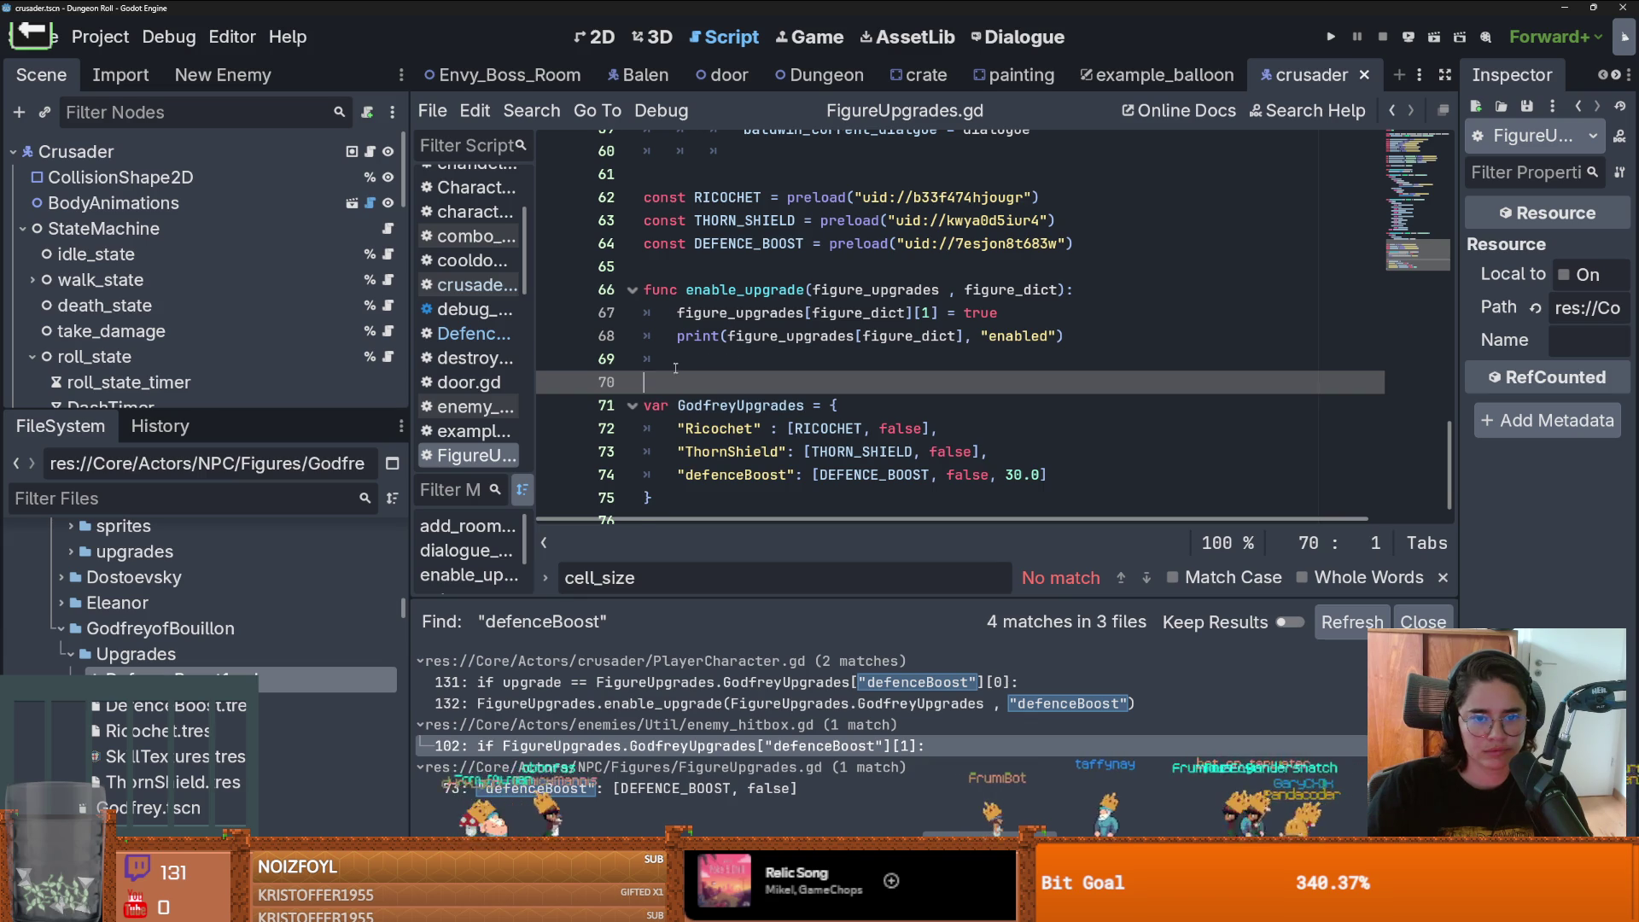
key("Return")
key("Return")
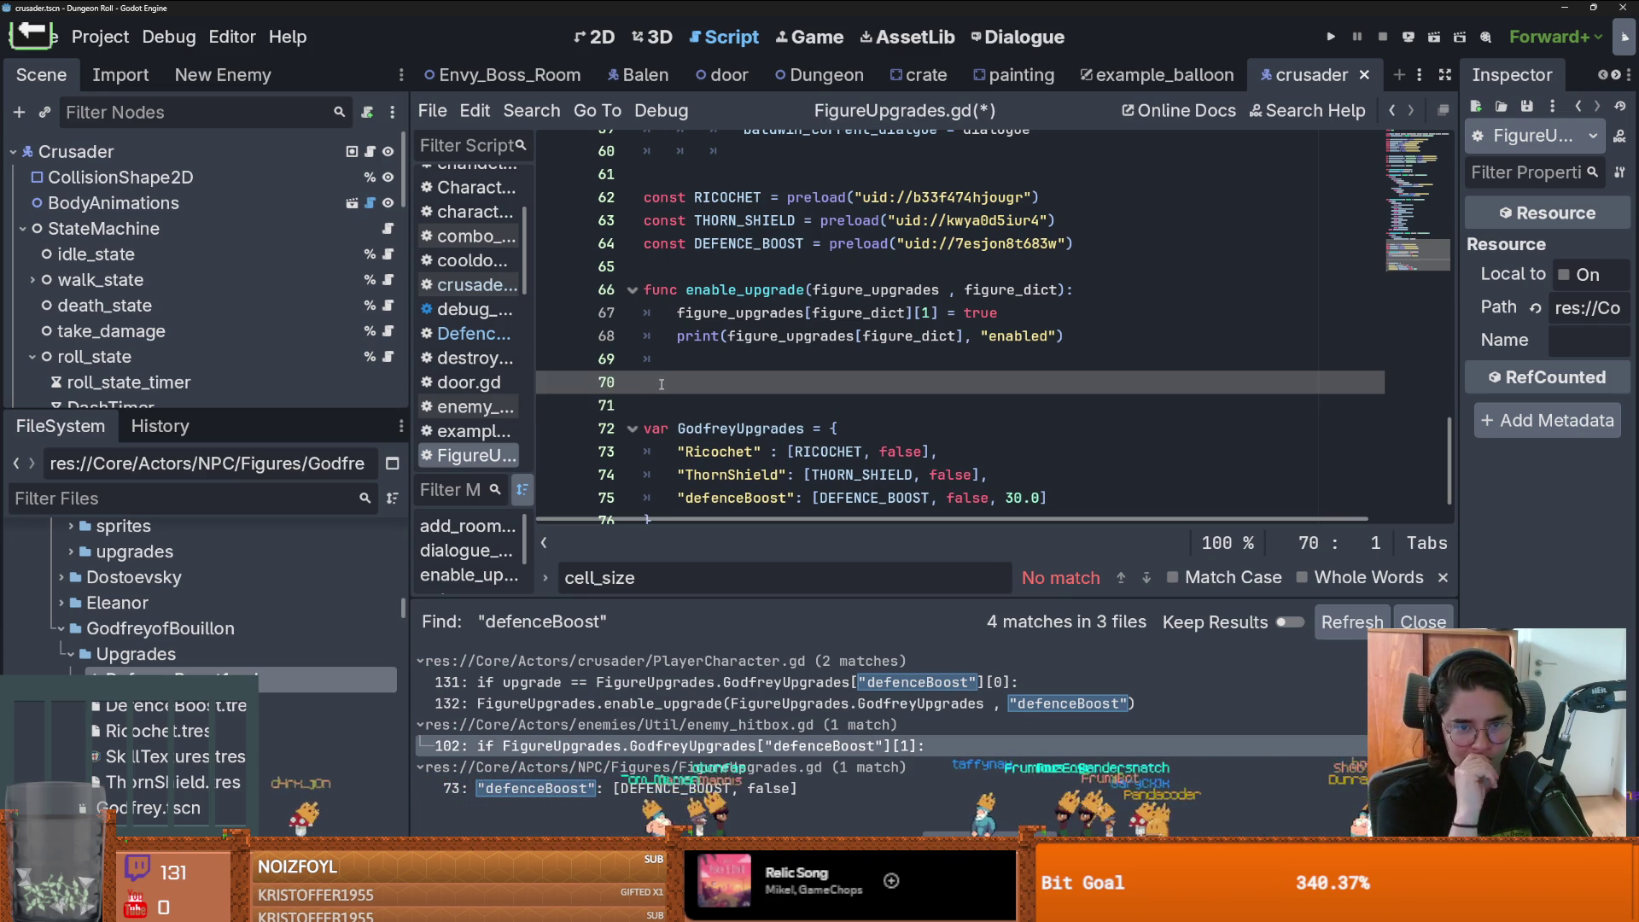
double_click(705, 426)
key("ctrl+c")
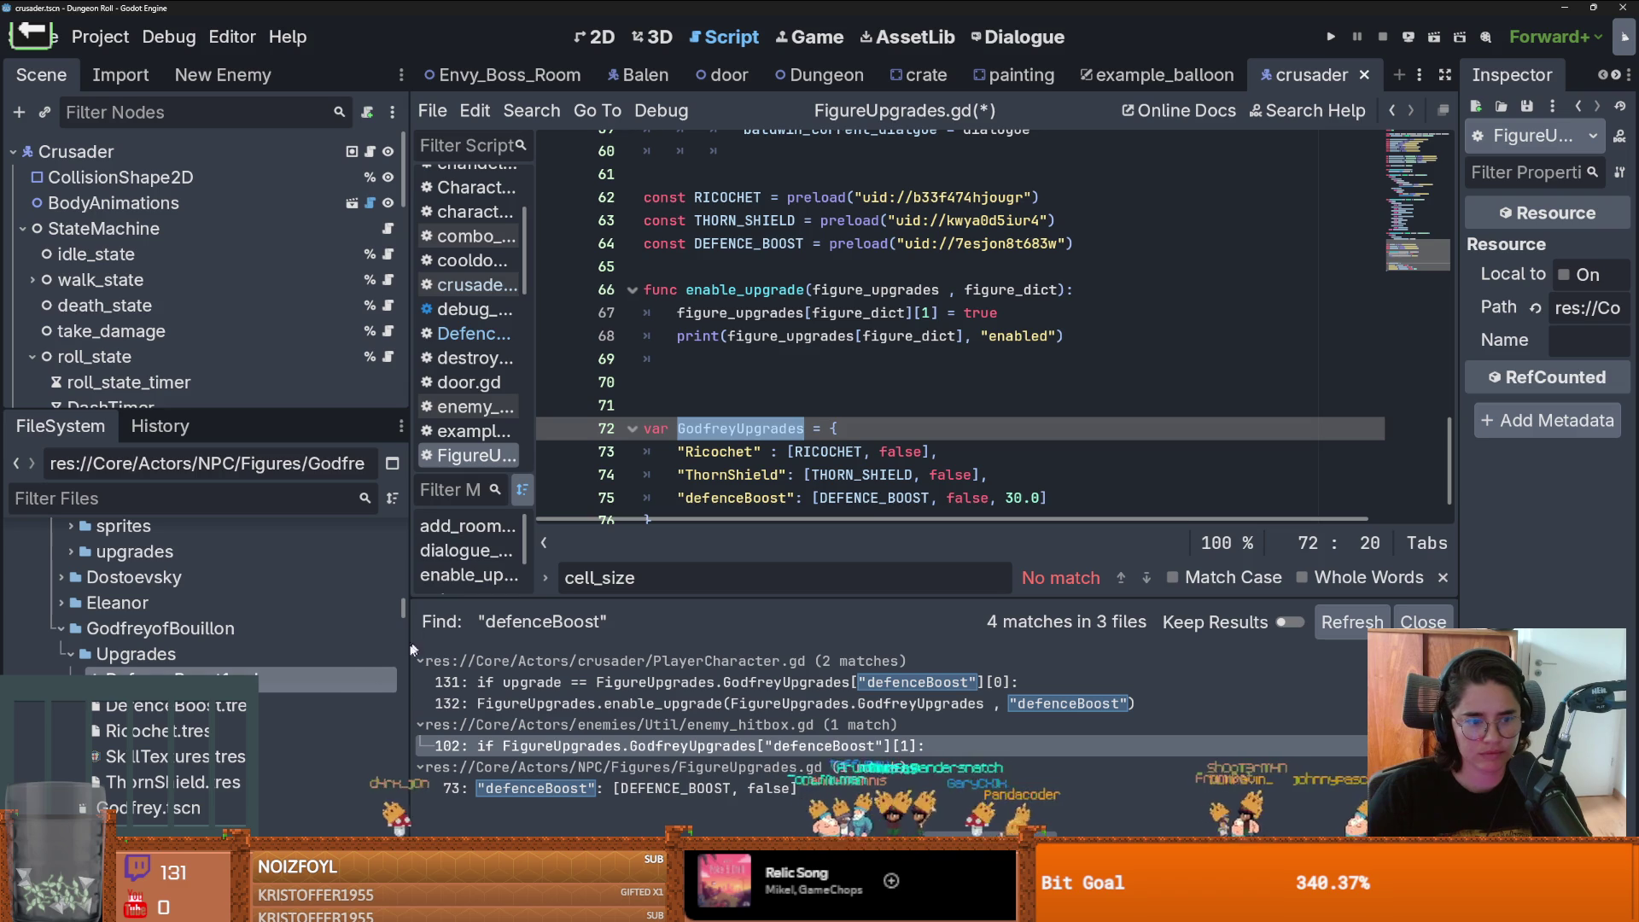
Step: In DefenceBoost1.gd, start line 8 with FigureUpgrades.GodfreyUpgrades, copied from line 7
double_click(331, 690)
left_click(1140, 311)
key("ctrl+v")
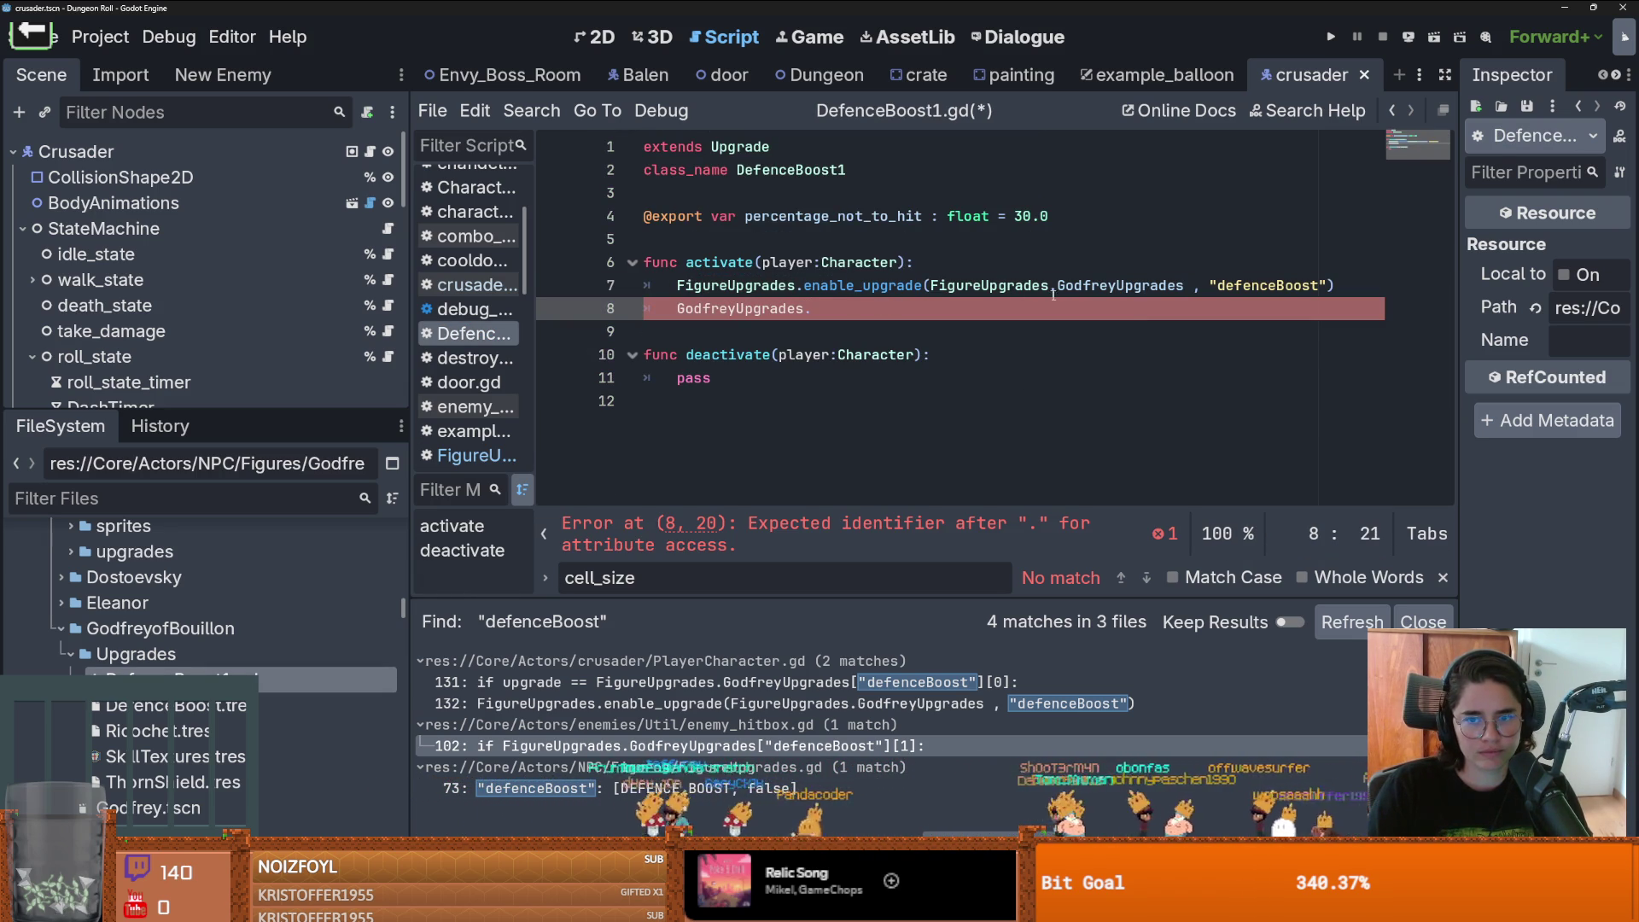
left_click_drag(1059, 287, 929, 294)
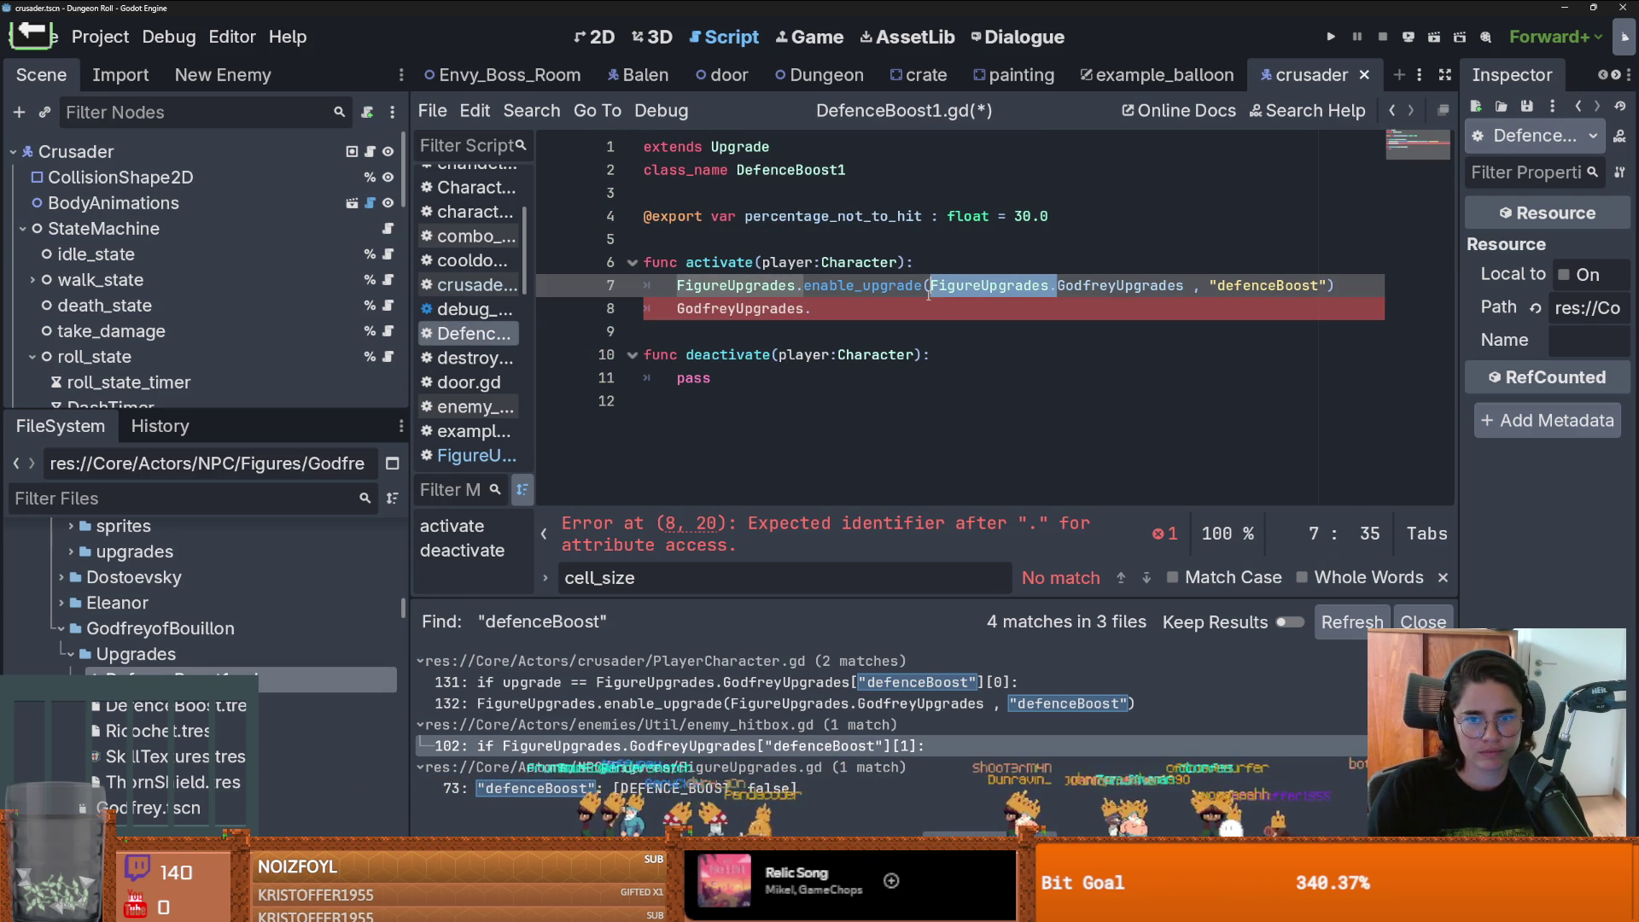
key("ctrl+c")
left_click(679, 308)
key("ctrl+v")
left_click(955, 310)
key("BackSpace")
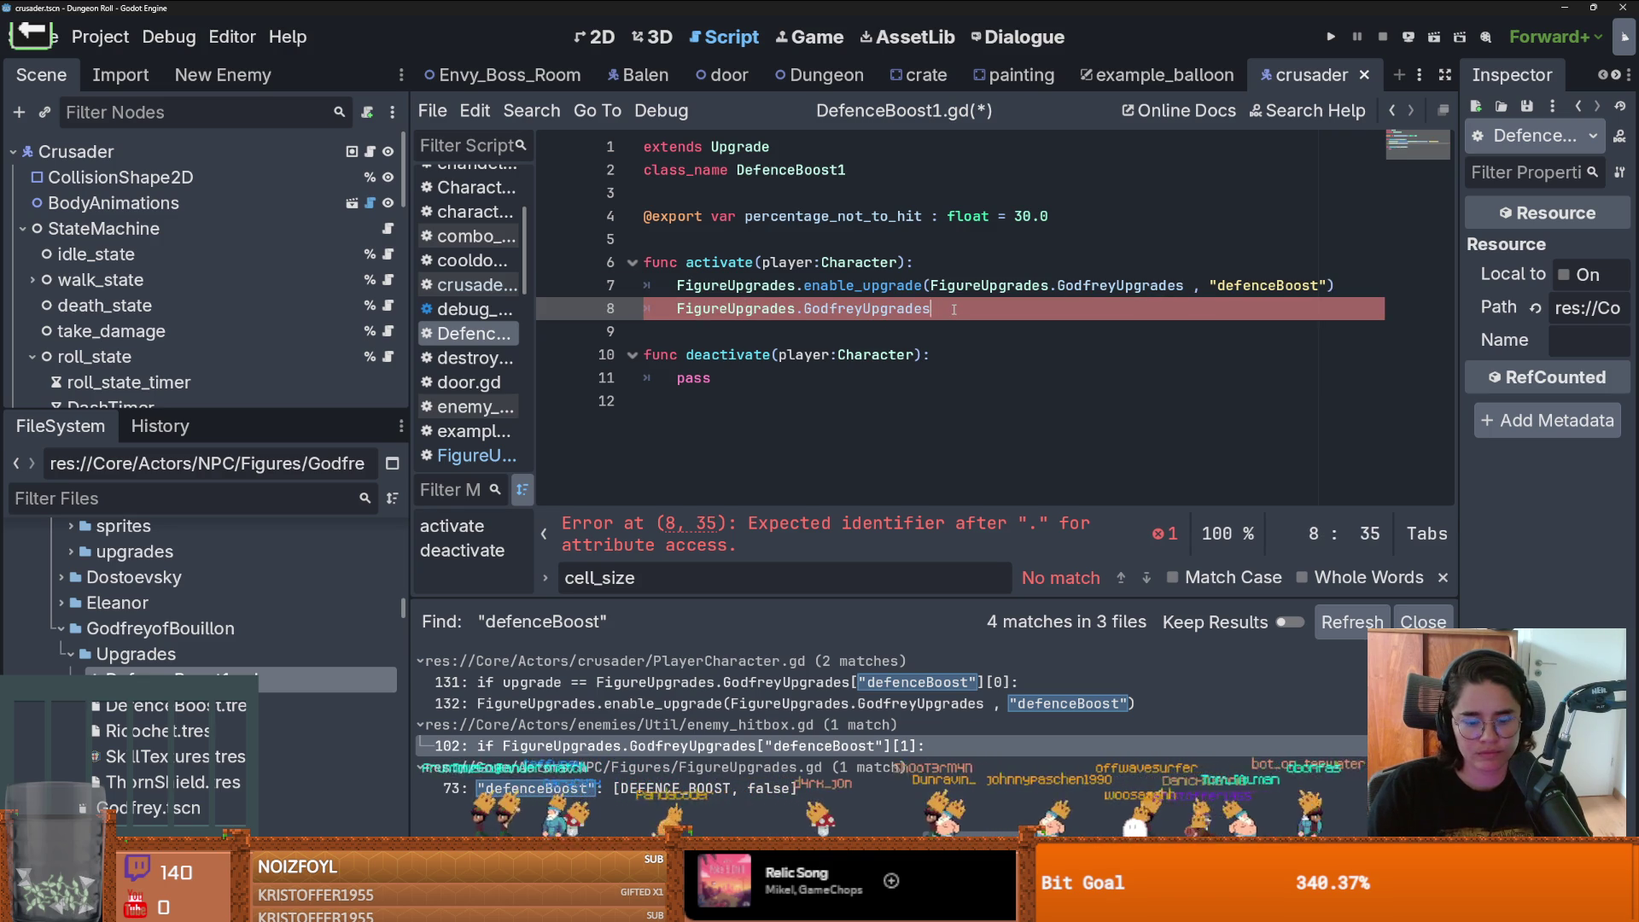
Step: Complete line 8 as FigureUpgrades.GodfreyUpgrades["defenceBoost"][2] = percentage_not_to_hit
type("[")
left_click_drag(1332, 287, 1208, 292)
left_click_drag(1334, 287, 1210, 288)
key("ctrl+c")
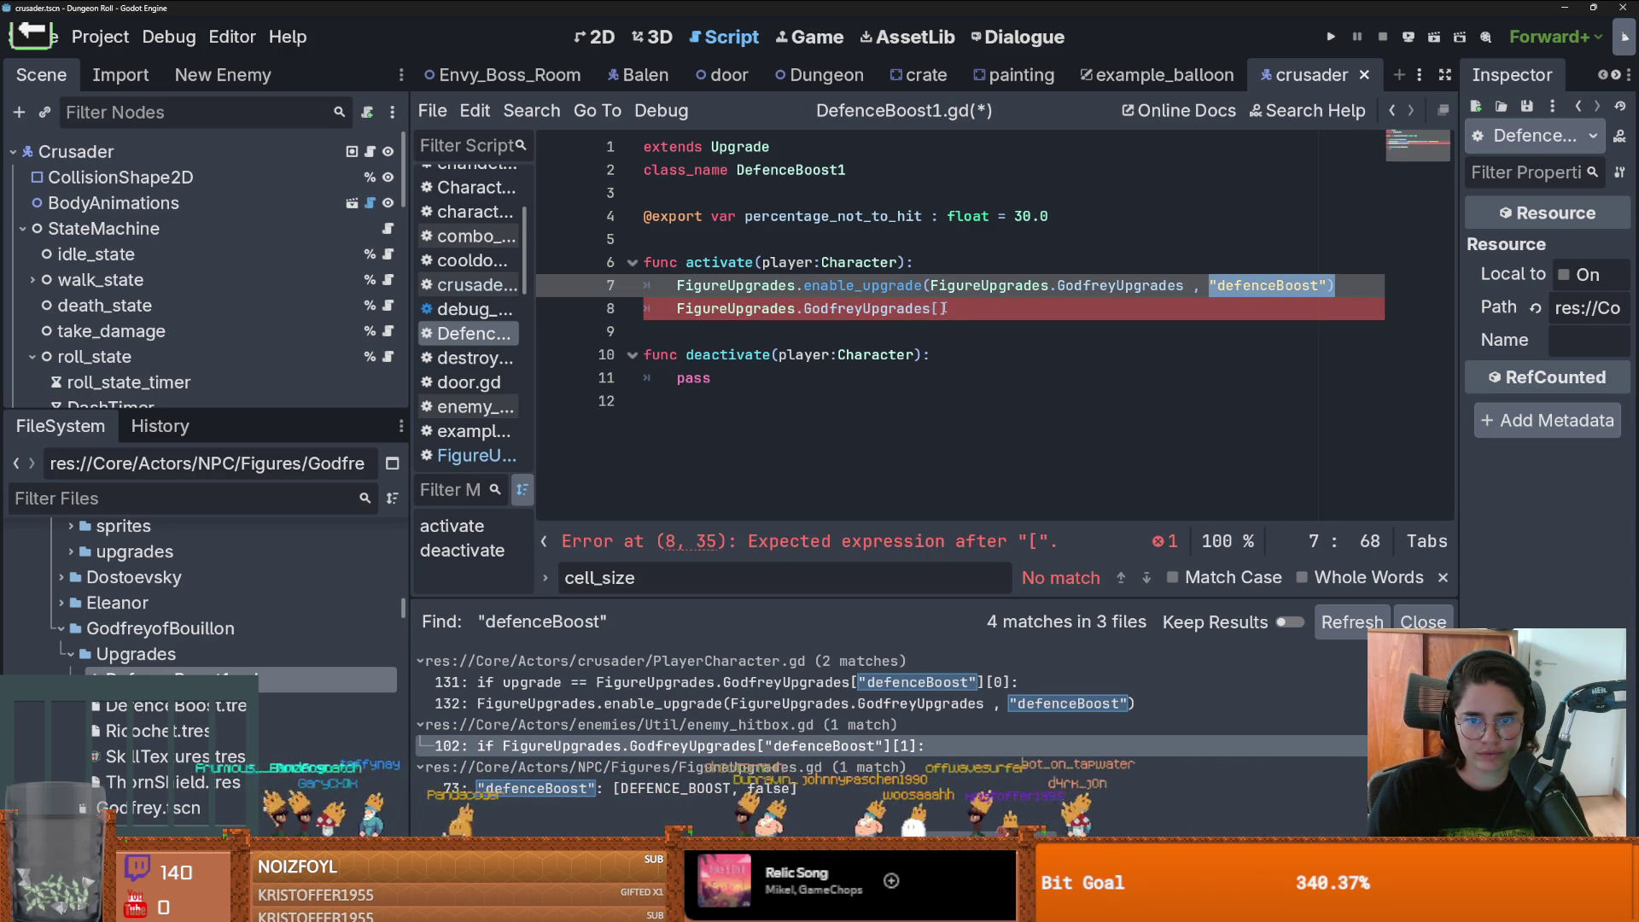
left_click(1094, 312)
key("Left")
key("ctrl+v")
key("Right")
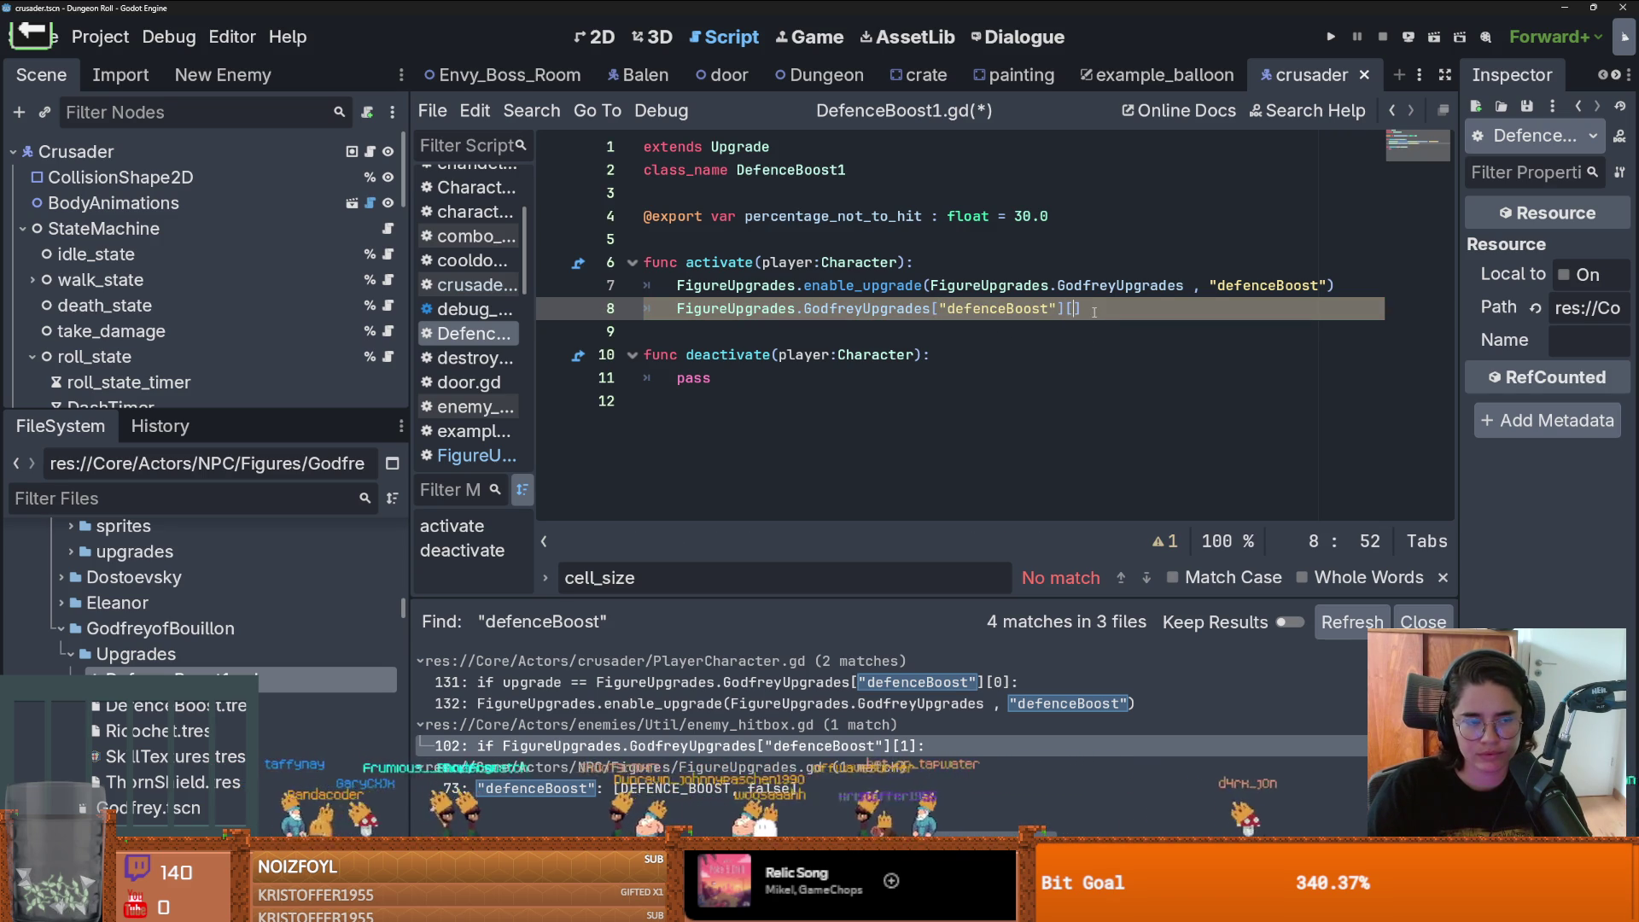
key("Right")
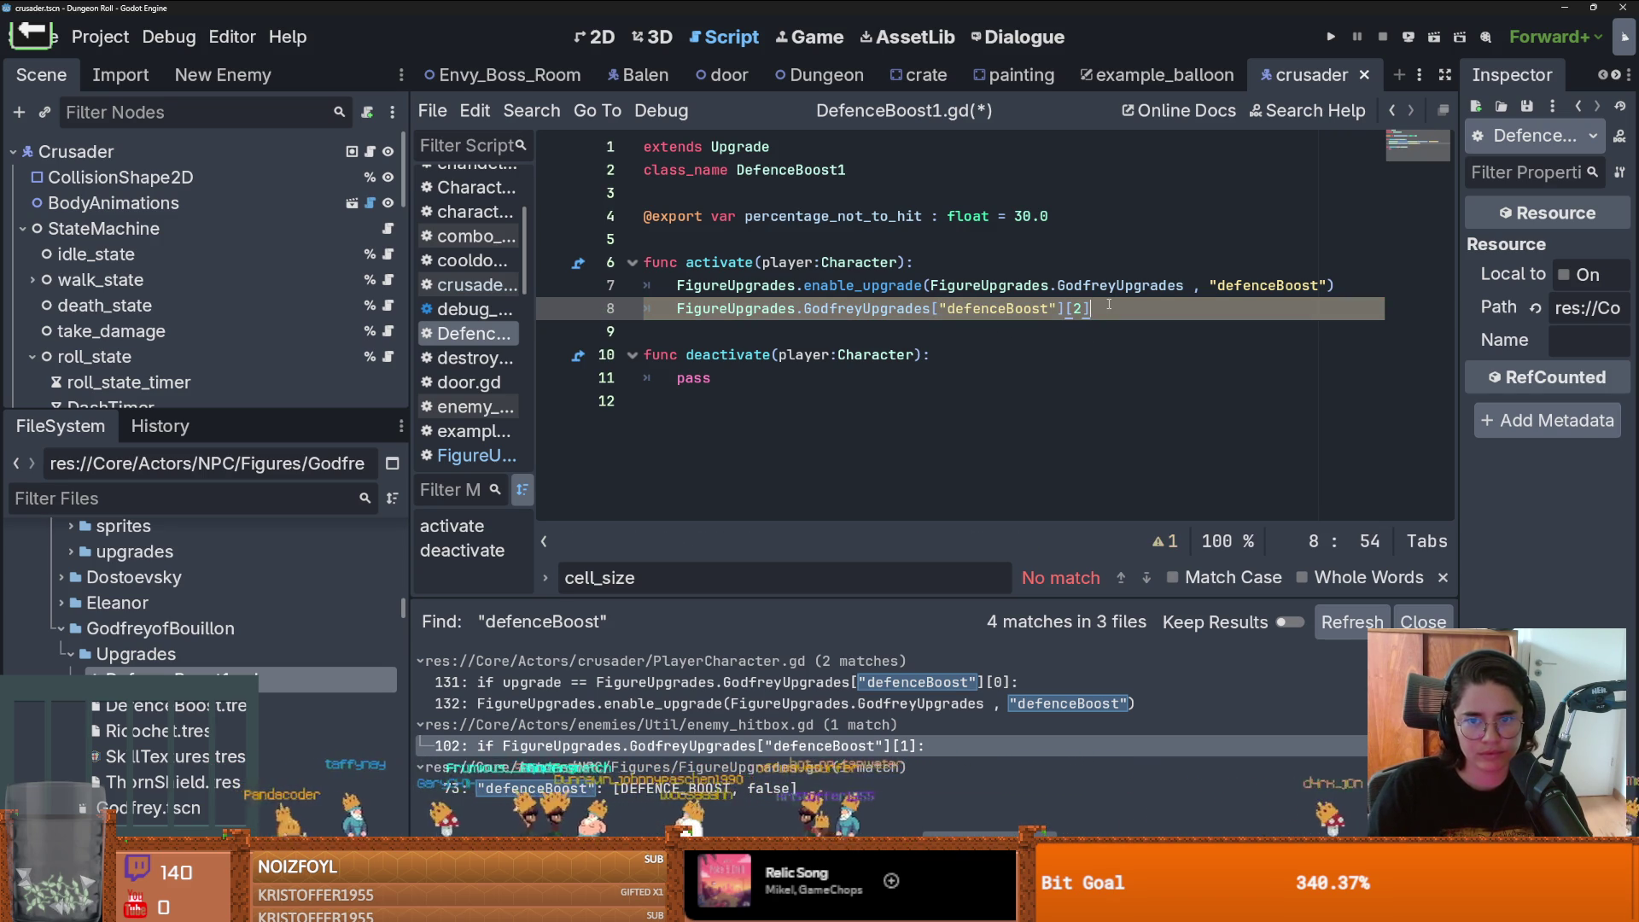
type("=")
key("Escape")
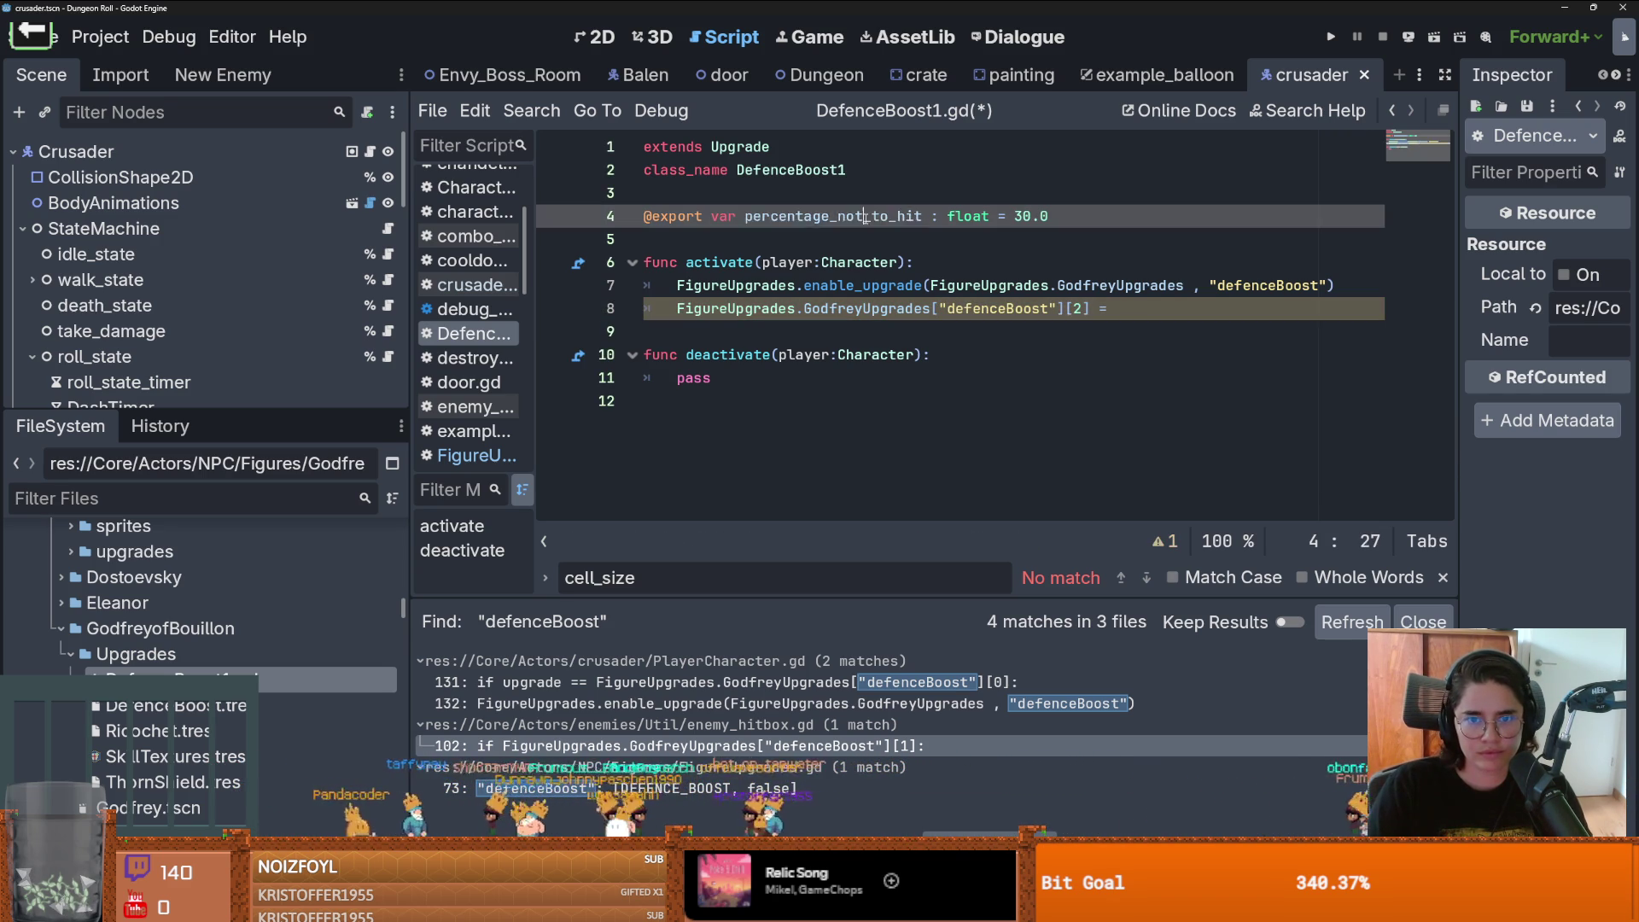
type("percentage_not_to_hit")
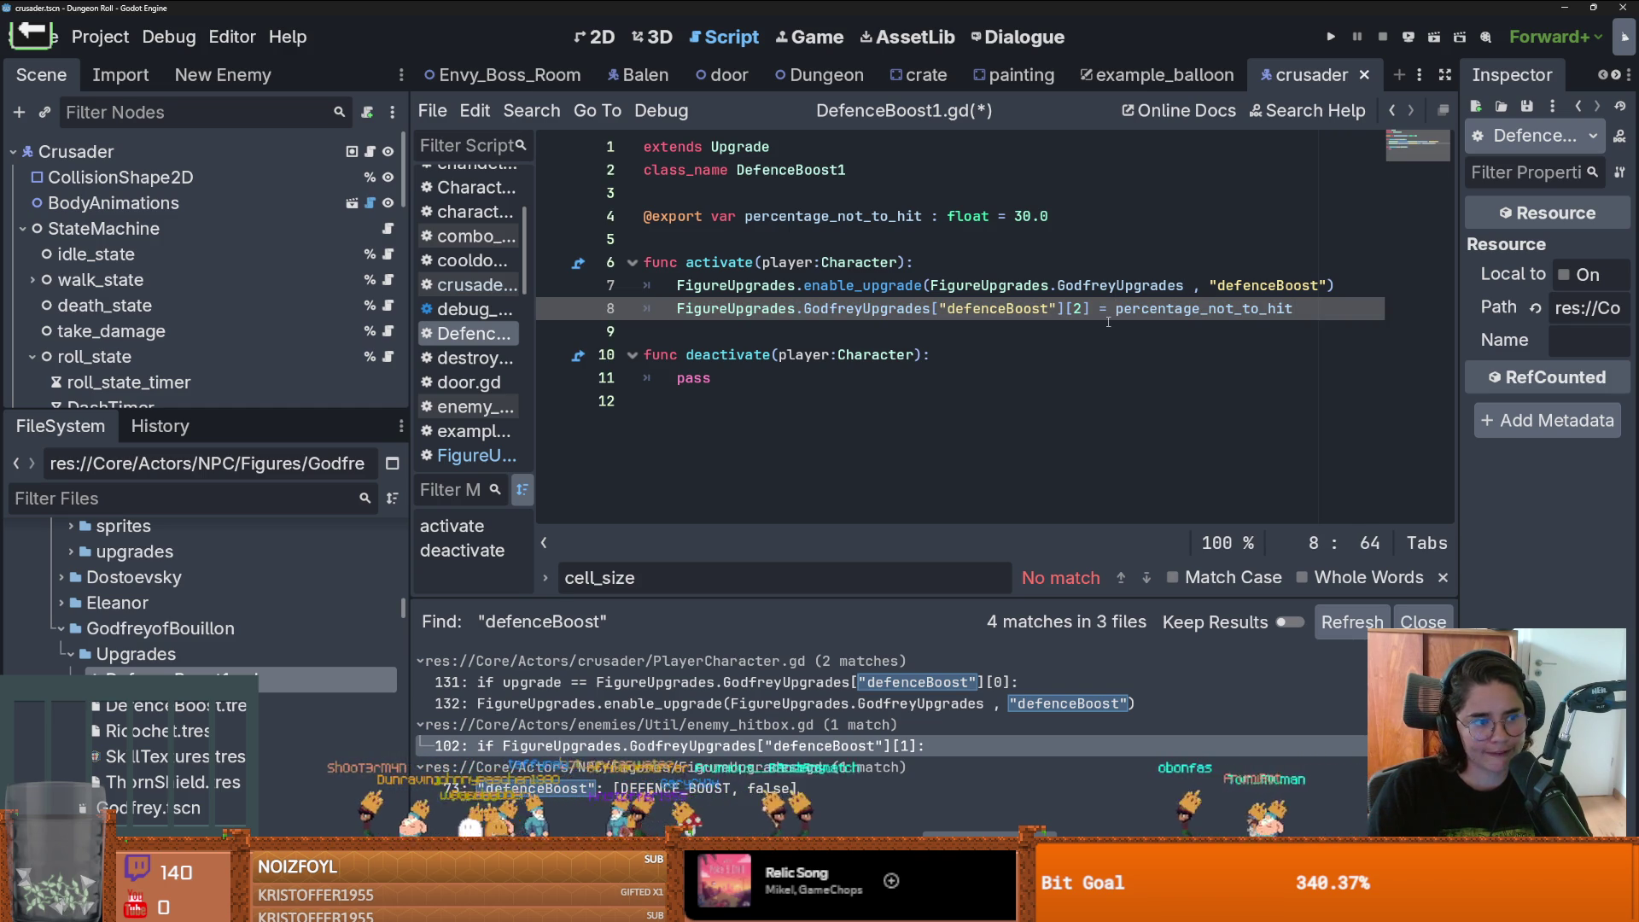
key("Down")
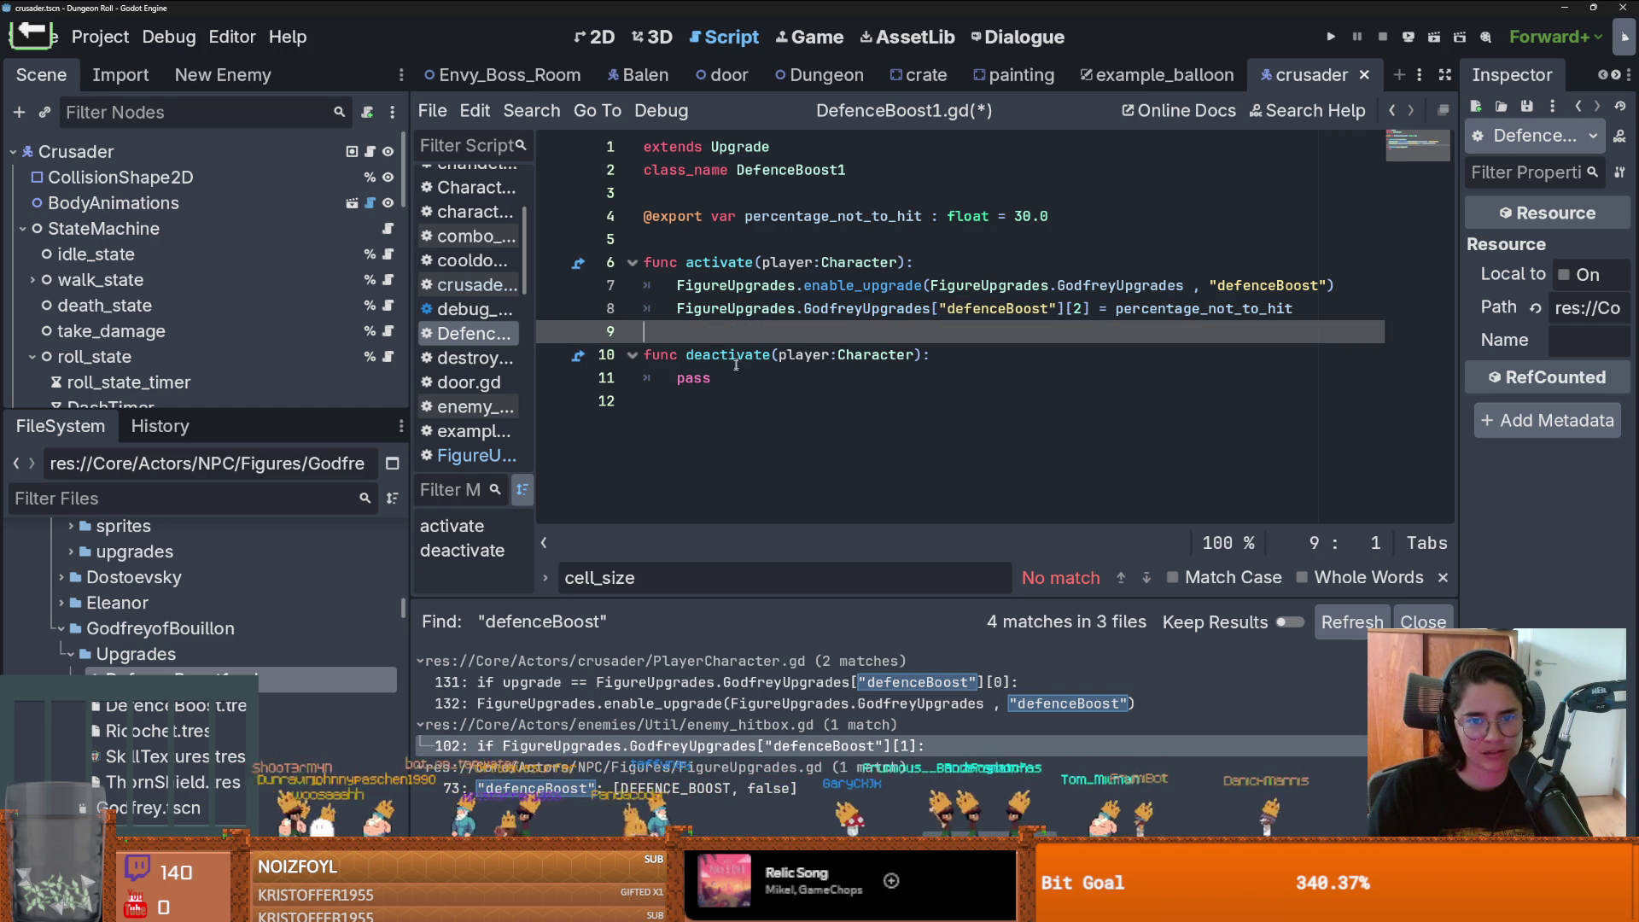
left_click_drag(1293, 308, 671, 287)
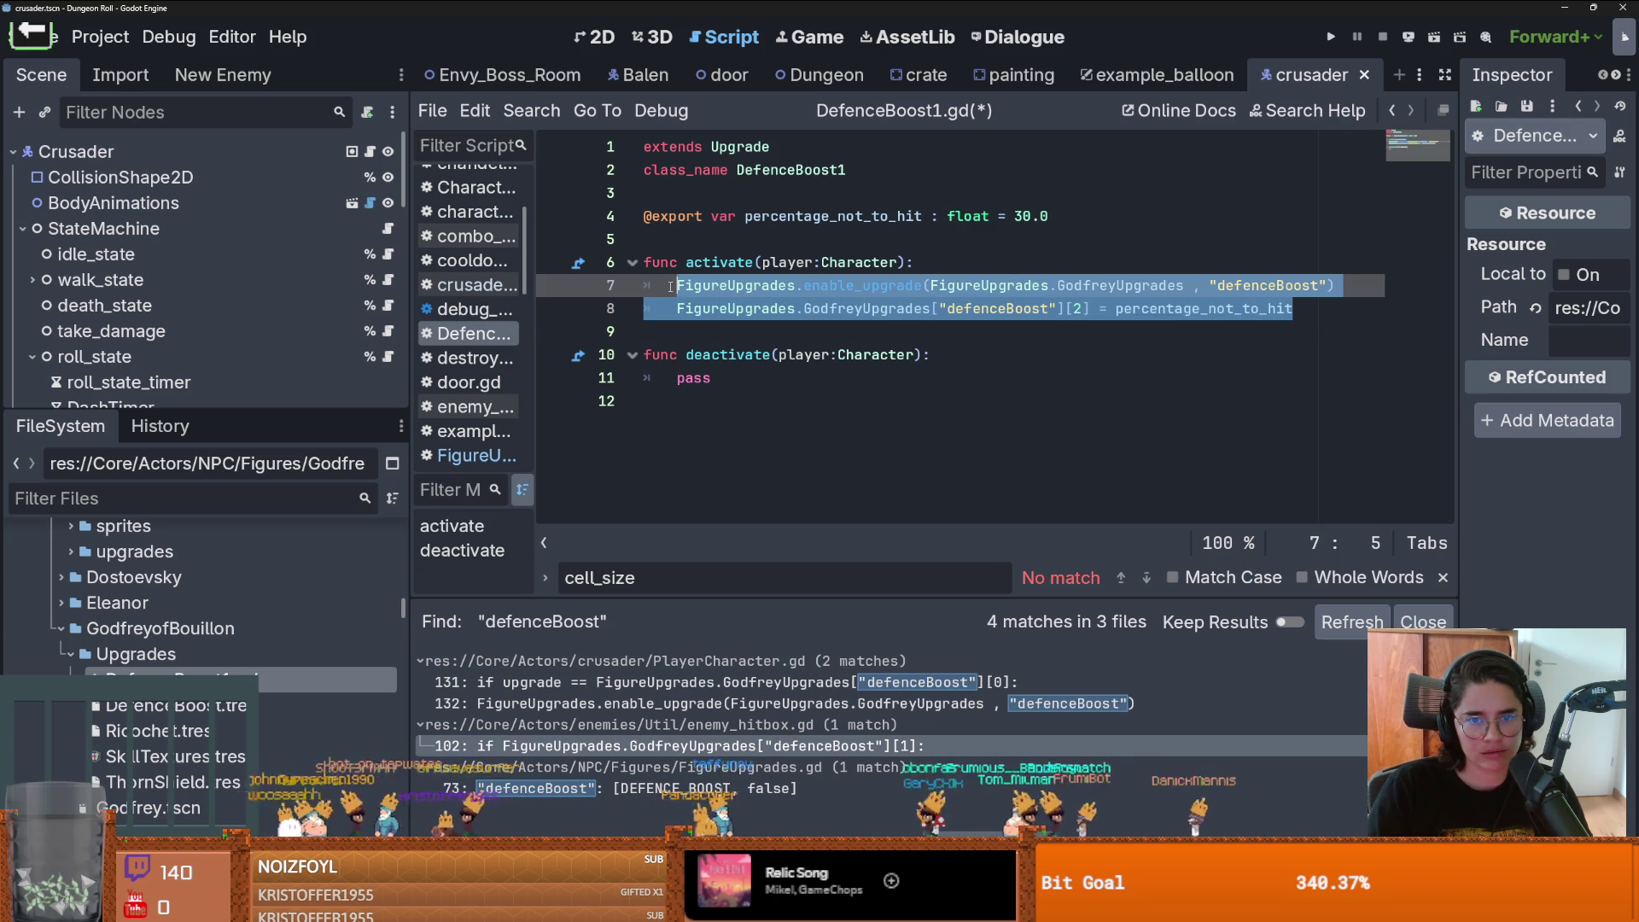
Step: Add an enable = true parameter to enable_upgrade in FigureUpgrades.gd
left_click(862, 285, "ctrl")
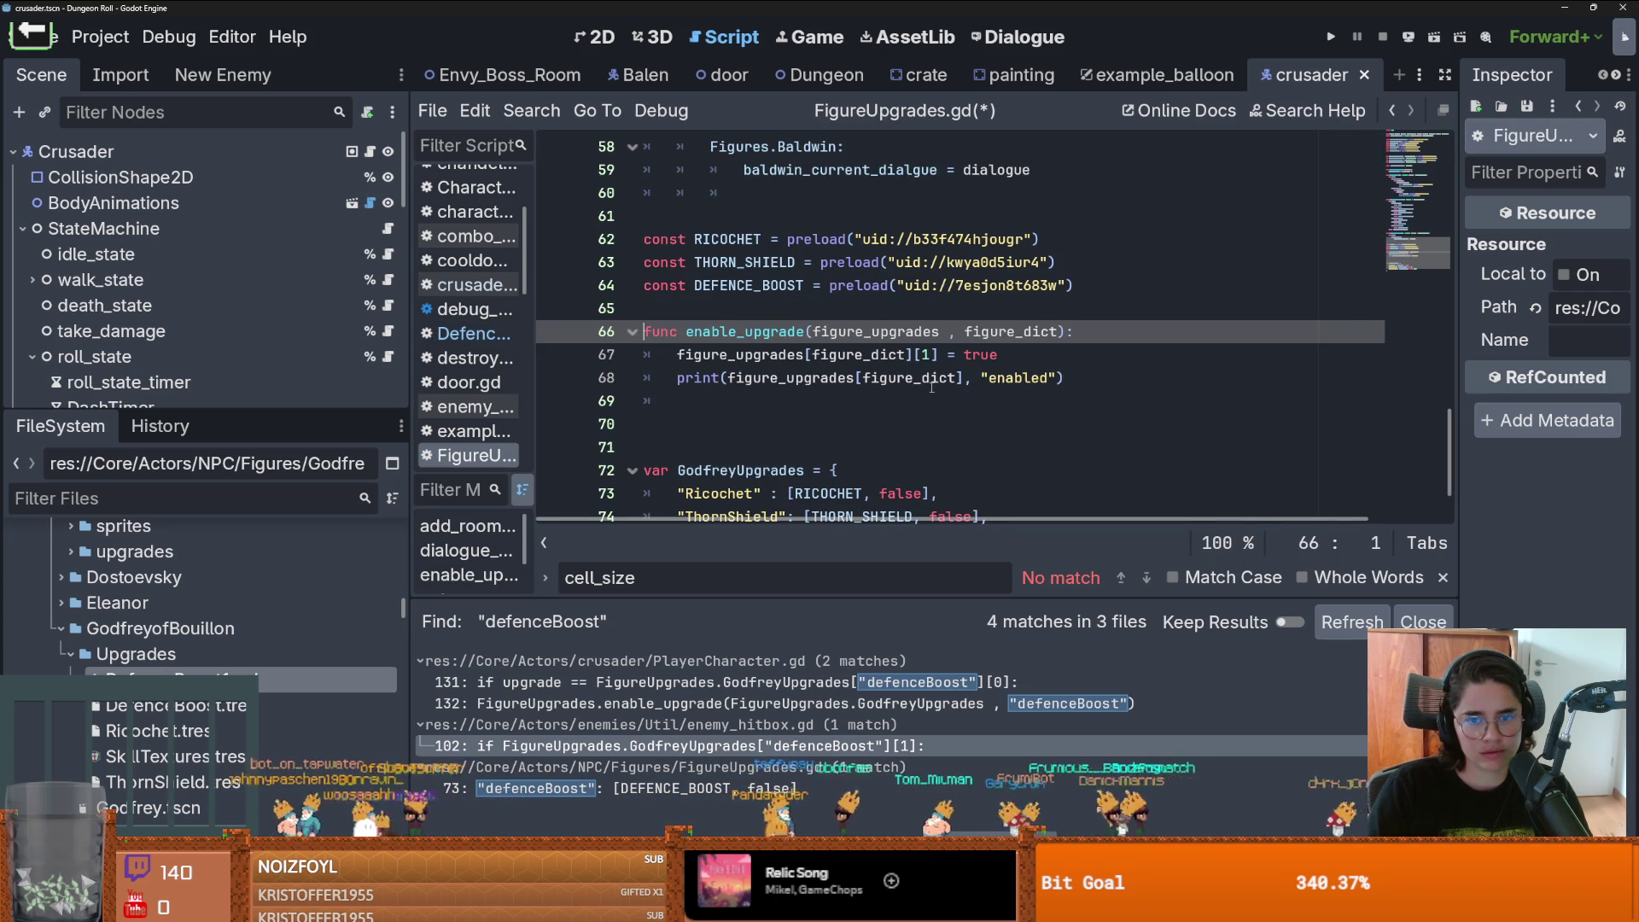
double_click(1057, 331)
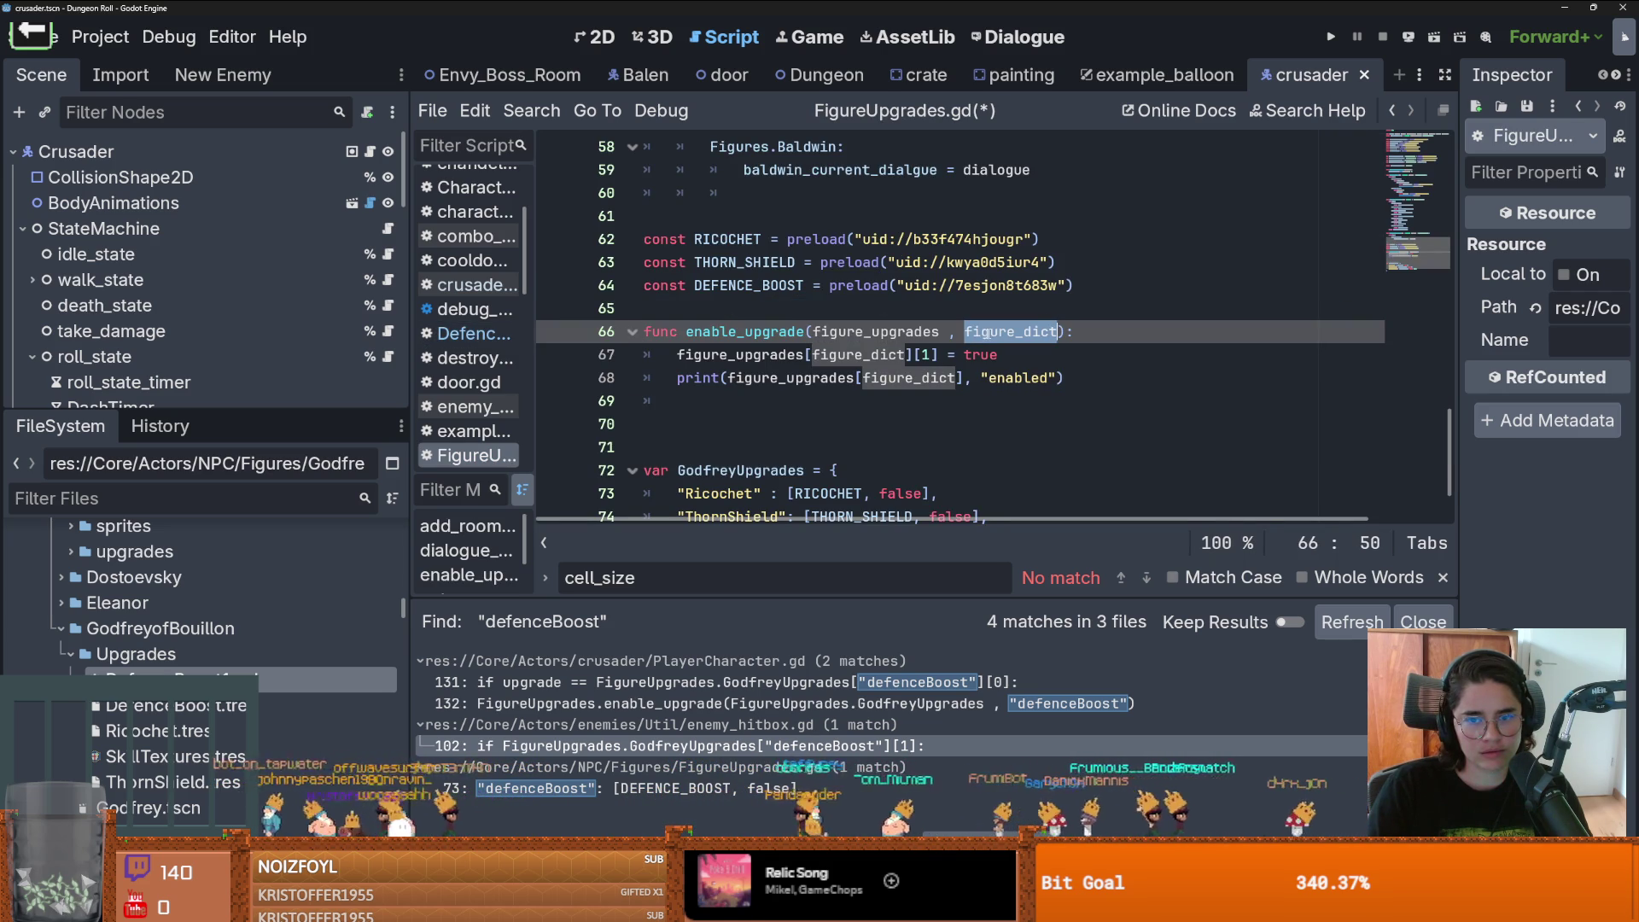
left_click(1059, 332)
type(", enable = true")
left_click_drag(1192, 331, 768, 329)
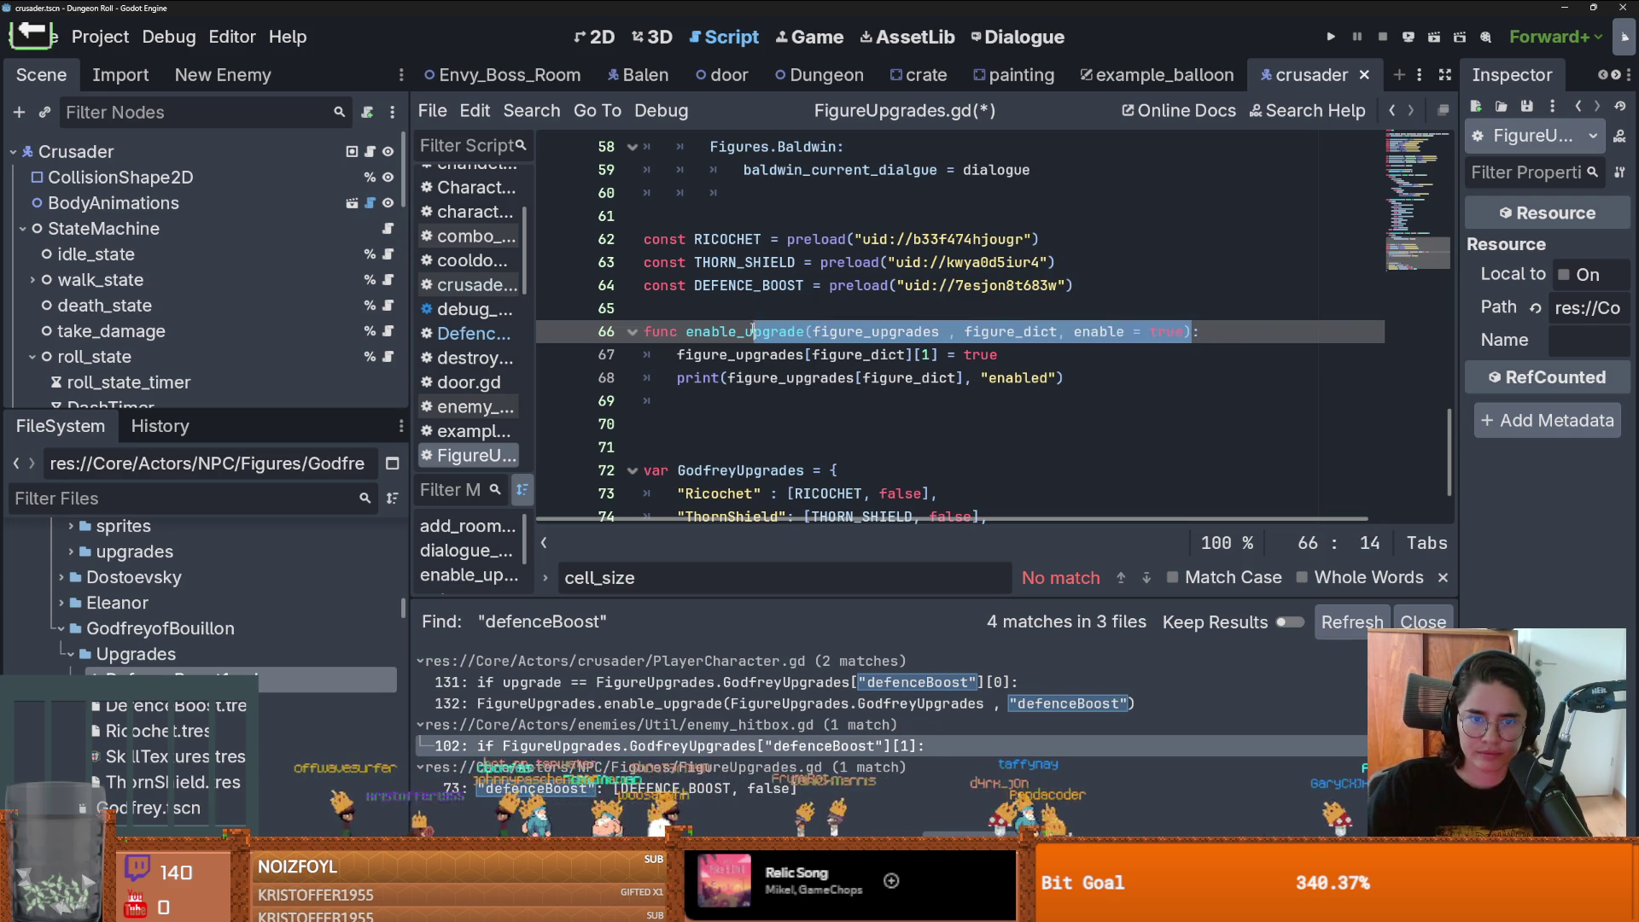
Step: Pass true as the third argument in DefenceBoost1's enable_upgrade call, and save FigureUpgrades.gd
double_click(304, 674)
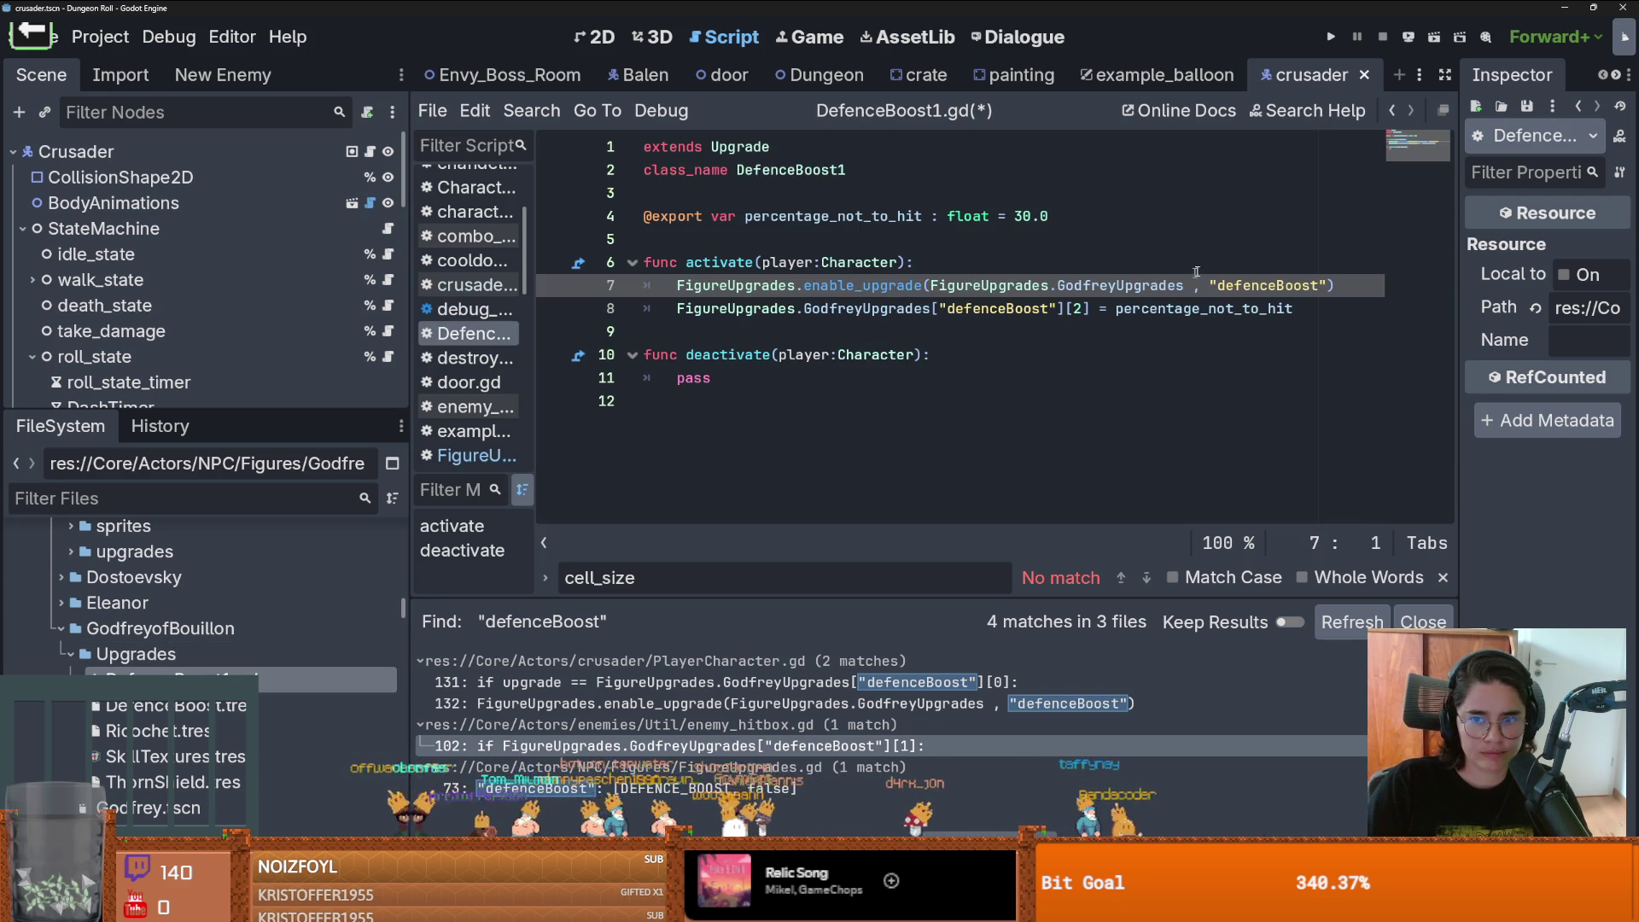
left_click(1322, 286)
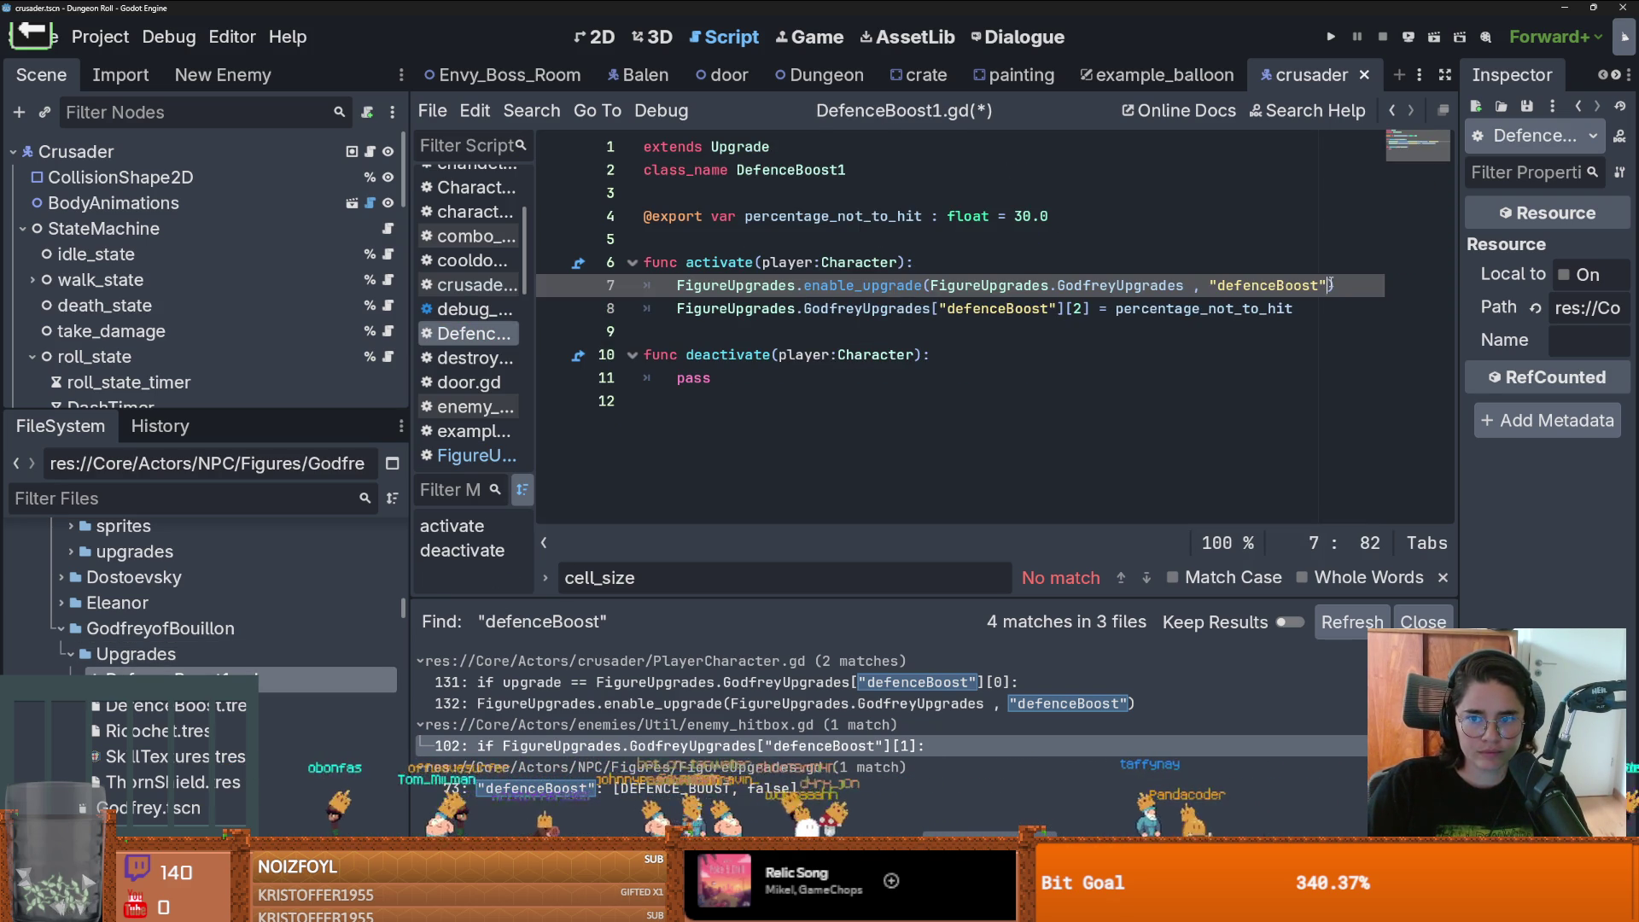
type(", ")
type("true")
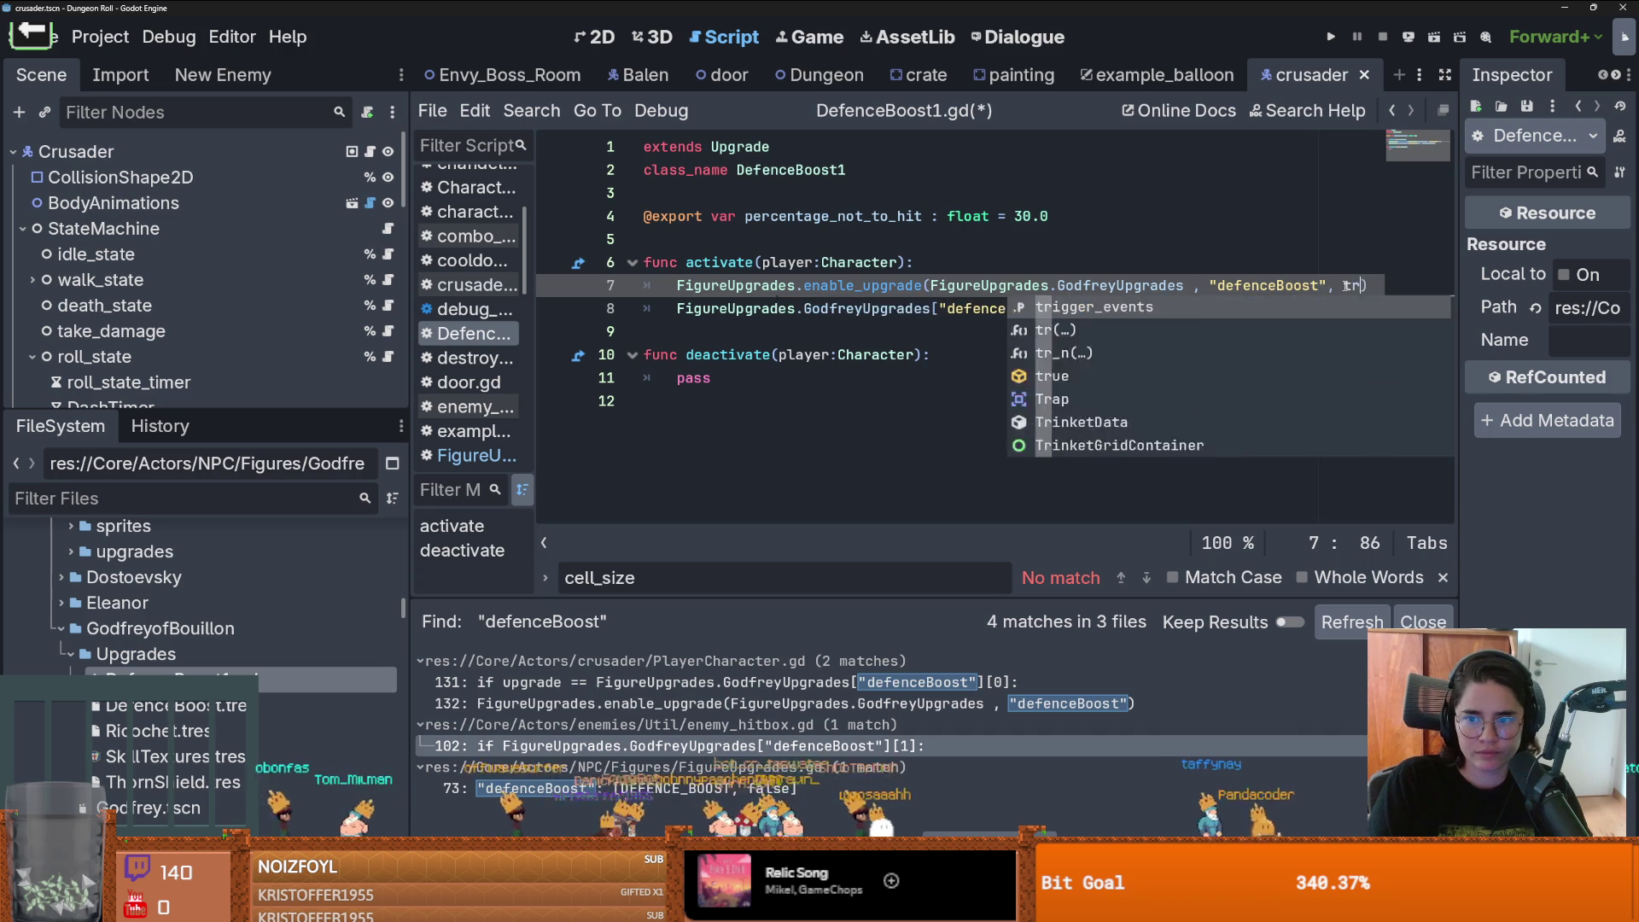
left_click(1337, 270)
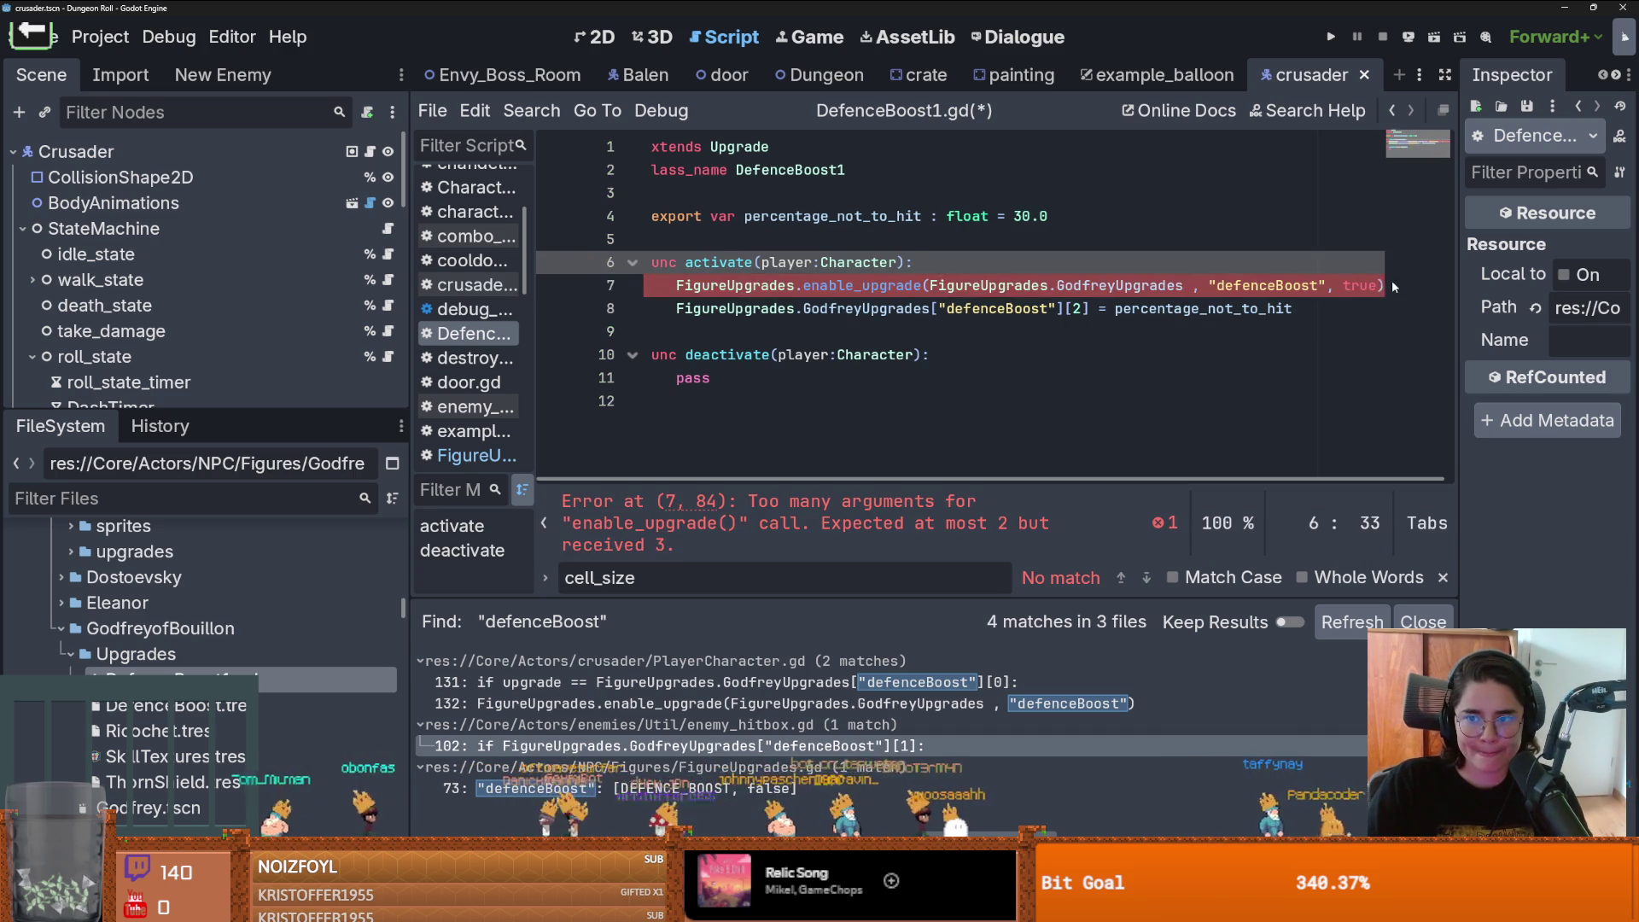
left_click(871, 287, "ctrl")
double_click(1111, 333)
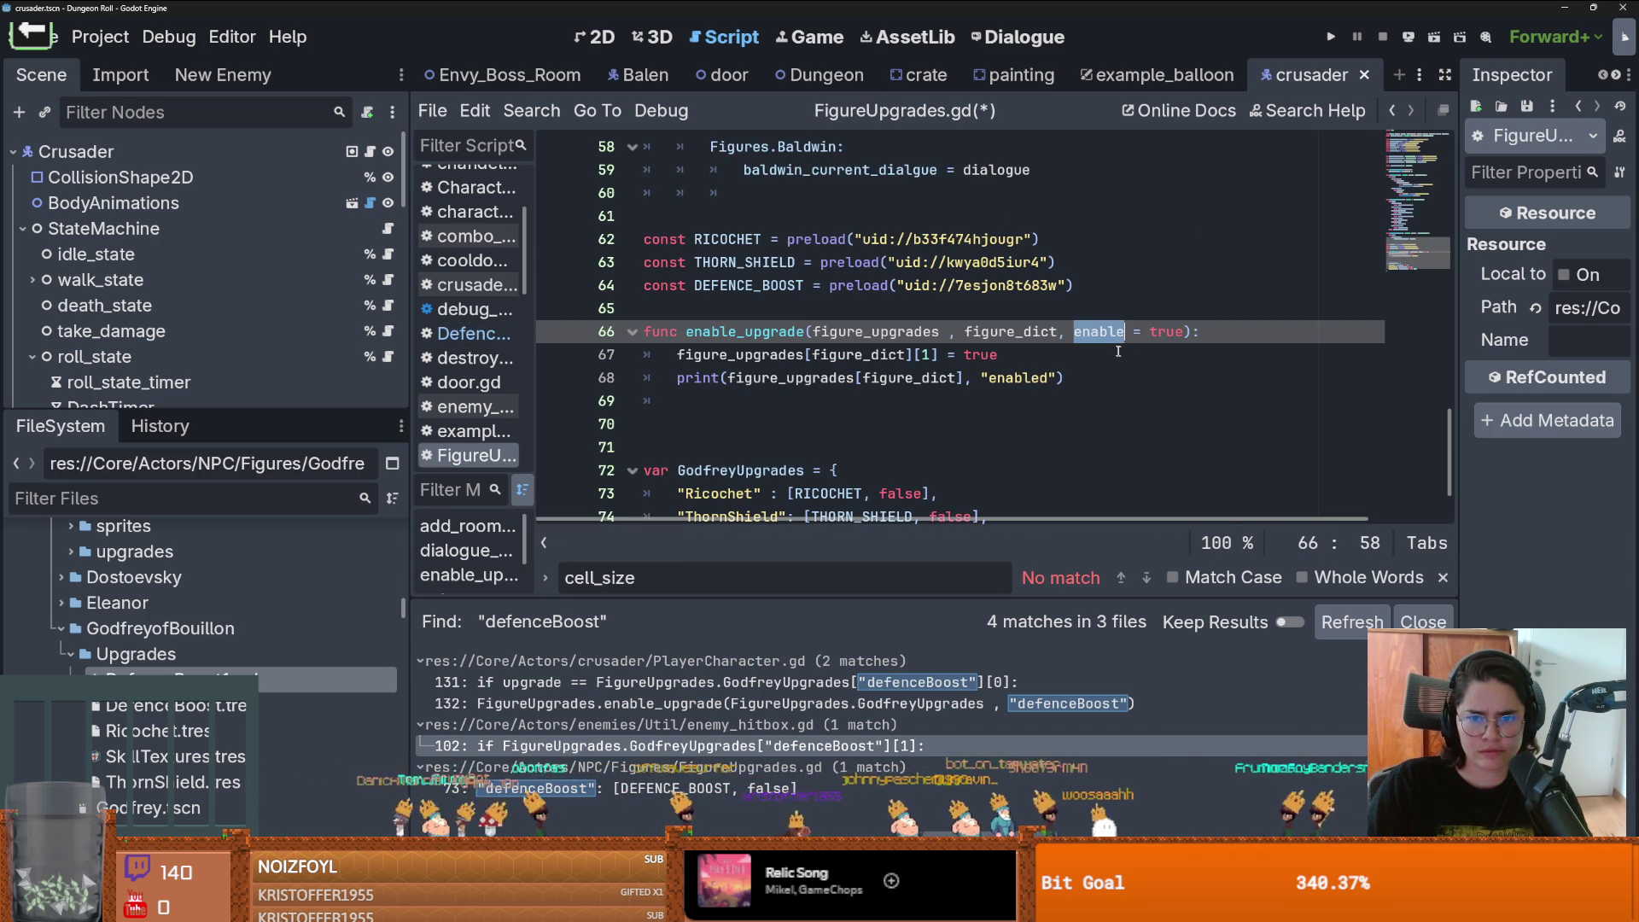
key("ctrl+s")
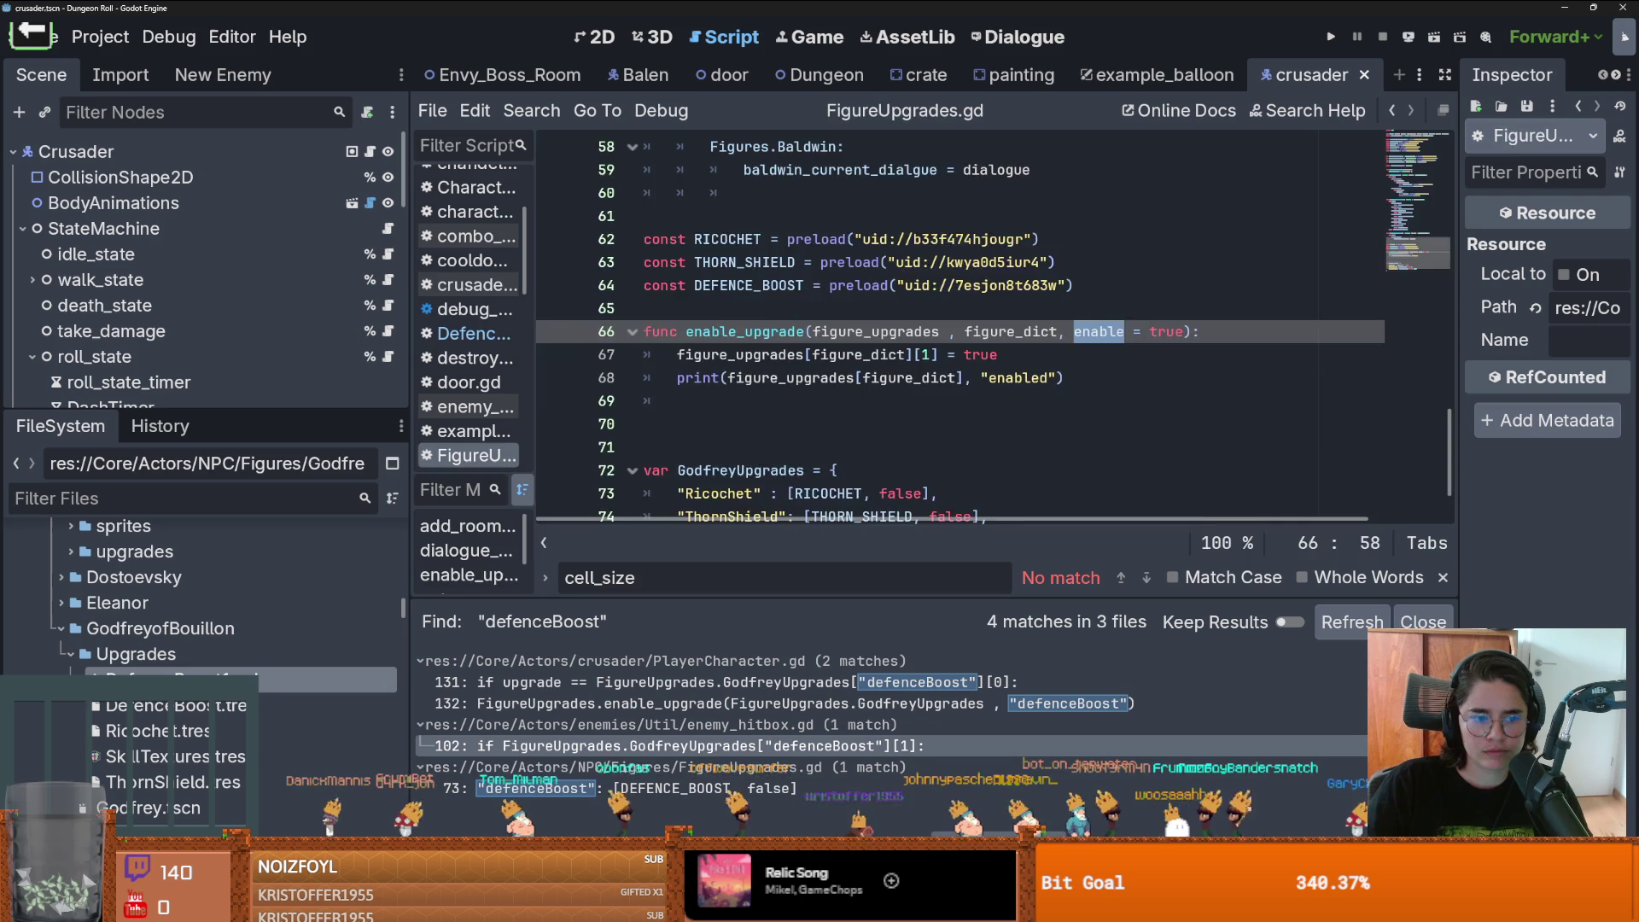
key("alt+Left")
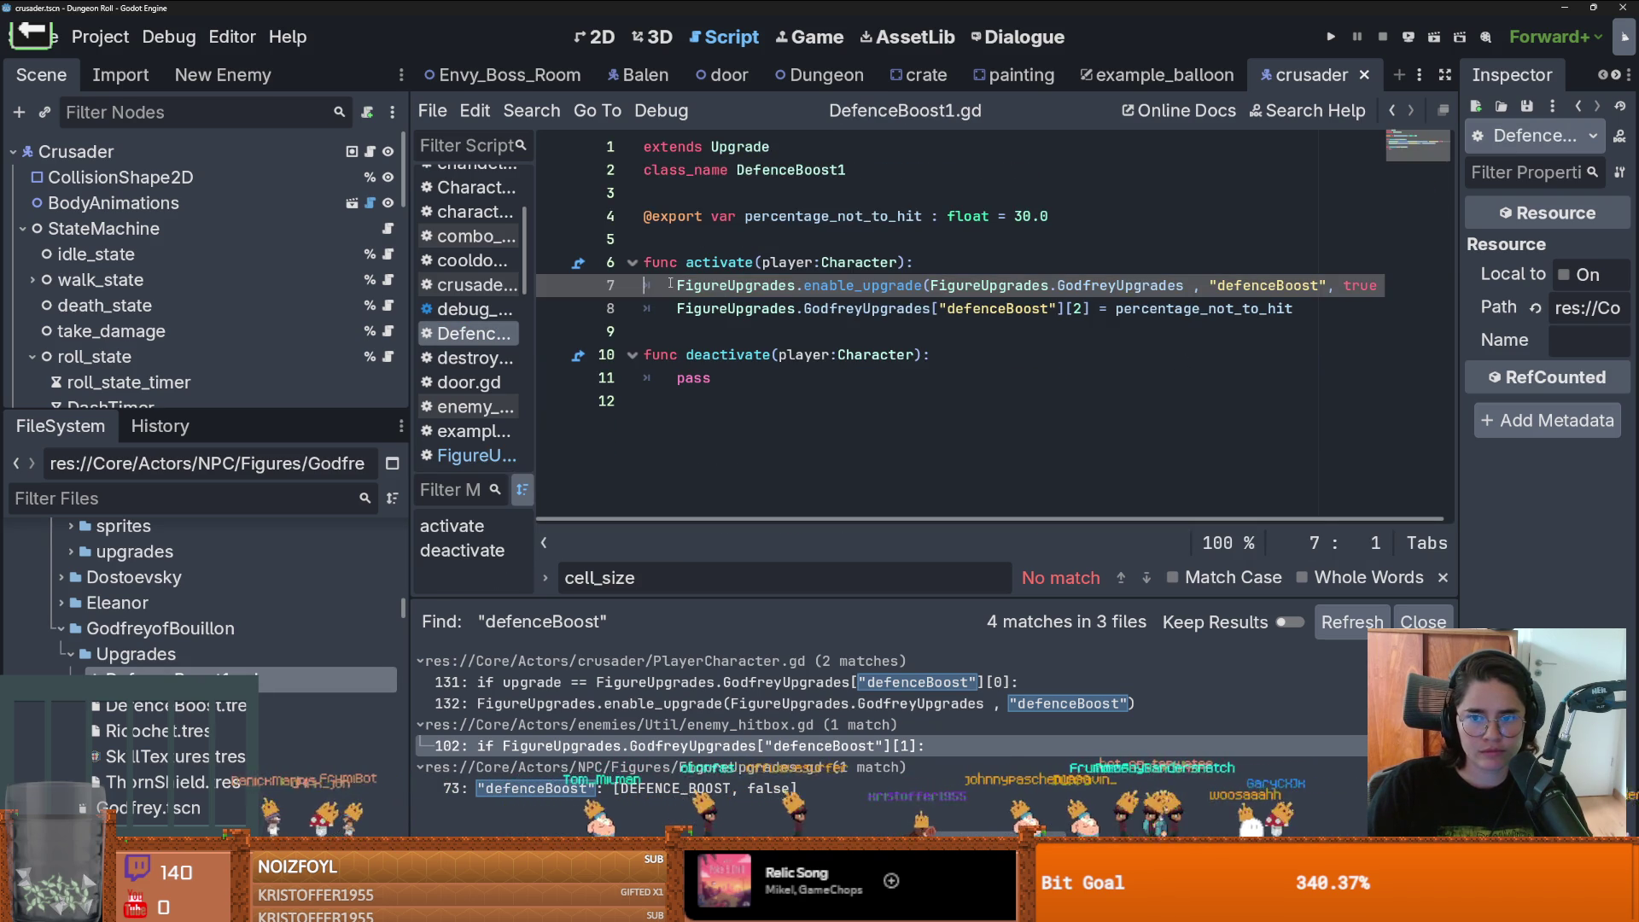
Step: Replace pass in deactivate with the two activate lines, changing true to false
left_click_drag(671, 284, 1525, 300)
key("ctrl+c")
double_click(693, 377)
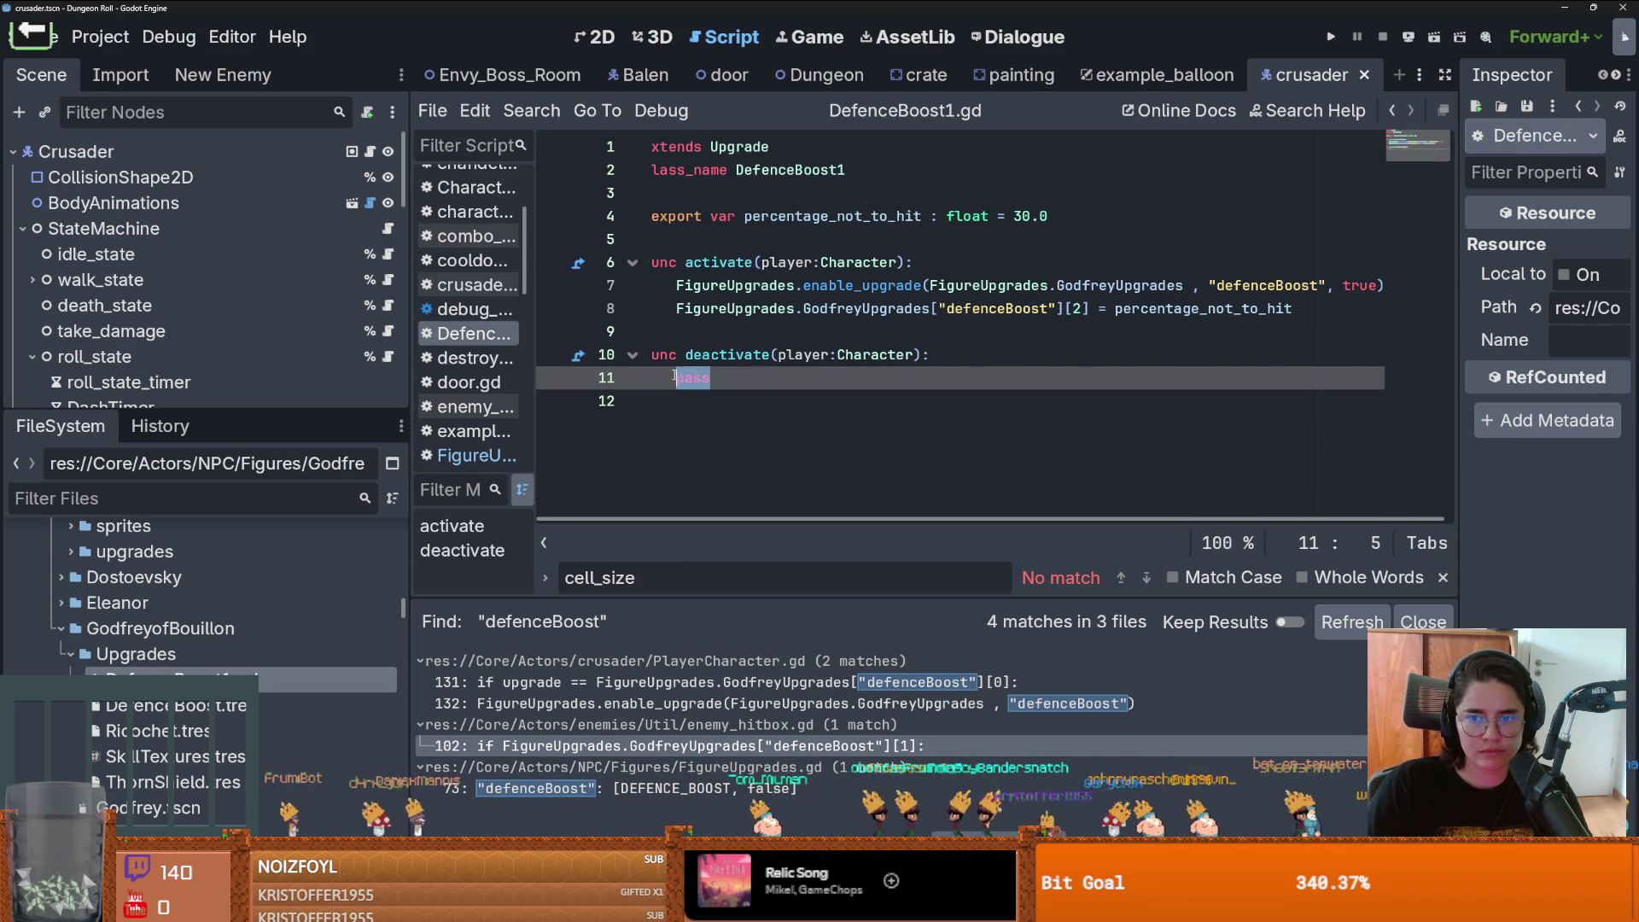
key("ctrl+v")
left_click(1370, 377)
double_click(1371, 377)
type("f")
key("Return")
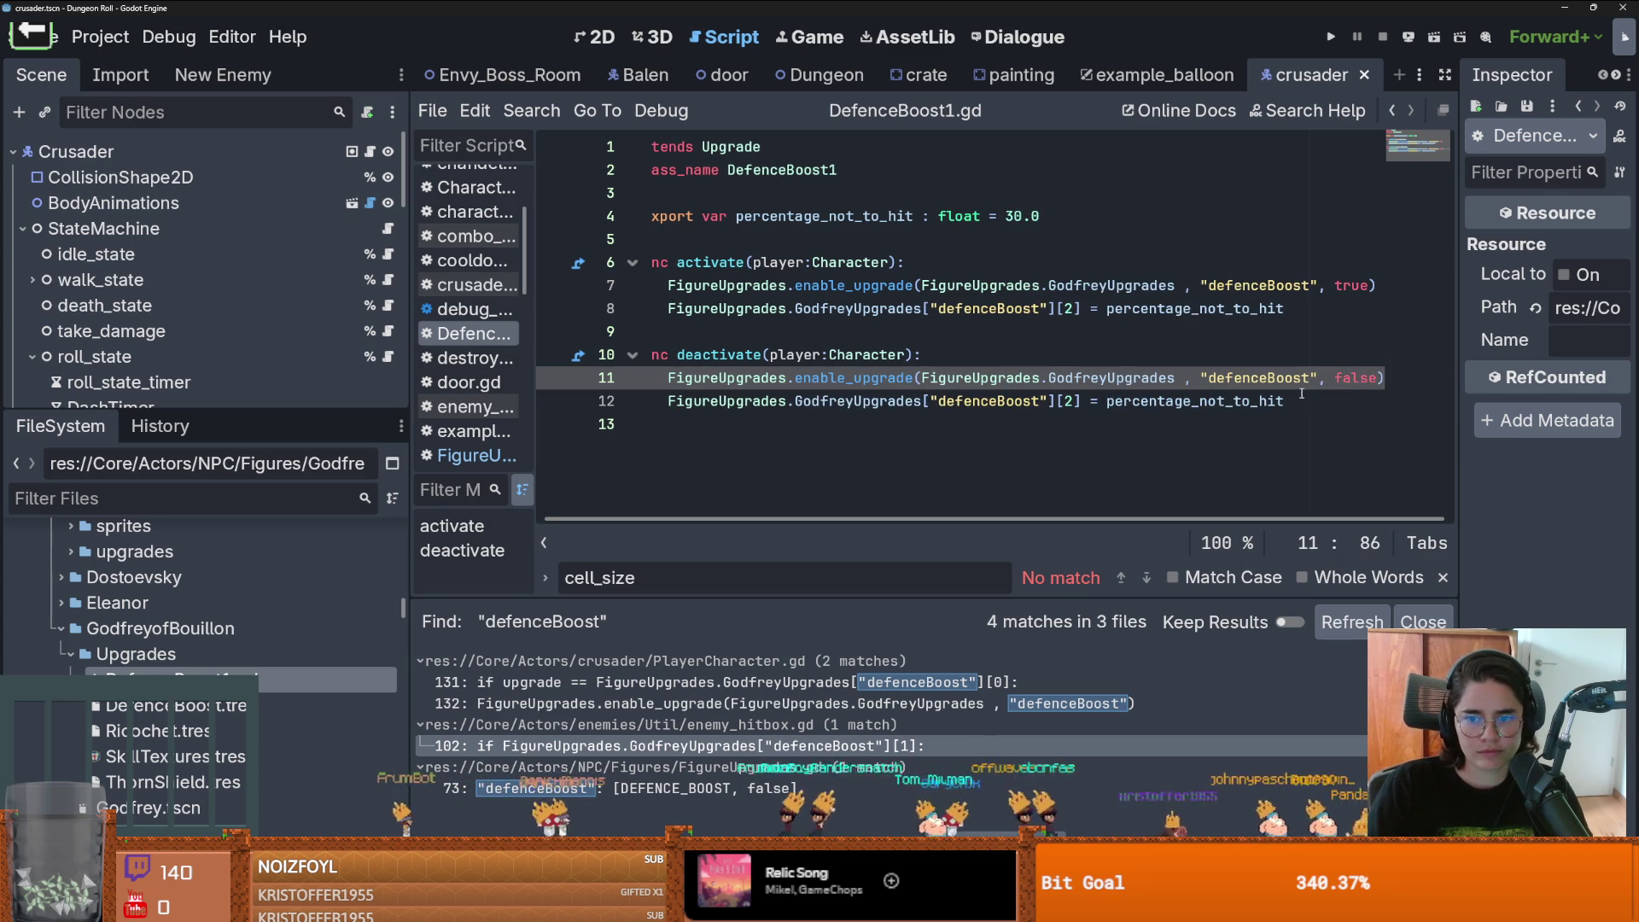
Step: Replace percentage_not_to_hit with 30.0 in deactivate and save DefenceBoost1.gd
double_click(1195, 400)
key("ctrl+s")
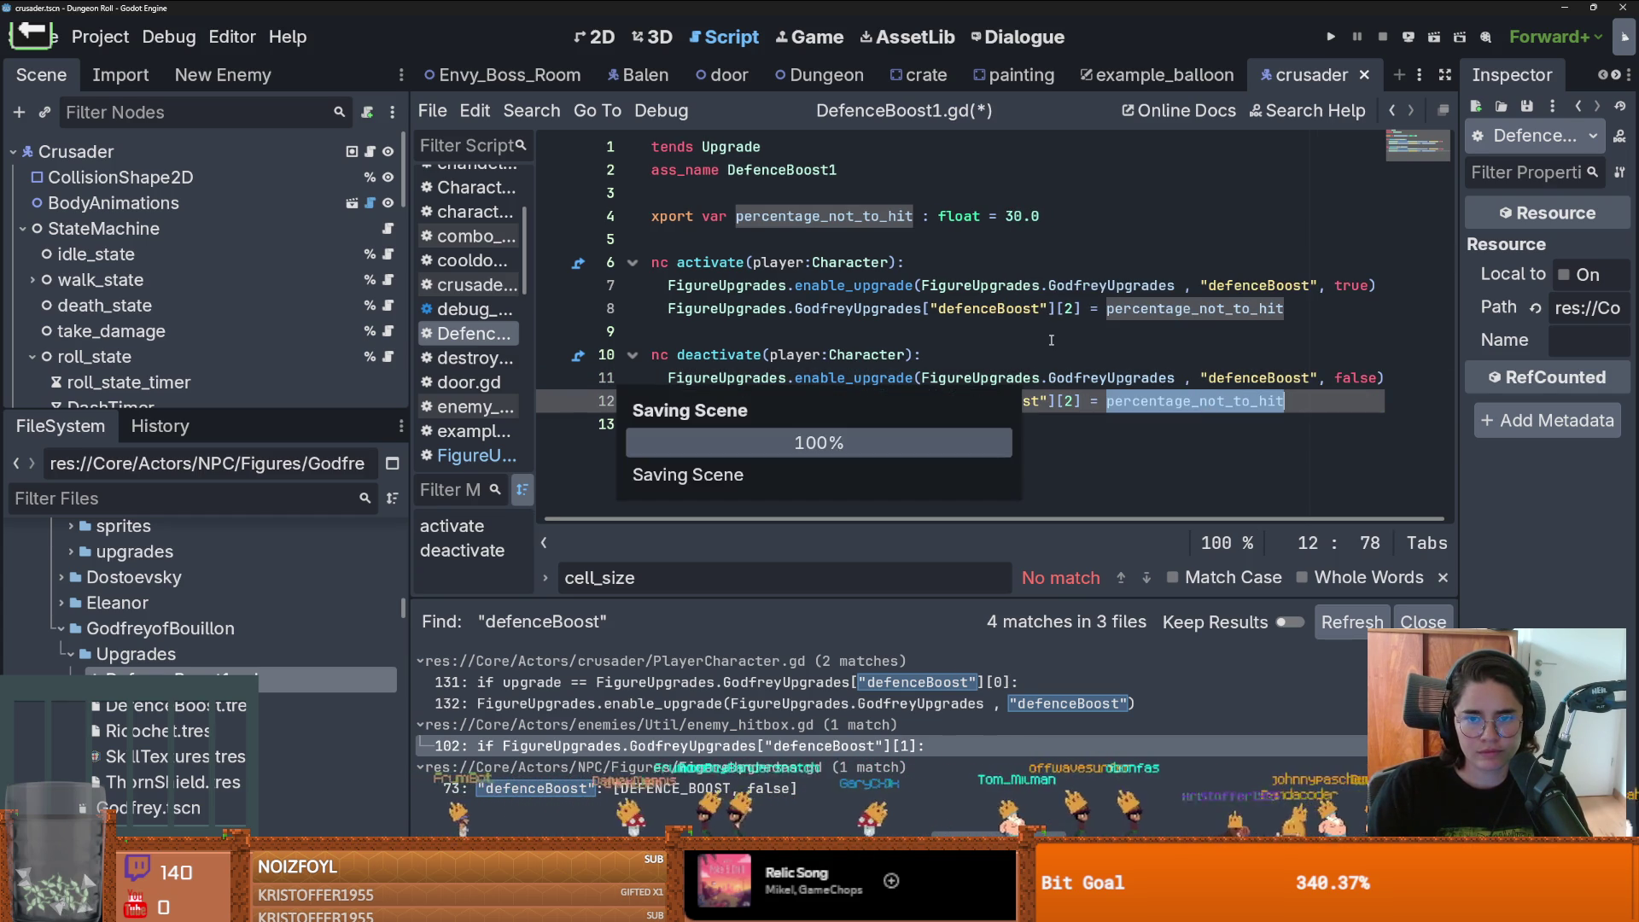
left_click(1029, 270)
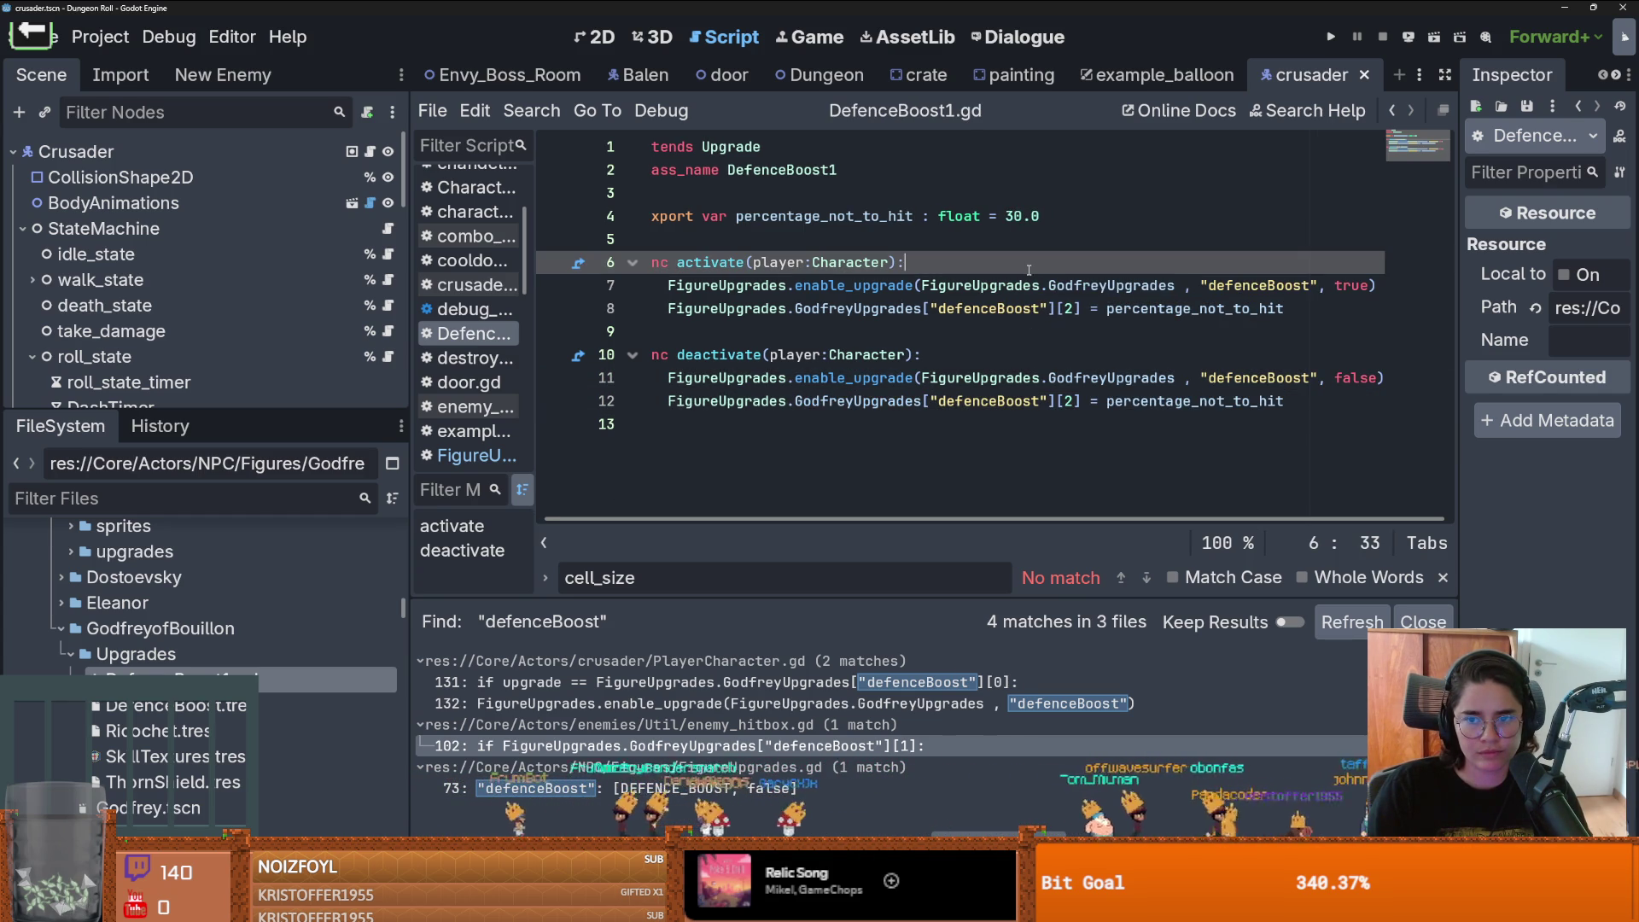
double_click(1176, 410)
type("30.")
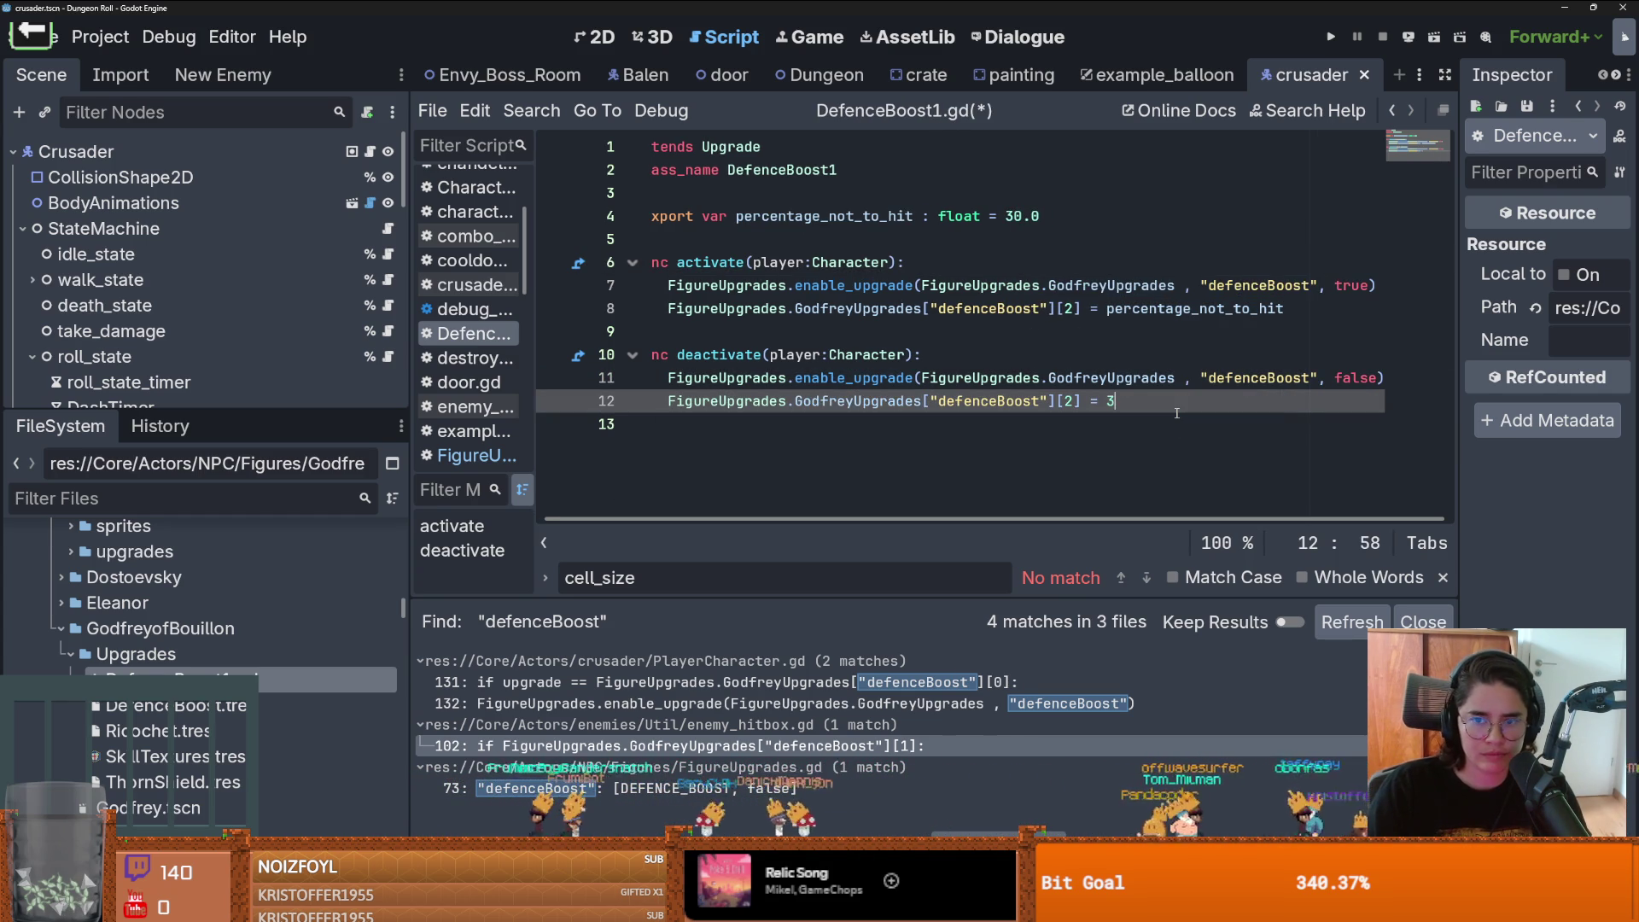
type("0")
key("ctrl+s")
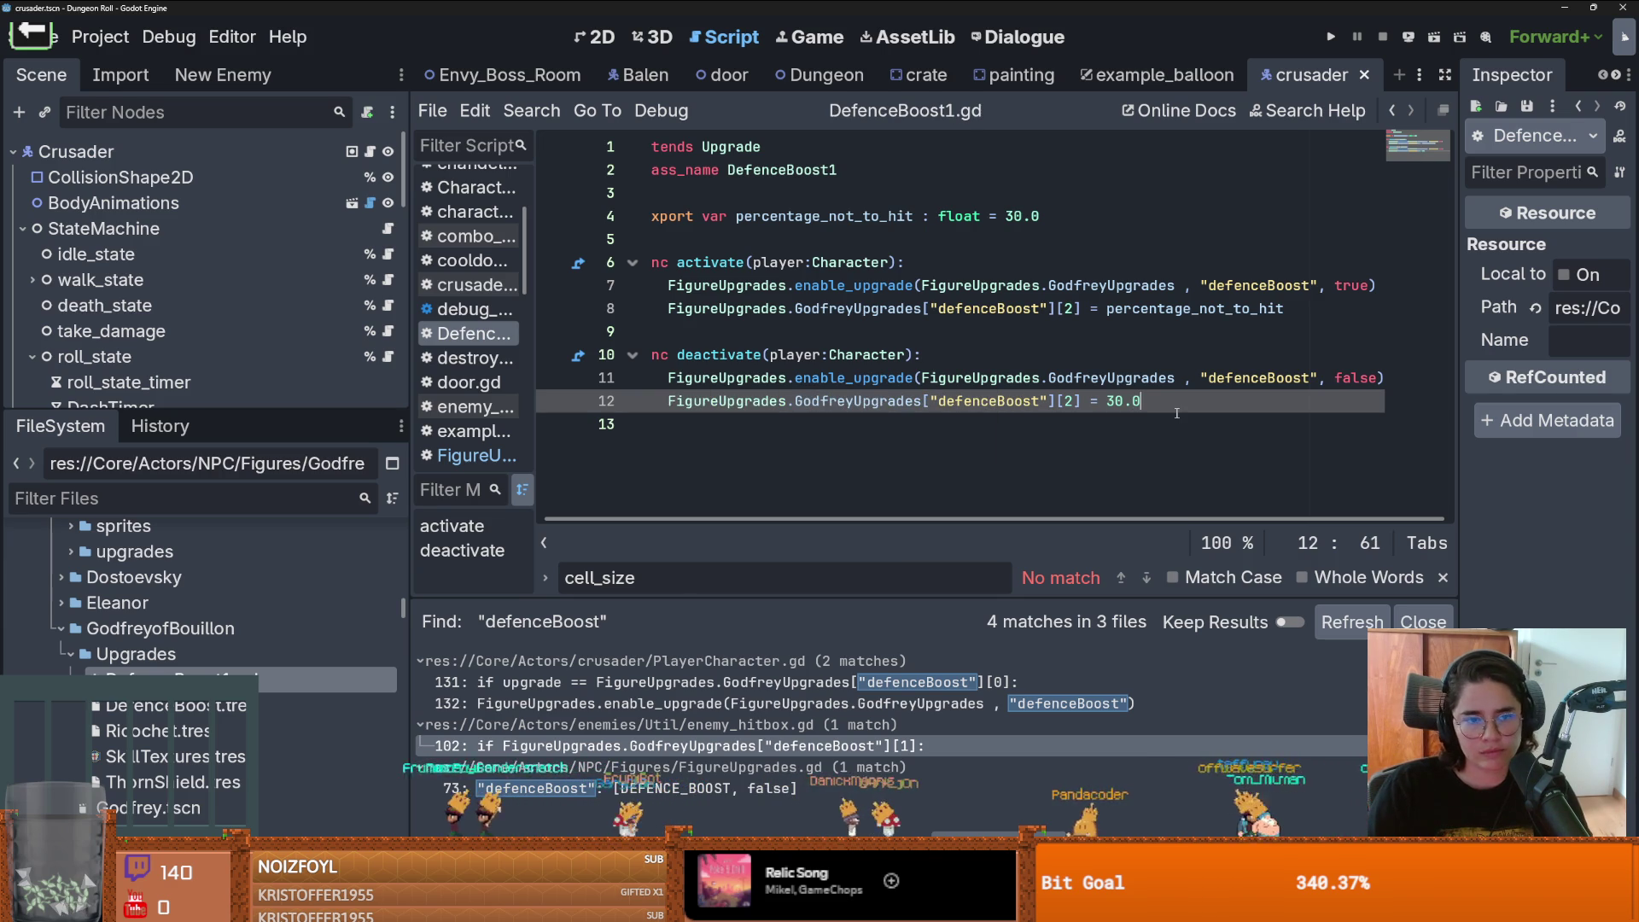
left_click(882, 340)
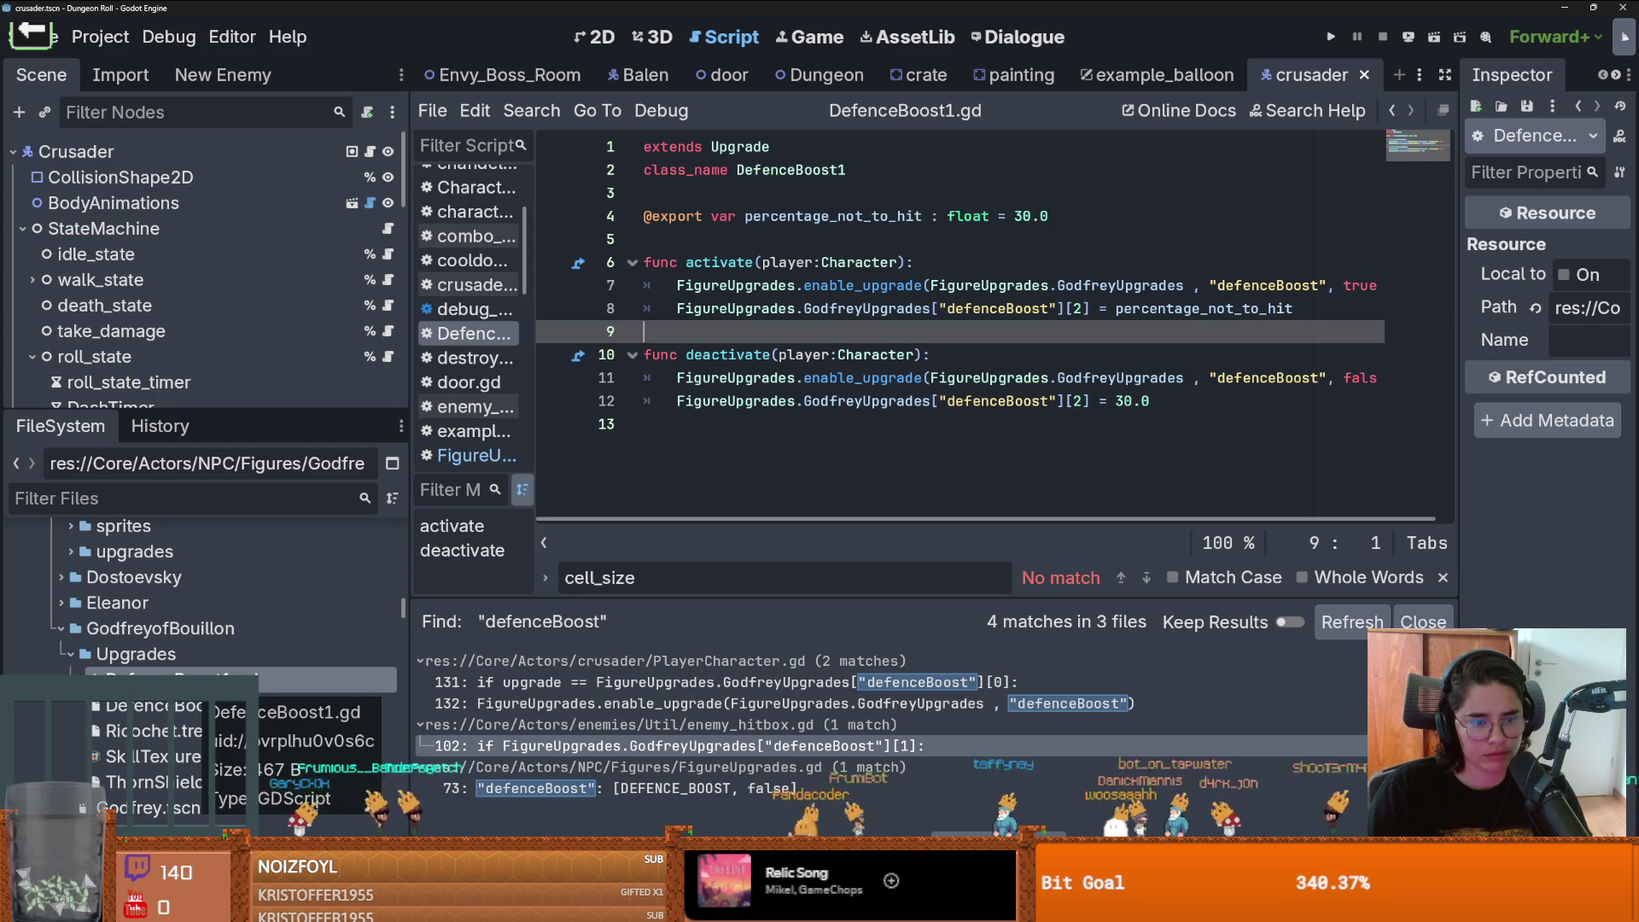
right_click(185, 656)
Step: Create a DefenceBoost1 resource in the Upgrades folder, saved as DefenceBoost1.tres
mouse_move(478, 499)
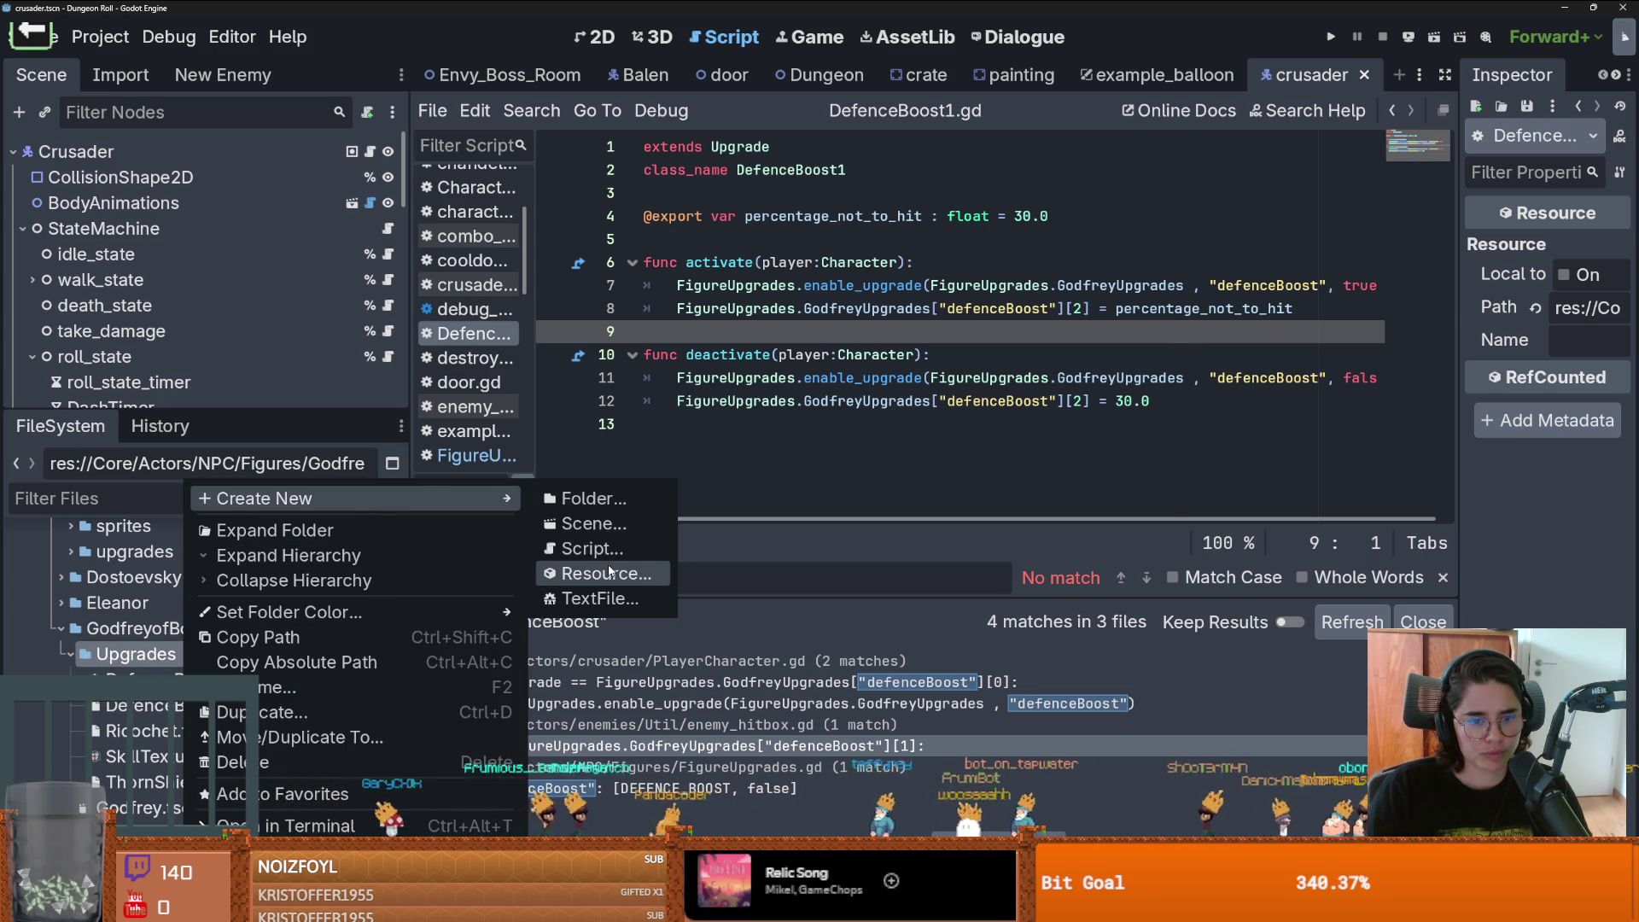
left_click(610, 571)
type("Def")
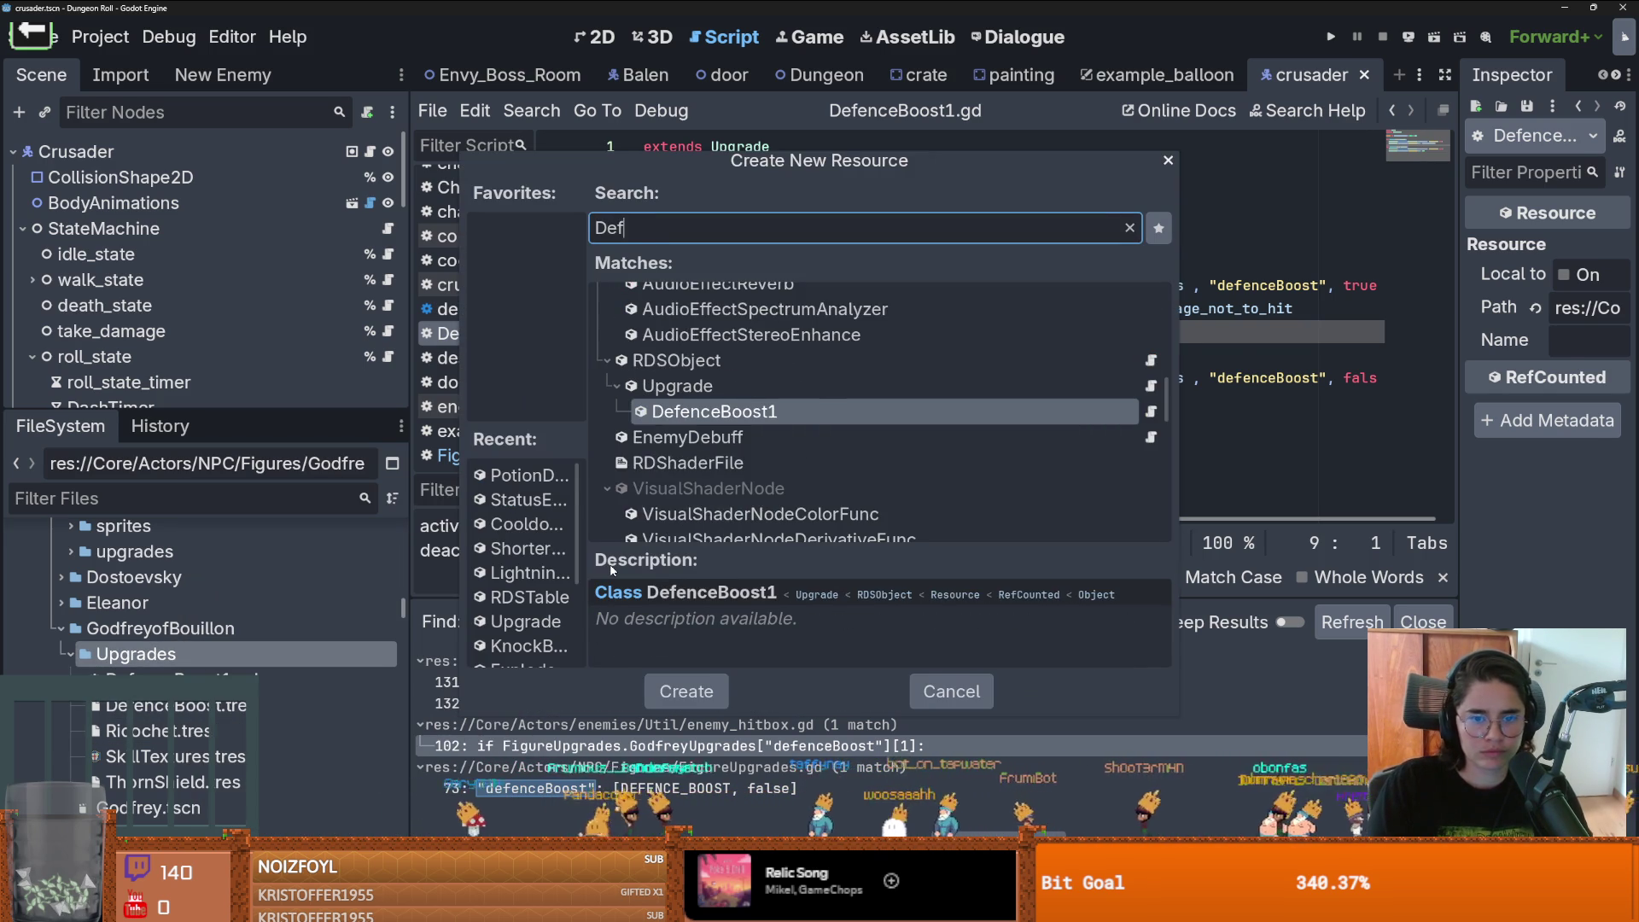
key("Return")
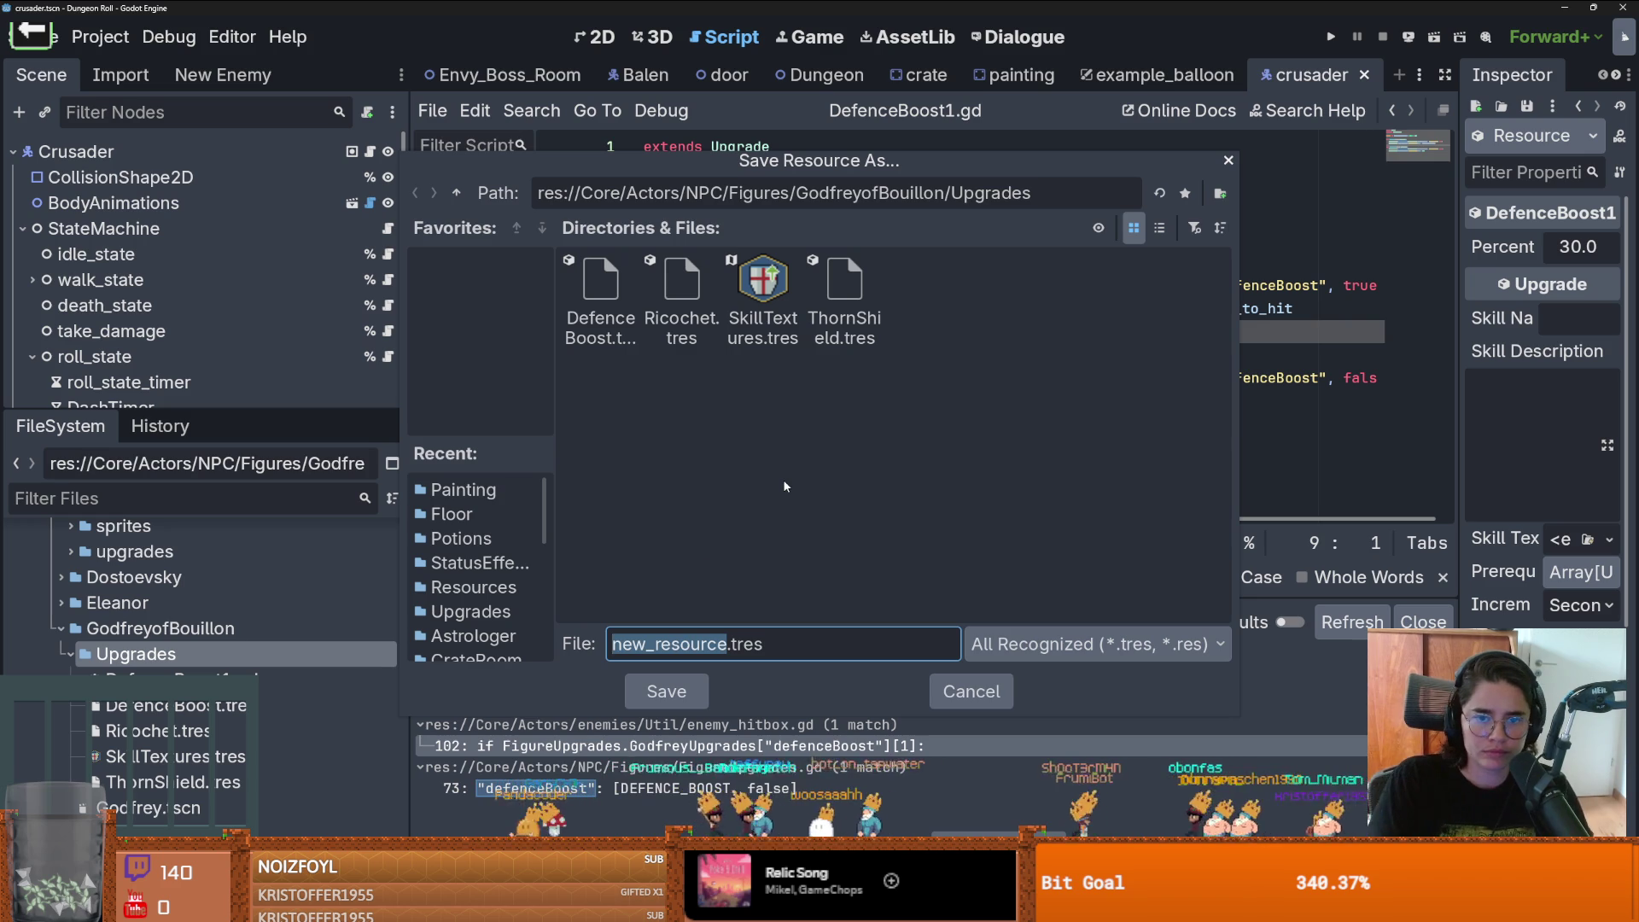
type("Defence")
type("Boost1")
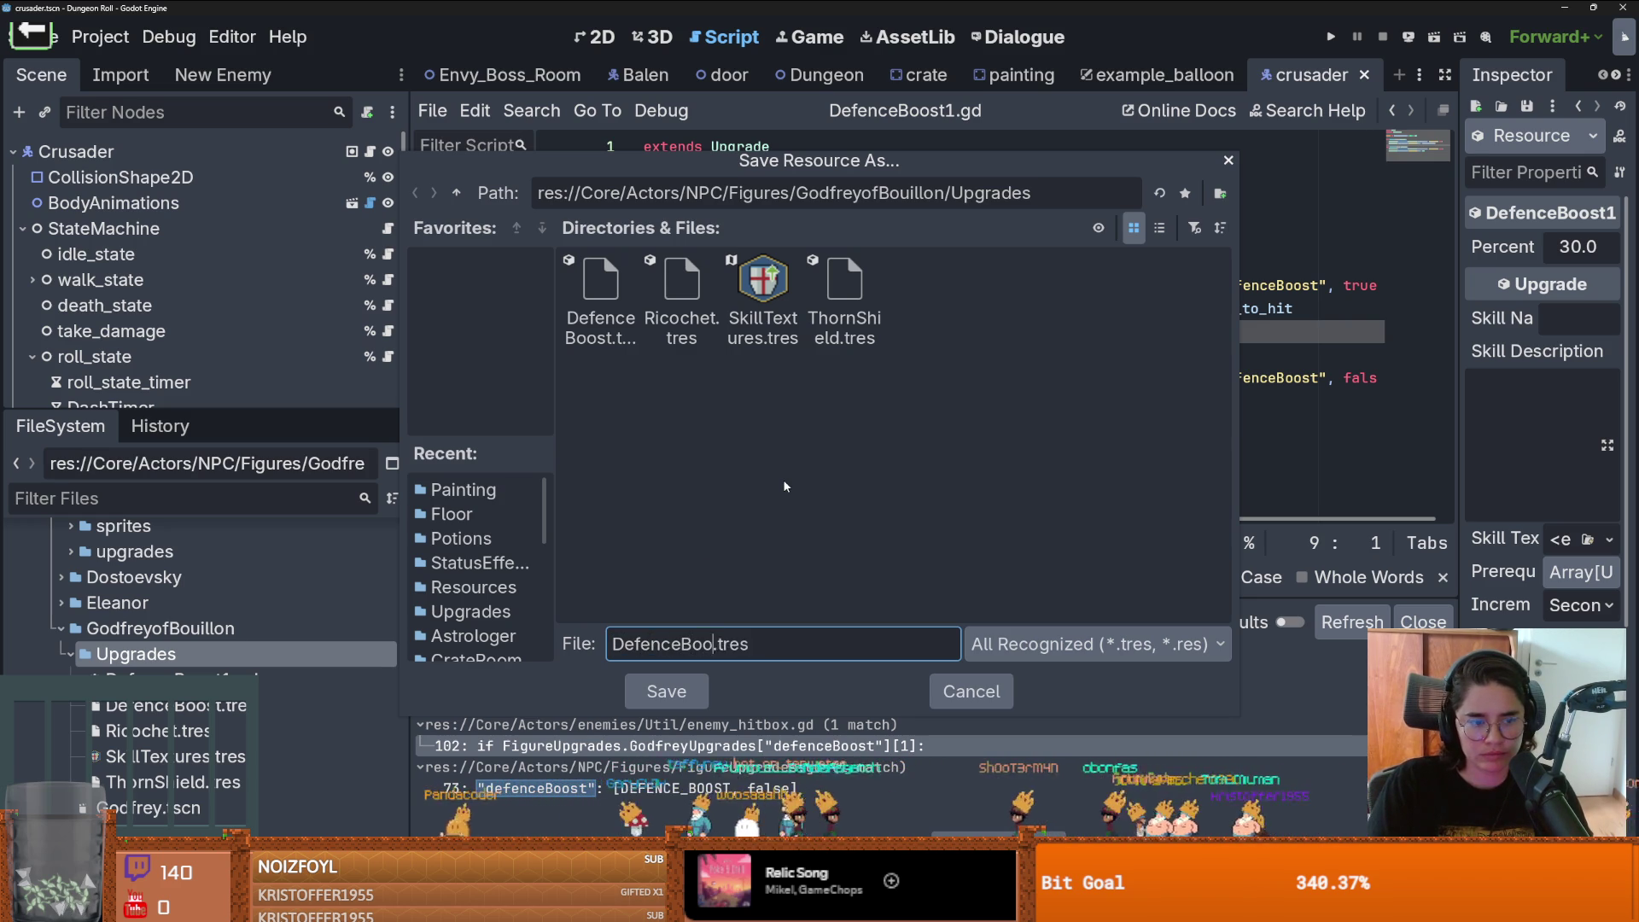
key("Return")
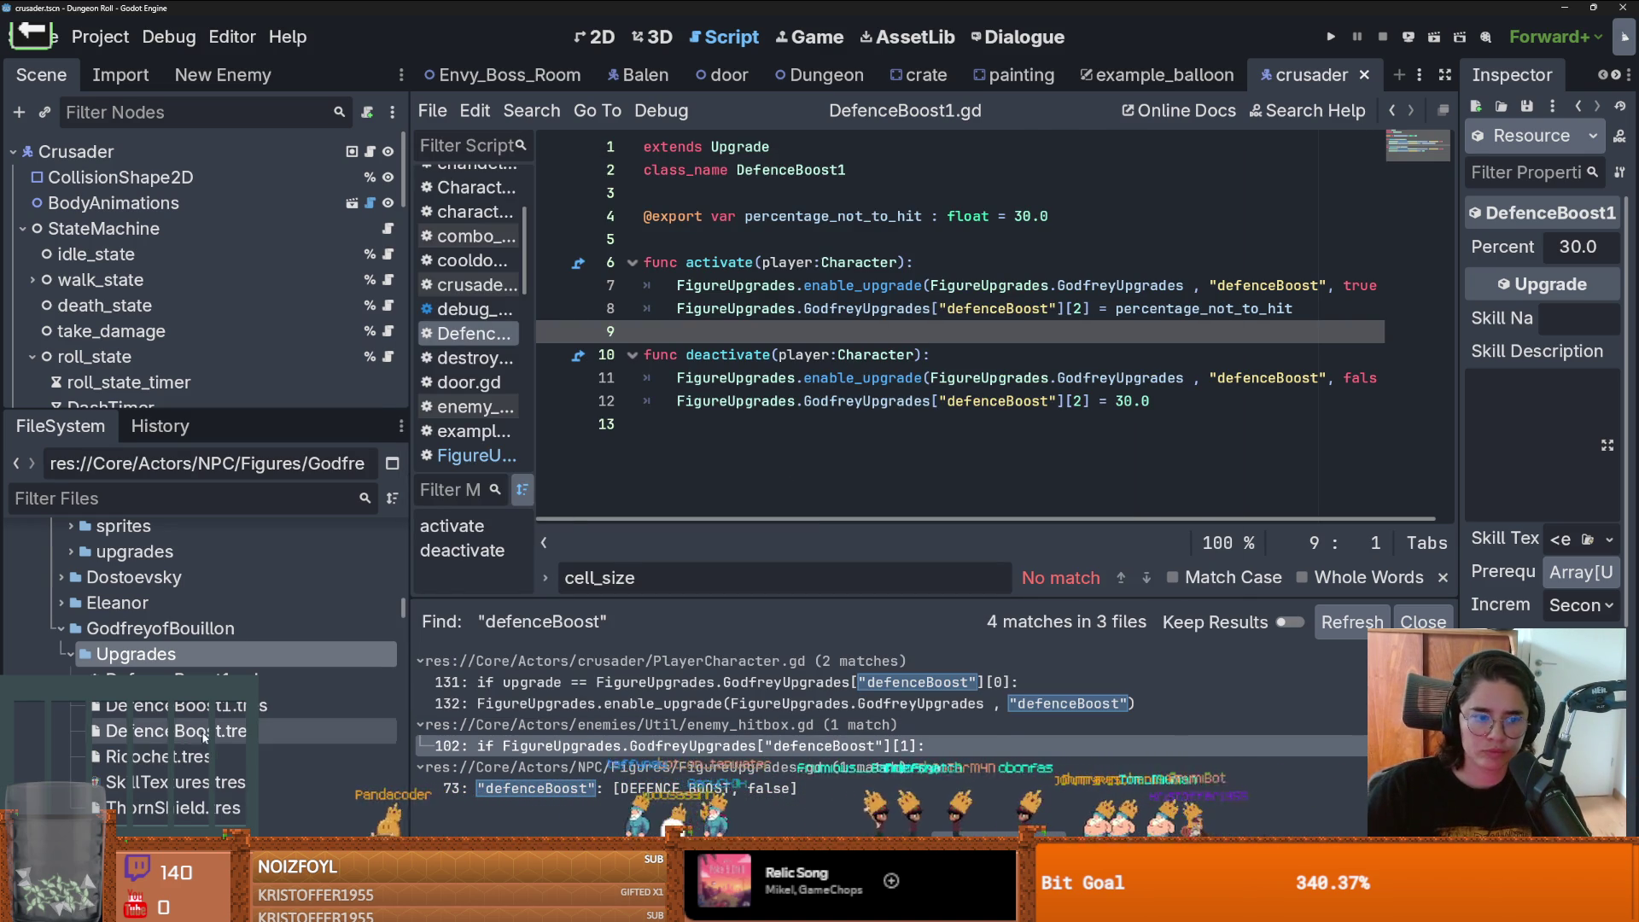
Step: Copy all properties from DefenceBoost.tres and paste them into DefenceBoost1.tres in the Inspector
left_click_drag(1457, 376, 1129, 376)
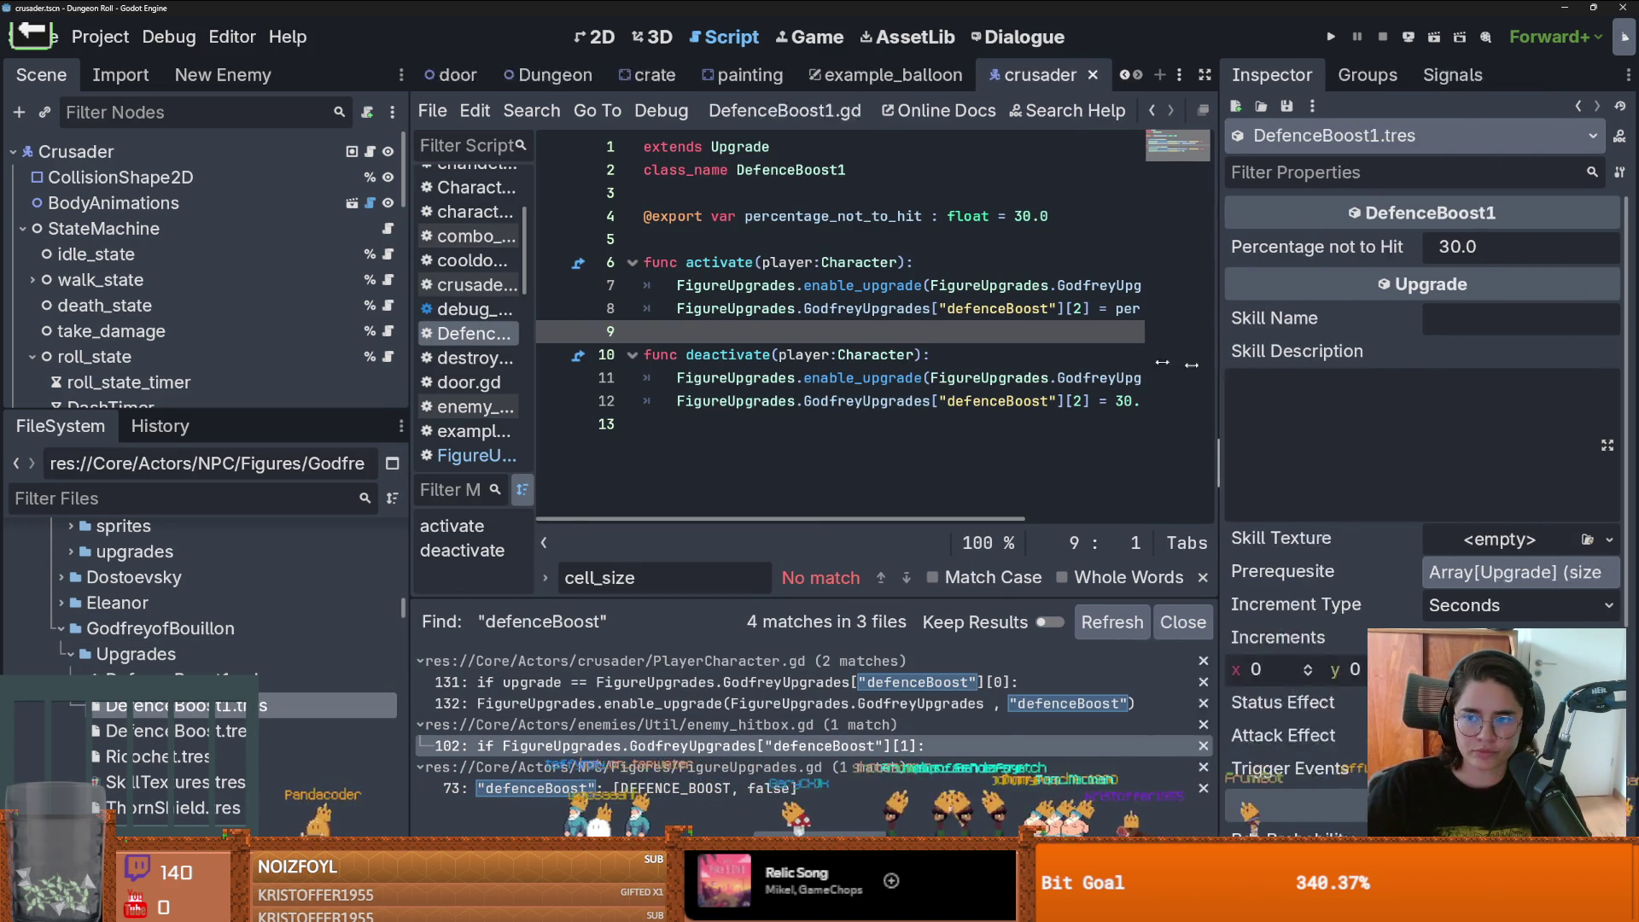
left_click(259, 732)
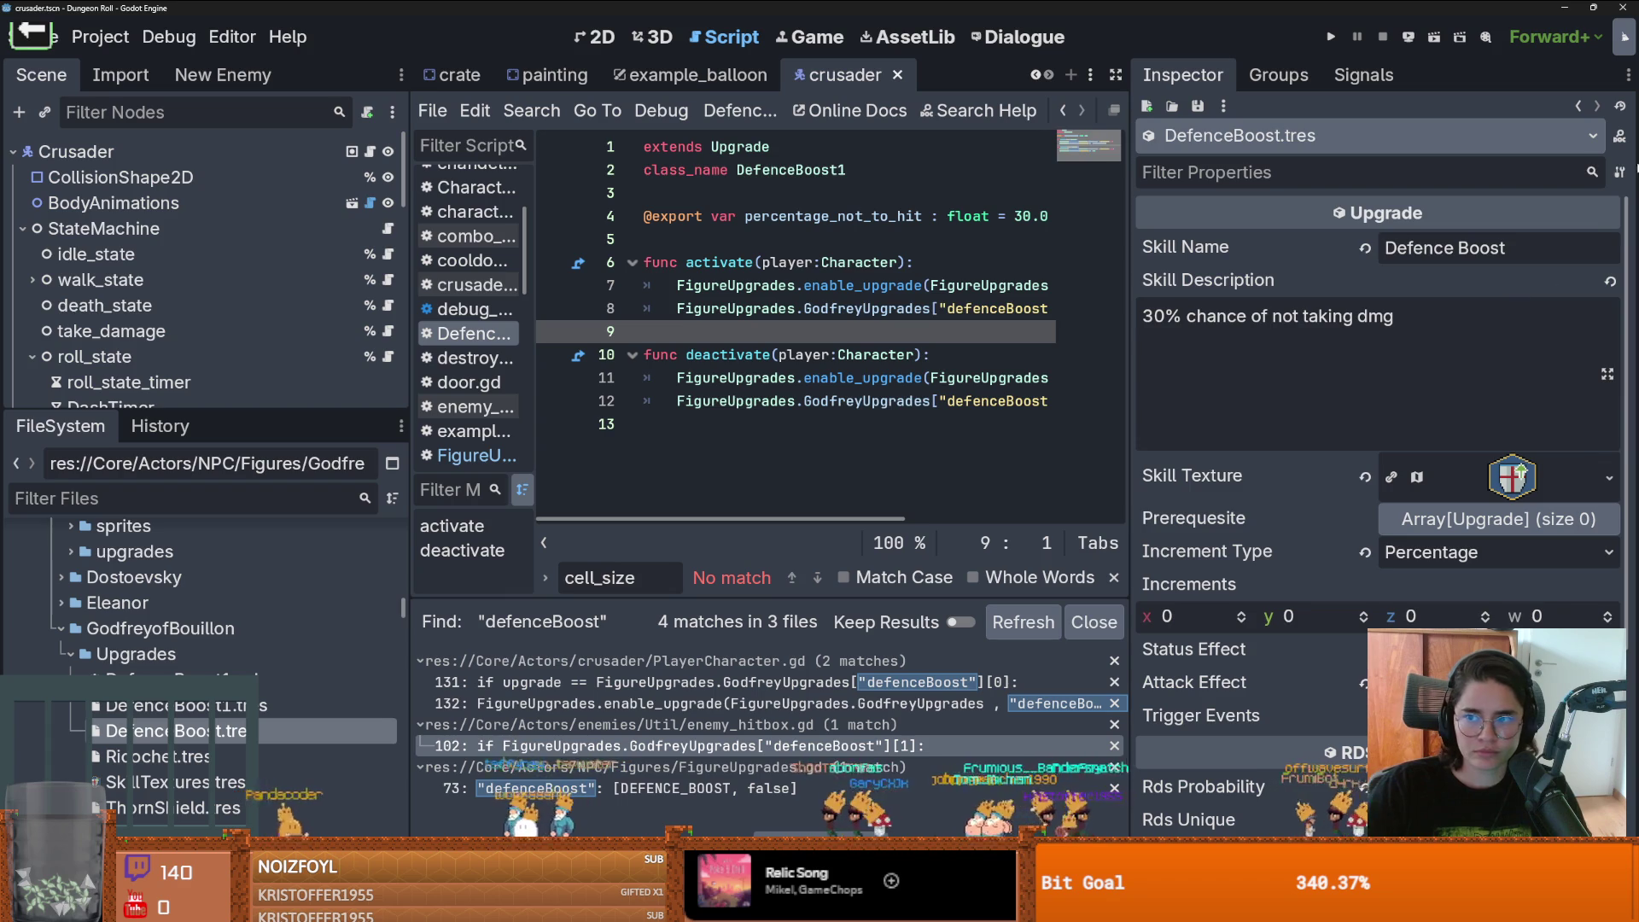
left_click(1620, 172)
left_click(1449, 403)
key("Up")
left_click(1620, 171)
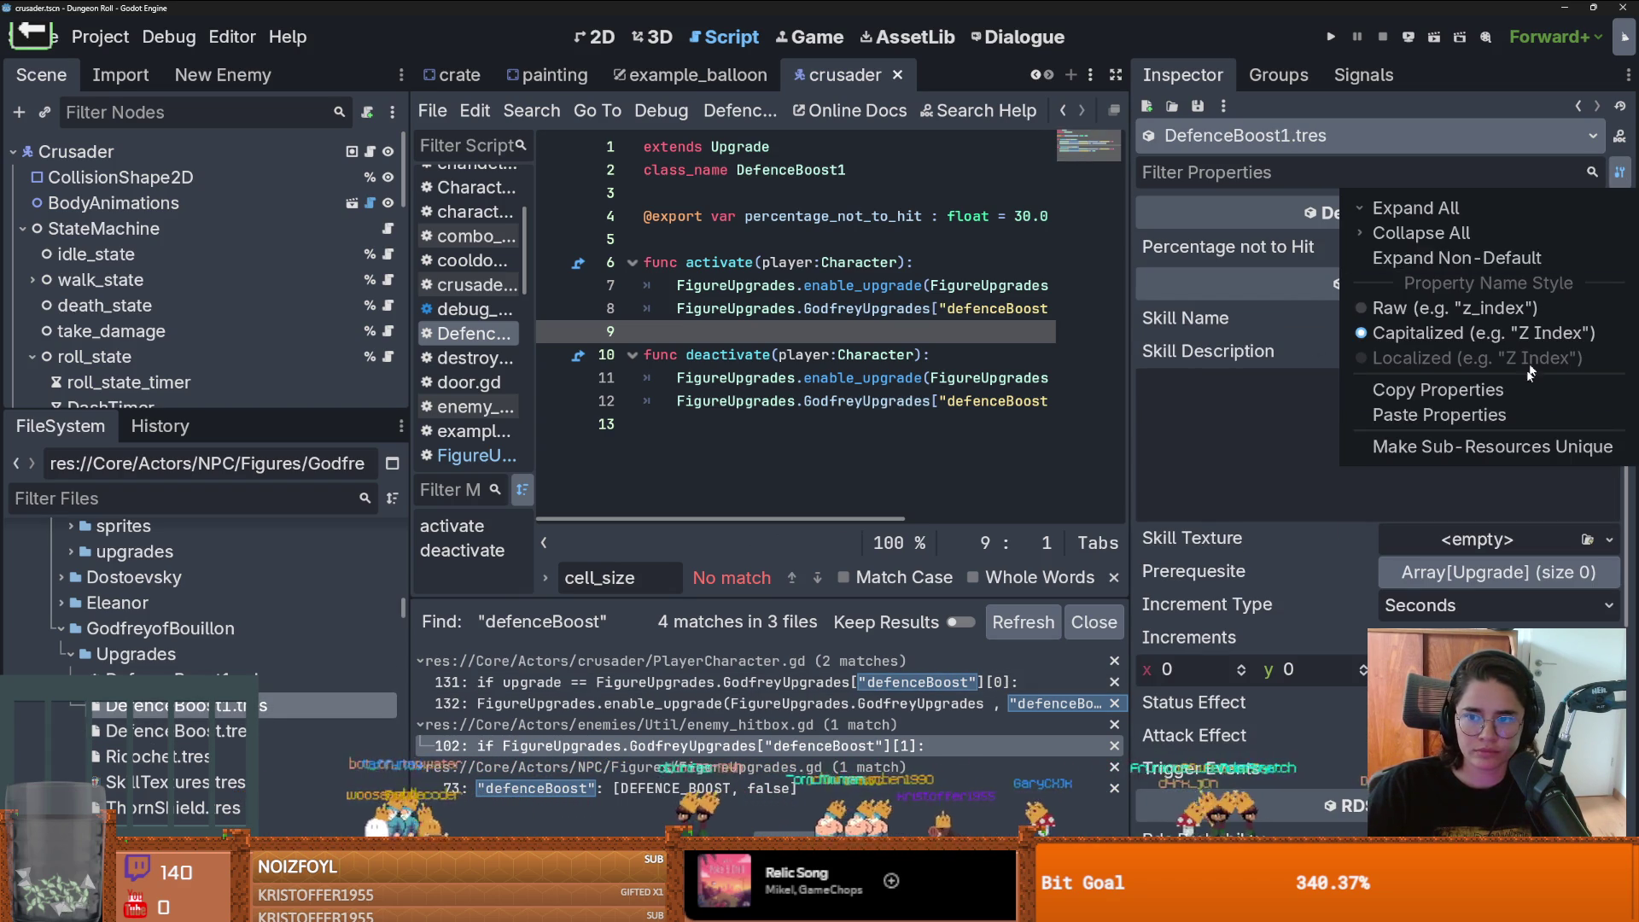
left_click(1501, 418)
scroll(1481, 436, "down", 2)
scroll(1481, 436, "down", 1)
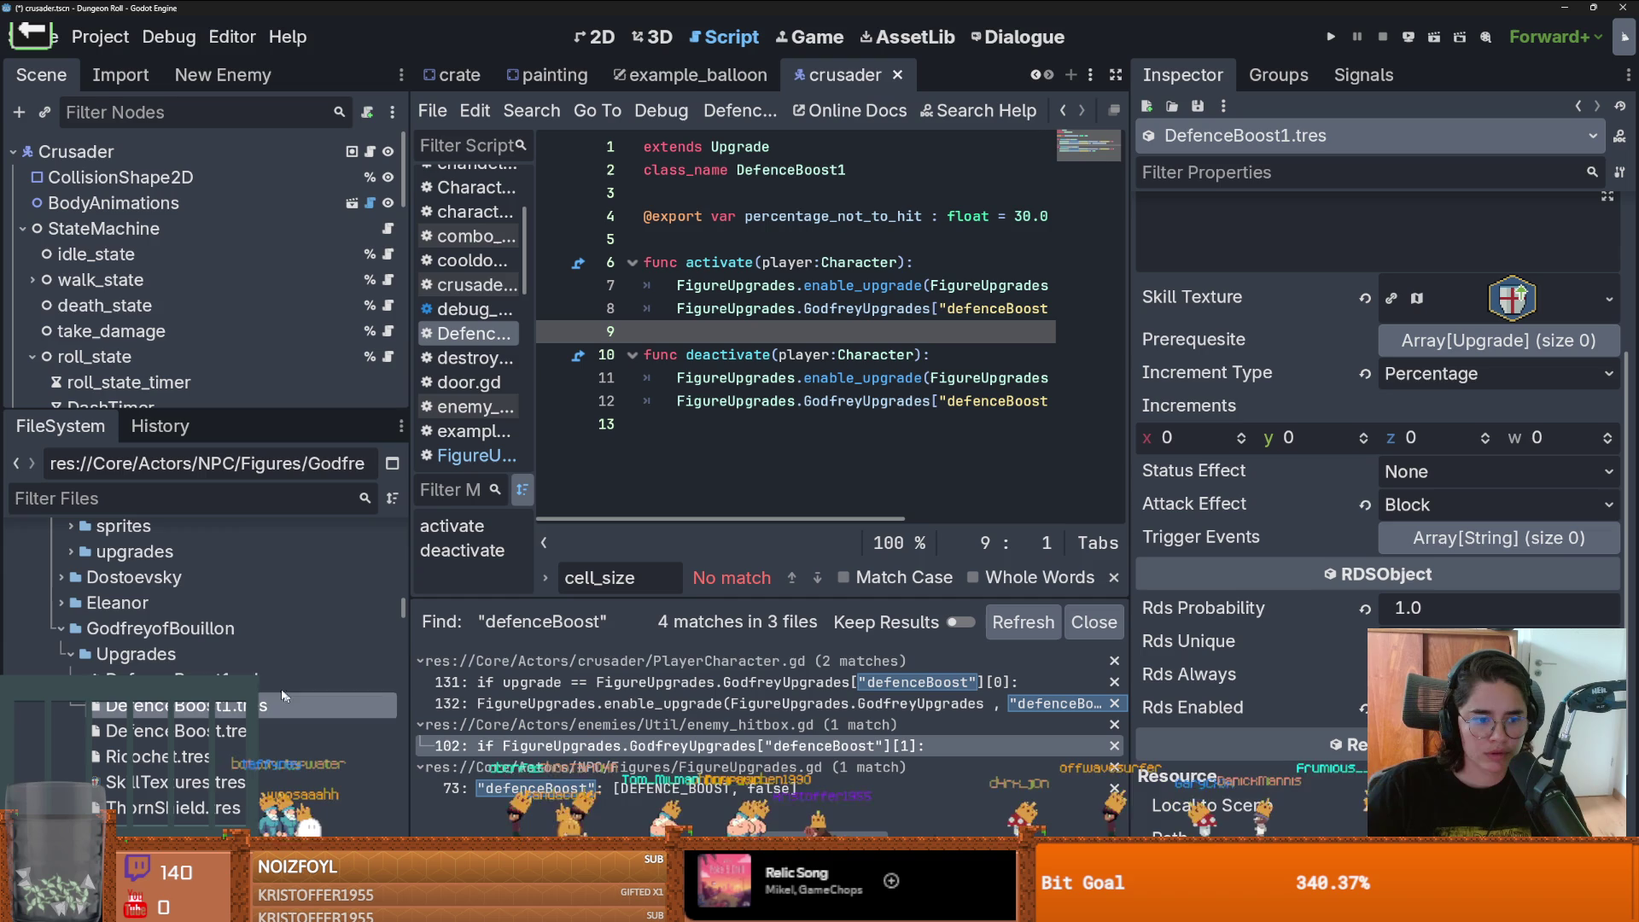
Step: Start creating another DefenceBoost1 resource in the Upgrades folder
right_click(153, 660)
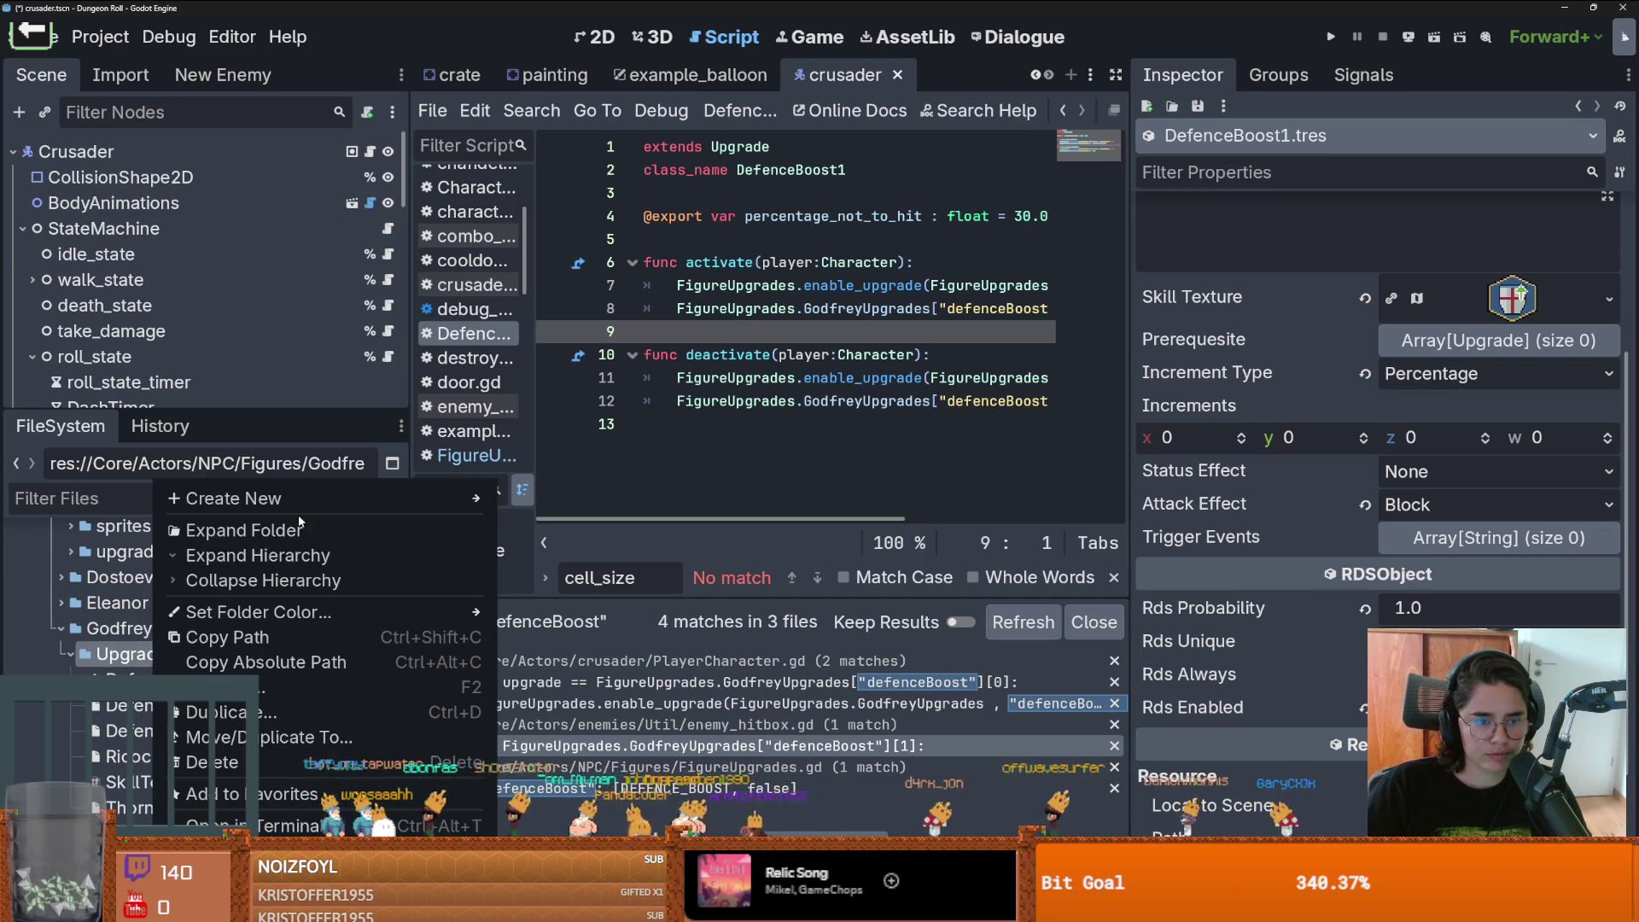
mouse_move(398, 504)
left_click(602, 577)
type("Def")
key("Return")
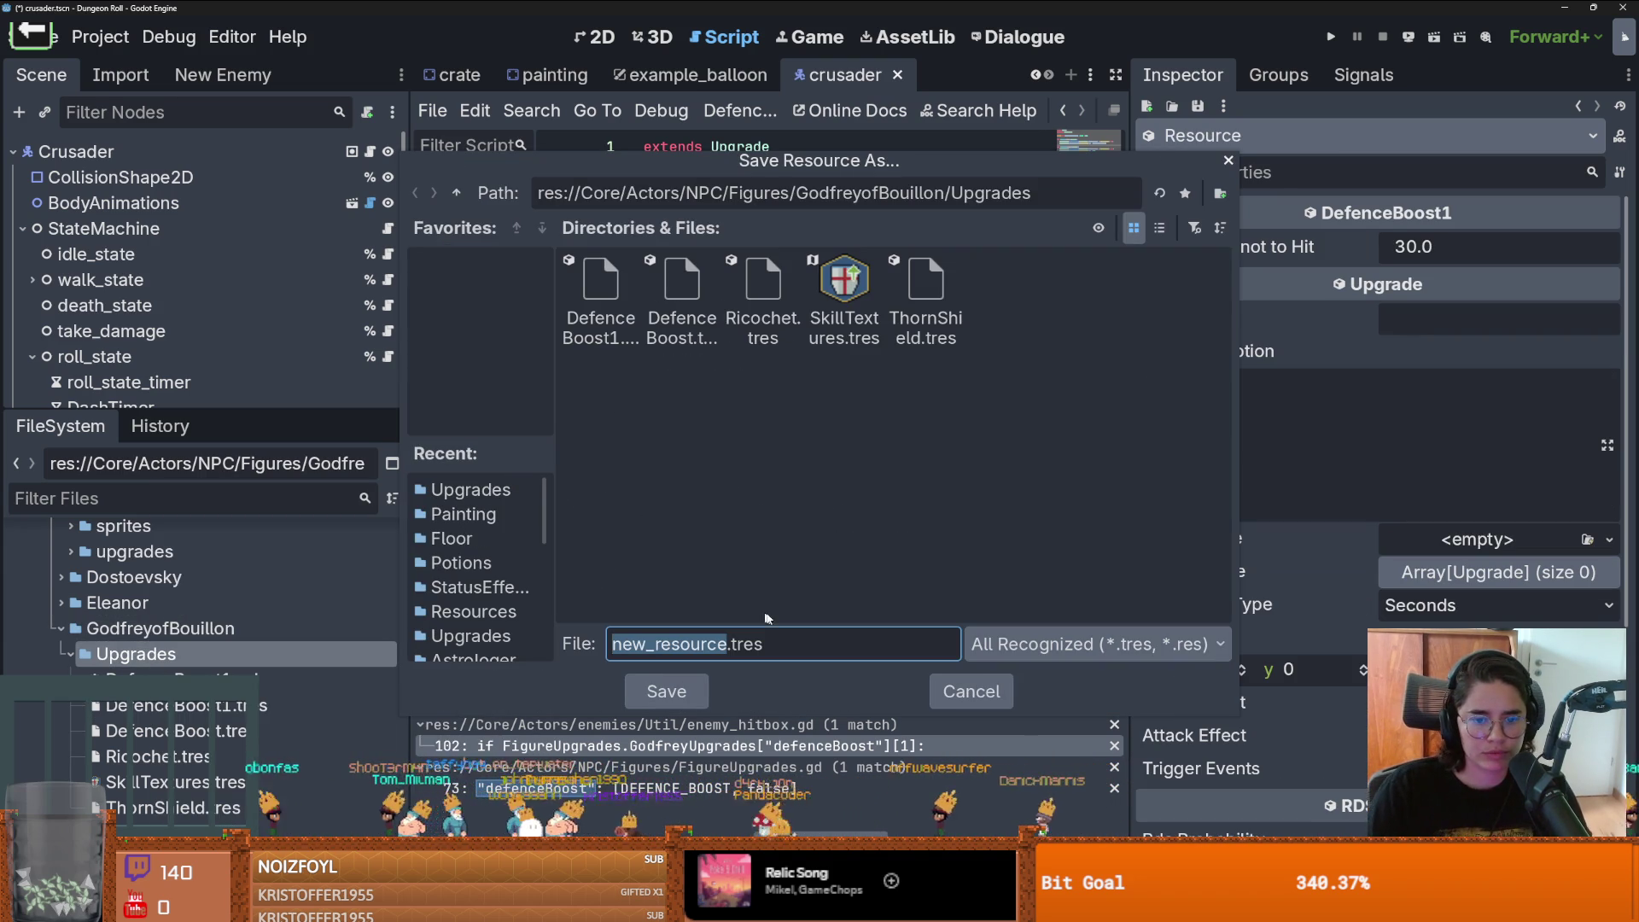